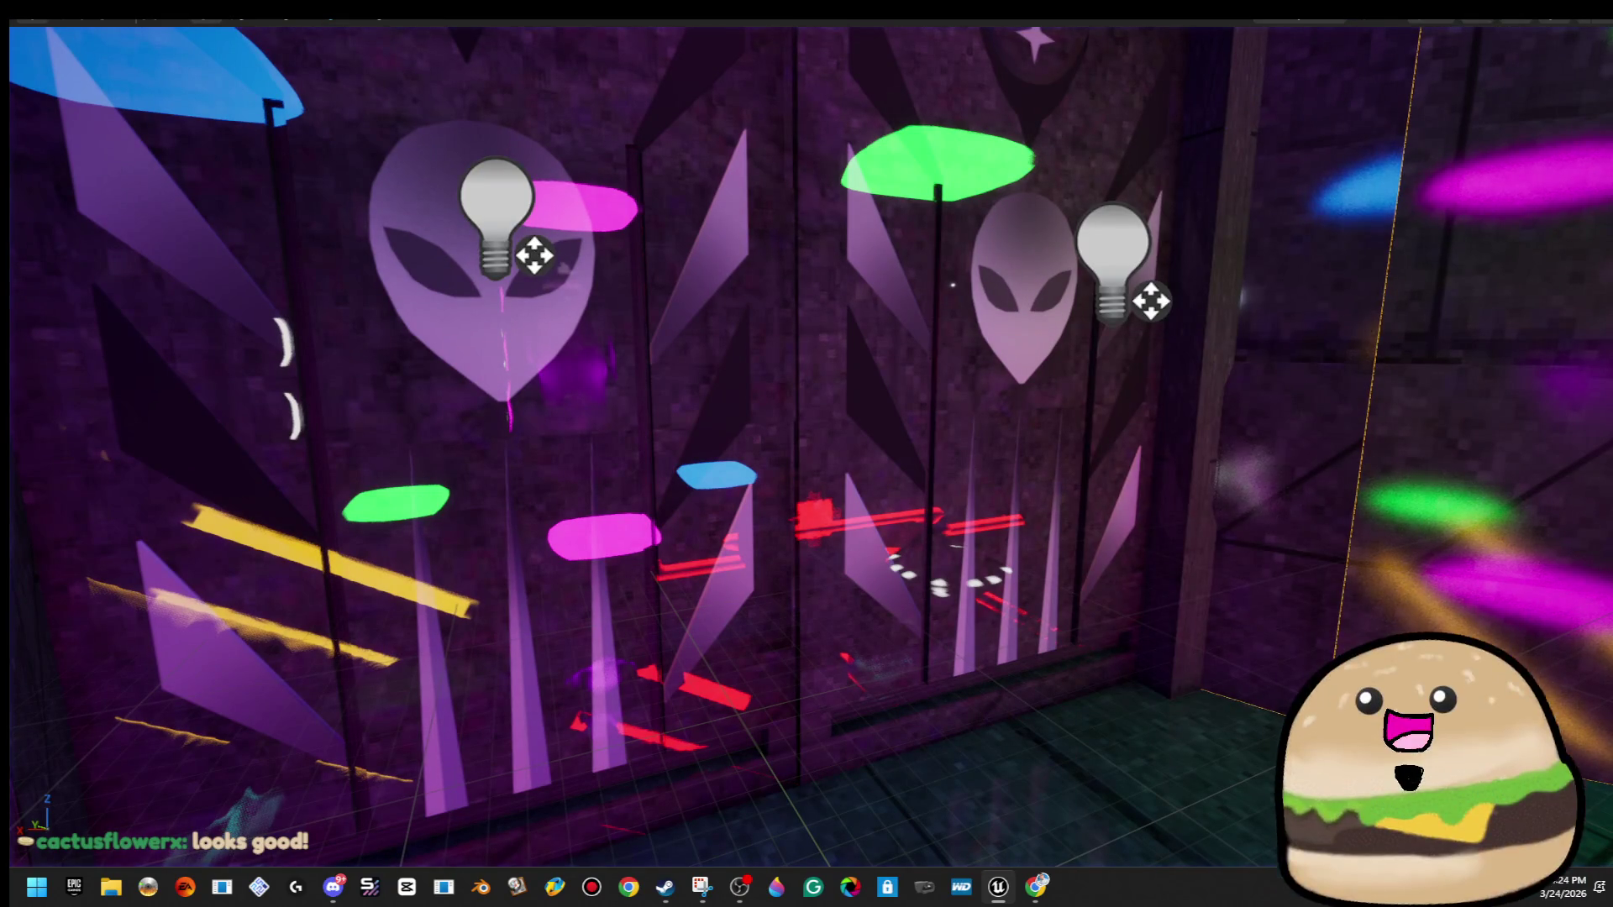
# Open the Spawn_double_Doors Blueprint and view the door in its Viewport preview.
pyautogui.rightClick(1087, 161)
pyautogui.click(1159, 220)
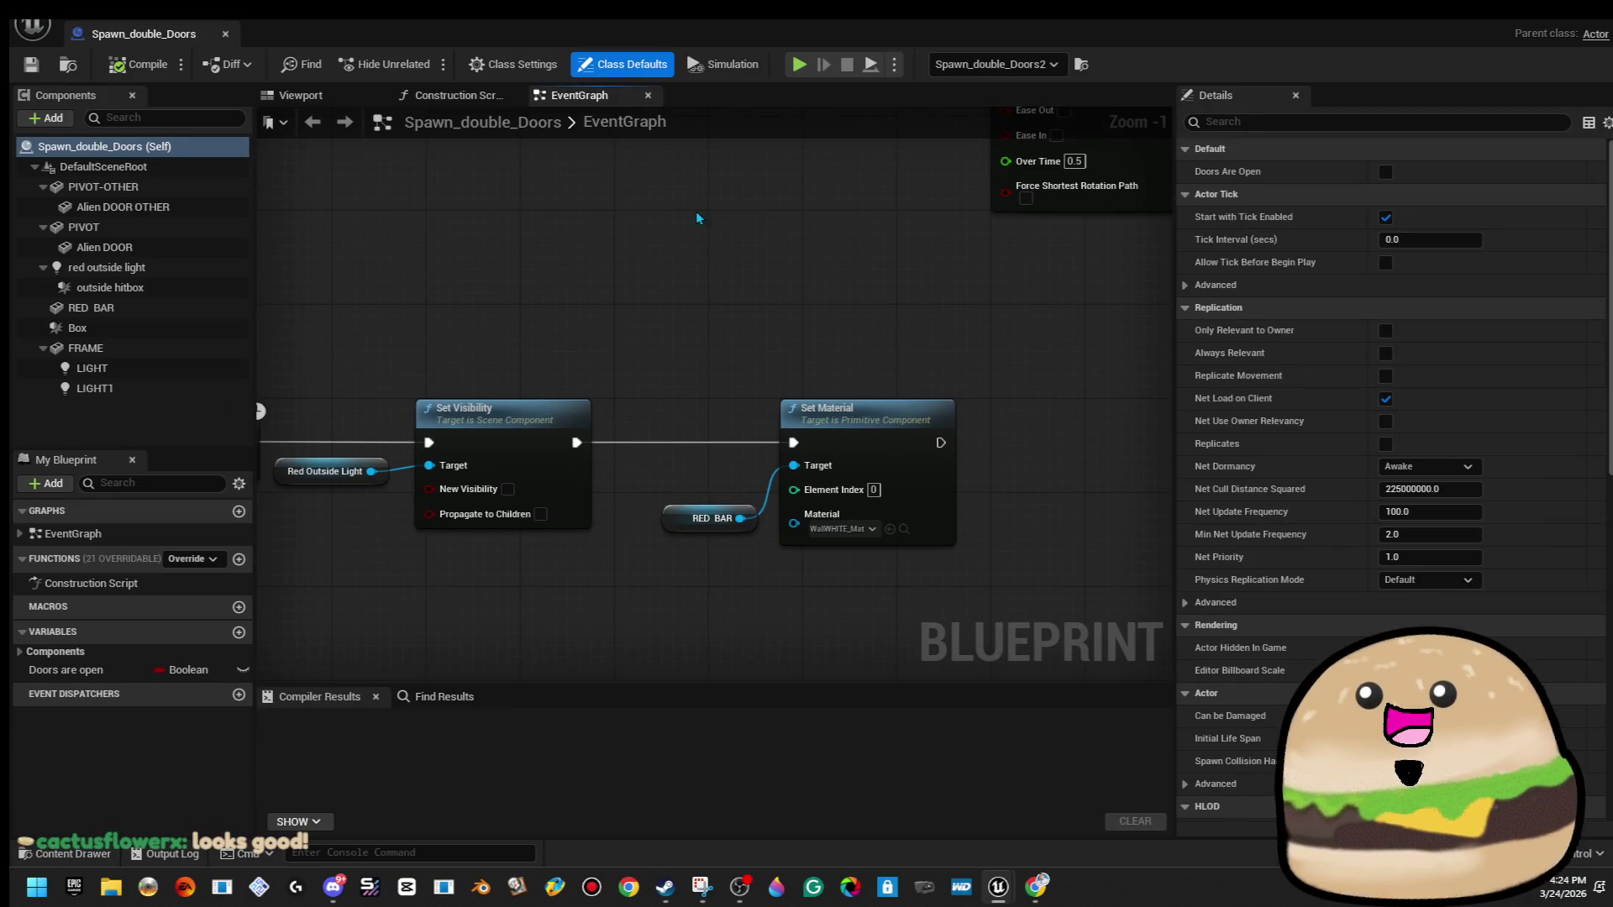
pyautogui.click(300, 95)
pyautogui.moveTo(979, 502); pyautogui.dragTo(979, 501)
# Narrow the Box hitbox to Y scale about 3.38, shift it to X 86.58, and compile.
pyautogui.click(810, 463)
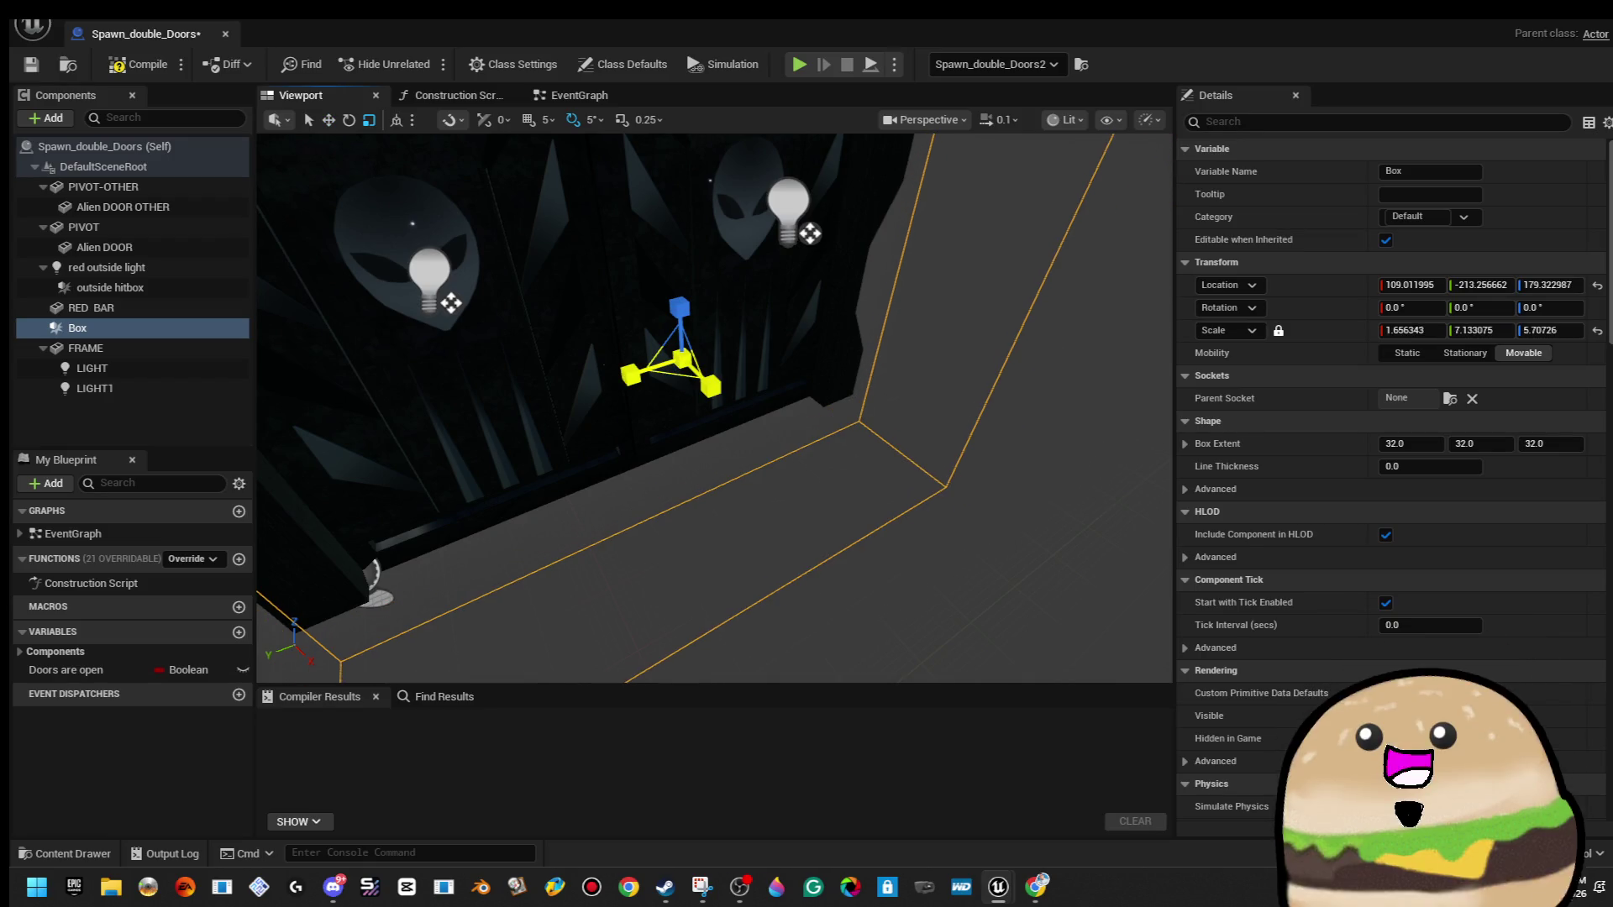
pyautogui.moveTo(1481, 330); pyautogui.dragTo(1446, 330)
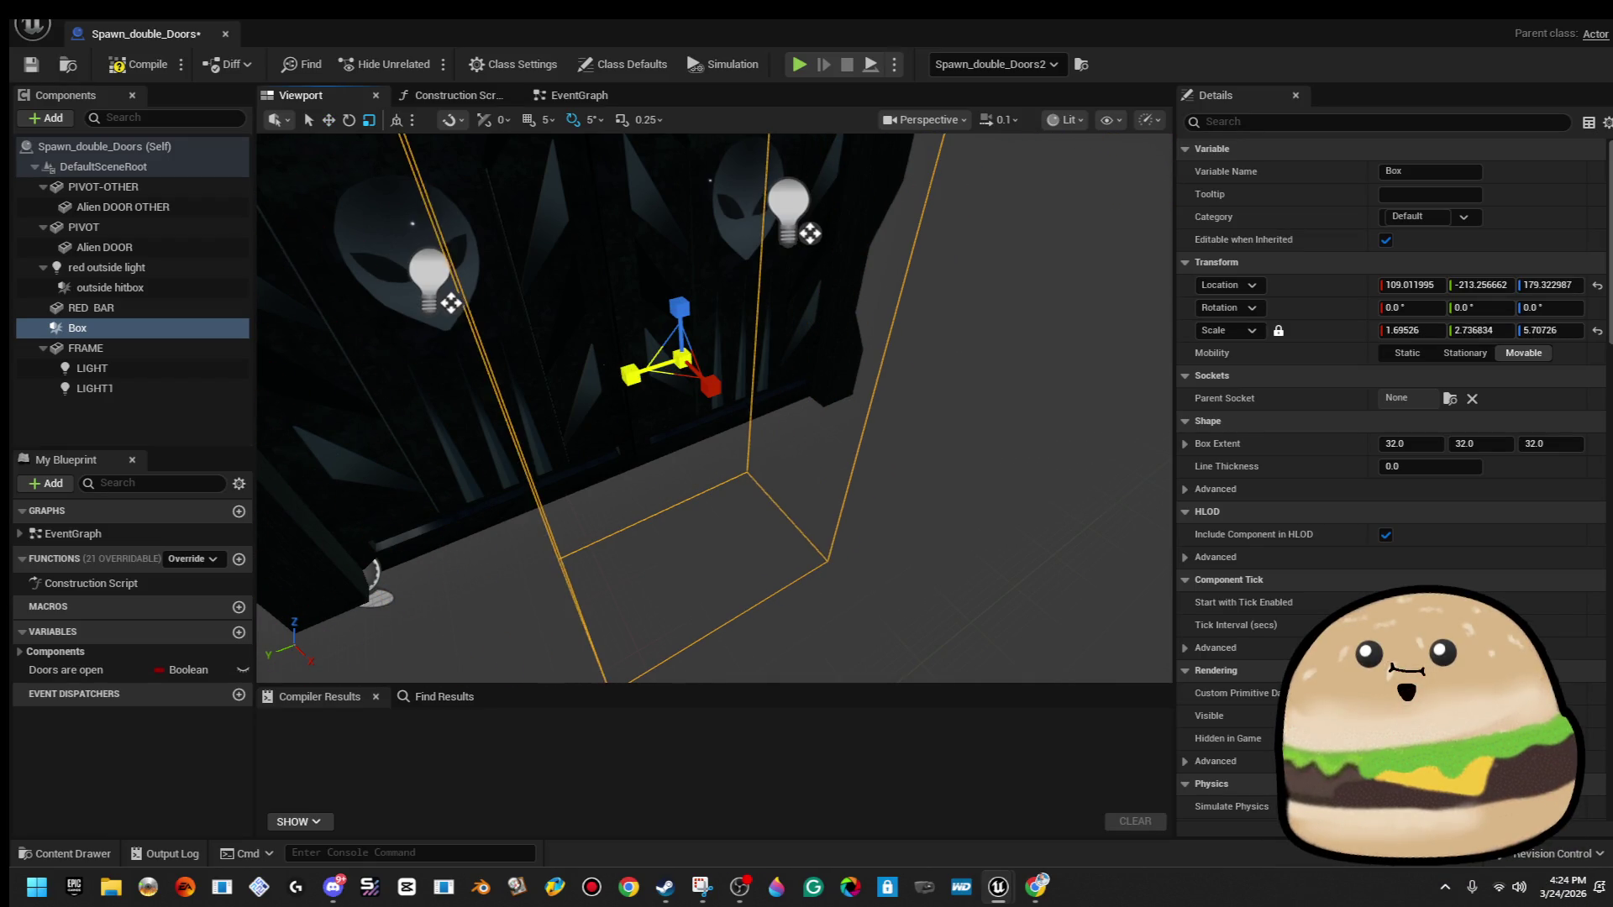
pyautogui.moveTo(631, 375); pyautogui.dragTo(605, 390)
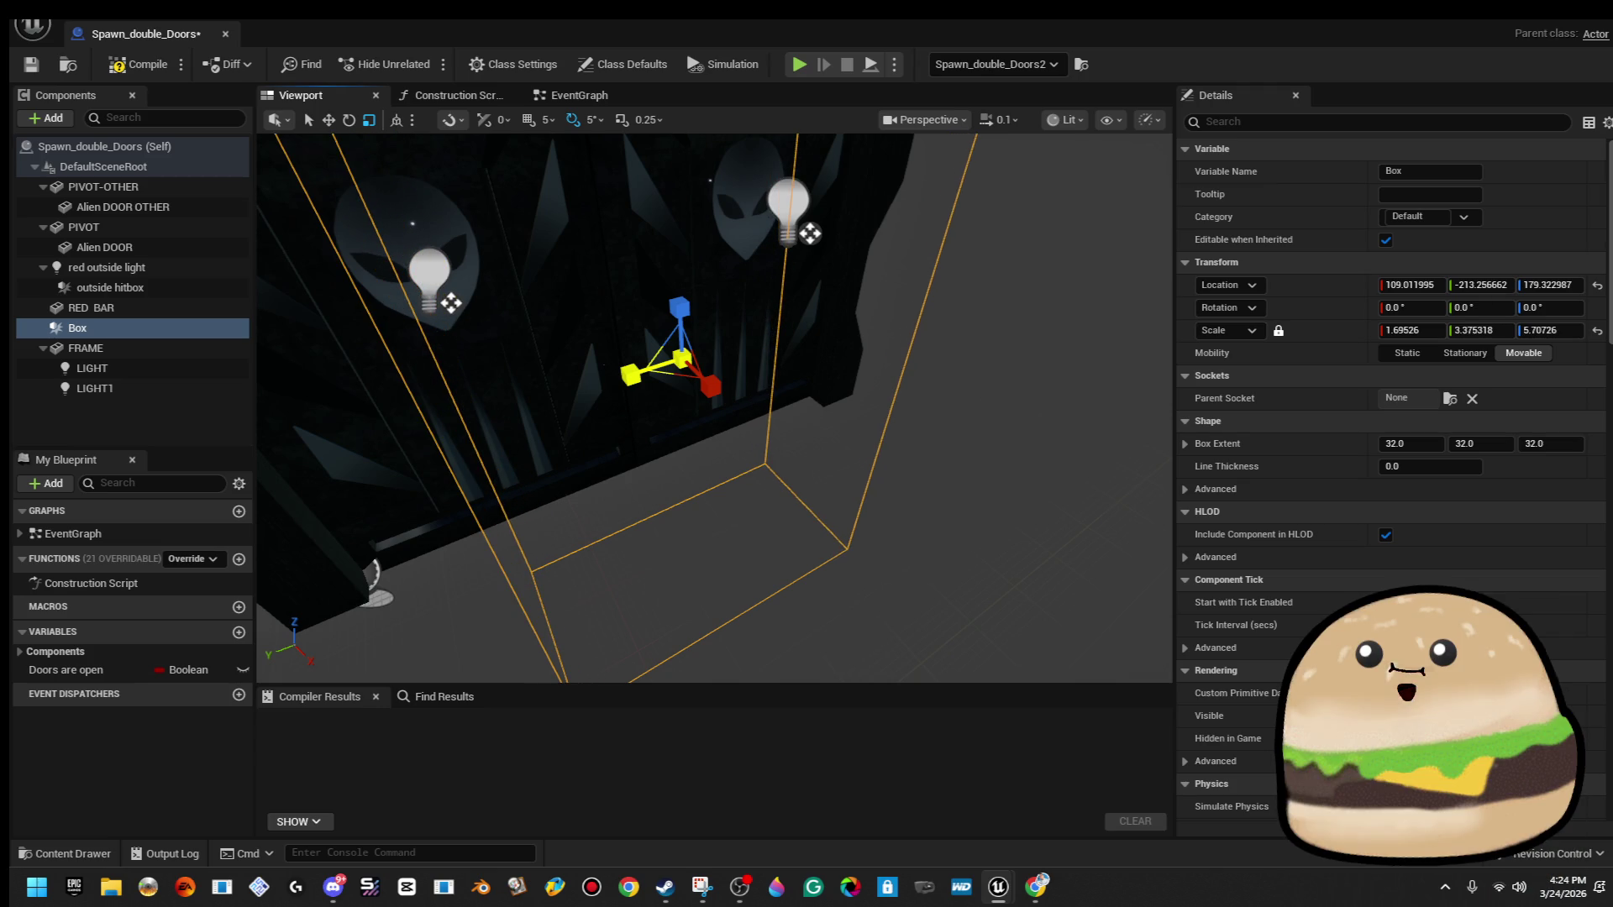
pyautogui.moveTo(713, 389); pyautogui.dragTo(670, 354)
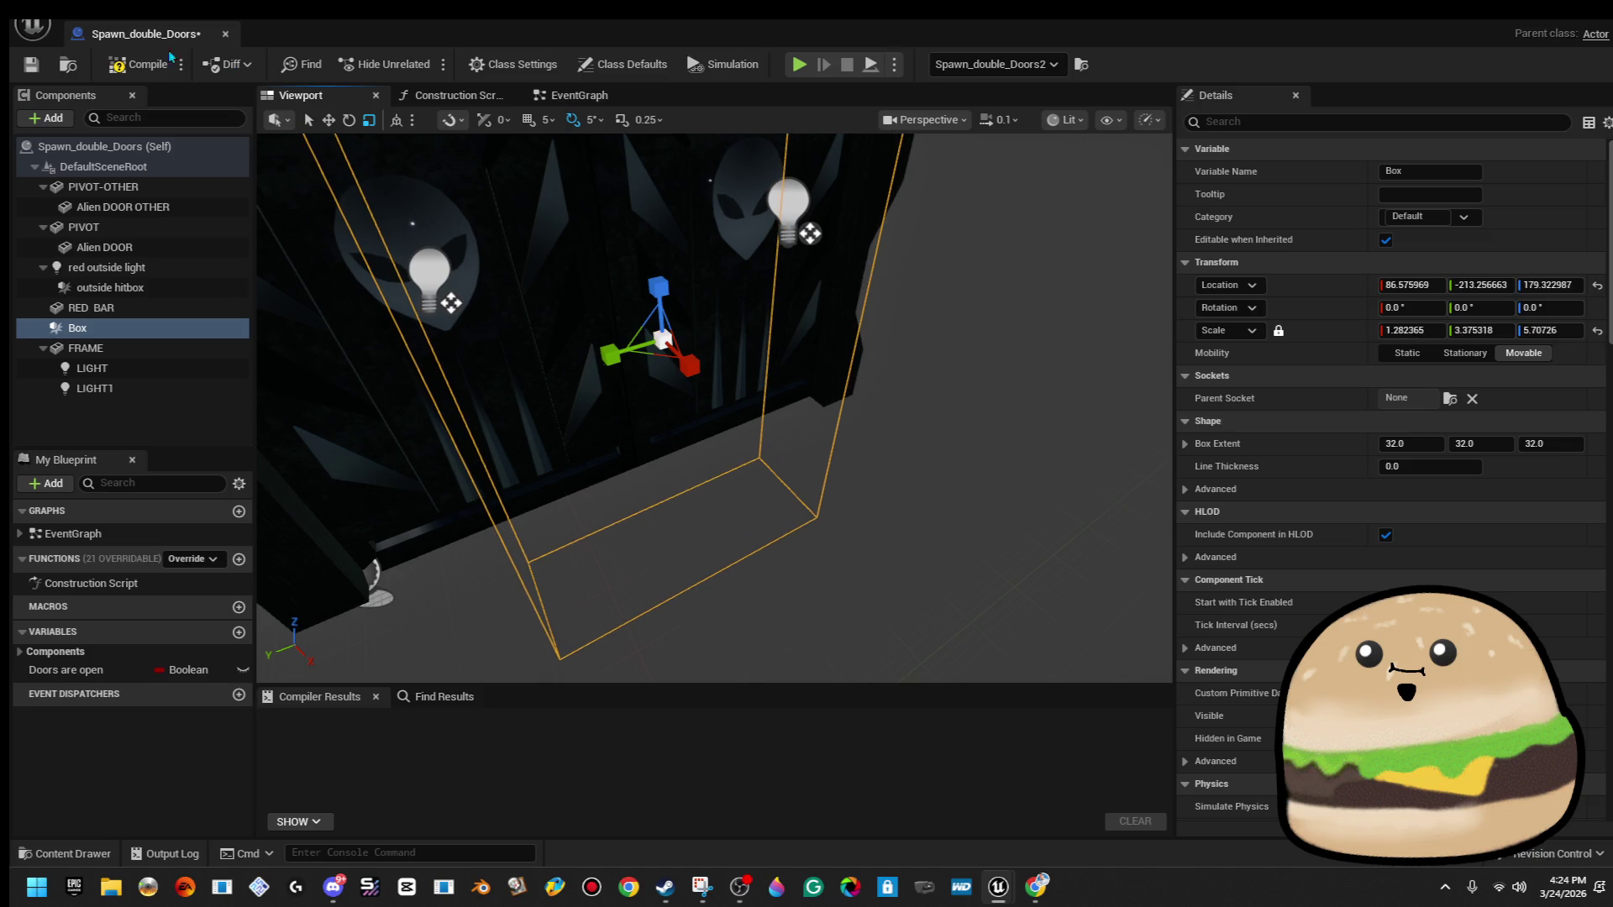
pyautogui.click(130, 67)
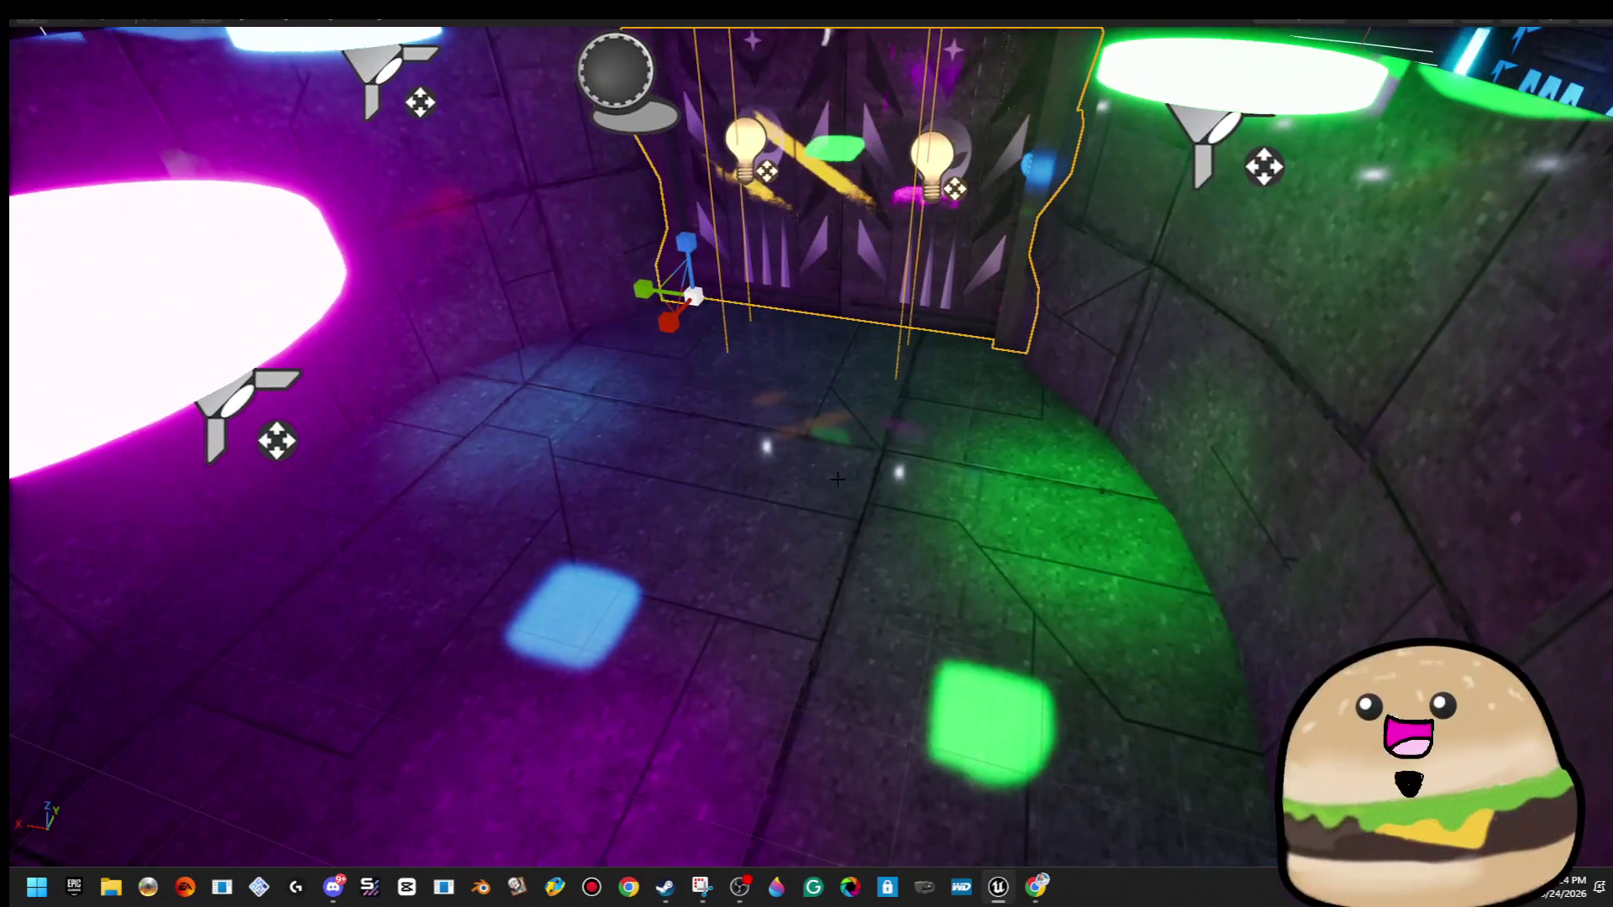
# Play-test the level from the door area with Play From Here, stopping and restarting once.
pyautogui.rightClick(838, 479)
pyautogui.click(943, 851)
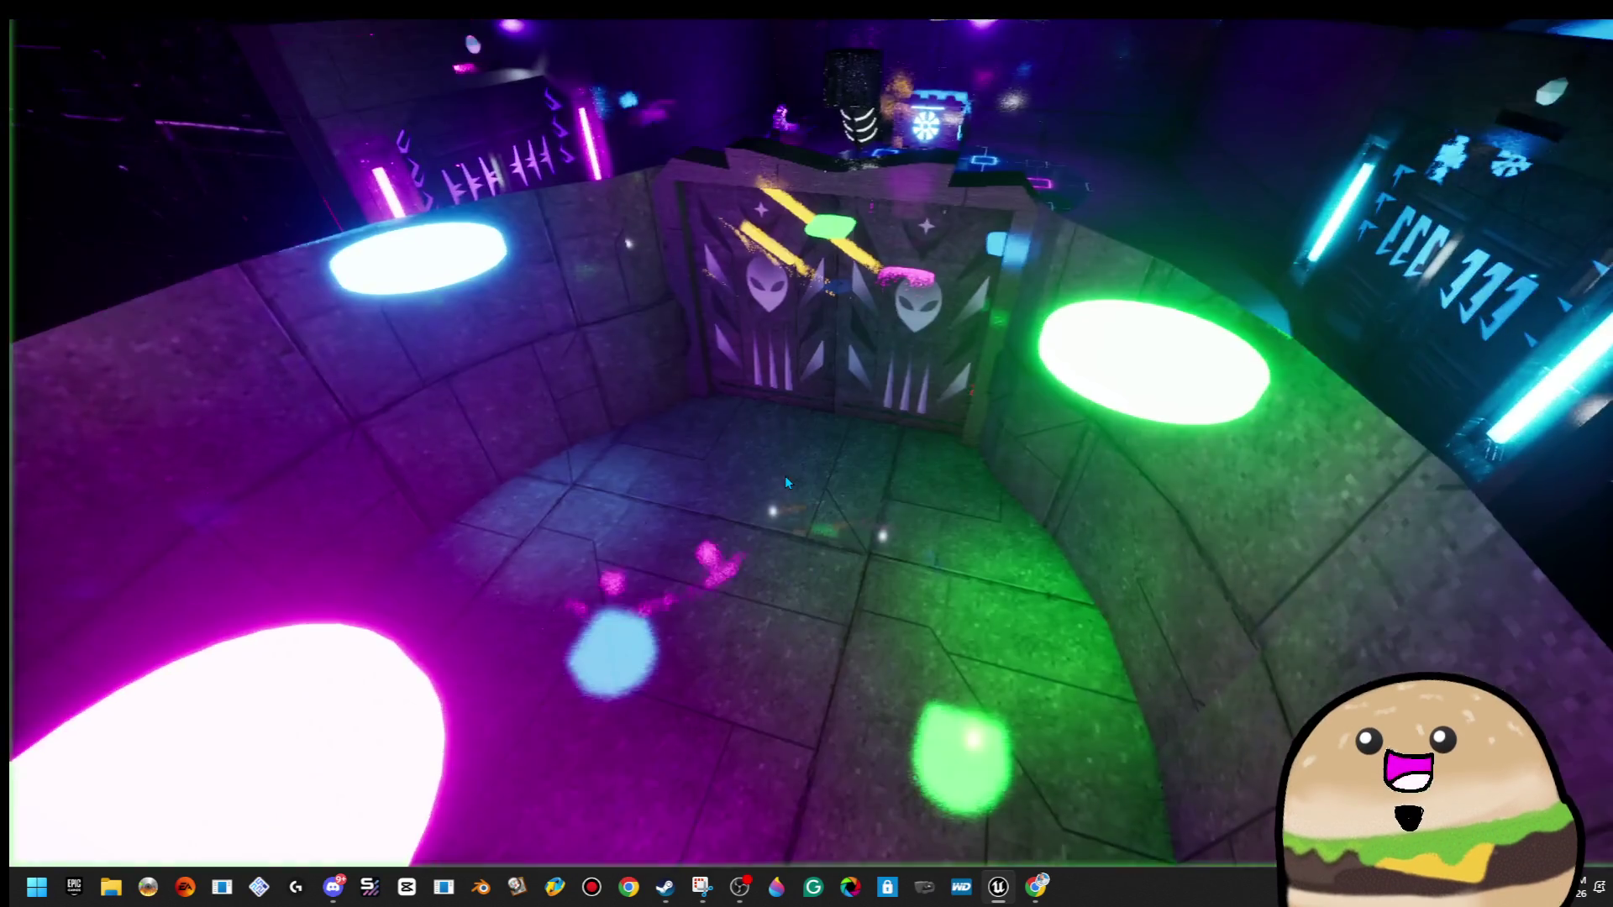
pyautogui.press('Escape')
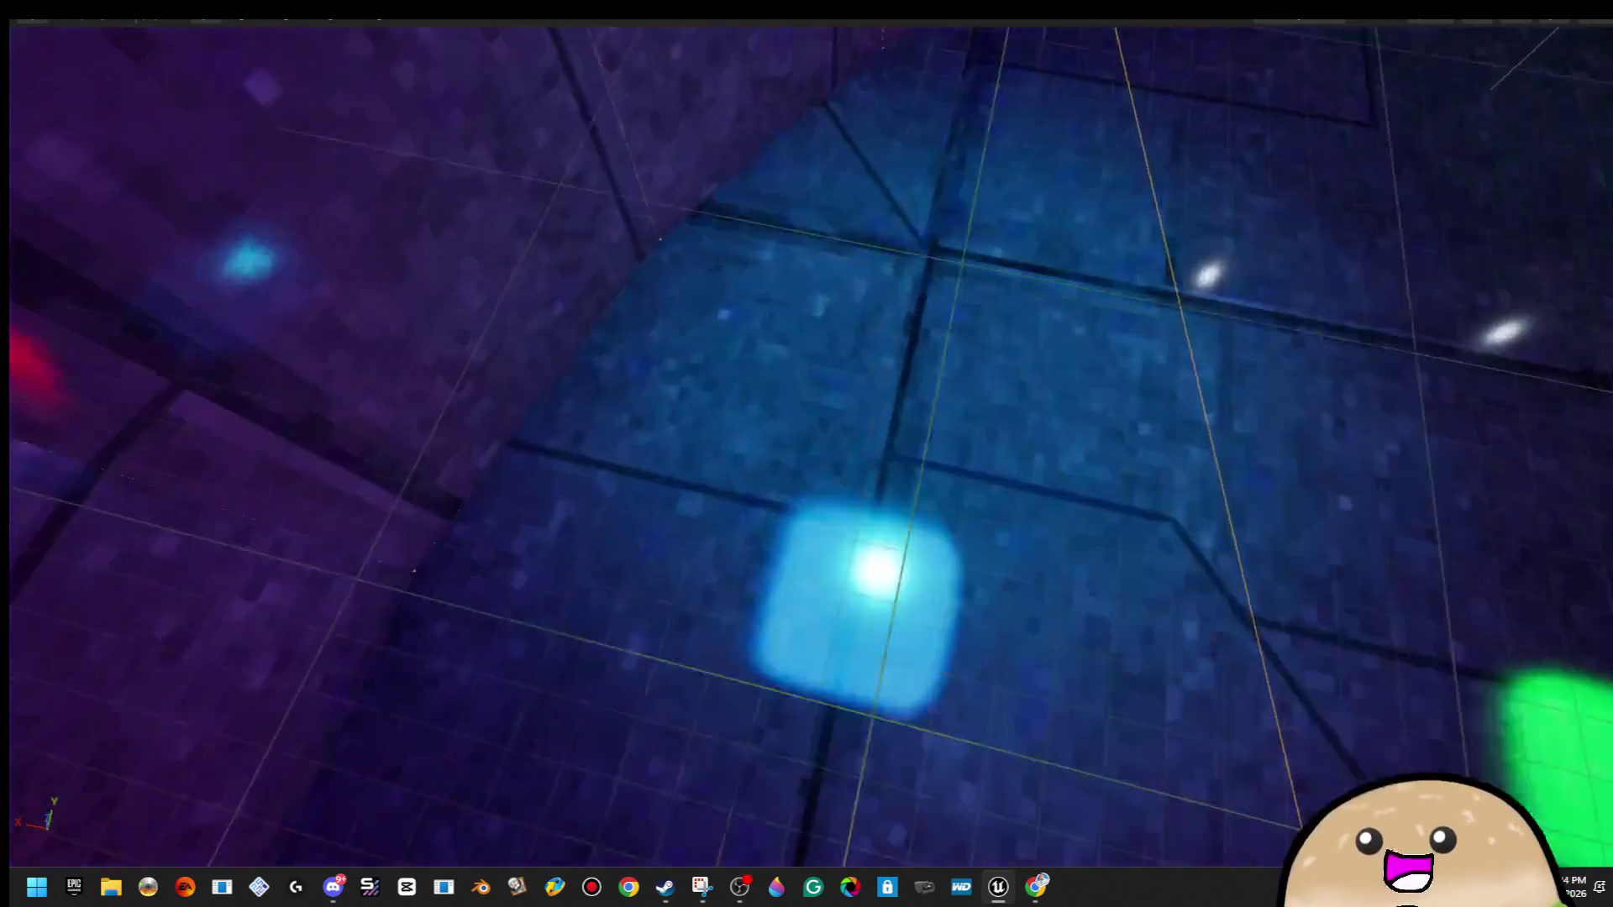
pyautogui.rightClick(963, 405)
pyautogui.click(1122, 842)
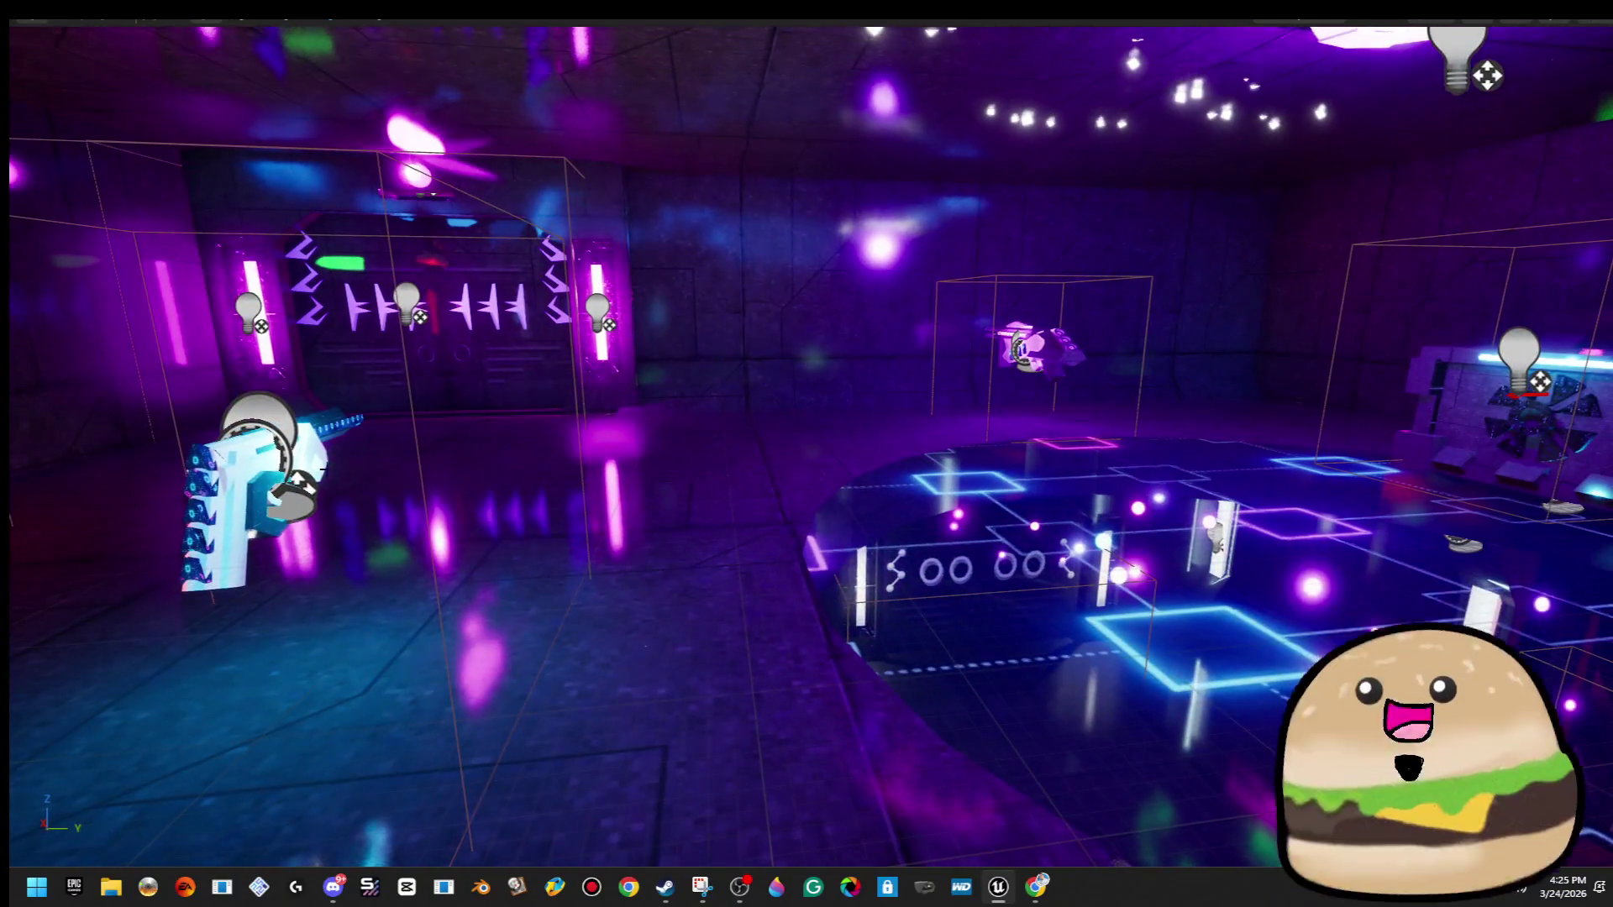
# Delete the gun actor on the left side of the room and restore the full editor layout.
pyautogui.click(313, 471)
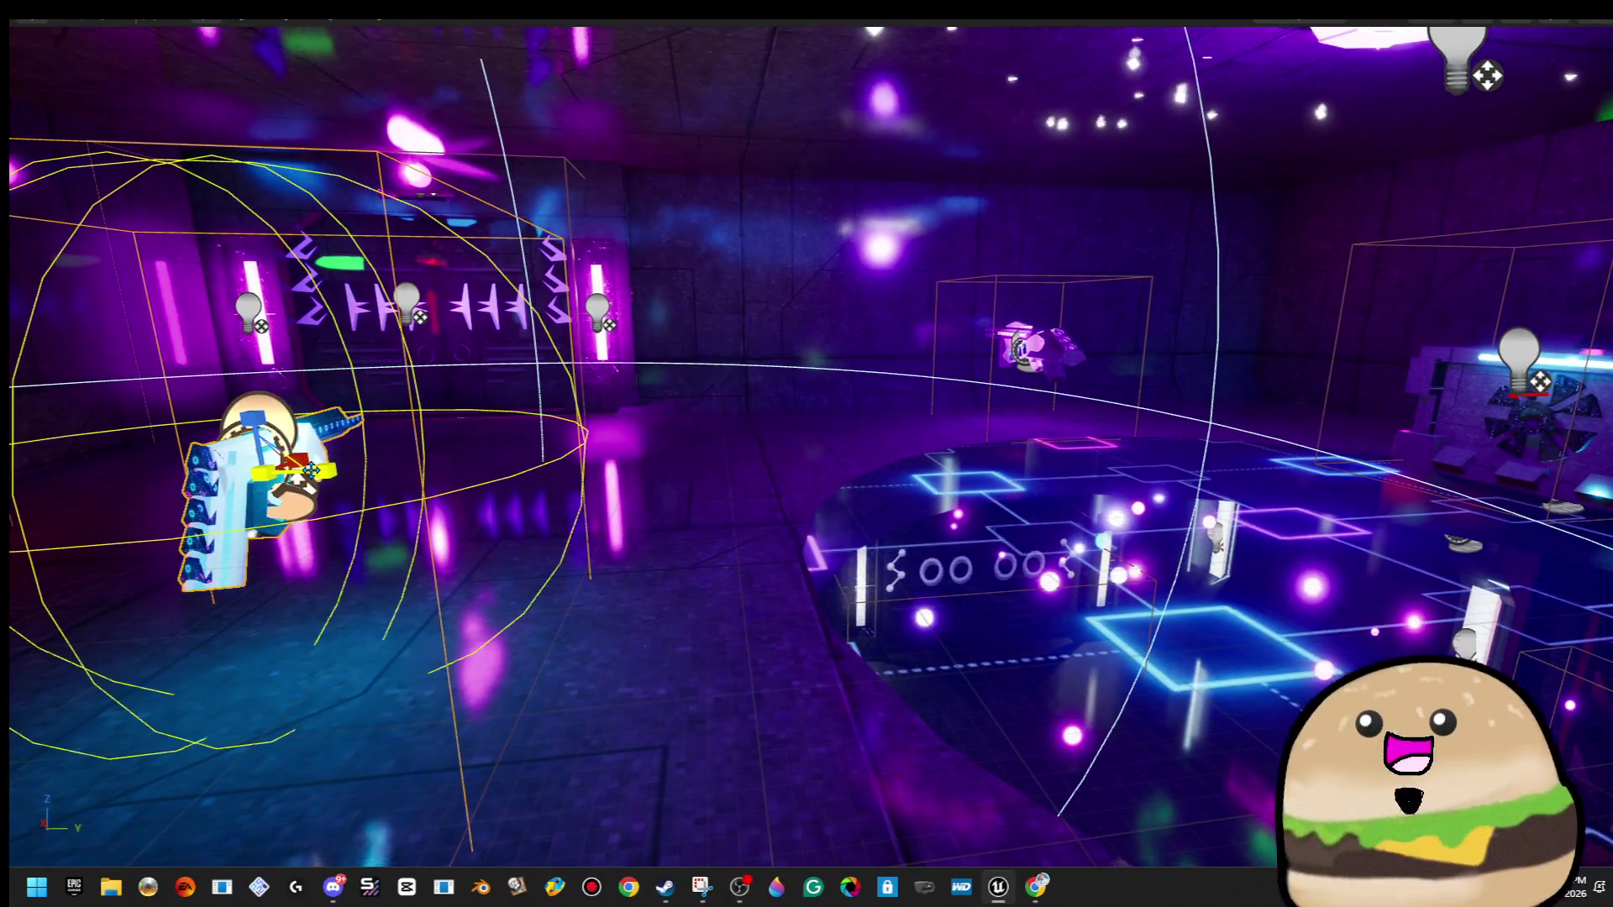
pyautogui.press('Delete')
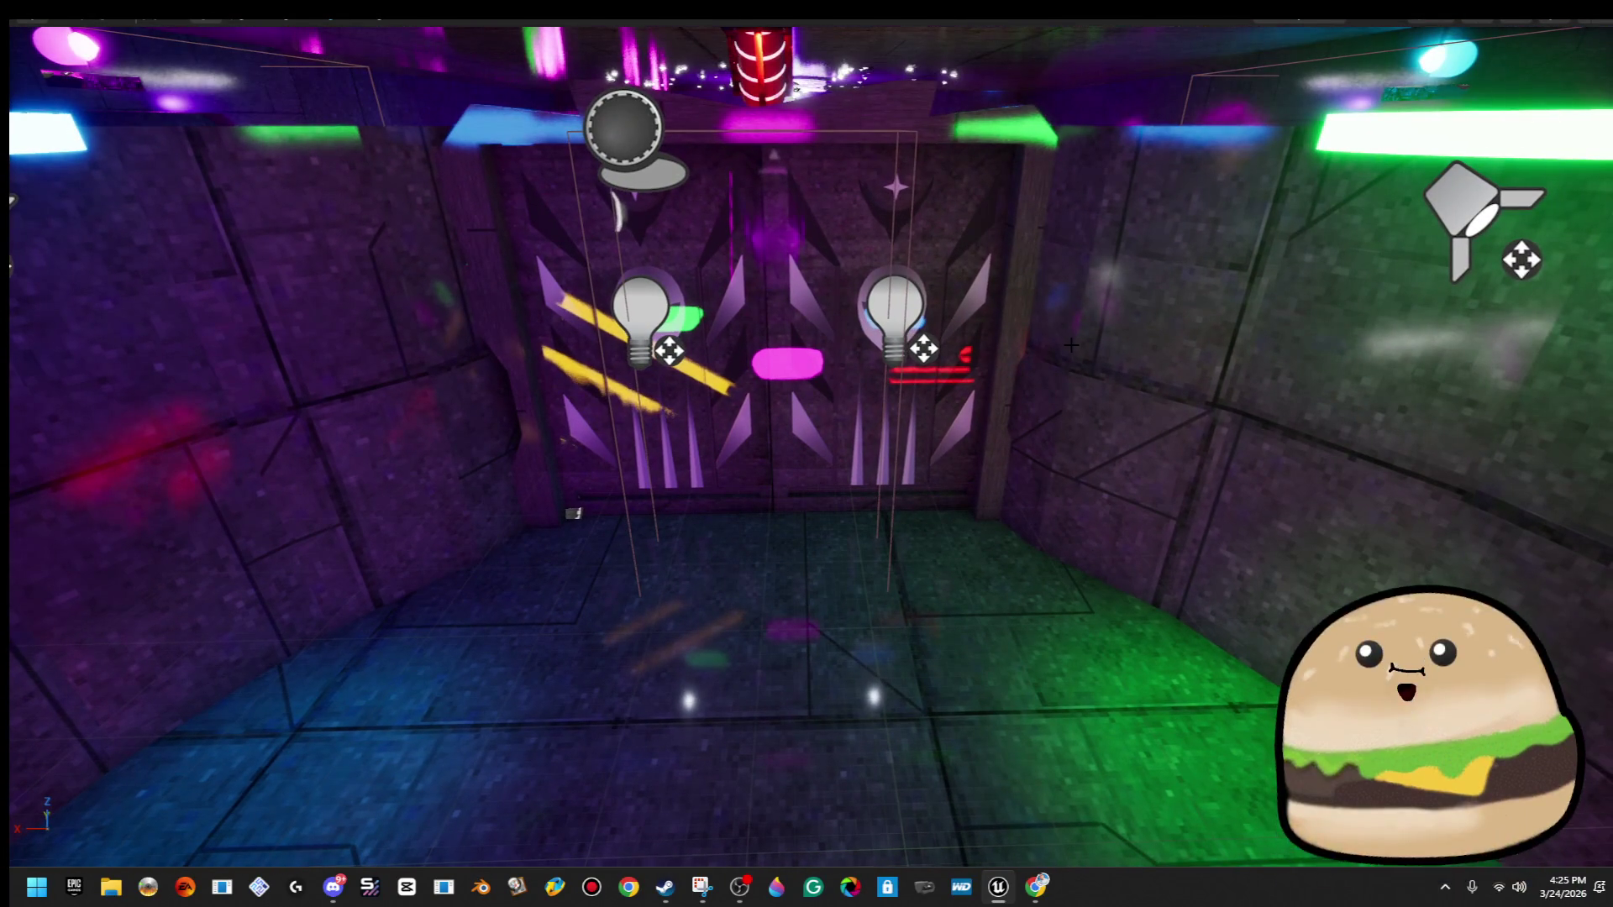
pyautogui.press('F11')
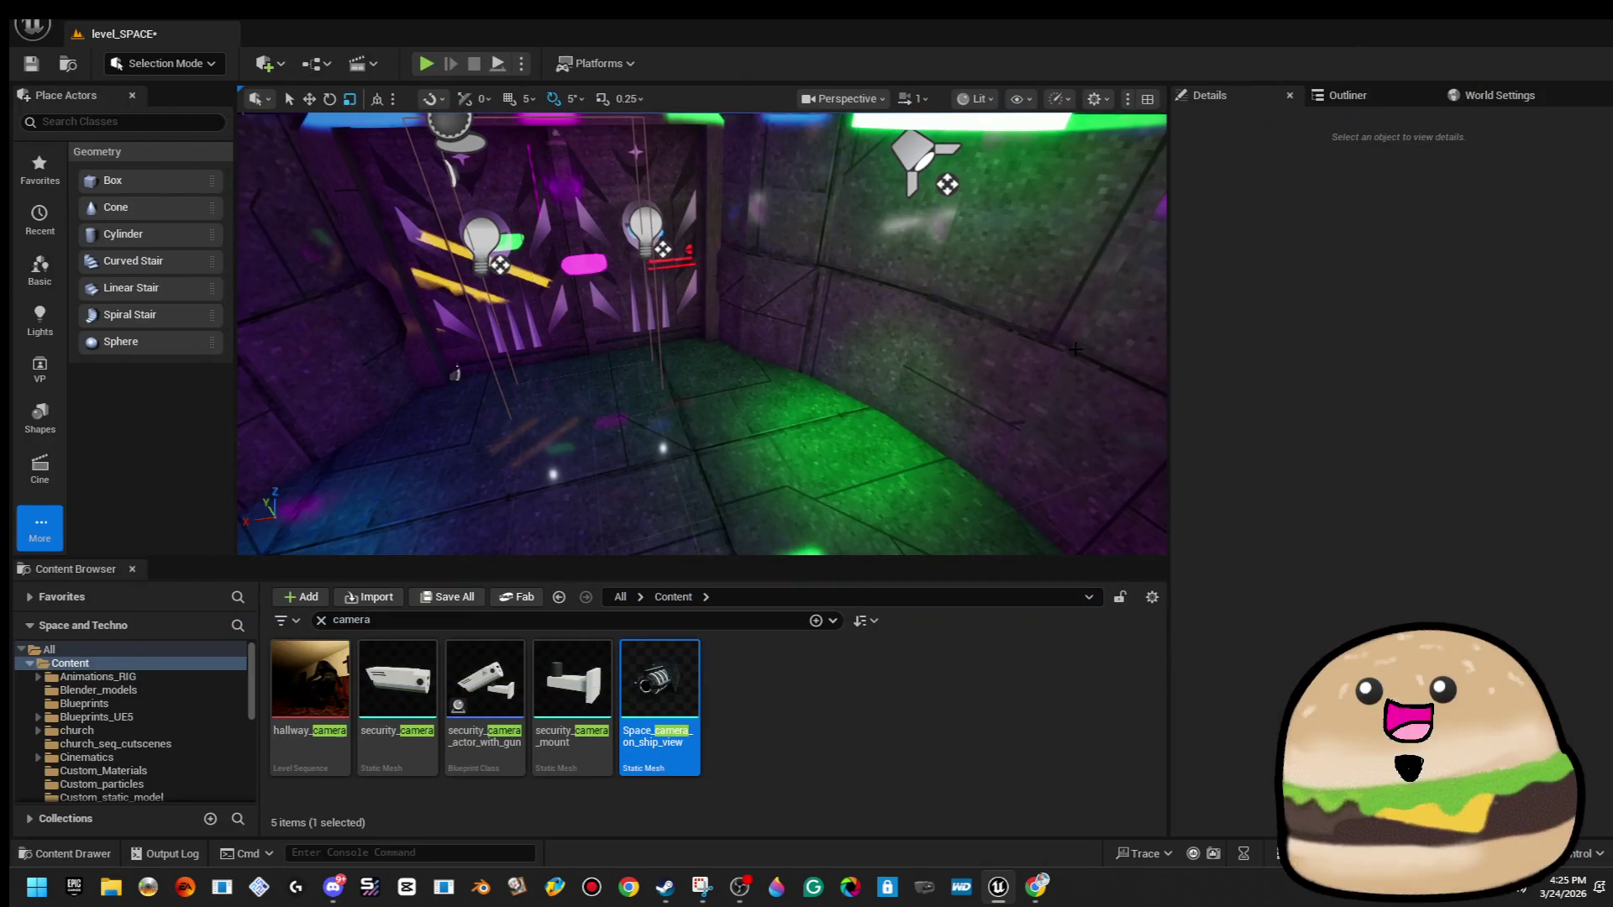
# Open the SPACE_Model level, saving level_SPACE when prompted.
pyautogui.click(67, 19)
pyautogui.click(146, 93)
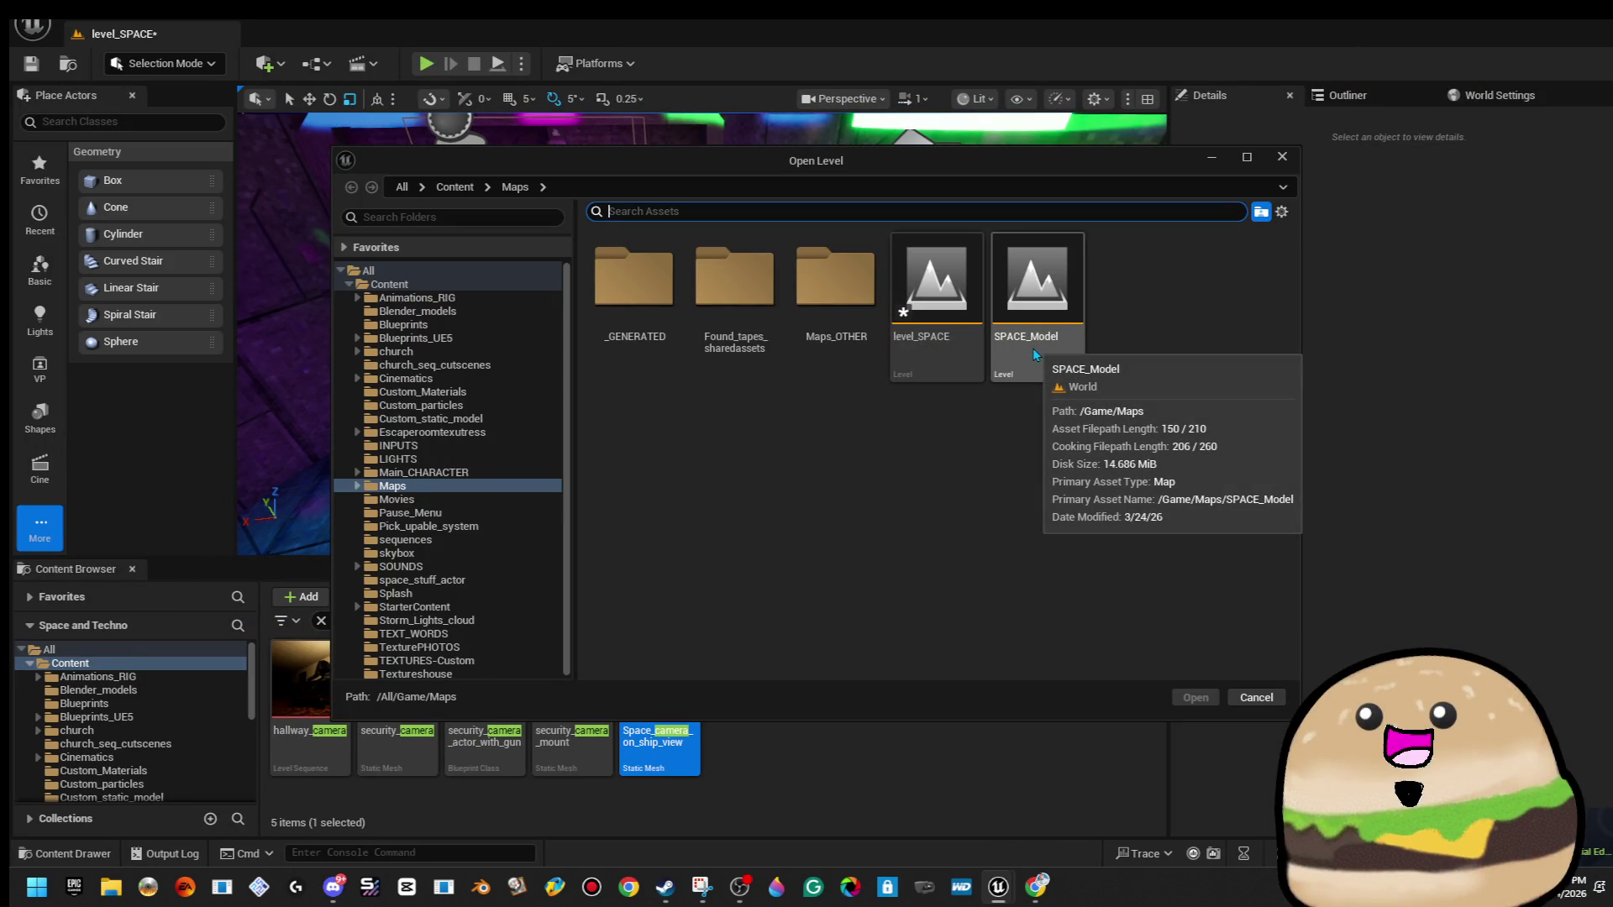
pyautogui.click(1037, 355)
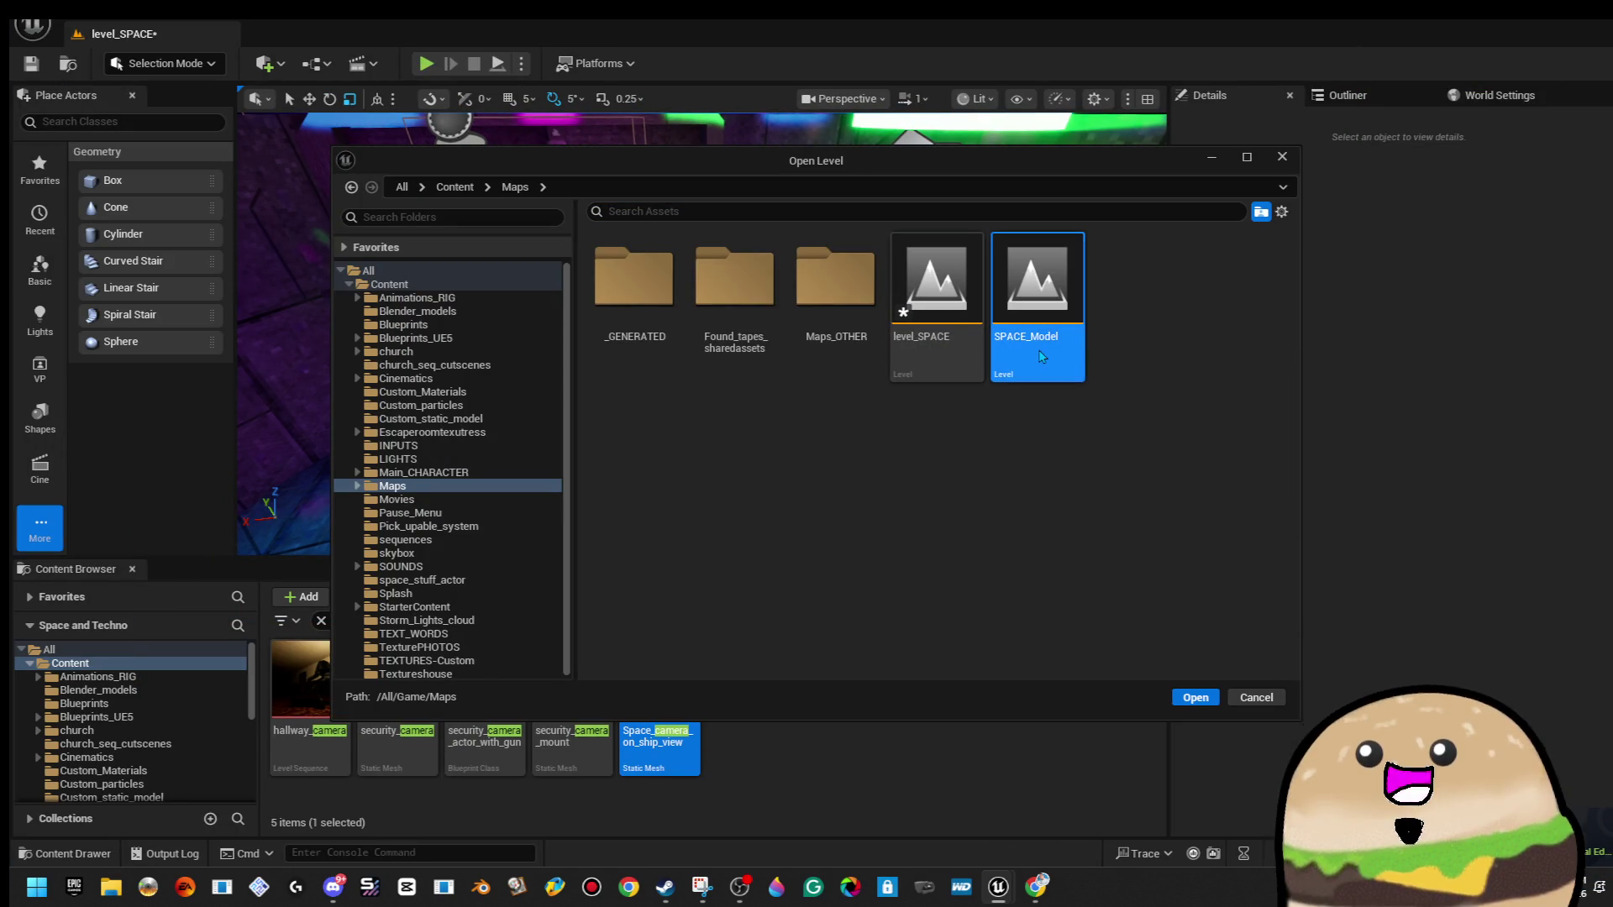
pyautogui.doubleClick(1041, 357)
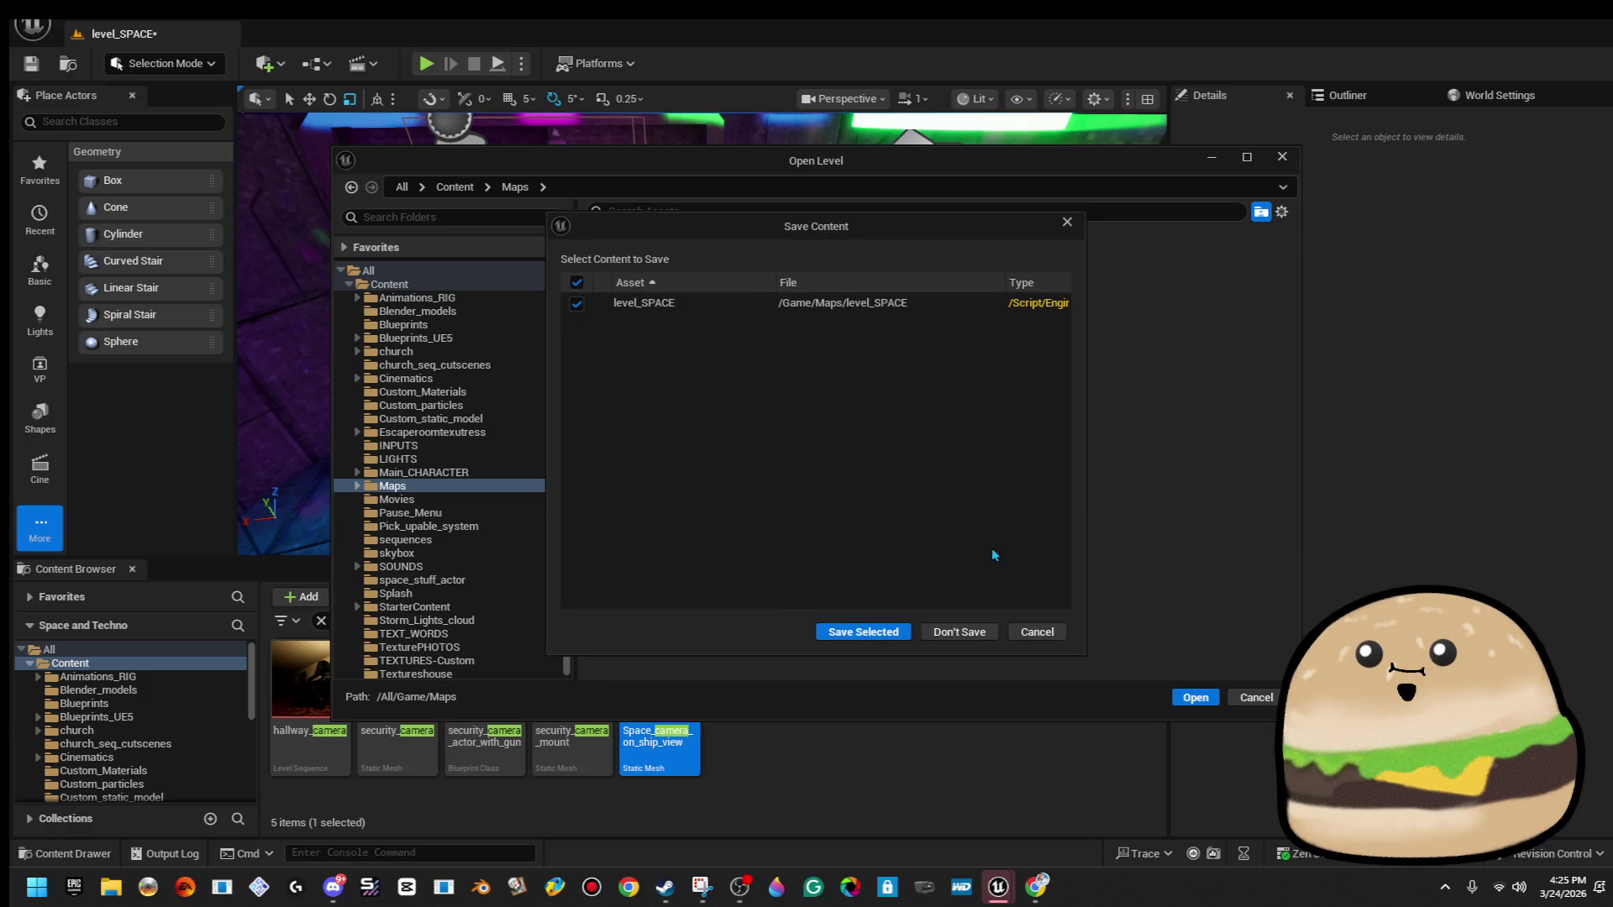
pyautogui.click(865, 632)
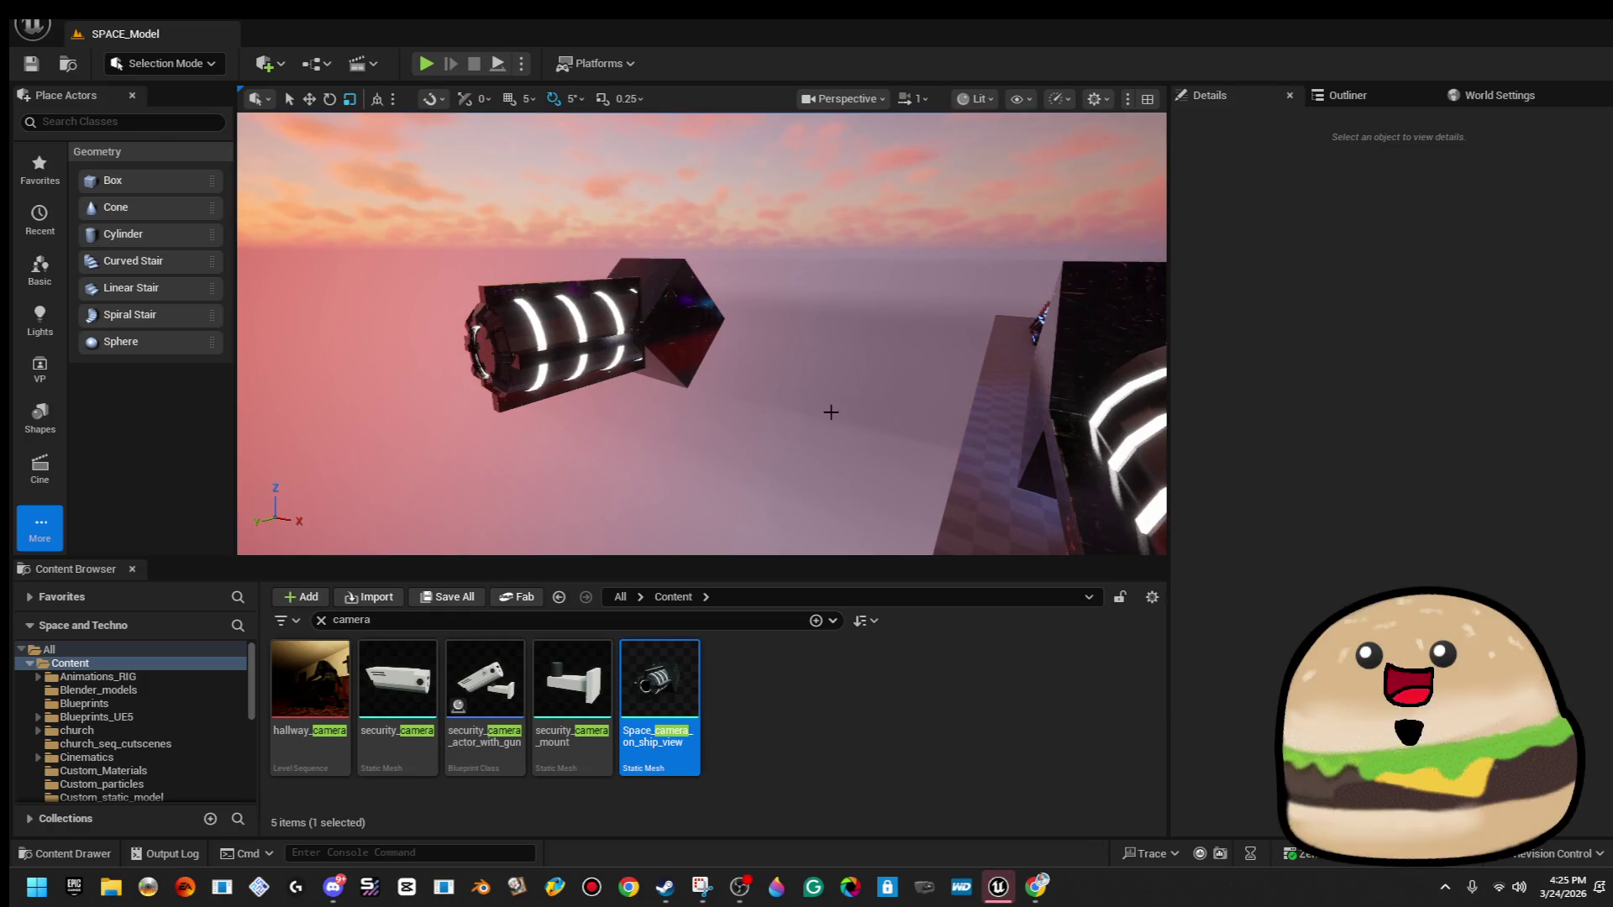
# Try placing the Space_camera_on_ship_view mesh, undo it, and fly across the level.
pyautogui.moveTo(660, 706)
pyautogui.mouseDown()
pyautogui.moveTo(454, 336)
pyautogui.moveTo(470, 336)
pyautogui.mouseUp()
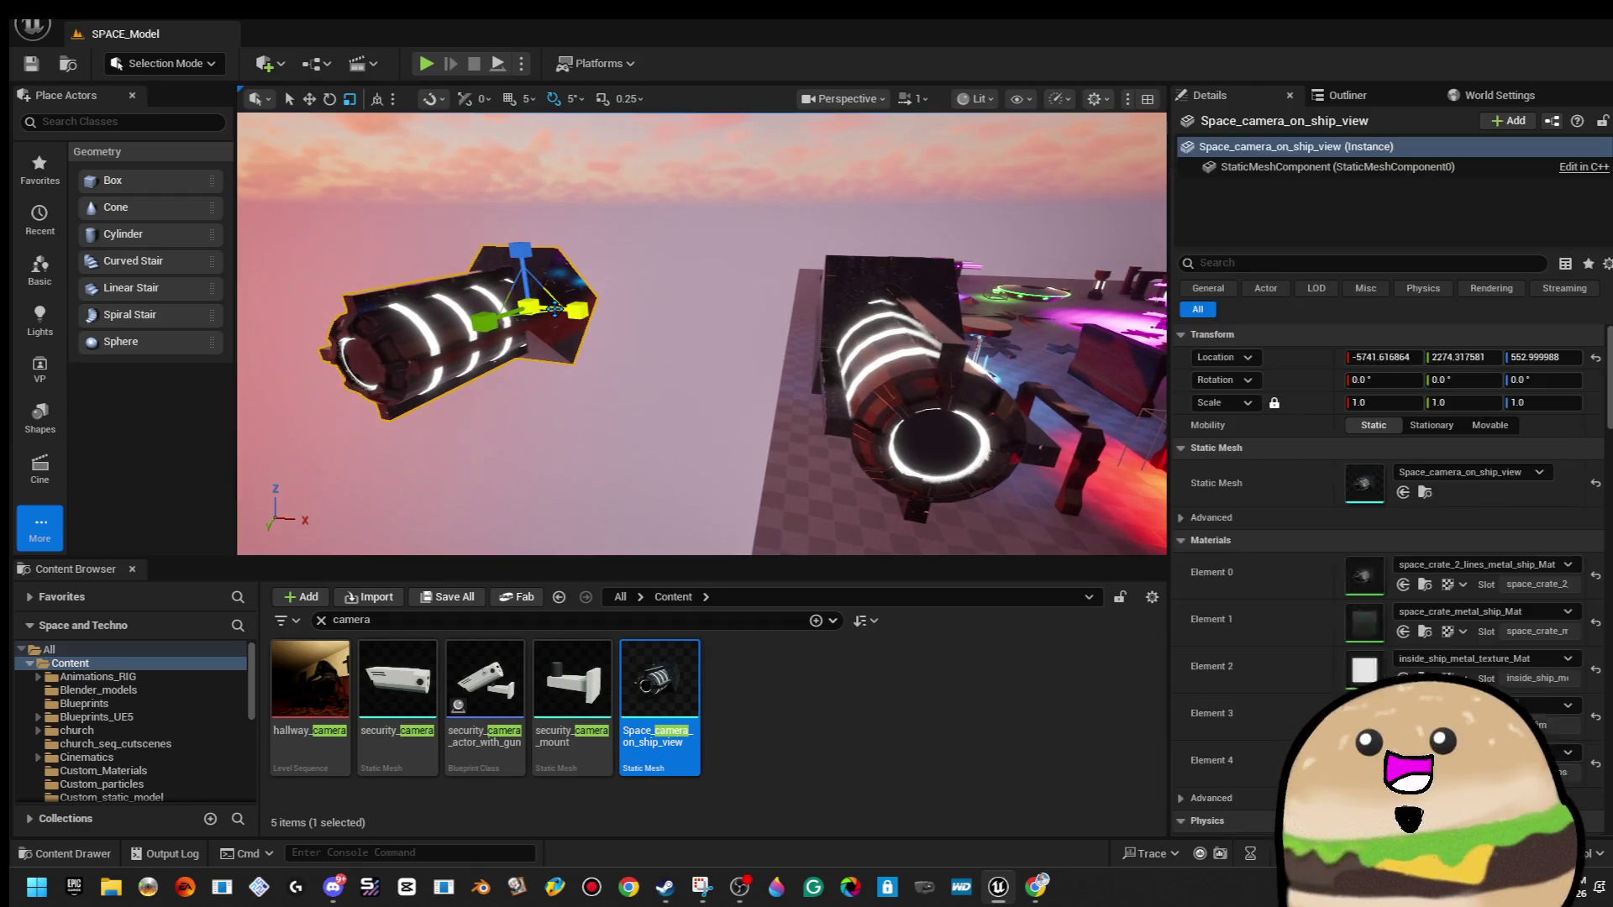
pyautogui.hotkey('ctrl', 'z')
pyautogui.moveTo(567, 314)
pyautogui.mouseDown()
pyautogui.moveTo(471, 305)
pyautogui.moveTo(458, 334)
pyautogui.moveTo(613, 345)
pyautogui.mouseUp()
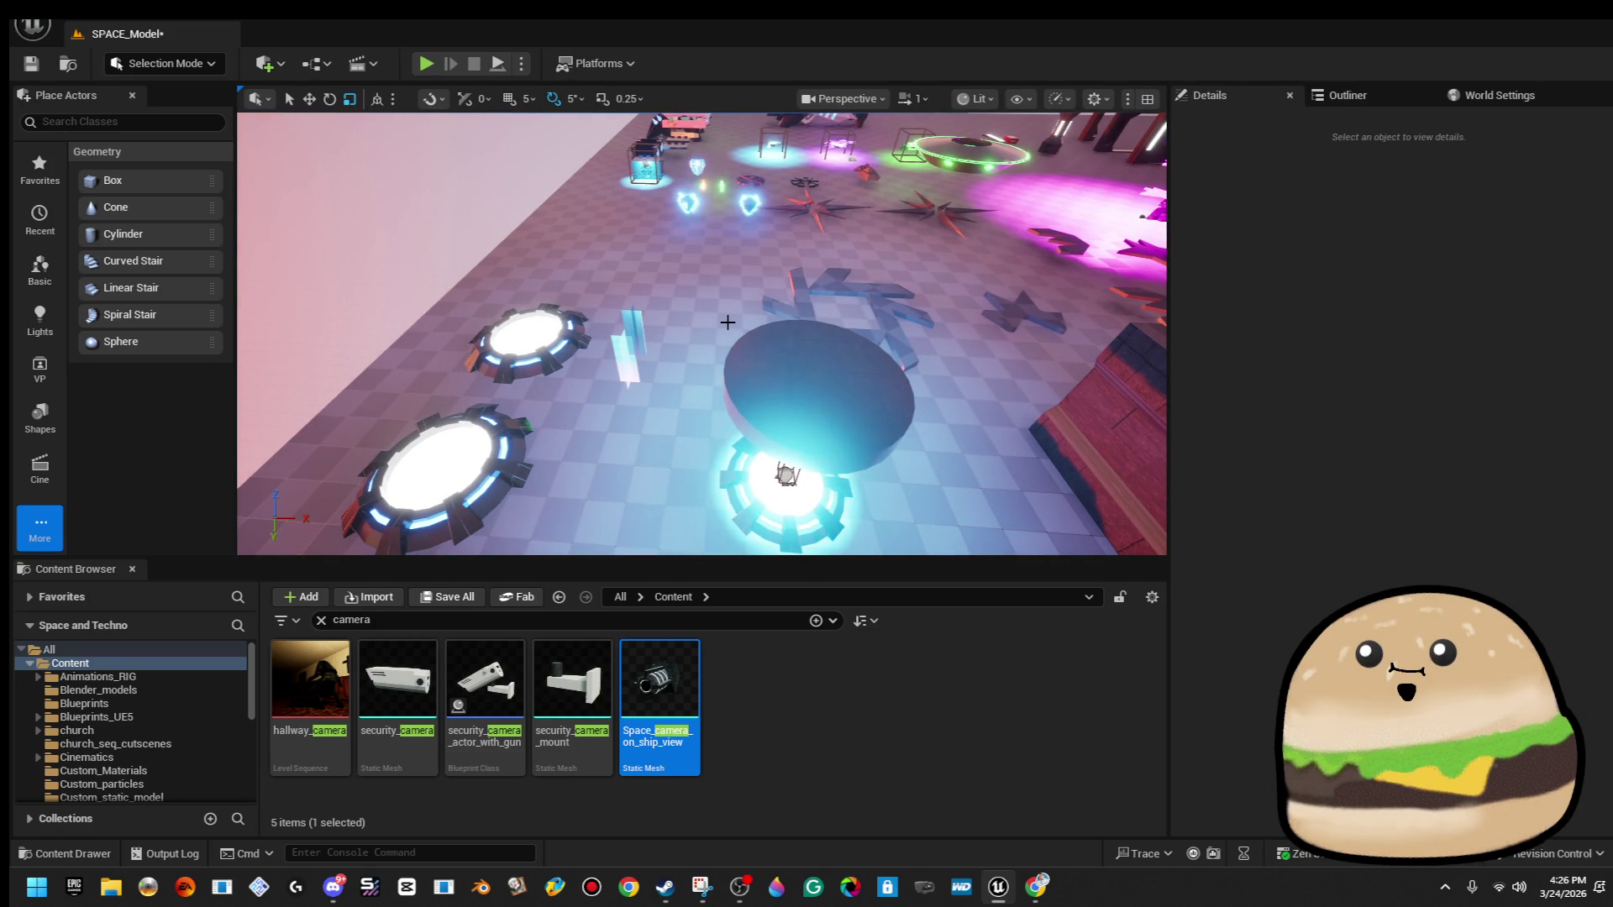
# Search 'compu' in the Content Browser and survey the scene around the pod cover.
pyautogui.moveTo(727, 321)
pyautogui.mouseDown()
pyautogui.moveTo(588, 326)
pyautogui.moveTo(728, 331)
pyautogui.moveTo(728, 352)
pyautogui.moveTo(727, 322)
pyautogui.mouseUp()
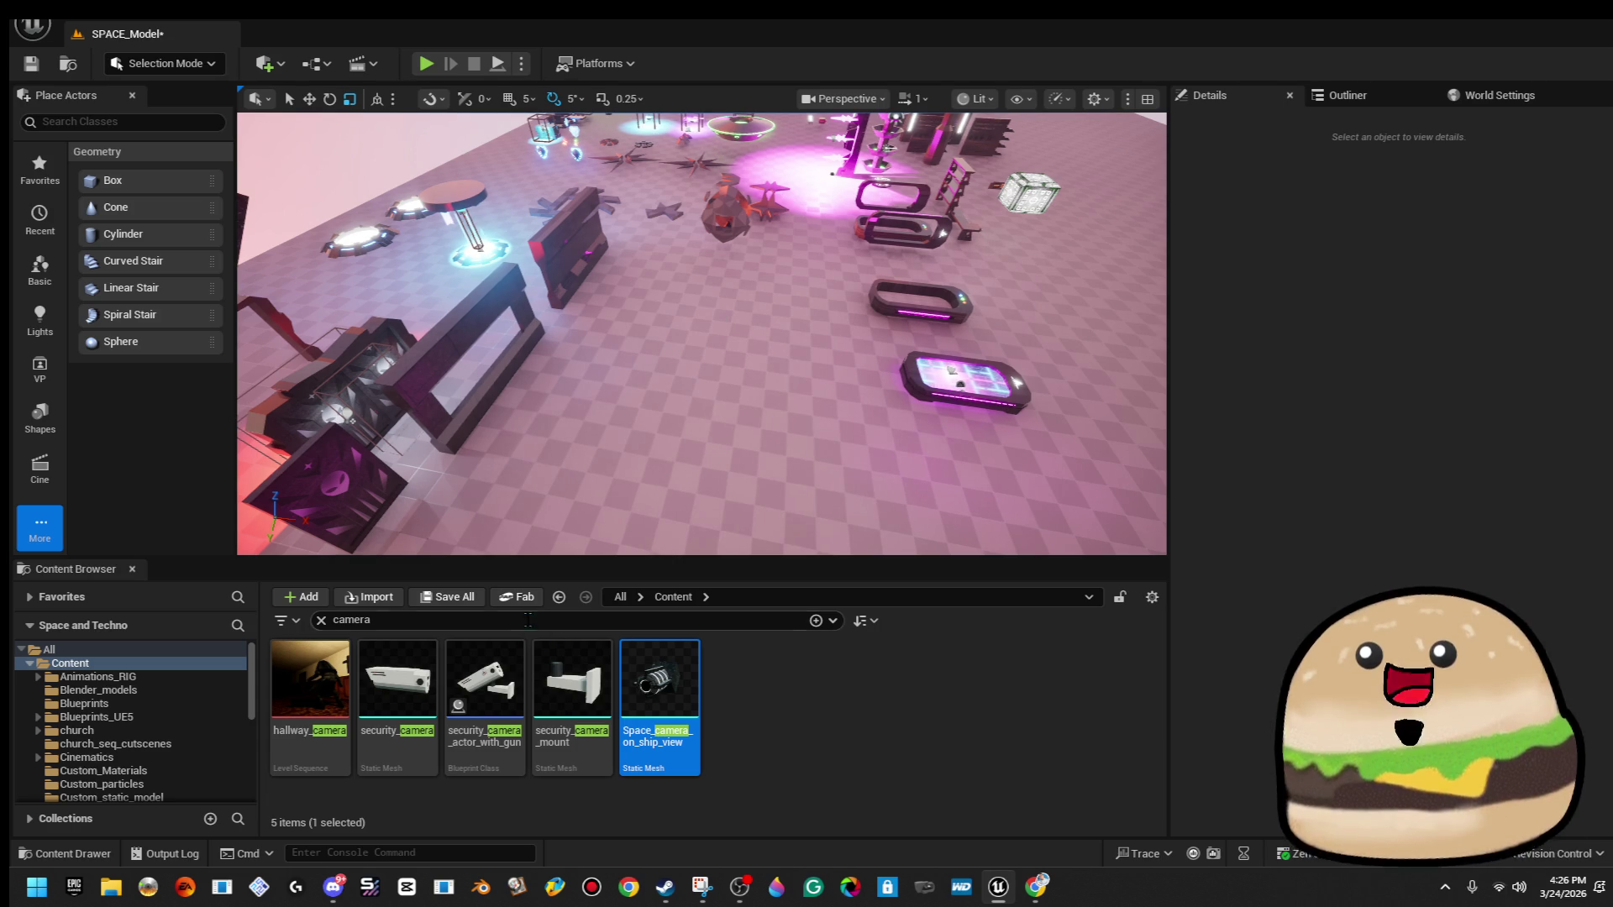
pyautogui.write('ompu')
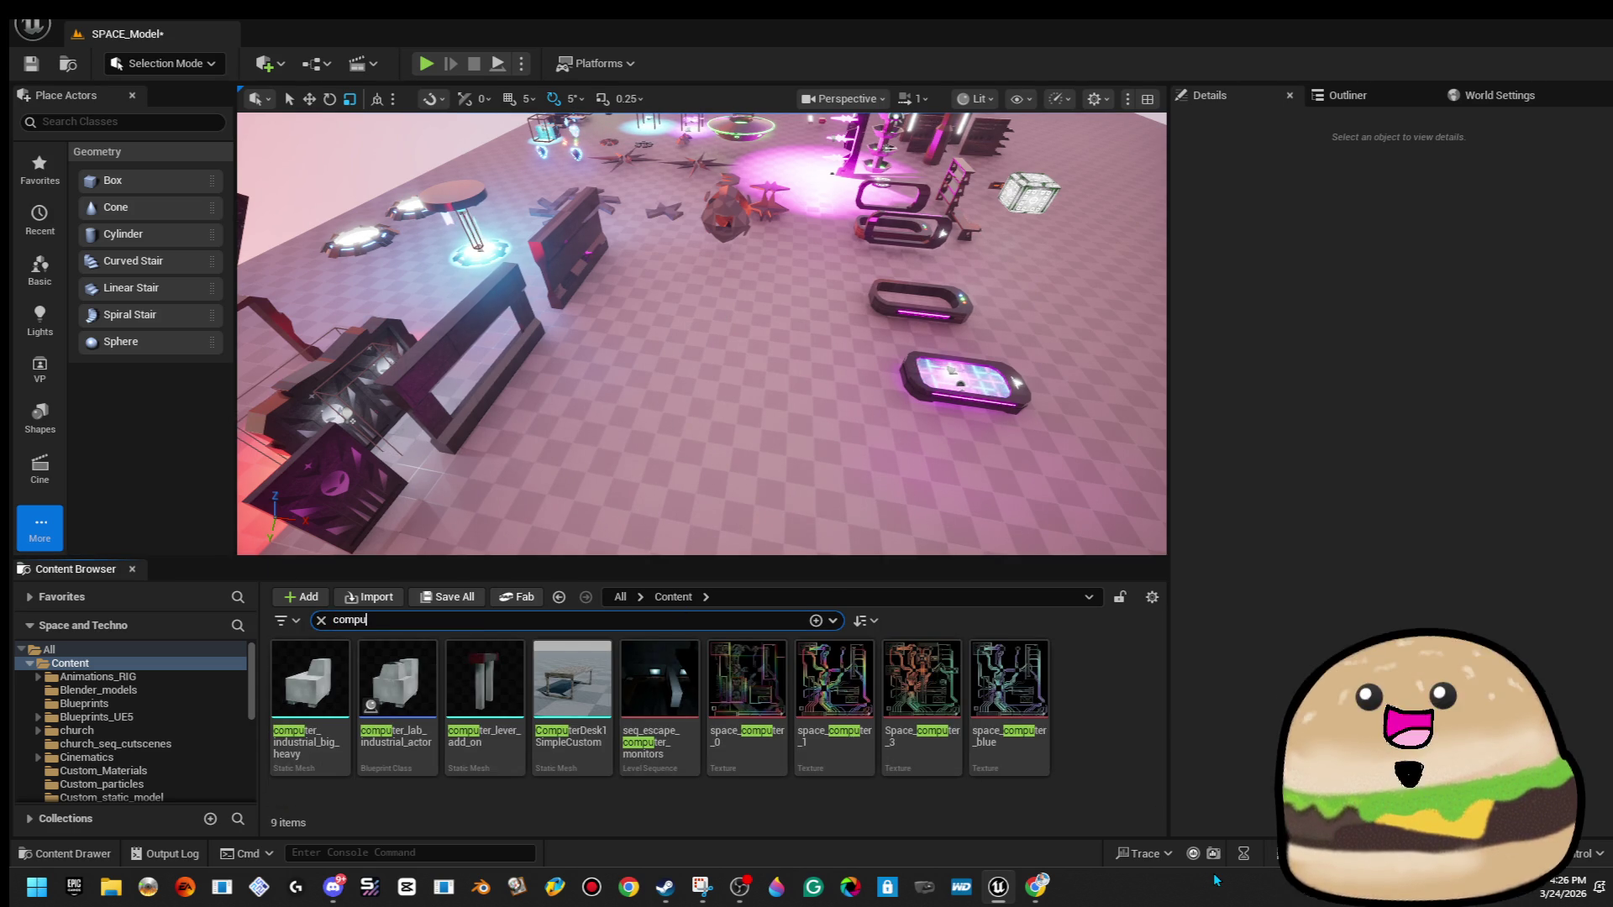
pyautogui.moveTo(702, 336)
pyautogui.mouseDown()
pyautogui.moveTo(668, 279)
pyautogui.moveTo(673, 235)
pyautogui.moveTo(679, 256)
pyautogui.moveTo(630, 252)
pyautogui.moveTo(663, 252)
pyautogui.mouseUp()
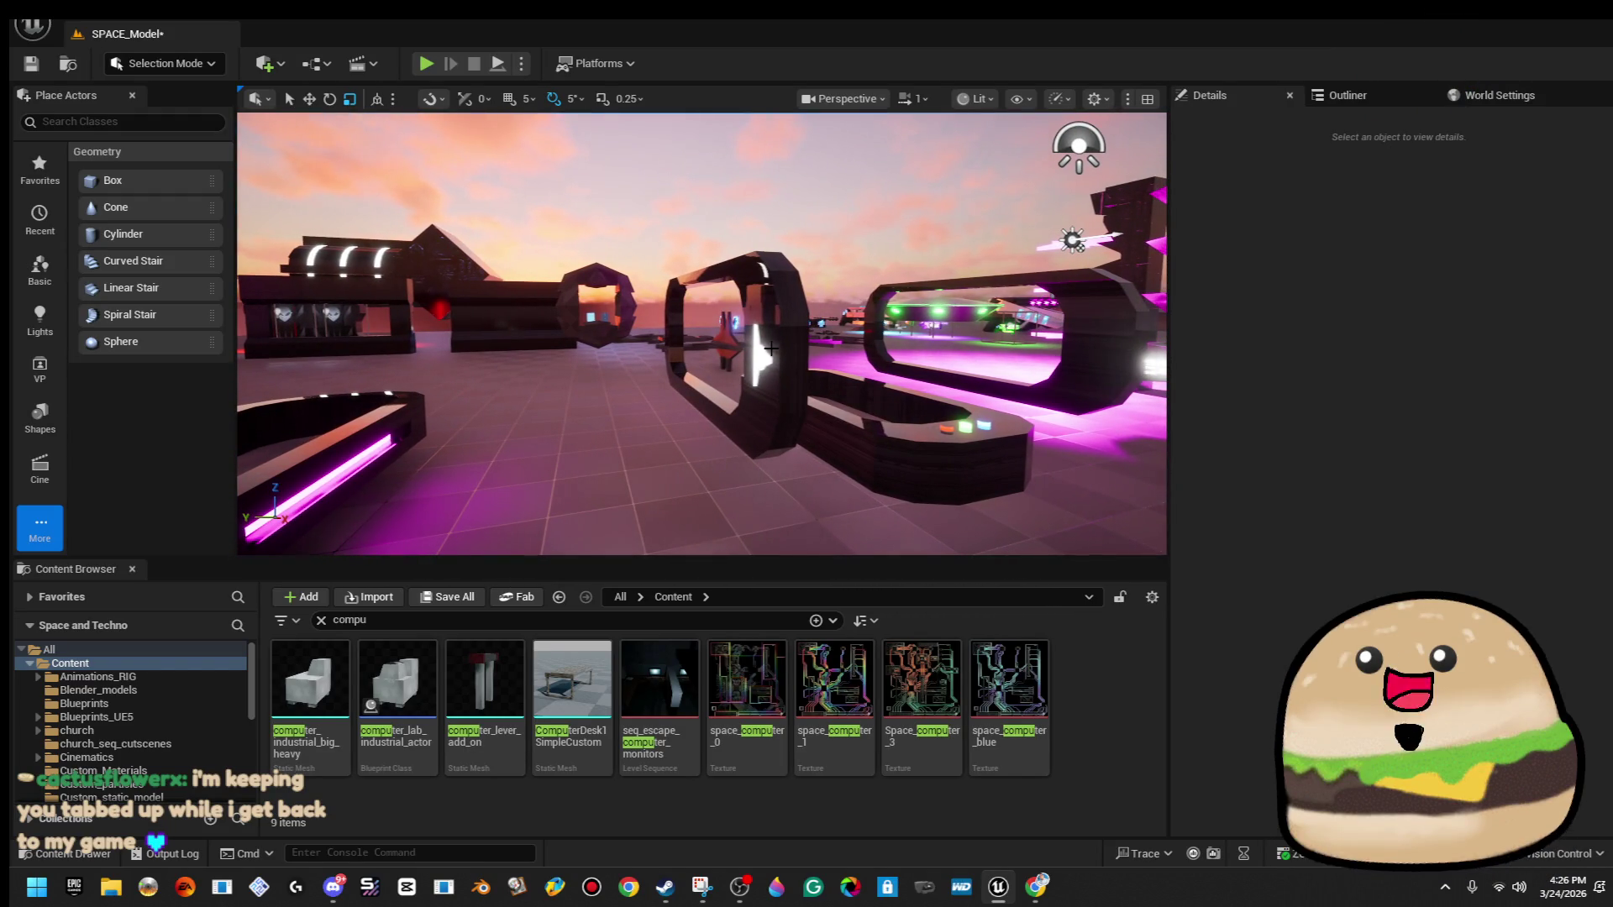
pyautogui.click(770, 347)
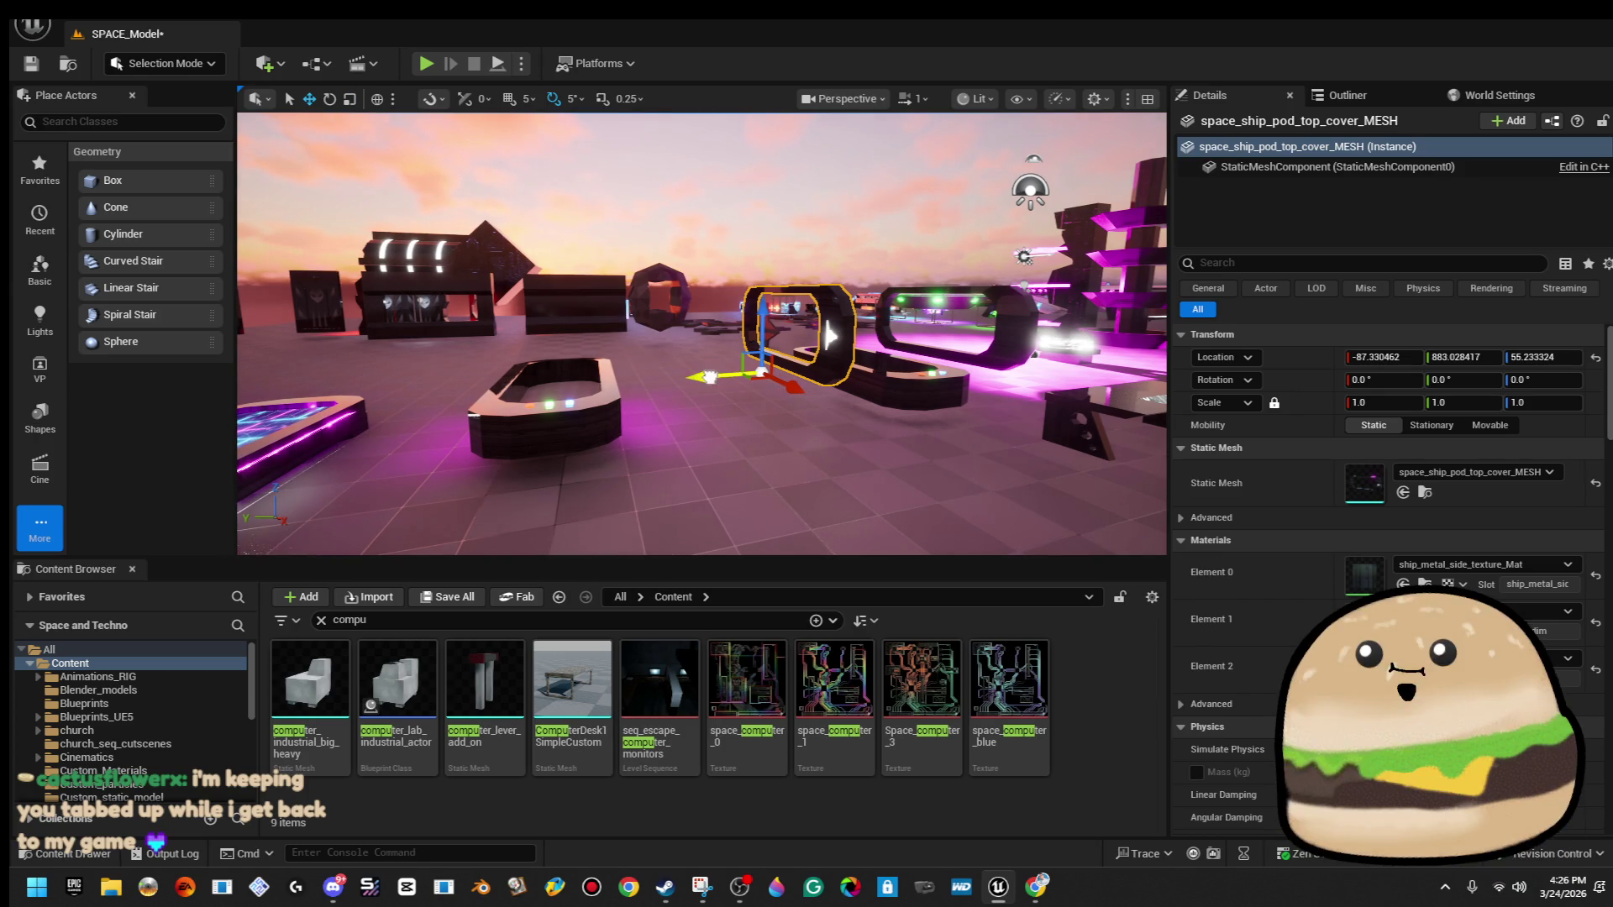
pyautogui.moveTo(664, 252); pyautogui.dragTo(622, 252)
pyautogui.press('Escape')
# Duplicate the upright ring Cylinder Brush127 along Y, creating Cylinder Brush158.
pyautogui.click(1101, 370)
pyautogui.press('Escape')
pyautogui.moveTo(672, 336)
pyautogui.mouseDown()
pyautogui.moveTo(710, 319)
pyautogui.moveTo(829, 376)
pyautogui.moveTo(783, 297)
pyautogui.mouseUp()
pyautogui.click(840, 353)
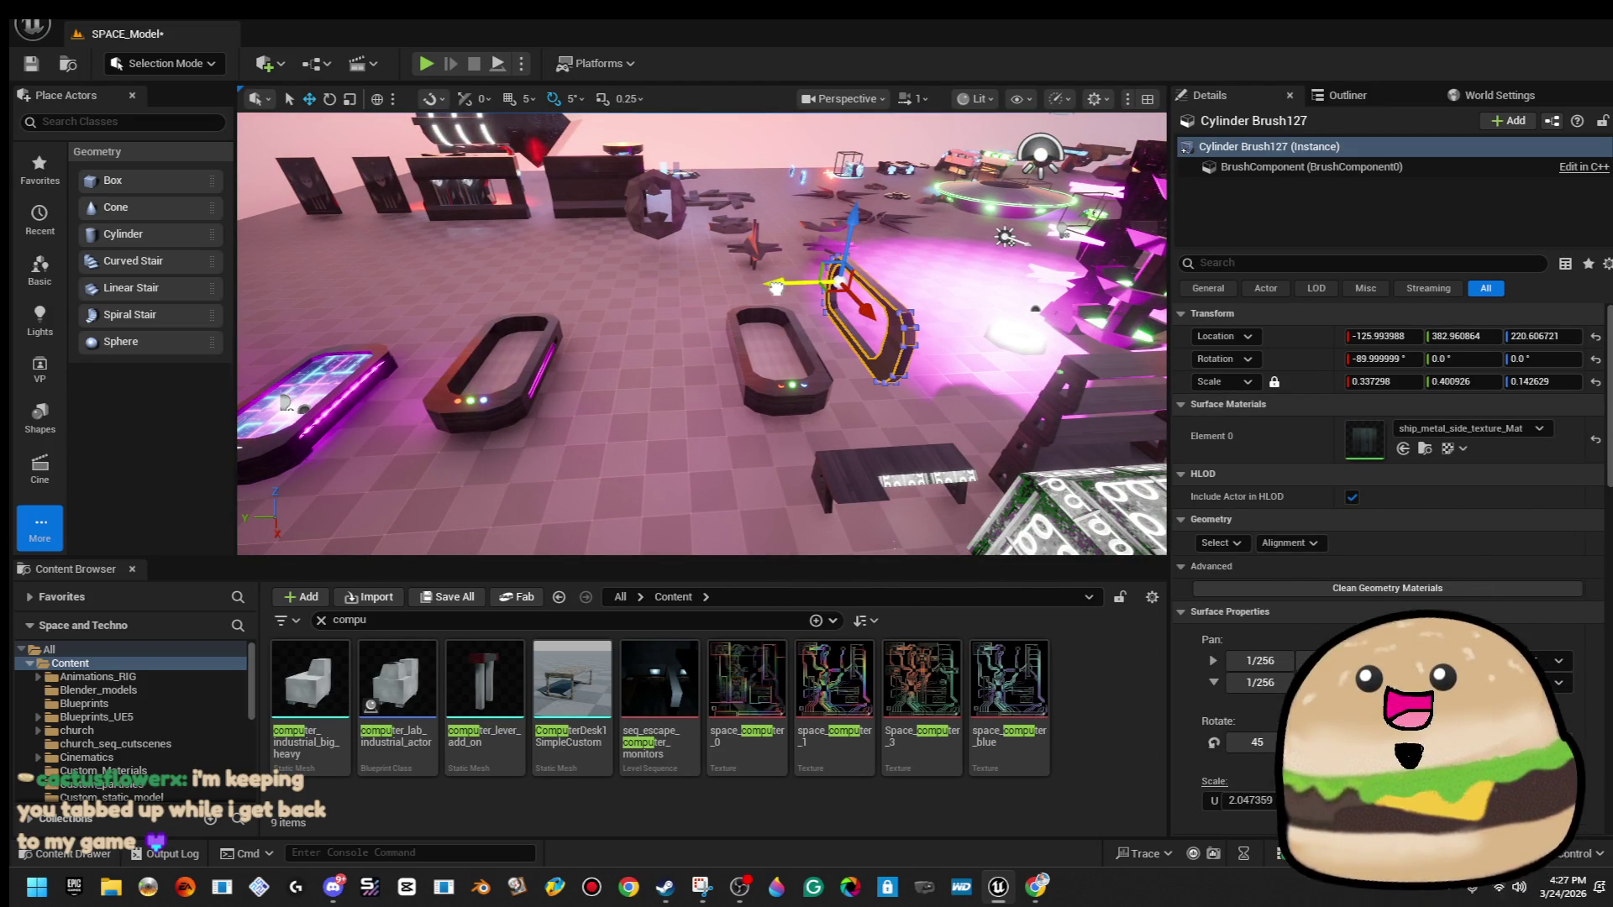
pyautogui.keyDown('alt'); pyautogui.moveTo(776, 288); pyautogui.dragTo(644, 310); pyautogui.keyUp('alt')
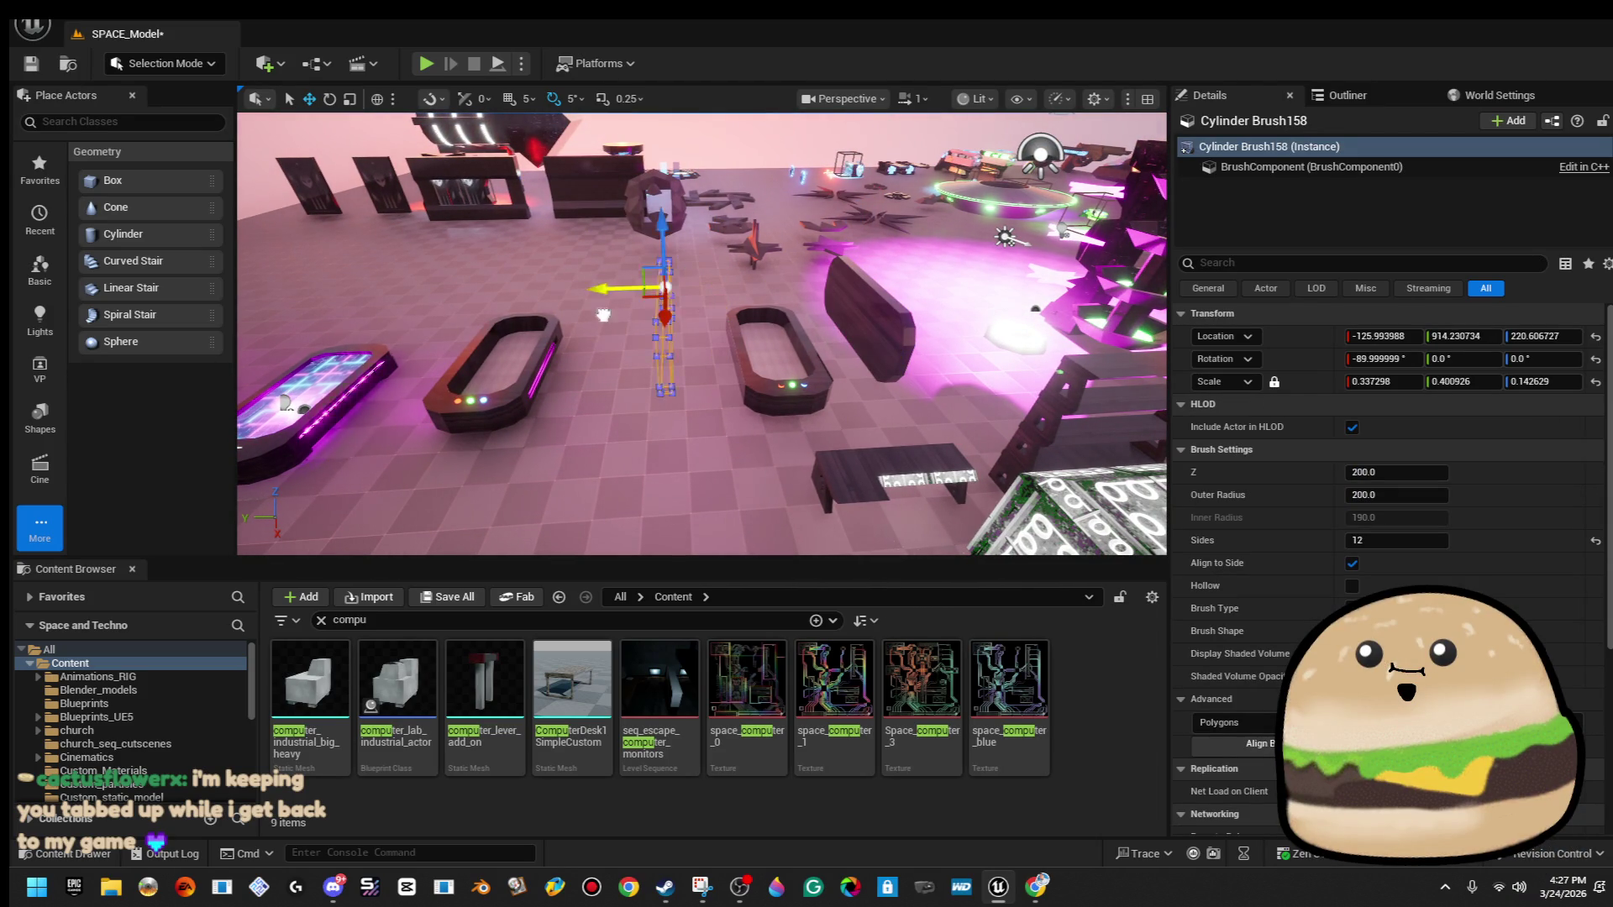
# Move the respawn pod to Y 1009.76 and play the level from here.
pyautogui.click(312, 384)
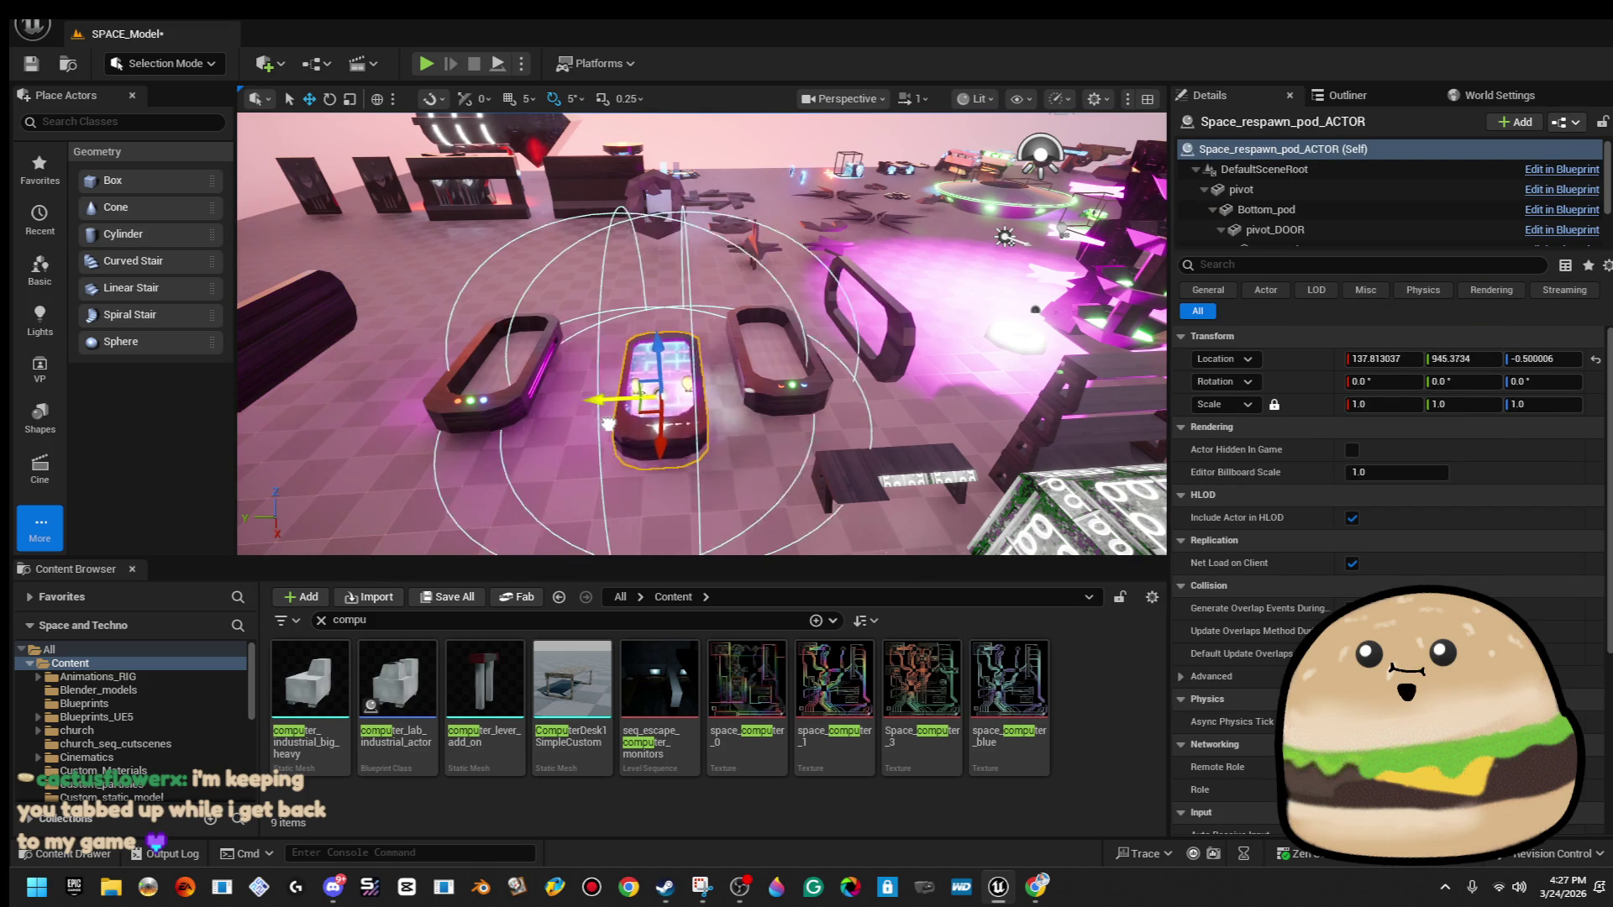
pyautogui.keyDown('alt'); pyautogui.moveTo(598, 422); pyautogui.dragTo(893, 319); pyautogui.keyUp('alt')
pyautogui.rightClick(524, 308)
pyautogui.click(588, 849)
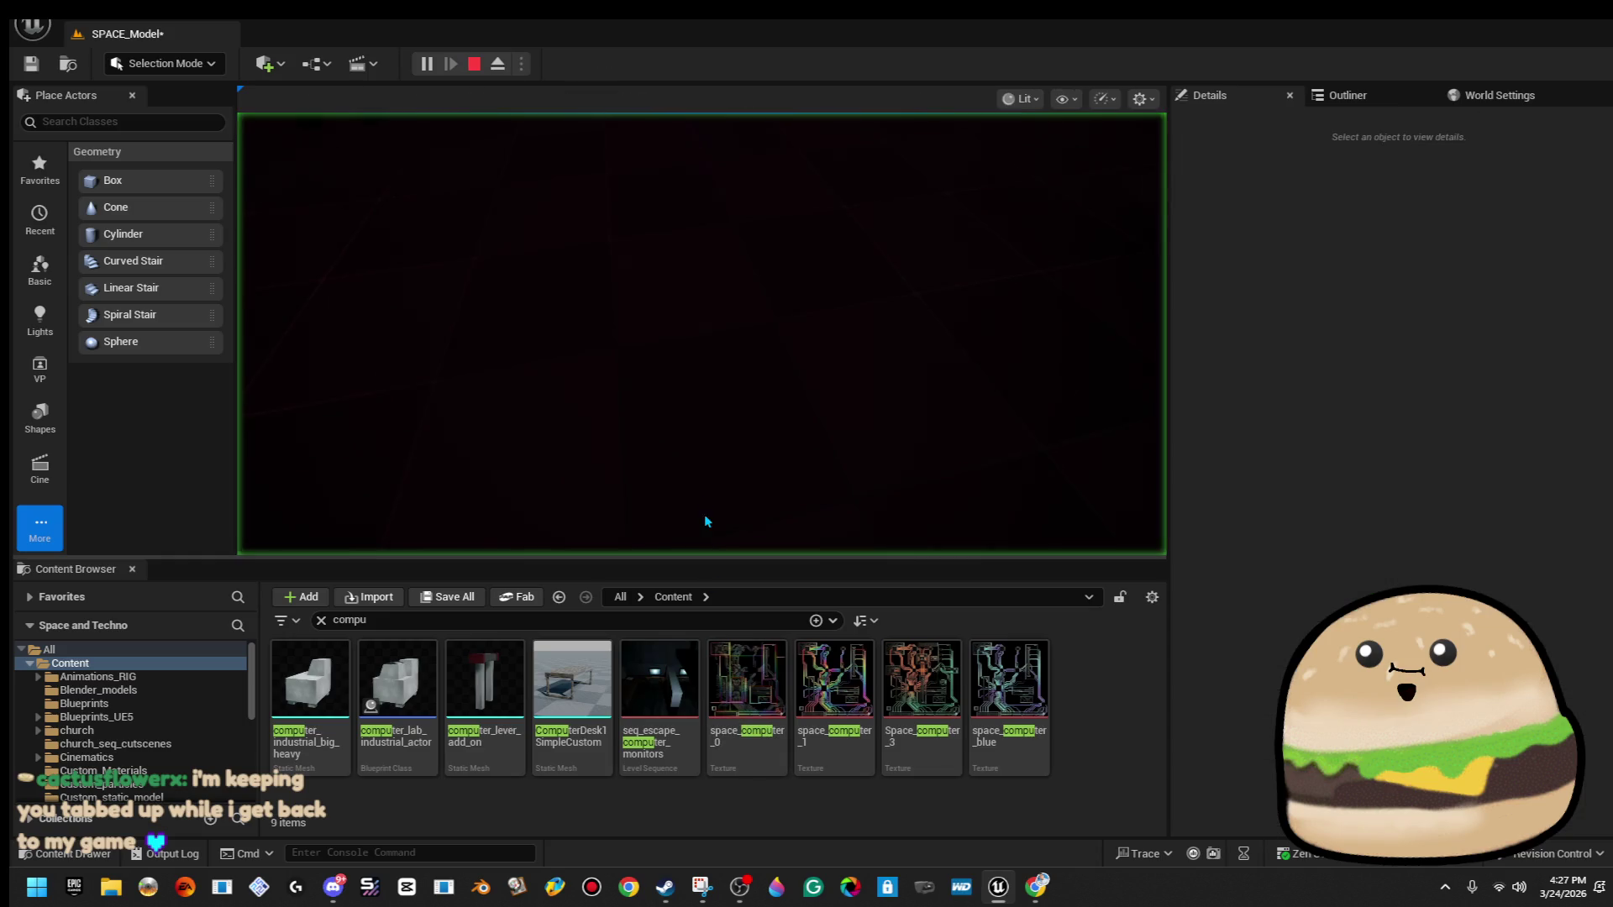
# Stop the session and restart play from a spot on the floor.
pyautogui.press('Escape')
pyautogui.scroll(-5, 720, 432)
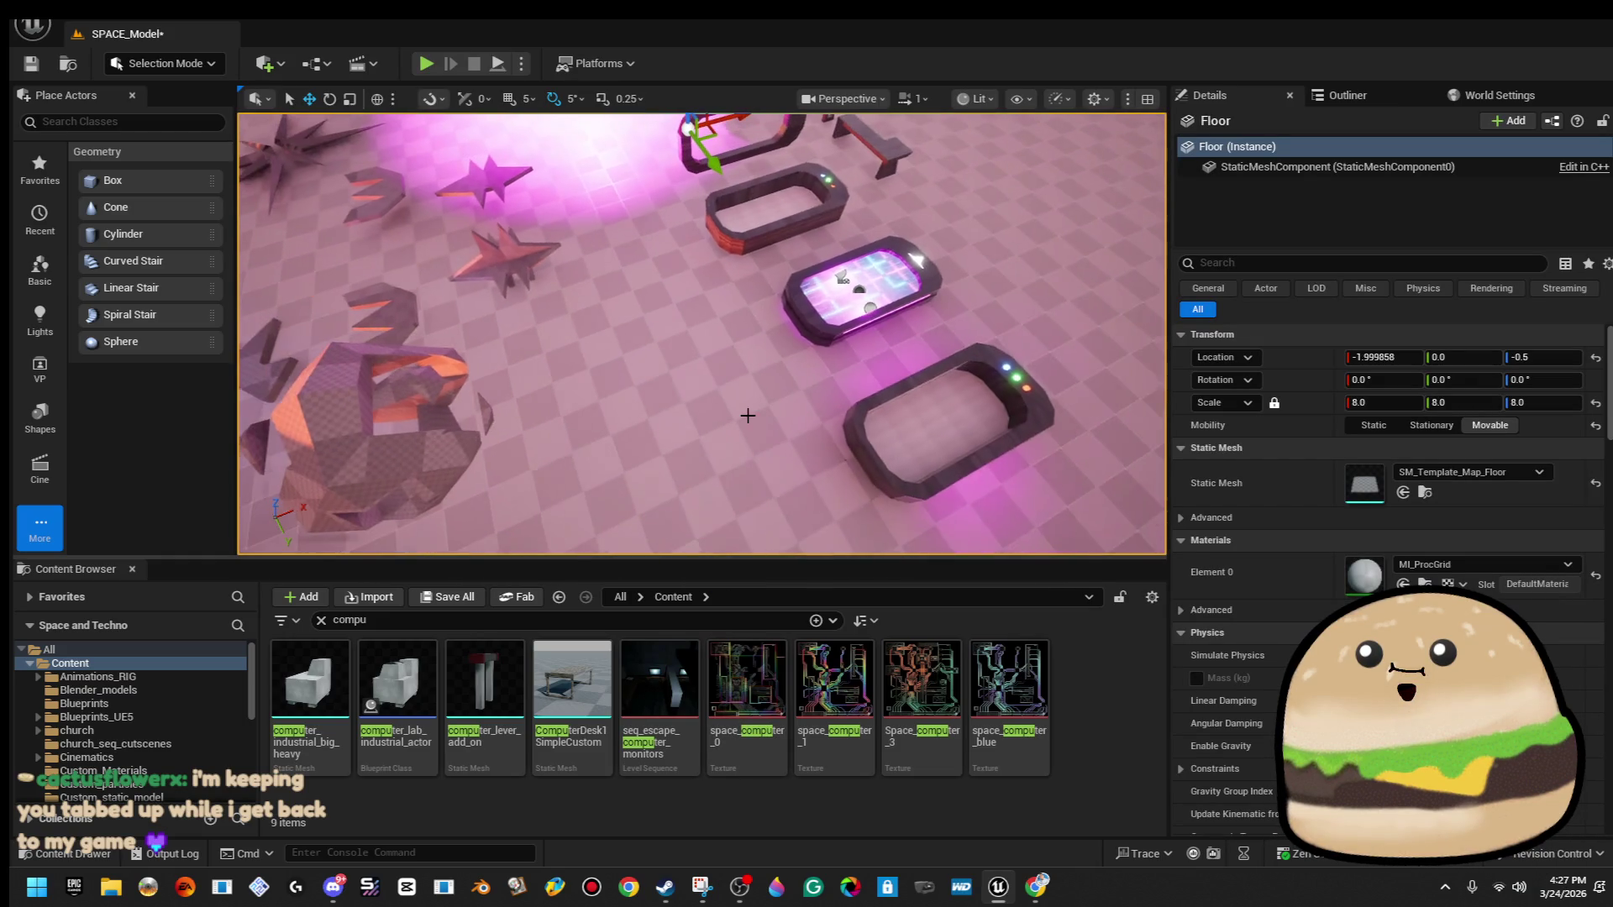
pyautogui.rightClick(748, 414)
pyautogui.click(828, 850)
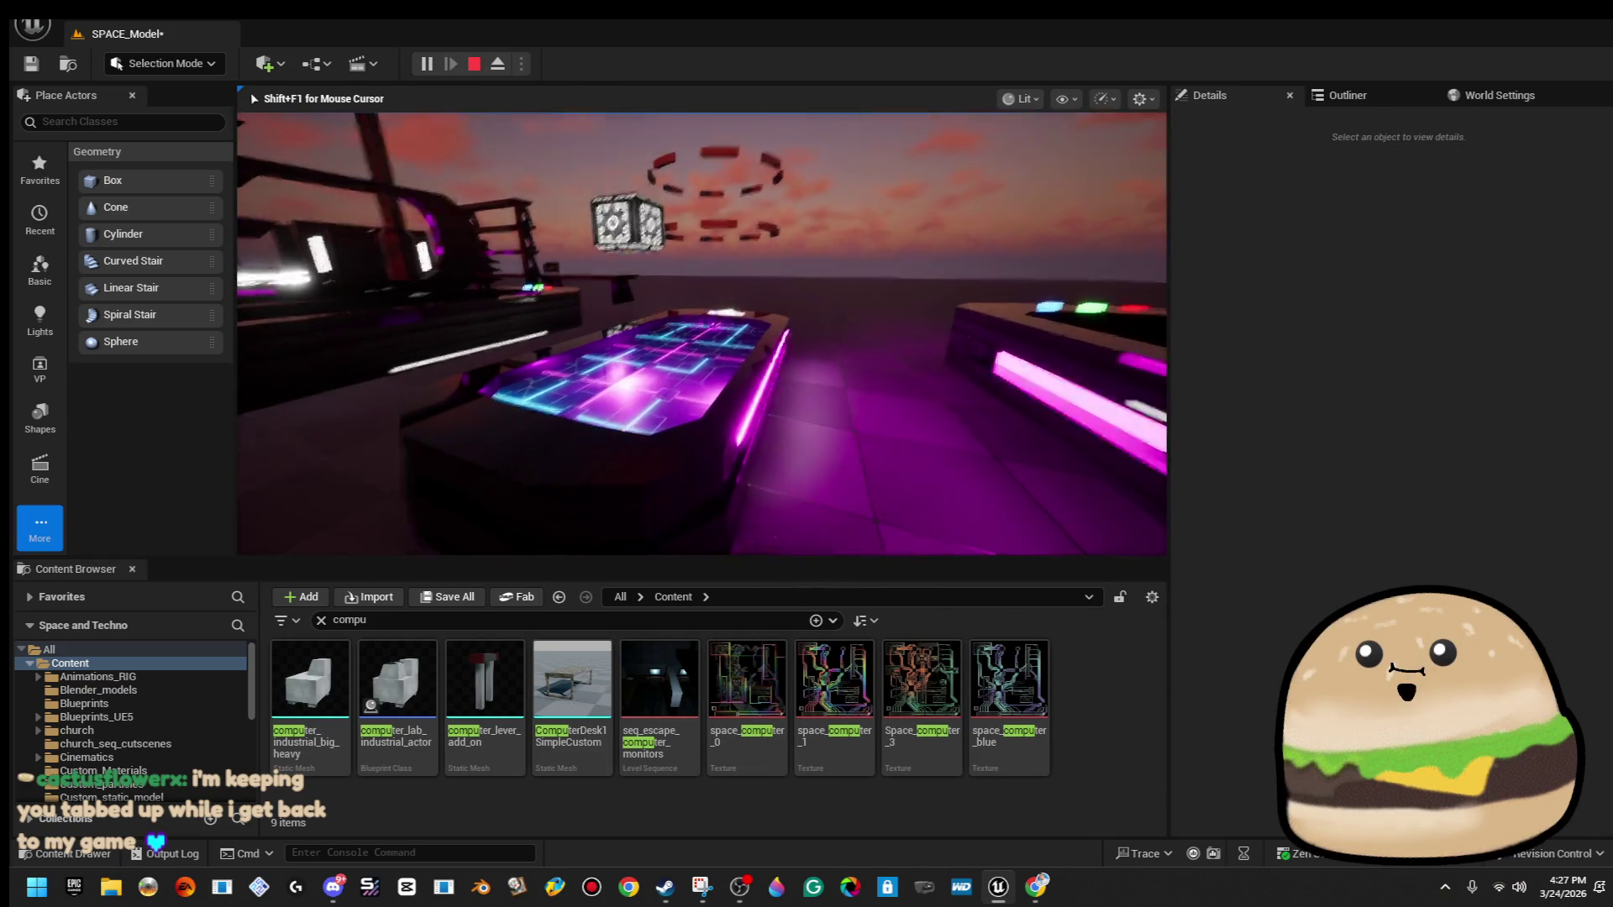
# In game, open the glowing table's lid and look around, then return to the editor near the wall panel.
pyautogui.press('F11')
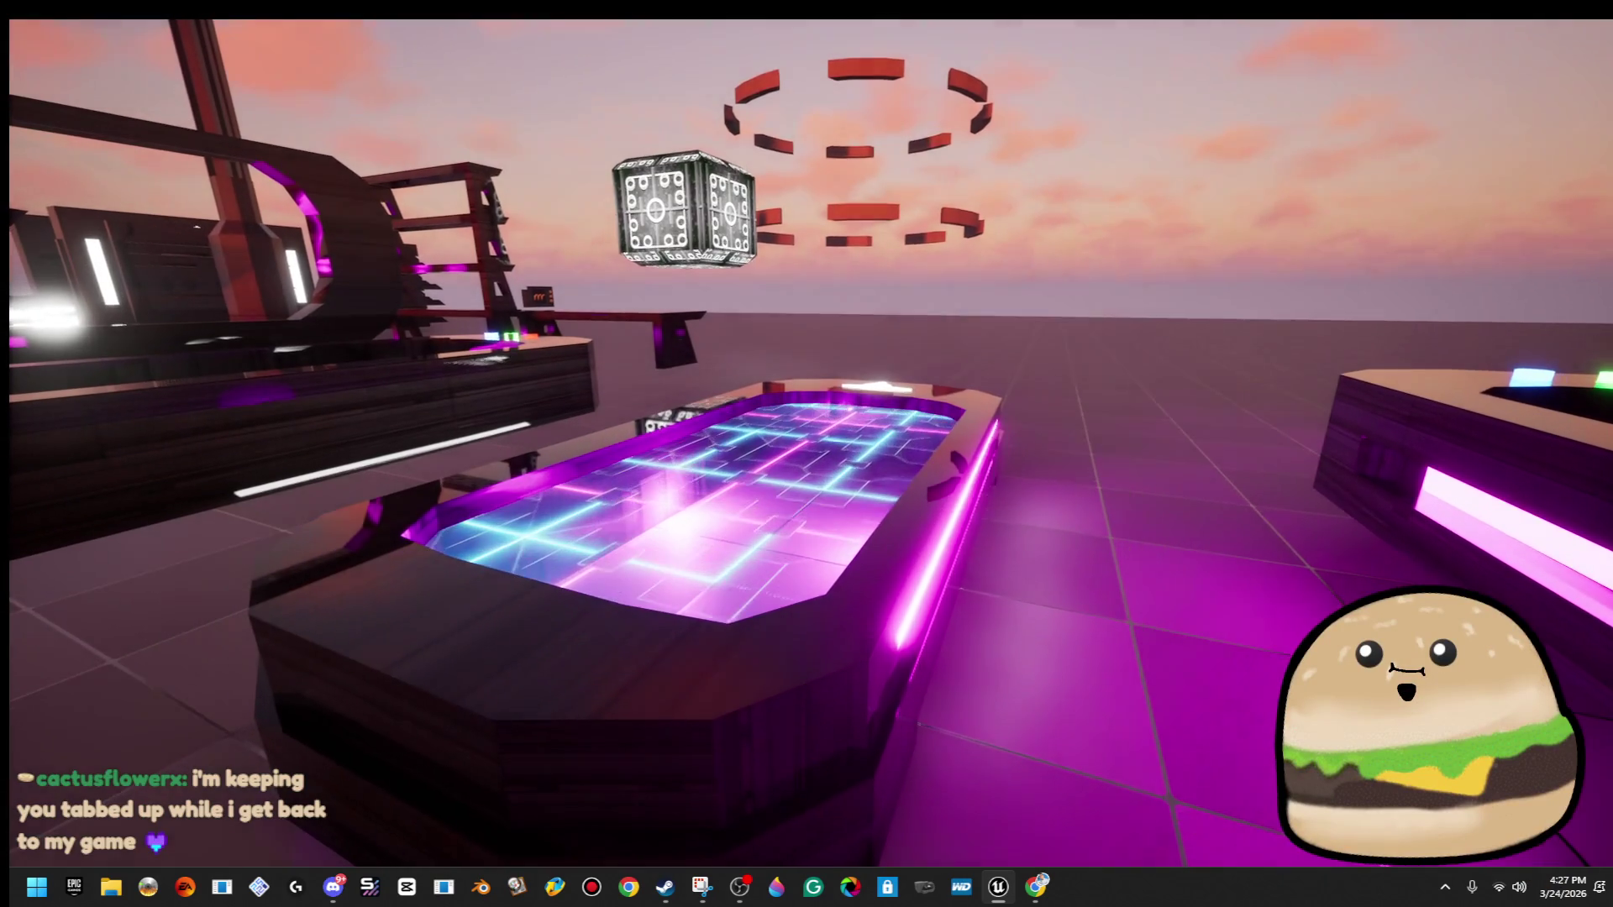
pyautogui.press('e')
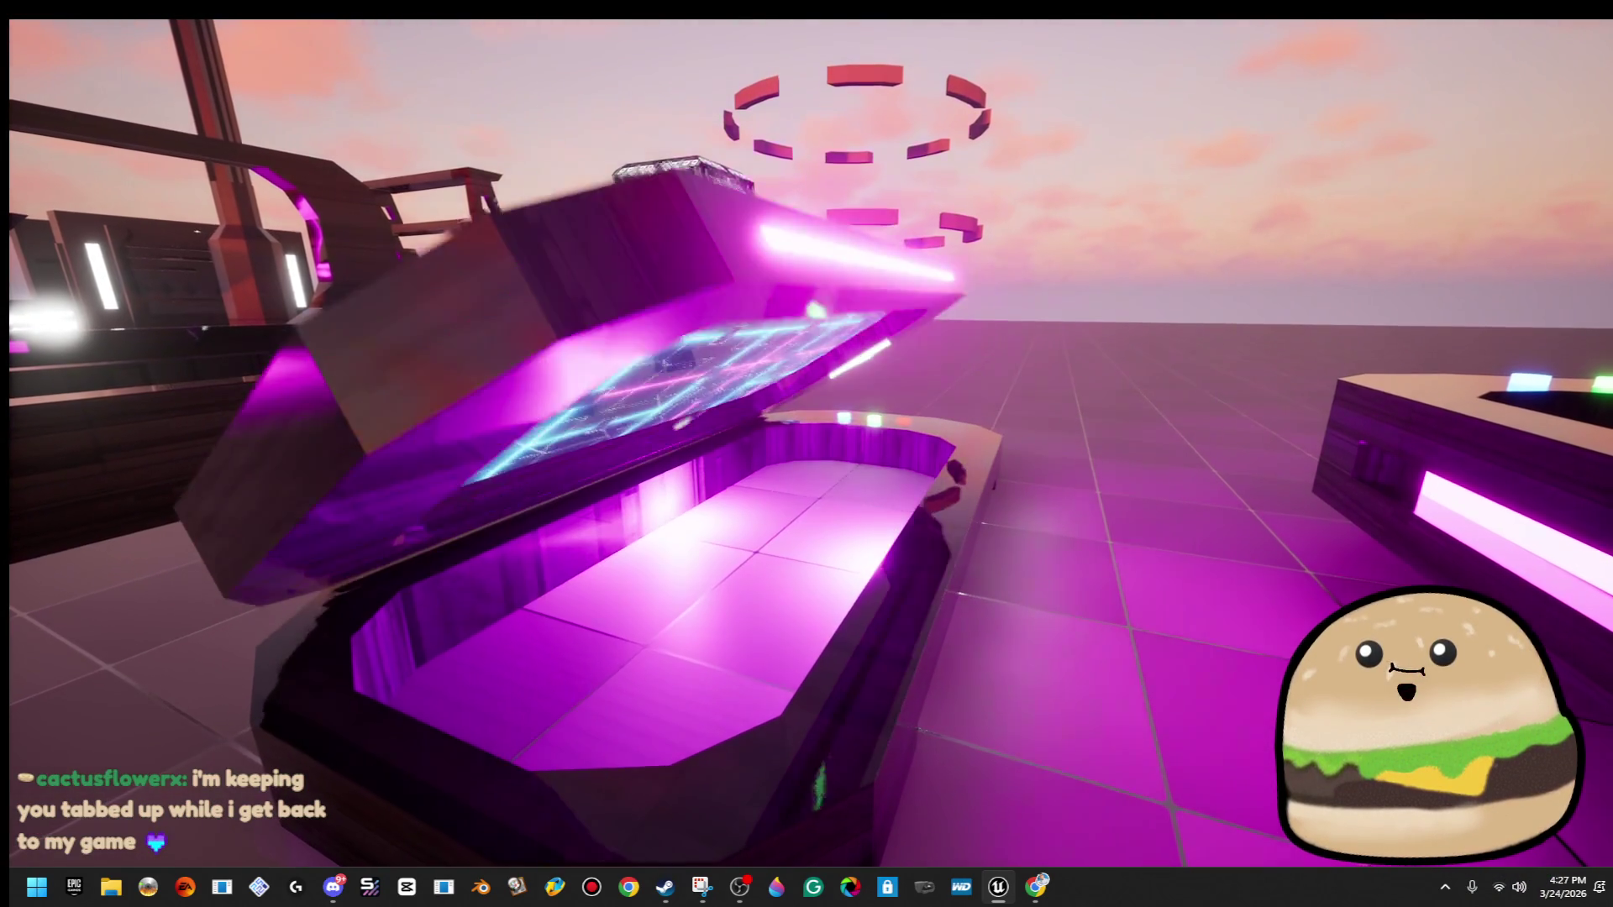
pyautogui.press('s')
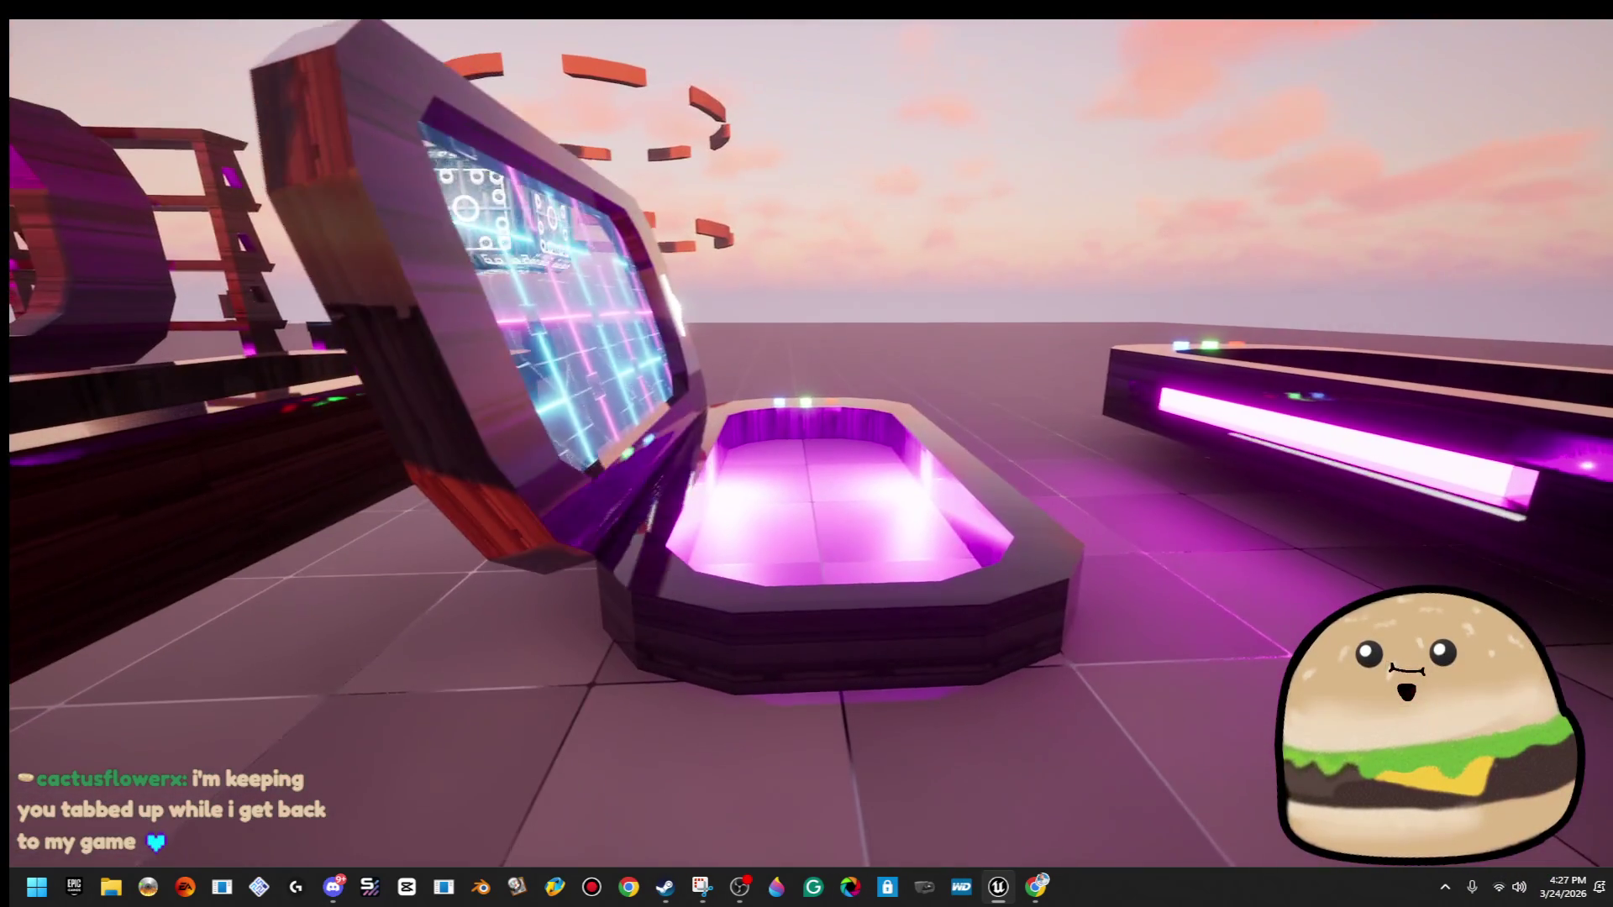
pyautogui.press('w')
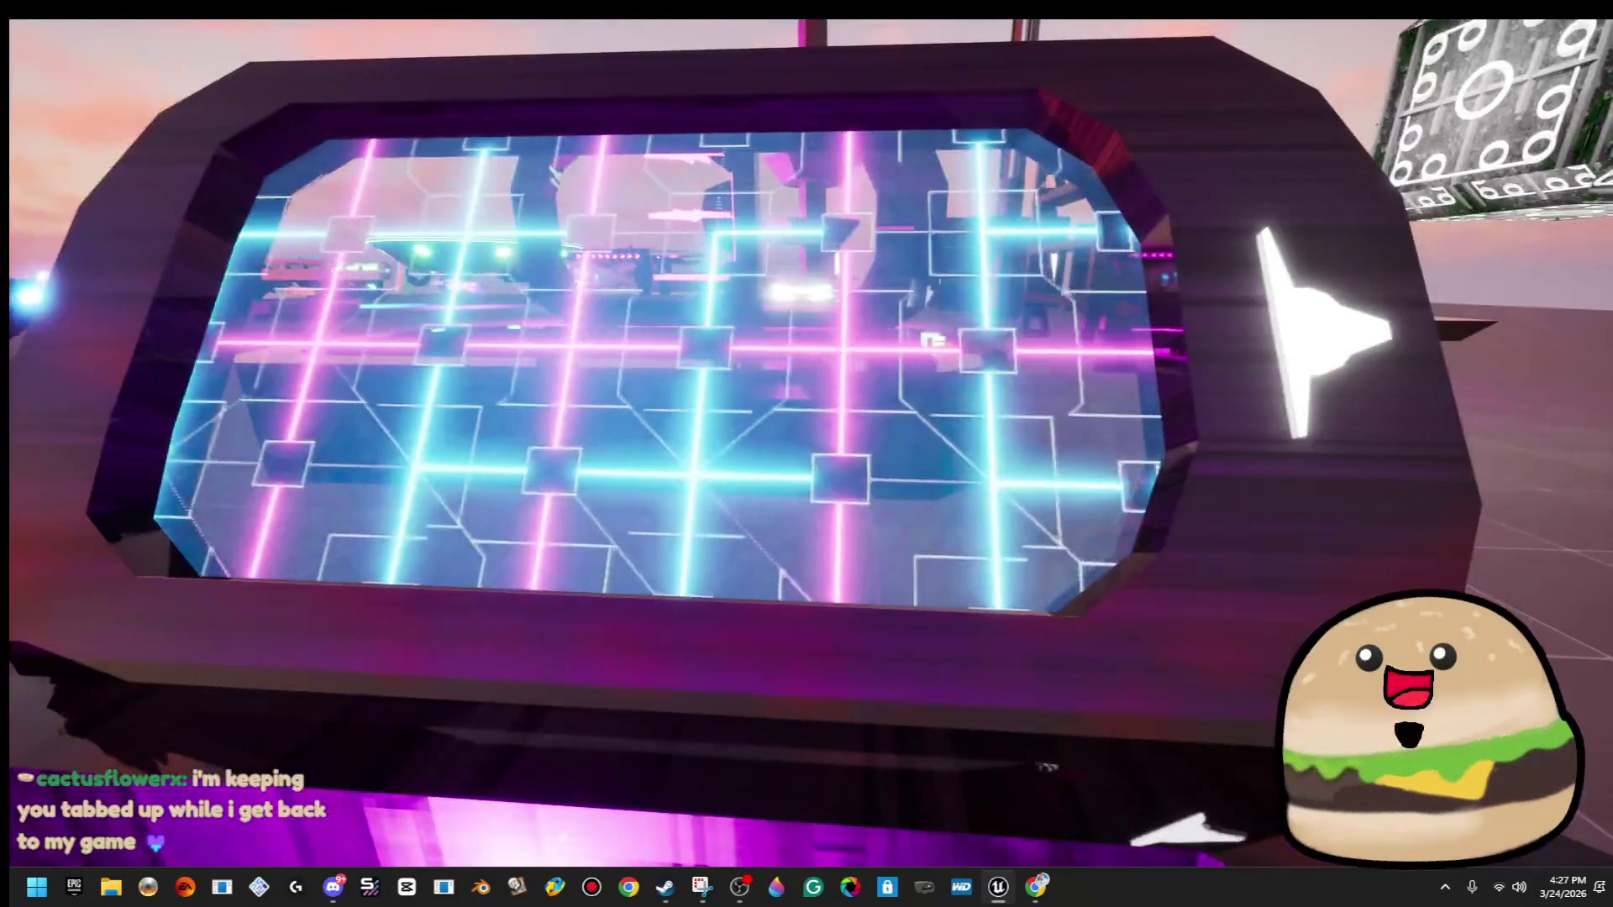
pyautogui.press('w')
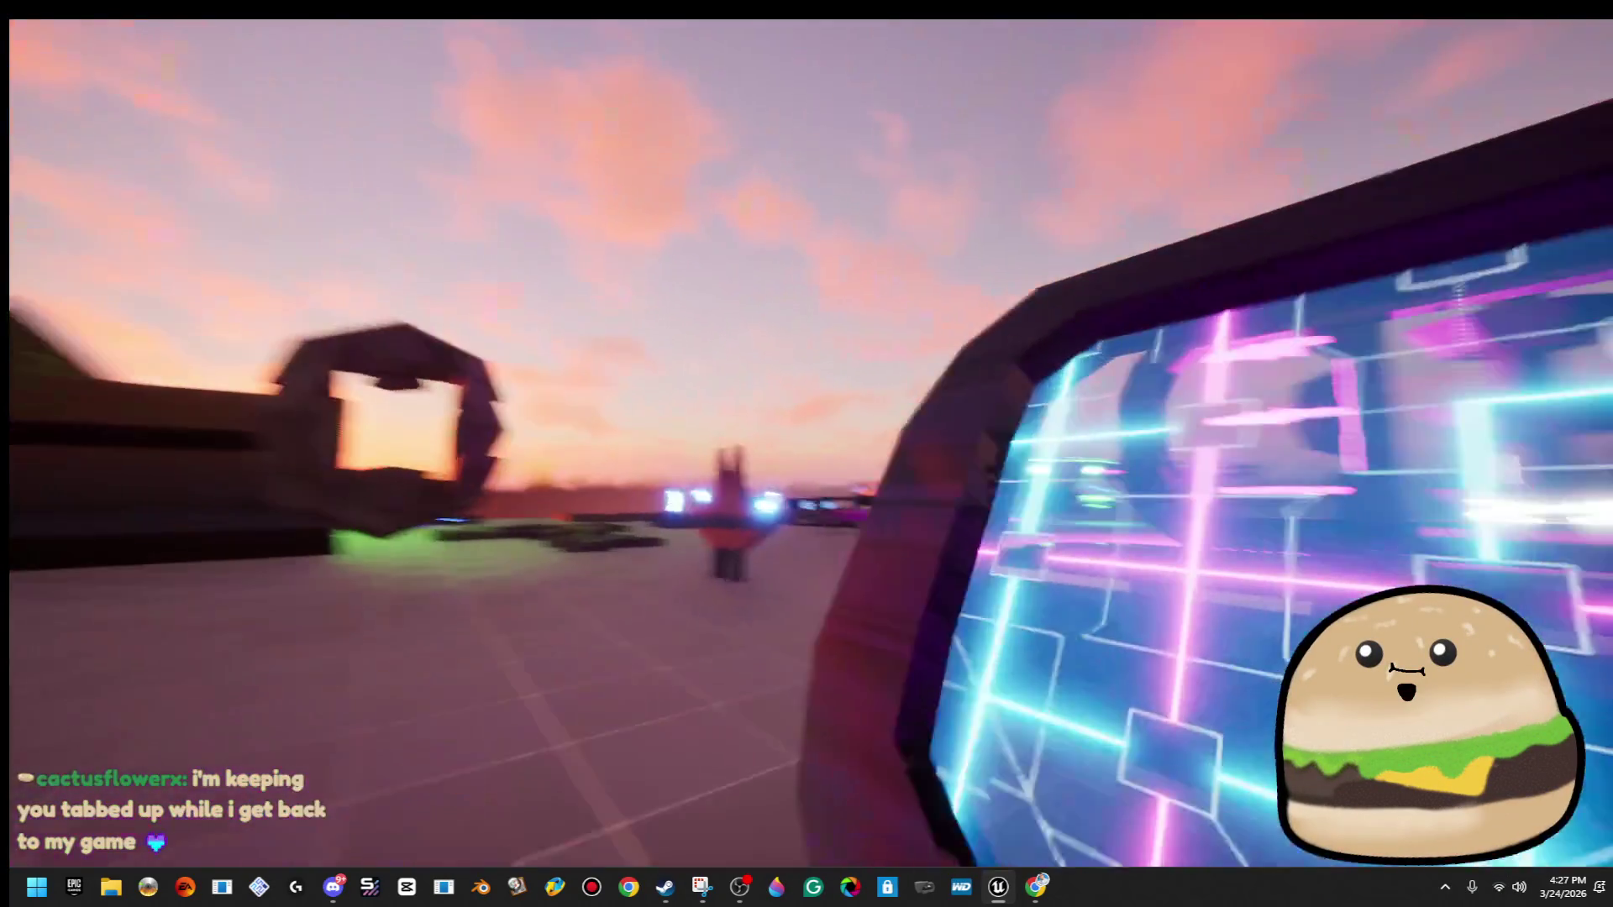
pyautogui.press('w')
pyautogui.press('g')
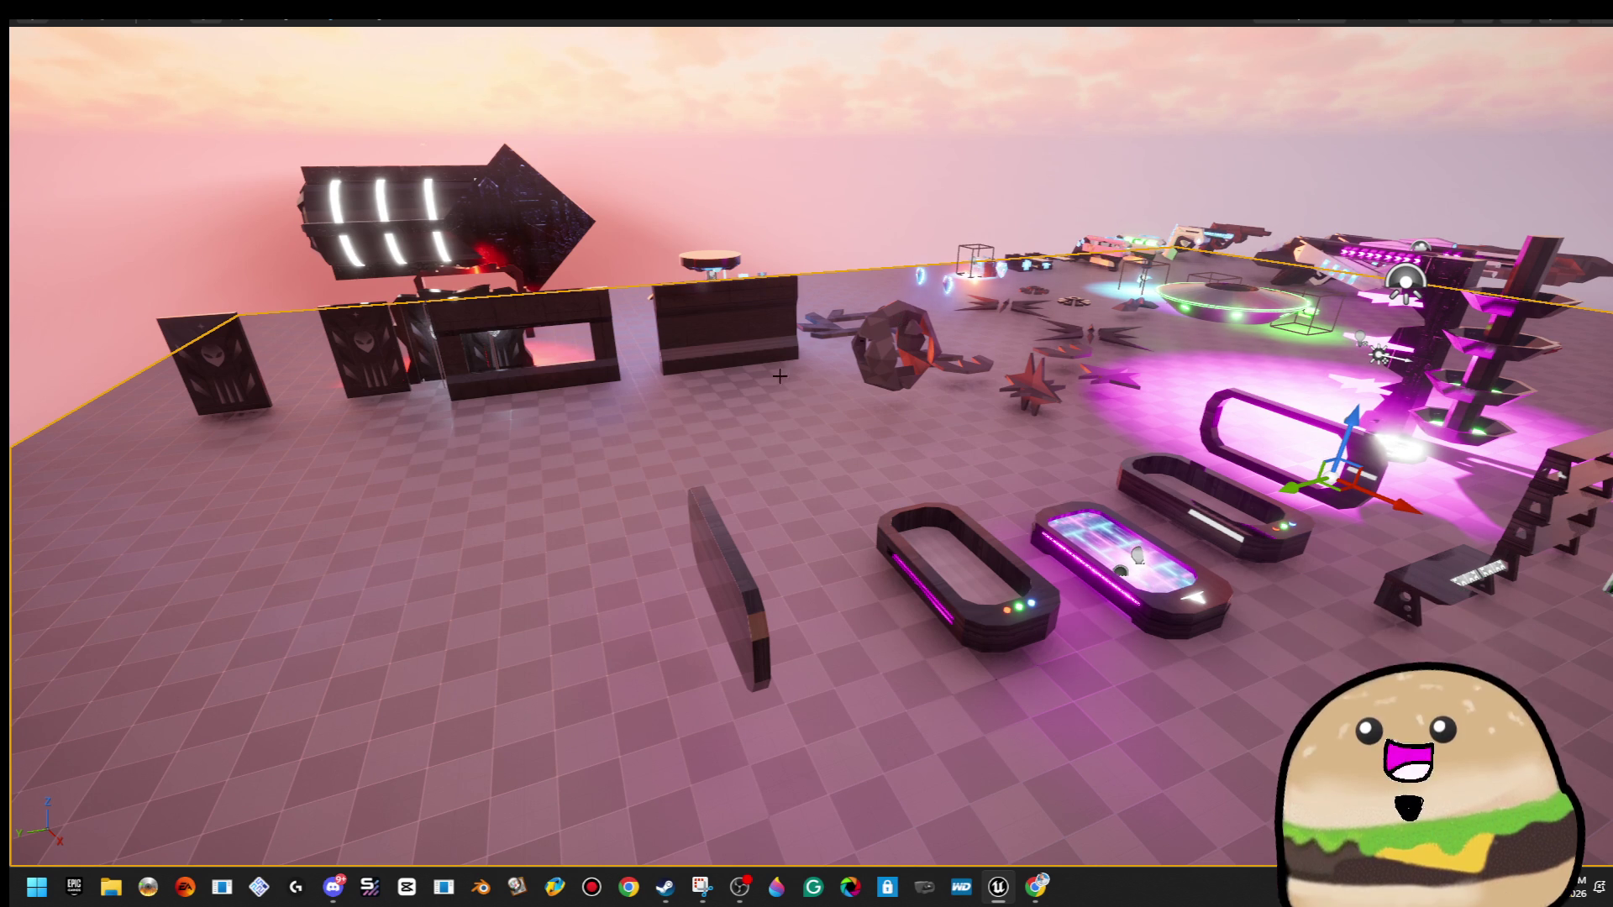
pyautogui.moveTo(817, 638)
pyautogui.mouseDown()
pyautogui.moveTo(802, 588)
pyautogui.moveTo(816, 561)
pyautogui.moveTo(697, 562)
pyautogui.mouseUp()
# Scale up the dark wall panel brush with the scale gizmo.
pyautogui.click(816, 561)
pyautogui.press('r')
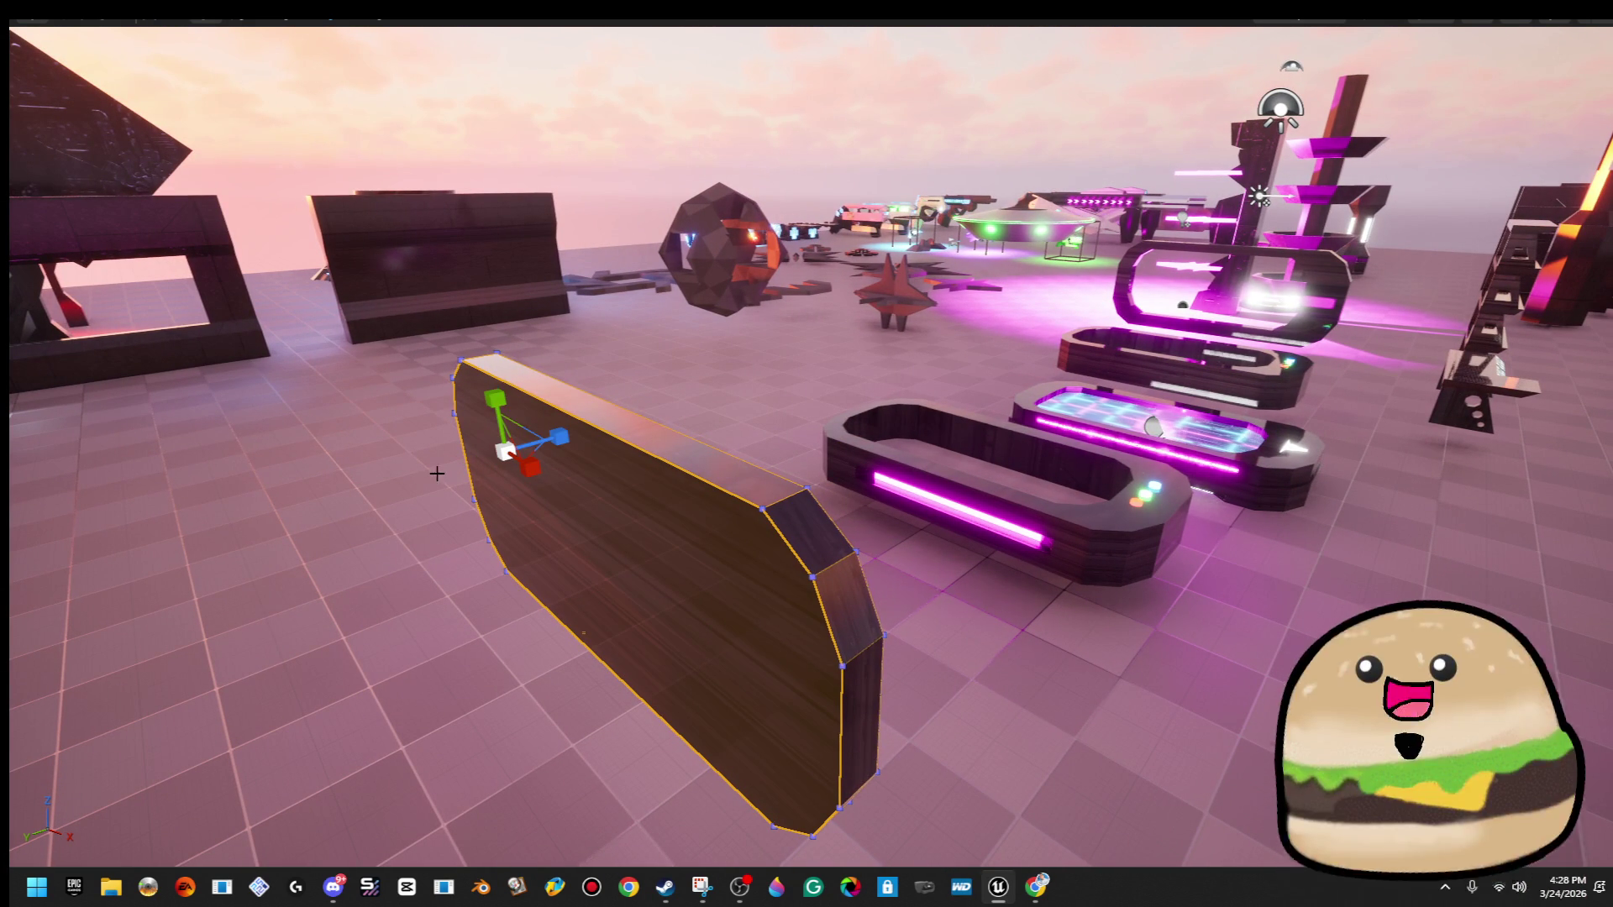
pyautogui.moveTo(554, 438)
pyautogui.mouseDown()
pyautogui.moveTo(580, 431)
pyautogui.moveTo(564, 436)
pyautogui.mouseUp()
pyautogui.moveTo(723, 554); pyautogui.dragTo(735, 583)
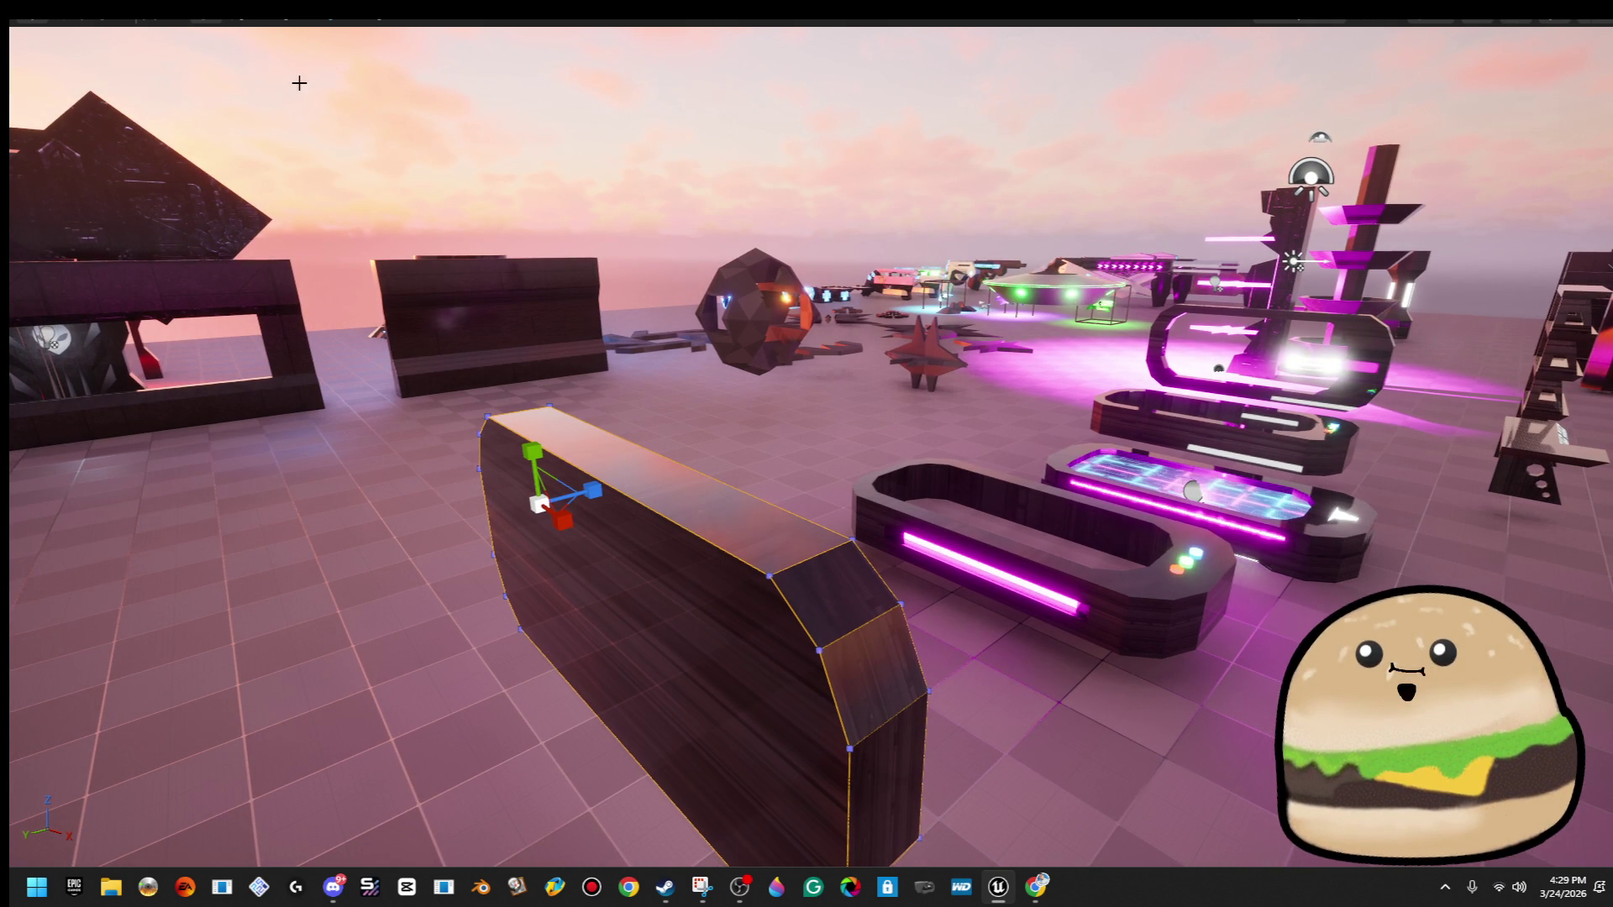
# Leave the fullscreen viewport to restore the full editor layout.
pyautogui.click(1300, 24)
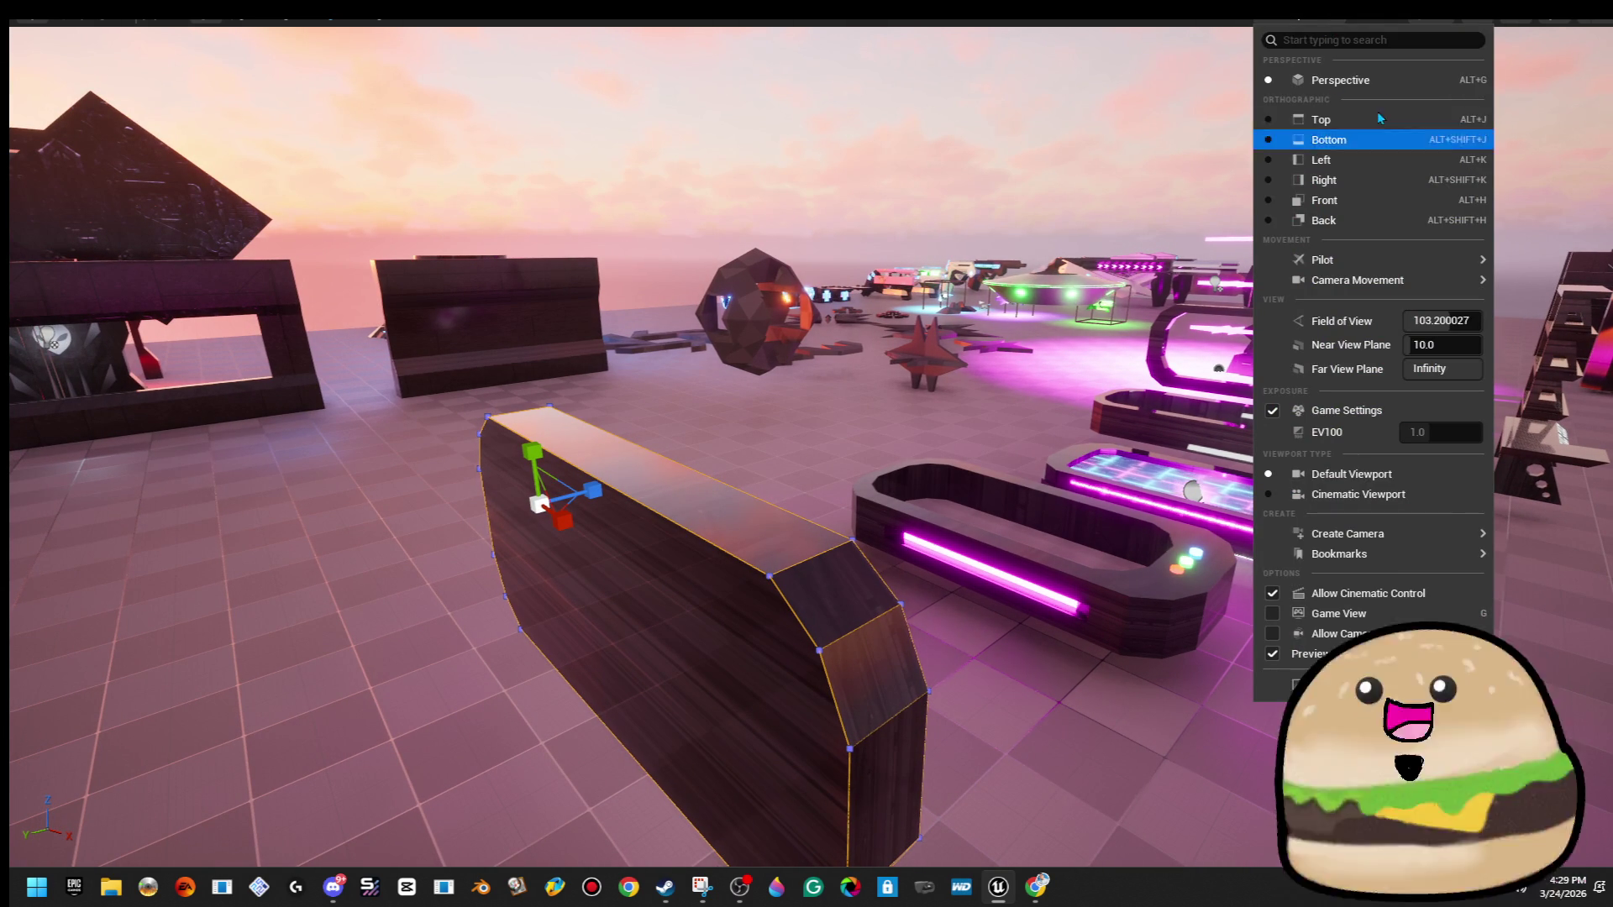
pyautogui.click(1380, 21)
pyautogui.click(1301, 25)
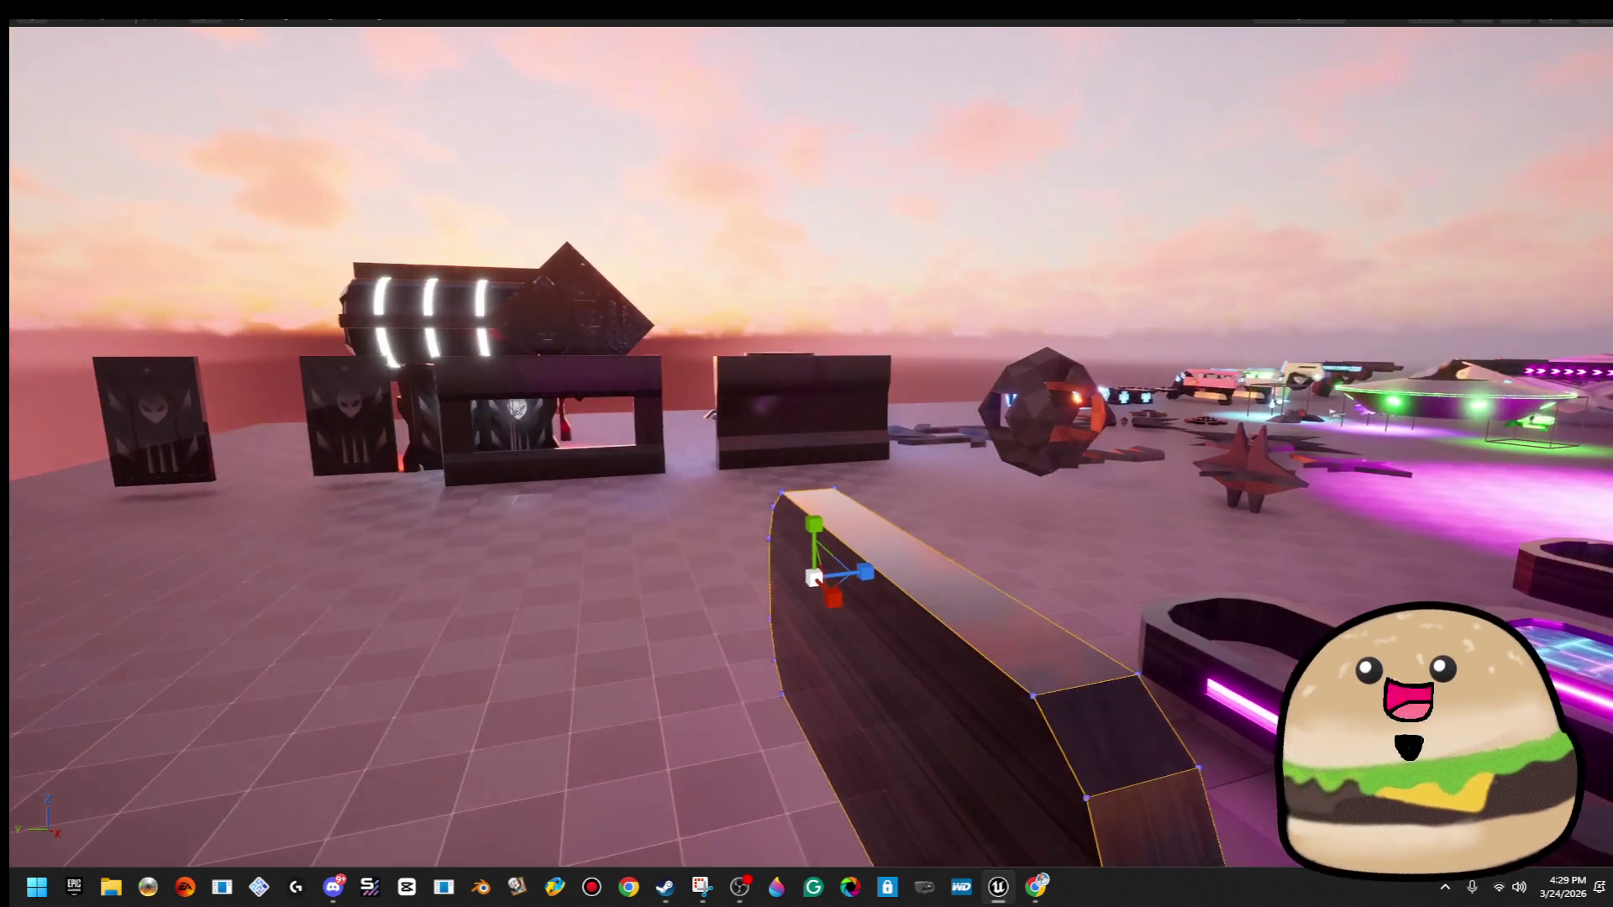
pyautogui.press('F11')
pyautogui.click(842, 99)
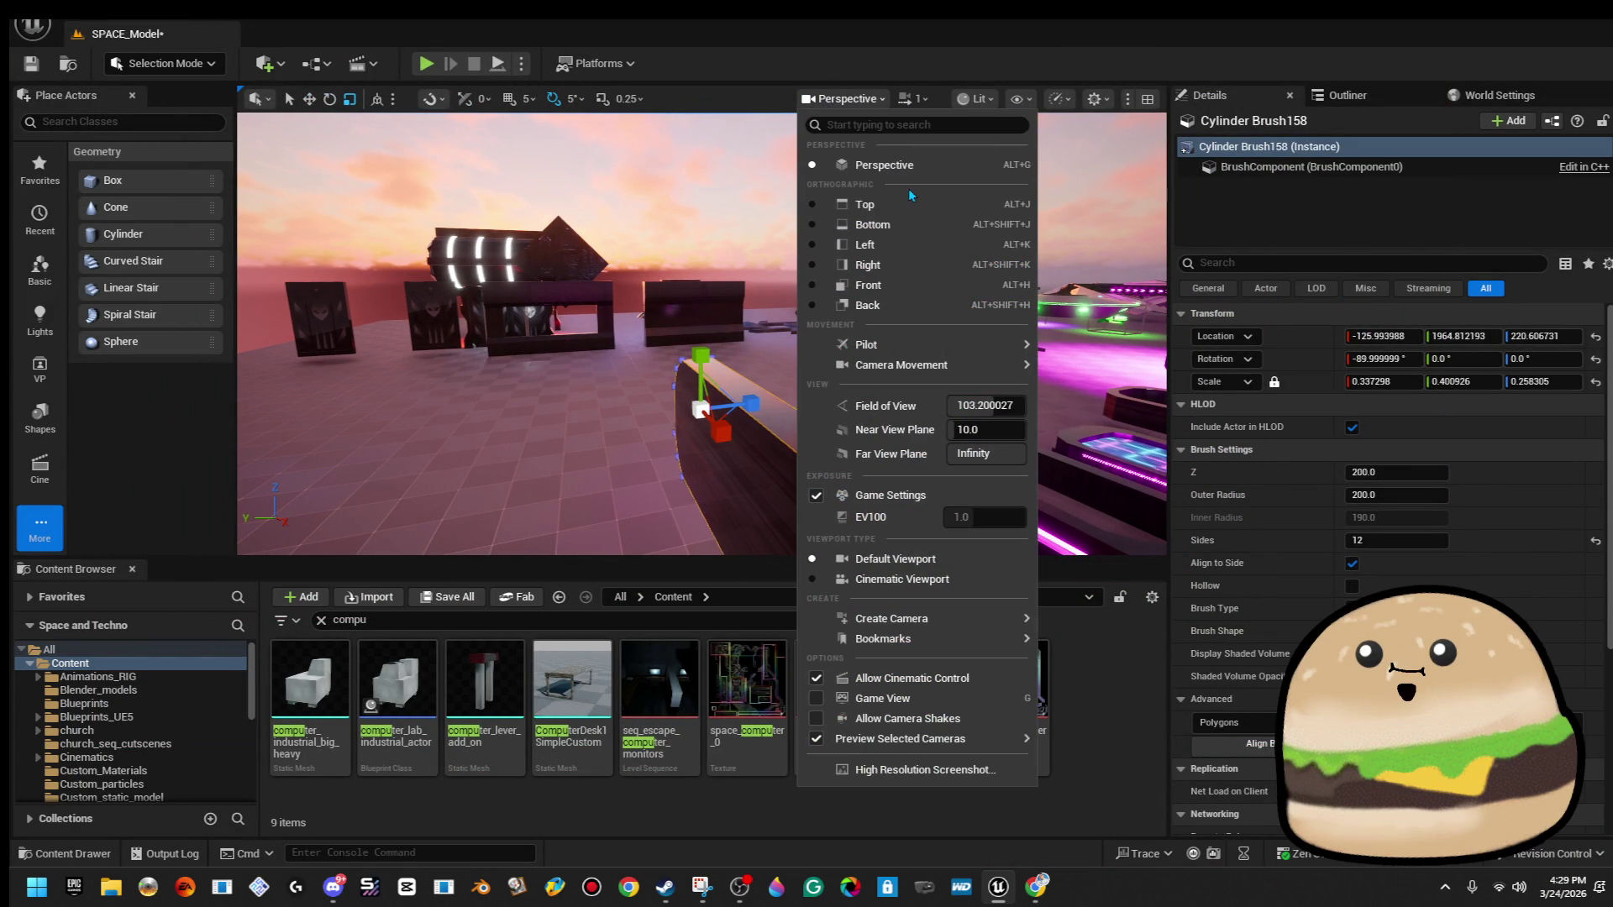
# Switch the viewport to Wireframe and back to Lit, browsing the view modes.
pyautogui.click(975, 98)
pyautogui.click(974, 98)
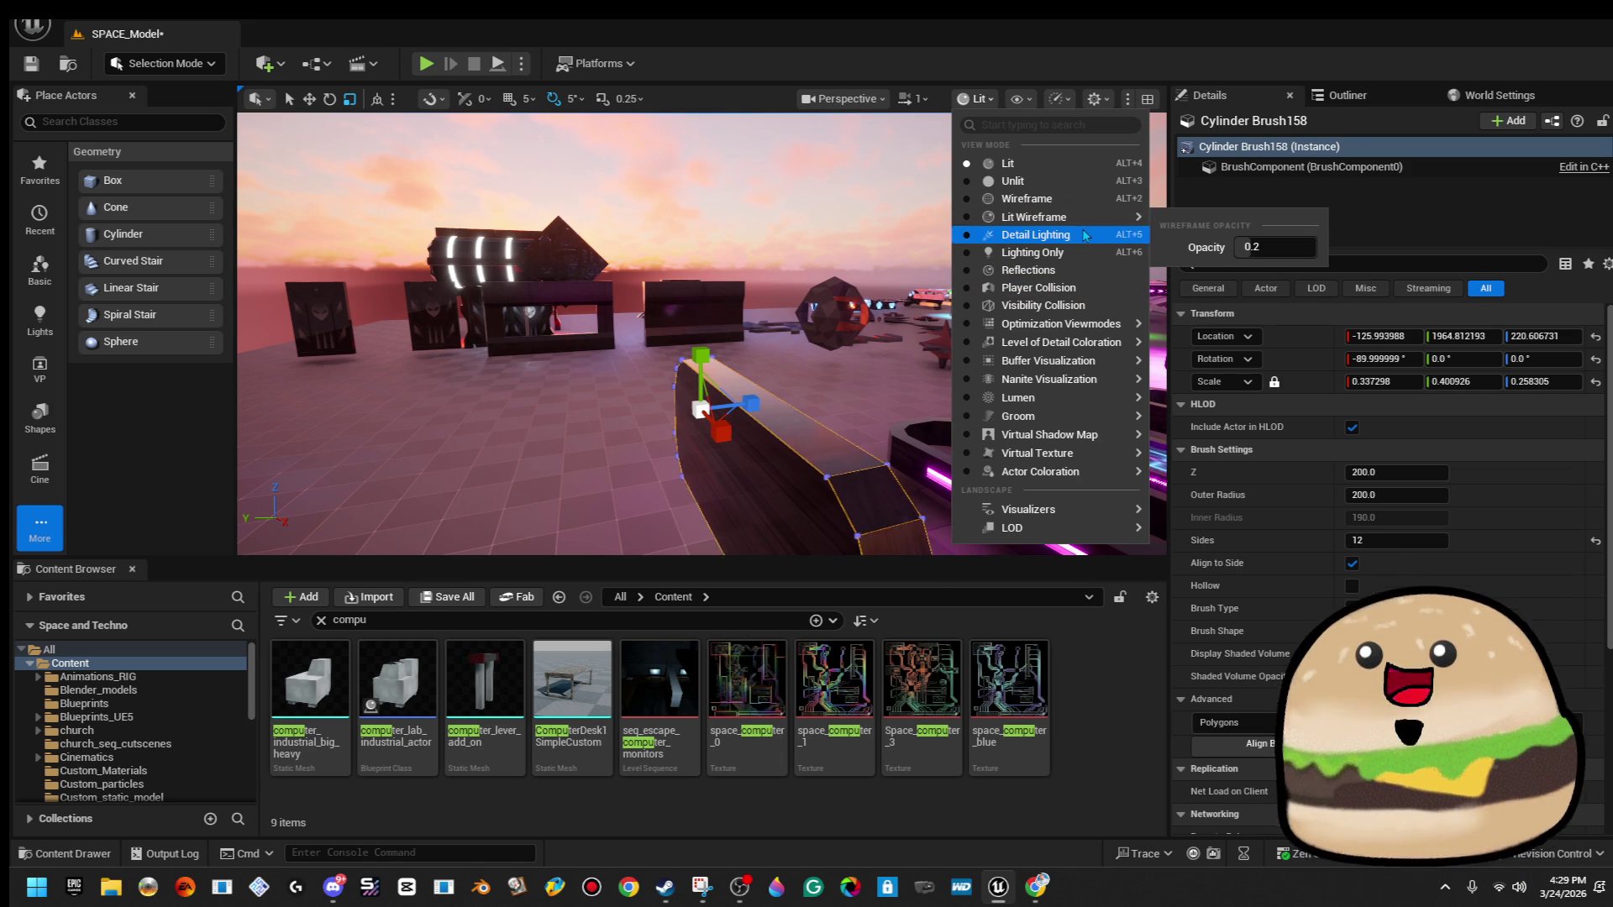
pyautogui.click(1086, 202)
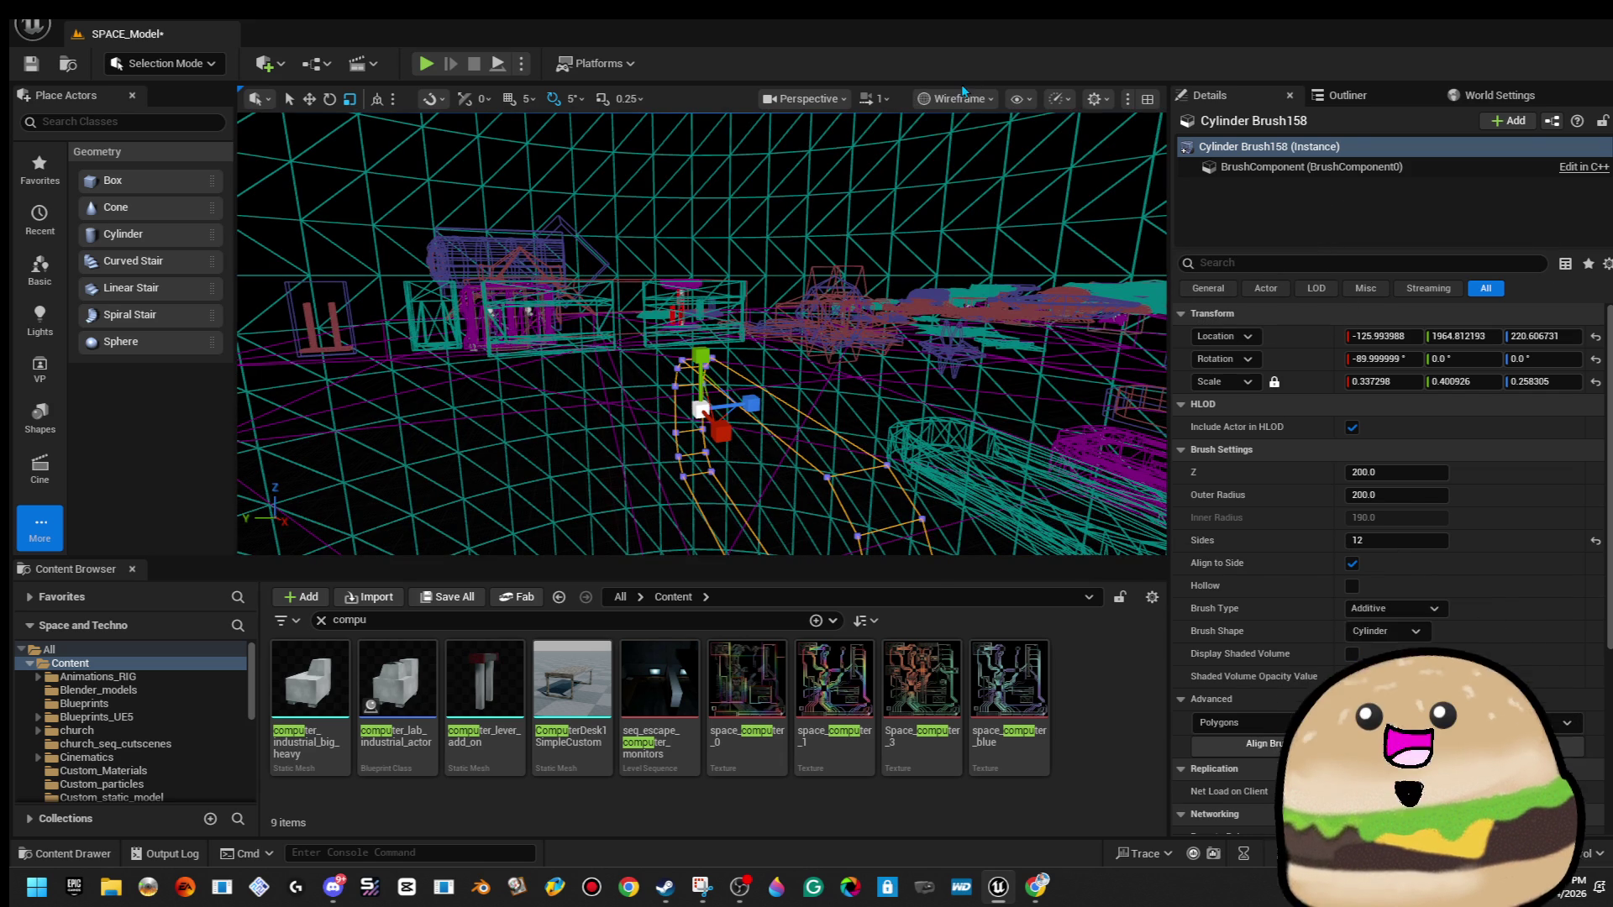
pyautogui.click(962, 98)
pyautogui.click(966, 160)
pyautogui.click(985, 100)
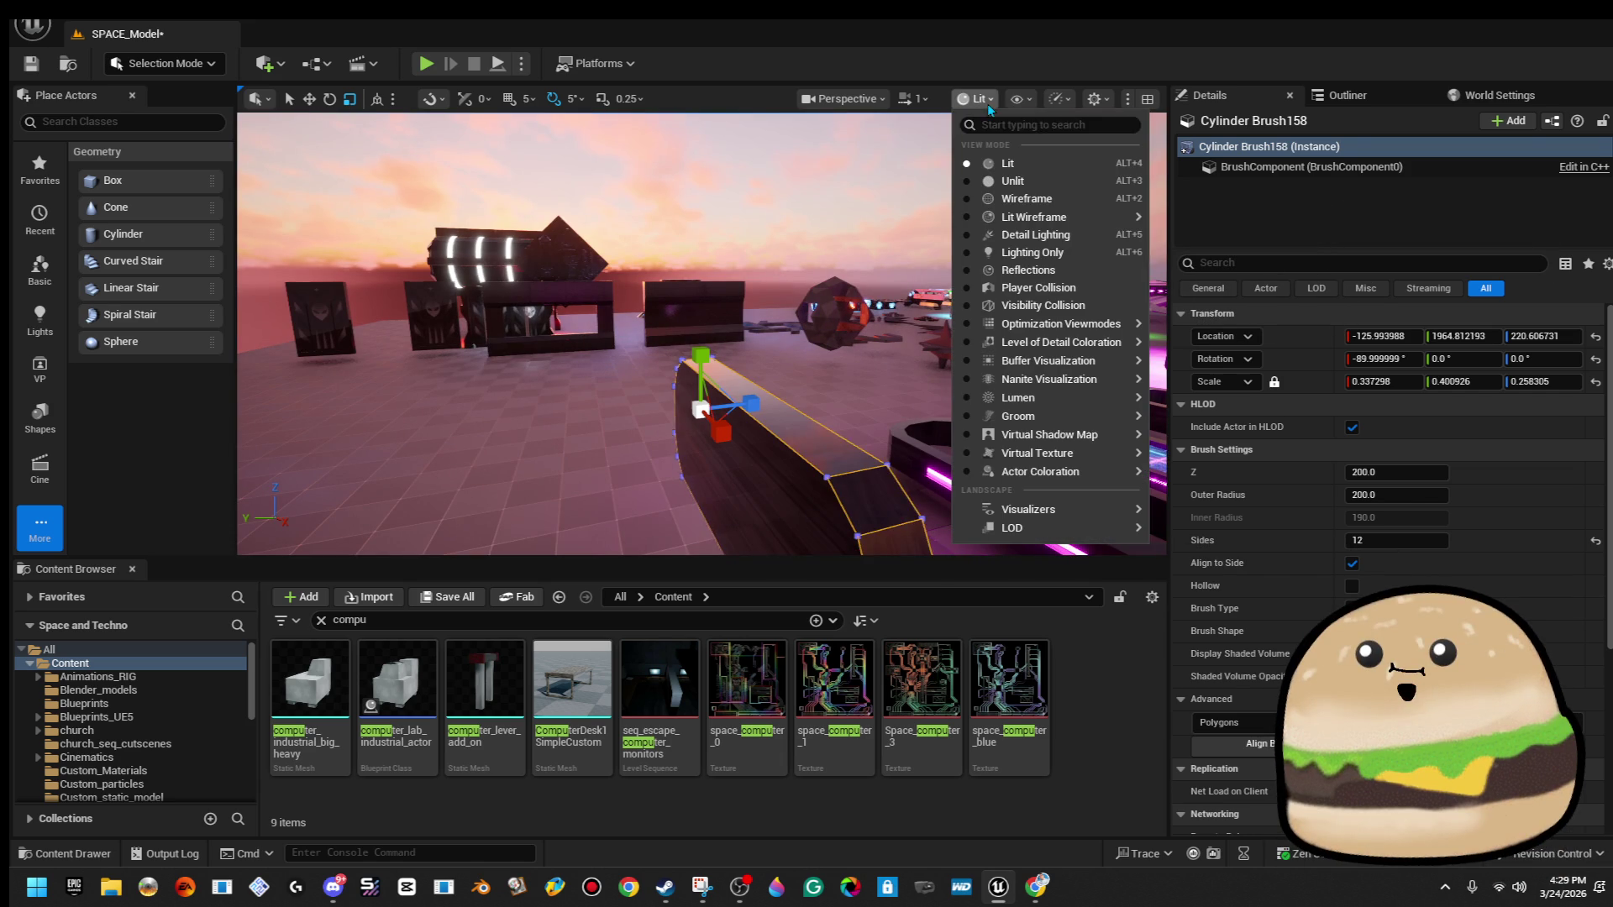
pyautogui.moveTo(1092, 351)
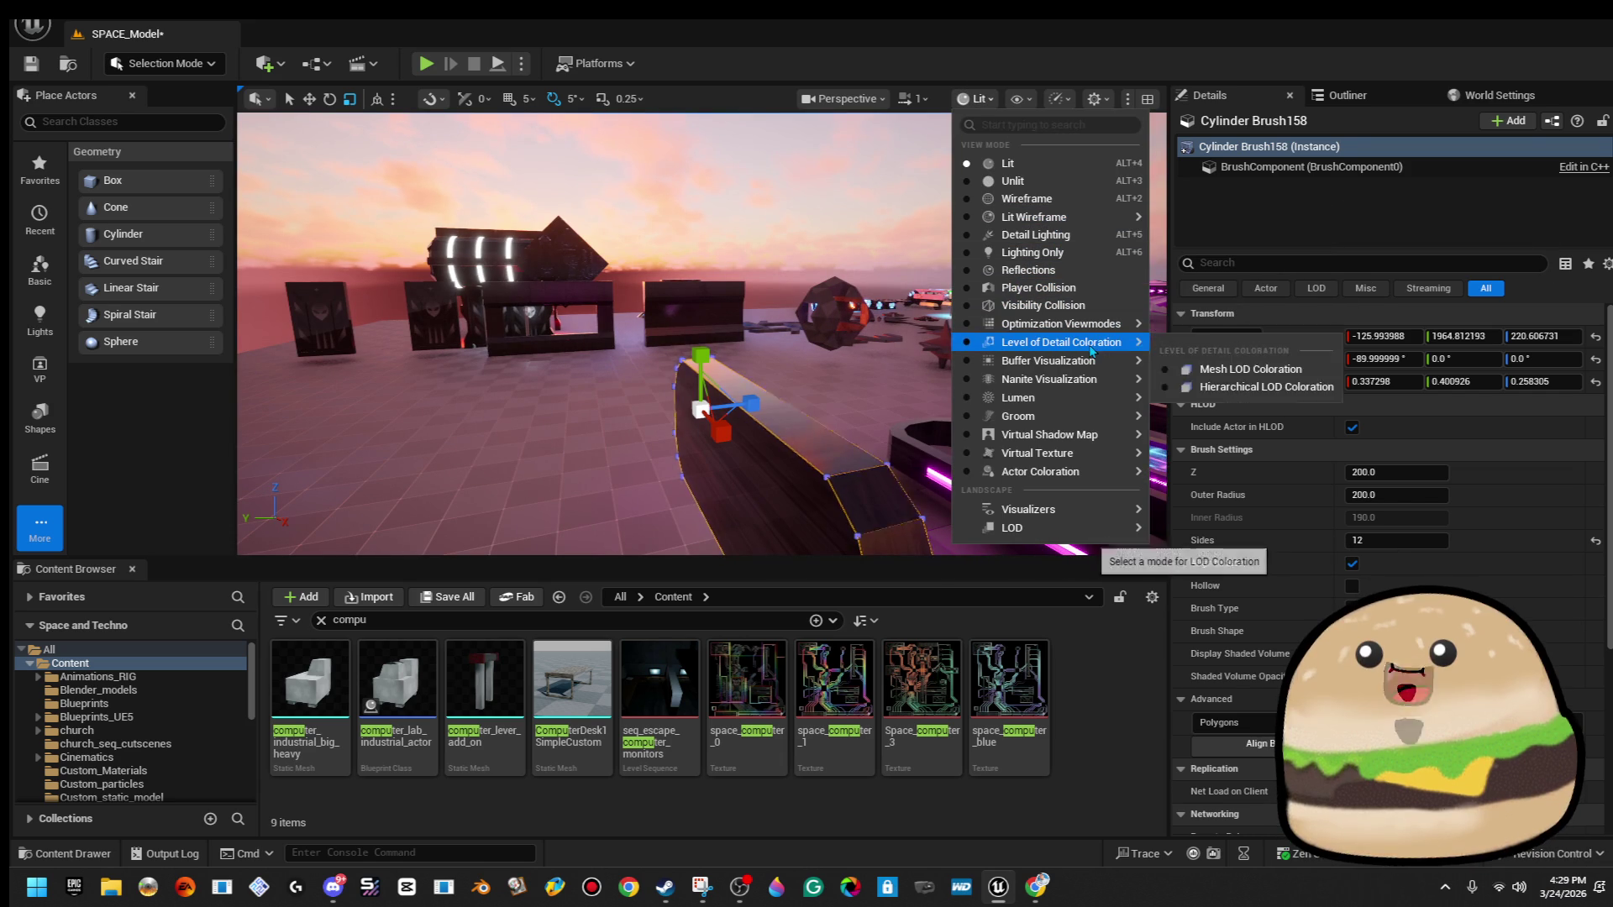
pyautogui.moveTo(1074, 384)
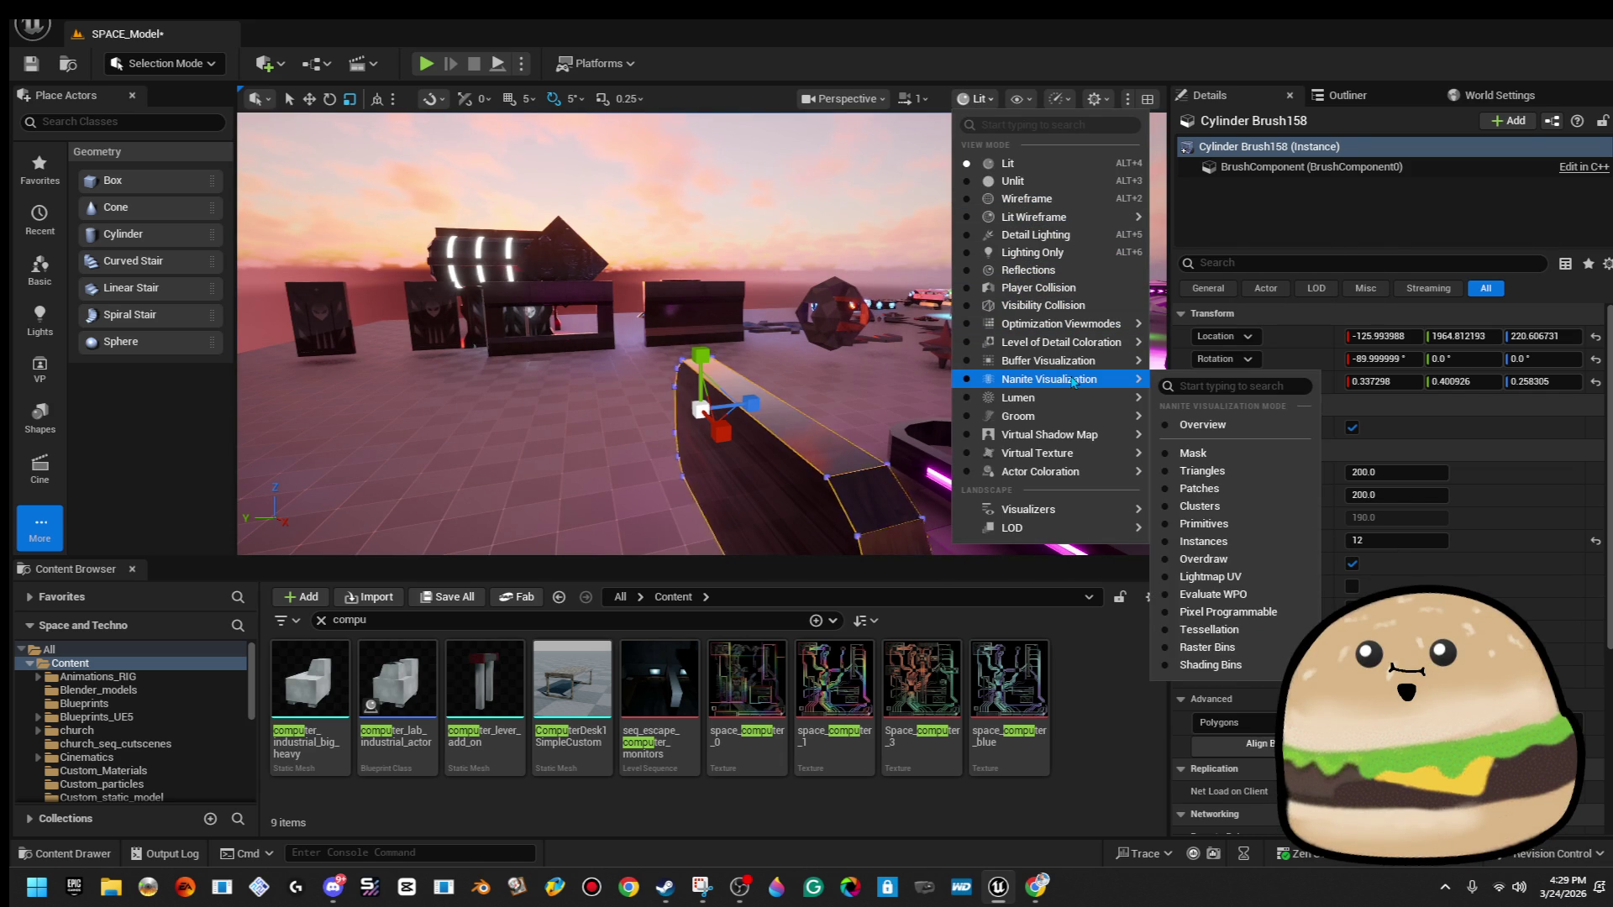
pyautogui.click(907, 28)
pyautogui.click(843, 98)
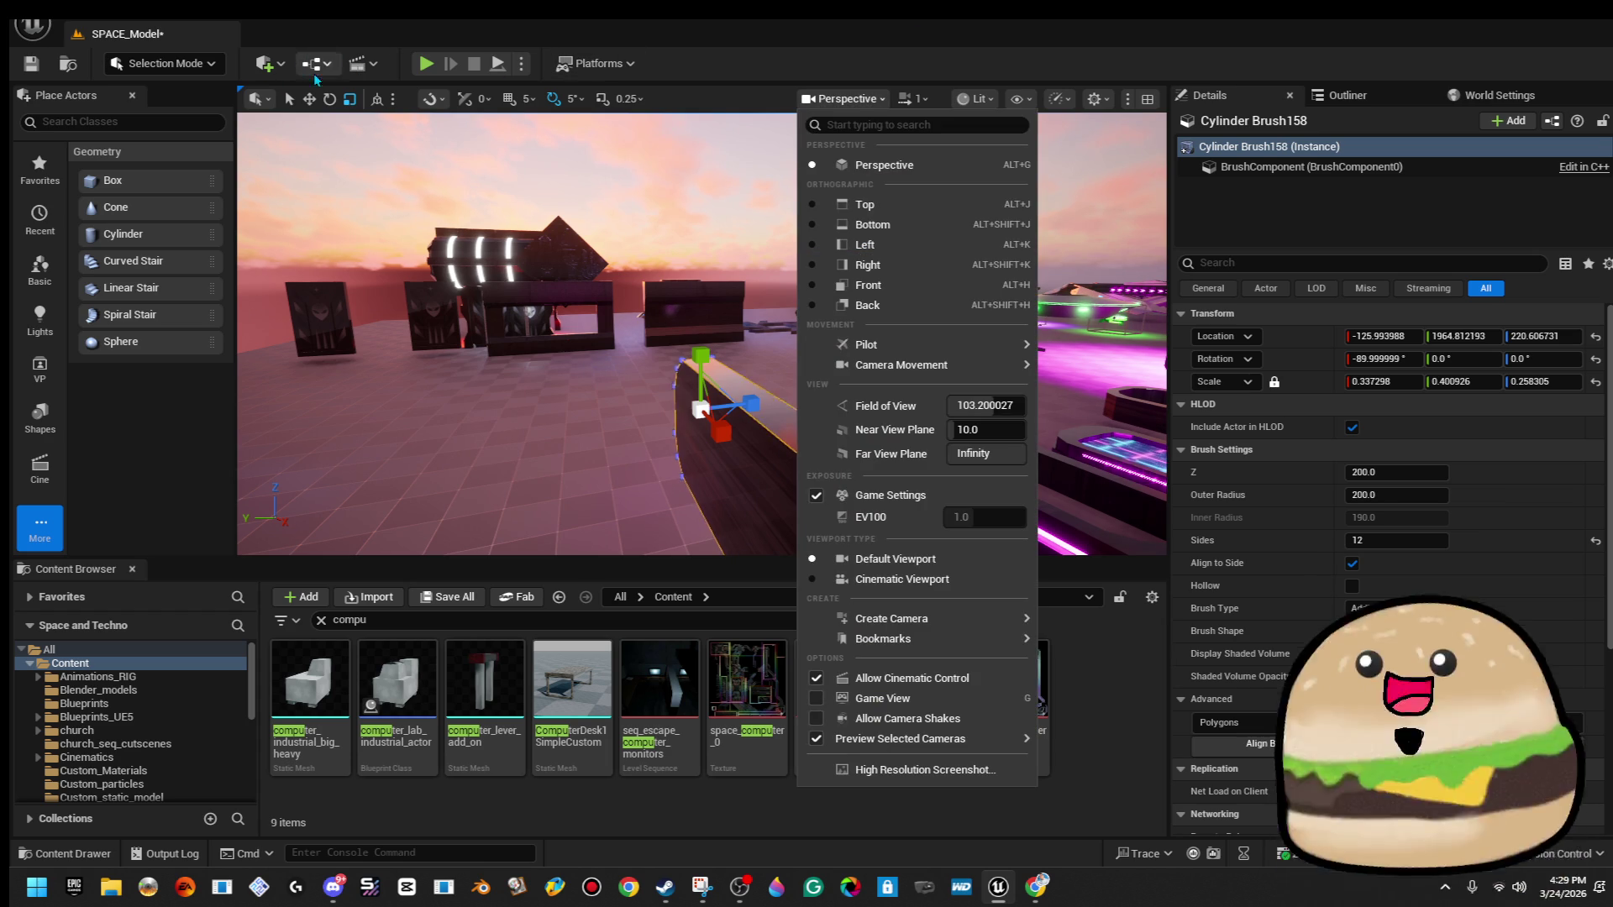
pyautogui.click(271, 63)
# In Brush Editing Mode, raise the panel brush's top vertices along Z to make it taller.
pyautogui.click(271, 63)
pyautogui.click(156, 191)
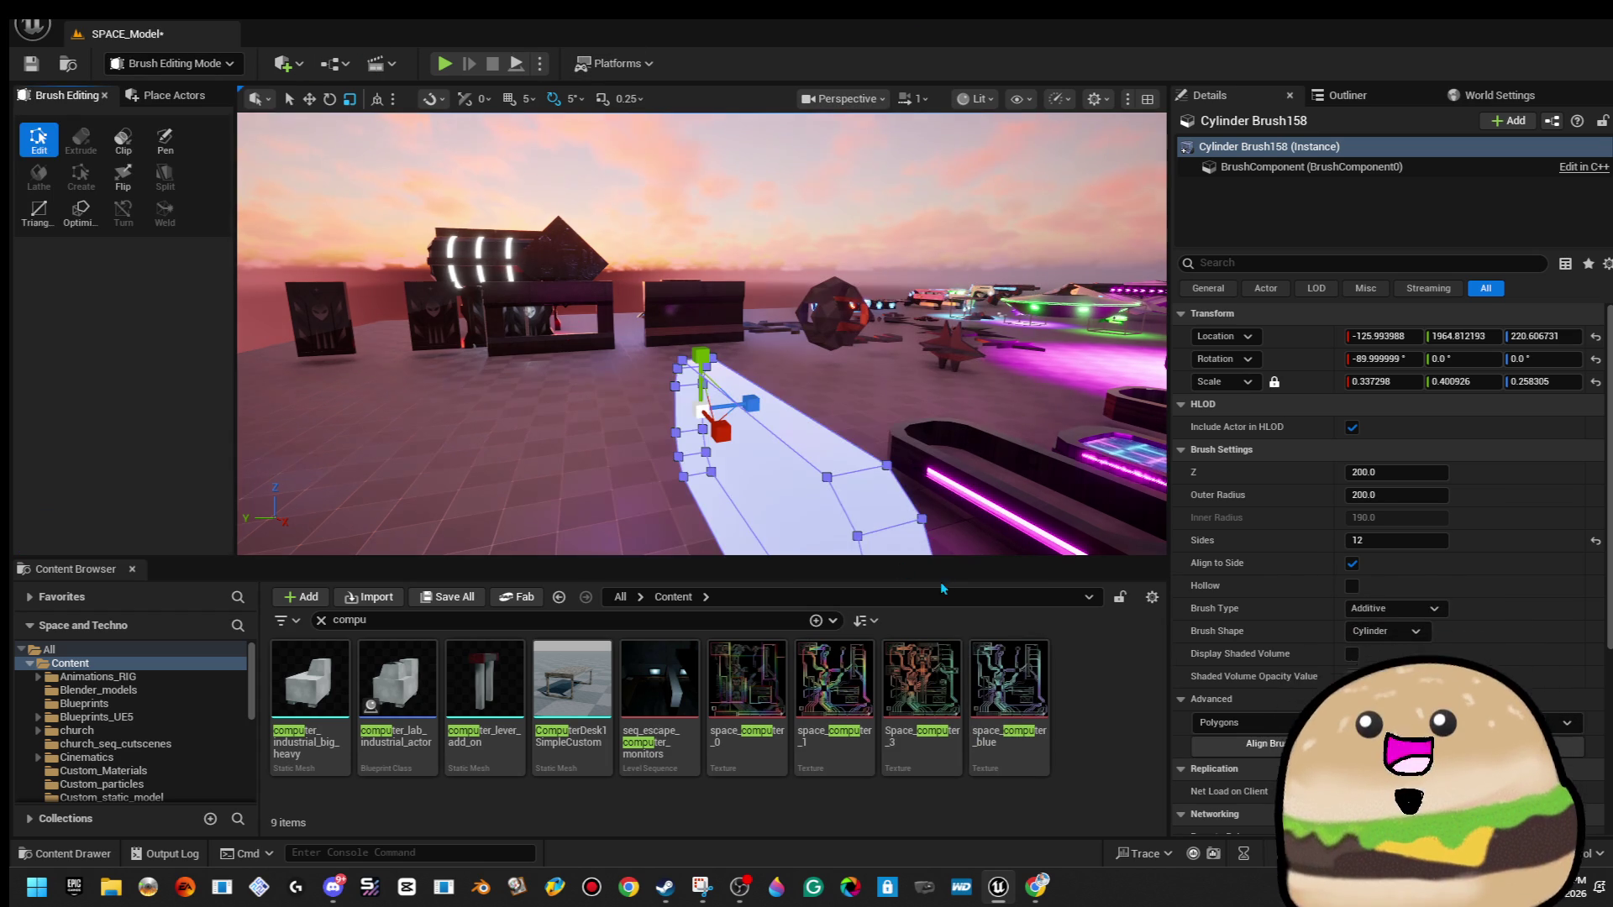
pyautogui.click(783, 394)
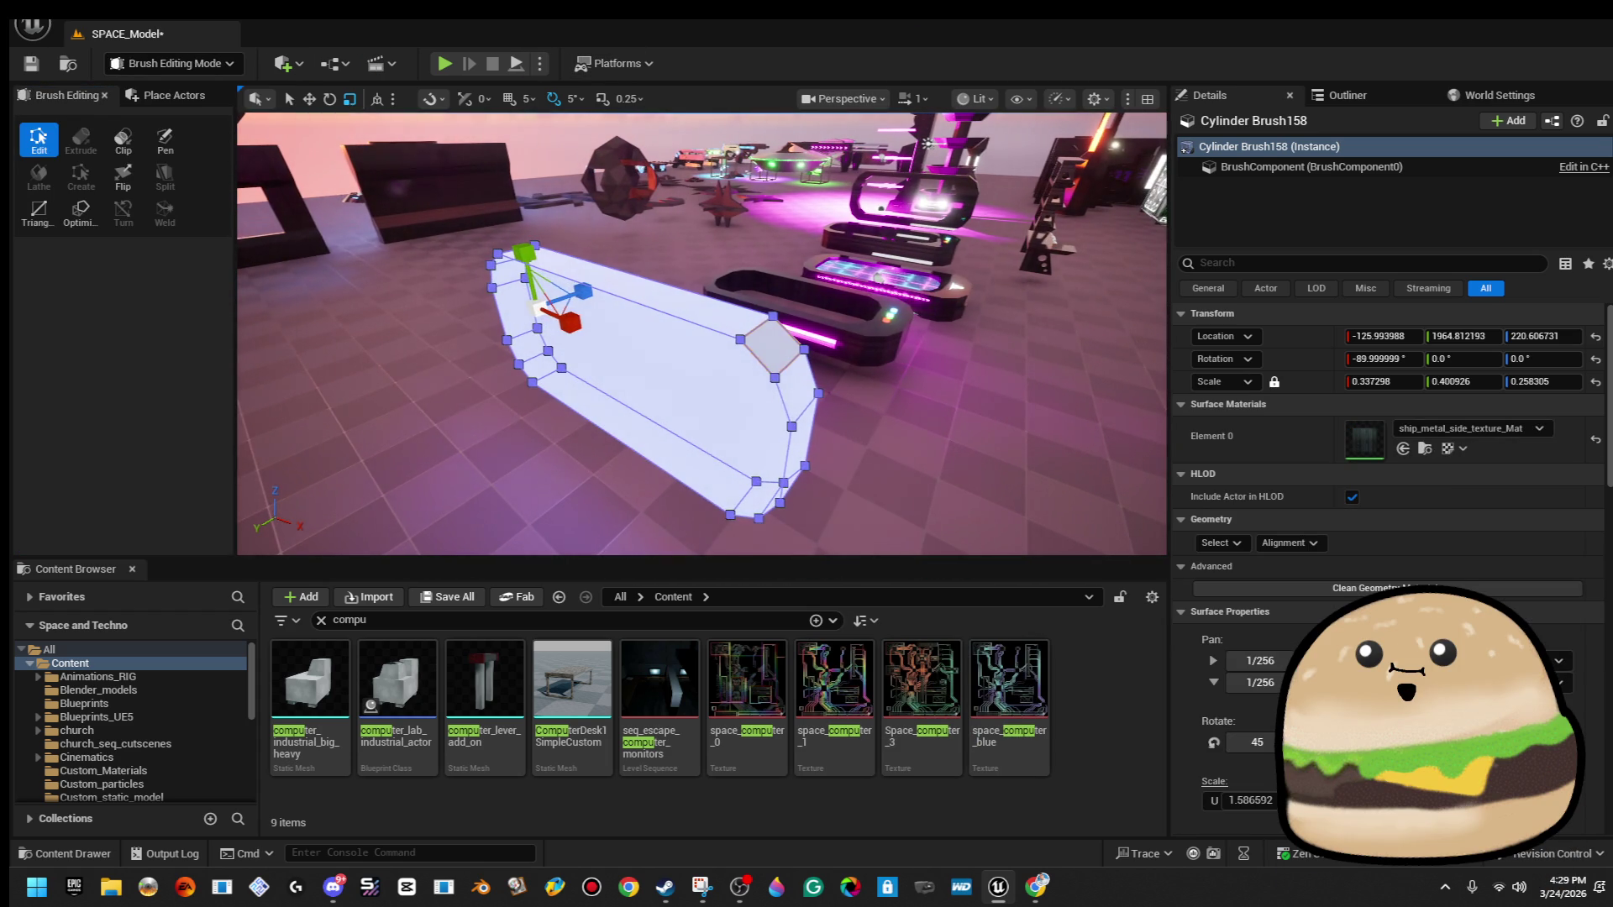
pyautogui.click(783, 394)
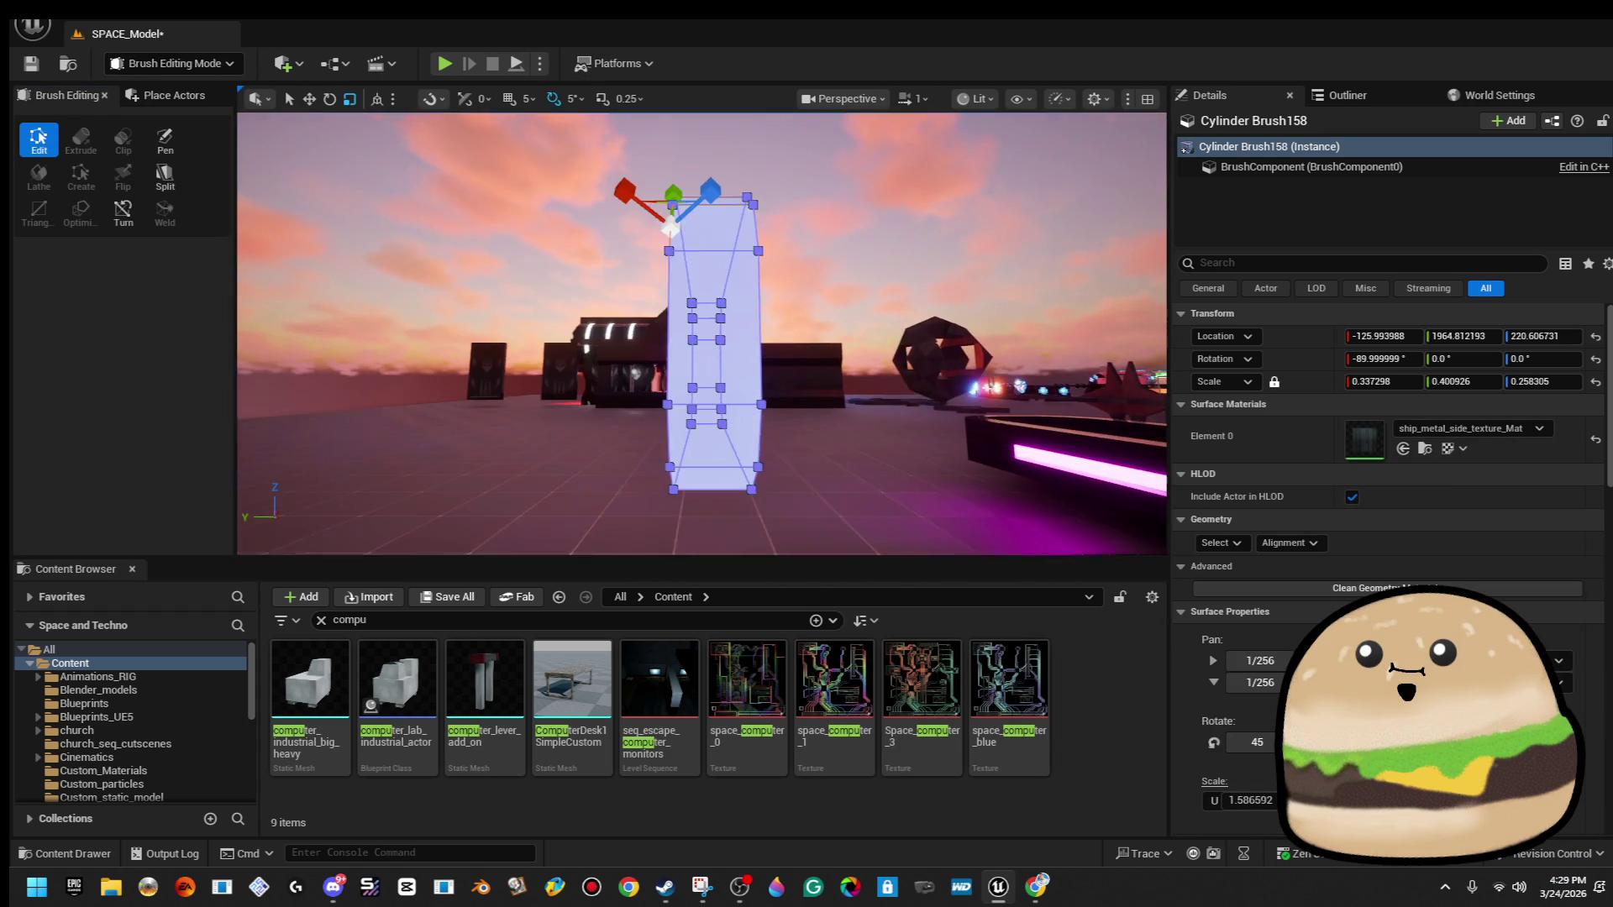
pyautogui.moveTo(841, 173)
pyautogui.mouseDown()
pyautogui.moveTo(687, 345)
pyautogui.moveTo(681, 378)
pyautogui.mouseUp()
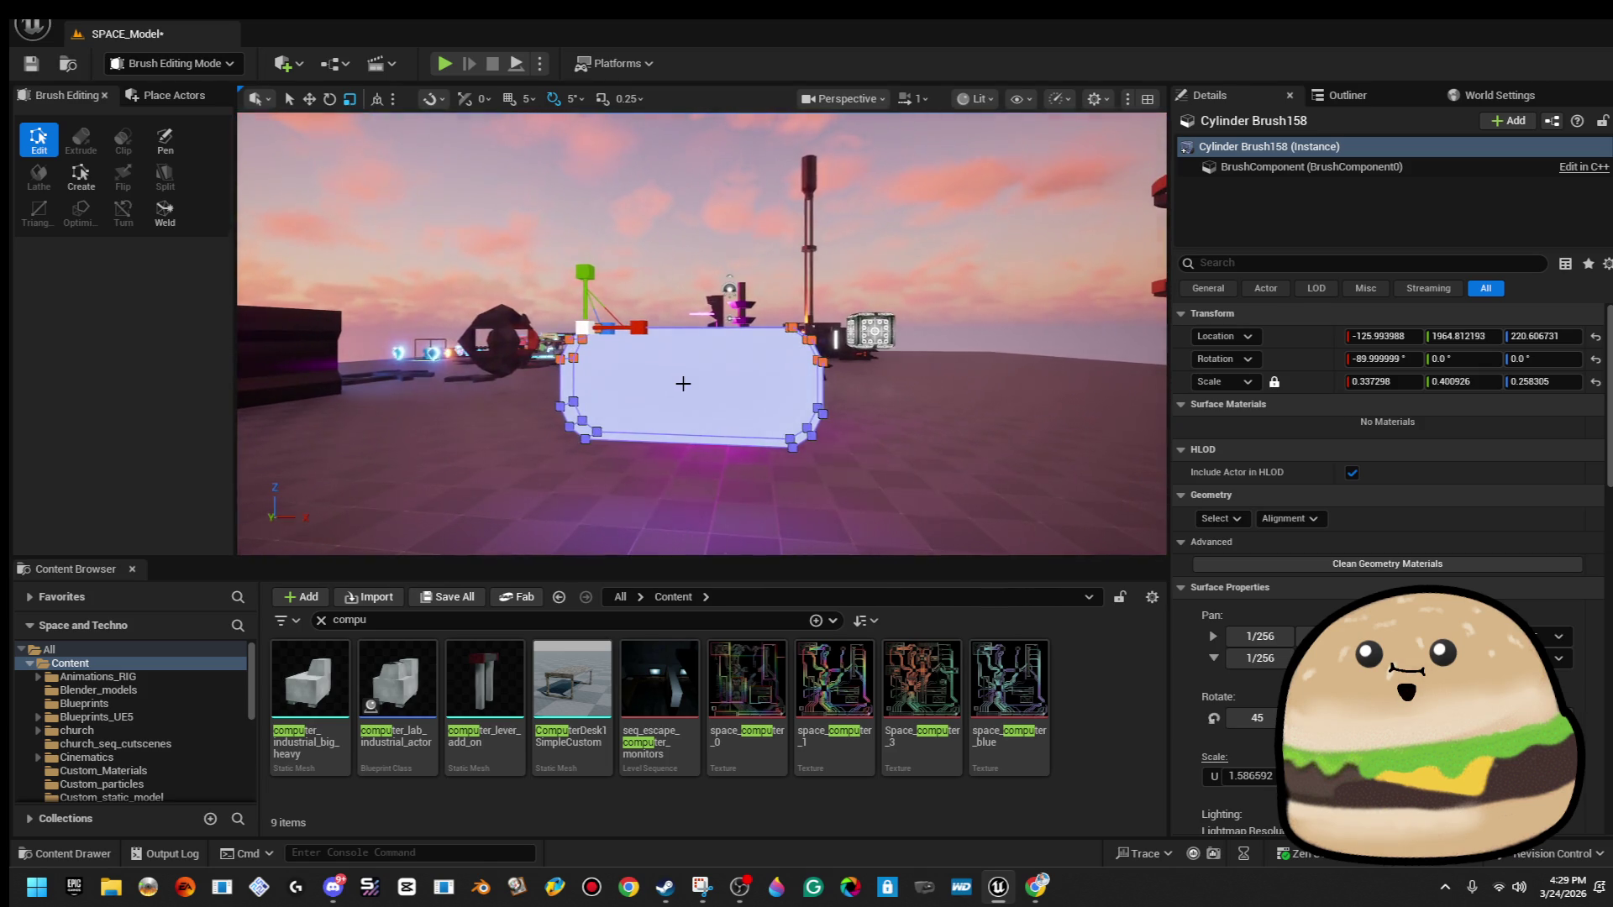
pyautogui.moveTo(592, 251)
pyautogui.mouseDown()
pyautogui.moveTo(616, 196)
pyautogui.moveTo(555, 214)
pyautogui.moveTo(525, 180)
pyautogui.mouseUp()
pyautogui.click(618, 202)
# Alt-drag the brush along Y to create Cylinder Brush159 at Y 1991.45.
pyautogui.click(736, 434)
pyautogui.moveTo(736, 434); pyautogui.dragTo(629, 430)
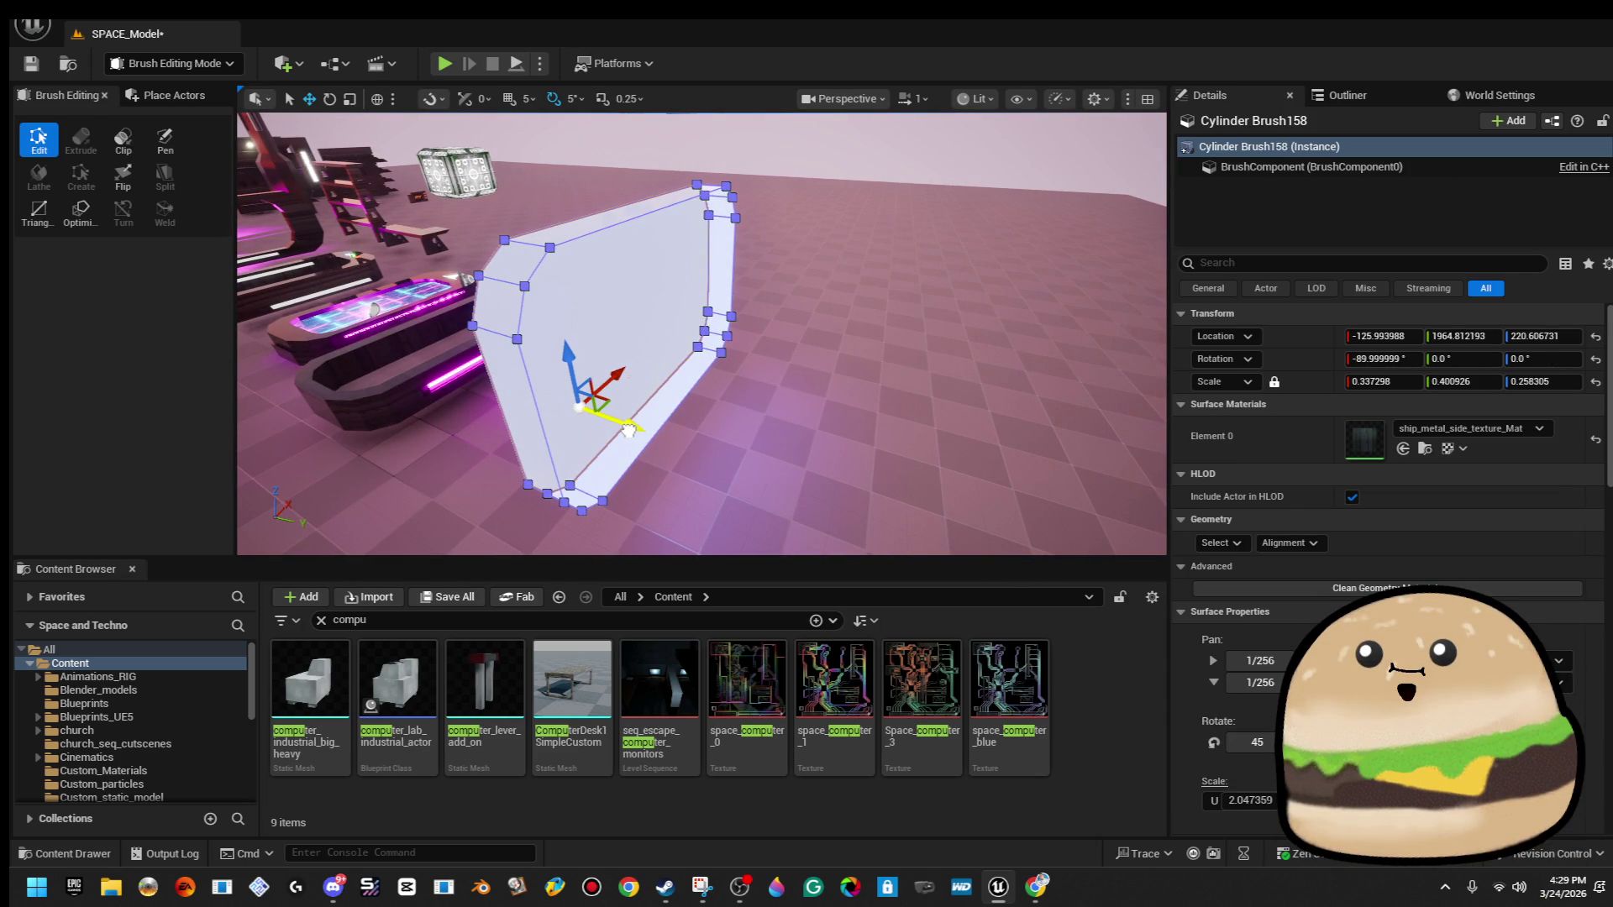
pyautogui.moveTo(628, 431)
pyautogui.mouseDown()
pyautogui.moveTo(649, 434)
pyautogui.moveTo(546, 430)
pyautogui.mouseUp()
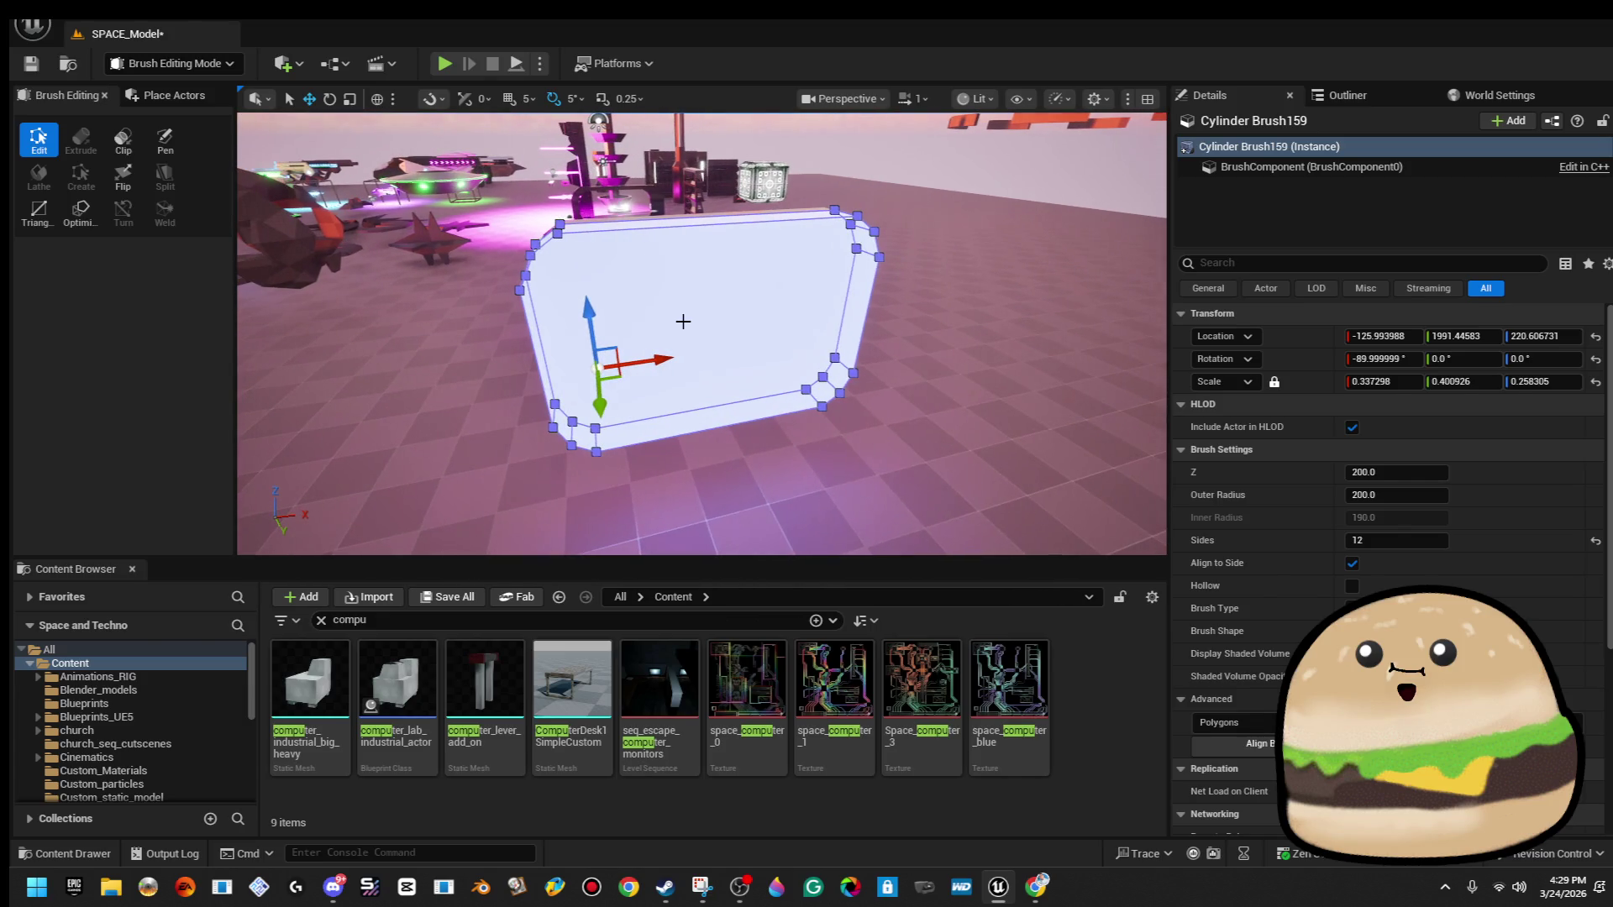
# Set the duplicate brush's Scale X to 0.28.
pyautogui.click(1381, 382)
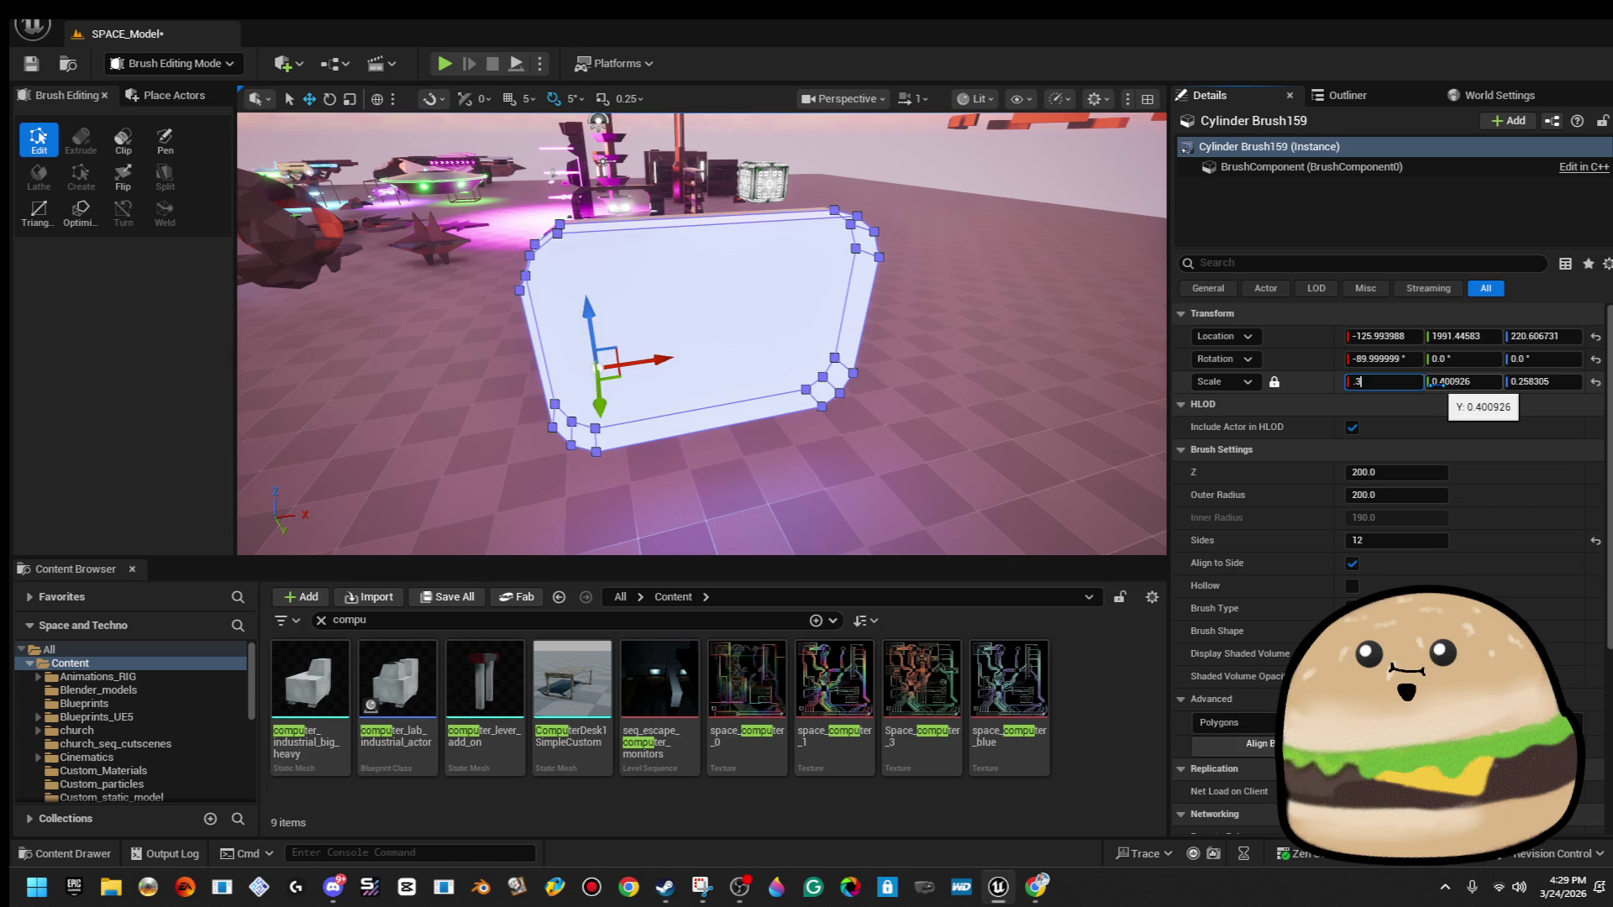
pyautogui.press('Return')
pyautogui.write('.28')
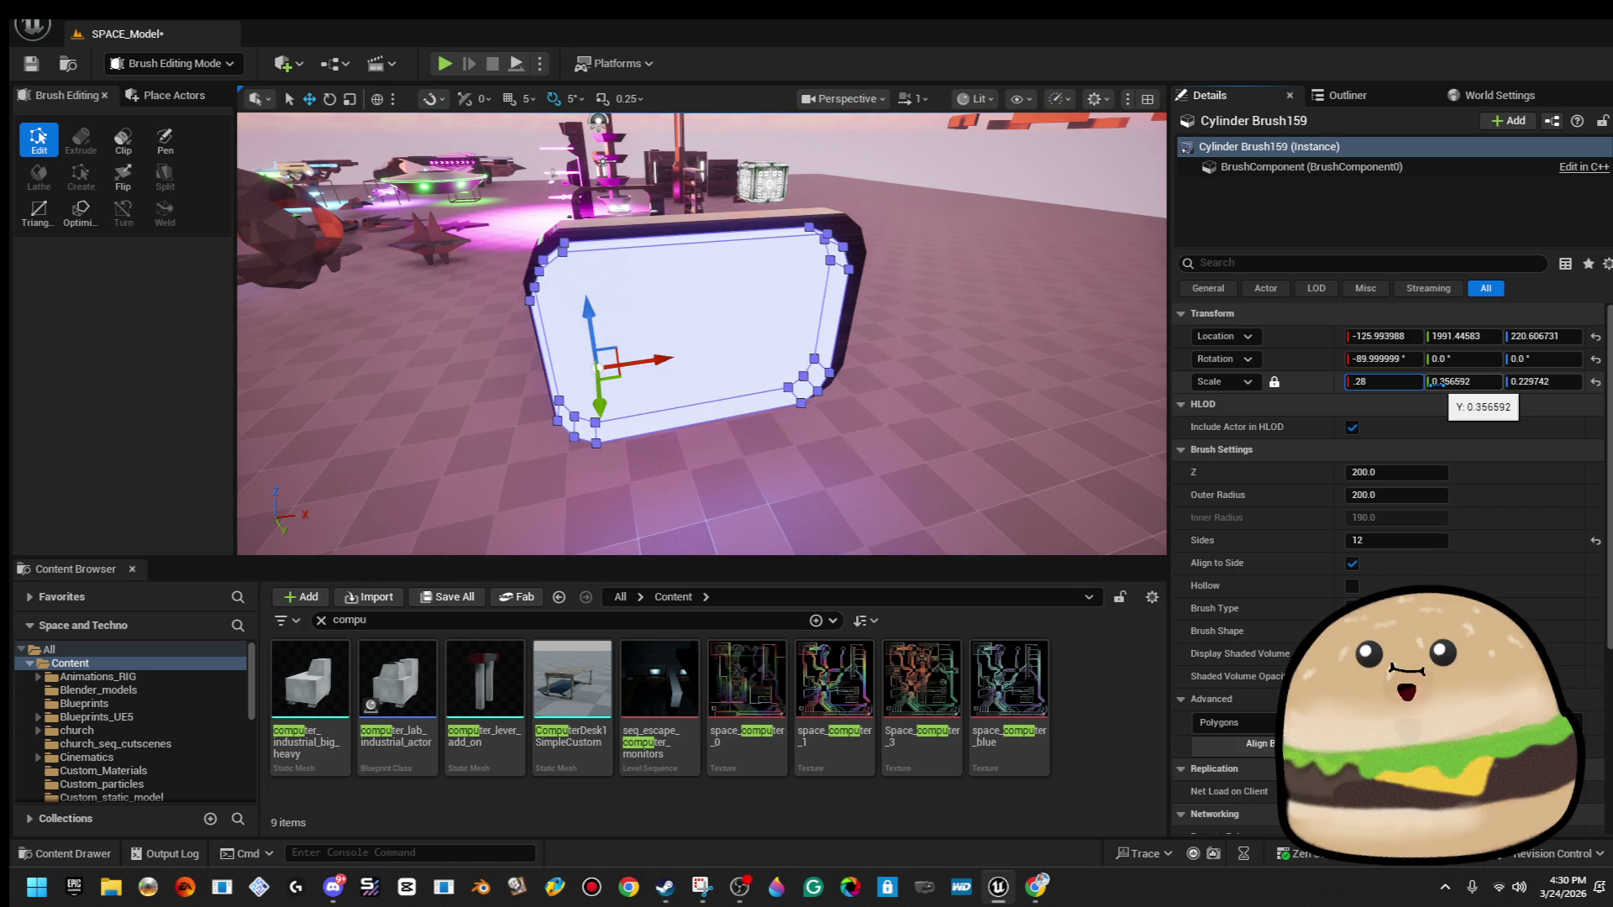
pyautogui.press('Return')
# Sink Cylinder Brush159 into the panel's front at -94.23, 2002.87, 224.44.
pyautogui.moveTo(762, 411)
pyautogui.mouseDown()
pyautogui.moveTo(760, 388)
pyautogui.moveTo(697, 388)
pyautogui.moveTo(698, 407)
pyautogui.mouseUp()
pyautogui.moveTo(841, 379); pyautogui.dragTo(798, 378)
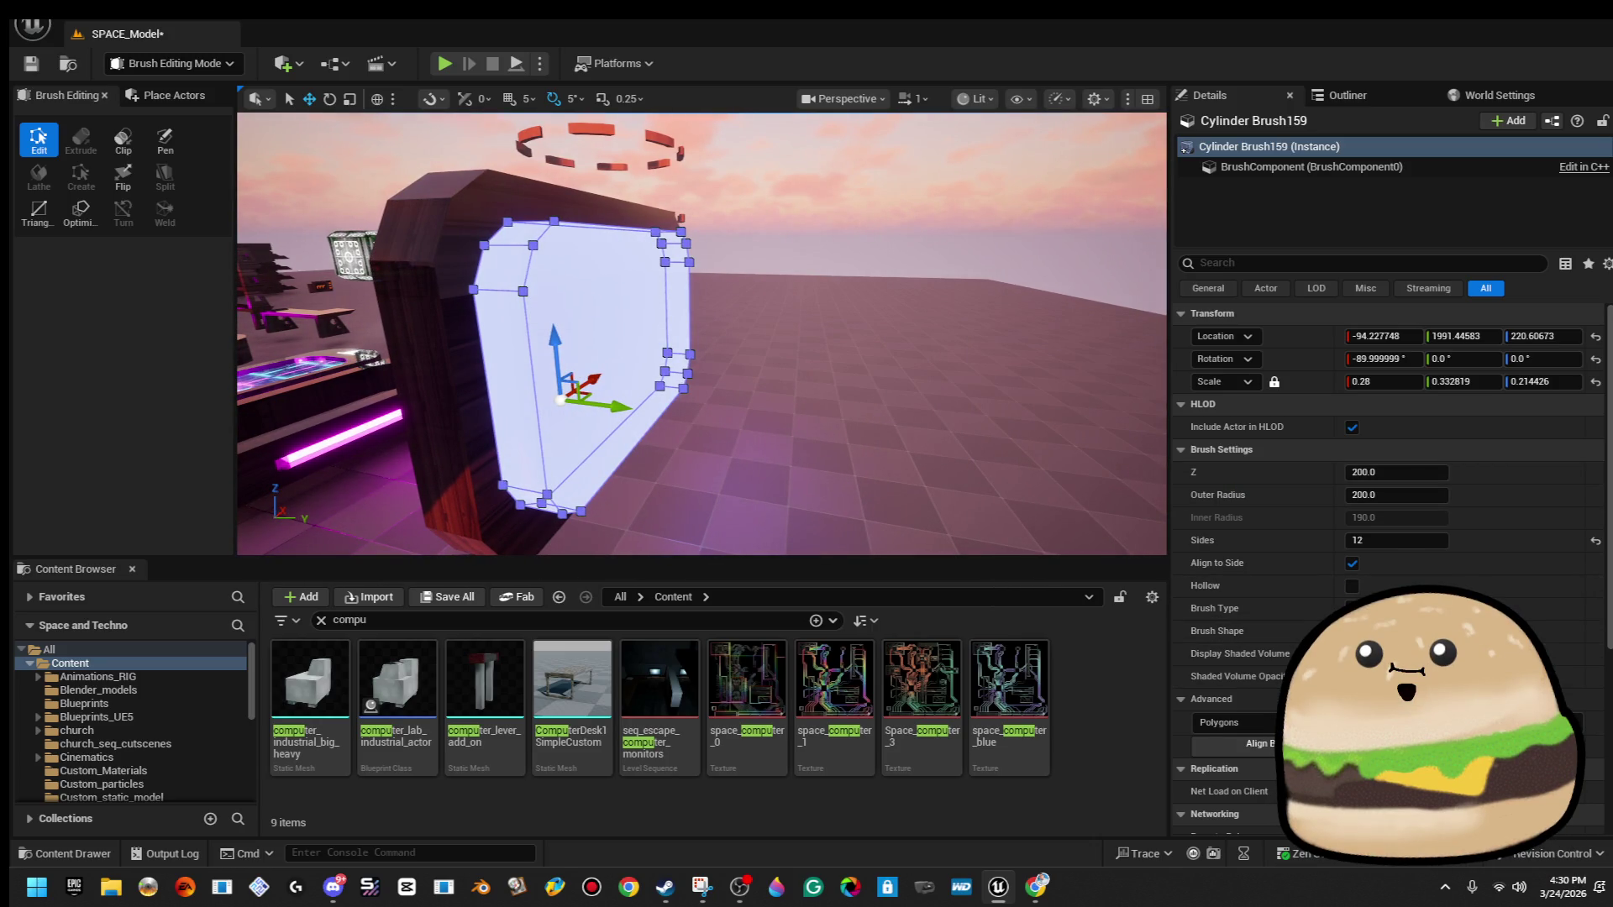
pyautogui.click(886, 181)
pyautogui.click(887, 181)
pyautogui.moveTo(886, 181)
pyautogui.mouseDown()
pyautogui.moveTo(848, 180)
pyautogui.moveTo(828, 142)
pyautogui.mouseUp()
pyautogui.click(686, 407)
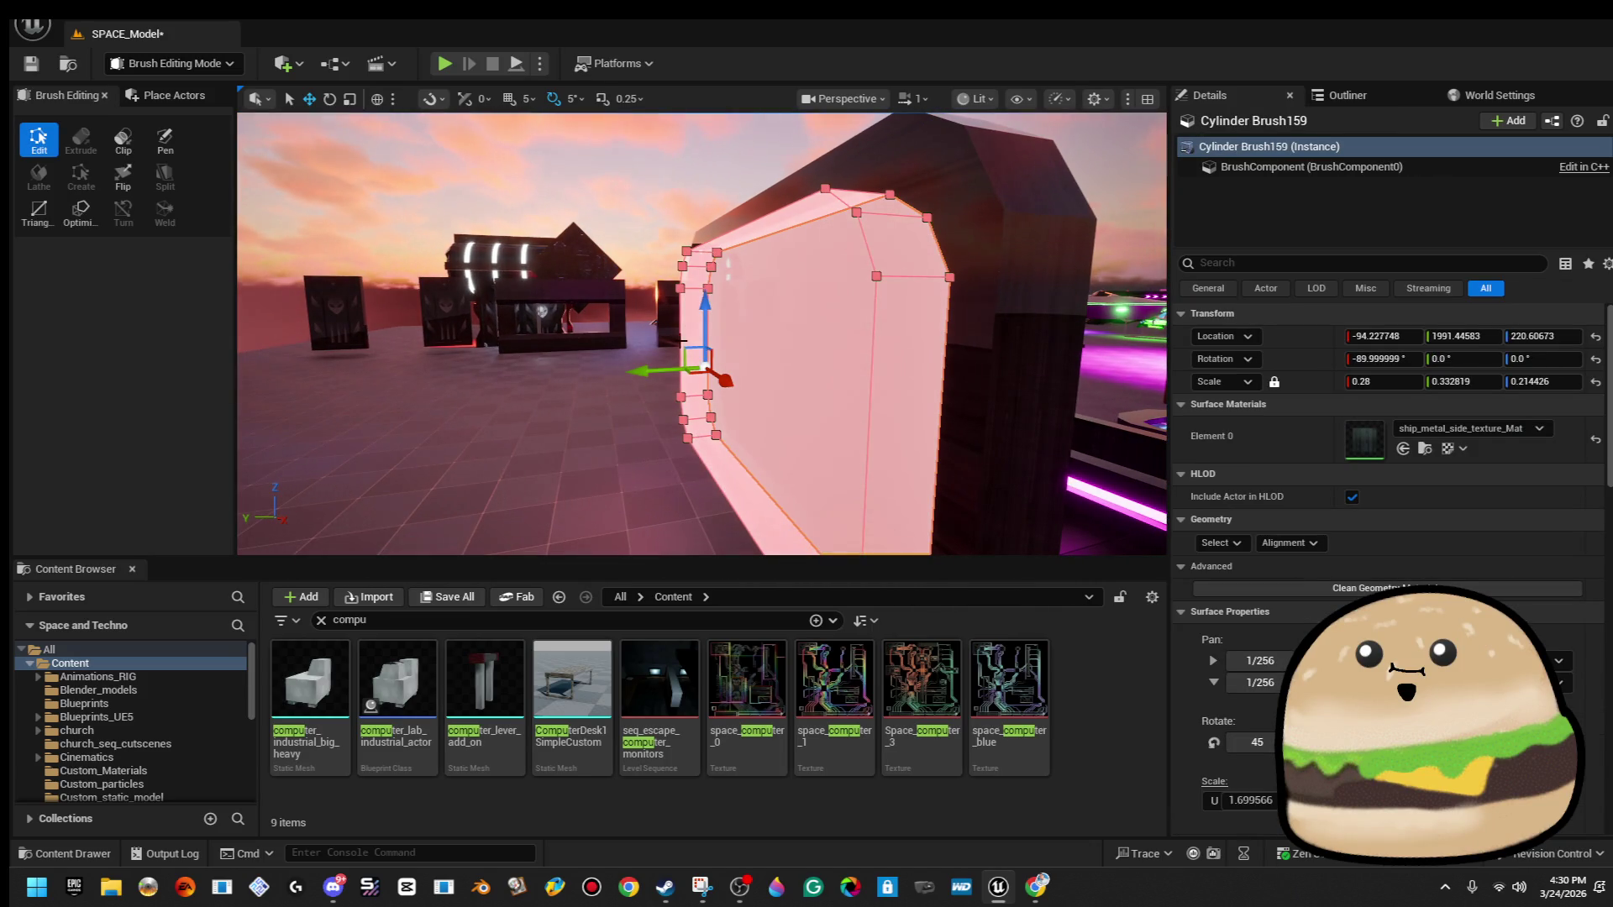
pyautogui.moveTo(693, 356); pyautogui.dragTo(676, 345)
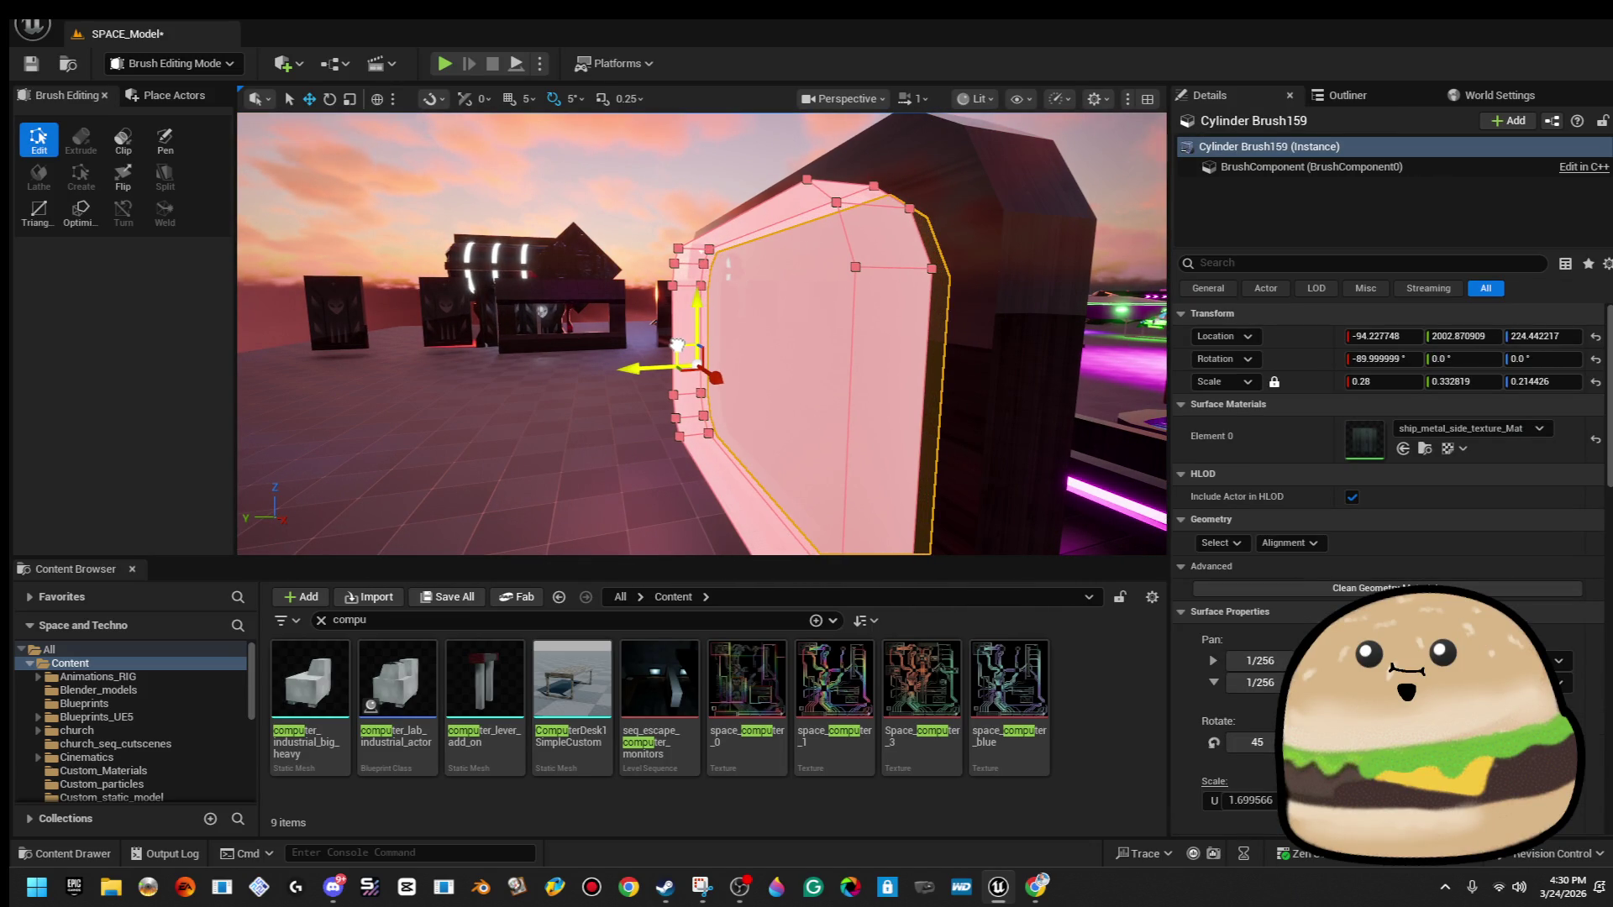
pyautogui.click(608, 162)
pyautogui.moveTo(608, 162)
pyautogui.mouseDown()
pyautogui.moveTo(673, 168)
pyautogui.moveTo(663, 180)
pyautogui.moveTo(689, 193)
pyautogui.moveTo(666, 270)
pyautogui.mouseUp()
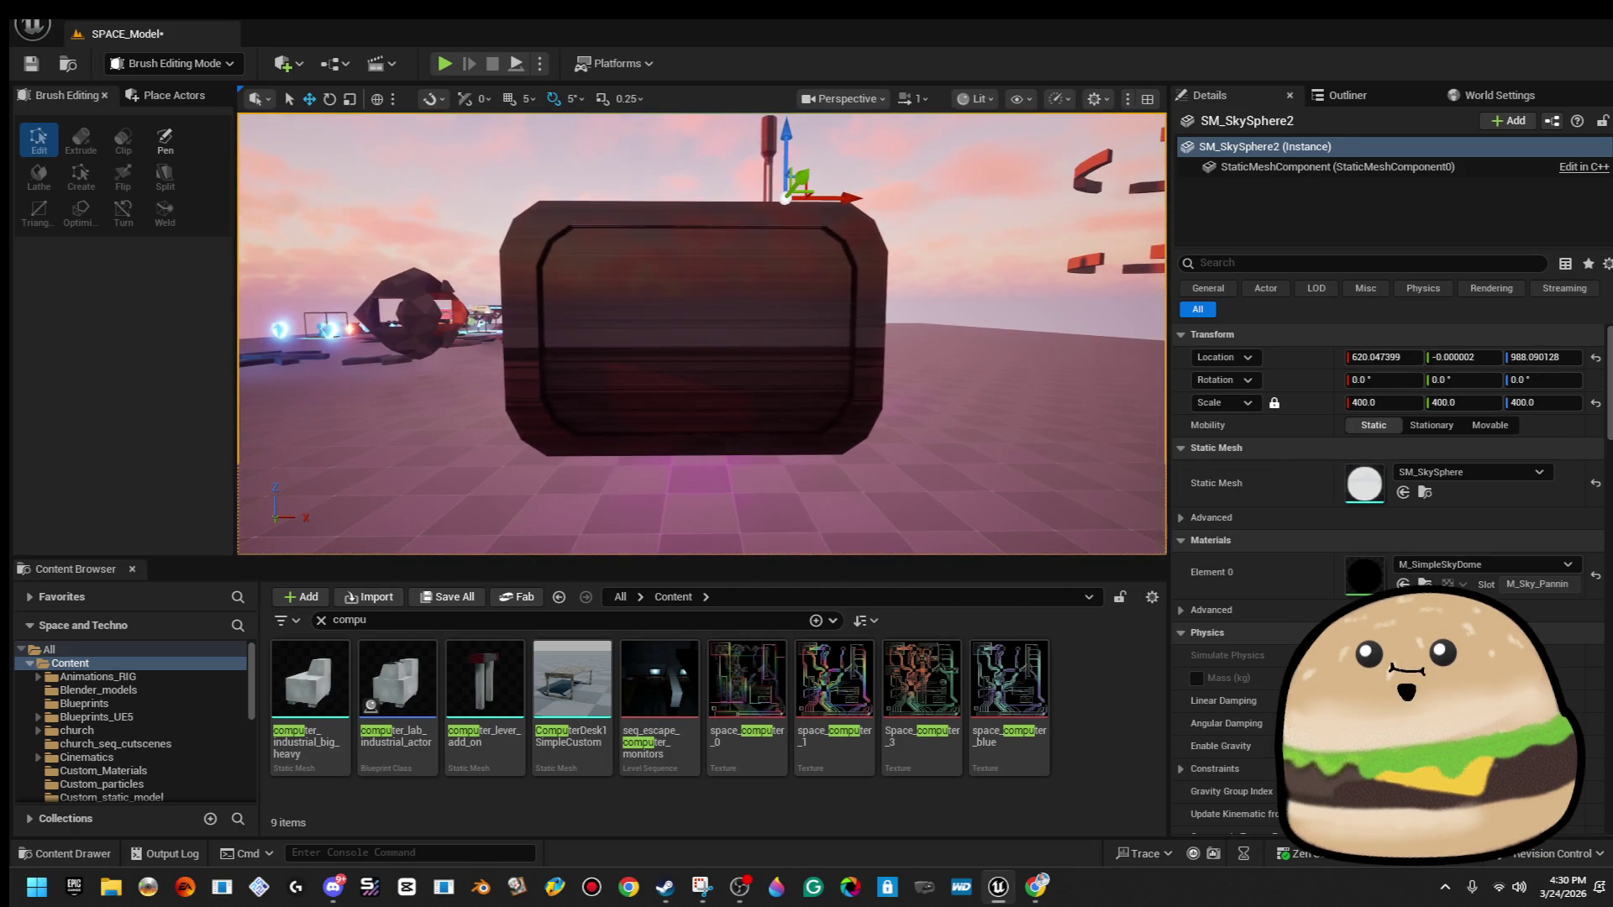
# Nudge the inset screen brush slightly higher and inspect the monitor from the side.
pyautogui.click(666, 271)
pyautogui.moveTo(577, 292); pyautogui.dragTo(576, 290)
pyautogui.click(604, 245)
pyautogui.moveTo(648, 165); pyautogui.dragTo(640, 206)
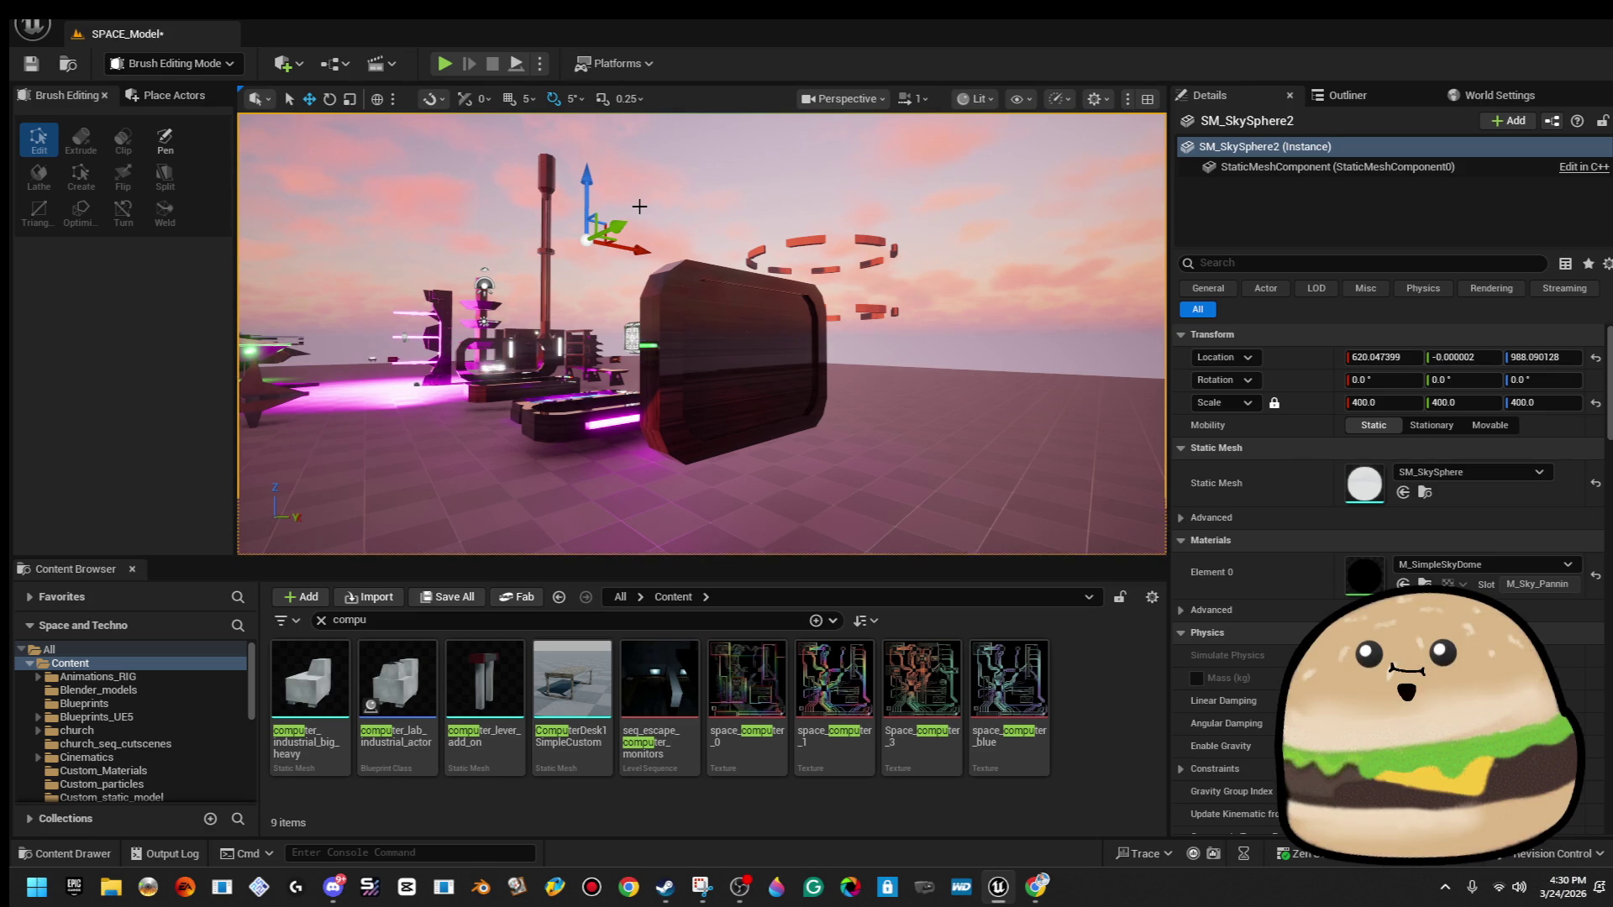
pyautogui.click(665, 350)
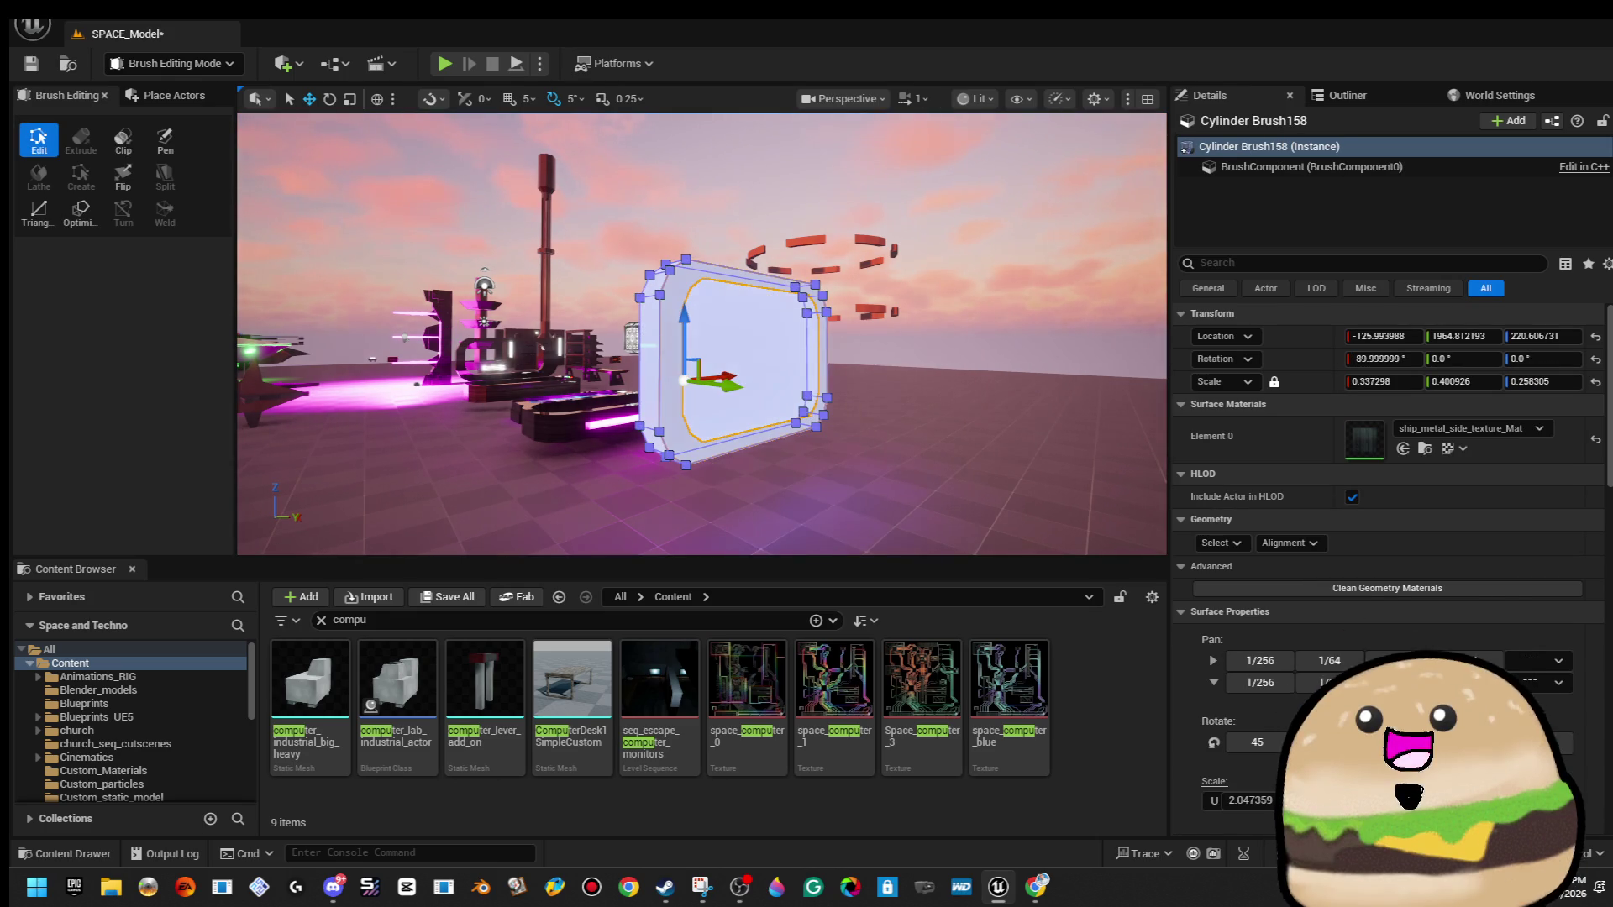
pyautogui.click(741, 353)
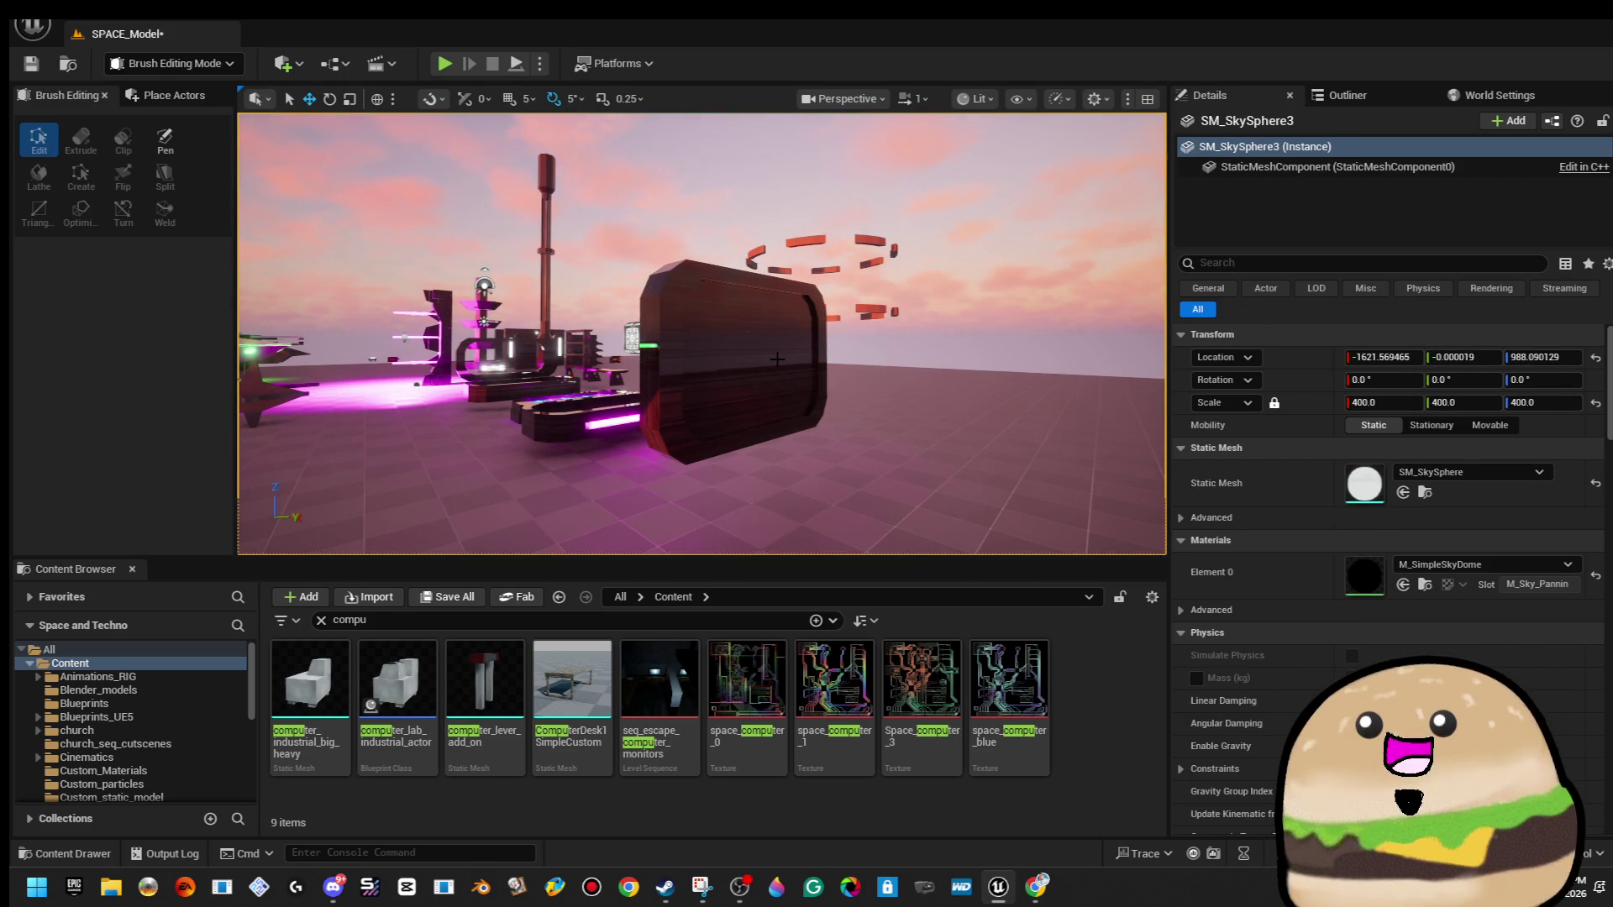
# Frame and slightly widen the inset brush, leaving it at X -76.21, Z 227.40.
pyautogui.click(731, 361)
pyautogui.press('f')
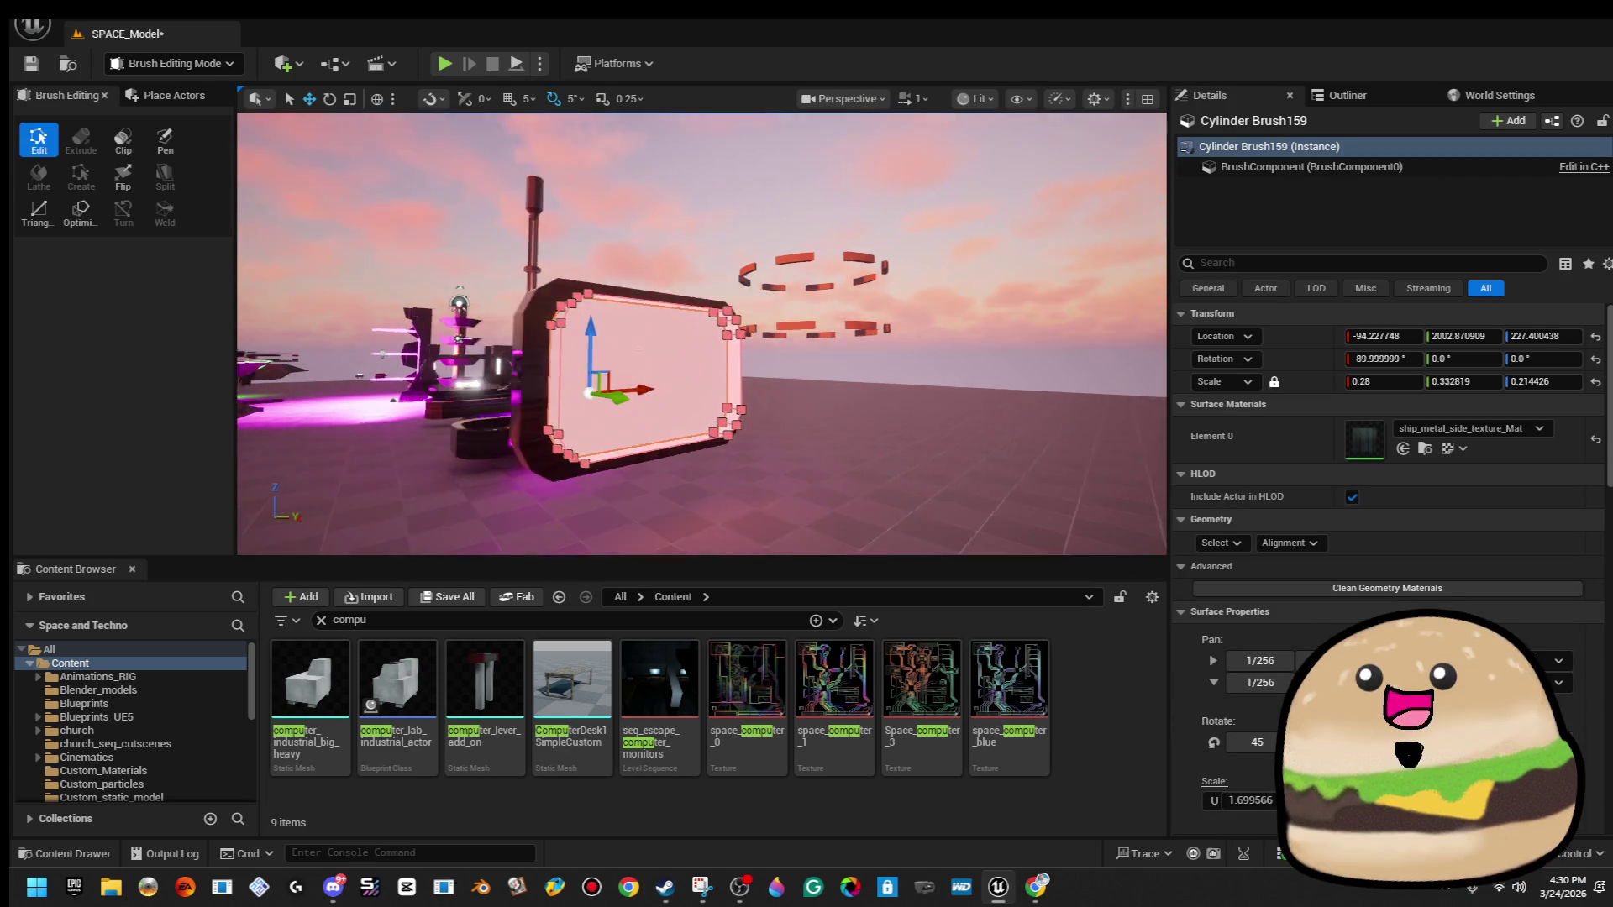
pyautogui.press('r')
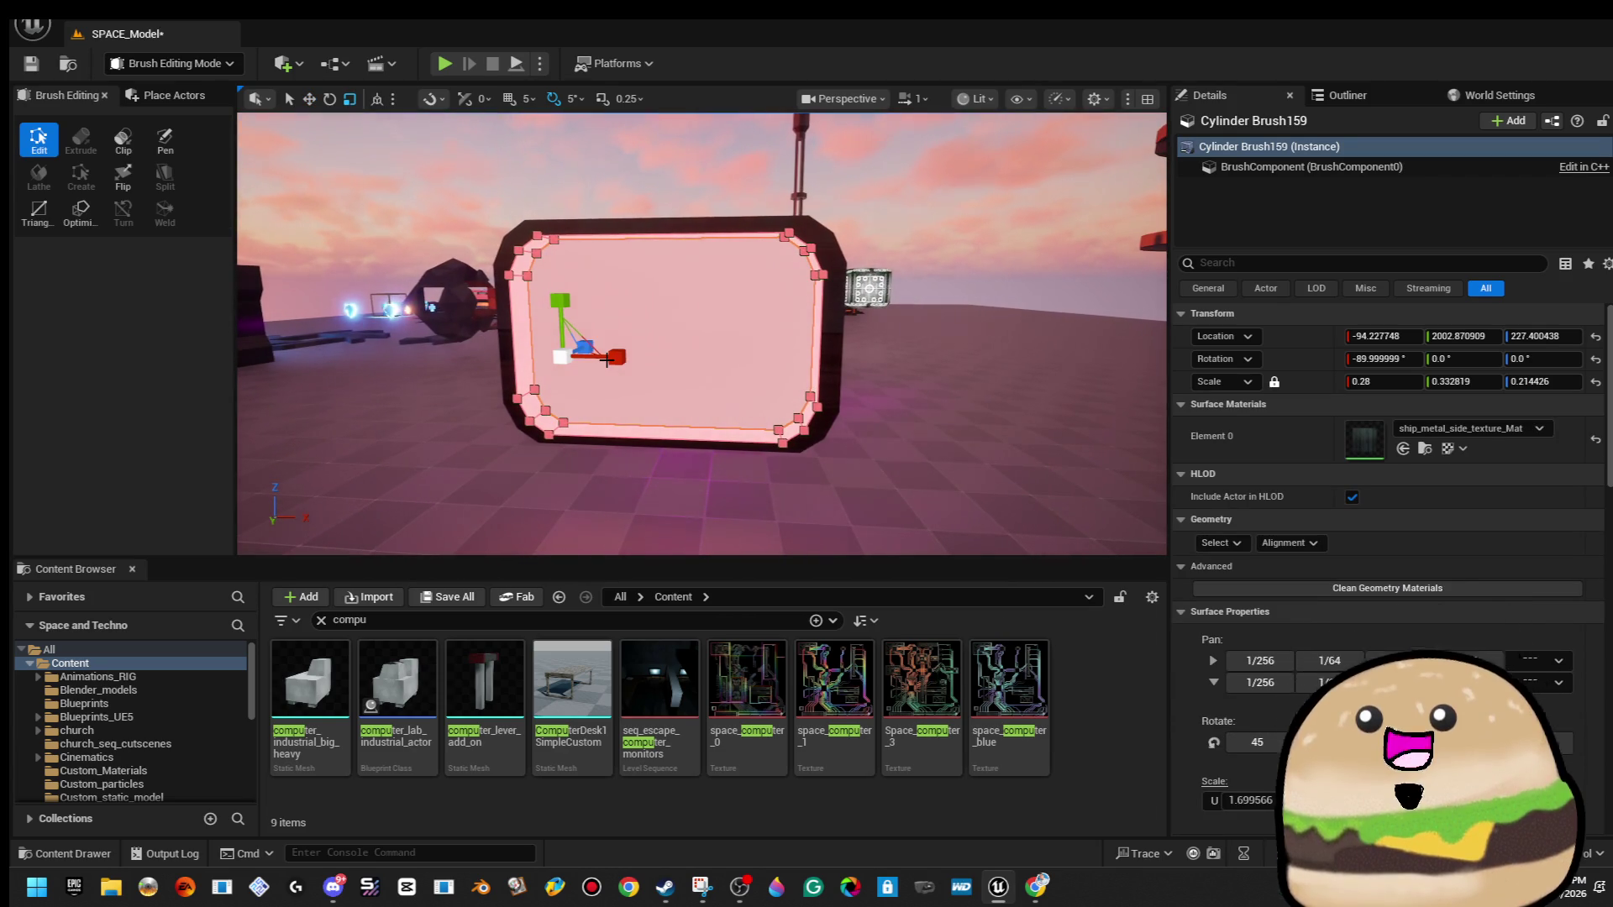
pyautogui.moveTo(612, 358)
pyautogui.mouseDown()
pyautogui.moveTo(659, 344)
pyautogui.moveTo(652, 374)
pyautogui.moveTo(658, 290)
pyautogui.mouseUp()
pyautogui.press('w')
pyautogui.click(659, 334)
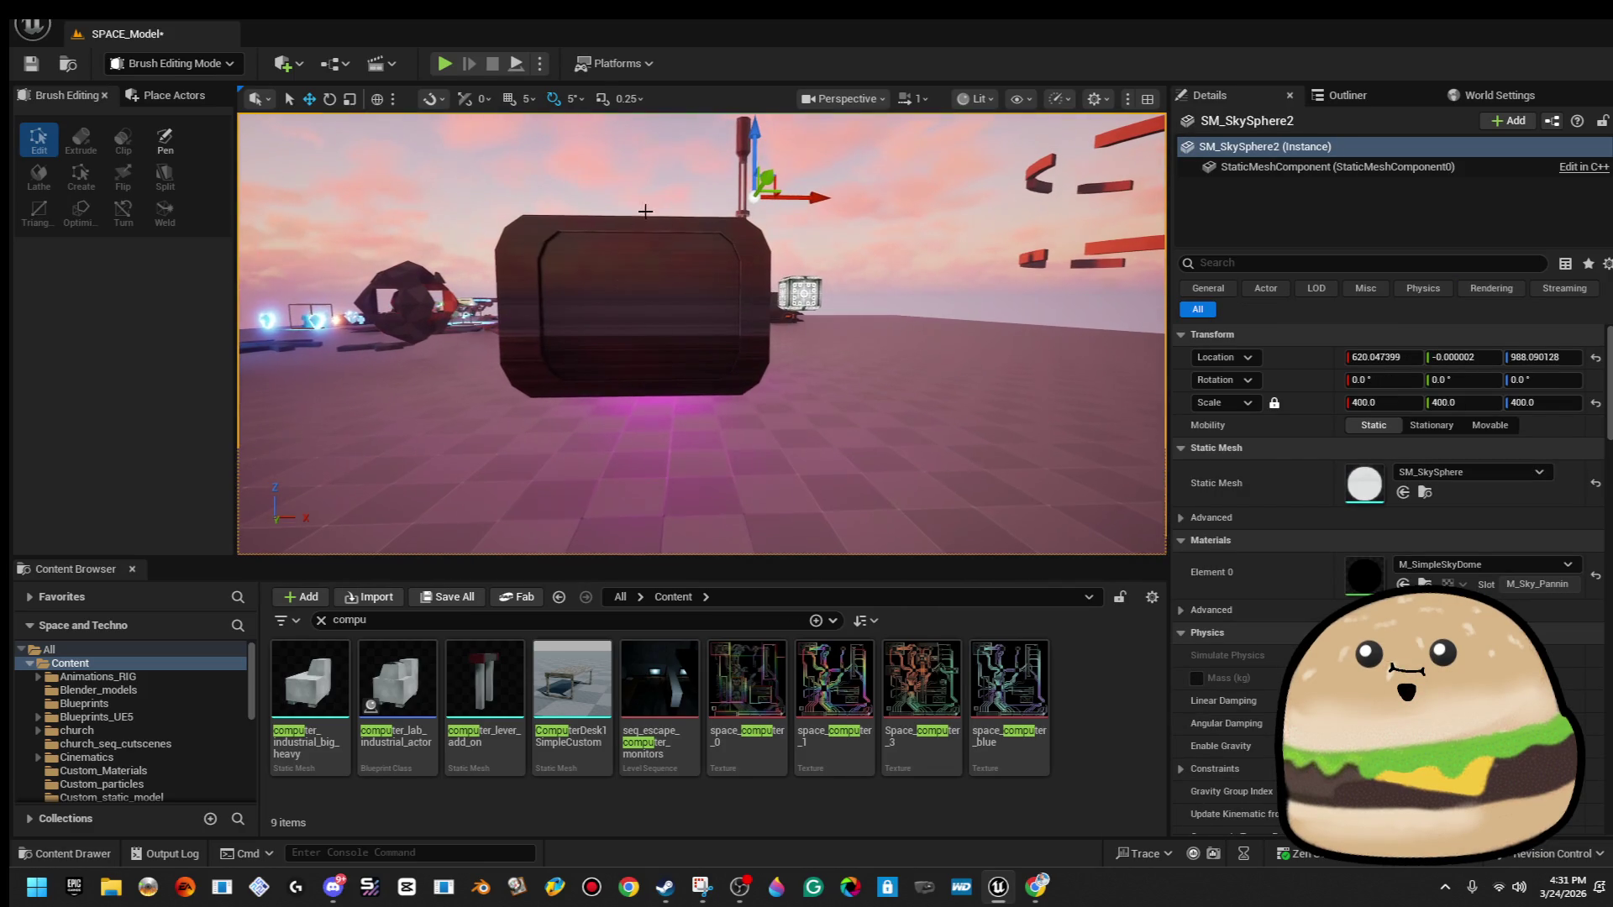
pyautogui.click(626, 325)
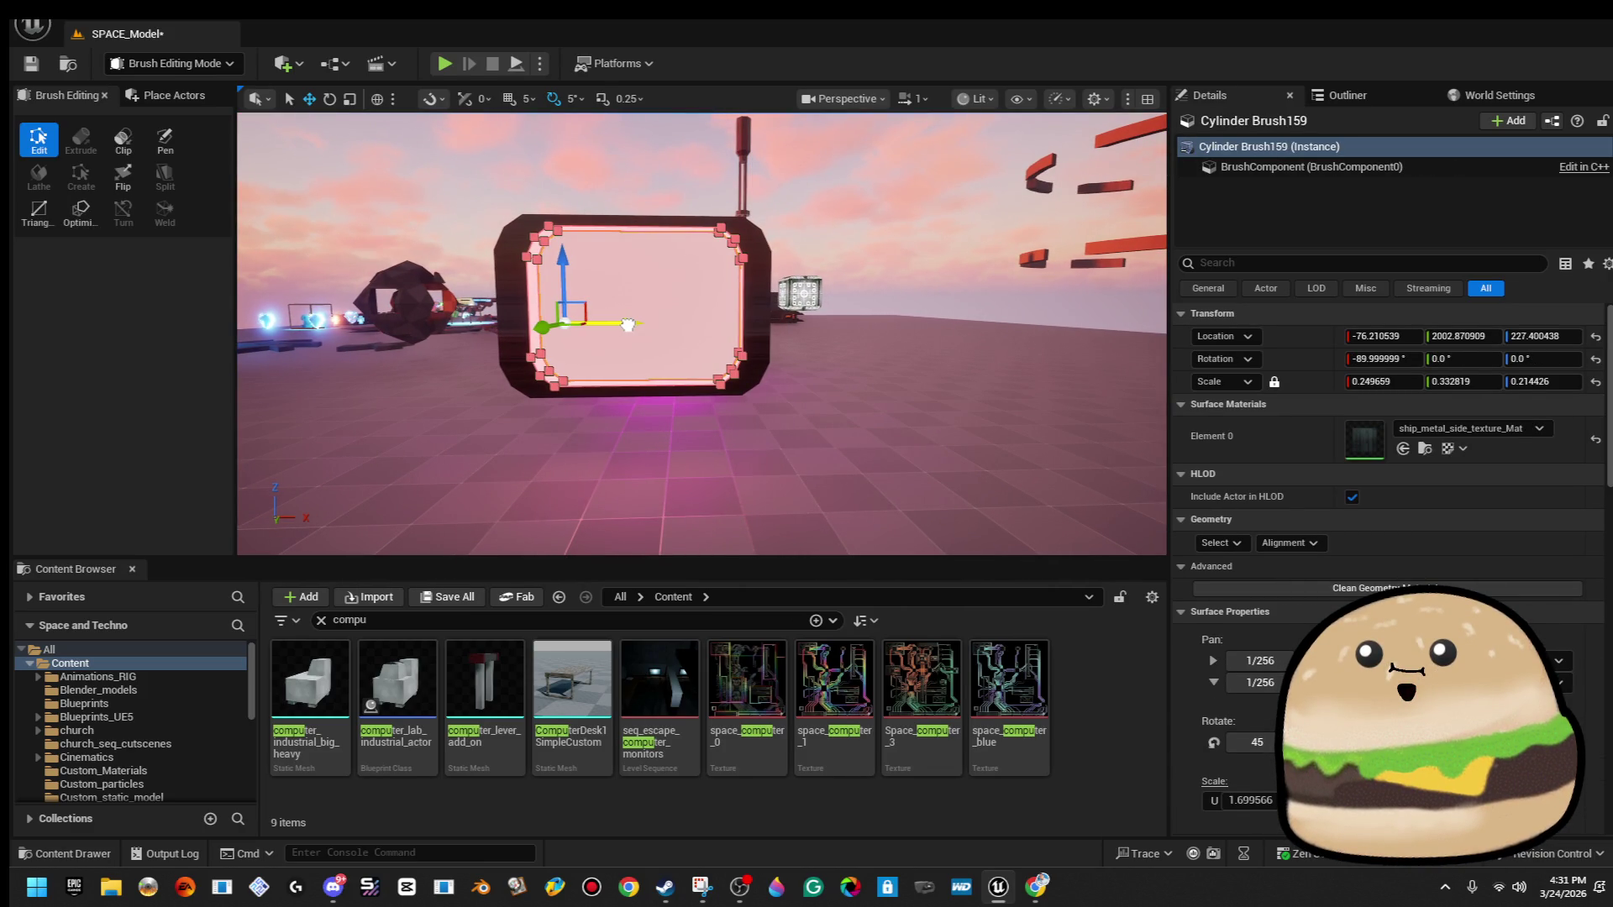
pyautogui.click(628, 325)
pyautogui.moveTo(627, 325)
pyautogui.mouseDown()
pyautogui.moveTo(613, 296)
pyautogui.moveTo(671, 238)
pyautogui.mouseUp()
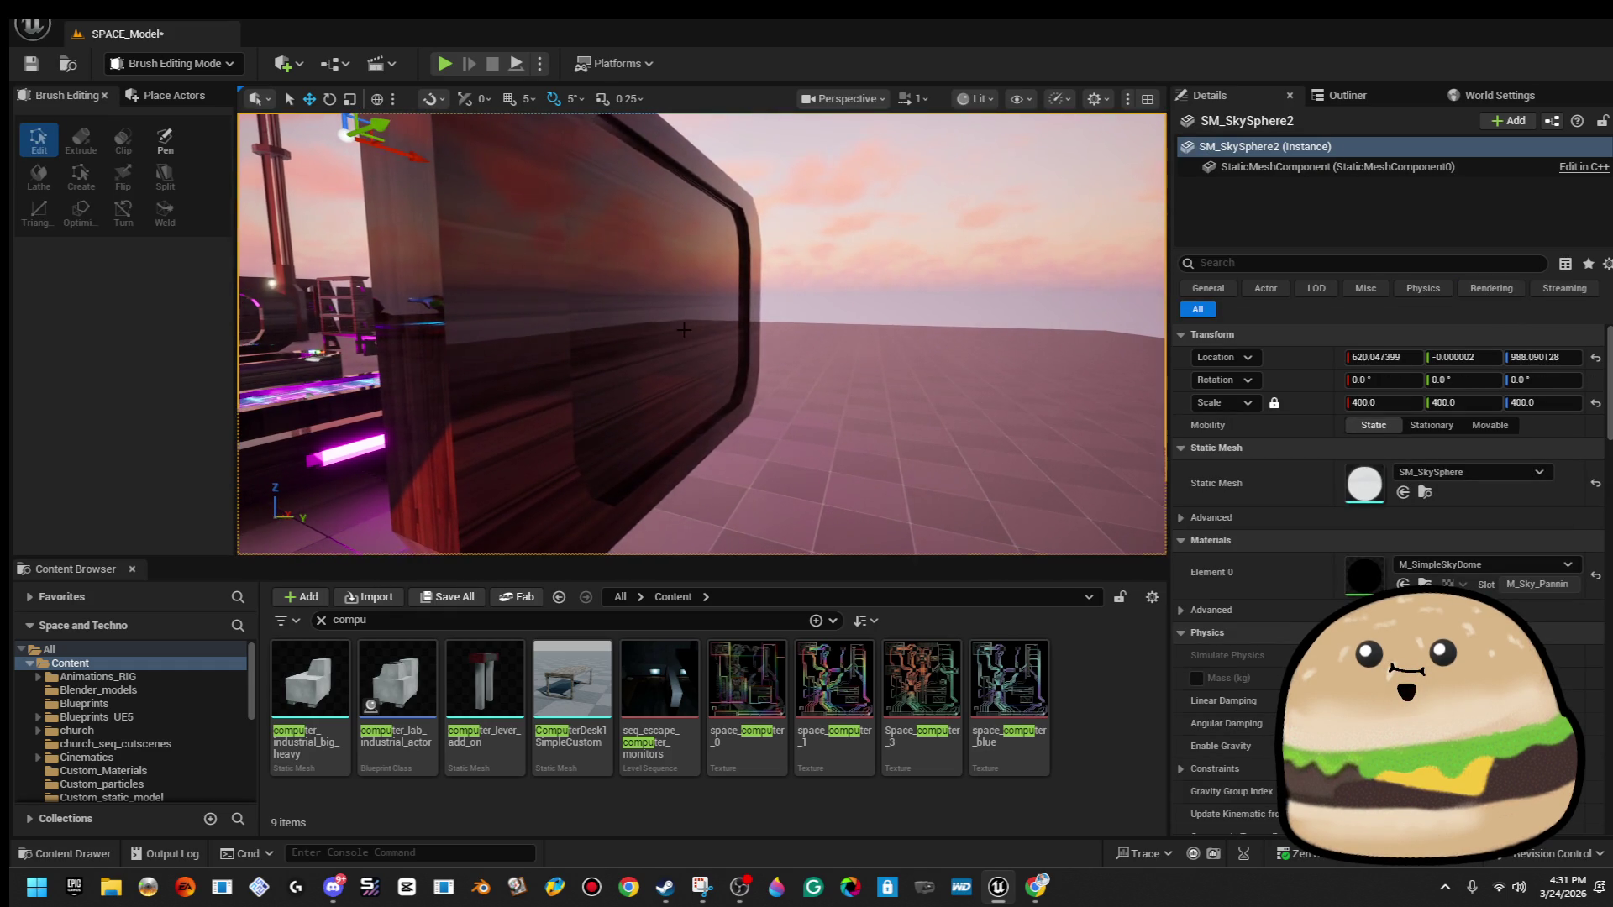
pyautogui.click(671, 239)
pyautogui.click(1220, 543)
pyautogui.click(1372, 520)
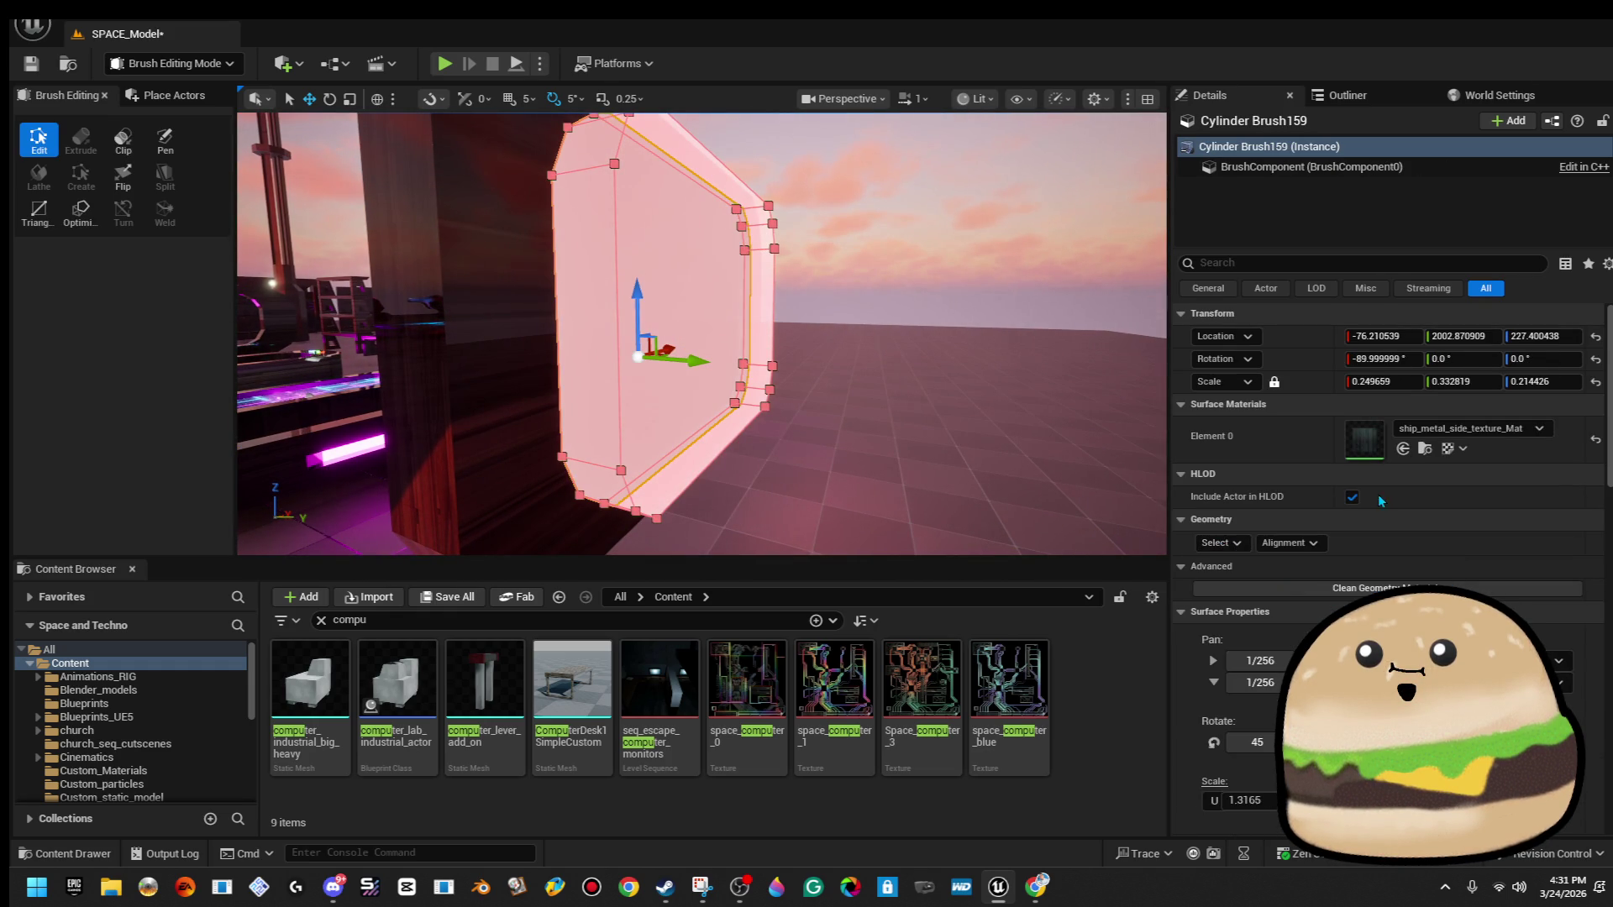
pyautogui.click(1453, 428)
pyautogui.write('black_pl')
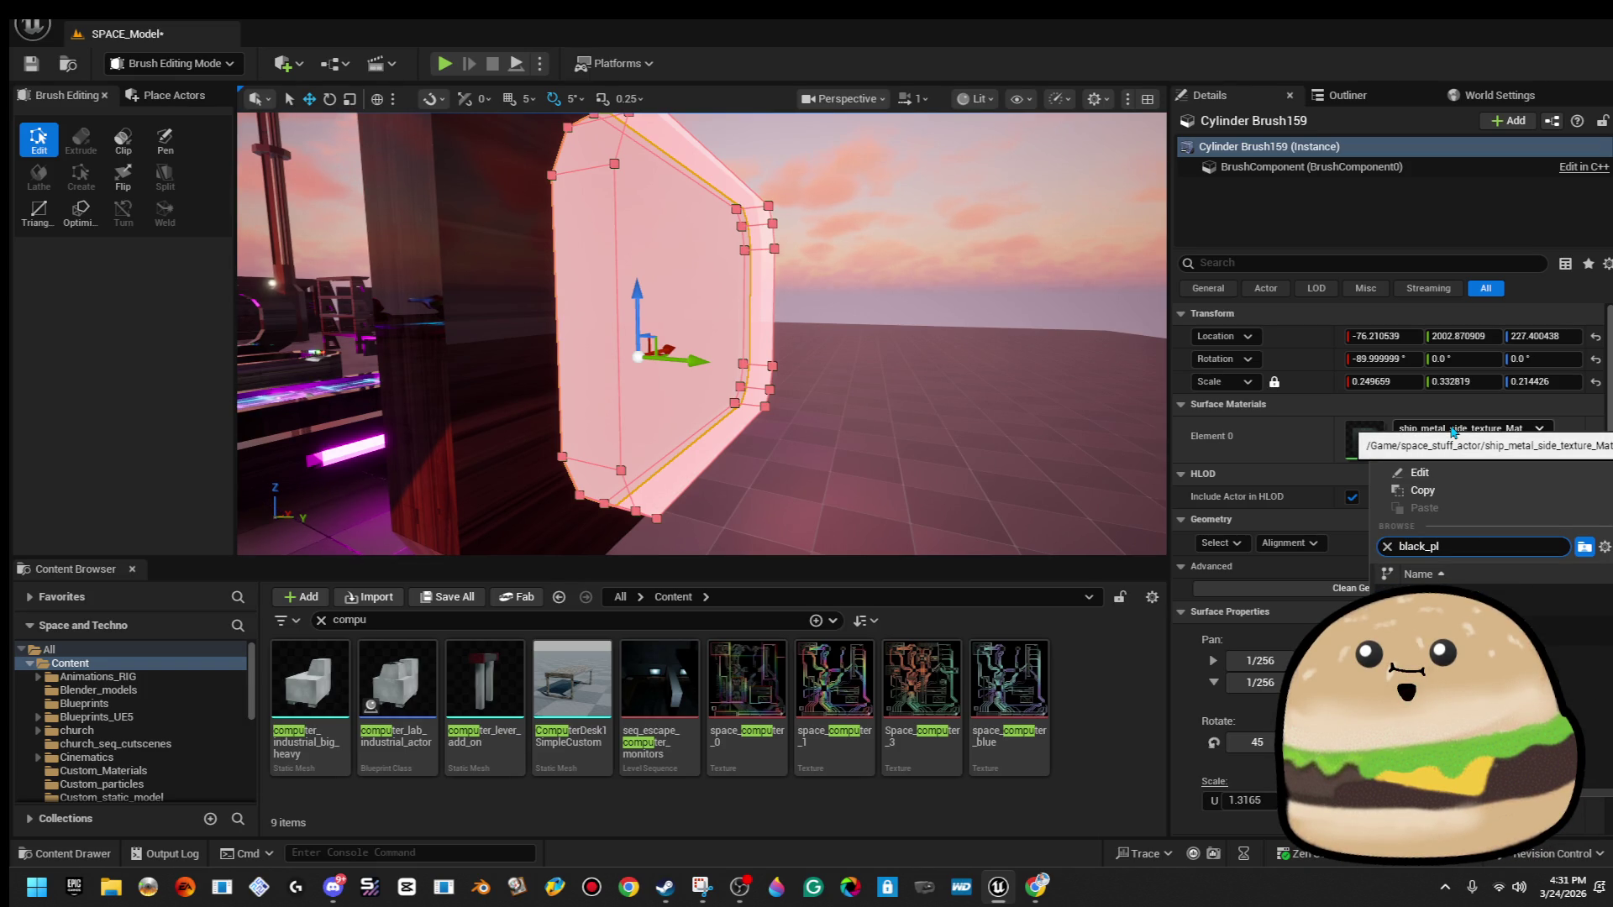
pyautogui.press('Return')
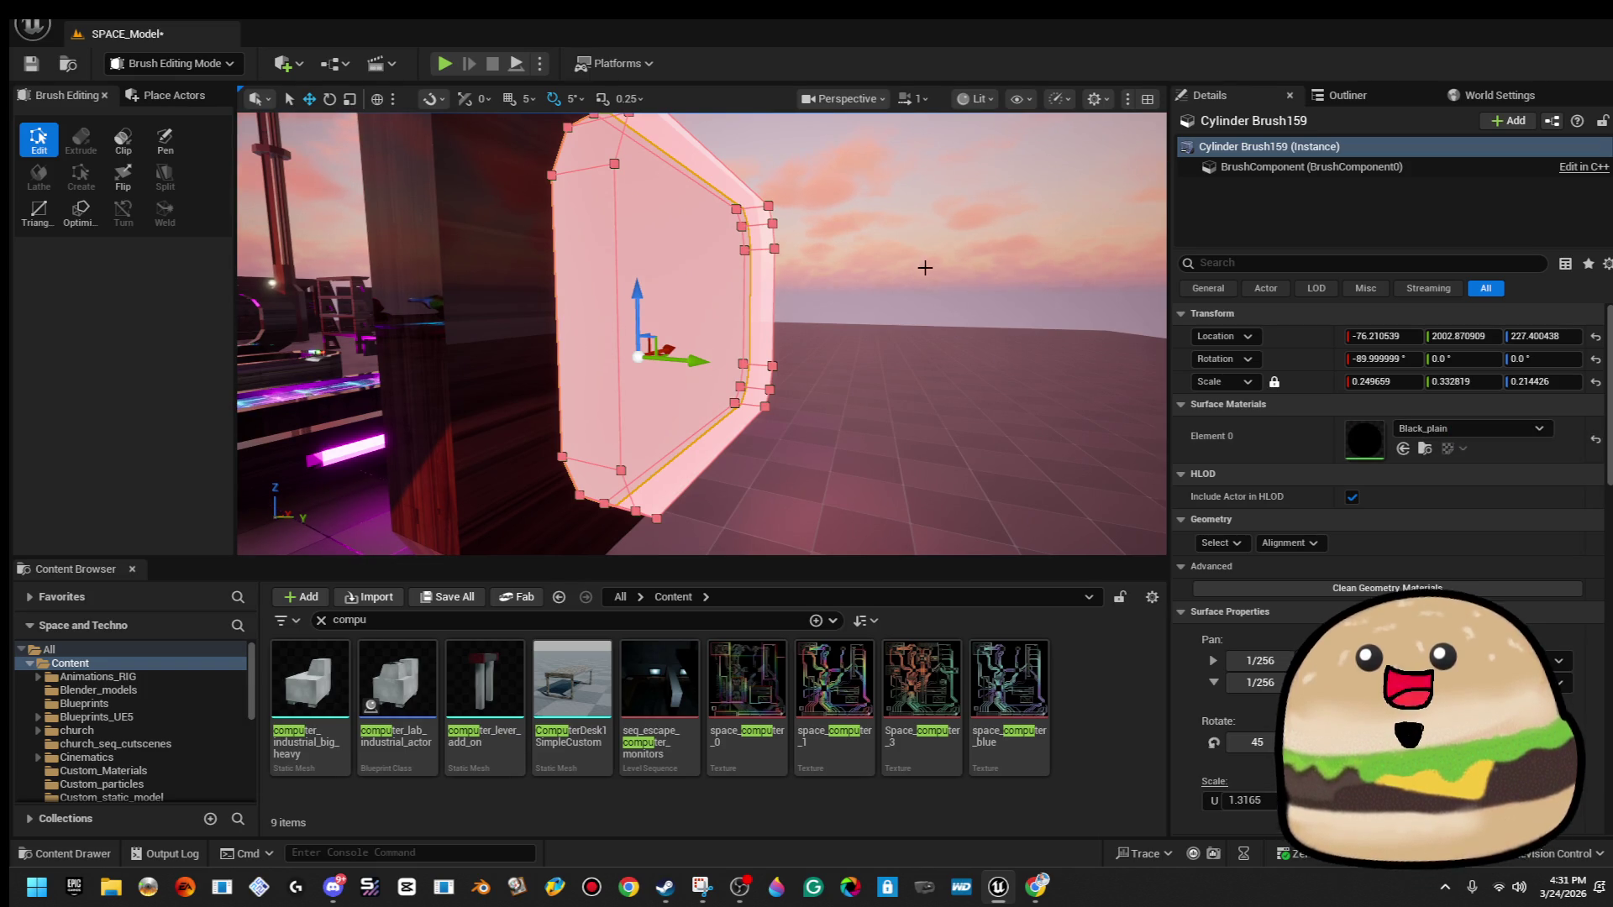
pyautogui.click(1516, 433)
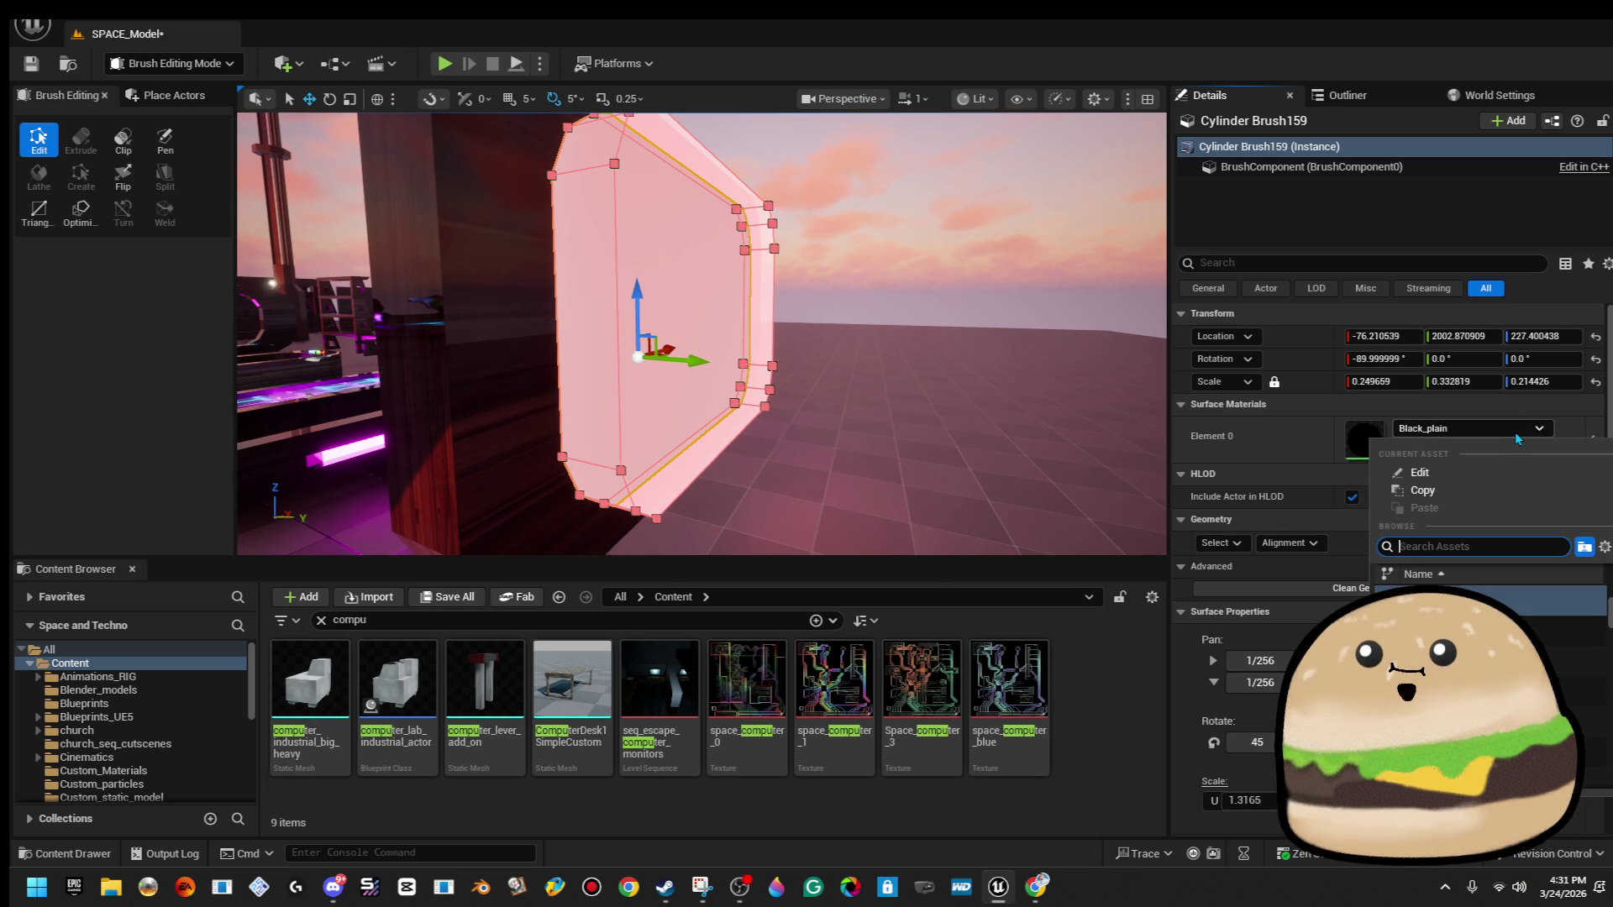
pyautogui.click(977, 254)
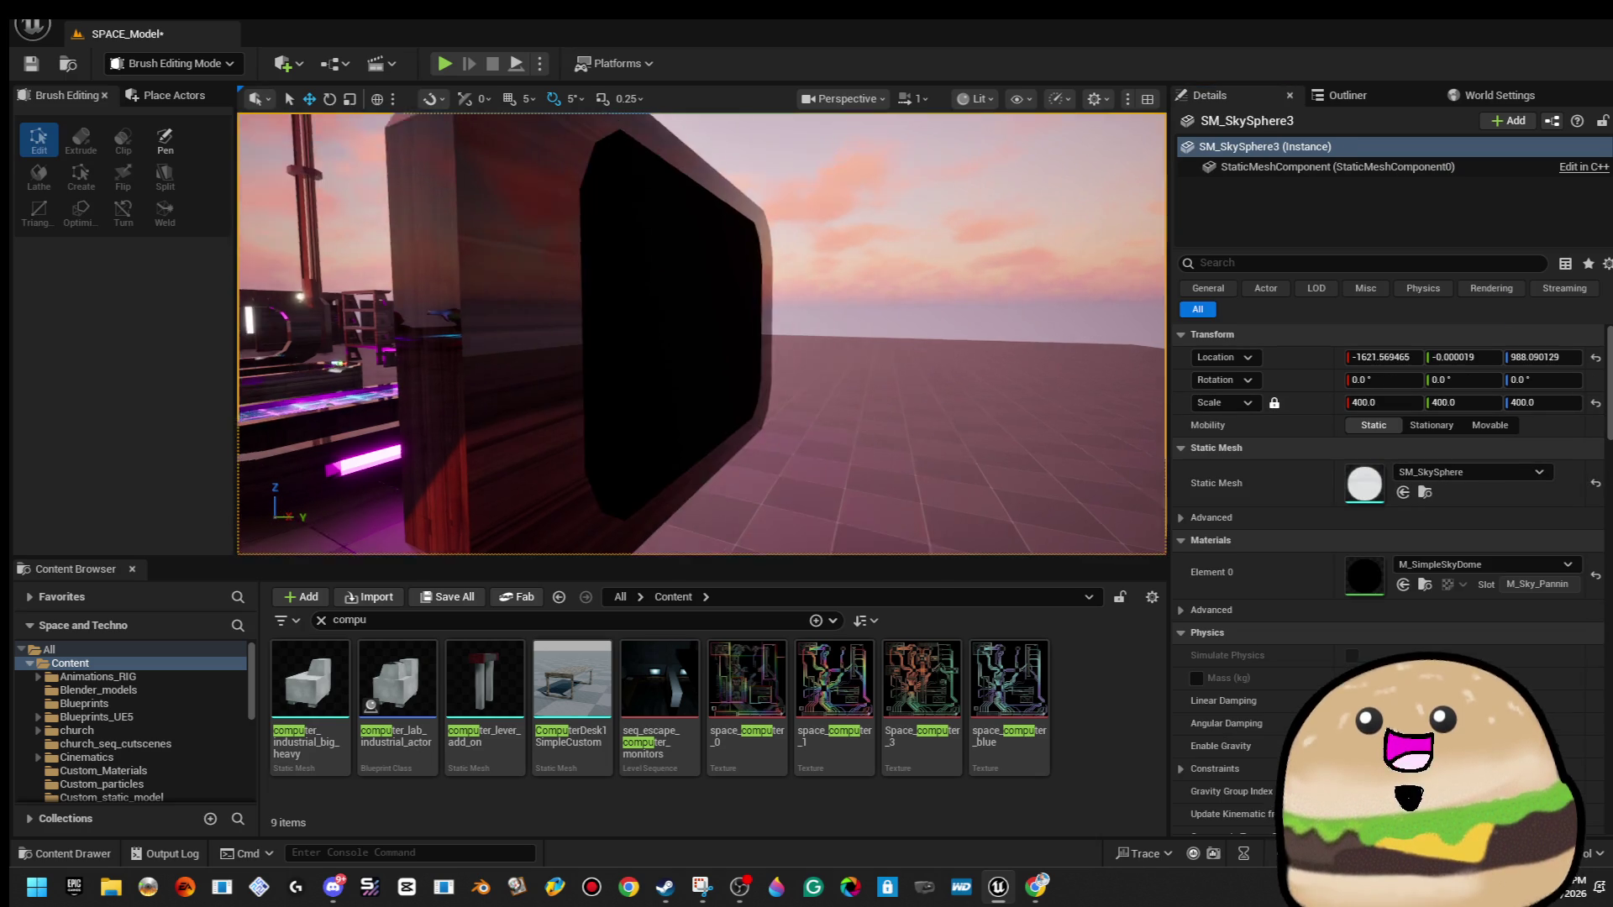
pyautogui.hotkey('ctrl', 'z')
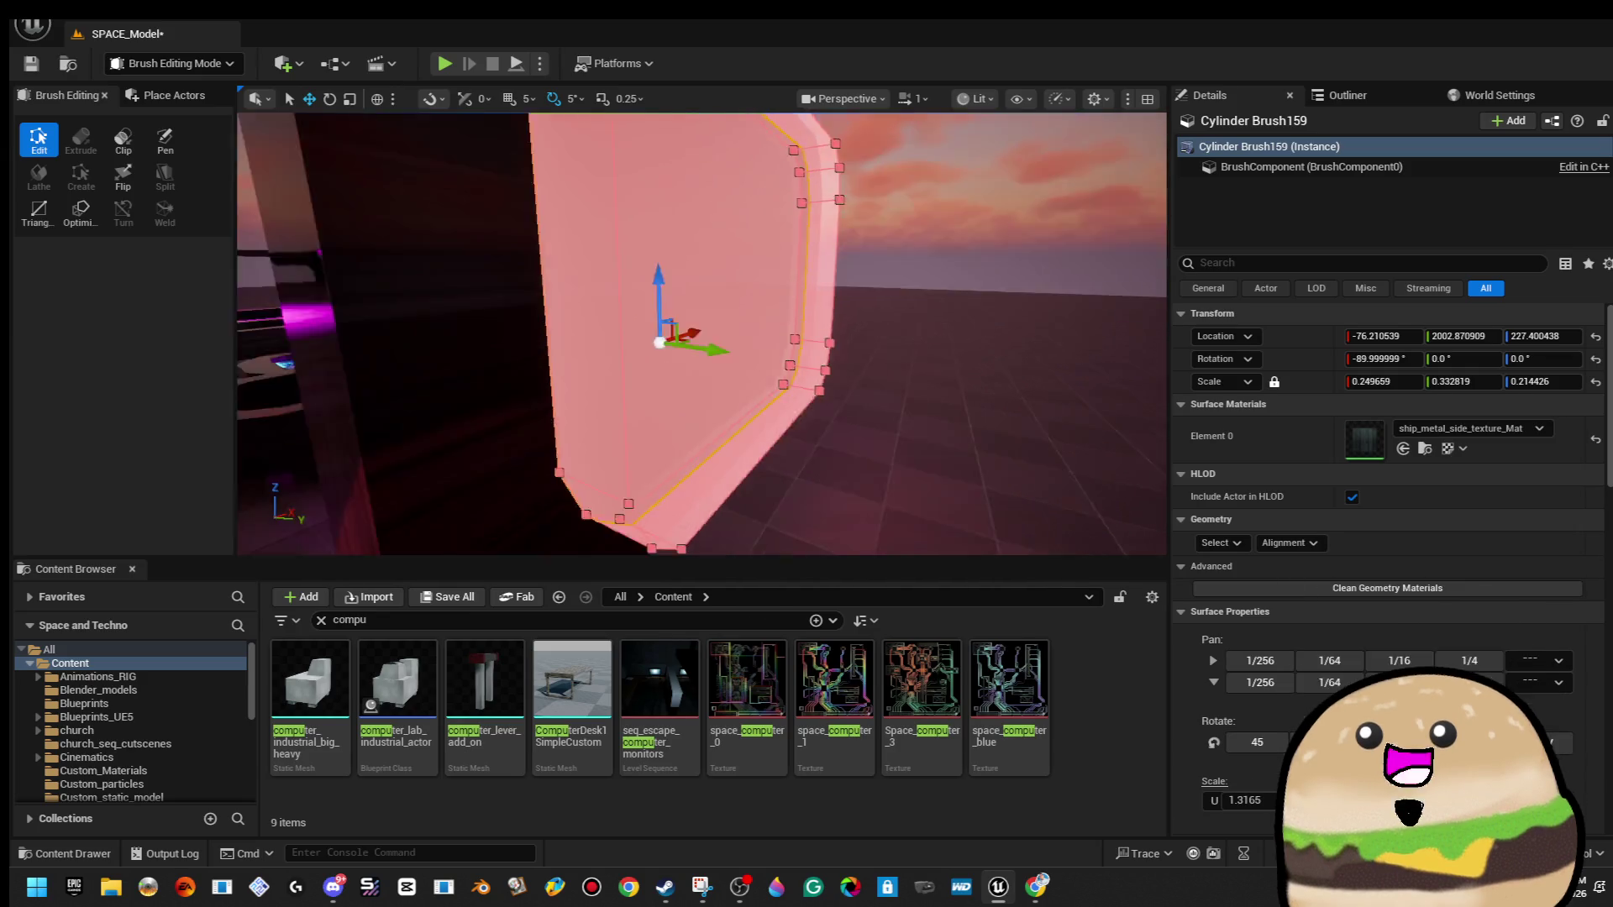
pyautogui.hotkey('ctrl', 'z')
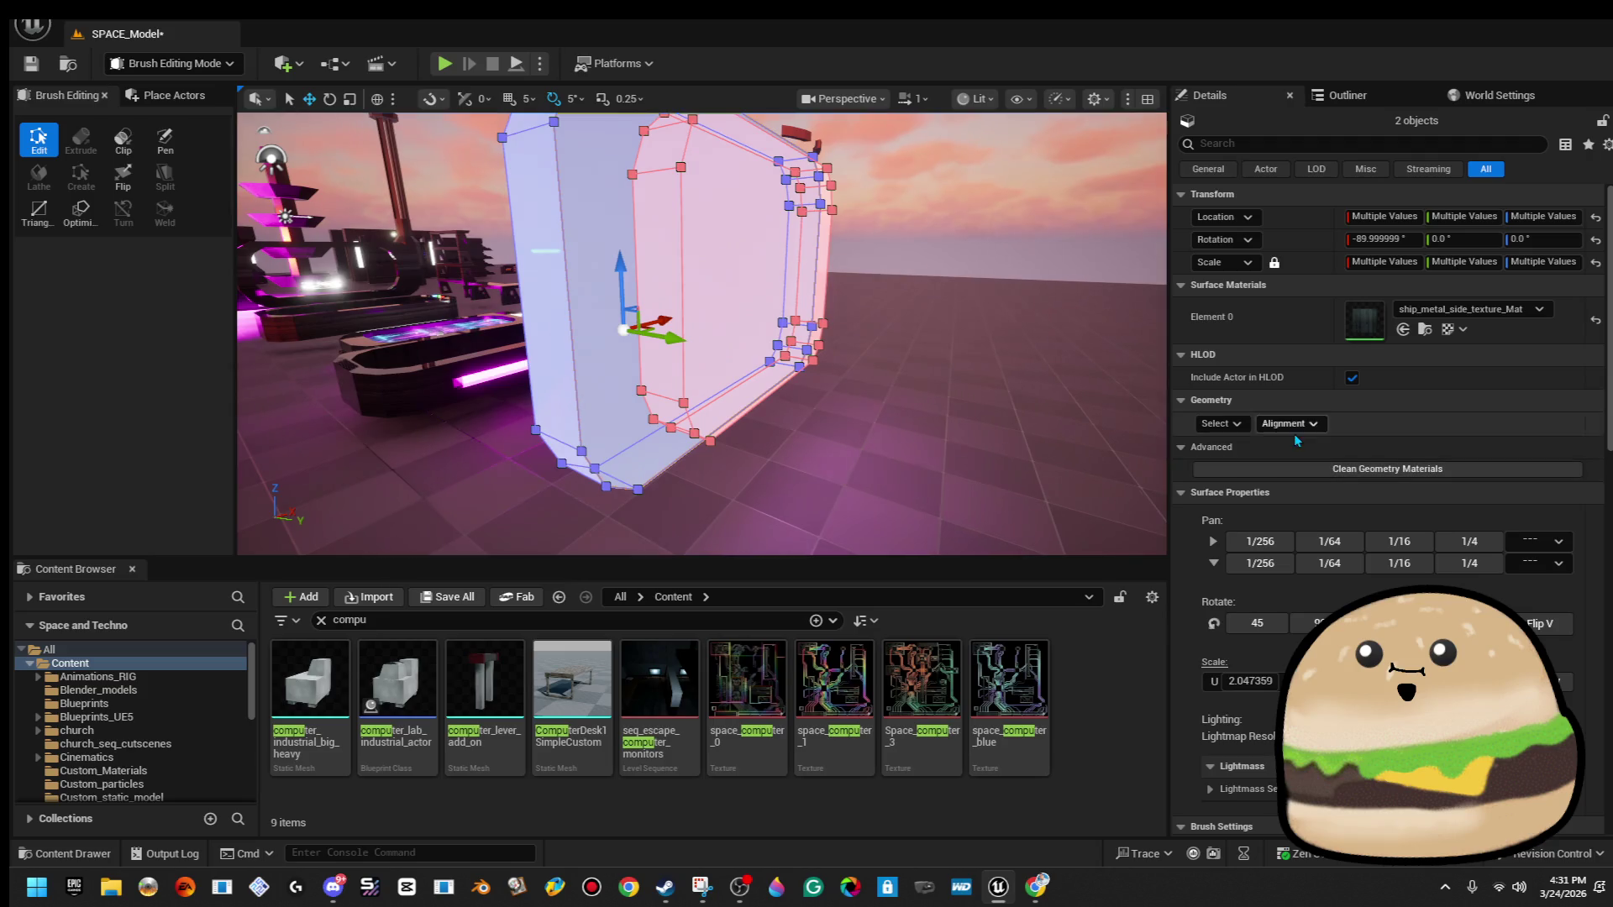
# Apply Align Surface Box to both monitor brushes with a texture scale of 4.
pyautogui.click(1307, 446)
pyautogui.click(1220, 424)
pyautogui.click(1312, 425)
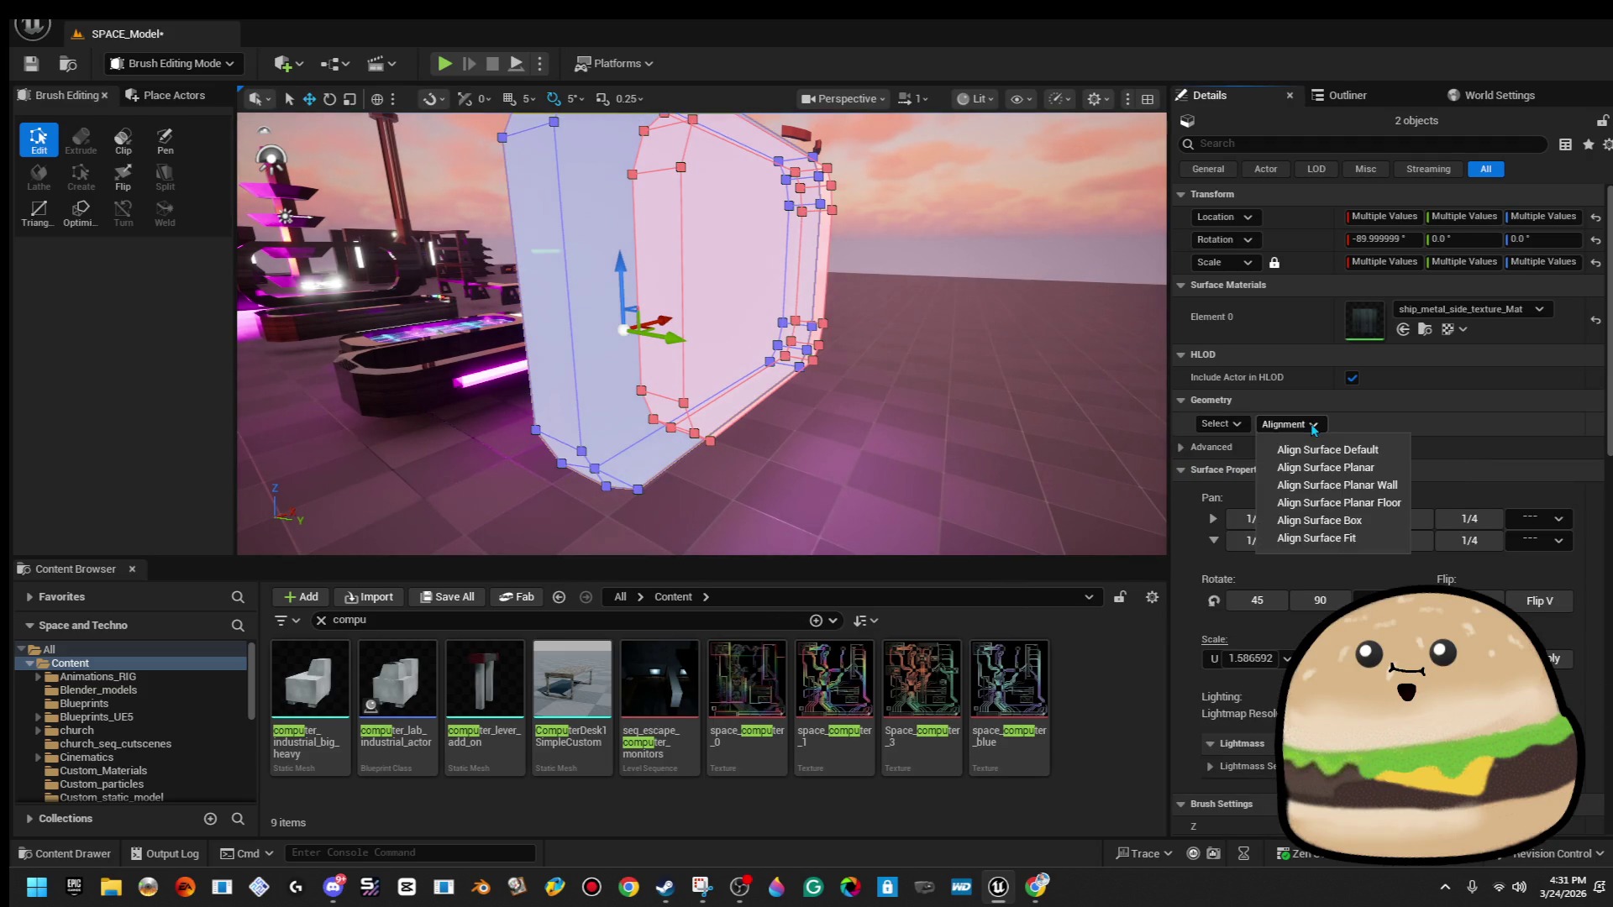
pyautogui.click(1381, 526)
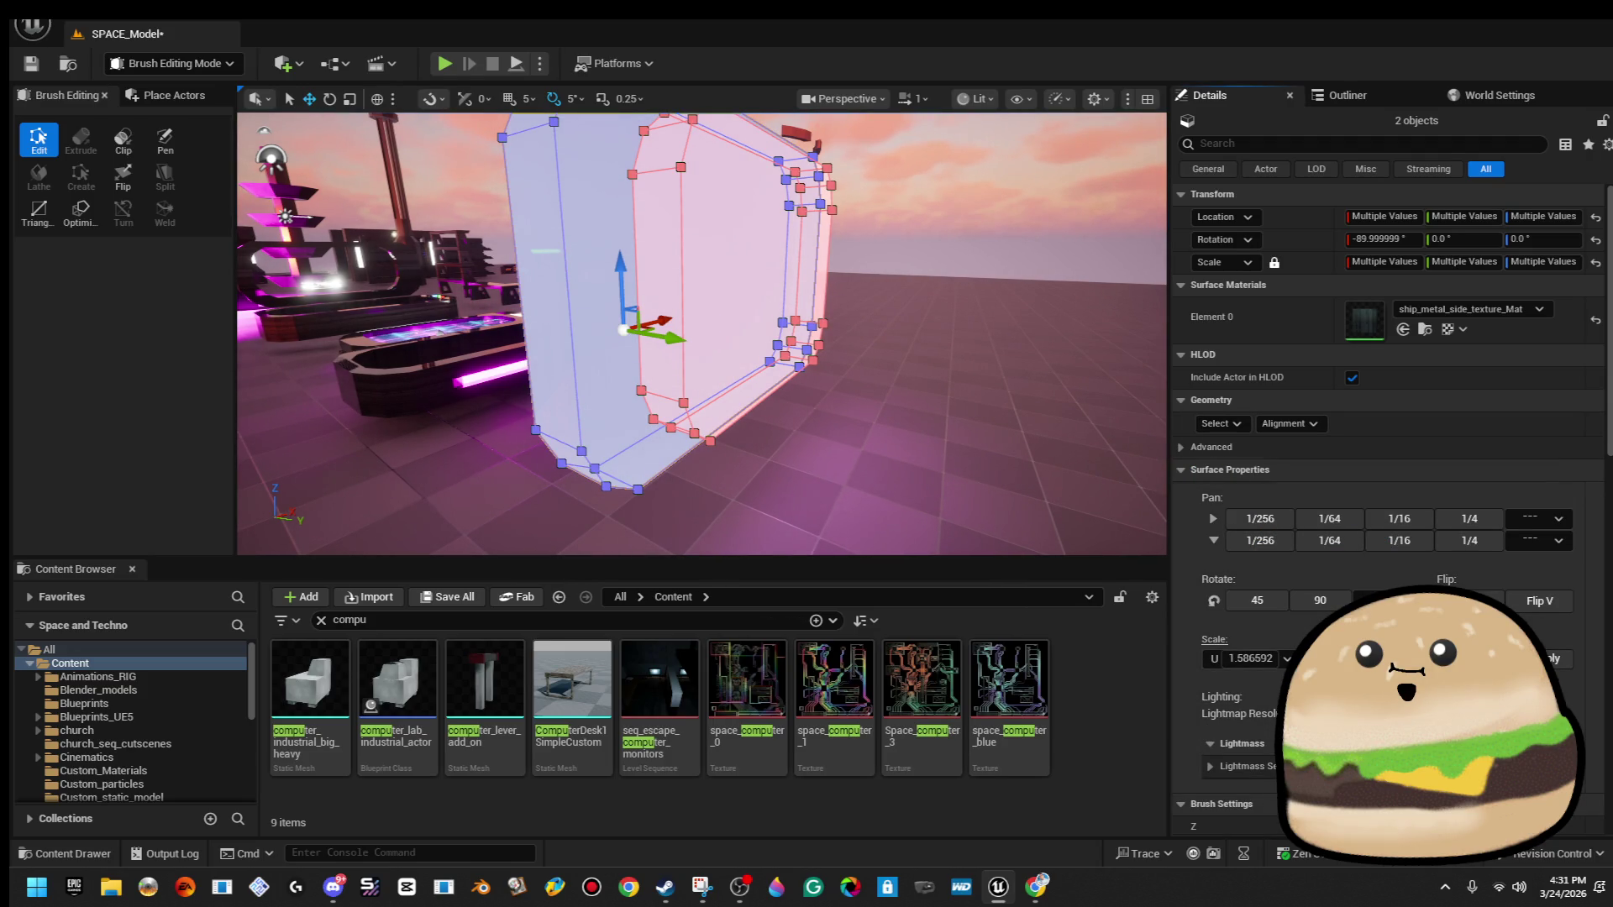
pyautogui.write('4')
pyautogui.press('Return')
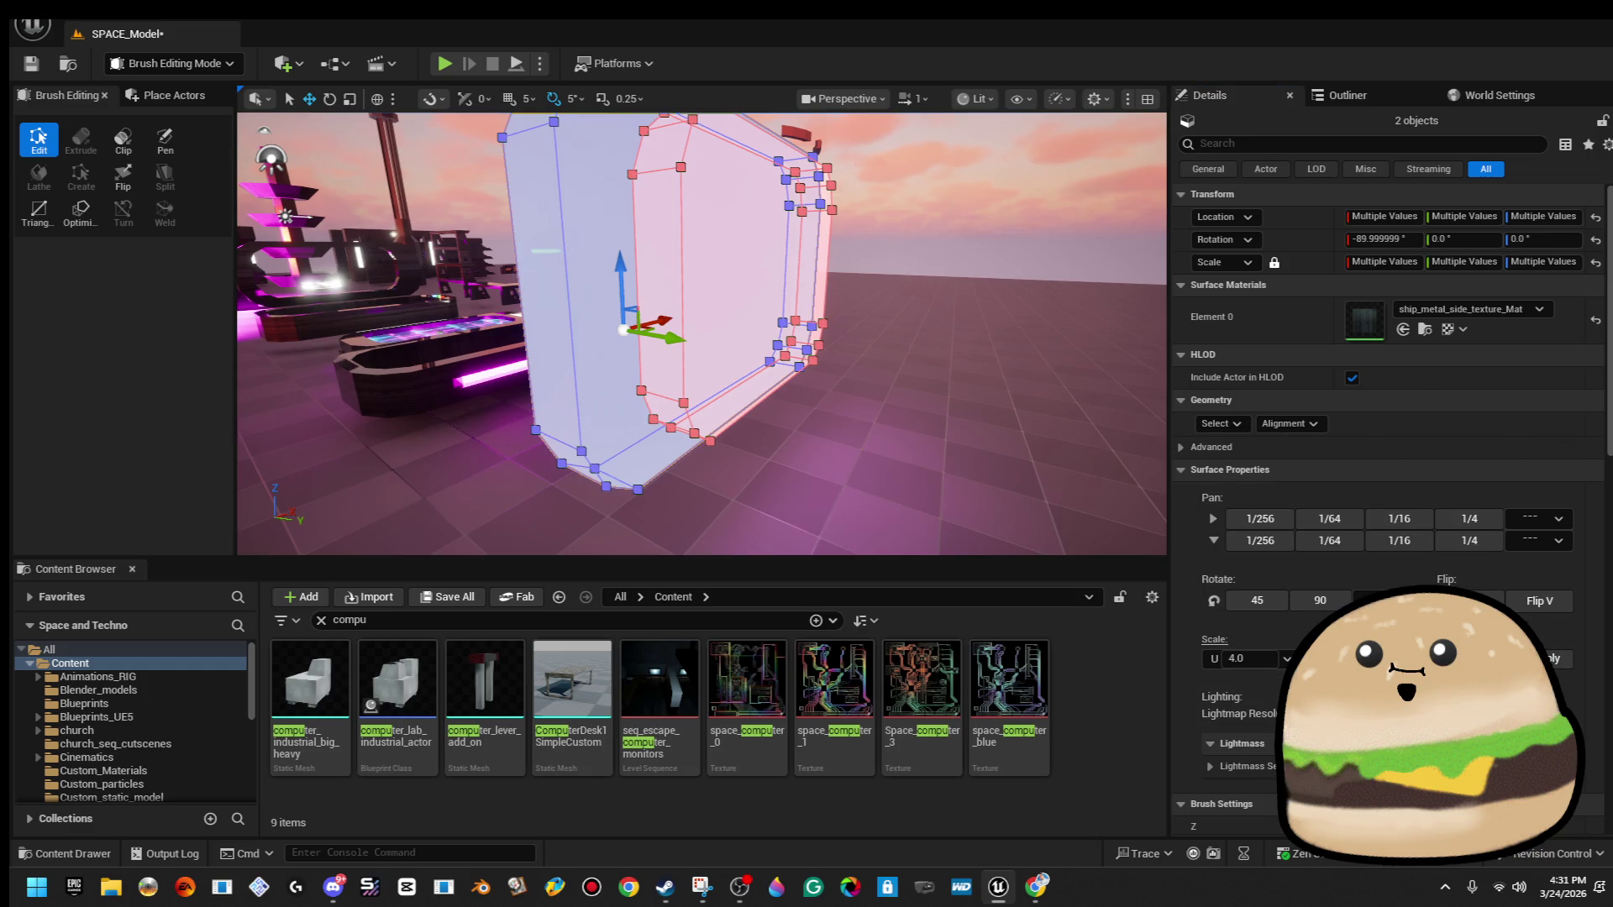
# Deselect the brushes and orbit closer to inspect the finer textured monitor casing.
pyautogui.click(1008, 210)
pyautogui.moveTo(1009, 210); pyautogui.dragTo(840, 236)
pyautogui.moveTo(892, 288); pyautogui.dragTo(815, 341)
pyautogui.click(796, 352)
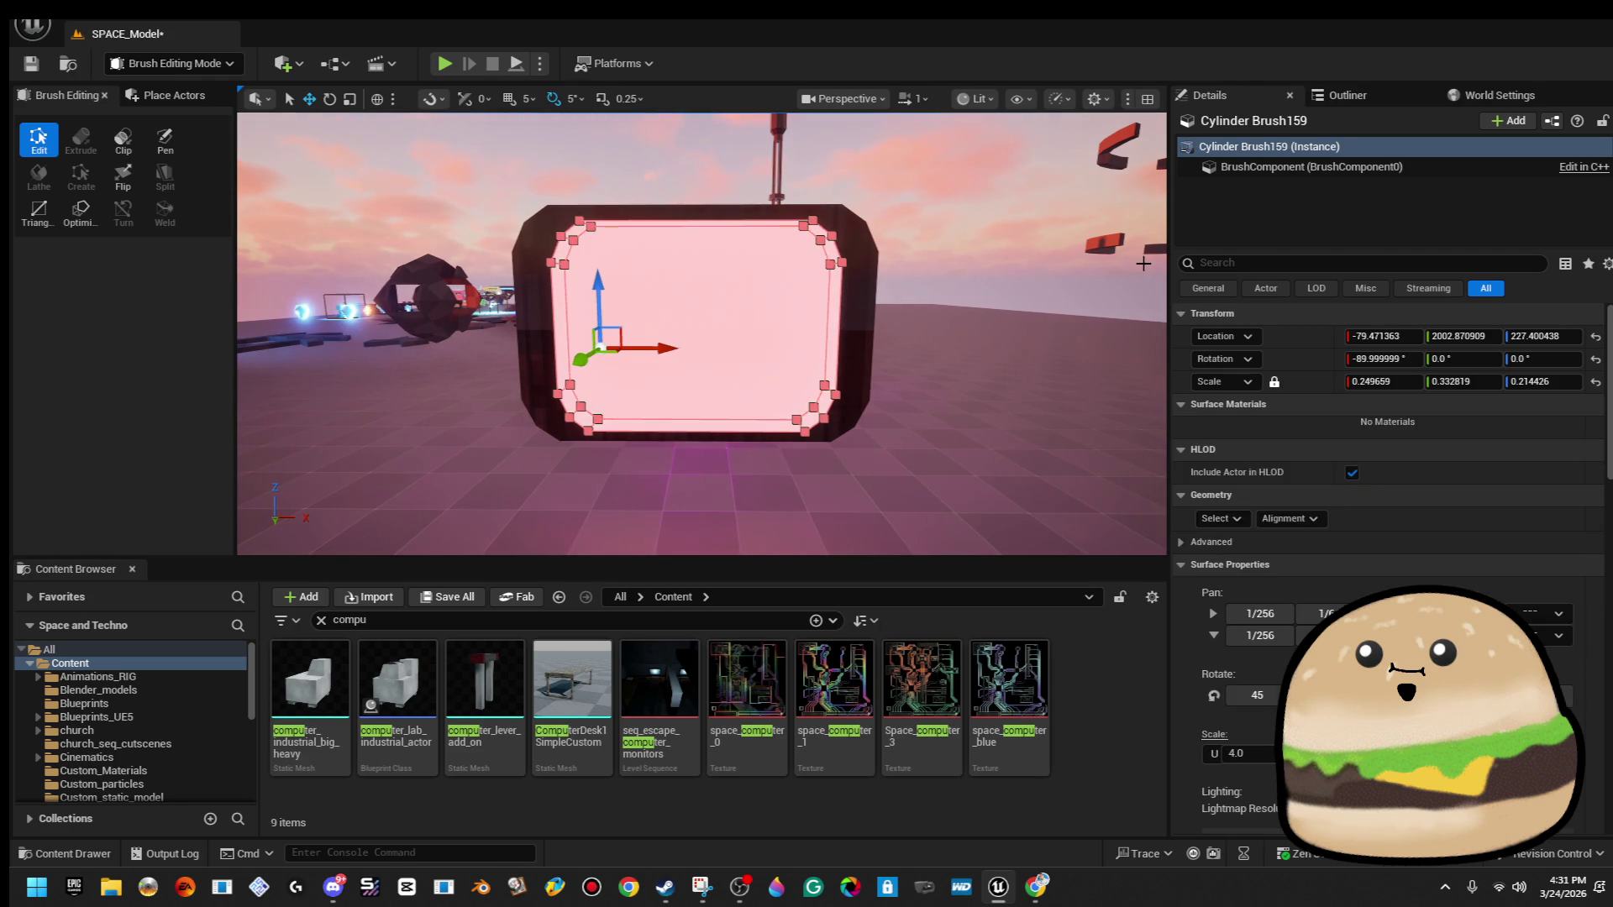
pyautogui.click(667, 351)
pyautogui.moveTo(667, 350); pyautogui.dragTo(588, 358)
pyautogui.moveTo(984, 217)
pyautogui.mouseDown()
pyautogui.moveTo(1017, 184)
pyautogui.moveTo(985, 217)
pyautogui.mouseUp()
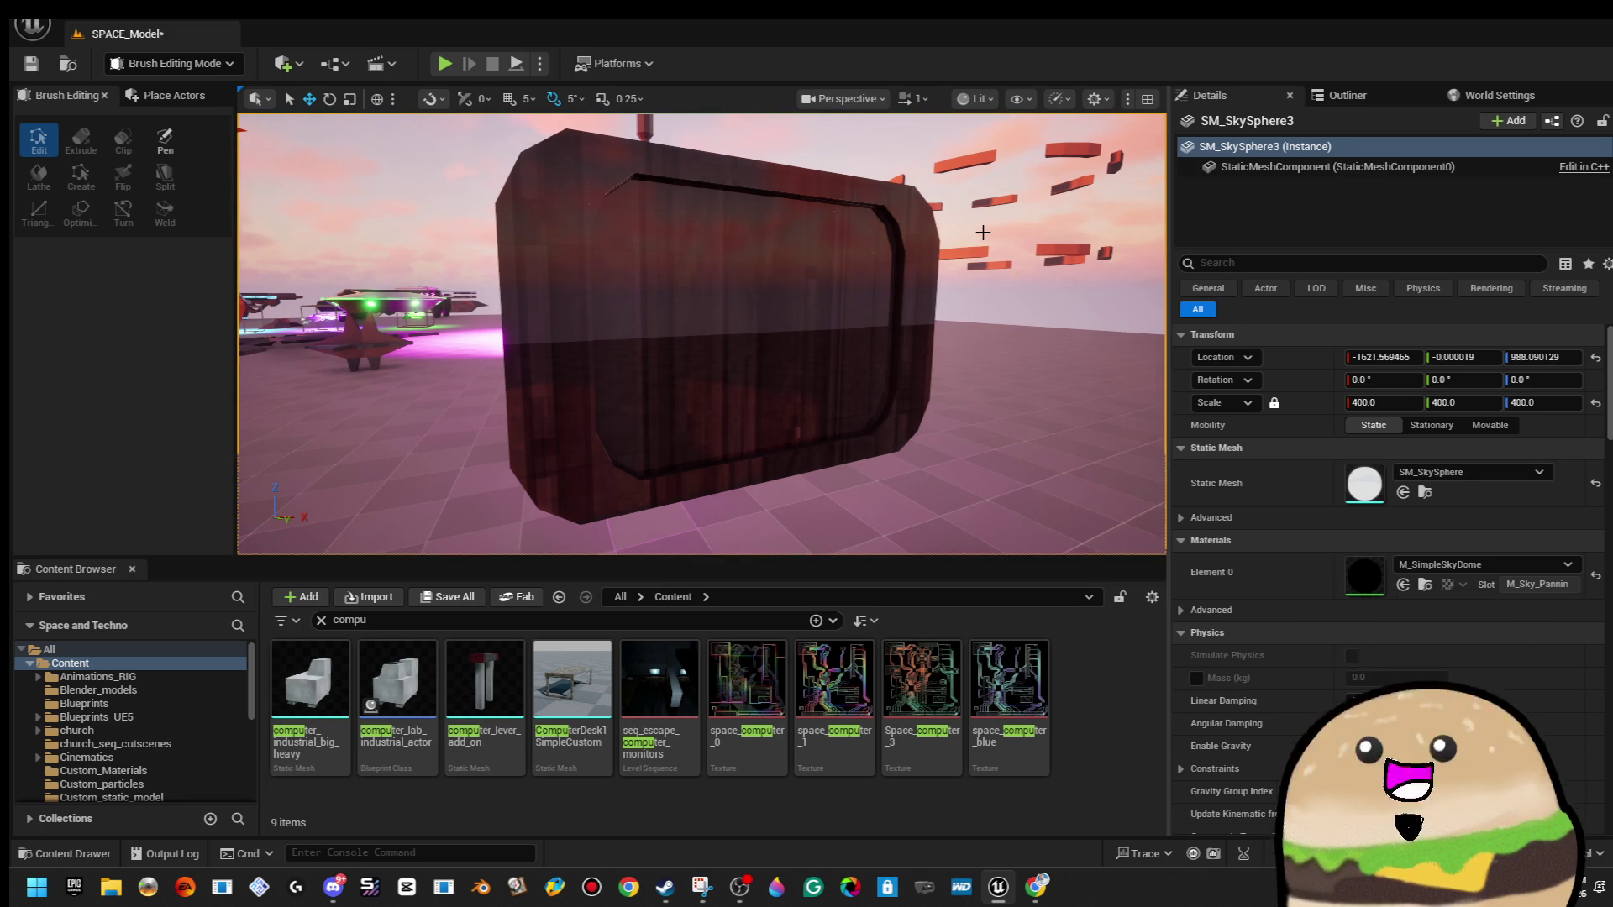
# Search 'glow d' in the Content Browser, apply Glow_blue_dim to the screen, and save the level.
pyautogui.doubleClick(429, 625)
pyautogui.write('g')
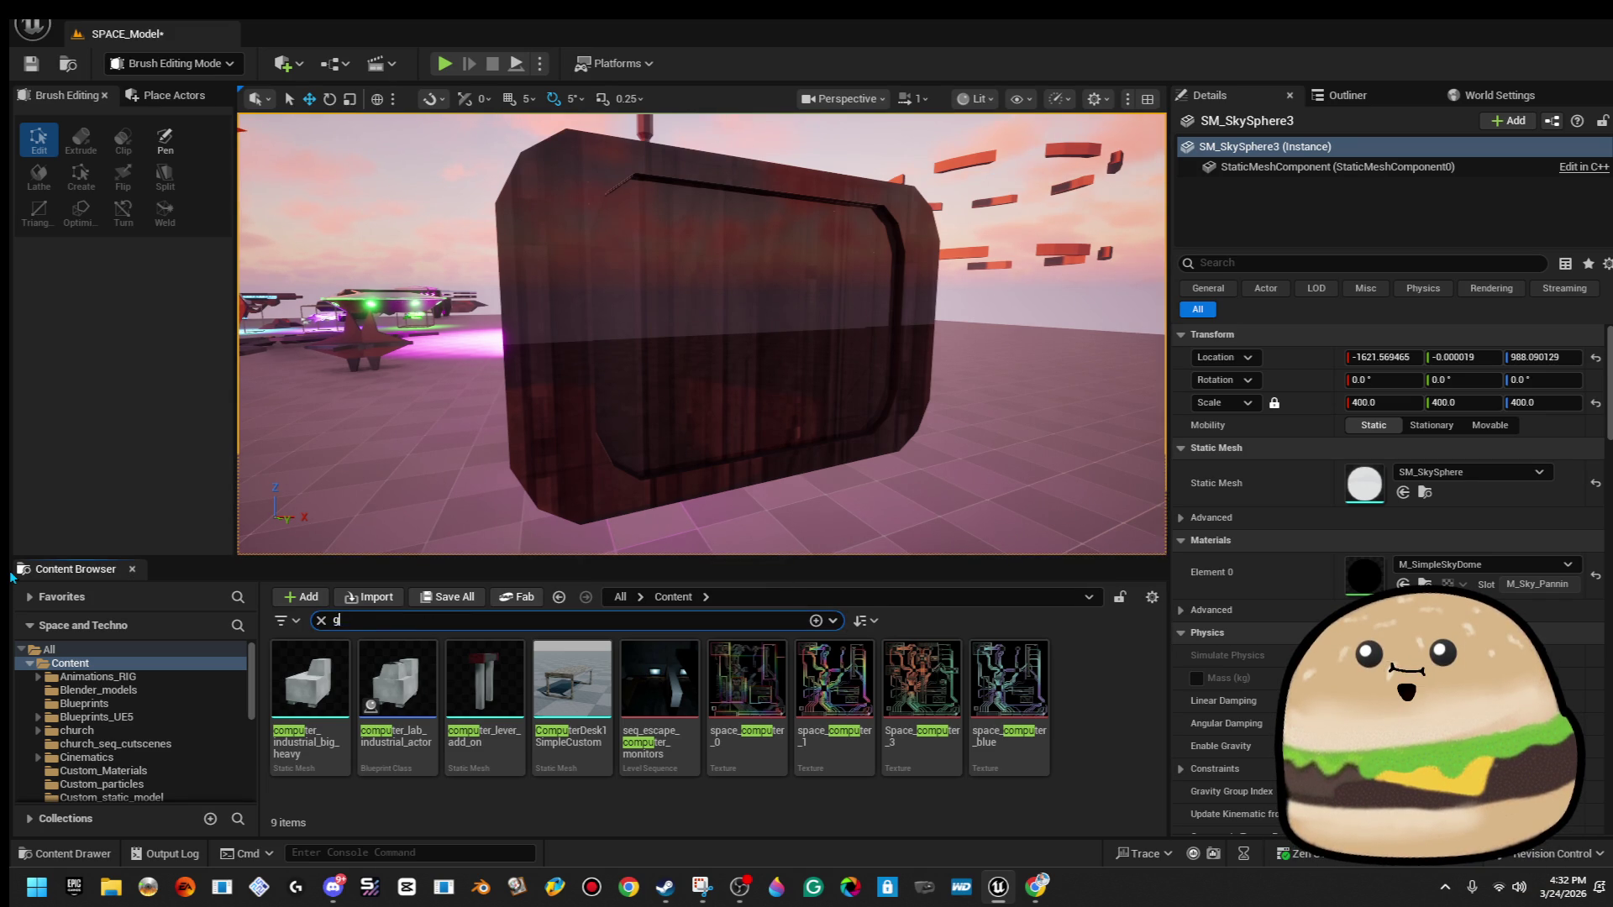
pyautogui.write('low d')
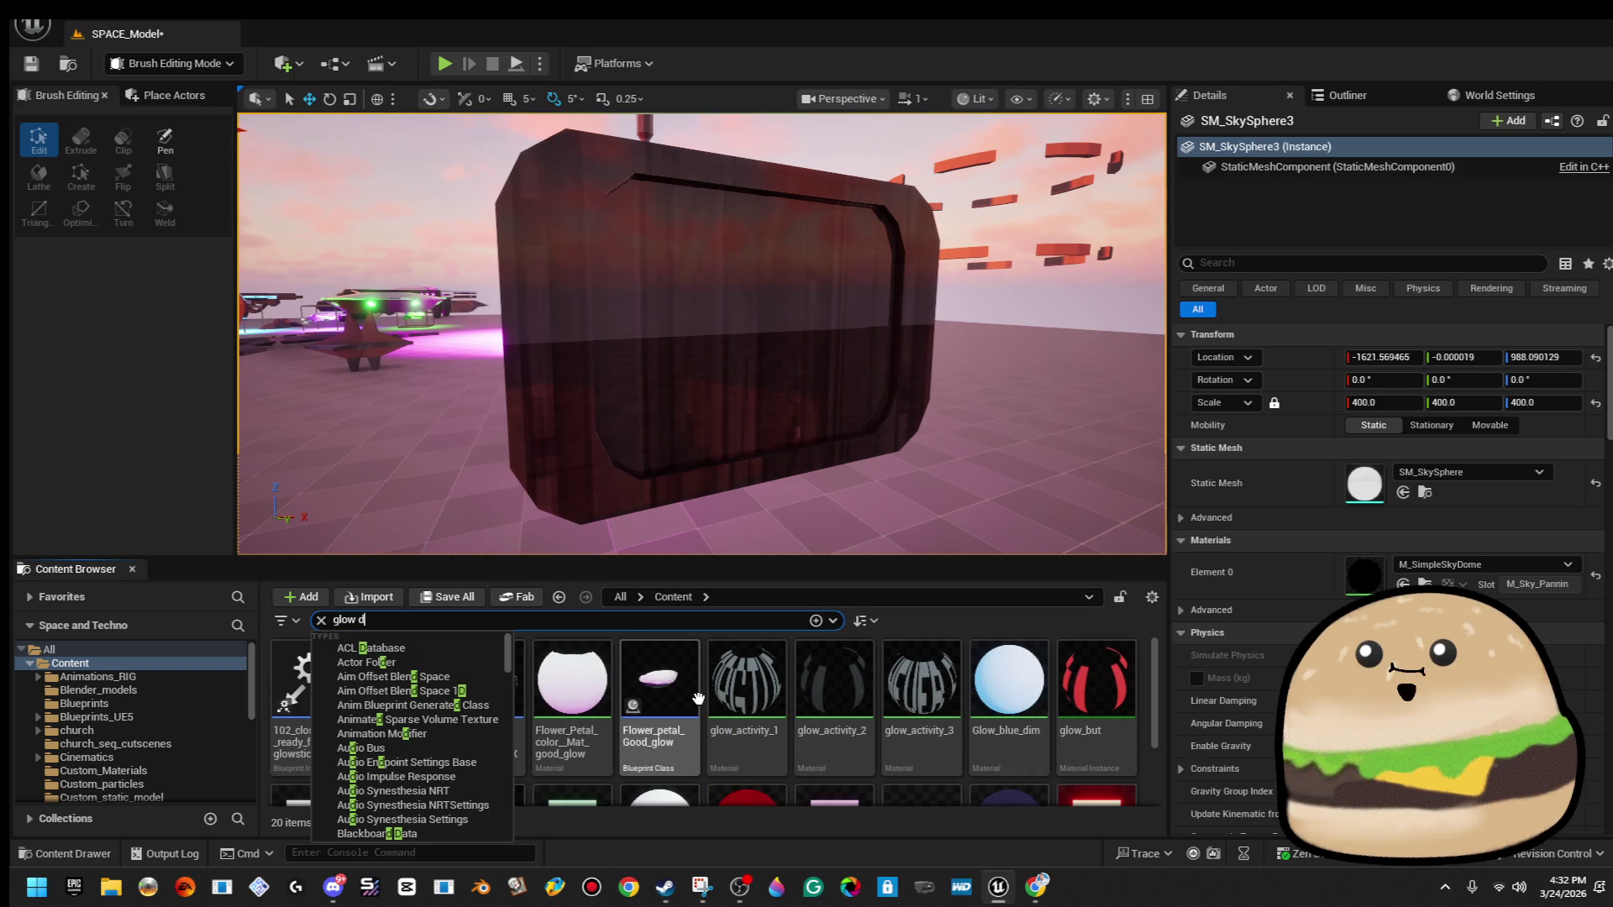
pyautogui.moveTo(1008, 681)
pyautogui.mouseDown()
pyautogui.moveTo(761, 357)
pyautogui.moveTo(740, 353)
pyautogui.mouseUp()
pyautogui.moveTo(902, 284); pyautogui.dragTo(901, 284)
pyautogui.moveTo(701, 336); pyautogui.dragTo(645, 336)
pyautogui.click(32, 63)
# Try red glow materials, including glow_red_dim, on the screen, then undo them.
pyautogui.moveTo(808, 528); pyautogui.dragTo(808, 528)
pyautogui.moveTo(1097, 797); pyautogui.dragTo(648, 312)
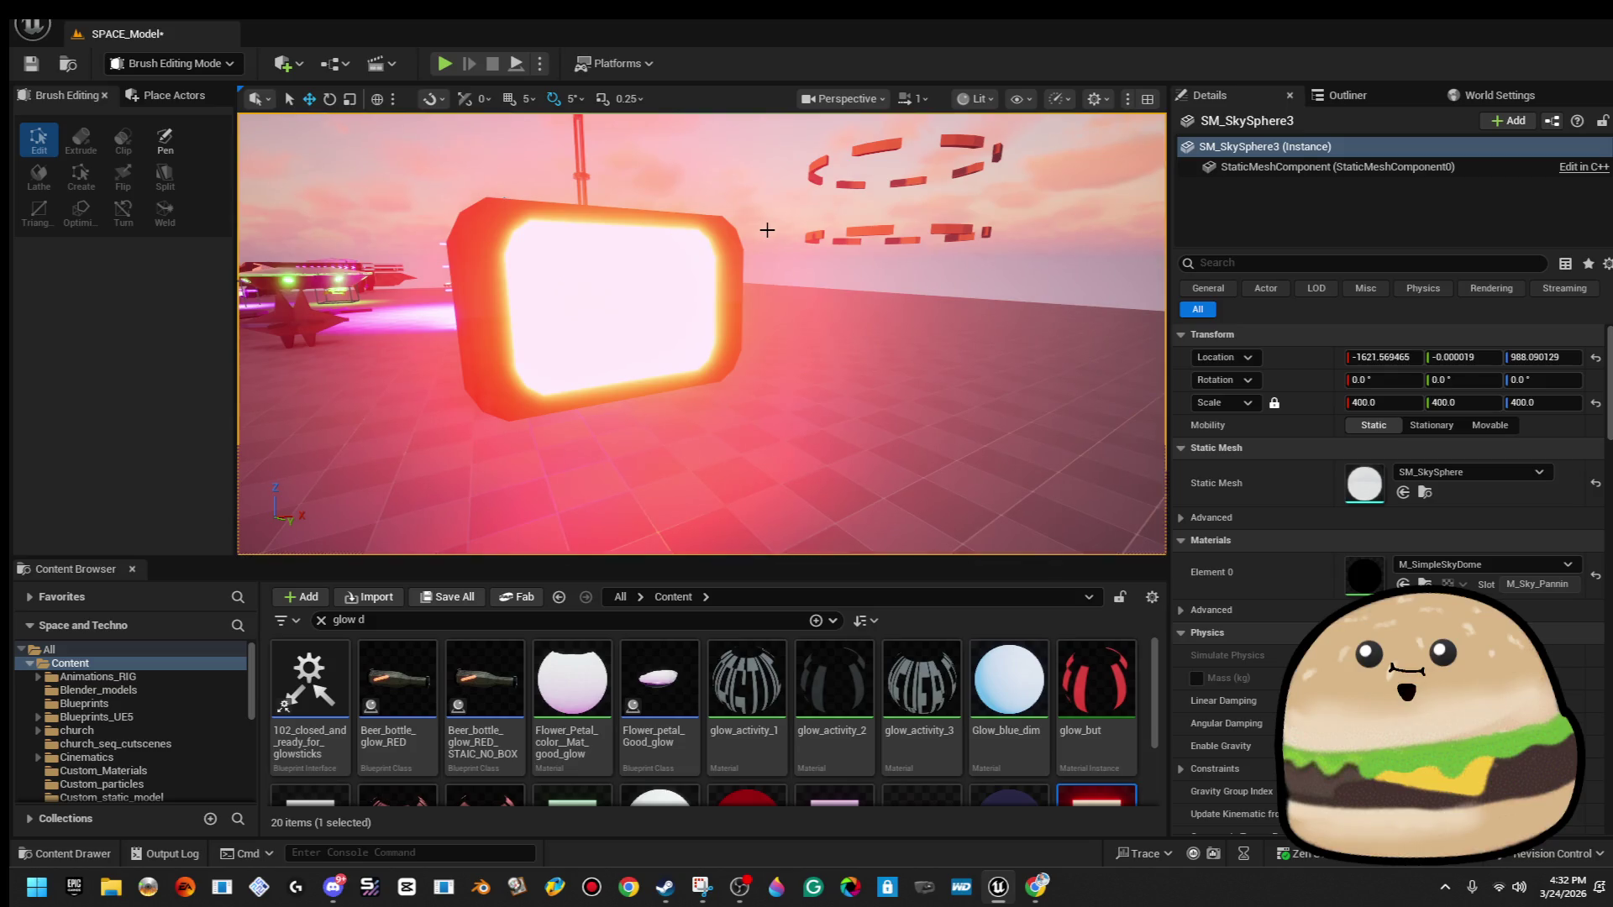
pyautogui.hotkey('ctrl', 'z')
pyautogui.moveTo(746, 796); pyautogui.dragTo(619, 317)
pyautogui.moveTo(749, 173); pyautogui.dragTo(739, 198)
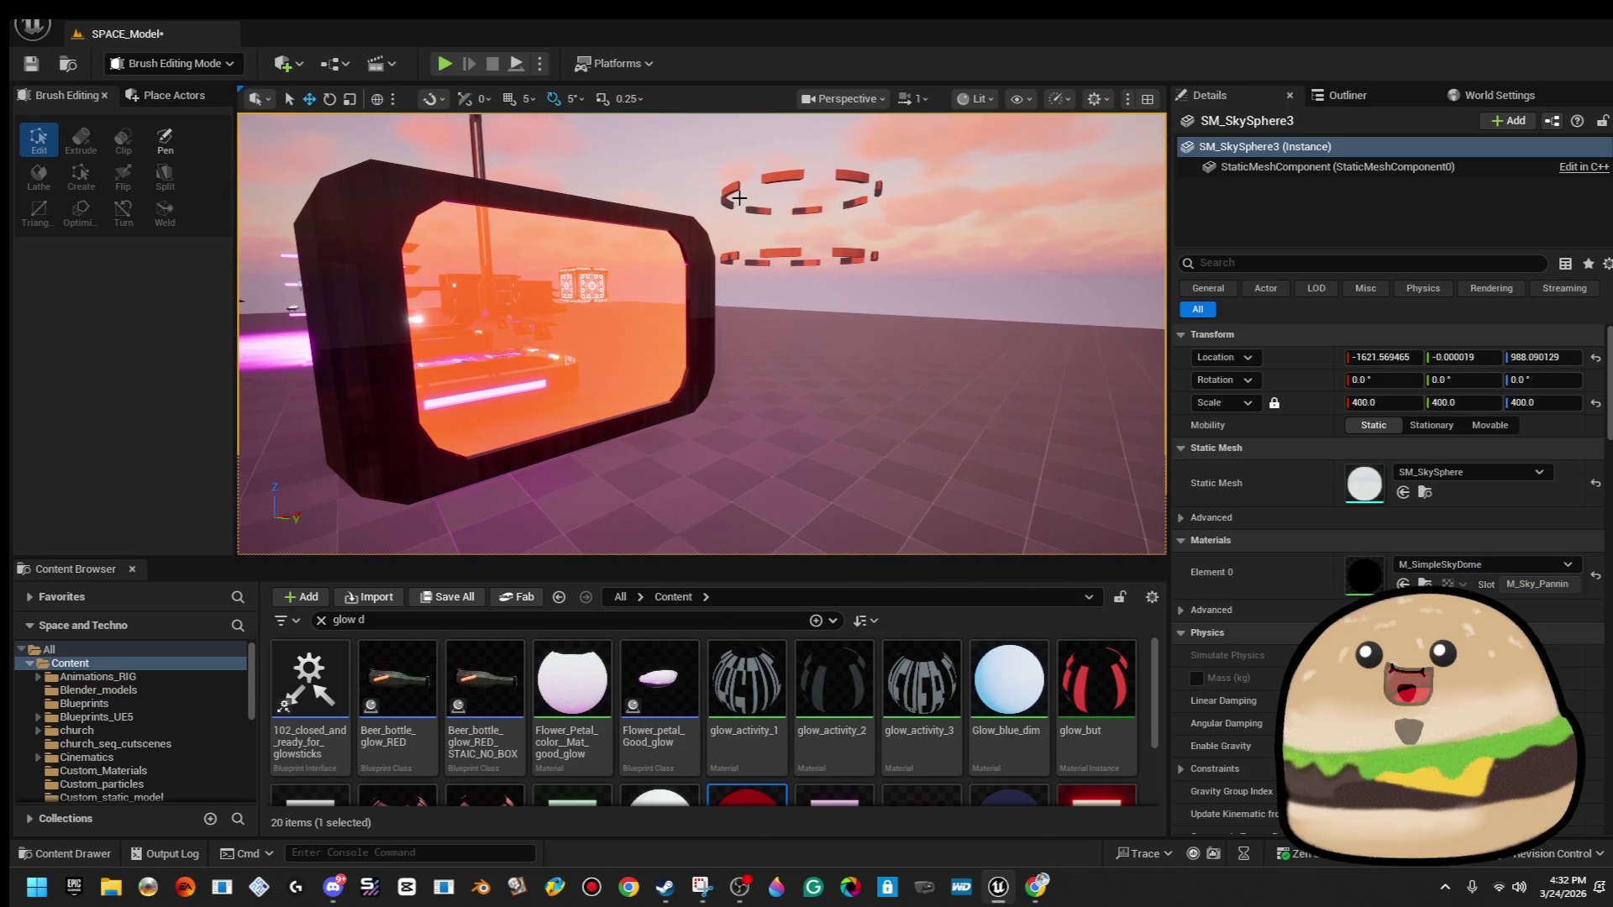
pyautogui.hotkey('ctrl', 'z')
pyautogui.scroll(-2, 970, 712)
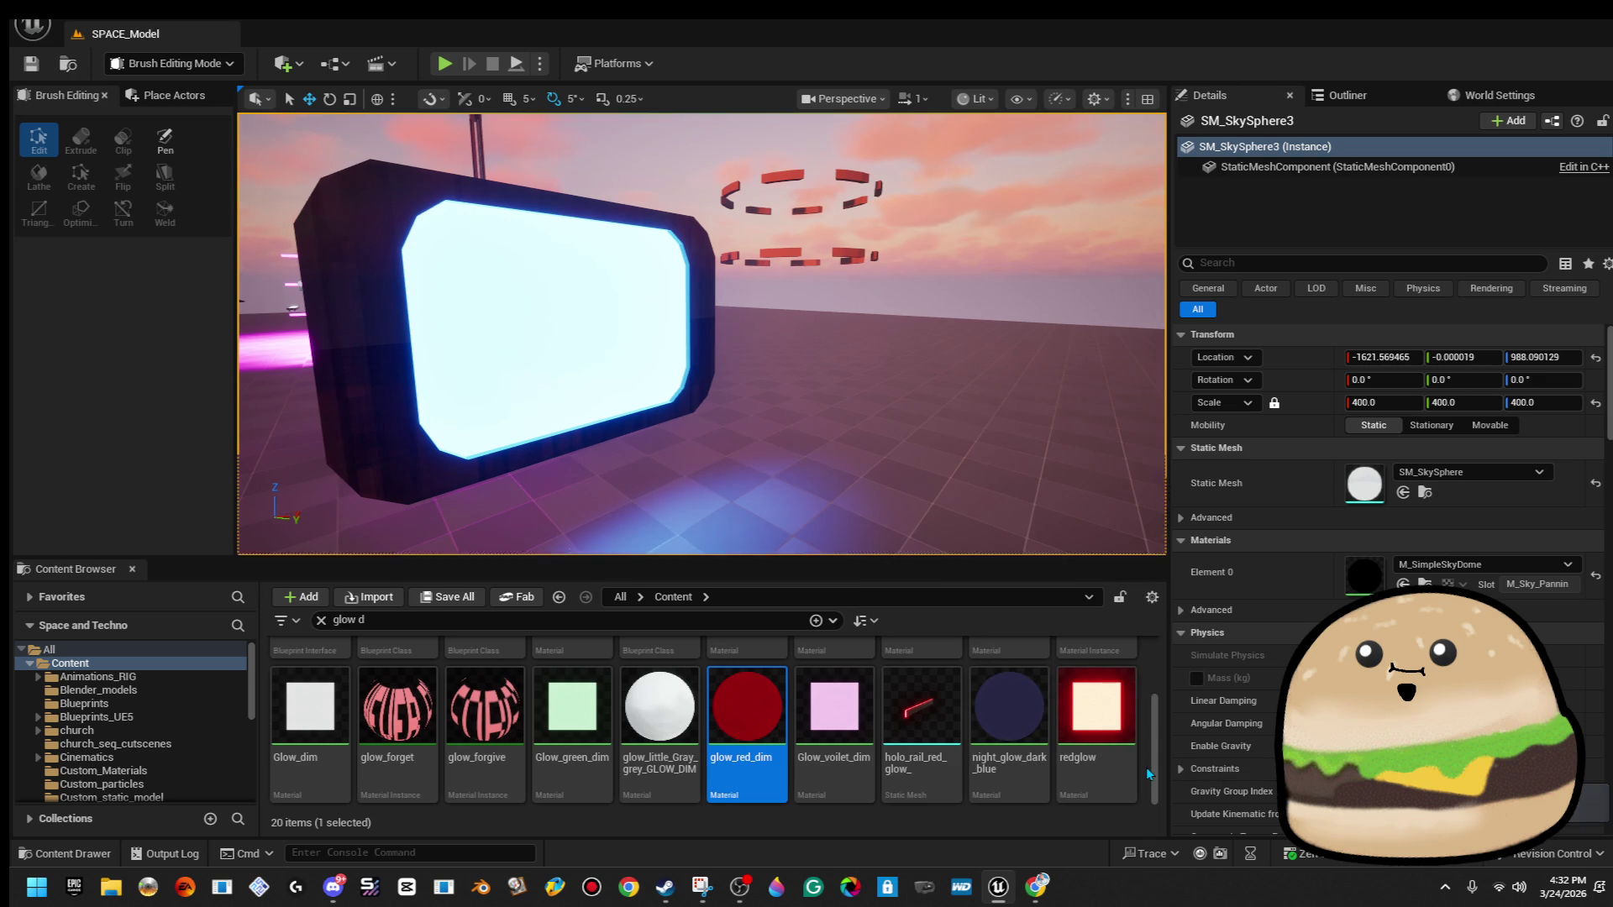
pyautogui.scroll(2, 1055, 729)
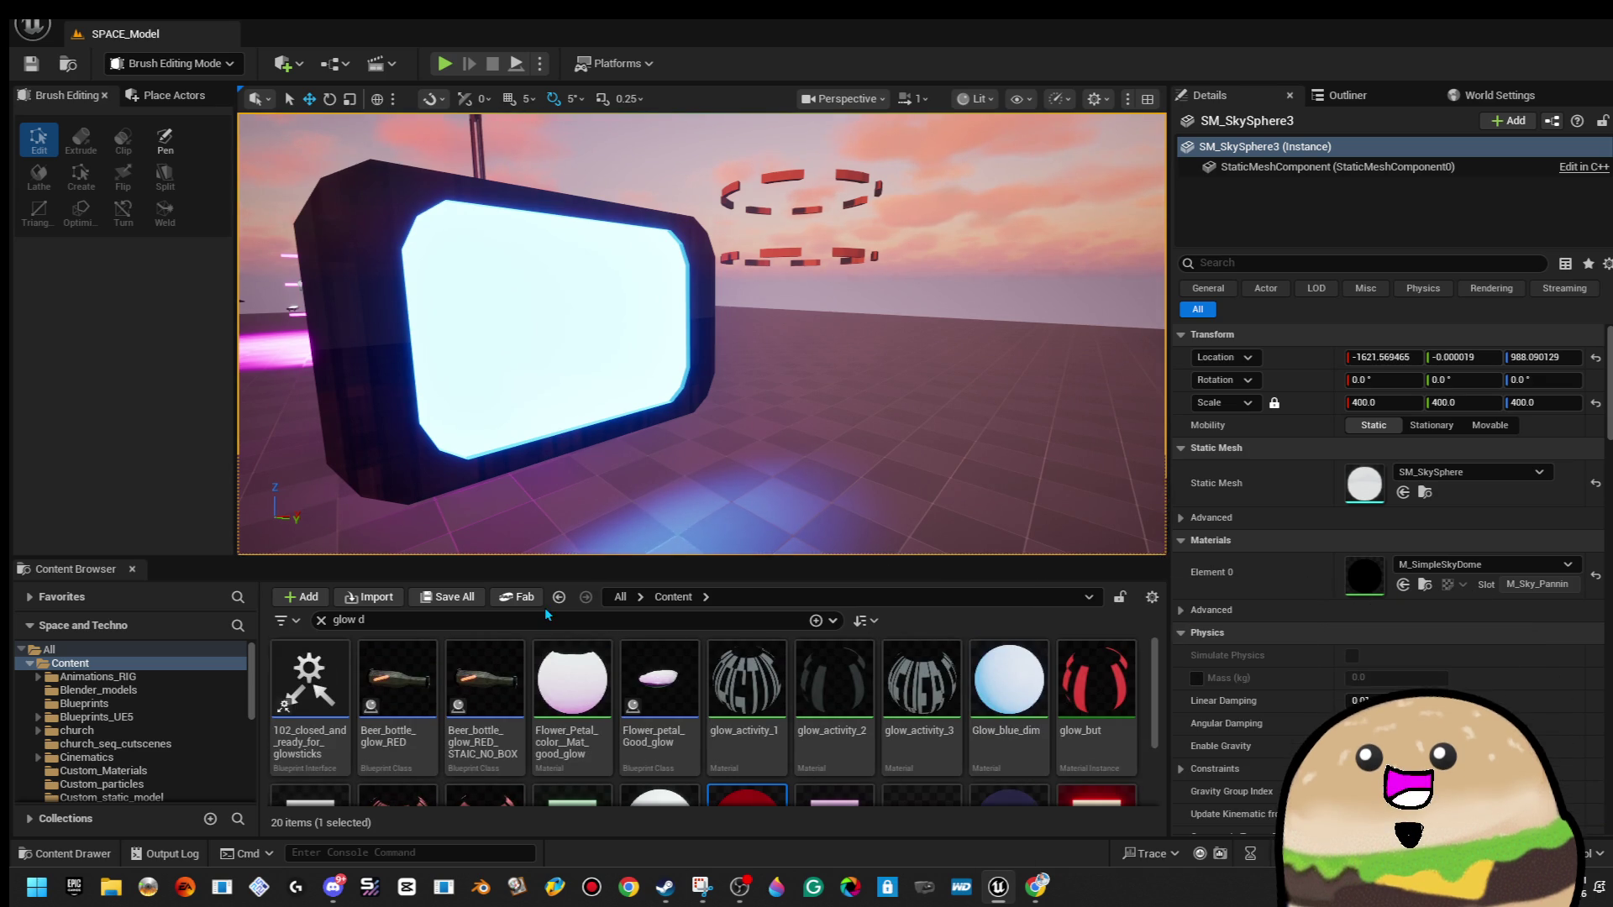
# Narrow the search to 'glow dim', try Glow_dim, and settle on glow_little_Gray_grey_GLOW_DIM for the screen.
pyautogui.click(531, 622)
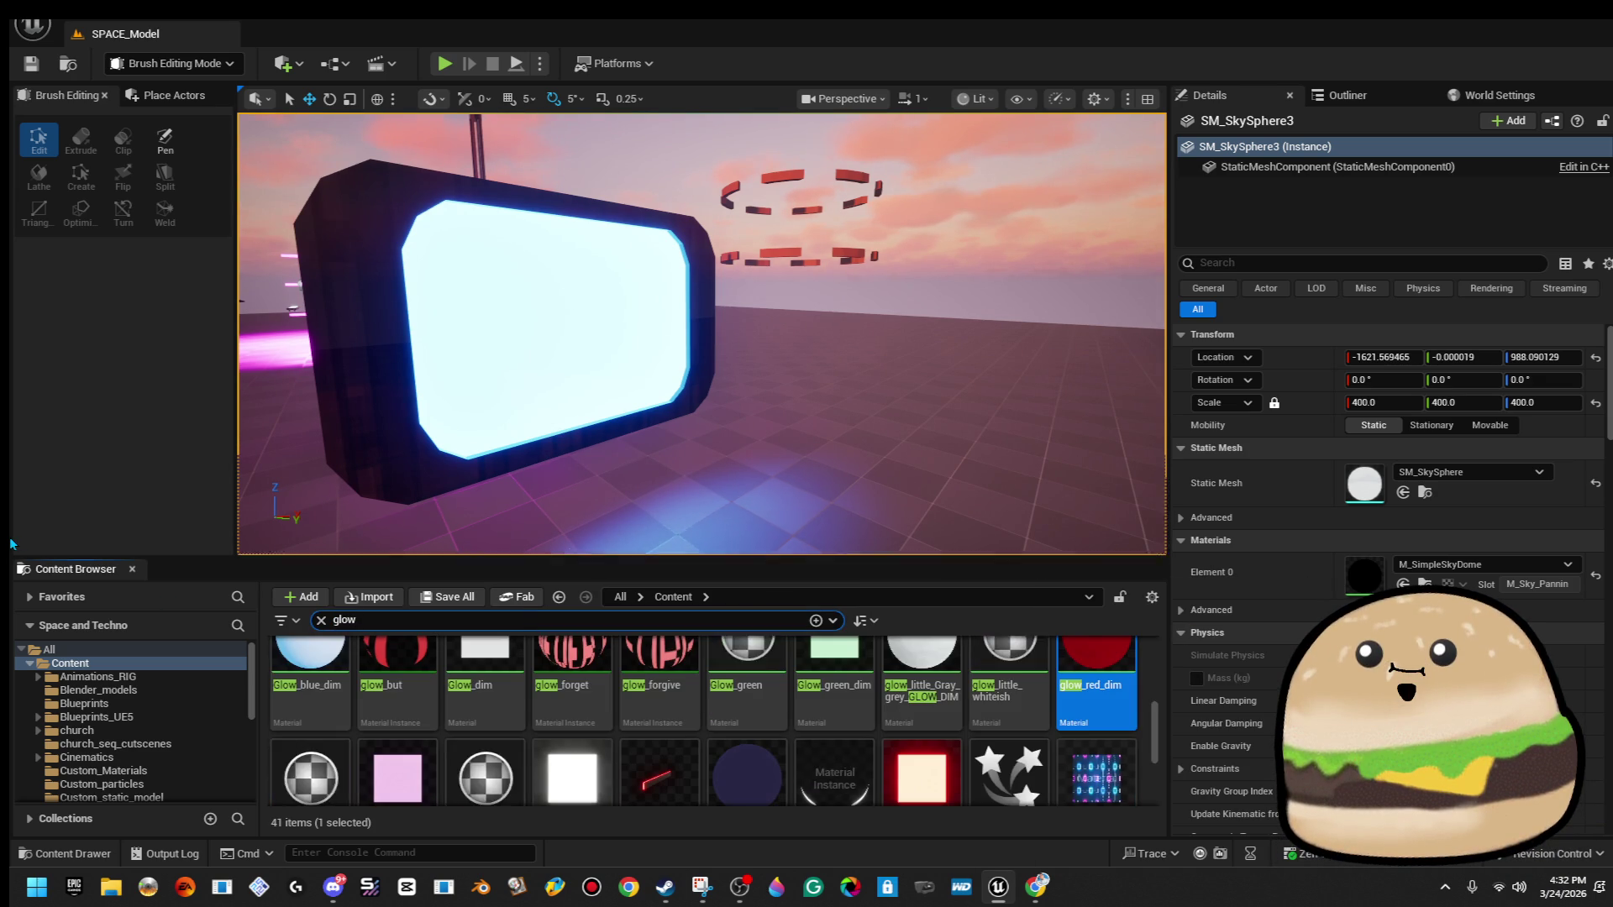
pyautogui.write(' dim')
pyautogui.moveTo(576, 703); pyautogui.dragTo(573, 298)
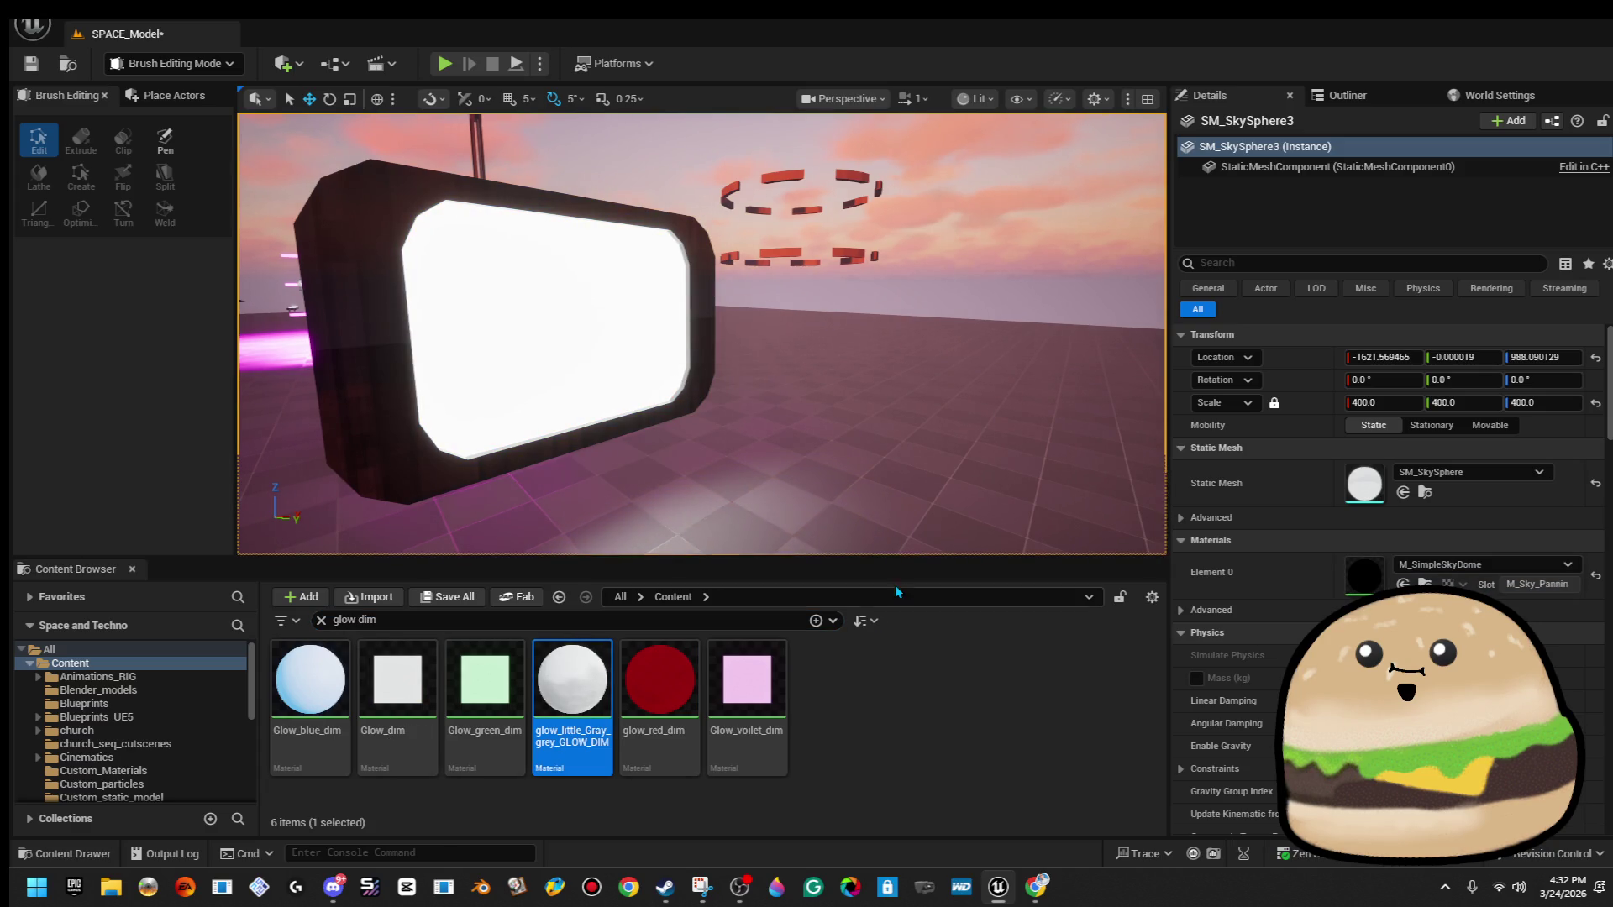
pyautogui.moveTo(412, 673); pyautogui.dragTo(518, 392)
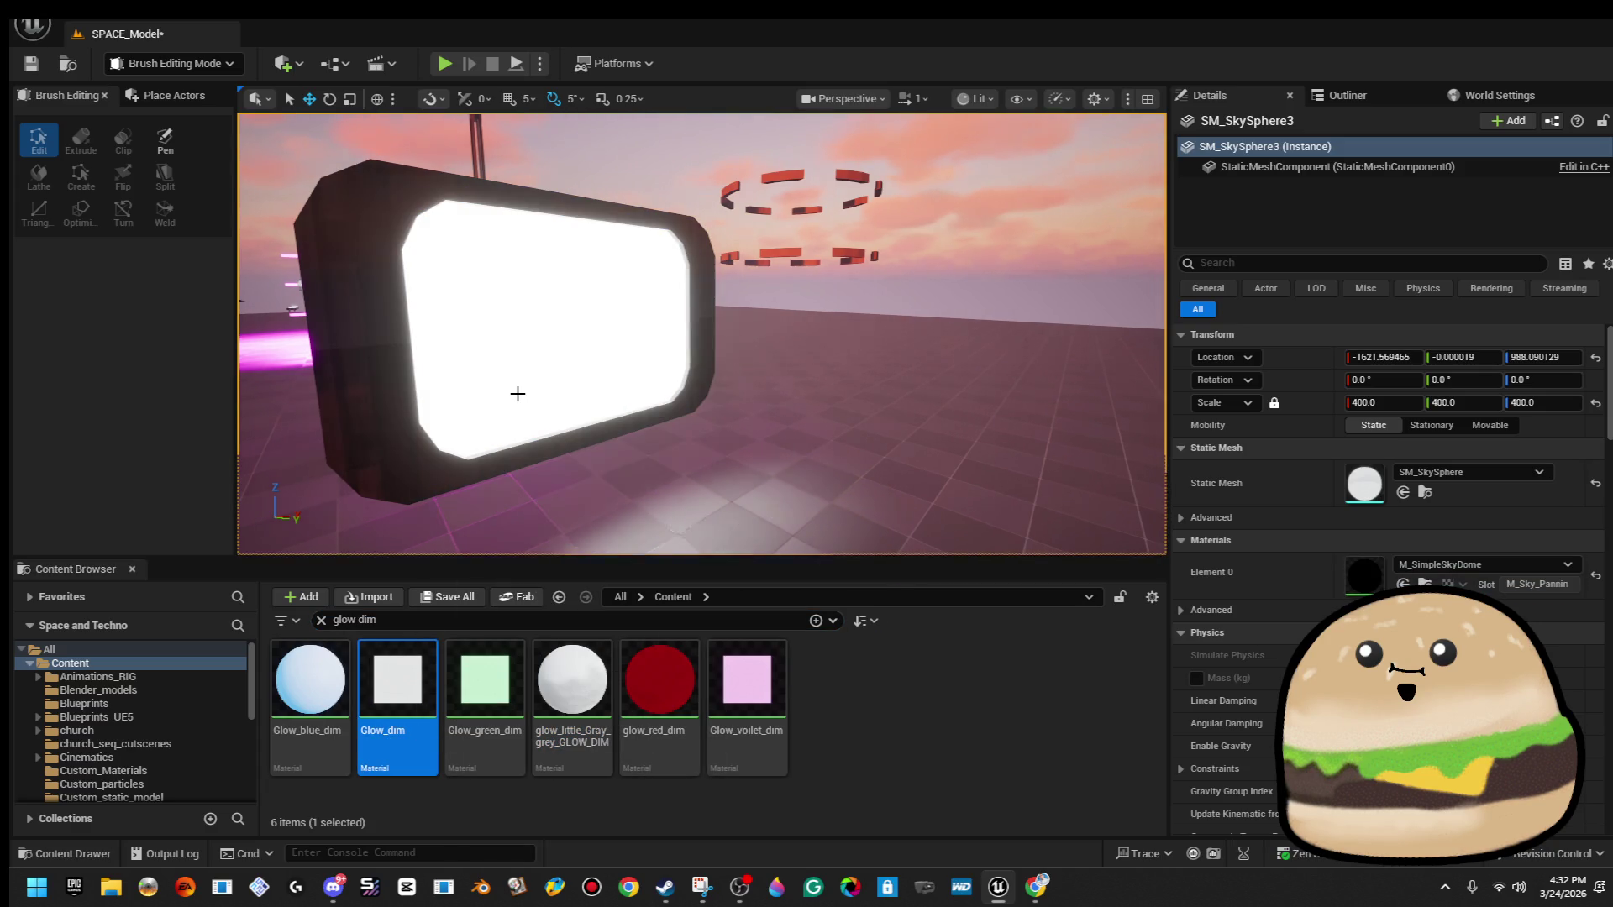
pyautogui.moveTo(572, 681); pyautogui.dragTo(545, 410)
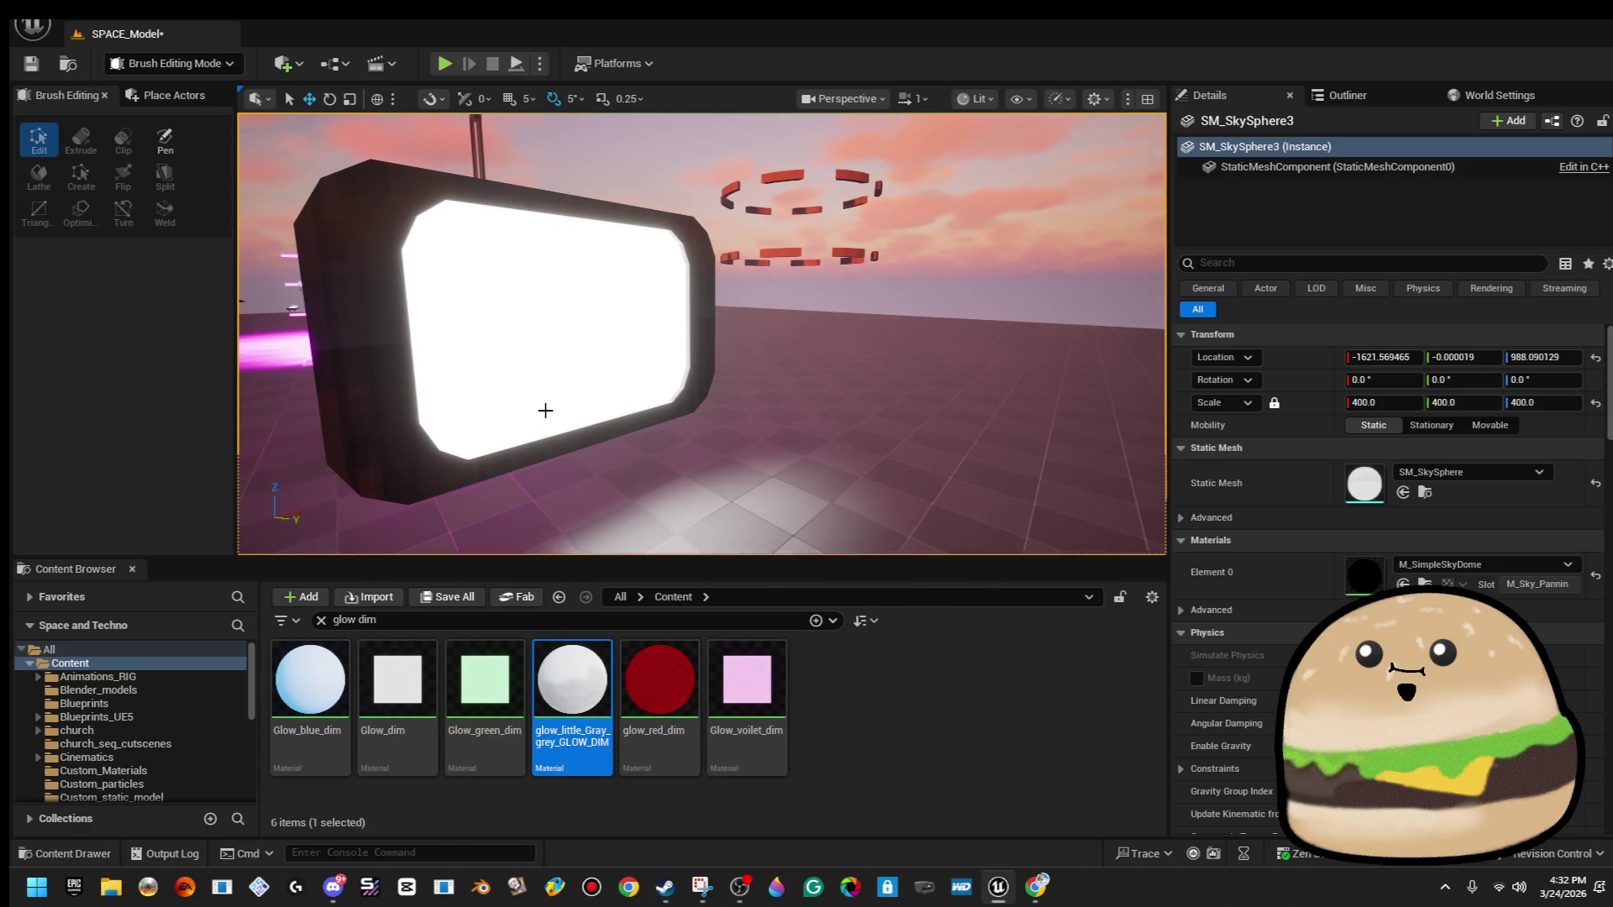
pyautogui.moveTo(555, 693); pyautogui.dragTo(562, 353)
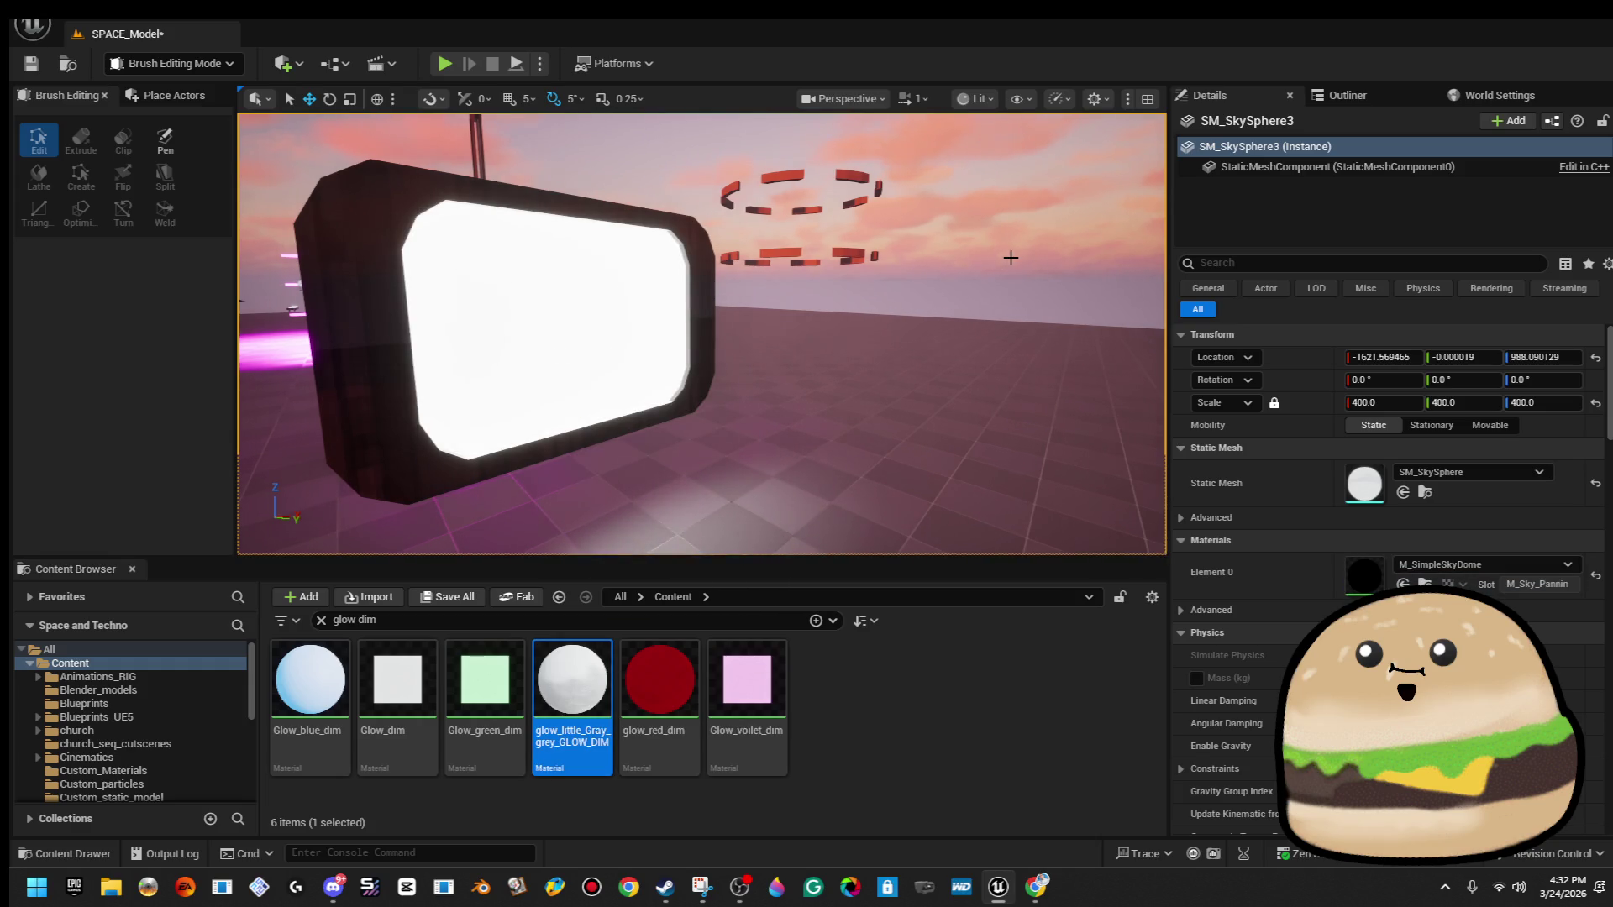
pyautogui.moveTo(1002, 260); pyautogui.dragTo(882, 252)
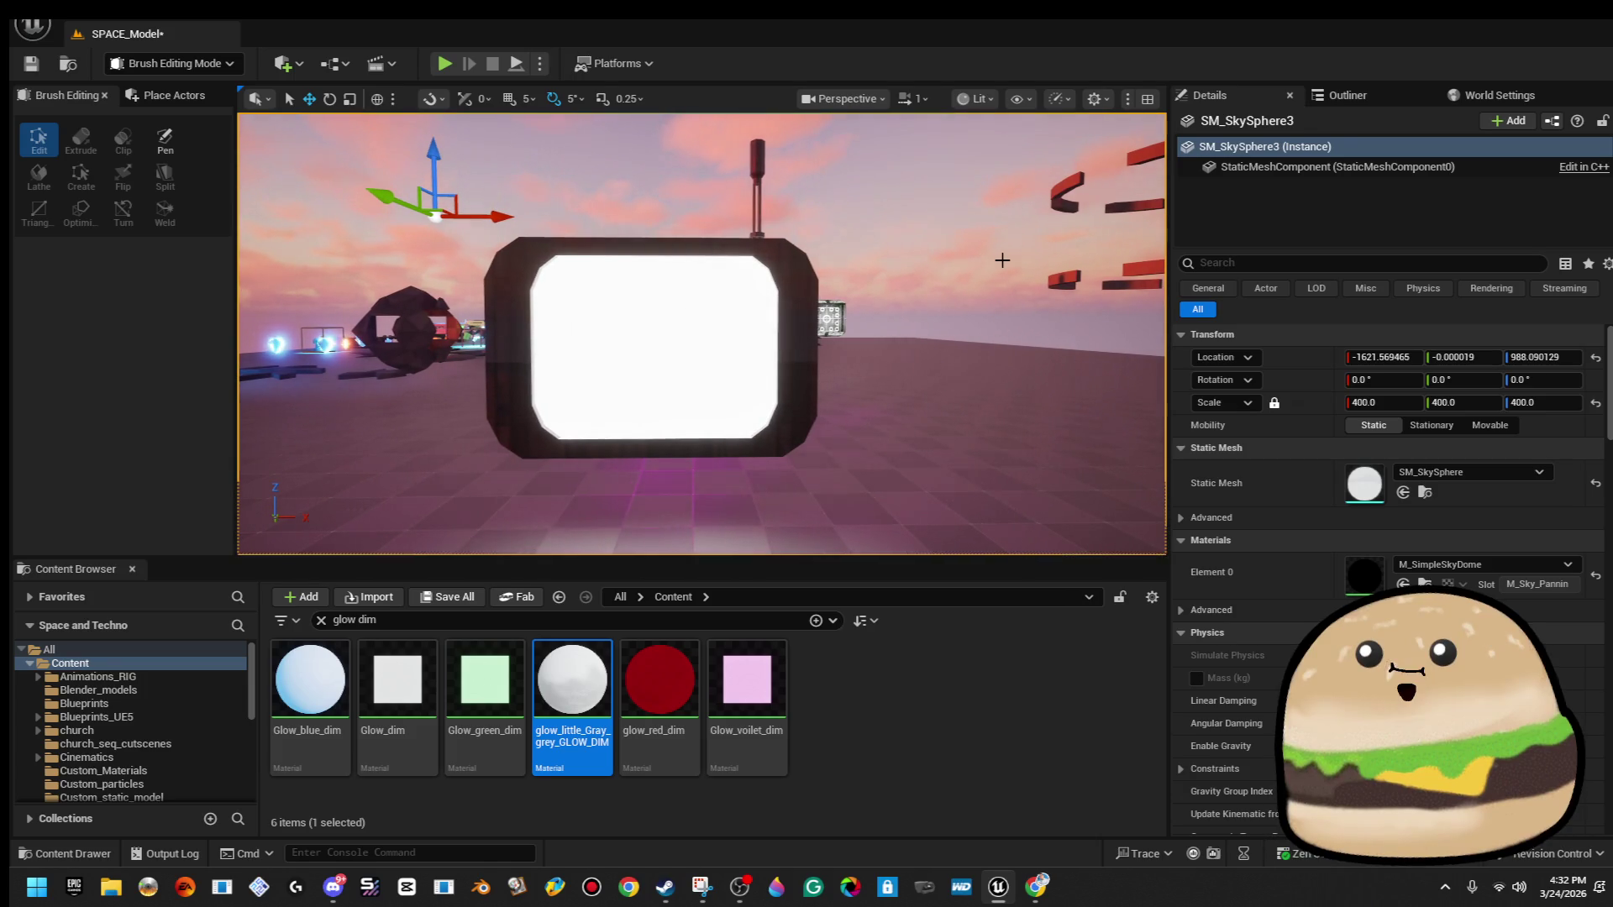
# Duplicate the screen brush beside the monitor as an 8-sided cylinder scaled 0.1, 0.1, 0.2.
pyautogui.click(639, 353)
pyautogui.moveTo(638, 353)
pyautogui.mouseDown()
pyautogui.moveTo(660, 390)
pyautogui.moveTo(756, 363)
pyautogui.moveTo(878, 365)
pyautogui.mouseUp()
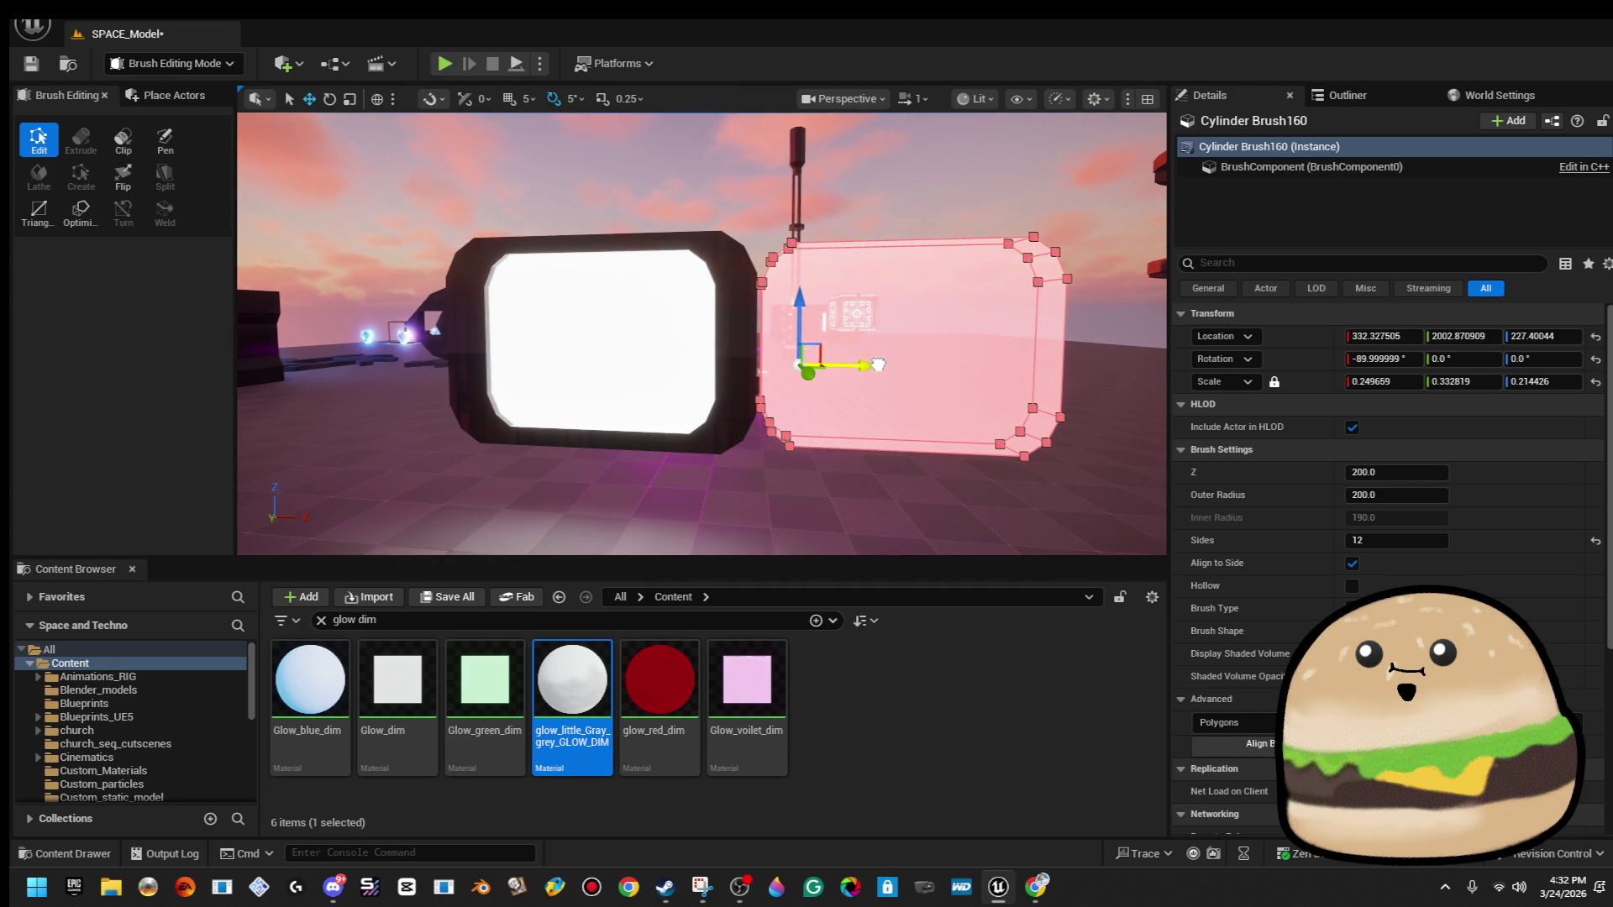
pyautogui.click(1421, 542)
pyautogui.write('8')
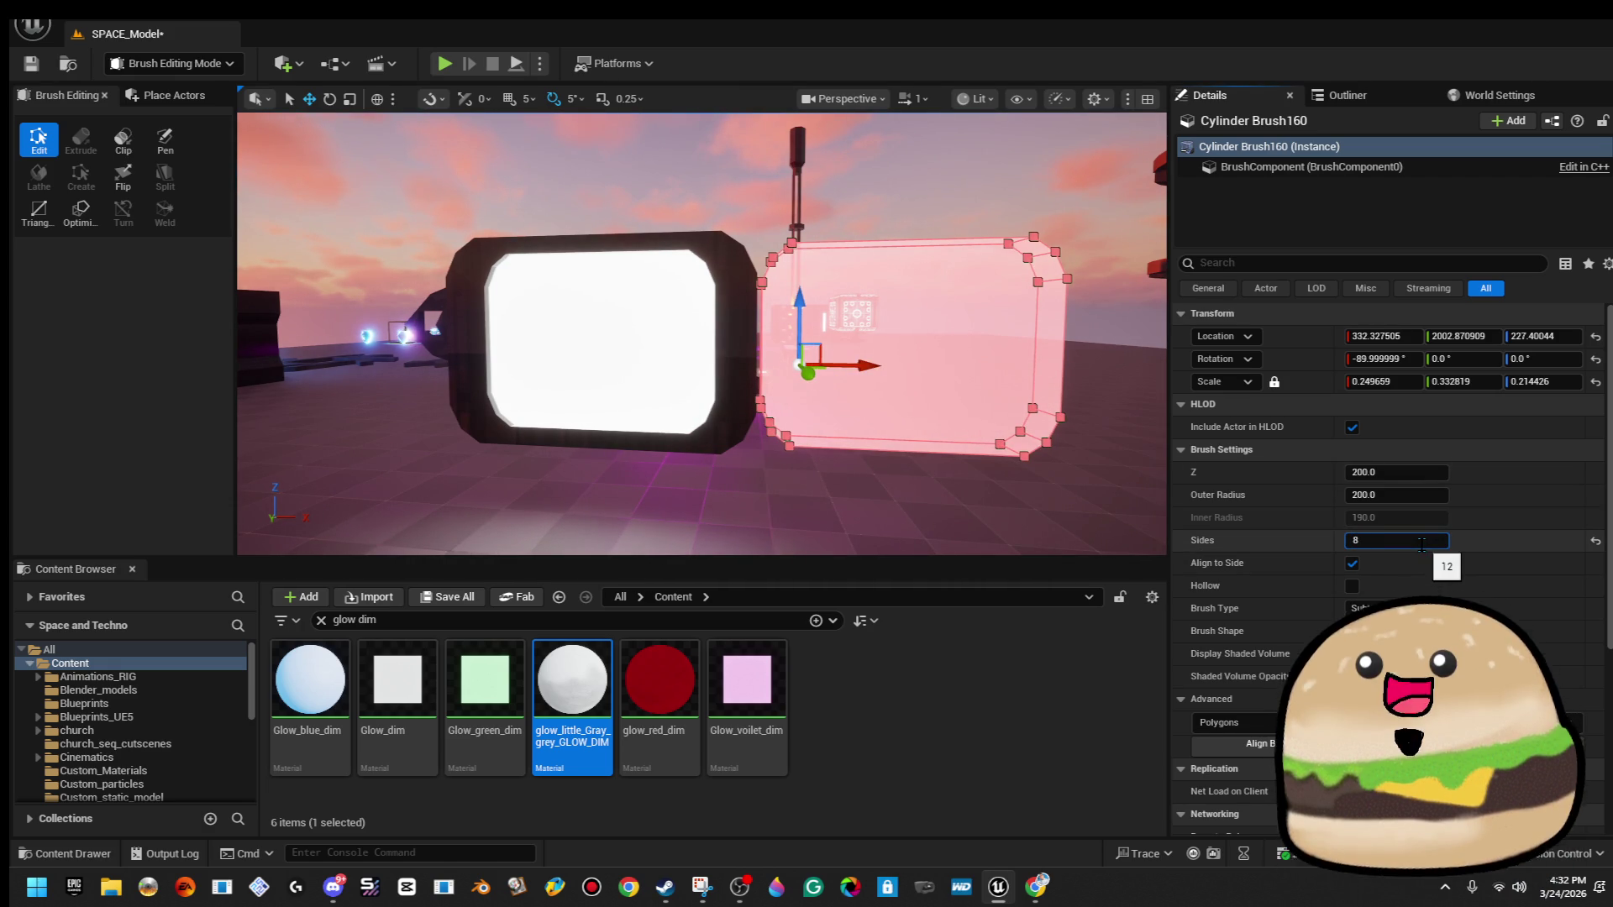
pyautogui.press('Return')
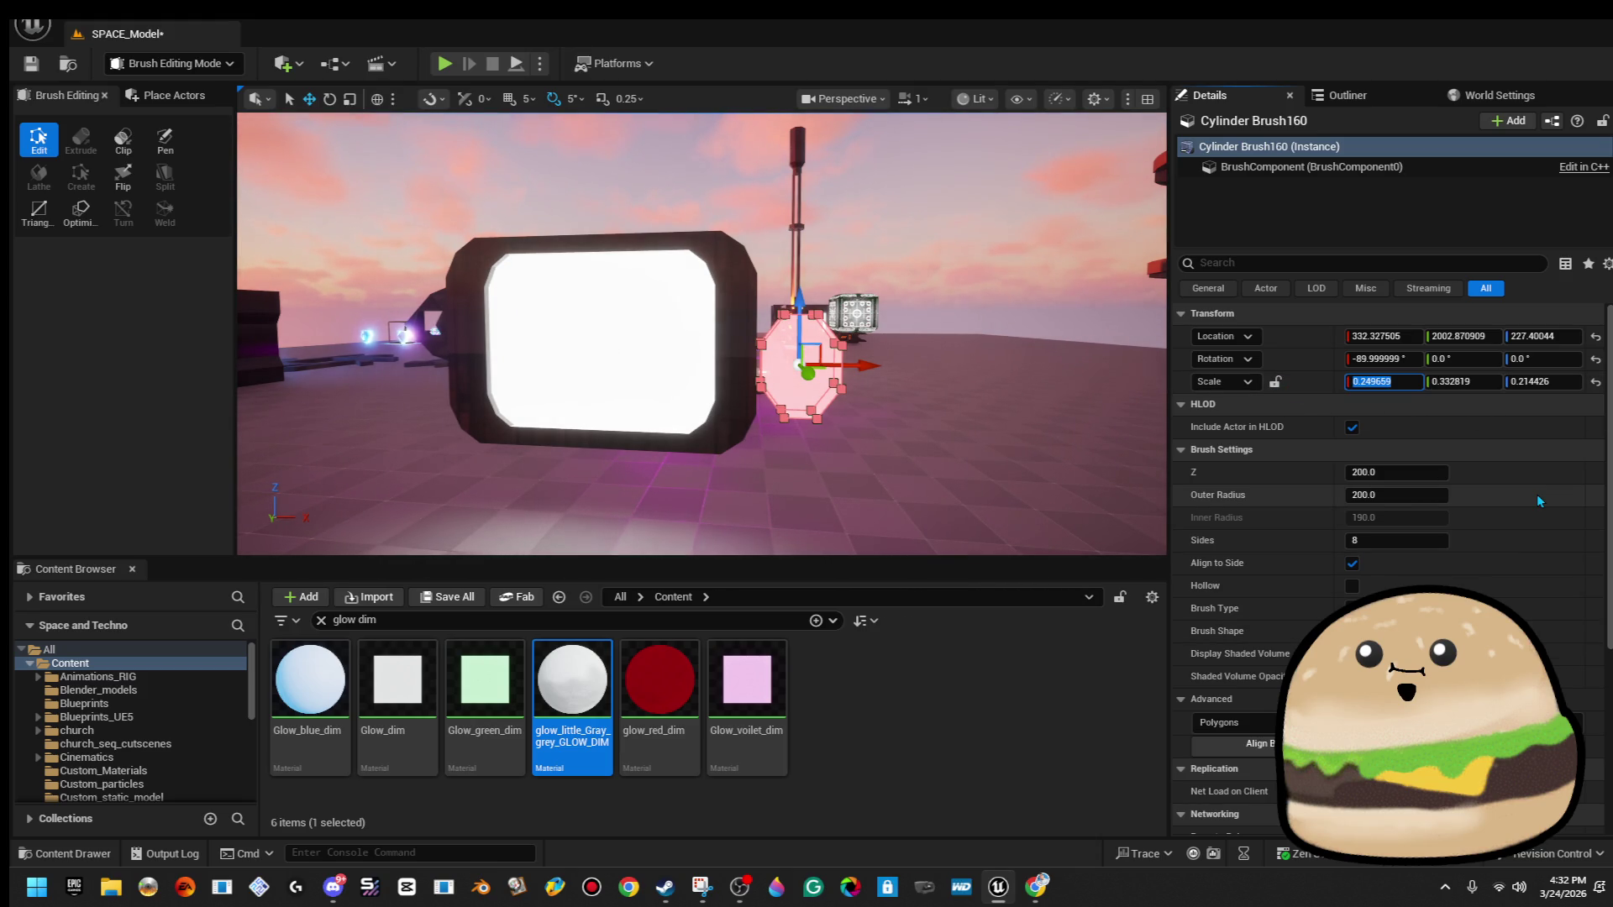
pyautogui.write('.1')
pyautogui.press('Tab')
pyautogui.write('.1')
pyautogui.press('Return')
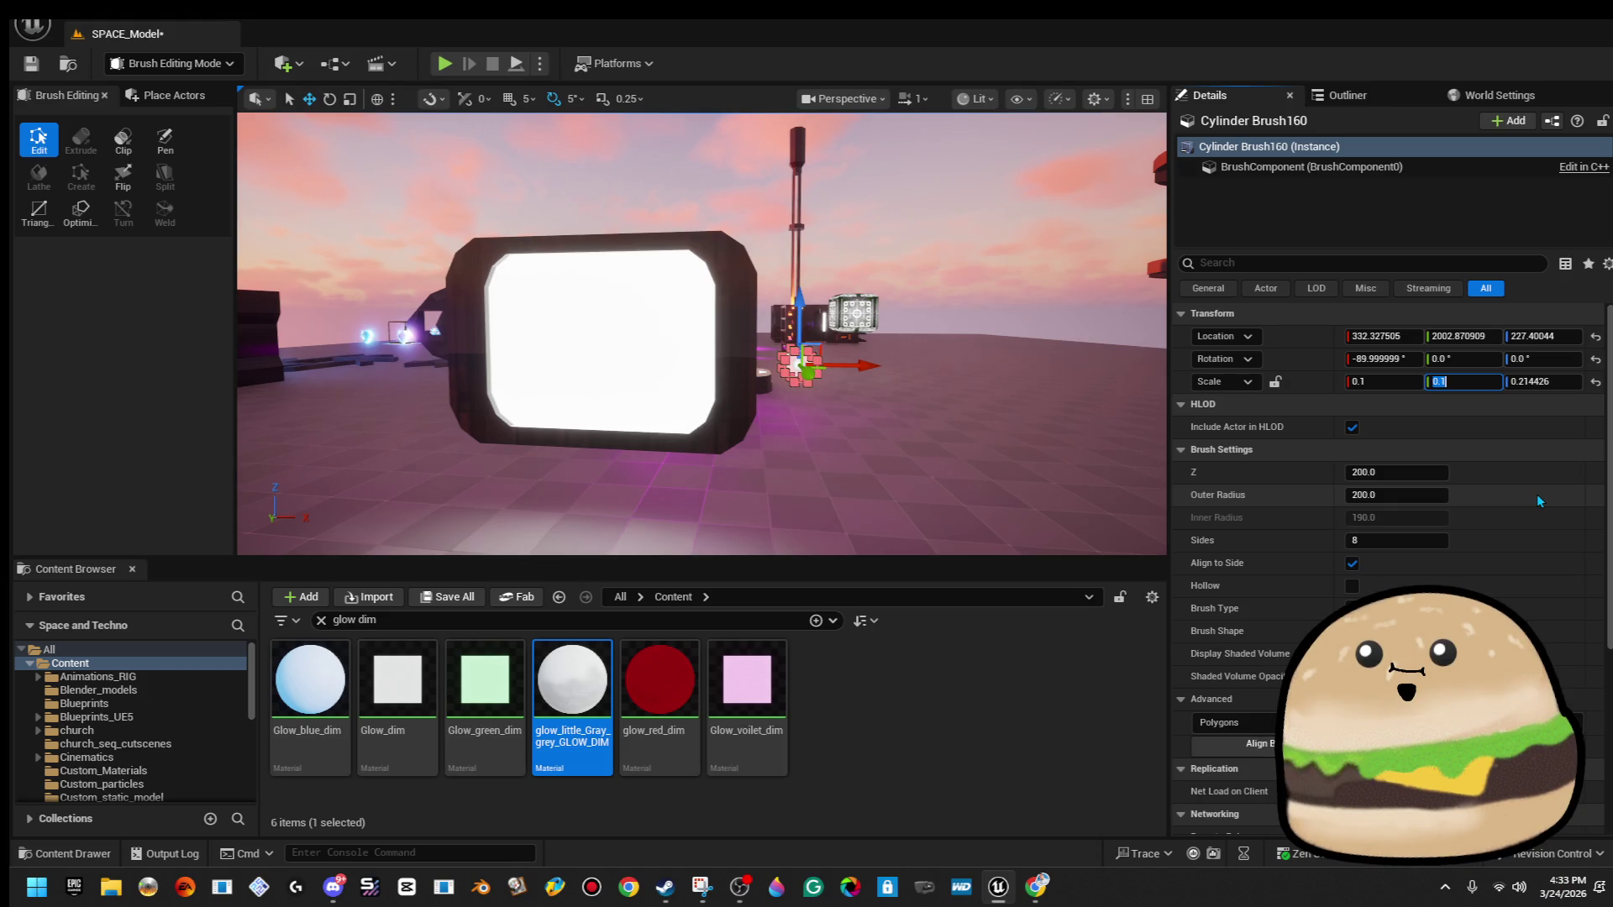
pyautogui.press('Tab')
pyautogui.write('.2')
pyautogui.press('Return')
pyautogui.press('f')
pyautogui.write('.7')
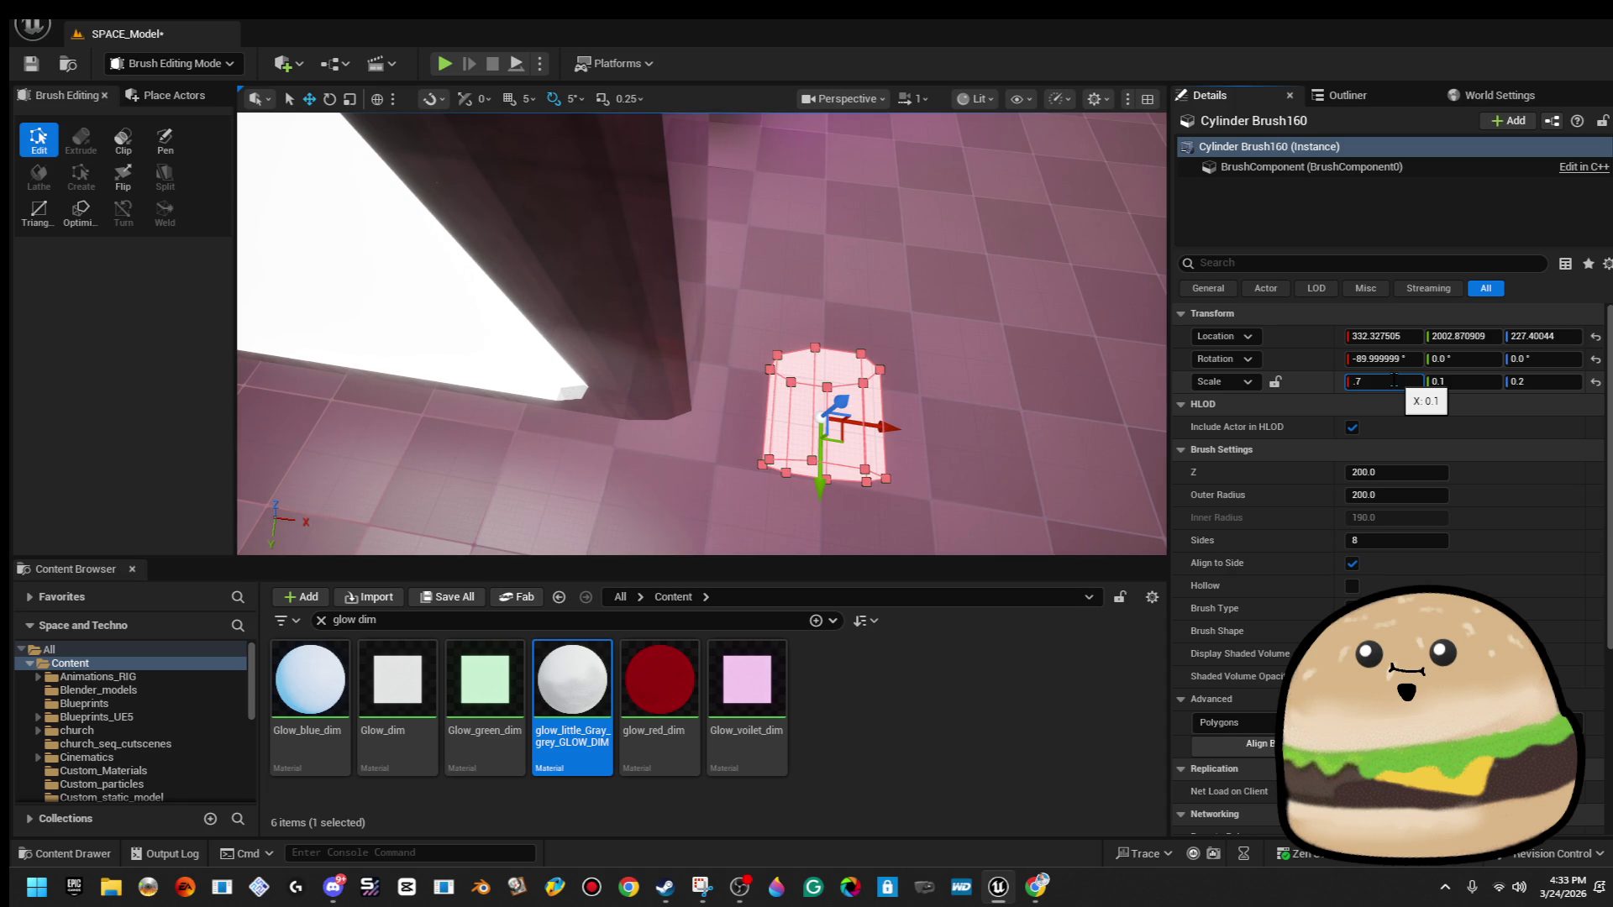
# Rescale the cylinder brush to 0.05, 0.05, 0.1 and move it onto the frame's side.
pyautogui.press('BackSpace')
pyautogui.press('BackSpace')
pyautogui.press('Tab')
pyautogui.write('7')
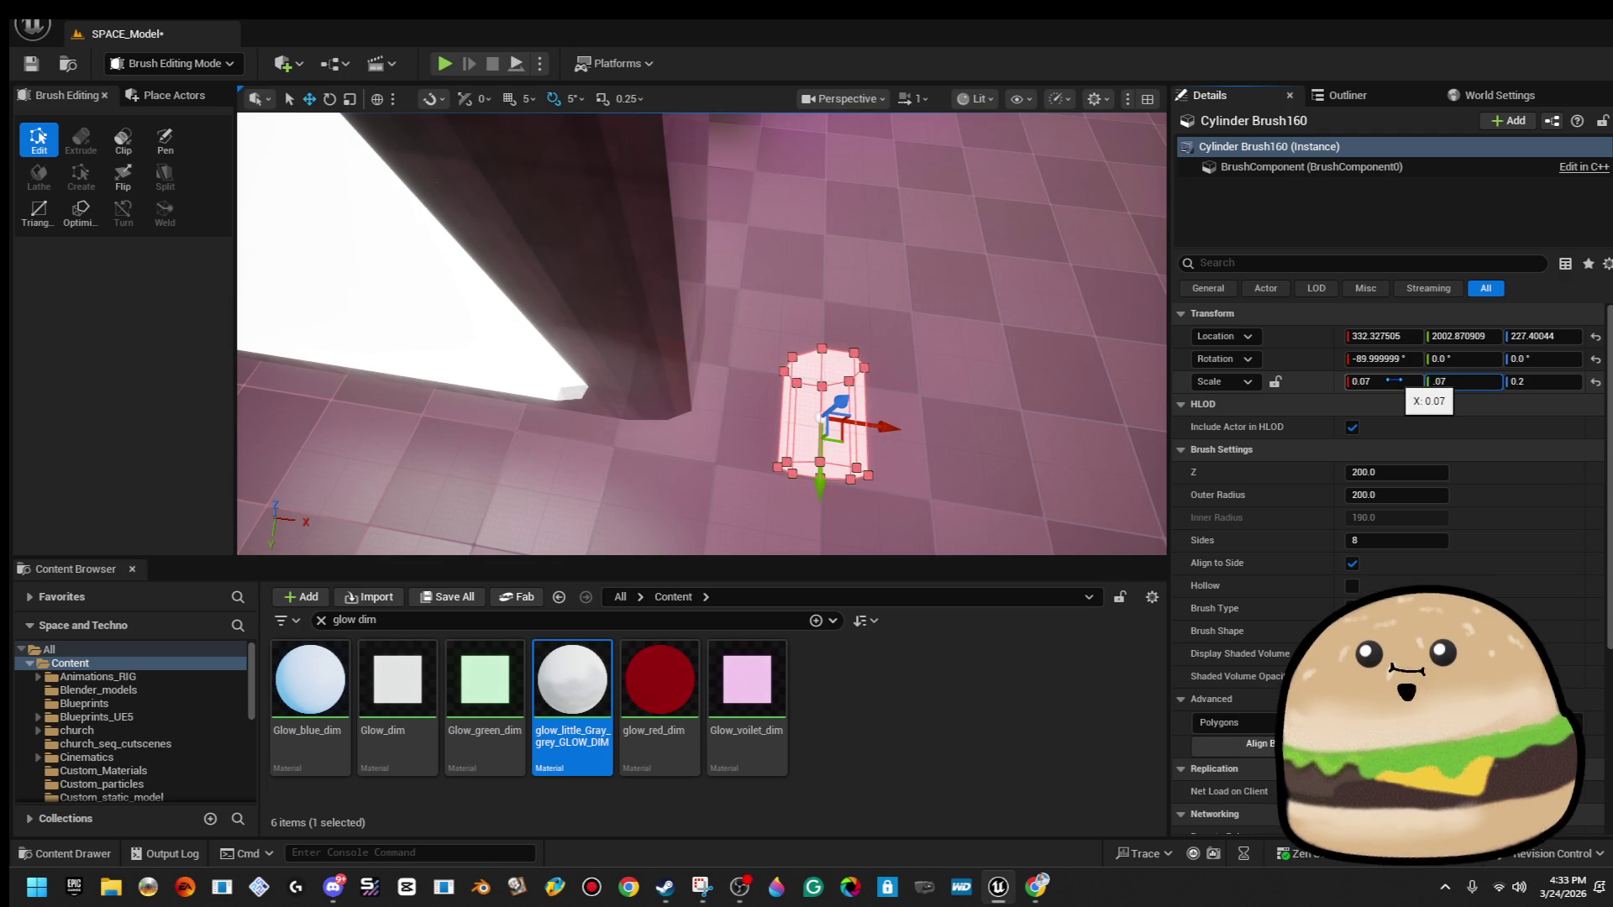
pyautogui.press('Return')
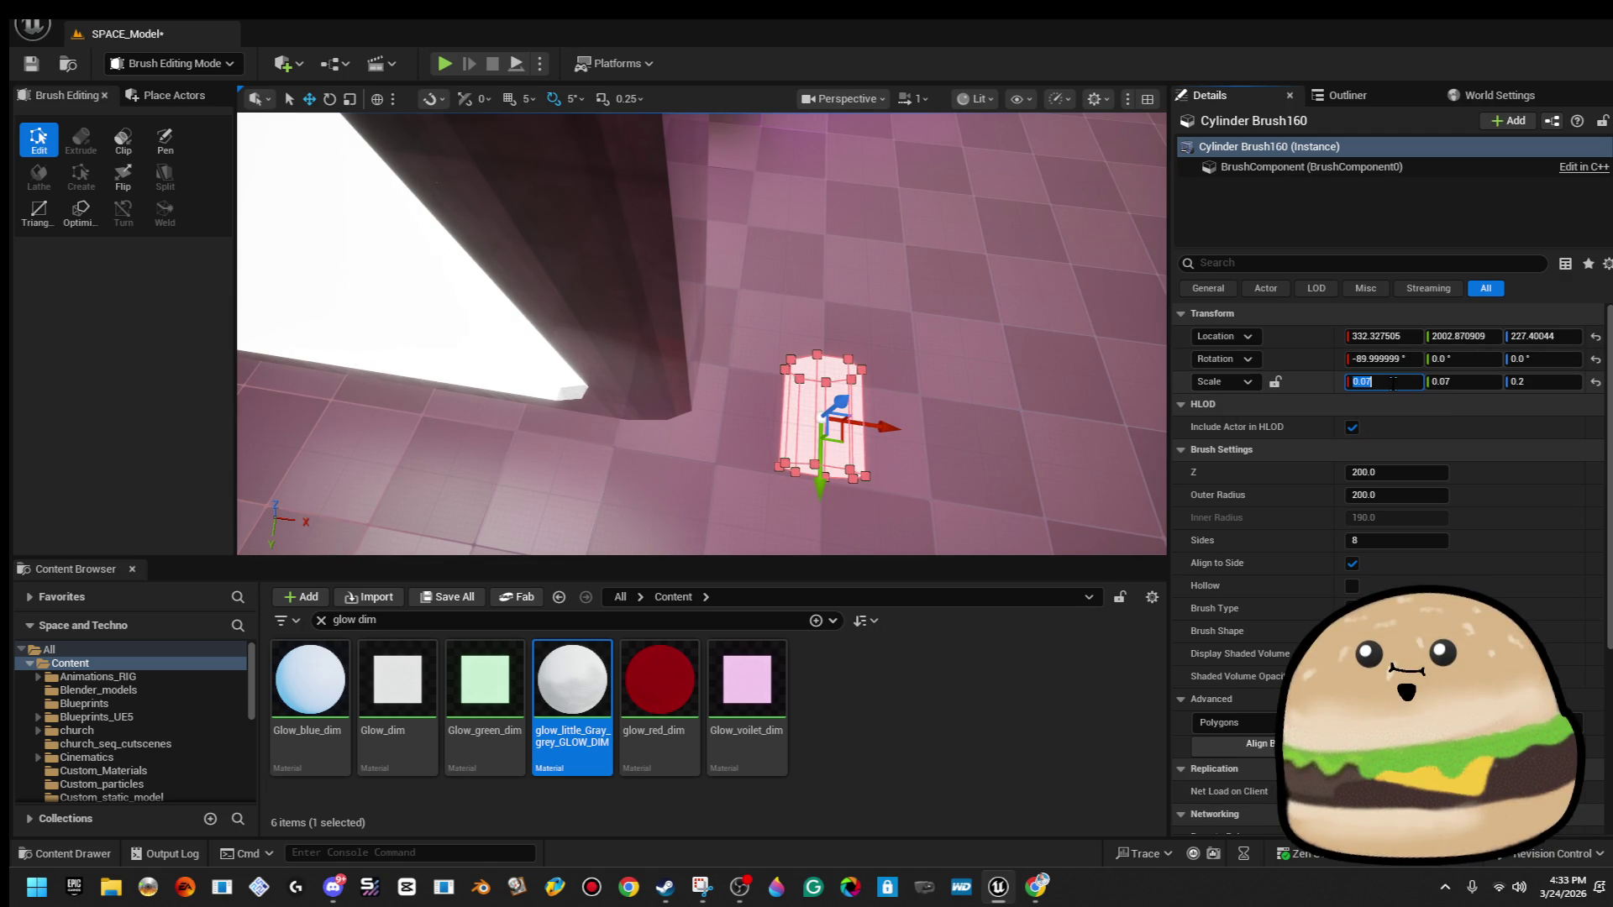
pyautogui.write('.05')
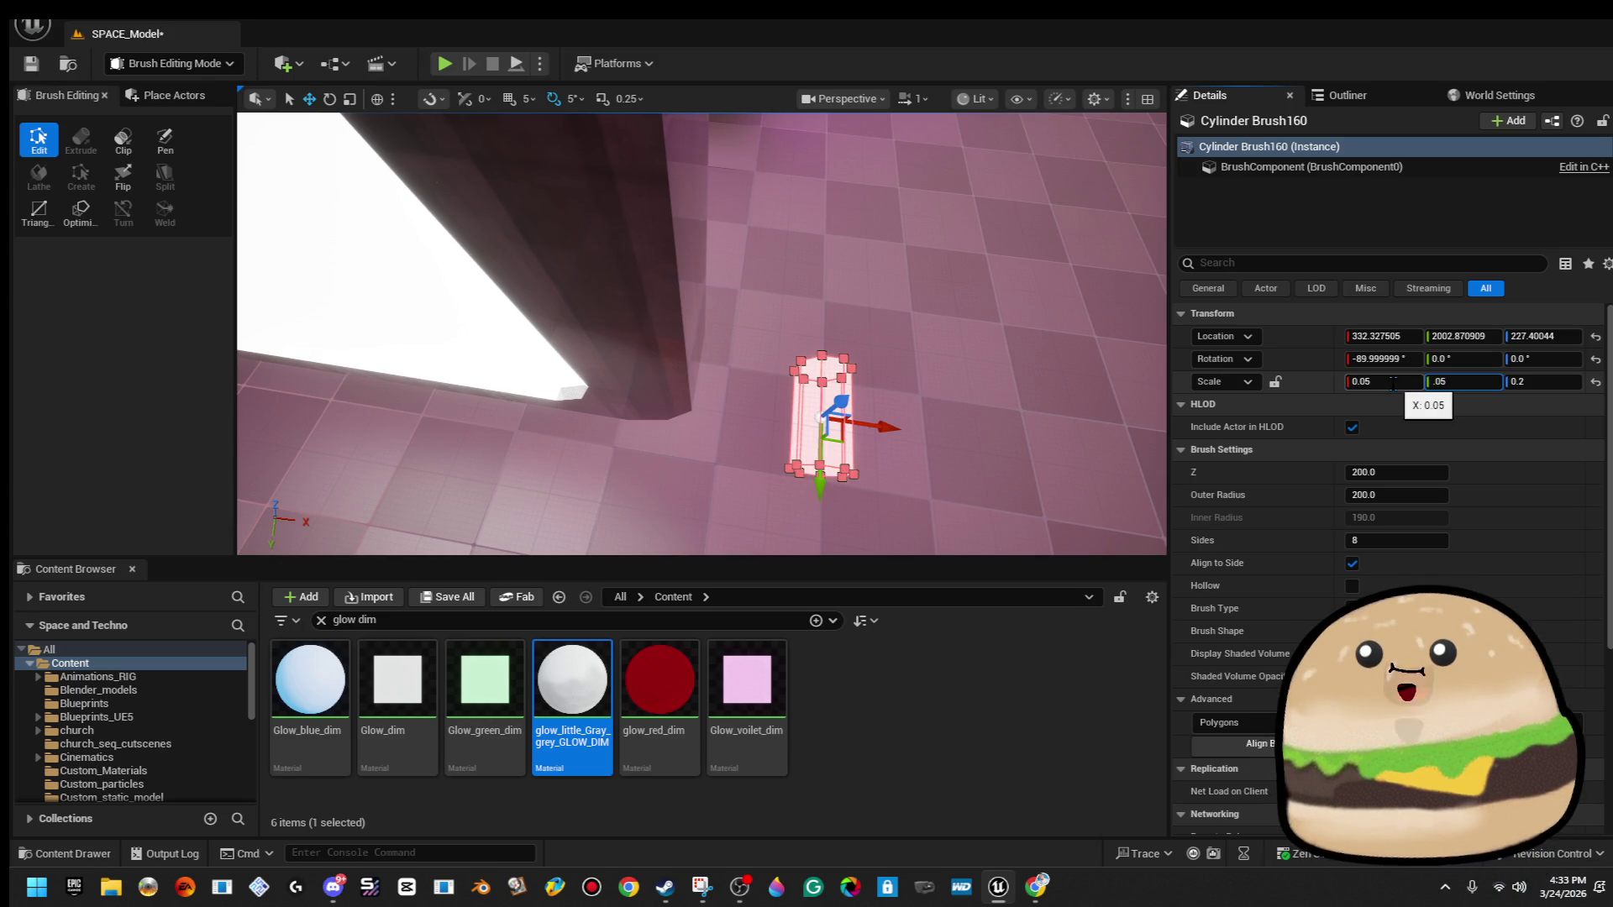
pyautogui.press('Return')
pyautogui.moveTo(884, 431)
pyautogui.mouseDown()
pyautogui.moveTo(690, 424)
pyautogui.moveTo(1236, 404)
pyautogui.mouseUp()
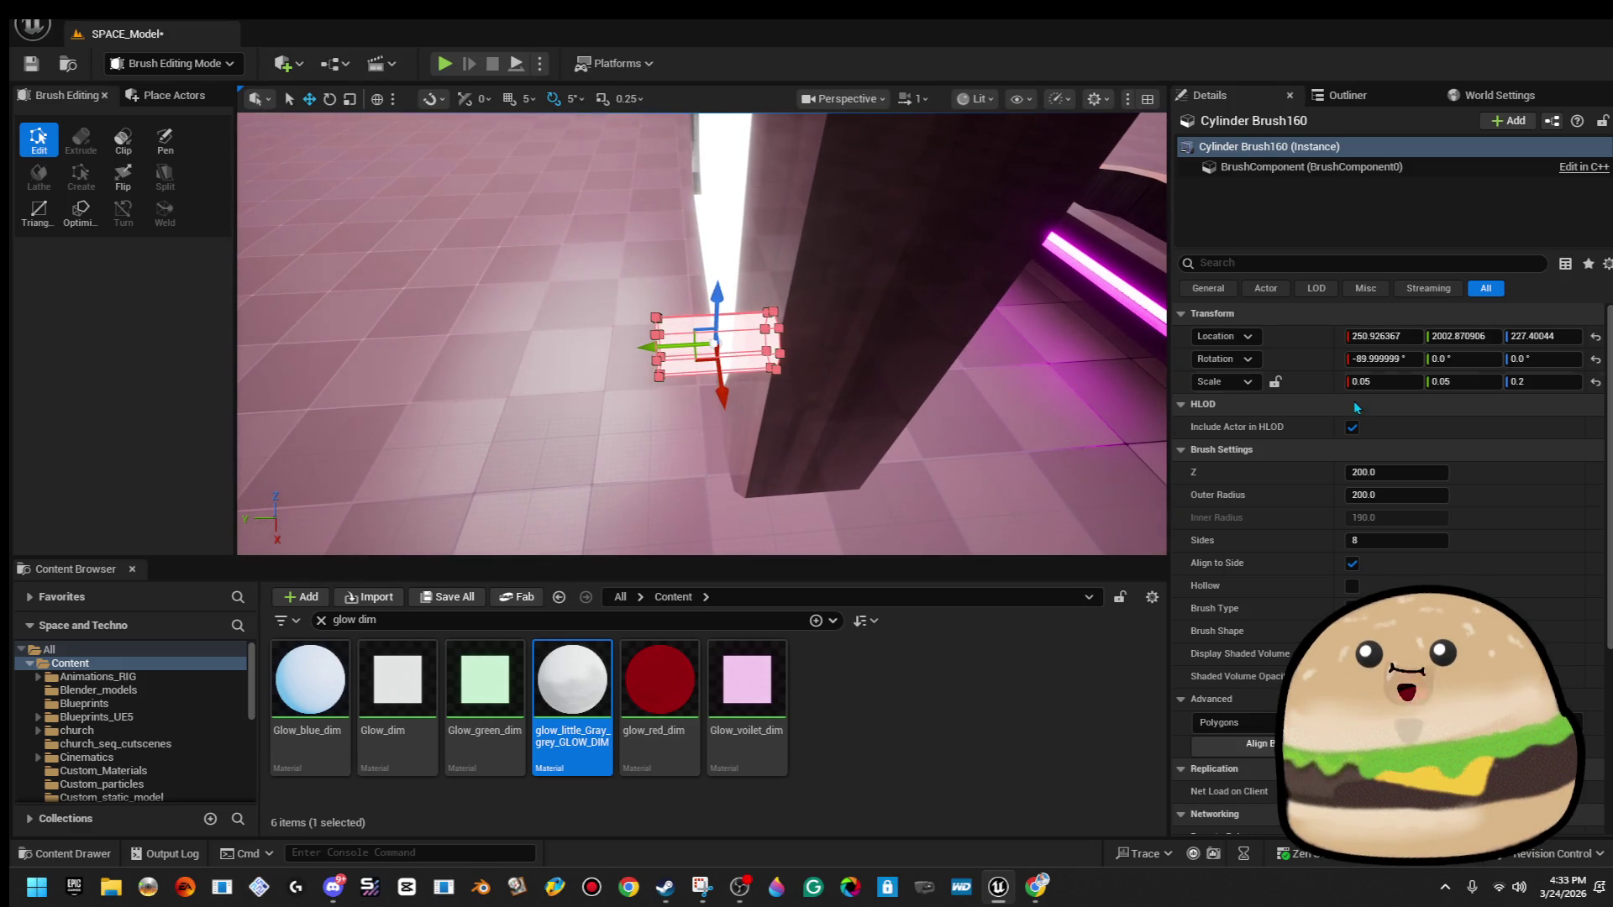
pyautogui.press('BackSpace')
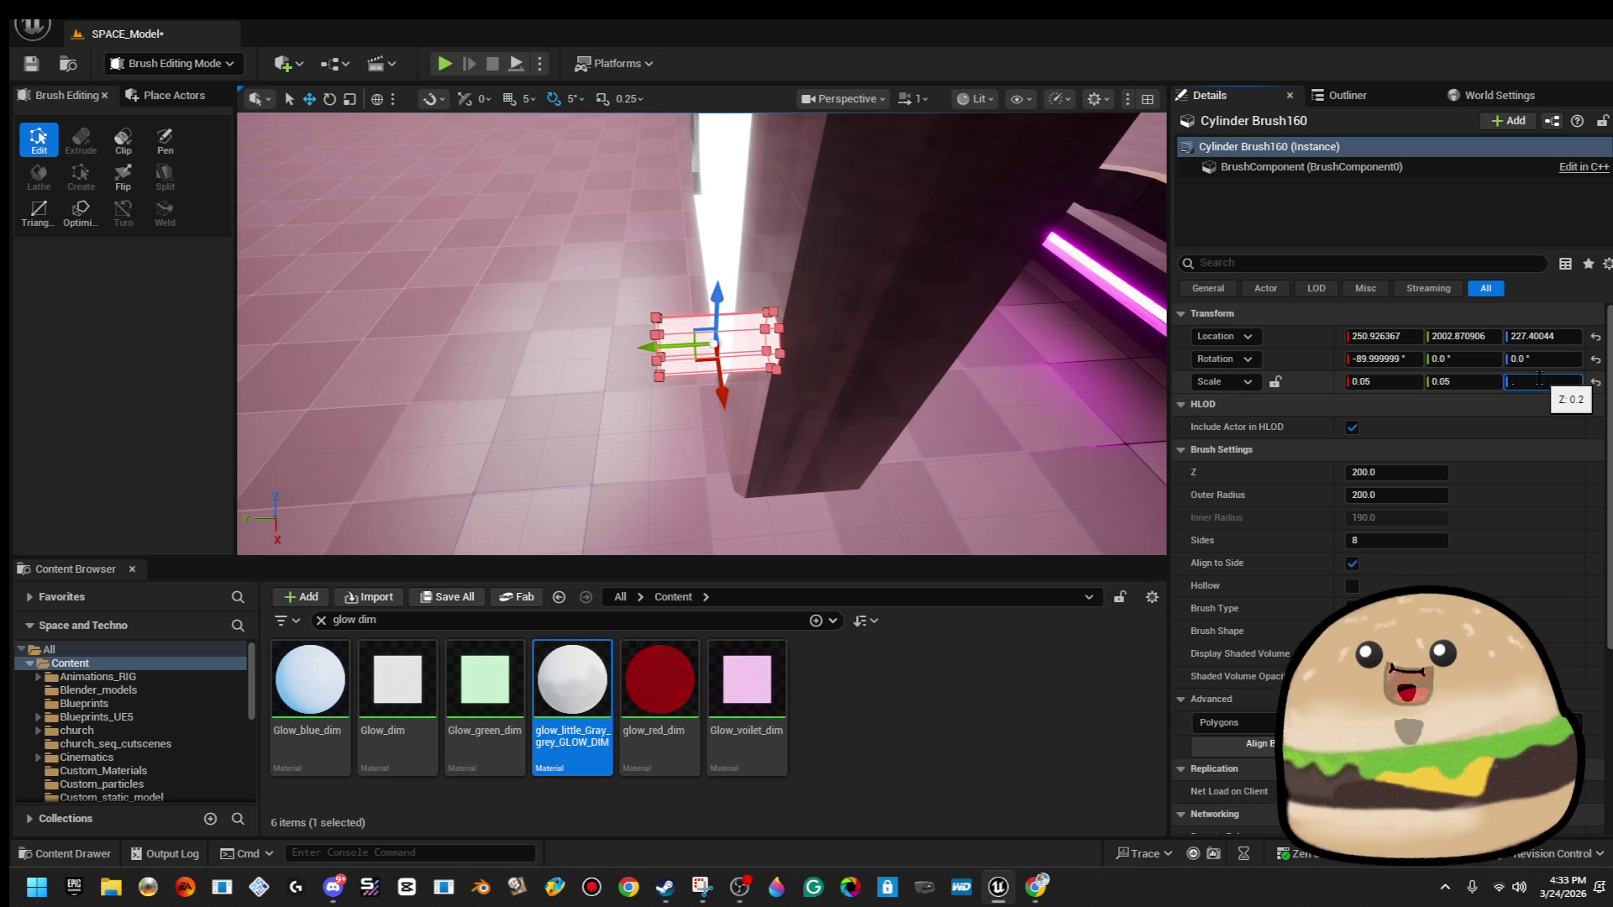
pyautogui.write('0.1')
pyautogui.press('Return')
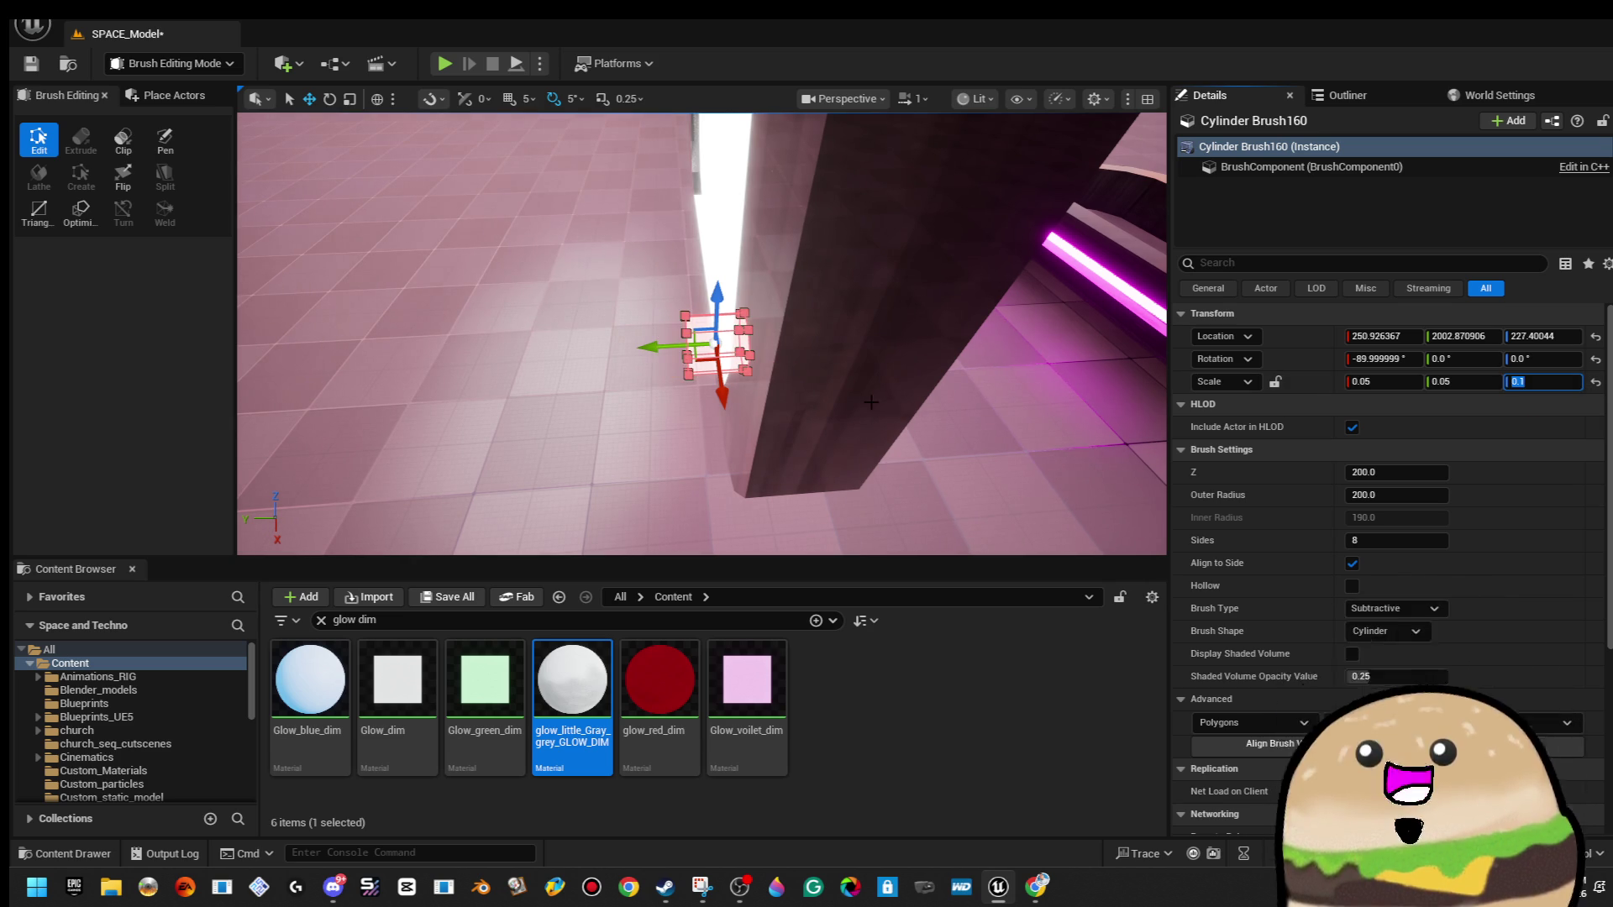
pyautogui.moveTo(659, 349)
pyautogui.mouseDown()
pyautogui.moveTo(687, 350)
pyautogui.moveTo(672, 323)
pyautogui.moveTo(710, 281)
pyautogui.mouseUp()
# Select the cylinder's matching brush surfaces and open its Element 0 material picker.
pyautogui.click(819, 268)
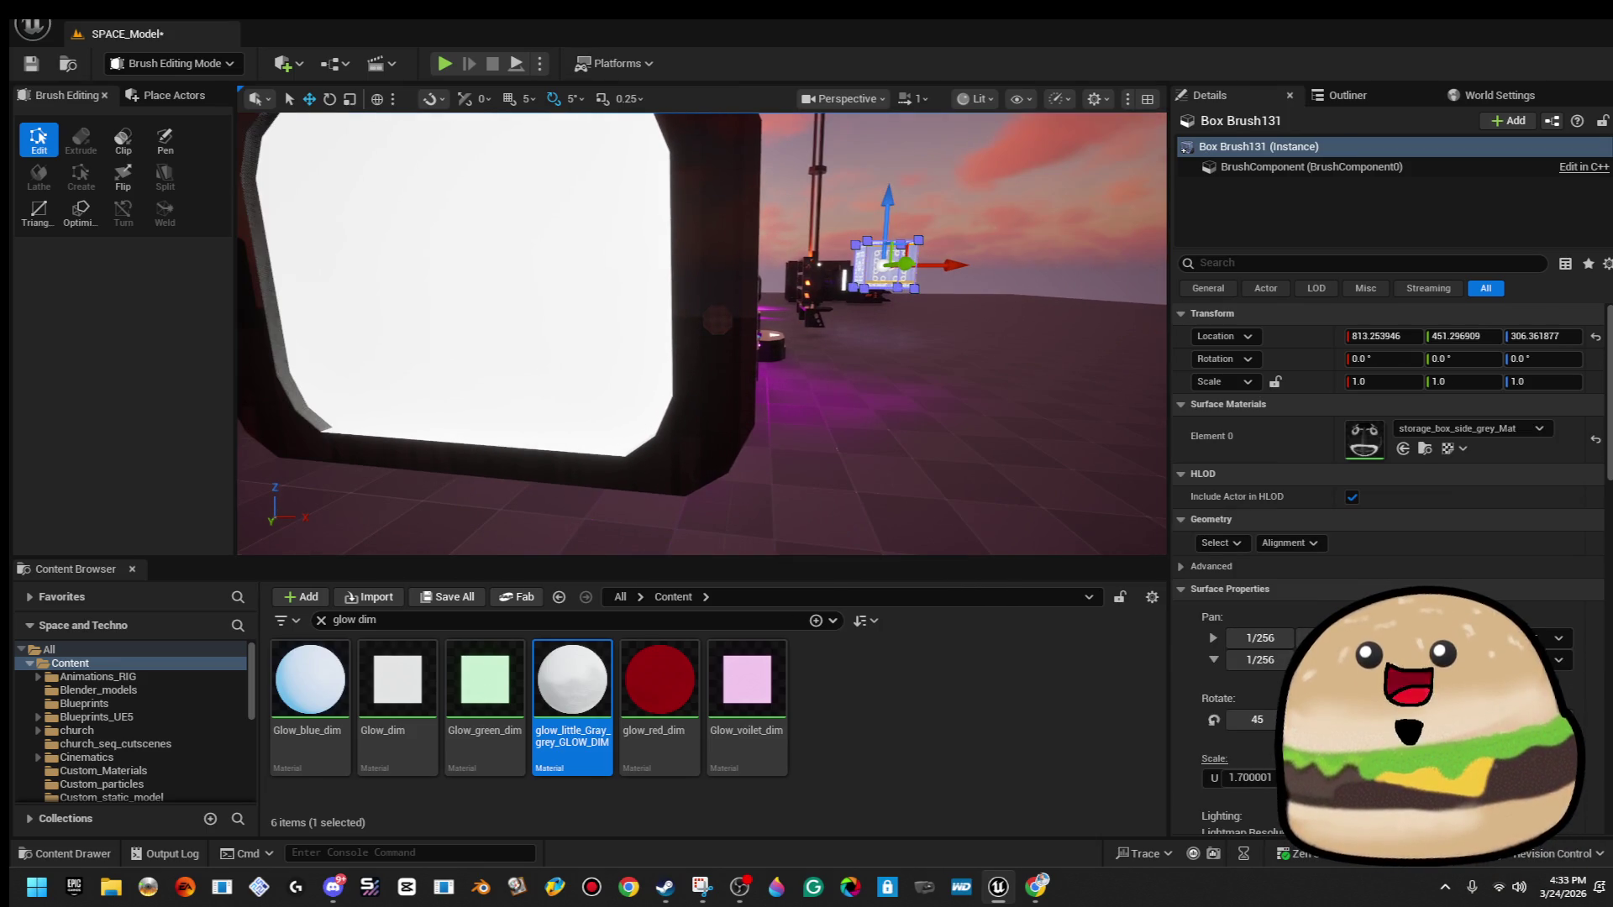
pyautogui.click(726, 330)
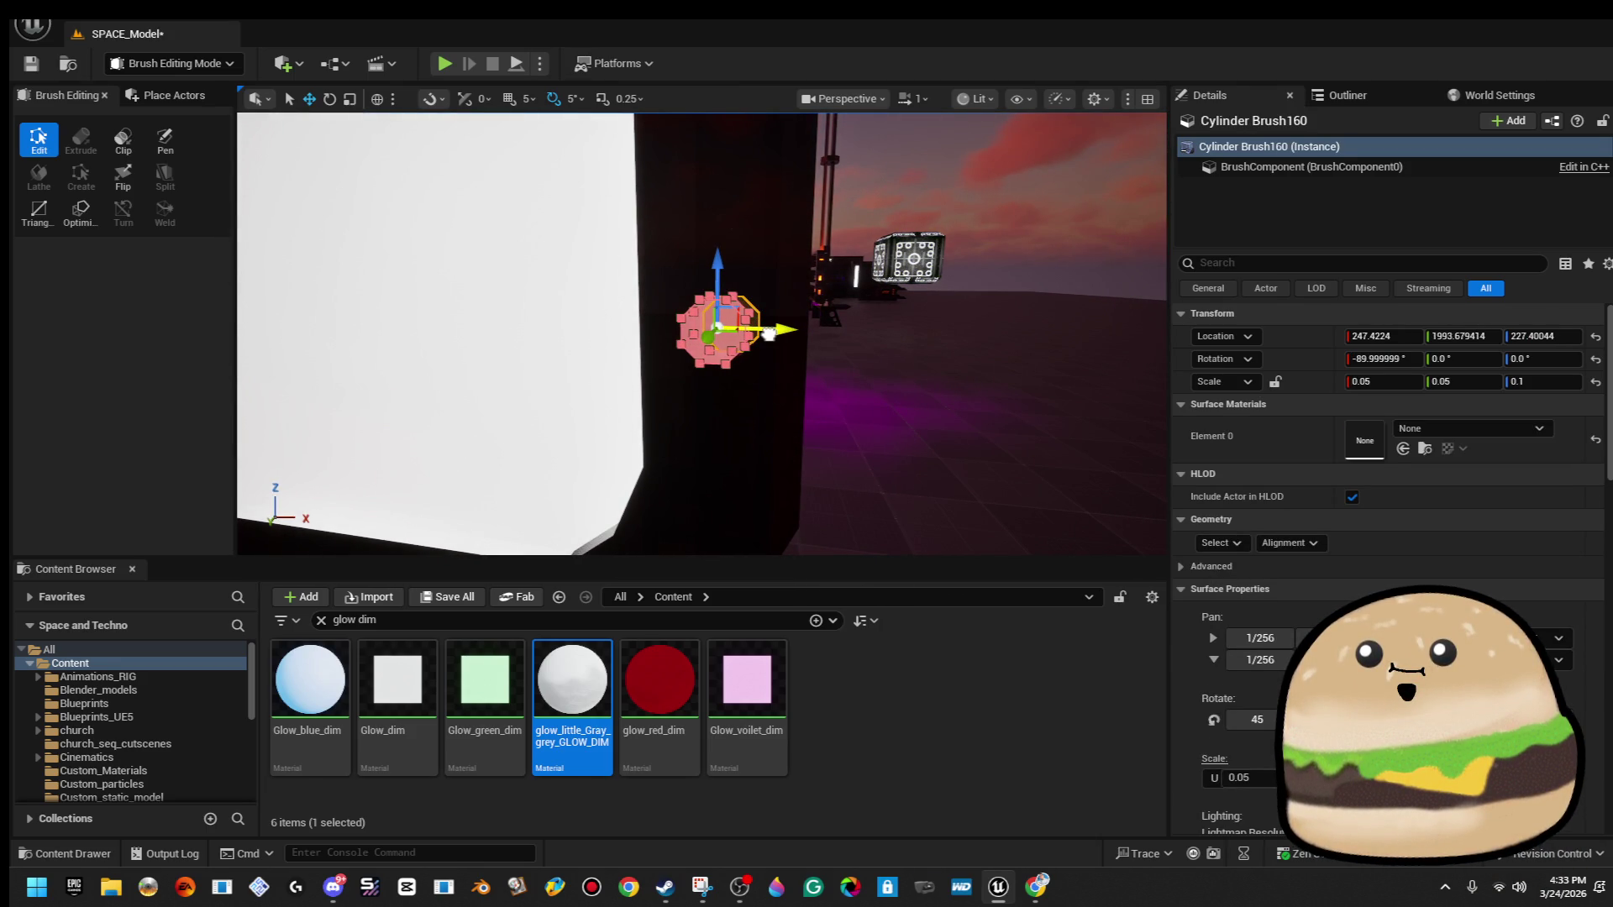
pyautogui.moveTo(768, 333); pyautogui.dragTo(727, 315)
pyautogui.click(1220, 518)
pyautogui.click(1271, 571)
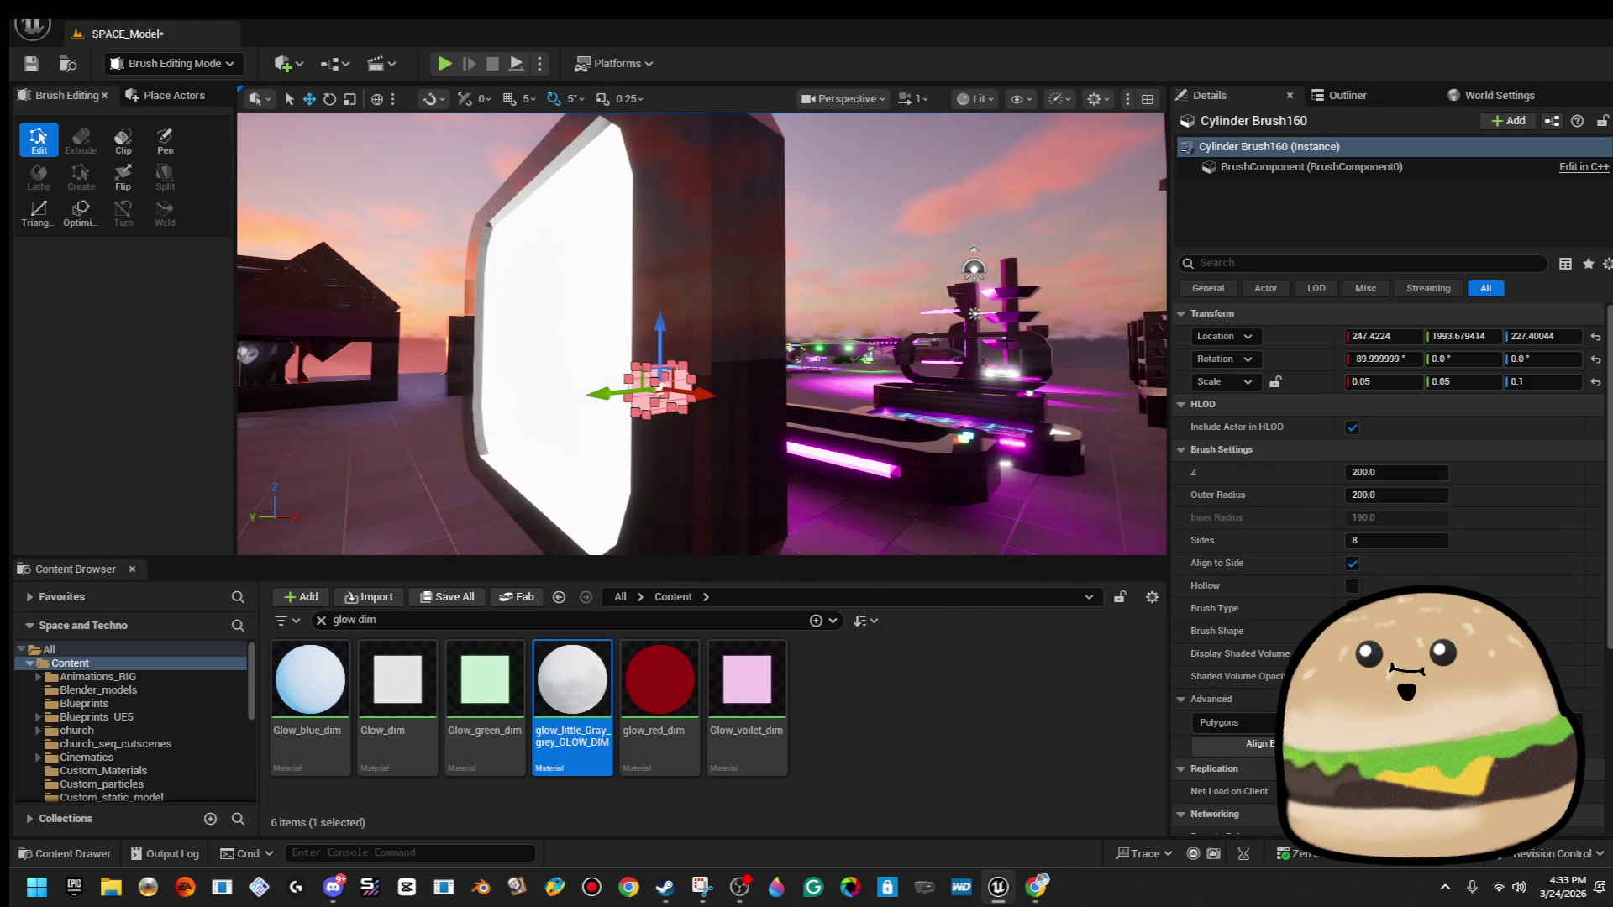
pyautogui.click(837, 359)
pyautogui.click(676, 382)
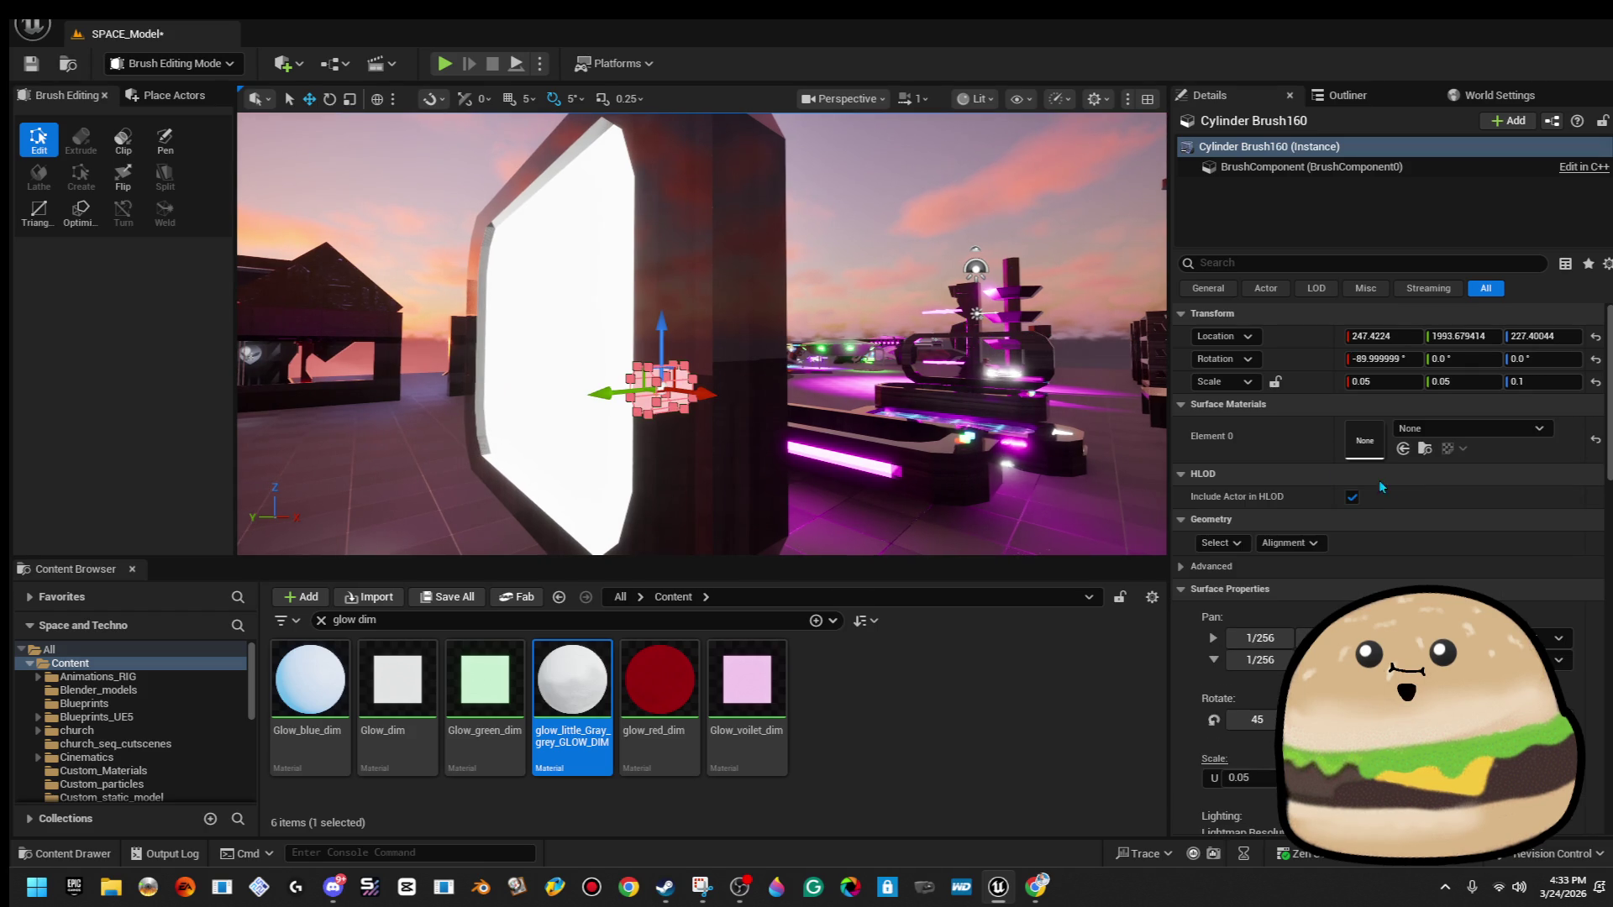
pyautogui.click(1220, 543)
pyautogui.click(1271, 594)
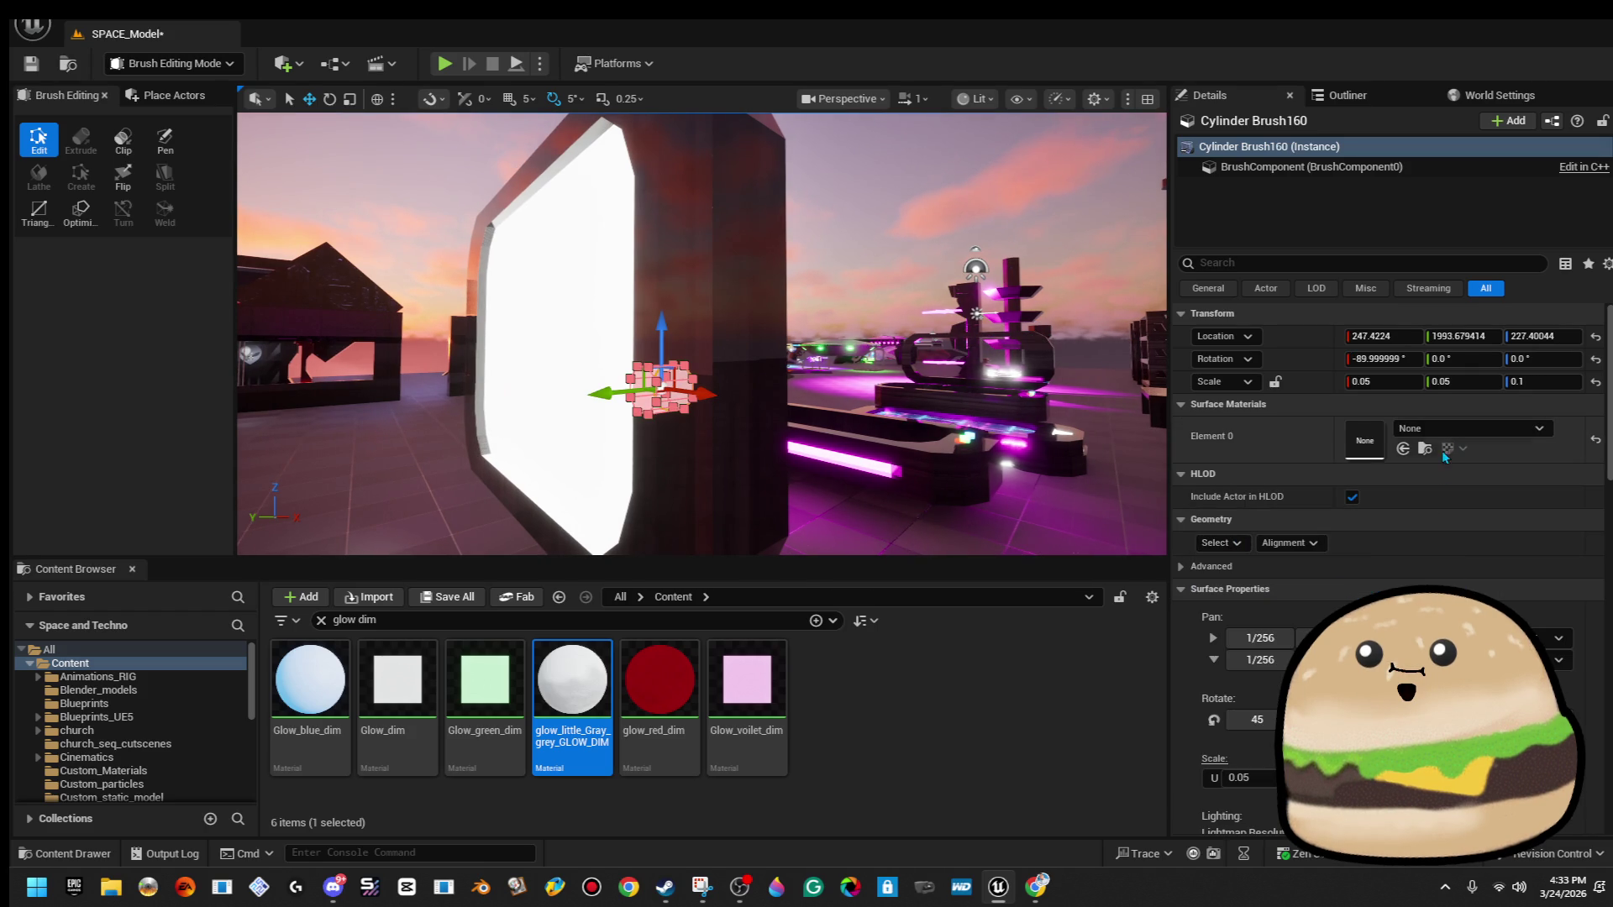
pyautogui.click(1464, 428)
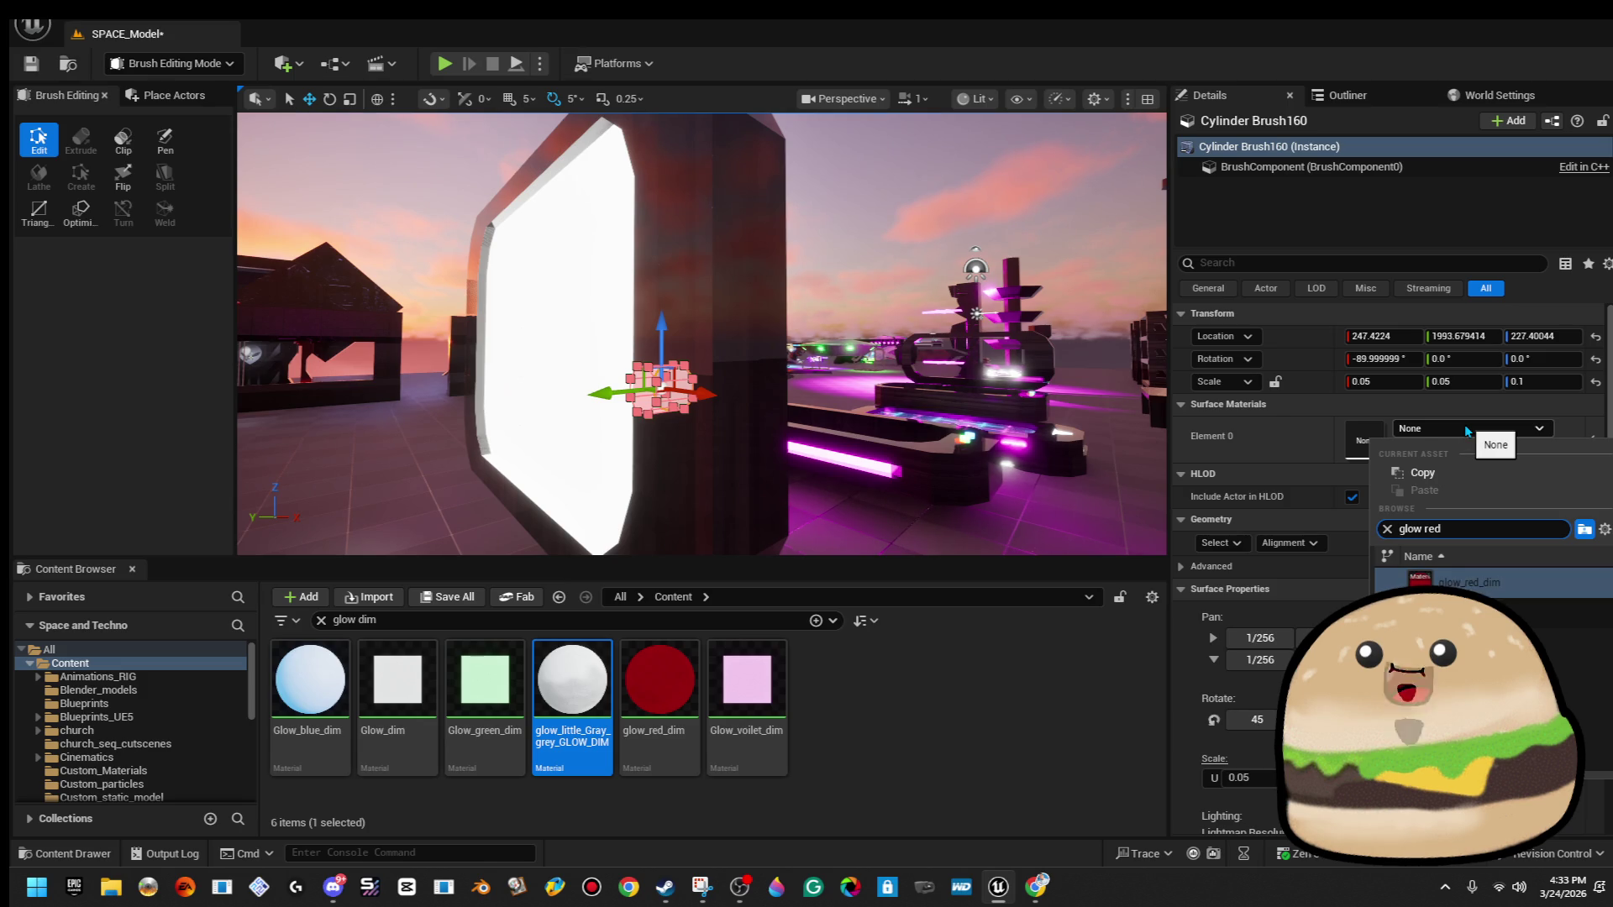
# Apply glow_red_dim to the octagon brush and lower it on the monitor frame.
pyautogui.press('Return')
pyautogui.click(833, 269)
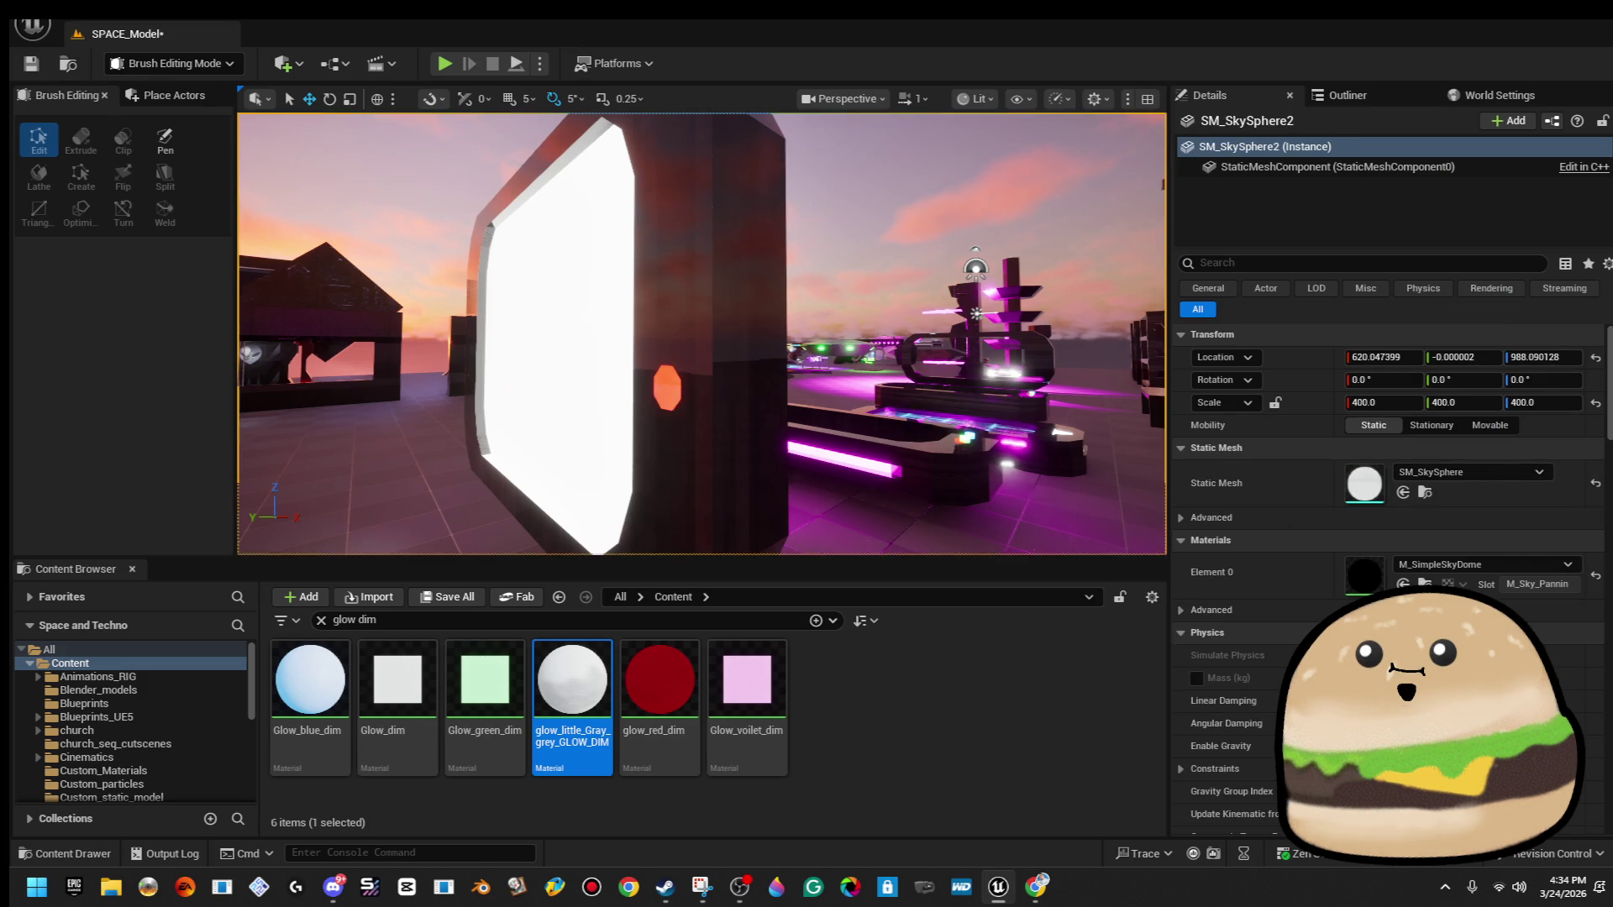
pyautogui.scroll(-5, 788, 331)
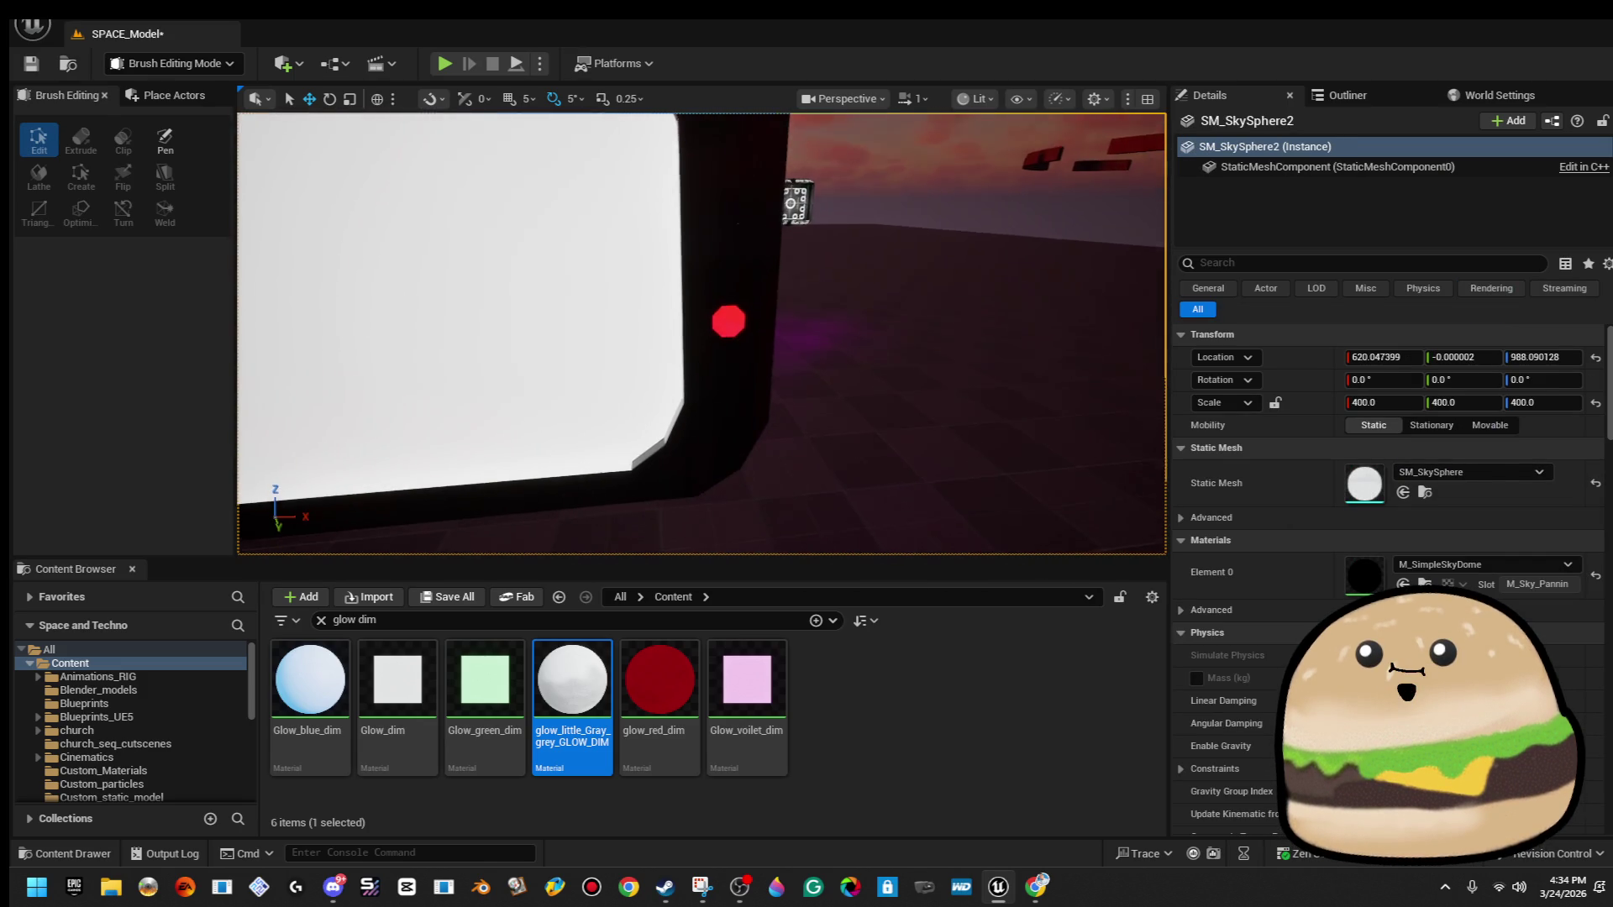
pyautogui.click(728, 325)
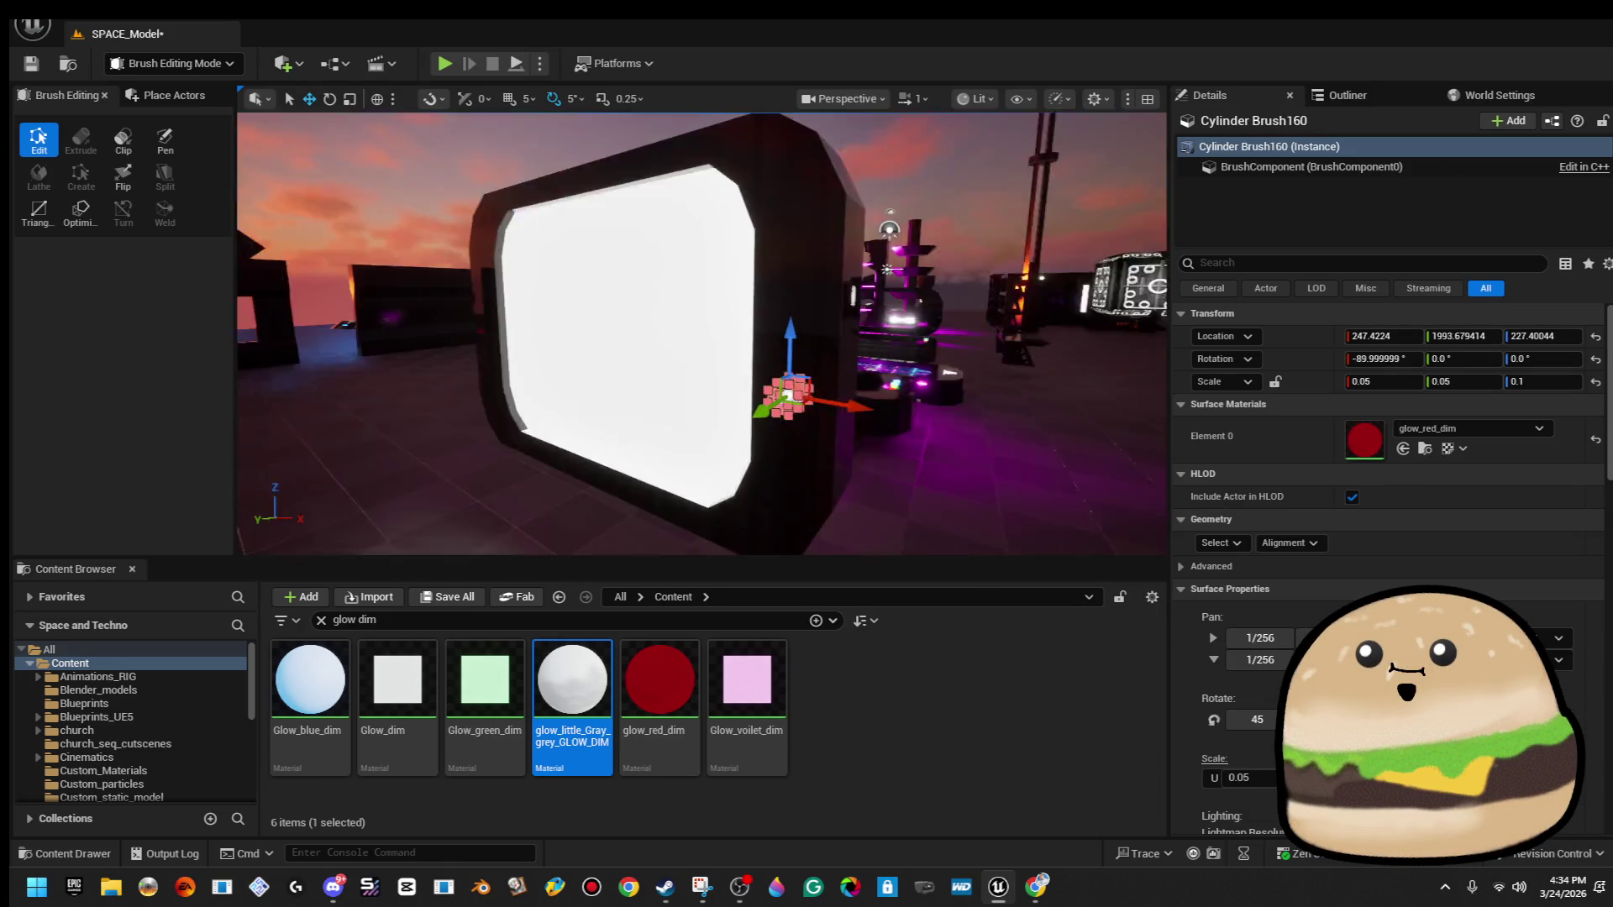
pyautogui.moveTo(728, 325); pyautogui.dragTo(681, 330)
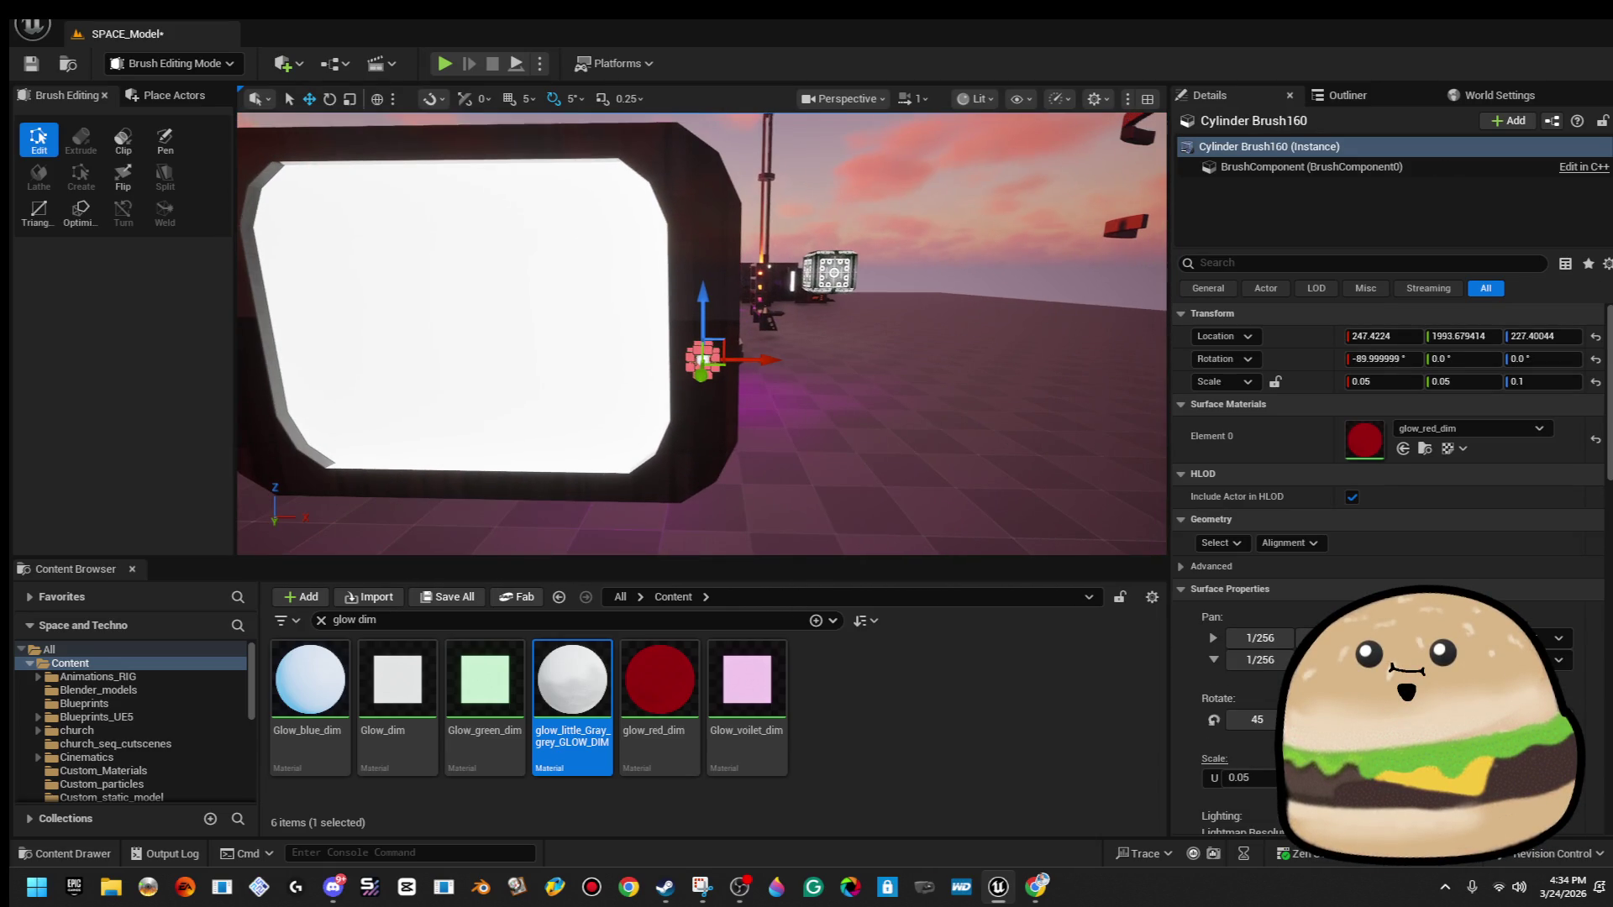
pyautogui.moveTo(708, 305); pyautogui.dragTo(710, 336)
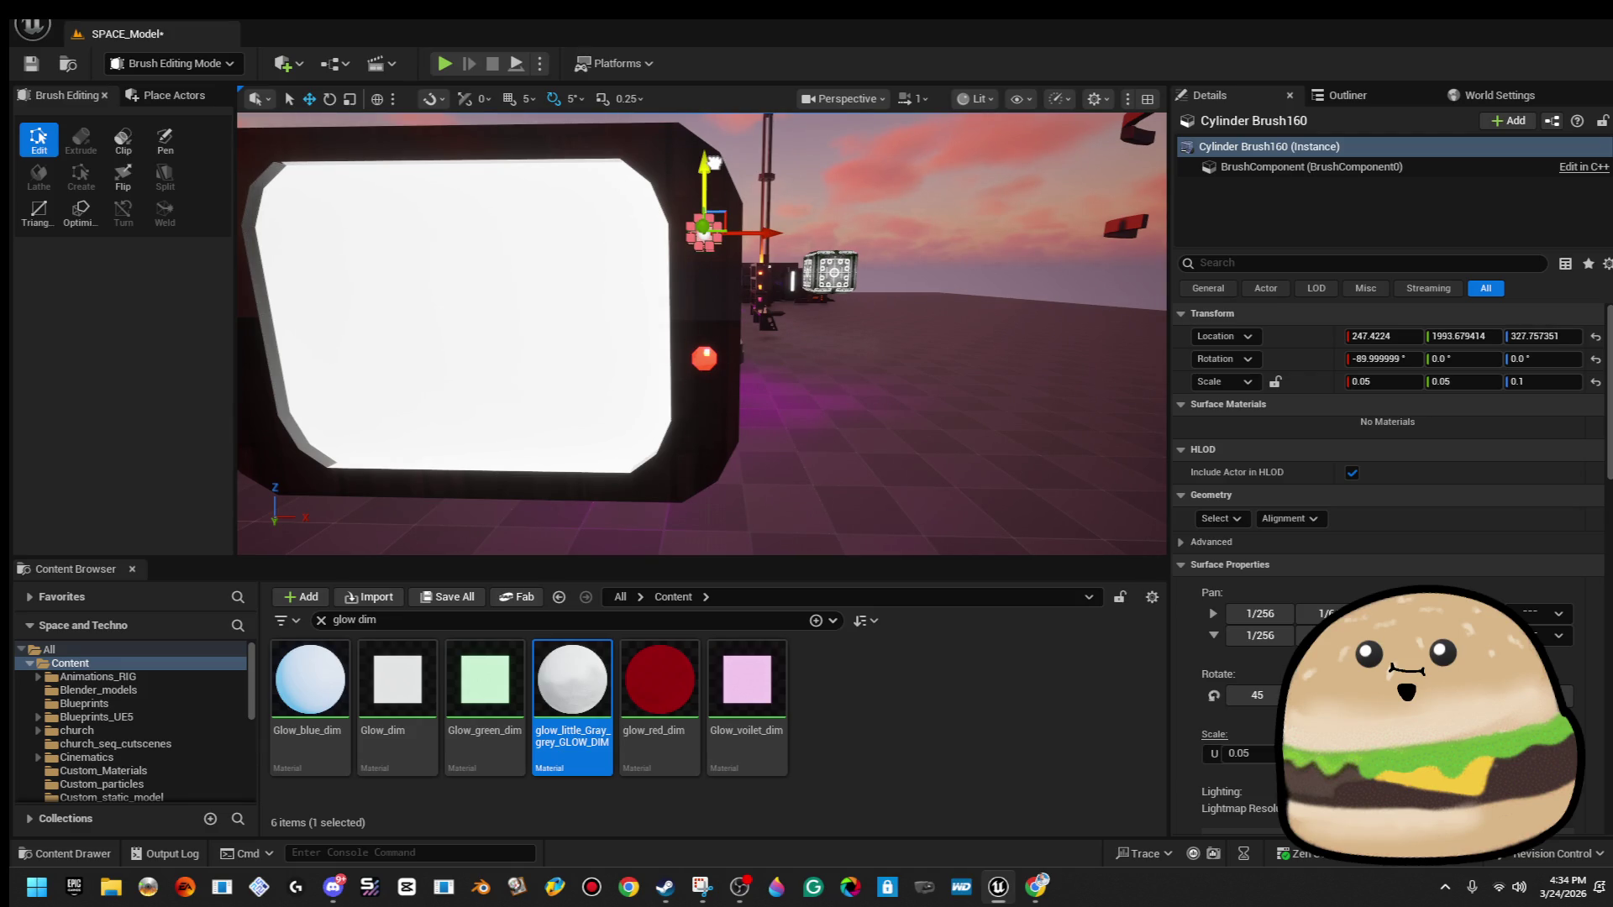
# Alt-drag a copy of the octagon downward and extrude its lower faces into a tall pillar.
pyautogui.moveTo(864, 180); pyautogui.dragTo(864, 179)
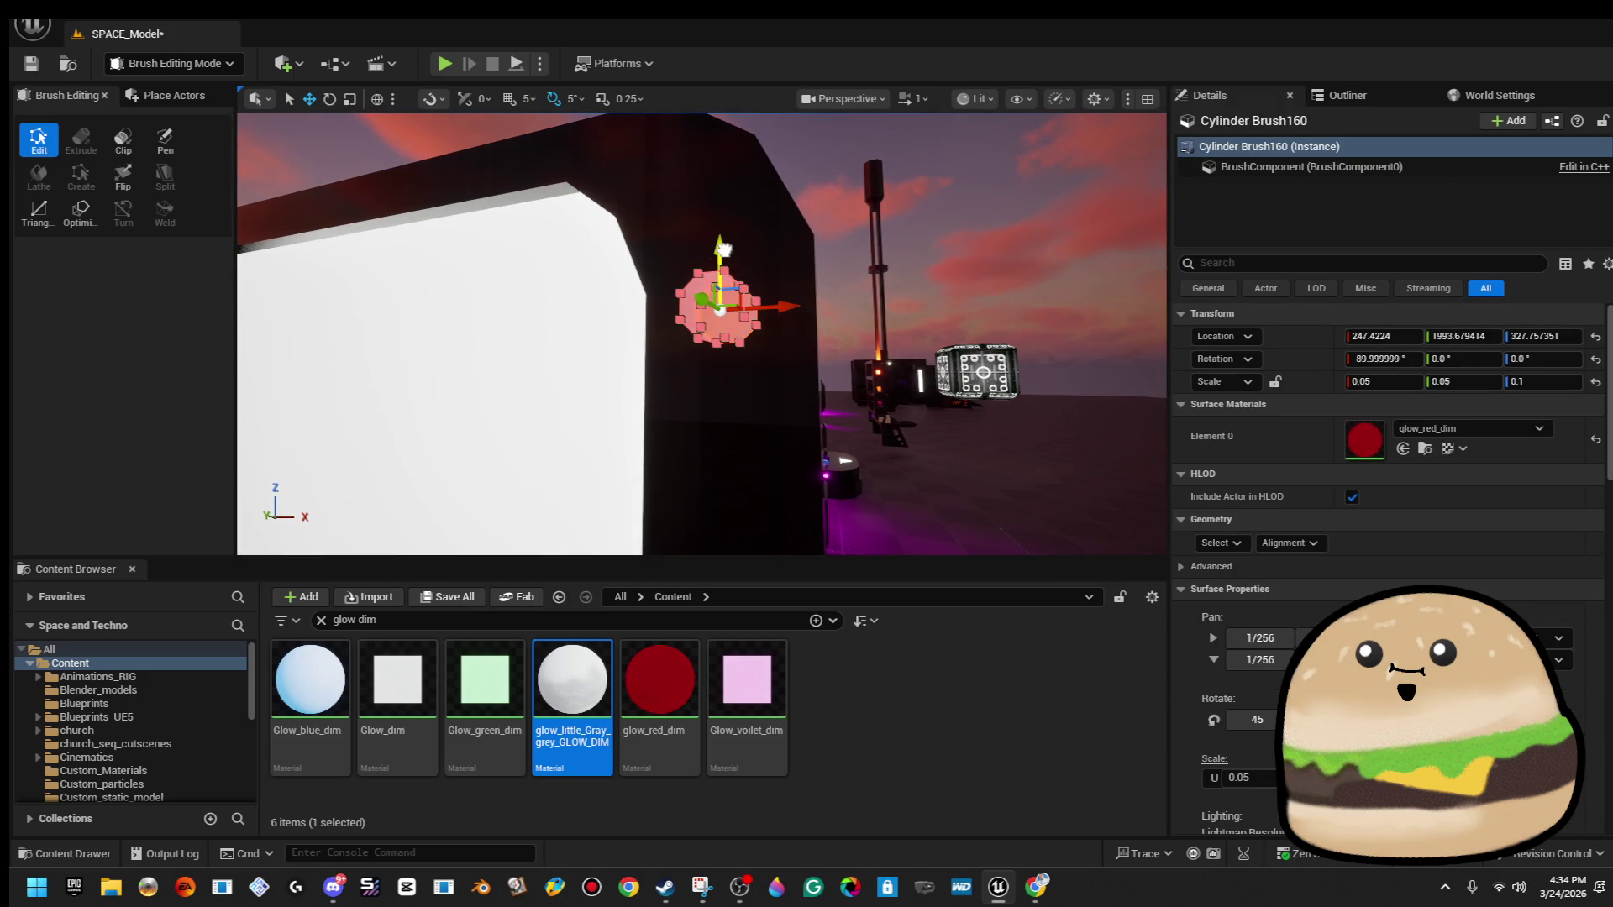
pyautogui.keyDown('alt'); pyautogui.moveTo(722, 250); pyautogui.dragTo(722, 365); pyautogui.keyUp('alt')
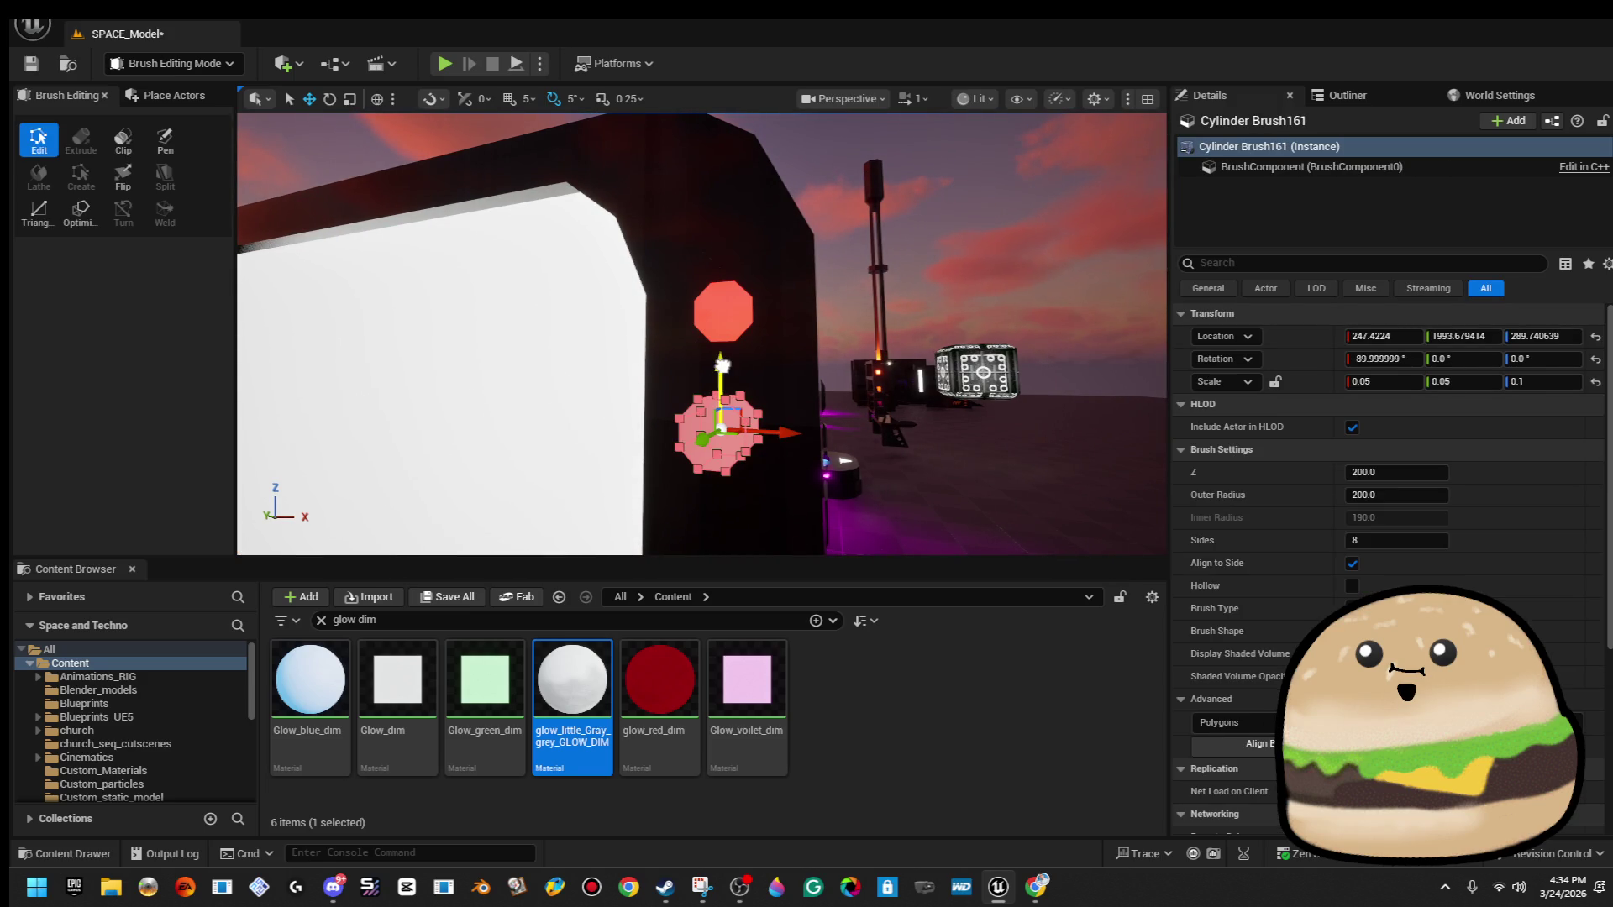
pyautogui.press('f')
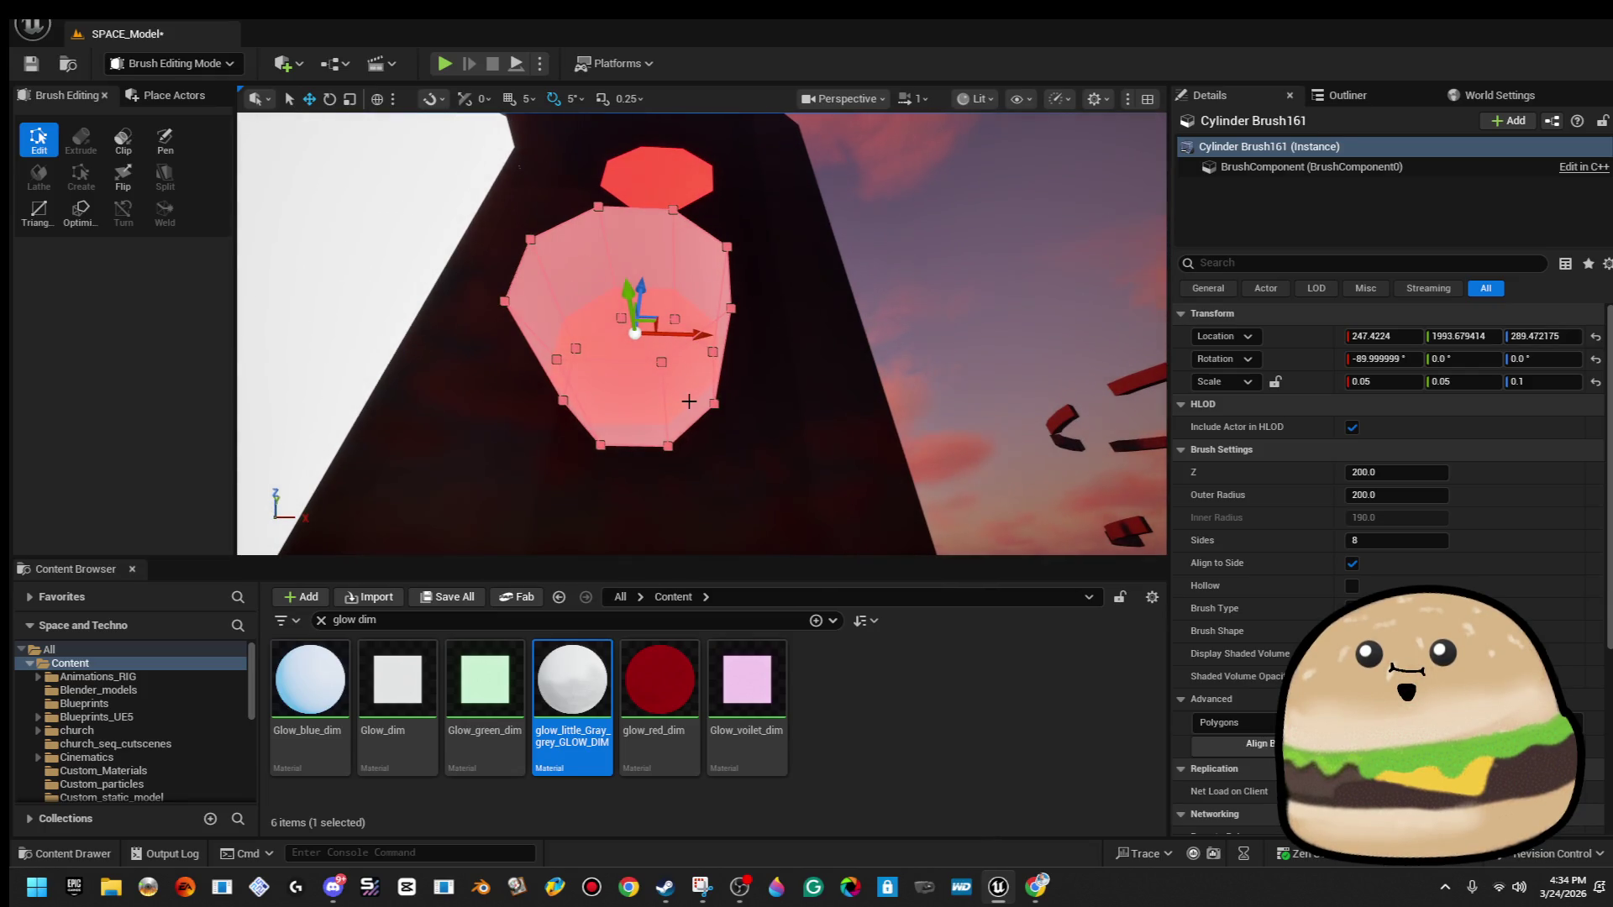
pyautogui.click(692, 394)
pyautogui.keyDown('ctrl'); pyautogui.click(641, 411); pyautogui.keyUp('ctrl')
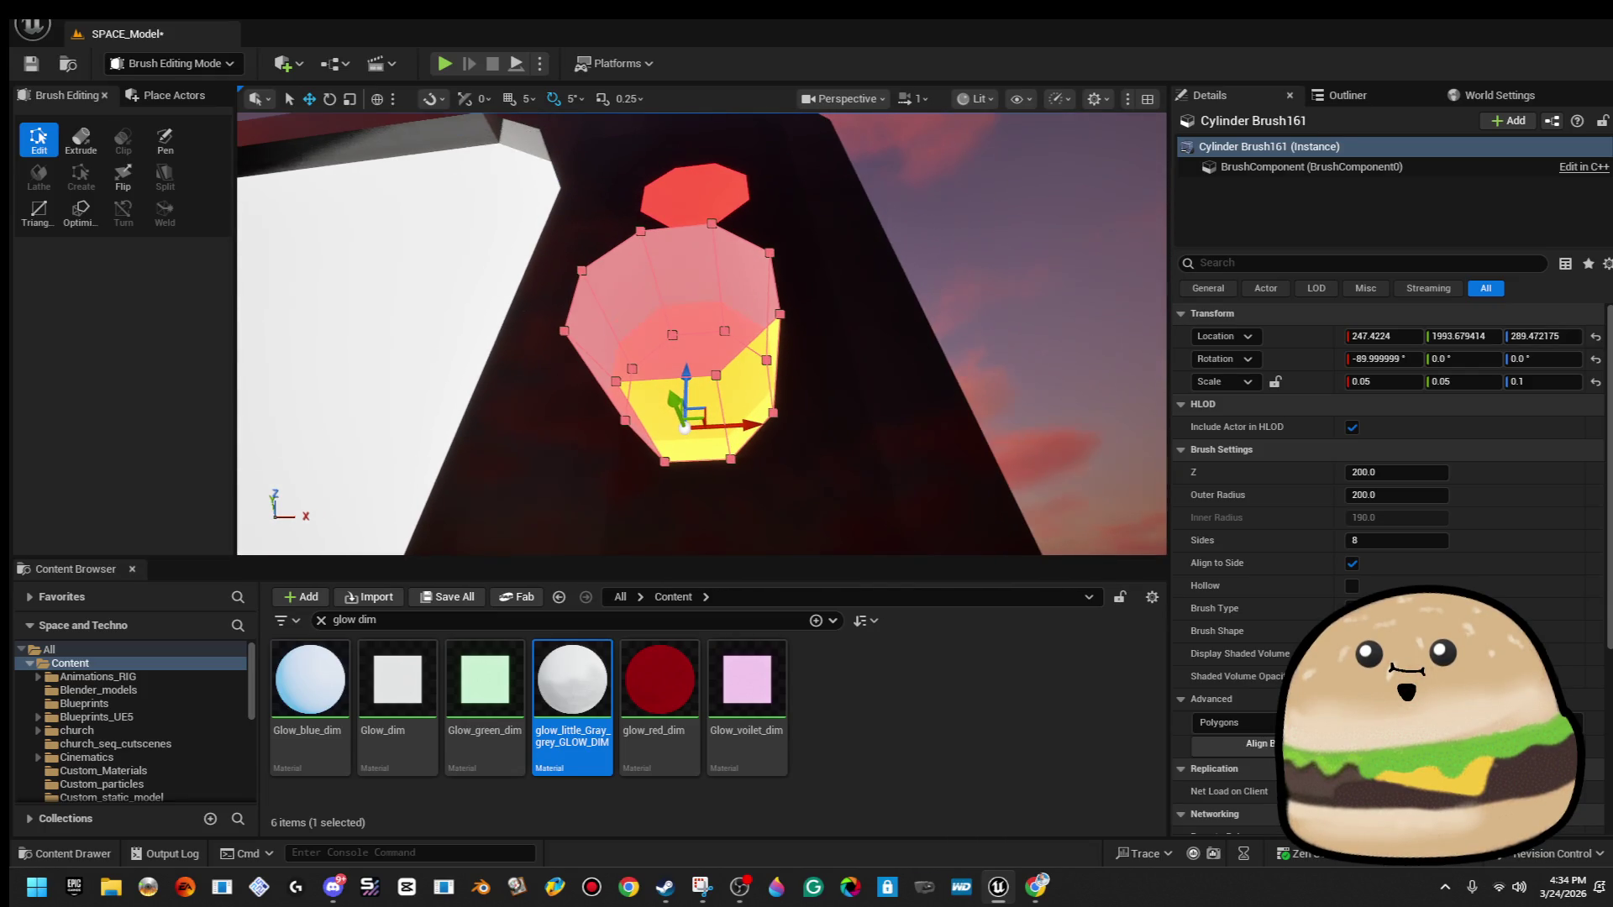
pyautogui.keyDown('ctrl'); pyautogui.click(613, 374); pyautogui.keyUp('ctrl')
pyautogui.scroll(-5, 614, 374)
pyautogui.moveTo(605, 362)
pyautogui.mouseDown()
pyautogui.moveTo(580, 387)
pyautogui.moveTo(605, 362)
pyautogui.mouseUp()
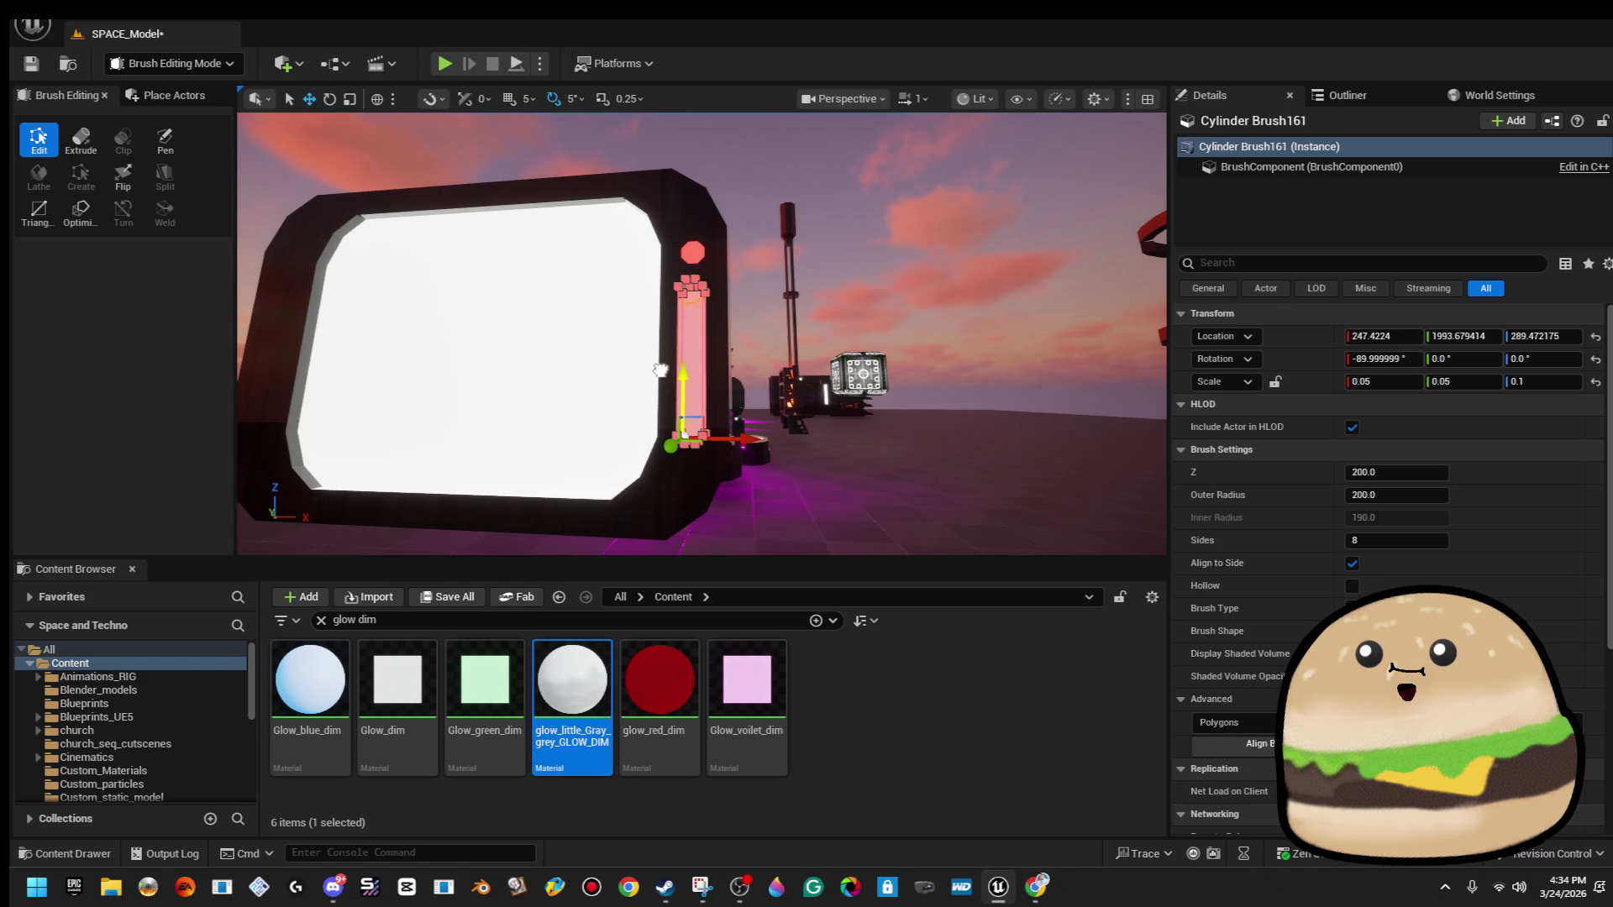
pyautogui.click(882, 194)
pyautogui.moveTo(882, 193)
pyautogui.mouseDown()
pyautogui.moveTo(798, 227)
pyautogui.moveTo(841, 218)
pyautogui.moveTo(857, 271)
pyautogui.mouseUp()
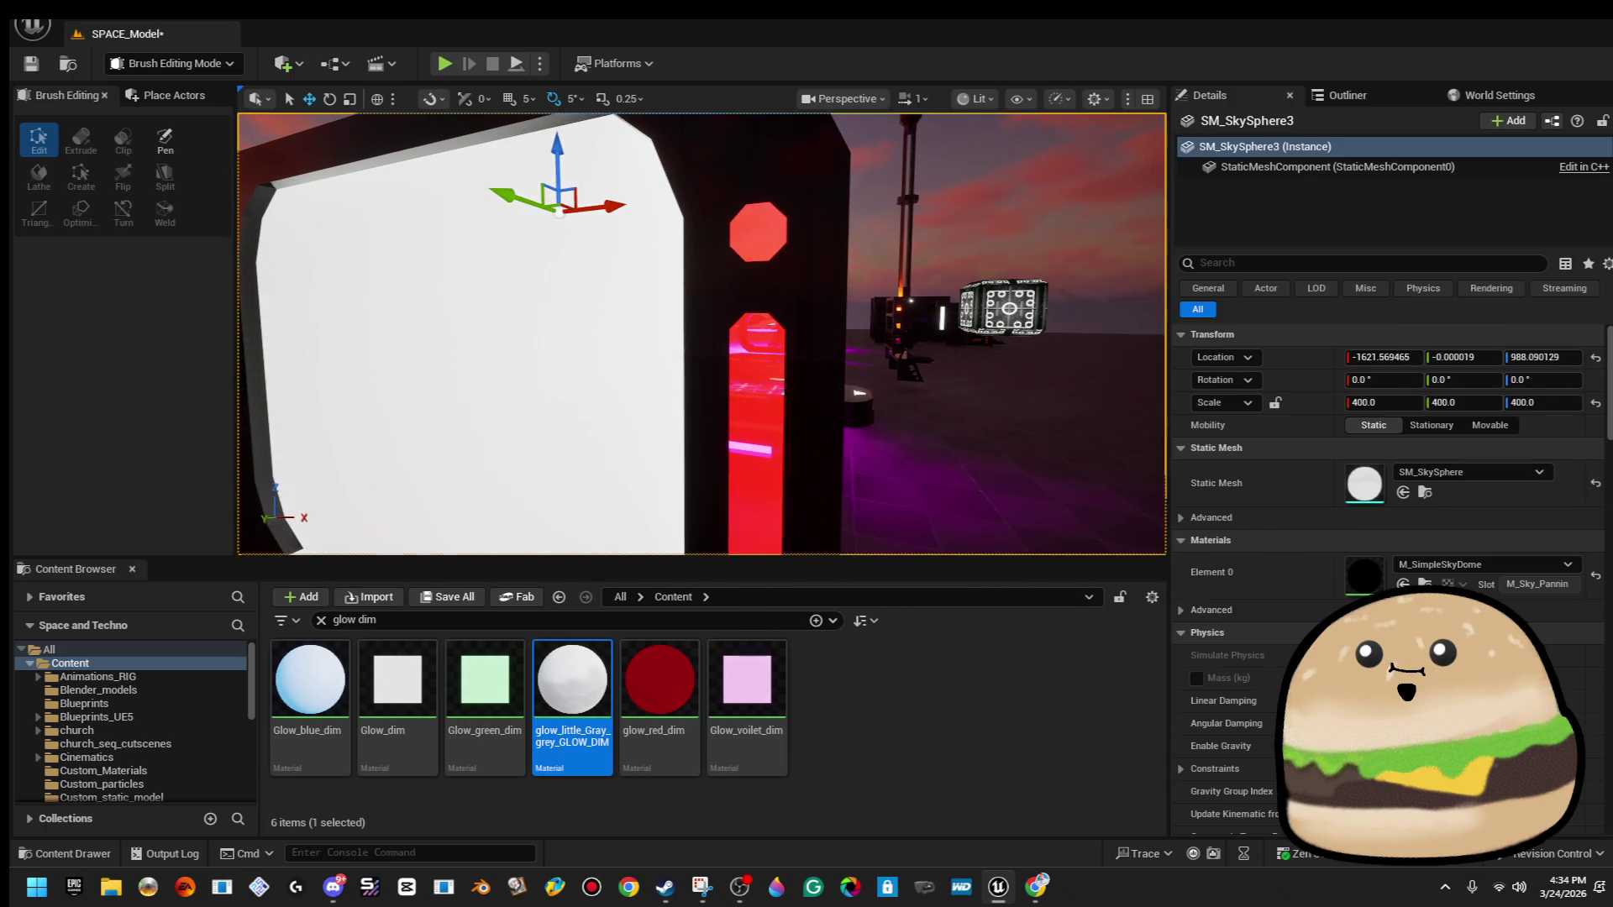
# Select the octagon and pillar surfaces and apply glow_little_whiteish to both.
pyautogui.click(756, 229)
pyautogui.keyDown('ctrl'); pyautogui.click(740, 347); pyautogui.keyUp('ctrl')
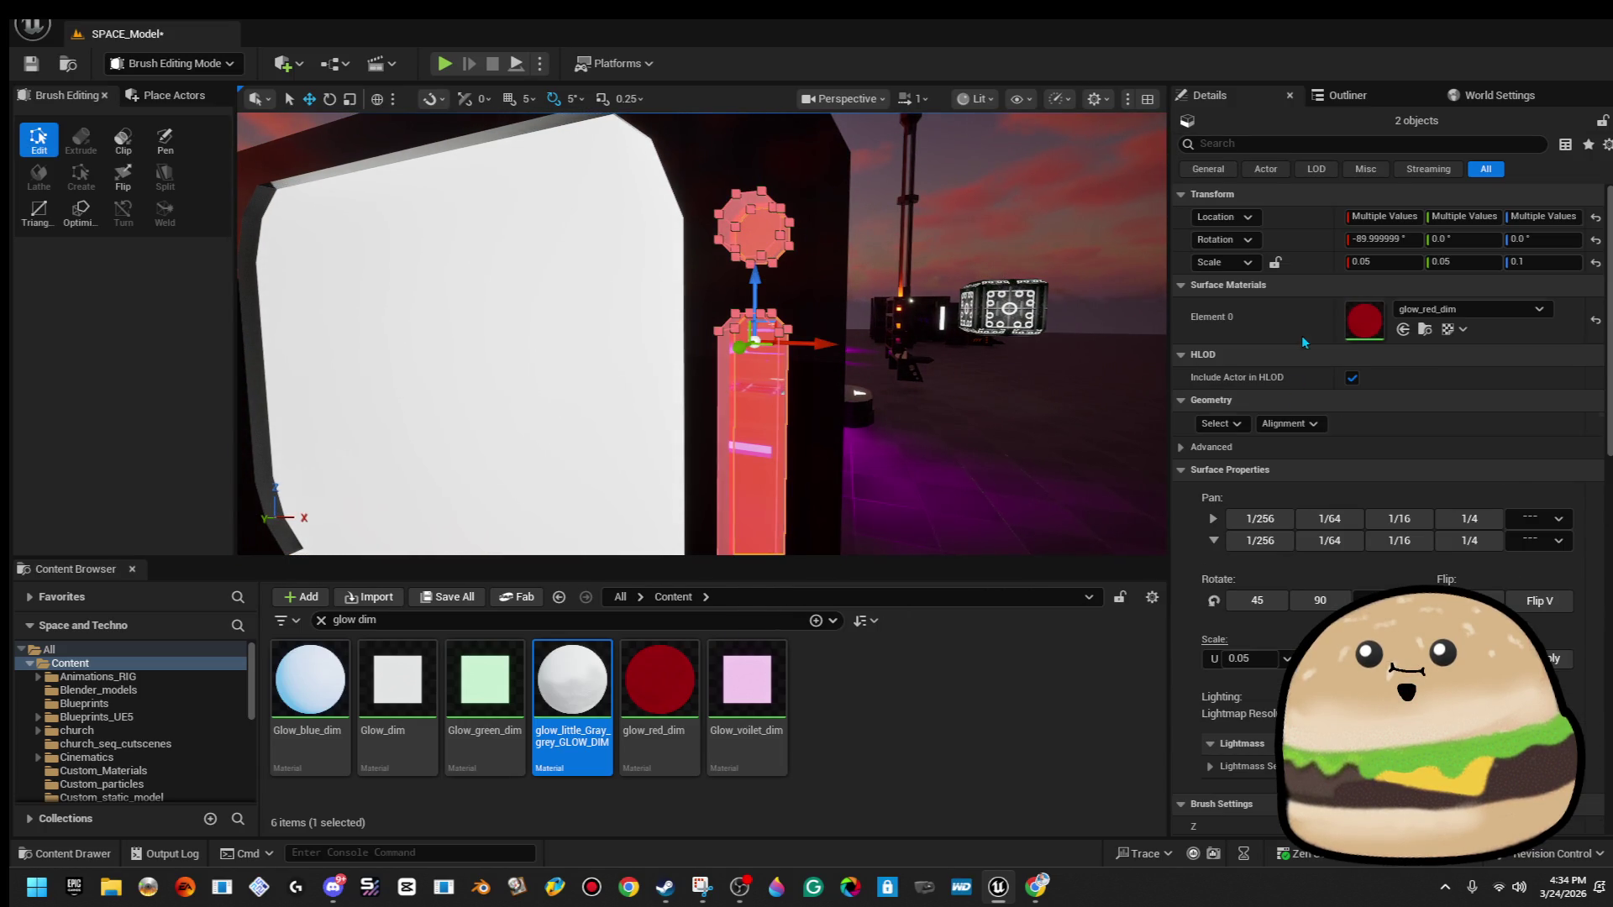
pyautogui.click(1439, 313)
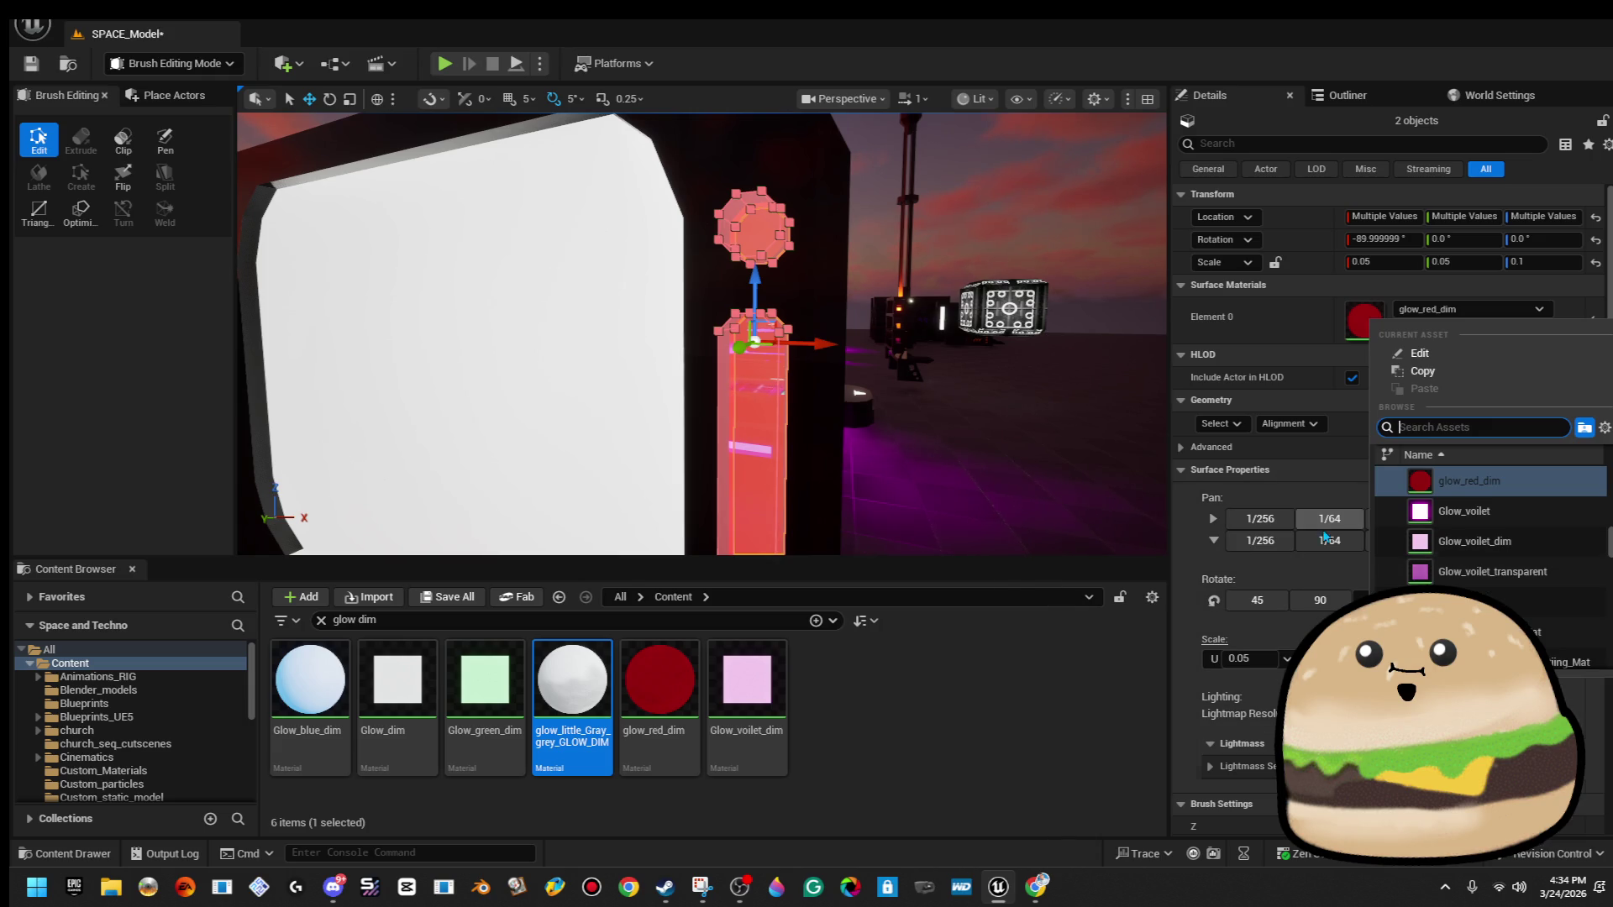
pyautogui.click(1221, 423)
pyautogui.click(1344, 475)
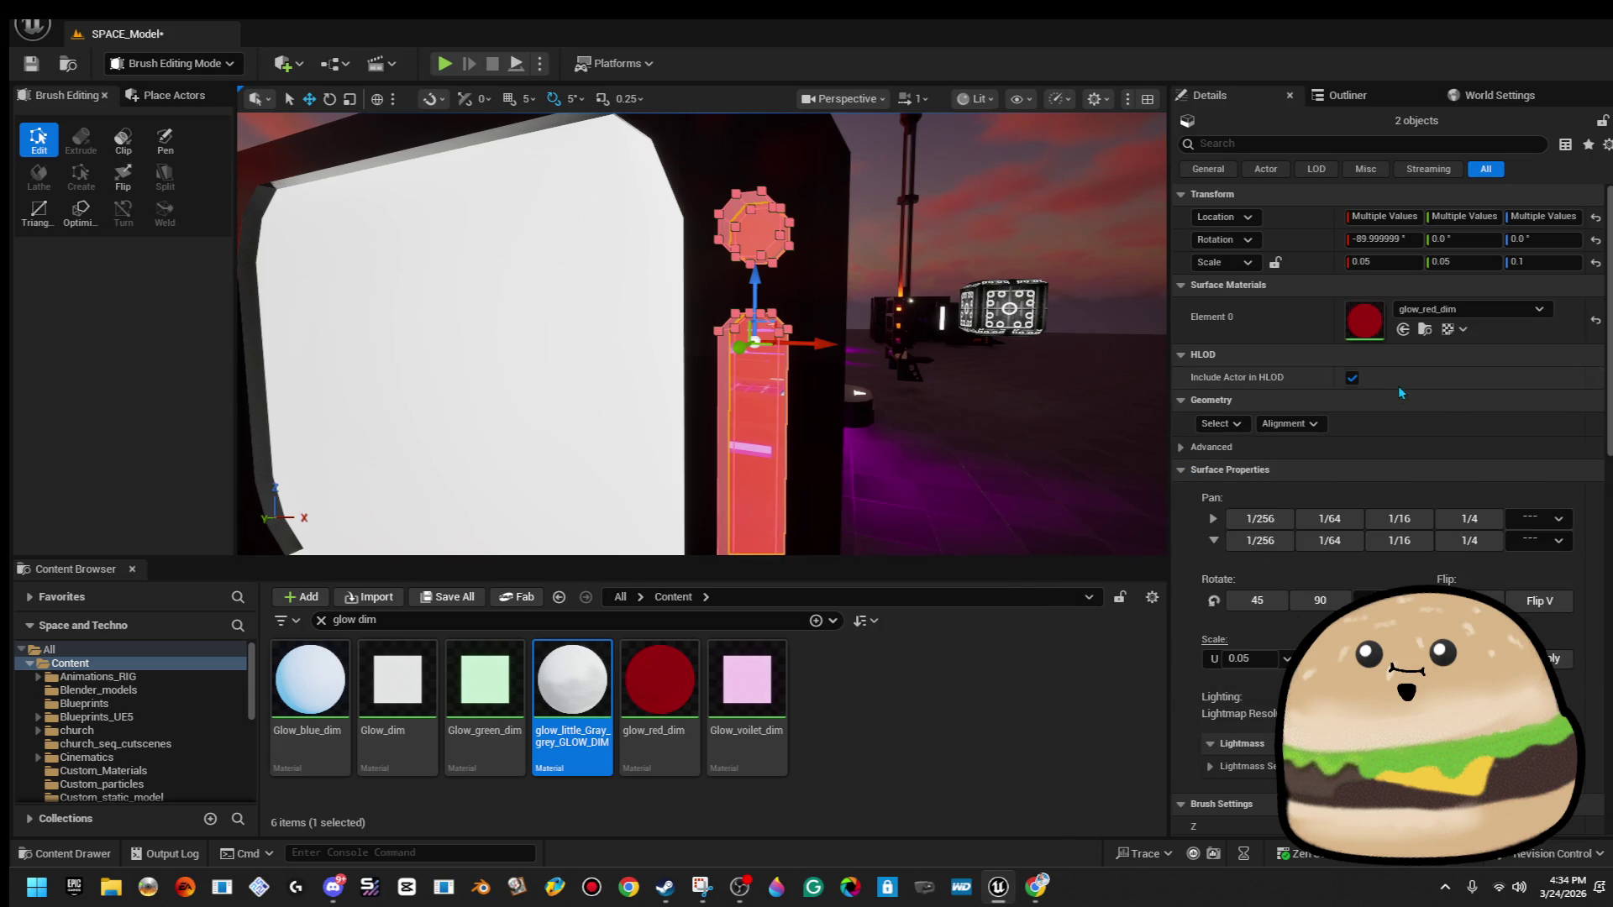
pyautogui.click(1456, 312)
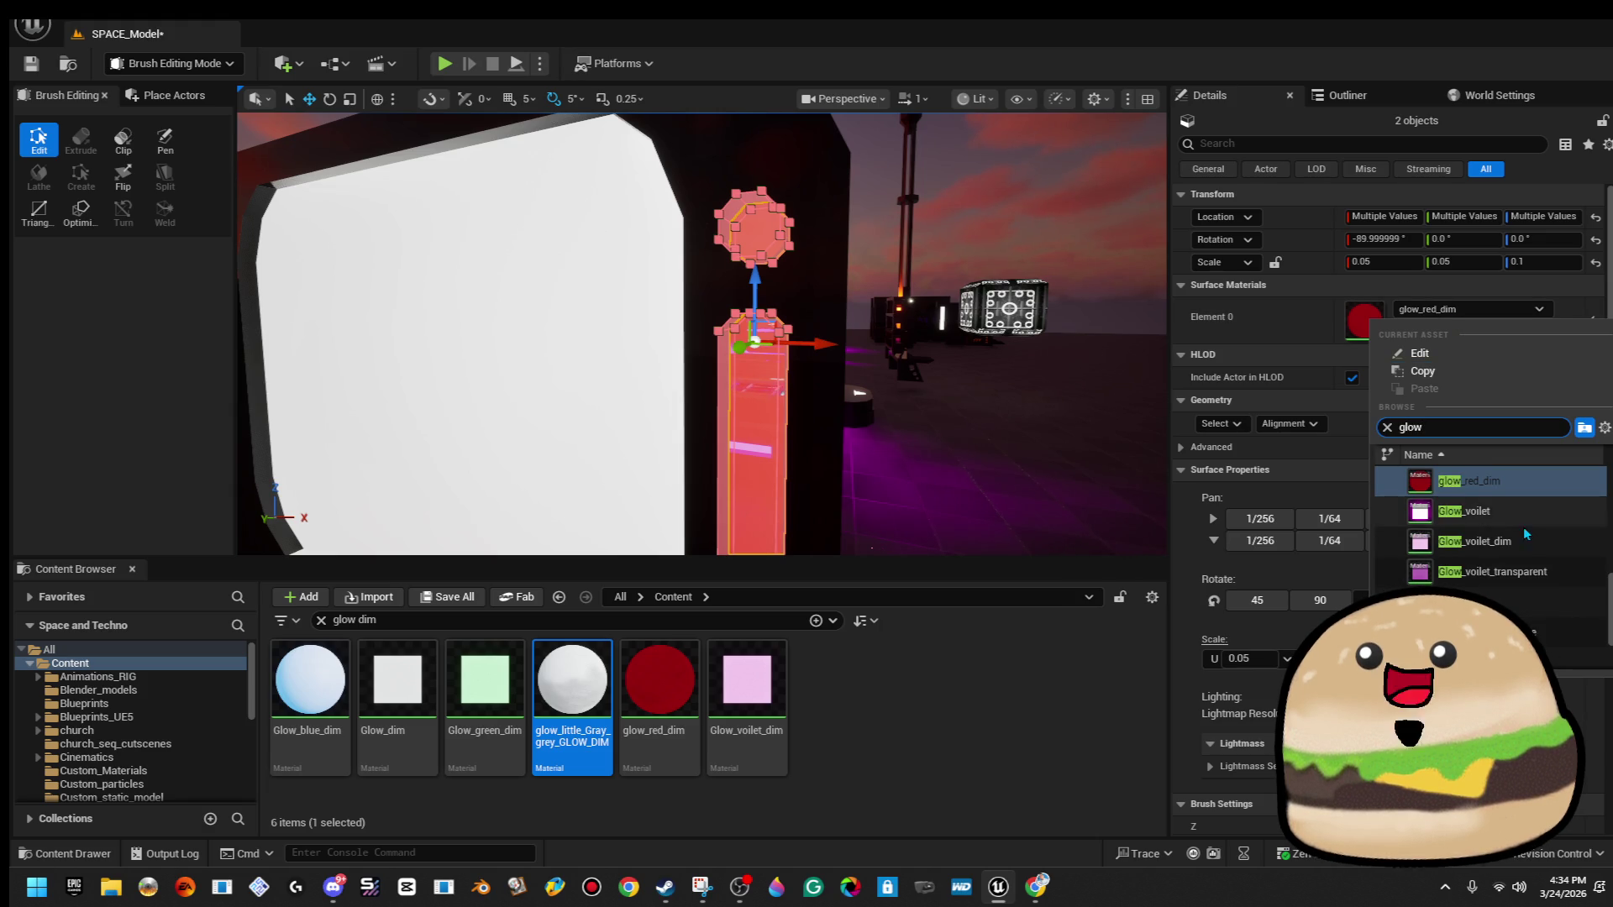
pyautogui.scroll(3, 1525, 586)
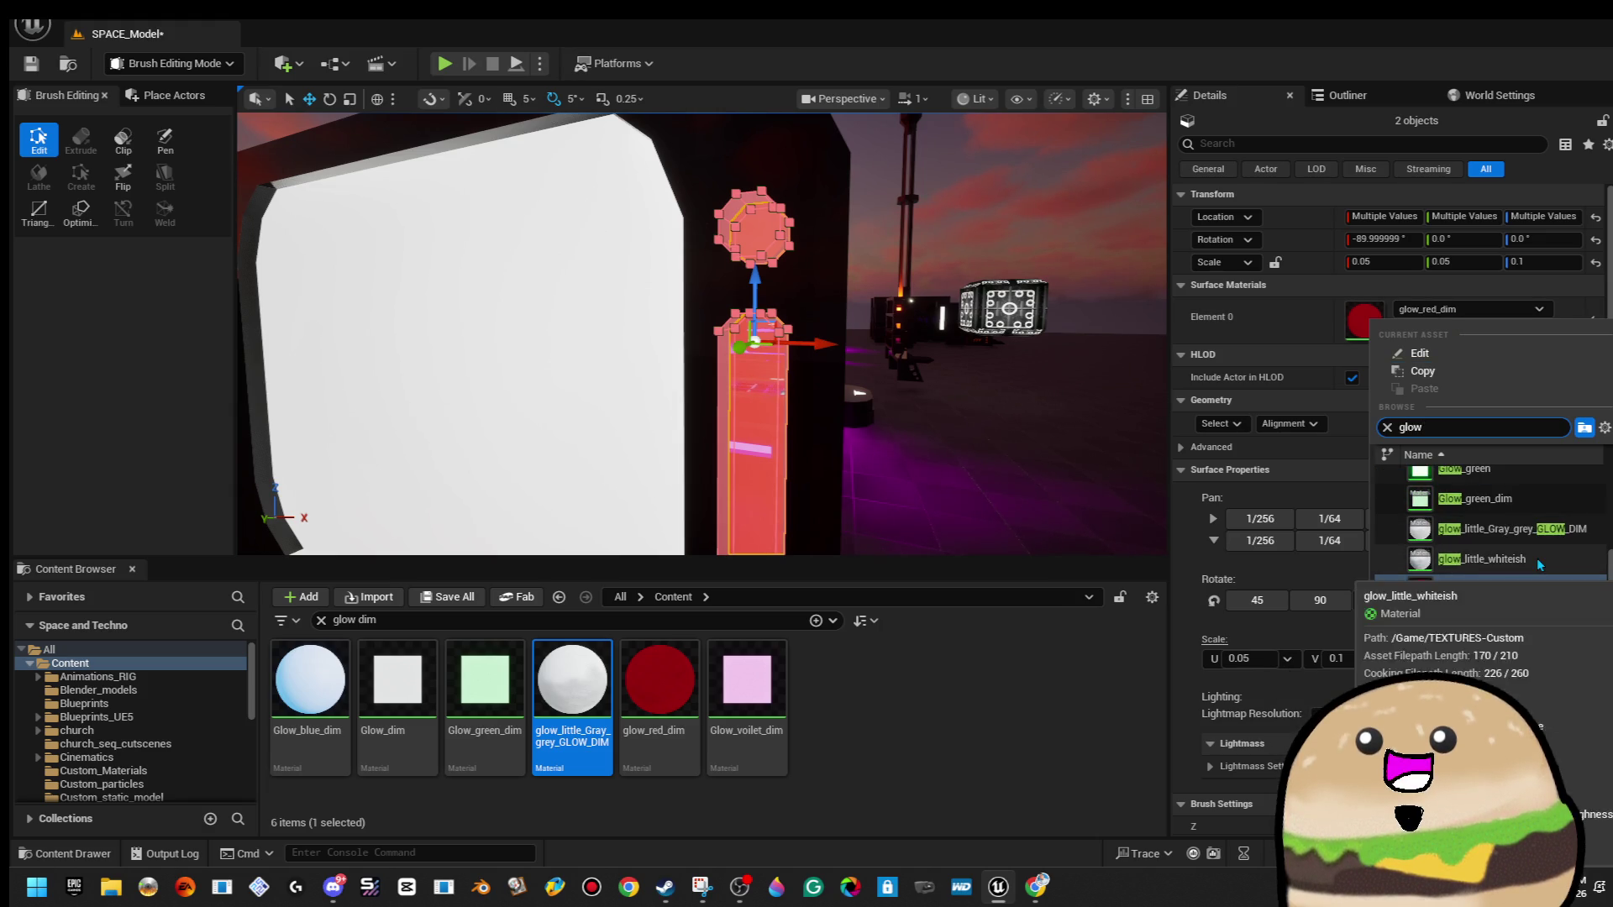
pyautogui.click(1535, 558)
# Apply Glow_blue_dim to both brushes, then drop glow_red_dim onto the pillar.
pyautogui.click(1447, 313)
pyautogui.write('g')
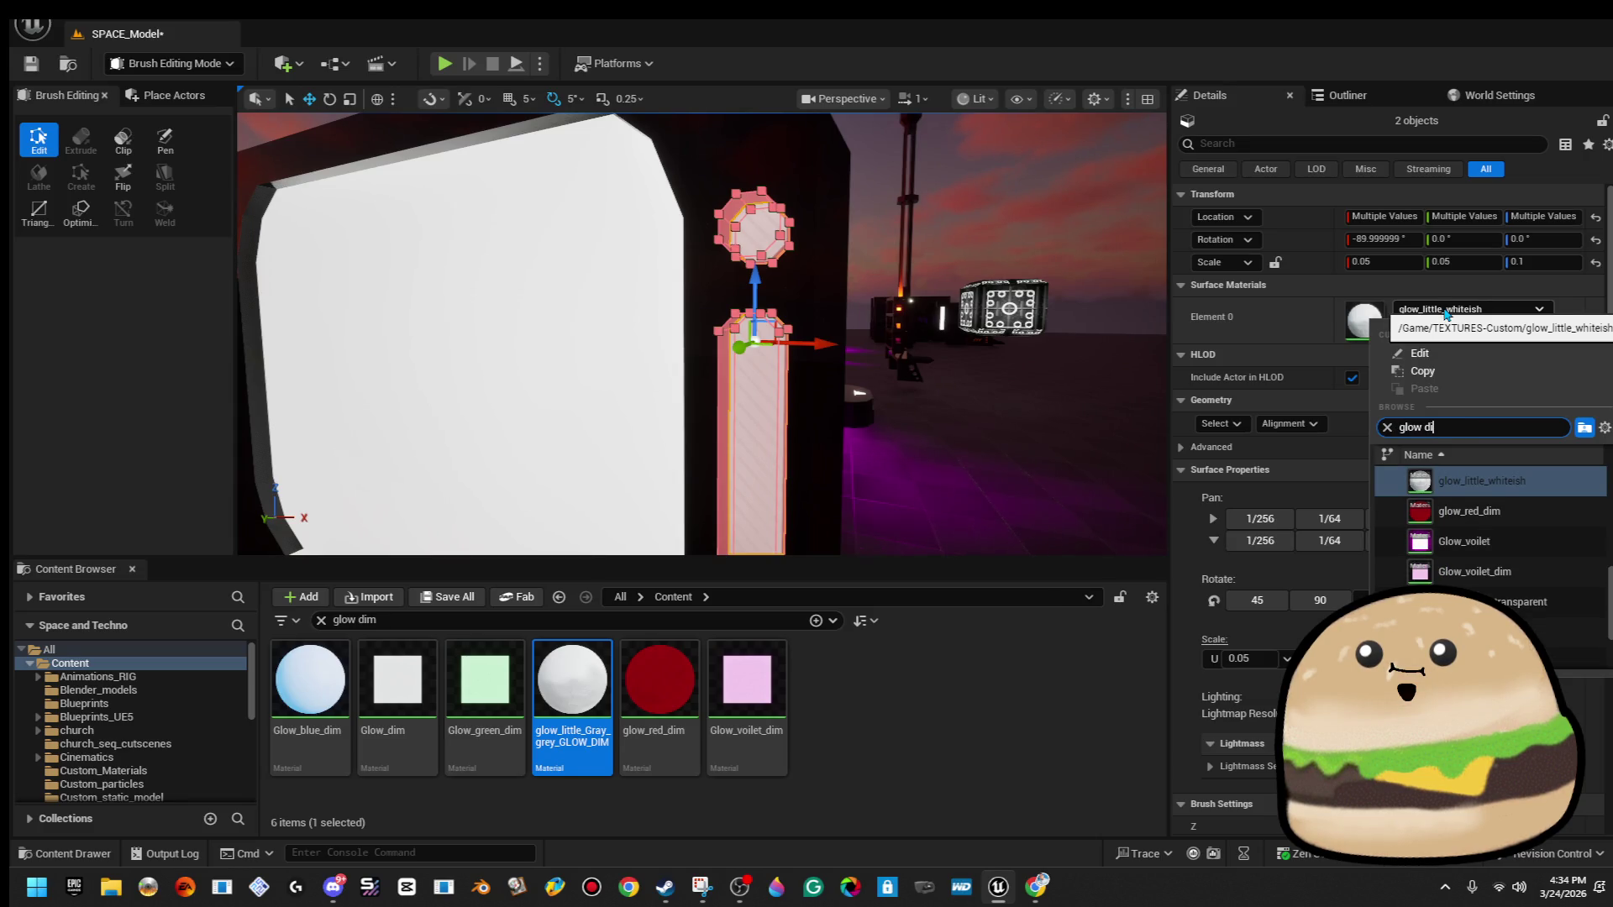
pyautogui.write('m')
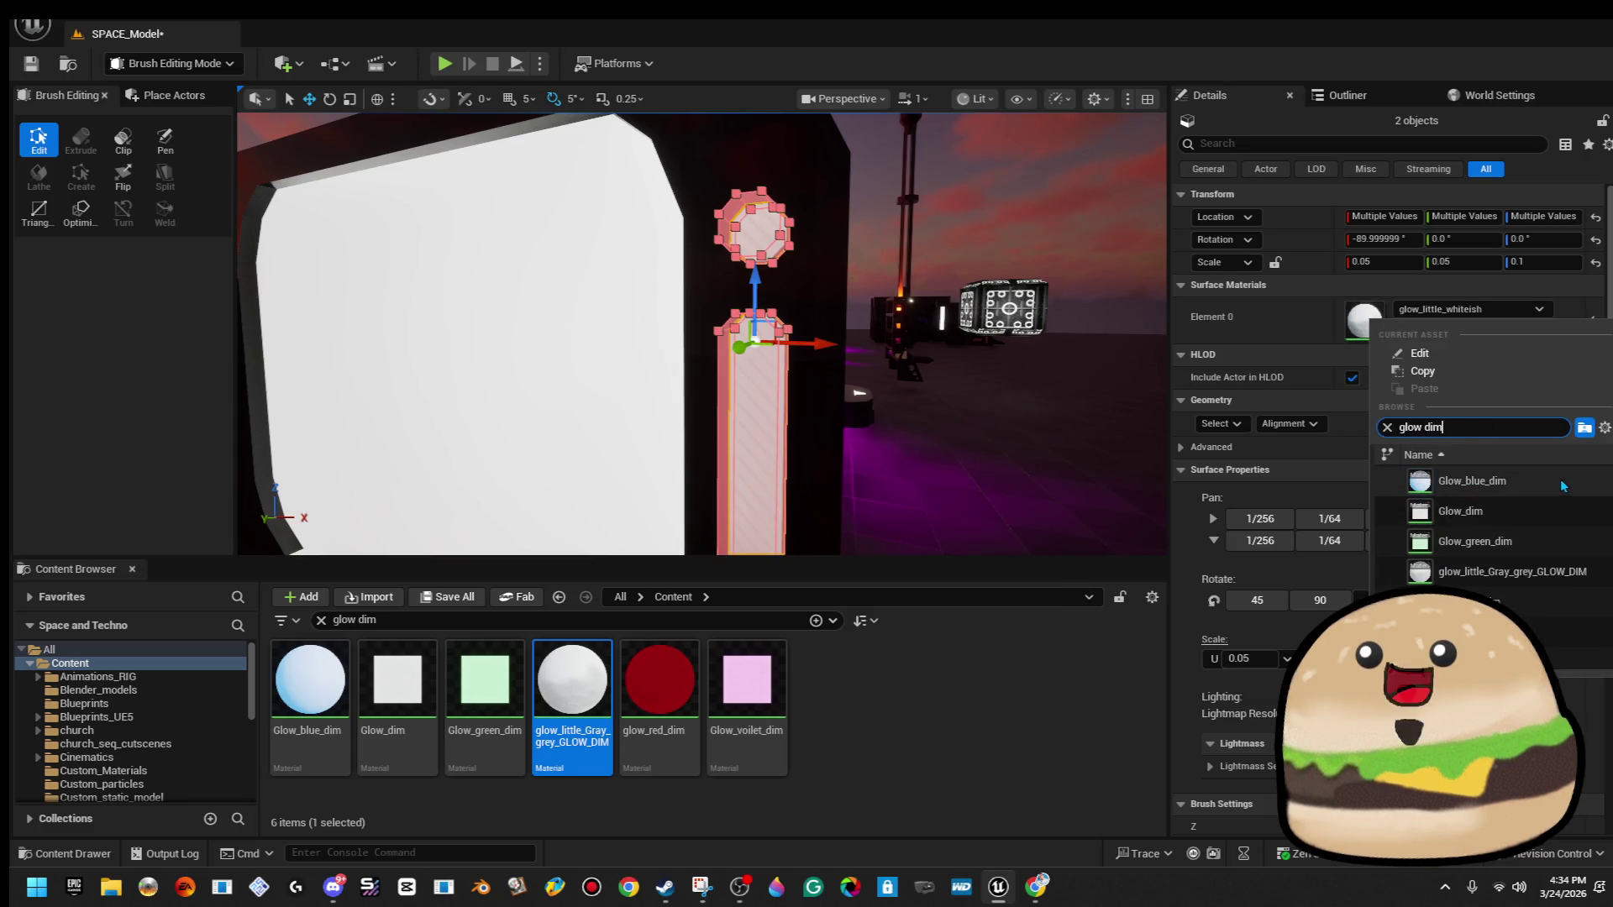
pyautogui.click(1564, 484)
pyautogui.click(966, 168)
pyautogui.moveTo(701, 336); pyautogui.dragTo(580, 344)
pyautogui.moveTo(656, 657)
pyautogui.mouseDown()
pyautogui.moveTo(722, 294)
pyautogui.moveTo(672, 240)
pyautogui.moveTo(756, 249)
pyautogui.moveTo(689, 263)
pyautogui.mouseUp()
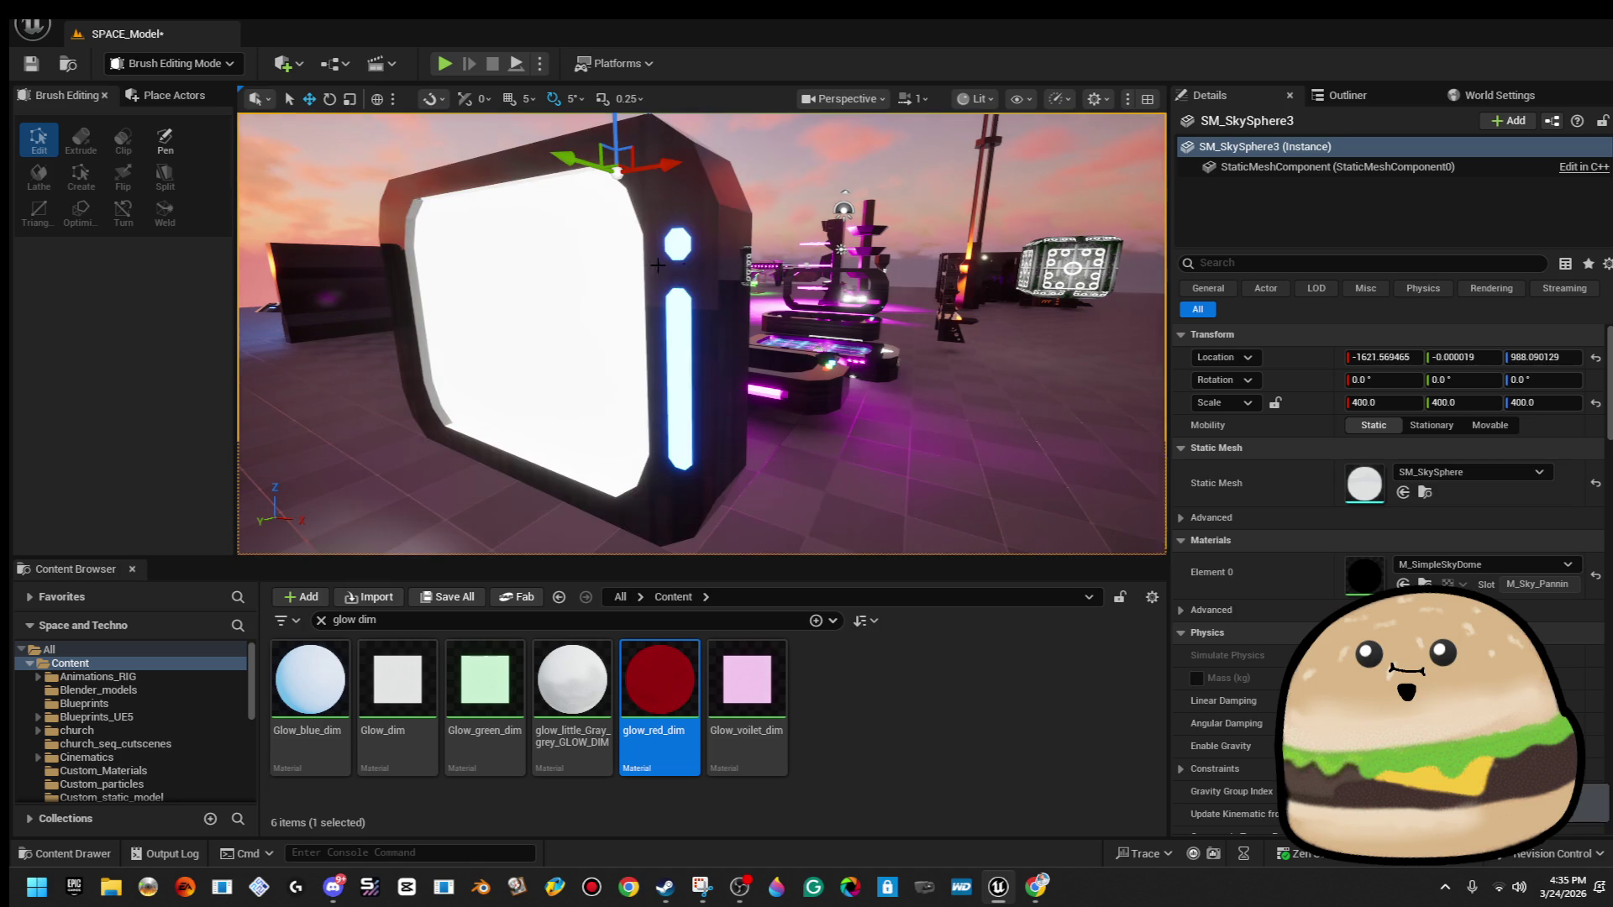
# Set the small octagon light's Element 0 material to Glow_green_dim.
pyautogui.click(673, 247)
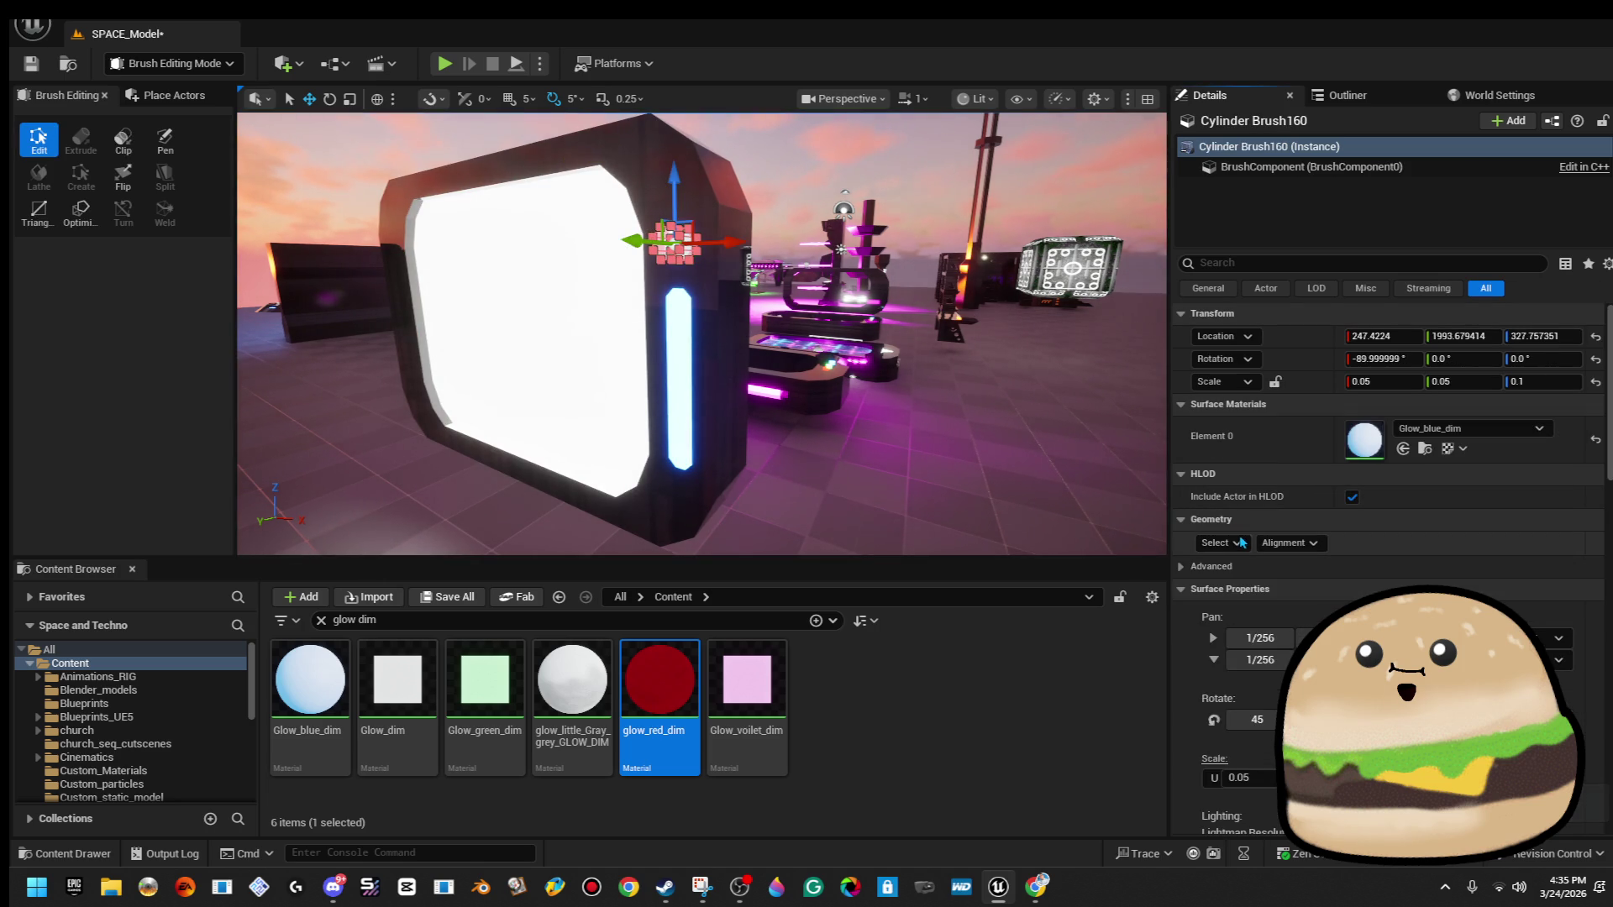
pyautogui.click(1238, 544)
pyautogui.click(1461, 427)
pyautogui.write('green dim')
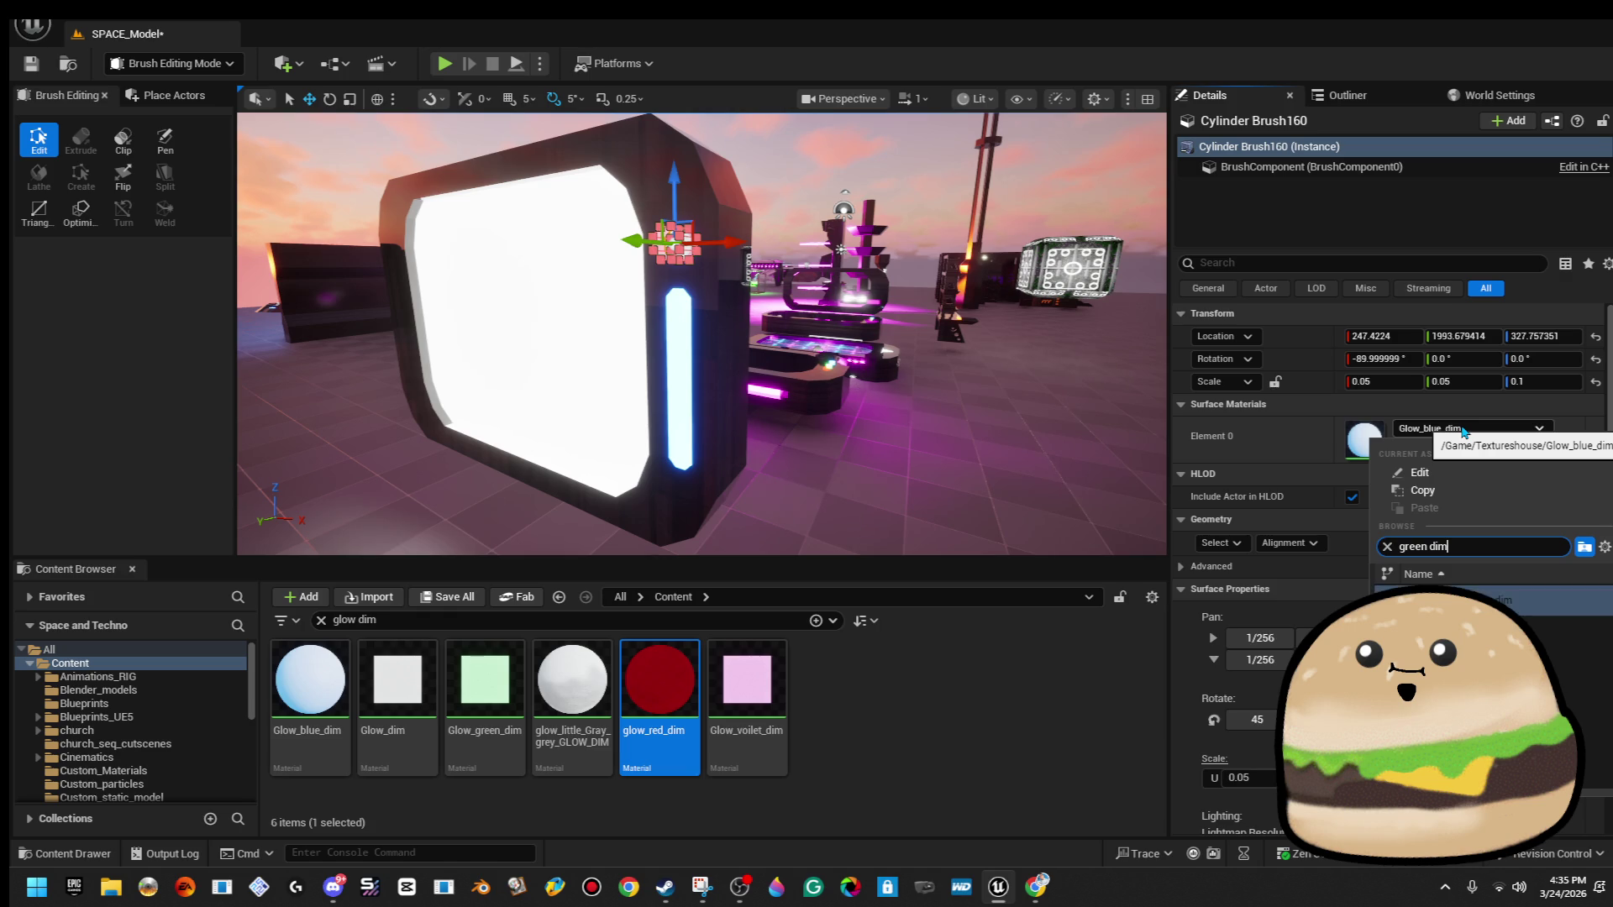
pyautogui.press('Return')
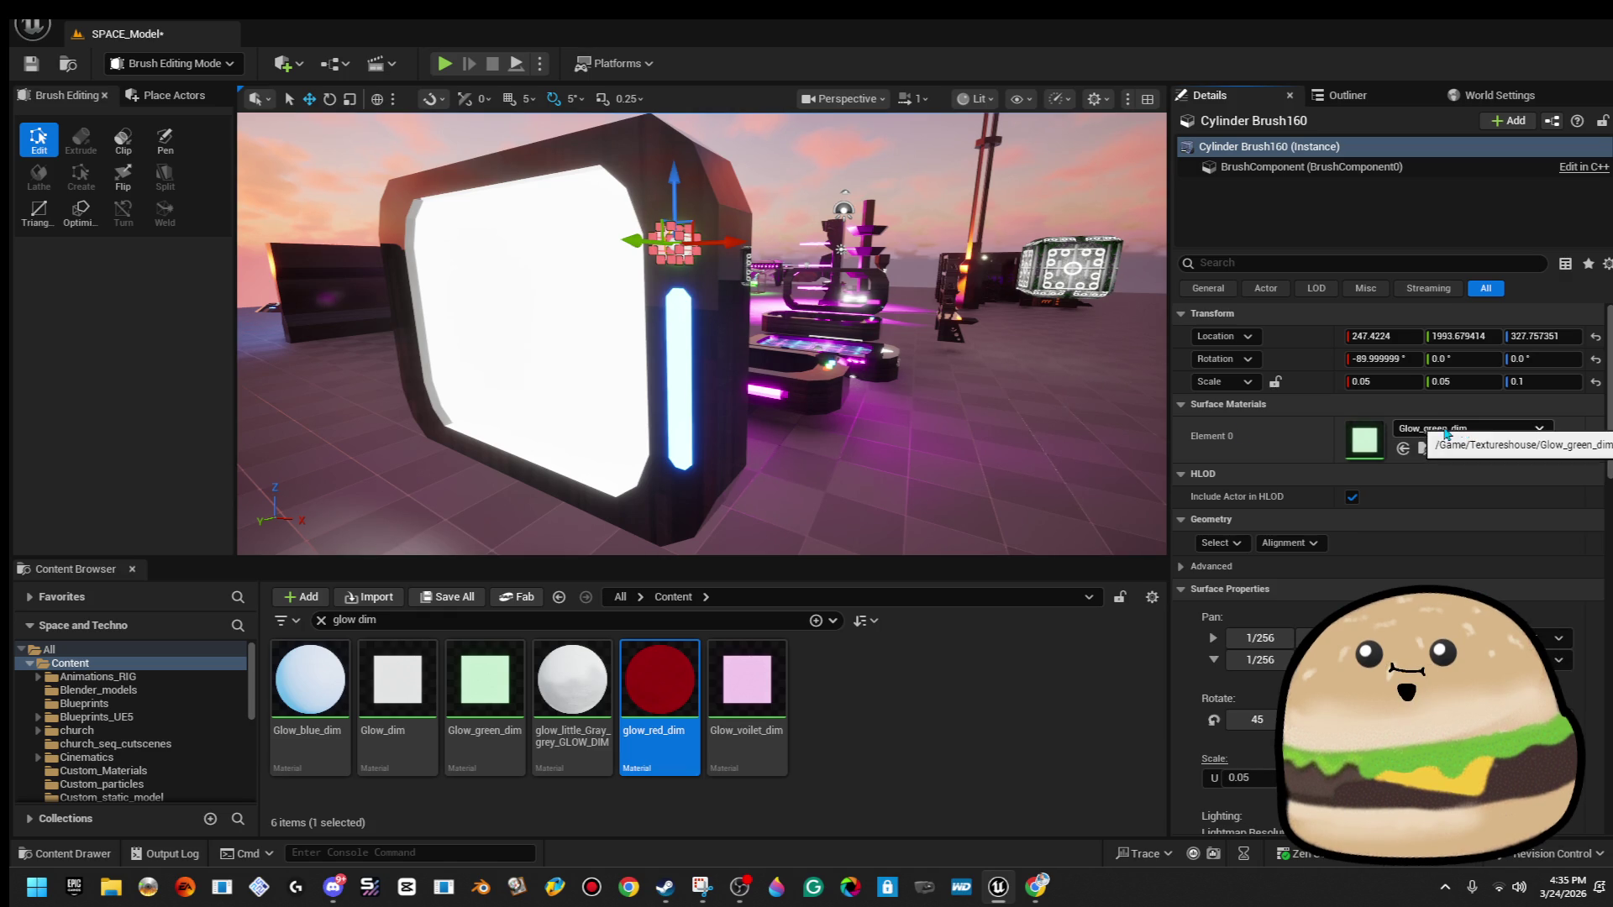
pyautogui.click(883, 180)
pyautogui.moveTo(883, 180); pyautogui.dragTo(792, 248)
pyautogui.click(753, 404)
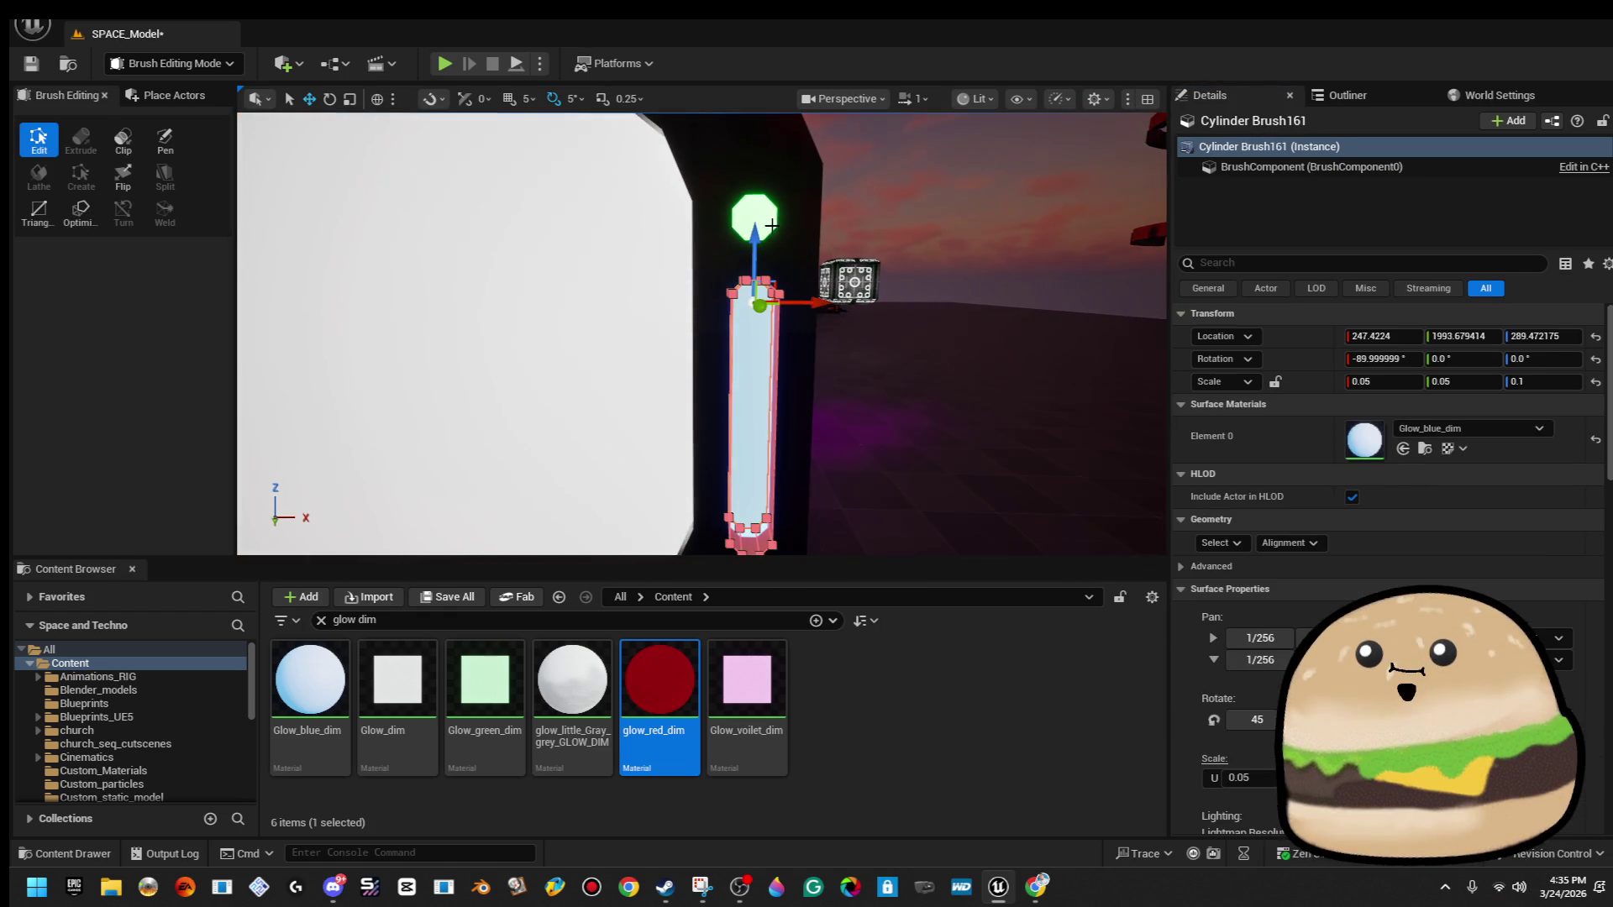
pyautogui.keyDown('ctrl'); pyautogui.click(754, 219); pyautogui.keyUp('ctrl')
pyautogui.scroll(-5, 682, 169)
pyautogui.scroll(-3, 681, 169)
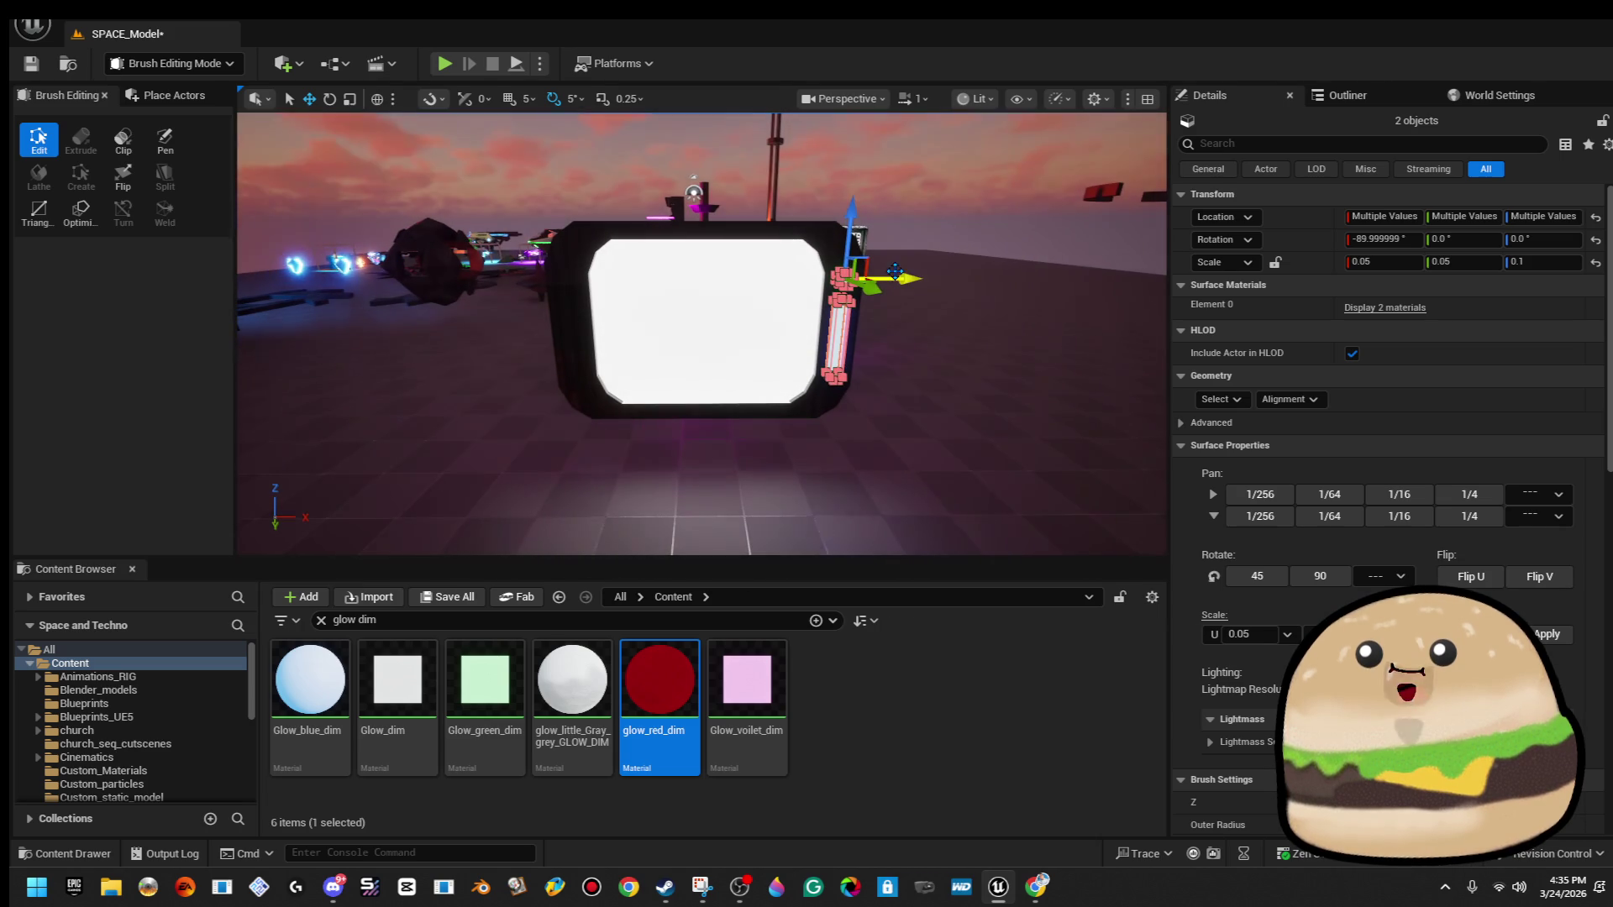
# Alt-drag a copy of the light and tube to the left side and make both tubes Glow_blue_dim.
pyautogui.moveTo(899, 274)
pyautogui.mouseDown()
pyautogui.moveTo(722, 286)
pyautogui.moveTo(628, 332)
pyautogui.moveTo(579, 194)
pyautogui.mouseUp()
pyautogui.click(575, 201)
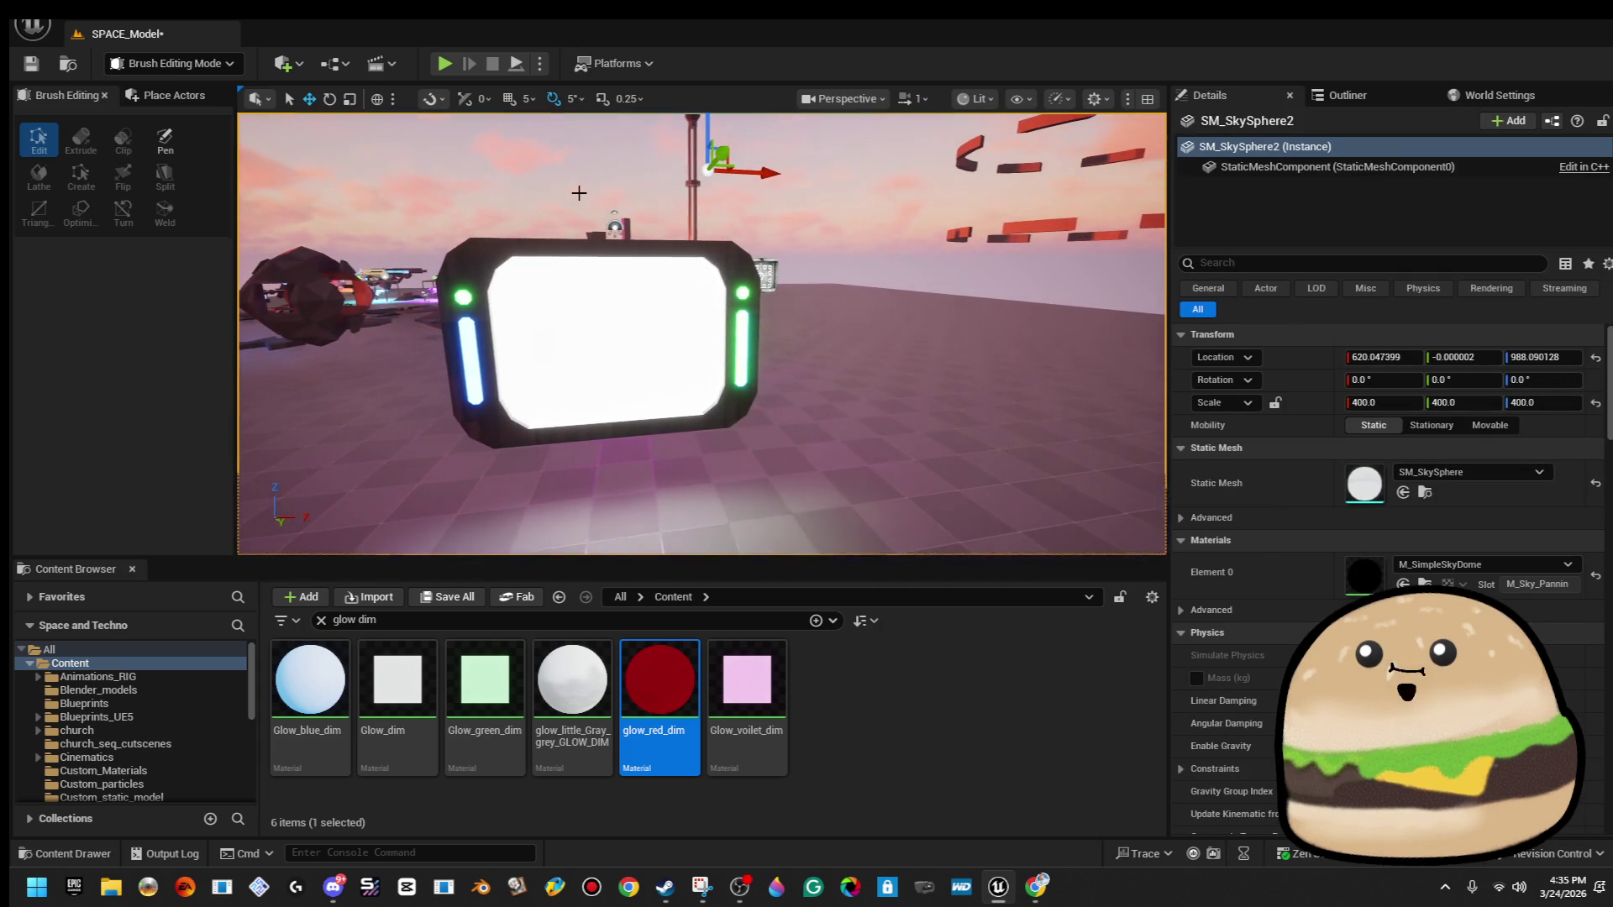
pyautogui.click(741, 345)
pyautogui.click(1220, 543)
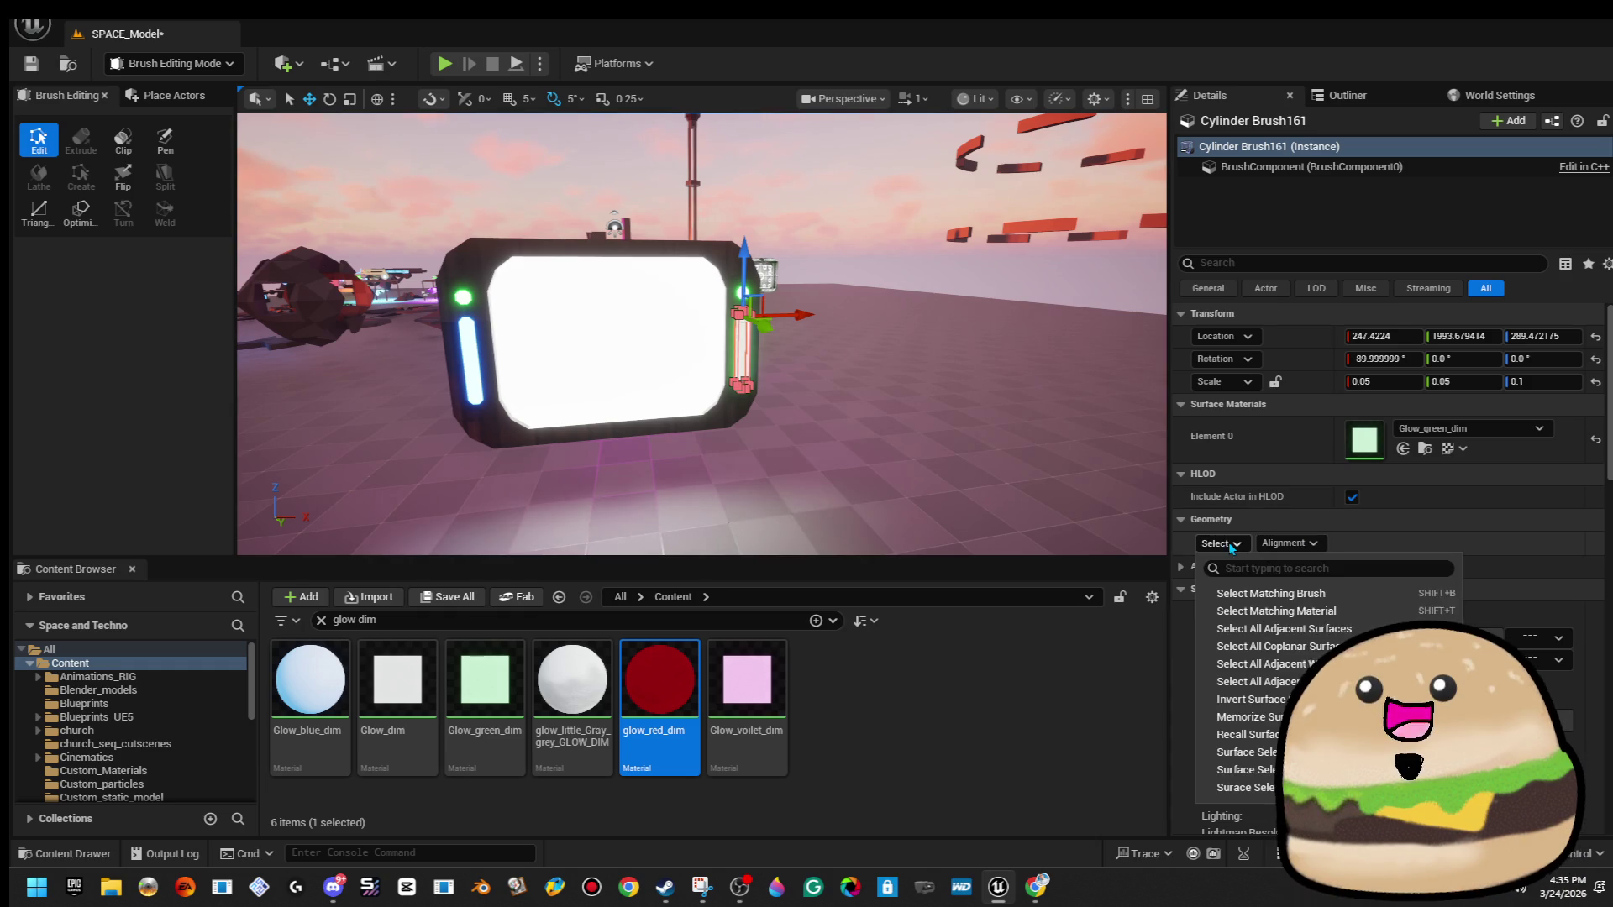
pyautogui.click(1297, 595)
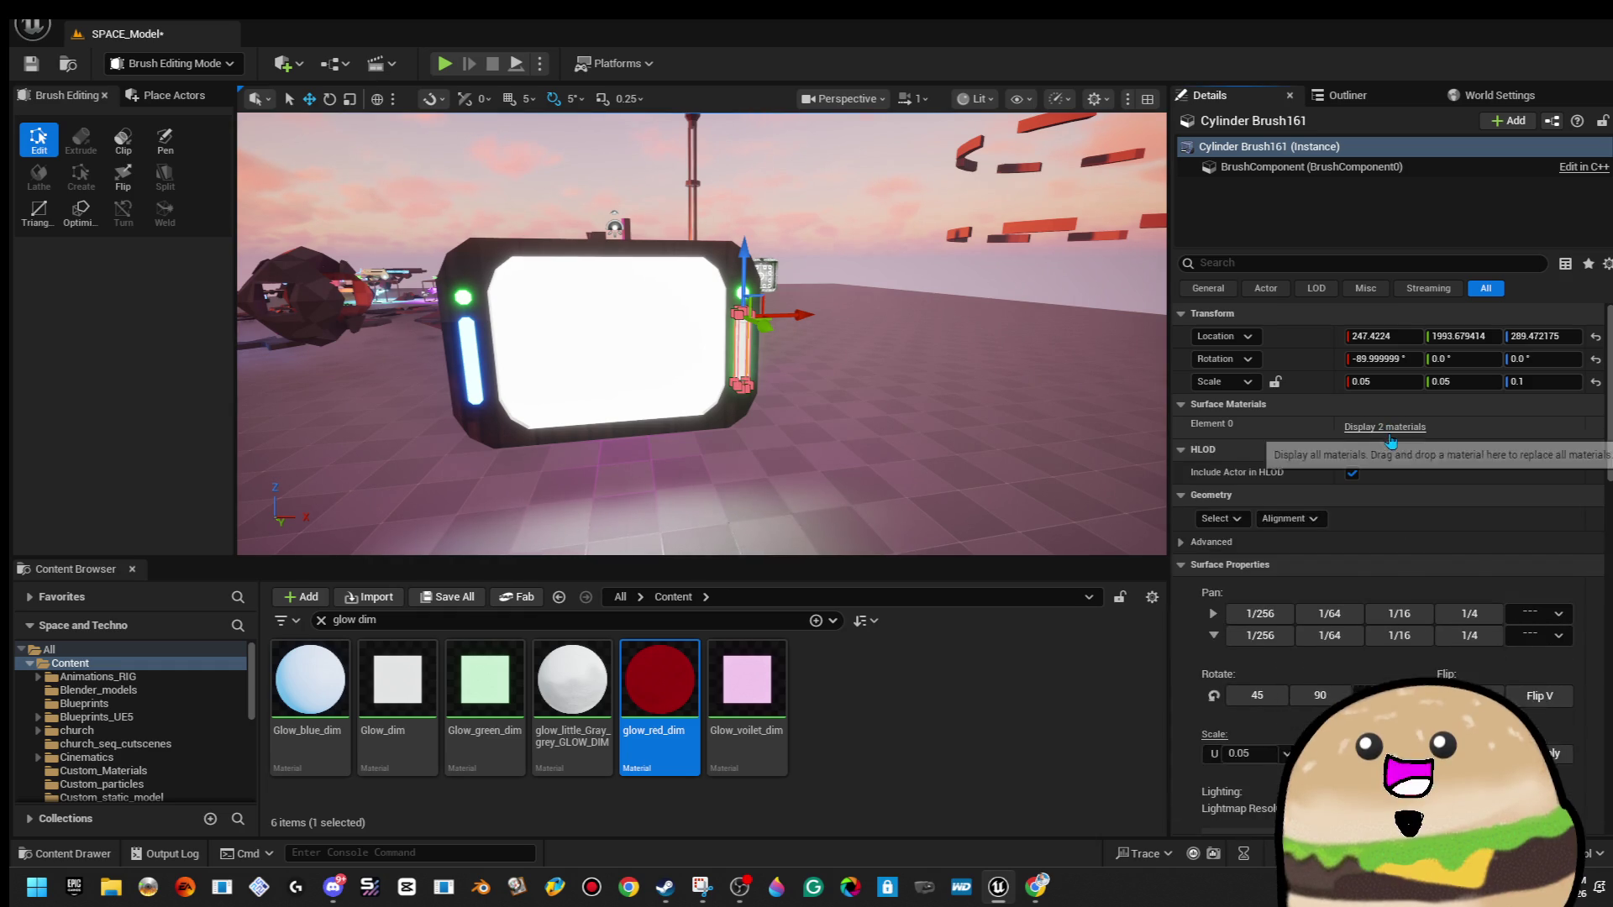
pyautogui.click(1525, 458)
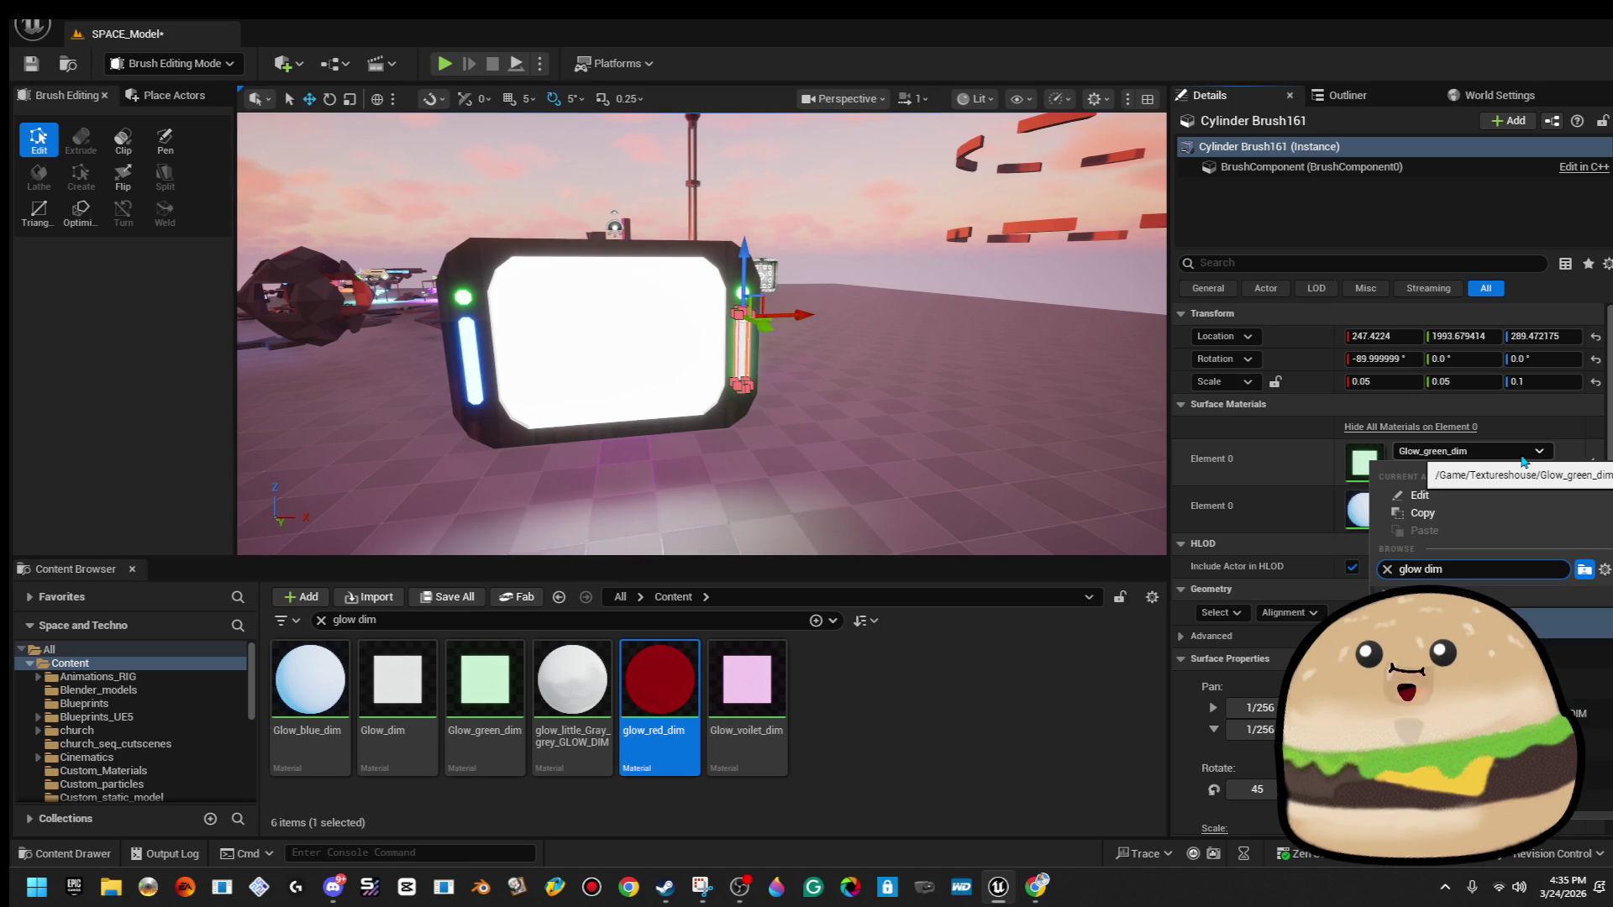
pyautogui.click(1521, 455)
# Check both sides of the monitor and save the level.
pyautogui.click(924, 168)
pyautogui.press('w')
pyautogui.press('a')
pyautogui.click(23, 67)
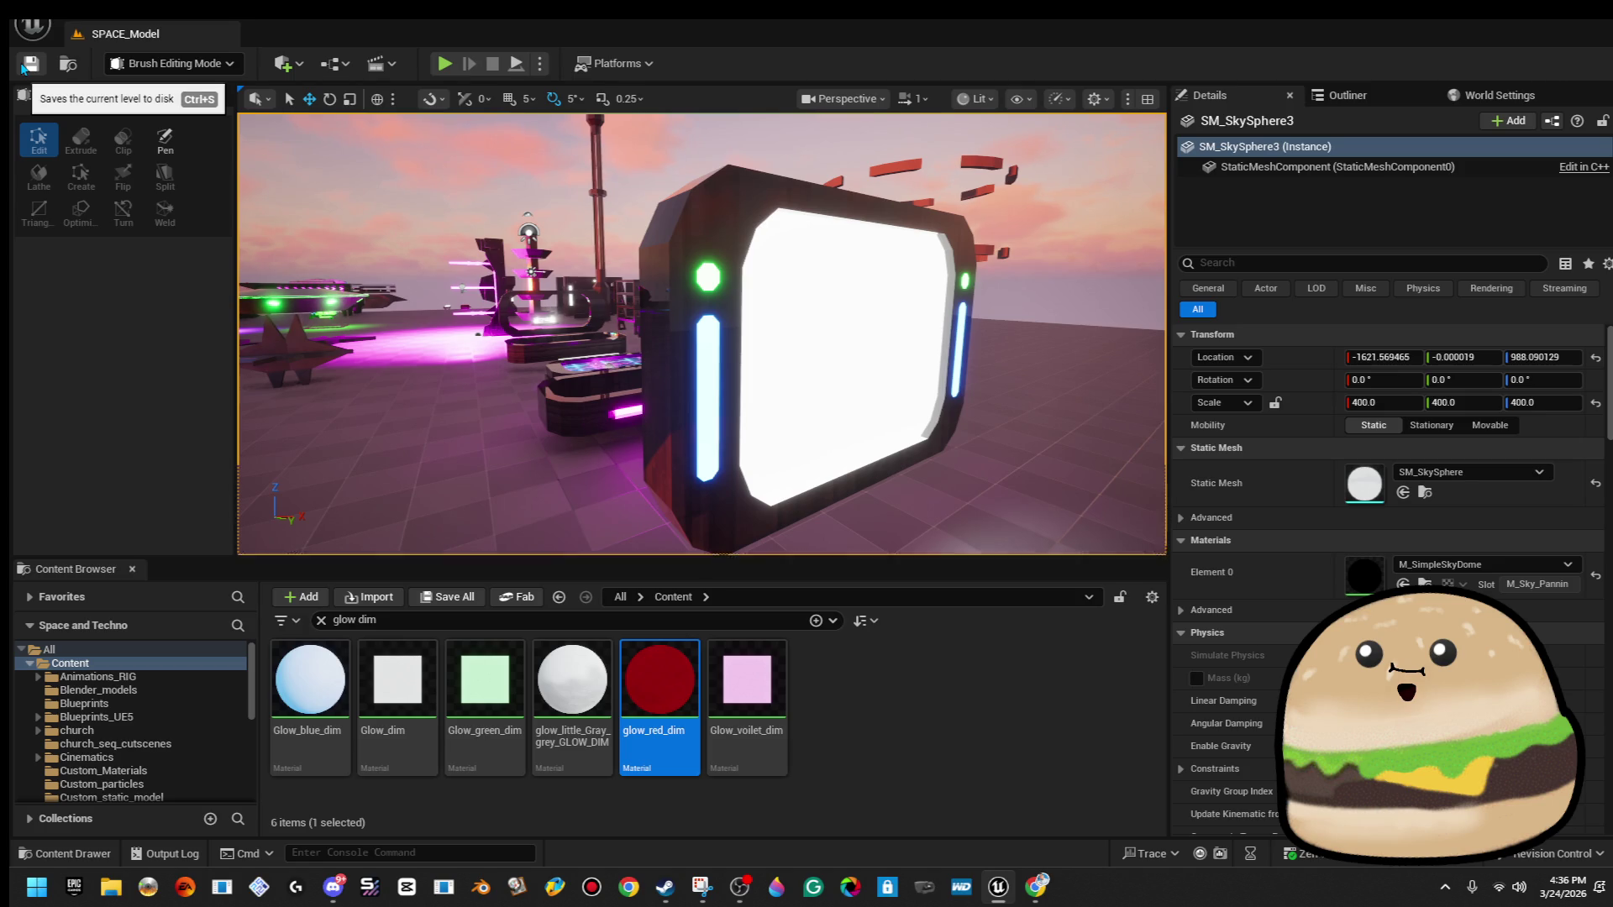
# Nudge the screen panel sideways so it sits inside the monitor frame.
pyautogui.moveTo(702, 336)
pyautogui.mouseDown()
pyautogui.moveTo(642, 313)
pyautogui.moveTo(672, 307)
pyautogui.mouseUp()
pyautogui.click(823, 319)
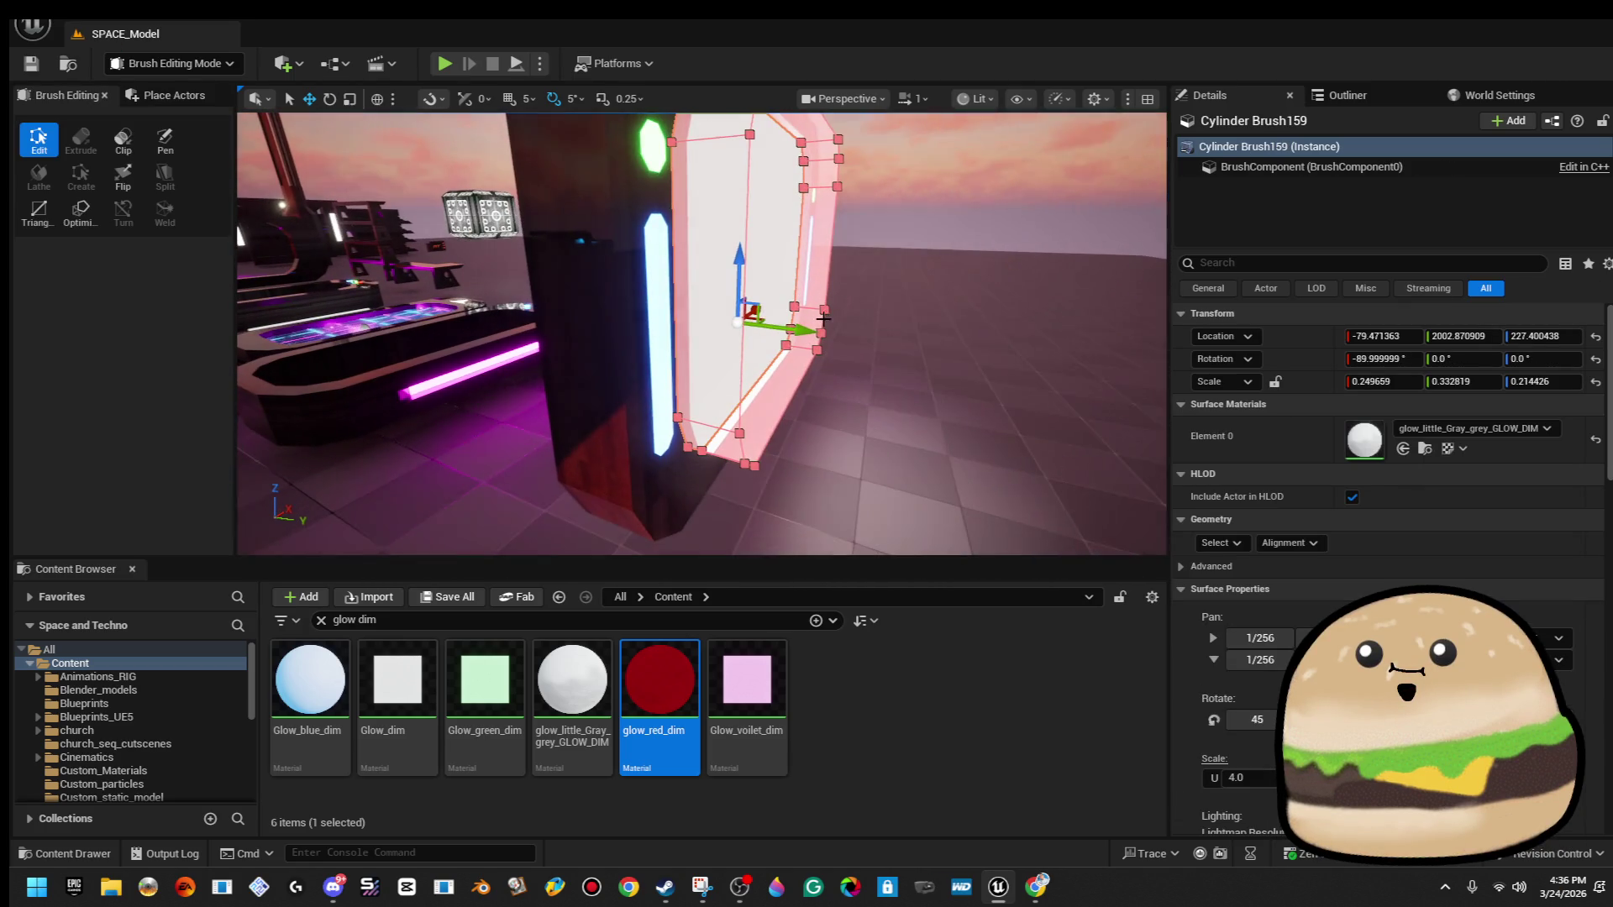
pyautogui.moveTo(807, 329); pyautogui.dragTo(791, 327)
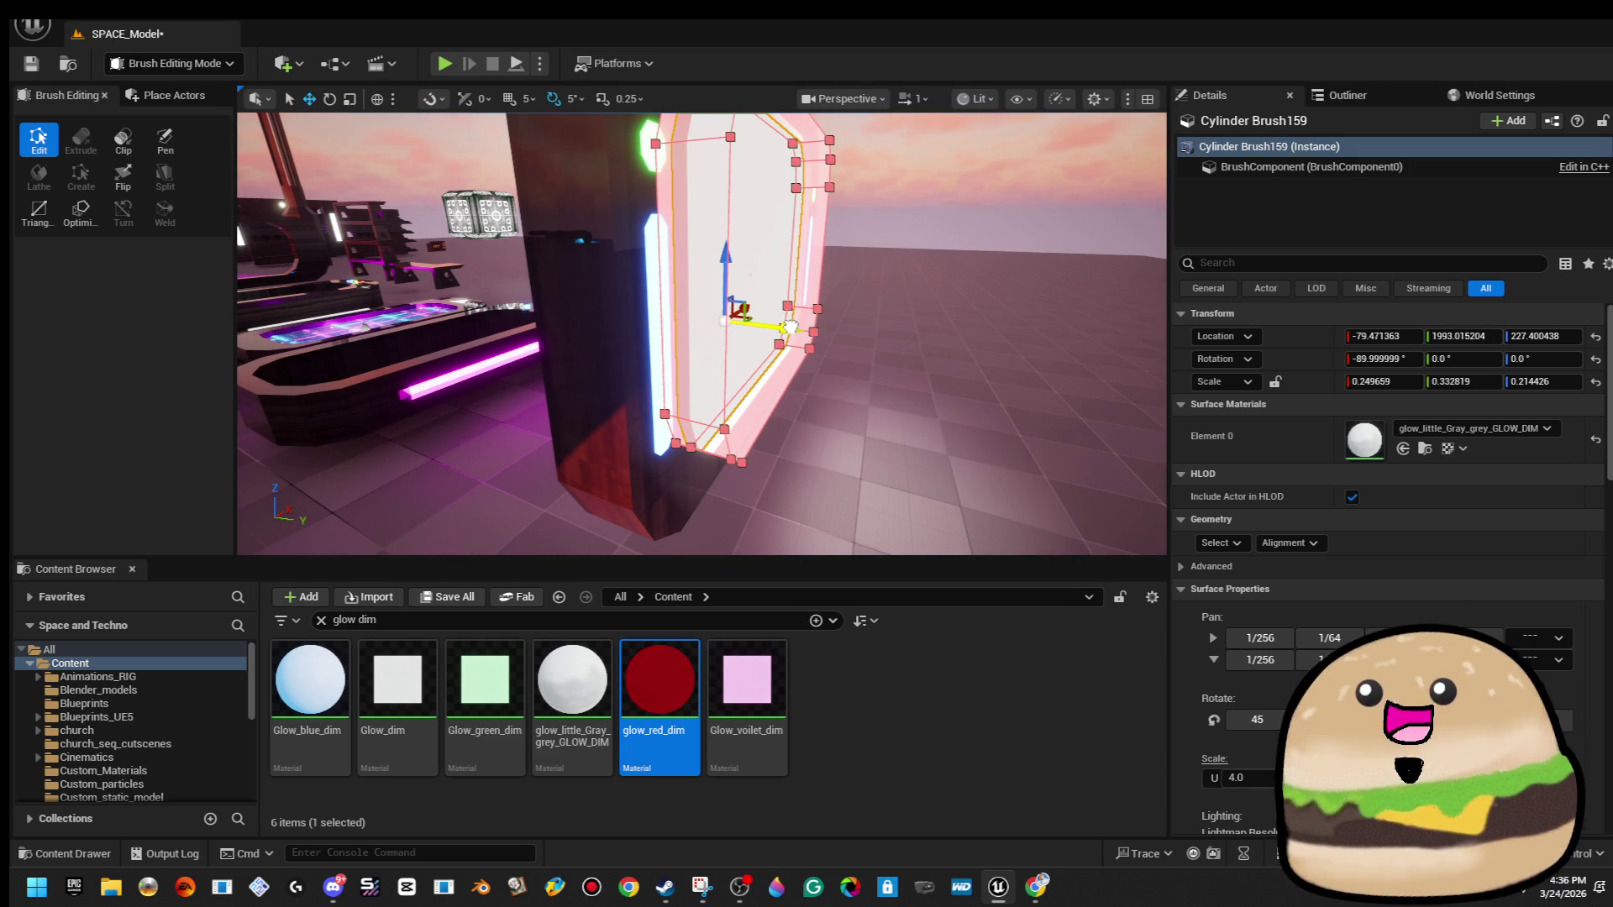
pyautogui.moveTo(791, 327)
pyautogui.mouseDown()
pyautogui.moveTo(773, 321)
pyautogui.moveTo(807, 277)
pyautogui.moveTo(917, 218)
pyautogui.mouseUp()
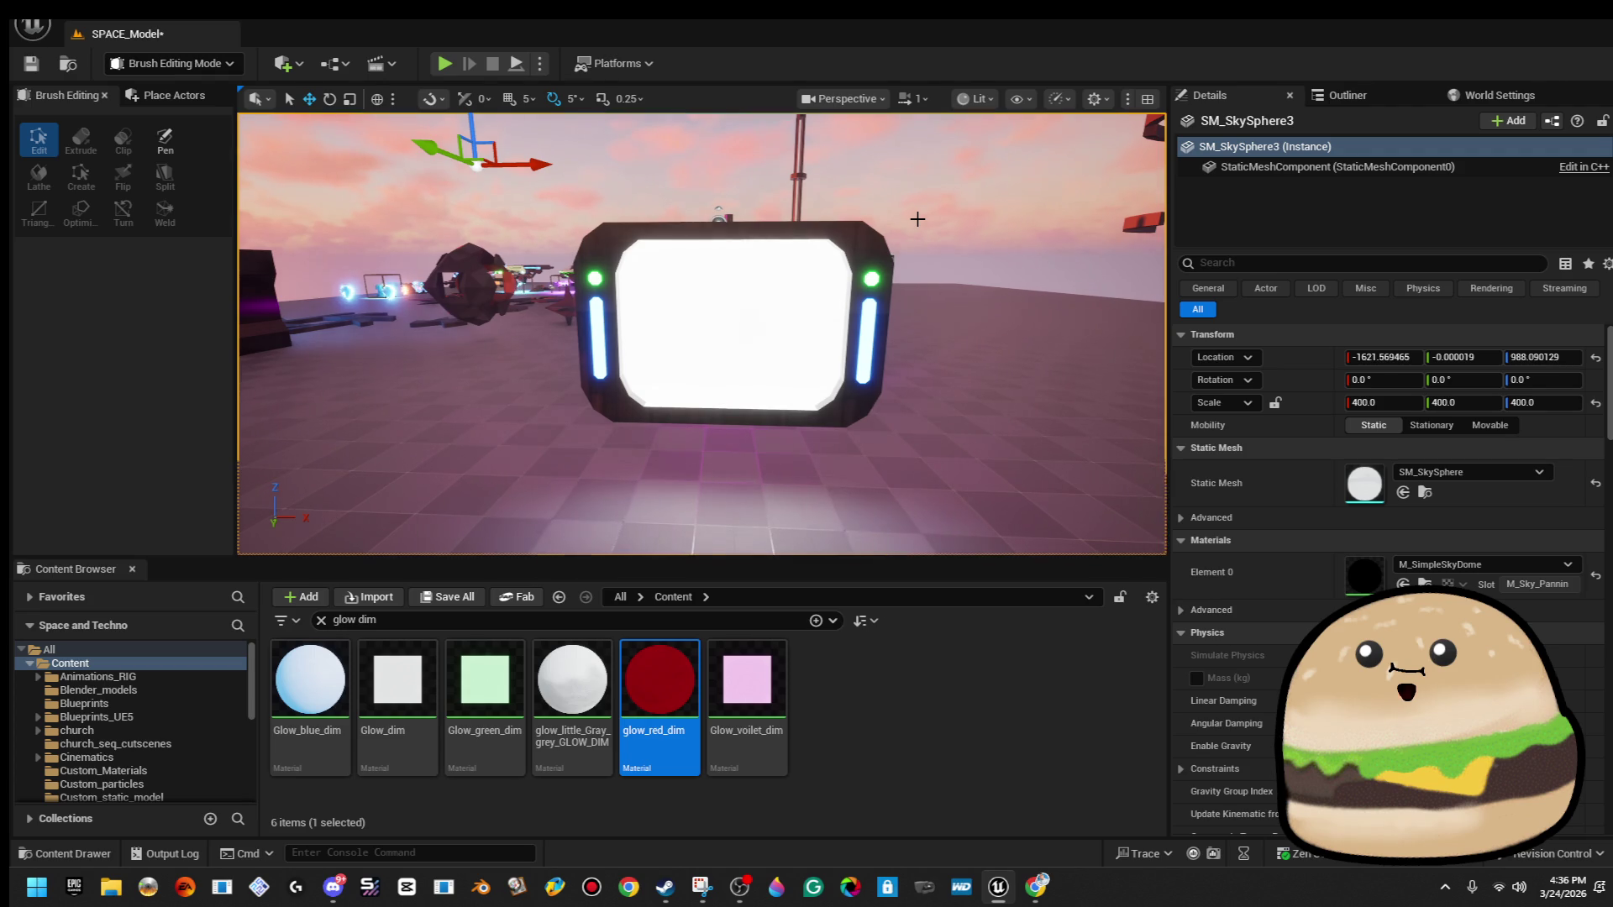
# Widen the monitor frame slightly along X and shift it a little to the left.
pyautogui.click(884, 248)
pyautogui.moveTo(679, 345); pyautogui.dragTo(679, 346)
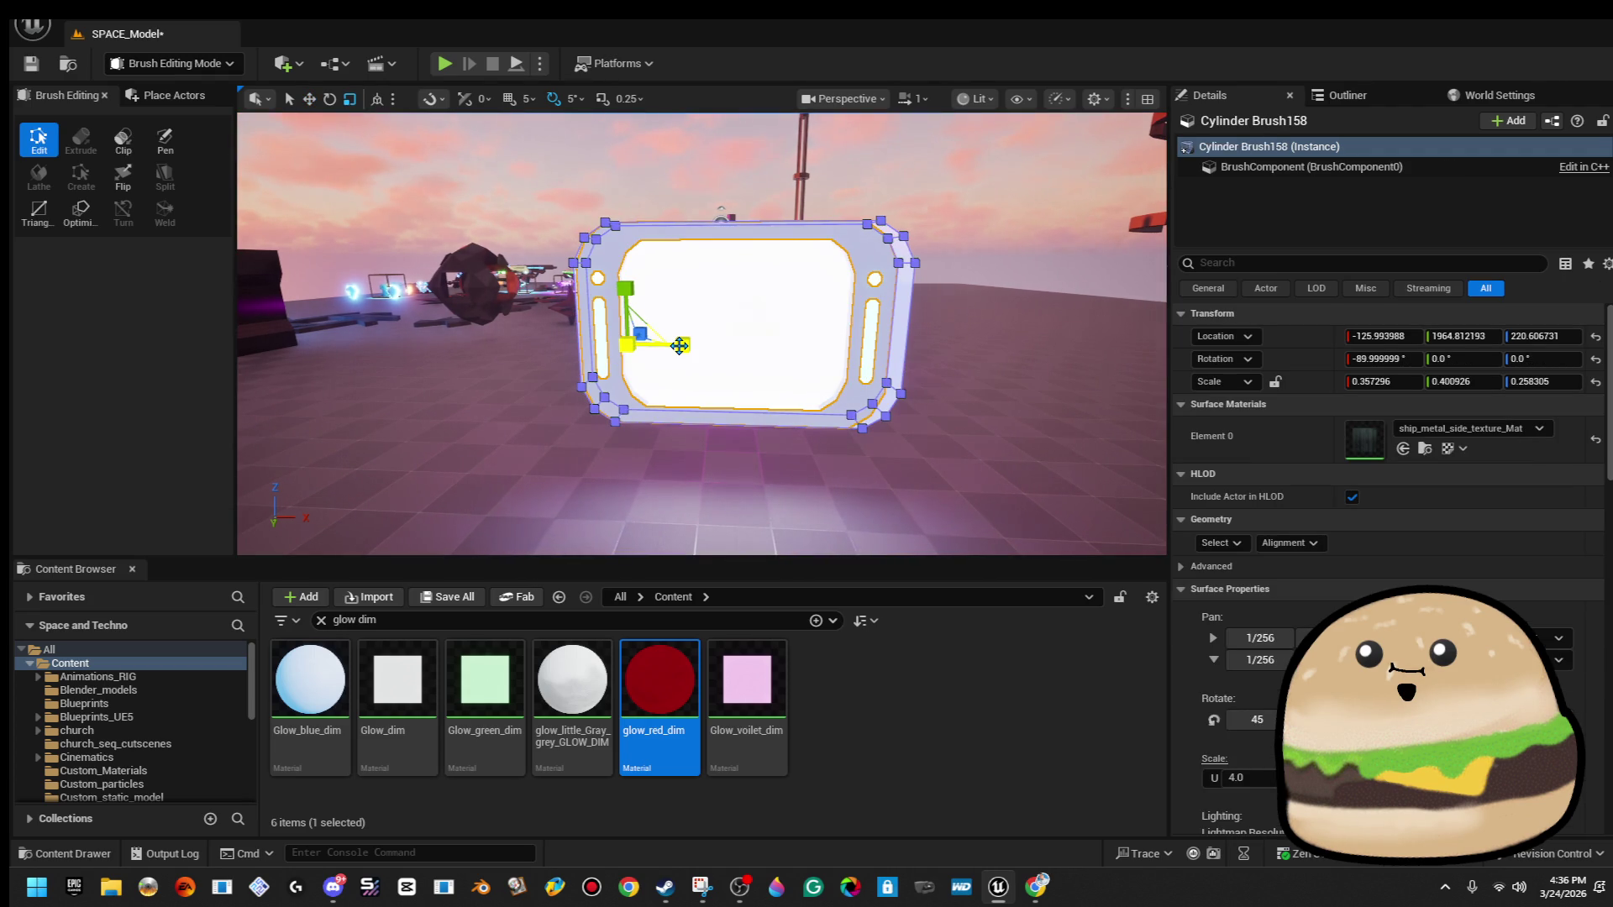
pyautogui.click(765, 359)
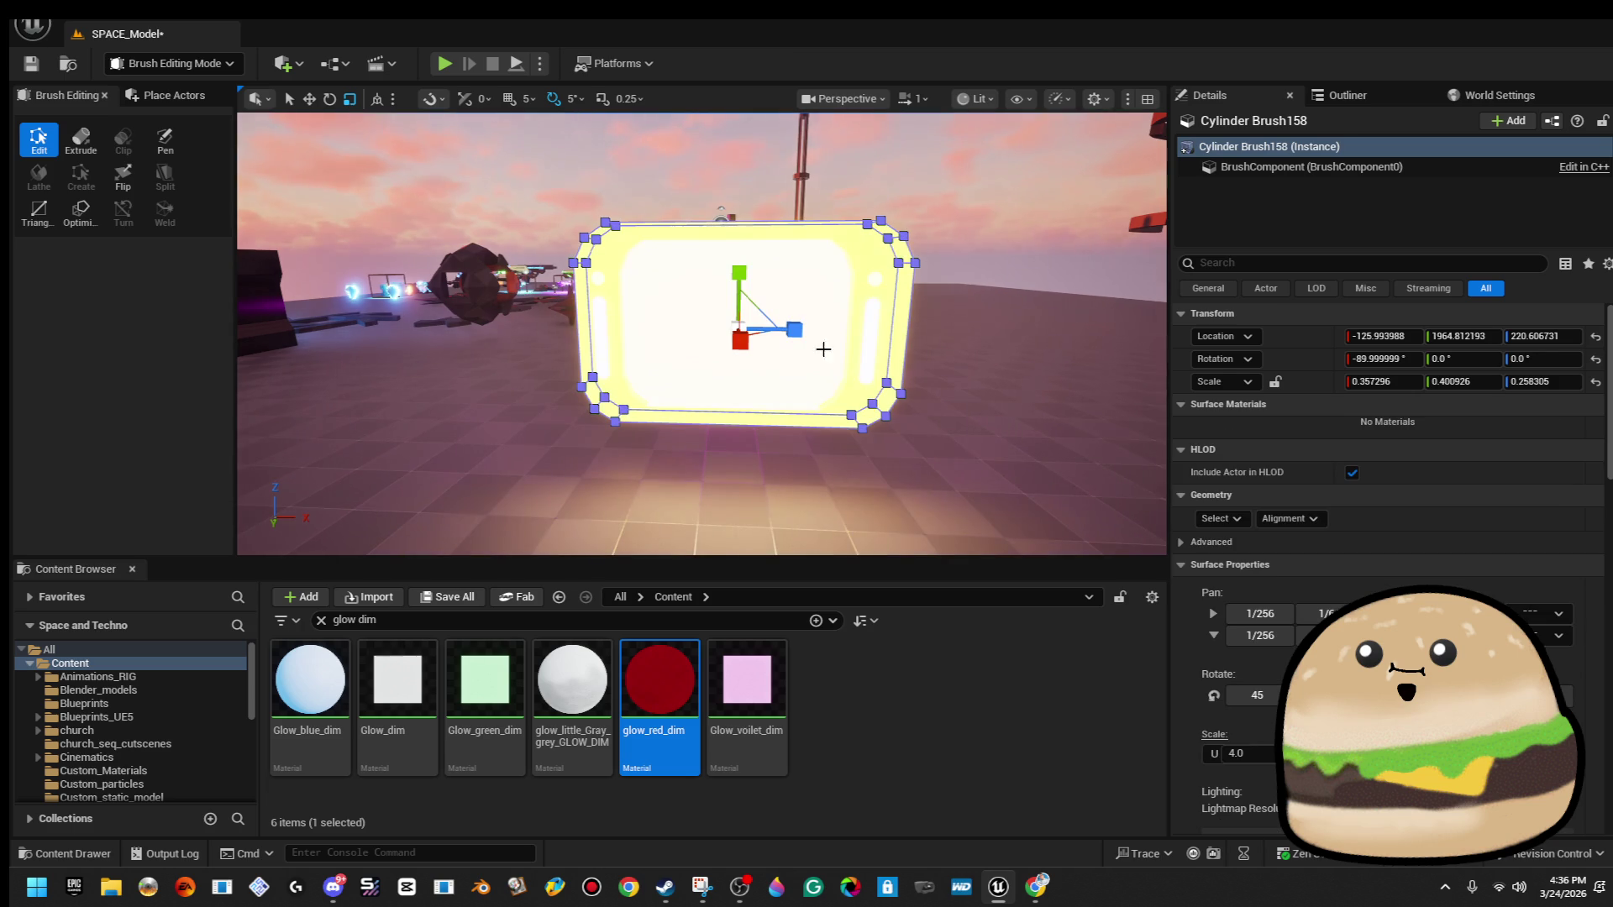
pyautogui.click(895, 238)
pyautogui.moveTo(689, 344); pyautogui.dragTo(683, 346)
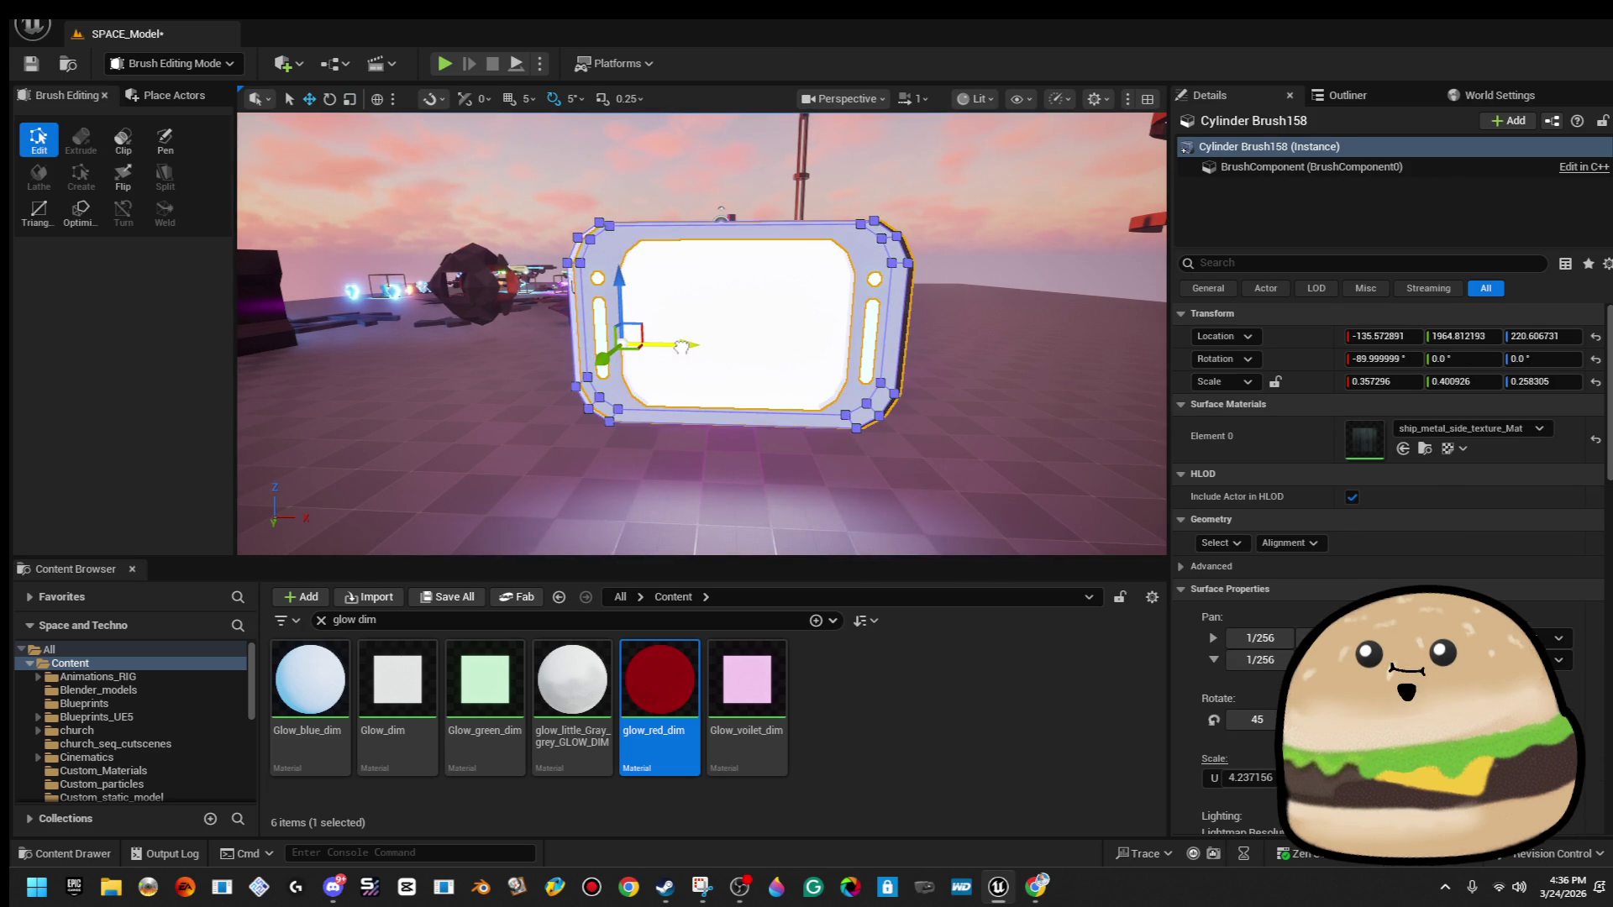
pyautogui.click(998, 215)
# Reselect the monitor frame and check its fit from closer views.
pyautogui.scroll(3, 998, 216)
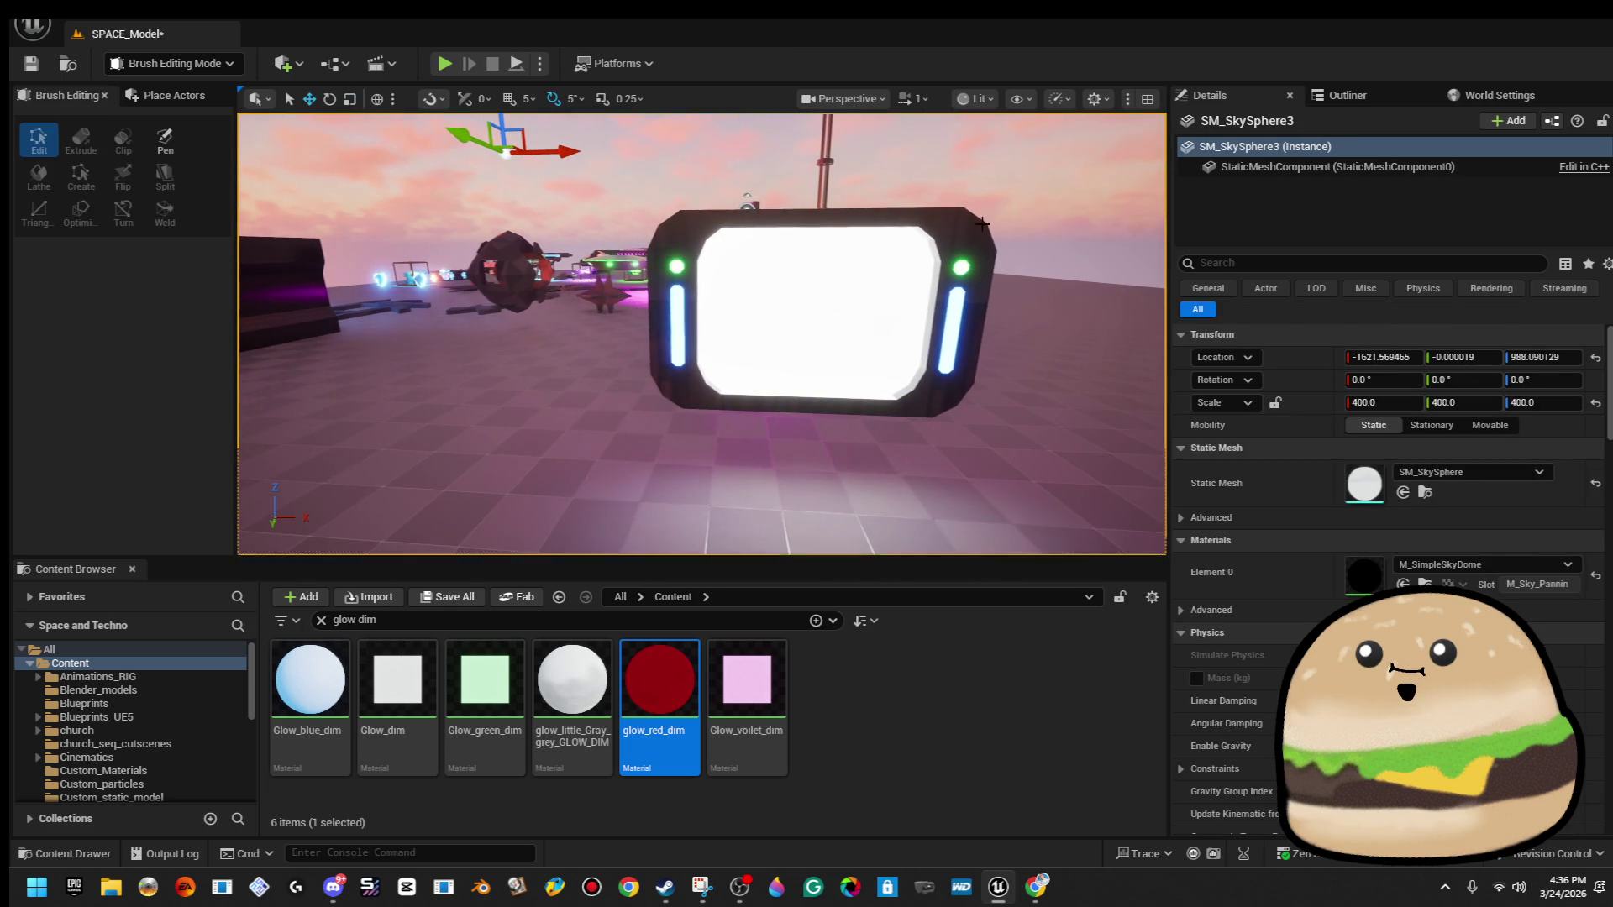
pyautogui.click(798, 338)
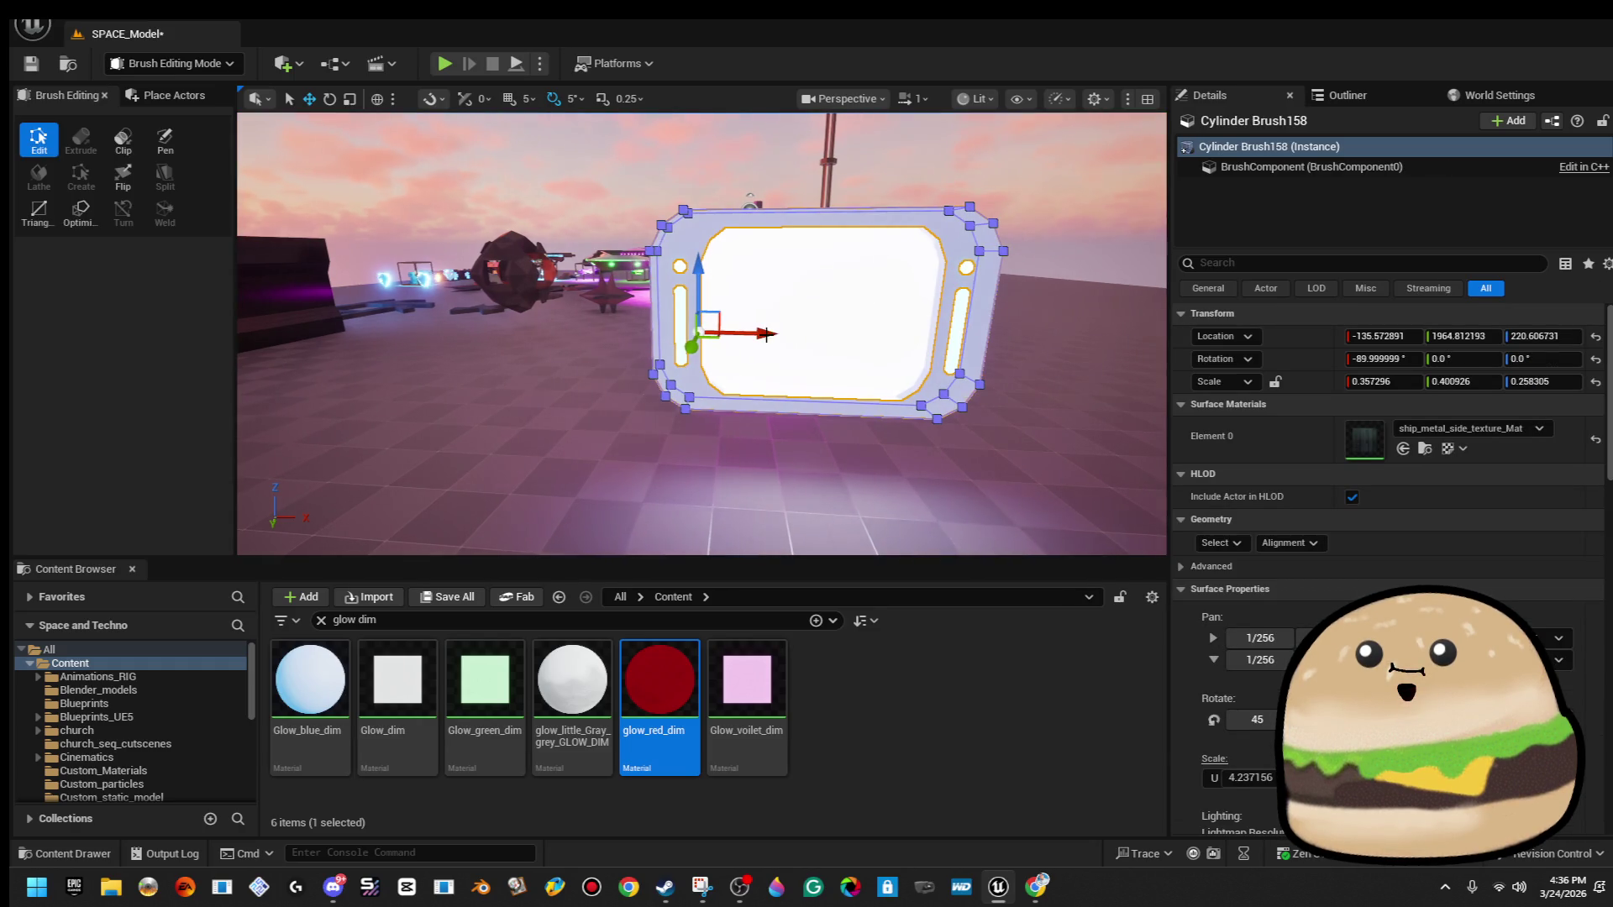
pyautogui.click(778, 332)
pyautogui.click(963, 230)
pyautogui.click(858, 325)
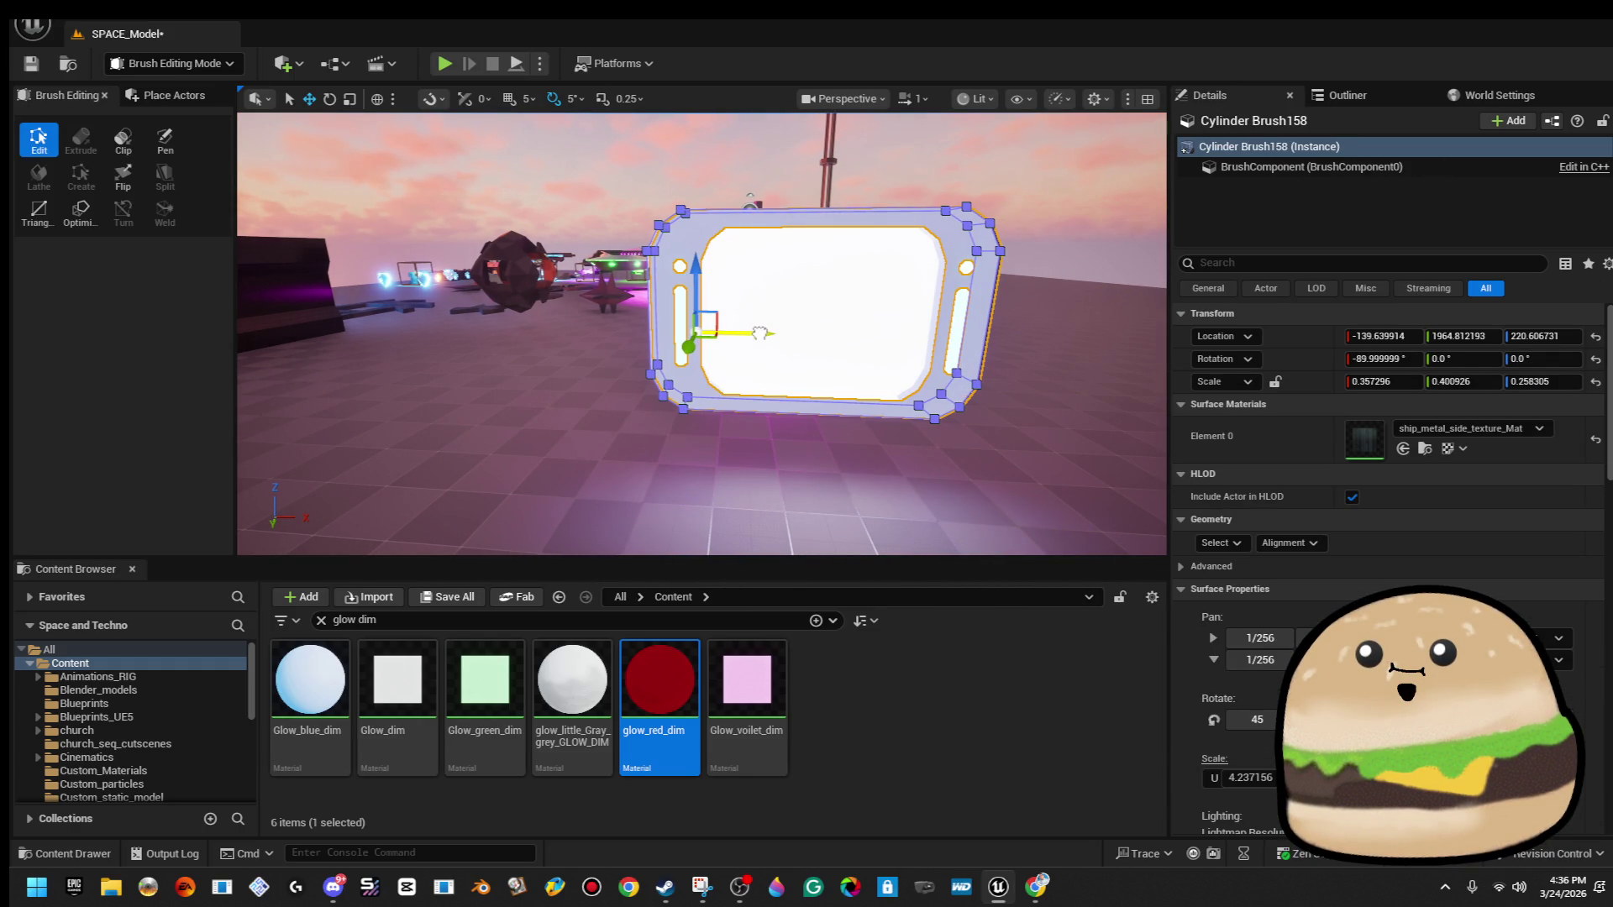
pyautogui.moveTo(761, 333); pyautogui.dragTo(761, 370)
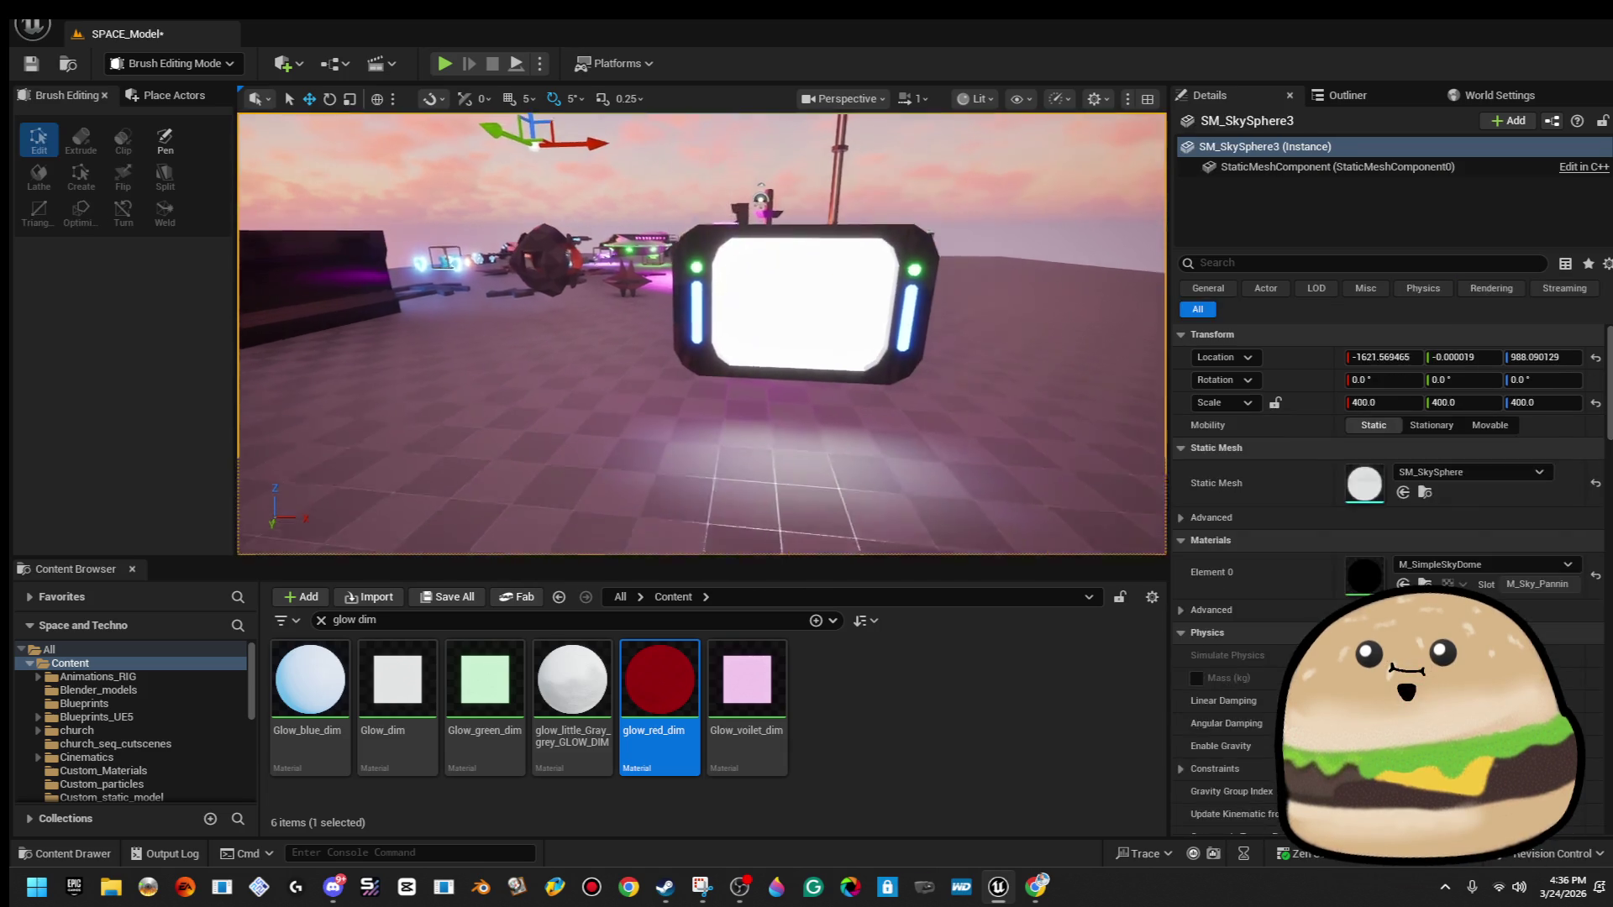
pyautogui.moveTo(756, 278); pyautogui.dragTo(756, 240)
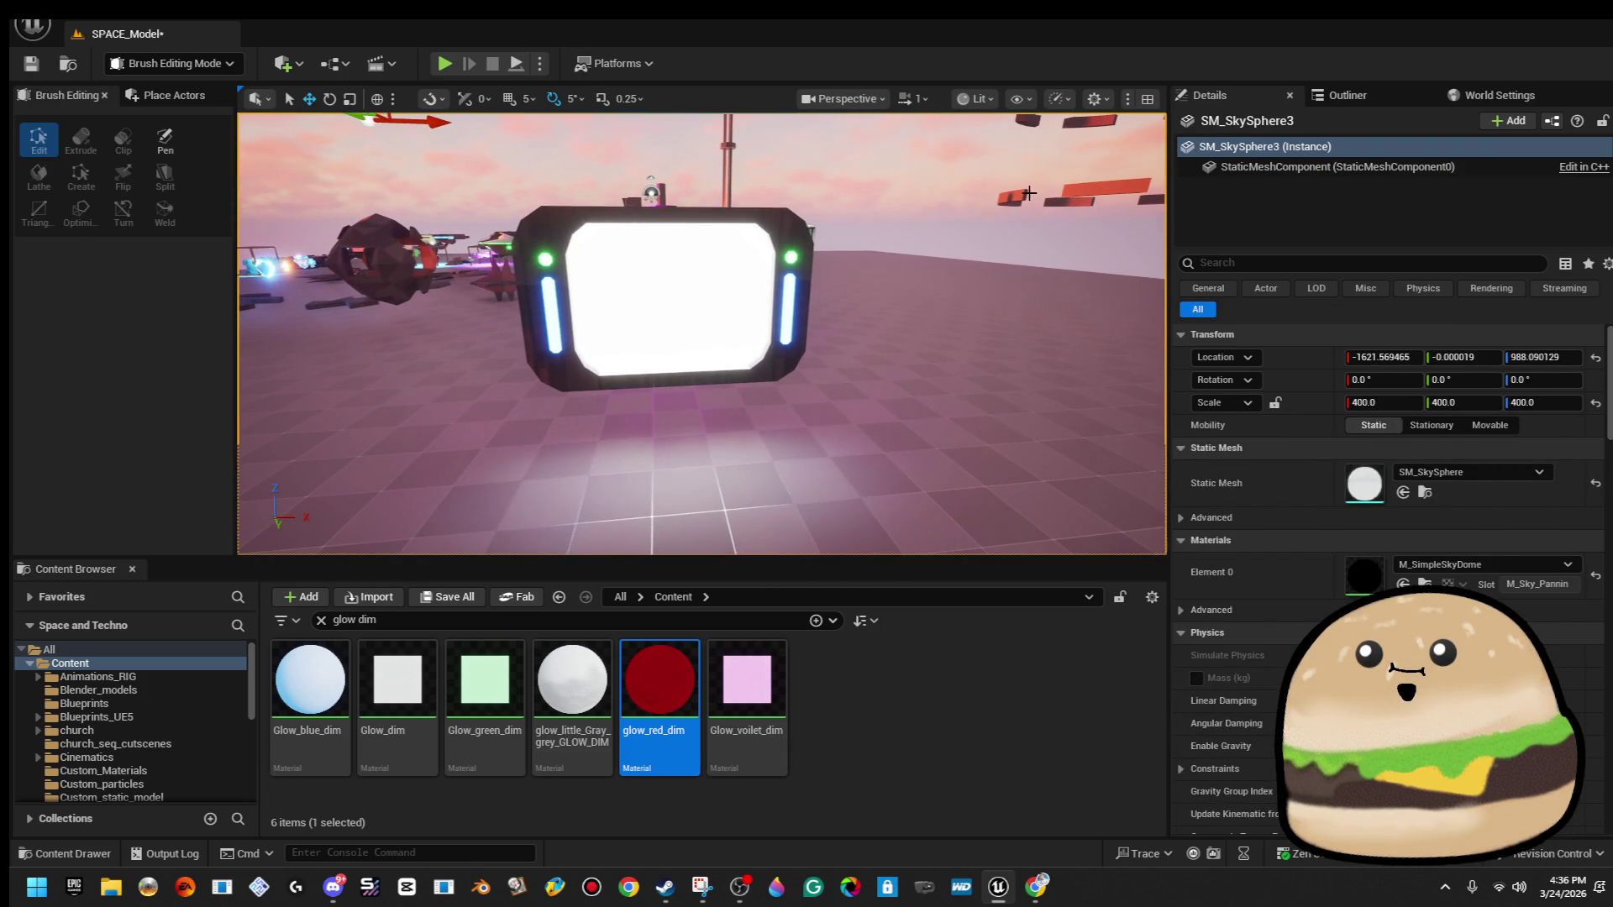
pyautogui.click(633, 326)
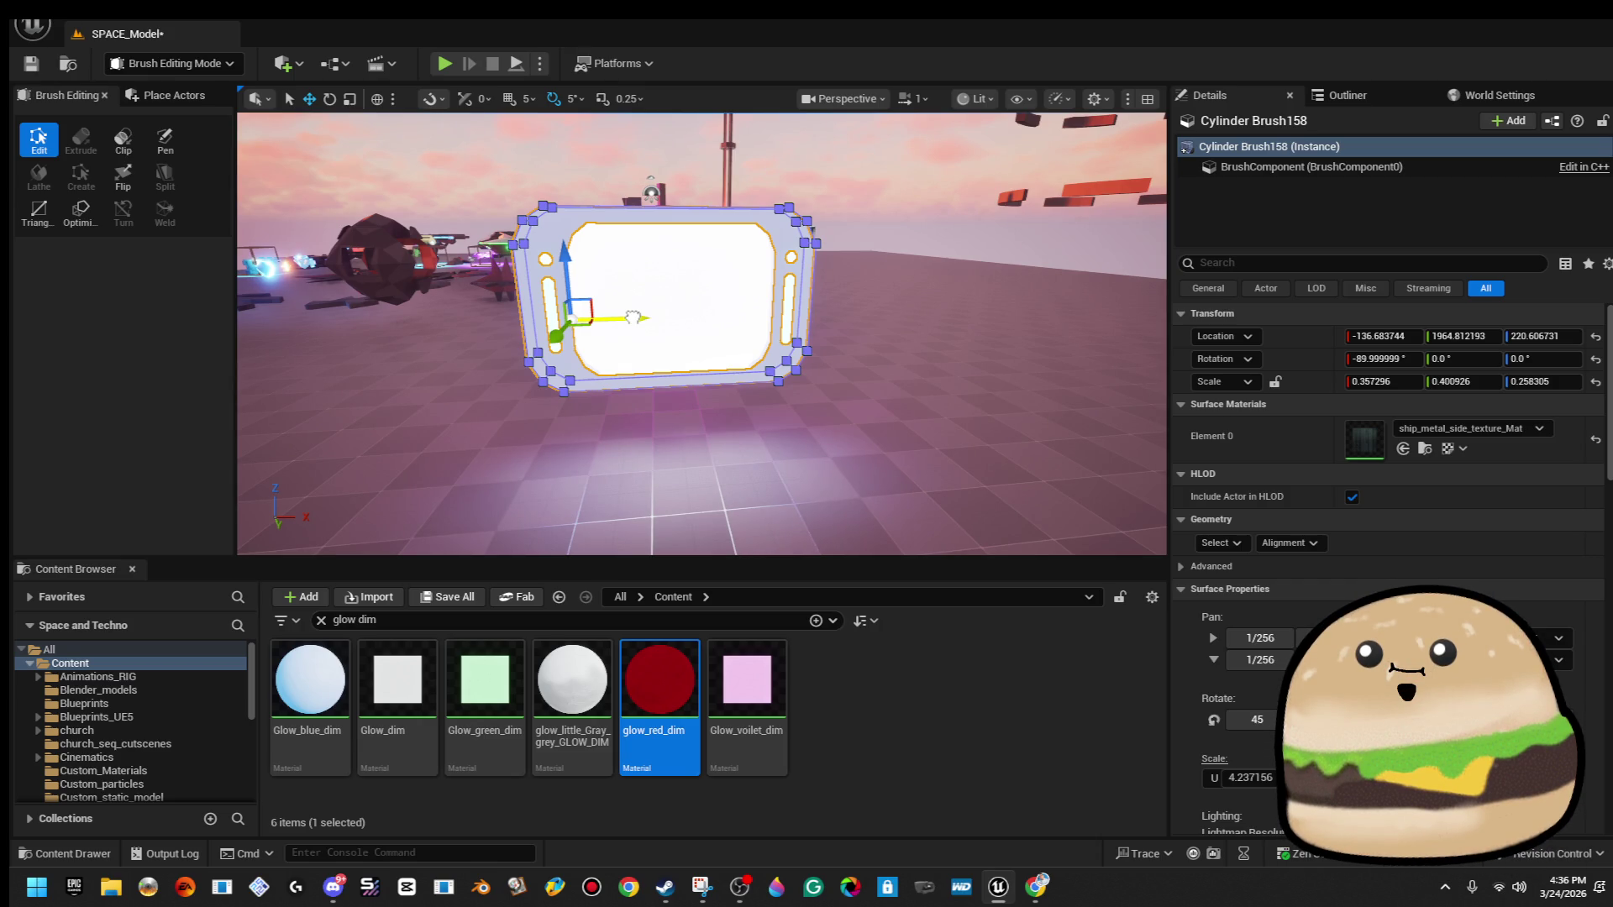
pyautogui.click(841, 168)
pyautogui.moveTo(841, 168); pyautogui.dragTo(756, 152)
pyautogui.moveTo(674, 296)
pyautogui.mouseDown()
pyautogui.moveTo(706, 286)
pyautogui.moveTo(674, 296)
pyautogui.mouseUp()
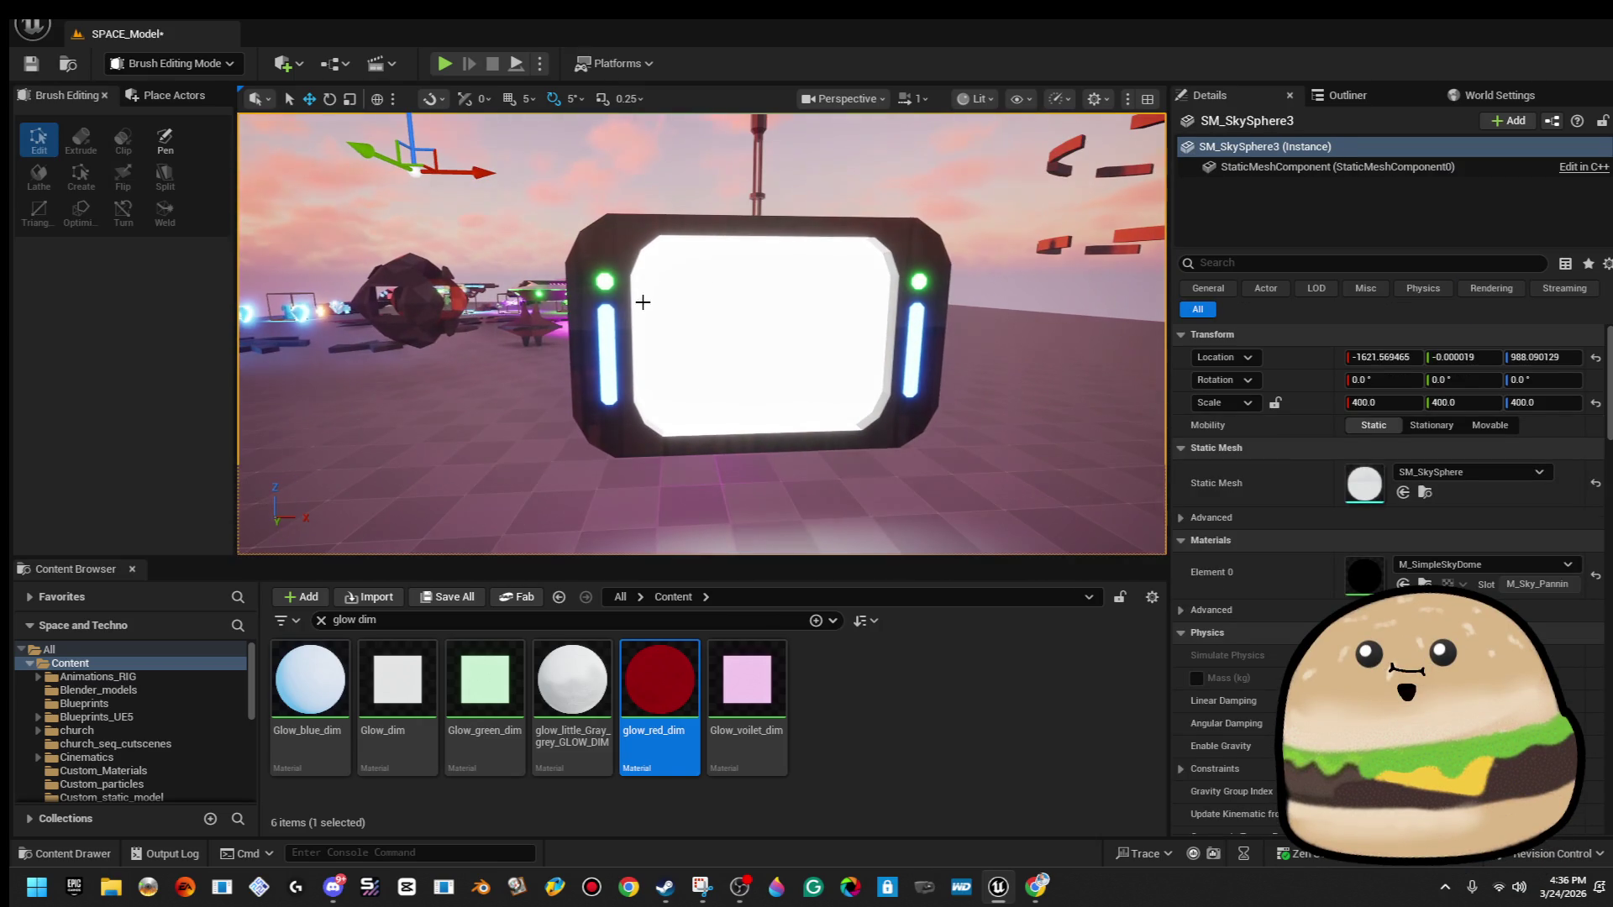
# Reposition the left green light and glow strip pair, then the right pair.
pyautogui.click(594, 283)
pyautogui.keyDown('ctrl'); pyautogui.click(607, 345); pyautogui.keyUp('ctrl')
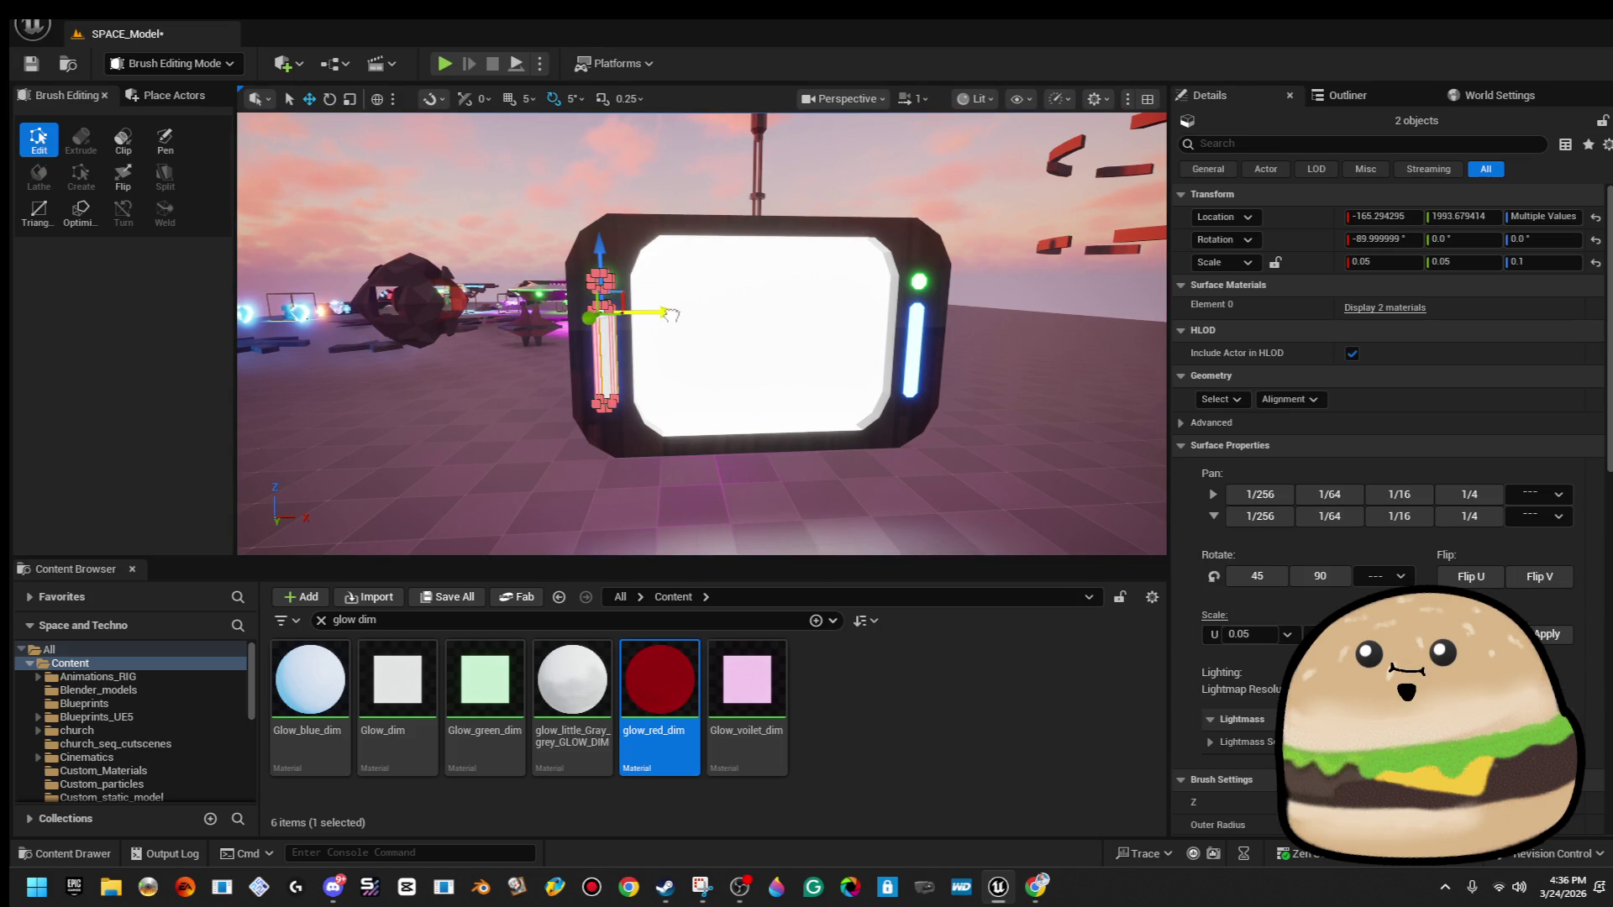
pyautogui.click(677, 175)
pyautogui.moveTo(678, 175); pyautogui.dragTo(665, 300)
pyautogui.click(657, 286)
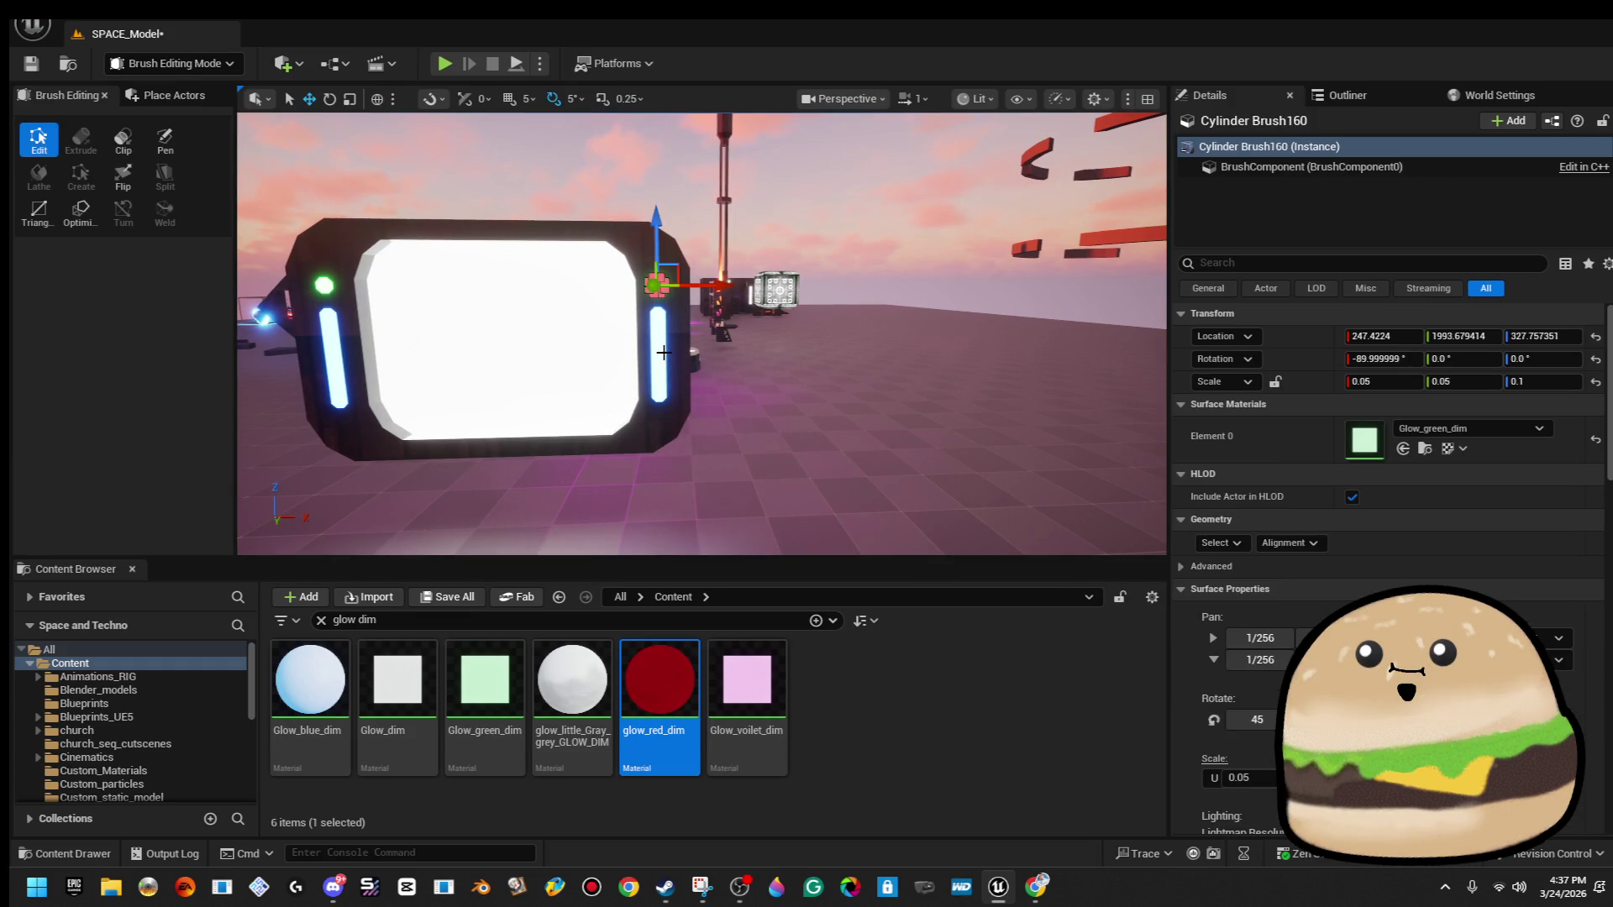
pyautogui.keyDown('ctrl'); pyautogui.click(660, 353); pyautogui.keyUp('ctrl')
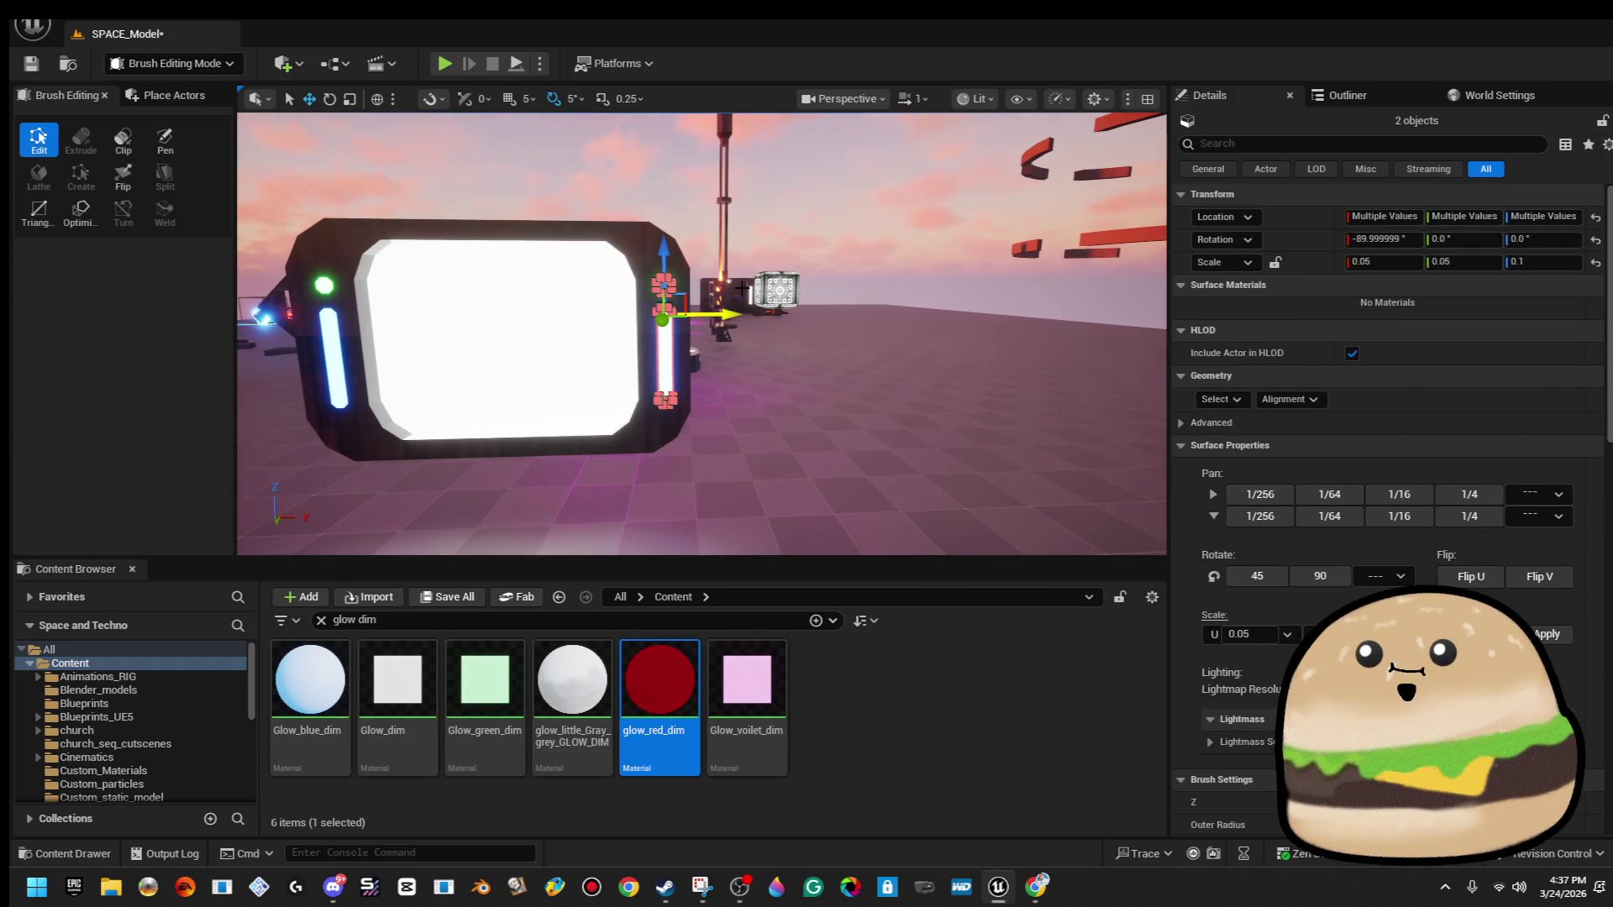
pyautogui.click(784, 227)
# Realign the right green light and glow strip, then save SPACE_Model.
pyautogui.moveTo(784, 227); pyautogui.dragTo(784, 278)
pyautogui.moveTo(775, 401); pyautogui.dragTo(775, 345)
pyautogui.click(774, 402)
pyautogui.keyDown('ctrl'); pyautogui.click(775, 401); pyautogui.keyUp('ctrl')
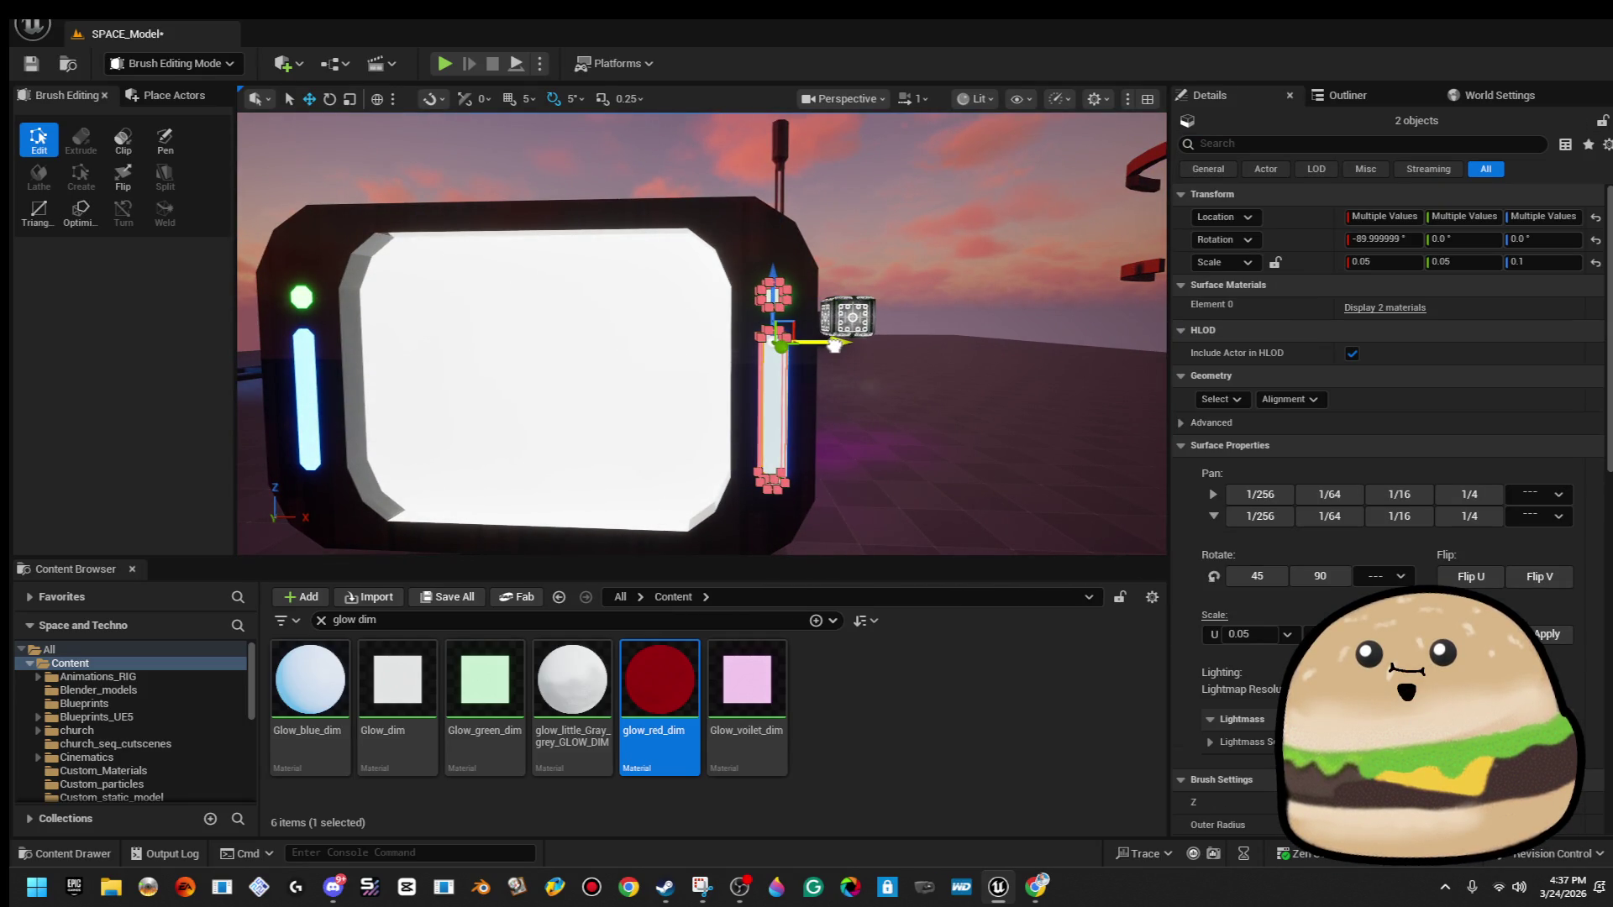
pyautogui.scroll(-5, 834, 345)
pyautogui.click(857, 241)
pyautogui.moveTo(694, 248)
pyautogui.mouseDown()
pyautogui.moveTo(656, 243)
pyautogui.moveTo(692, 234)
pyautogui.mouseUp()
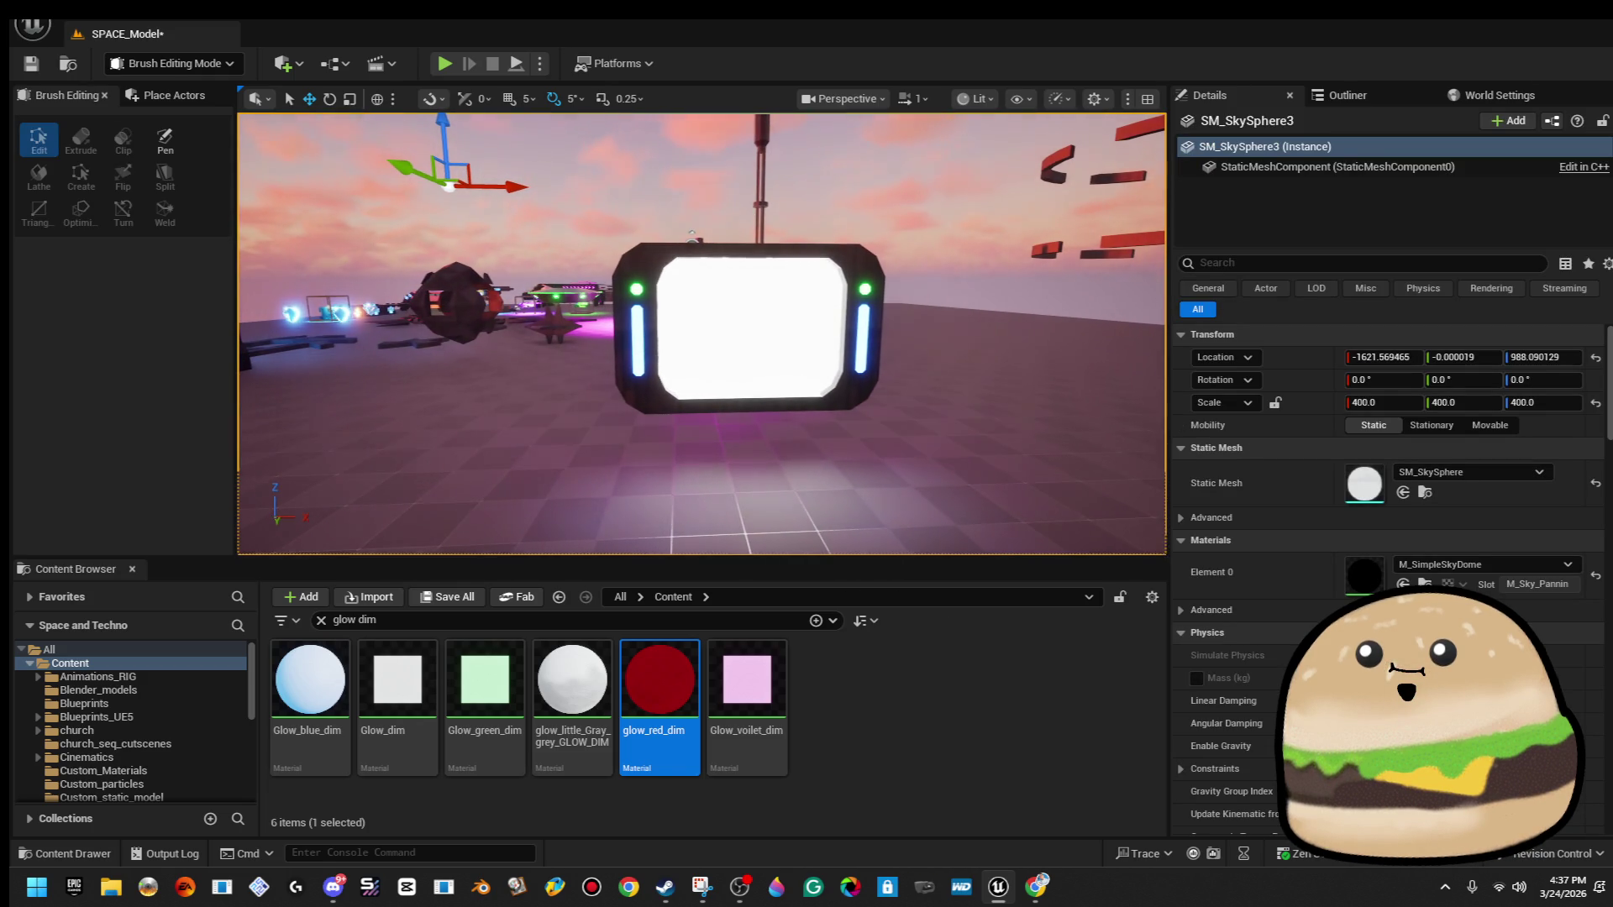
pyautogui.click(24, 72)
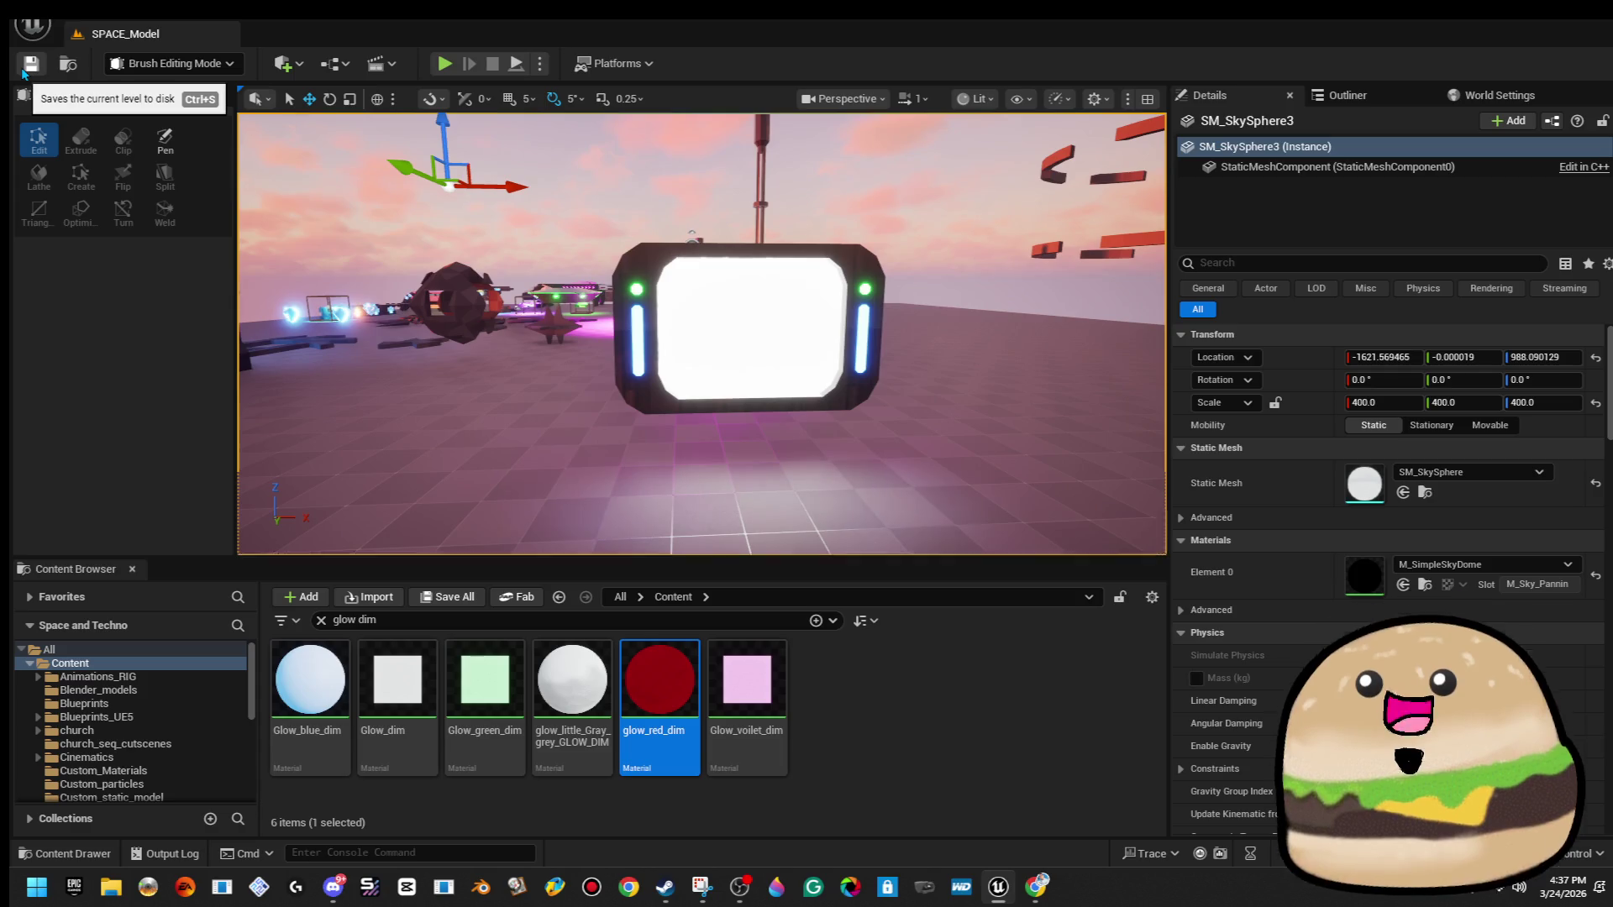
pyautogui.moveTo(261, 366); pyautogui.dragTo(252, 420)
pyautogui.moveTo(634, 266)
pyautogui.mouseDown()
pyautogui.moveTo(639, 285)
pyautogui.moveTo(634, 266)
pyautogui.mouseUp()
pyautogui.click(781, 329)
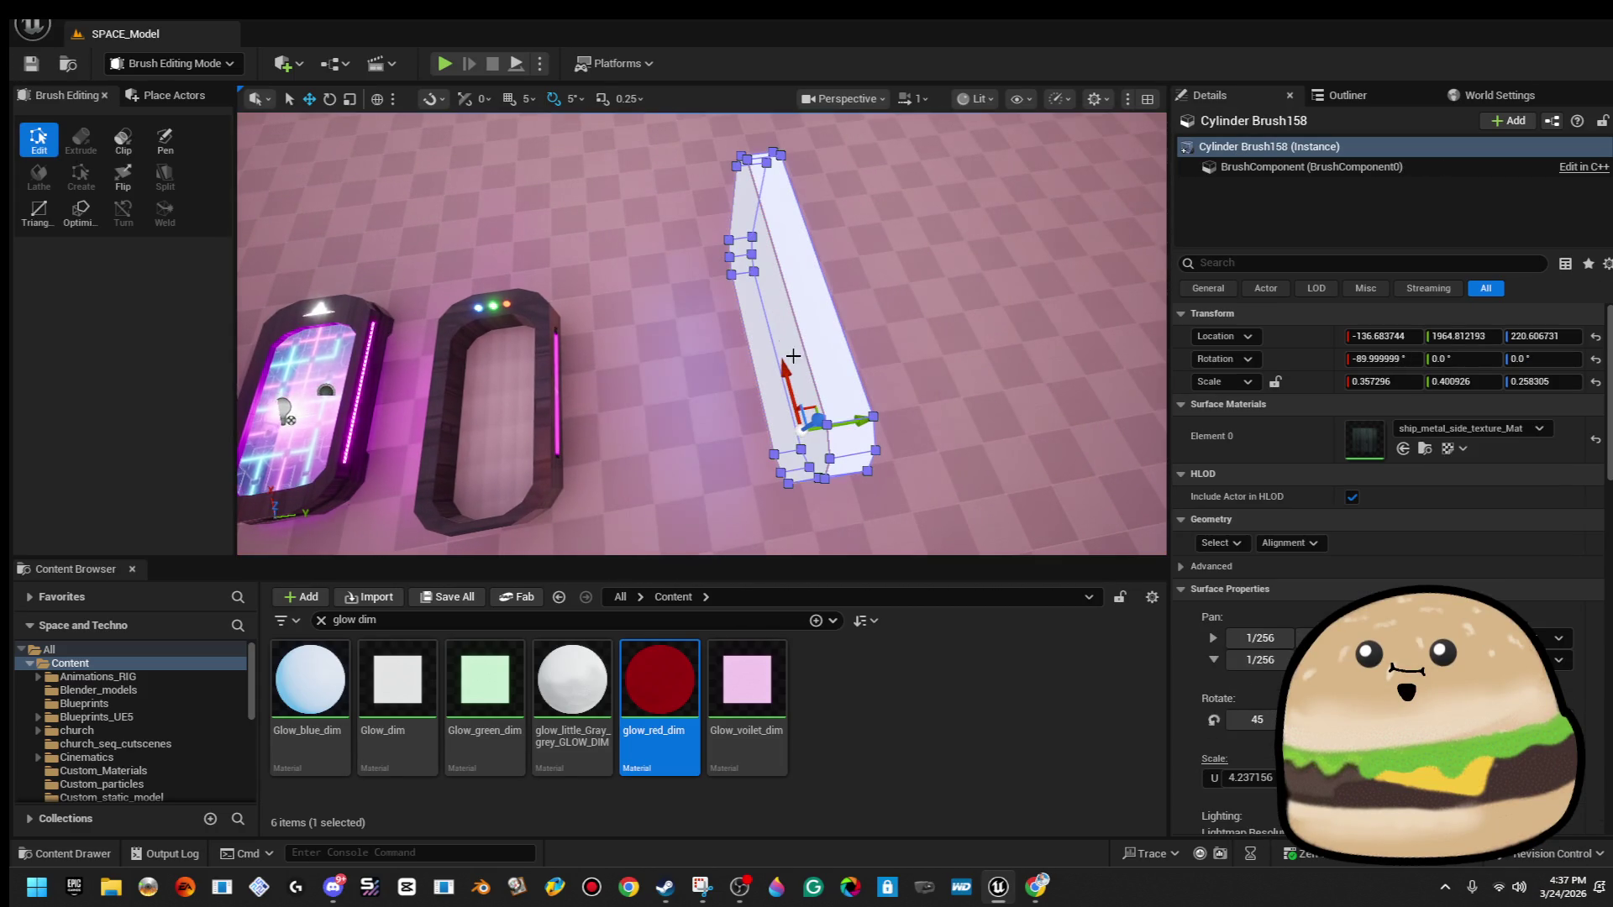
pyautogui.moveTo(845, 435)
pyautogui.mouseDown()
pyautogui.moveTo(967, 277)
pyautogui.moveTo(649, 276)
pyautogui.moveTo(643, 338)
pyautogui.mouseUp()
pyautogui.click(967, 277)
pyautogui.click(644, 323)
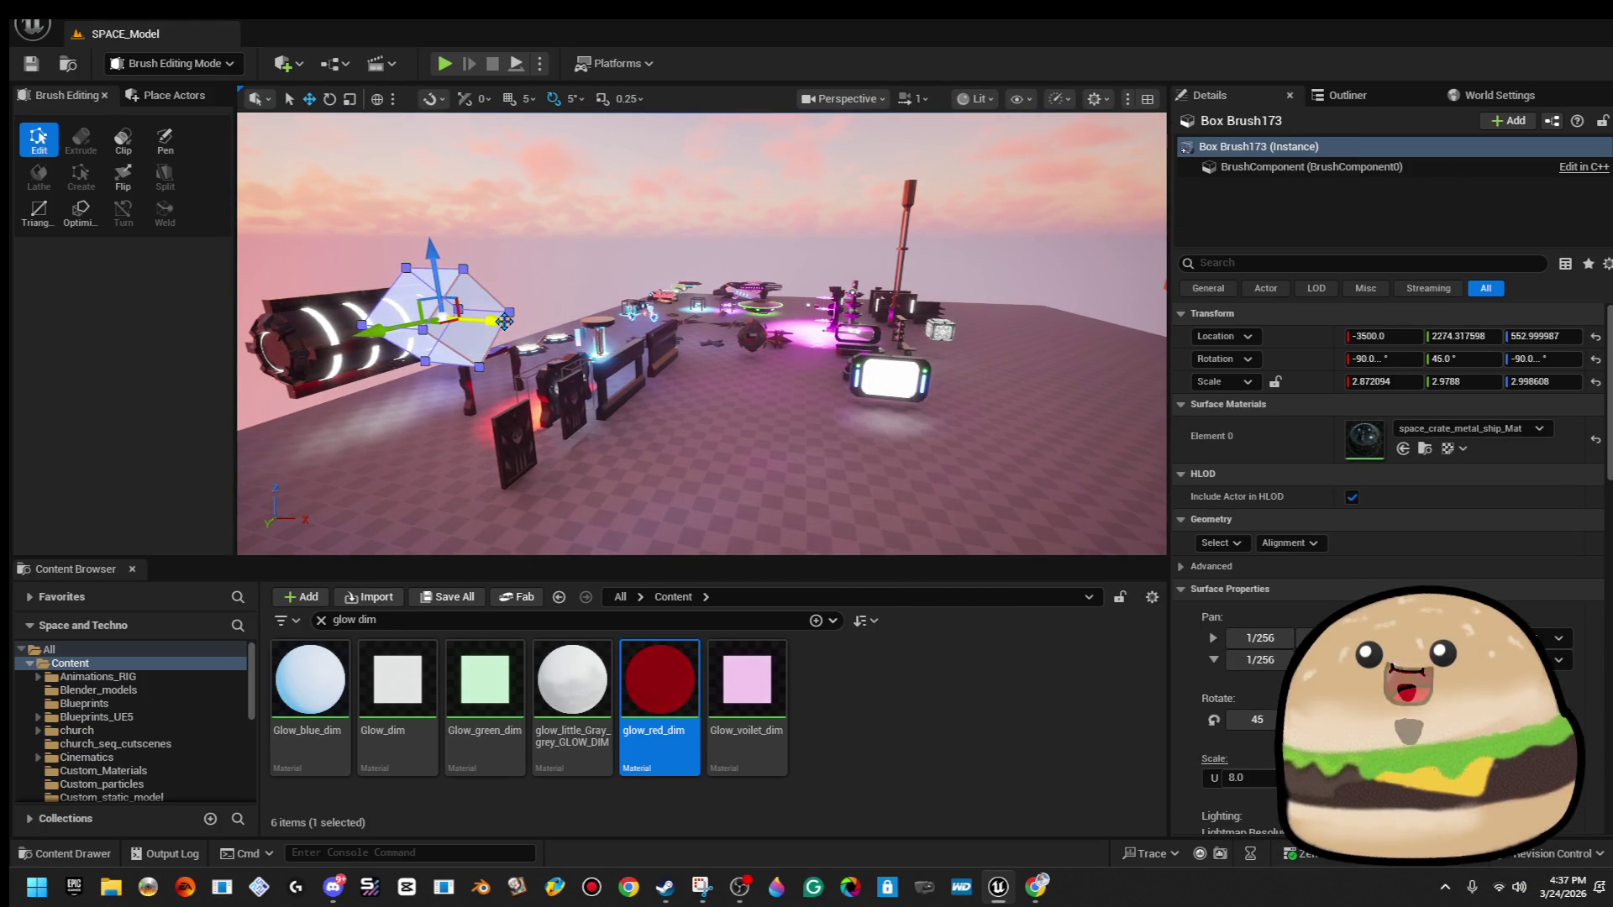
pyautogui.moveTo(505, 321)
pyautogui.mouseDown()
pyautogui.moveTo(748, 327)
pyautogui.moveTo(954, 395)
pyautogui.mouseUp()
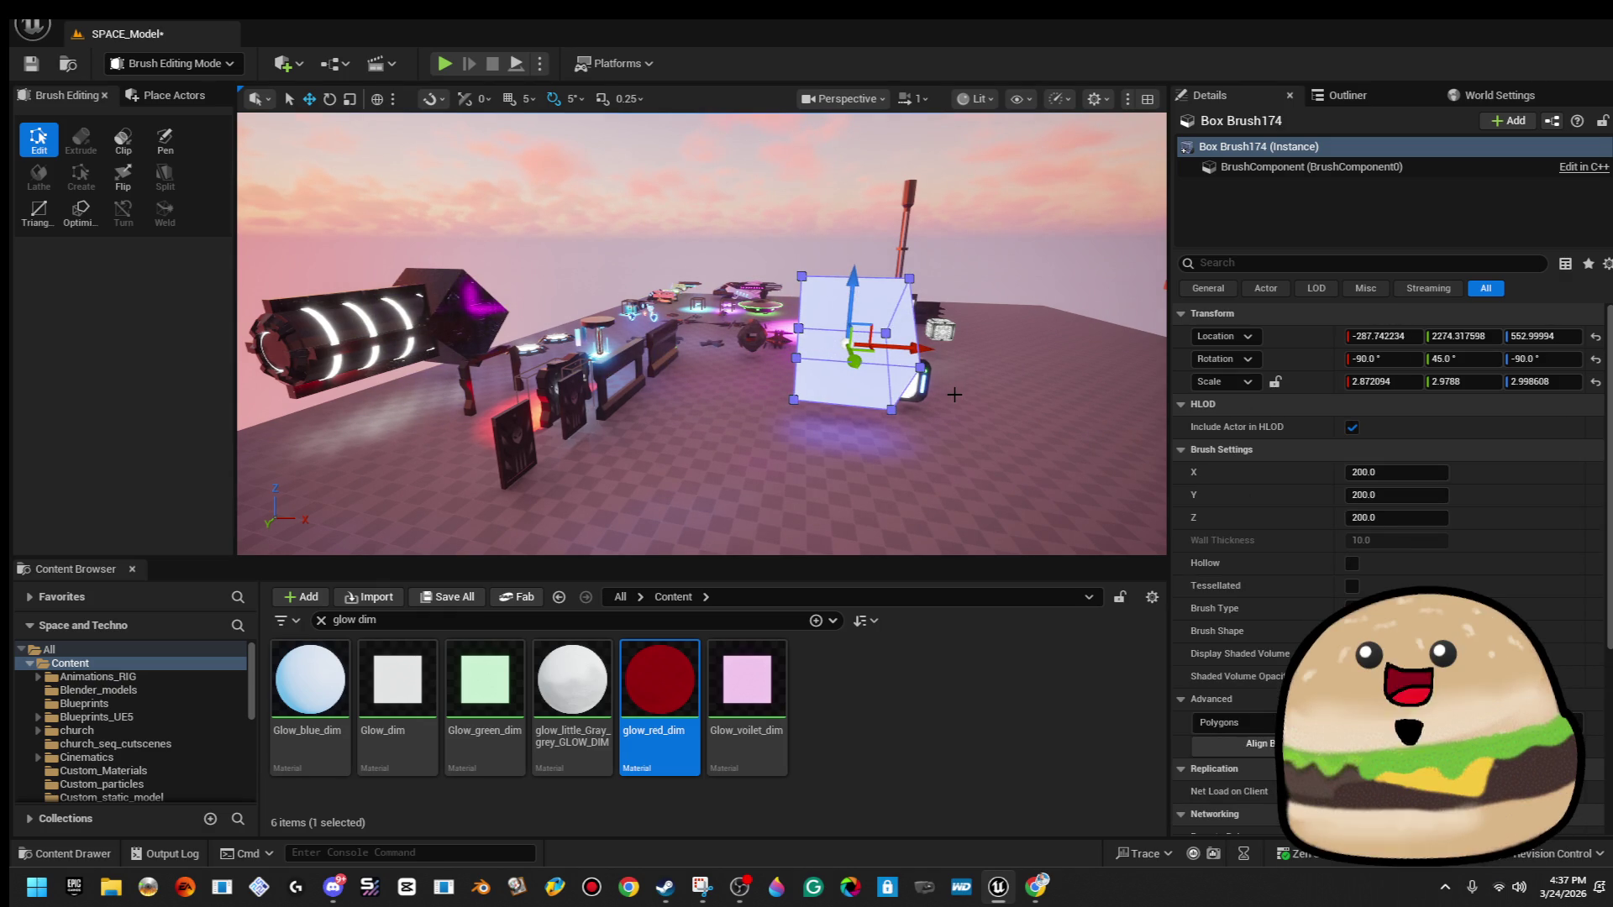
pyautogui.press('Delete')
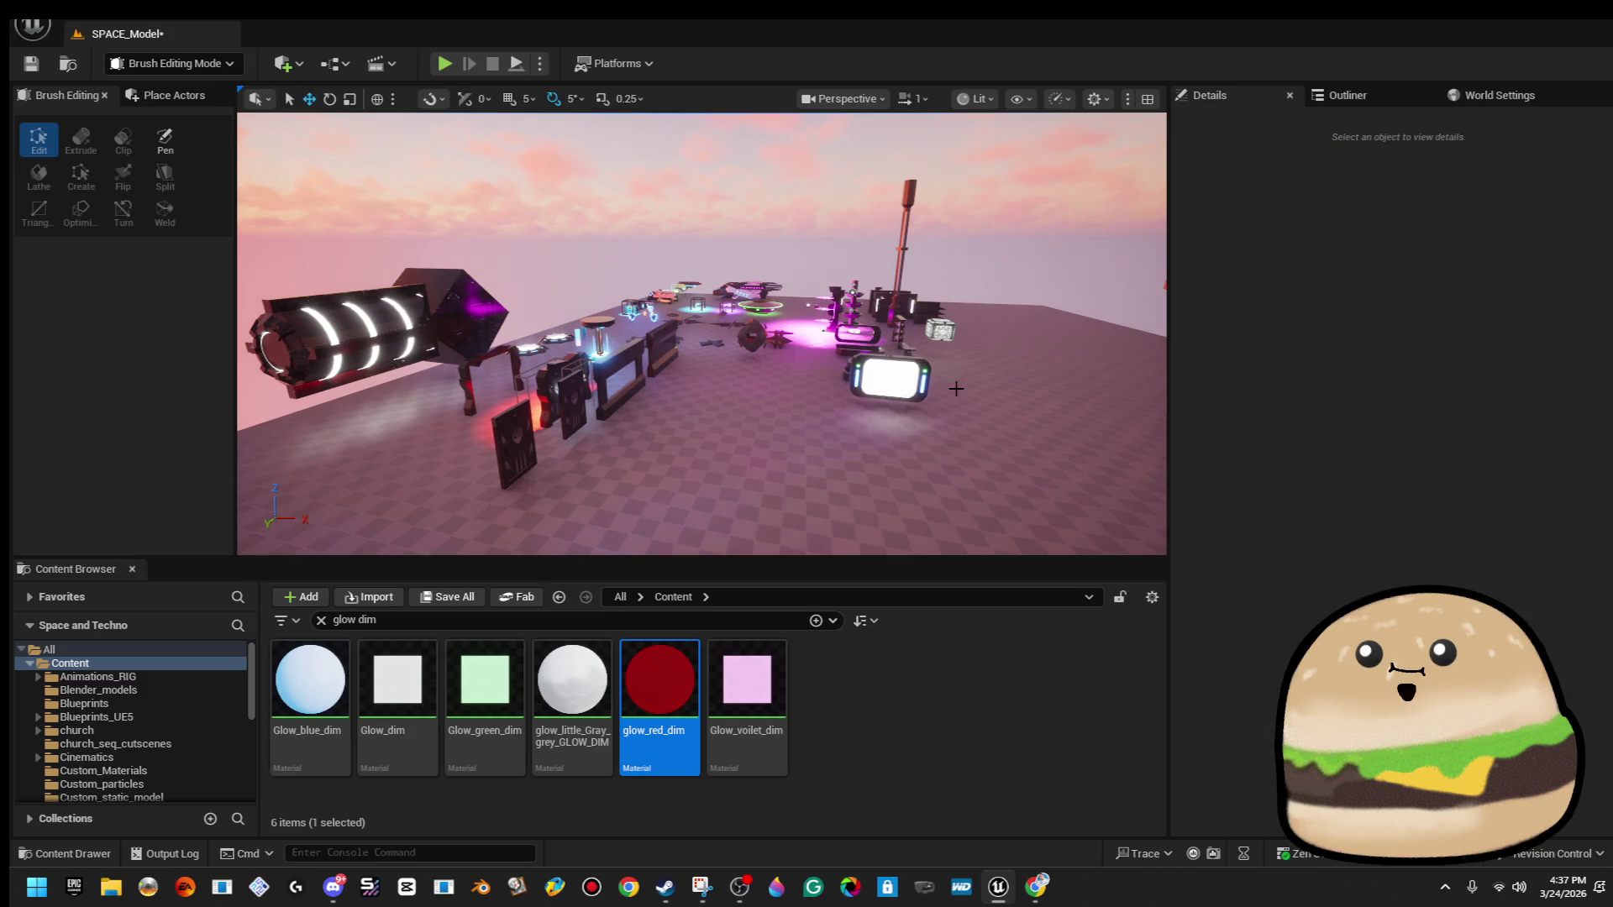
pyautogui.moveTo(728, 318); pyautogui.dragTo(639, 296)
pyautogui.click(727, 318)
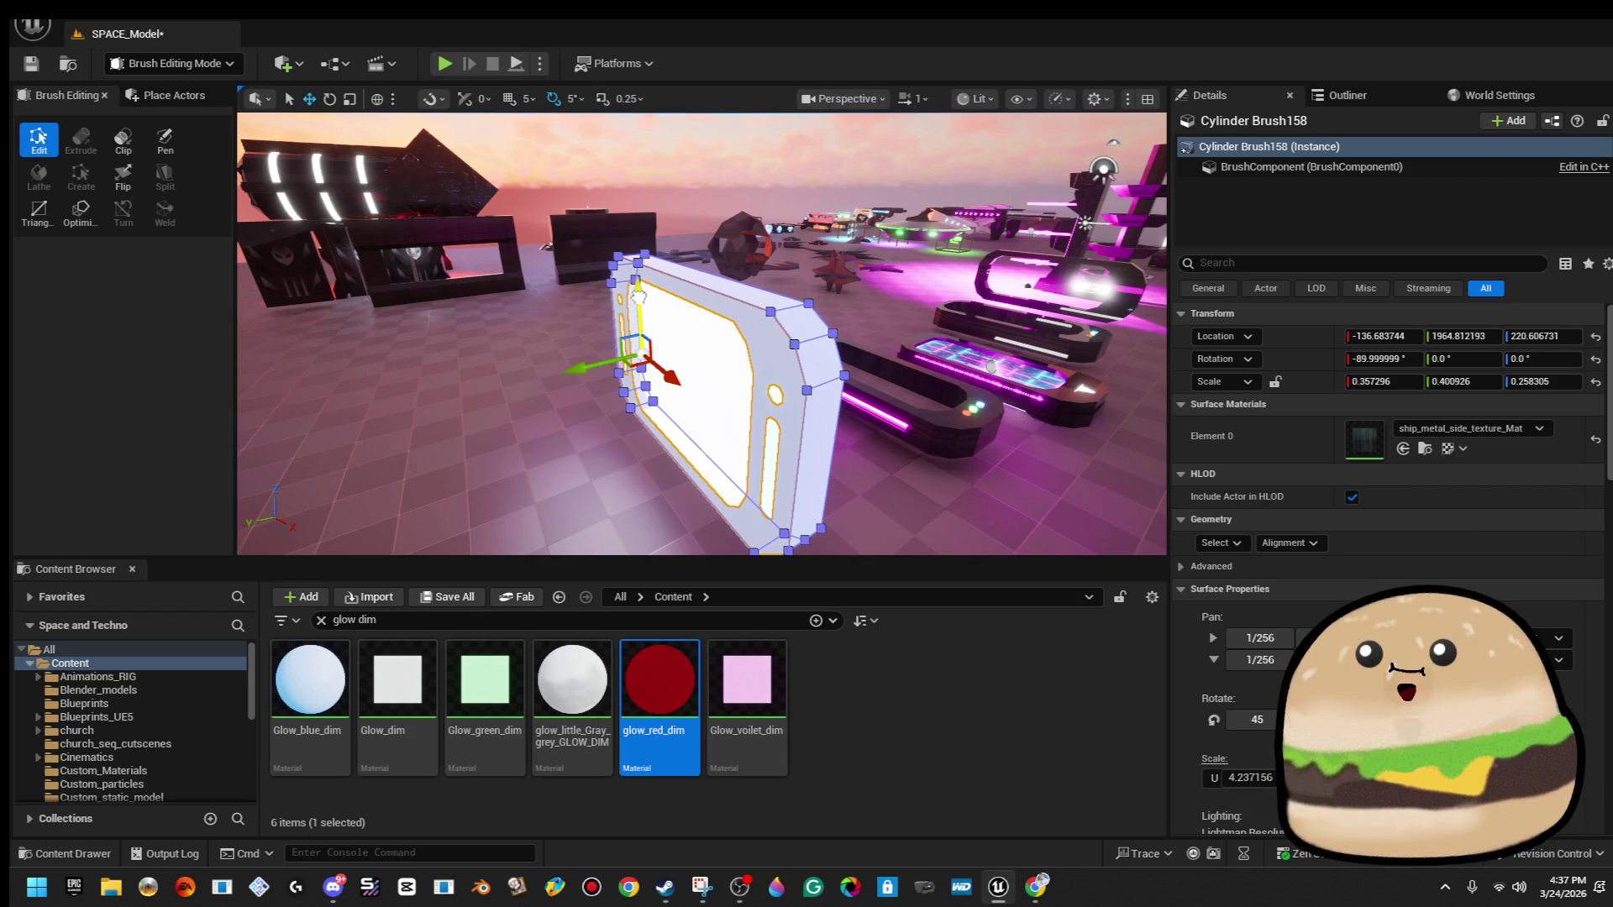
# Copy the frame brush upward, set it to 4 sides, and shrink its width and depth.
pyautogui.keyDown('alt'); pyautogui.moveTo(639, 296); pyautogui.dragTo(644, 139); pyautogui.keyUp('alt')
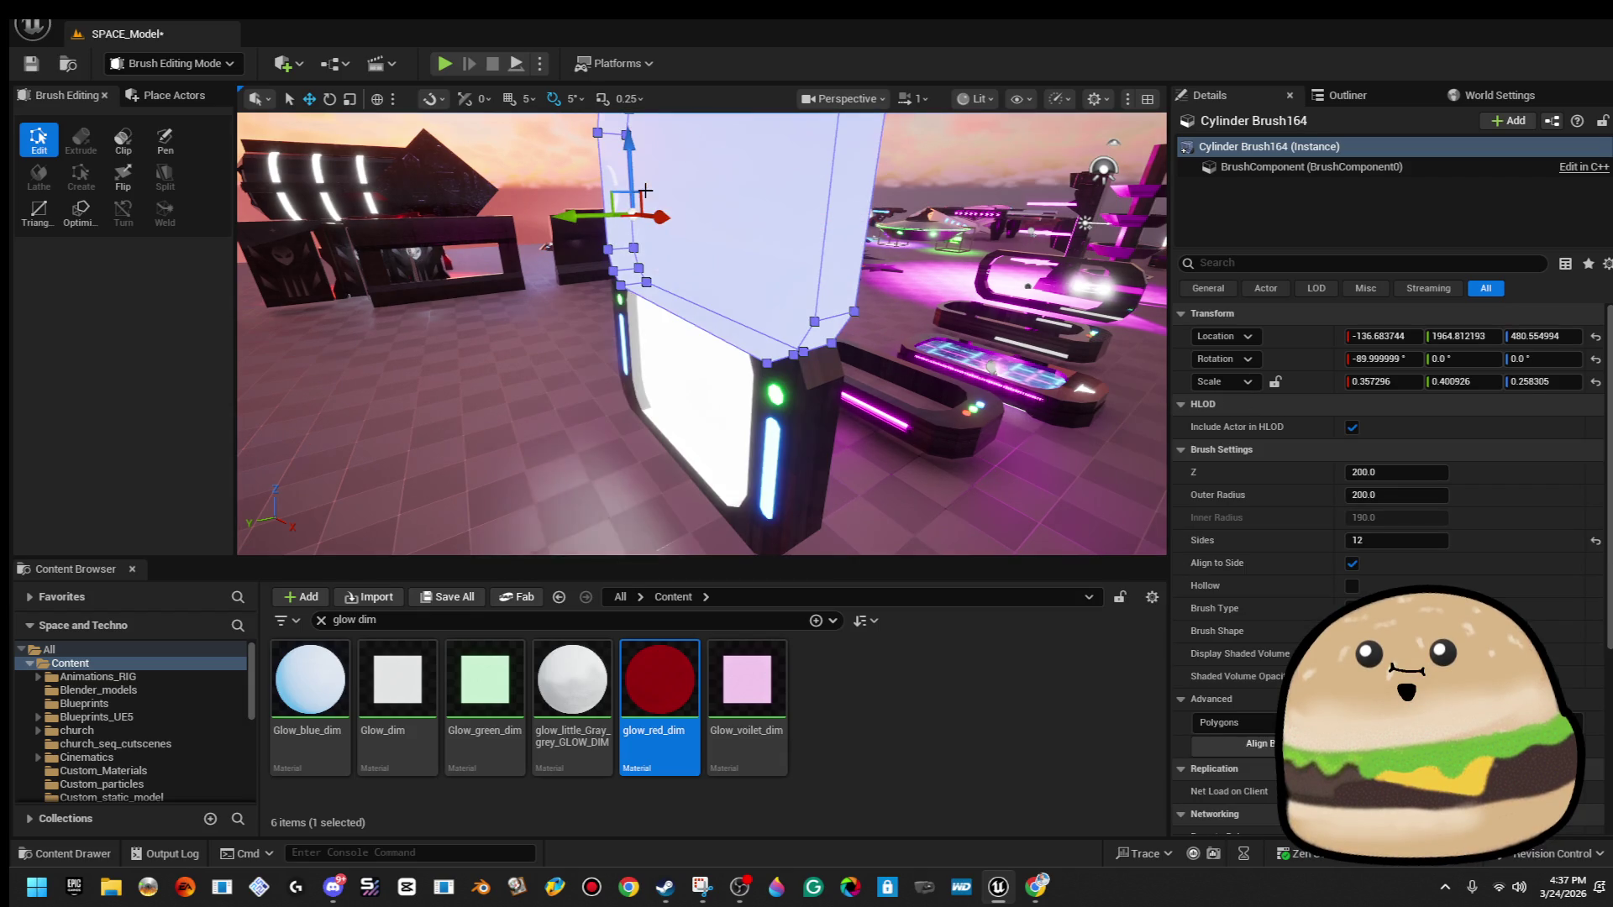
pyautogui.click(1403, 541)
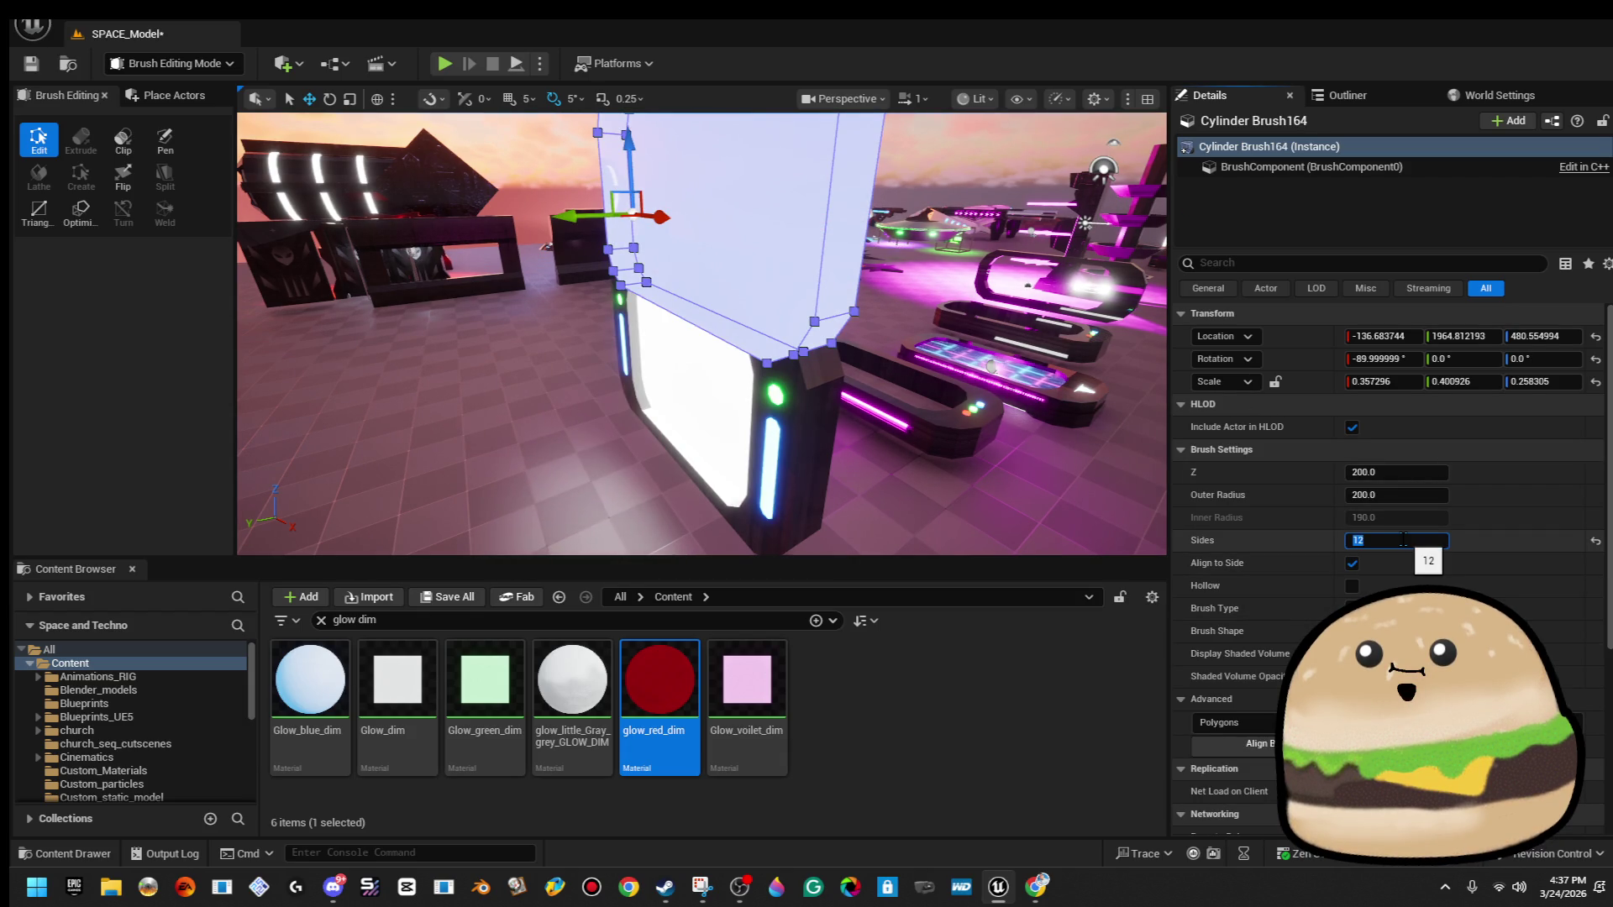
pyautogui.write('4')
pyautogui.press('Return')
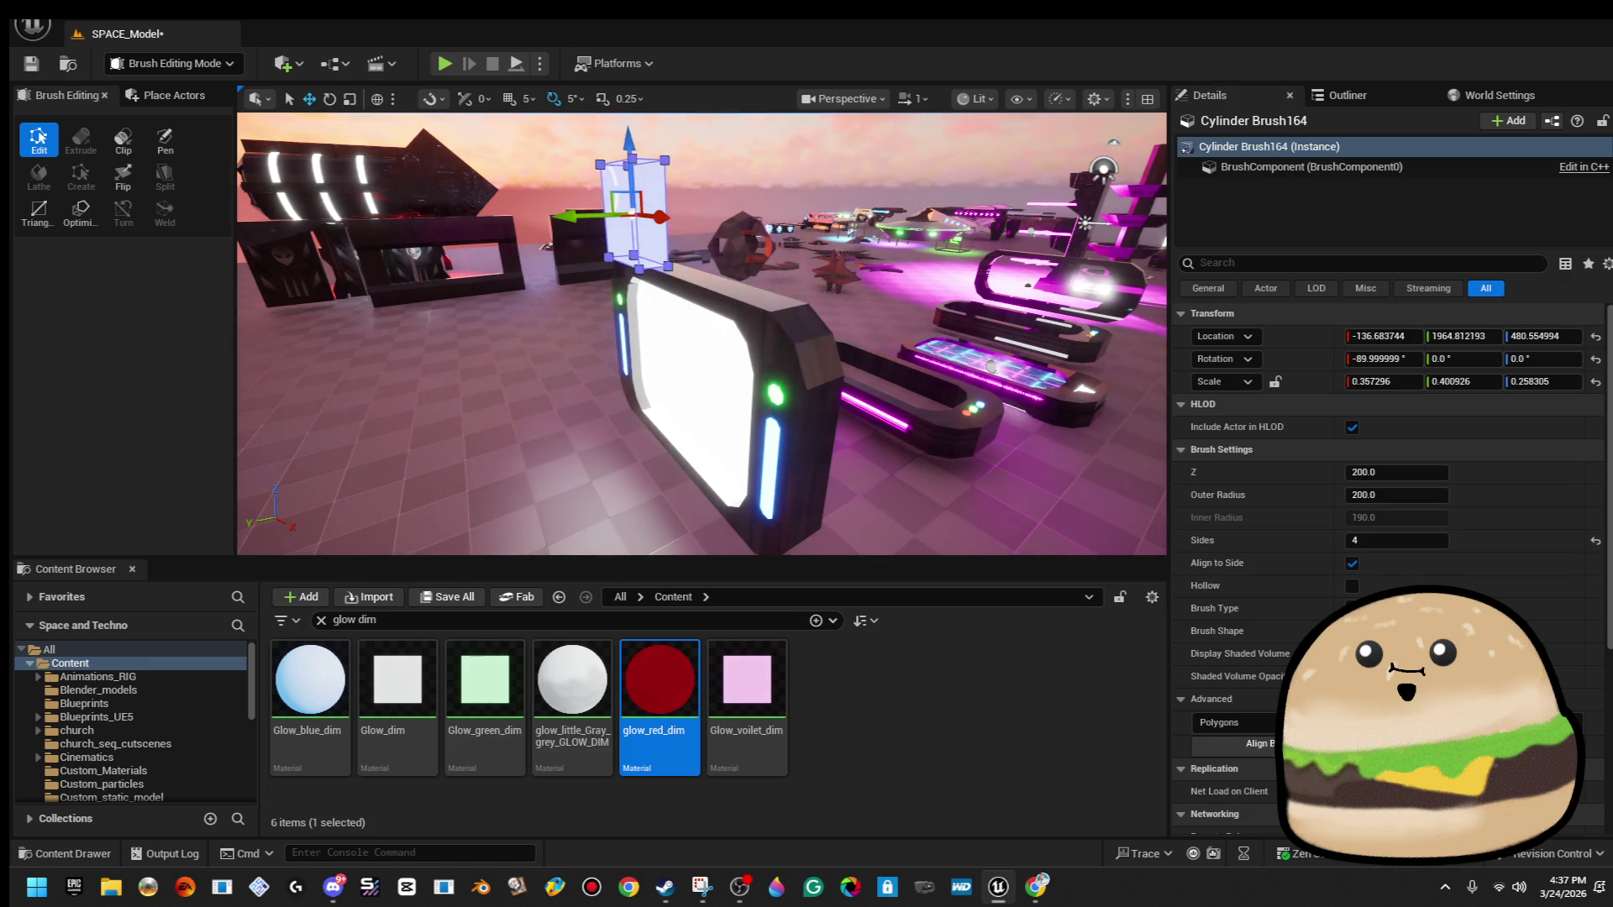
pyautogui.press('f')
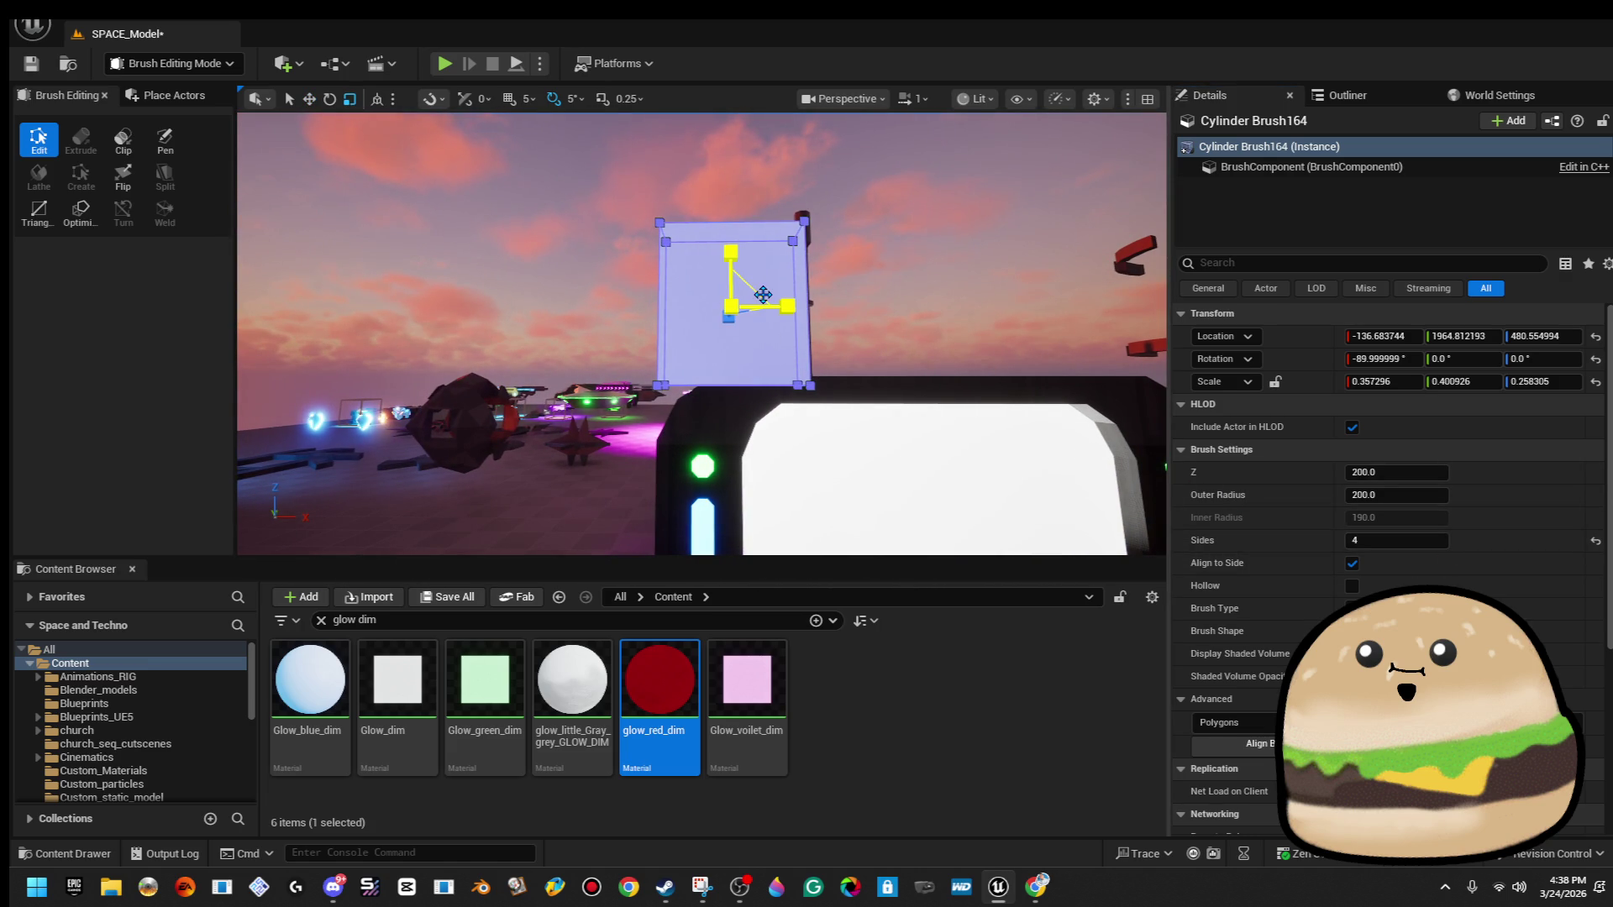
pyautogui.moveTo(763, 293); pyautogui.dragTo(744, 303)
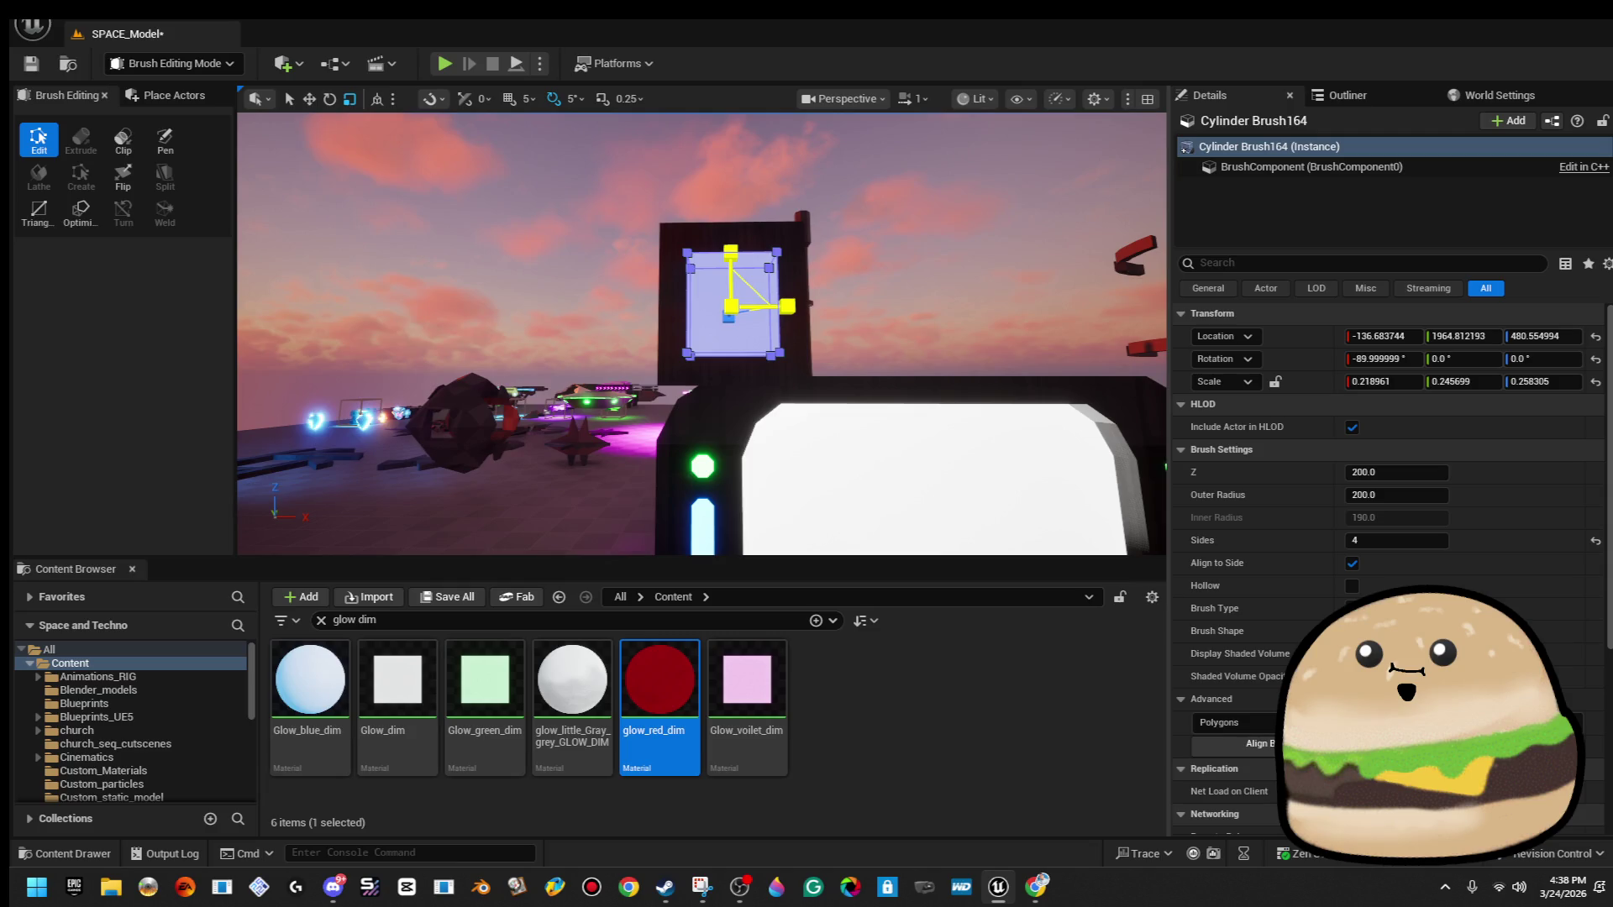
# Rotate the box 45° into a diamond and place it on the monitor's top-left corner.
pyautogui.press('r')
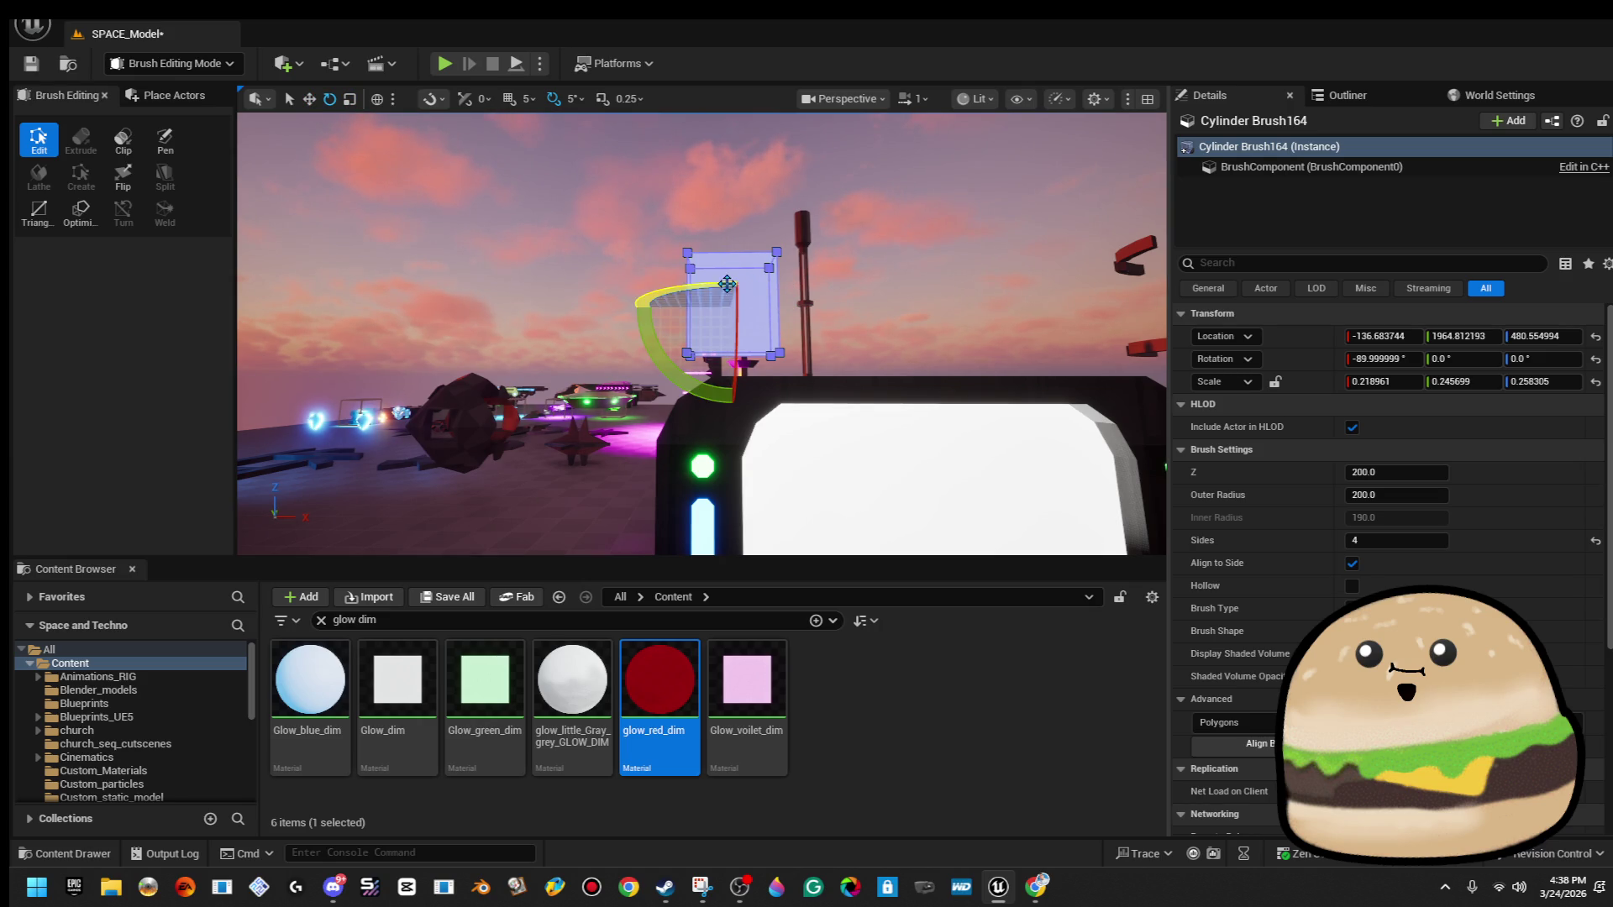
pyautogui.moveTo(650, 367)
pyautogui.mouseDown()
pyautogui.moveTo(828, 290)
pyautogui.moveTo(820, 245)
pyautogui.moveTo(798, 239)
pyautogui.moveTo(864, 260)
pyautogui.mouseUp()
pyautogui.press('r')
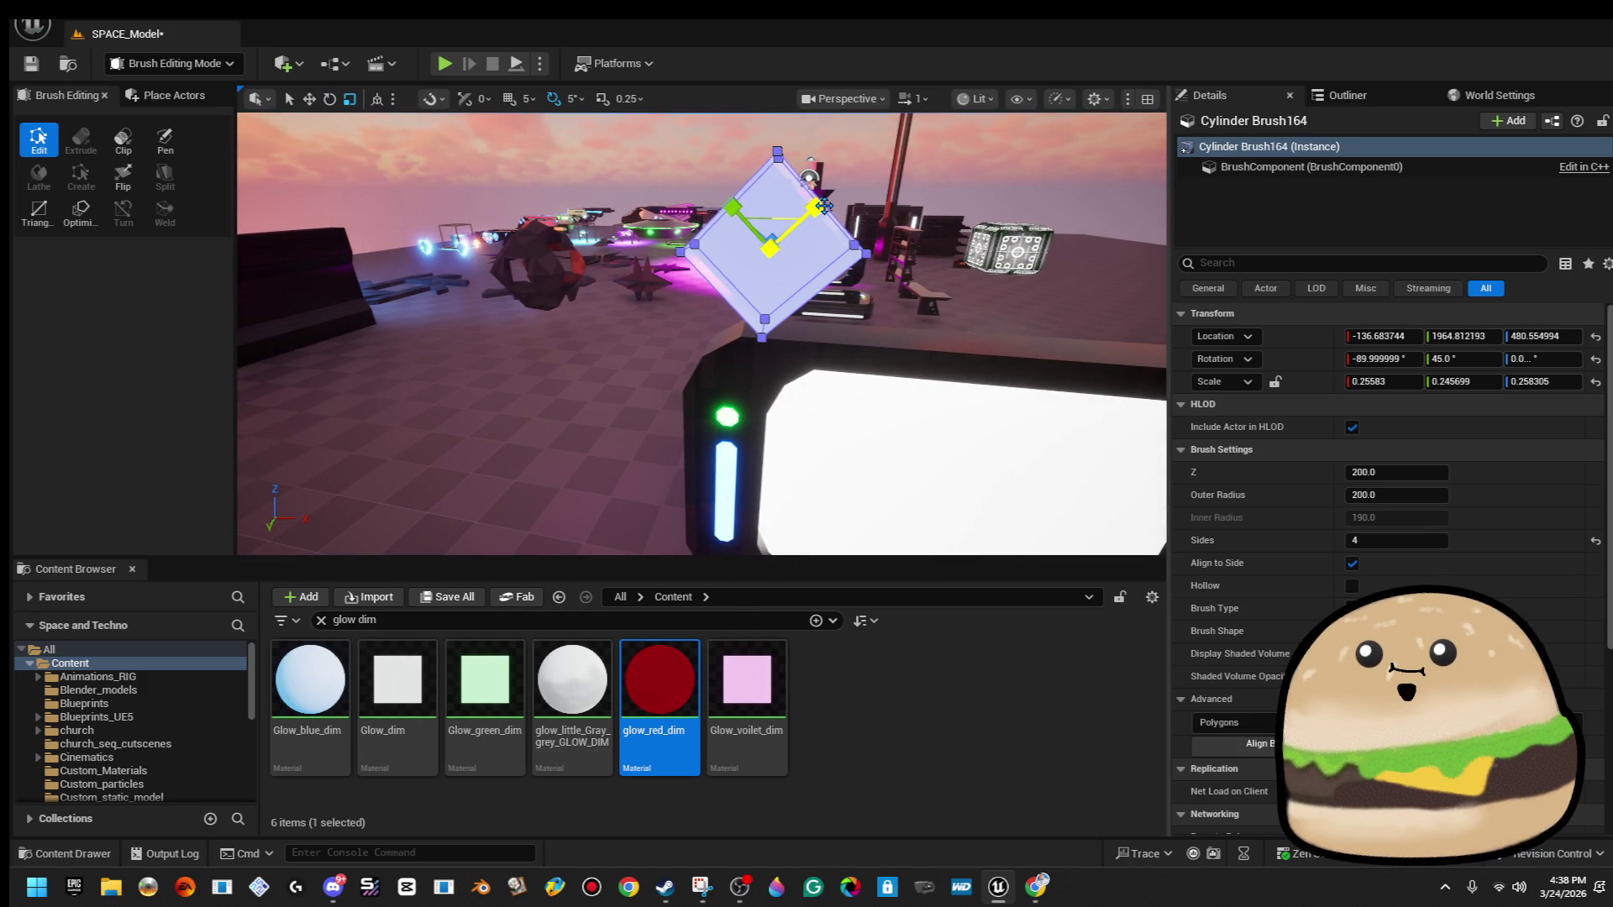
pyautogui.press('w')
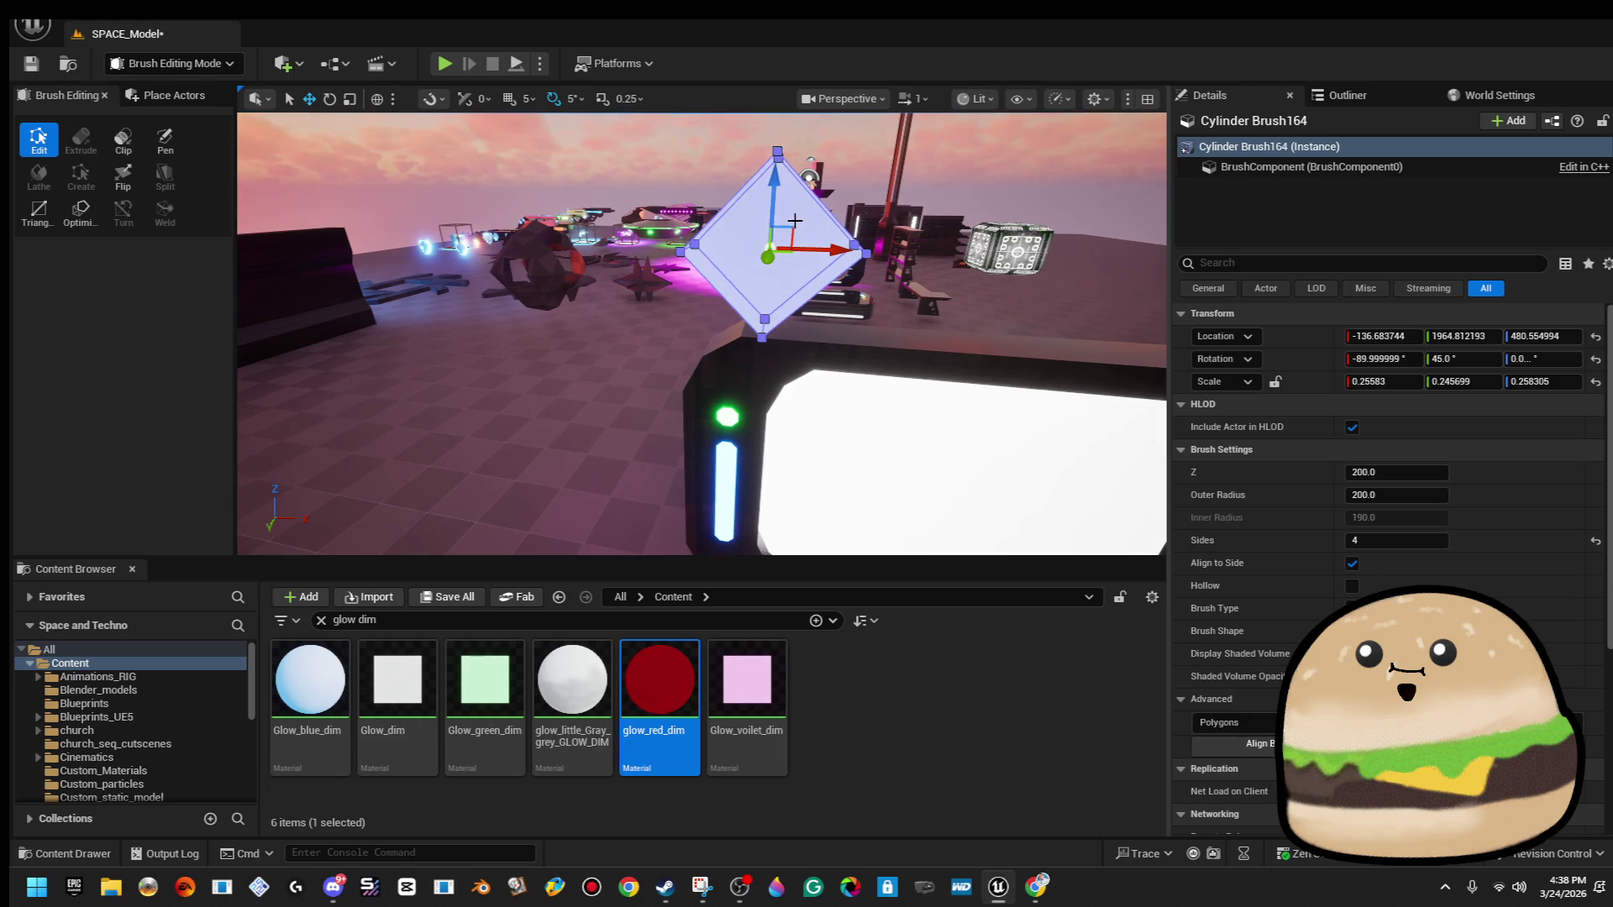
pyautogui.moveTo(794, 223); pyautogui.dragTo(708, 319)
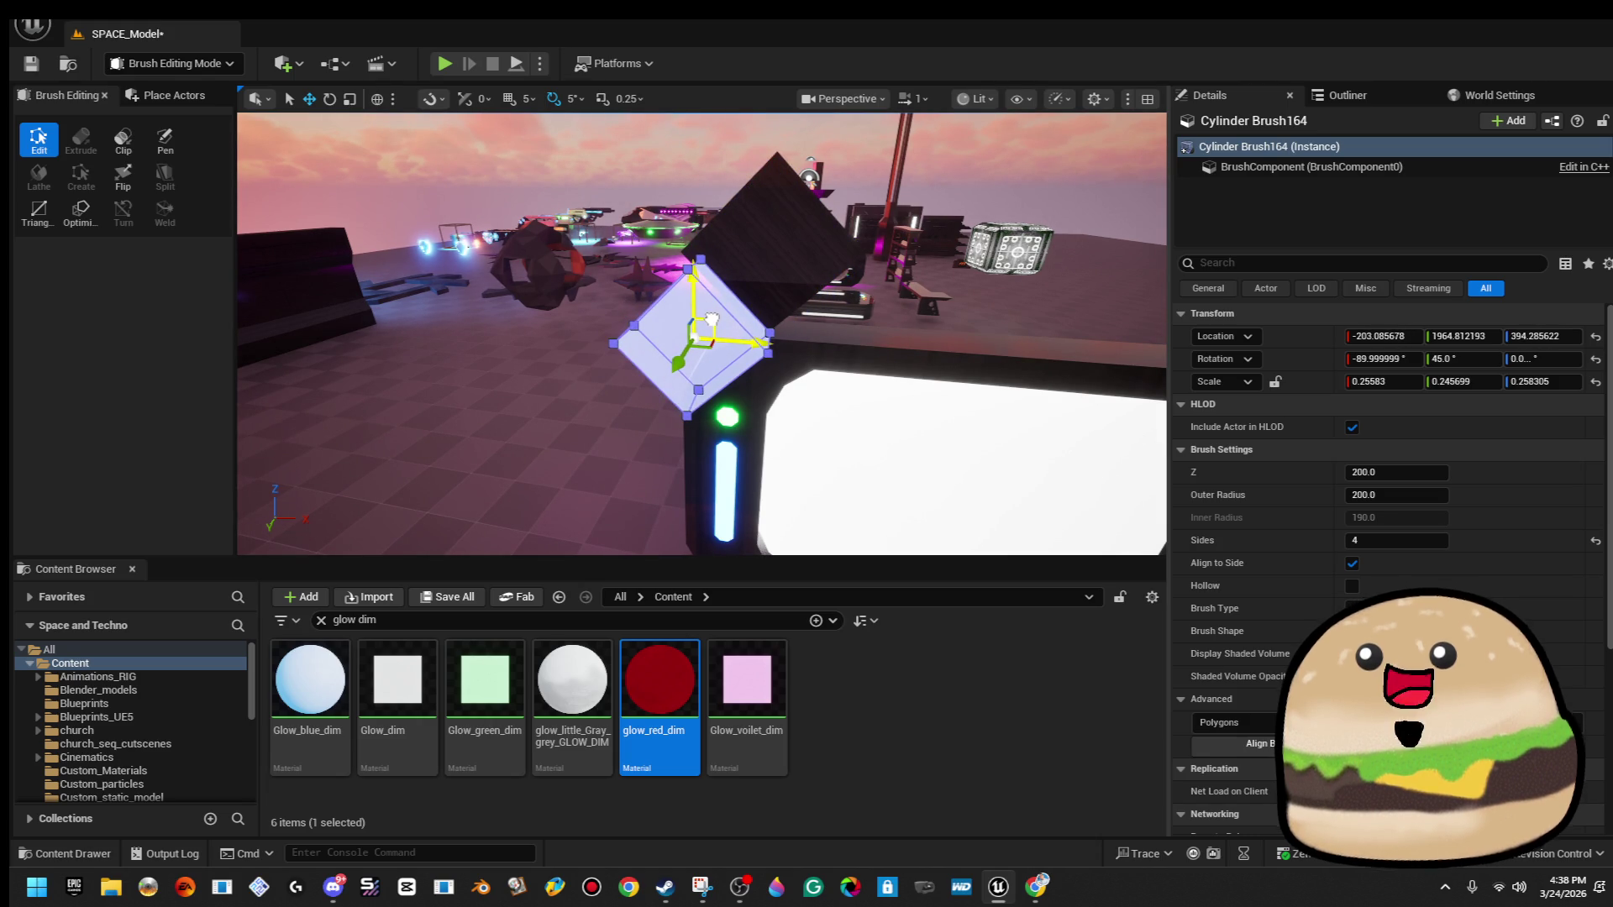
pyautogui.scroll(5, 712, 319)
pyautogui.scroll(-5, 701, 334)
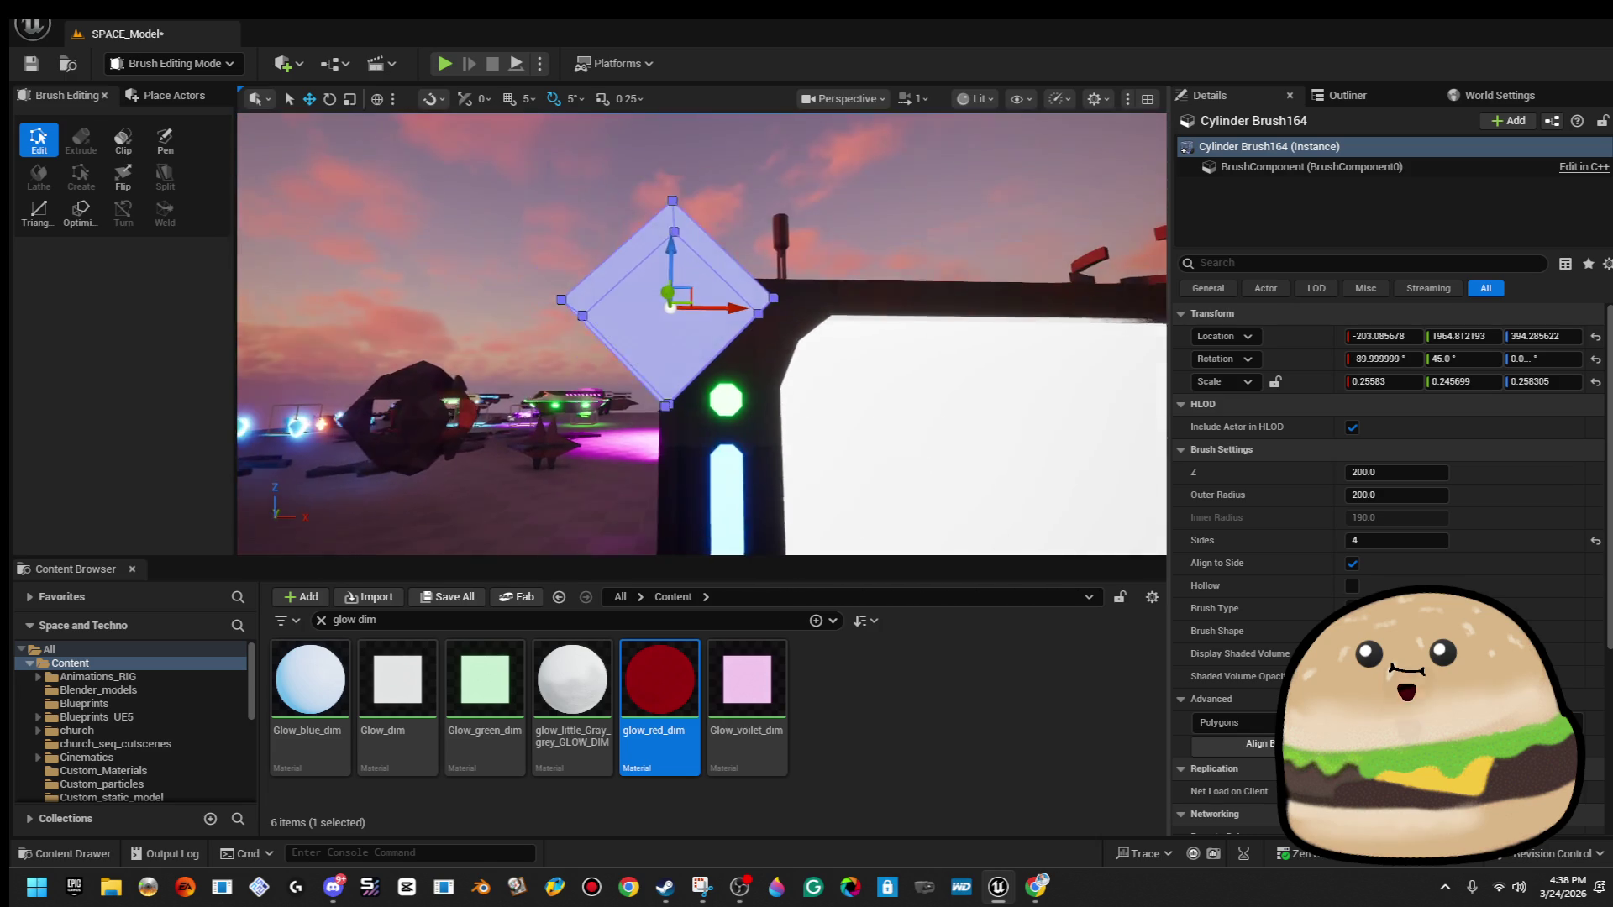
pyautogui.press('f')
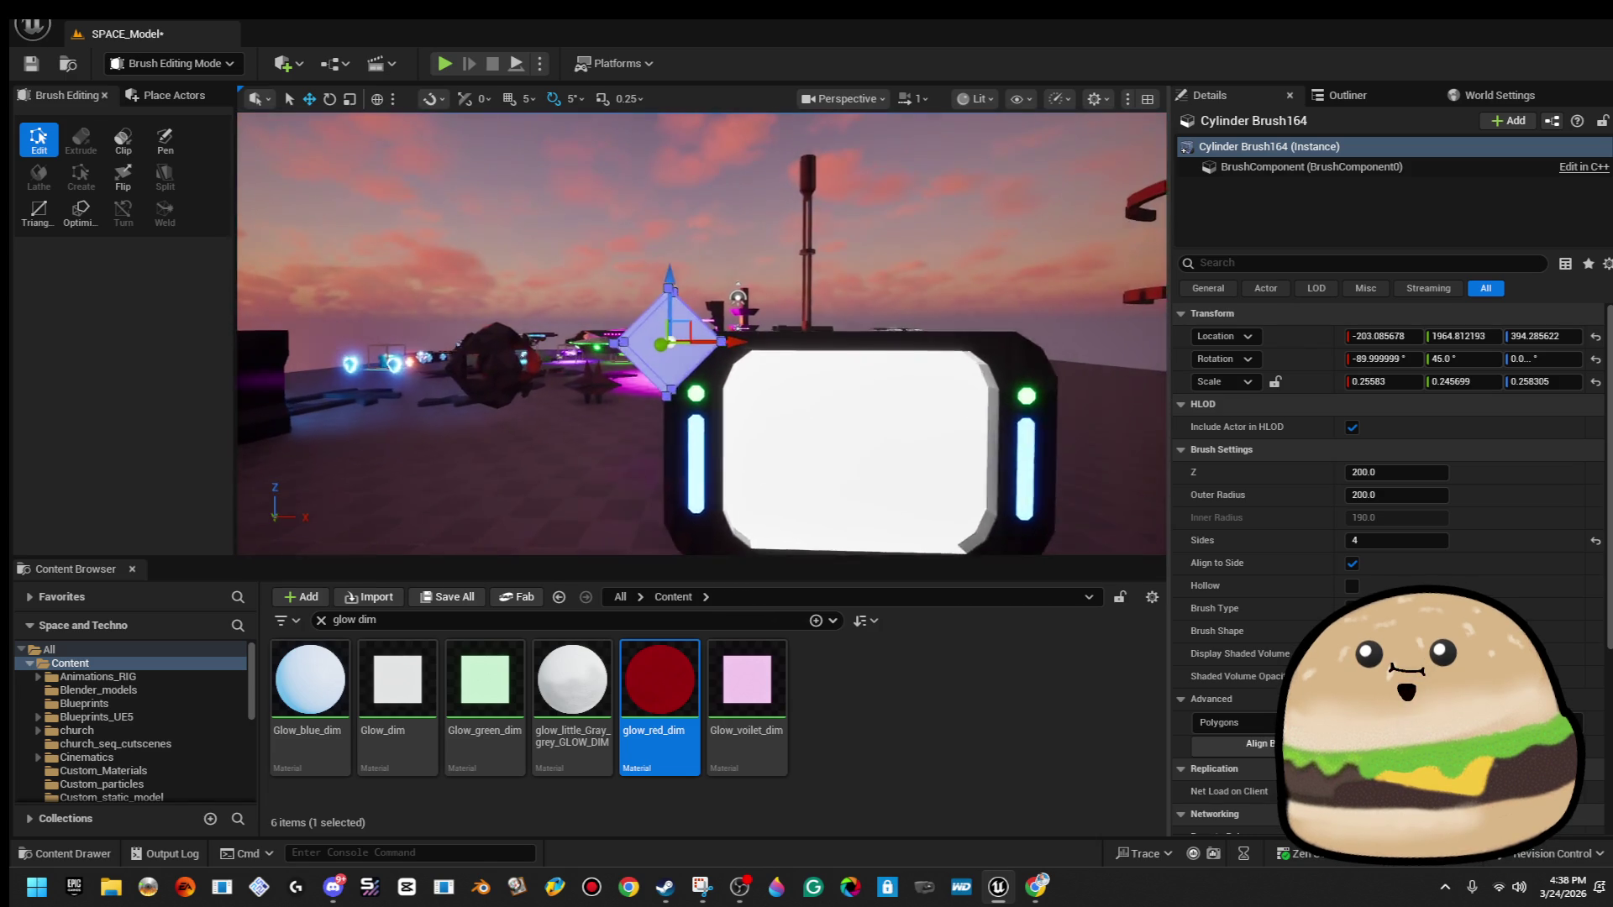
pyautogui.moveTo(673, 313)
pyautogui.mouseDown()
pyautogui.moveTo(508, 226)
pyautogui.moveTo(536, 222)
pyautogui.moveTo(689, 325)
pyautogui.mouseUp()
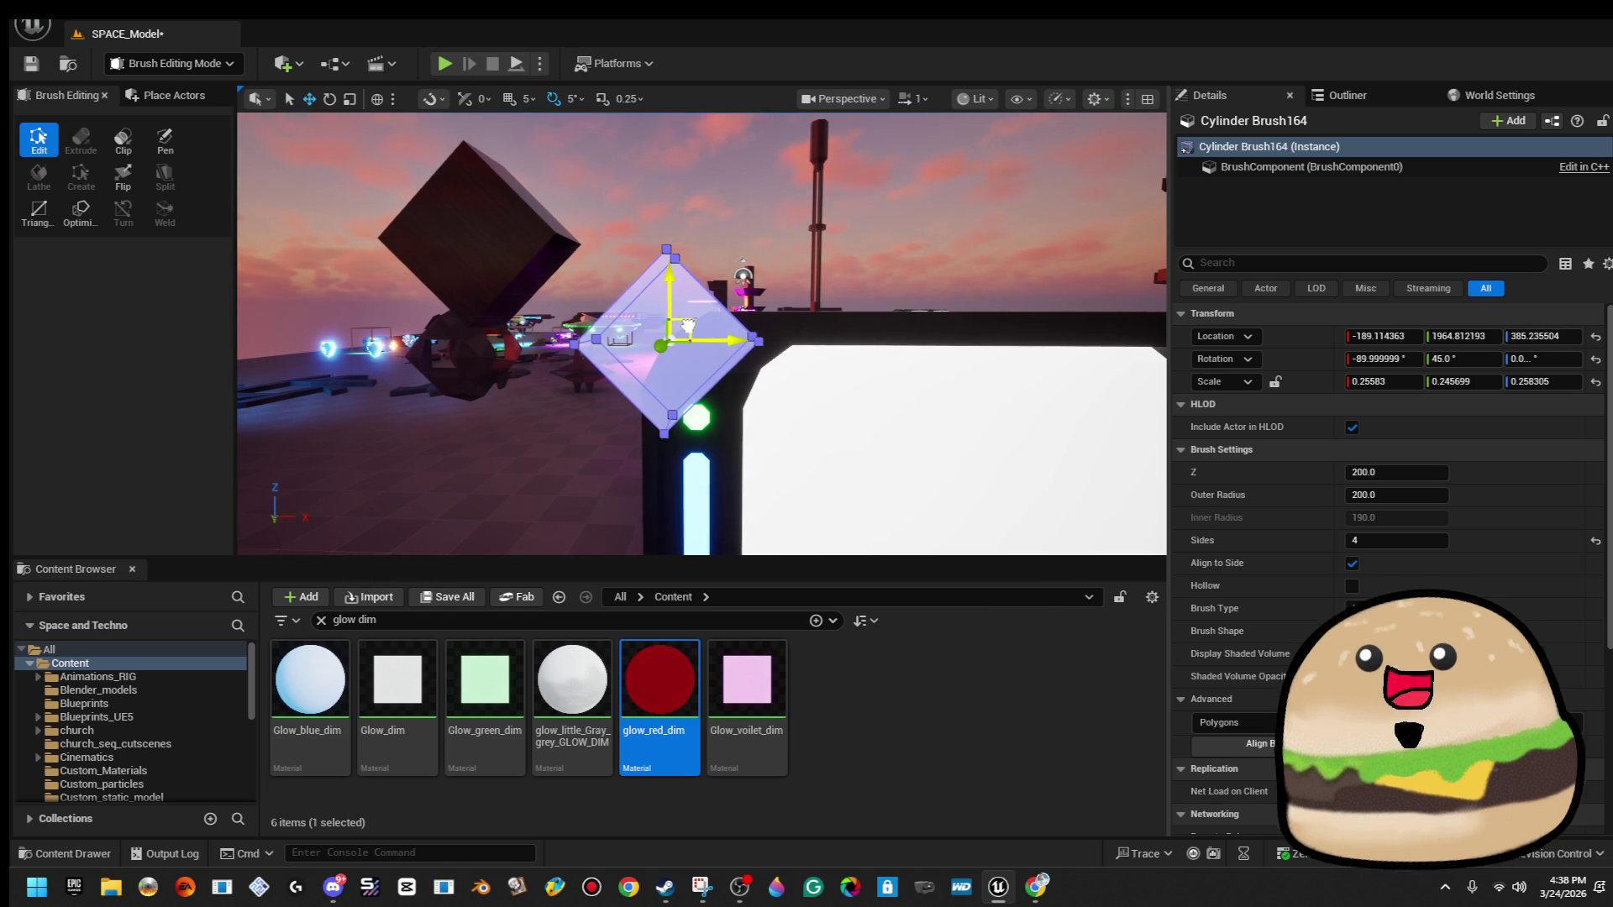
pyautogui.click(756, 210)
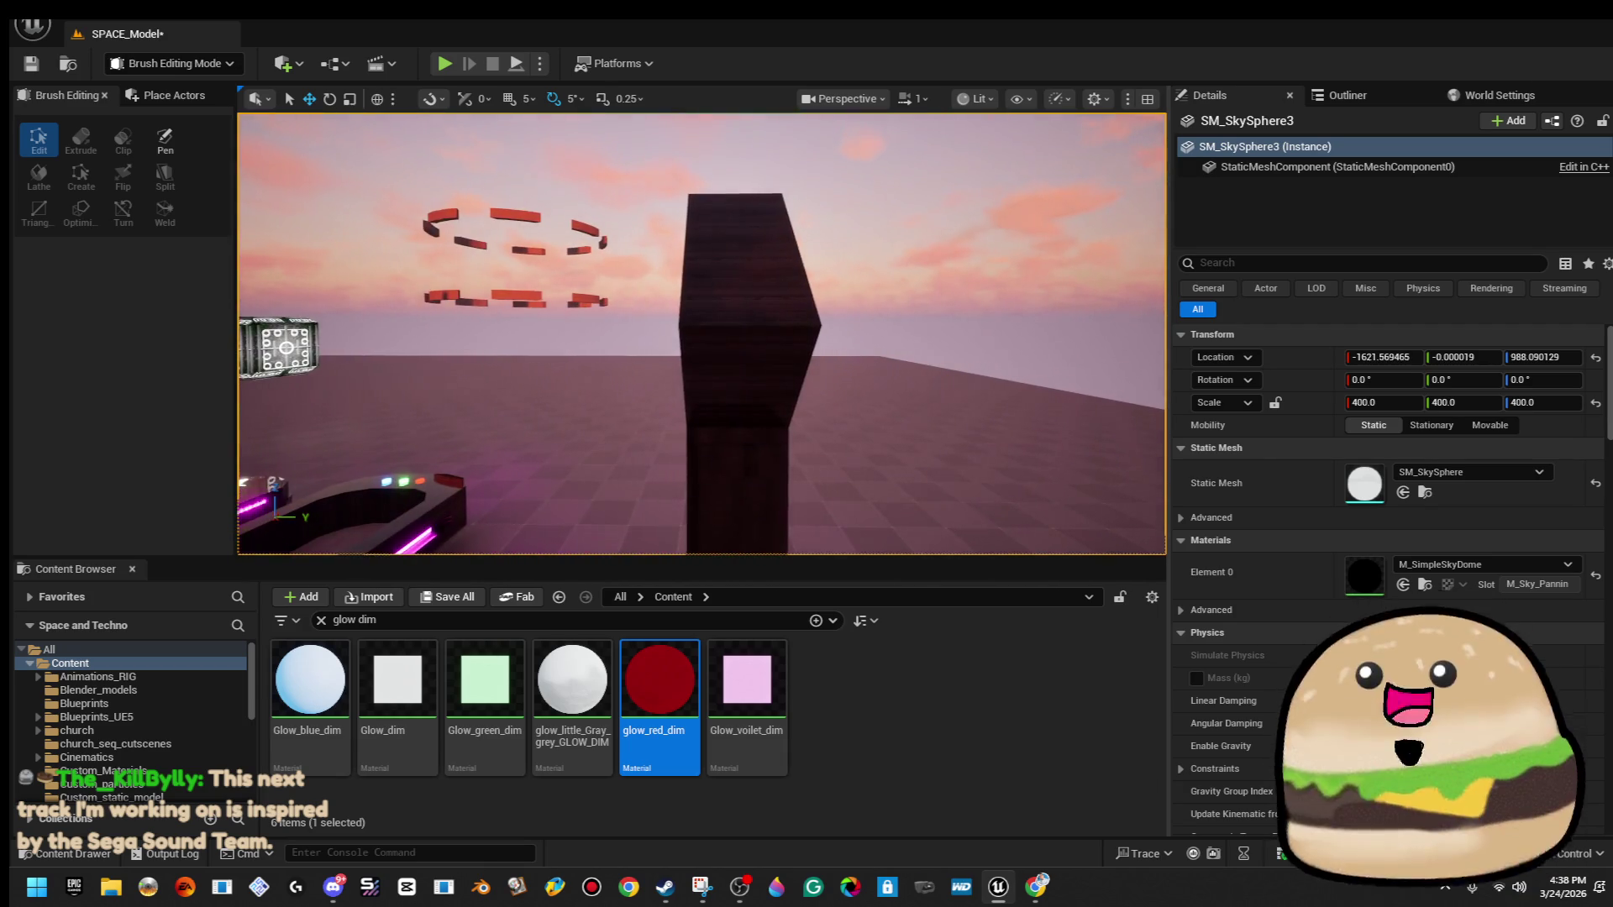
# Stretch the diamond brush taller and nudge it up along the monitor edge.
pyautogui.click(797, 297)
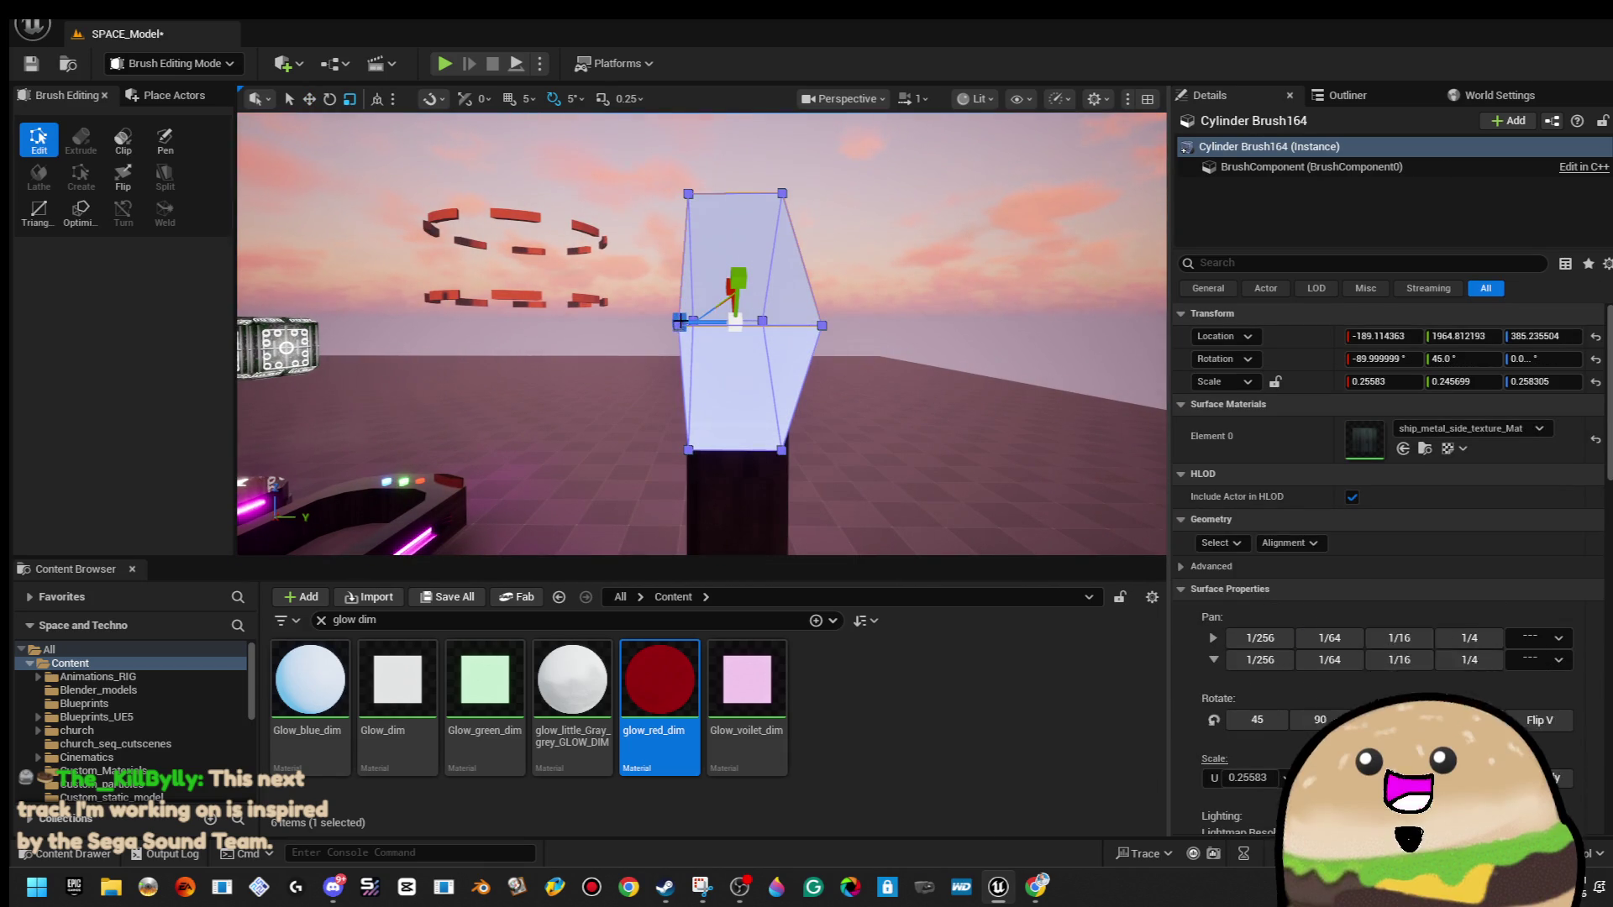
pyautogui.moveTo(678, 321); pyautogui.dragTo(647, 323)
pyautogui.click(900, 223)
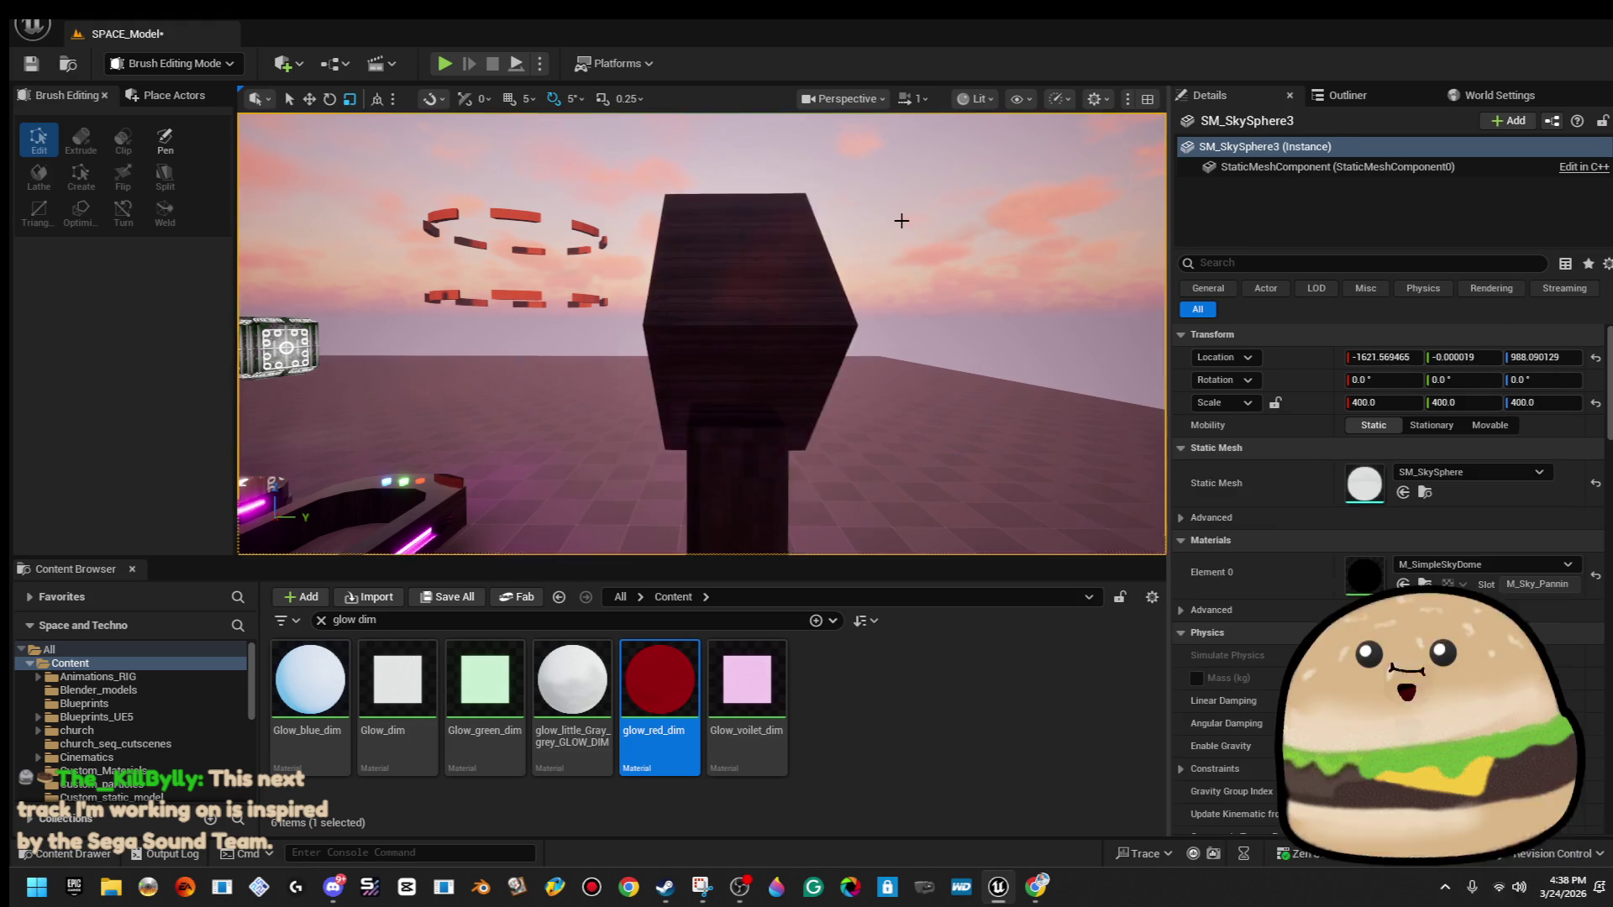
pyautogui.press('w')
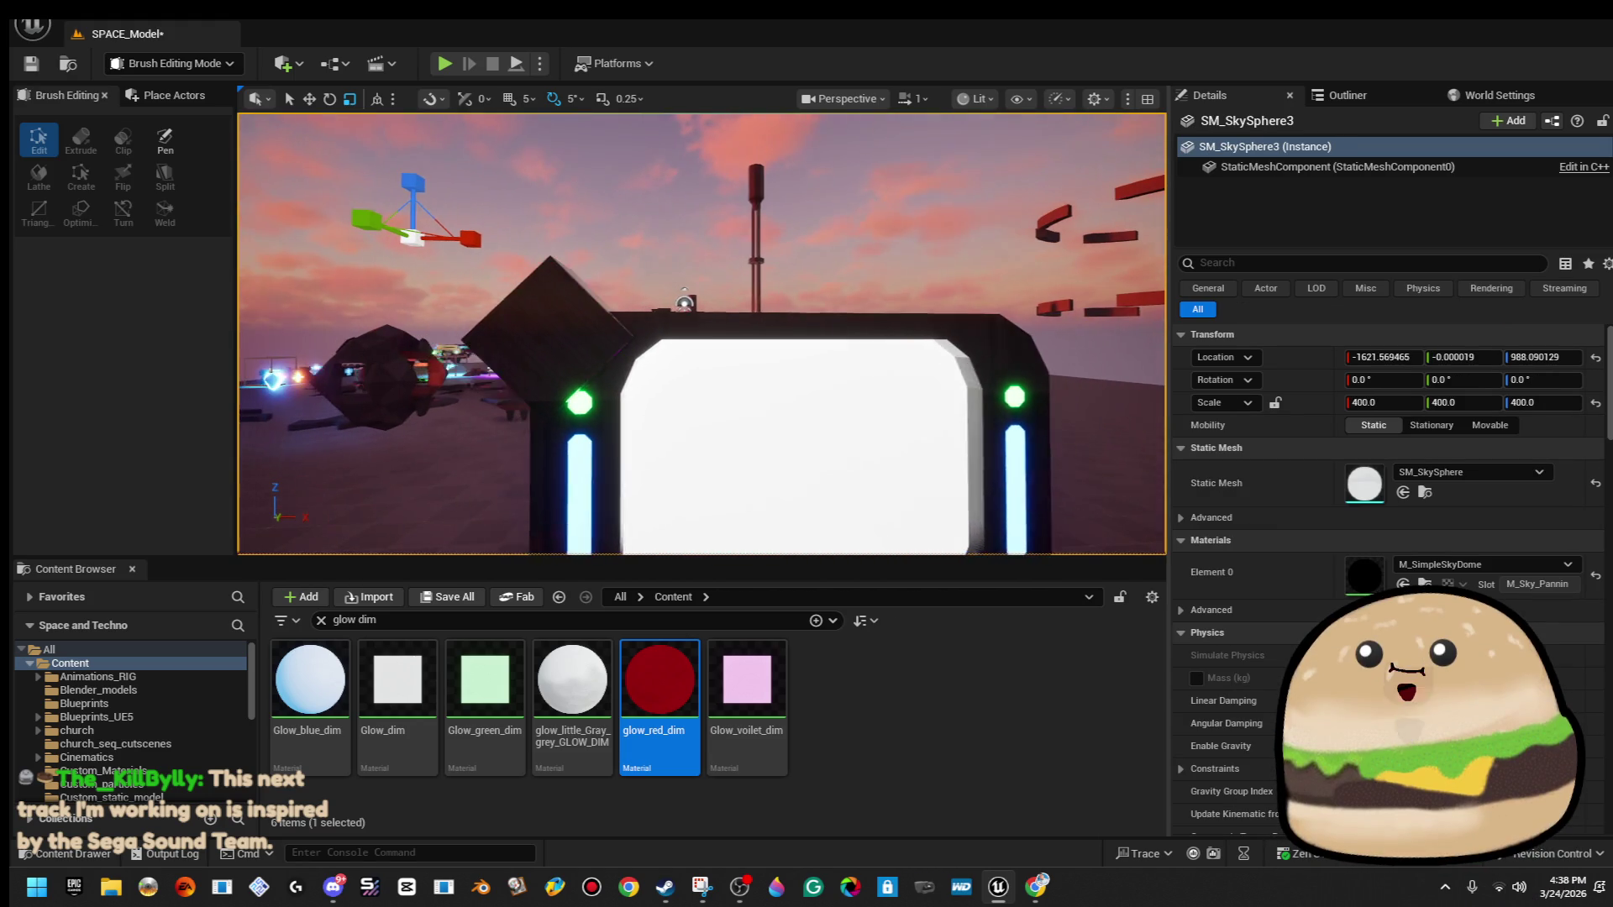
pyautogui.click(648, 348)
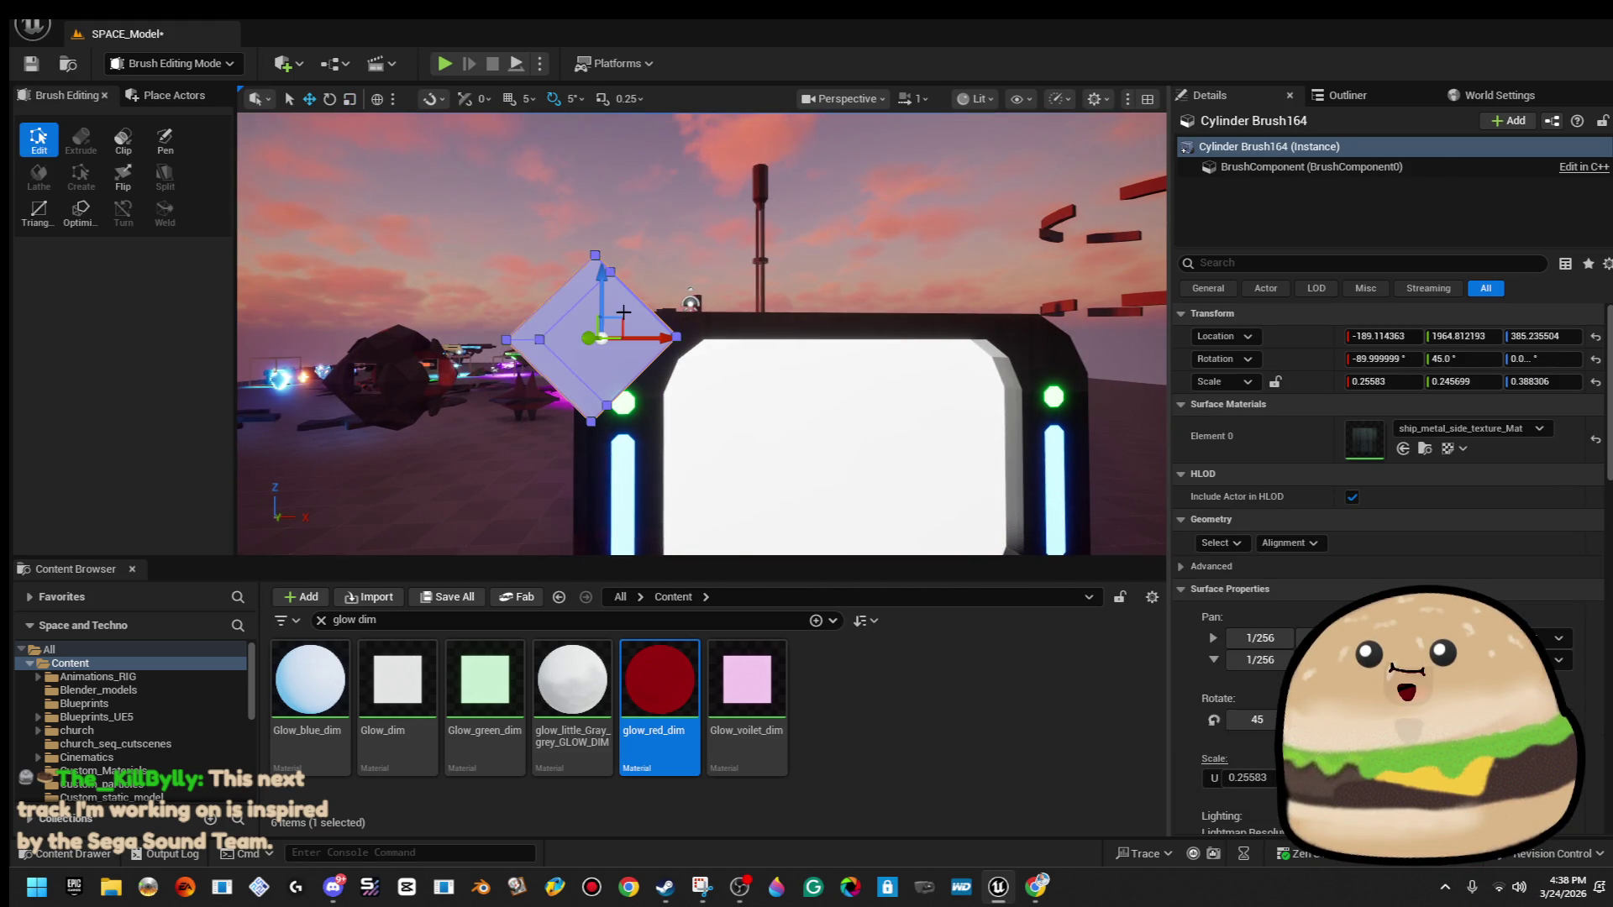
pyautogui.moveTo(622, 319)
pyautogui.mouseDown()
pyautogui.moveTo(643, 251)
pyautogui.moveTo(605, 287)
pyautogui.mouseUp()
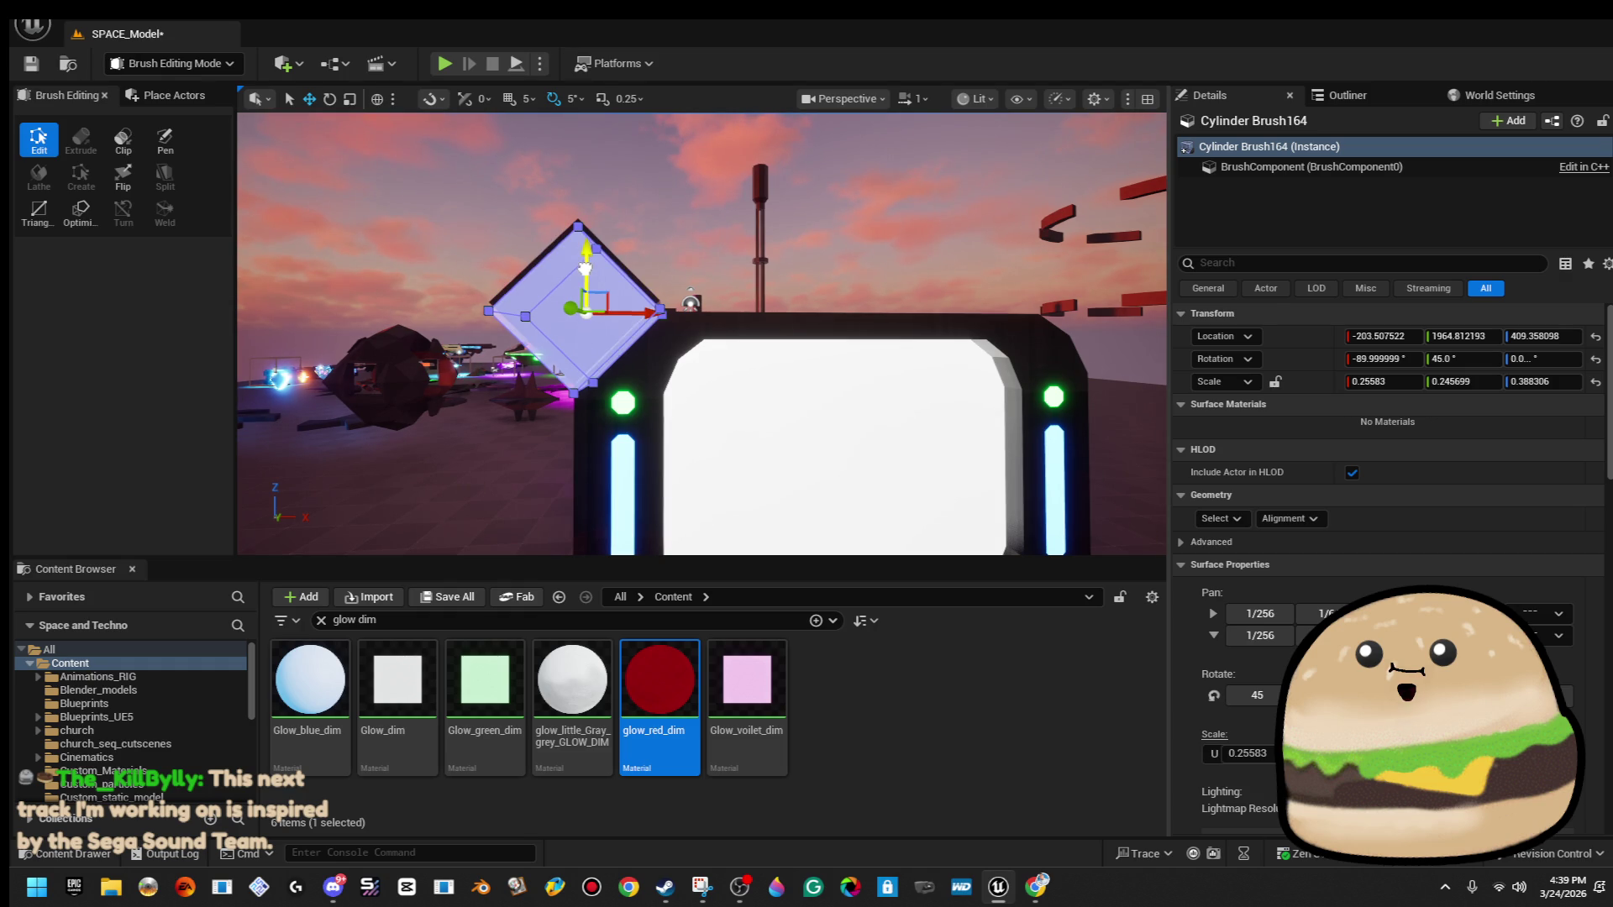
pyautogui.click(681, 168)
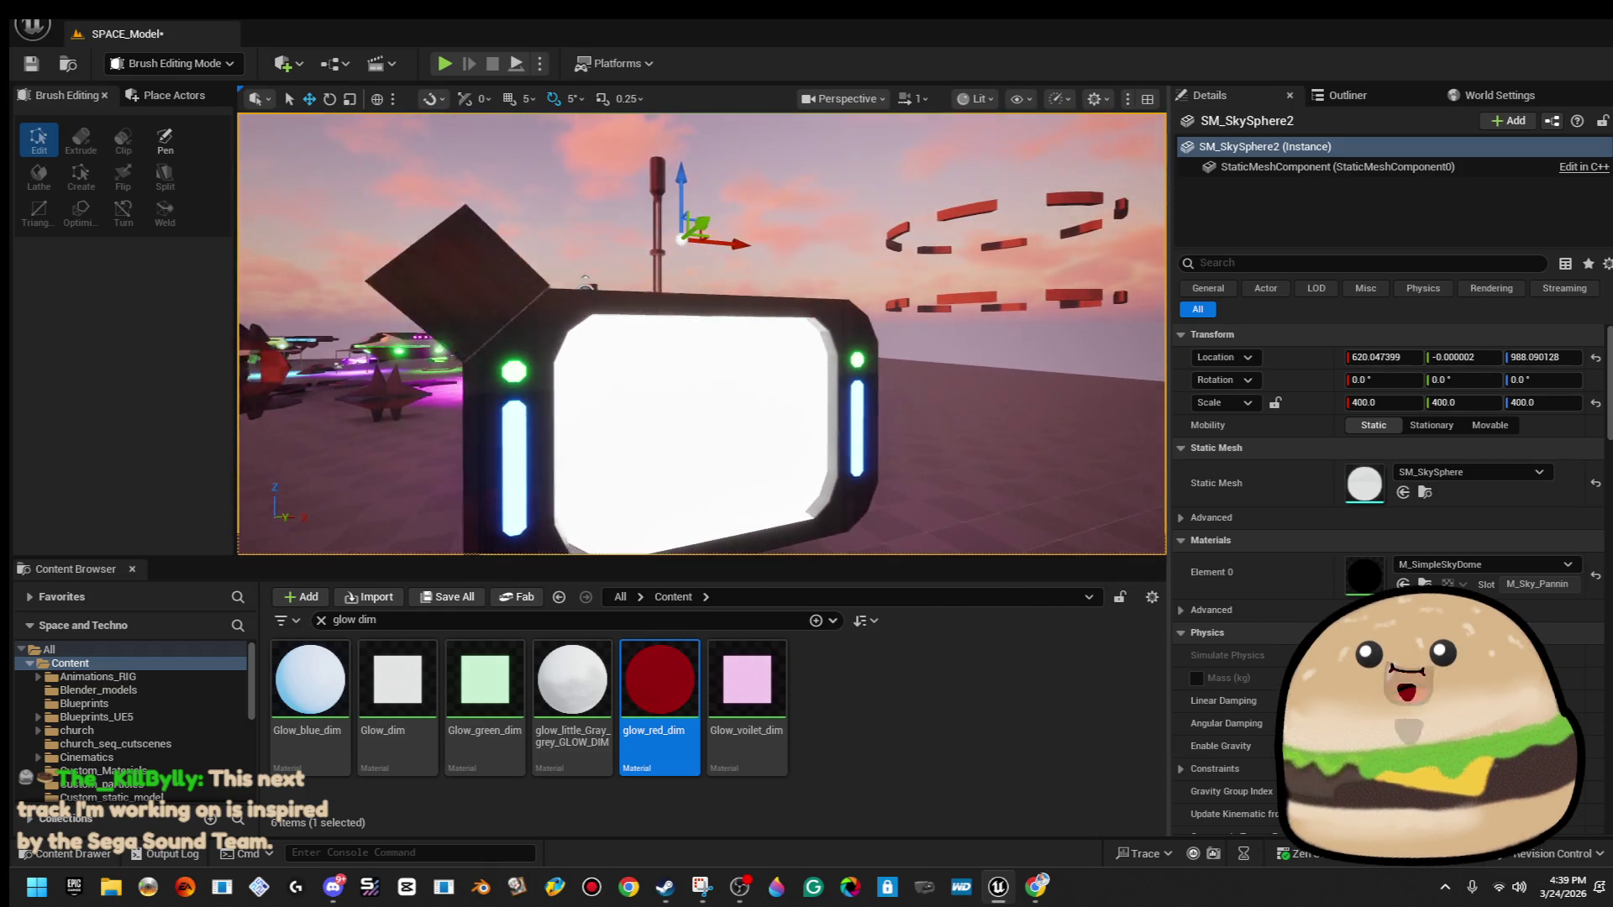
# Delete the diamond brush and select the blue glowing side strip.
pyautogui.click(432, 261)
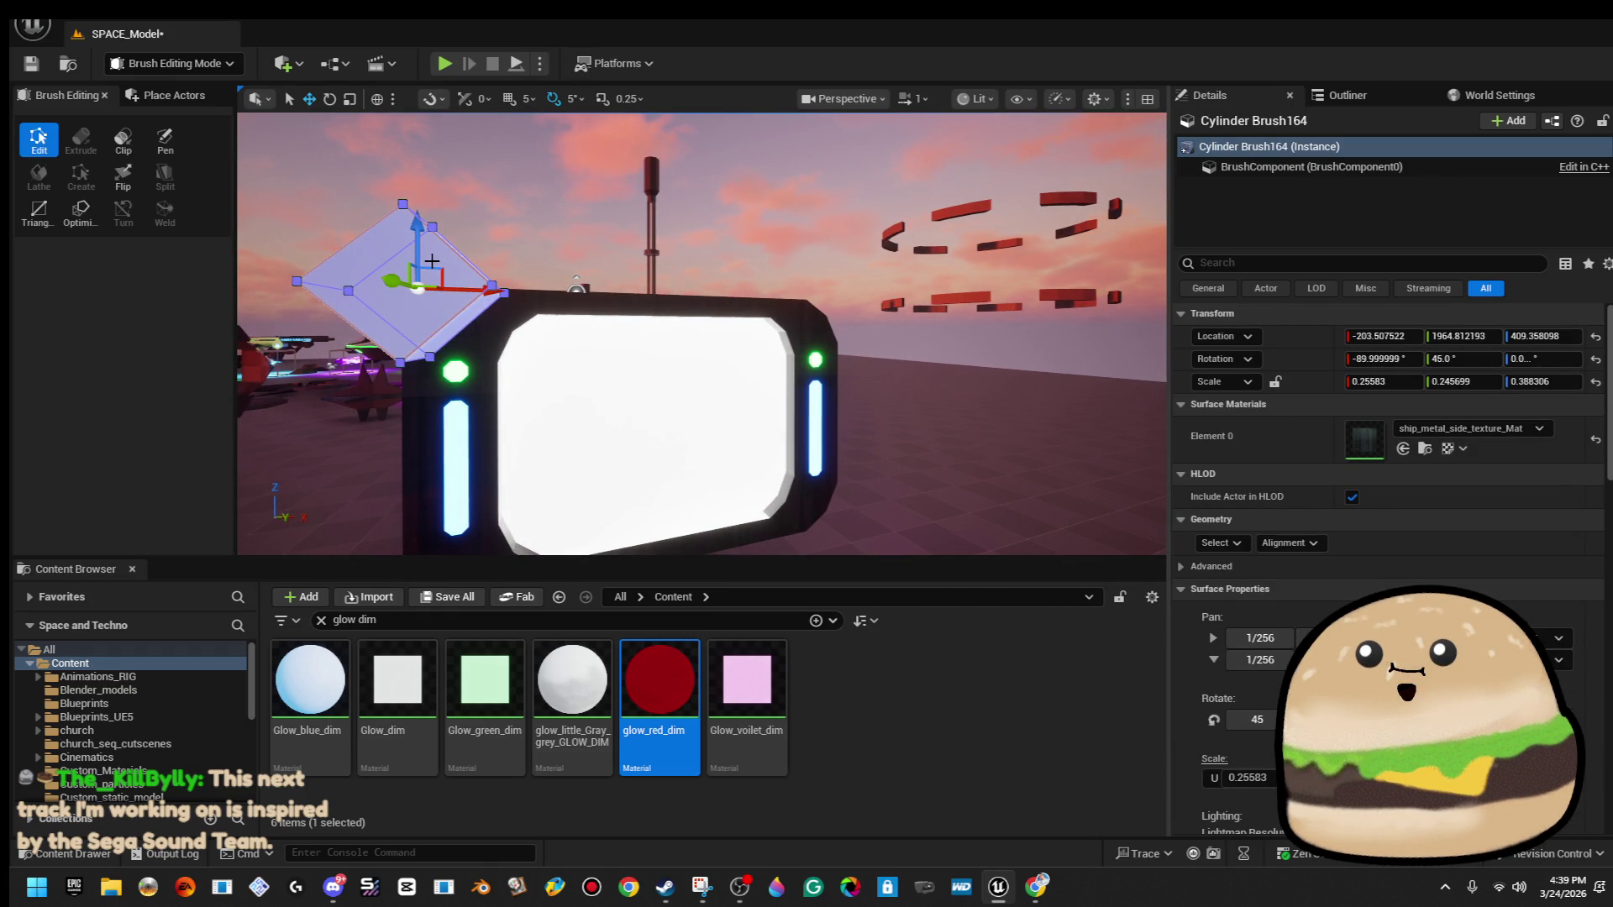
pyautogui.press('Delete')
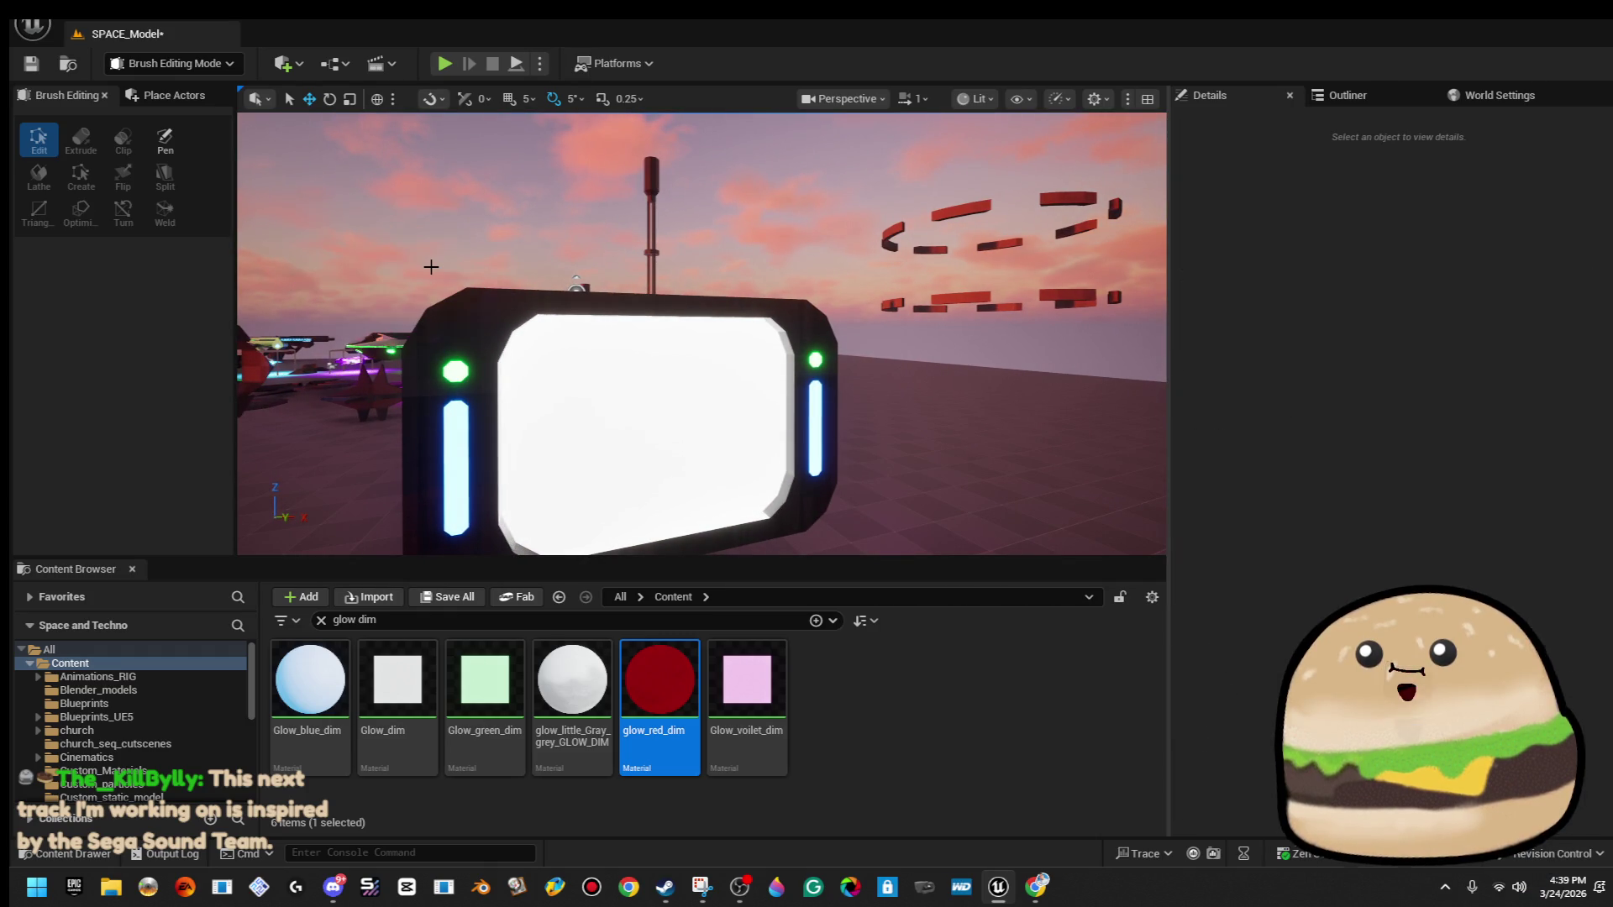
pyautogui.moveTo(431, 266)
pyautogui.mouseDown()
pyautogui.moveTo(434, 293)
pyautogui.moveTo(493, 292)
pyautogui.mouseUp()
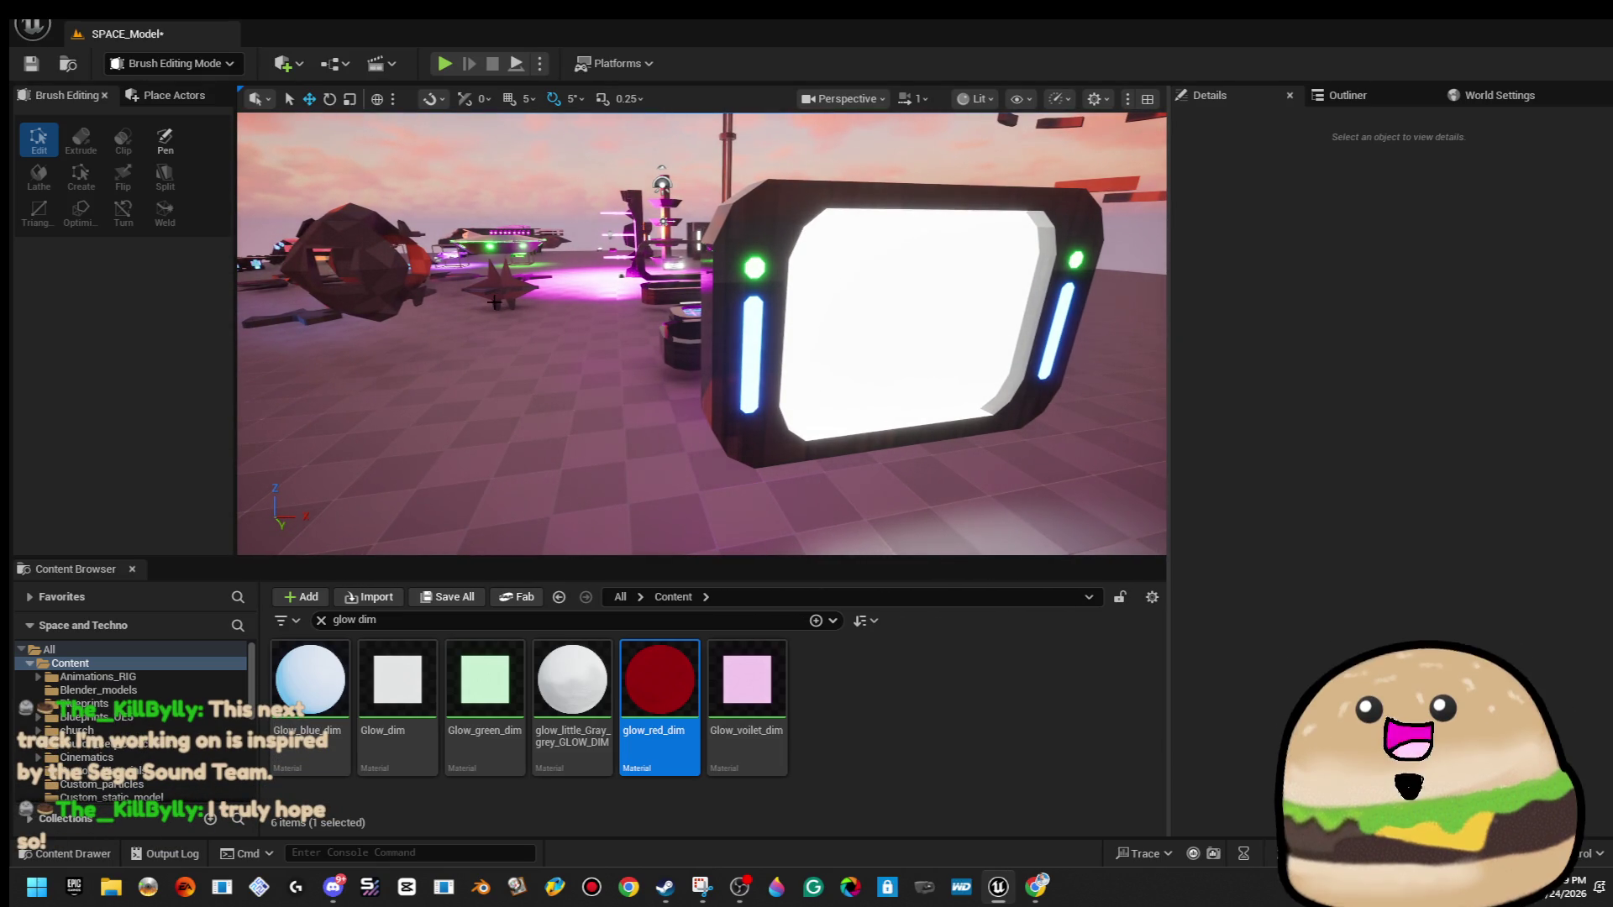
pyautogui.scroll(5, 558, 363)
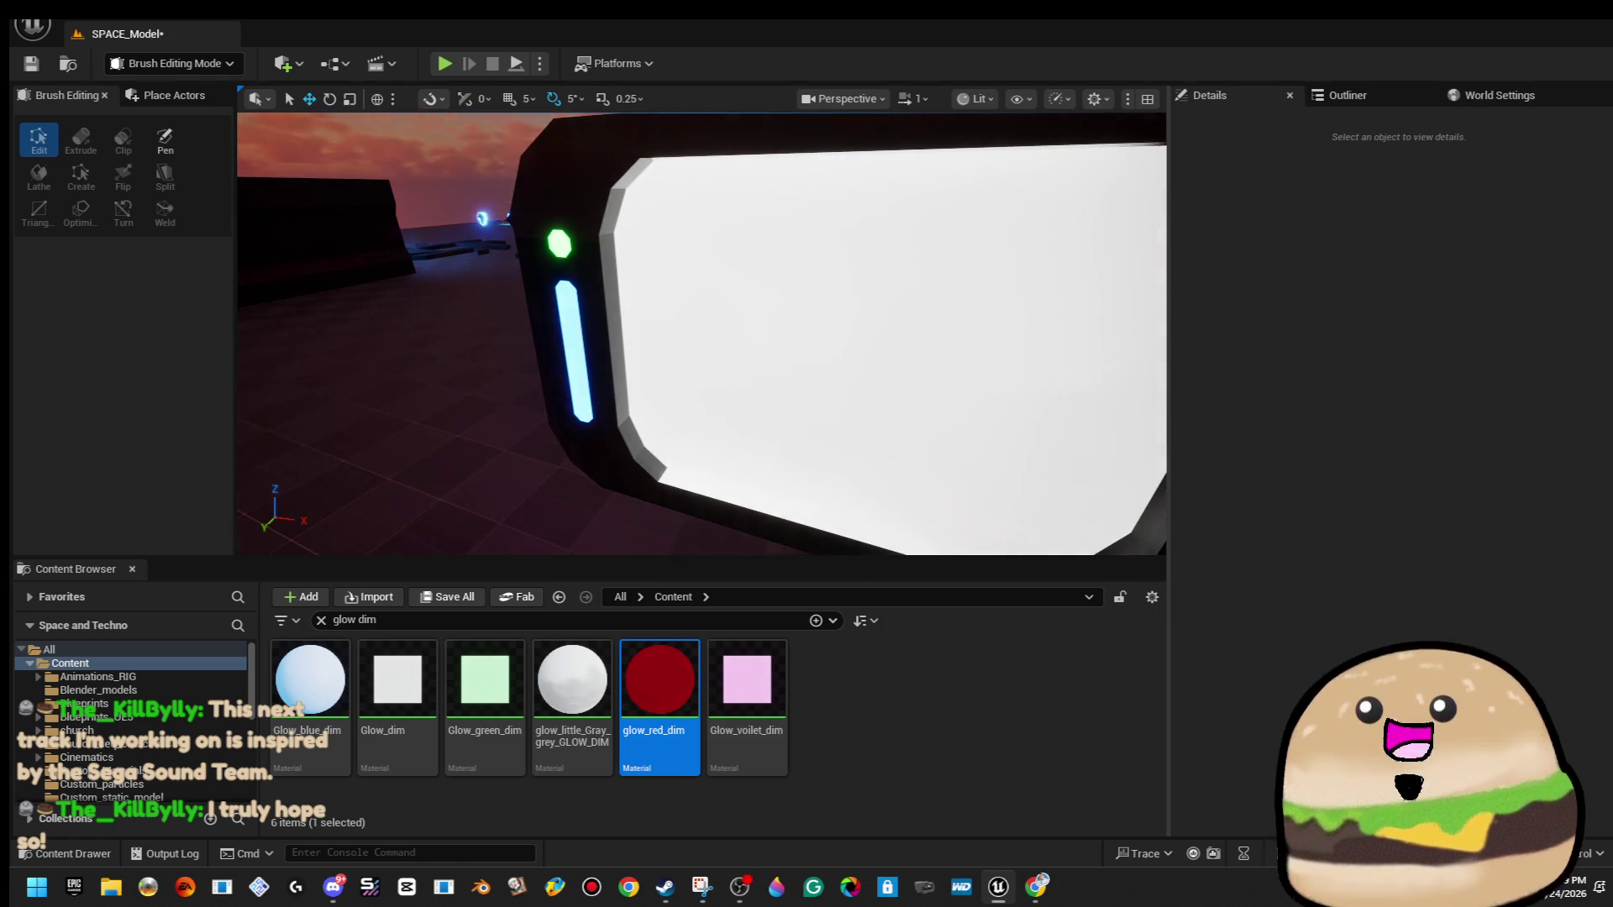
pyautogui.click(558, 364)
pyautogui.scroll(-5, 801, 370)
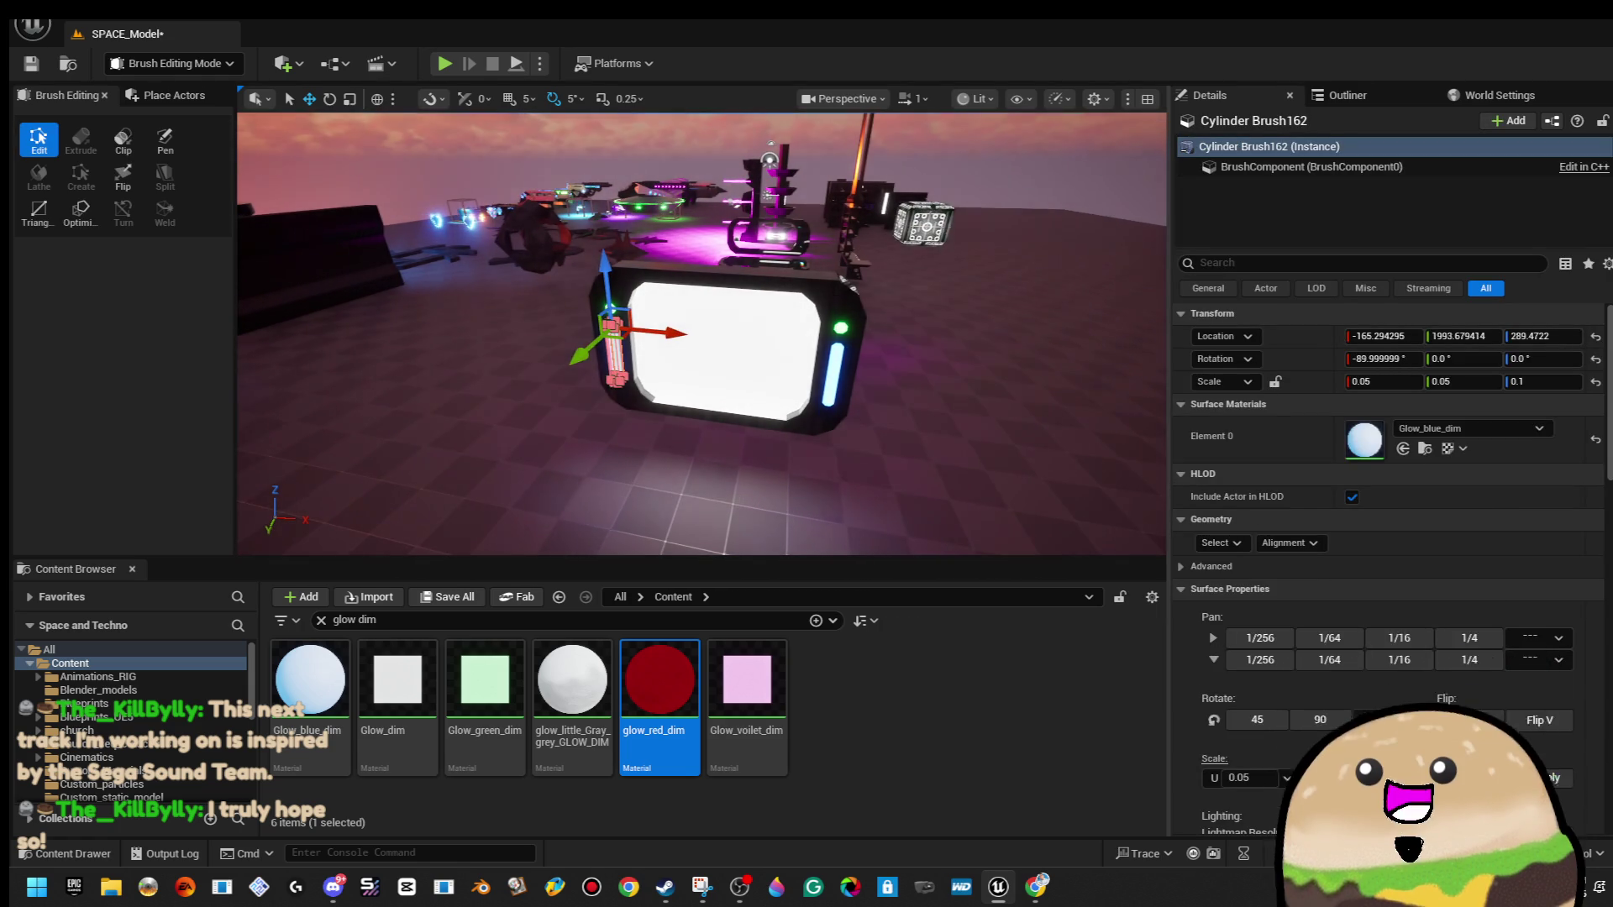
# Alt-drag a copy of the white screen panel to the right, scale it thin, and tilt it steeply.
pyautogui.click(801, 369)
pyautogui.moveTo(801, 370); pyautogui.dragTo(516, 344)
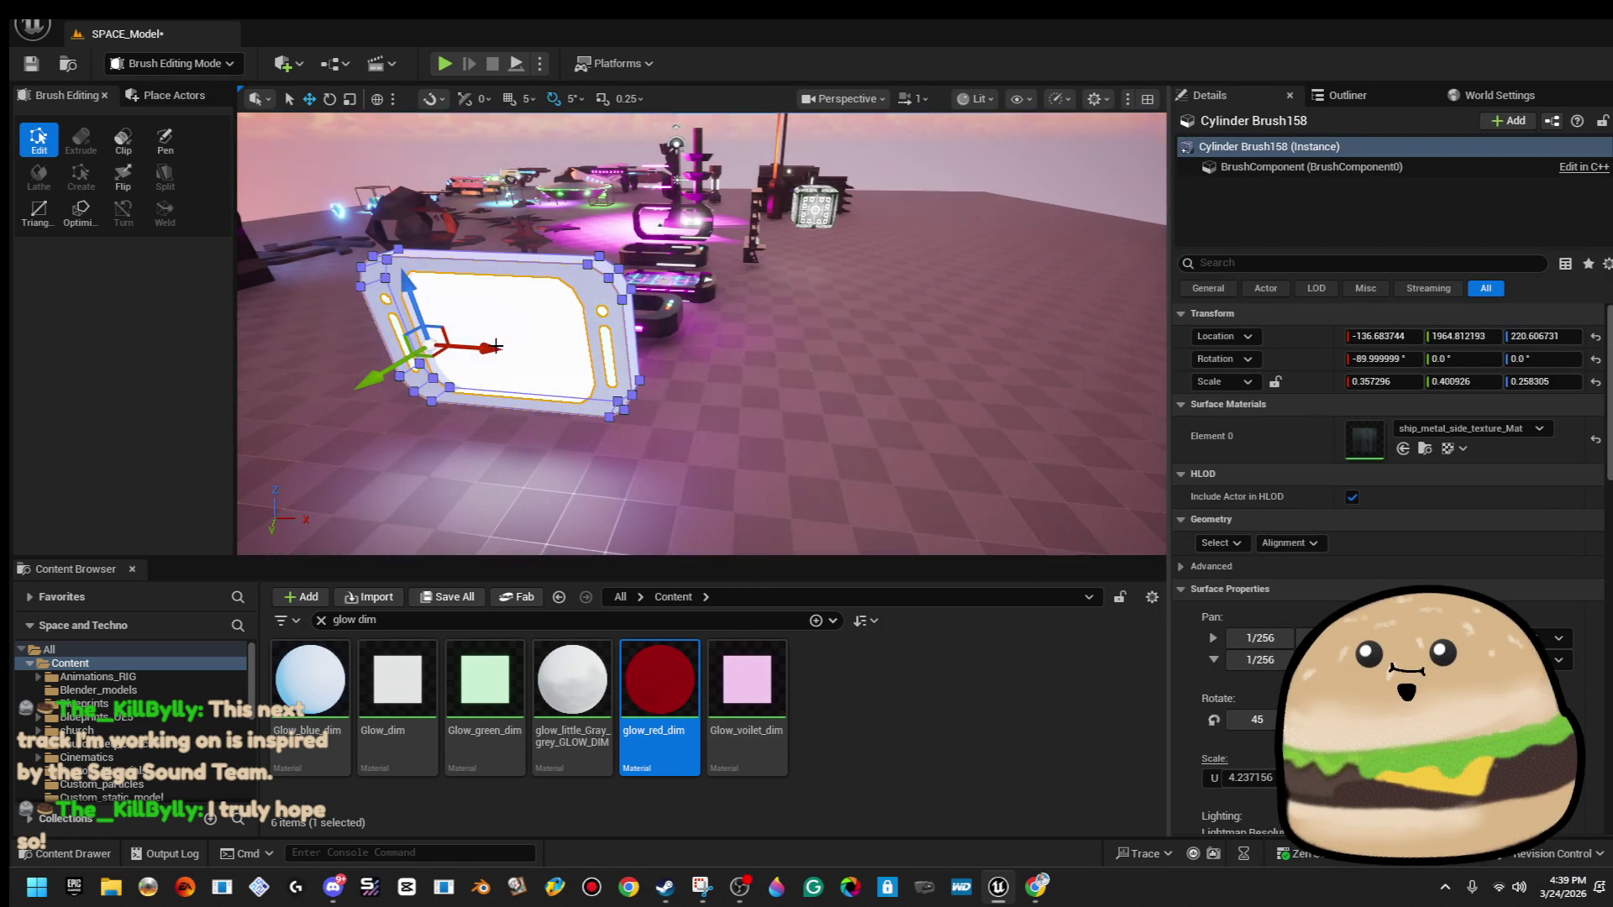
pyautogui.moveTo(494, 347)
pyautogui.mouseDown()
pyautogui.moveTo(814, 355)
pyautogui.moveTo(731, 373)
pyautogui.mouseUp()
pyautogui.press('r')
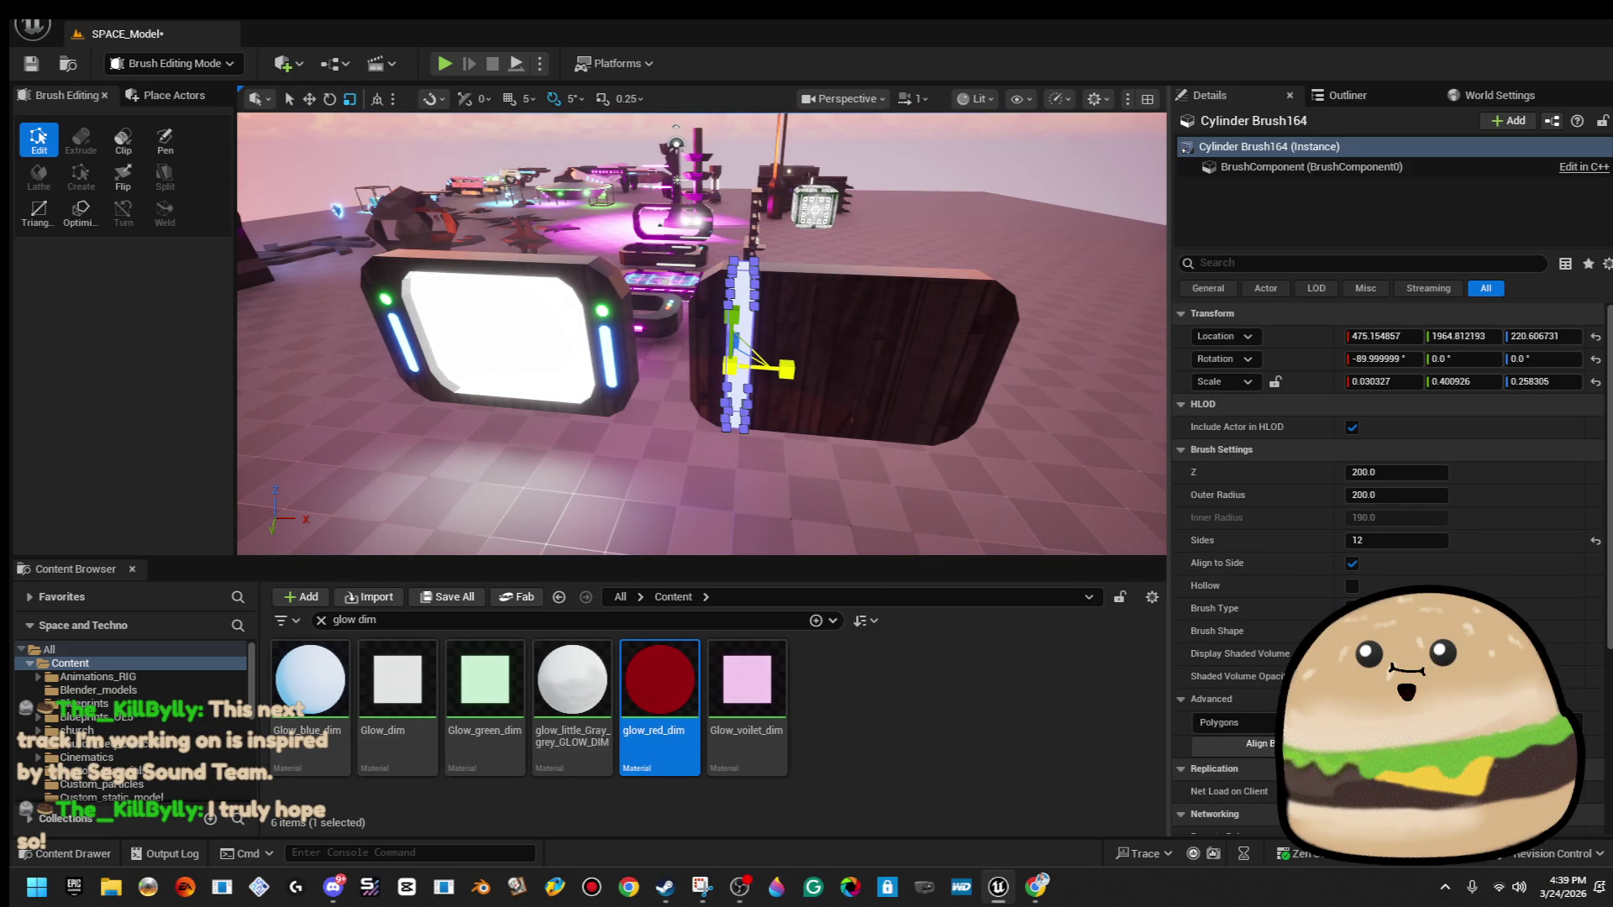
pyautogui.moveTo(731, 373)
pyautogui.mouseDown()
pyautogui.moveTo(882, 364)
pyautogui.moveTo(639, 347)
pyautogui.moveTo(697, 407)
pyautogui.mouseUp()
pyautogui.press('e')
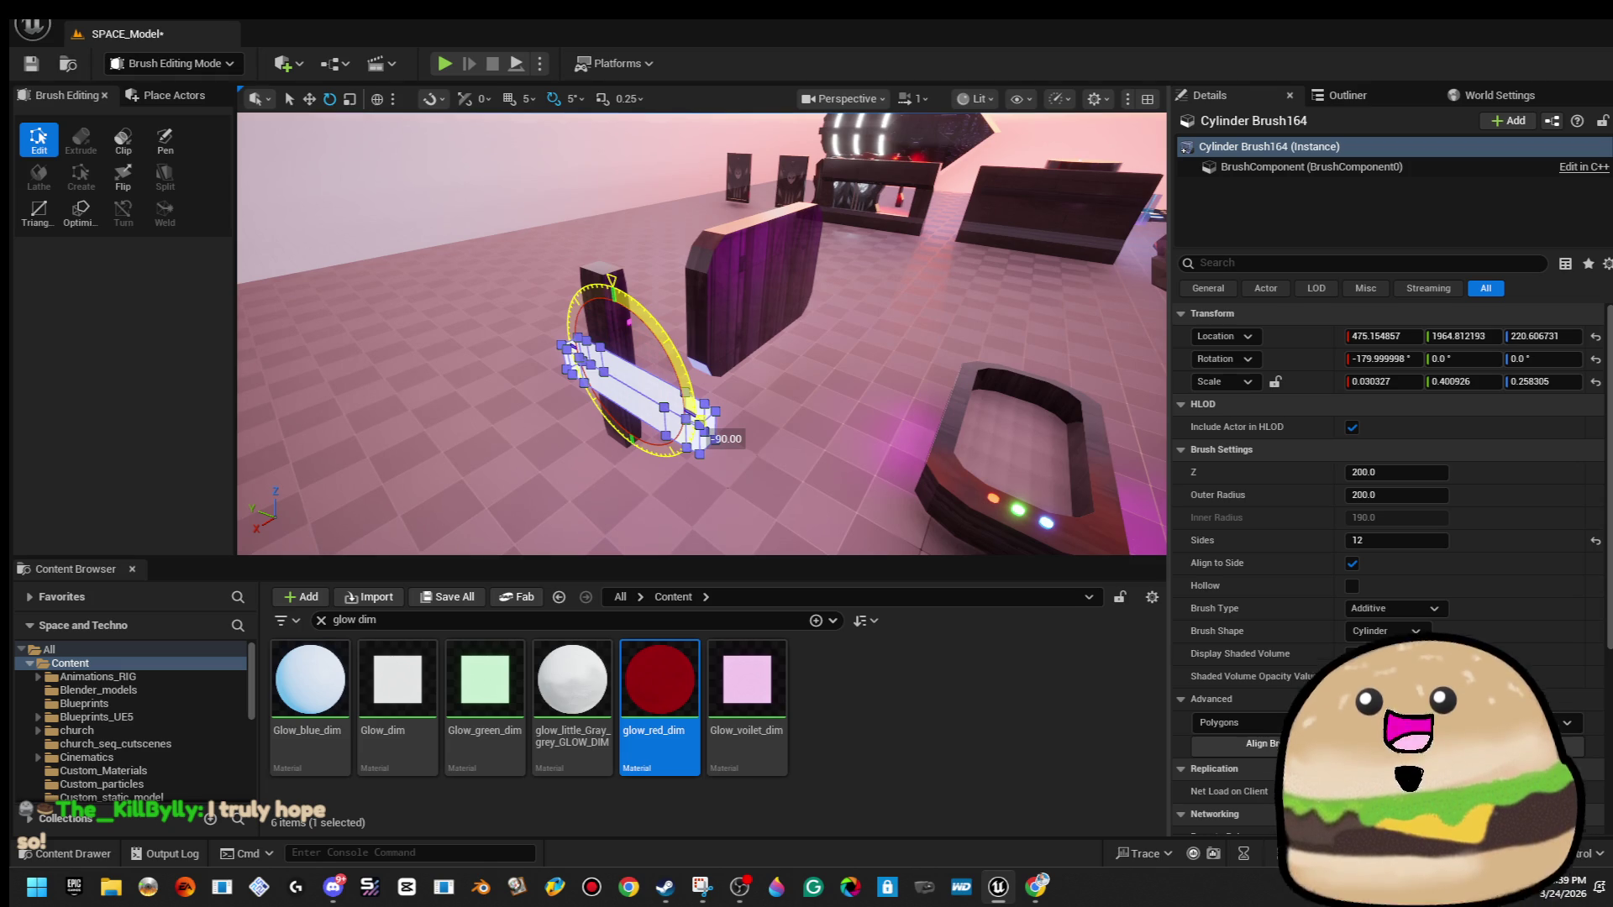
pyautogui.moveTo(710, 433); pyautogui.dragTo(668, 486)
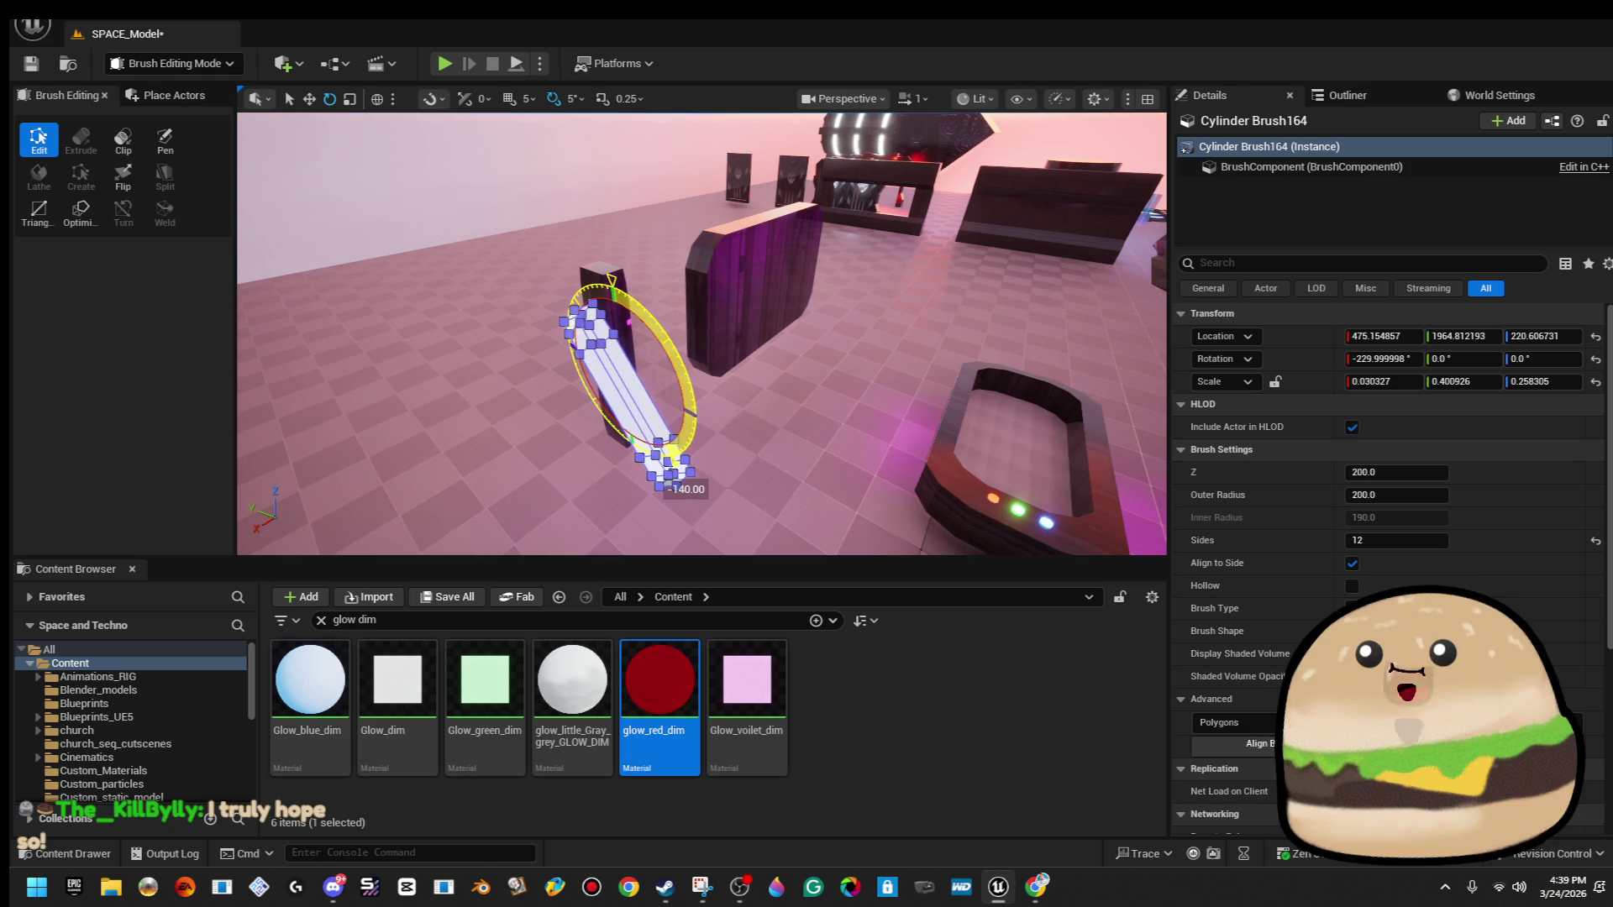
# Move the slanted slab against the purple wall, turning it 90° in local space.
pyautogui.moveTo(546, 383)
pyautogui.mouseDown()
pyautogui.moveTo(613, 270)
pyautogui.moveTo(647, 274)
pyautogui.mouseUp()
pyautogui.press('w')
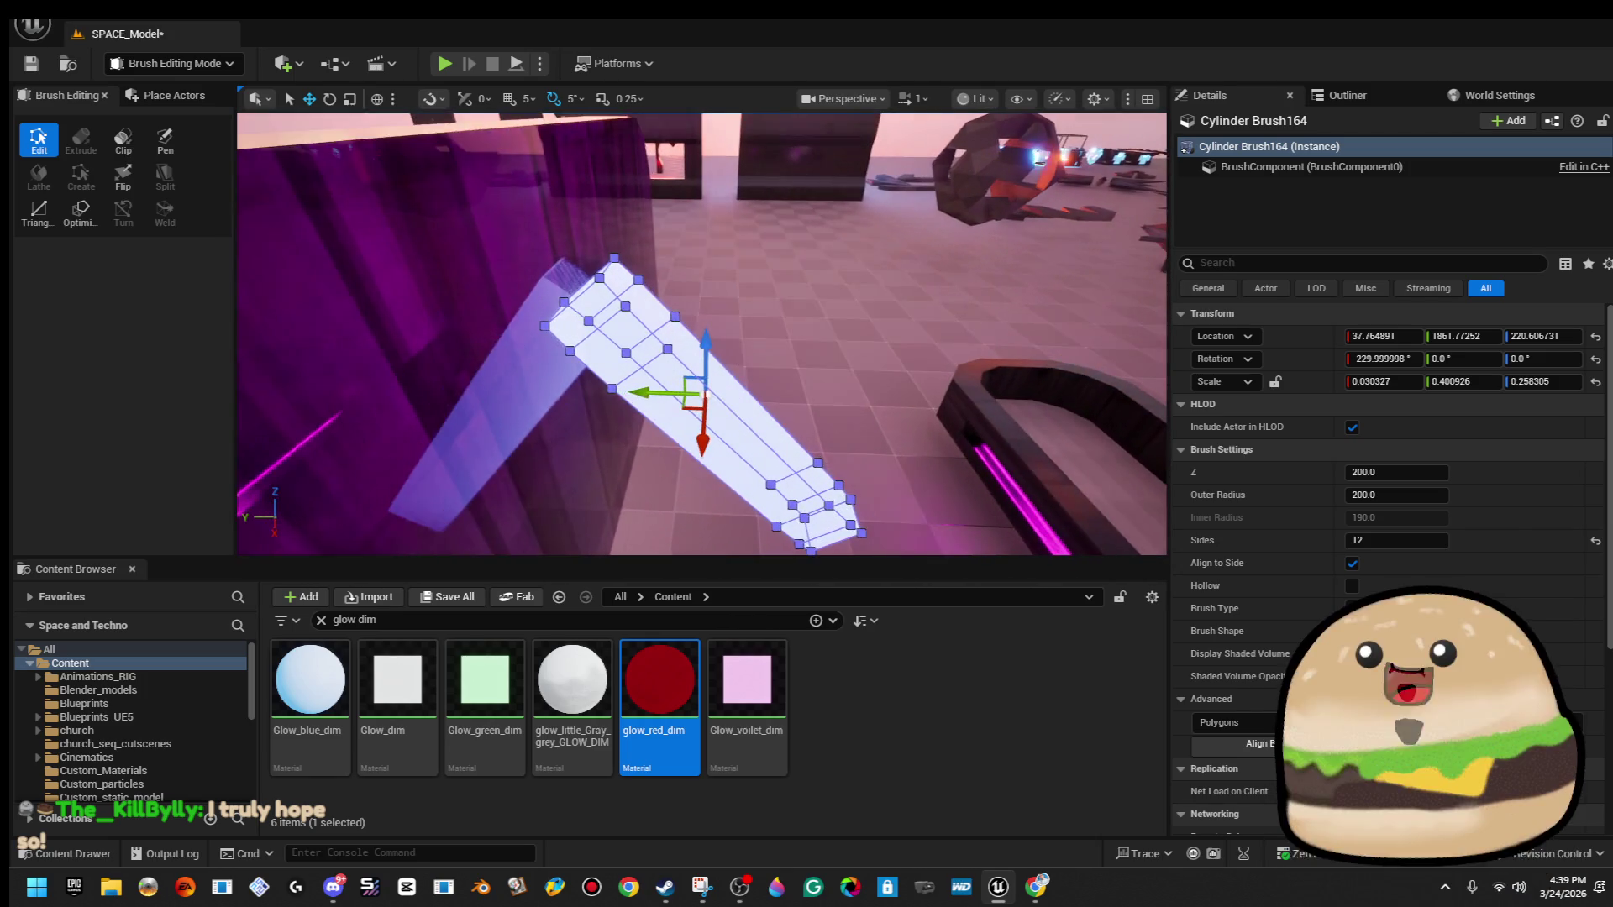
pyautogui.moveTo(738, 457); pyautogui.dragTo(738, 457)
pyautogui.press('e')
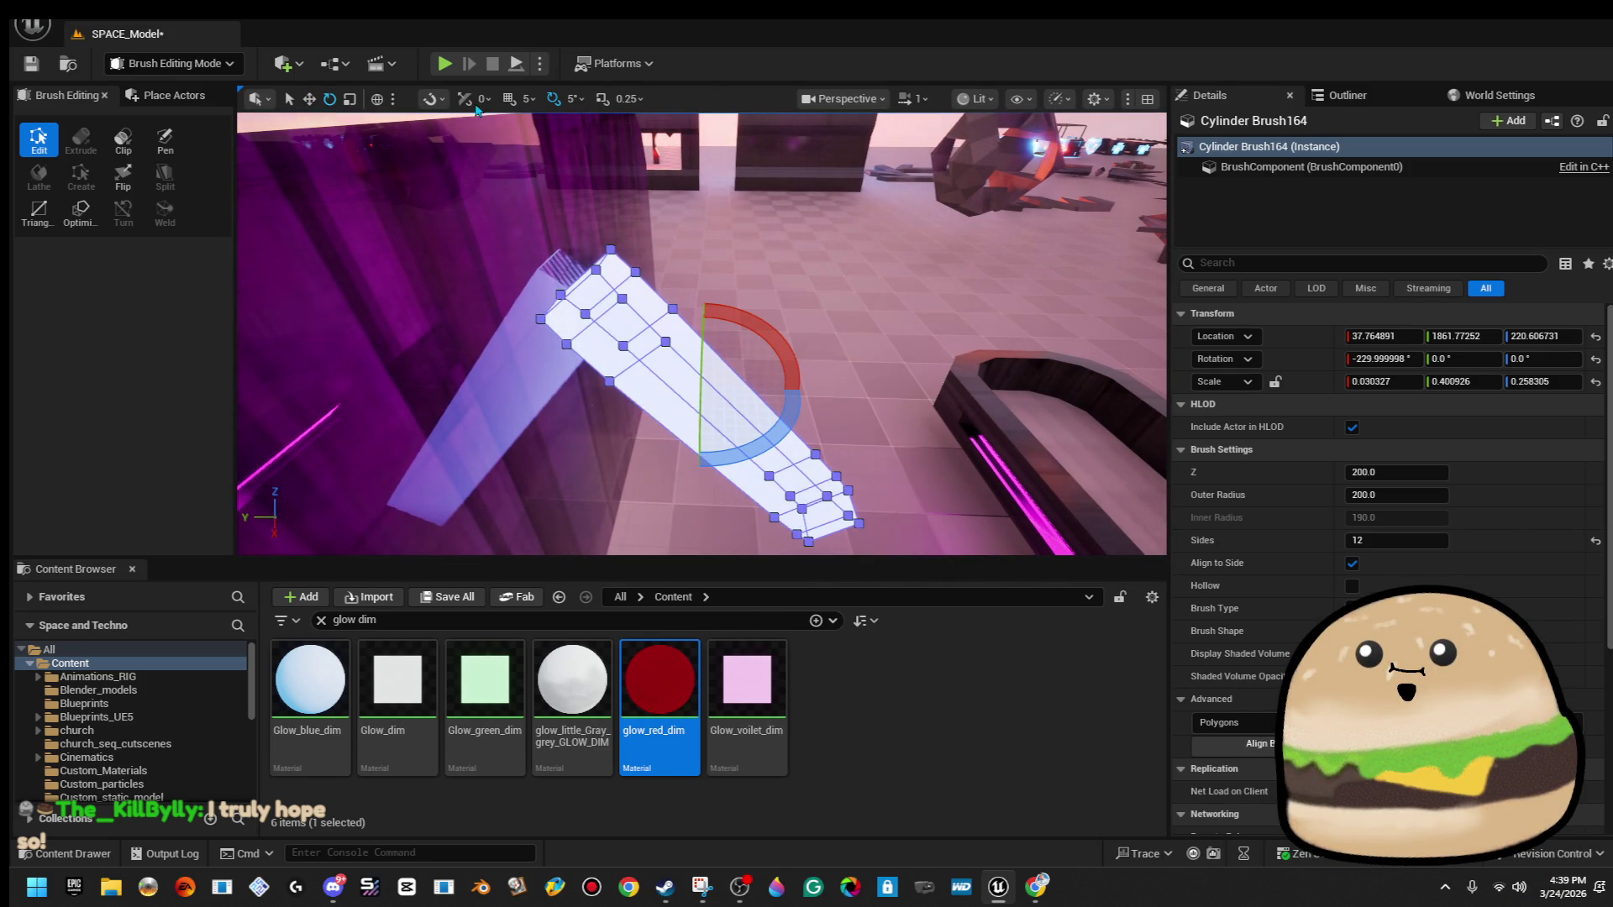
pyautogui.click(378, 100)
pyautogui.moveTo(732, 423); pyautogui.dragTo(732, 423)
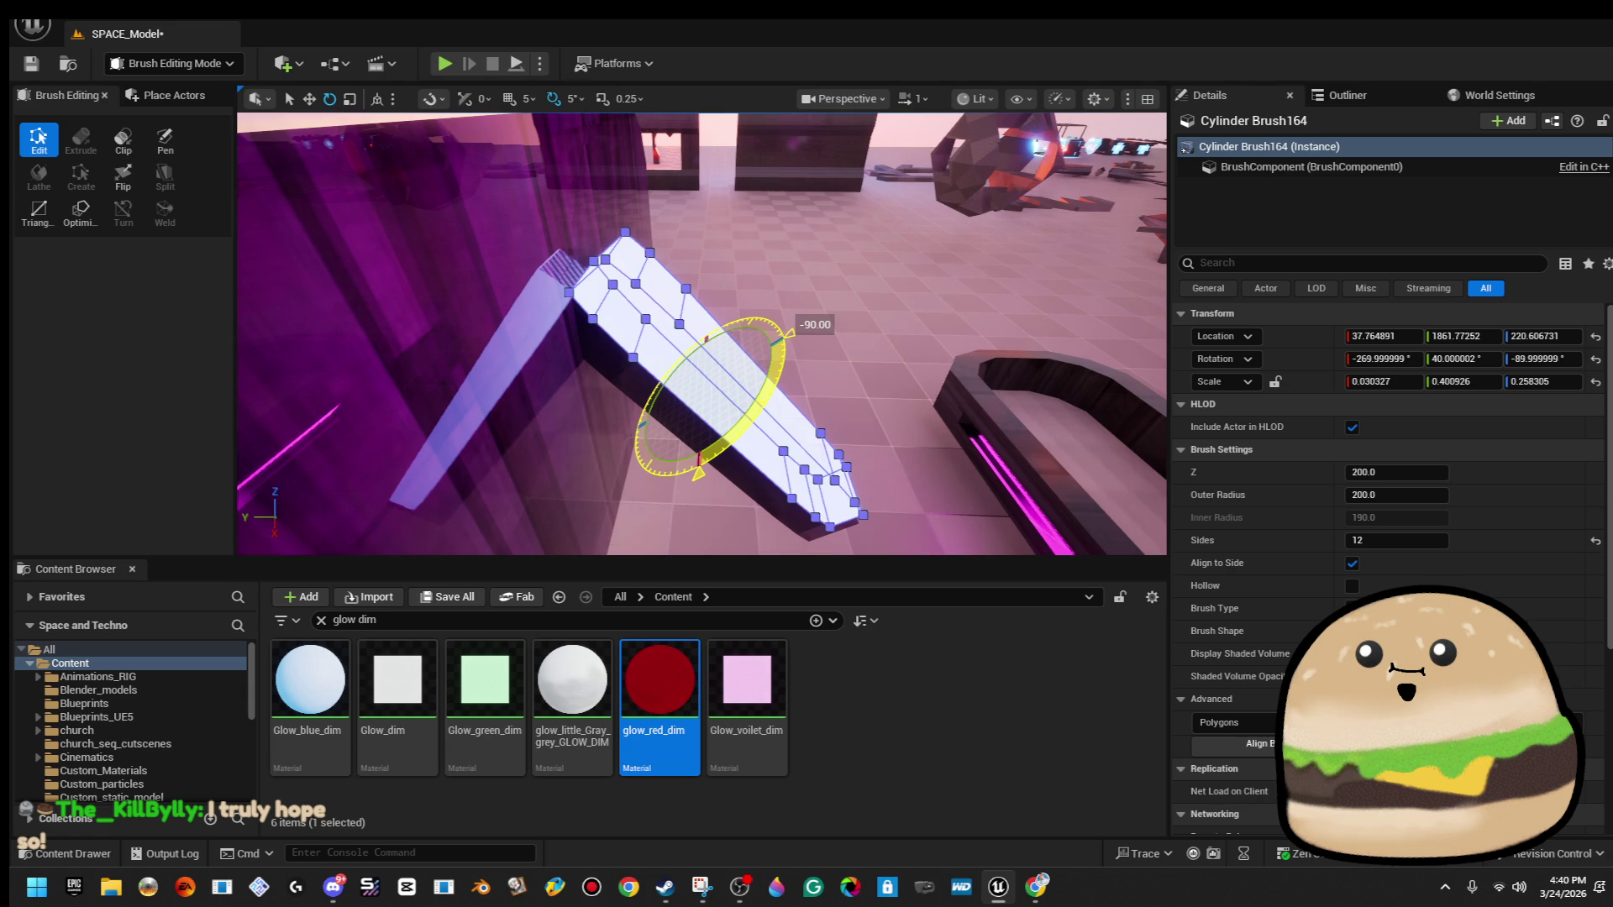
pyautogui.moveTo(702, 337); pyautogui.dragTo(701, 336)
pyautogui.press('w')
pyautogui.moveTo(728, 415); pyautogui.dragTo(820, 394)
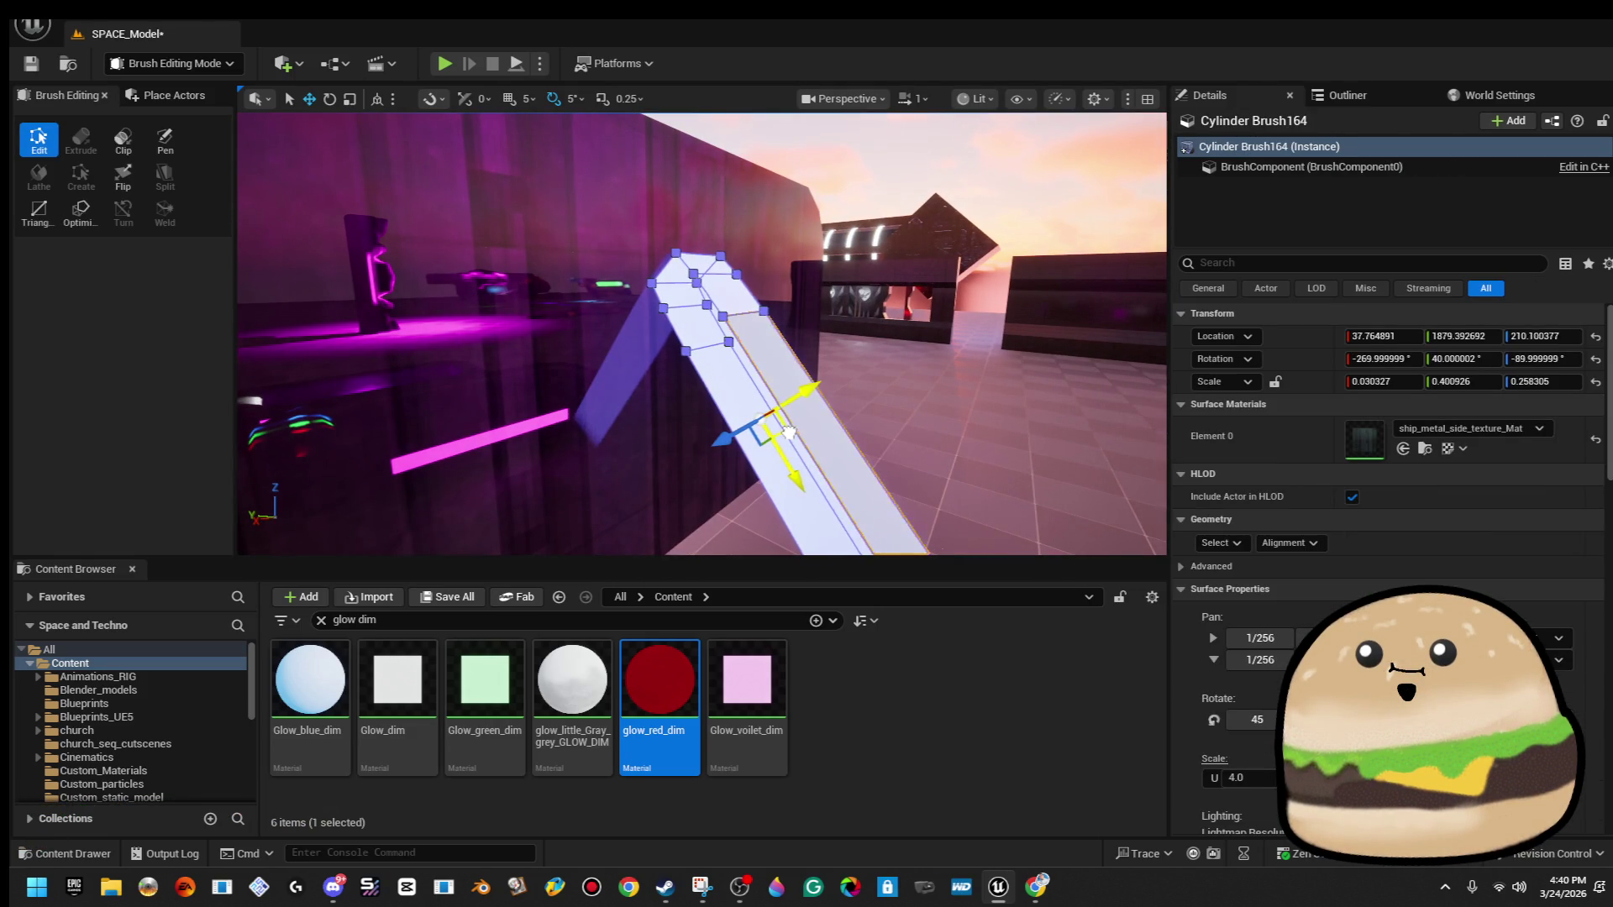
pyautogui.moveTo(781, 434); pyautogui.dragTo(782, 435)
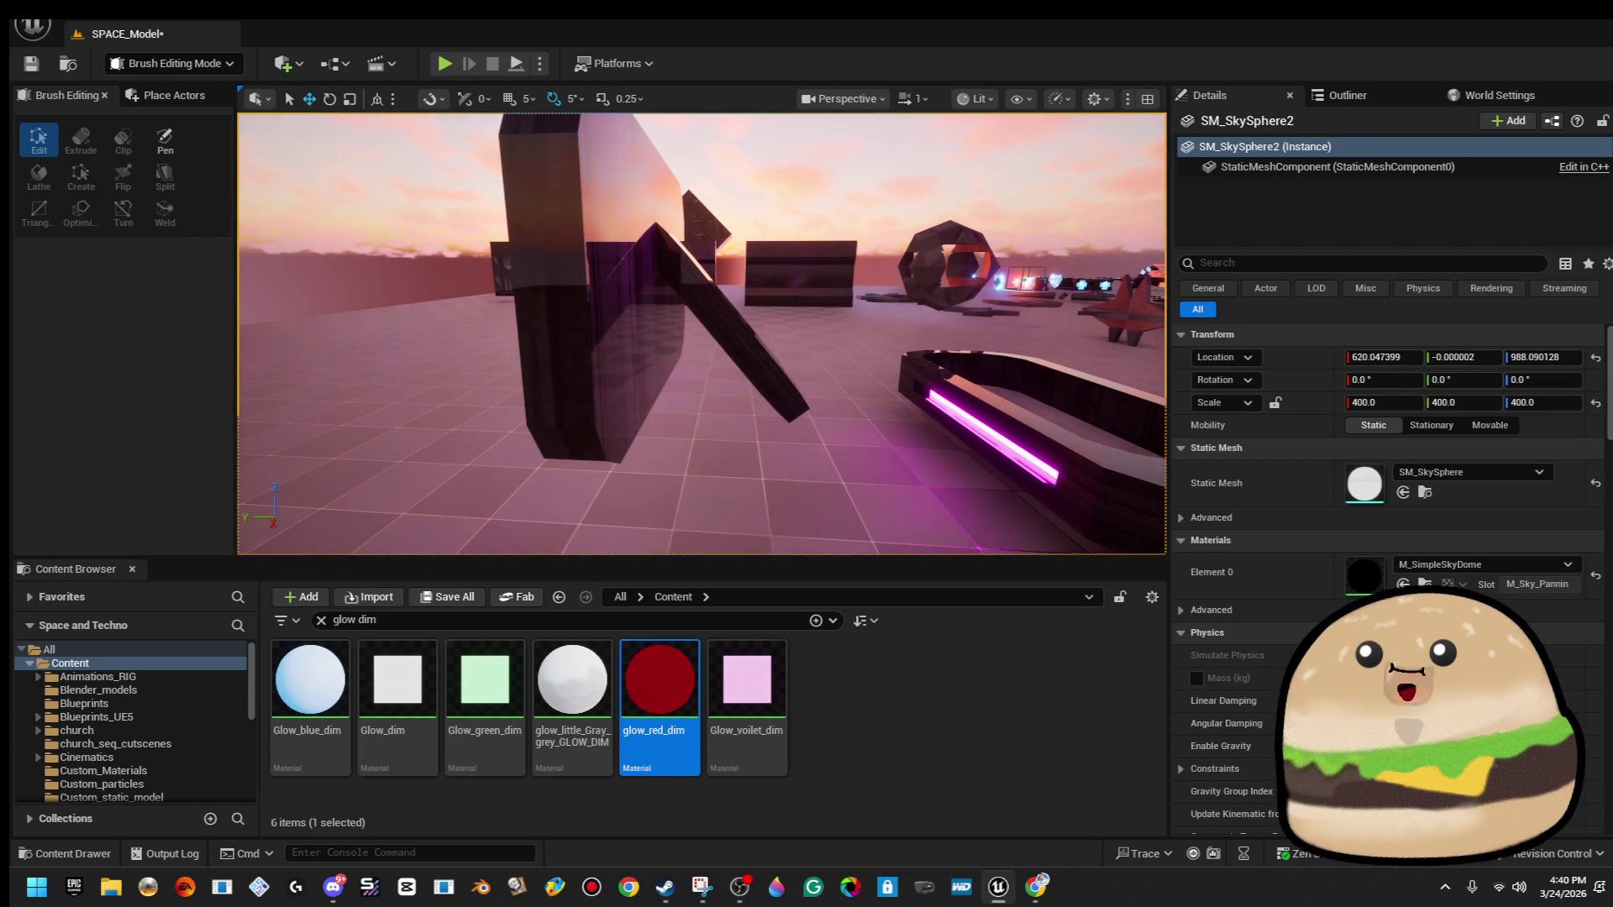
# Tilt the brace brush 15°, lower it, then rotate it upright into a vertical pillar.
pyautogui.click(777, 382)
pyautogui.press('e')
pyautogui.moveTo(781, 246); pyautogui.dragTo(795, 265)
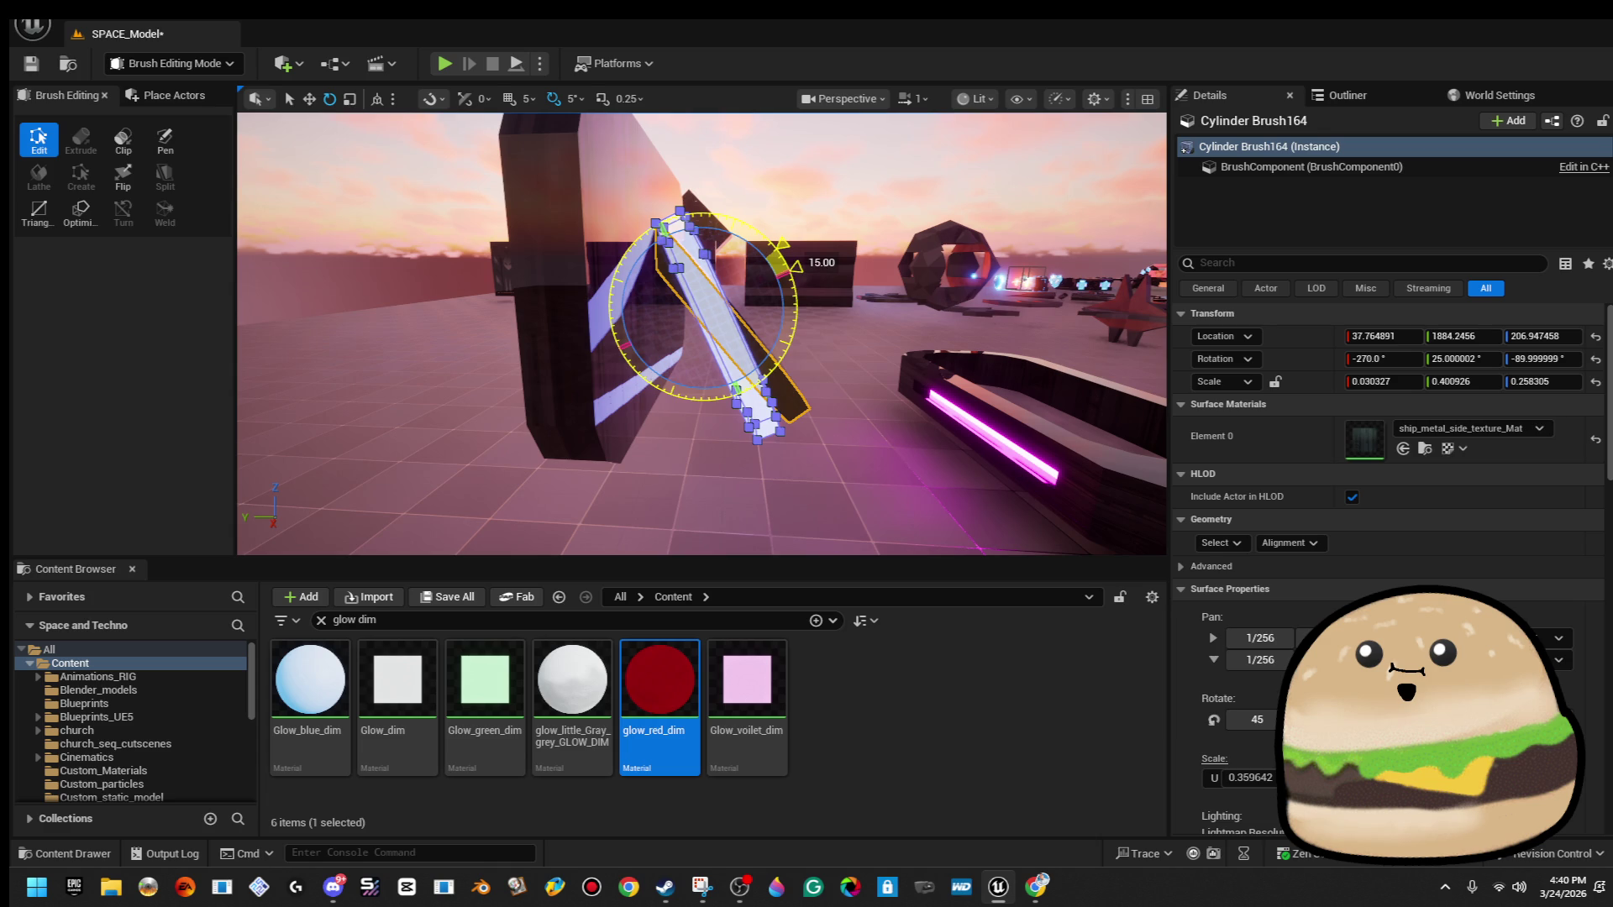
pyautogui.press('w')
pyautogui.moveTo(729, 318); pyautogui.dragTo(706, 348)
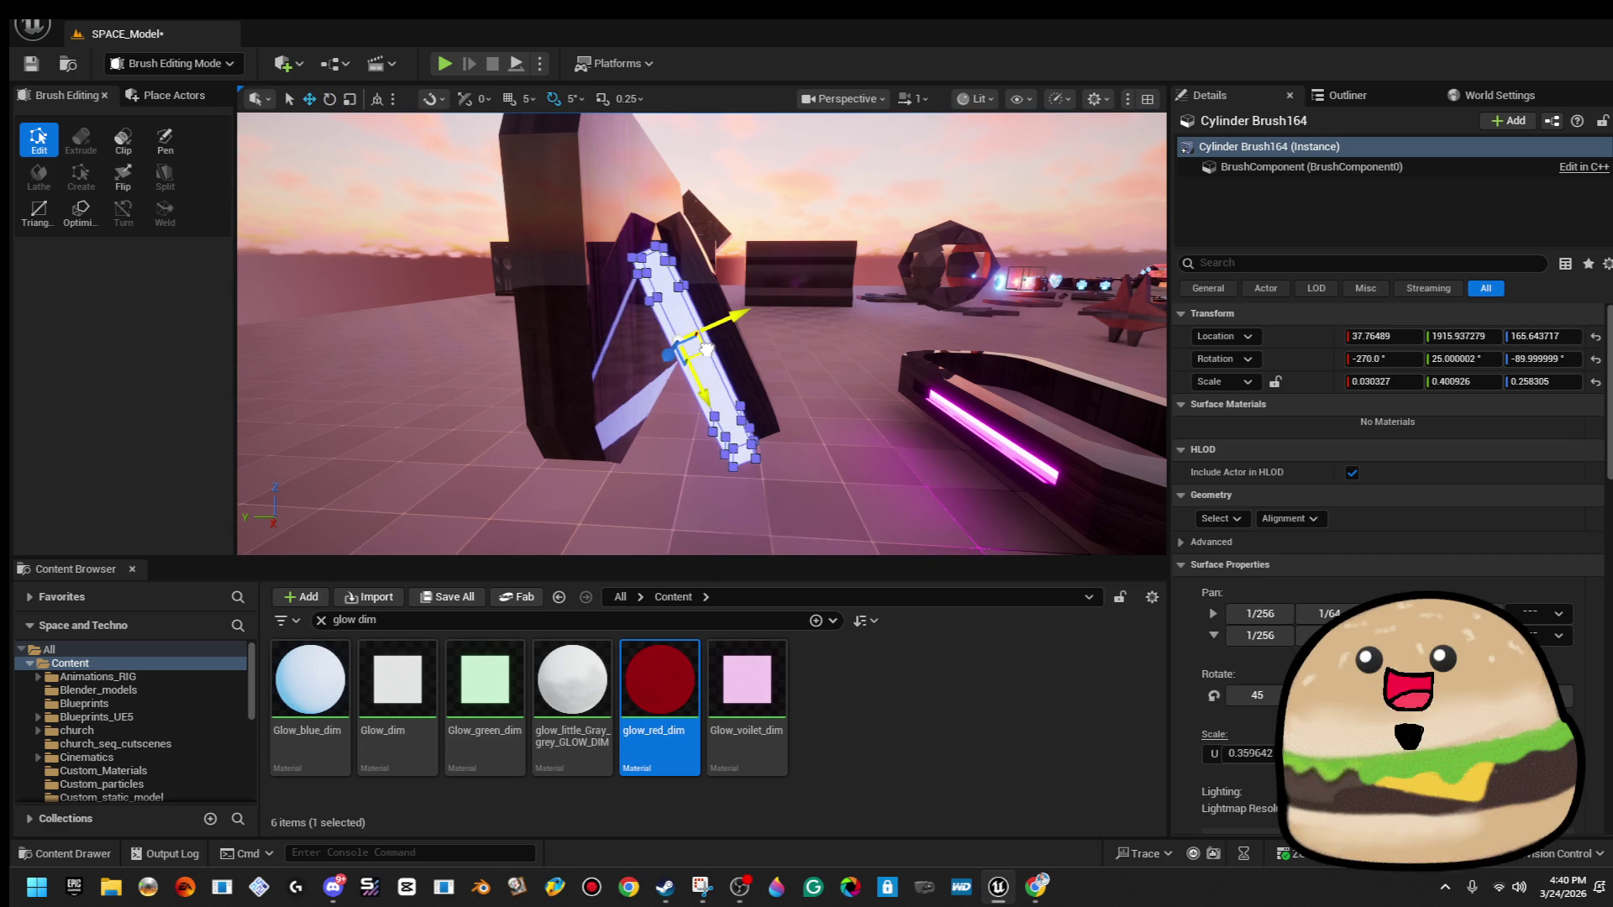
pyautogui.press('e')
pyautogui.moveTo(768, 321); pyautogui.dragTo(777, 352)
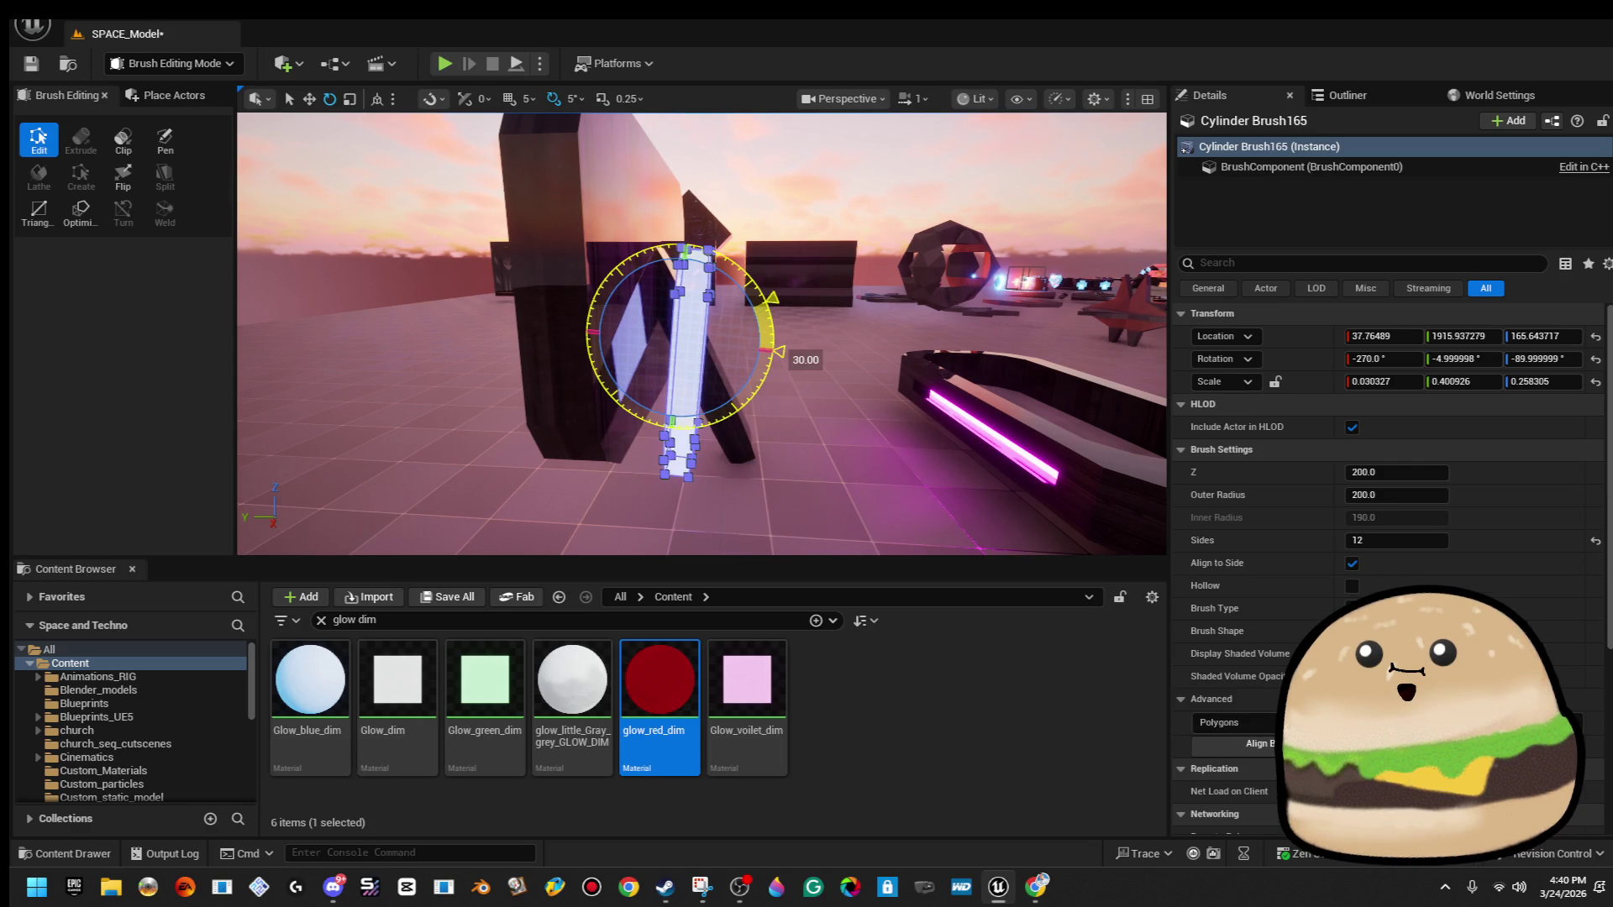
pyautogui.moveTo(777, 351); pyautogui.dragTo(800, 345)
pyautogui.press('w')
pyautogui.moveTo(761, 356)
pyautogui.mouseDown()
pyautogui.moveTo(761, 395)
pyautogui.moveTo(756, 319)
pyautogui.moveTo(740, 336)
pyautogui.moveTo(748, 386)
pyautogui.mouseUp()
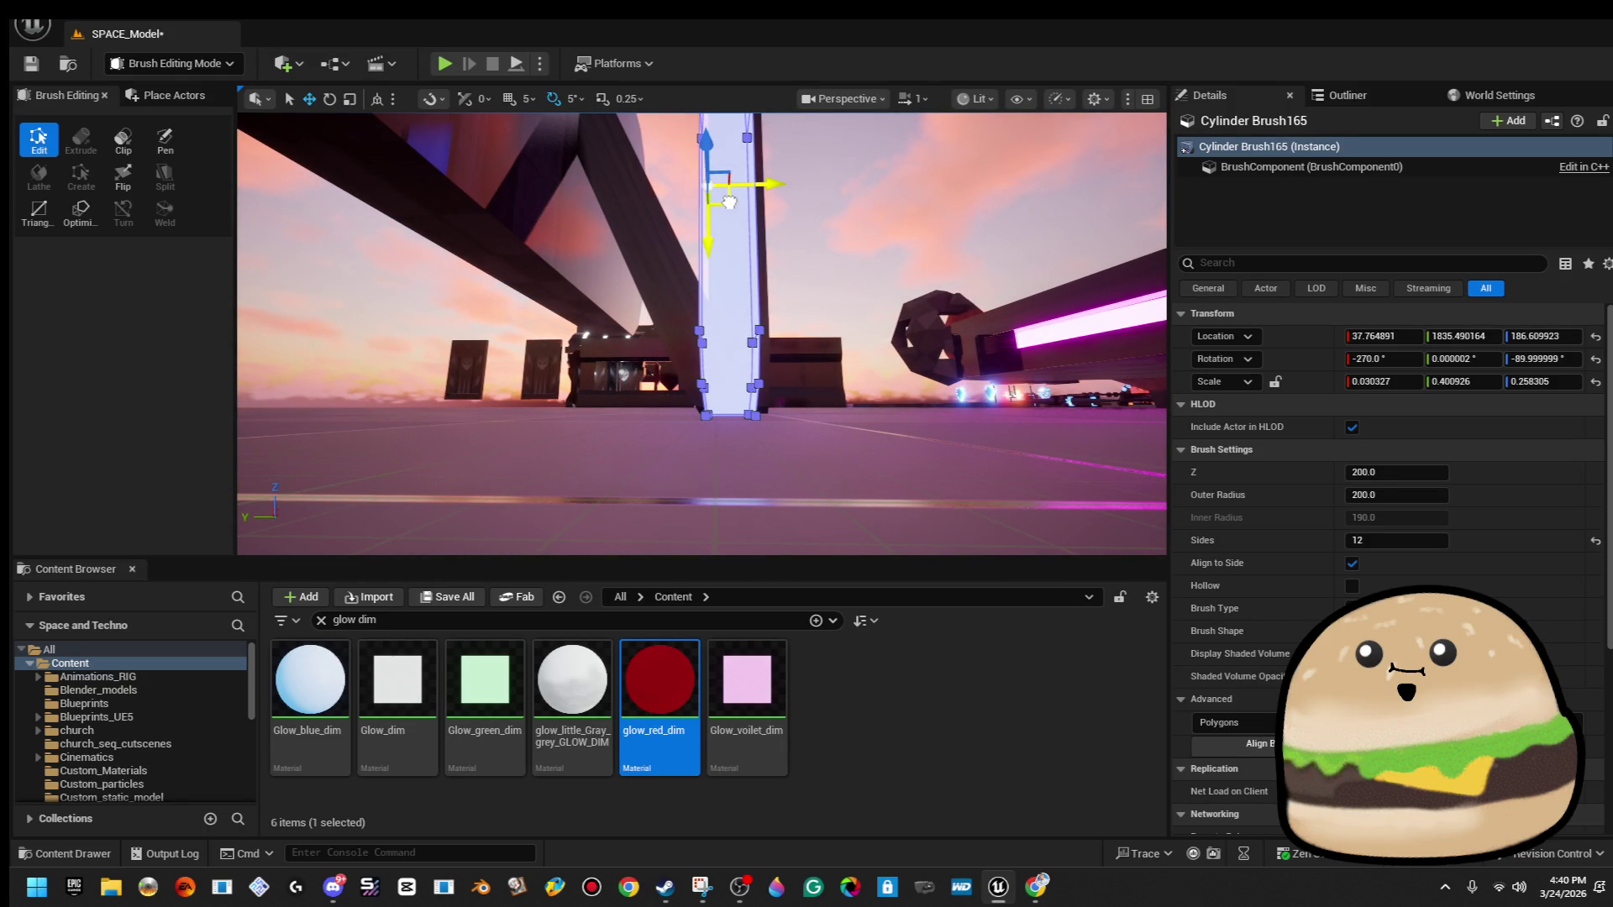
# Marquee-select all eight monitor brushes.
pyautogui.moveTo(730, 202)
pyautogui.mouseDown()
pyautogui.moveTo(831, 201)
pyautogui.moveTo(832, 181)
pyautogui.moveTo(833, 252)
pyautogui.moveTo(816, 269)
pyautogui.mouseUp()
pyautogui.click(834, 214)
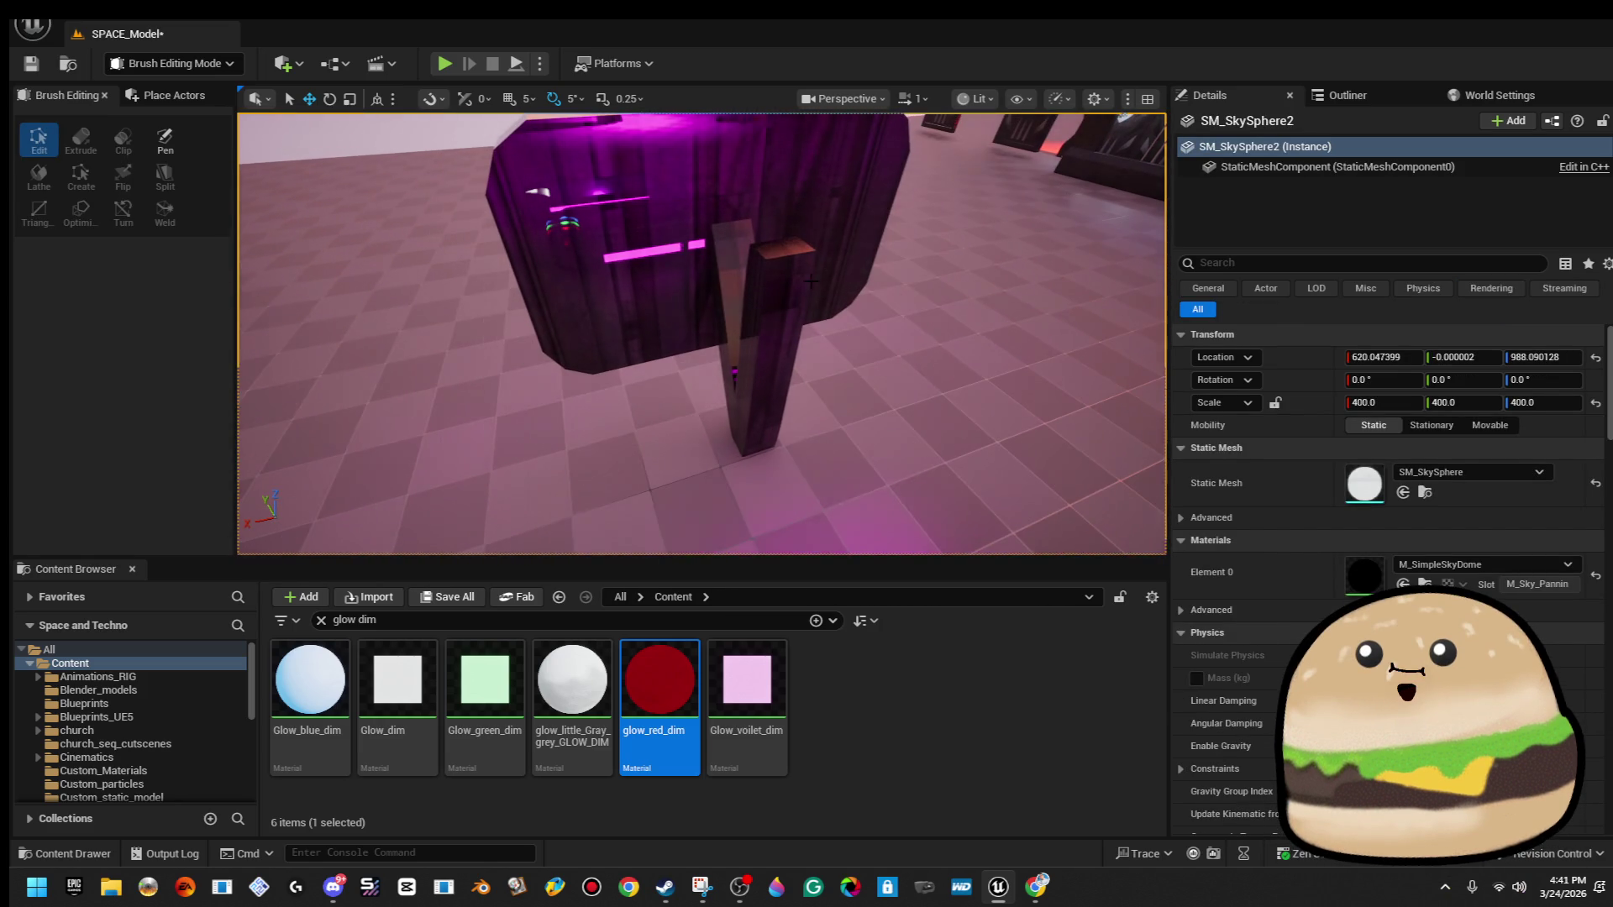
pyautogui.click(770, 386)
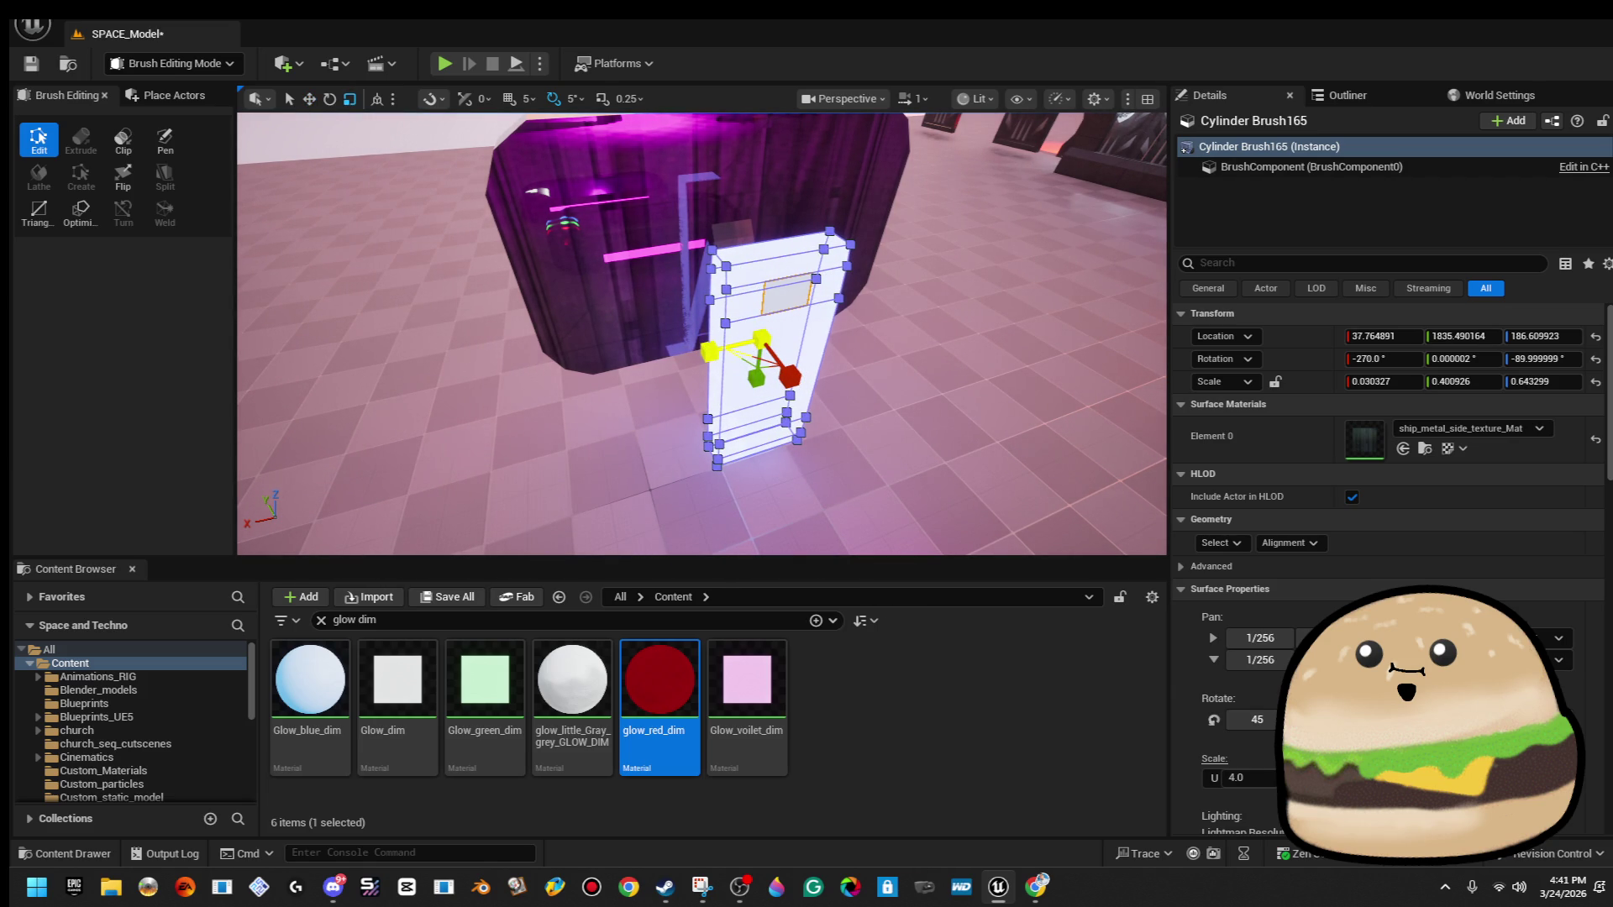
pyautogui.click(742, 340)
pyautogui.moveTo(754, 400); pyautogui.dragTo(786, 354)
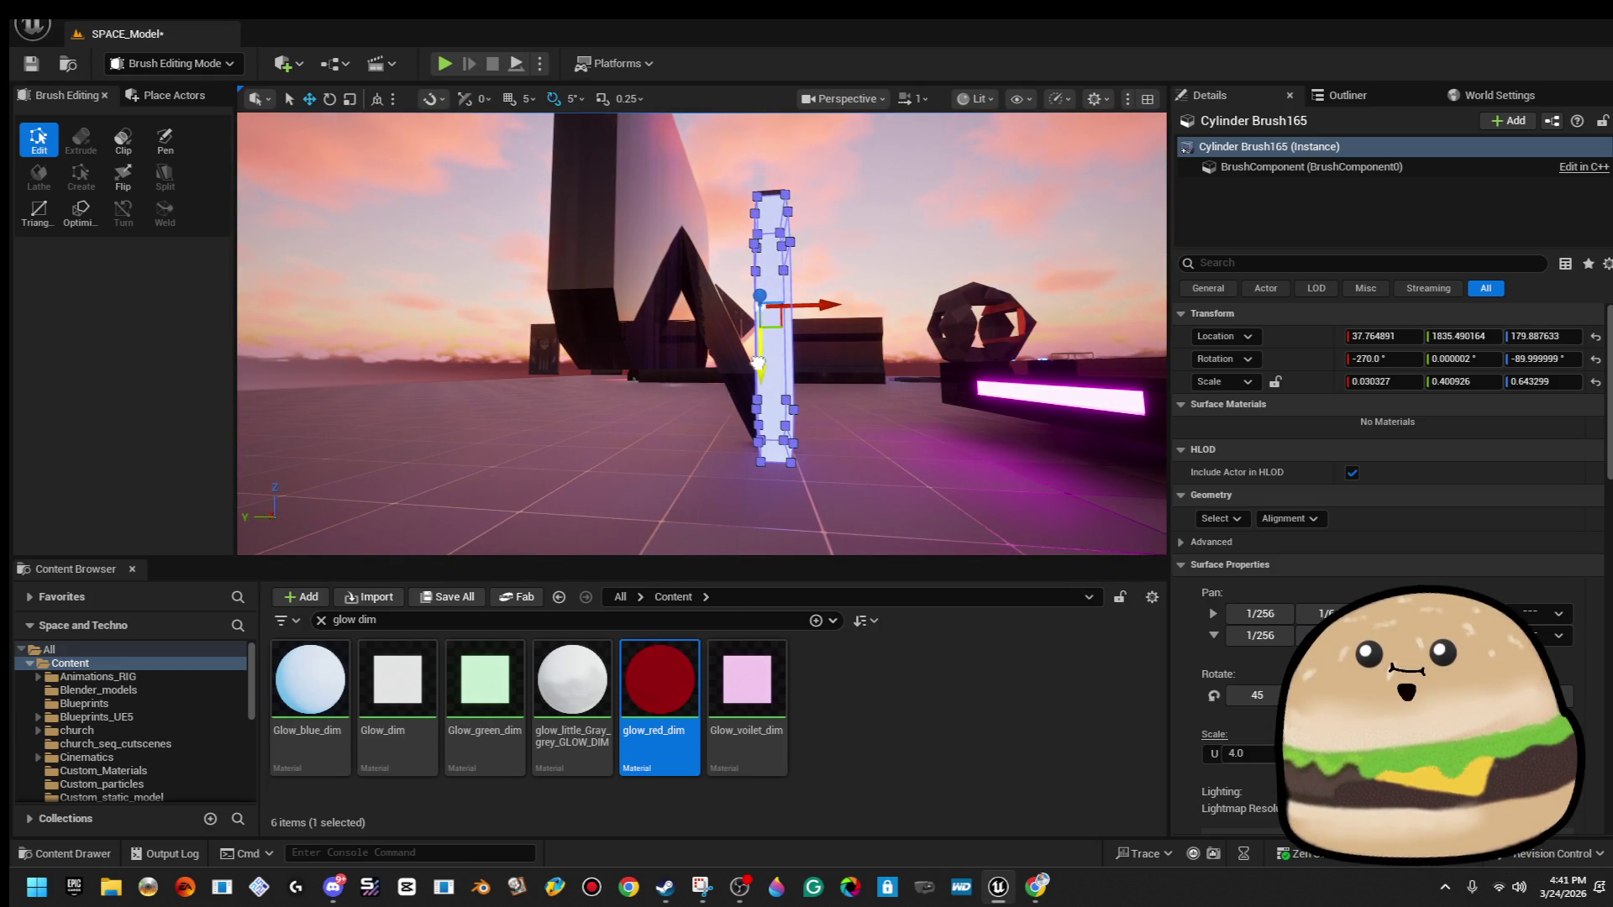
pyautogui.moveTo(807, 252); pyautogui.dragTo(794, 328)
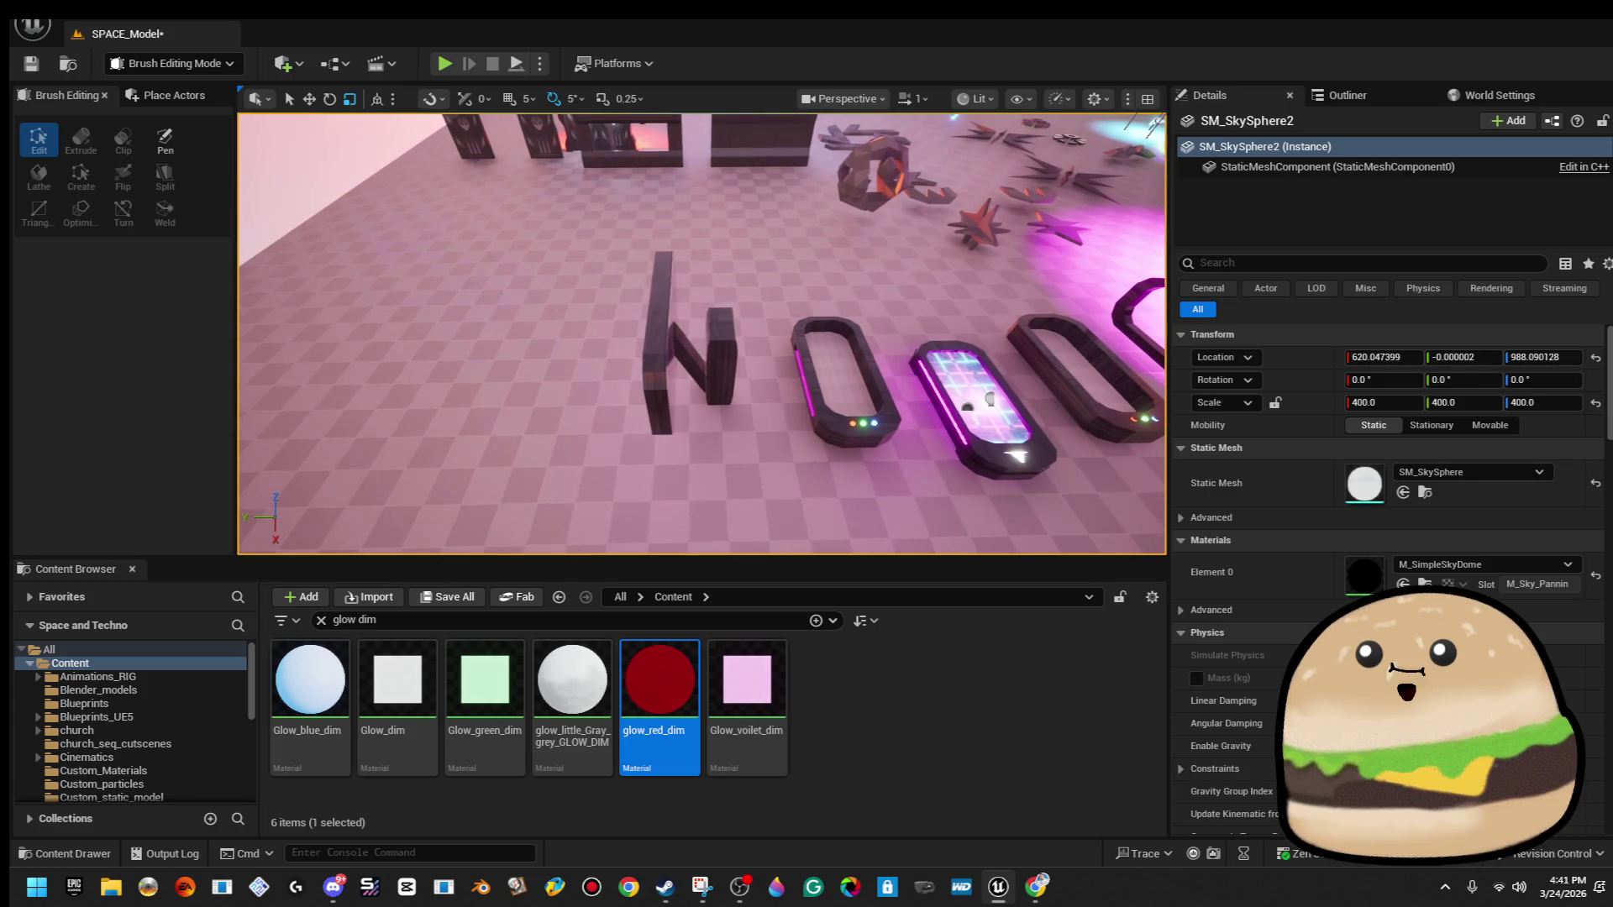
pyautogui.moveTo(613, 237)
pyautogui.mouseDown()
pyautogui.moveTo(752, 469)
pyautogui.moveTo(711, 447)
pyautogui.mouseUp()
pyautogui.press('w')
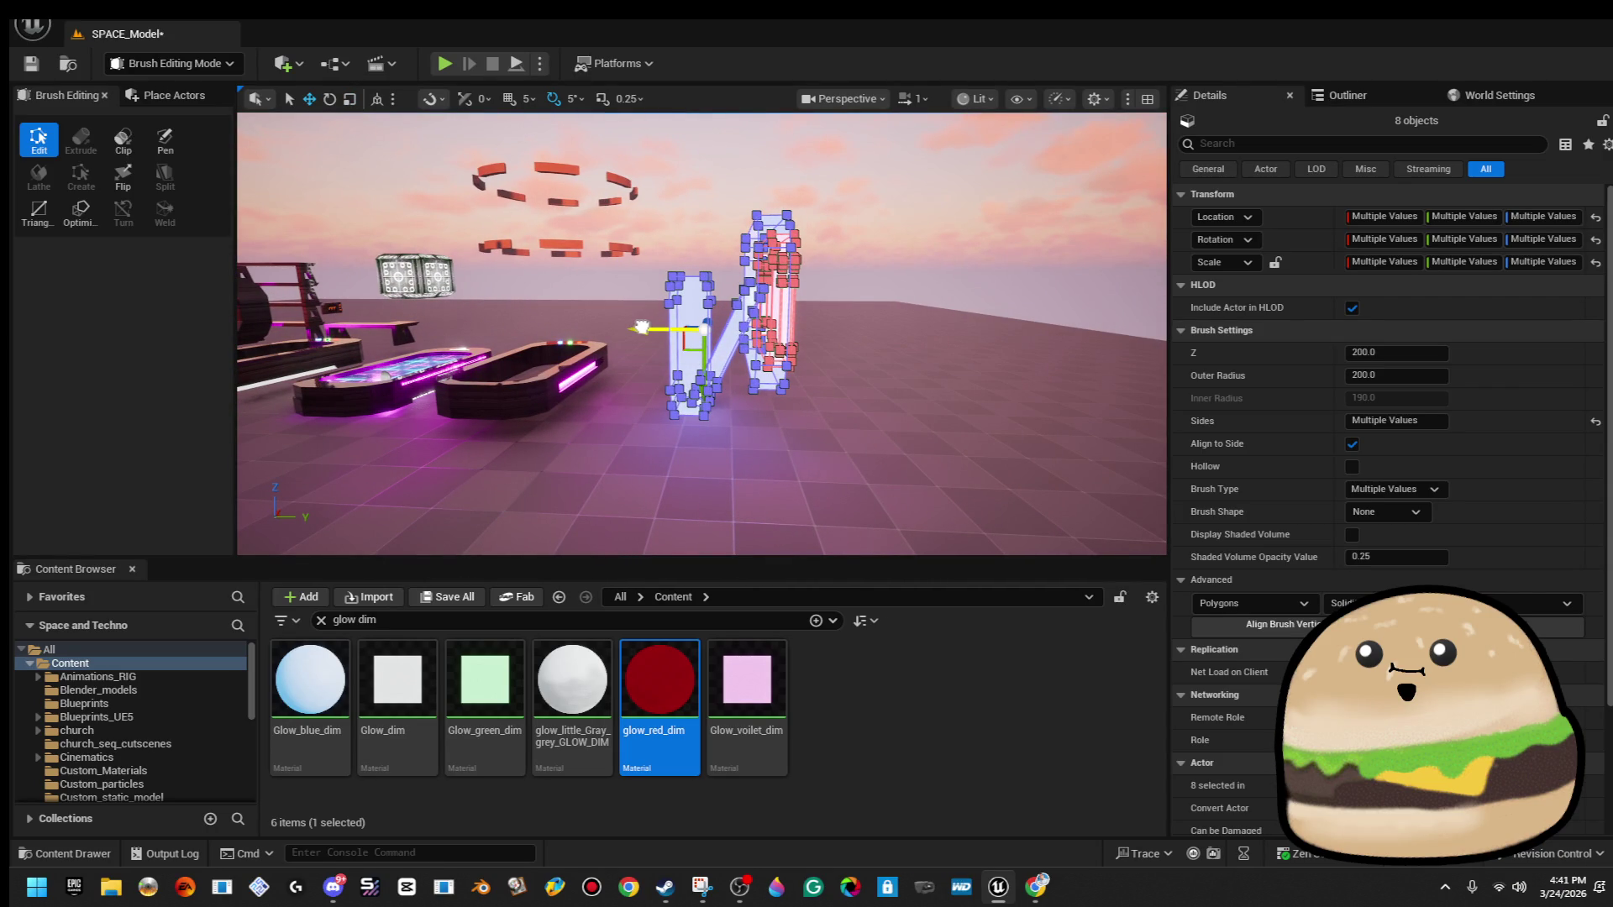
# Move the eight selected monitor brushes along Y, keeping them selected.
pyautogui.moveTo(642, 327); pyautogui.dragTo(963, 367)
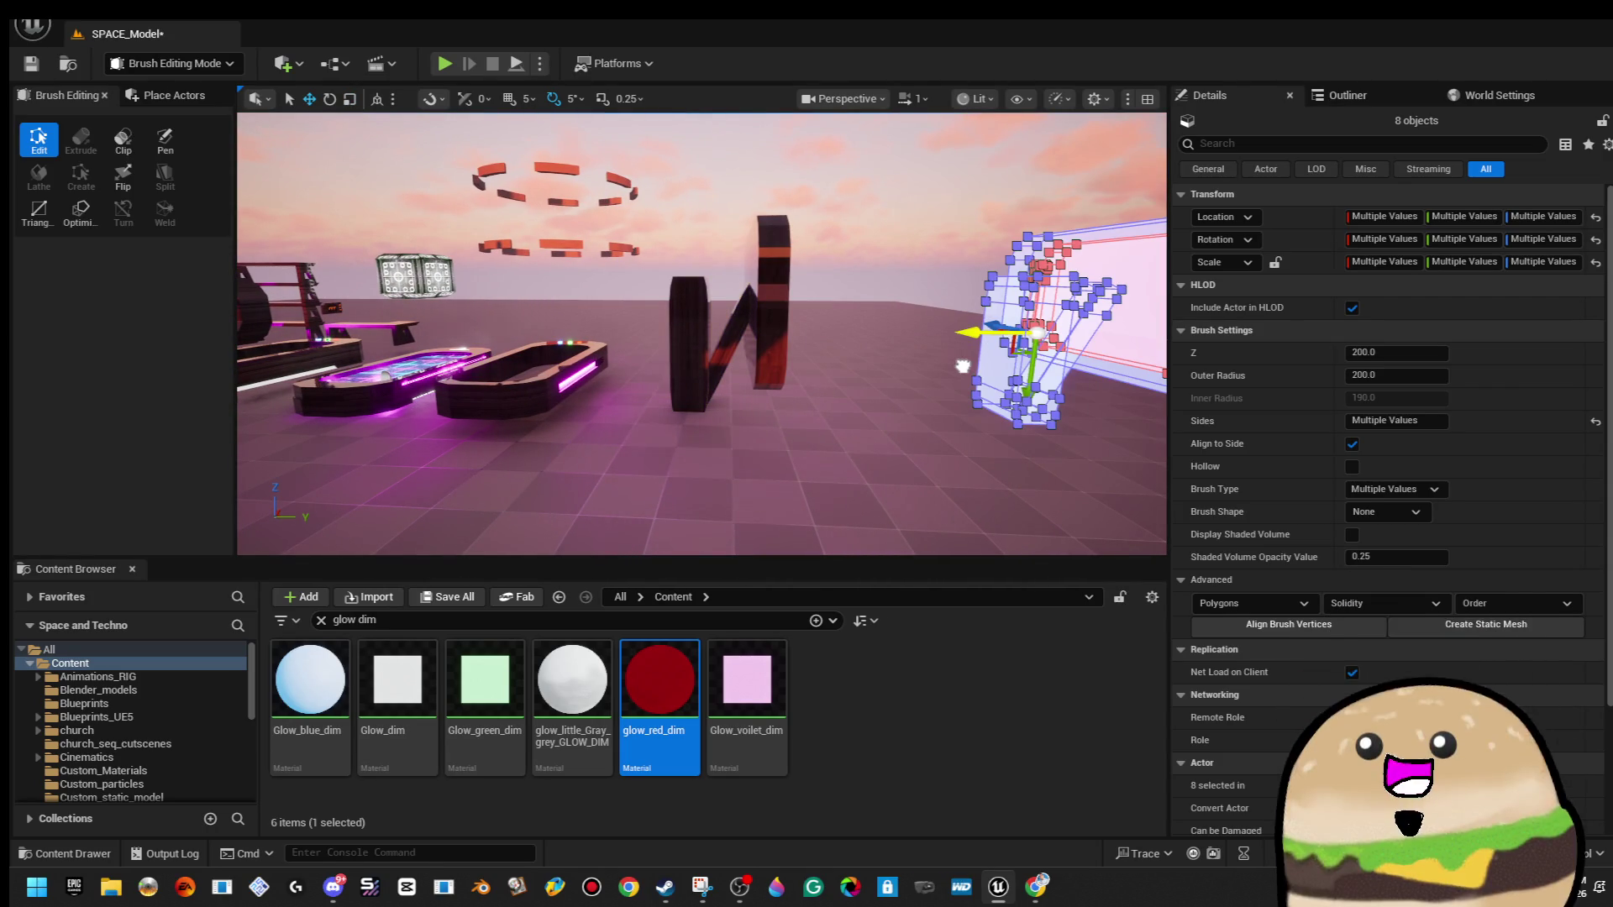
pyautogui.moveTo(911, 229); pyautogui.dragTo(911, 229)
pyautogui.click(911, 229)
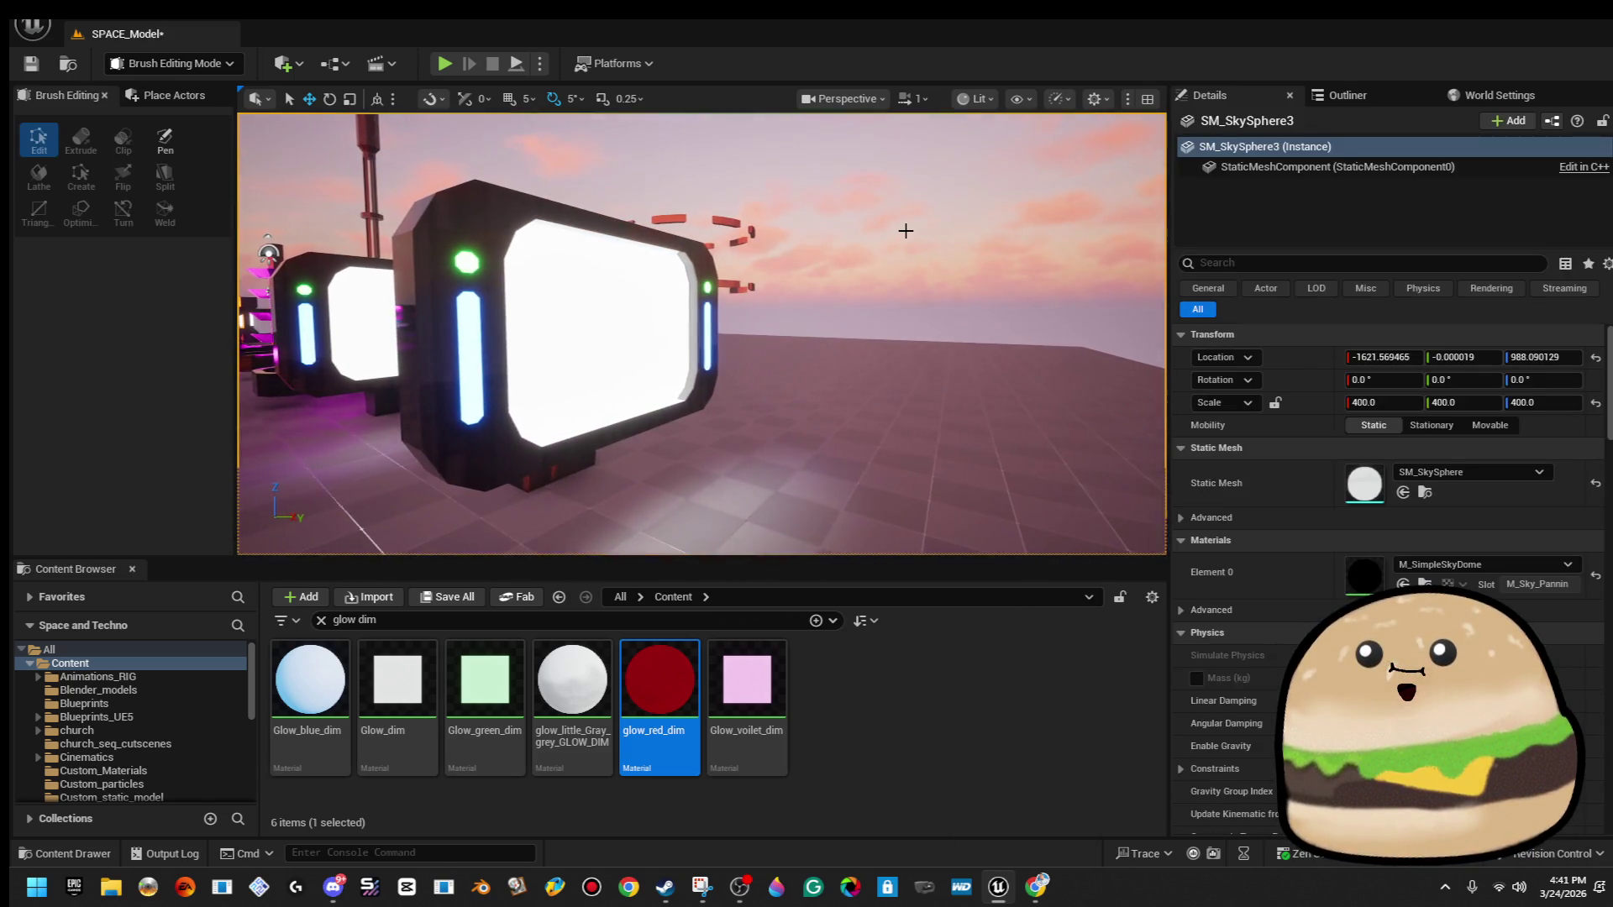
pyautogui.hotkey('ctrl', 'z')
pyautogui.moveTo(867, 282); pyautogui.dragTo(815, 336)
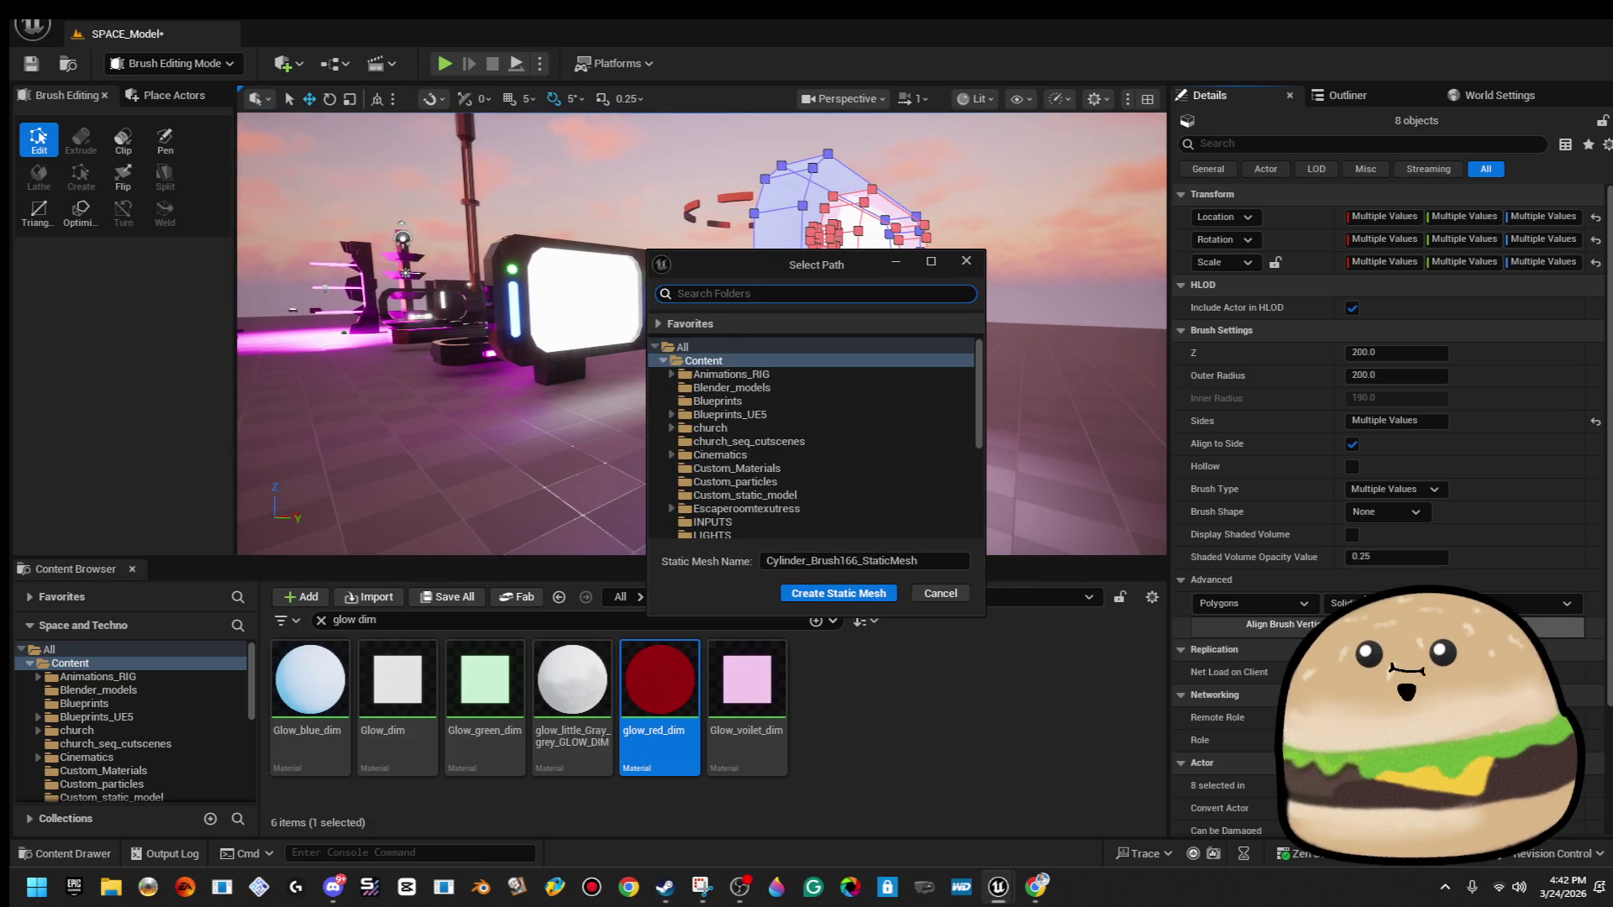
# Create static mesh space_monitor_tv_screen_camera_MESH from the brushes in the space_stuff_actor folder.
pyautogui.scroll(-5, 883, 469)
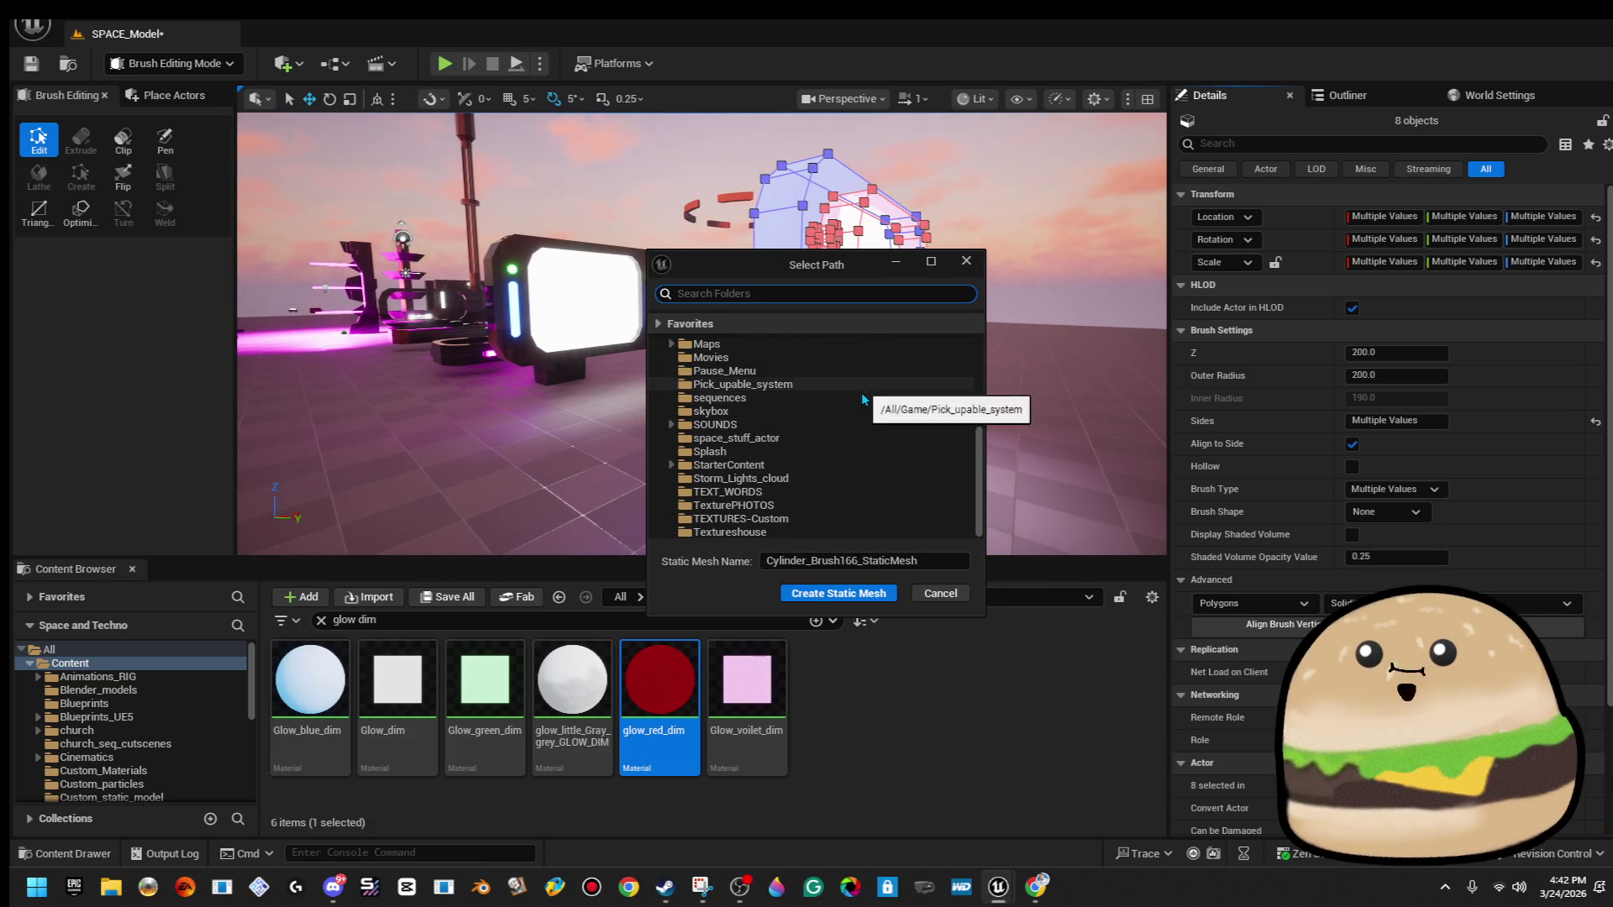
pyautogui.click(857, 439)
pyautogui.click(908, 560)
pyautogui.write('space_monitor_tv')
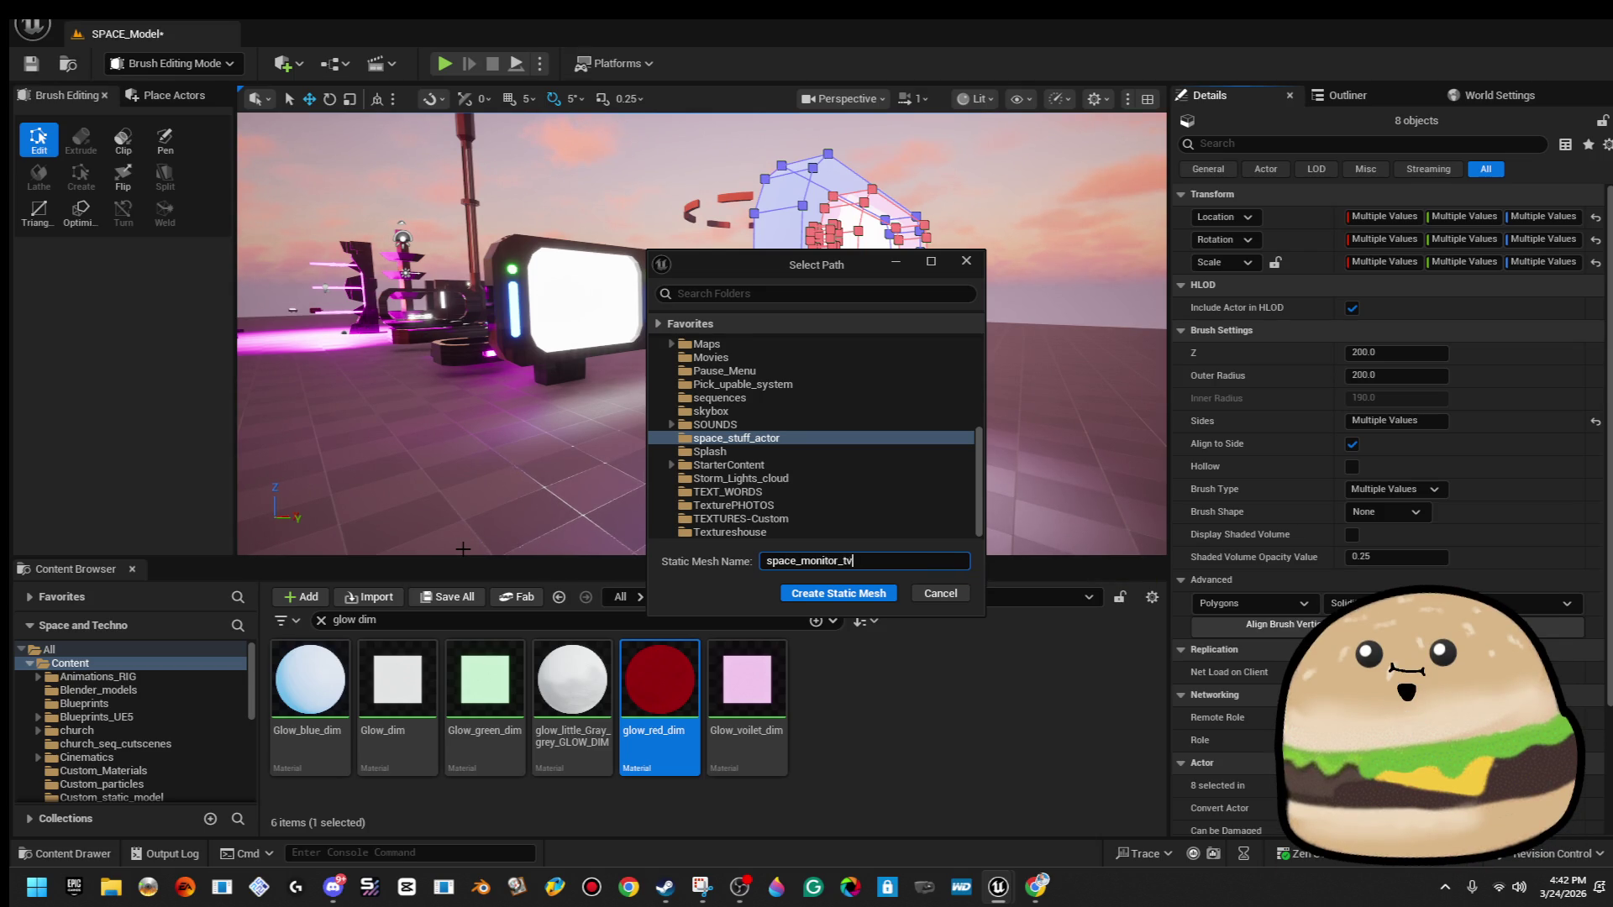
pyautogui.write('_screen_')
pyautogui.write('camera_M')
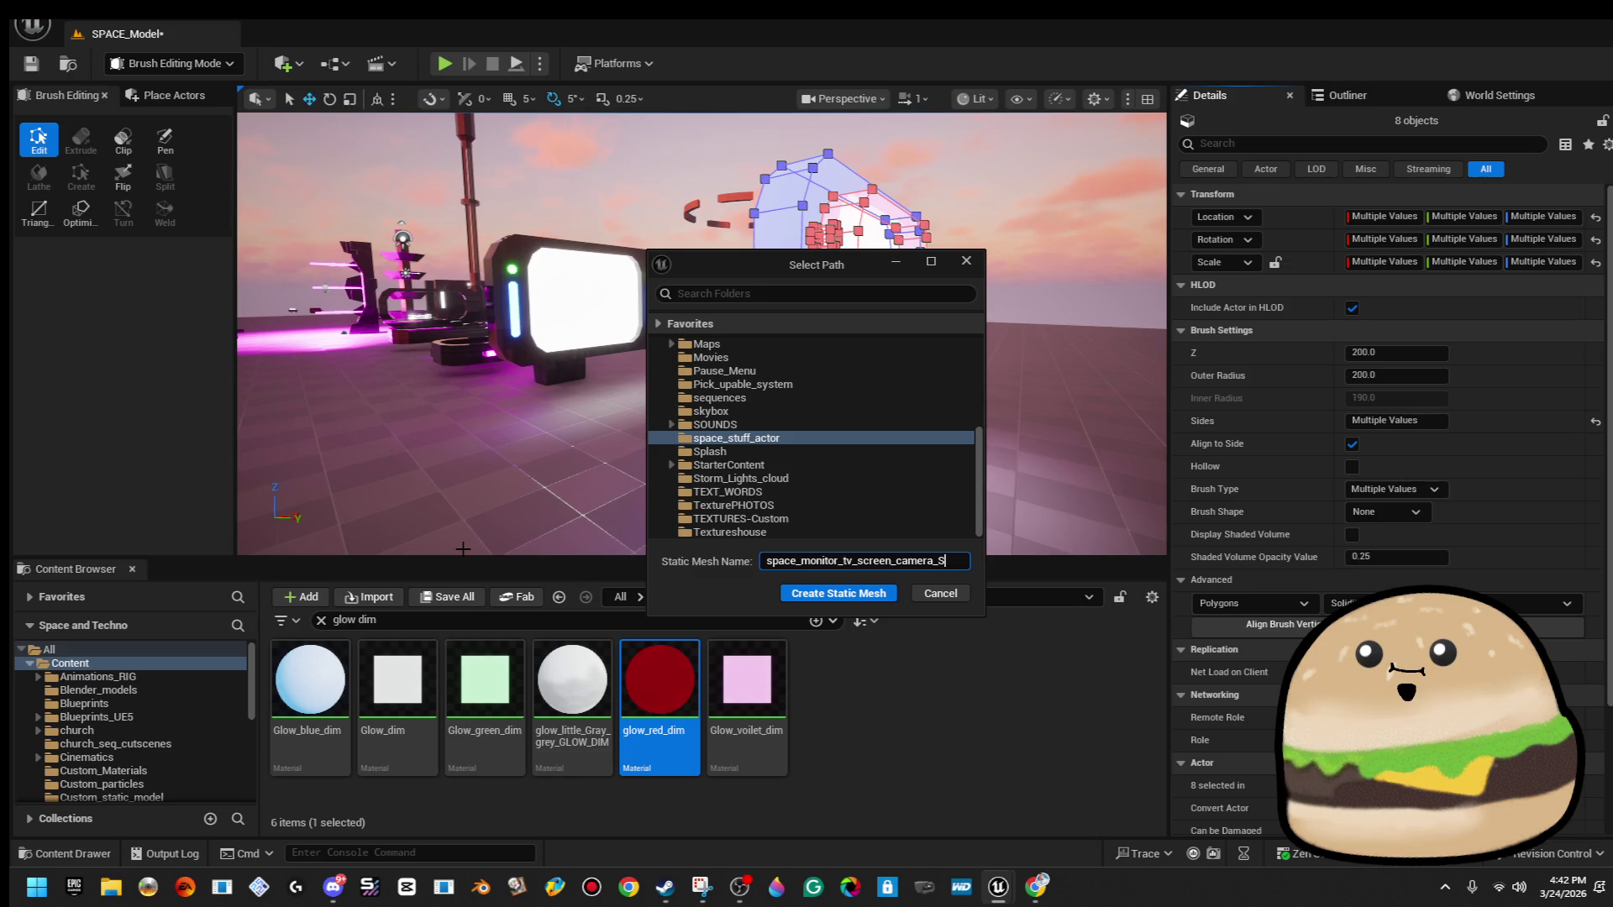
pyautogui.write('ESH')
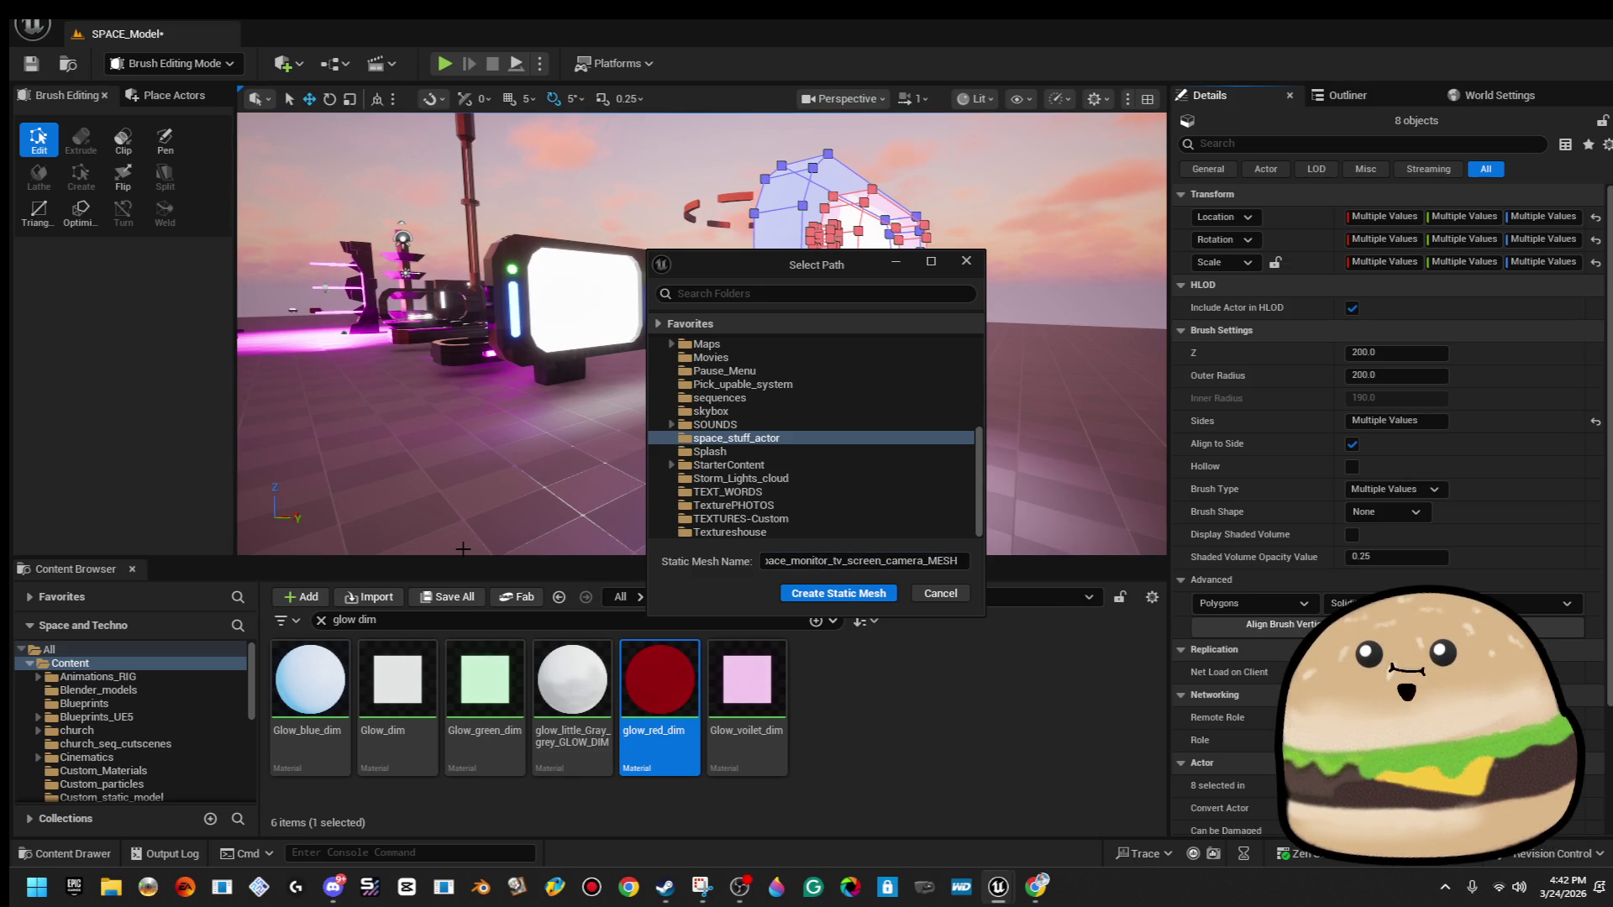
pyautogui.click(869, 597)
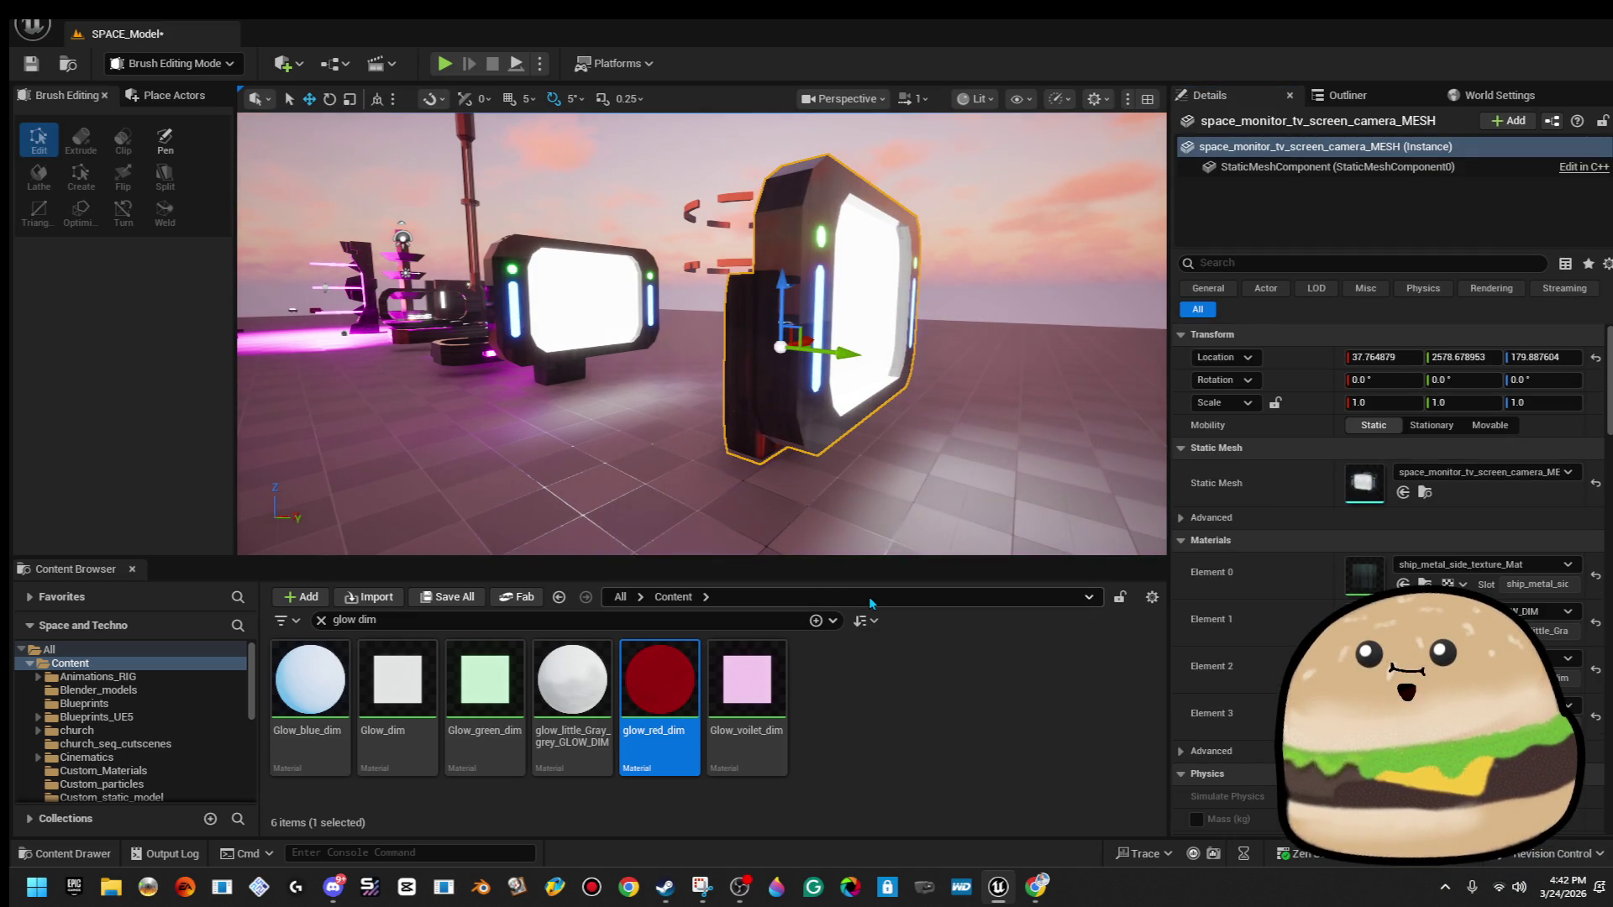
# Give space_monitor_tv_screen_camera_MESH Auto Convex Collision in the mesh editor.
pyautogui.click(1380, 454)
pyautogui.click(1381, 454)
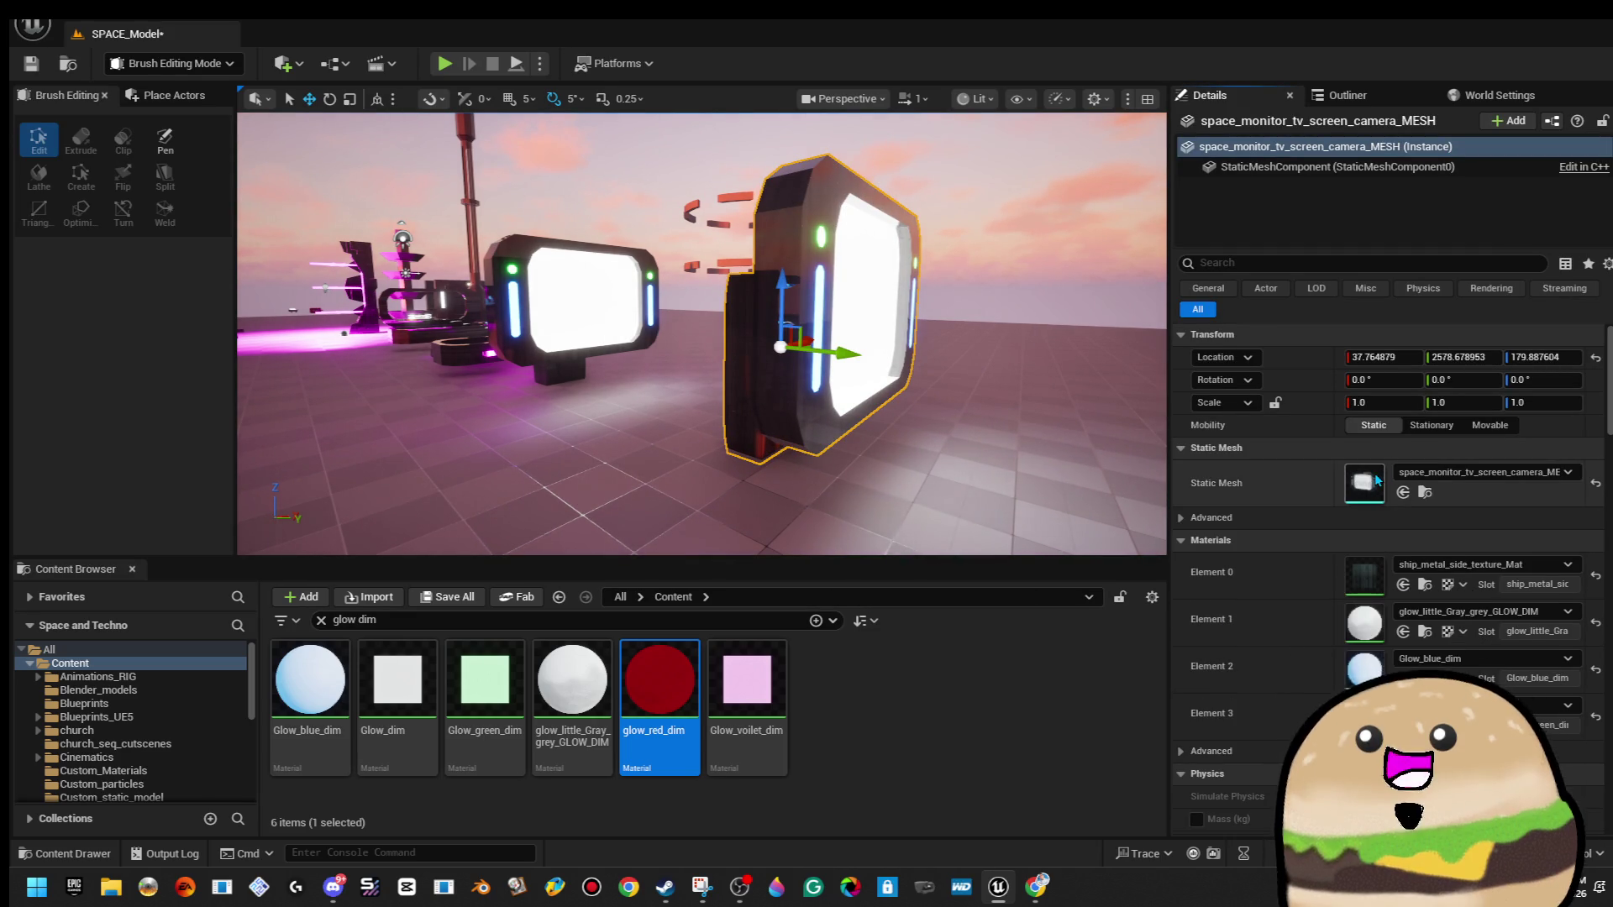
pyautogui.doubleClick(1375, 472)
pyautogui.click(453, 63)
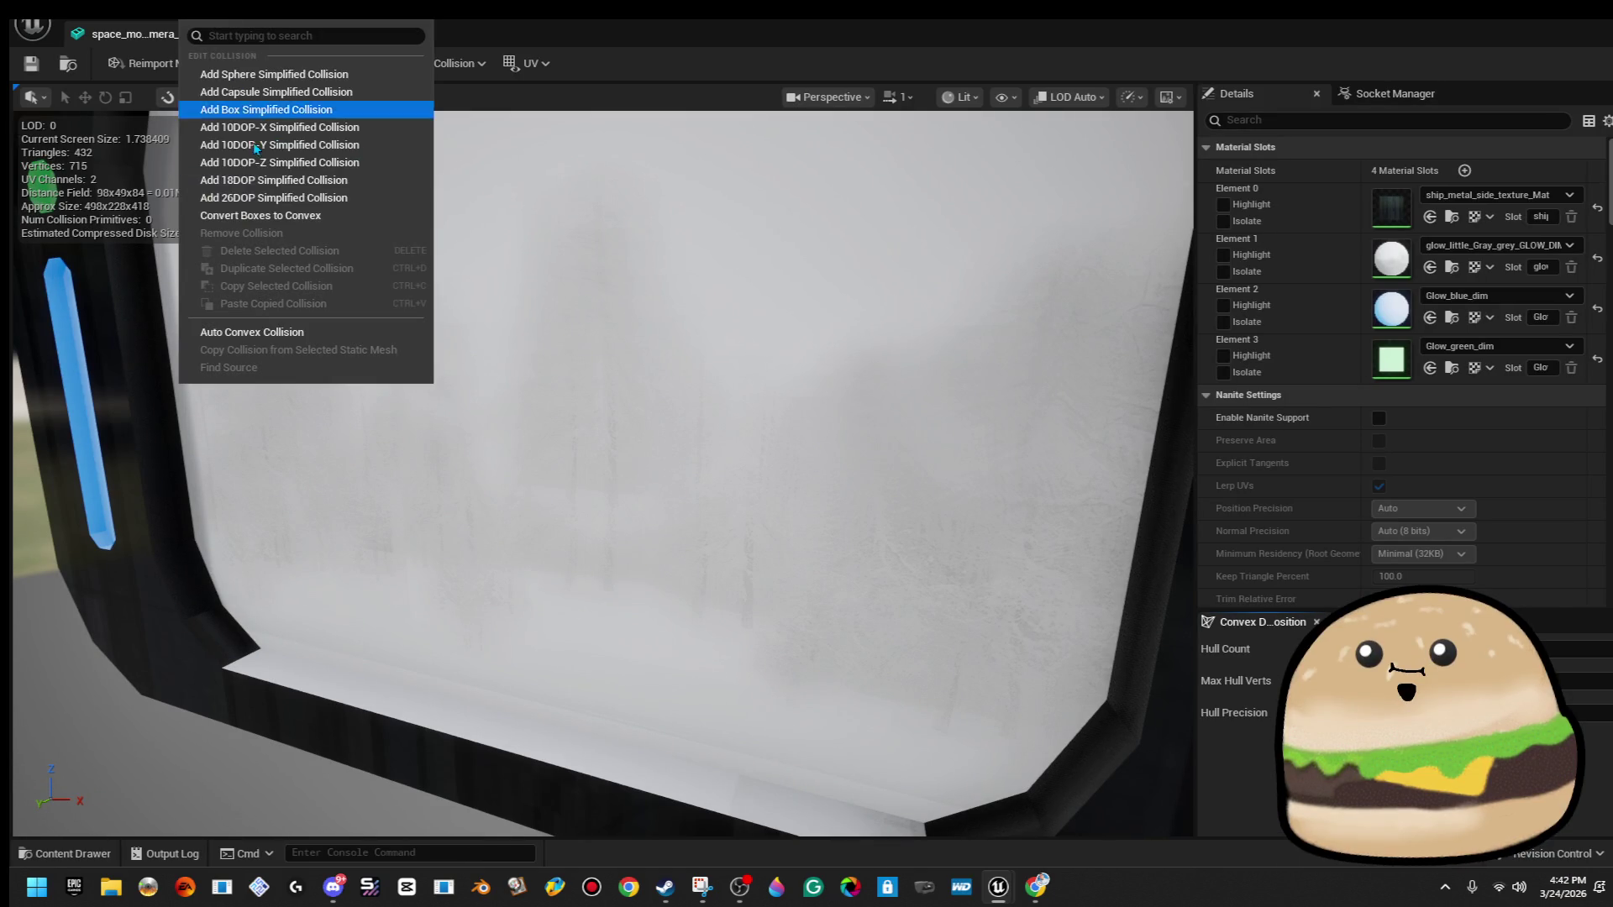
pyautogui.click(342, 333)
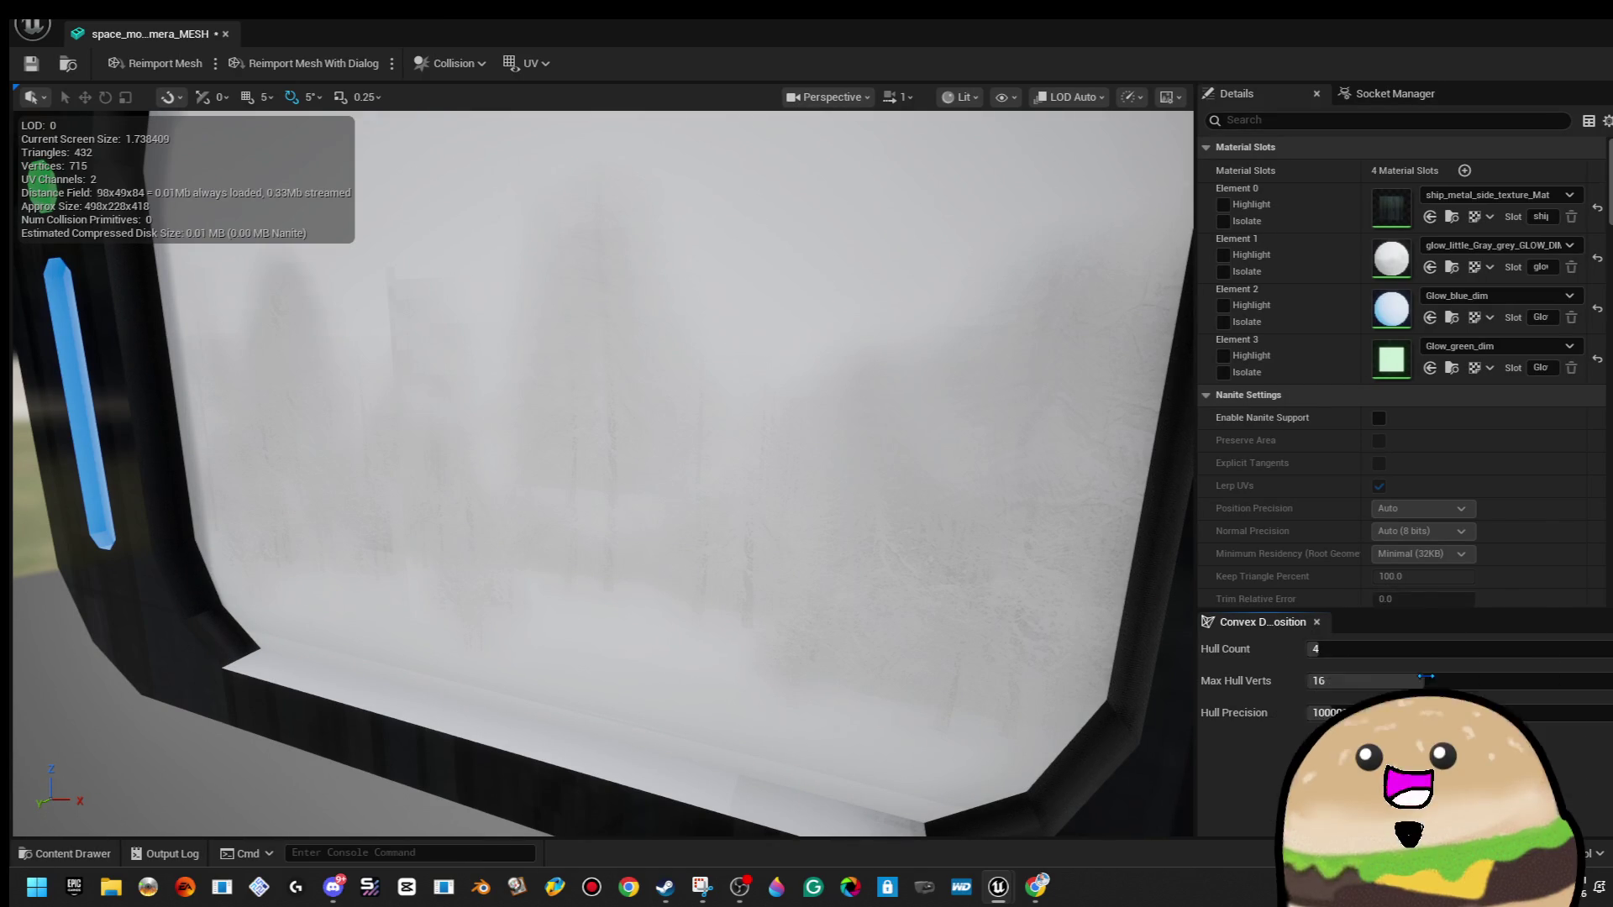
pyautogui.press('f')
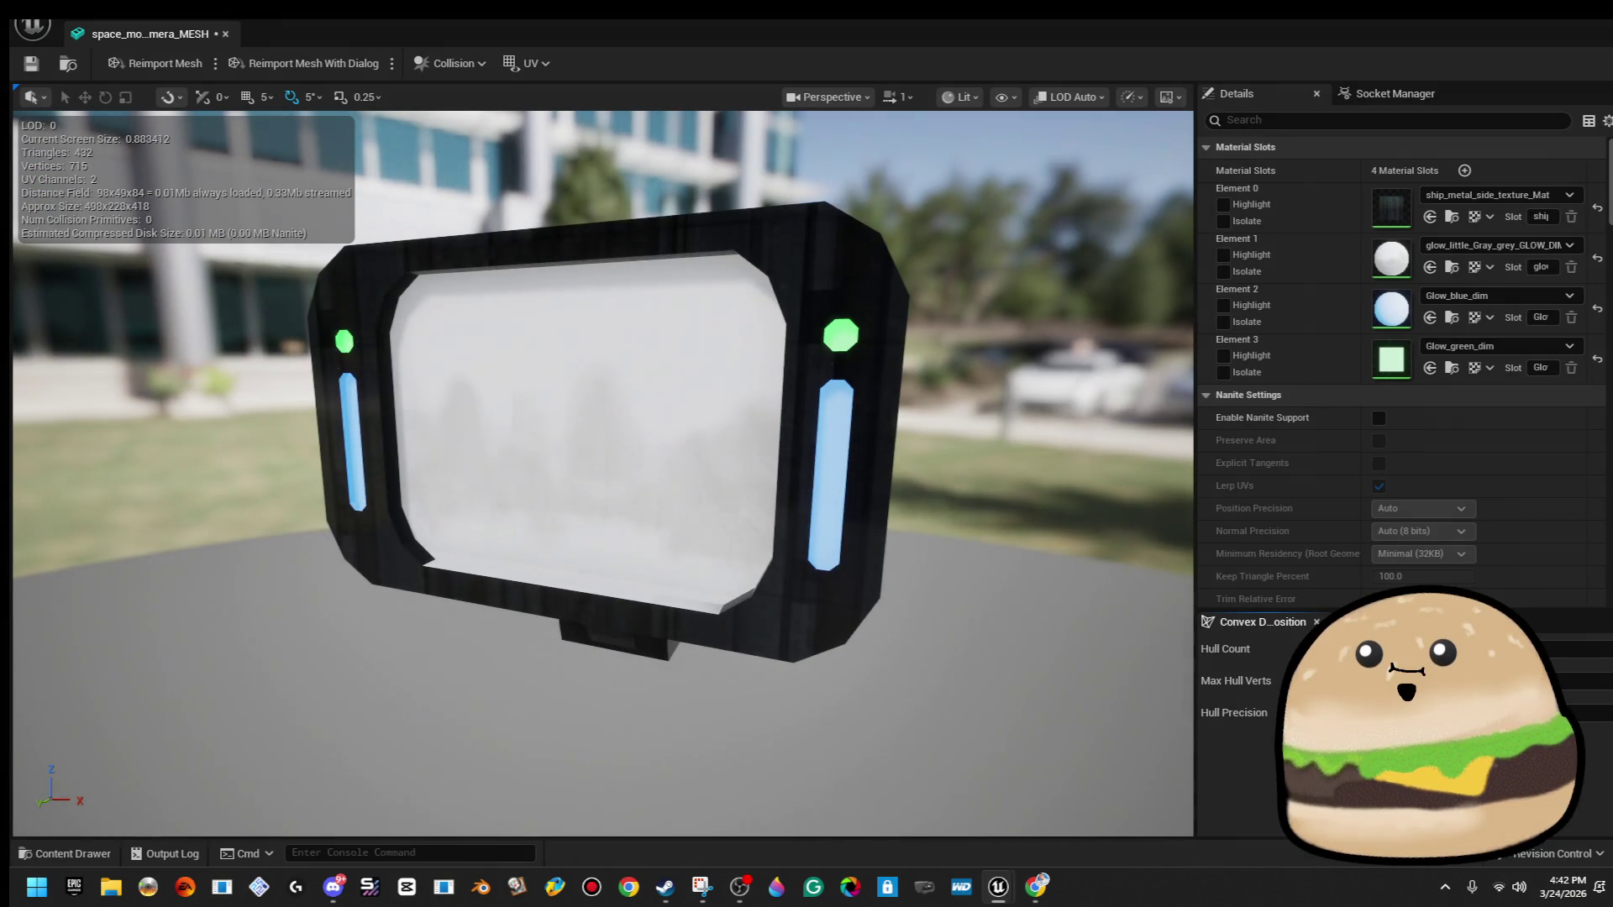
pyautogui.click(226, 34)
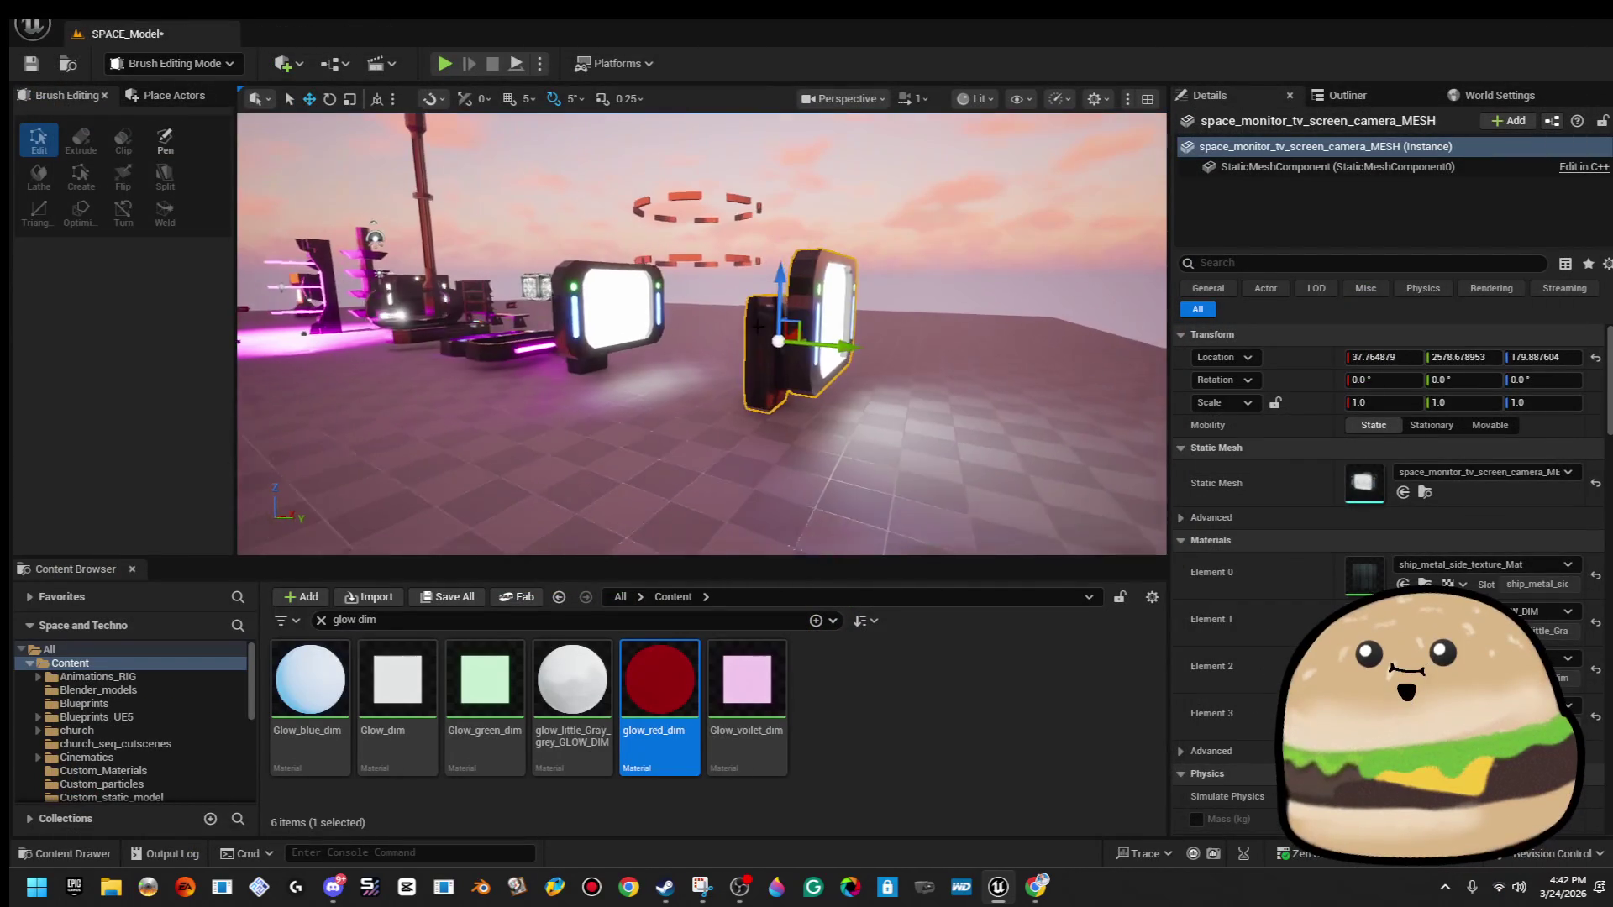
# Delete the placed monitor mesh copy from the level.
pyautogui.moveTo(758, 326); pyautogui.dragTo(826, 298)
pyautogui.press('Delete')
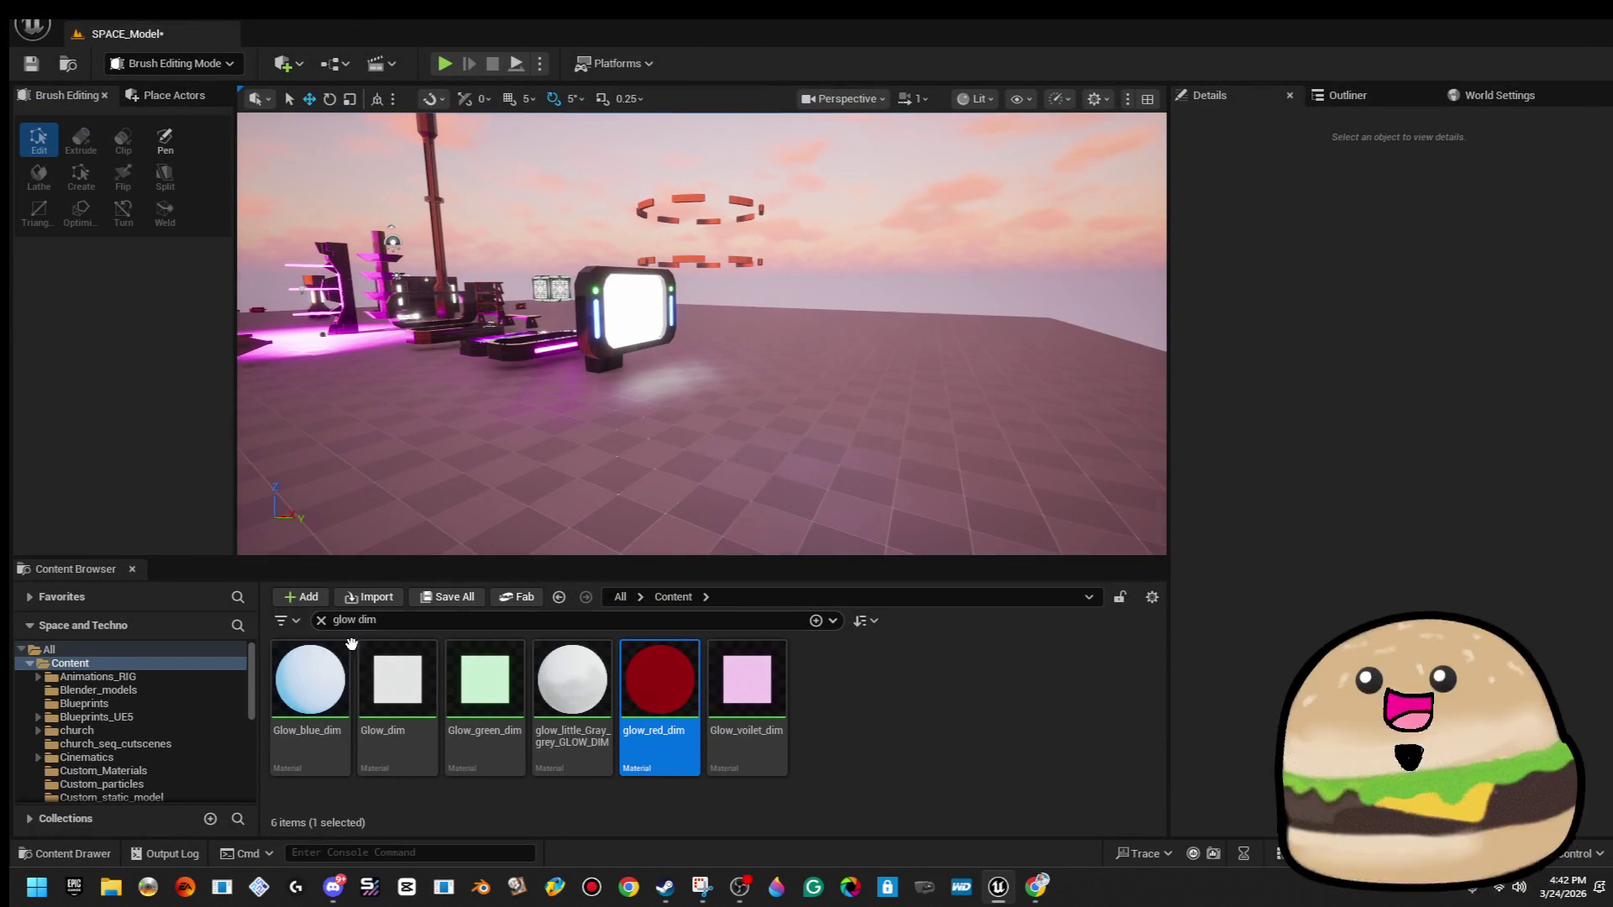
pyautogui.scroll(-10, 124, 730)
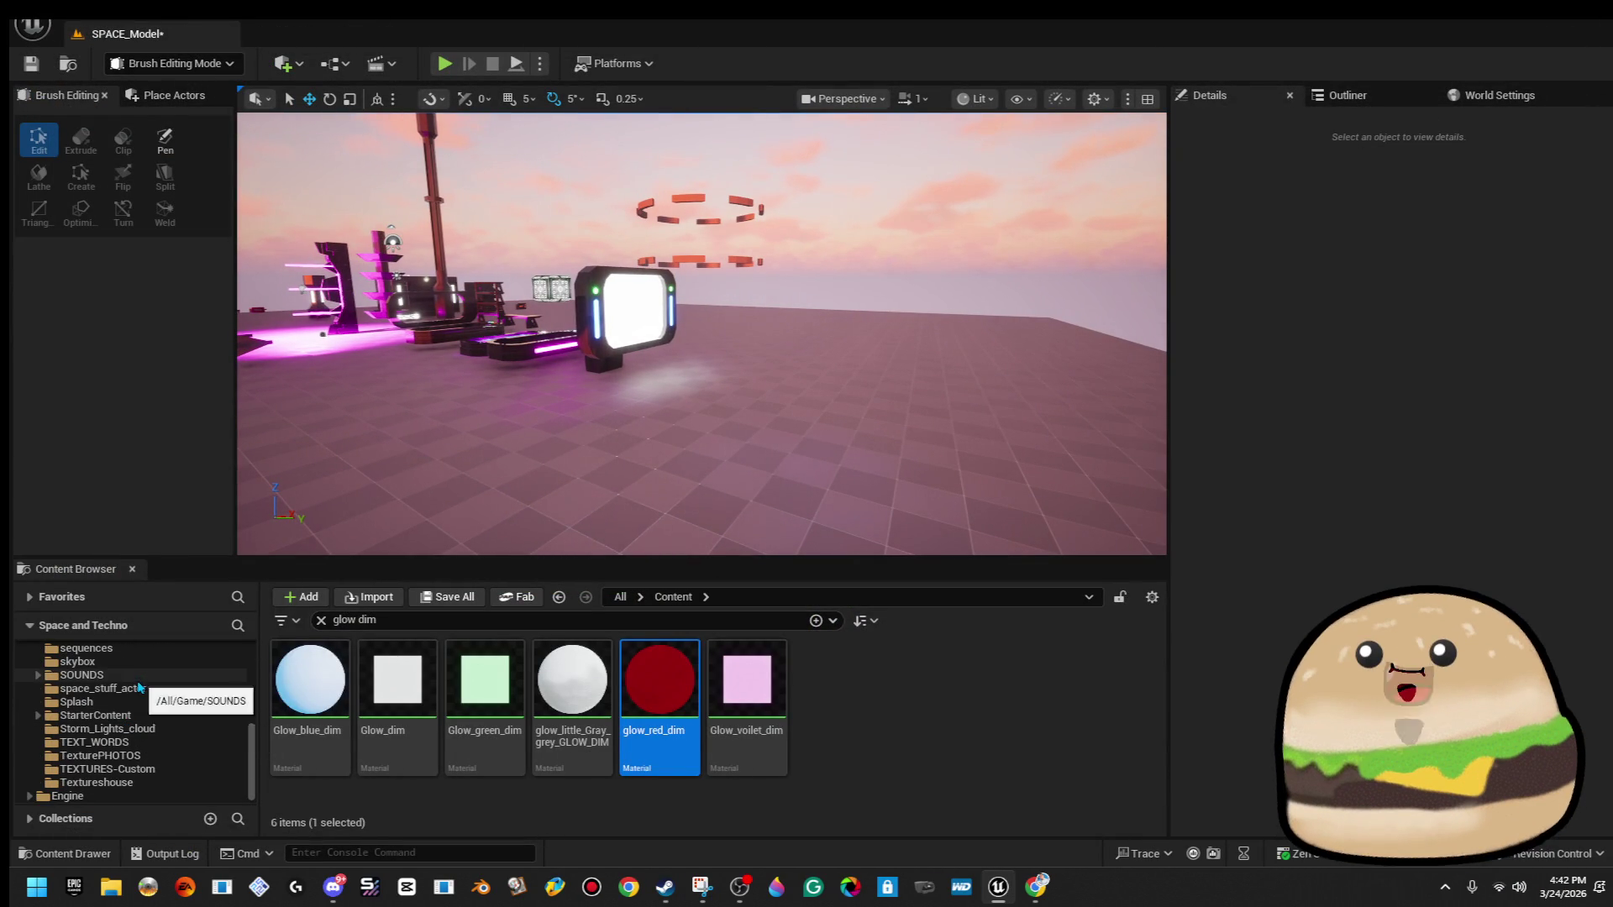
# Open level_SPACE via File > Open Level, saving SPACE_Model before switching.
pyautogui.click(141, 689)
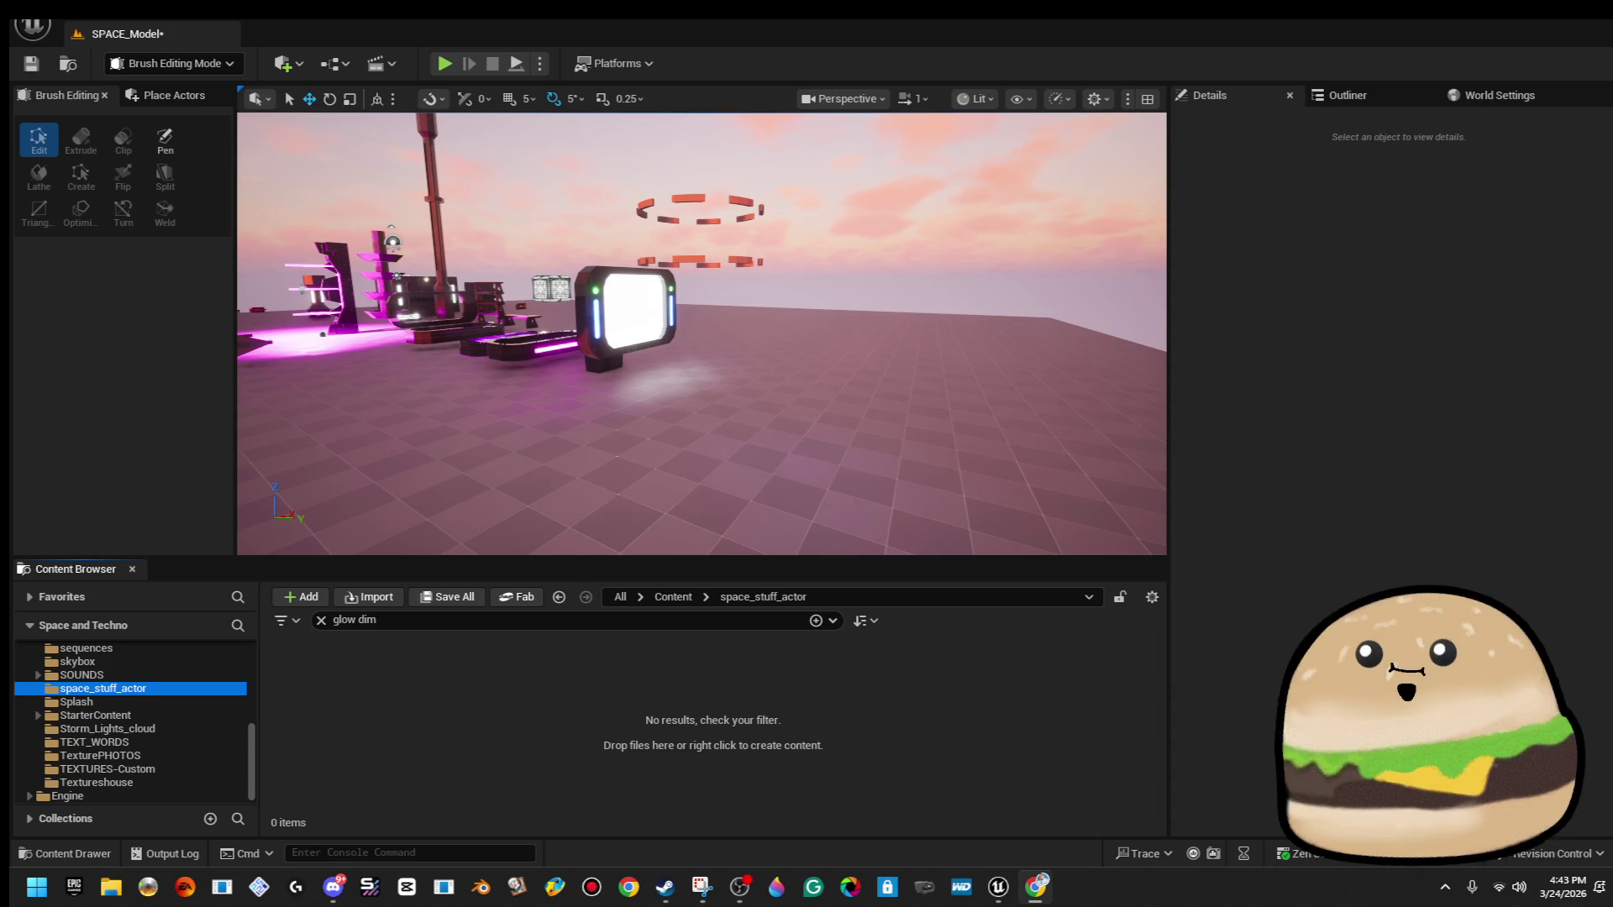
pyautogui.moveTo(648, 264); pyautogui.dragTo(657, 340)
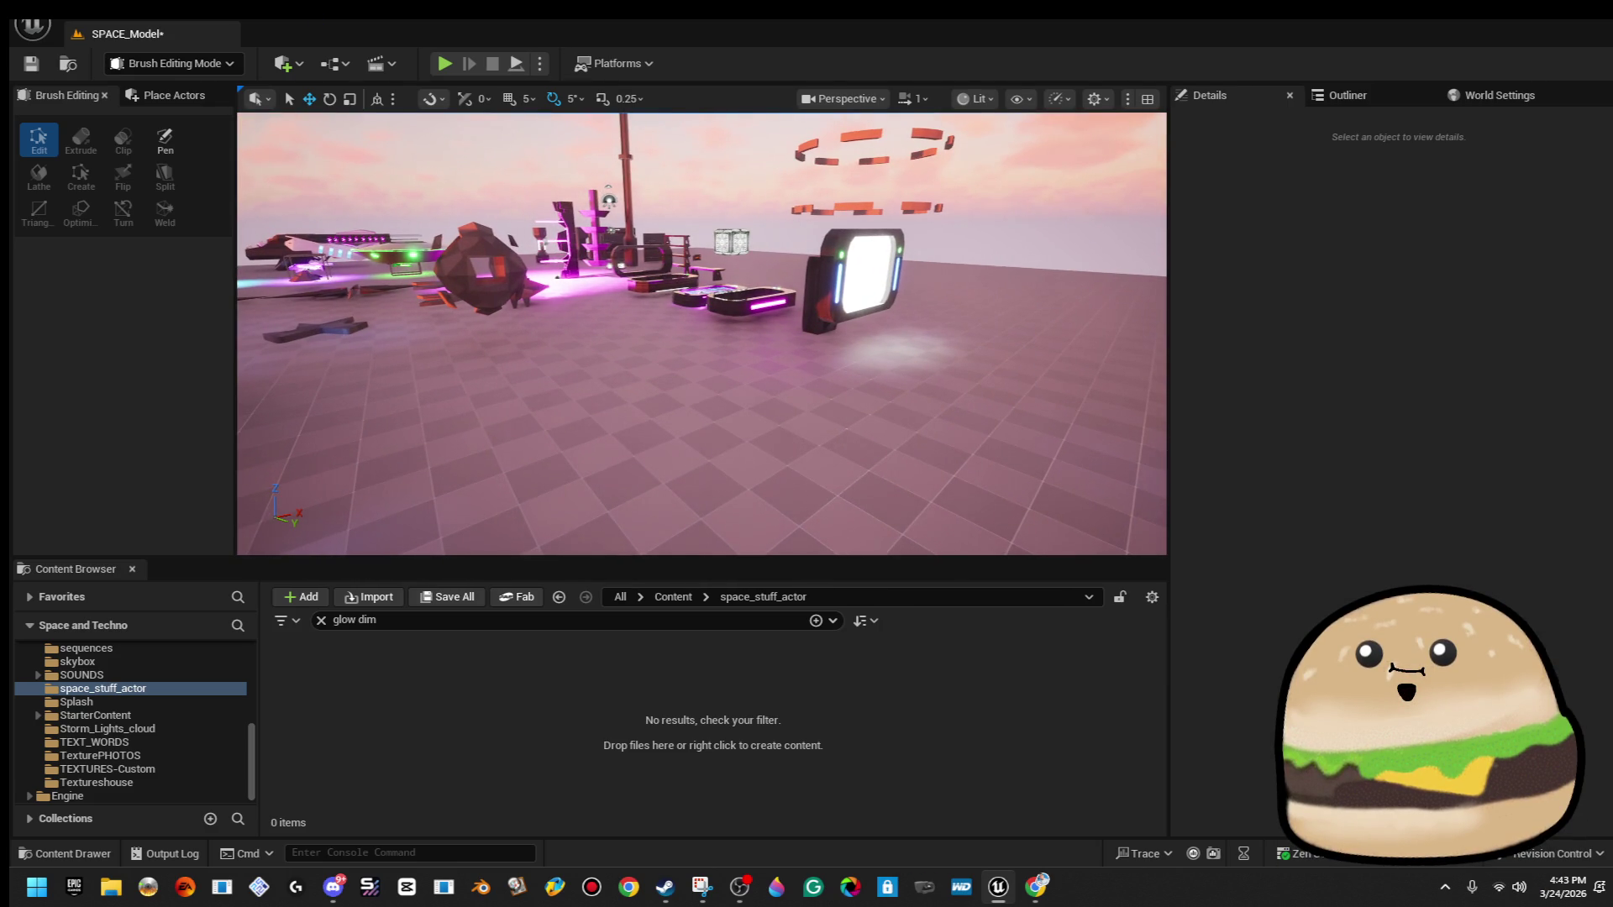
pyautogui.click(32, 27)
pyautogui.click(126, 96)
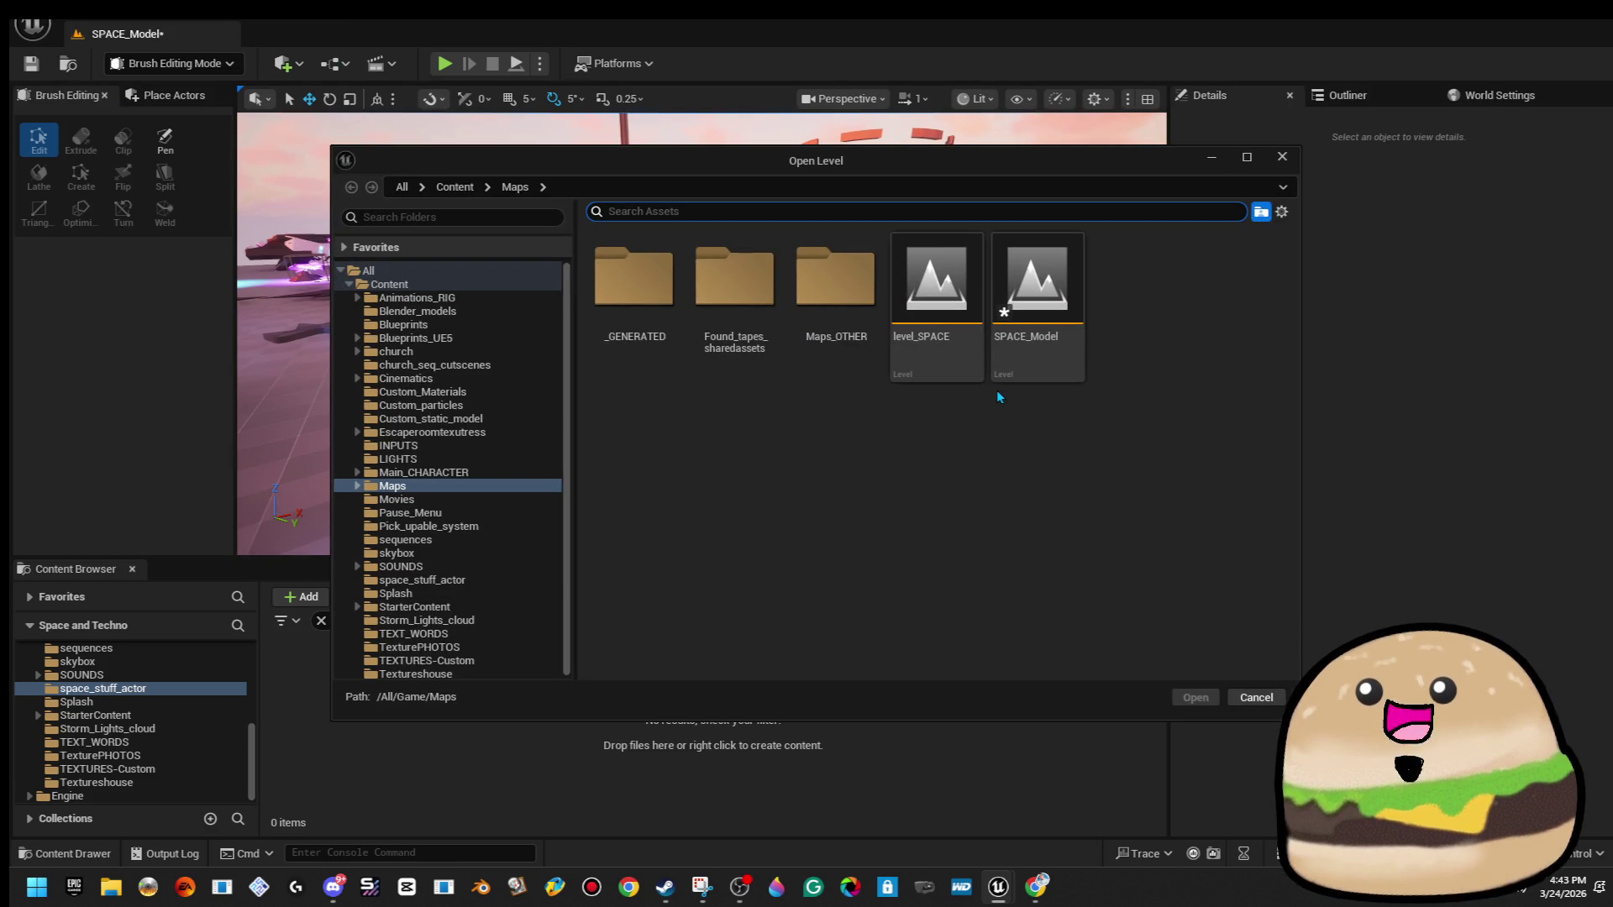
pyautogui.doubleClick(910, 350)
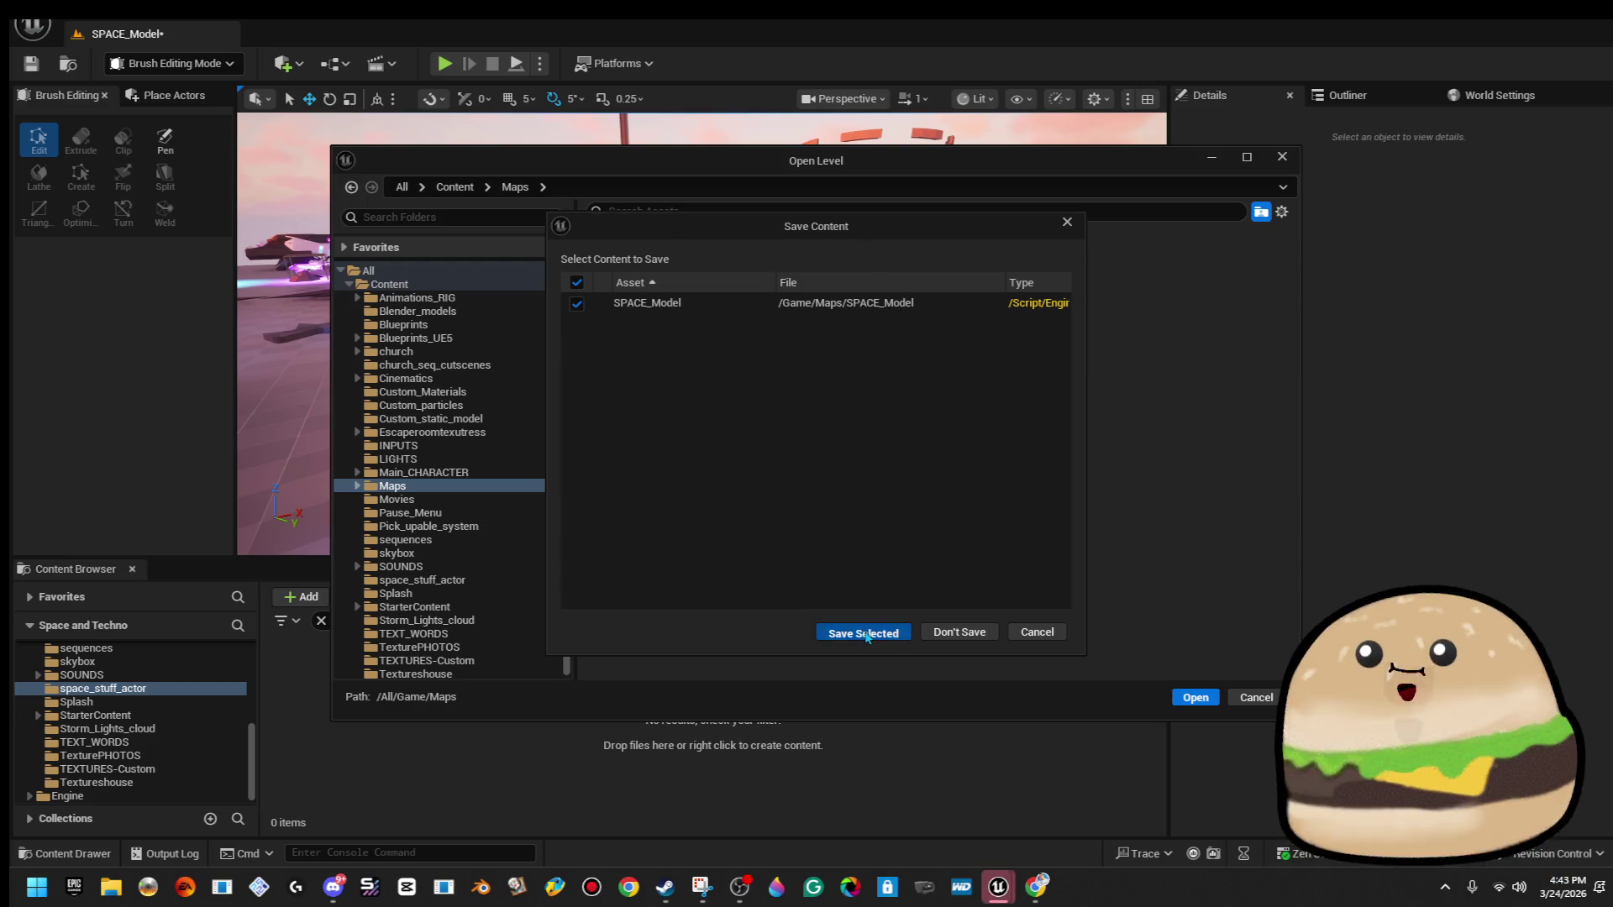
pyautogui.click(865, 633)
pyautogui.moveTo(702, 336)
pyautogui.mouseDown()
pyautogui.moveTo(504, 378)
pyautogui.moveTo(277, 501)
pyautogui.mouseUp()
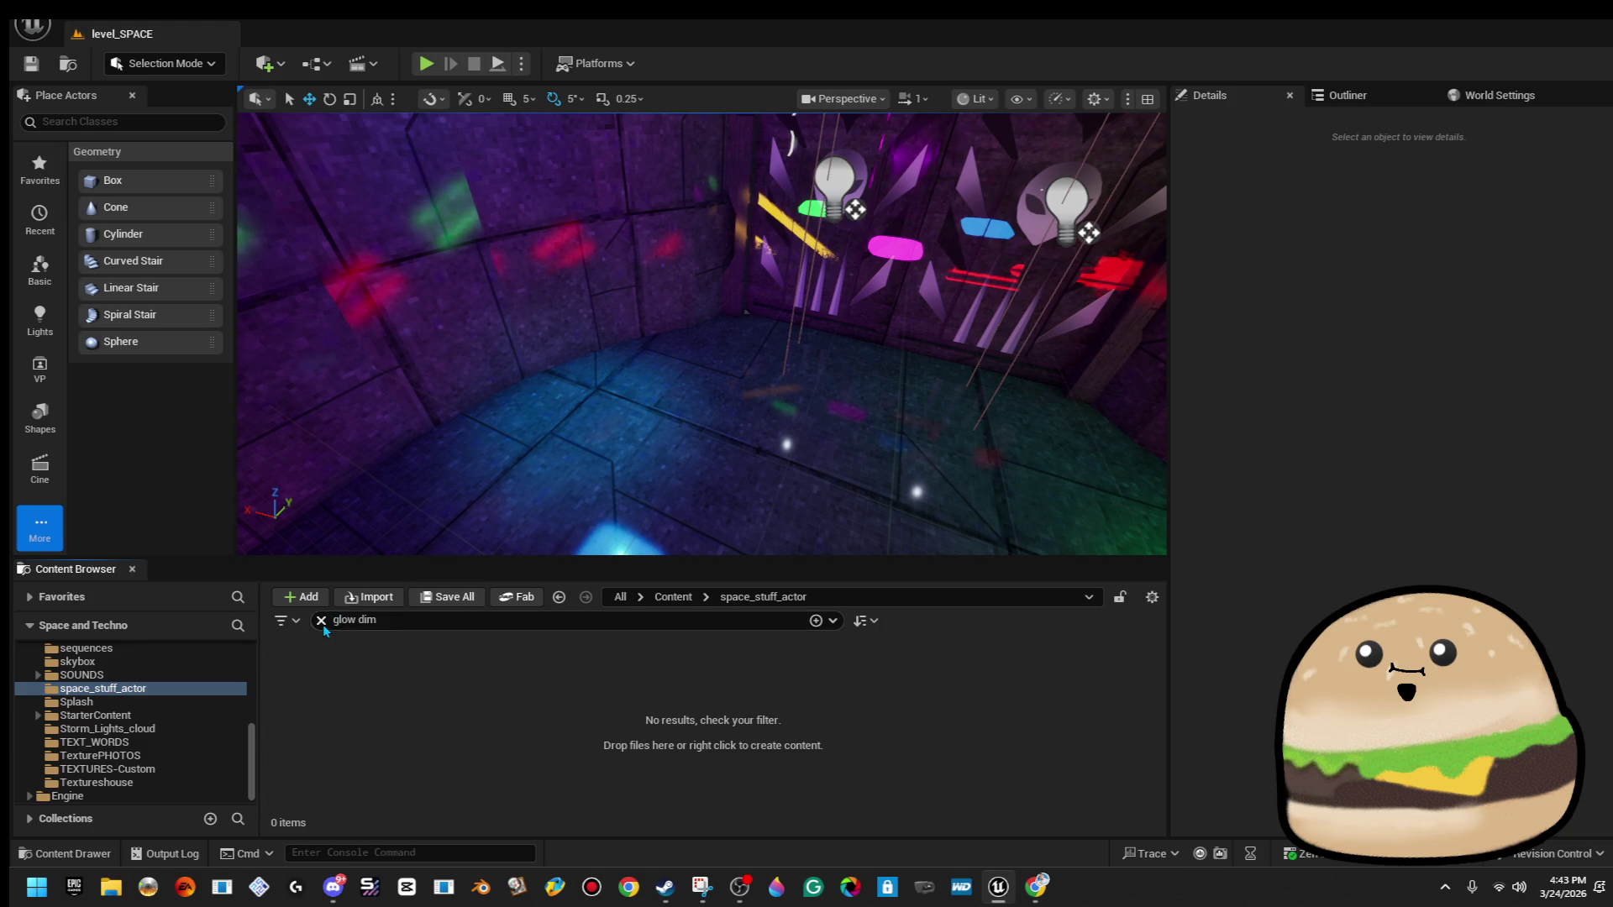
# Place the space_monitor_tv_screen_camera_MESH in the alien room and raise it up the wall.
pyautogui.click(321, 621)
pyautogui.write('cam')
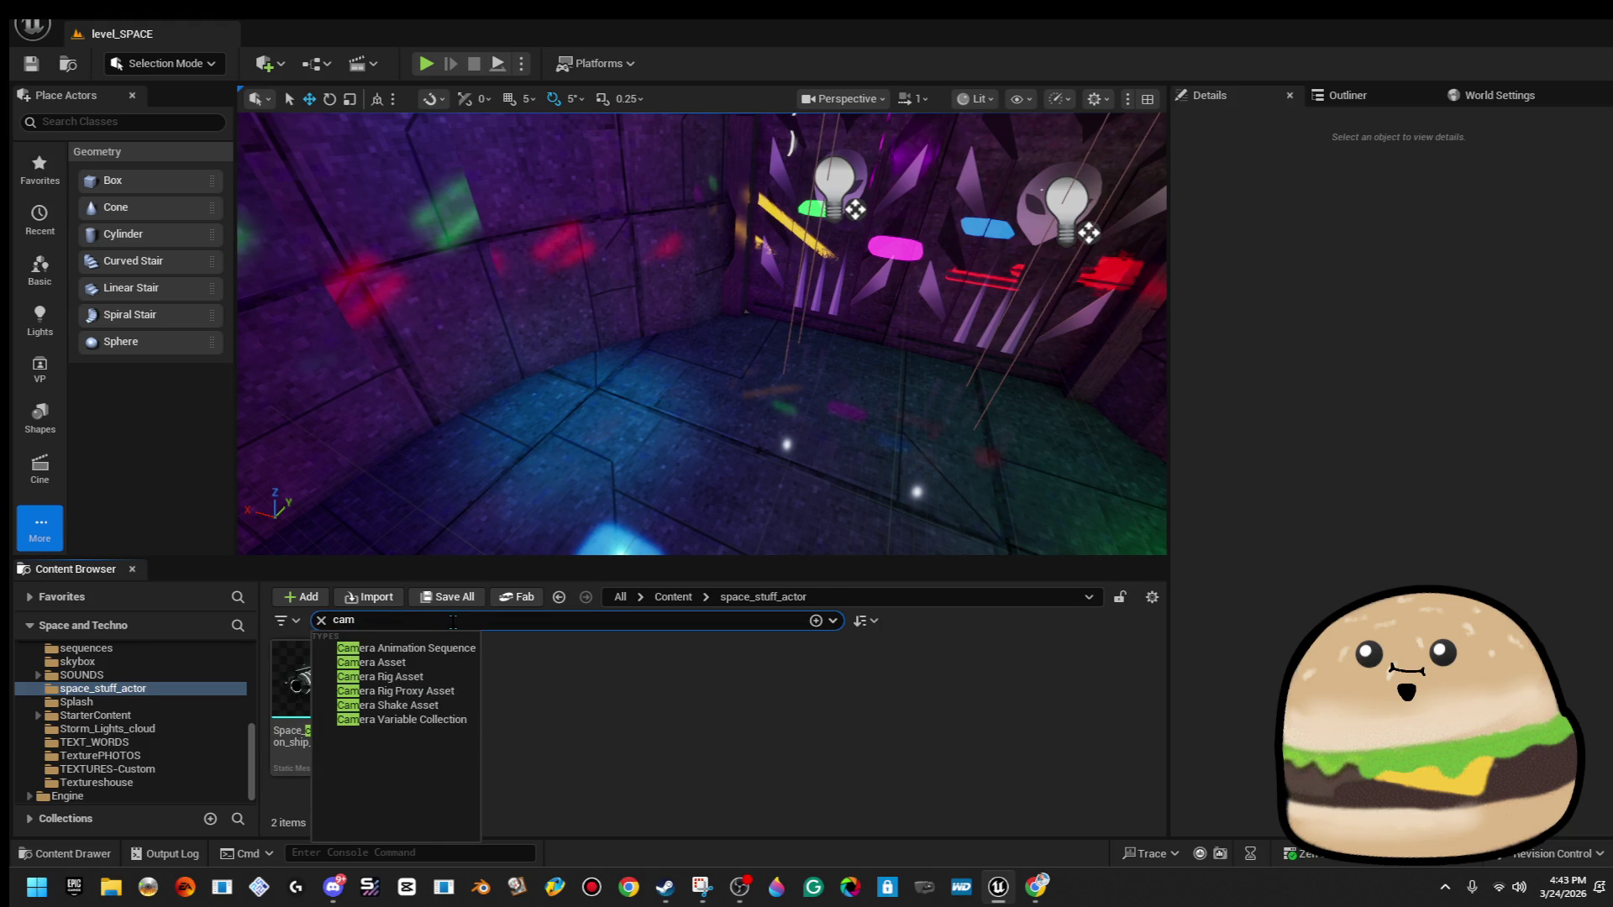
pyautogui.click(397, 681)
pyautogui.moveTo(397, 681)
pyautogui.mouseDown()
pyautogui.moveTo(604, 437)
pyautogui.moveTo(559, 353)
pyautogui.moveTo(270, 497)
pyautogui.mouseUp()
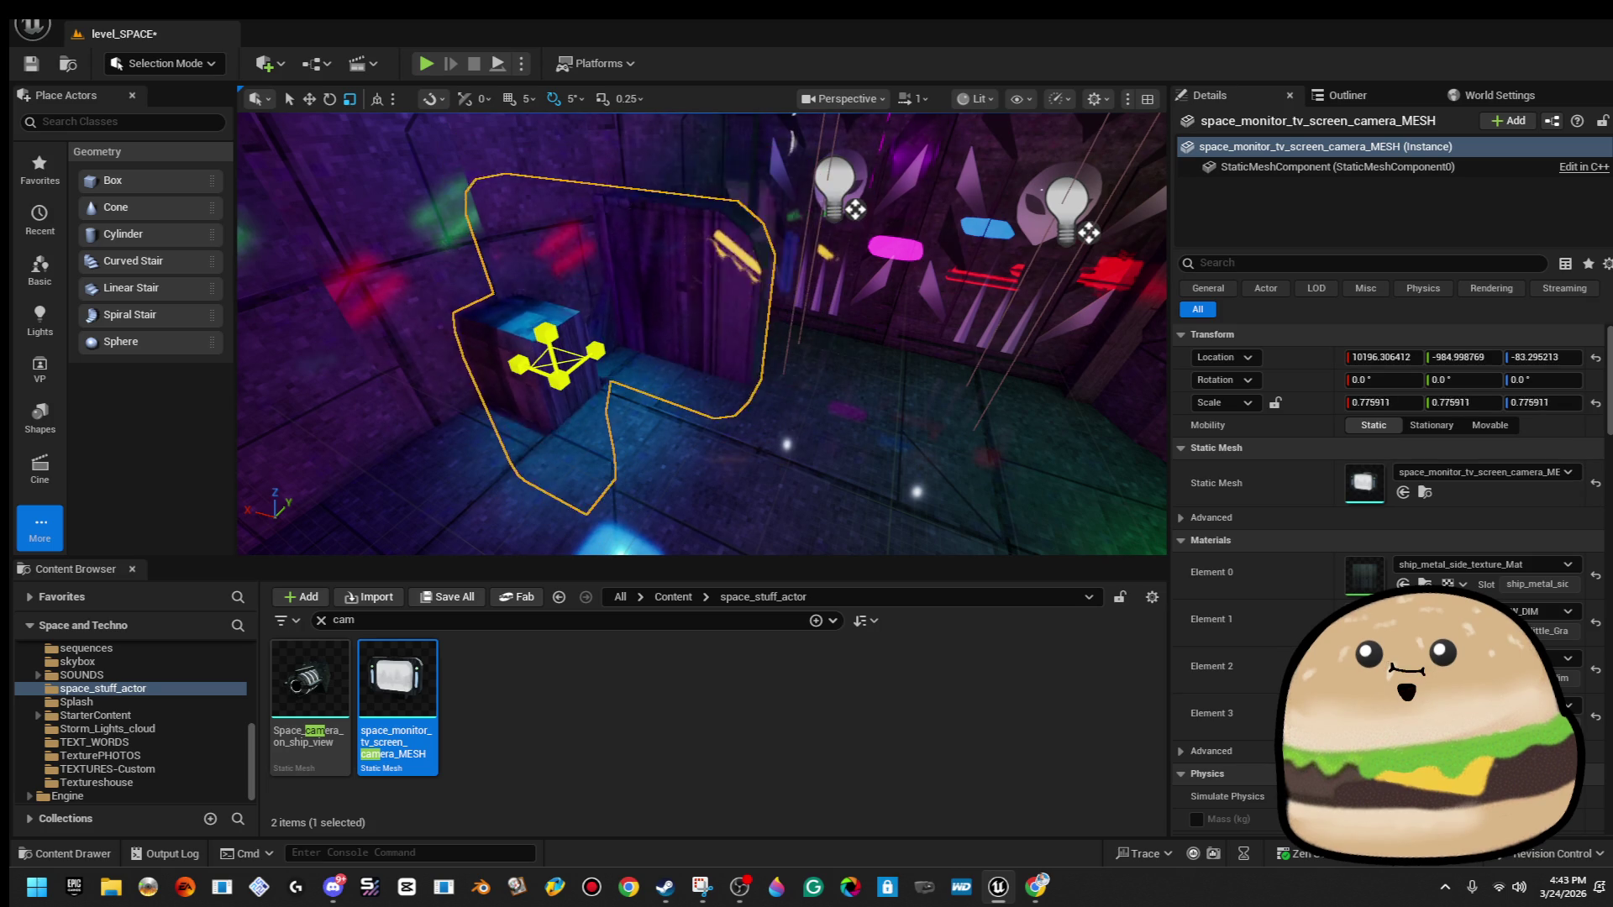
pyautogui.moveTo(552, 336); pyautogui.dragTo(542, 252)
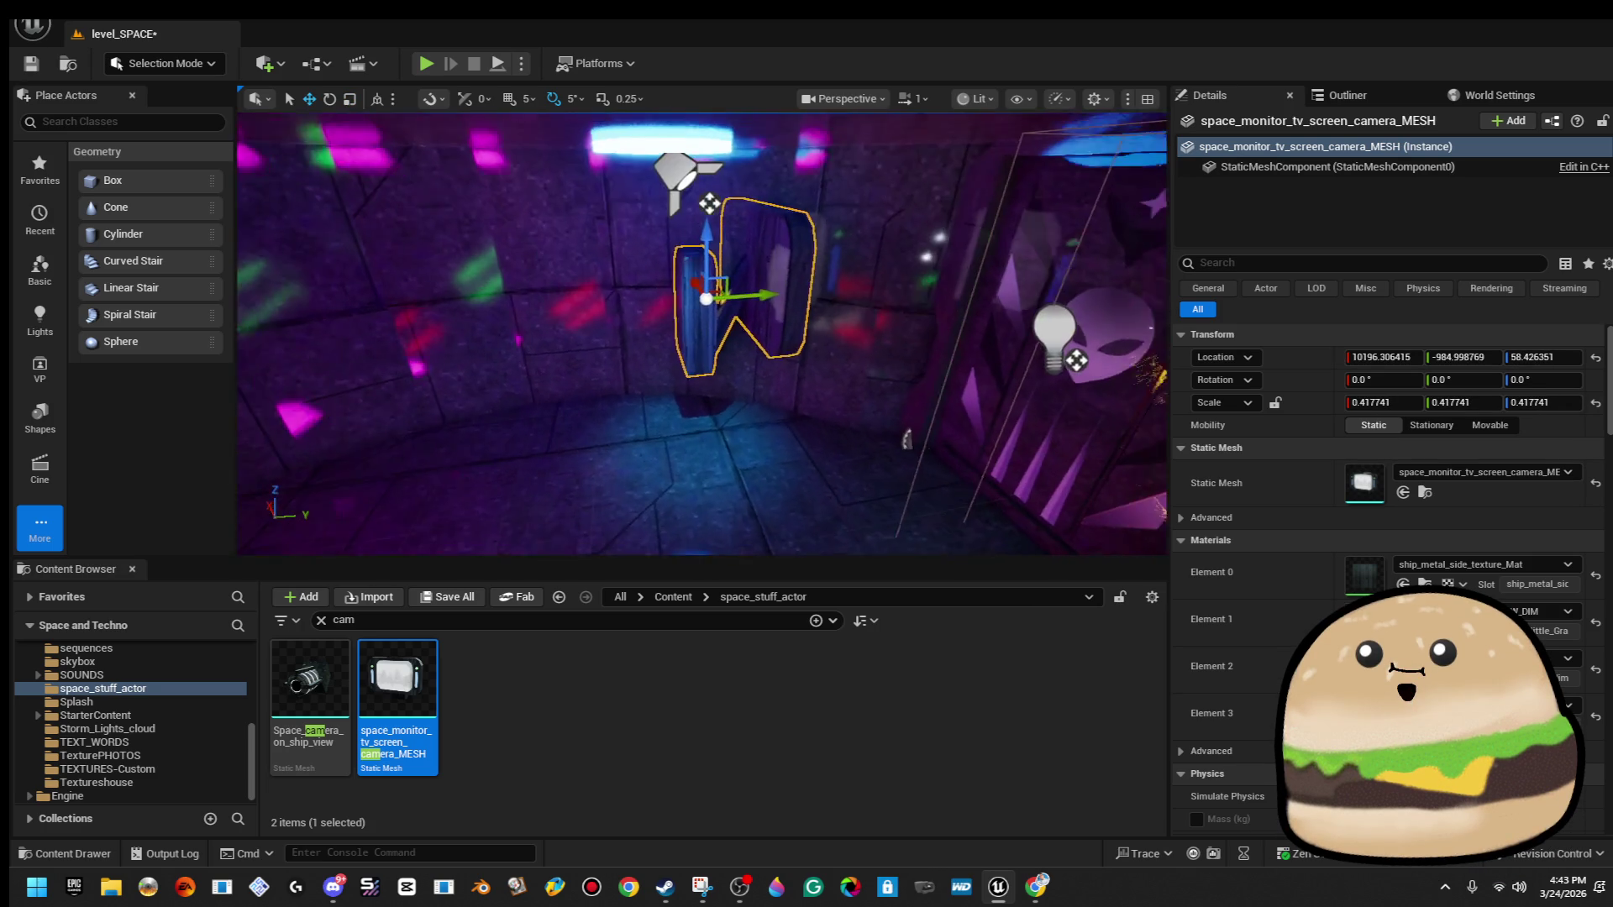
# Turn the monitor to about 120° on Z and push it against the wall.
pyautogui.press('e')
pyautogui.moveTo(752, 357); pyautogui.dragTo(673, 446)
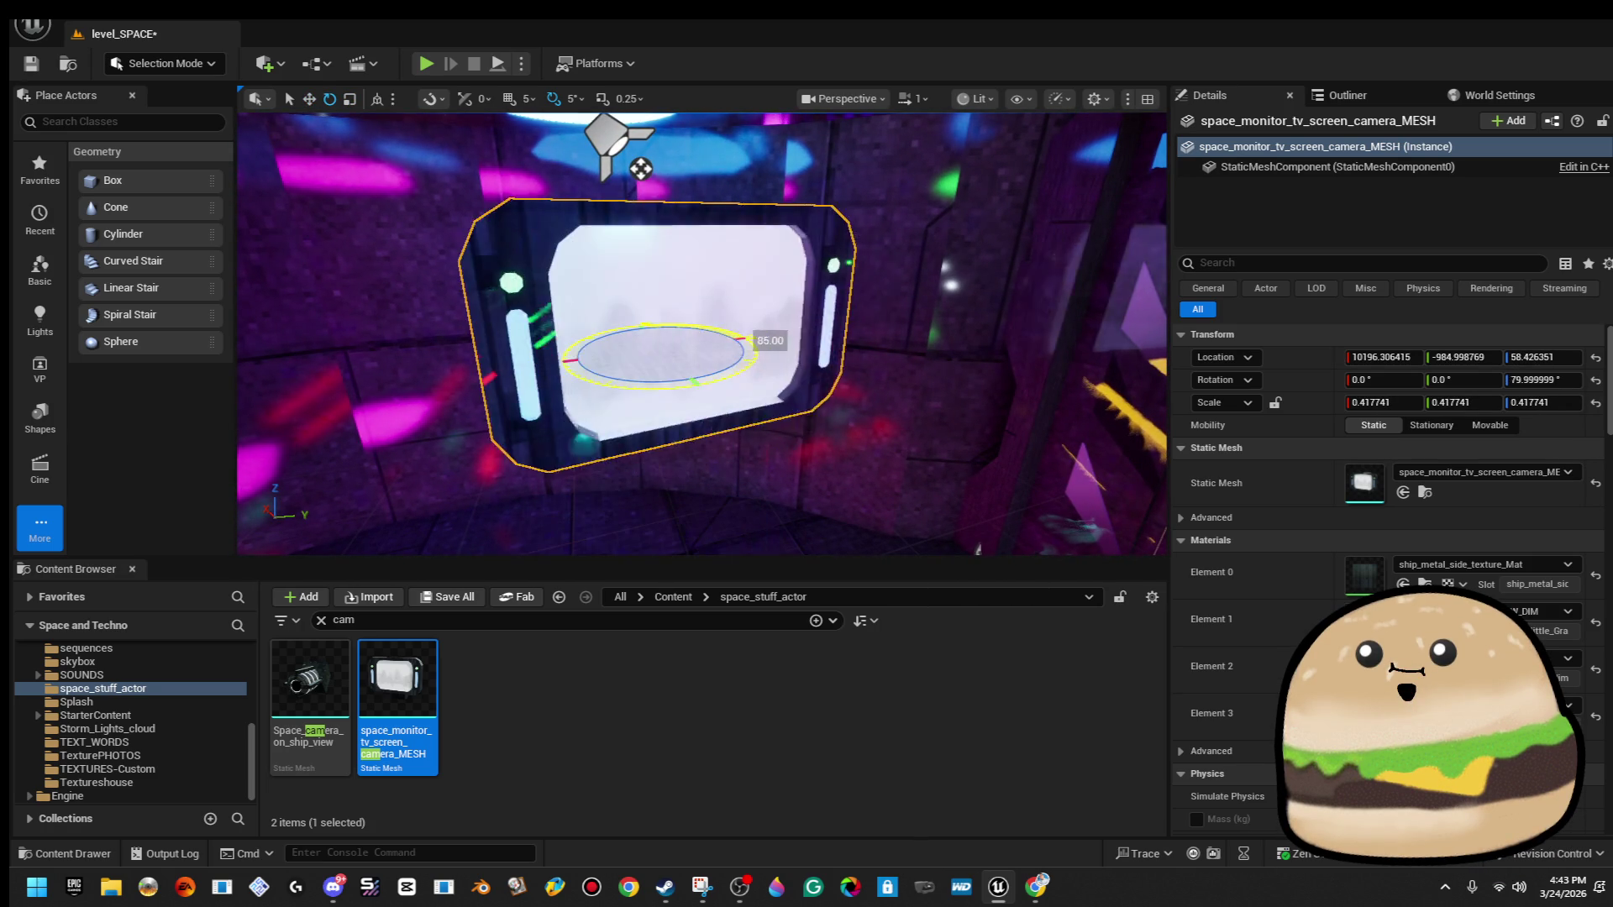
pyautogui.moveTo(621, 162); pyautogui.dragTo(1032, 460)
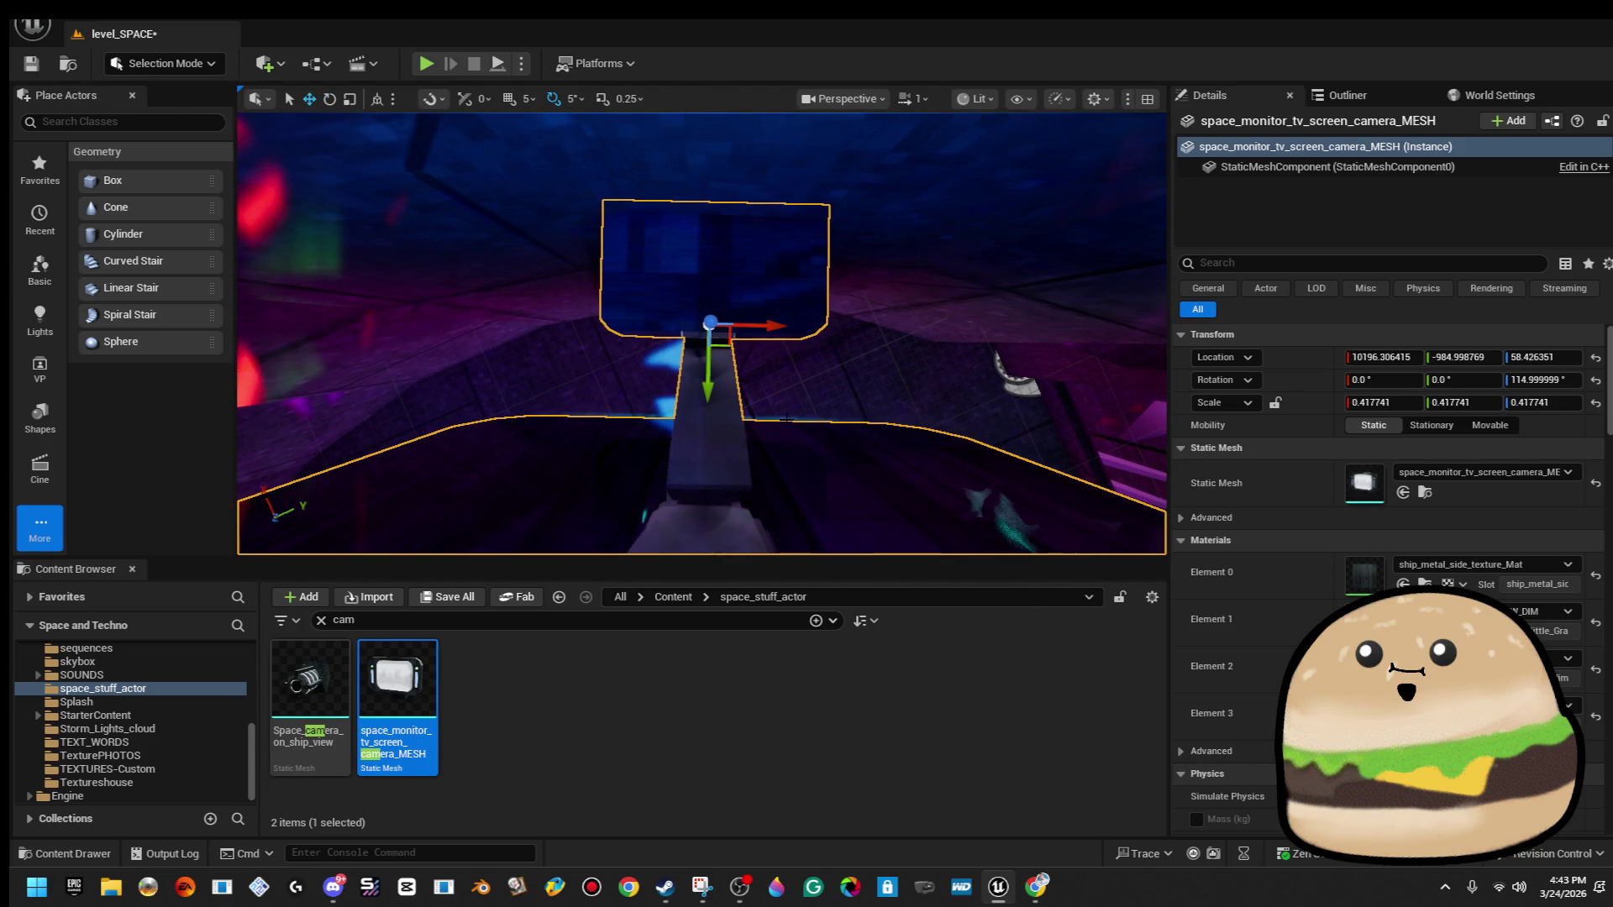
pyautogui.moveTo(730, 344)
pyautogui.mouseDown()
pyautogui.moveTo(728, 296)
pyautogui.moveTo(652, 317)
pyautogui.moveTo(628, 252)
pyautogui.moveTo(736, 322)
pyautogui.mouseUp()
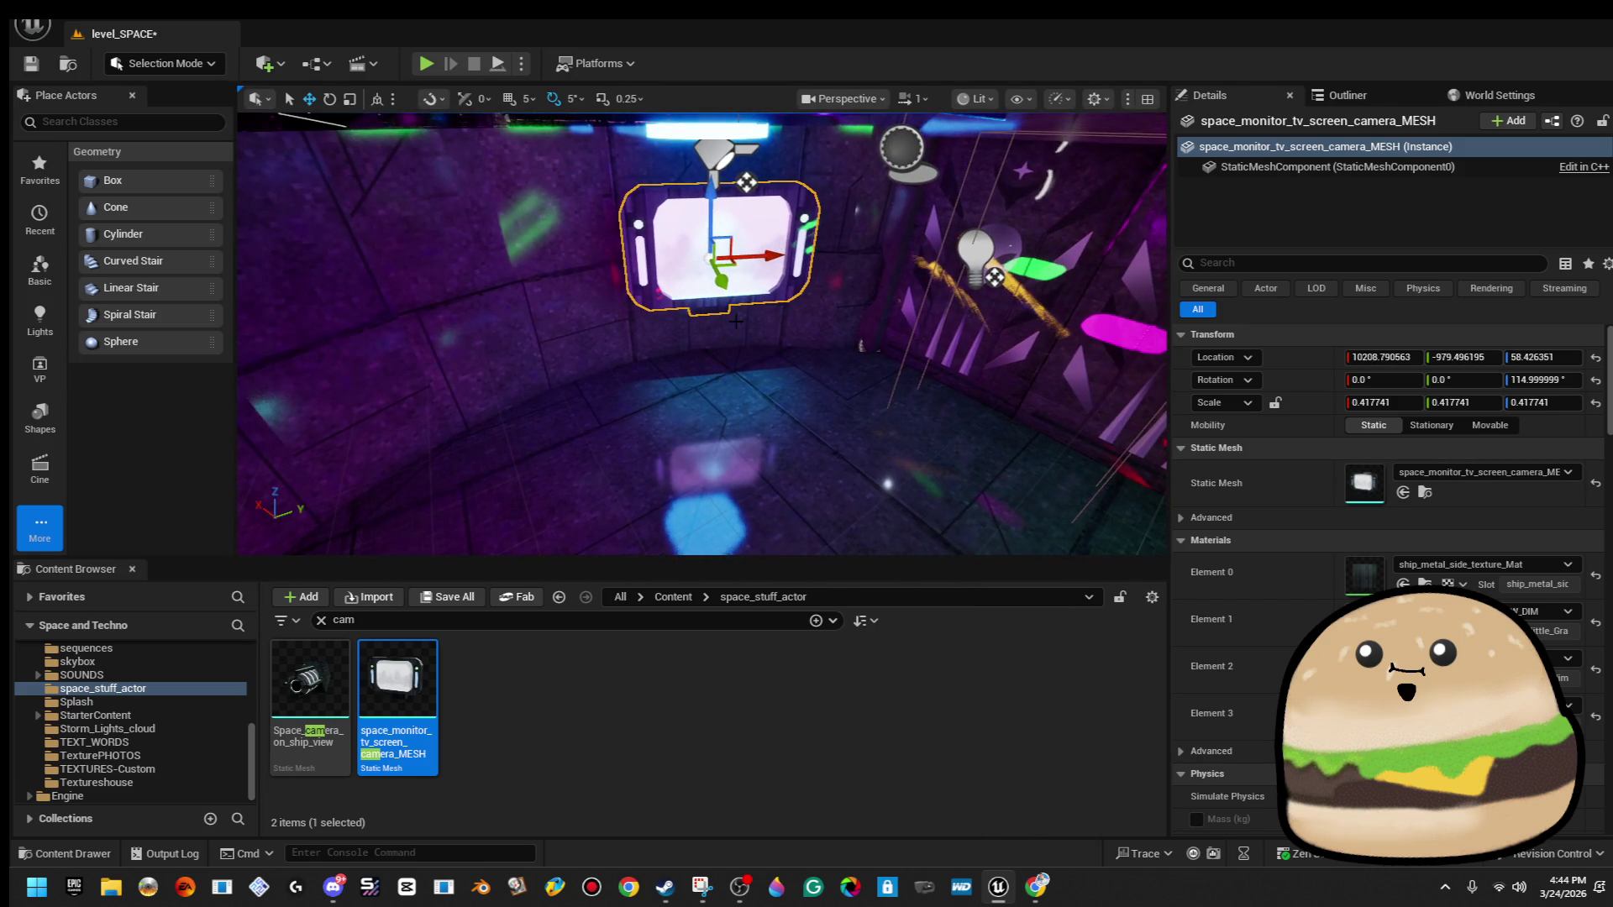
pyautogui.moveTo(768, 257)
pyautogui.mouseDown()
pyautogui.moveTo(746, 257)
pyautogui.moveTo(782, 282)
pyautogui.moveTo(889, 295)
pyautogui.moveTo(806, 268)
pyautogui.mouseUp()
pyautogui.press('e')
pyautogui.moveTo(815, 435); pyautogui.dragTo(739, 399)
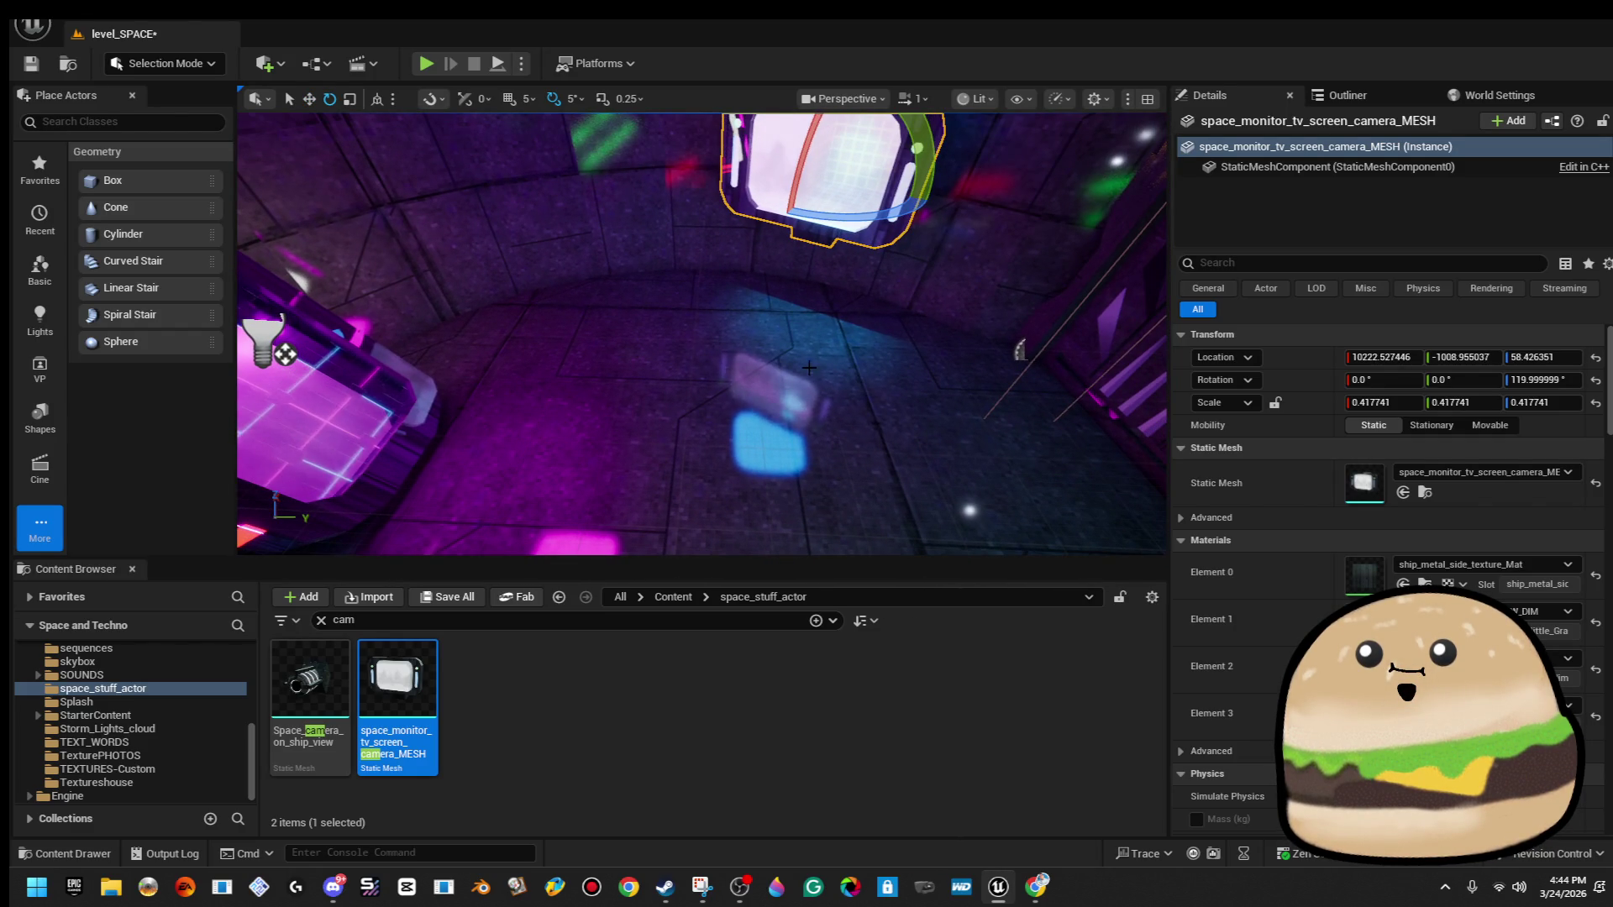
# Play the level from a spot on the floor.
pyautogui.click(816, 435)
pyautogui.rightClick(816, 435)
pyautogui.click(925, 849)
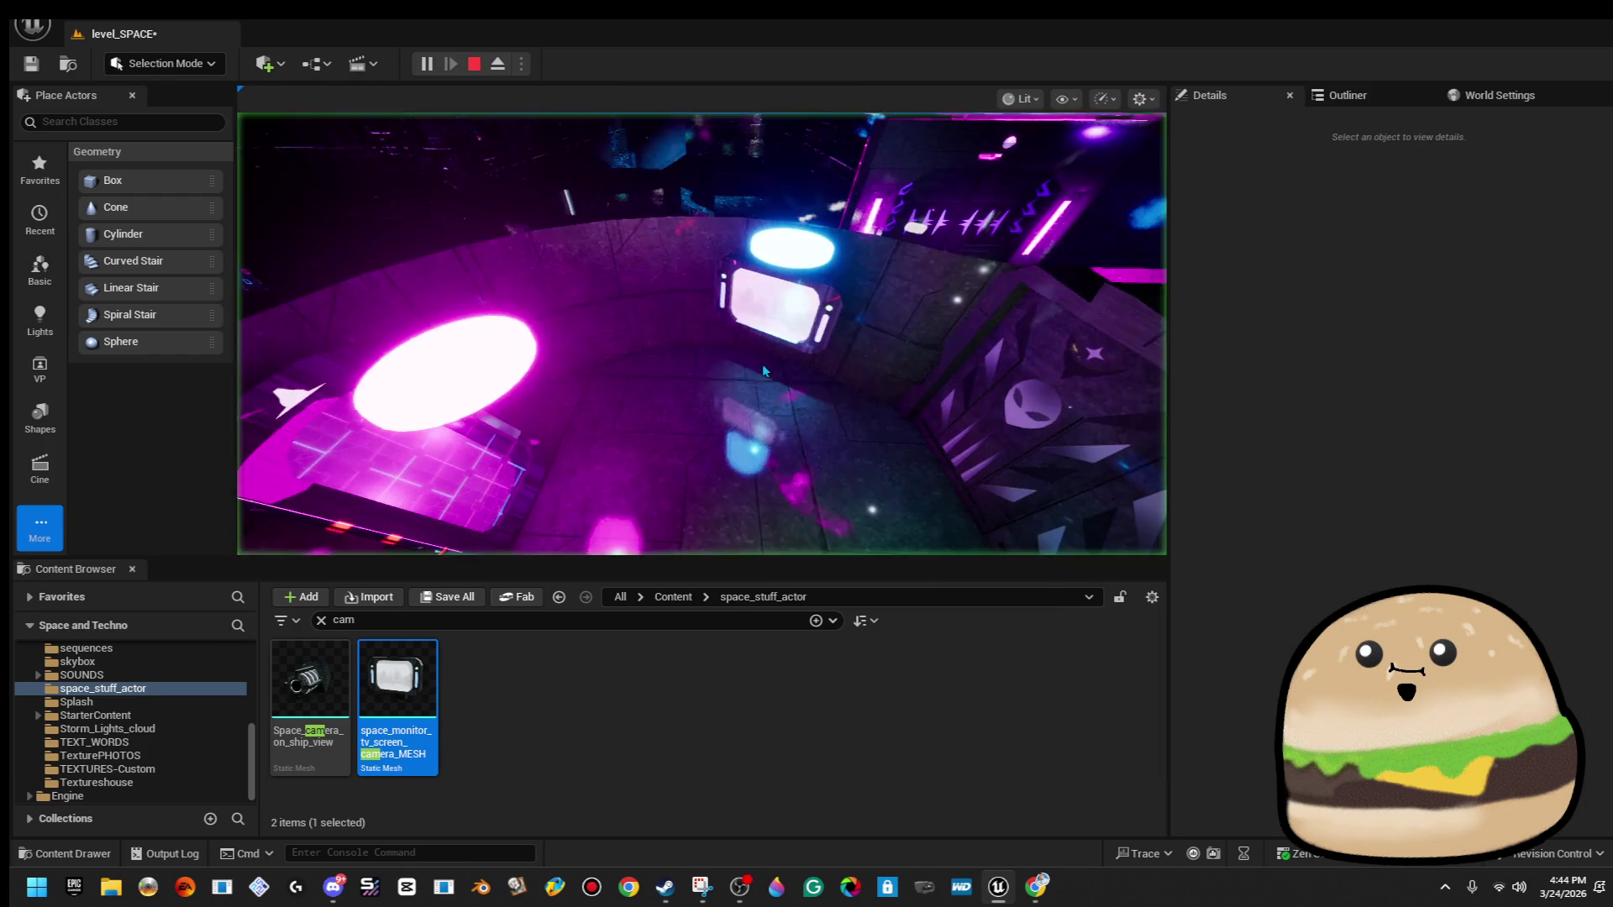
# Stop play, replay from here in full screen to check the monitor, then stop again.
pyautogui.press('Escape')
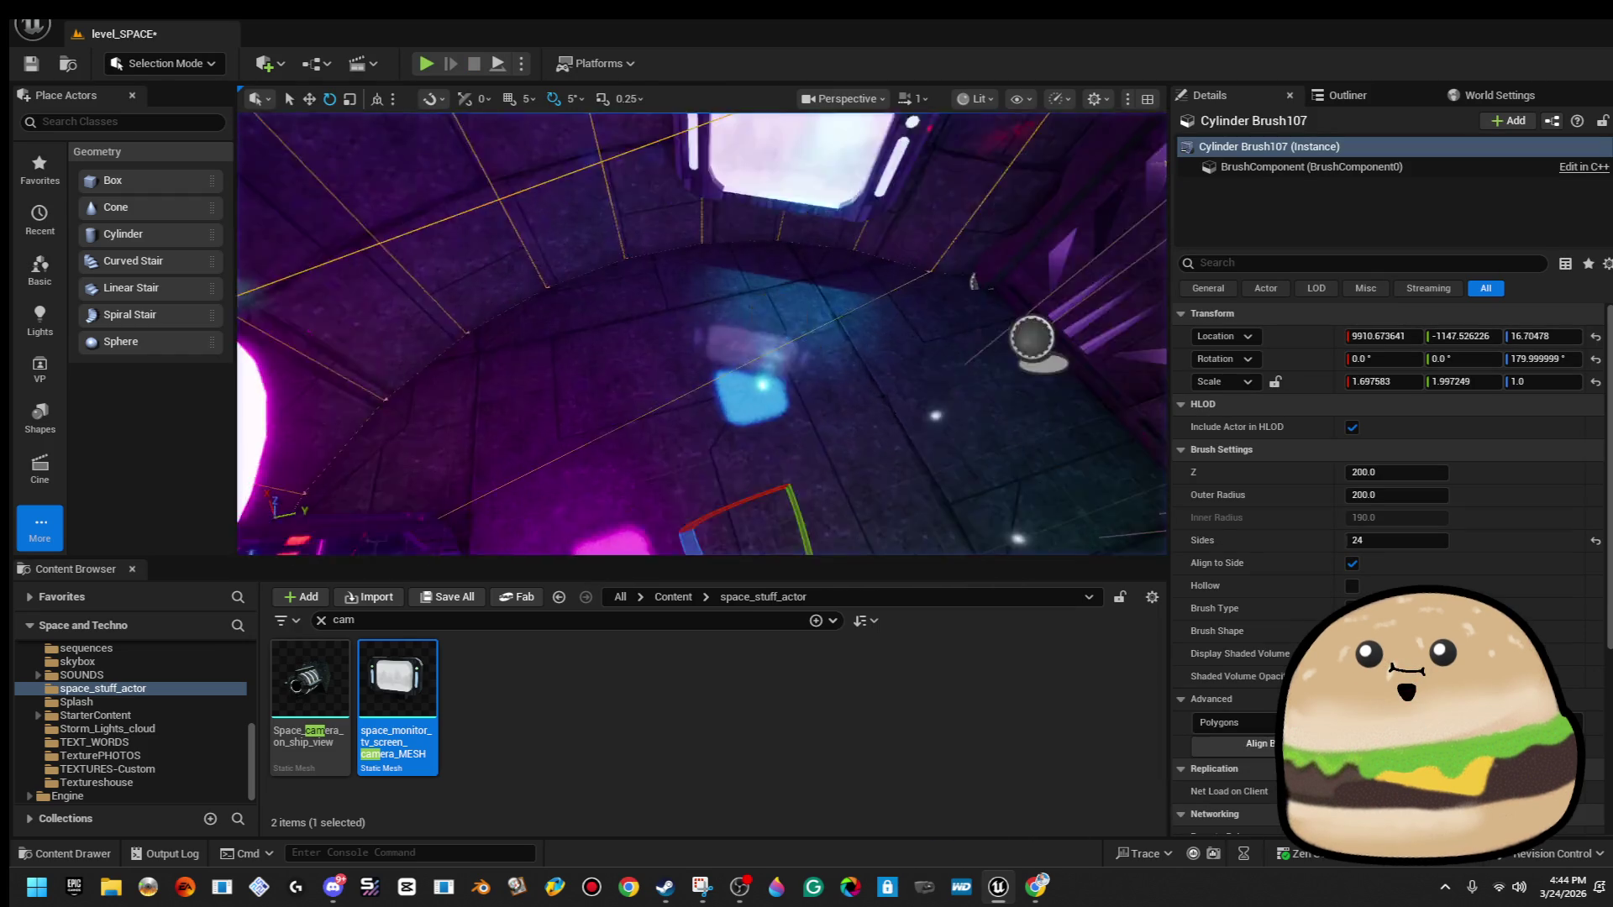
pyautogui.rightClick(1099, 420)
pyautogui.press('Escape')
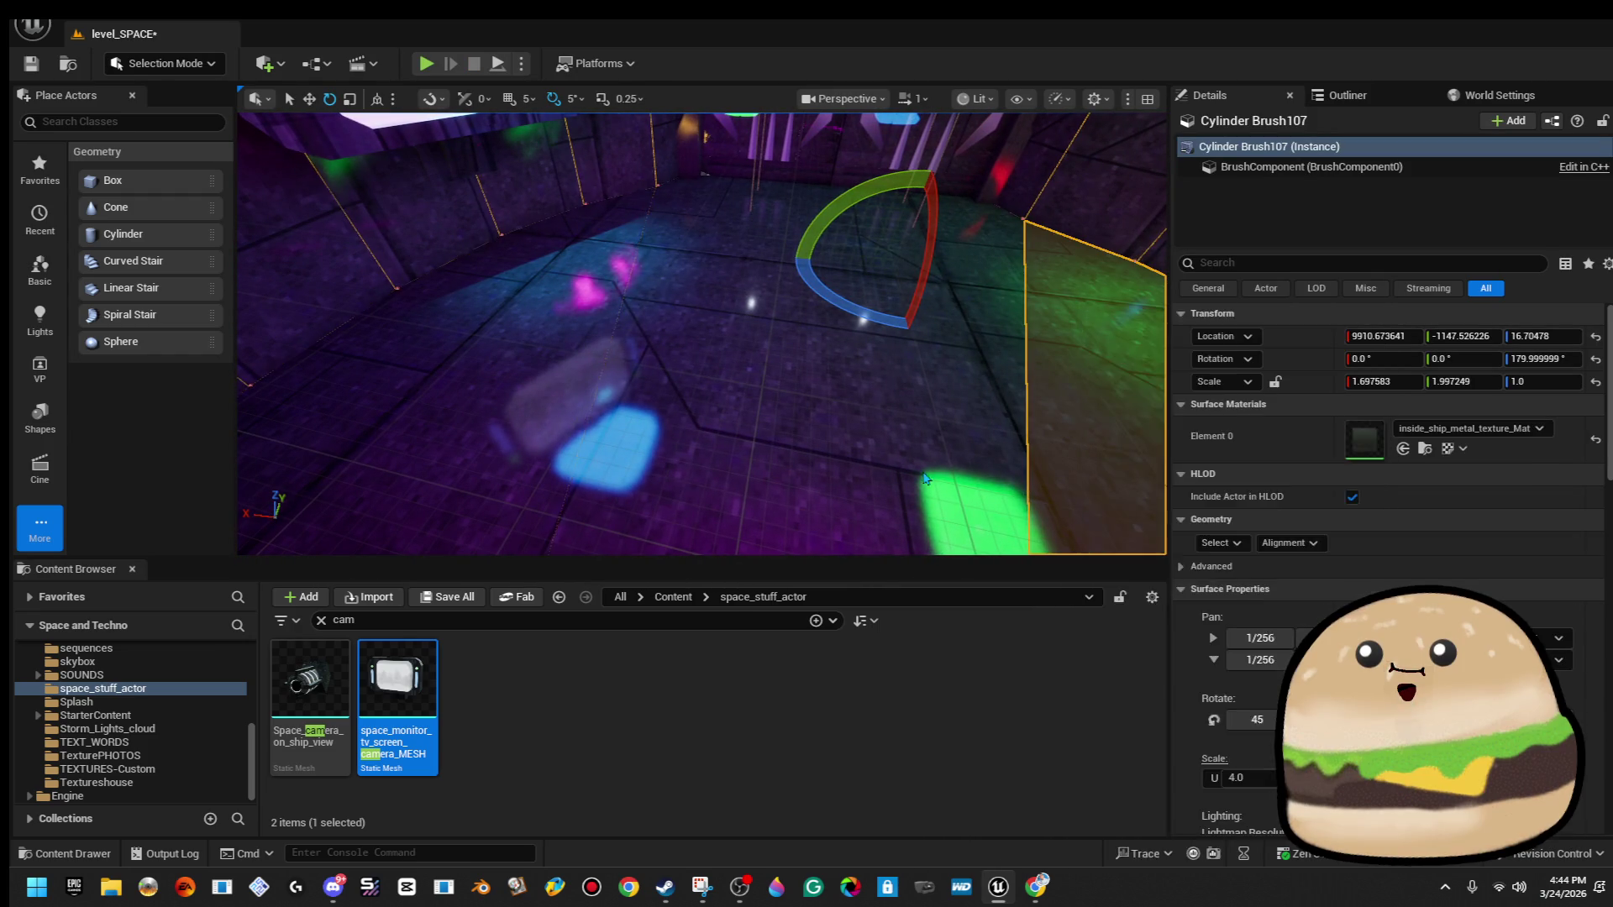
pyautogui.rightClick(924, 420)
pyautogui.click(1072, 851)
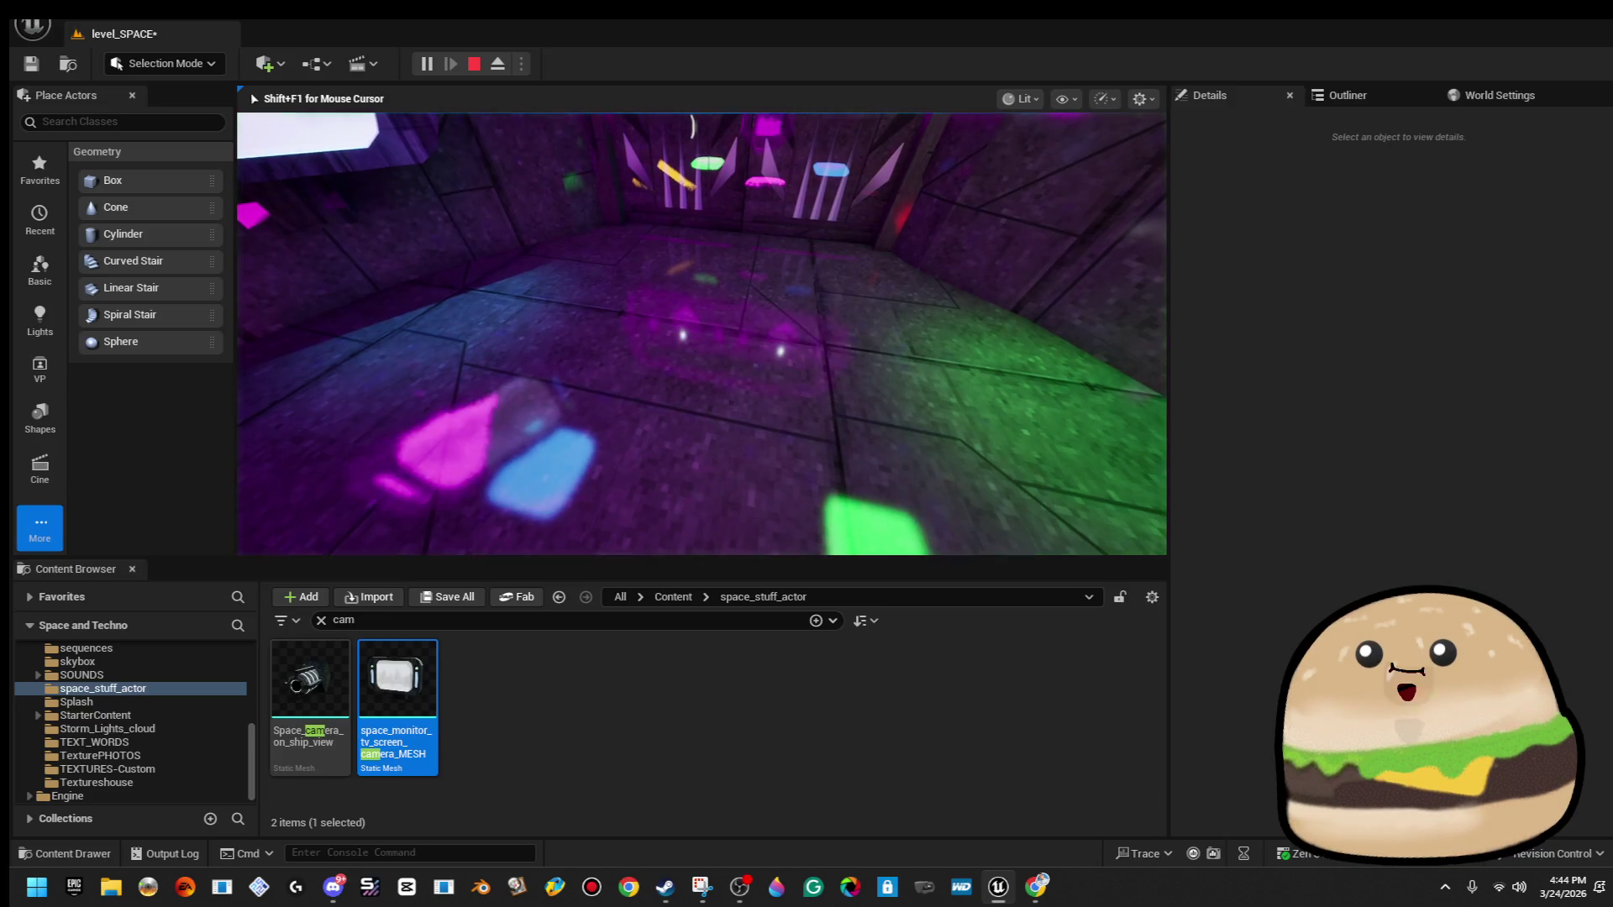
pyautogui.press('F11')
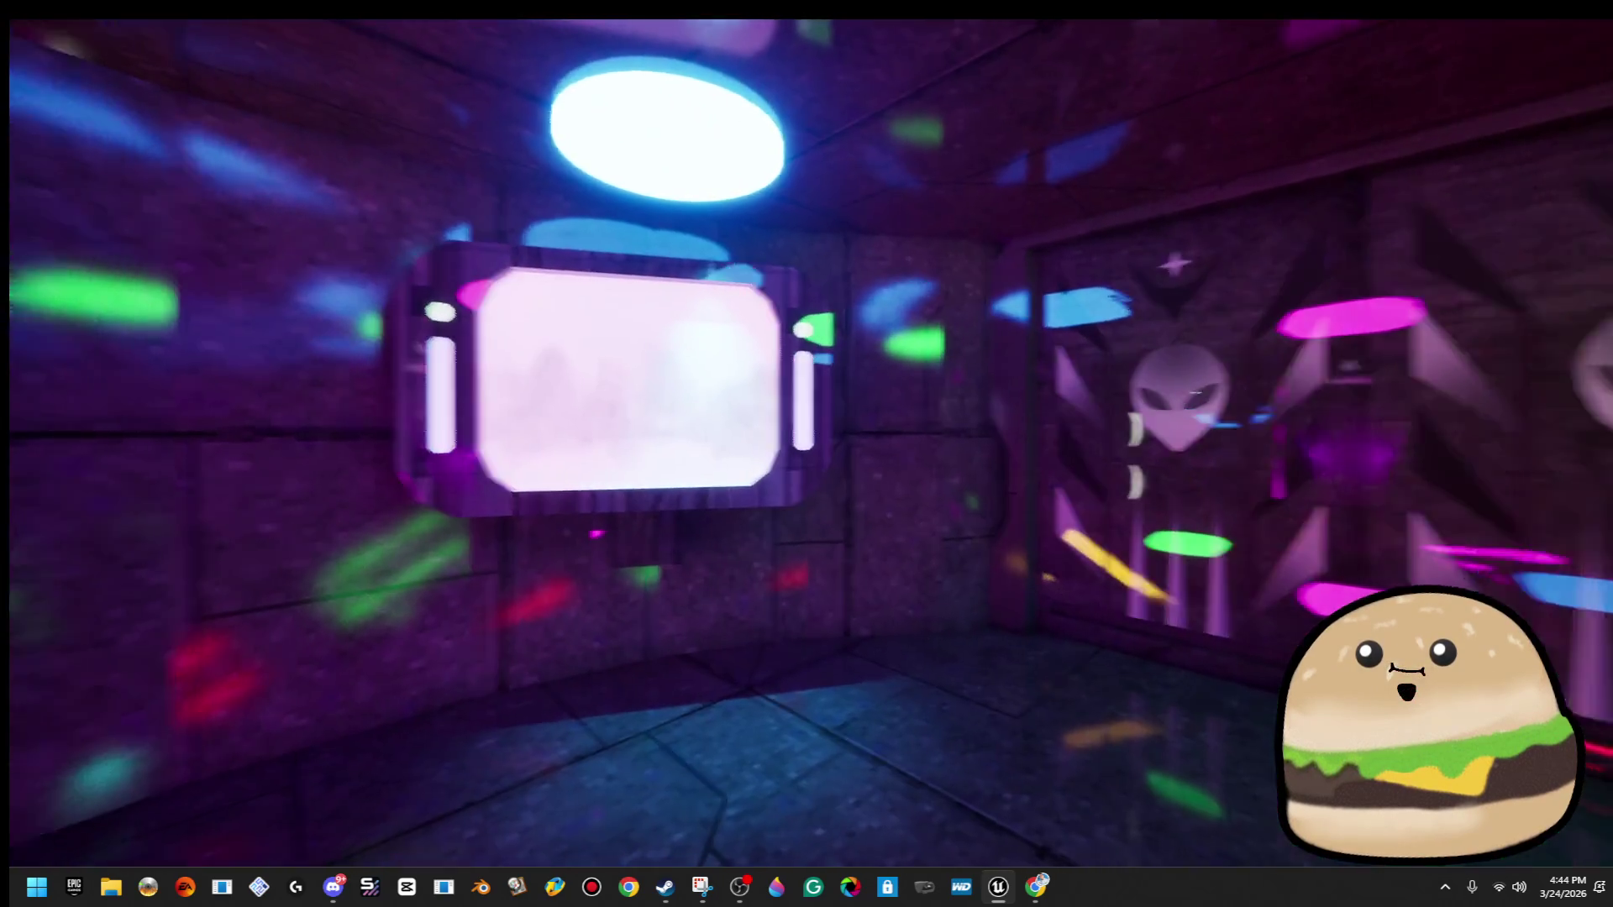
pyautogui.press('Escape')
# Select the monitor and move it lower down the purple wall.
pyautogui.click(697, 357)
pyautogui.press('w')
pyautogui.moveTo(691, 380)
pyautogui.mouseDown()
pyautogui.moveTo(694, 444)
pyautogui.moveTo(724, 478)
pyautogui.moveTo(668, 506)
pyautogui.mouseUp()
pyautogui.press('r')
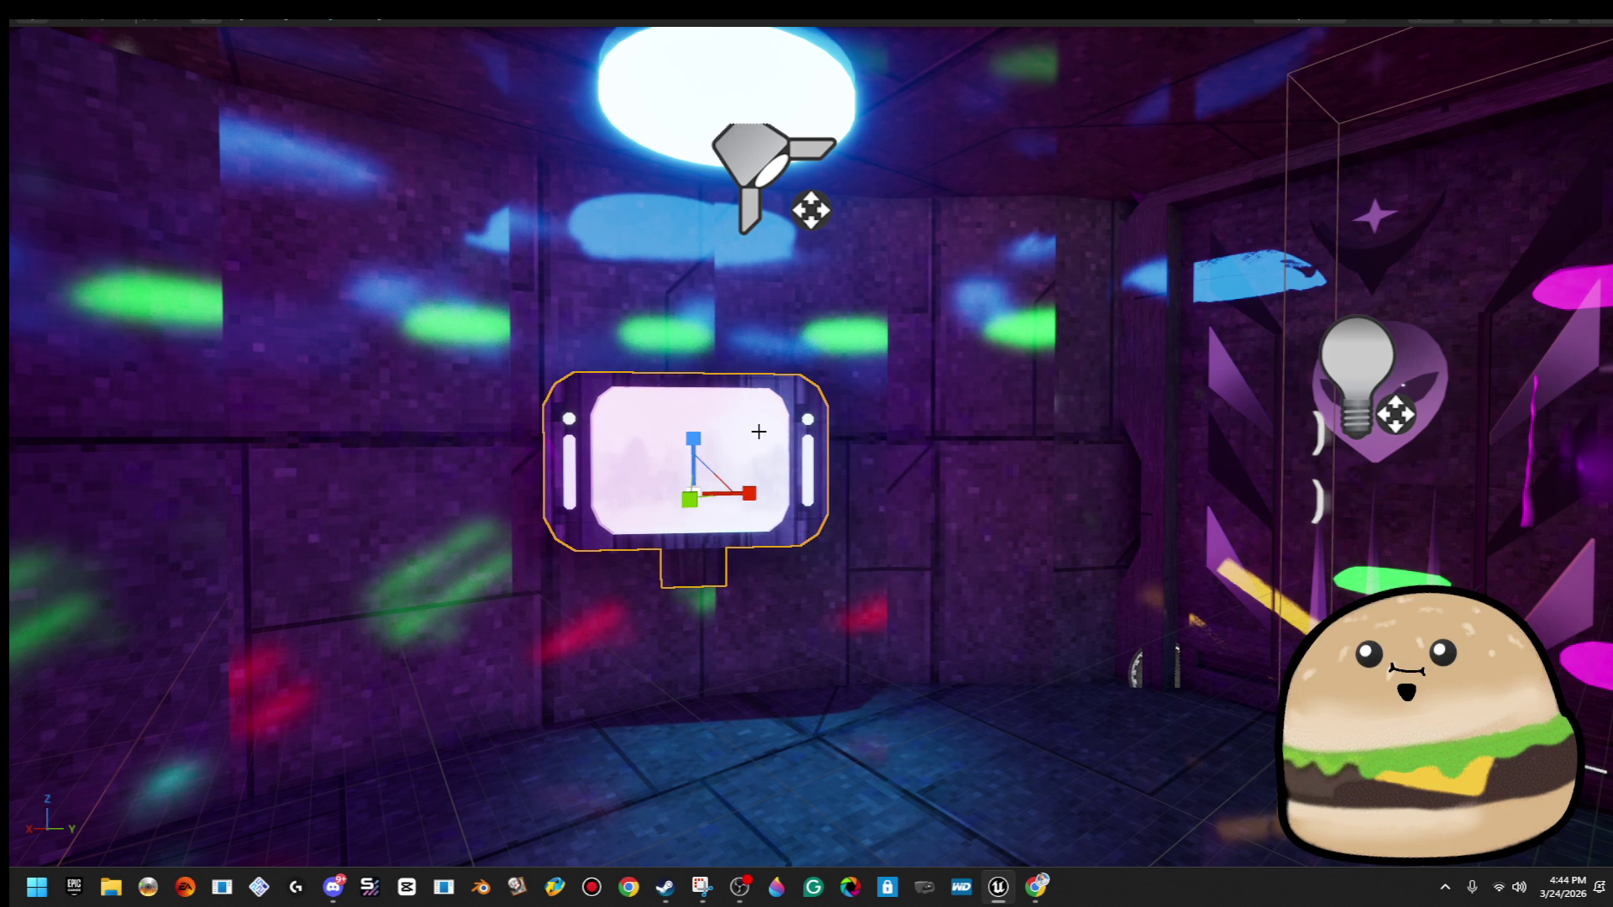
# Nudge the monitor up and to the right along the wall, then play-test from here.
pyautogui.moveTo(700, 449); pyautogui.dragTo(706, 425)
pyautogui.moveTo(746, 489); pyautogui.dragTo(797, 477)
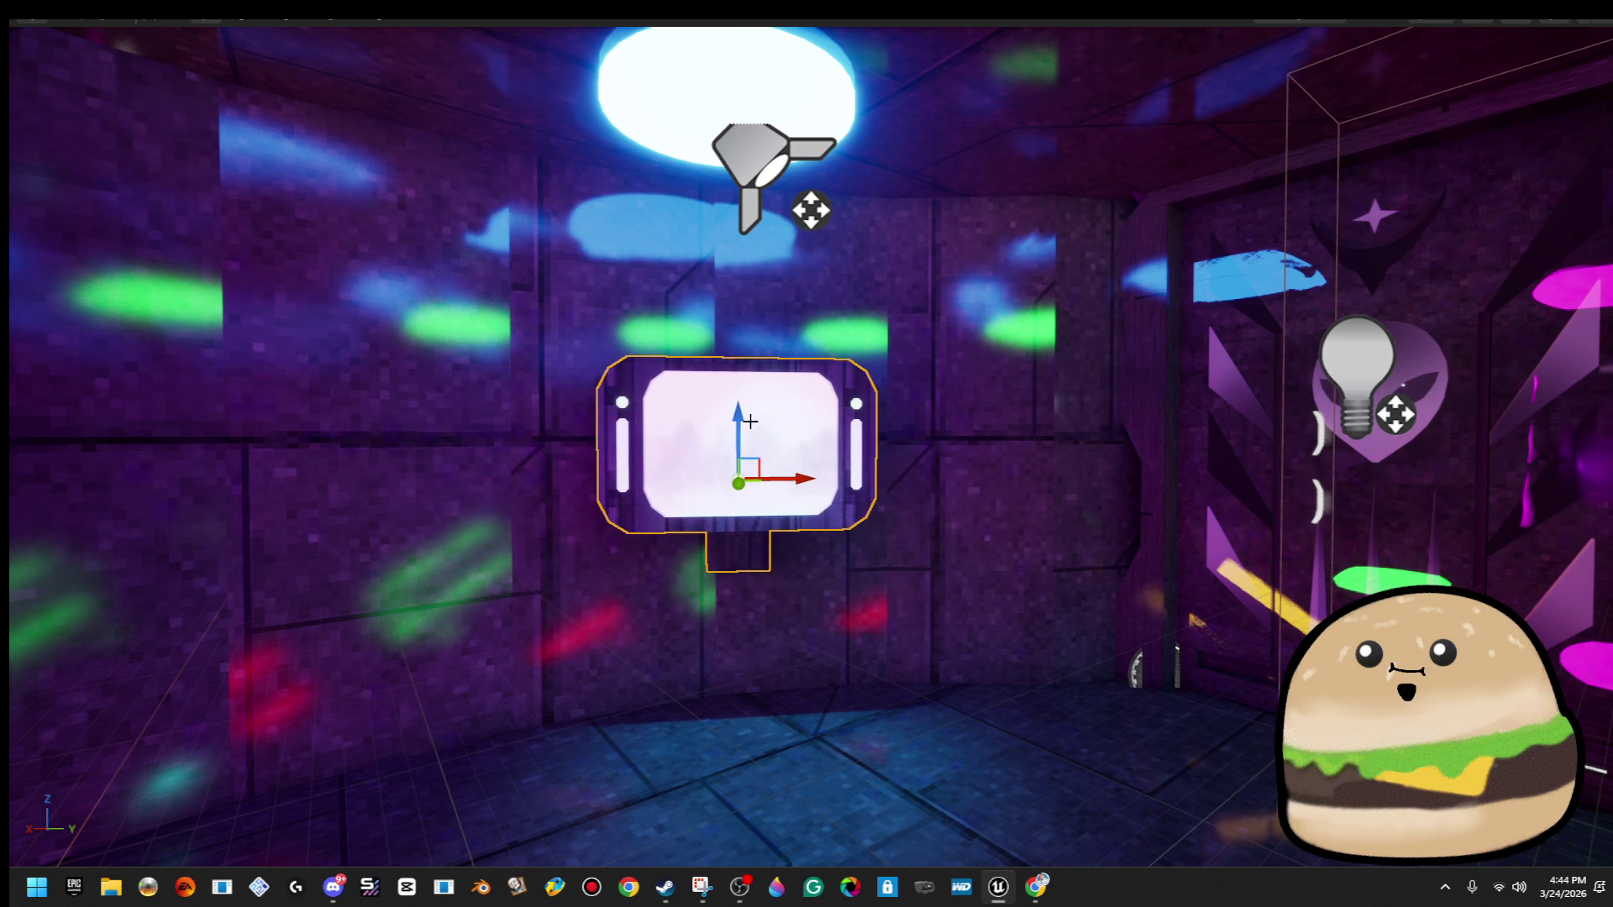
pyautogui.moveTo(739, 420); pyautogui.dragTo(744, 409)
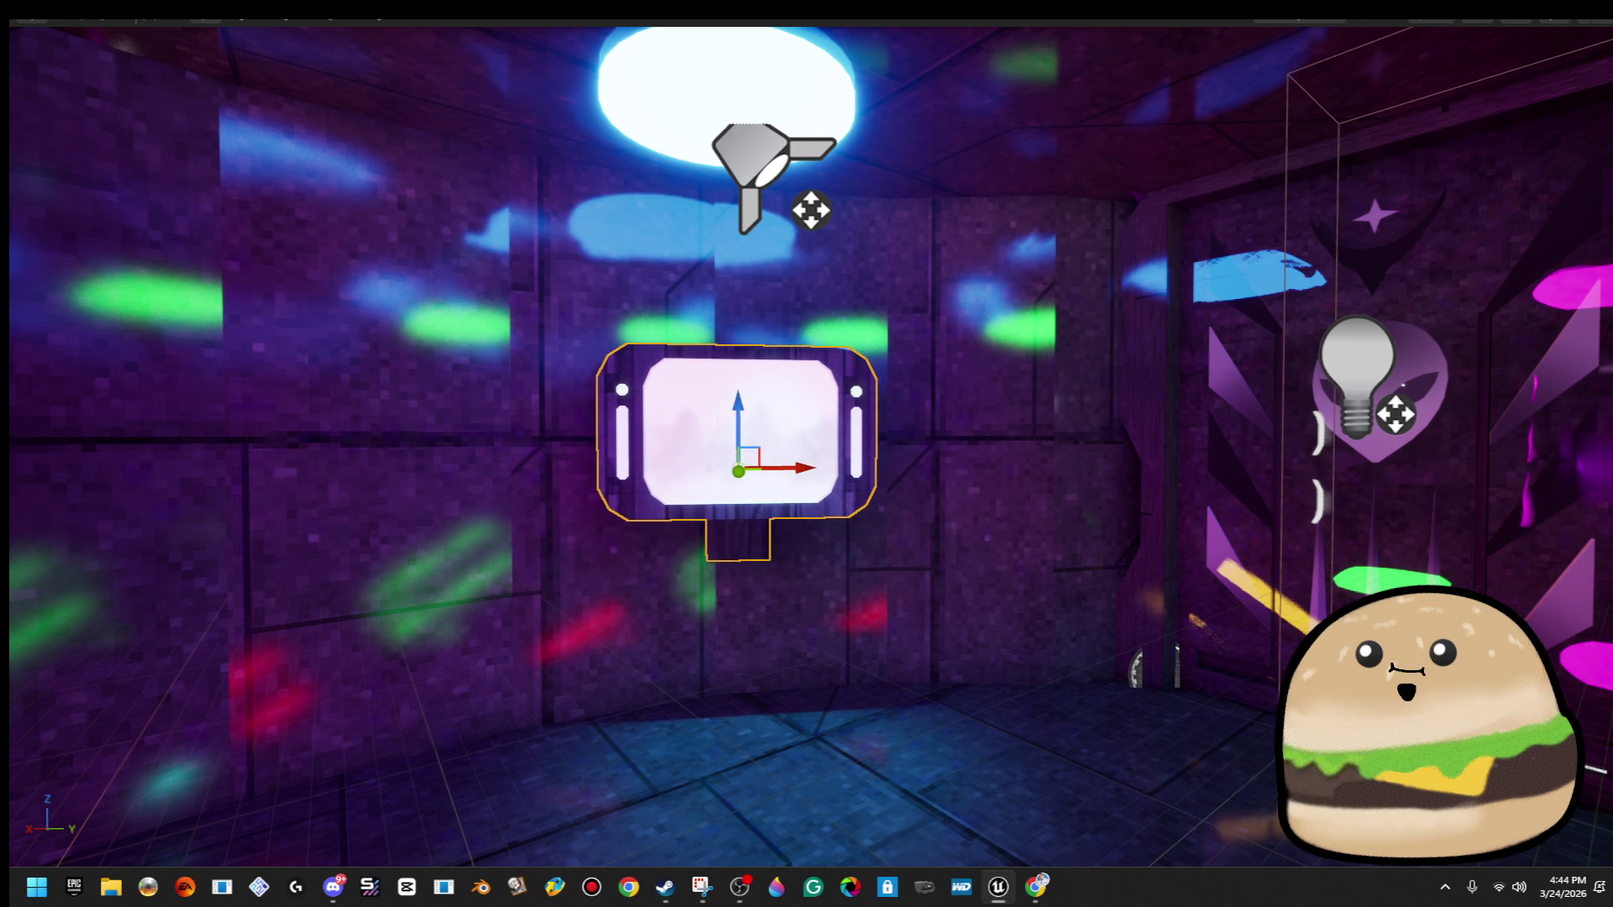
pyautogui.rightClick(820, 715)
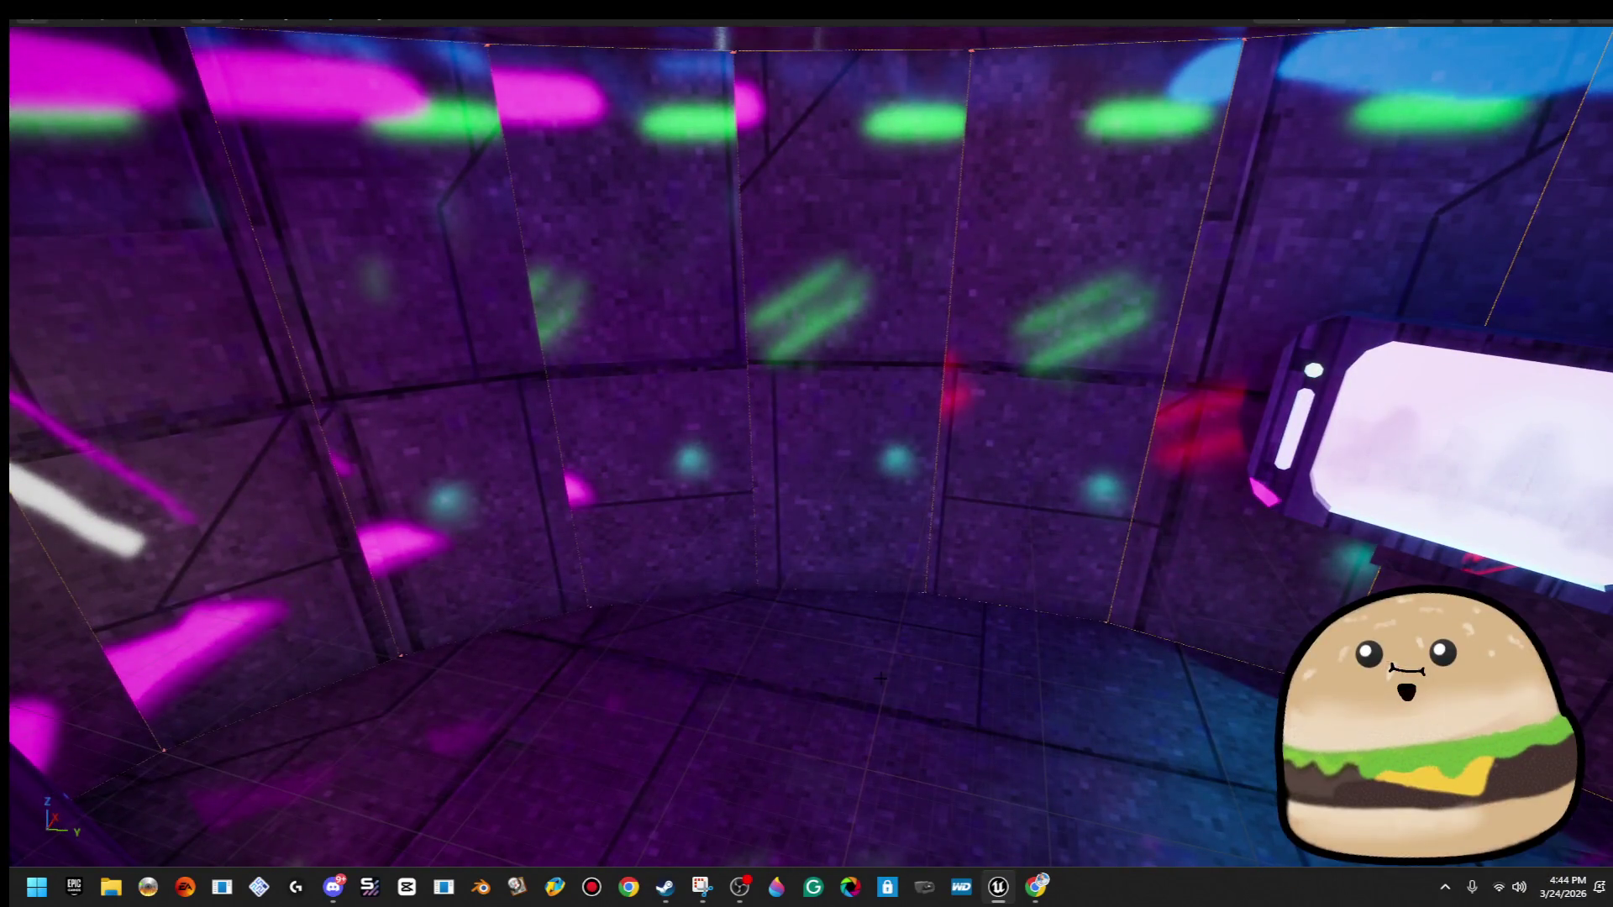
pyautogui.rightClick(882, 684)
pyautogui.click(978, 660)
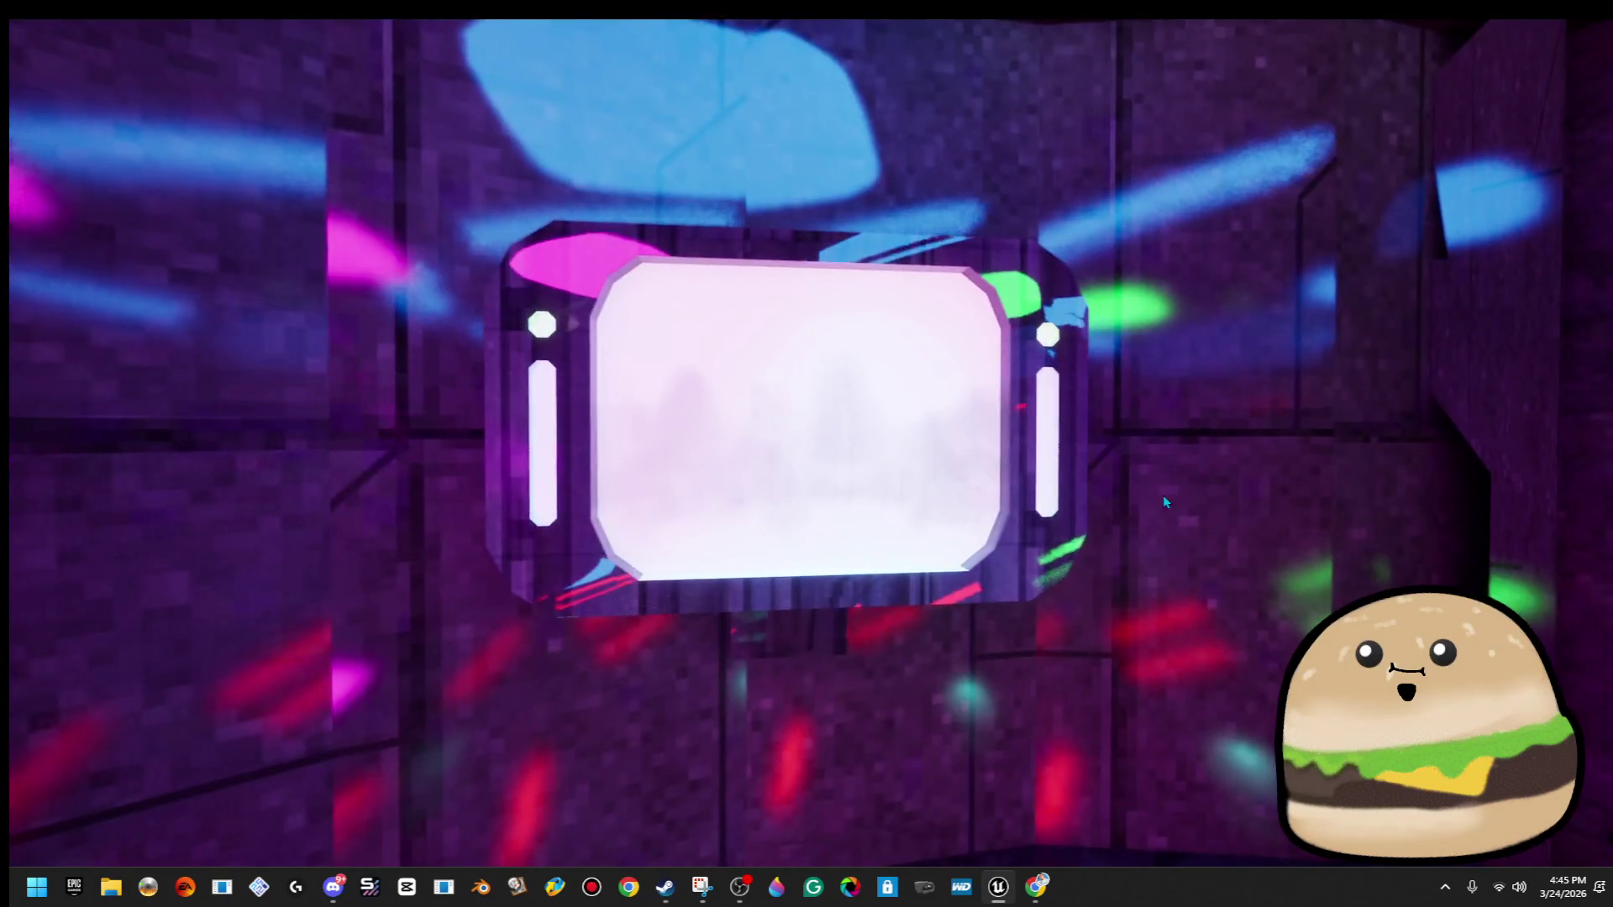
pyautogui.press('Escape')
# Lower the monitor, turn it to 125°, and play-test again from the floor.
pyautogui.moveTo(782, 443); pyautogui.dragTo(783, 472)
pyautogui.press('e')
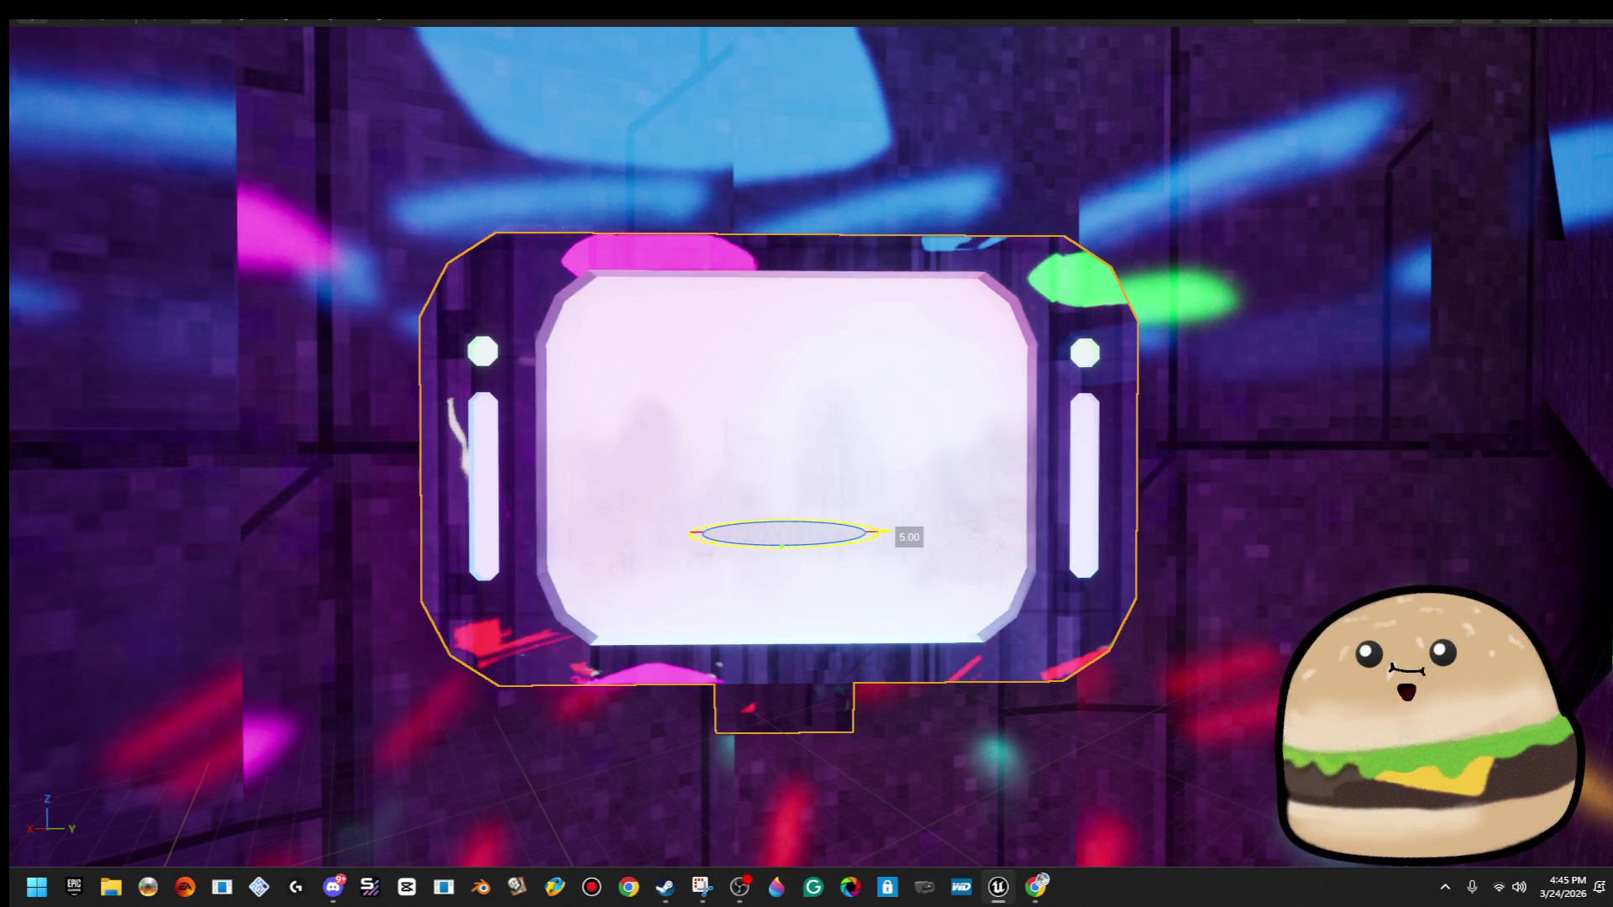
pyautogui.scroll(-5, 775, 545)
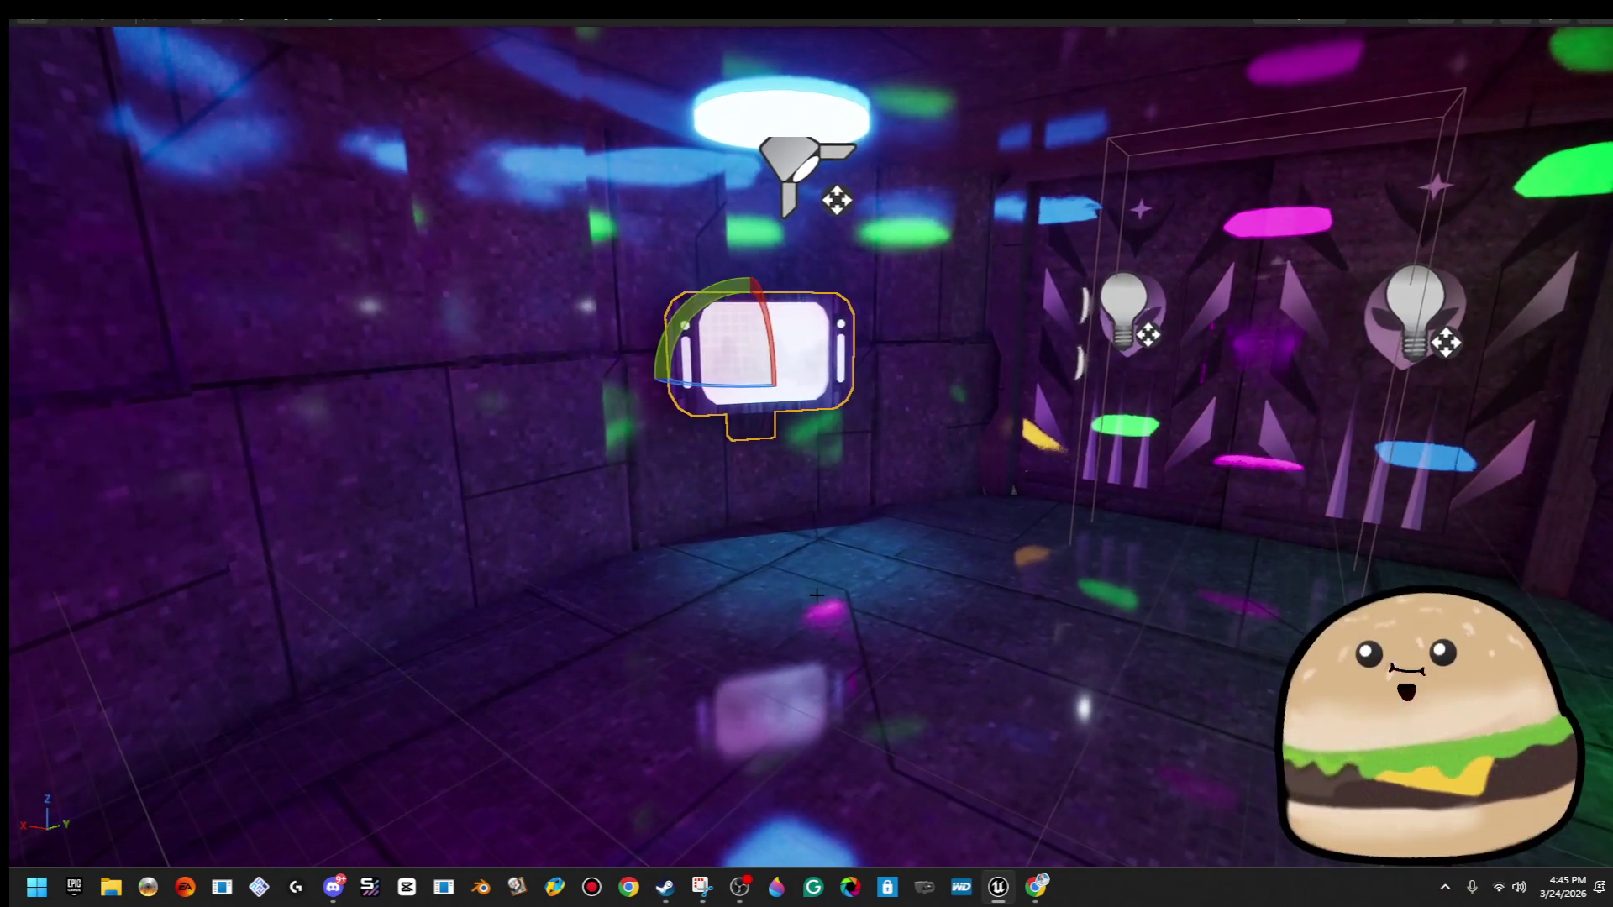
pyautogui.rightClick(866, 640)
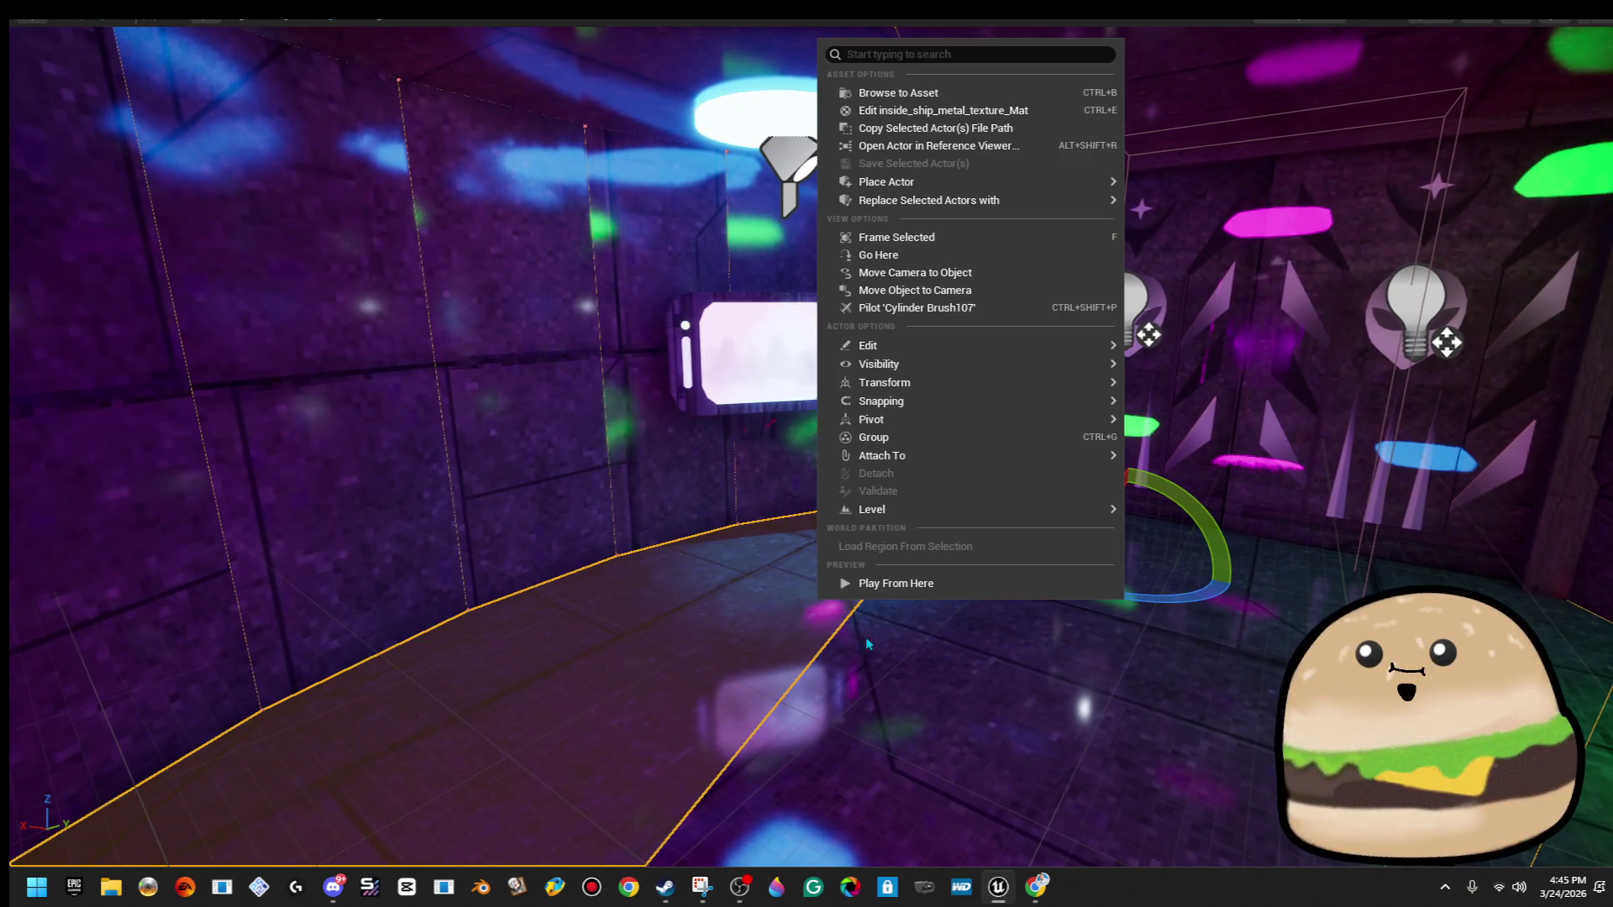
pyautogui.click(920, 584)
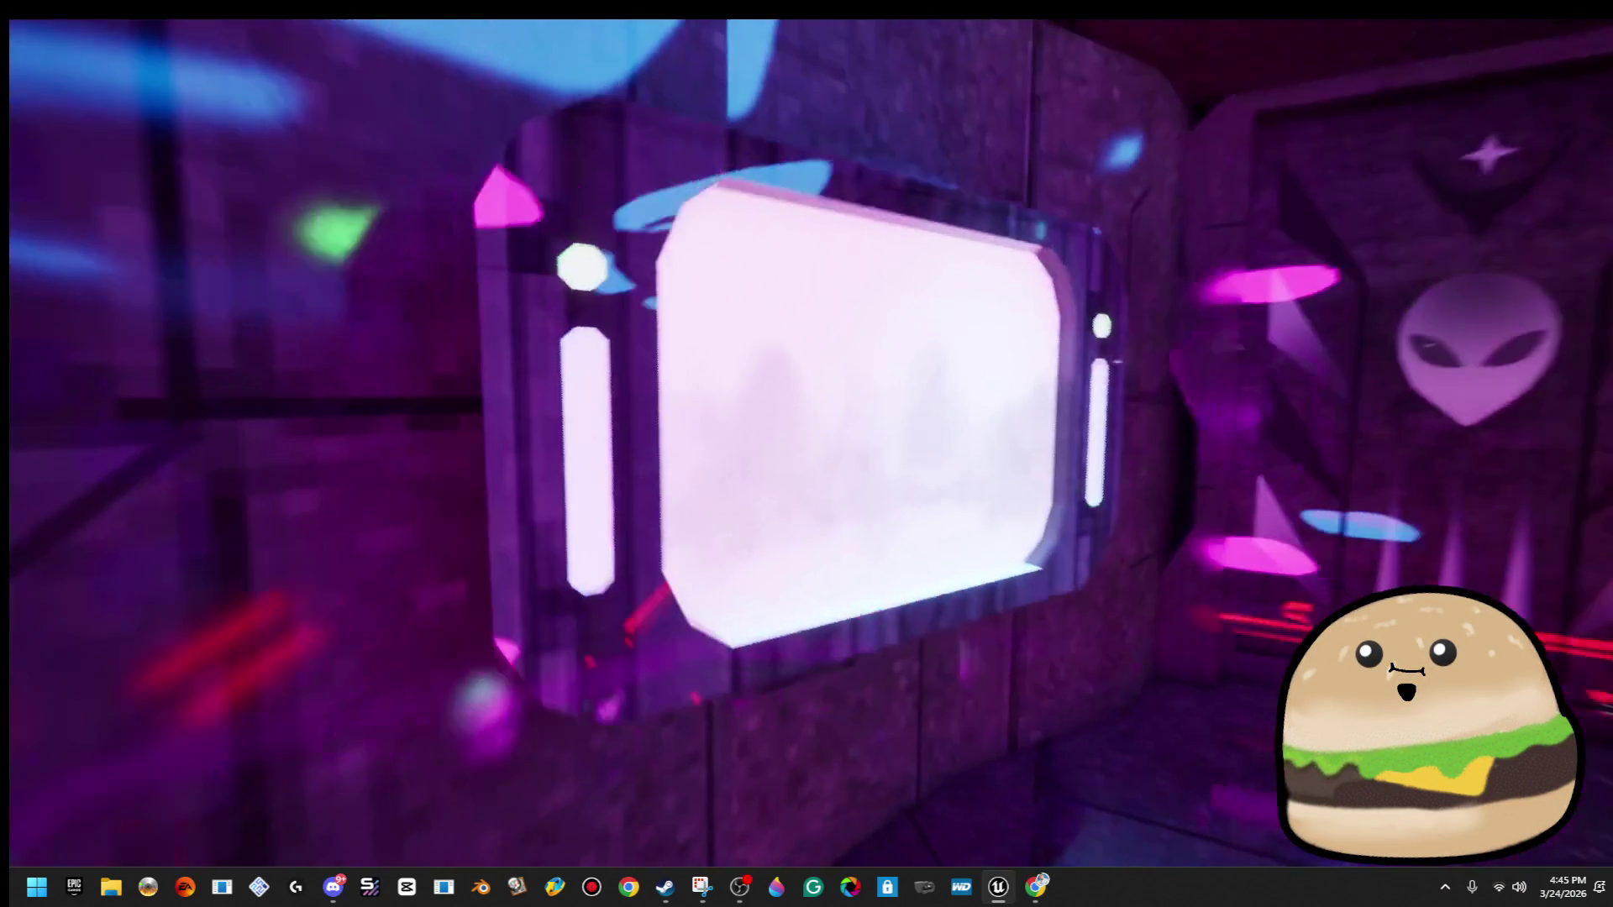
pyautogui.press('Escape')
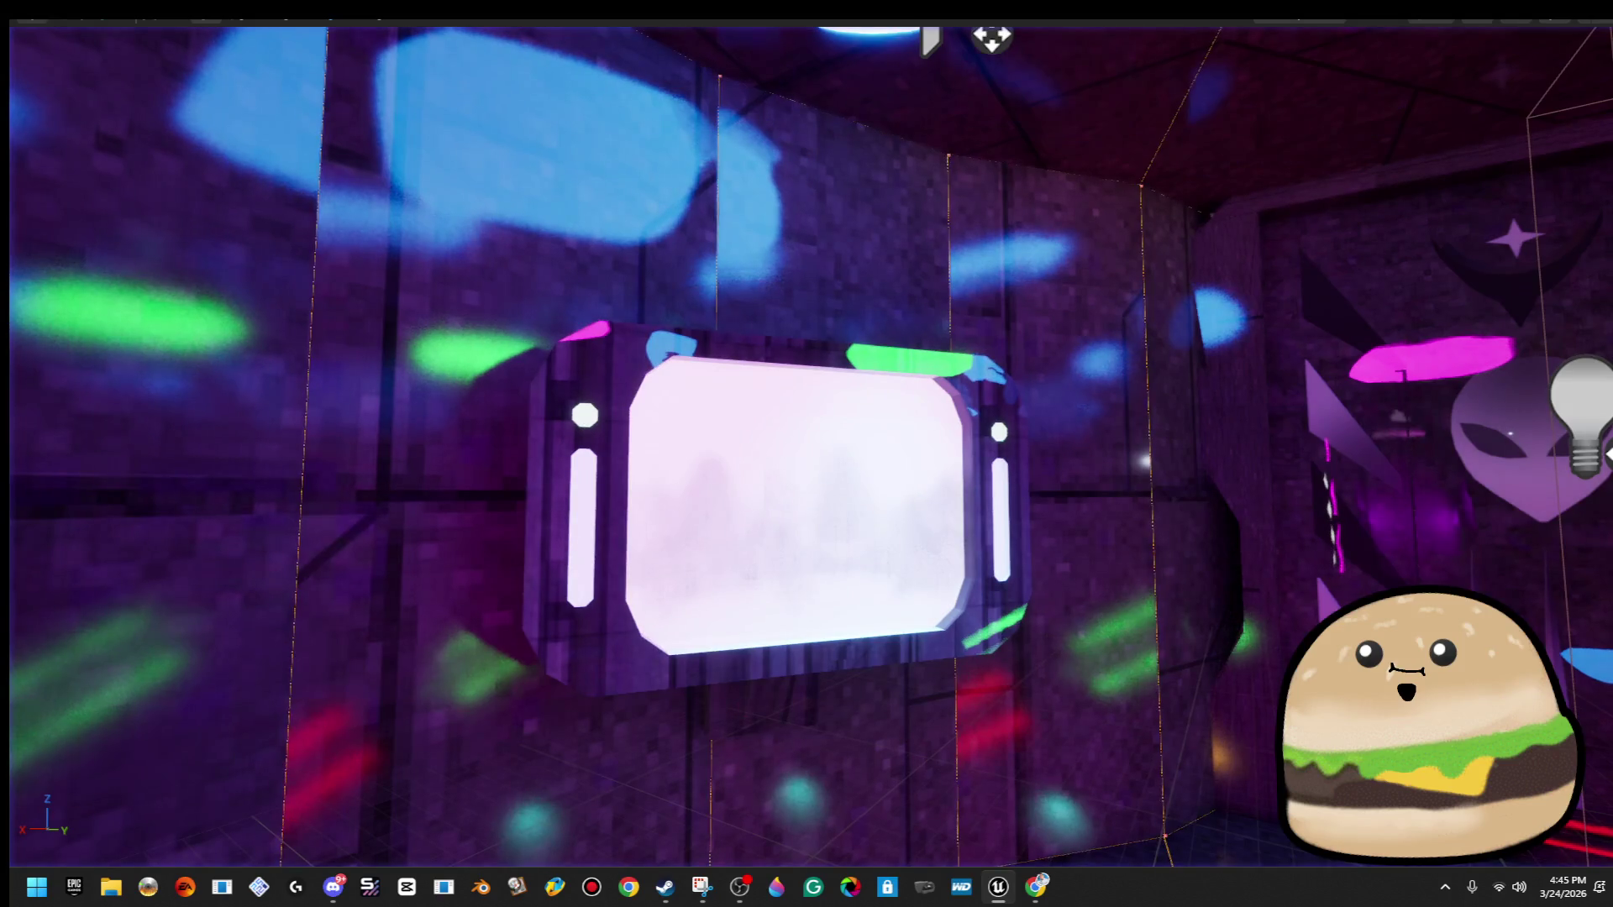
pyautogui.press('F11')
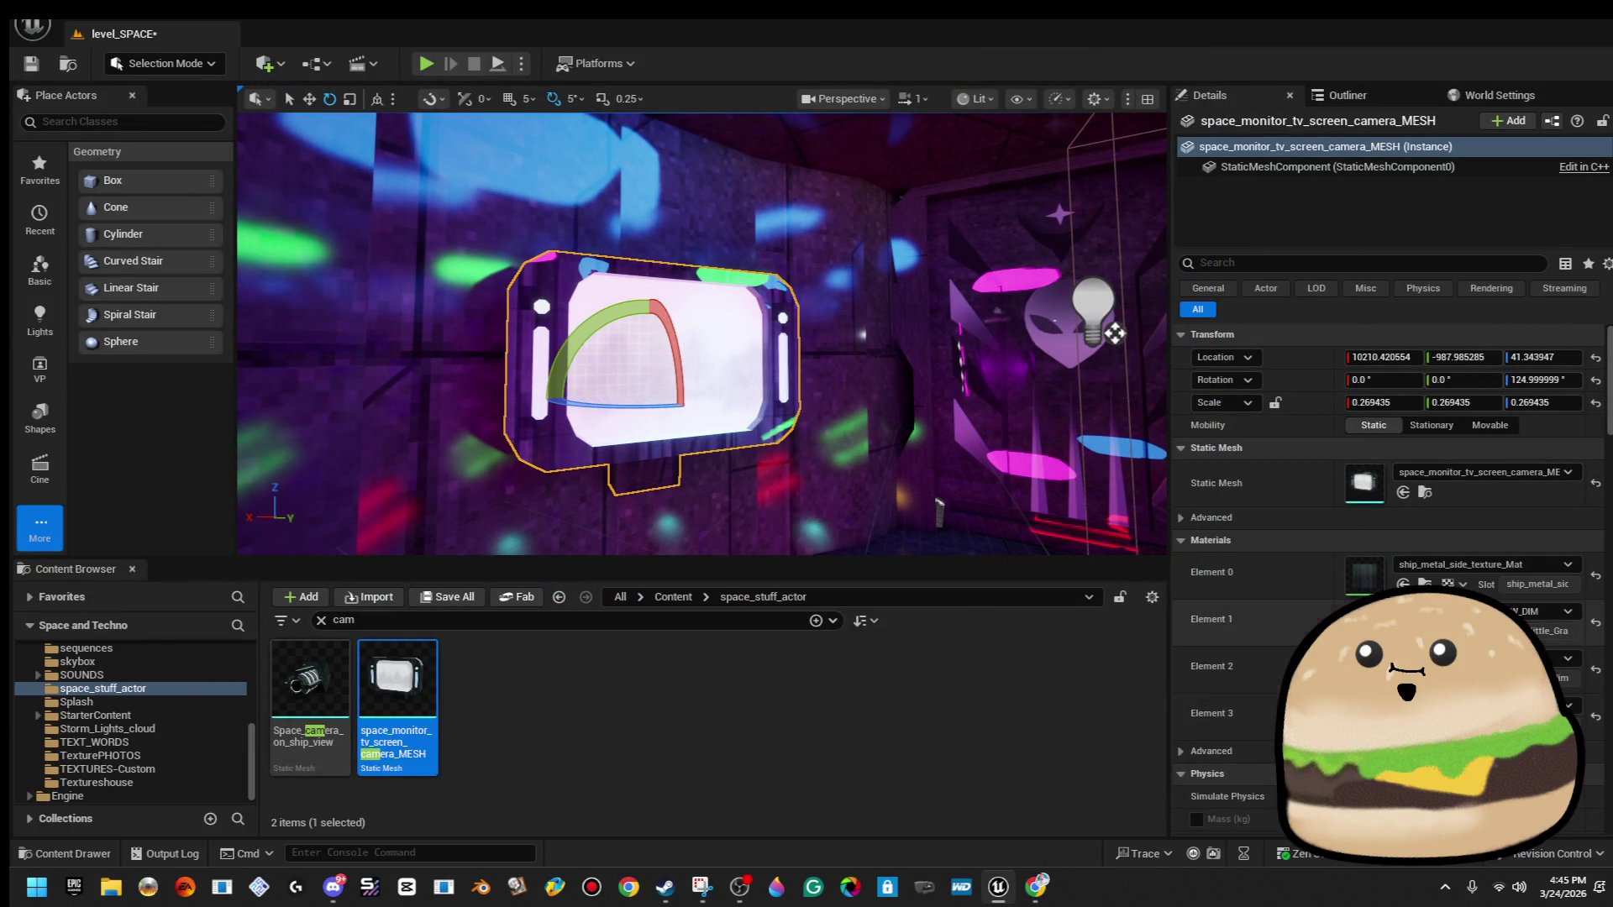
# Give the monitor screen (Element 1) the black gloss material.
pyautogui.click(1542, 611)
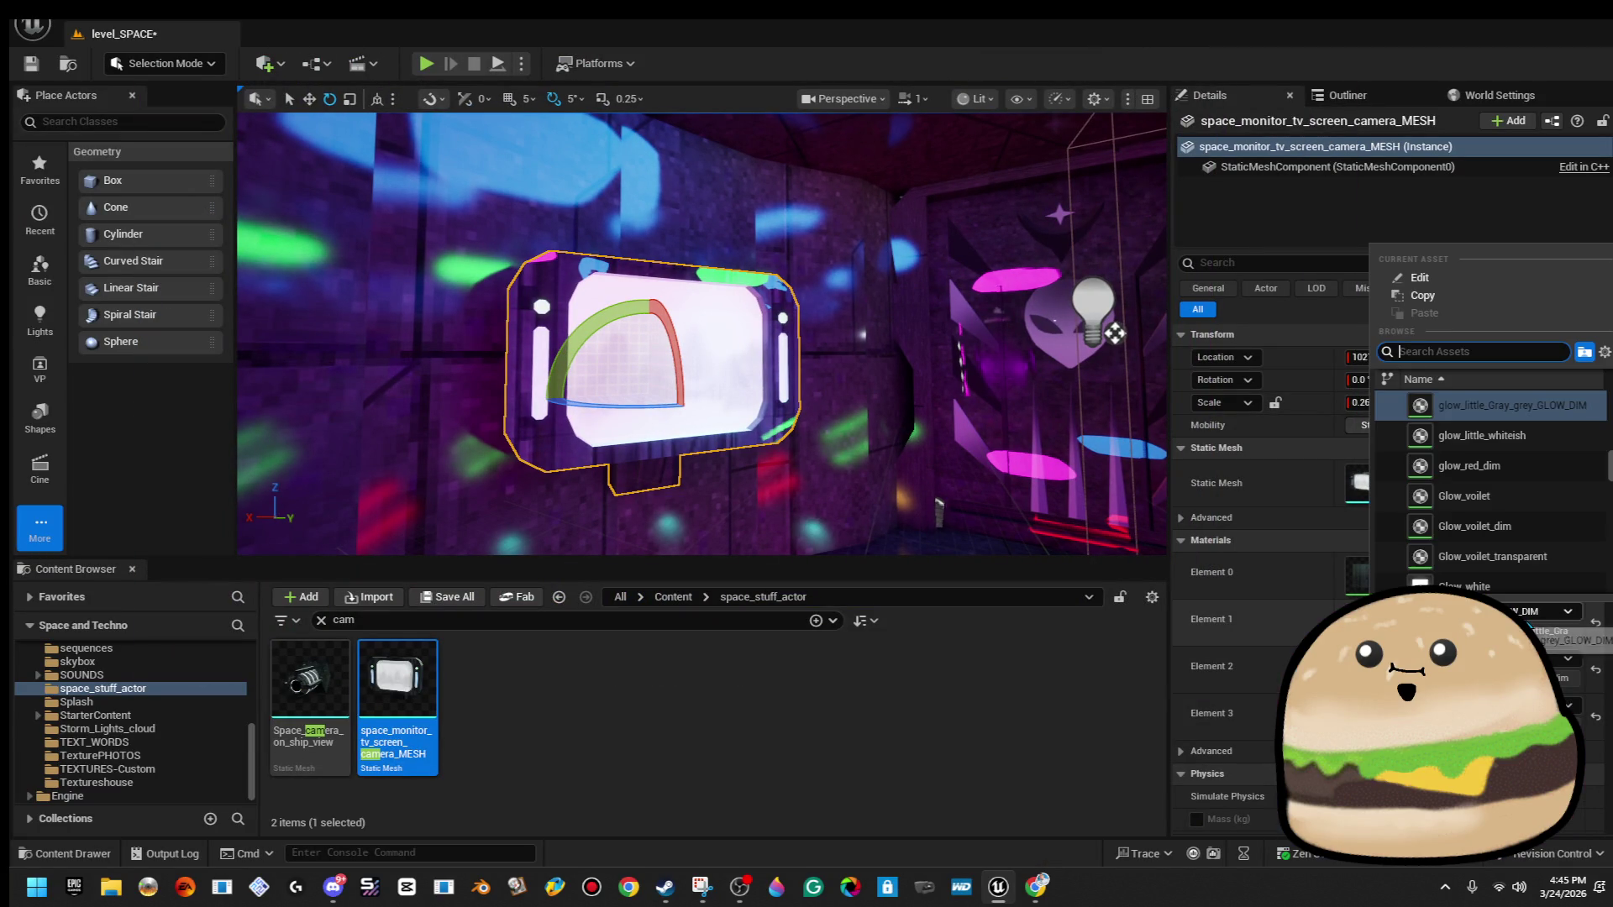
pyautogui.write('blk')
pyautogui.press('BackSpace')
pyautogui.press('BackSpace')
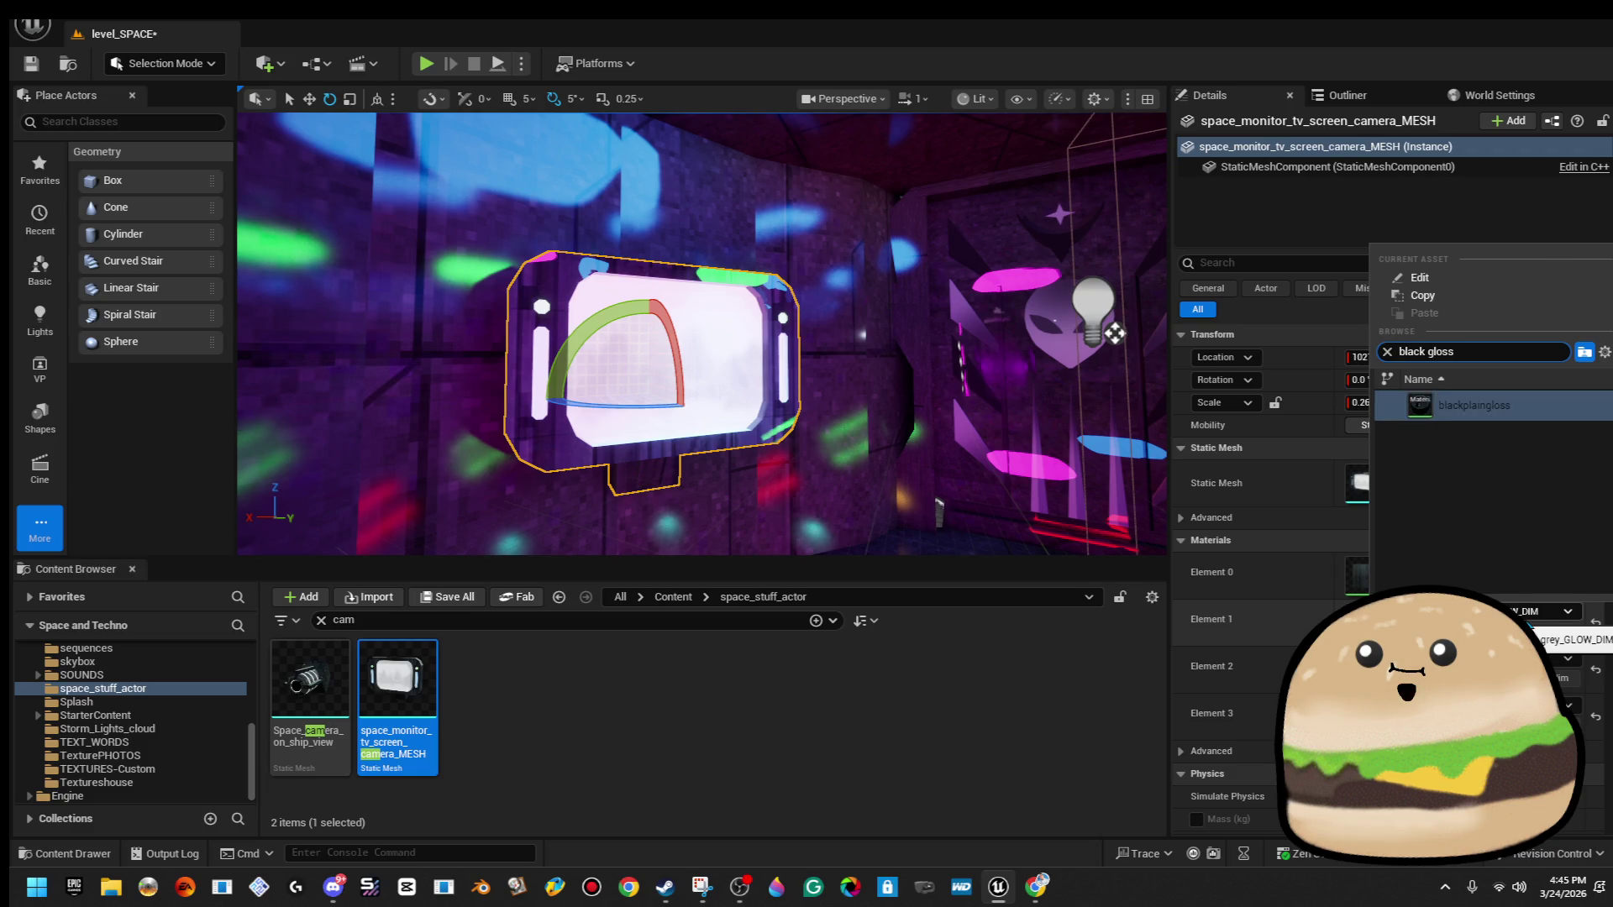
pyautogui.press('Return')
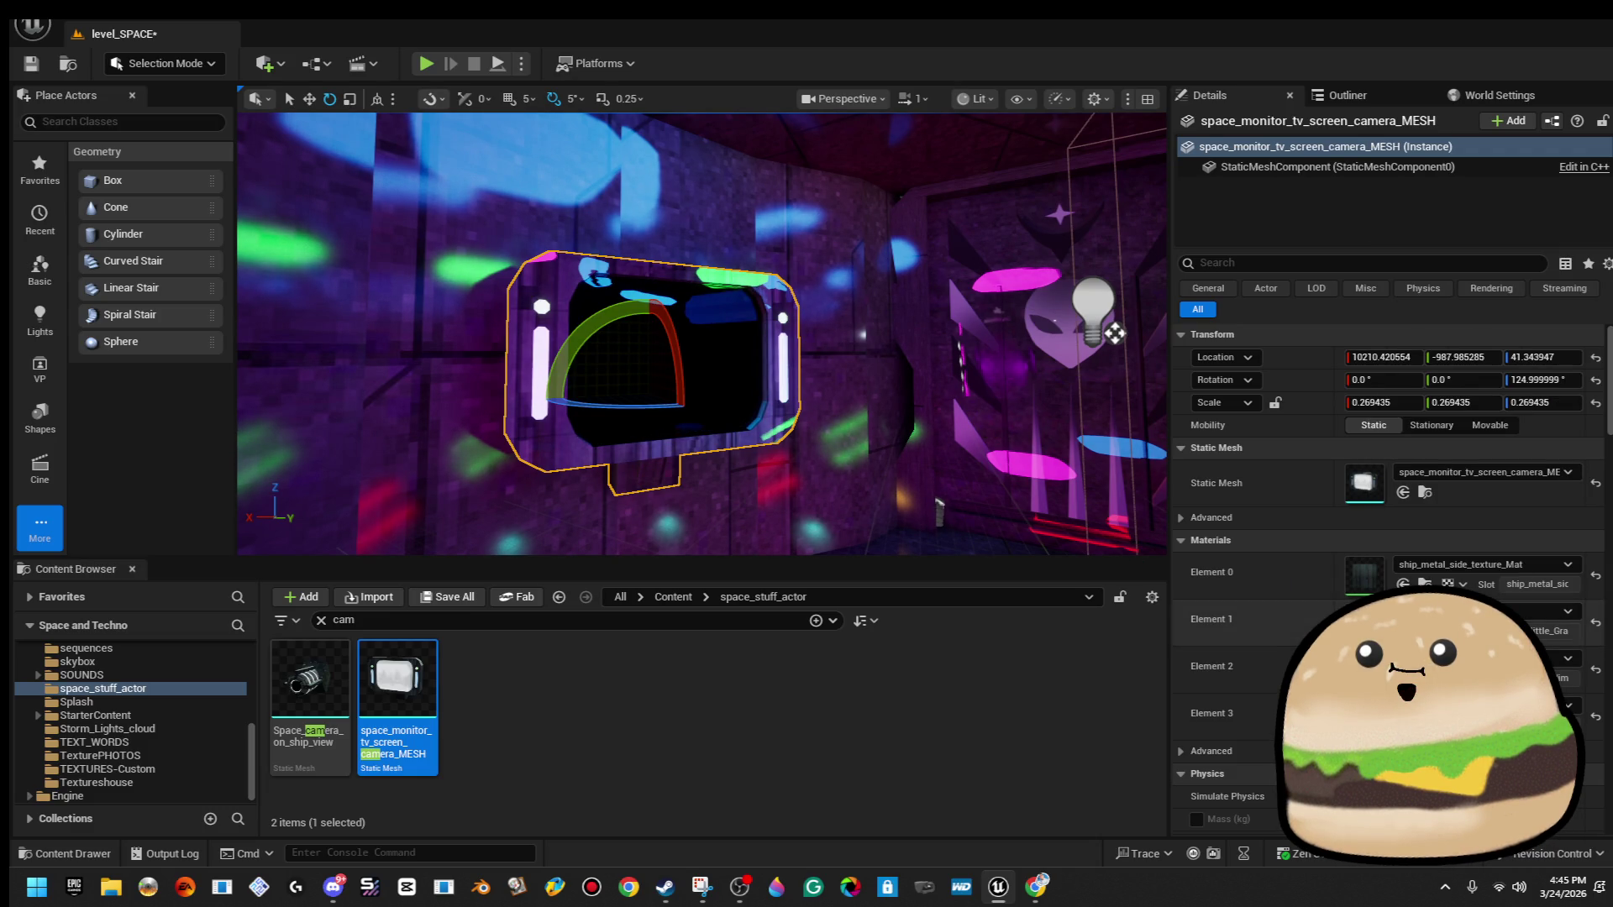
# Set Element 2's side strips to red_shiny_texture and leave Element 3 unchanged.
pyautogui.click(1568, 658)
pyautogui.write('red')
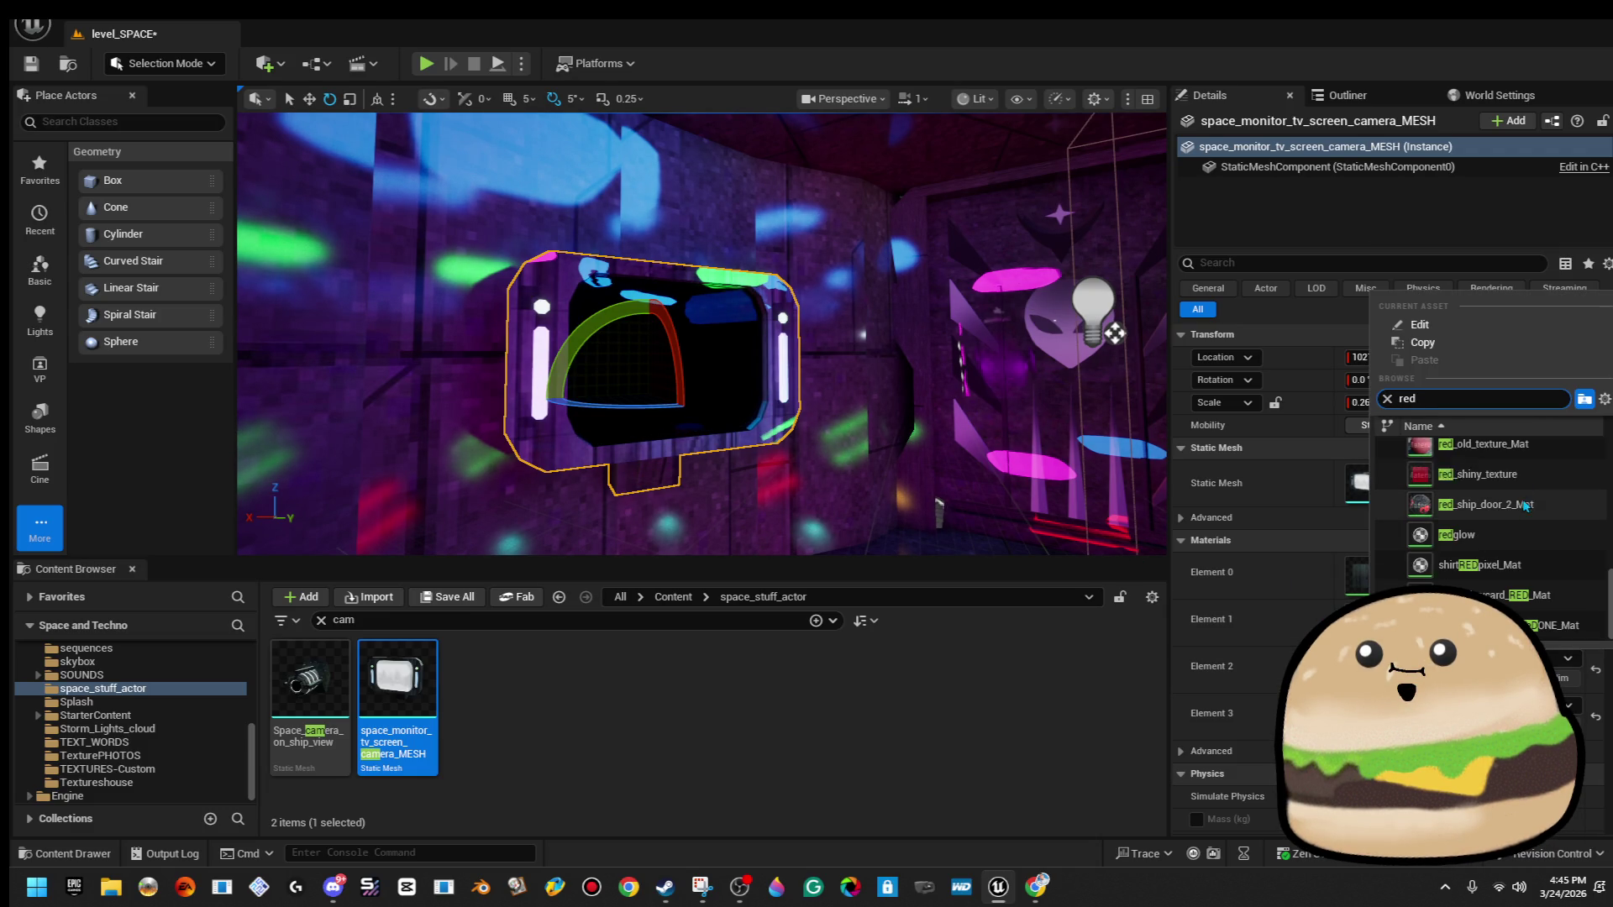
pyautogui.click(1525, 476)
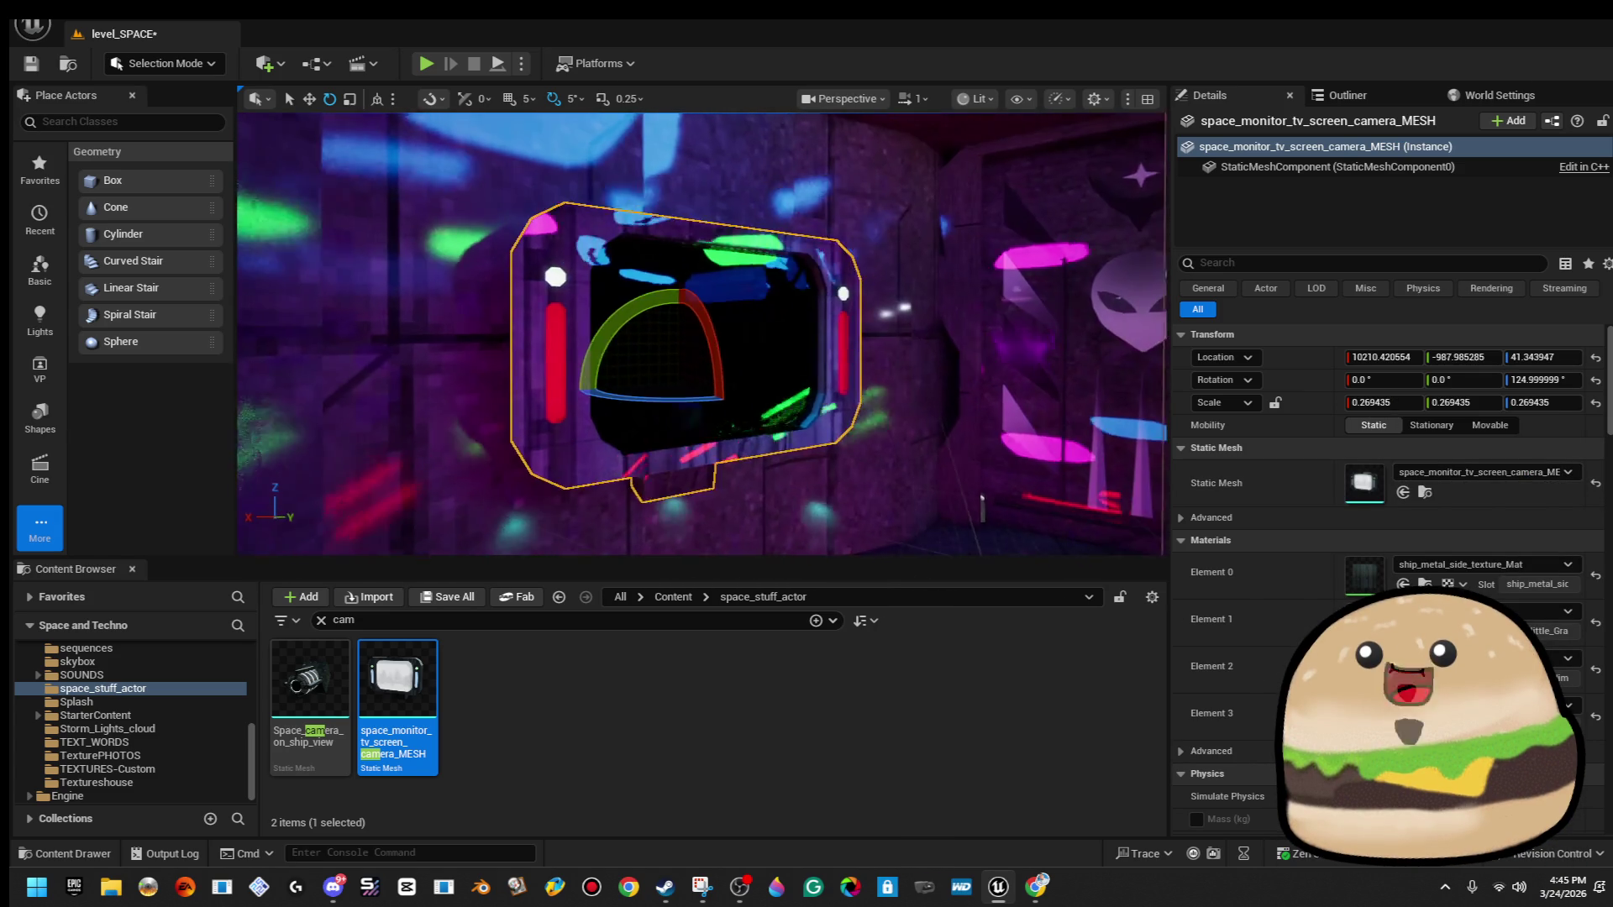
pyautogui.click(1567, 706)
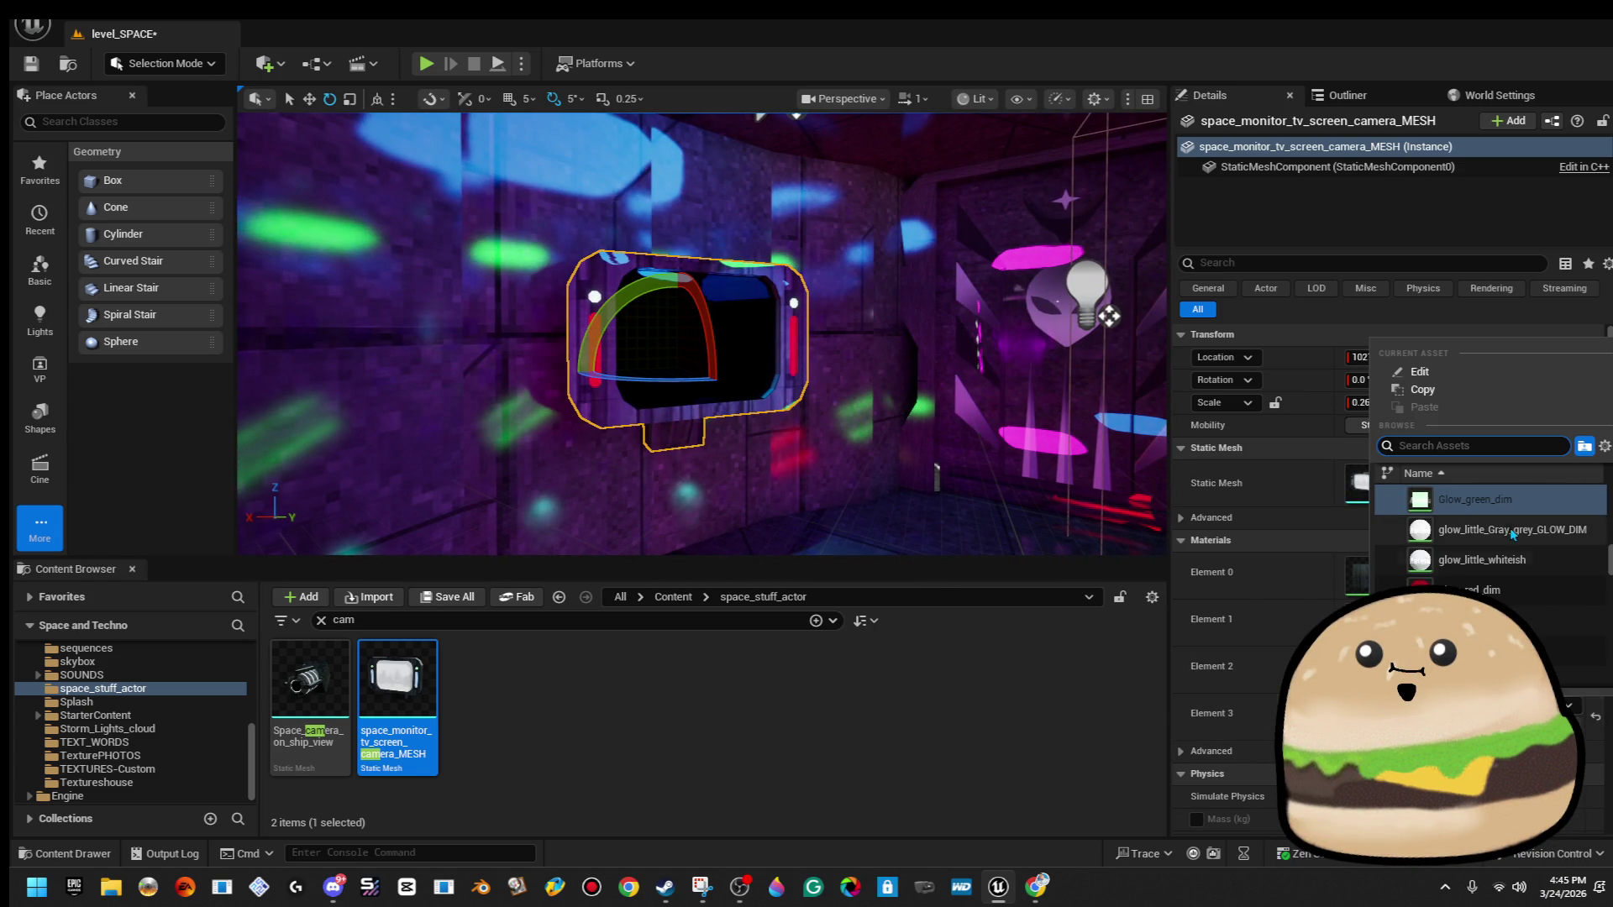
pyautogui.click(1396, 498)
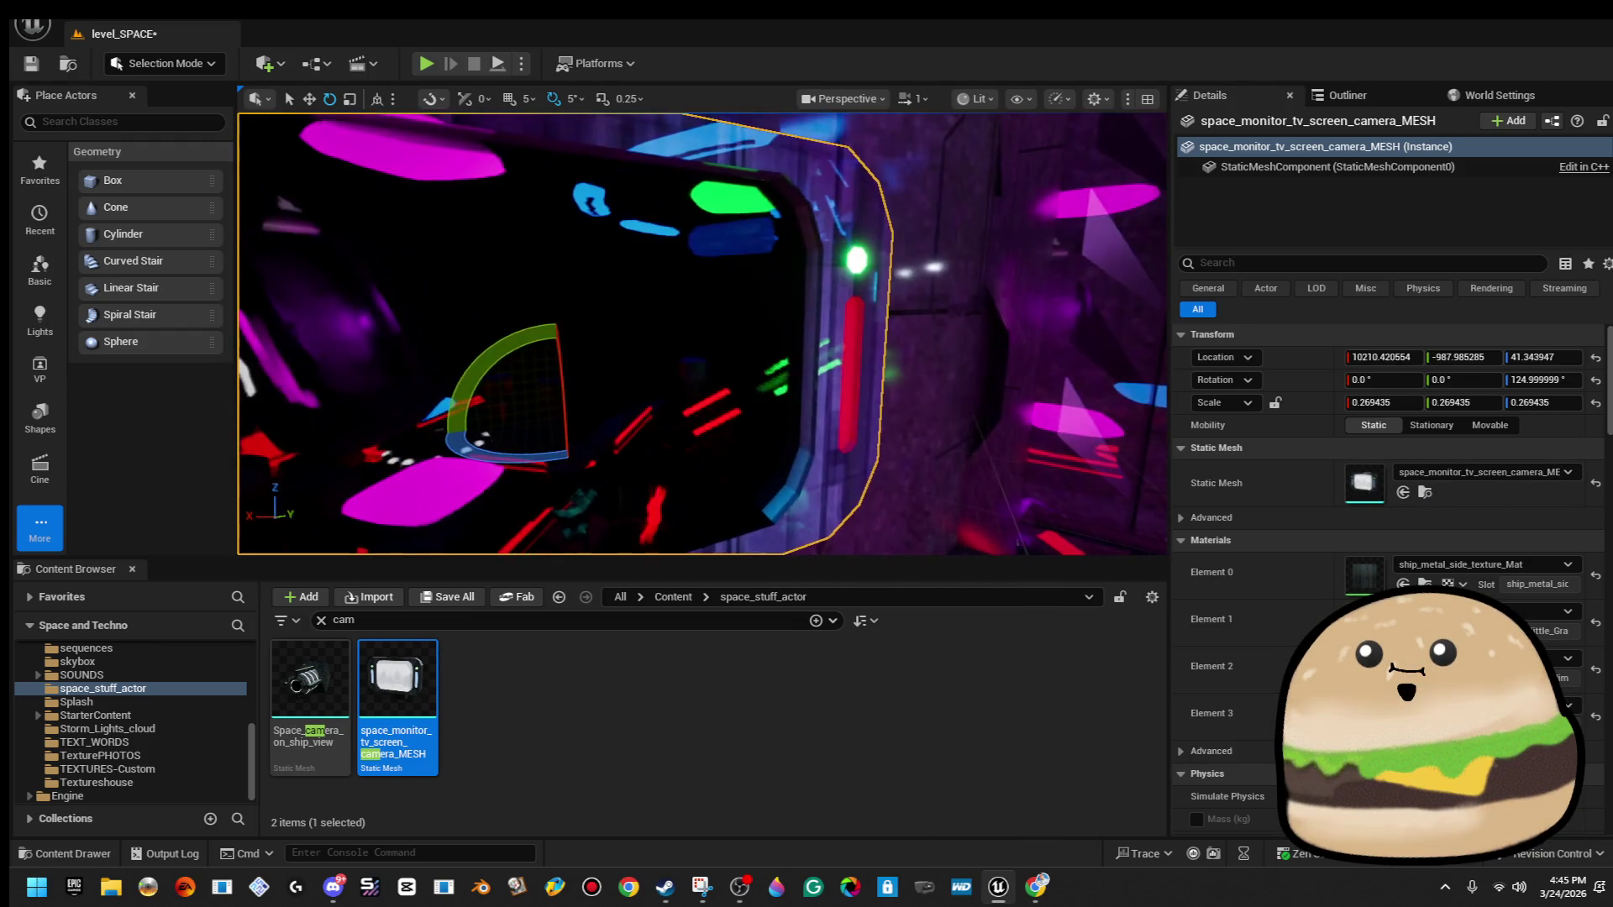
pyautogui.rightClick(704, 313)
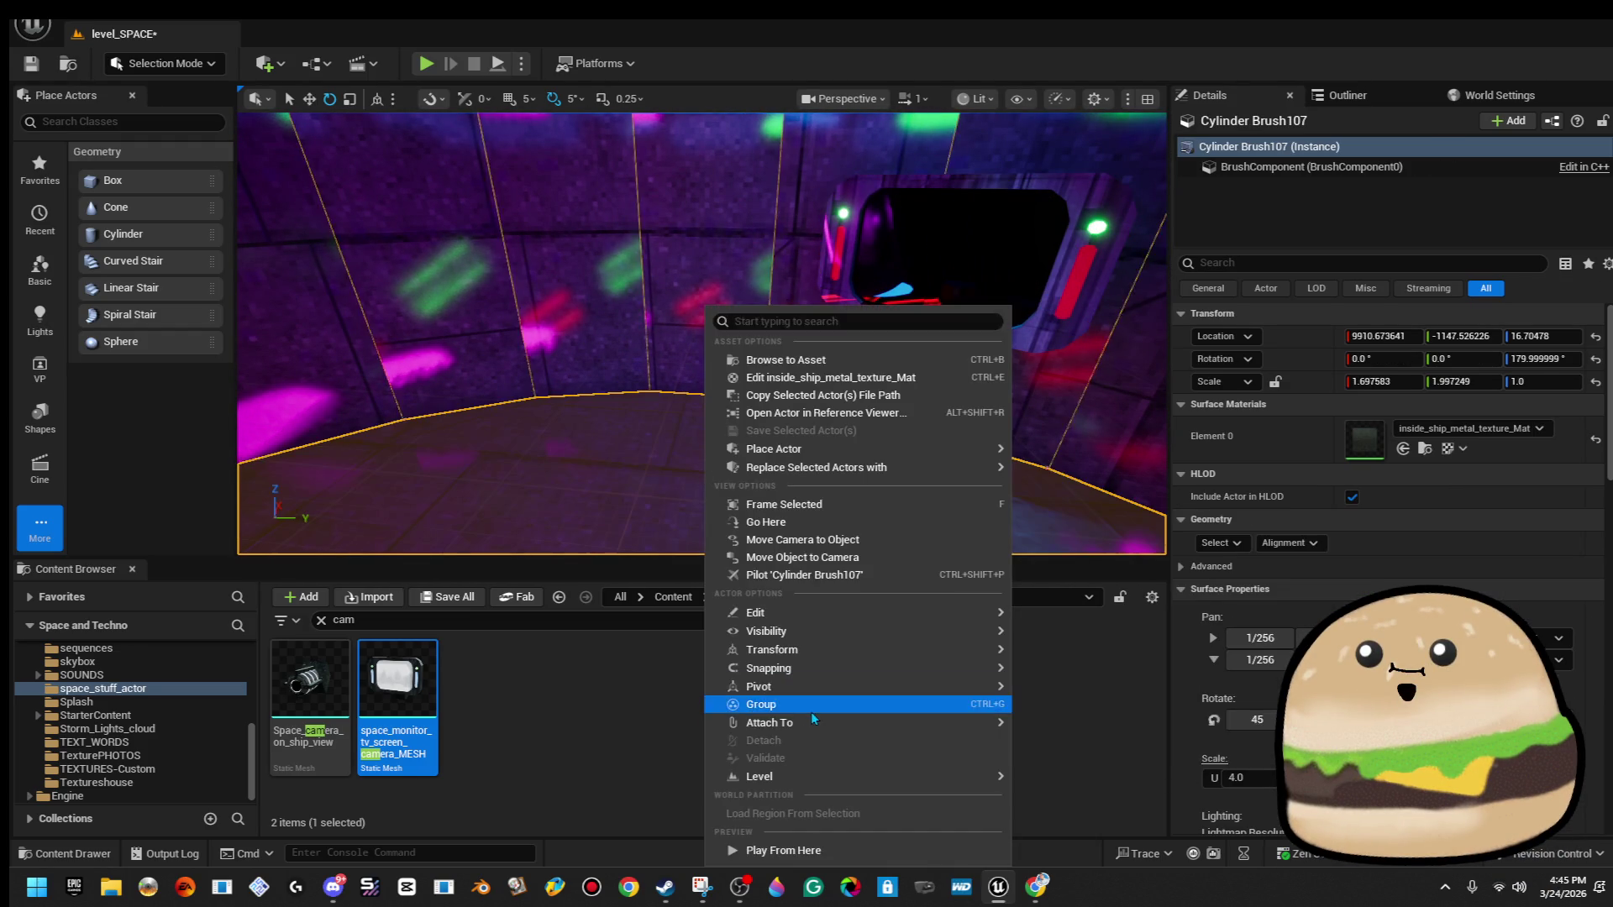
# Play-test the level in full screen, walking up to the wall monitor.
pyautogui.press('Escape')
pyautogui.hotkey('alt', 'p')
pyautogui.click(778, 384)
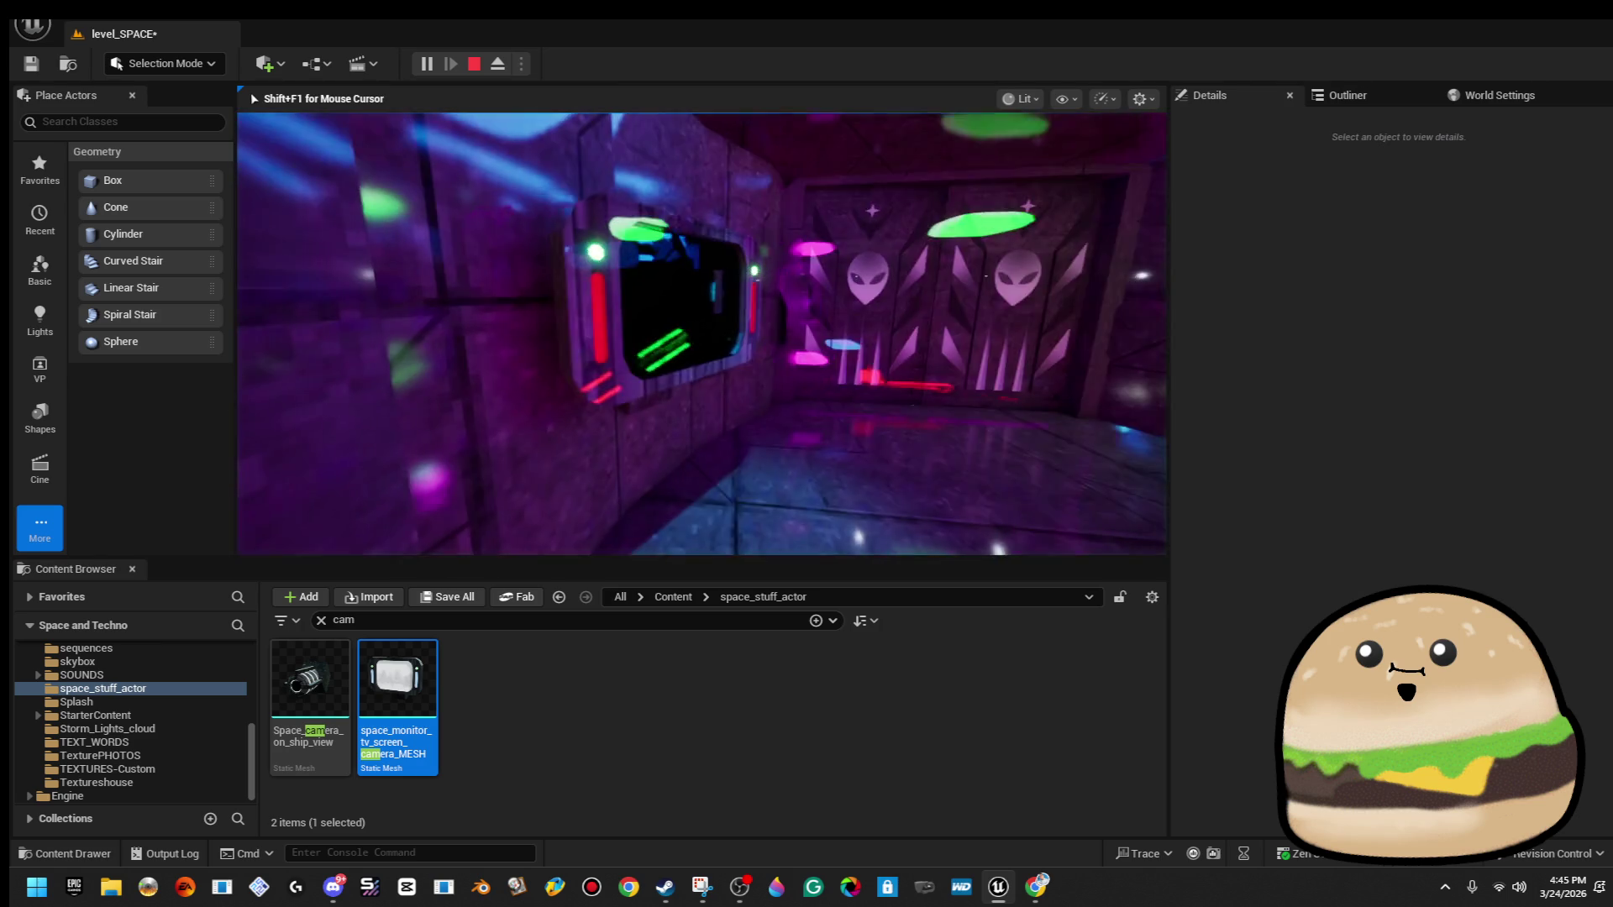
pyautogui.press('w')
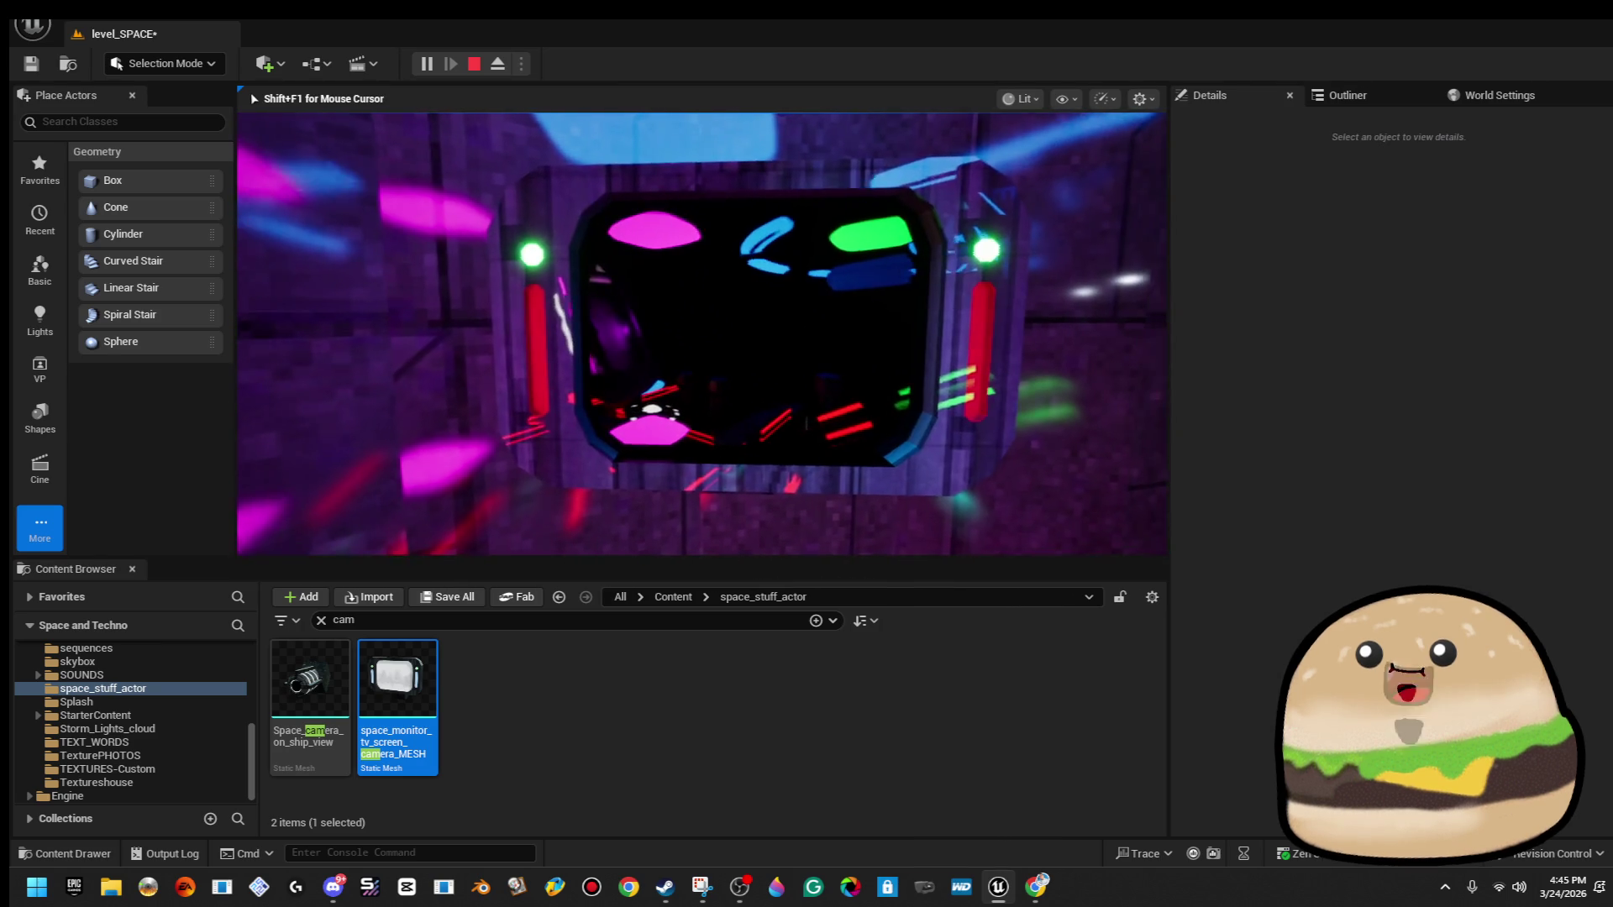
pyautogui.press('F11')
pyautogui.press('w')
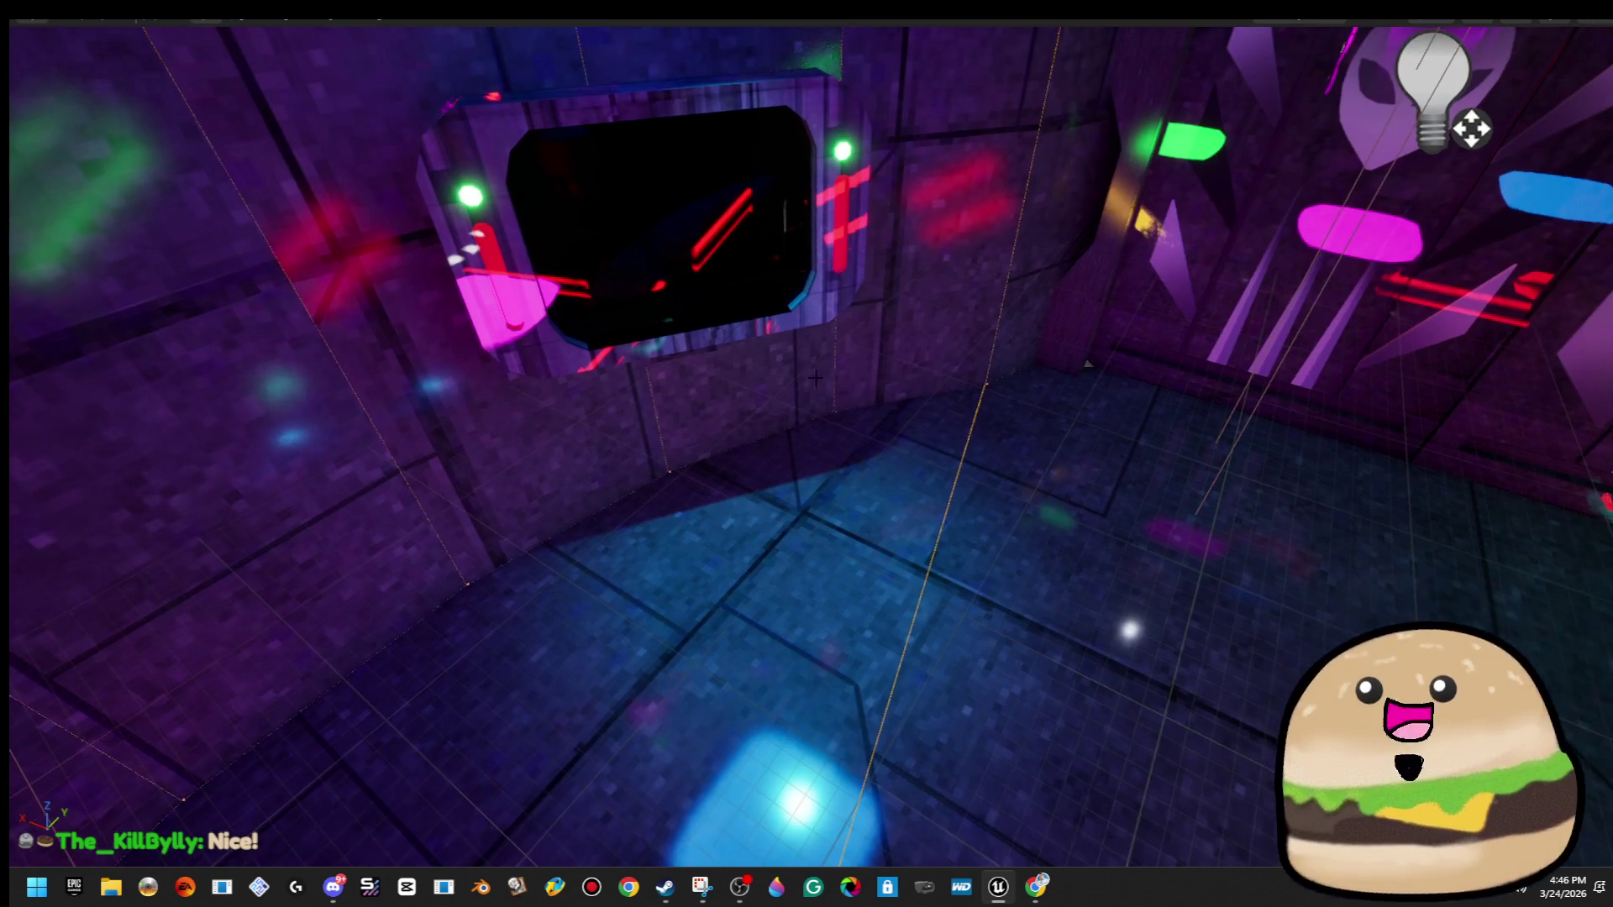
# Open and close the monitor mesh editor, restore the layout, and delete the placed mesh.
pyautogui.rightClick(795, 290)
pyautogui.click(986, 366)
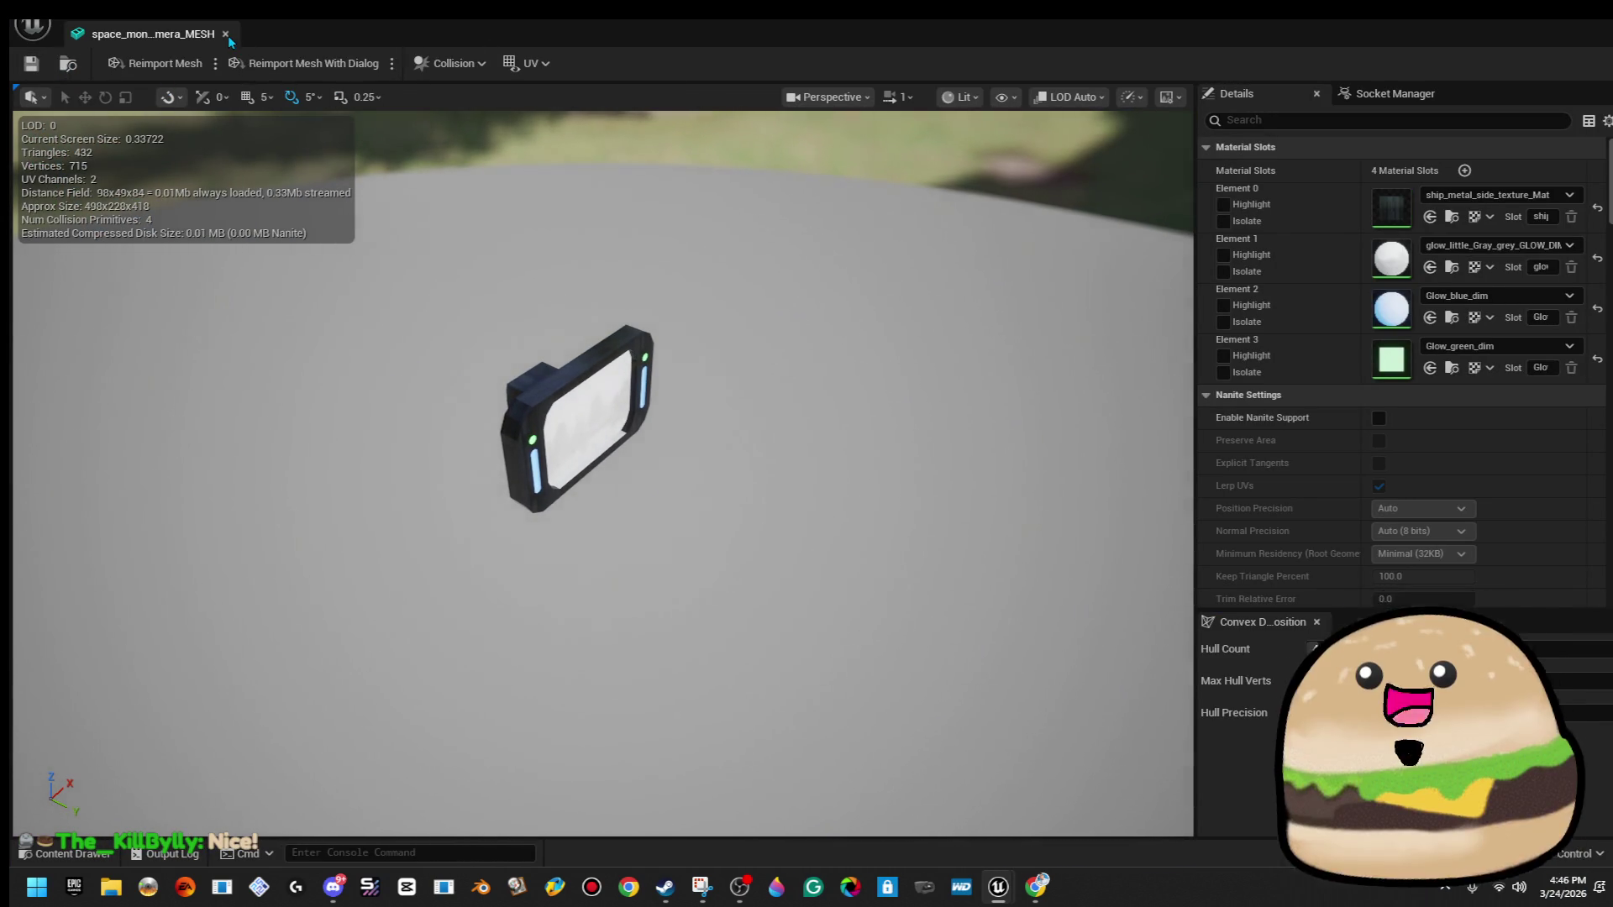
pyautogui.click(227, 34)
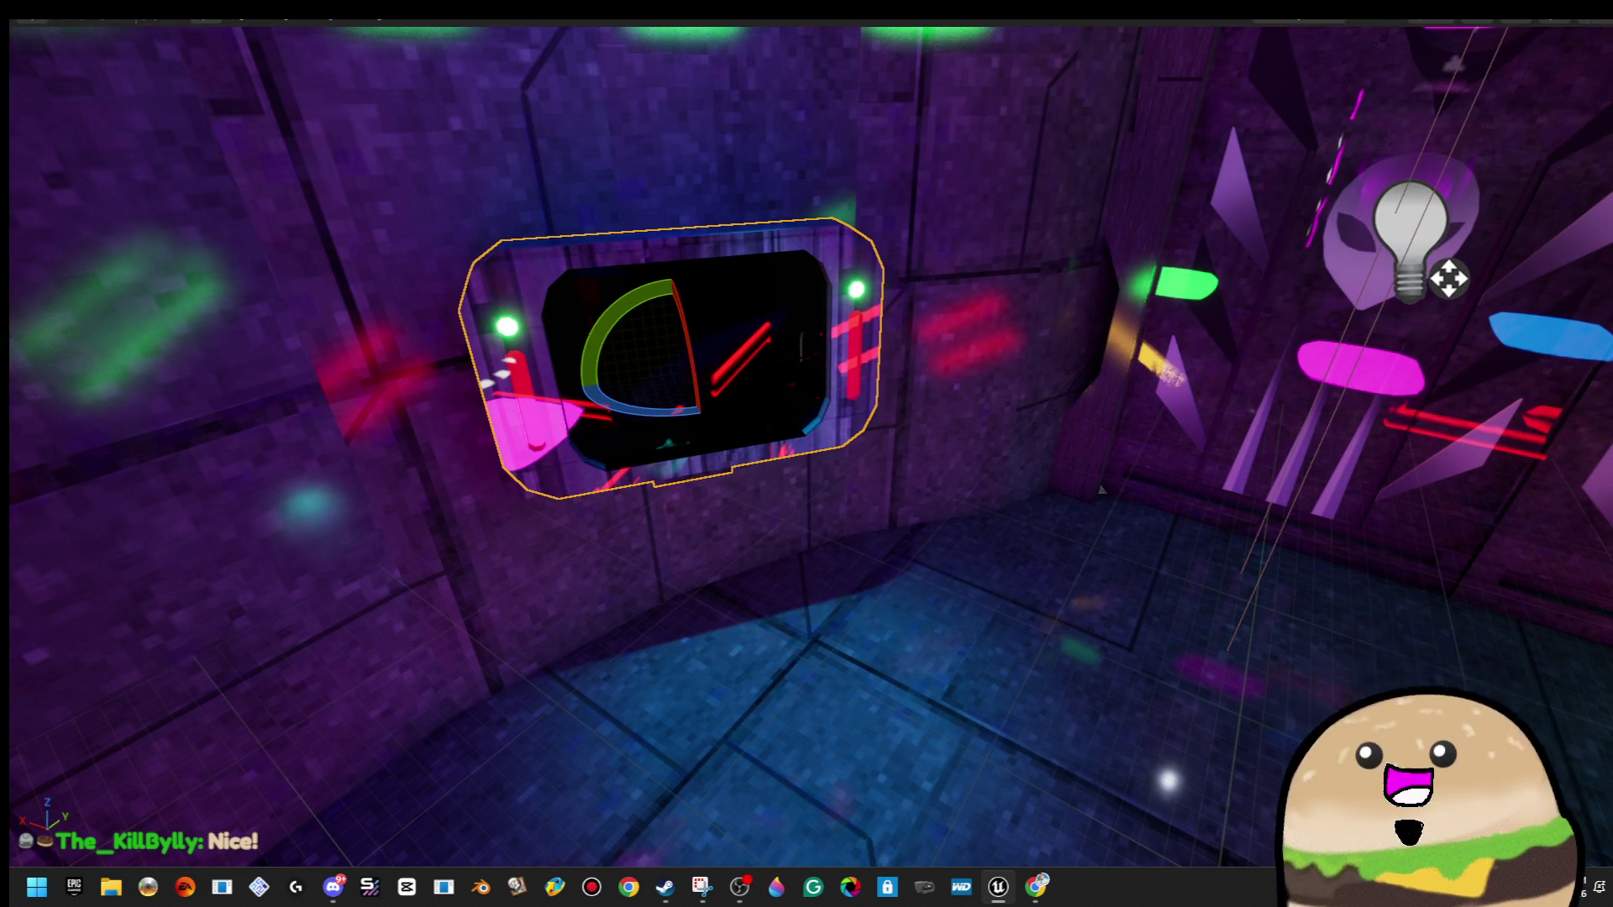
pyautogui.press('F11')
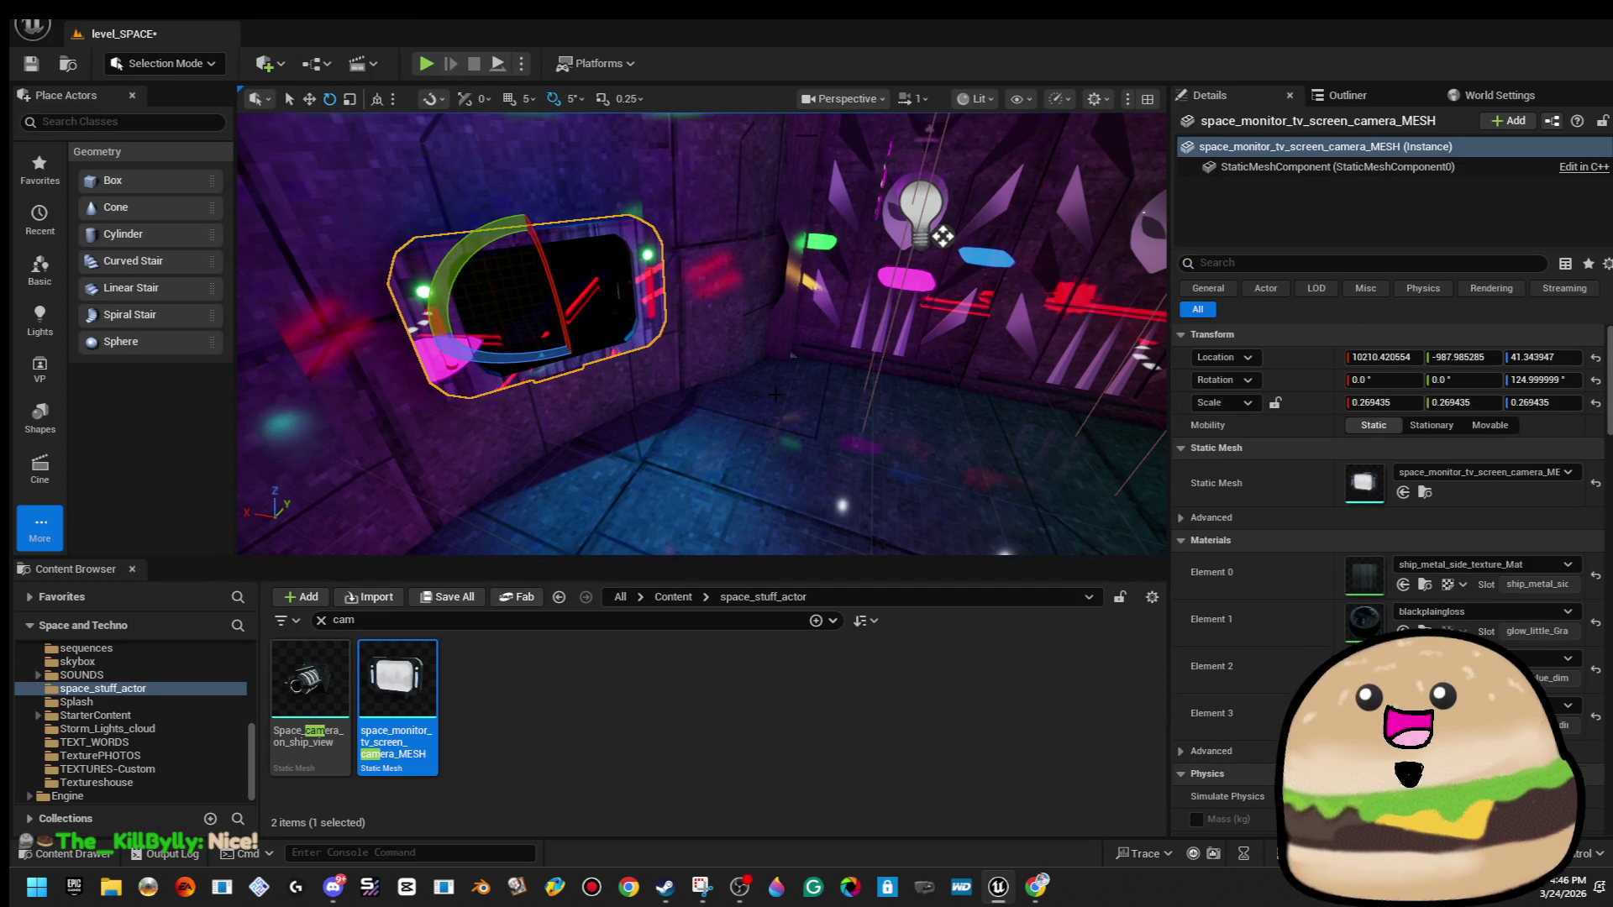
pyautogui.press('Delete')
pyautogui.rightClick(584, 689)
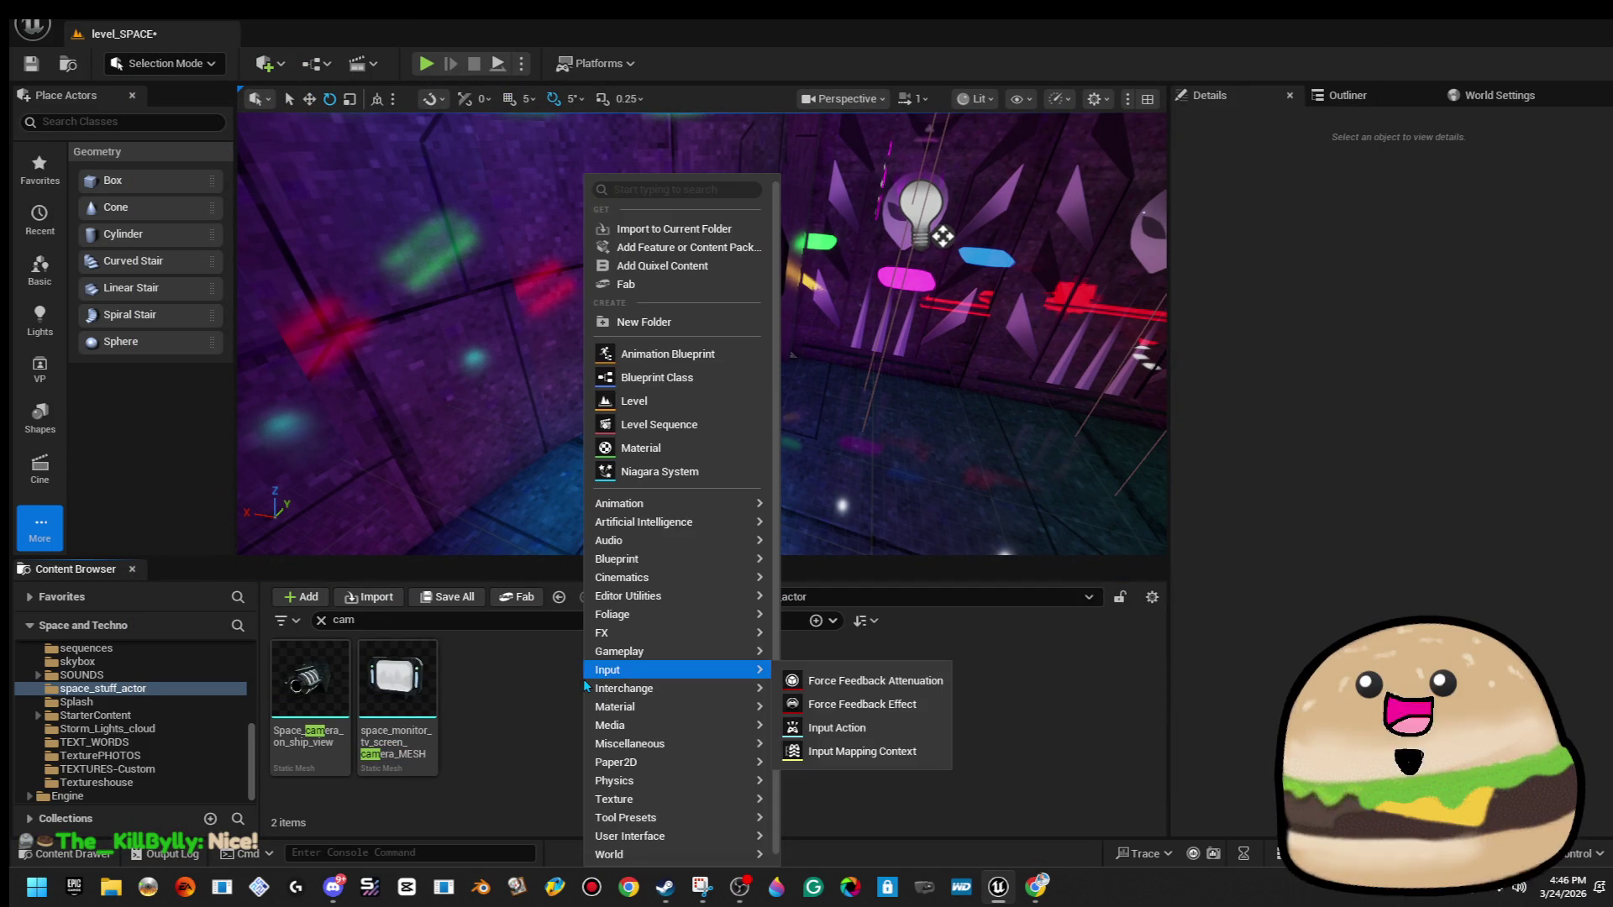
# Create a new Blueprint Class in space_stuff_actor with Actor as its parent.
pyautogui.click(726, 377)
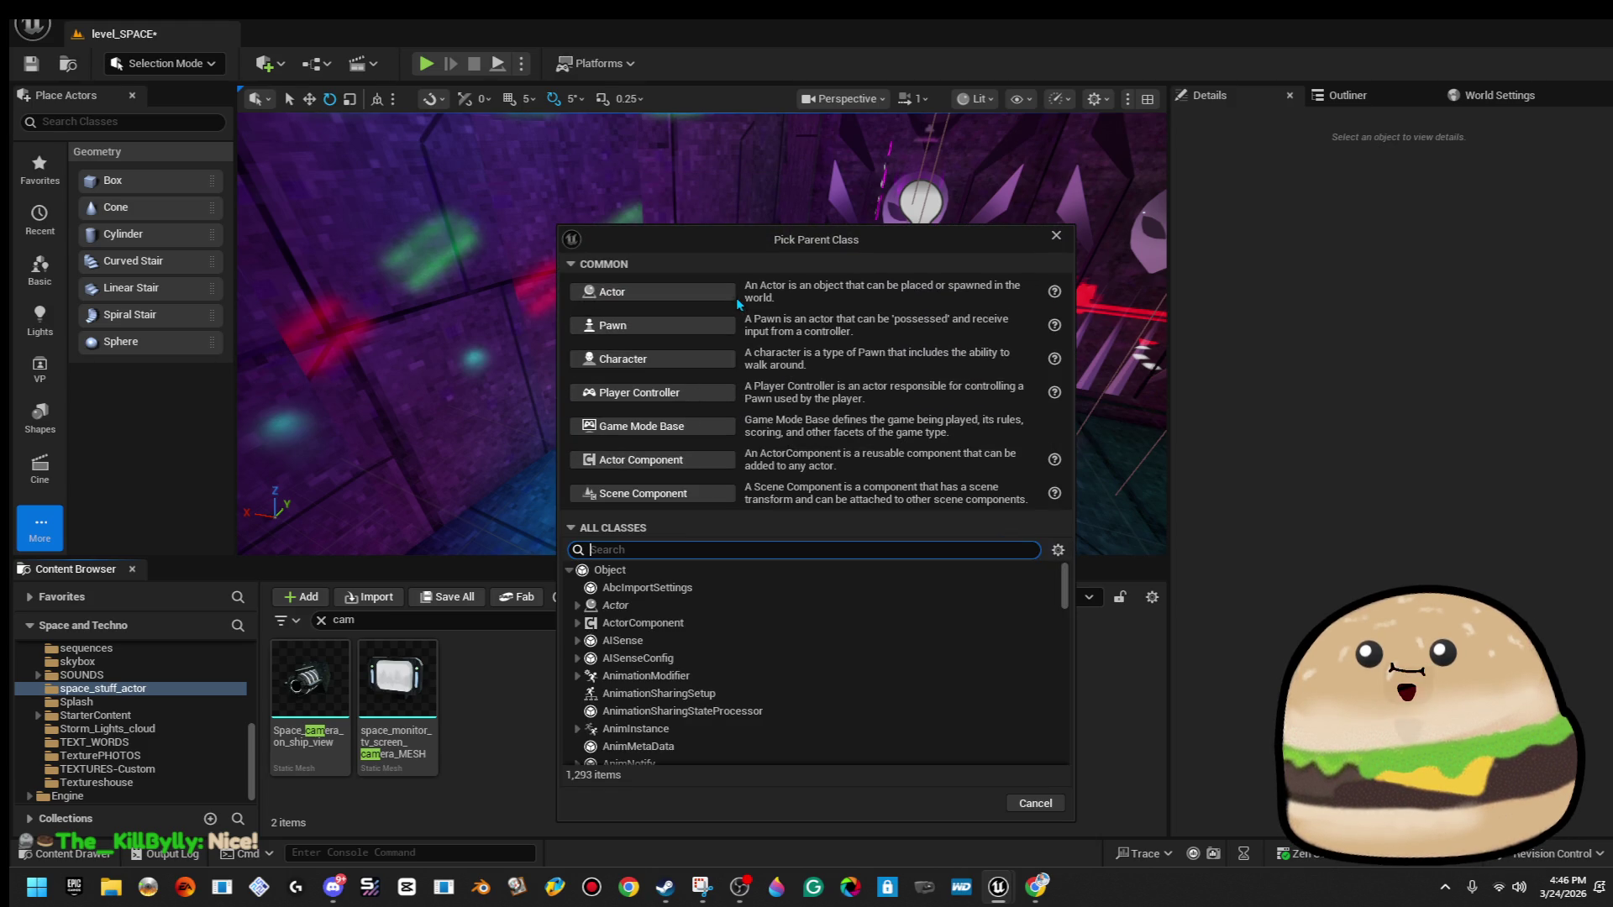
pyautogui.click(727, 292)
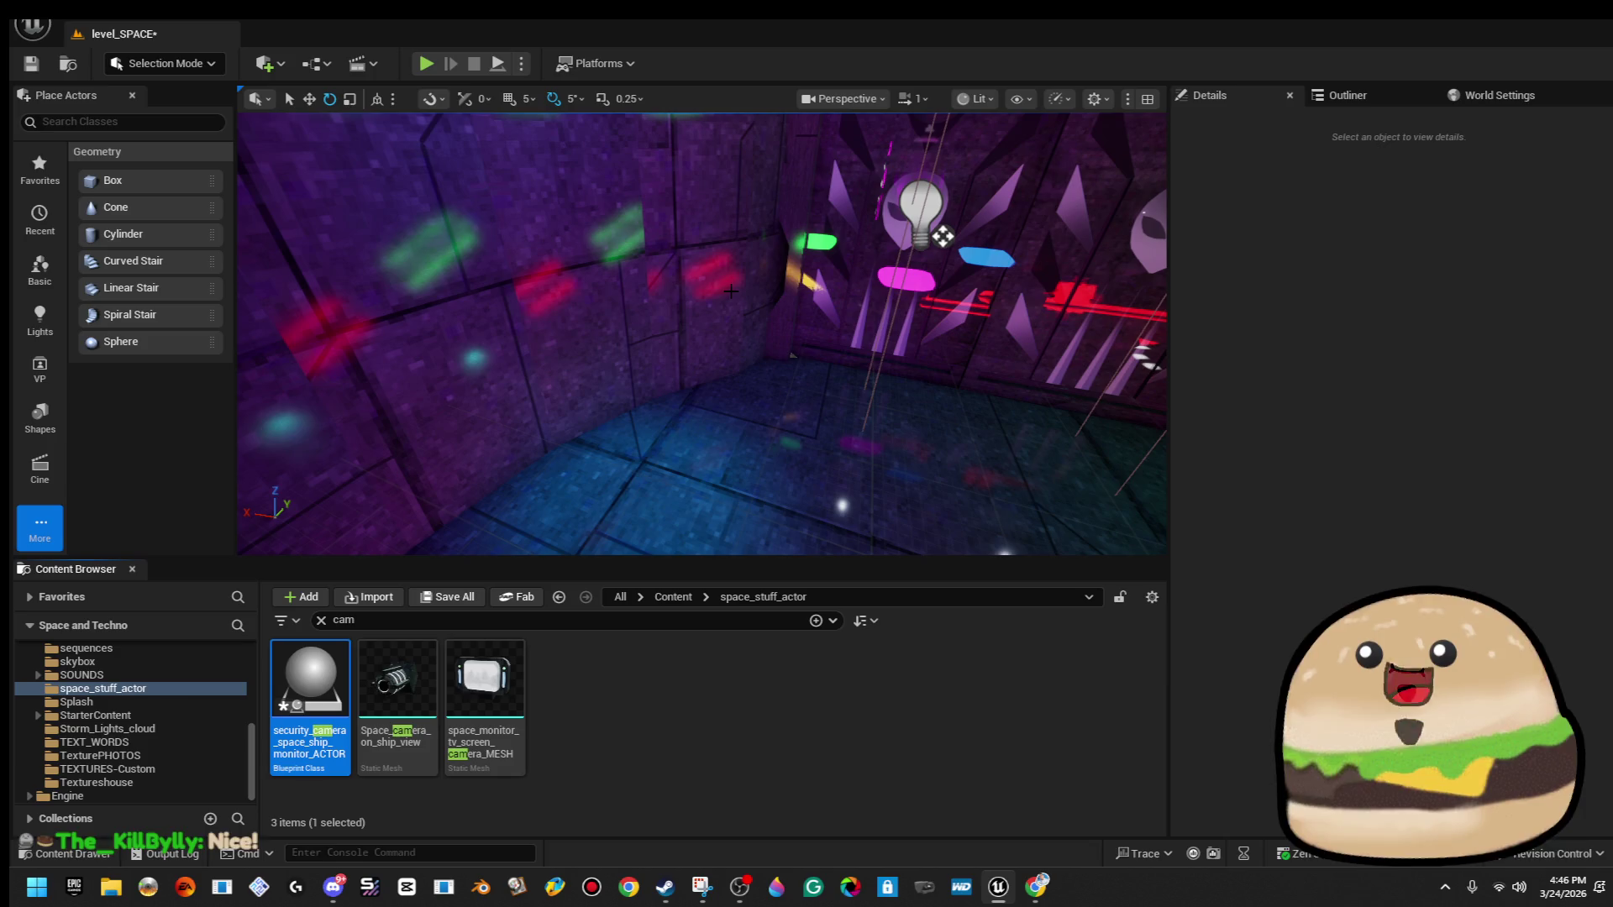
# Open the monitor Blueprint and add a Static Mesh component.
pyautogui.doubleClick(339, 689)
pyautogui.click(110, 168)
pyautogui.click(67, 120)
pyautogui.write('static')
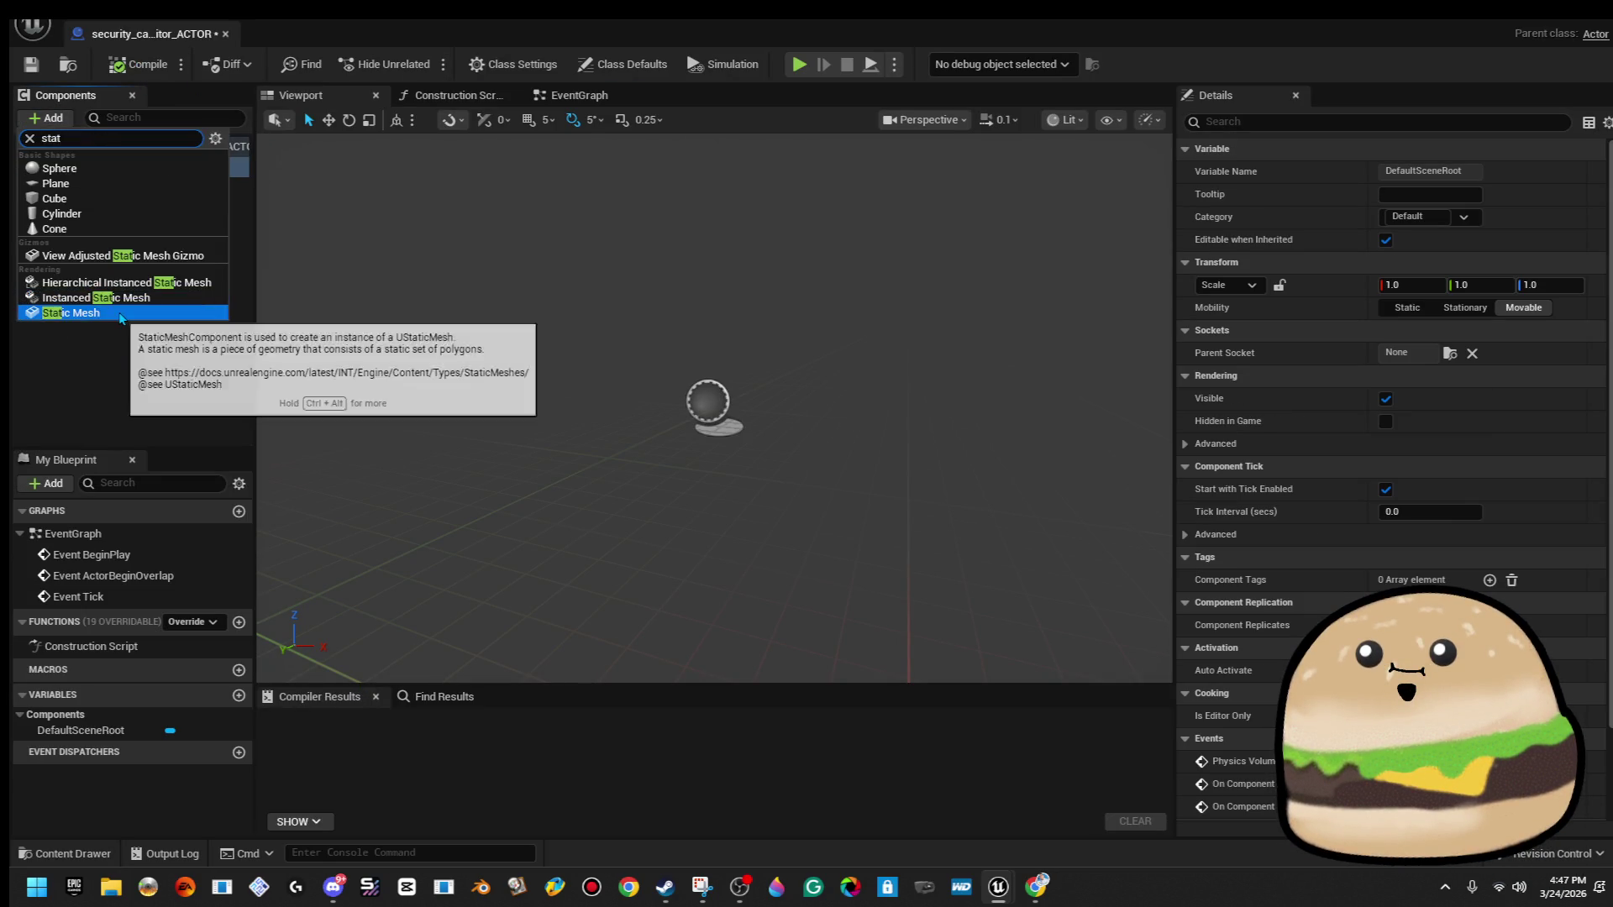
pyautogui.click(126, 316)
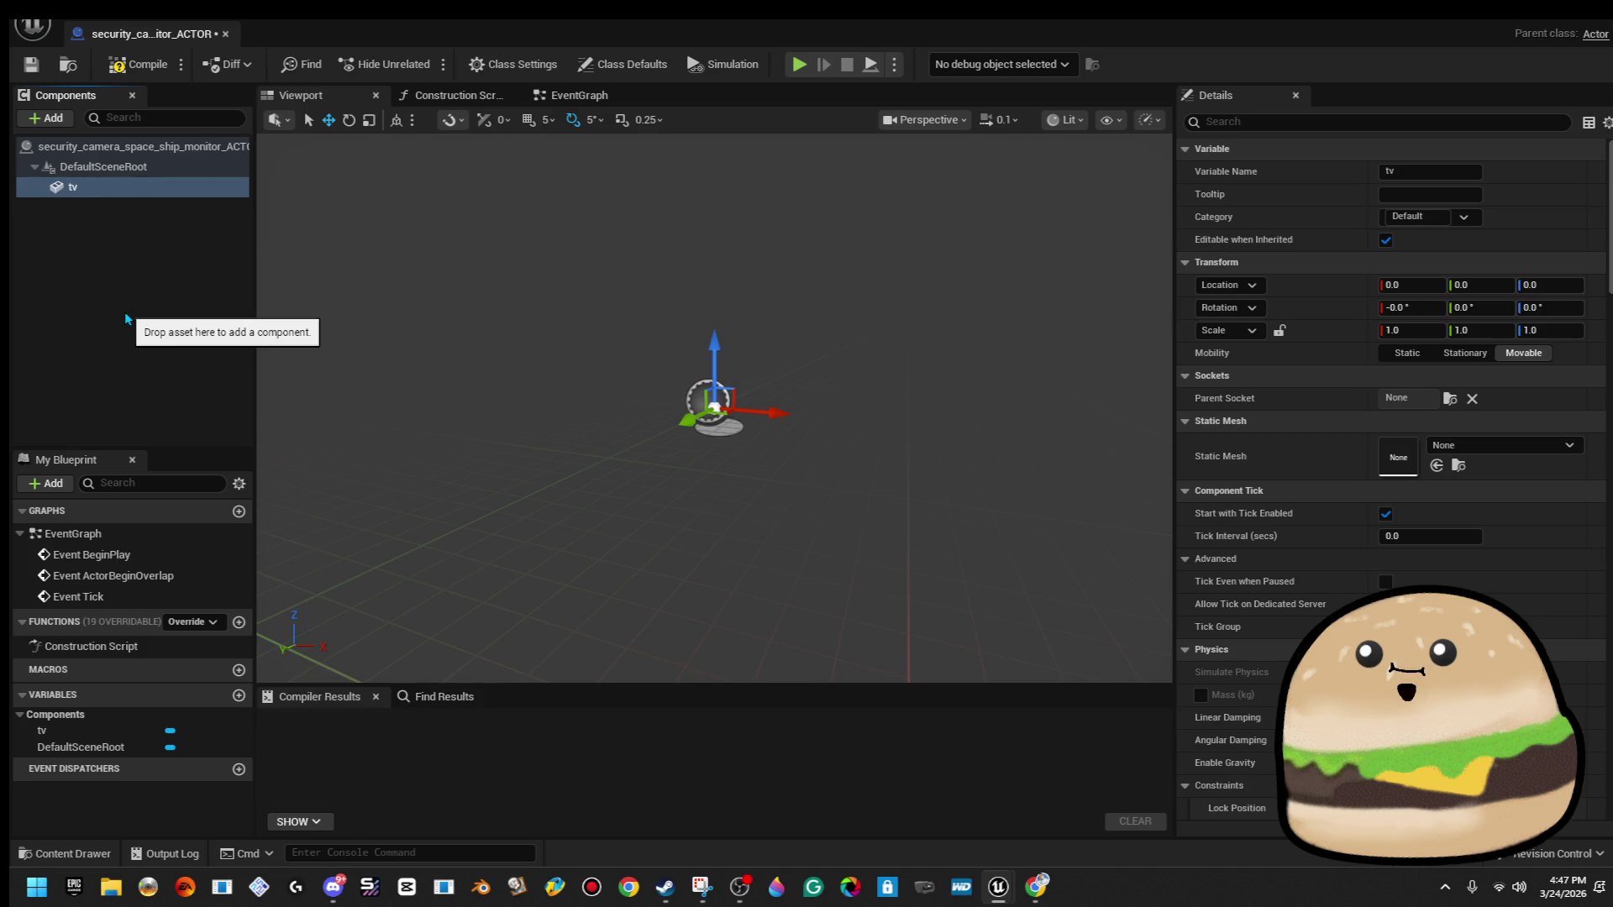
# Assign space_monitor_tv_screen_camera_MESH as the component's static mesh.
pyautogui.click(1529, 445)
pyautogui.write('min')
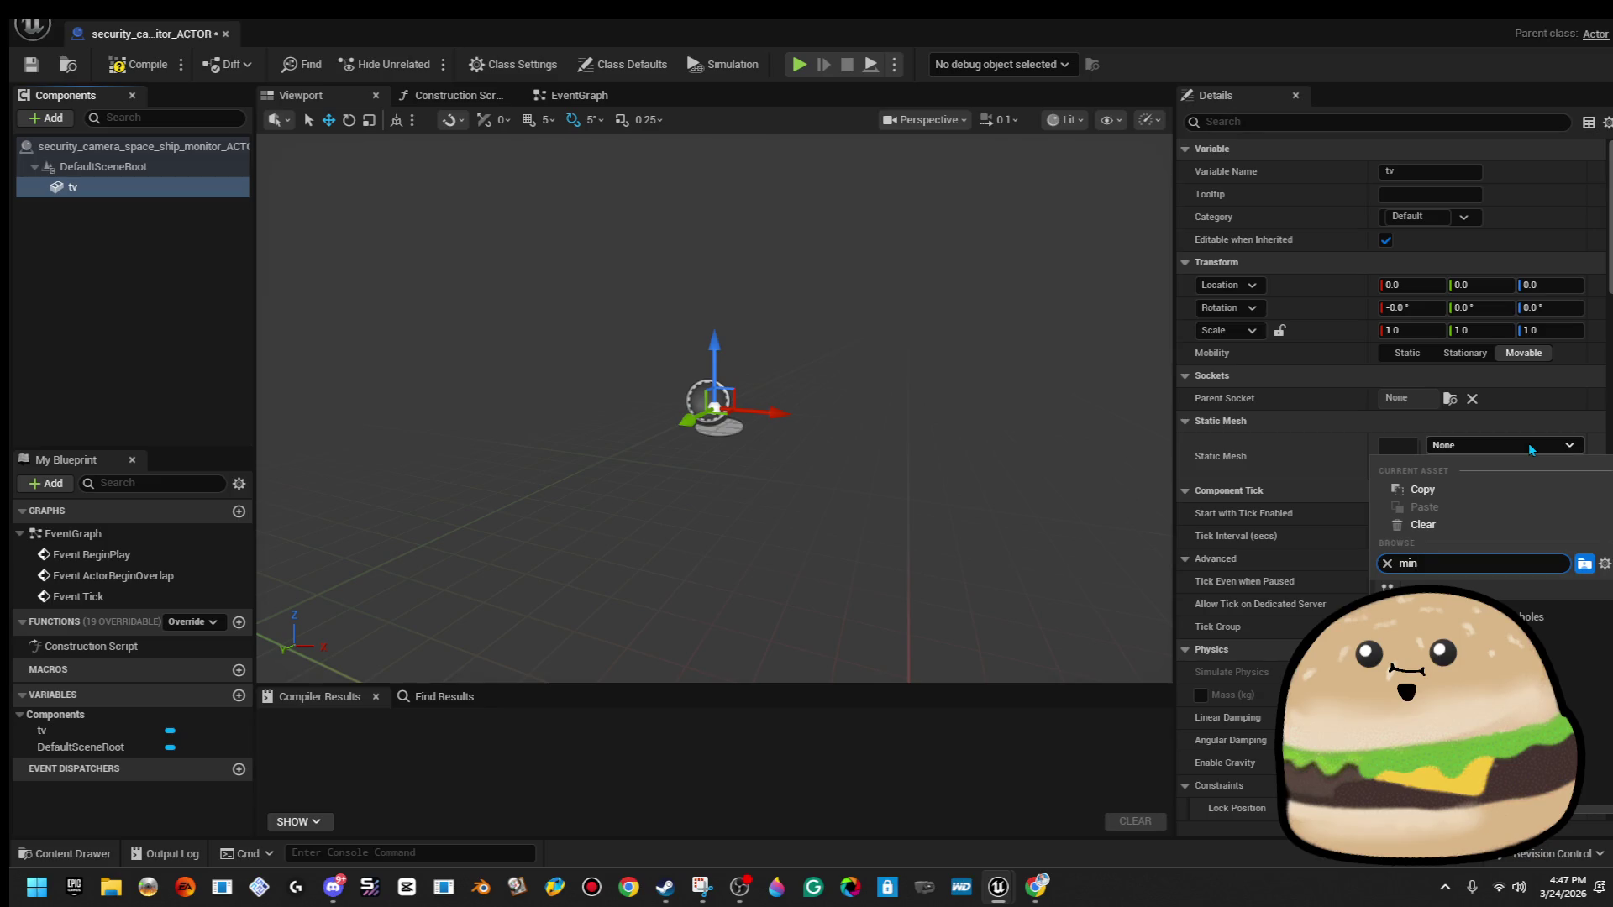
pyautogui.press('BackSpace')
pyautogui.press('BackSpace')
pyautogui.press('BackSpace')
pyautogui.write('ce')
pyautogui.press('BackSpace')
pyautogui.write('amera')
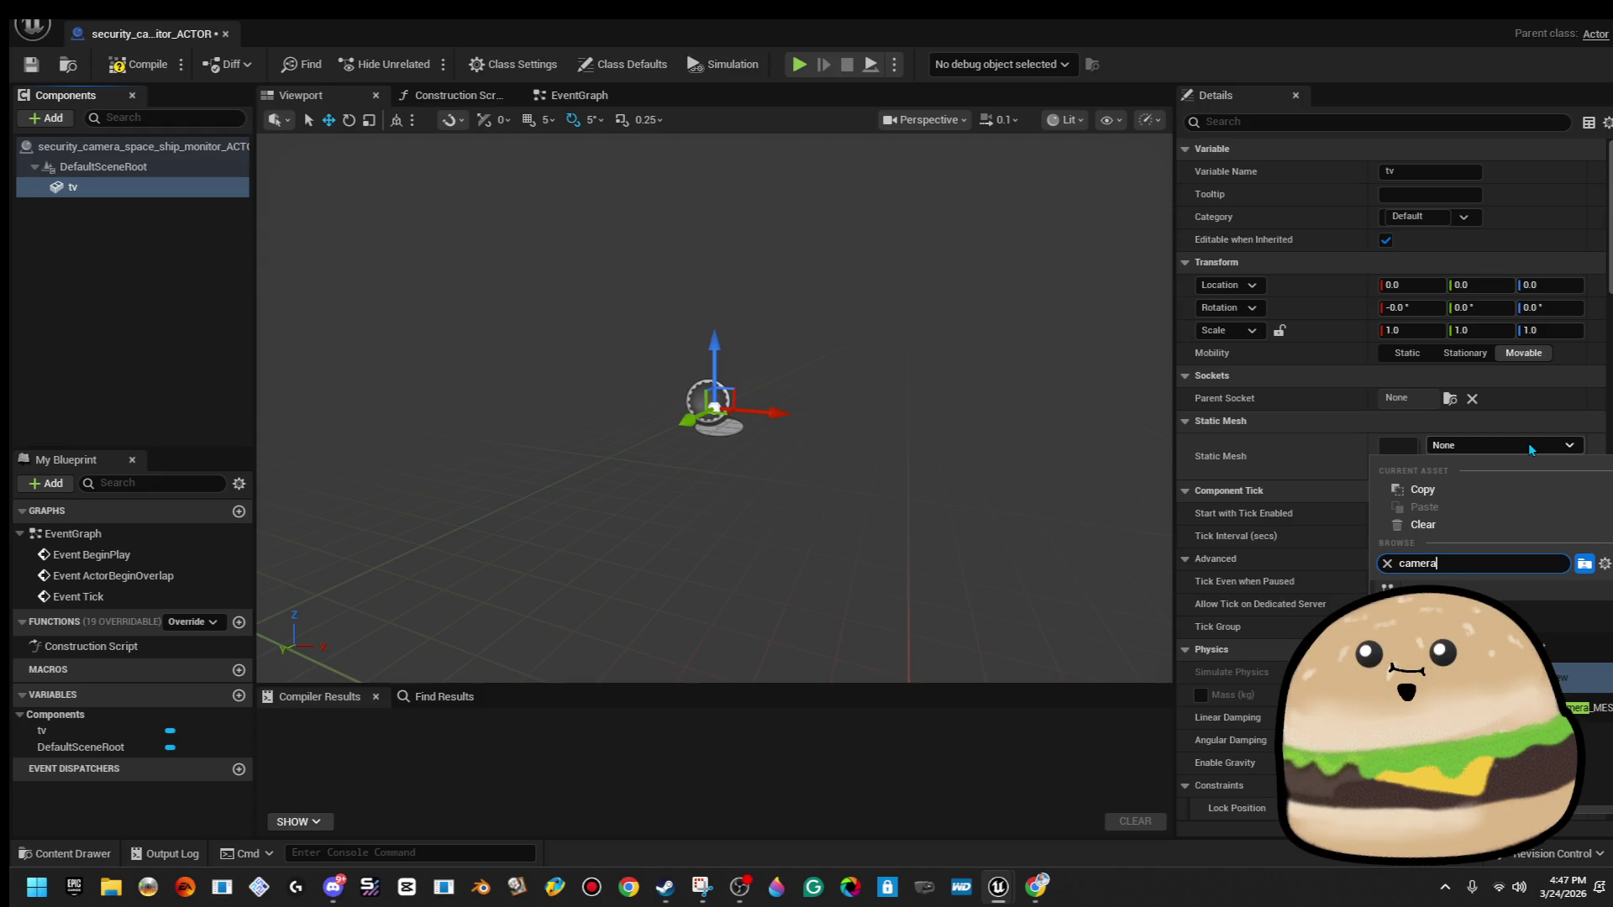
pyautogui.press('Return')
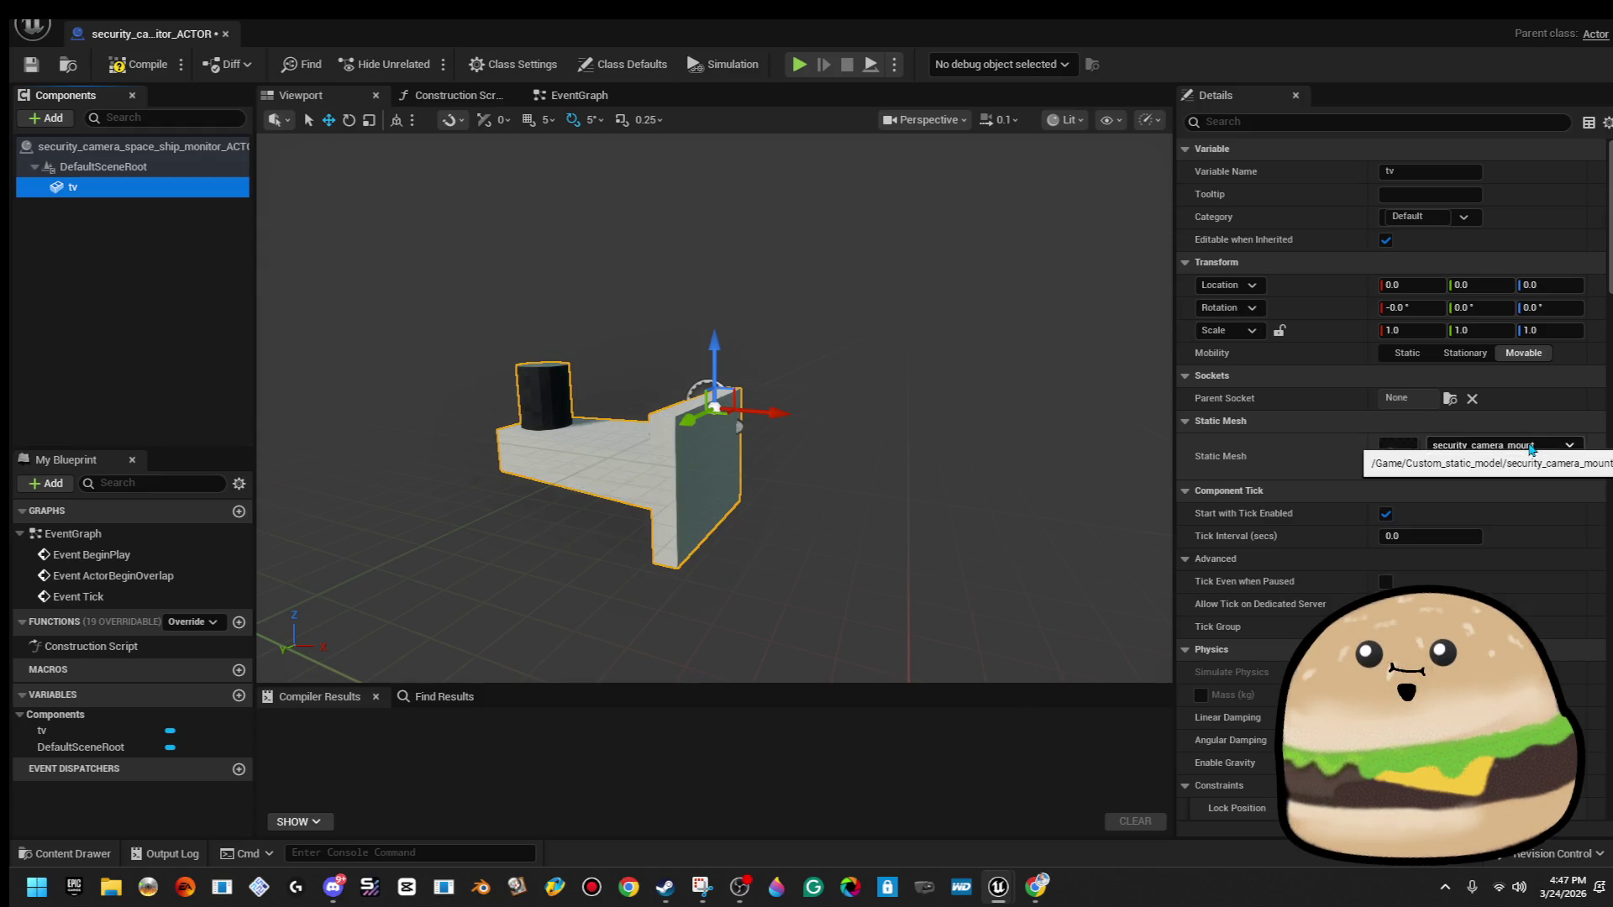
pyautogui.click(1532, 450)
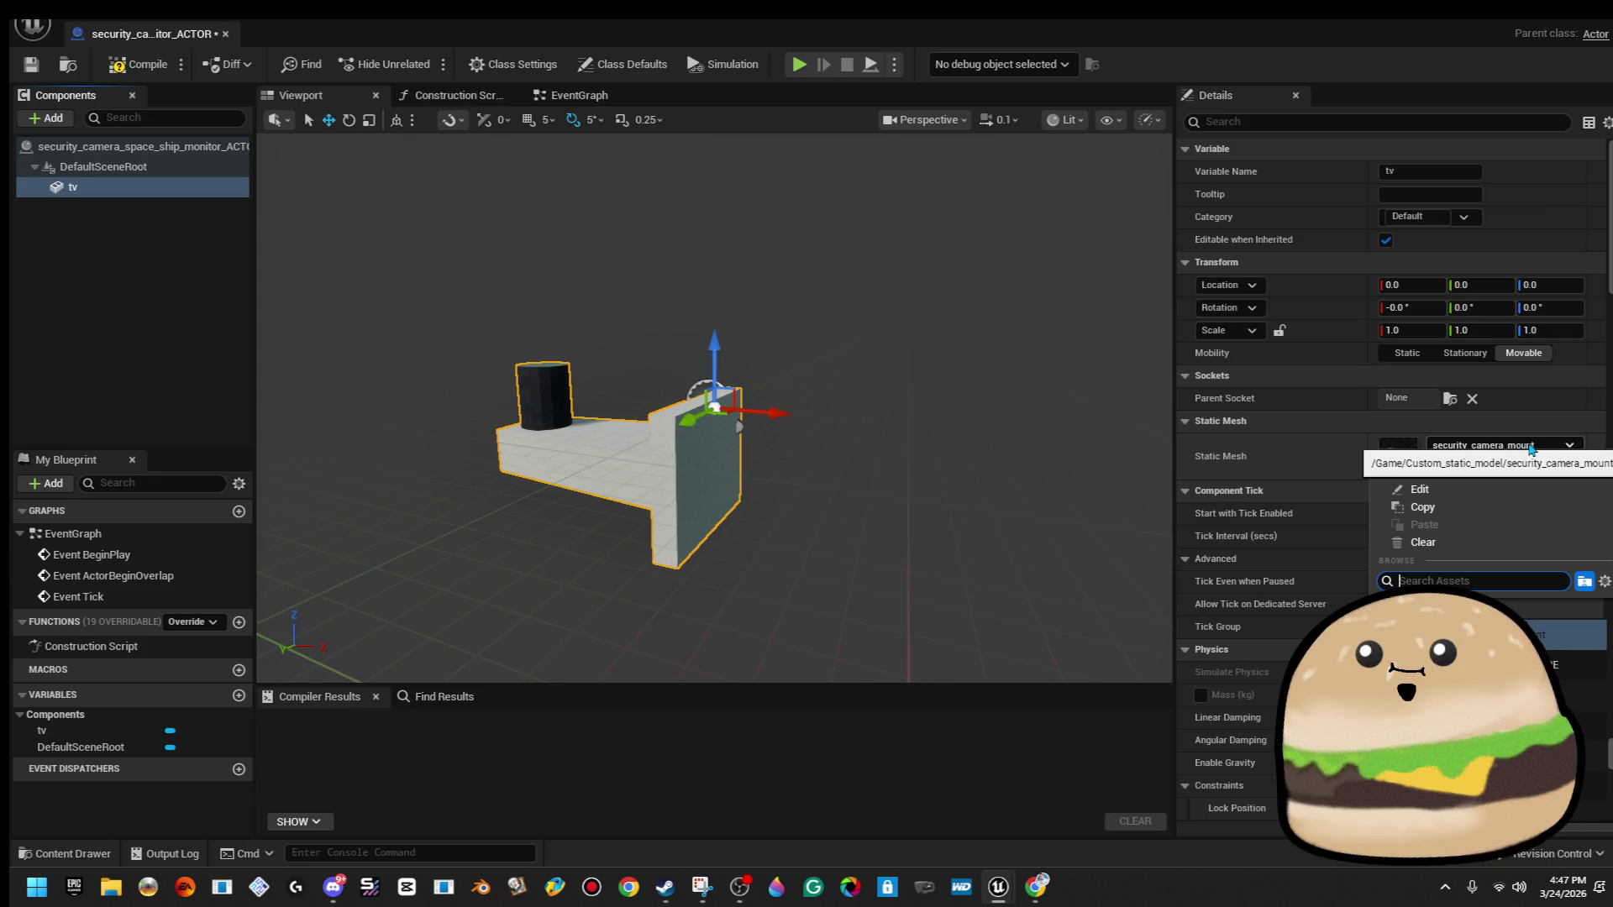
pyautogui.write('camera')
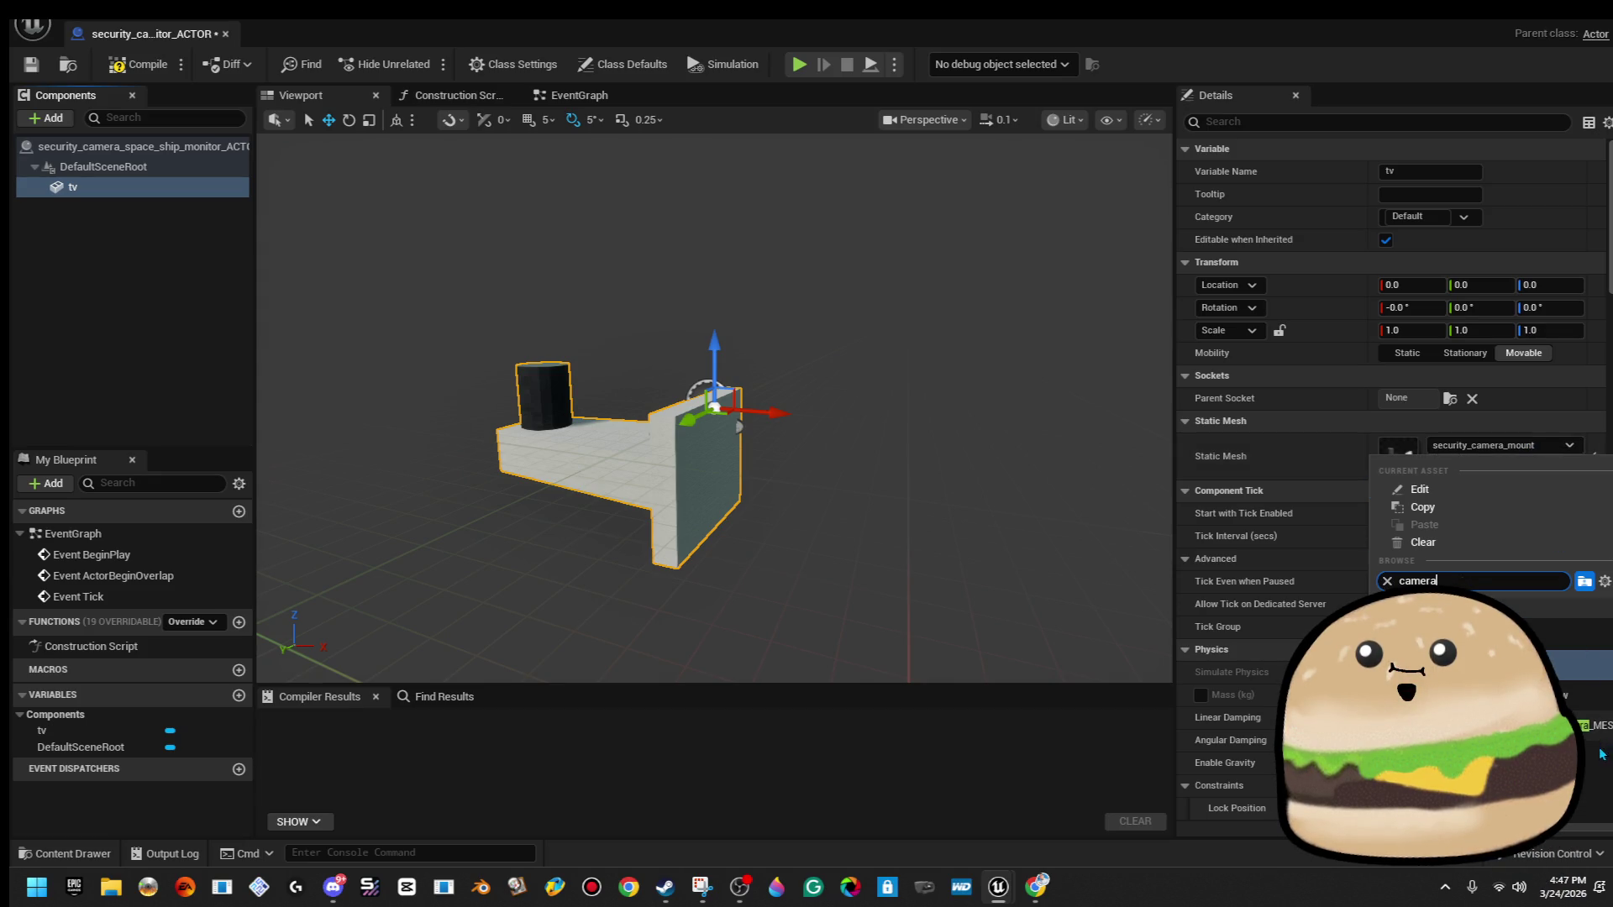
pyautogui.click(1596, 727)
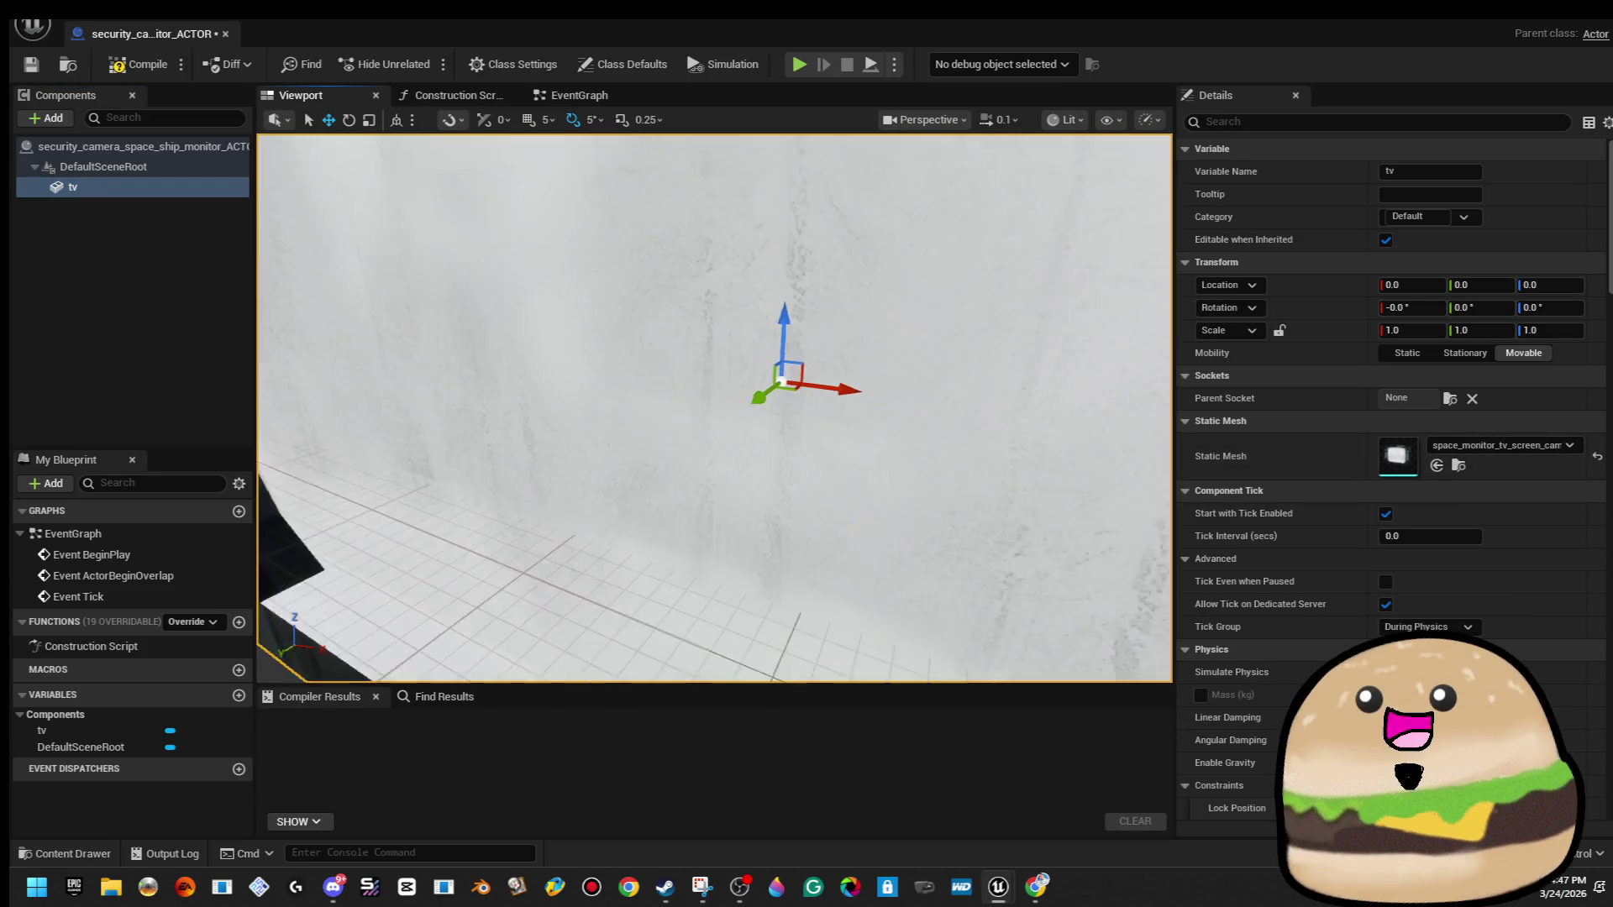
# Scale the monitor component down to about 0.31.
pyautogui.scroll(-5, 705, 441)
pyautogui.press('r')
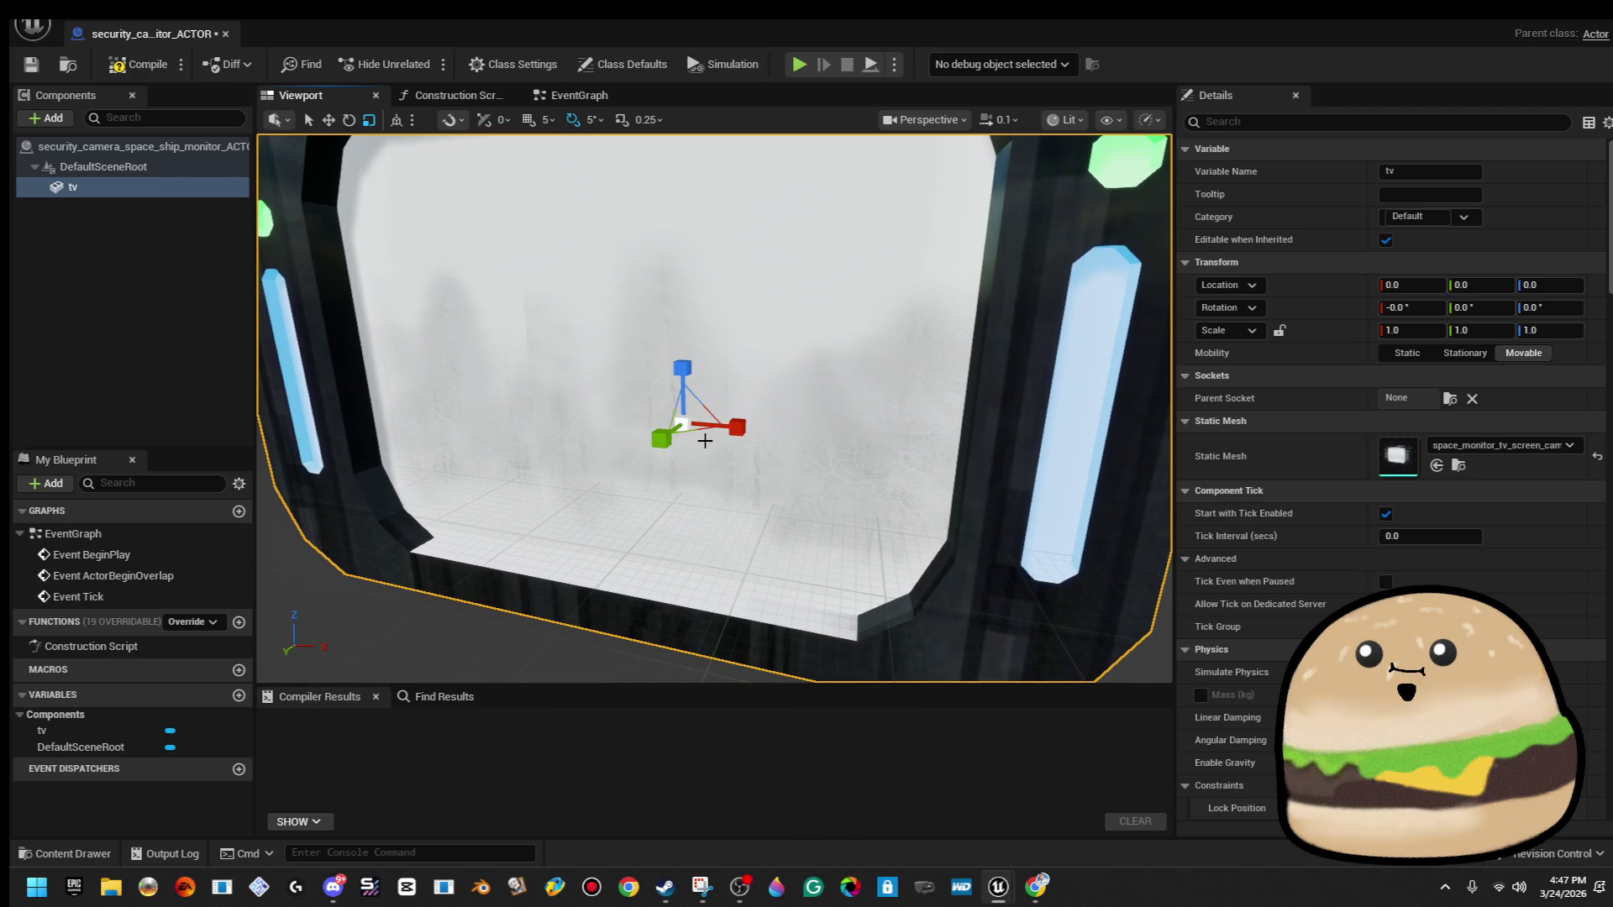
pyautogui.moveTo(688, 421); pyautogui.dragTo(660, 462)
pyautogui.hotkey('alt', 'Tab')
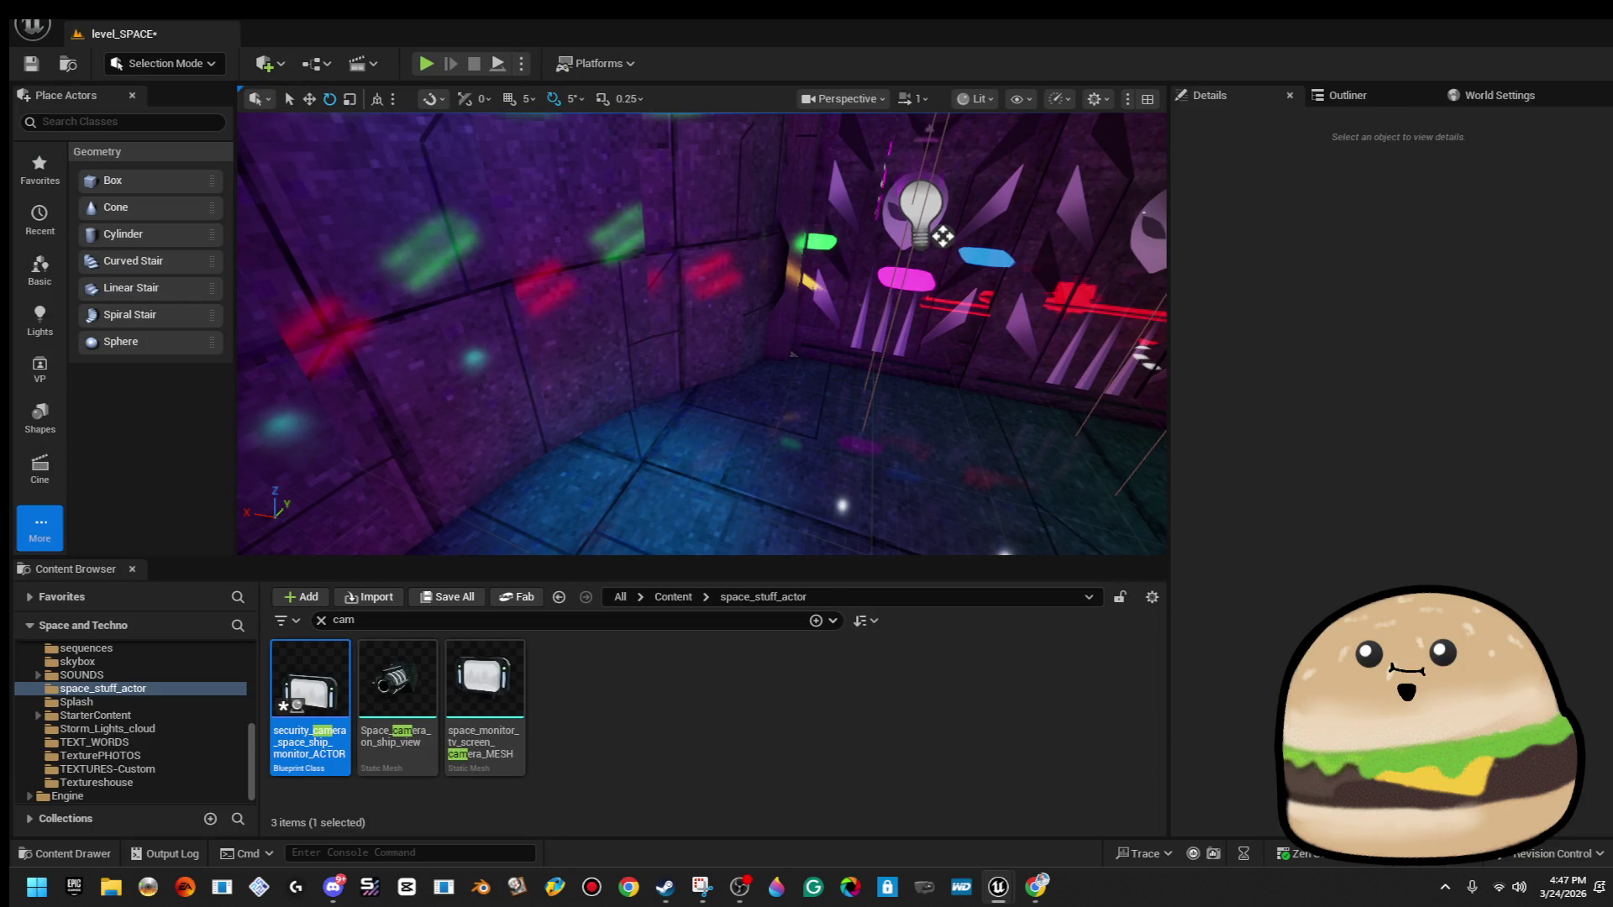
# Place the monitor Blueprint on the purple wall, rotate it to about 125°, and play-test.
pyautogui.moveTo(310, 680); pyautogui.dragTo(540, 242)
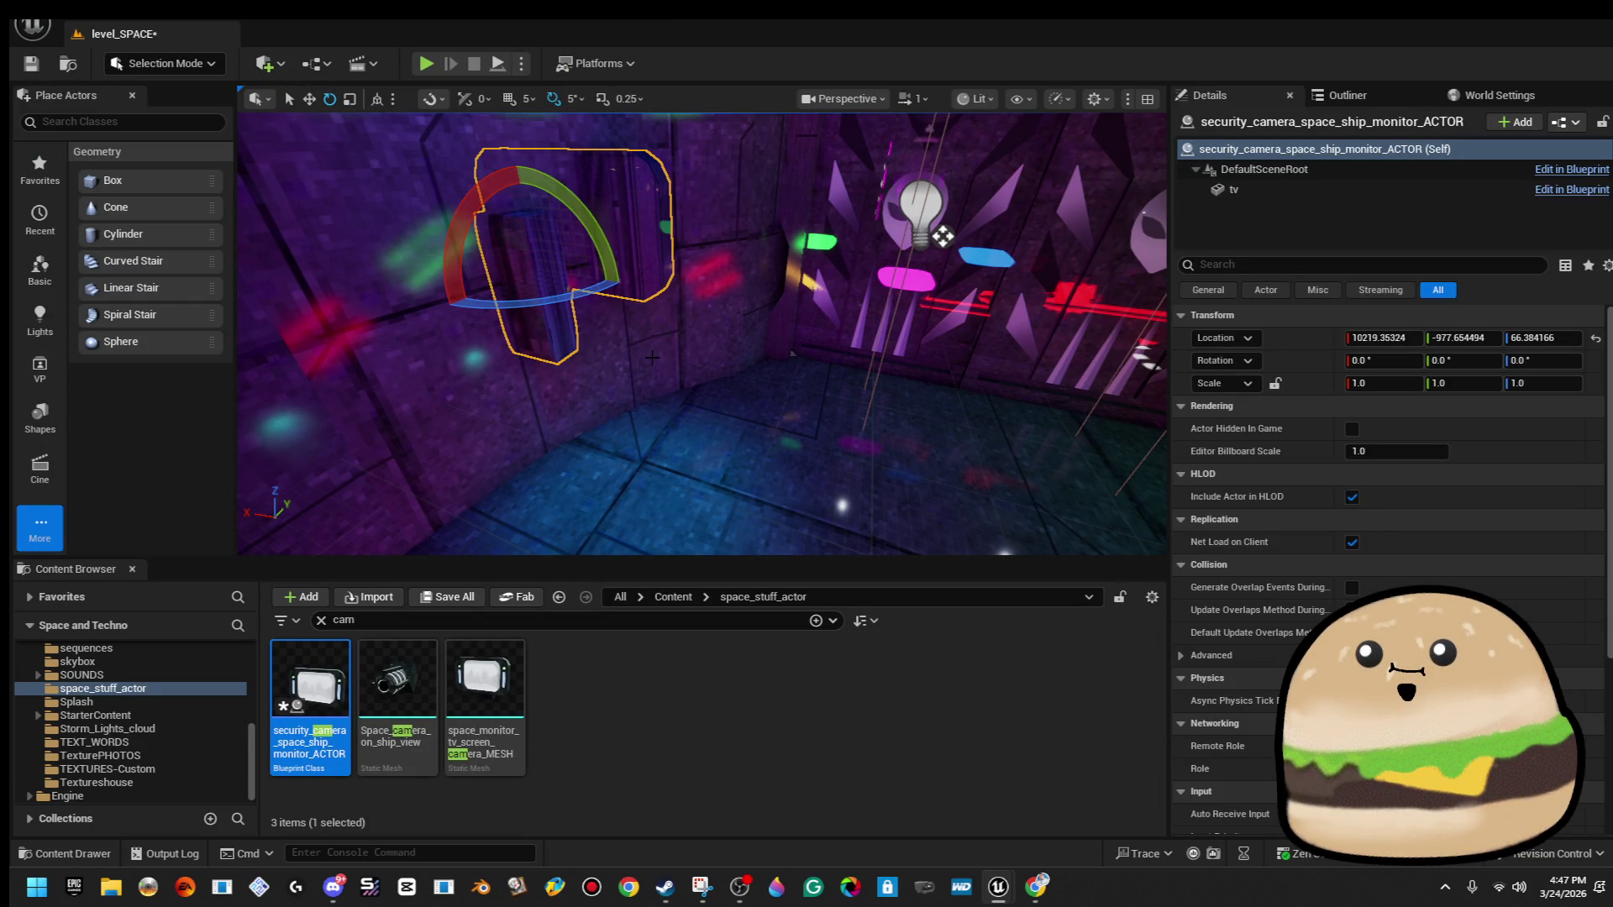
pyautogui.moveTo(572, 298); pyautogui.dragTo(684, 301)
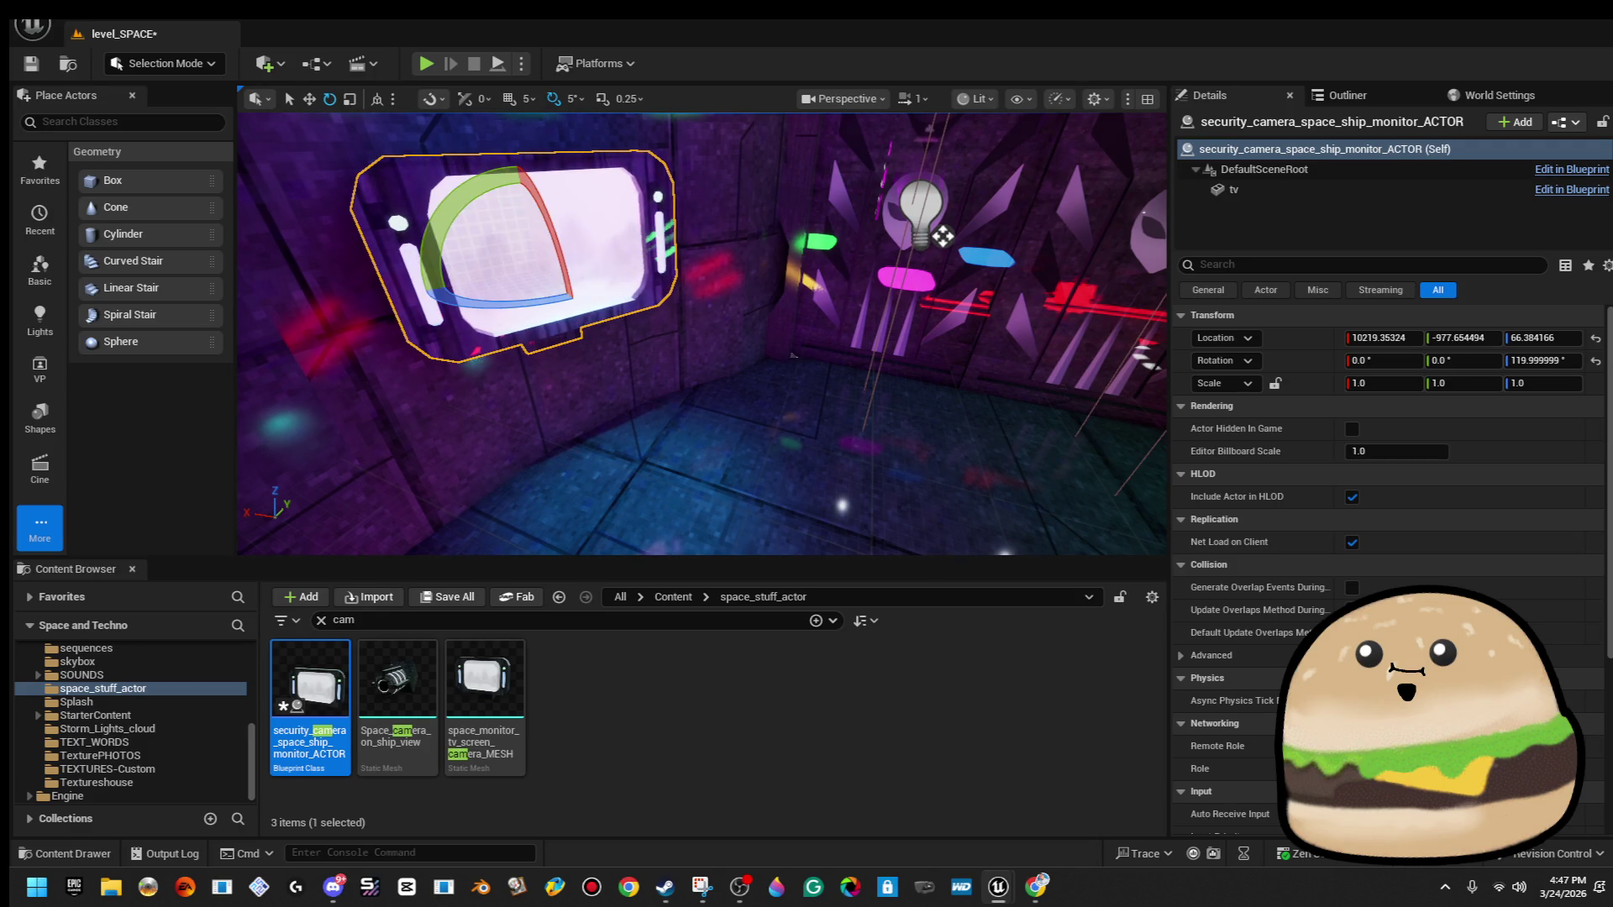
pyautogui.moveTo(738, 255)
pyautogui.mouseDown()
pyautogui.moveTo(777, 278)
pyautogui.moveTo(778, 353)
pyautogui.mouseUp()
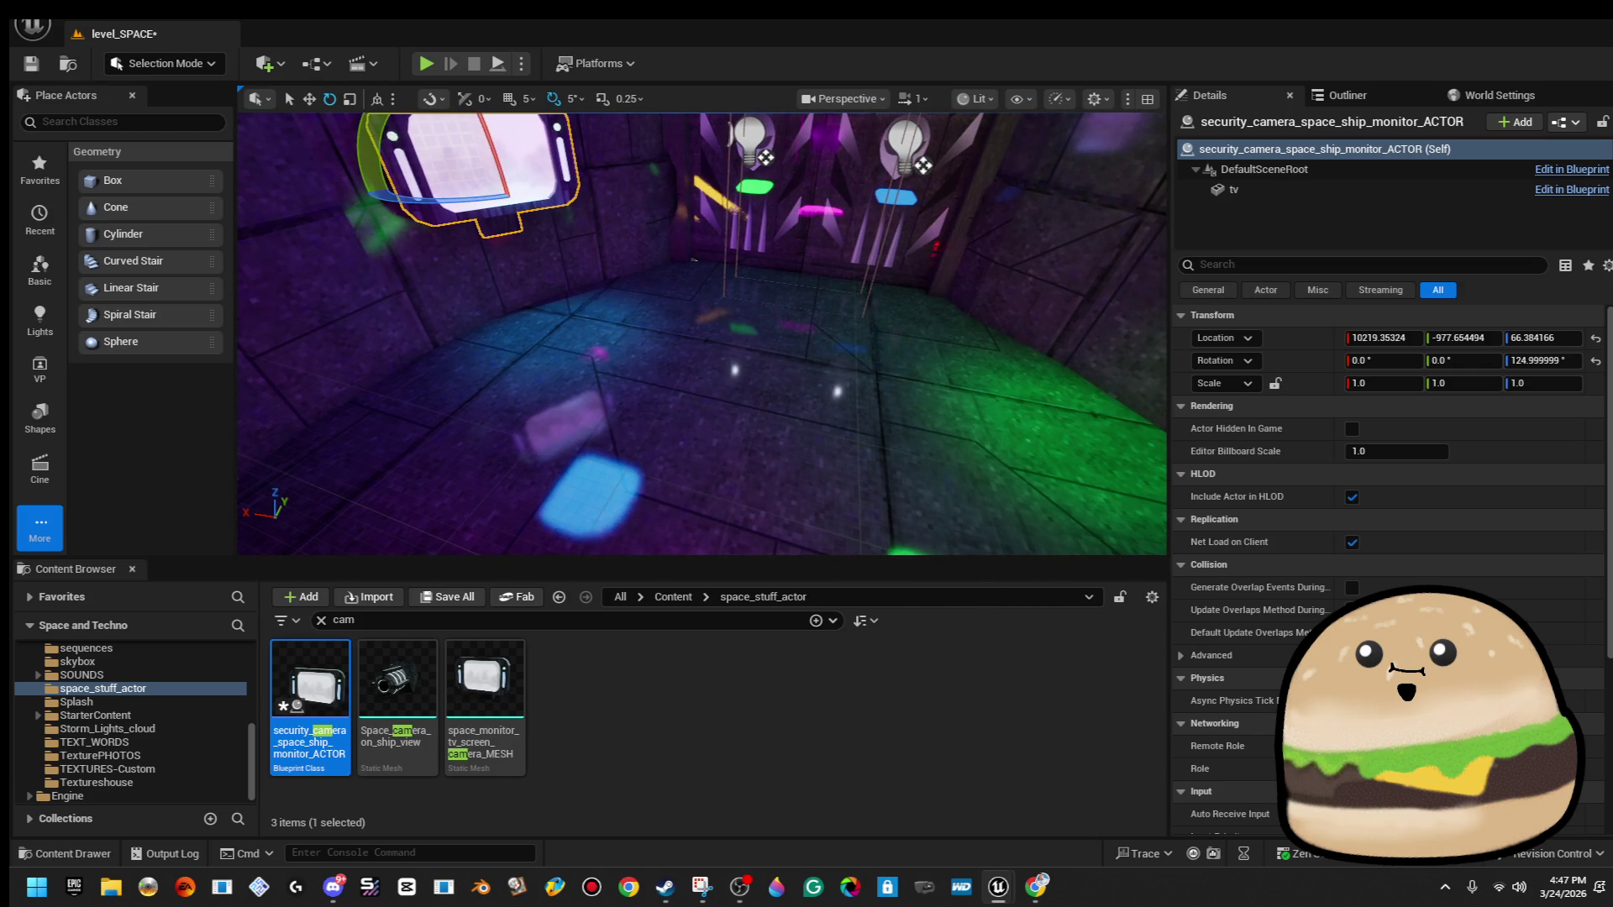
pyautogui.rightClick(684, 306)
pyautogui.click(786, 849)
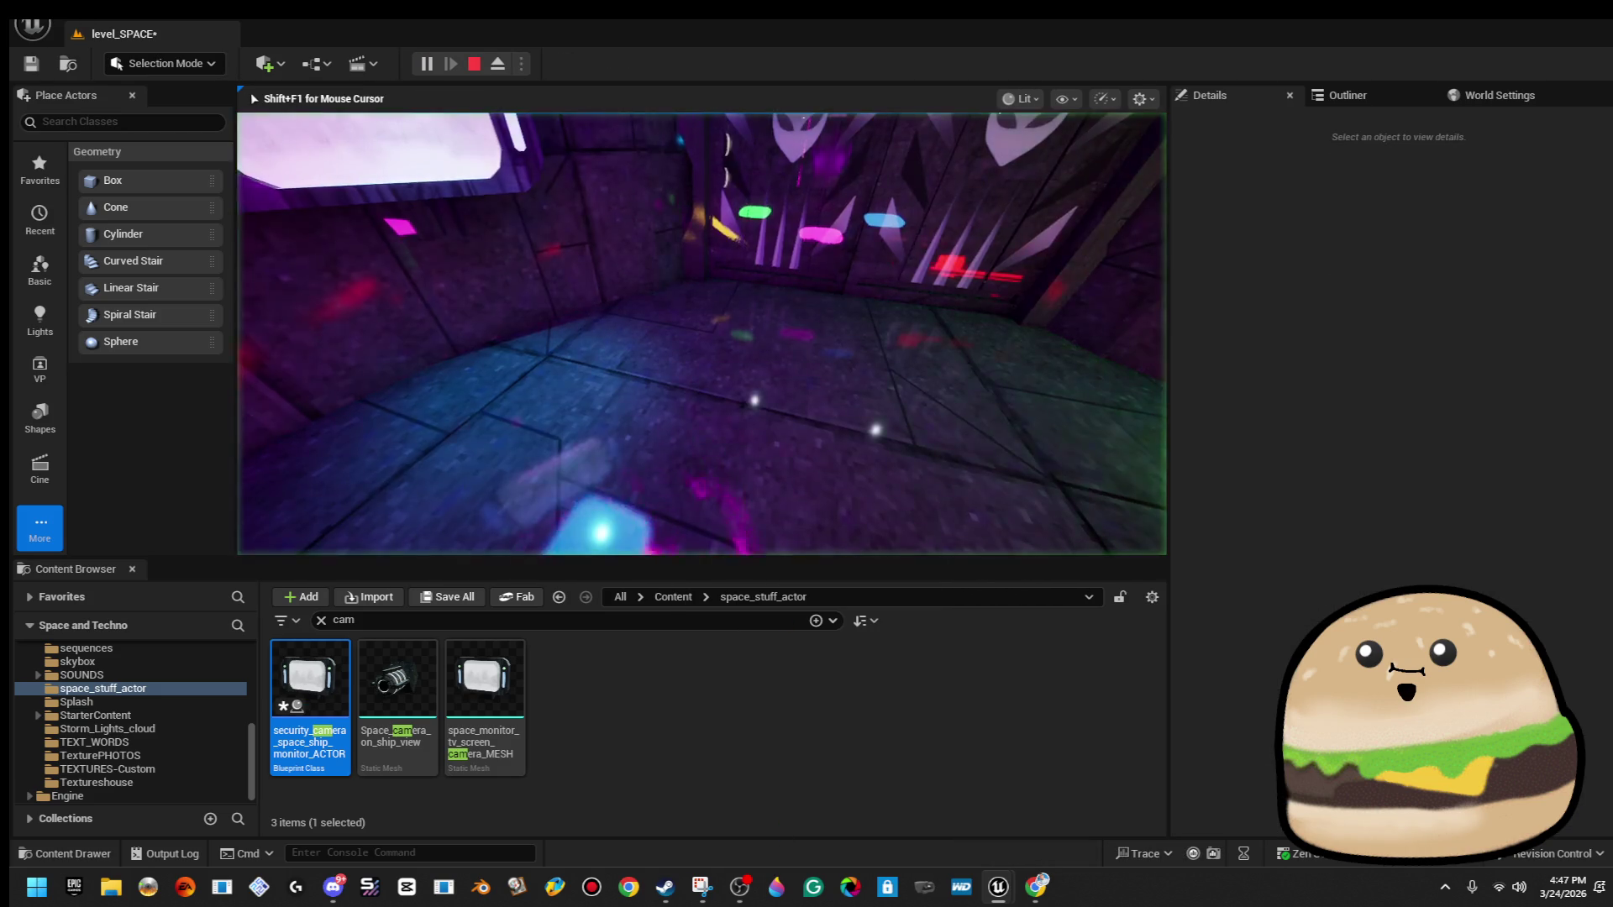
pyautogui.press('Escape')
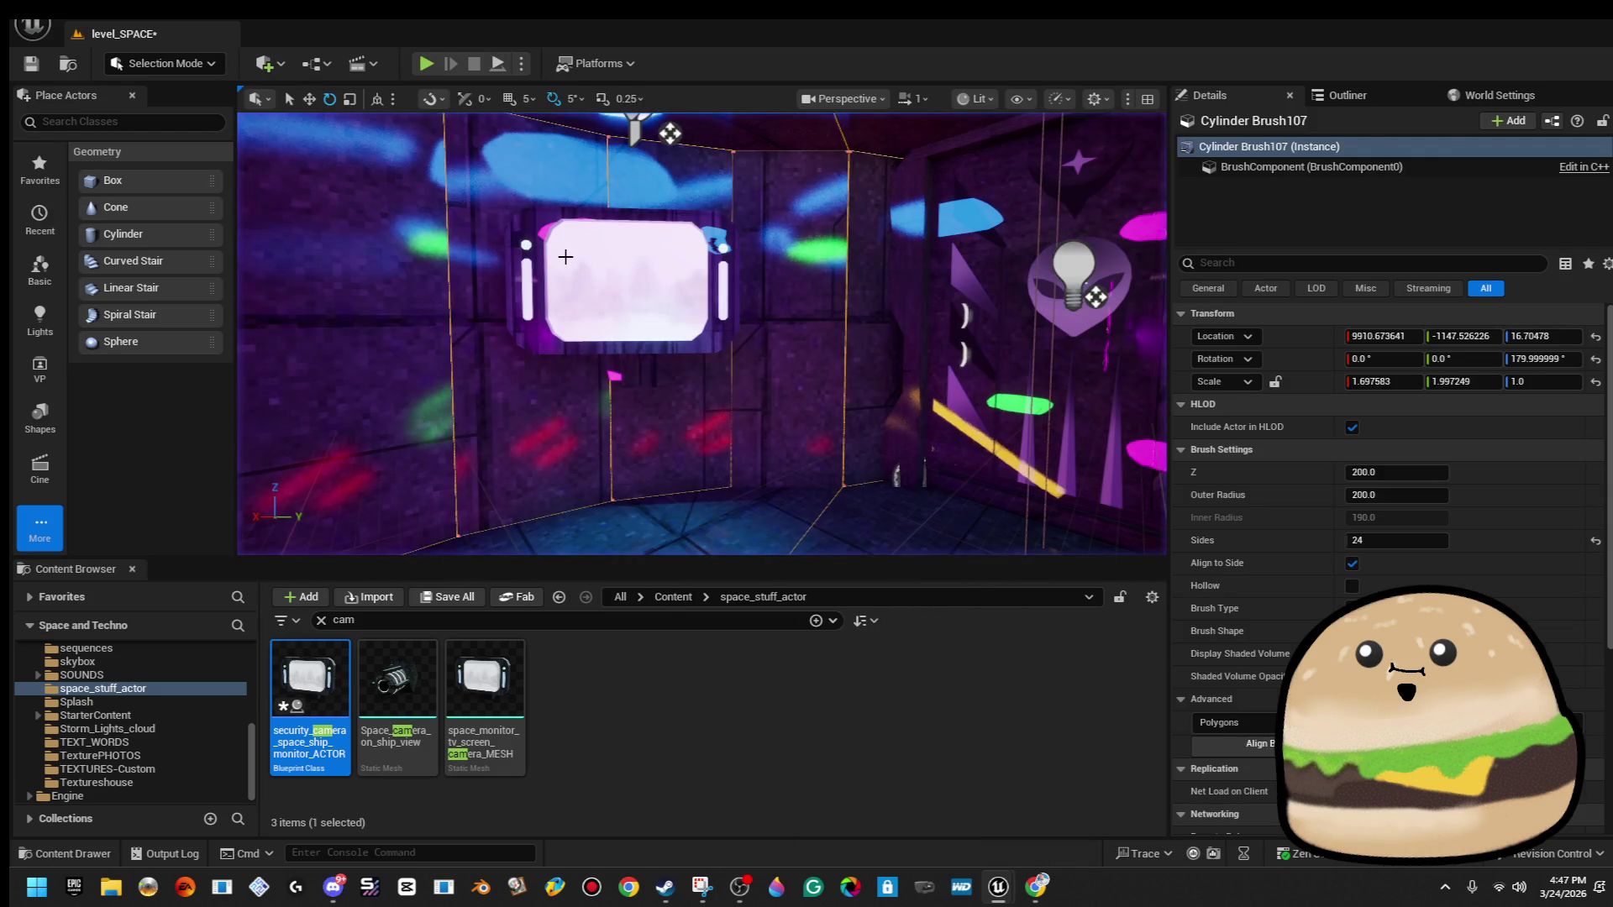
# Lower the monitor actor to Z 46.5 and play-test again.
pyautogui.click(640, 333)
pyautogui.moveTo(634, 265); pyautogui.dragTo(636, 290)
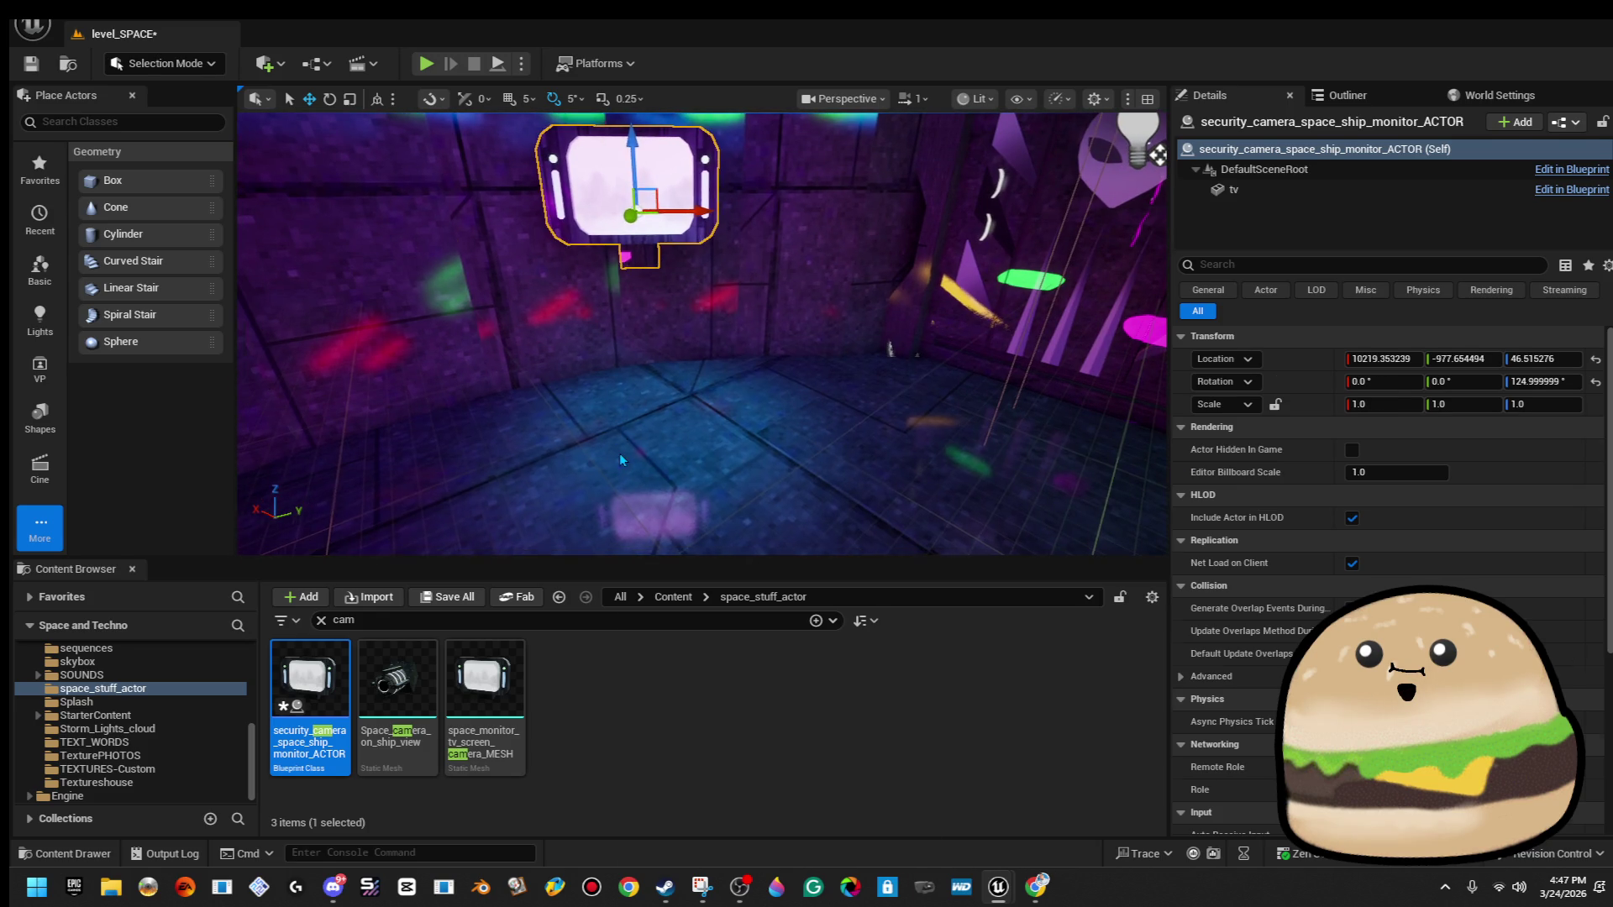
pyautogui.rightClick(618, 452)
pyautogui.click(766, 852)
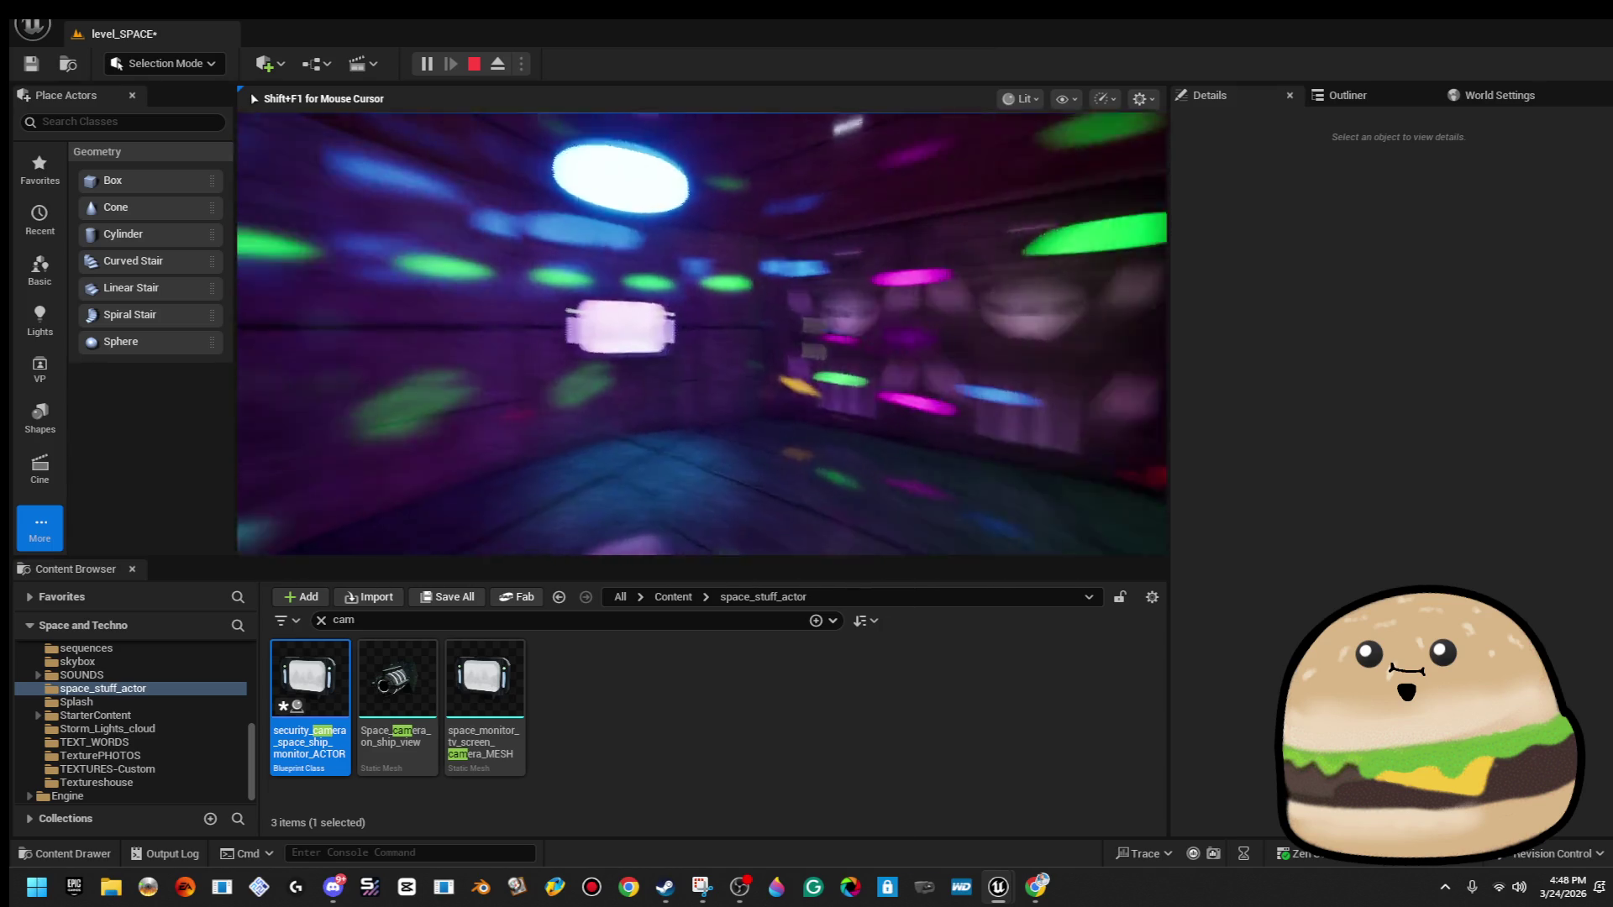
pyautogui.press('Escape')
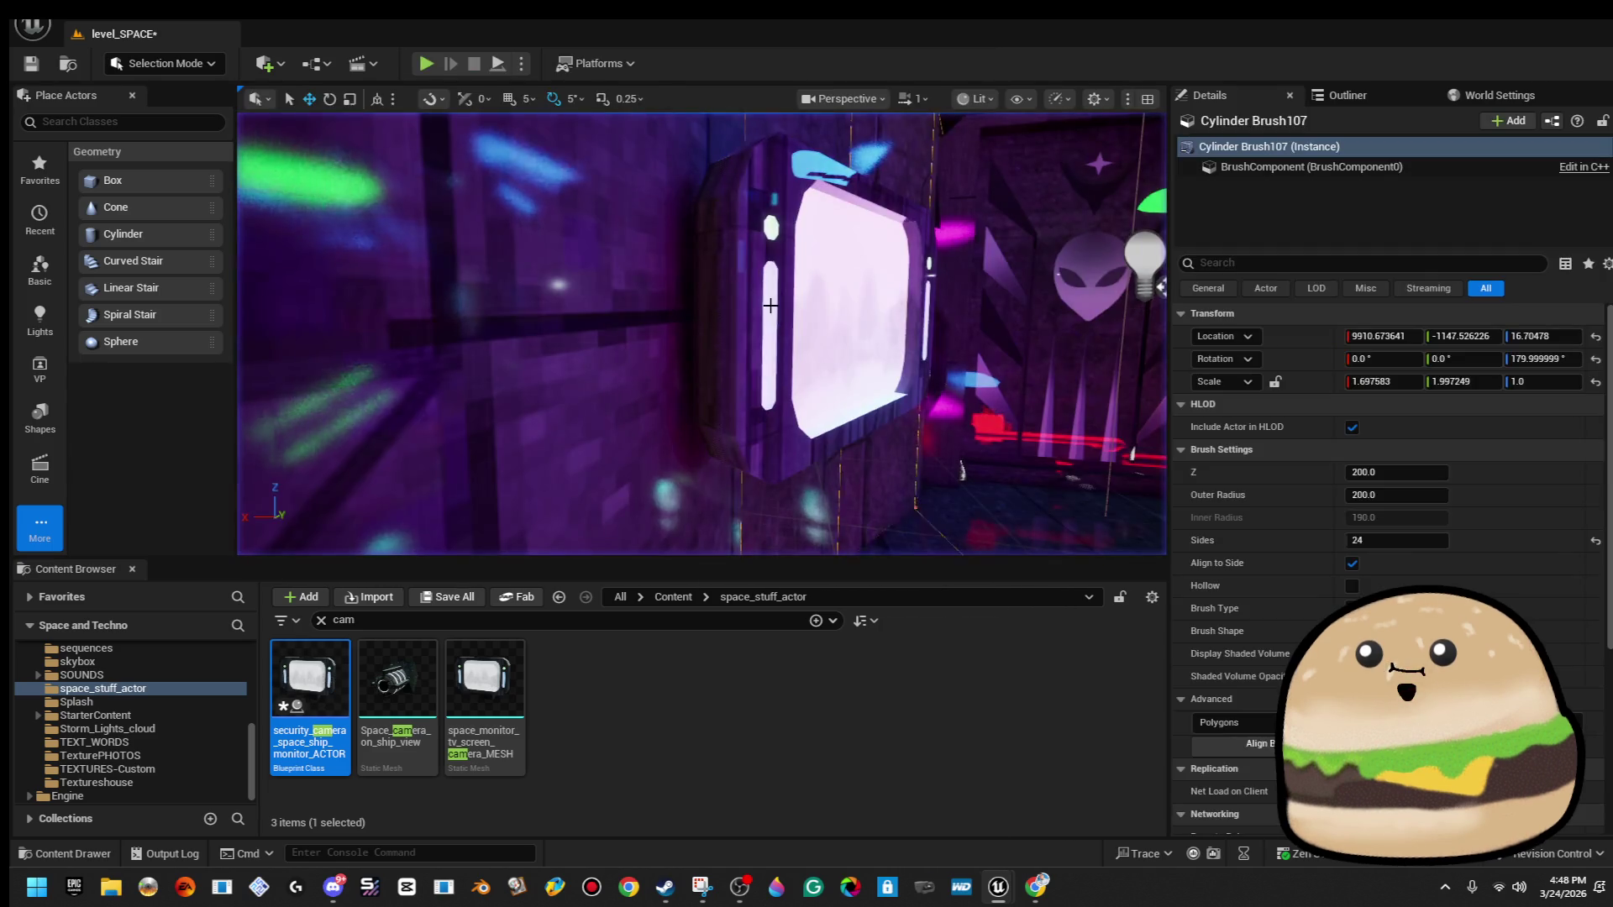
# Frame the monitor actor, nudge it sideways along the wall, and start a full-screen play test.
pyautogui.press('f')
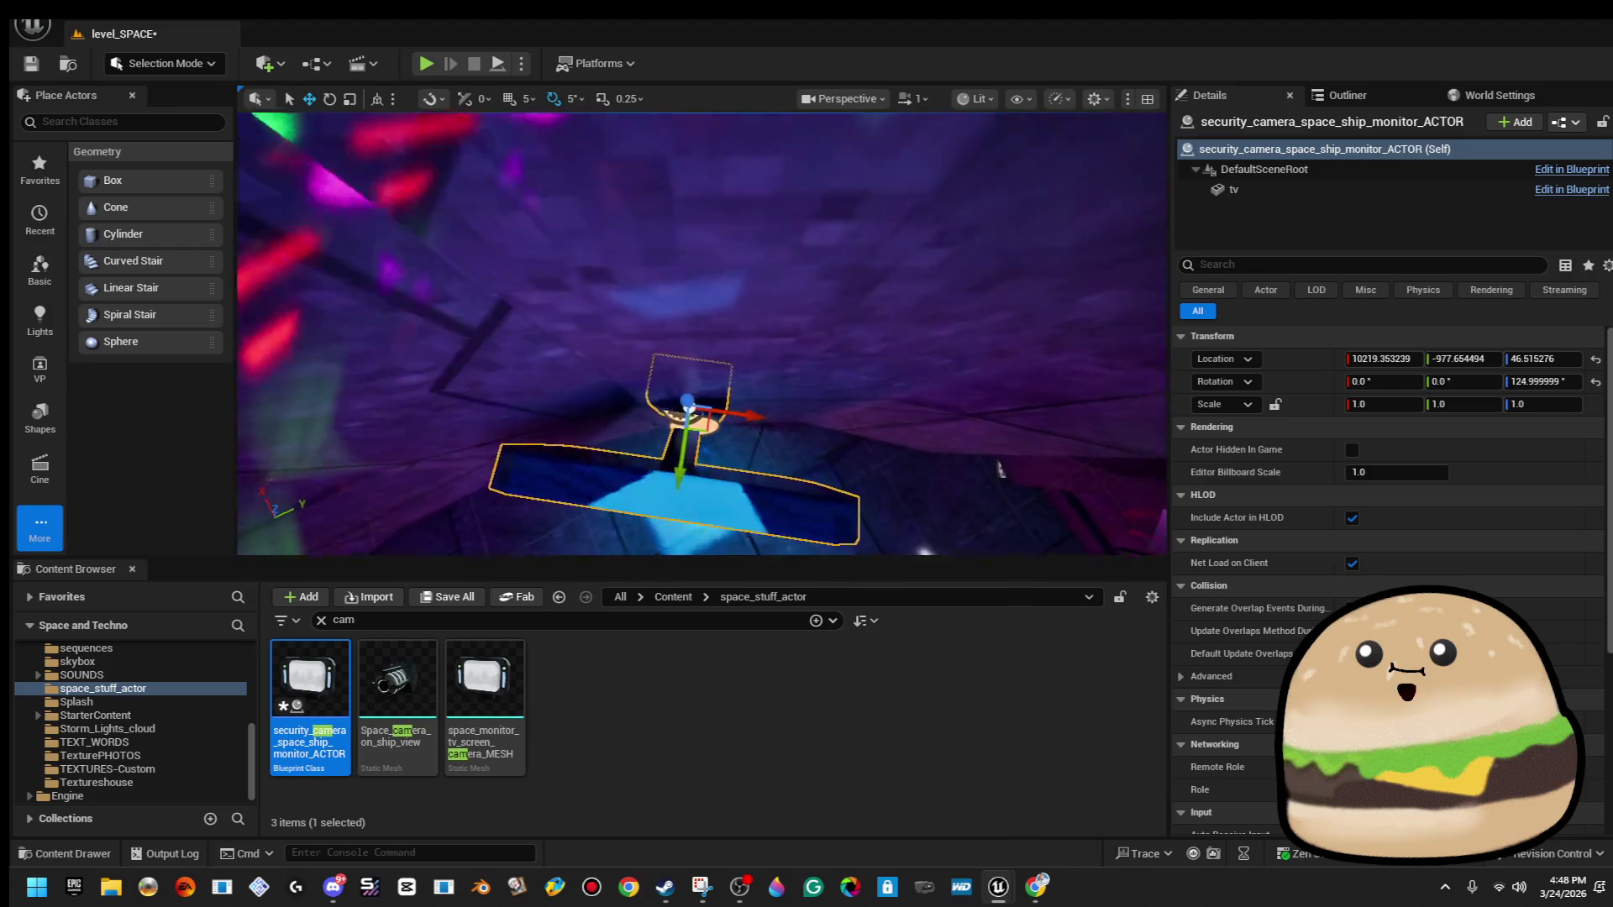
pyautogui.moveTo(719, 438); pyautogui.dragTo(752, 422)
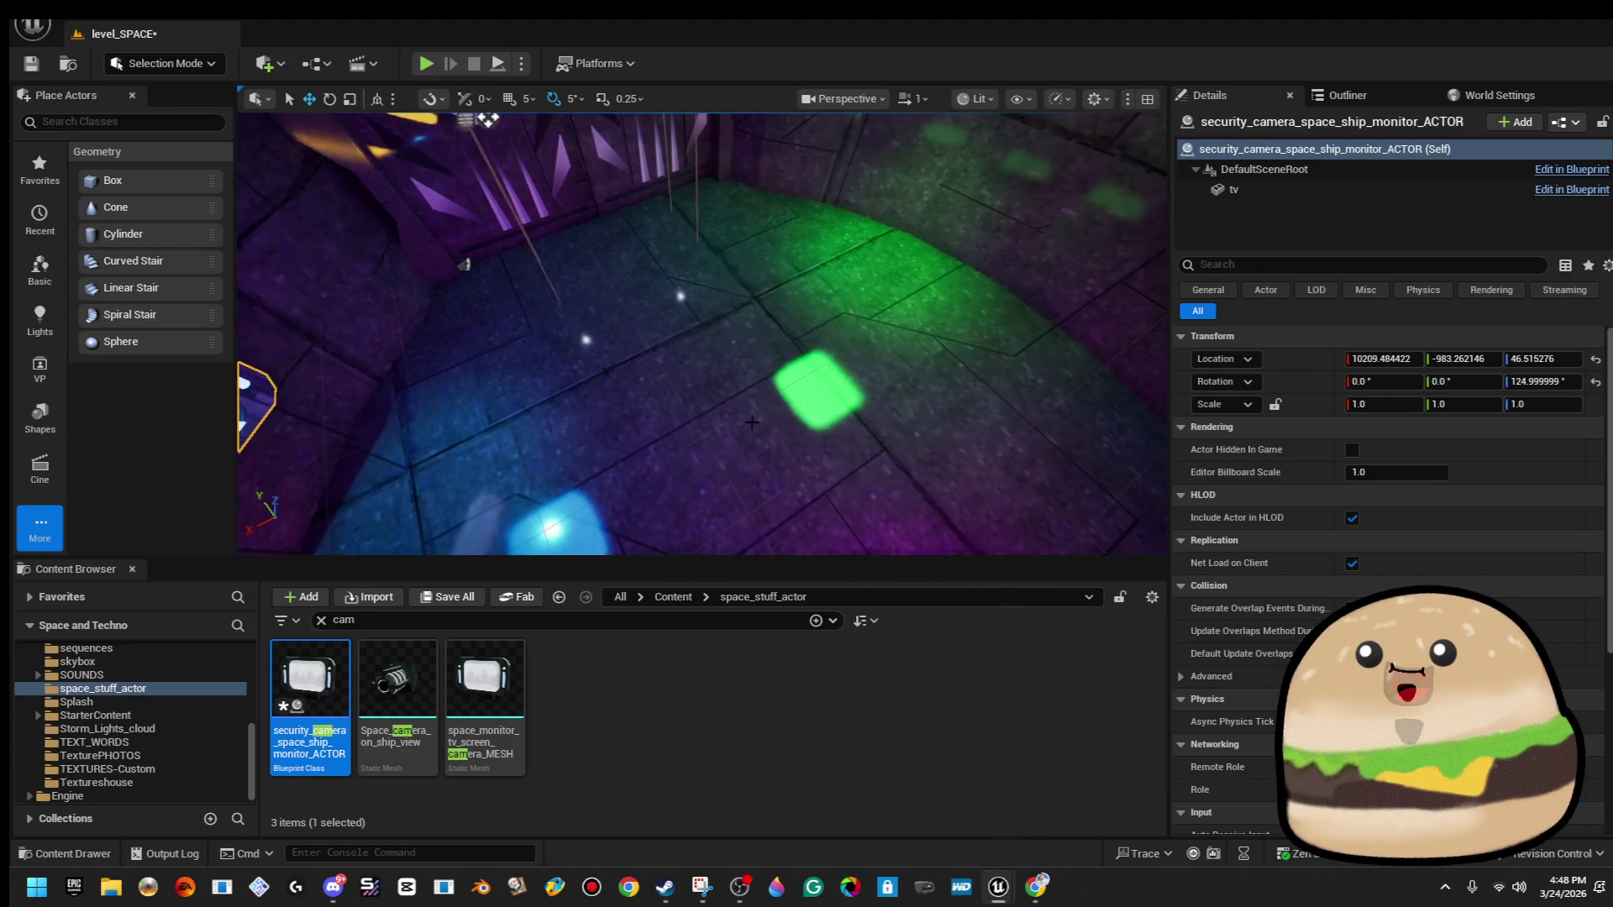
pyautogui.rightClick(727, 313)
pyautogui.press('Escape')
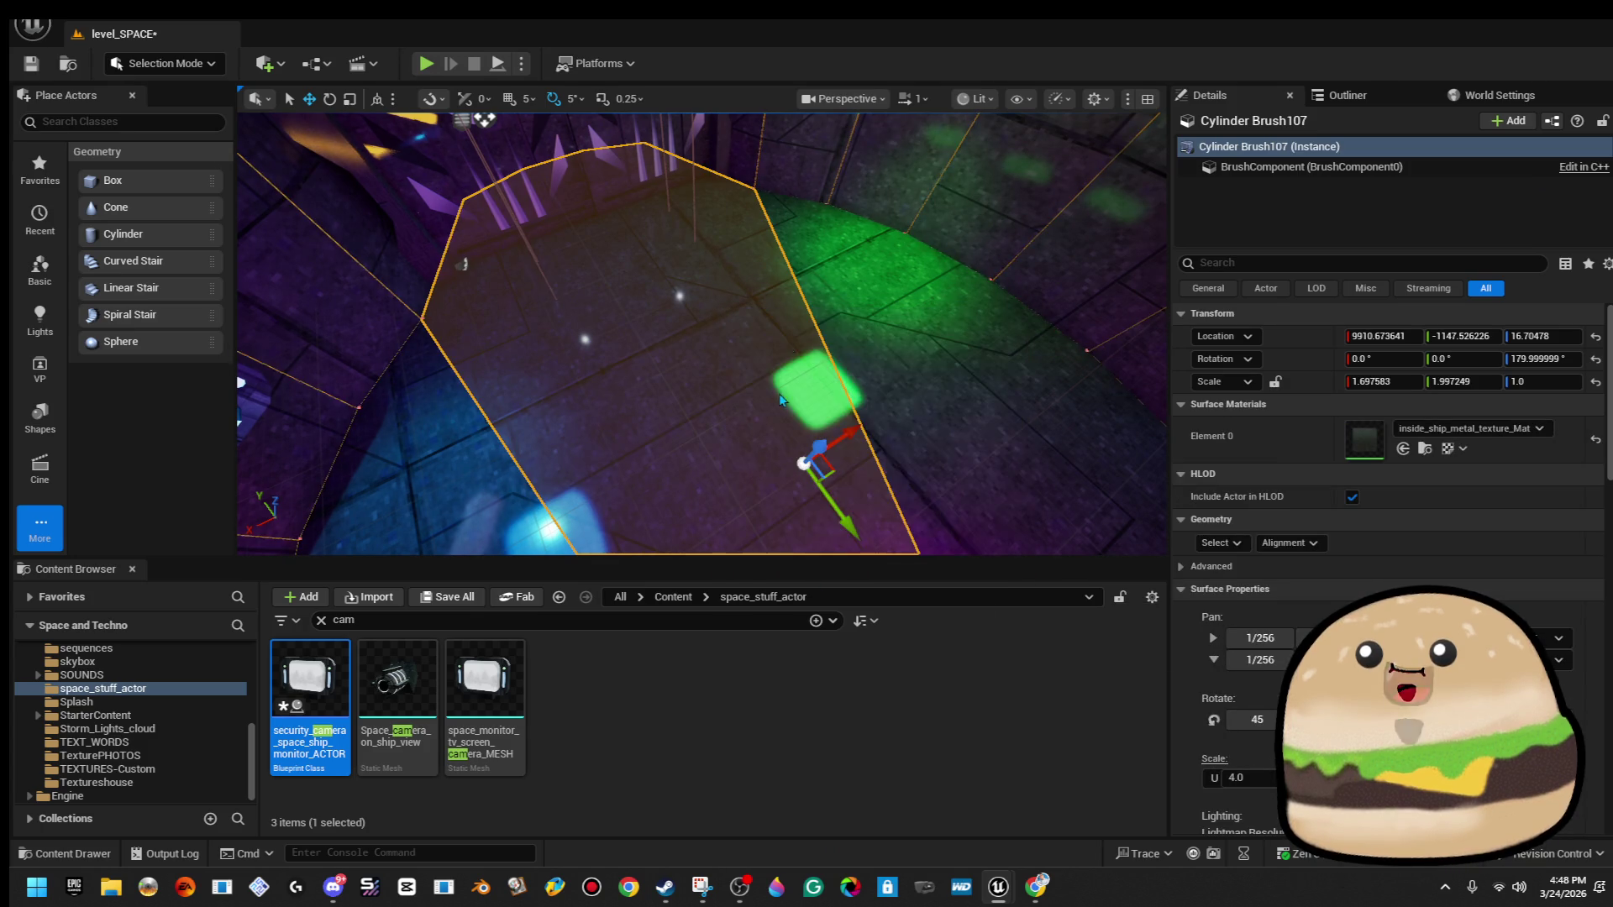
pyautogui.hotkey('alt', 'p')
pyautogui.press('F11')
# Play from beside the pink pad and inspect the monitor's dark screen and red strips.
pyautogui.moveTo(775, 345); pyautogui.dragTo(830, 329)
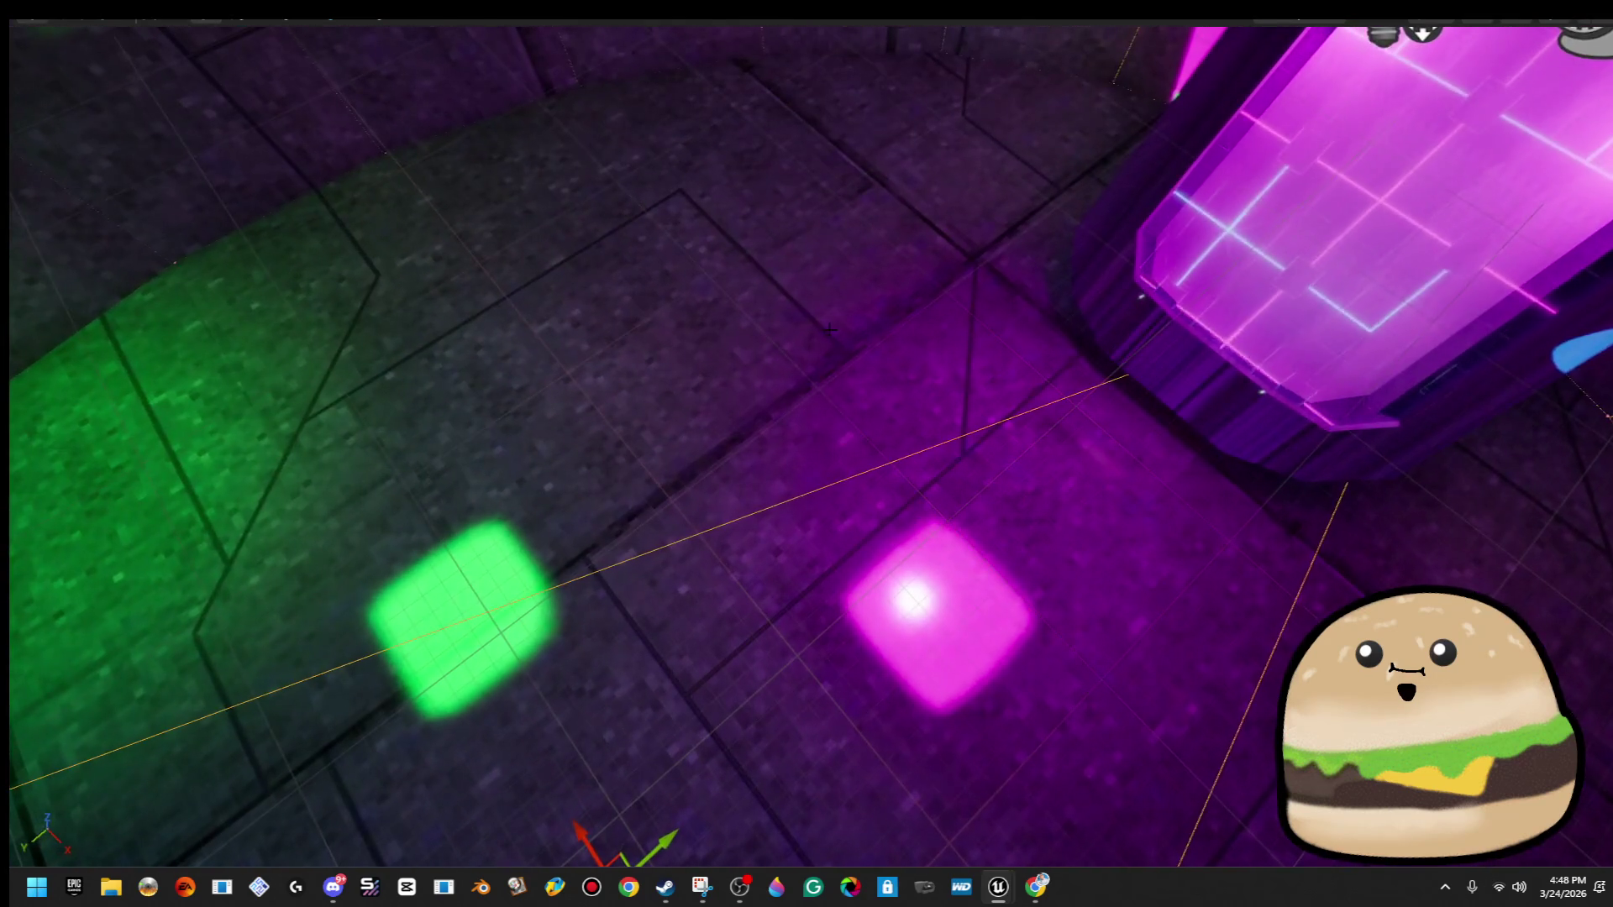
pyautogui.rightClick(830, 330)
pyautogui.click(944, 855)
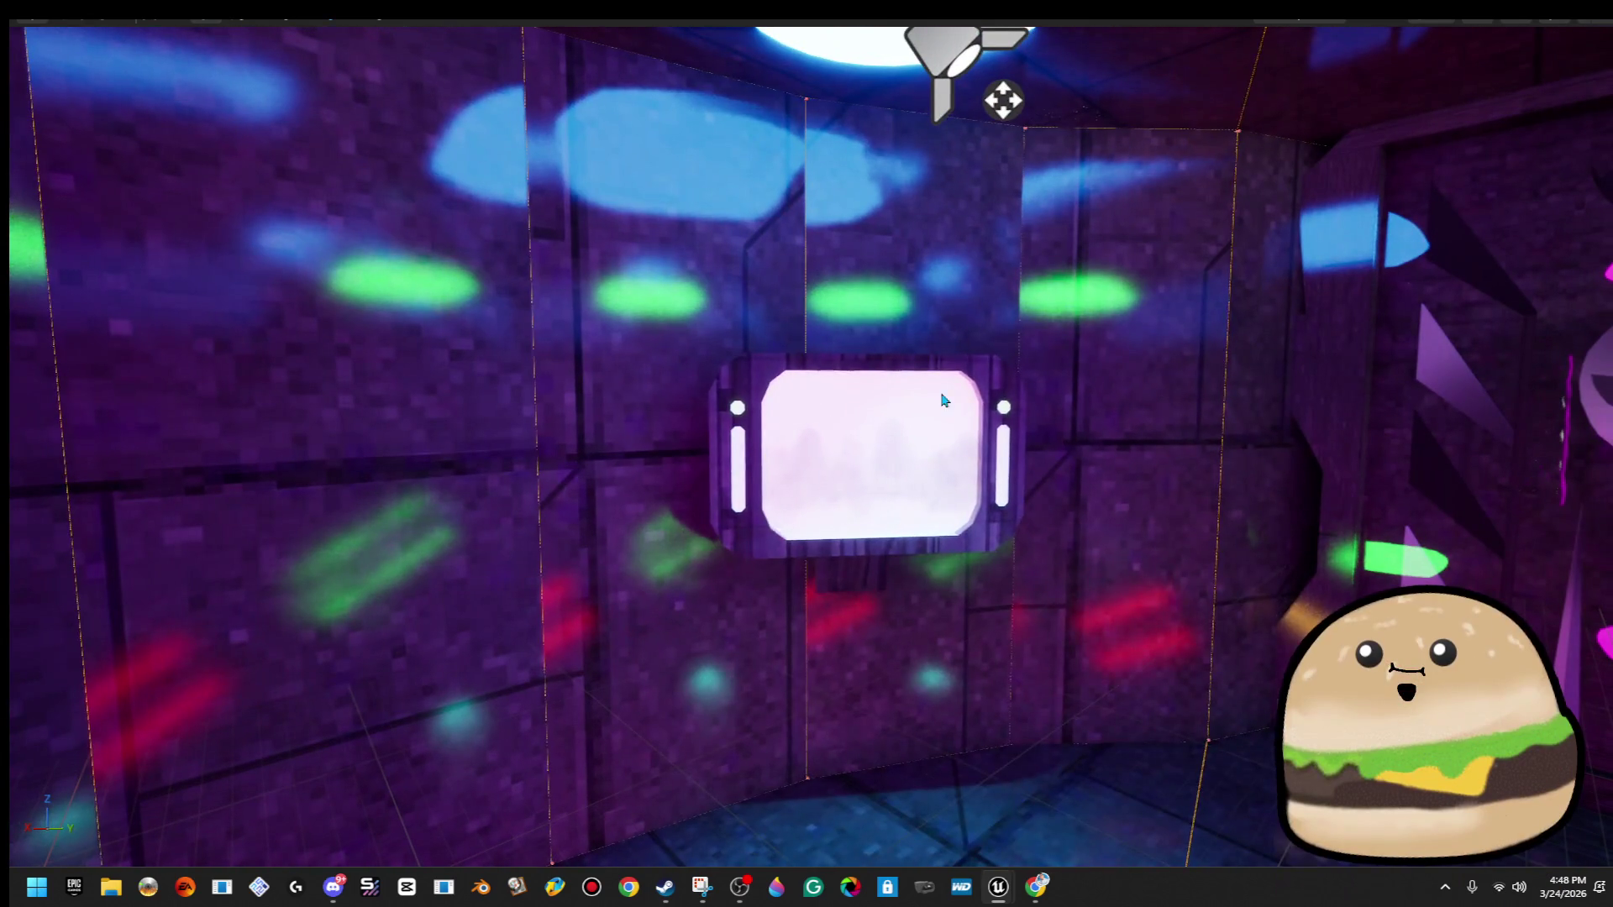
pyautogui.rightClick(943, 396)
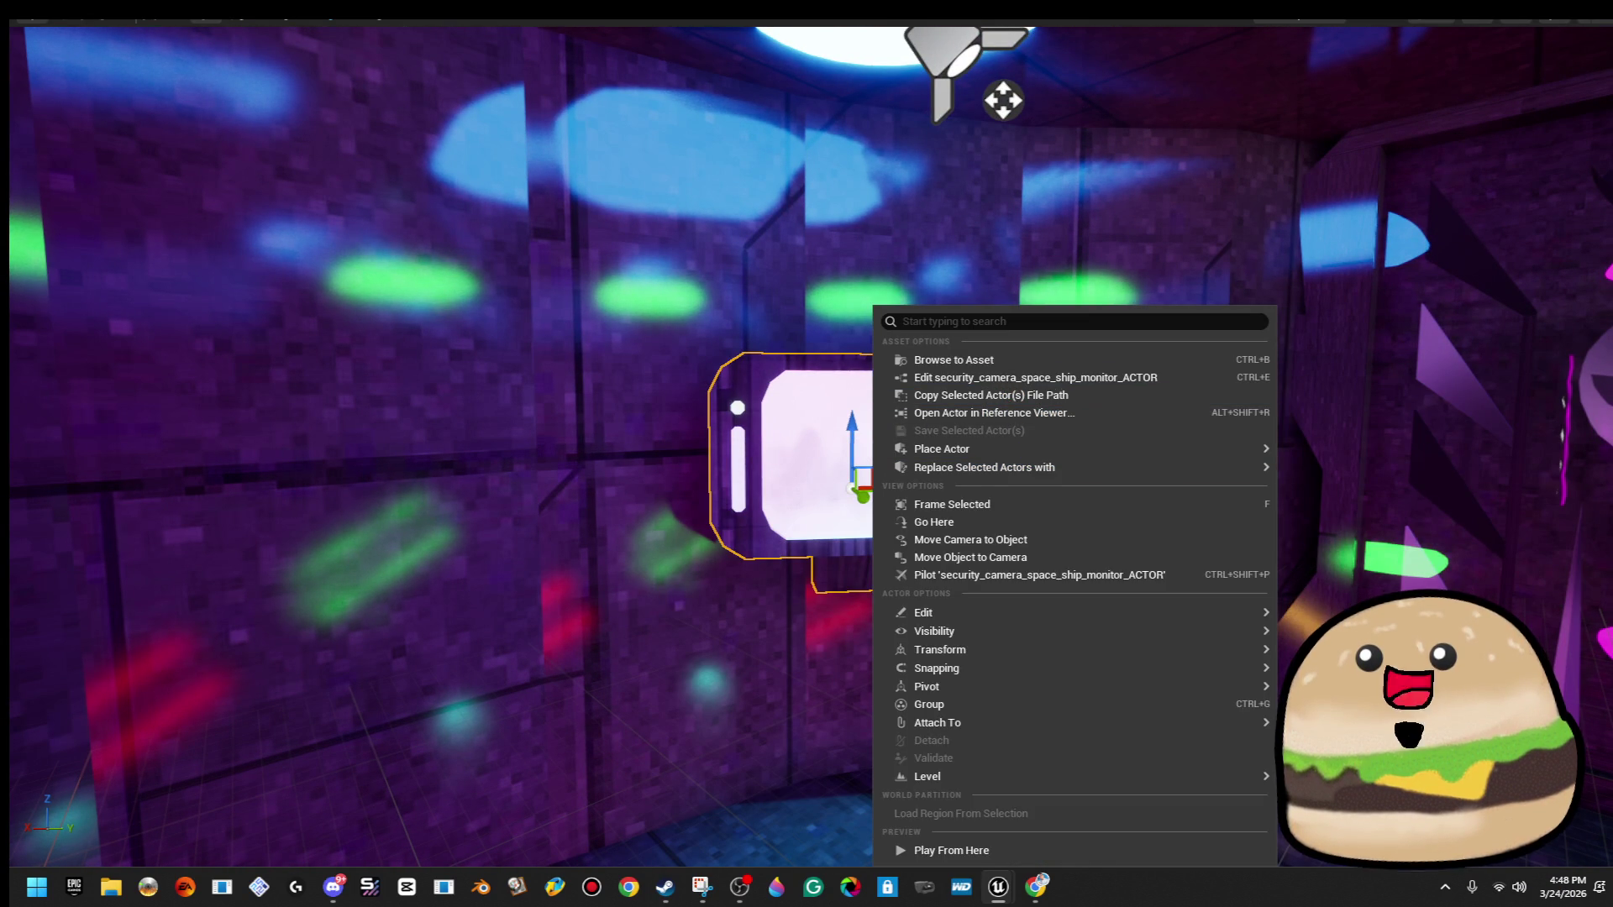
pyautogui.press('Escape')
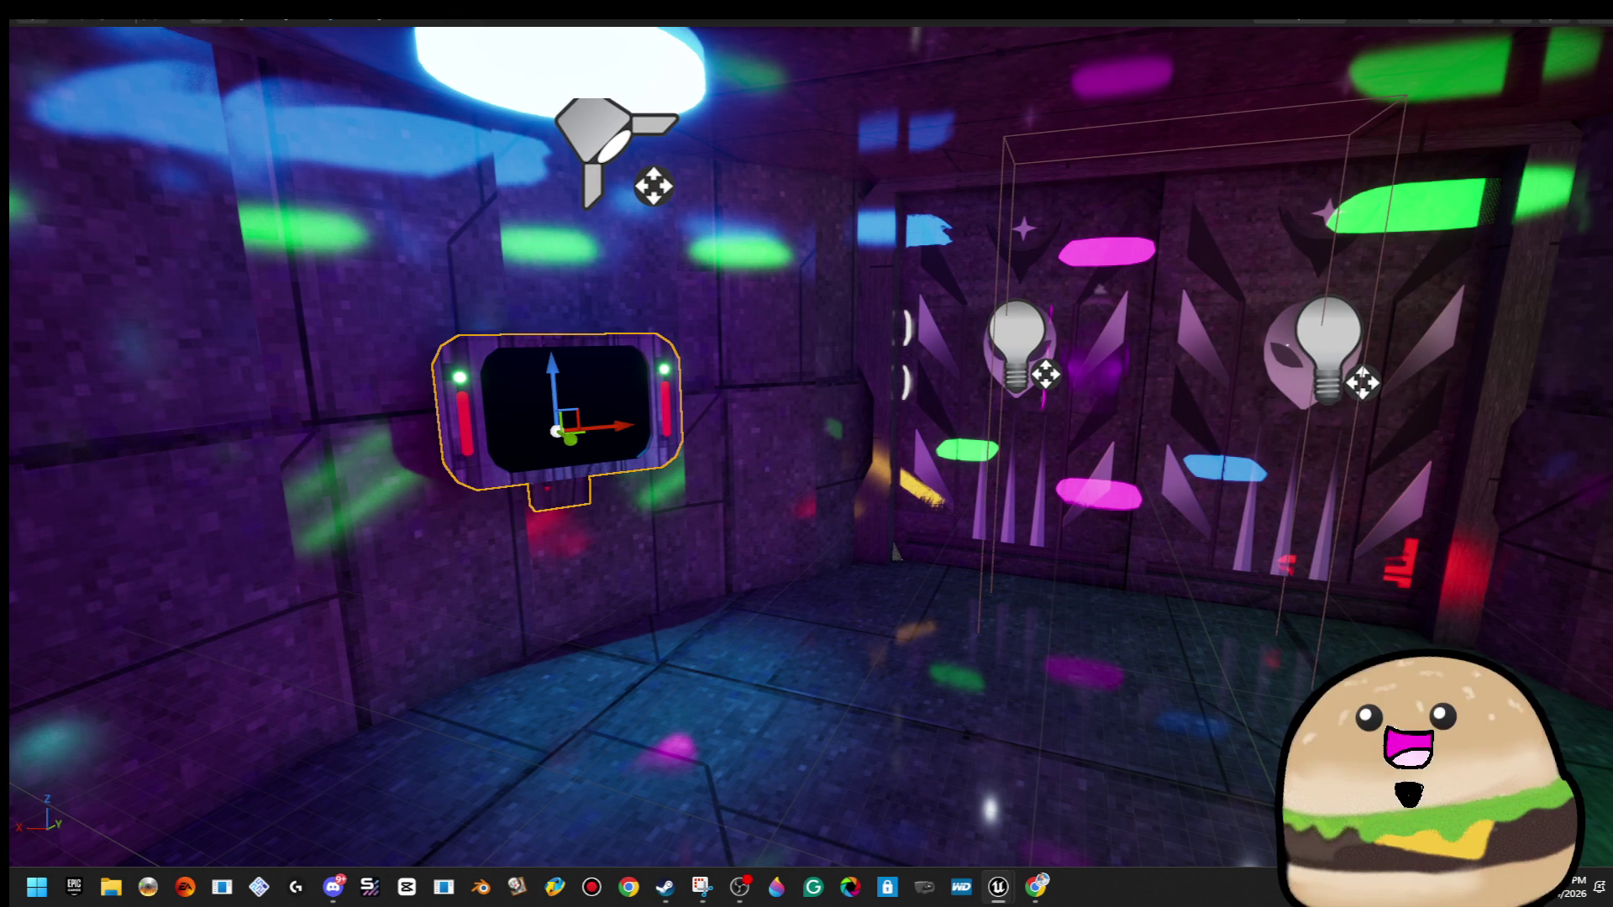
pyautogui.moveTo(773, 689)
pyautogui.mouseDown()
pyautogui.moveTo(840, 689)
pyautogui.moveTo(773, 689)
pyautogui.mouseUp()
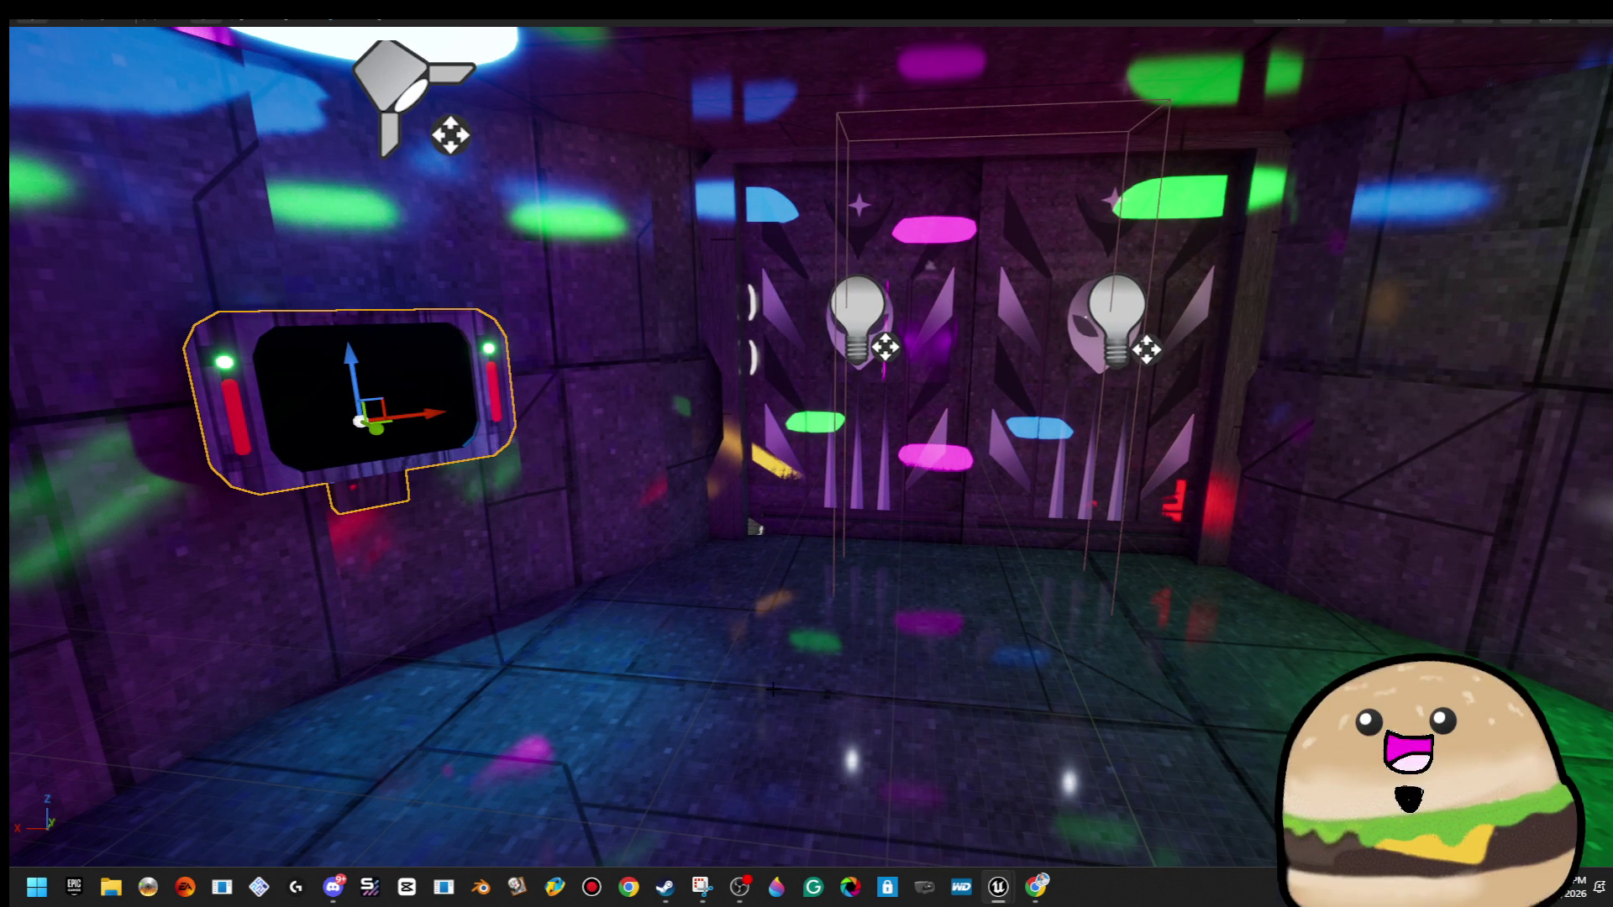
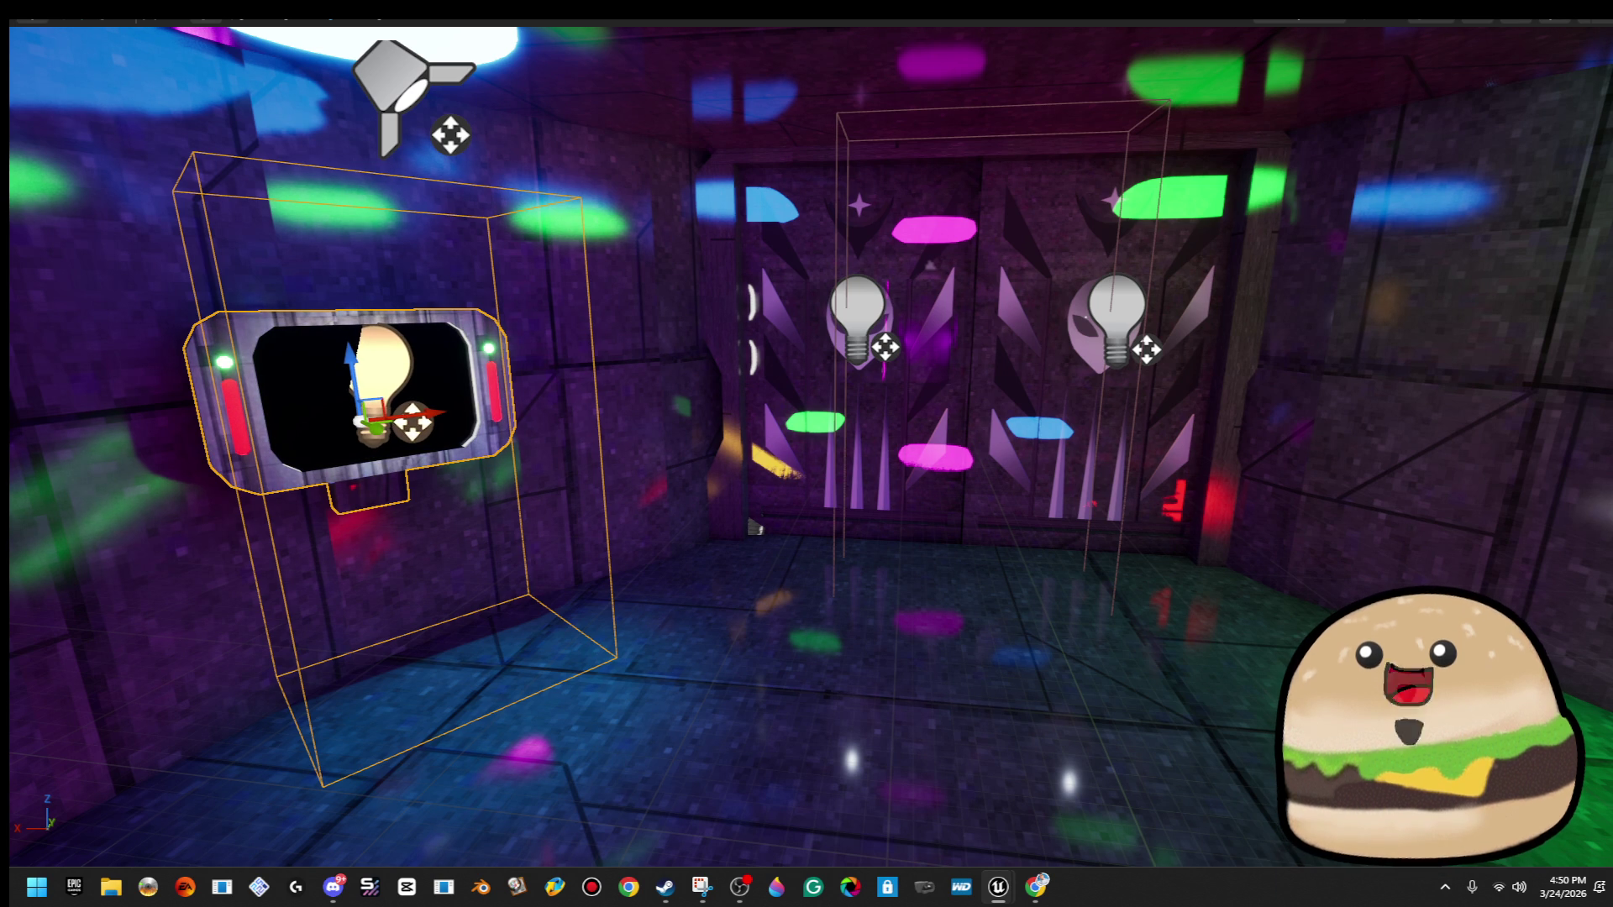
# Maximize the security camera monitor blueprint editor and orbit its preview.
pyautogui.rightClick(824, 721)
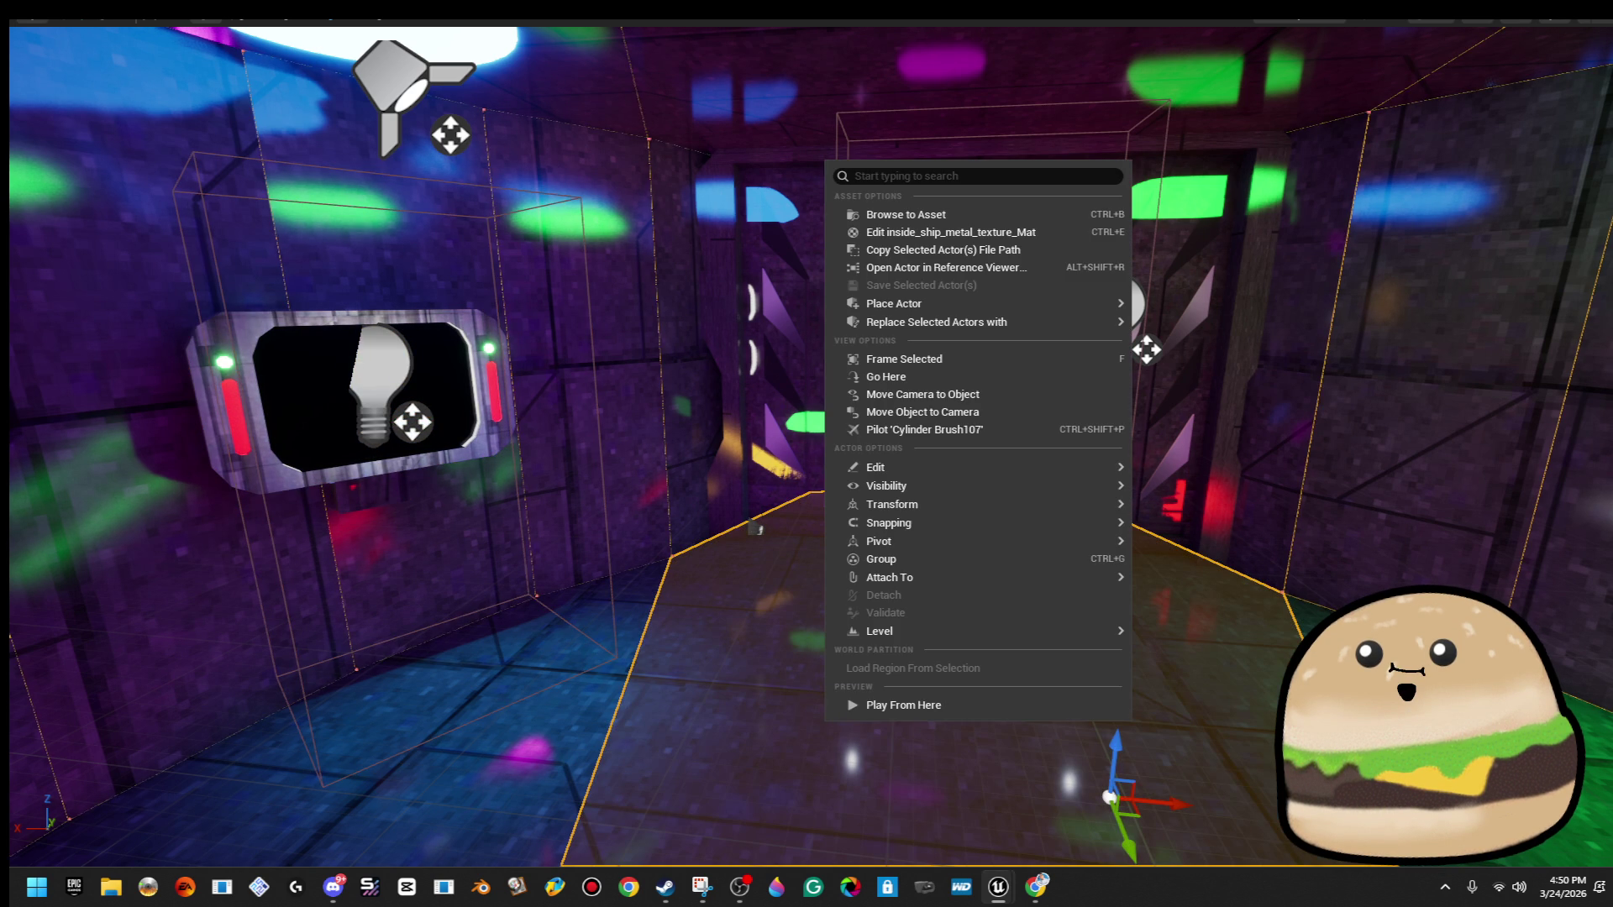
pyautogui.press('Escape')
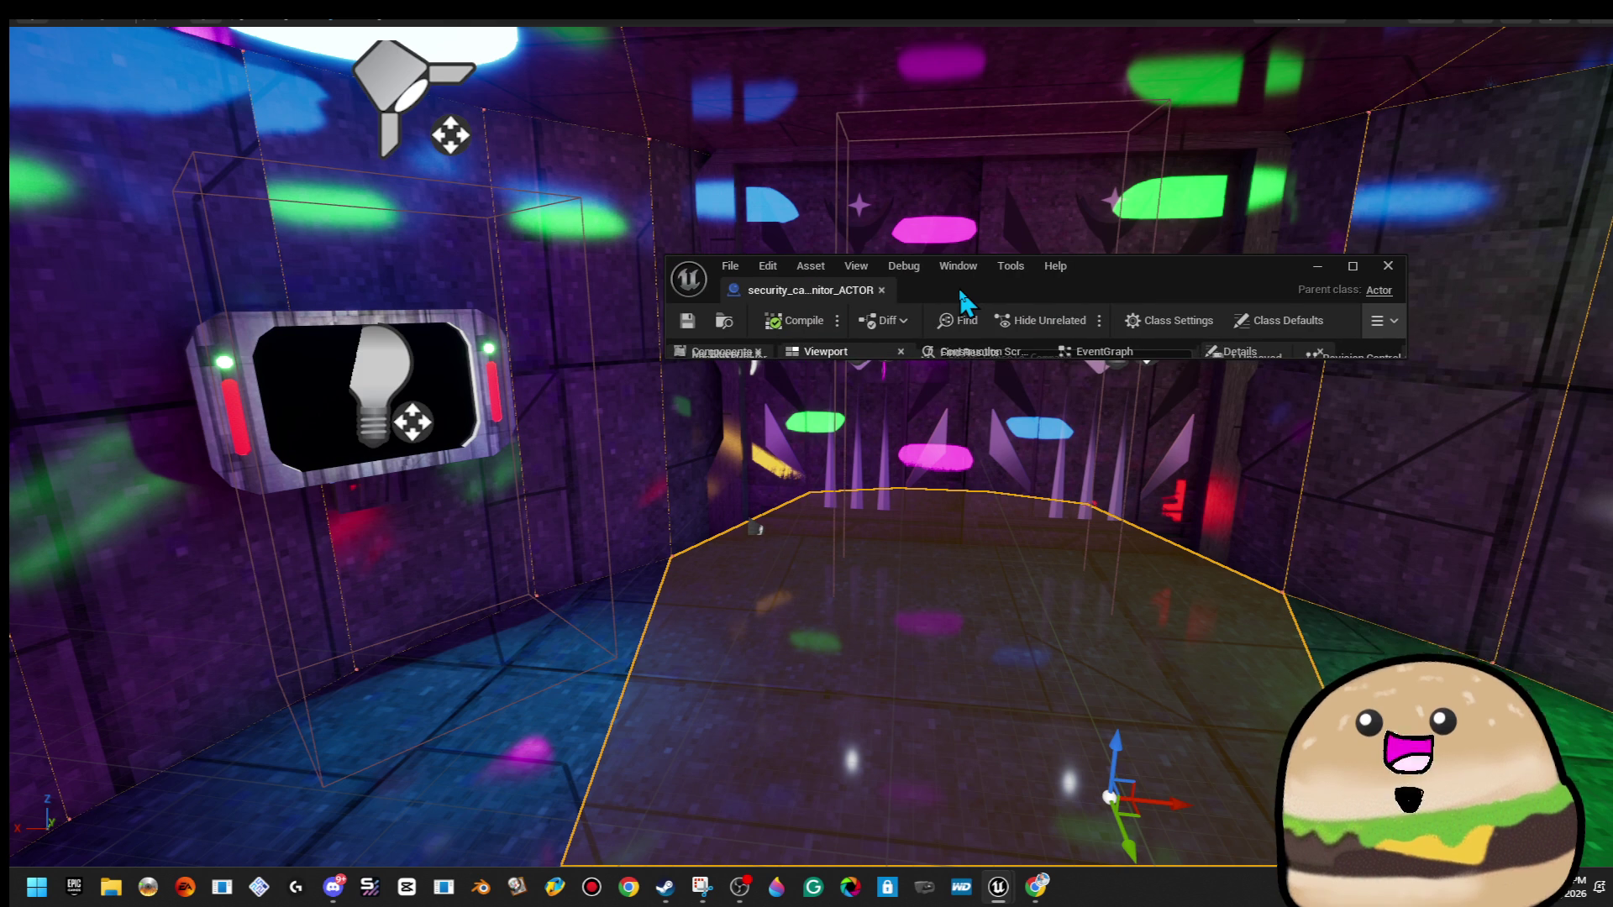
pyautogui.moveTo(1143, 285); pyautogui.dragTo(1097, 294)
pyautogui.doubleClick(1097, 294)
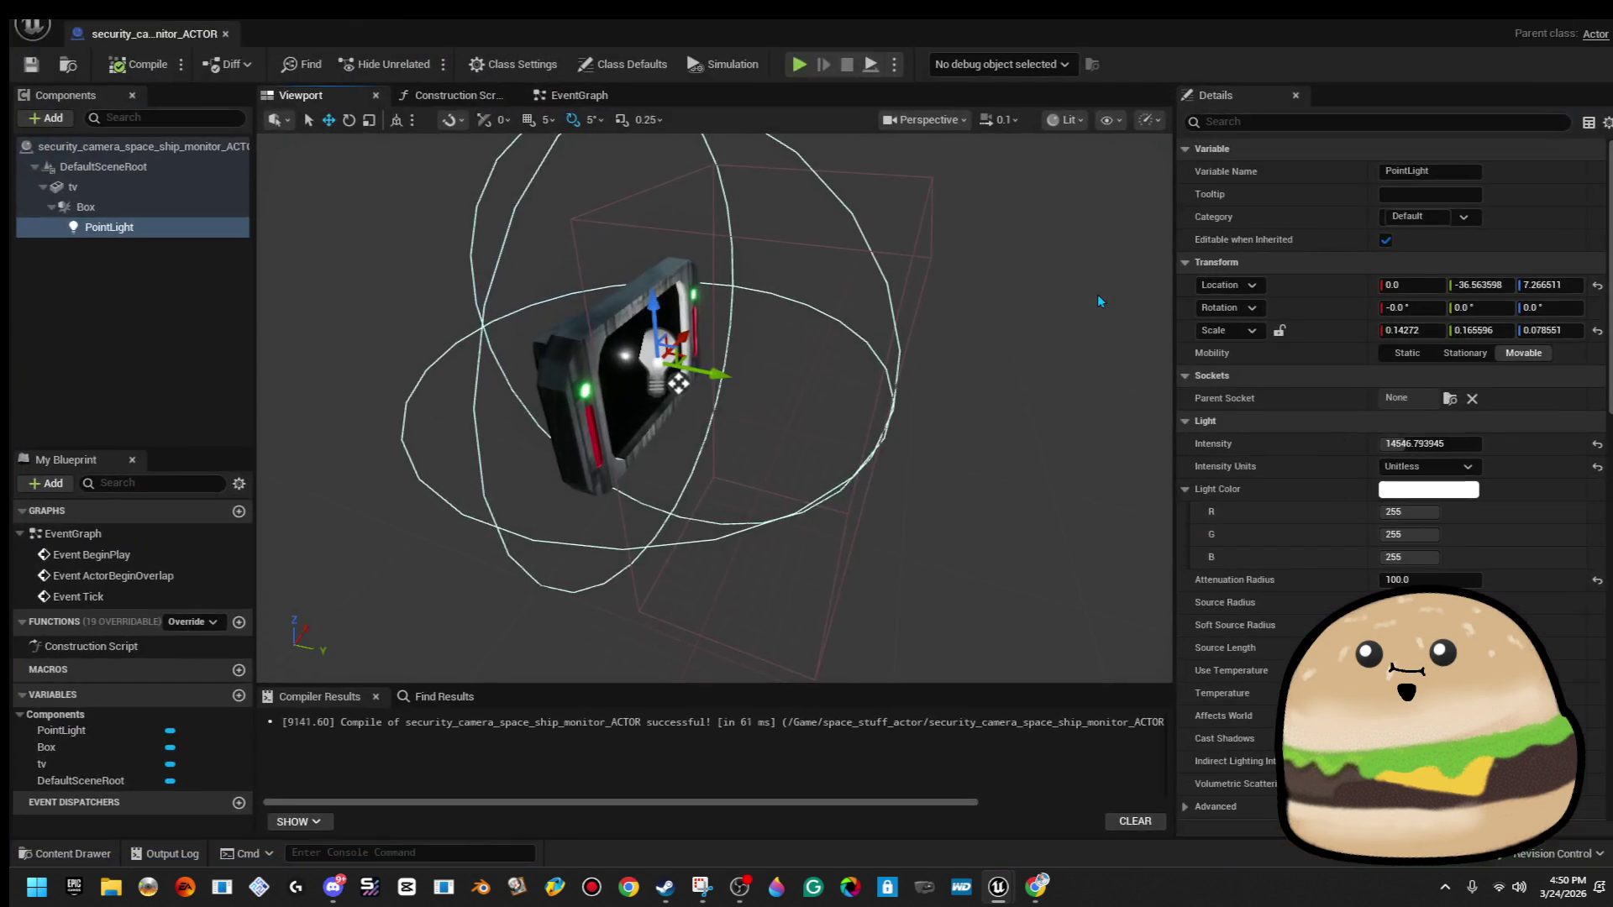
pyautogui.moveTo(1090, 427); pyautogui.dragTo(289, 215)
# Rename the point light component to FRONT LIGHT and attach it under tv.
pyautogui.rightClick(180, 225)
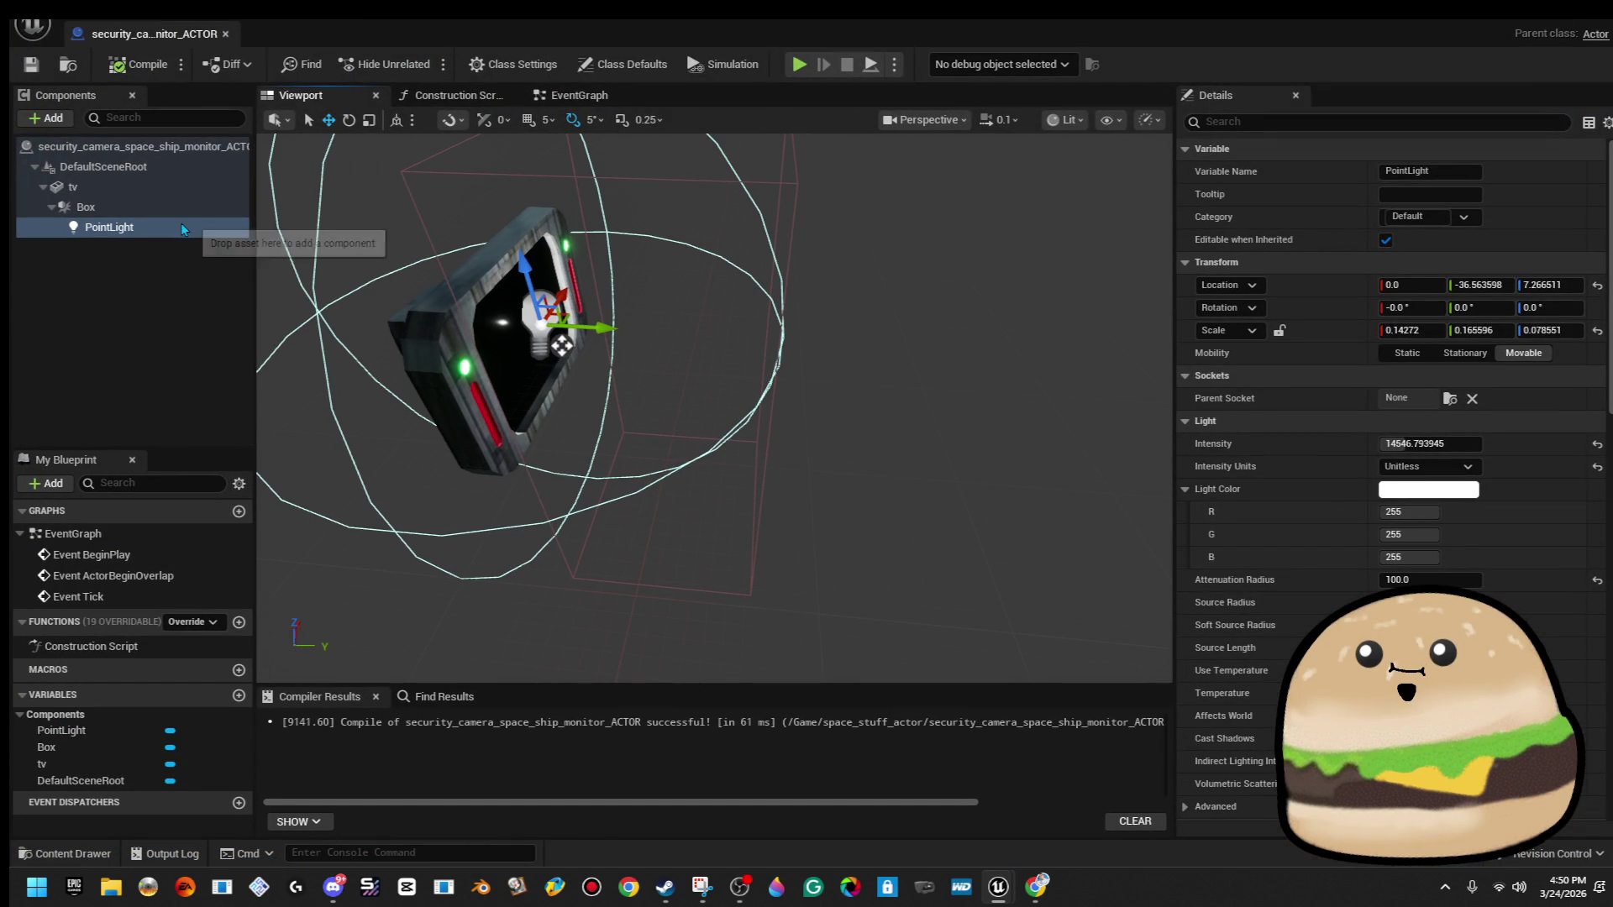
pyautogui.click(242, 427)
pyautogui.write('Li')
pyautogui.press('BackSpace')
pyautogui.press('BackSpace')
pyautogui.write('FRONT LIGHT')
pyautogui.press('Return')
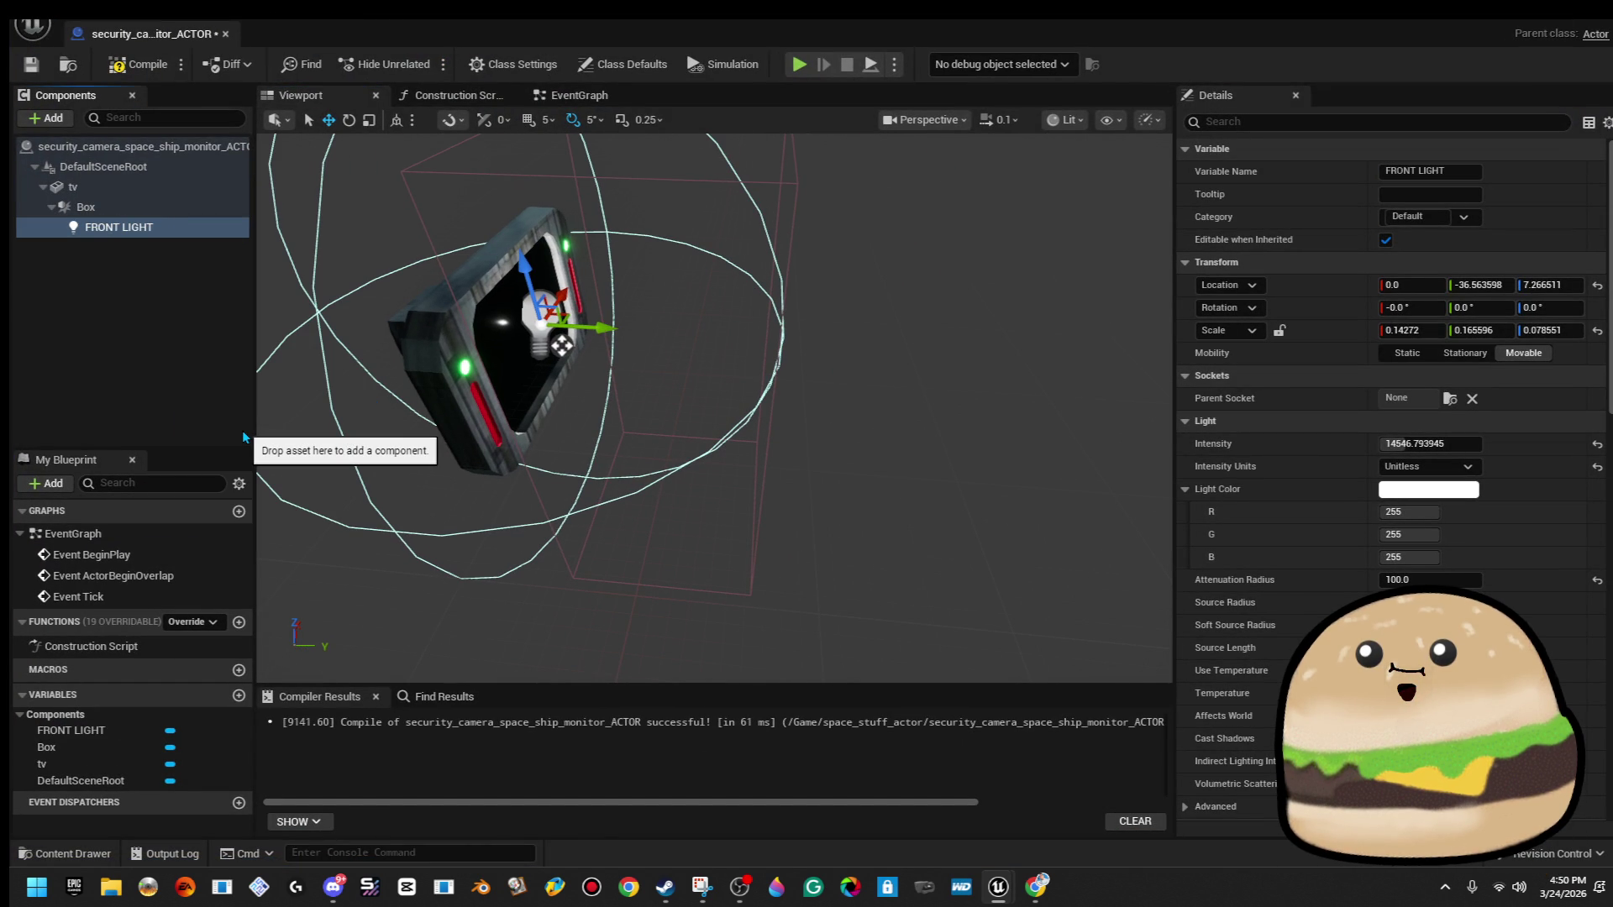
pyautogui.moveTo(126, 227)
pyautogui.mouseDown()
pyautogui.moveTo(166, 251)
pyautogui.moveTo(160, 190)
pyautogui.mouseUp()
# Attach Box directly under DefaultSceneRoot, then view the EventGraph.
pyautogui.click(118, 228)
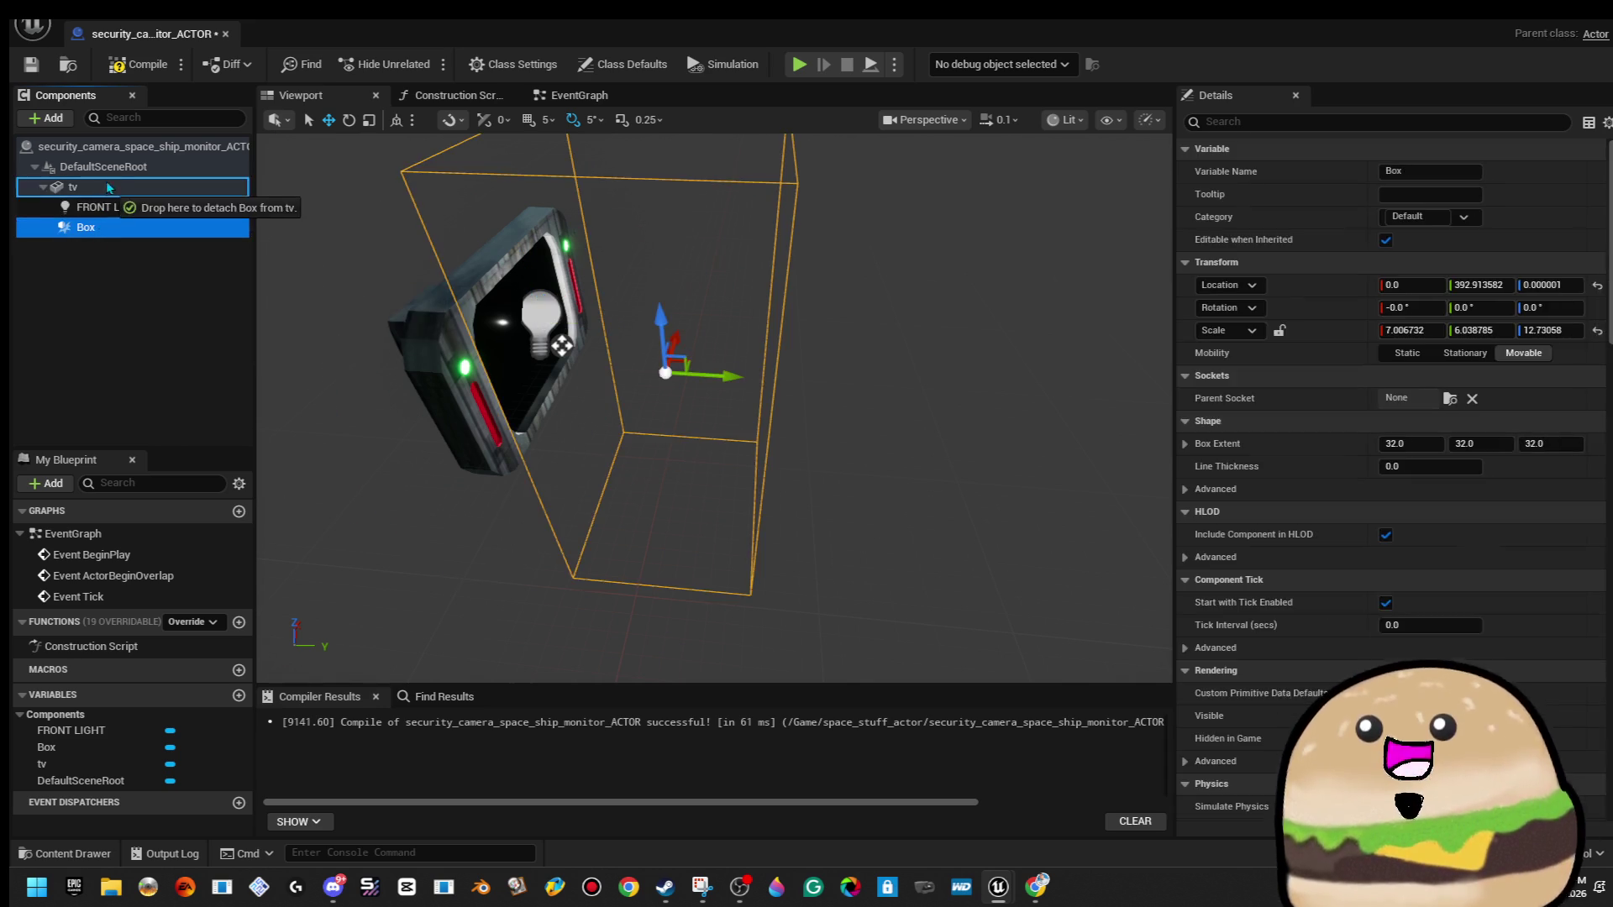
pyautogui.moveTo(116, 230); pyautogui.dragTo(138, 172)
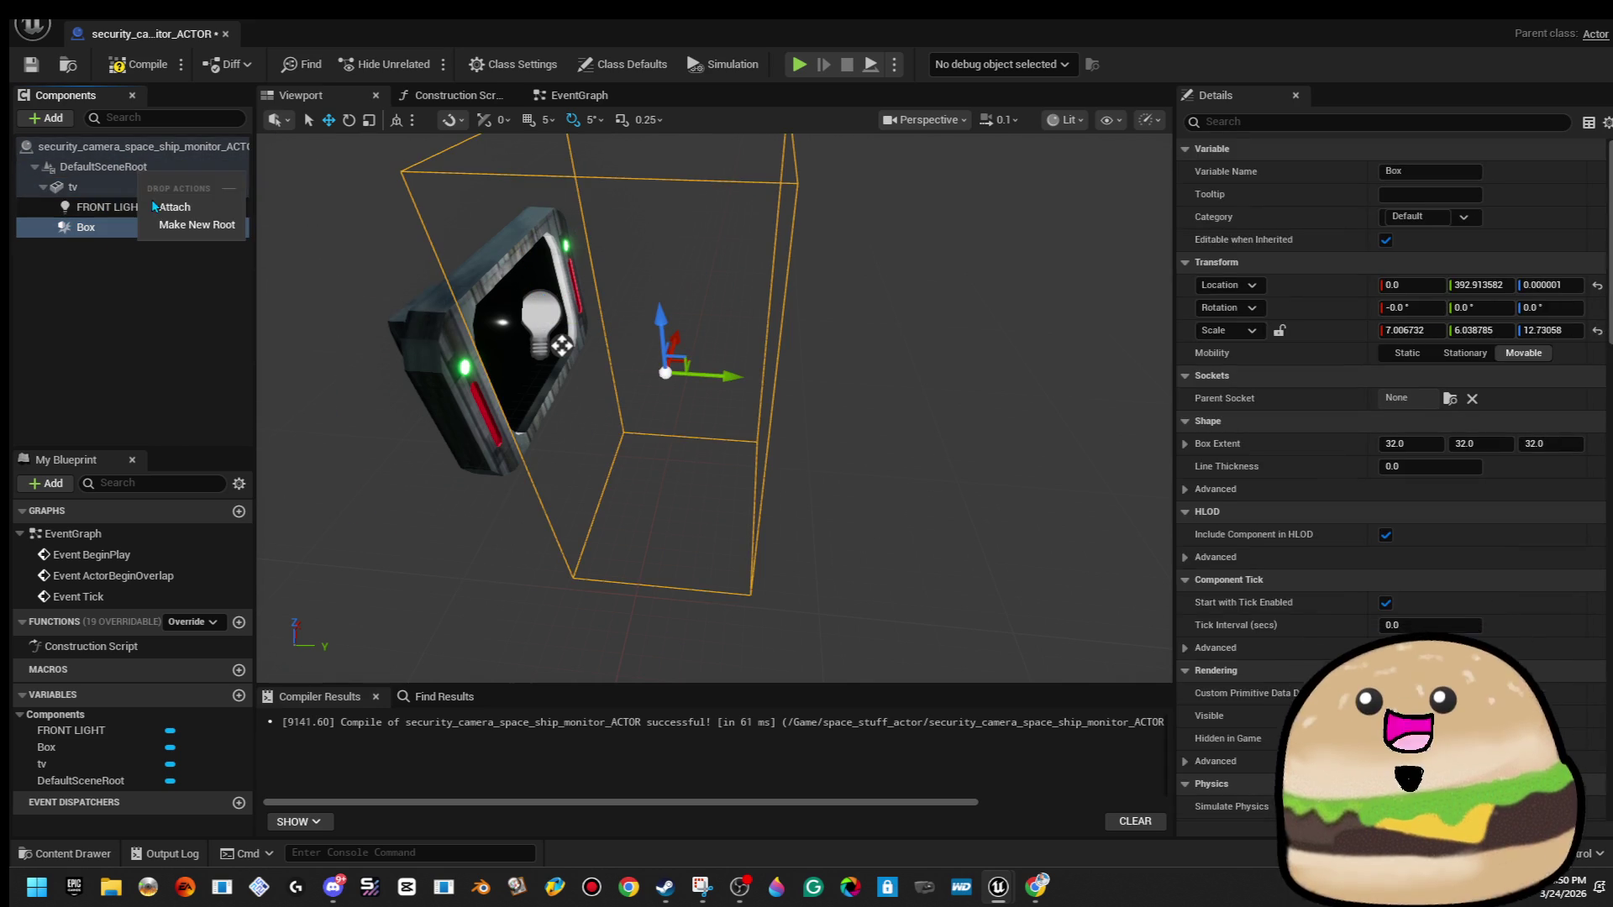
pyautogui.click(168, 217)
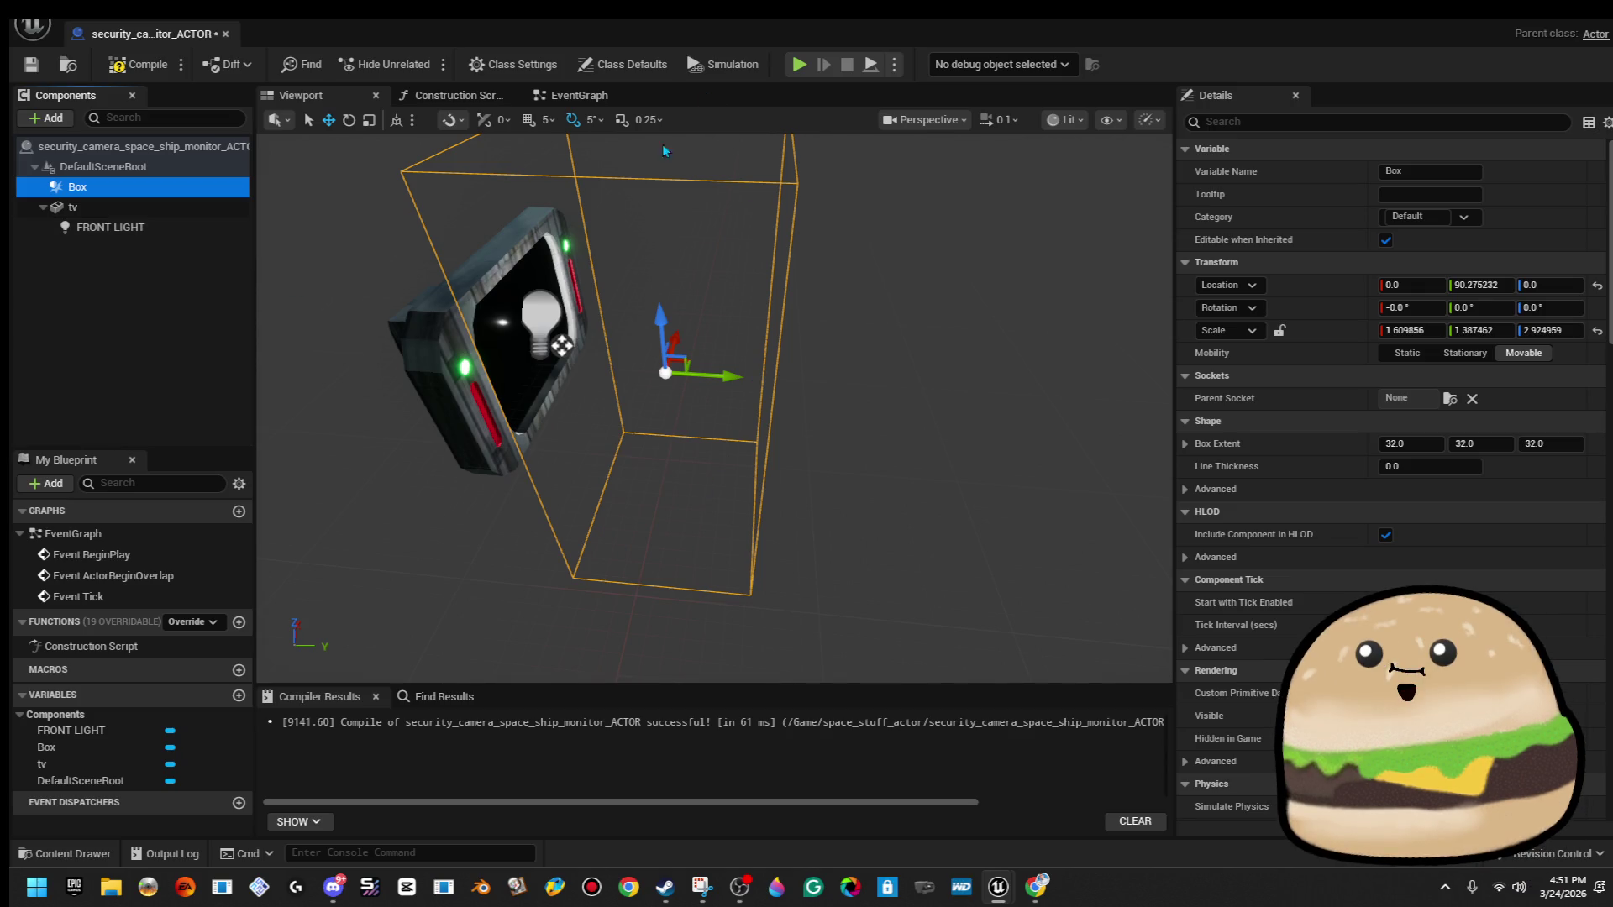
pyautogui.click(580, 95)
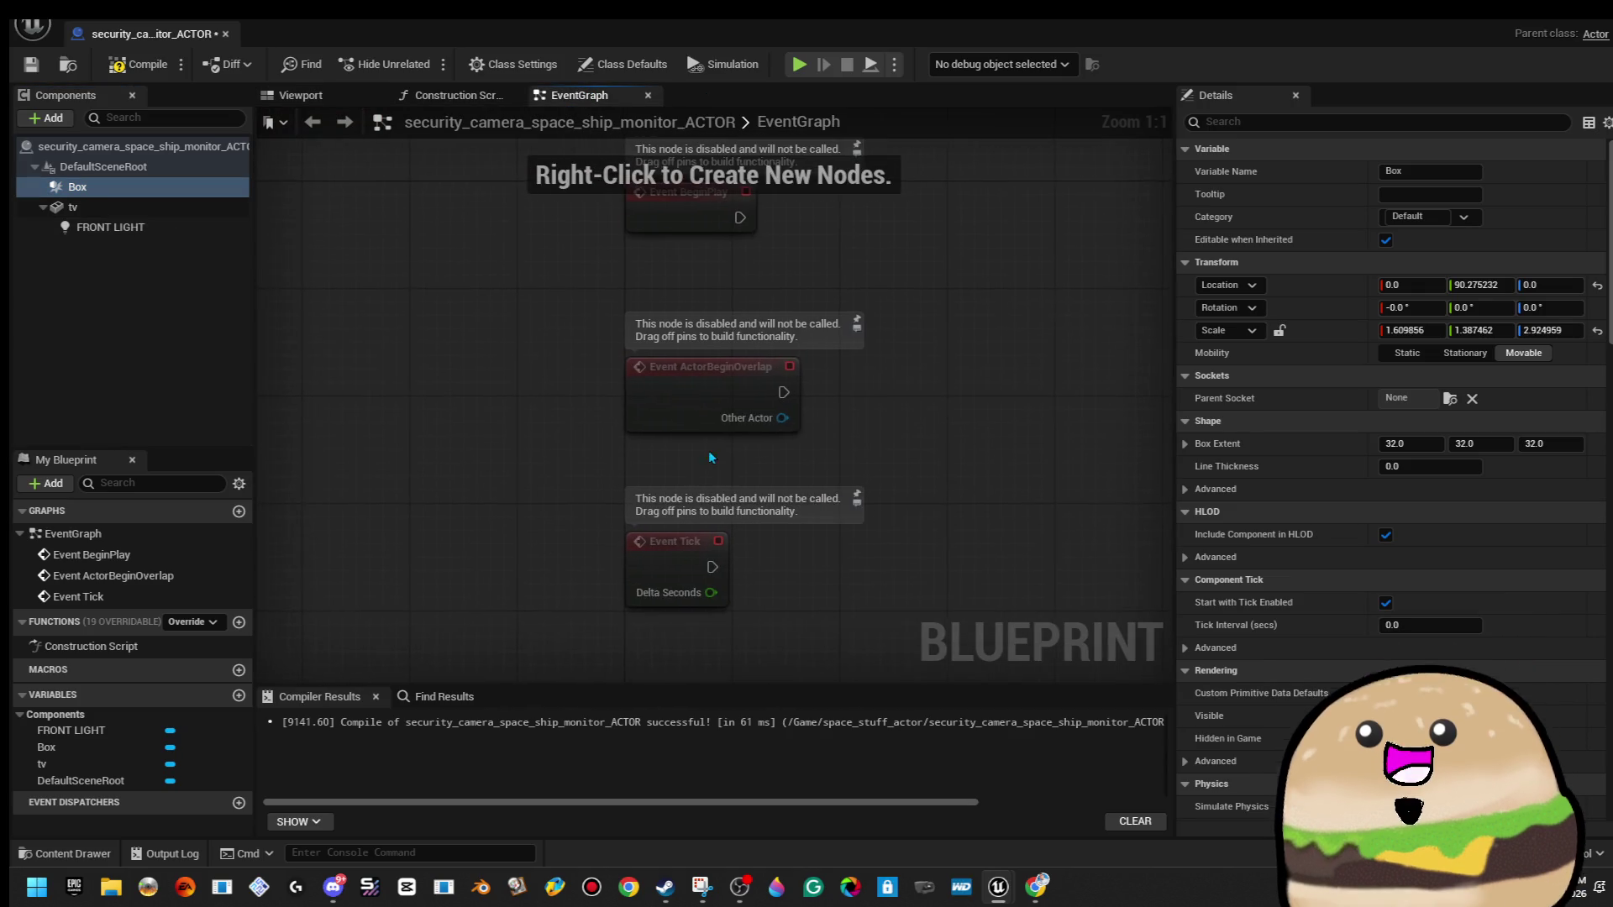
# Delete the unused overlap and Tick events and centre the BeginPlay event.
pyautogui.moveTo(369, 378); pyautogui.dragTo(546, 605)
pyautogui.press('Delete')
pyautogui.scroll(-1, 713, 504)
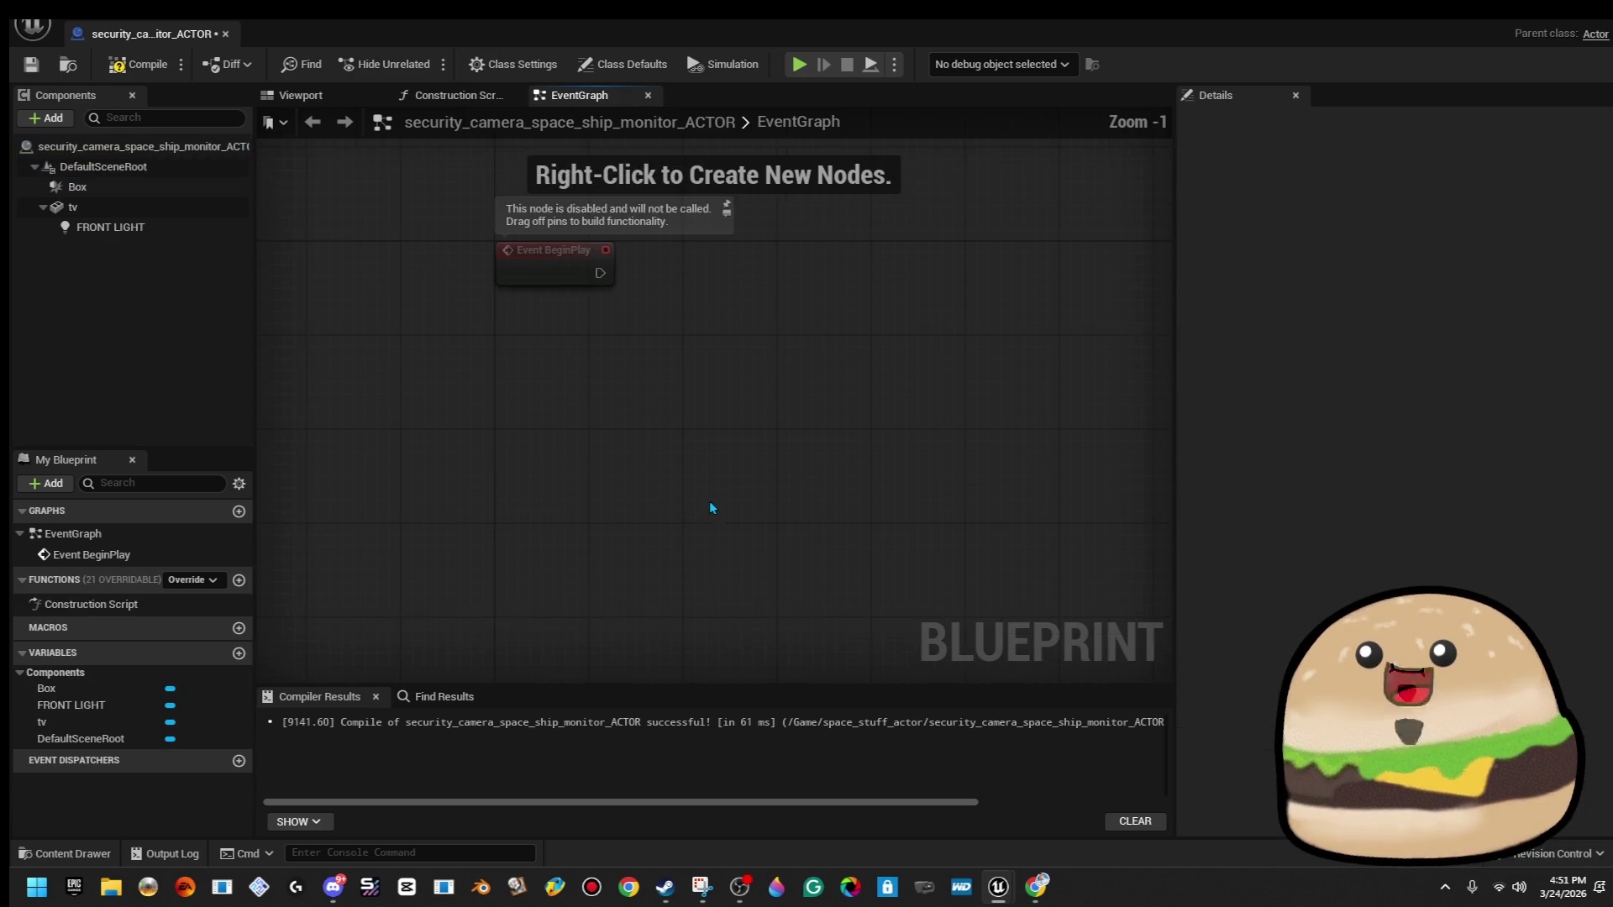
pyautogui.moveTo(713, 504); pyautogui.dragTo(577, 496)
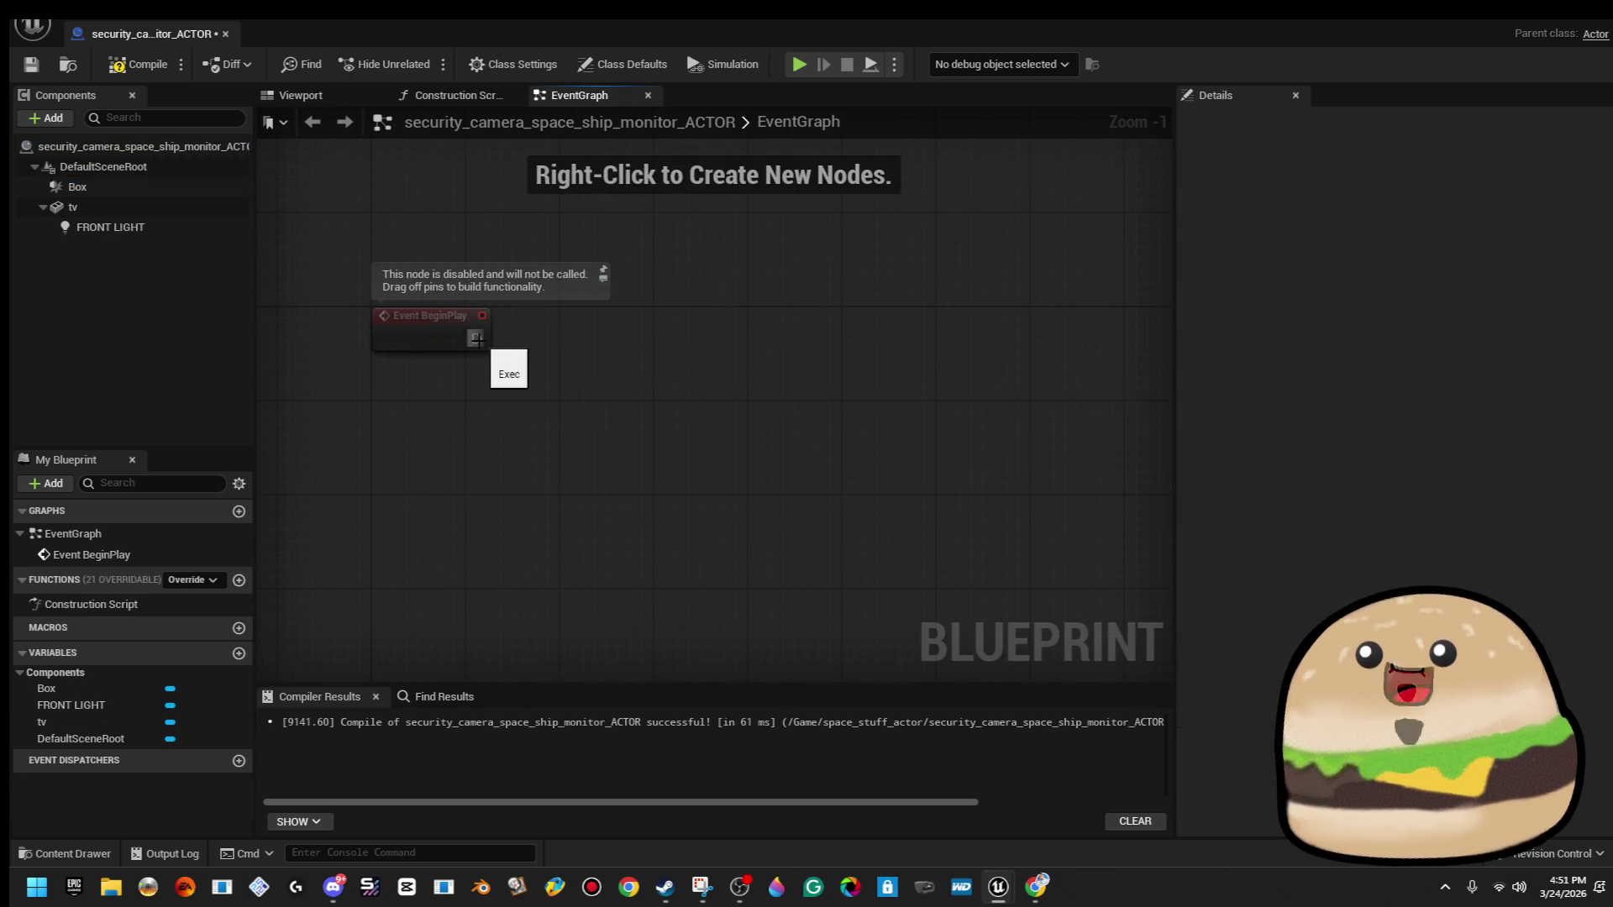
# Call Set Hidden in Game on FRONT LIGHT from BeginPlay, then compile and save.
pyautogui.moveTo(118, 227)
pyautogui.mouseDown()
pyautogui.moveTo(781, 417)
pyautogui.moveTo(655, 382)
pyautogui.moveTo(790, 298)
pyautogui.mouseUp()
pyautogui.write('hi')
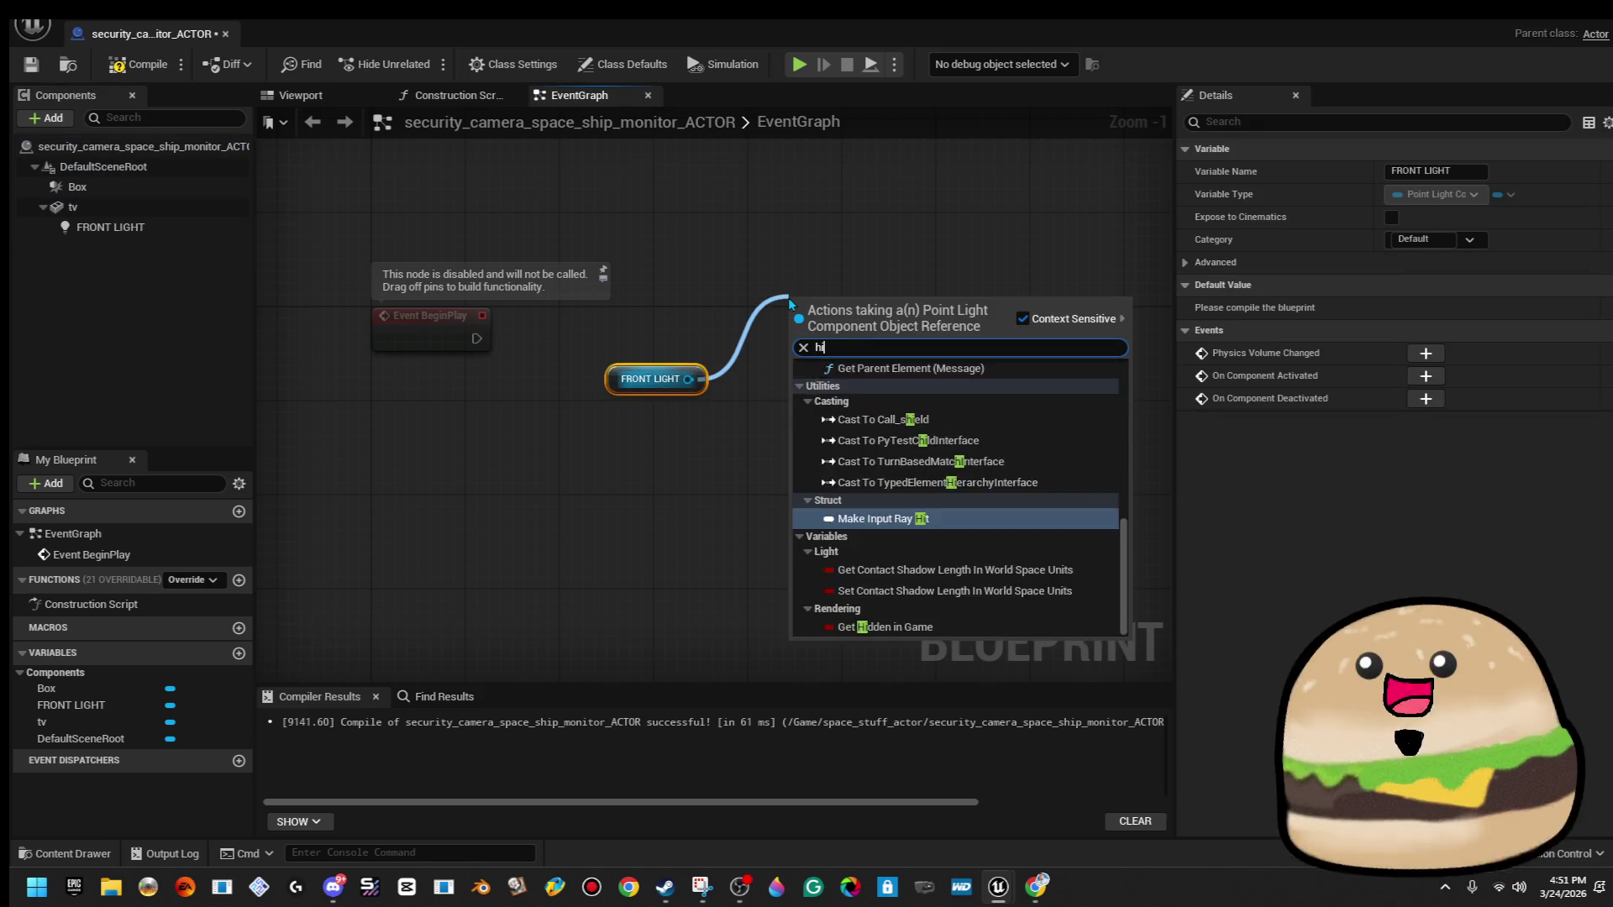
pyautogui.write('dd')
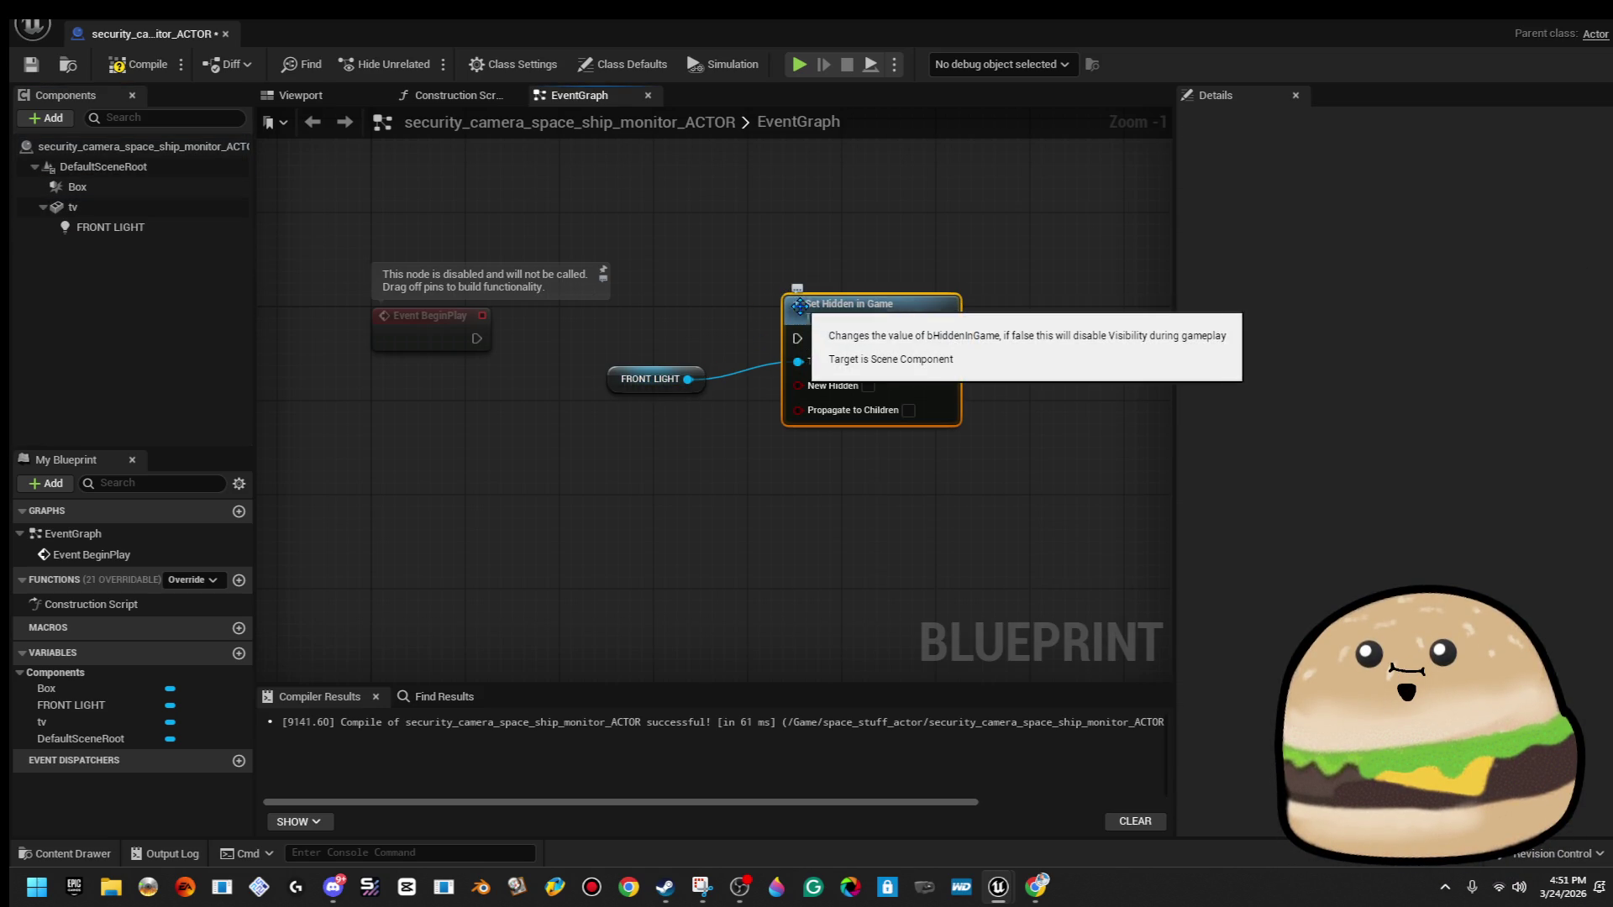
pyautogui.moveTo(797, 338)
pyautogui.mouseDown()
pyautogui.moveTo(453, 341)
pyautogui.moveTo(475, 340)
pyautogui.mouseUp()
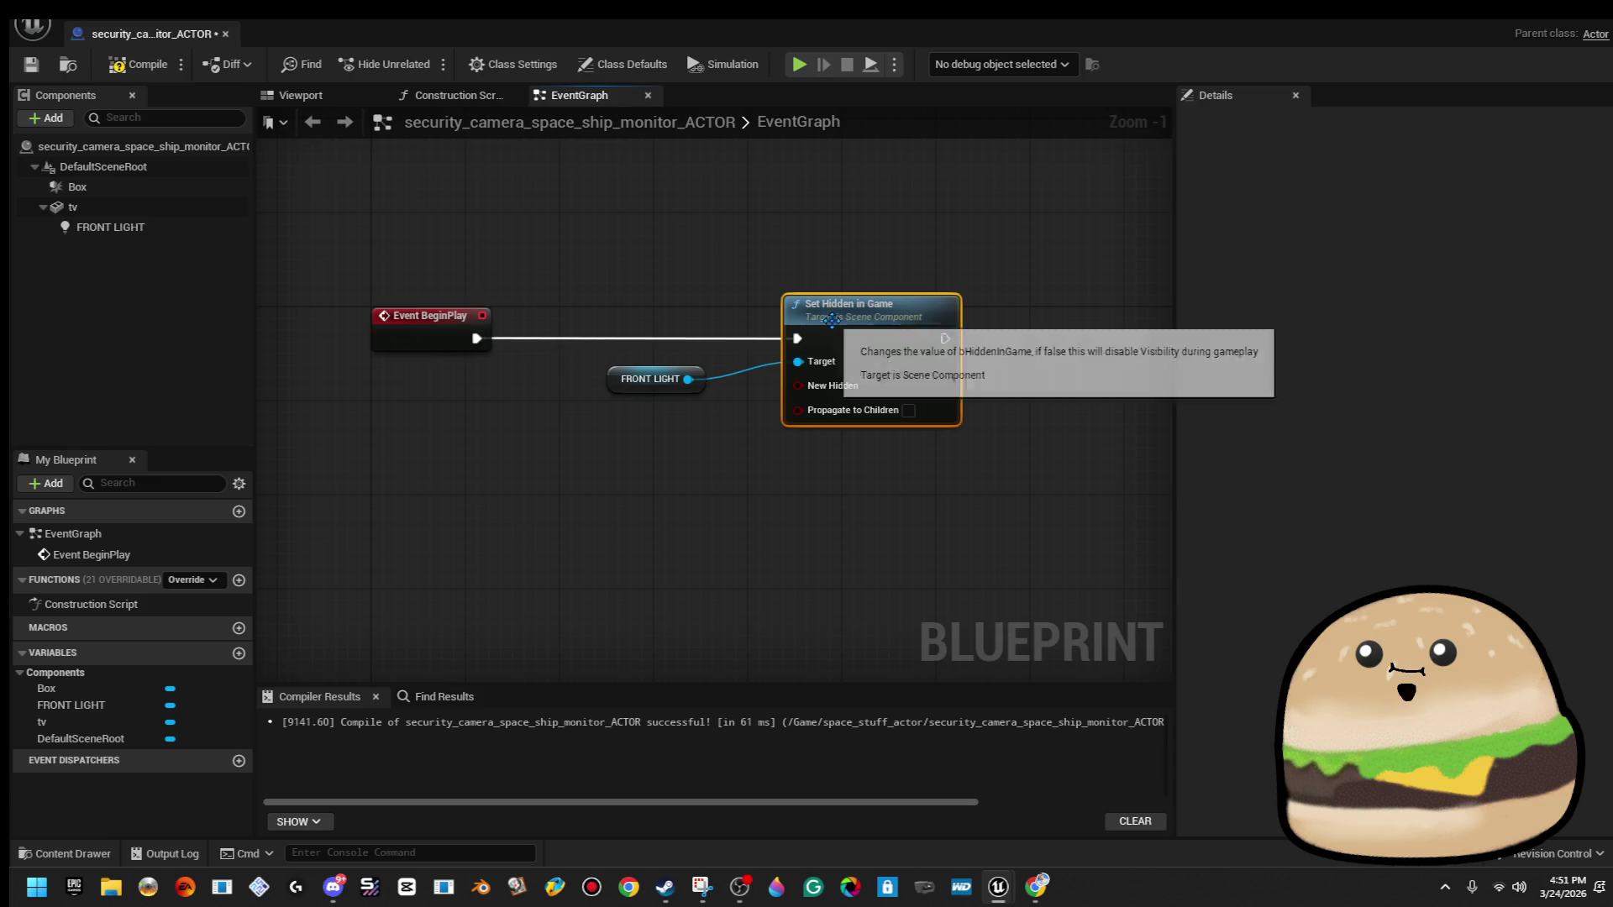
pyautogui.moveTo(847, 325); pyautogui.dragTo(835, 324)
pyautogui.click(135, 63)
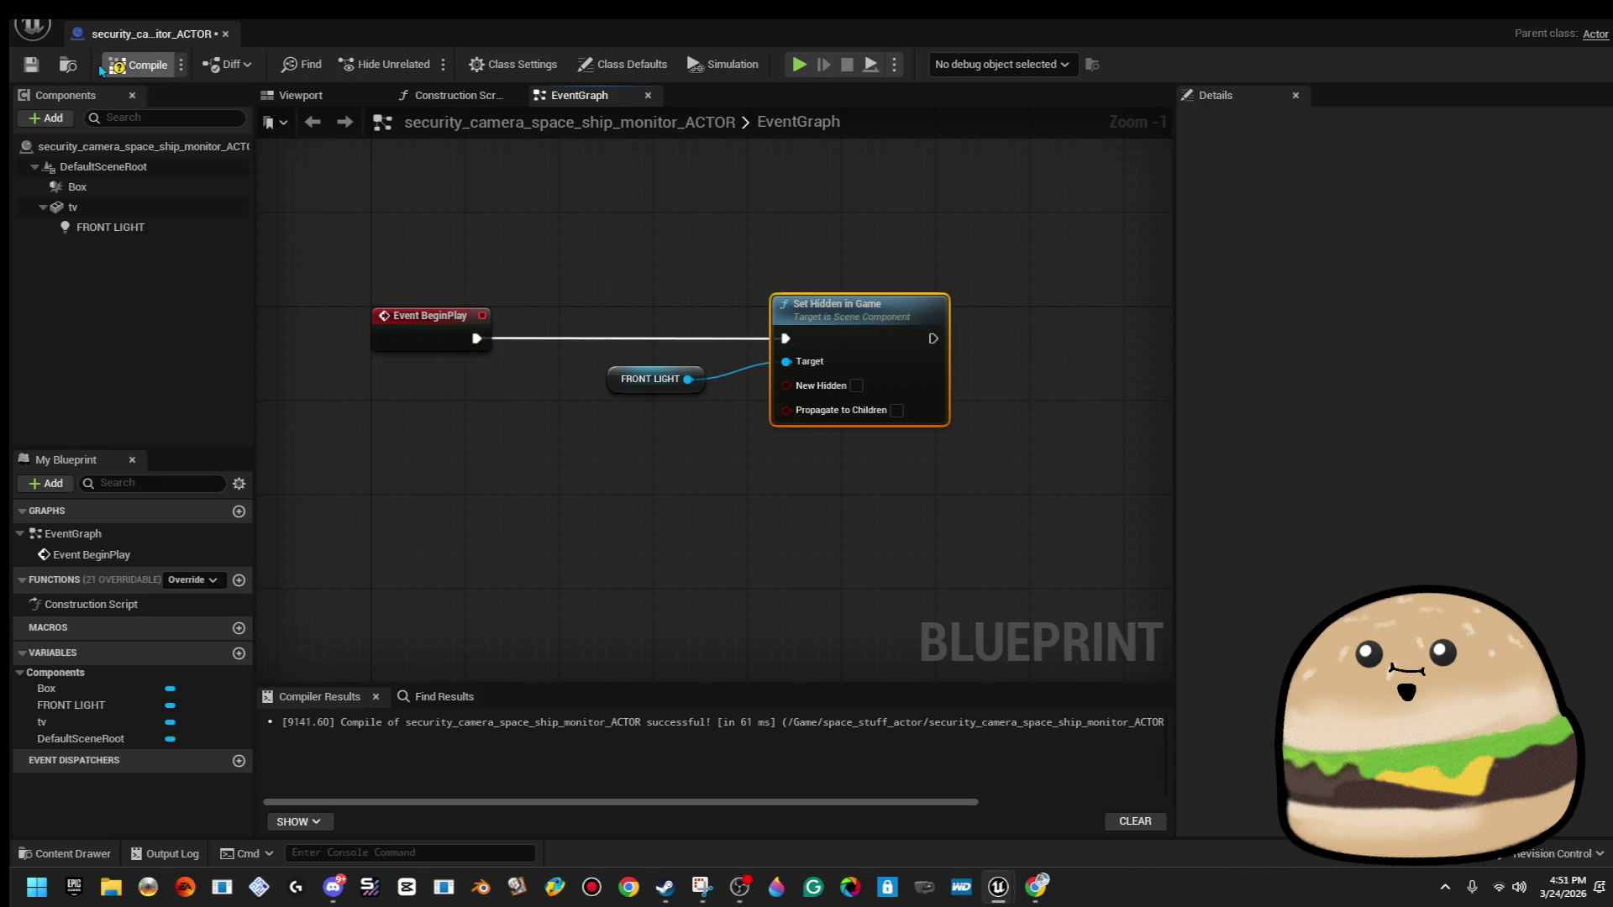
pyautogui.click(32, 65)
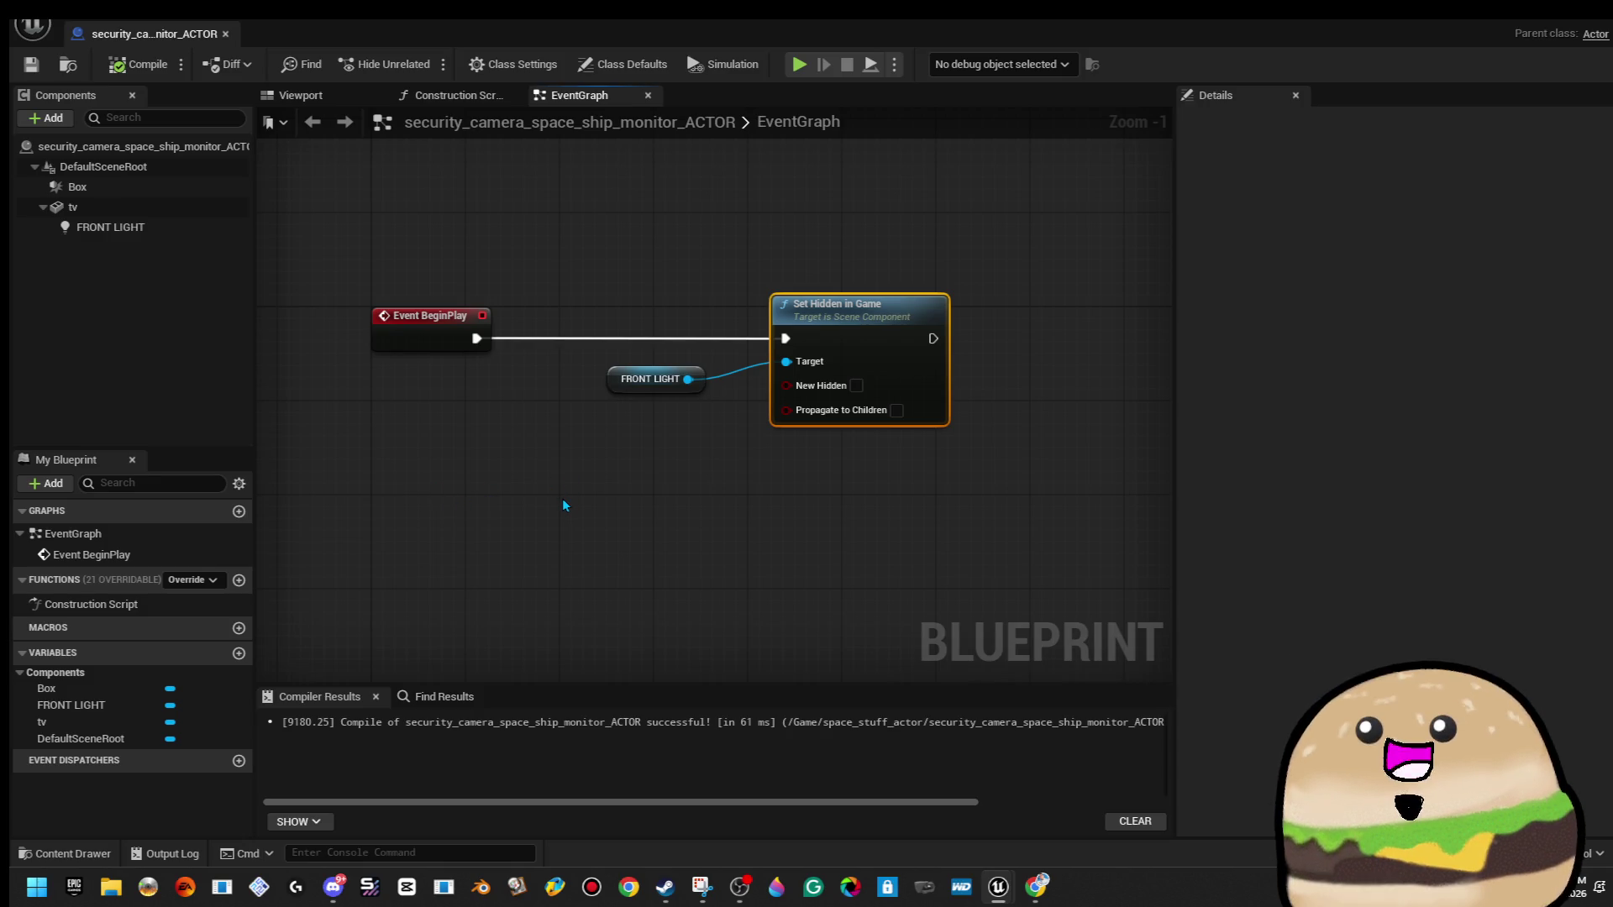
# Add a Box begin overlap event in free graph space.
pyautogui.moveTo(557, 491); pyautogui.dragTo(537, 441)
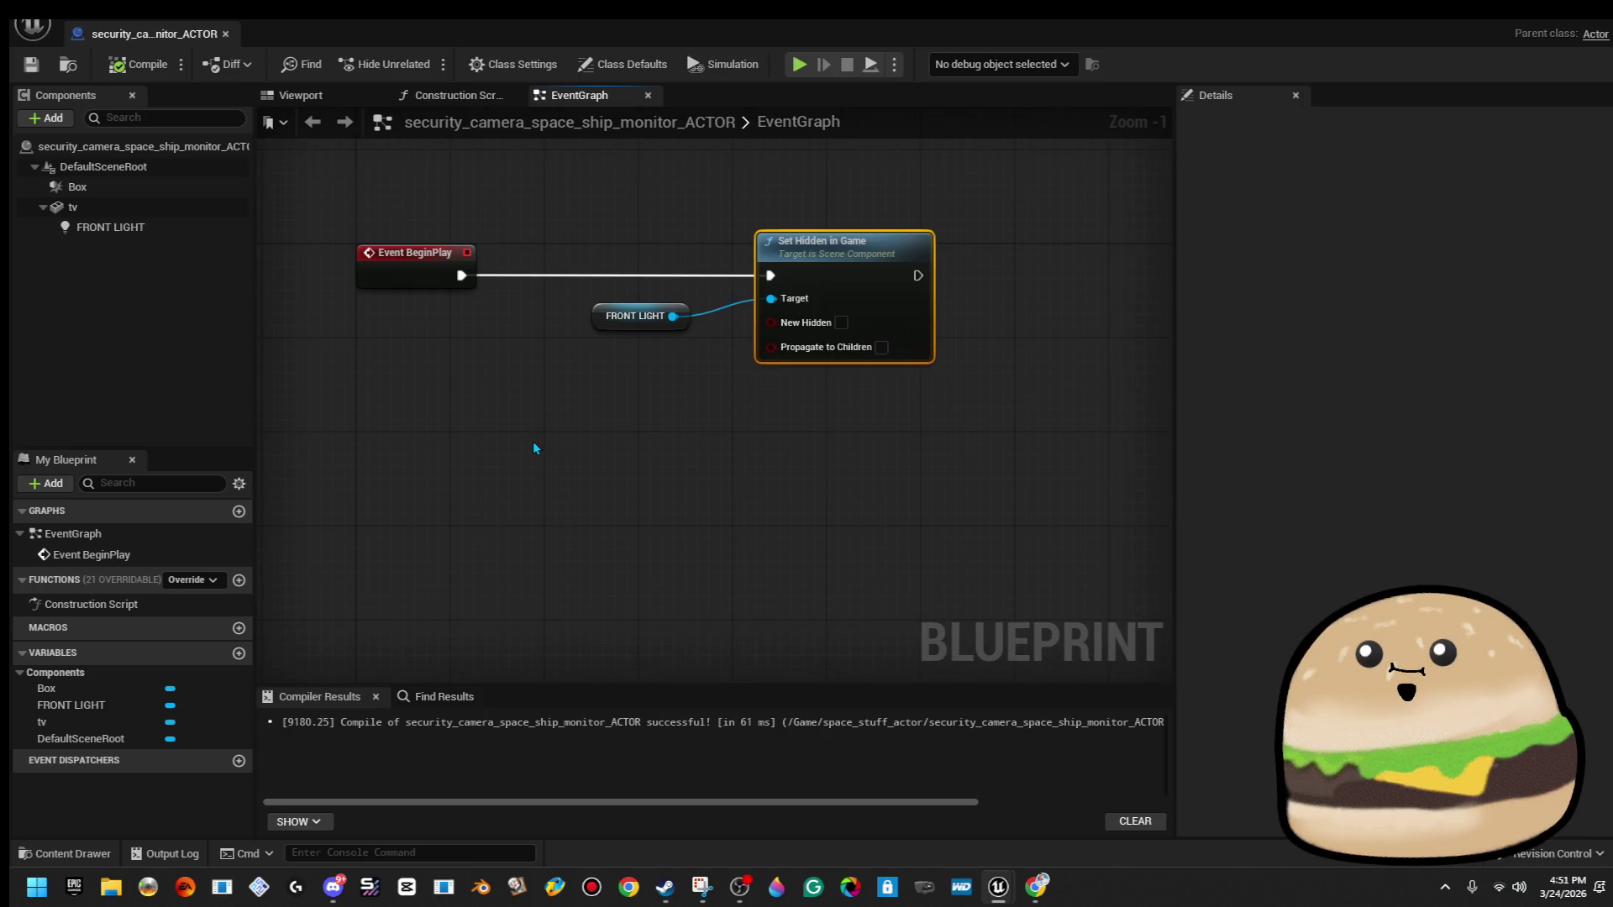
pyautogui.scroll(-1, 537, 444)
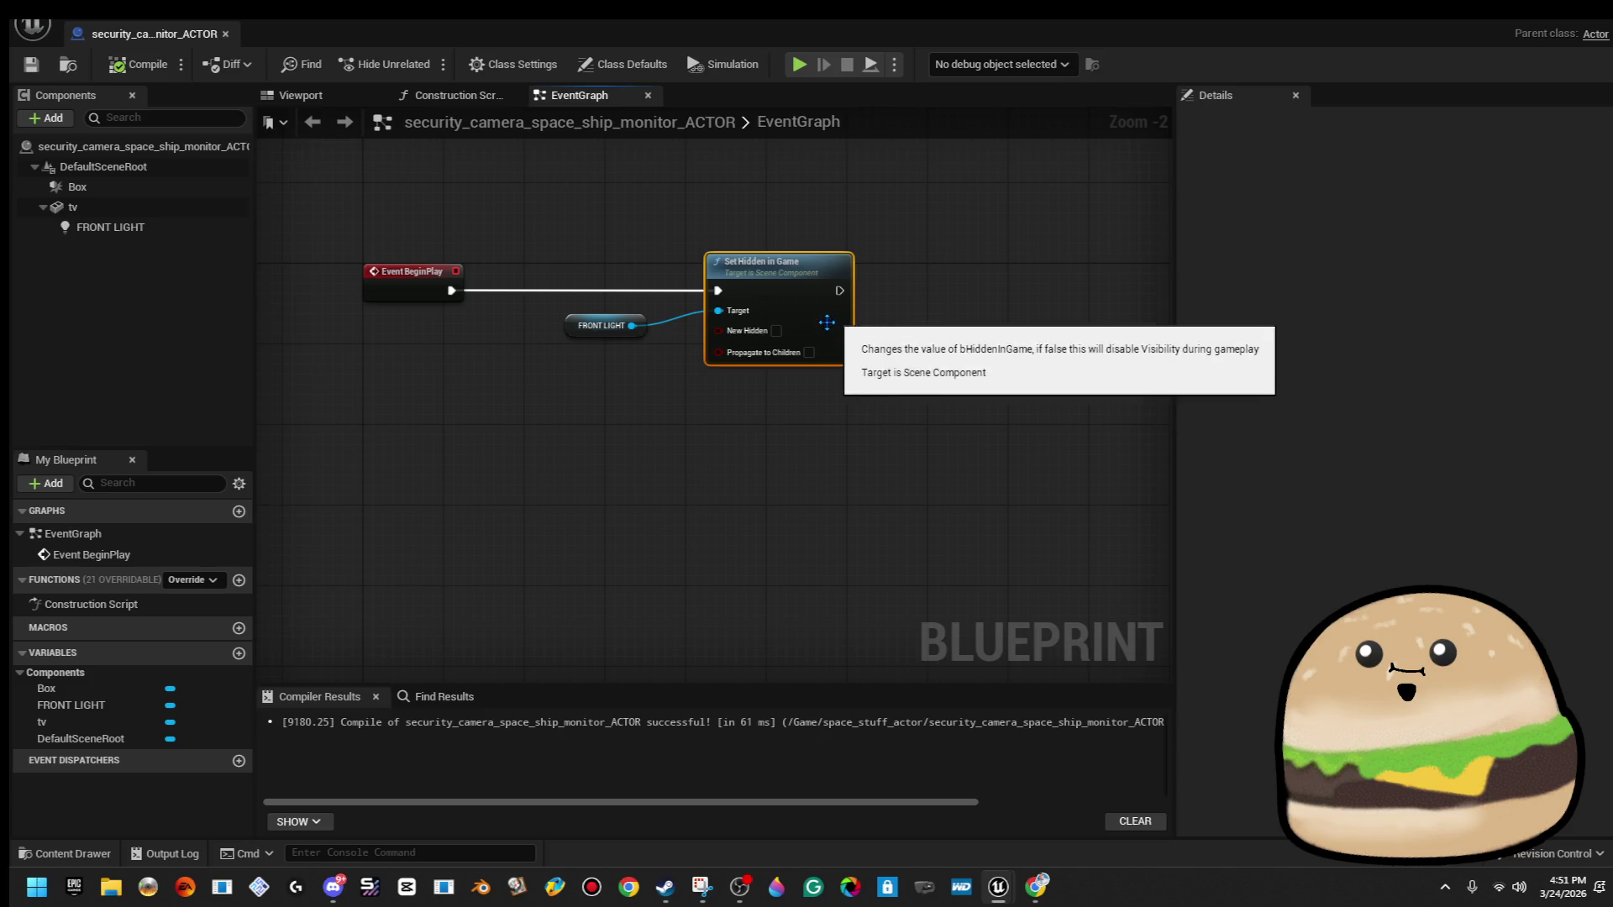
pyautogui.moveTo(516, 515); pyautogui.dragTo(501, 449)
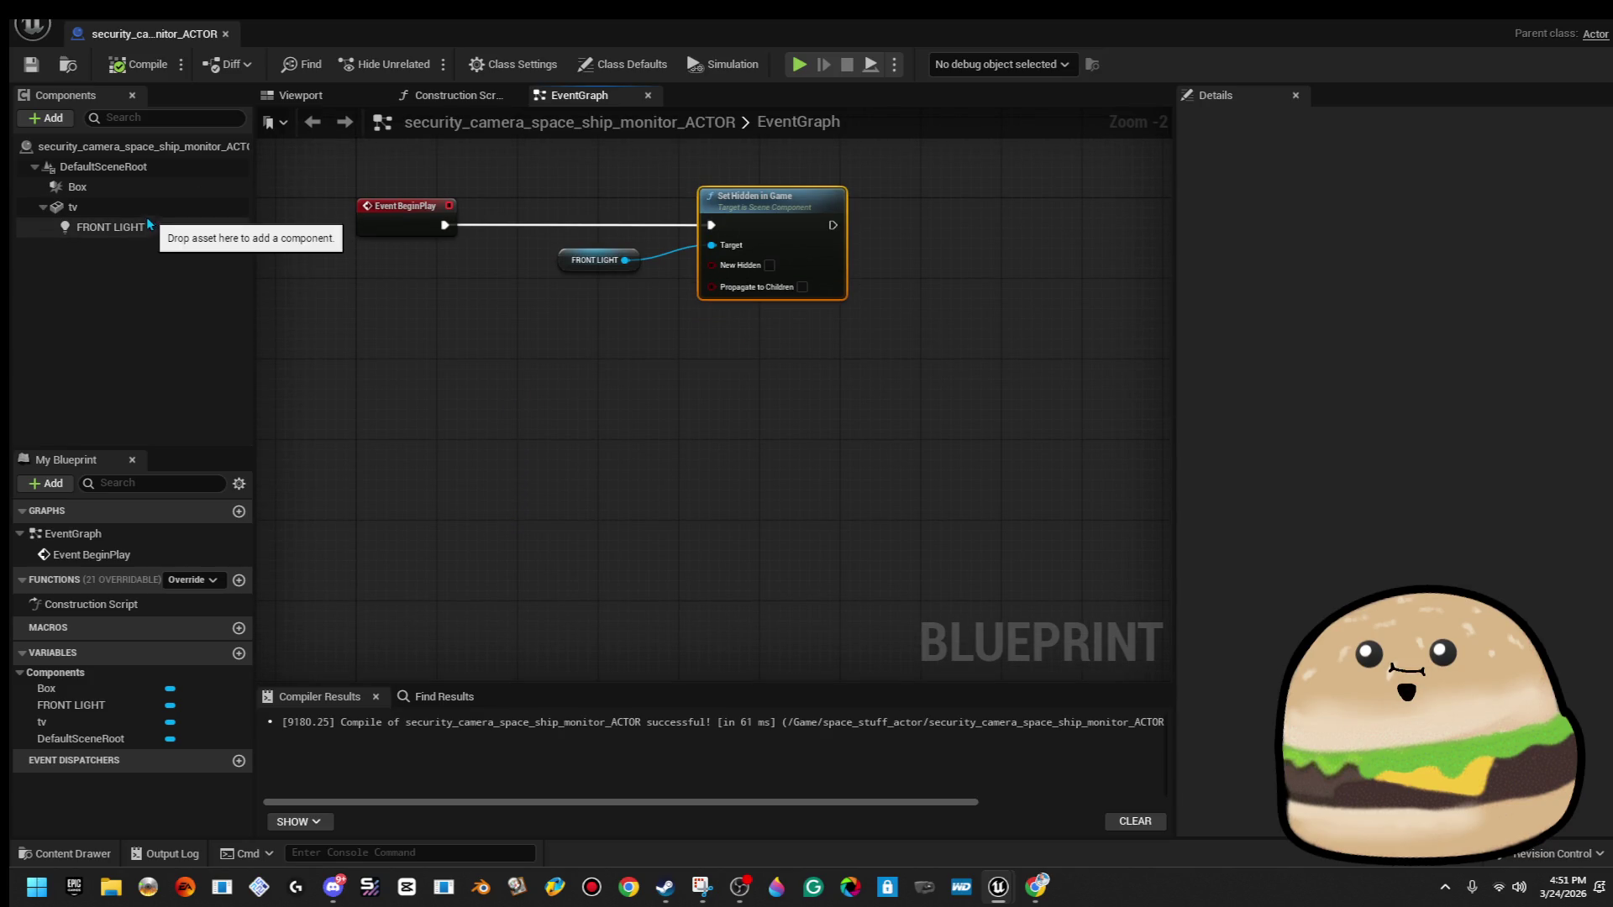
pyautogui.click(126, 189)
pyautogui.rightClick(306, 346)
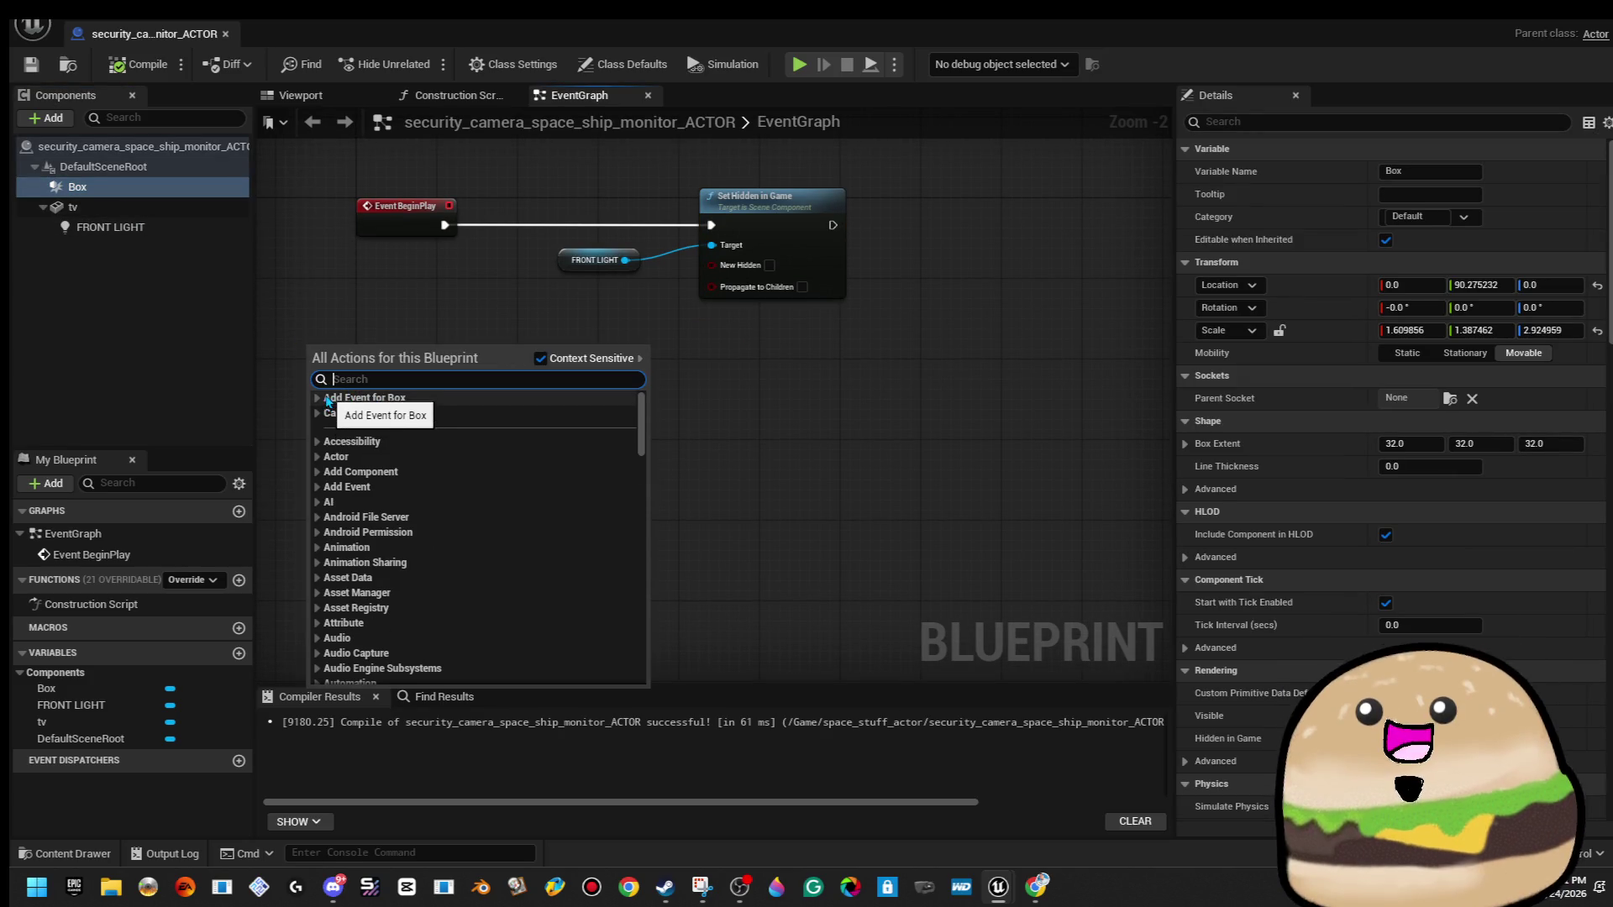
pyautogui.click(318, 398)
pyautogui.click(331, 416)
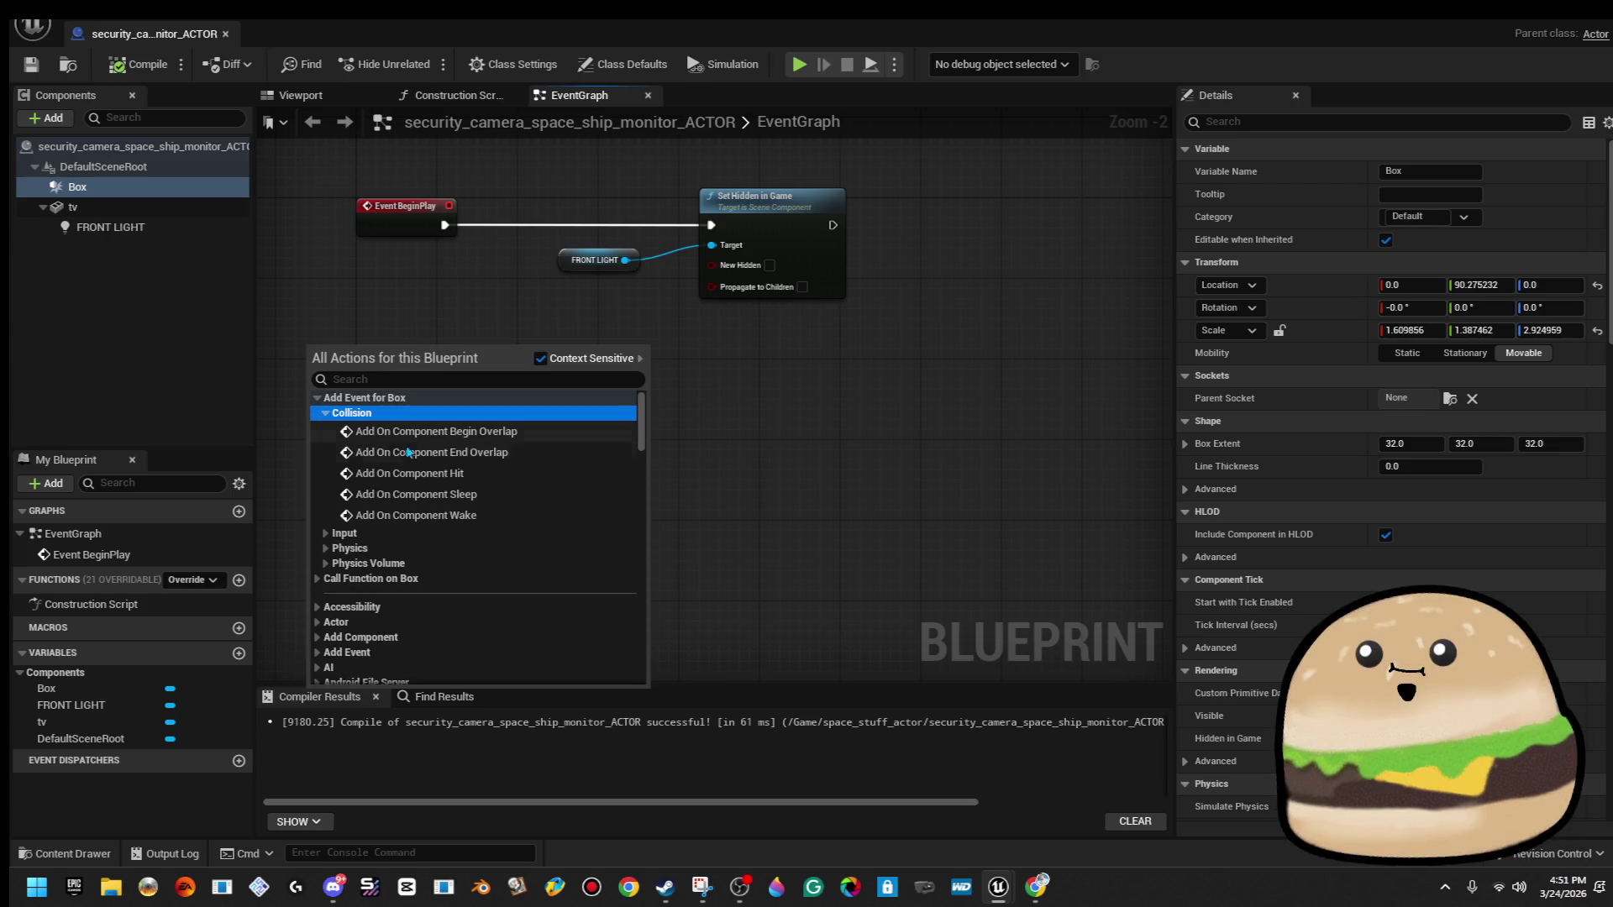
pyautogui.click(421, 430)
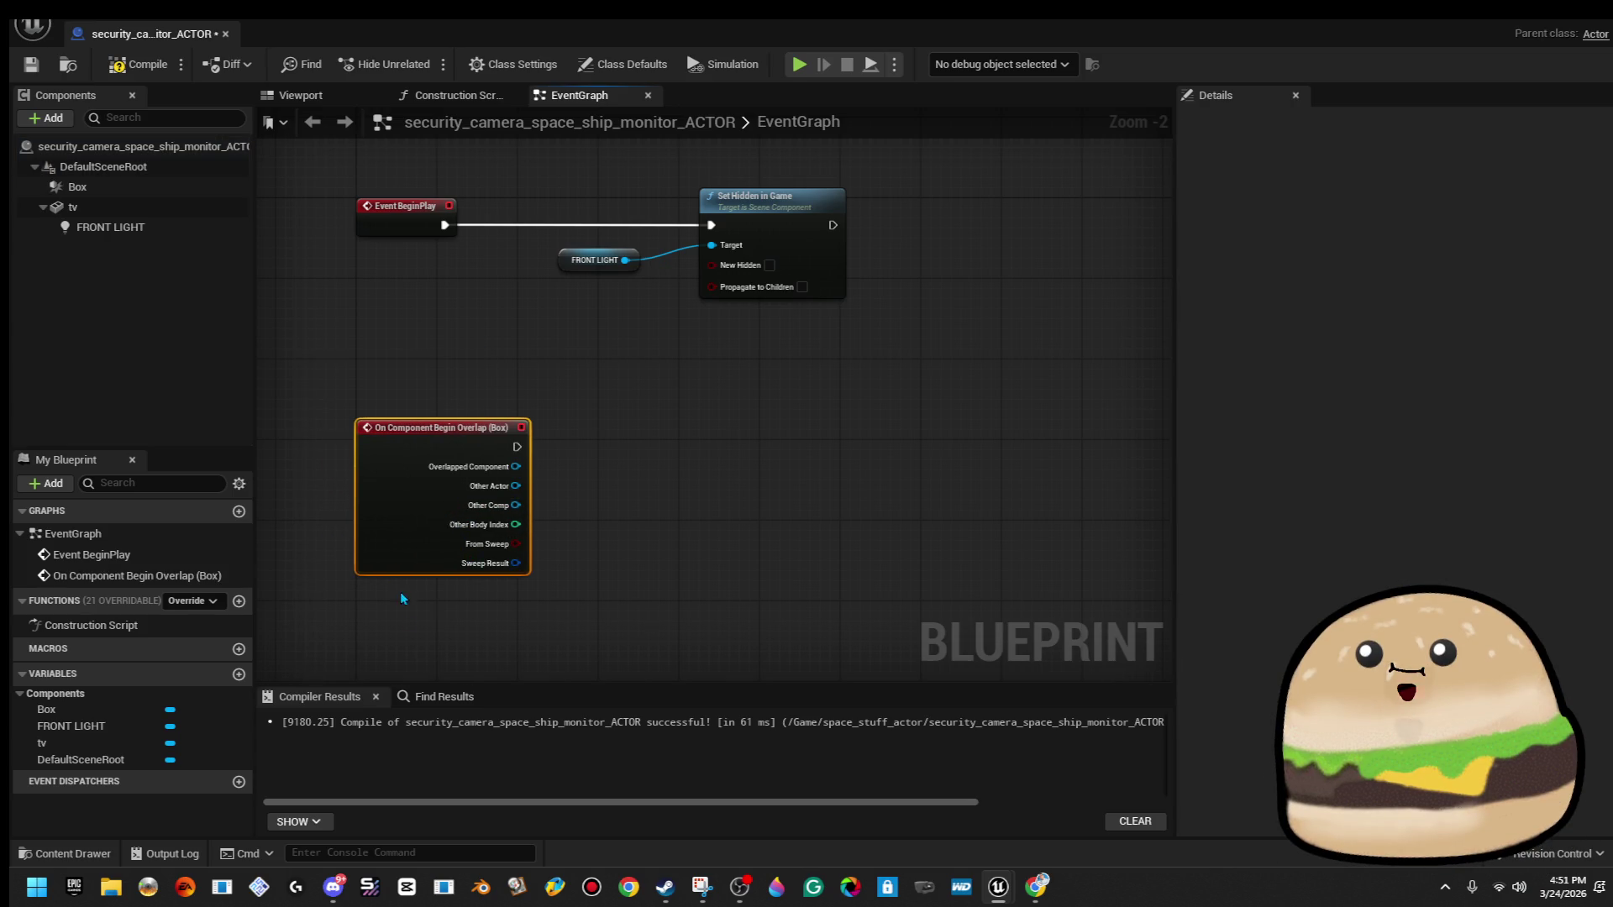
# Add a Box end overlap event below the begin overlap node.
pyautogui.moveTo(402, 598); pyautogui.dragTo(576, 461)
pyautogui.click(126, 187)
pyautogui.rightClick(555, 522)
pyautogui.click(588, 543)
pyautogui.click(580, 558)
pyautogui.click(615, 607)
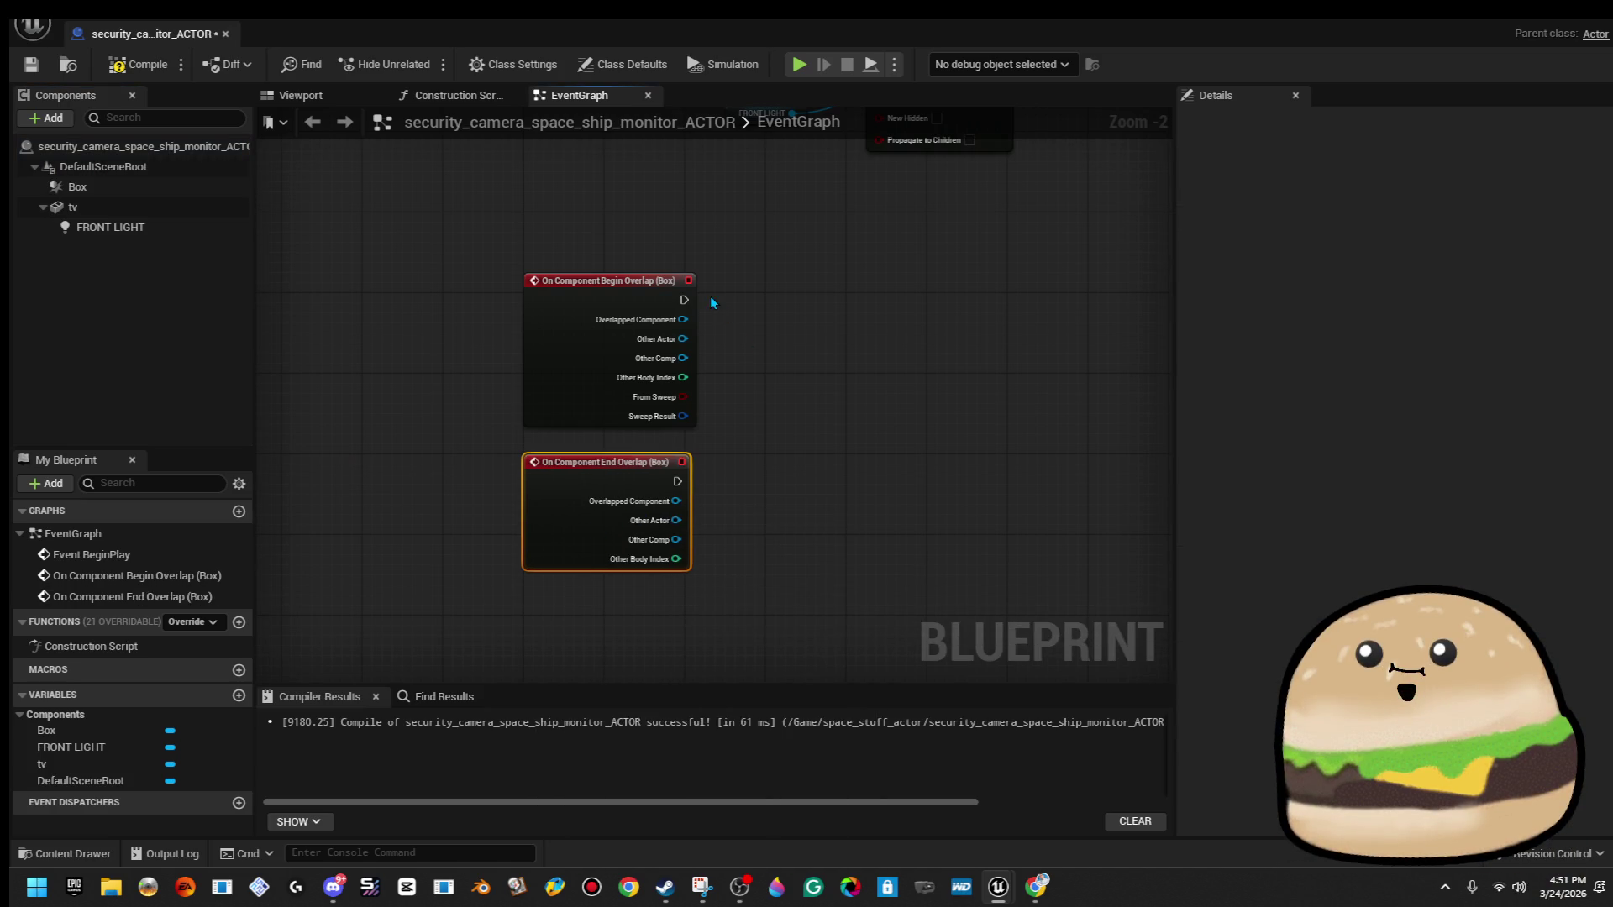
pyautogui.moveTo(684, 300); pyautogui.dragTo(1045, 295)
pyautogui.click(805, 239)
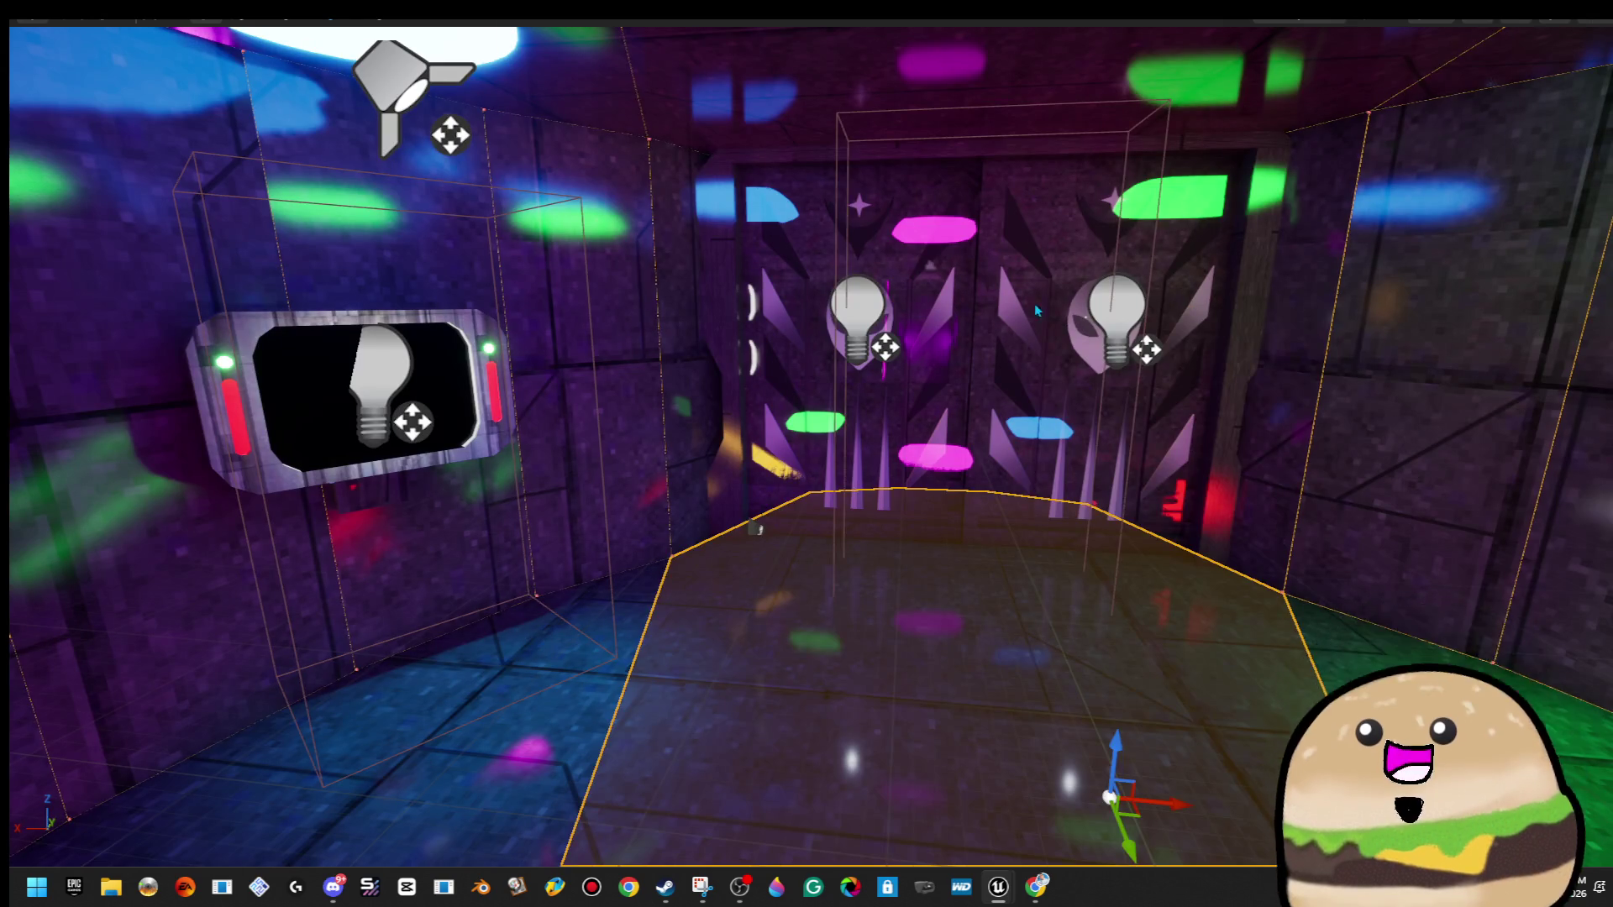
pyautogui.rightClick(1035, 304)
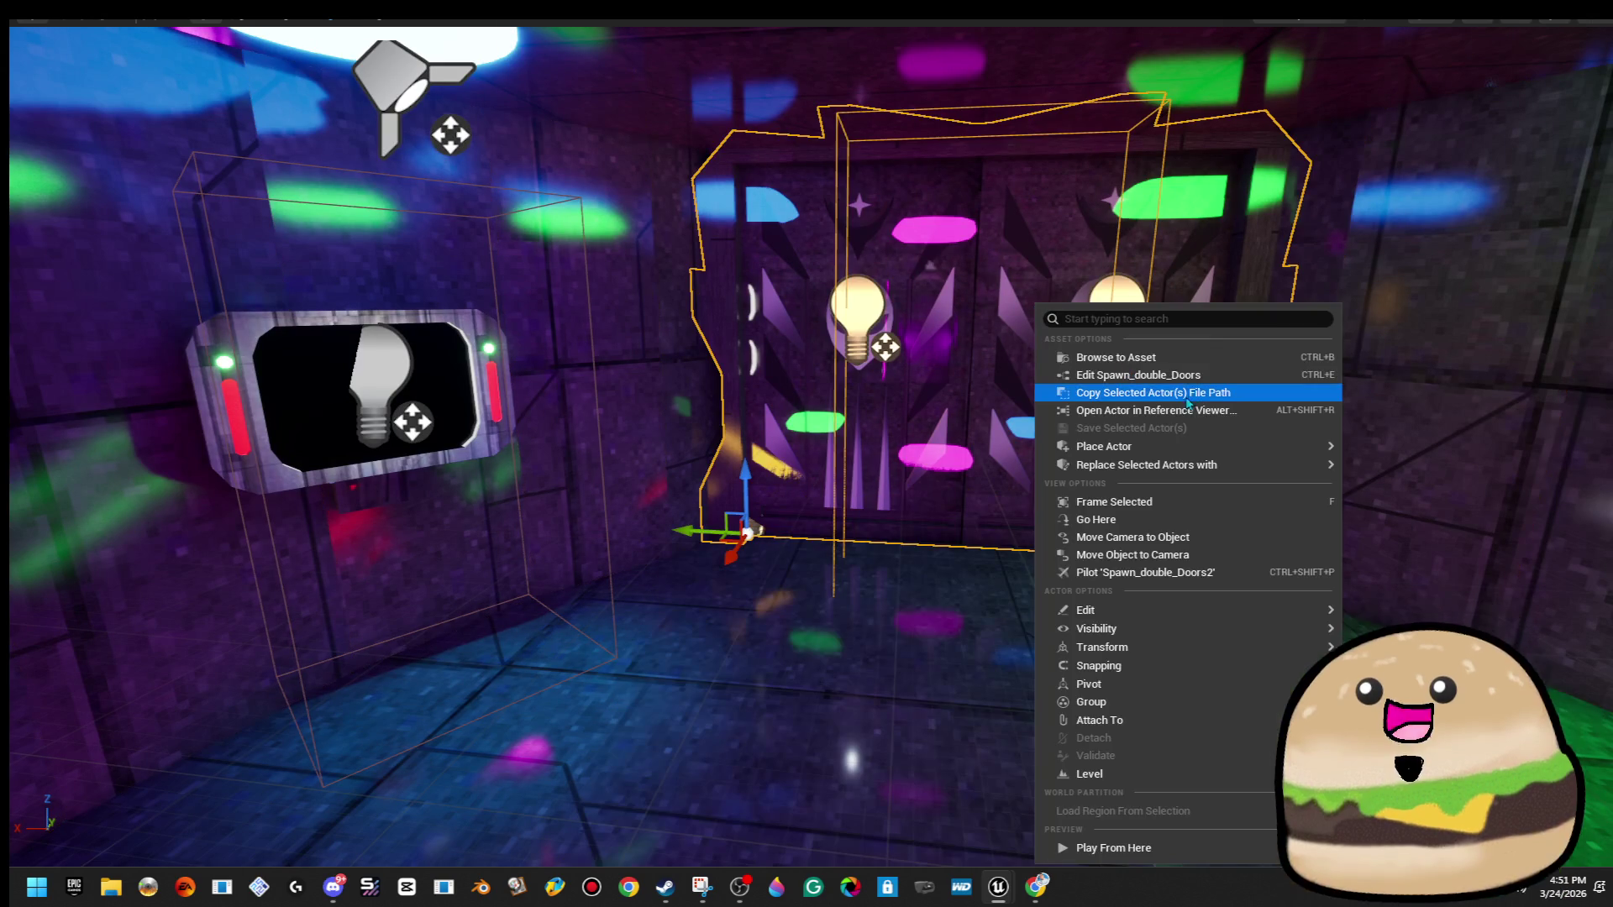
pyautogui.click(1196, 385)
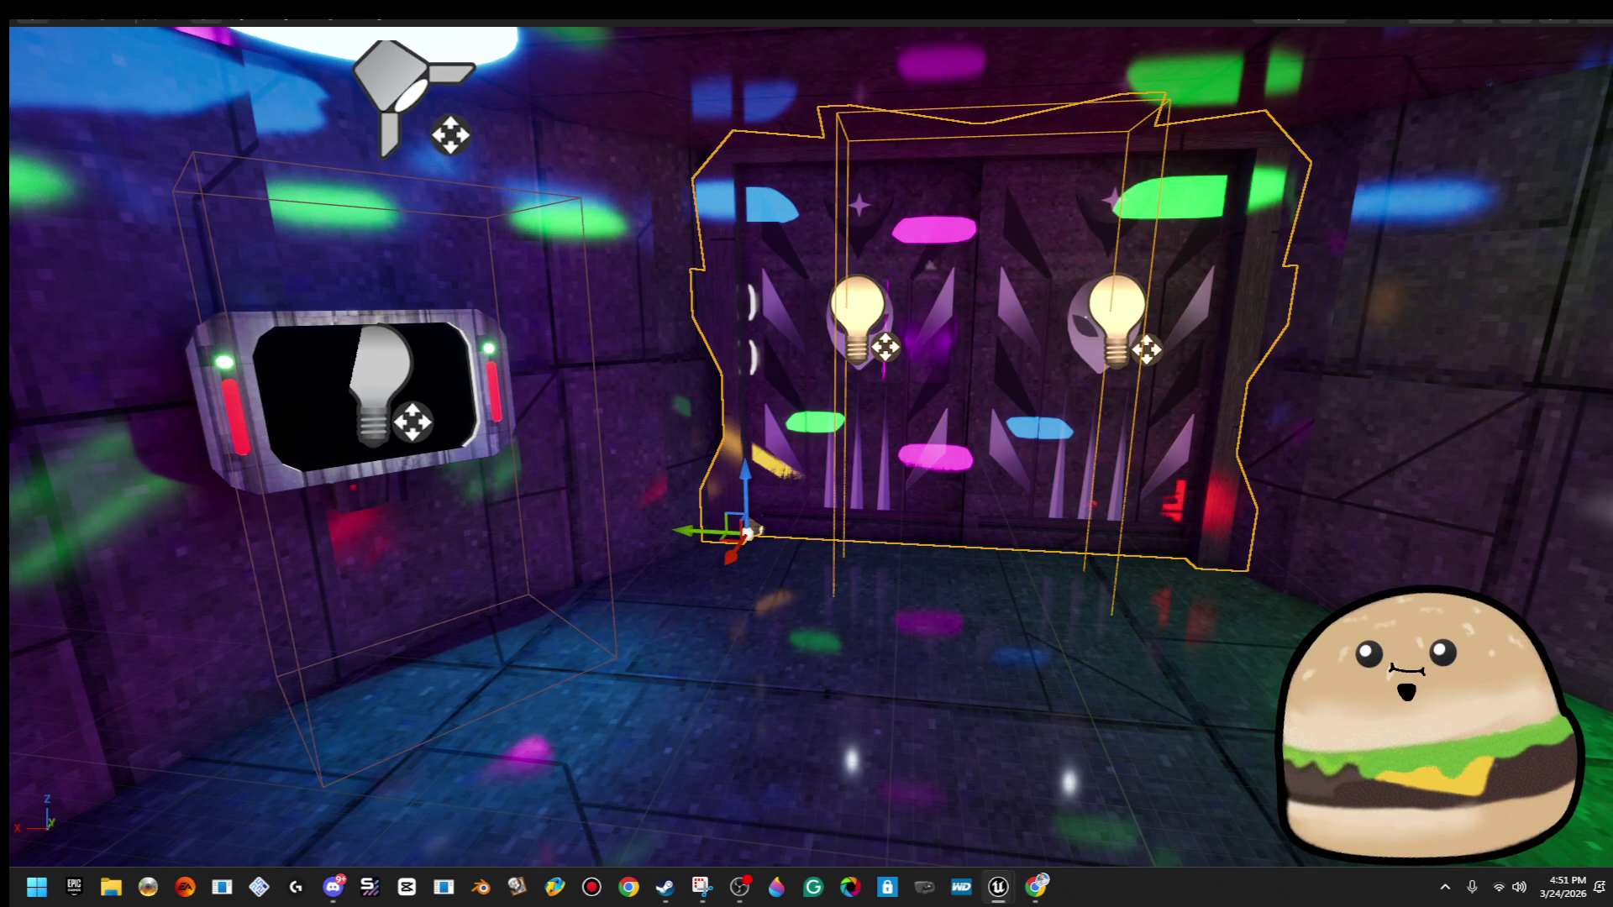
pyautogui.rightClick(1037, 336)
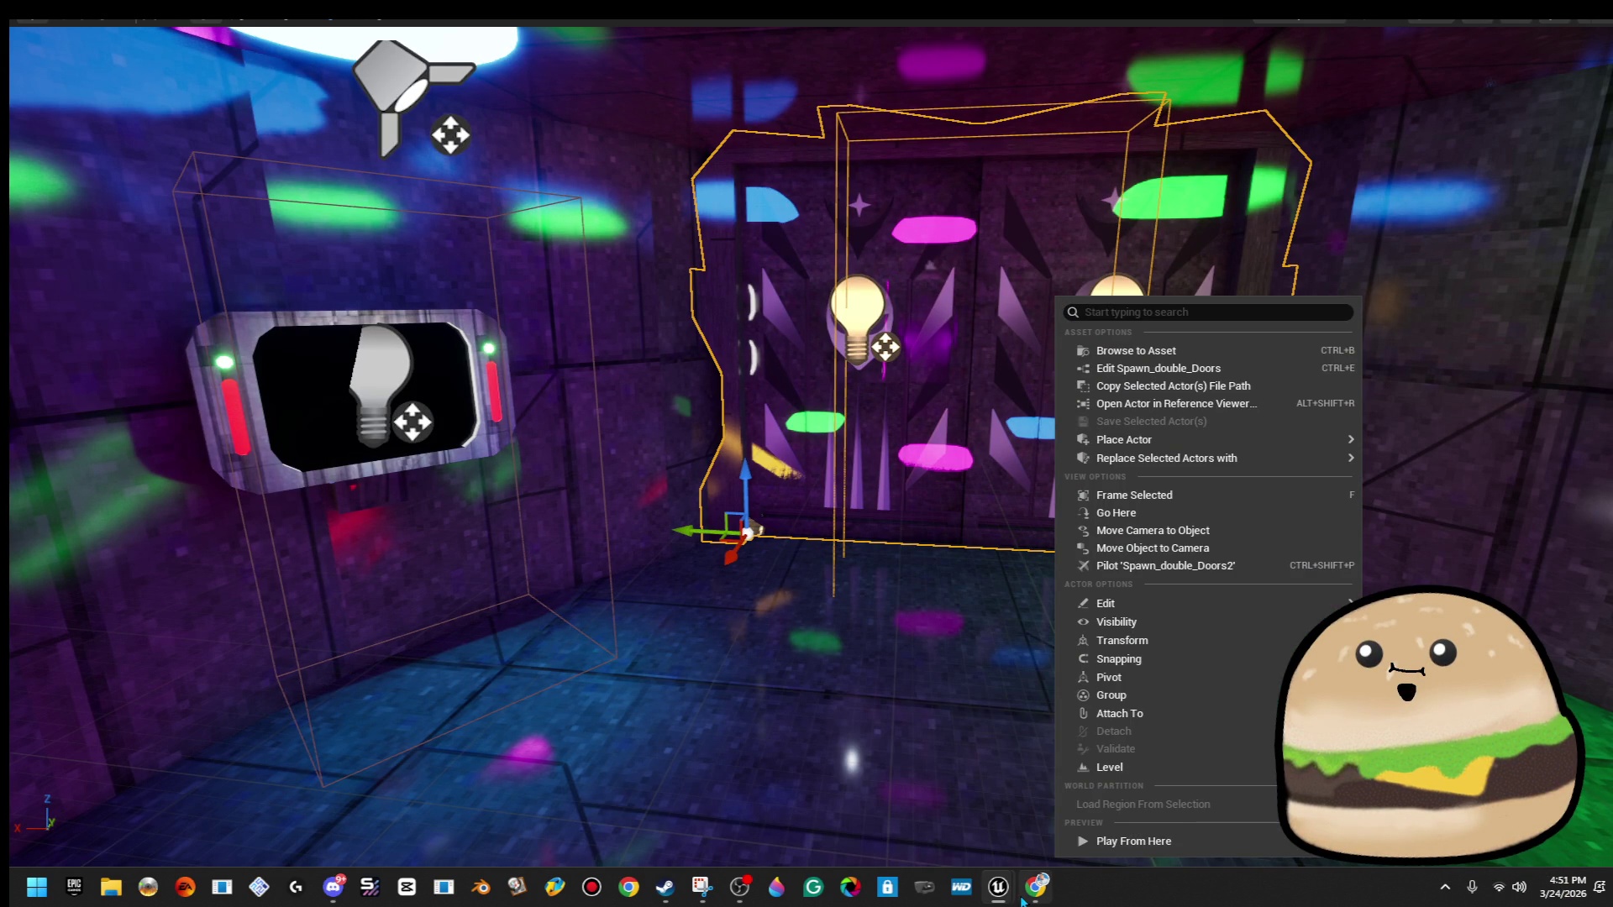
pyautogui.moveTo(1000, 886)
pyautogui.click(1061, 798)
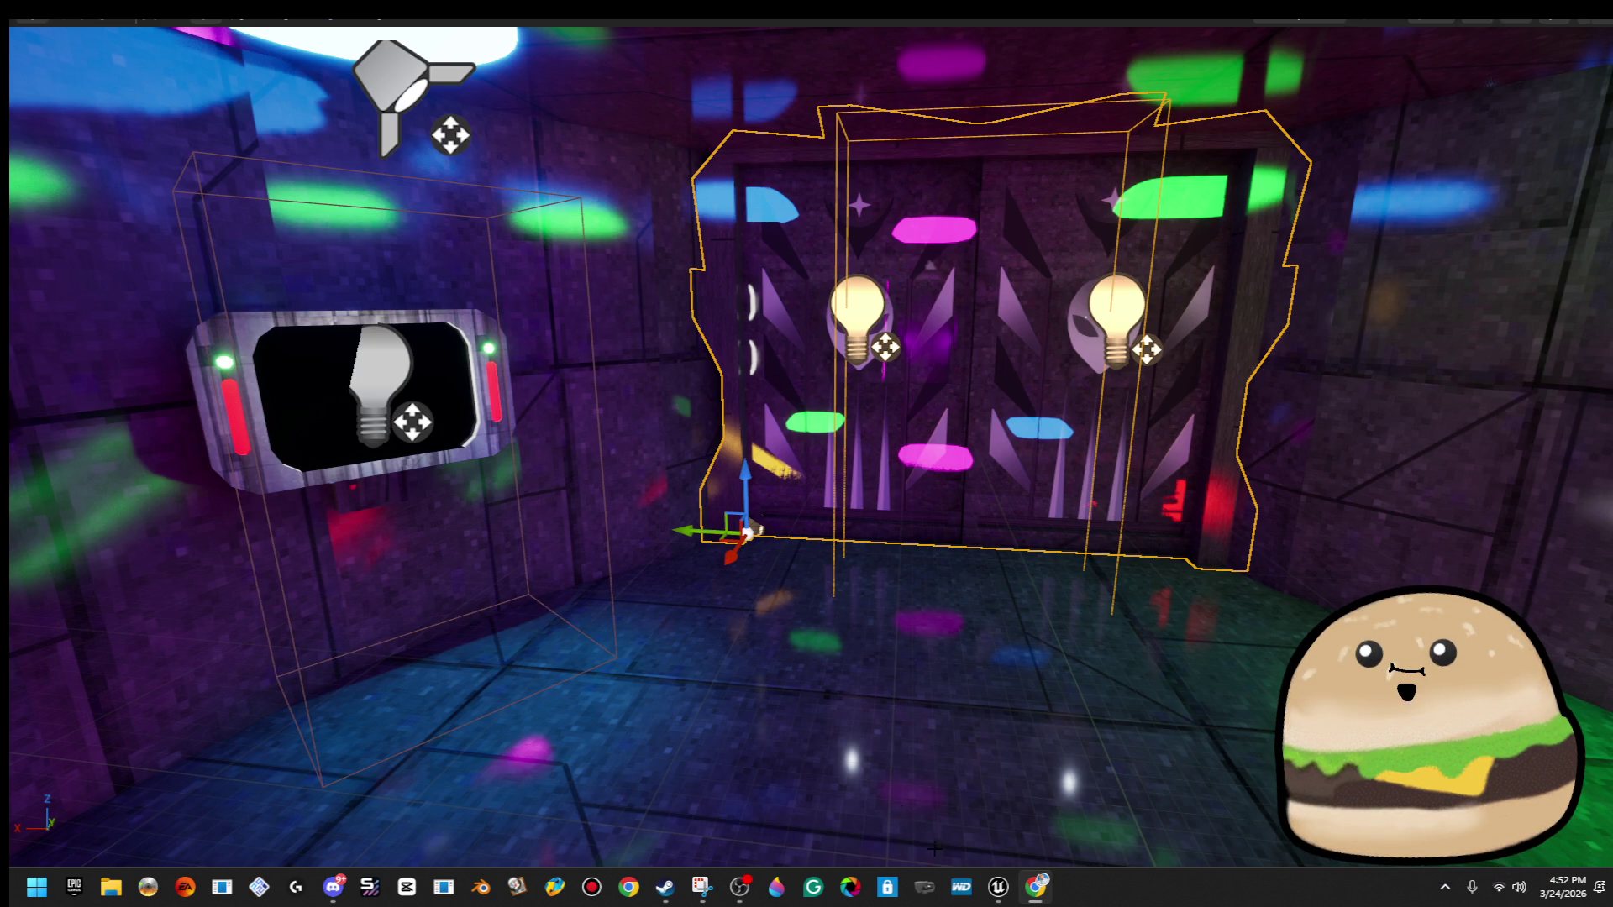
pyautogui.moveTo(1048, 897)
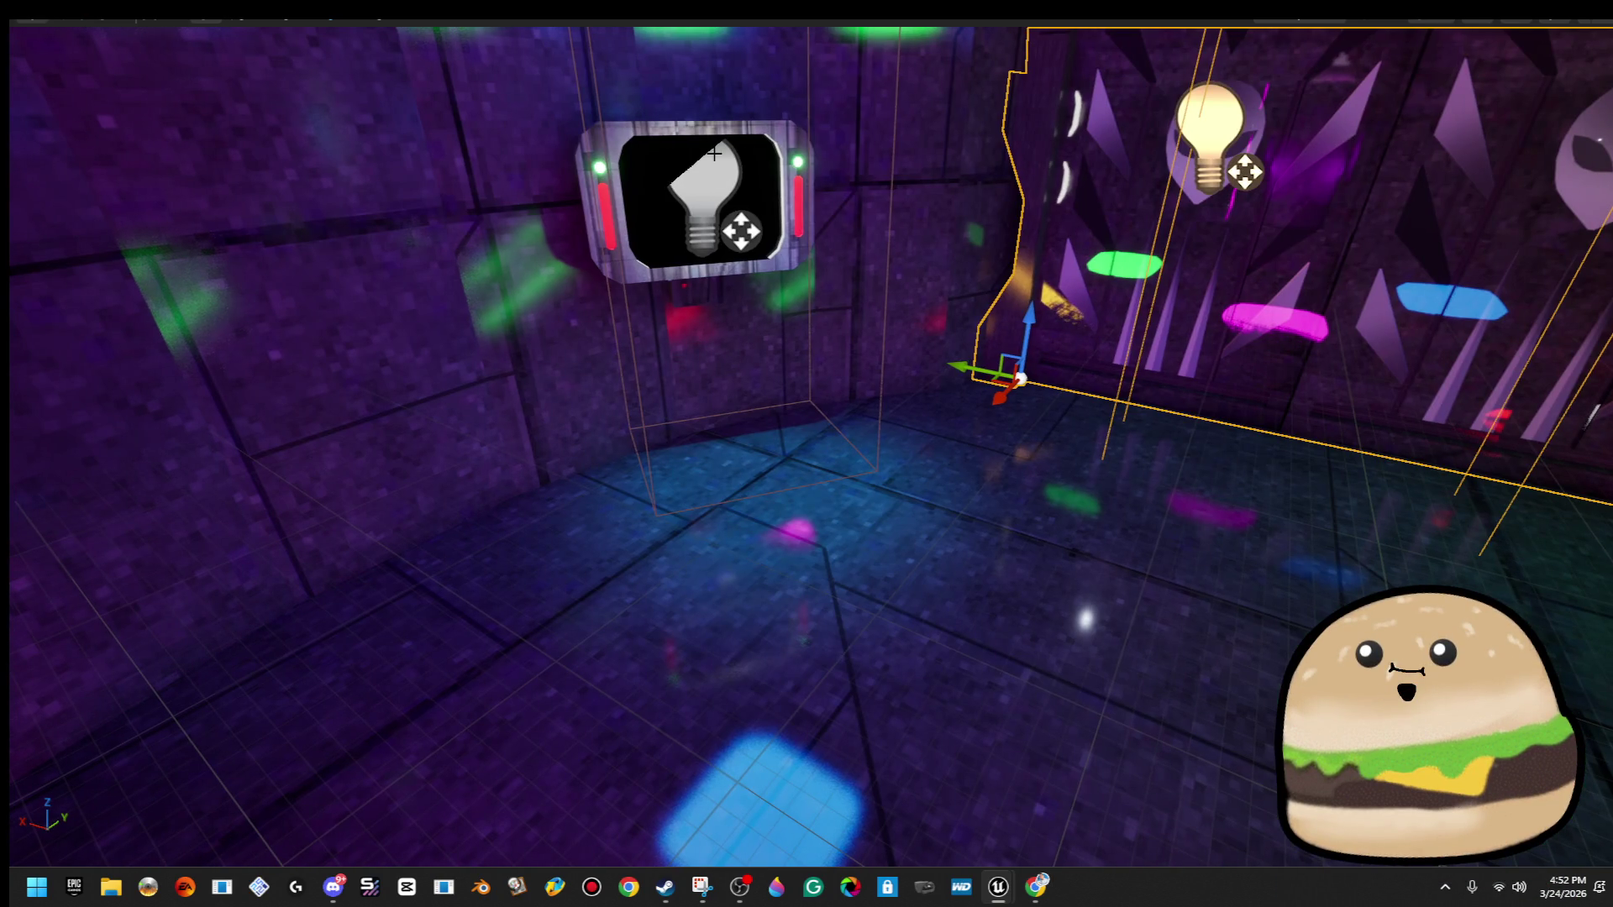
pyautogui.rightClick(714, 154)
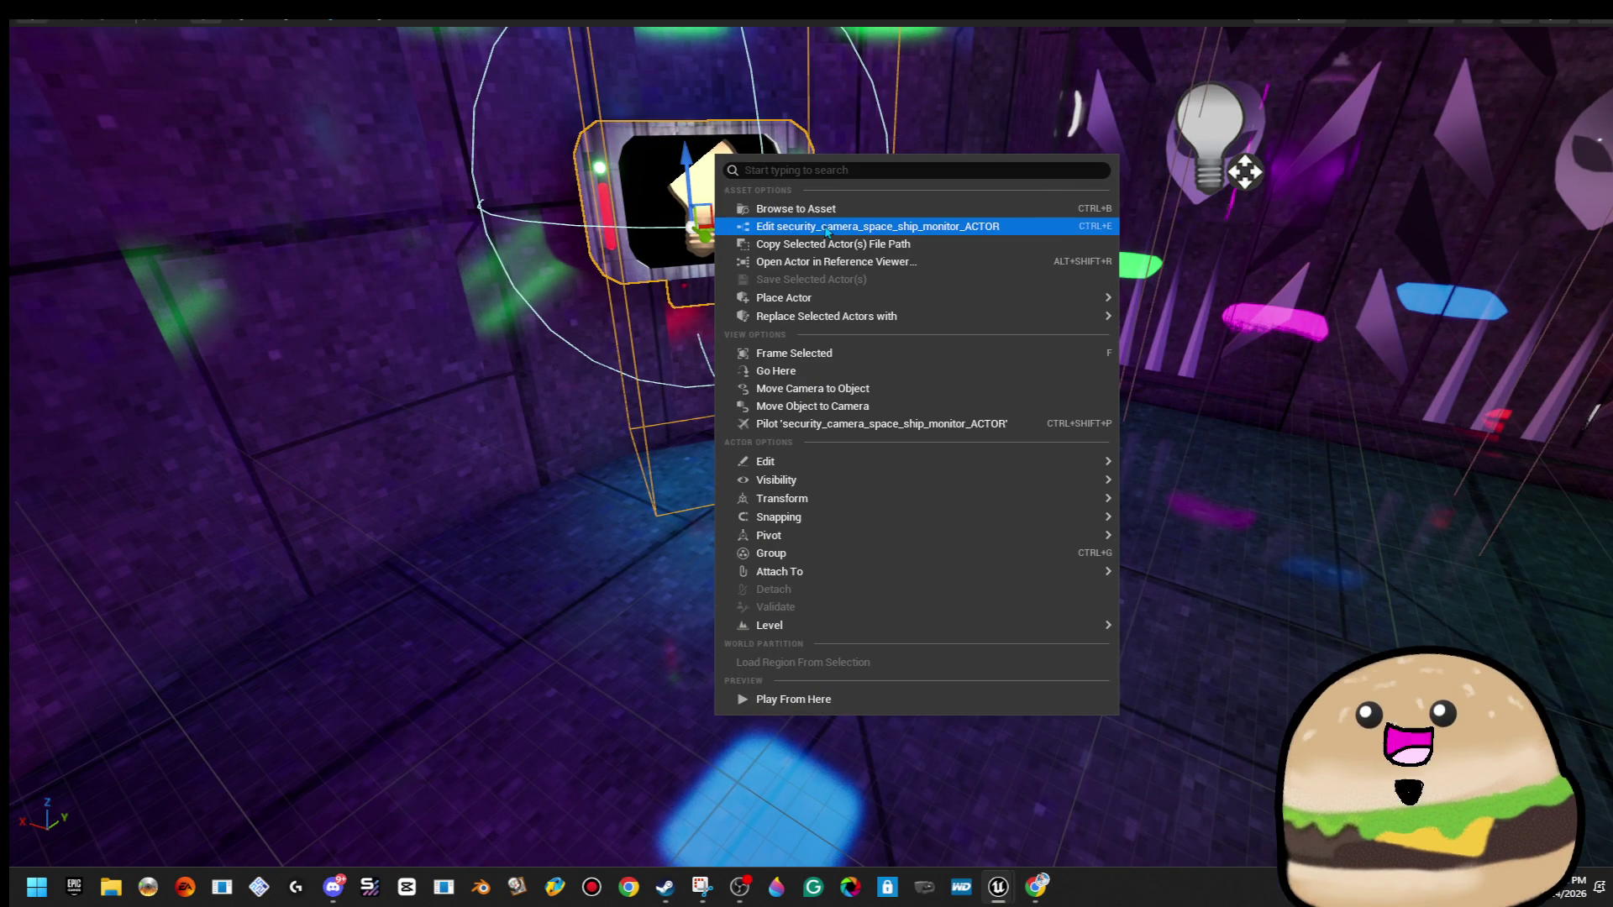
# Frame the monitor and bring the full level_SPACE editor window to the front.
pyautogui.press('f')
pyautogui.press('f')
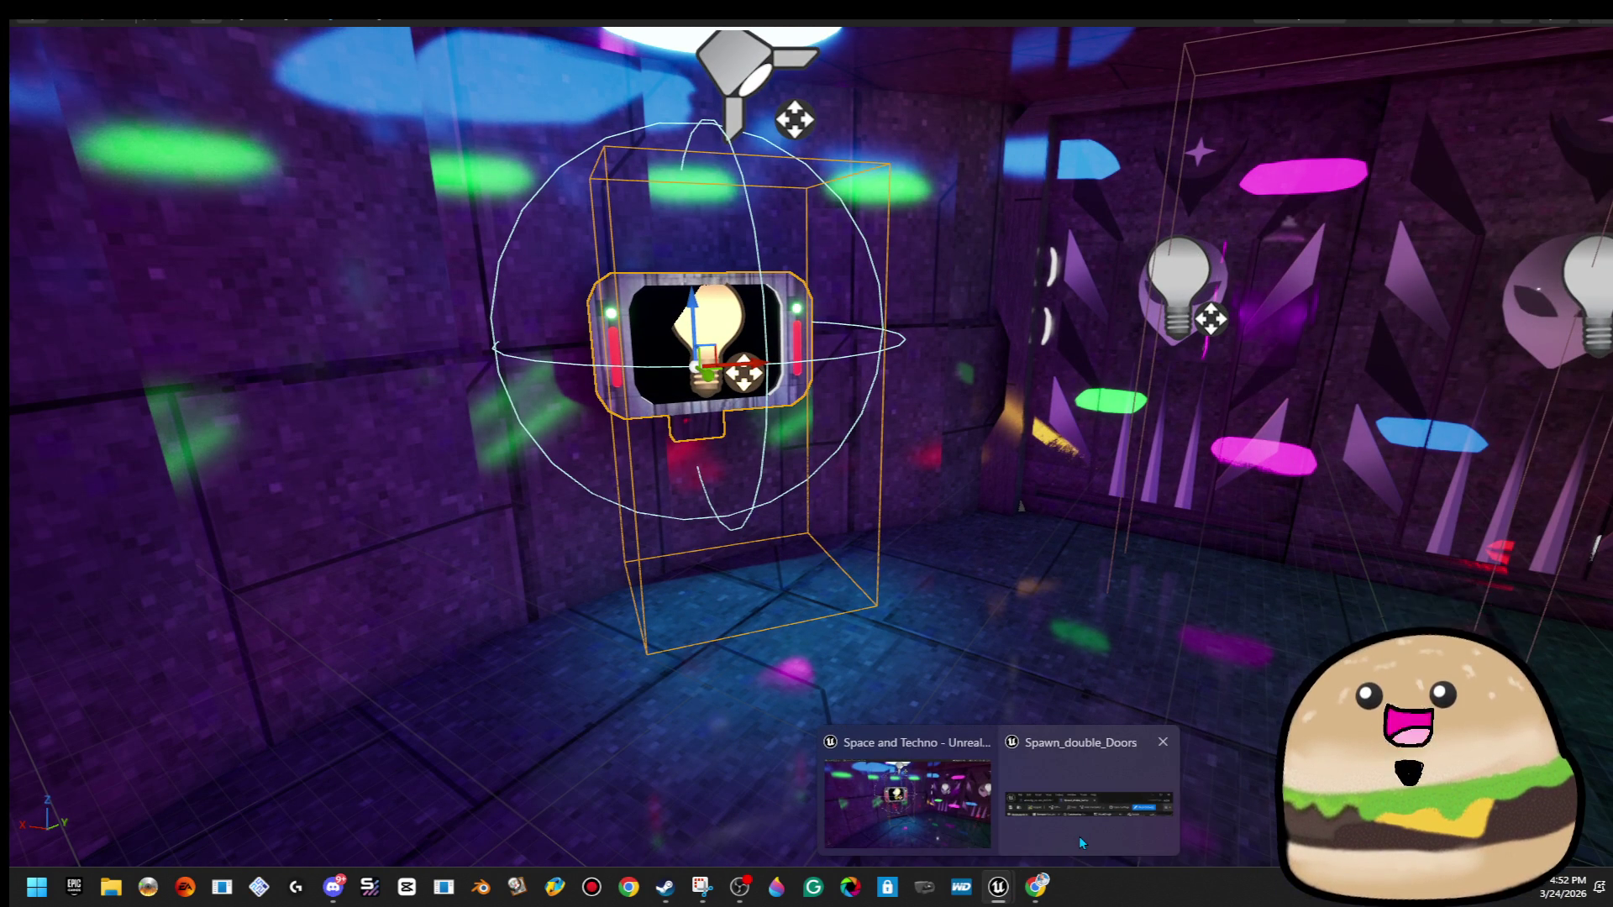
pyautogui.click(1081, 833)
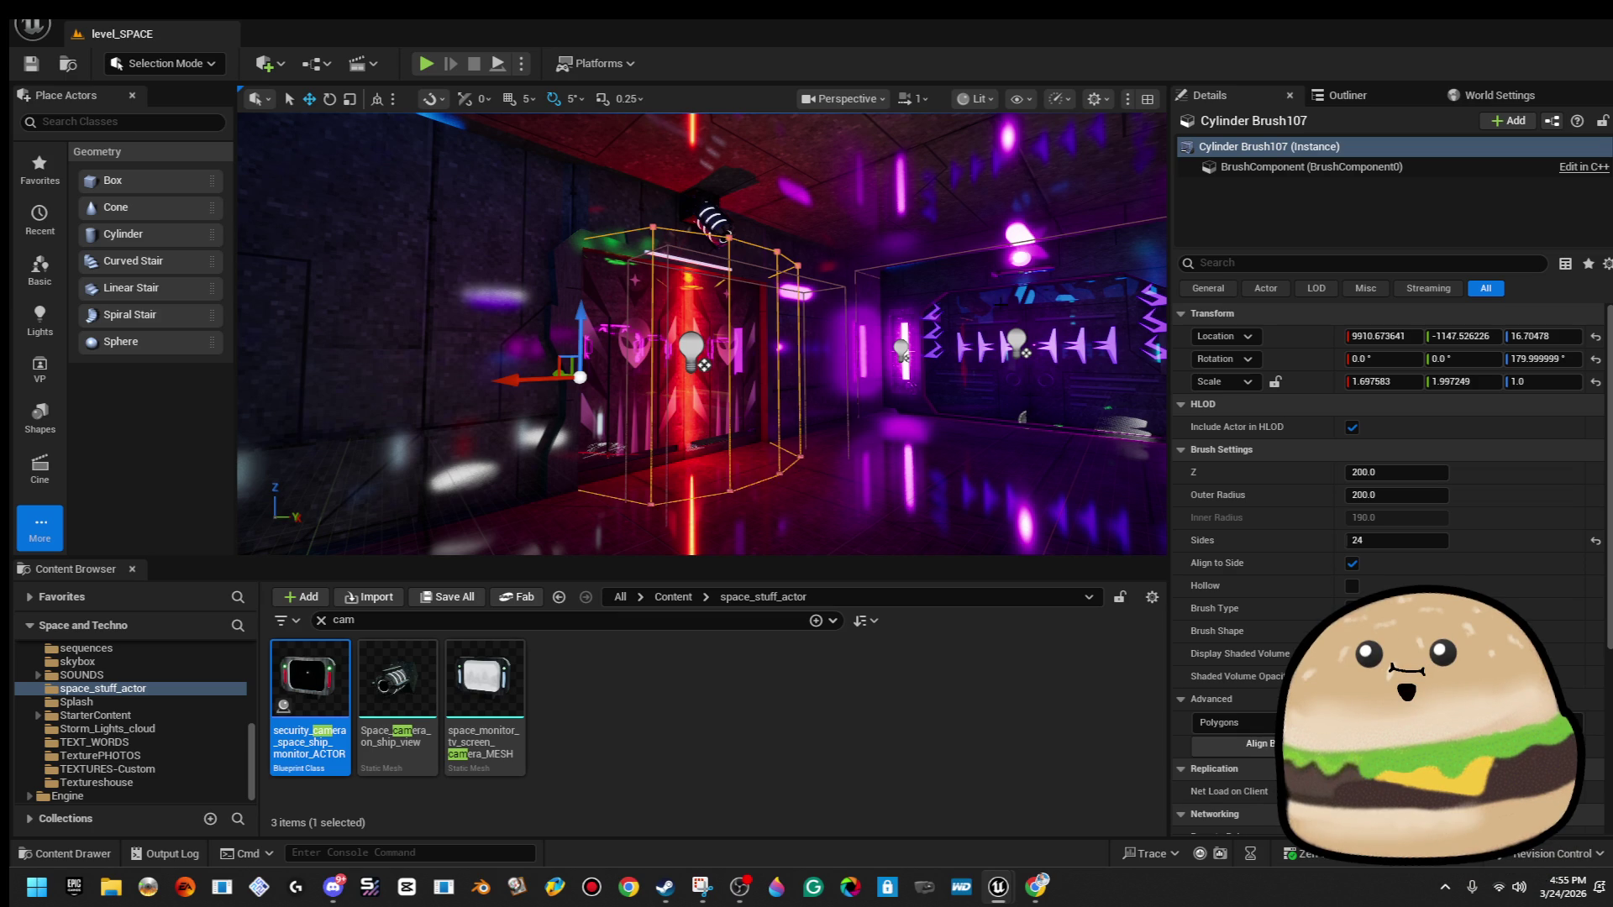
# Begin adding a level sequence in space_stuff_actor, search seq_outside, then cancel the save.
pyautogui.press('w')
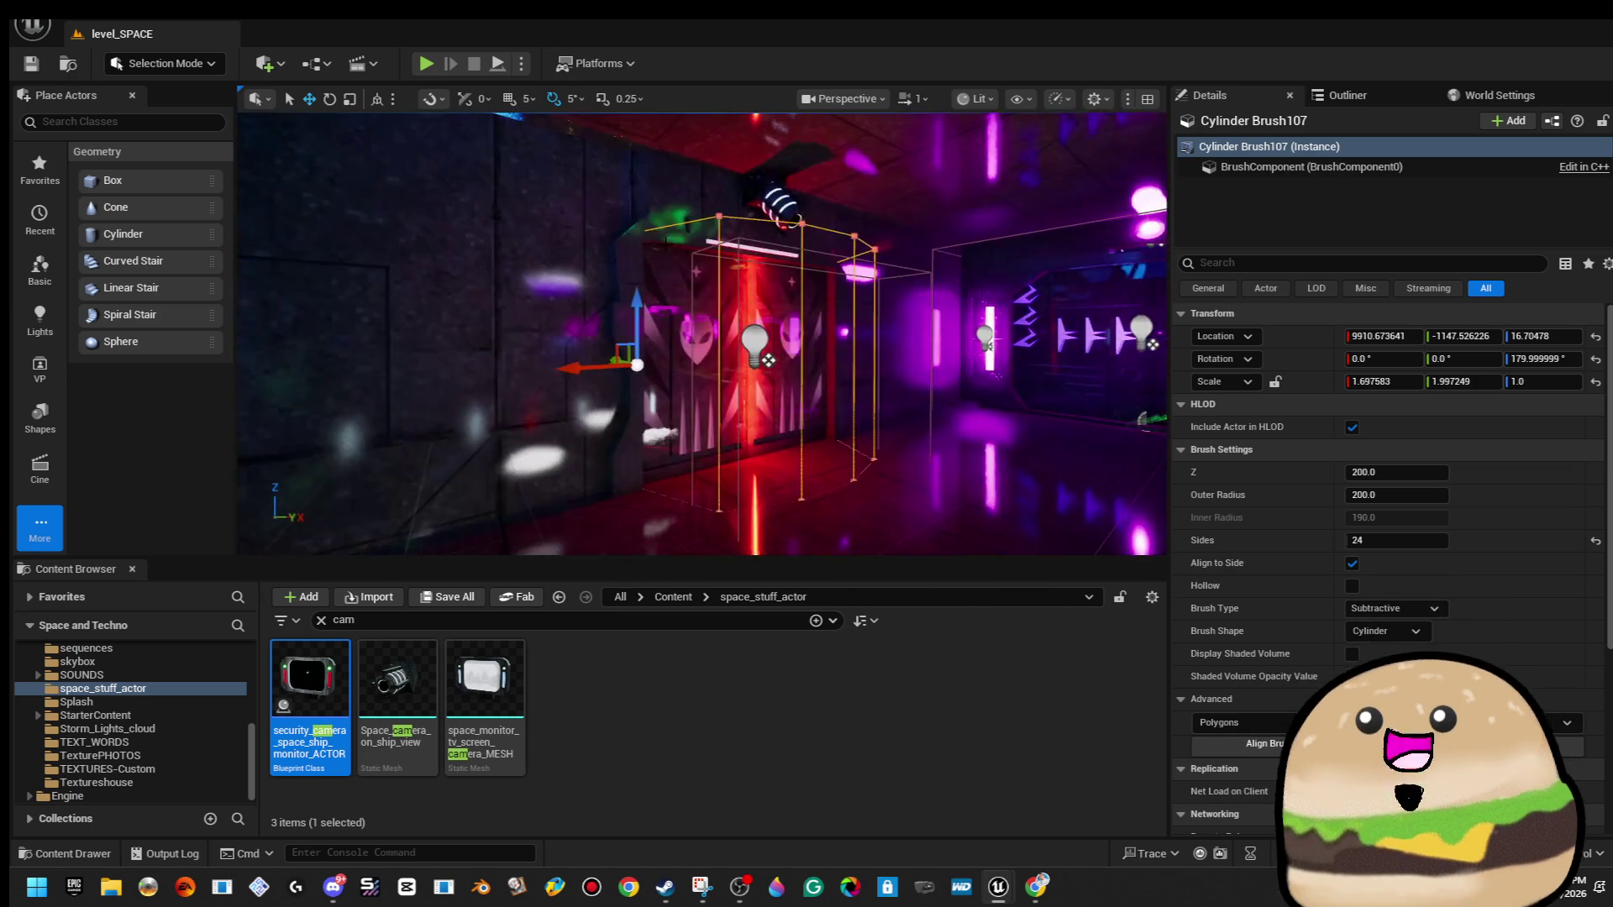
pyautogui.click(361, 63)
pyautogui.click(395, 108)
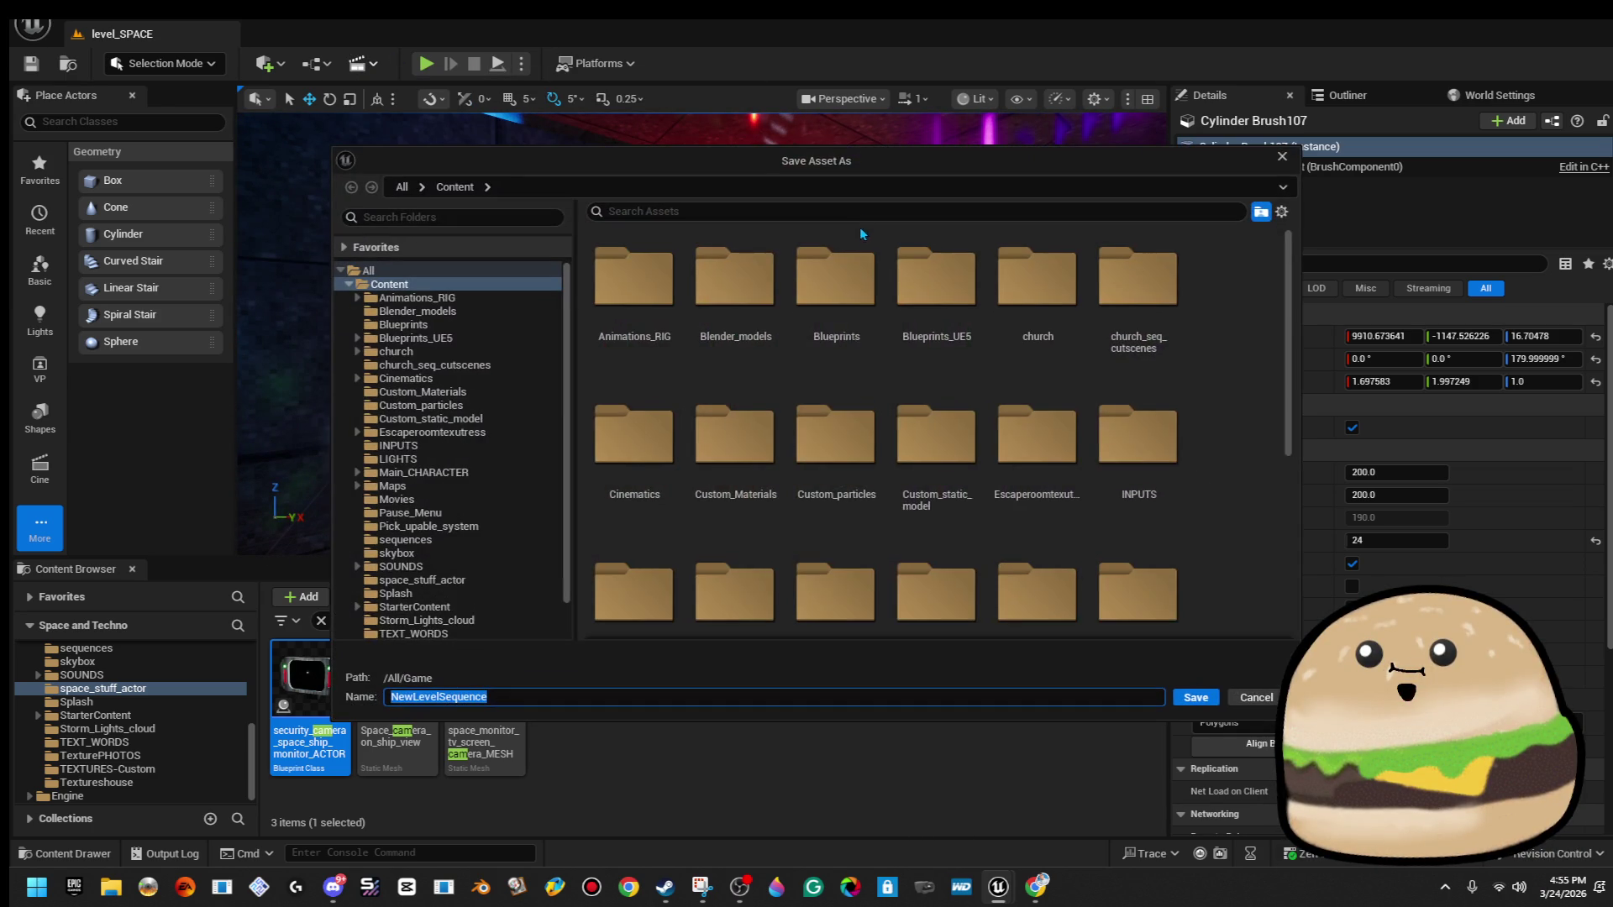
pyautogui.scroll(-2, 476, 514)
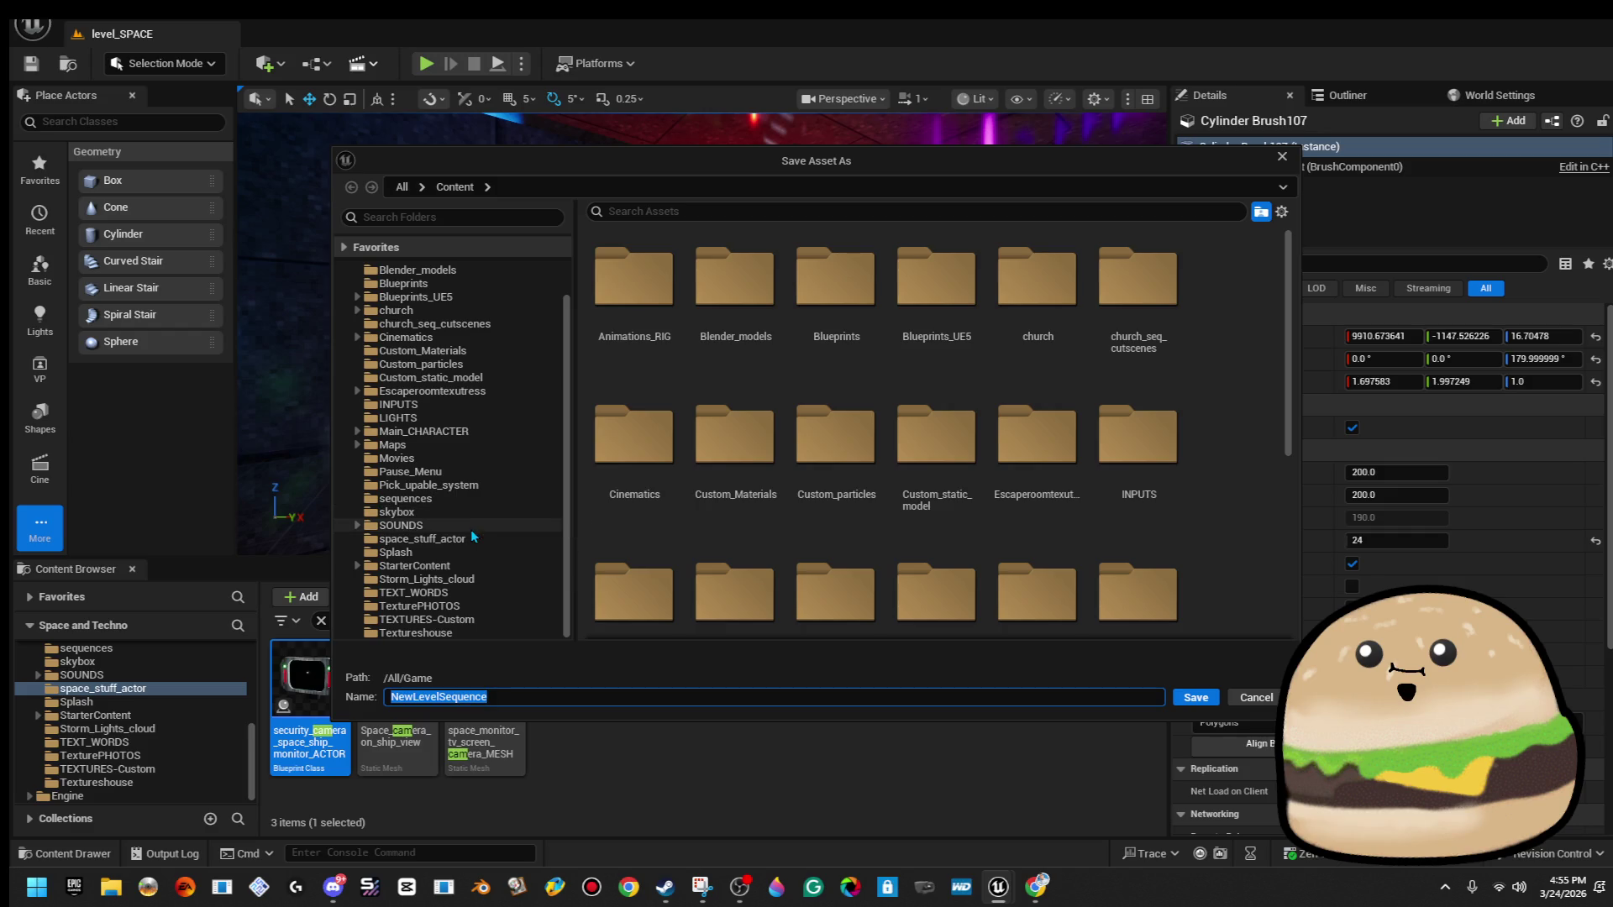
pyautogui.click(473, 538)
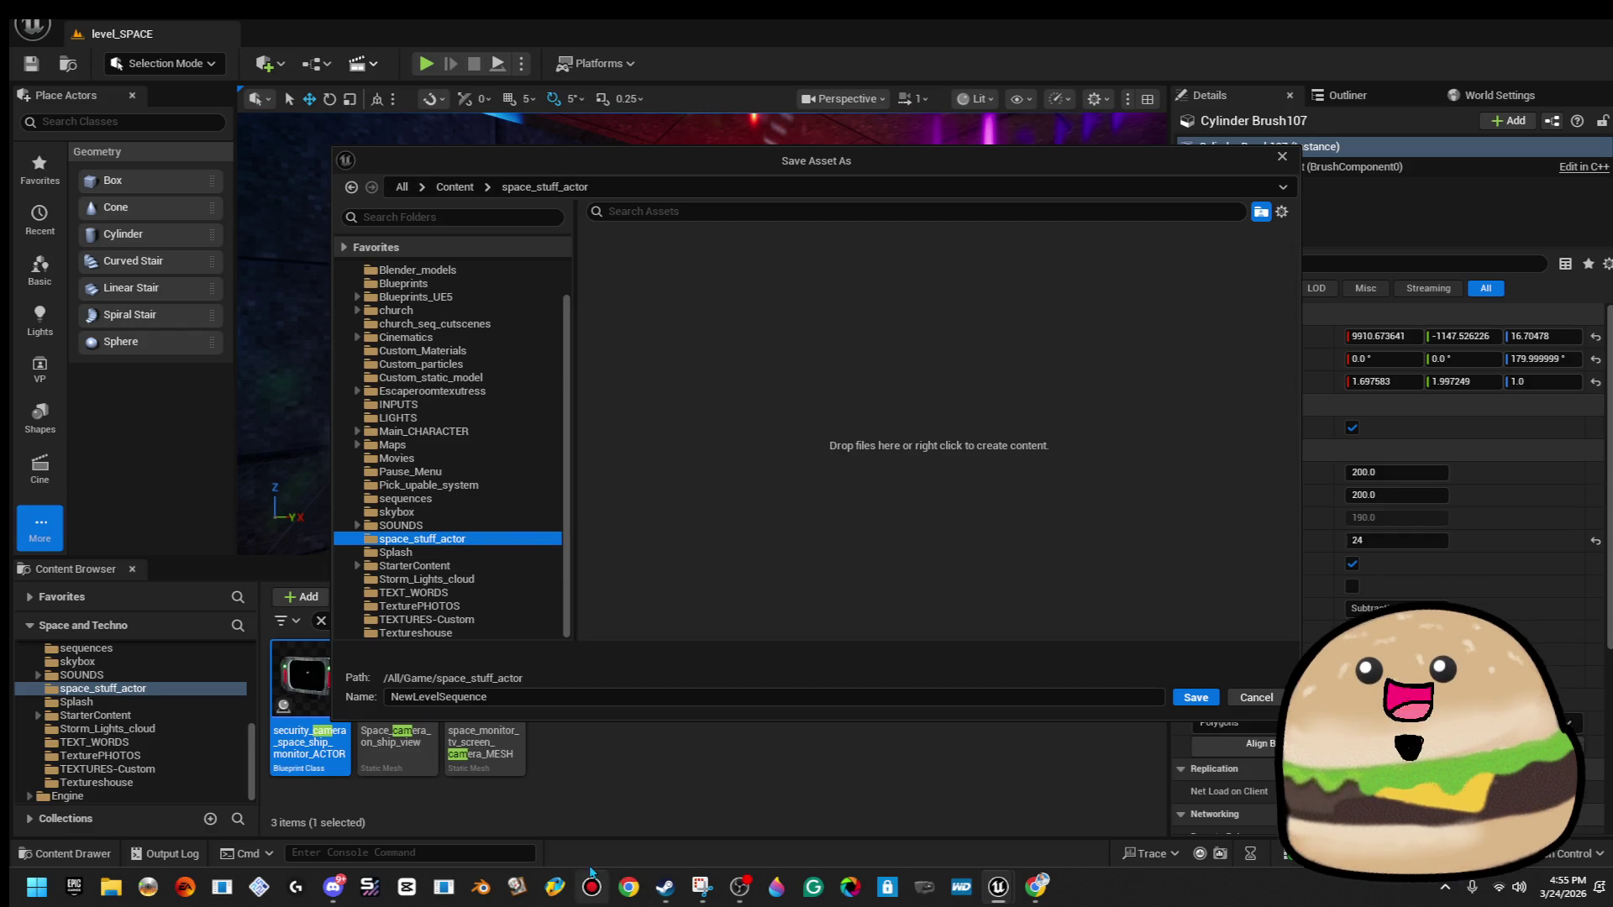
pyautogui.moveTo(922, 169)
pyautogui.mouseDown()
pyautogui.moveTo(1064, 188)
pyautogui.moveTo(1131, 158)
pyautogui.mouseUp()
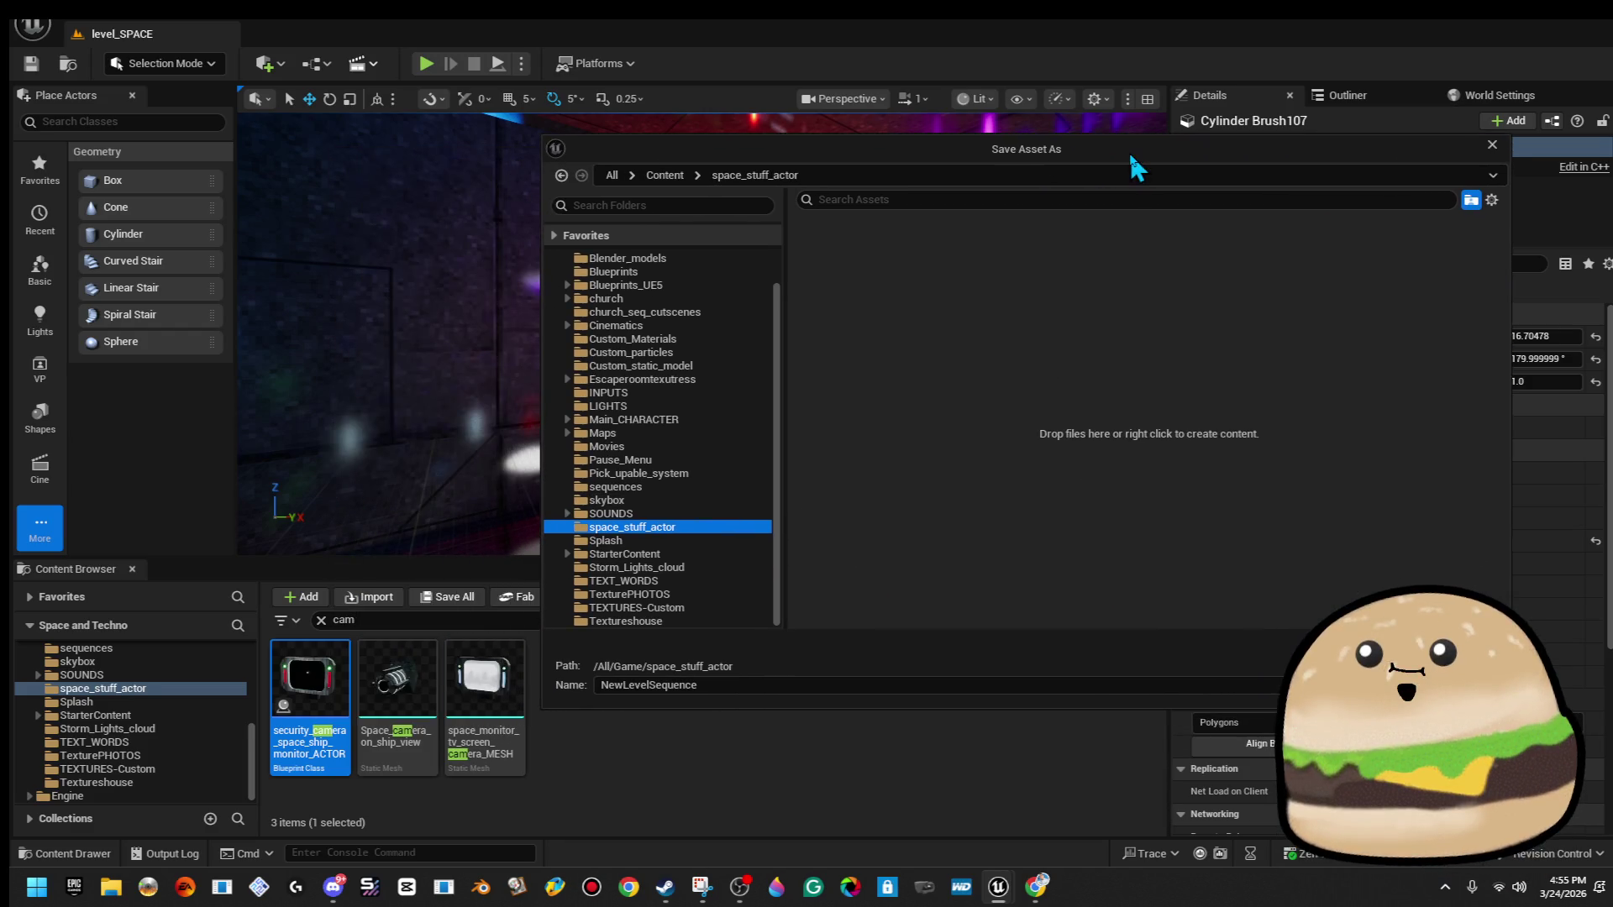
pyautogui.click(911, 200)
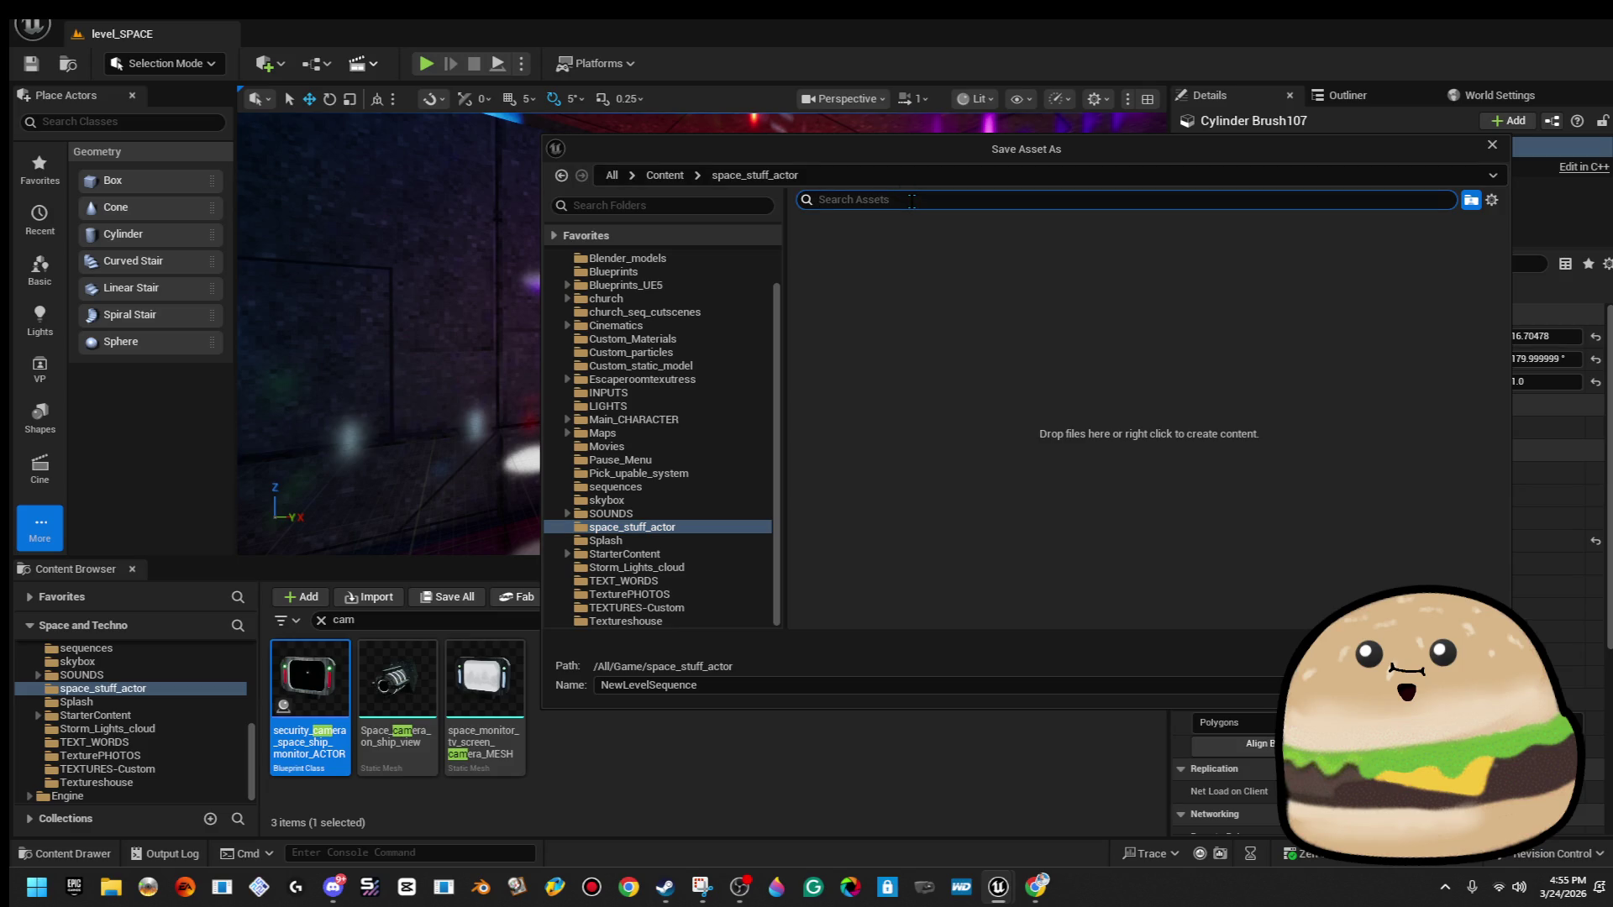
pyautogui.write('seq_outside')
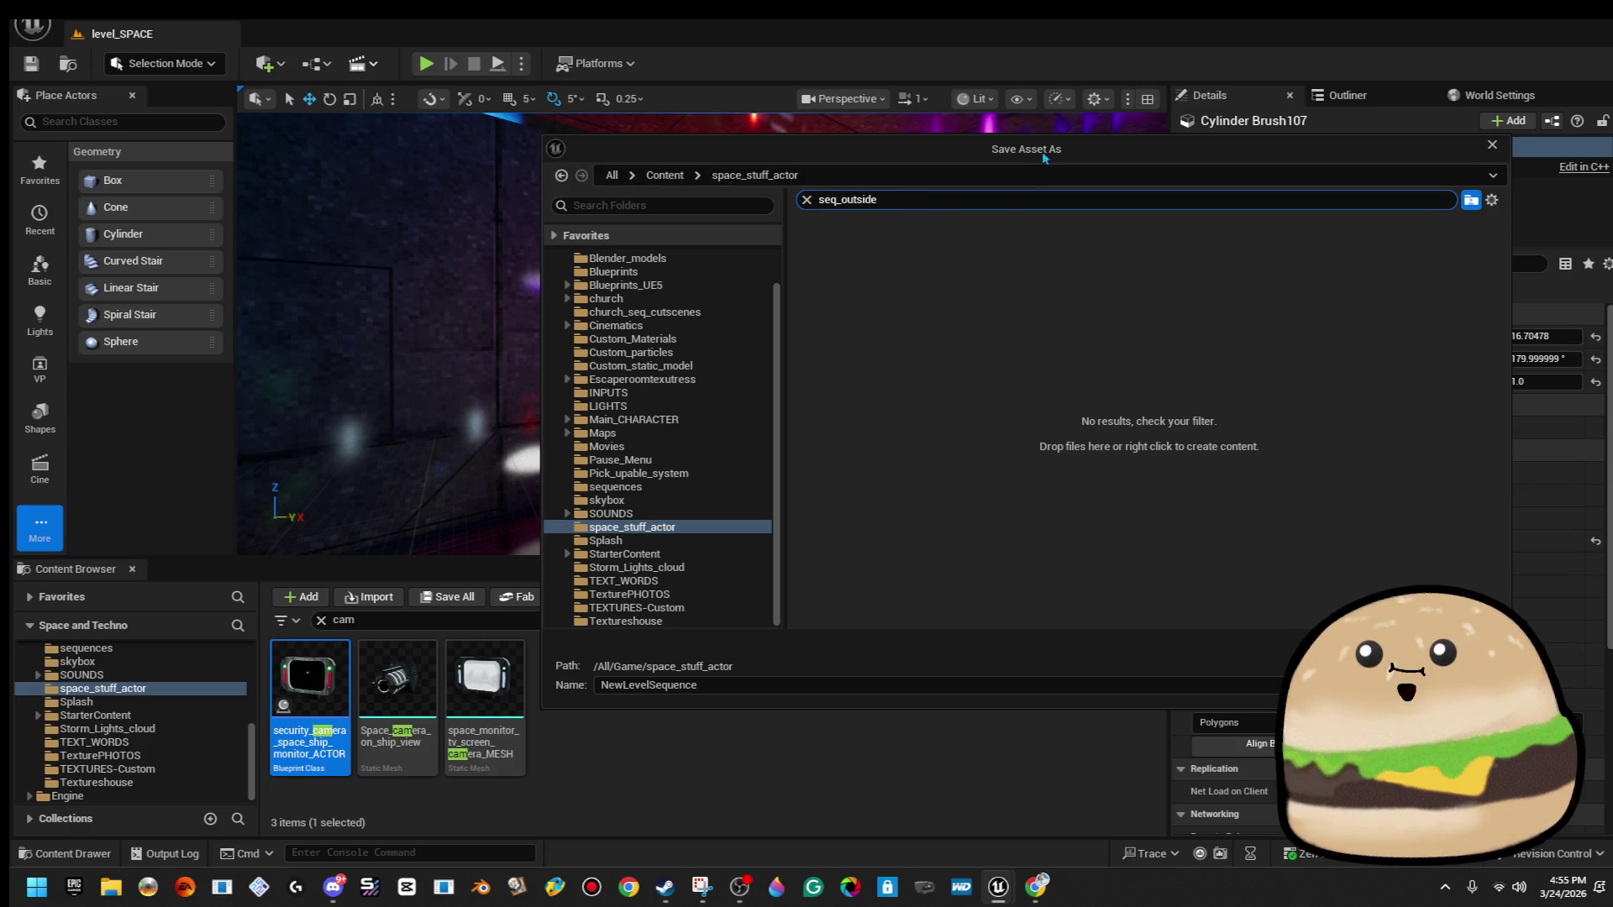
pyautogui.press('Escape')
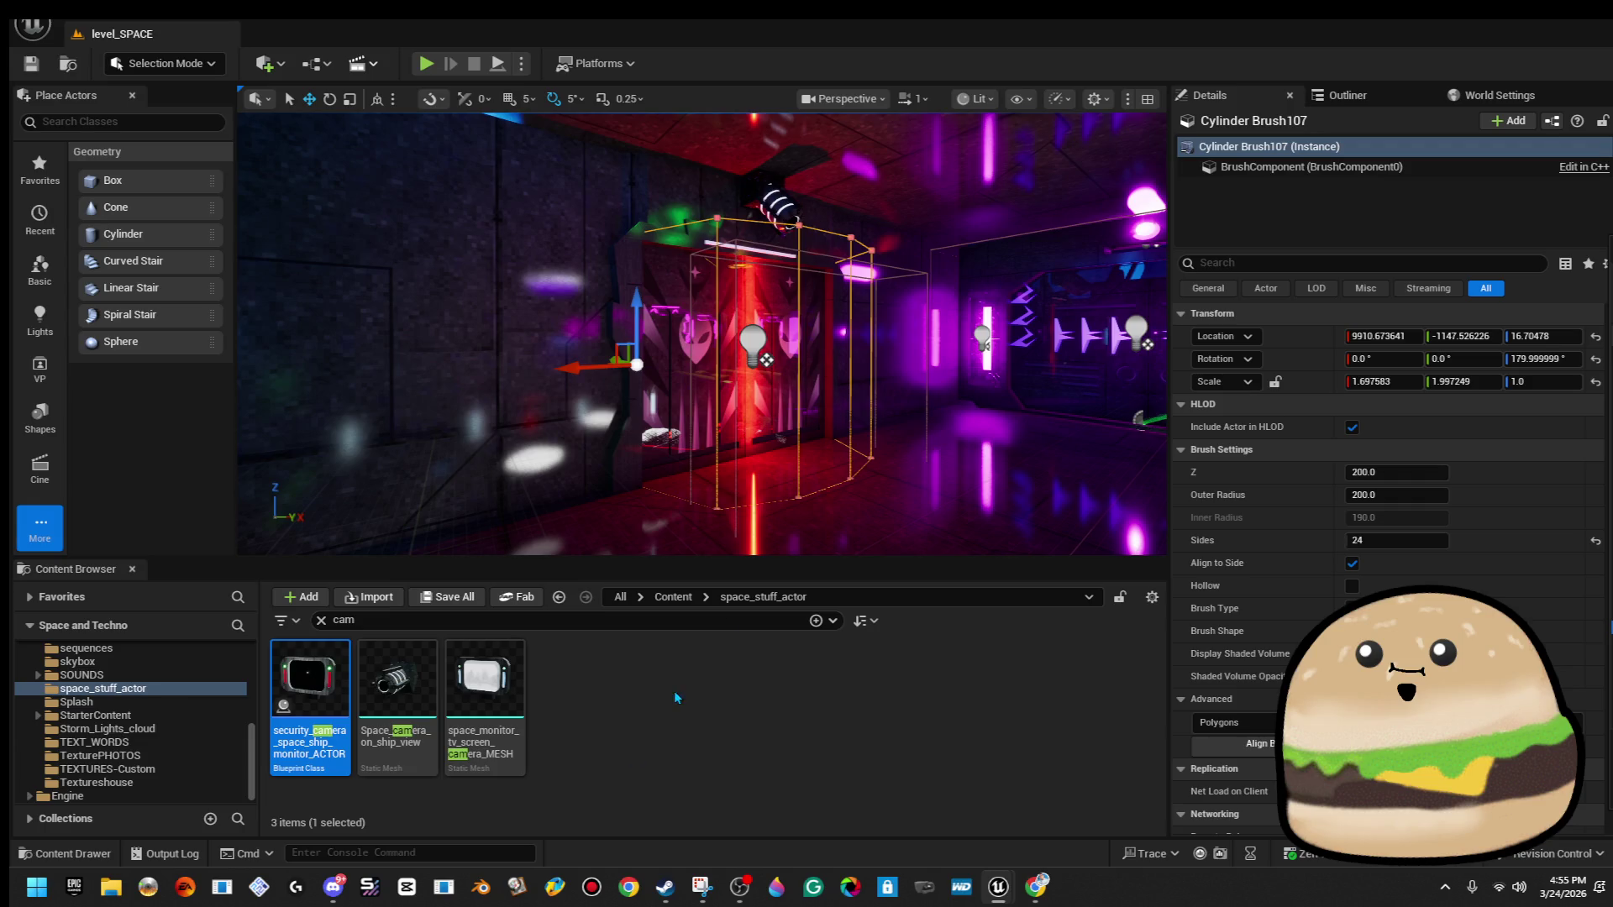
# Browse to the space_stuff_actor folder and bring up its new-asset menu.
pyautogui.click(673, 596)
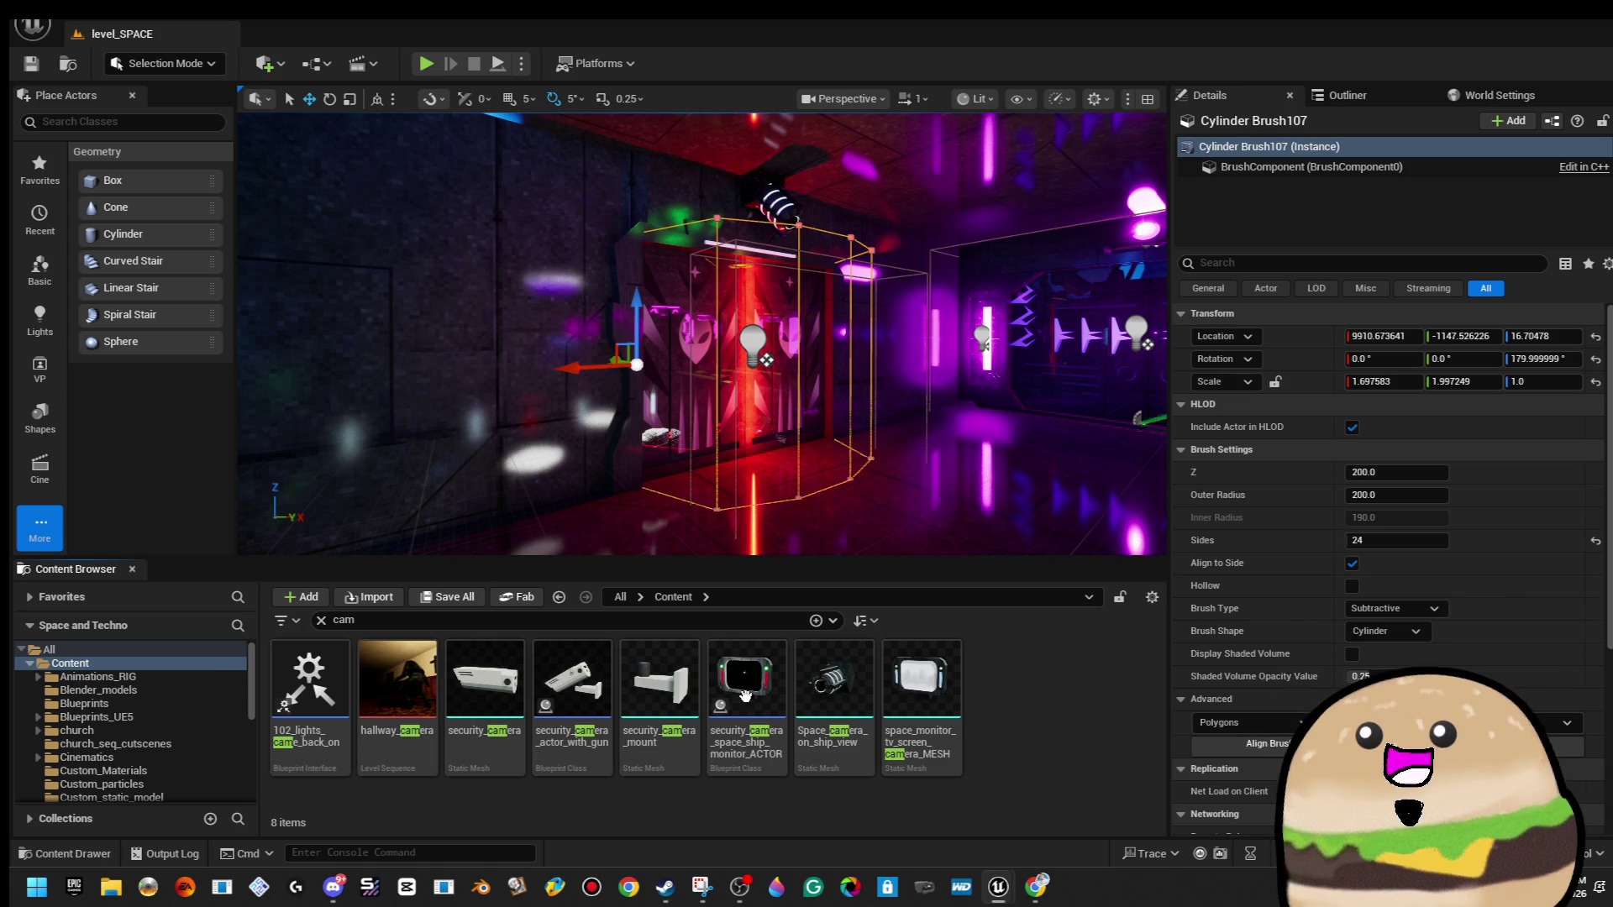
pyautogui.scroll(-5, 180, 718)
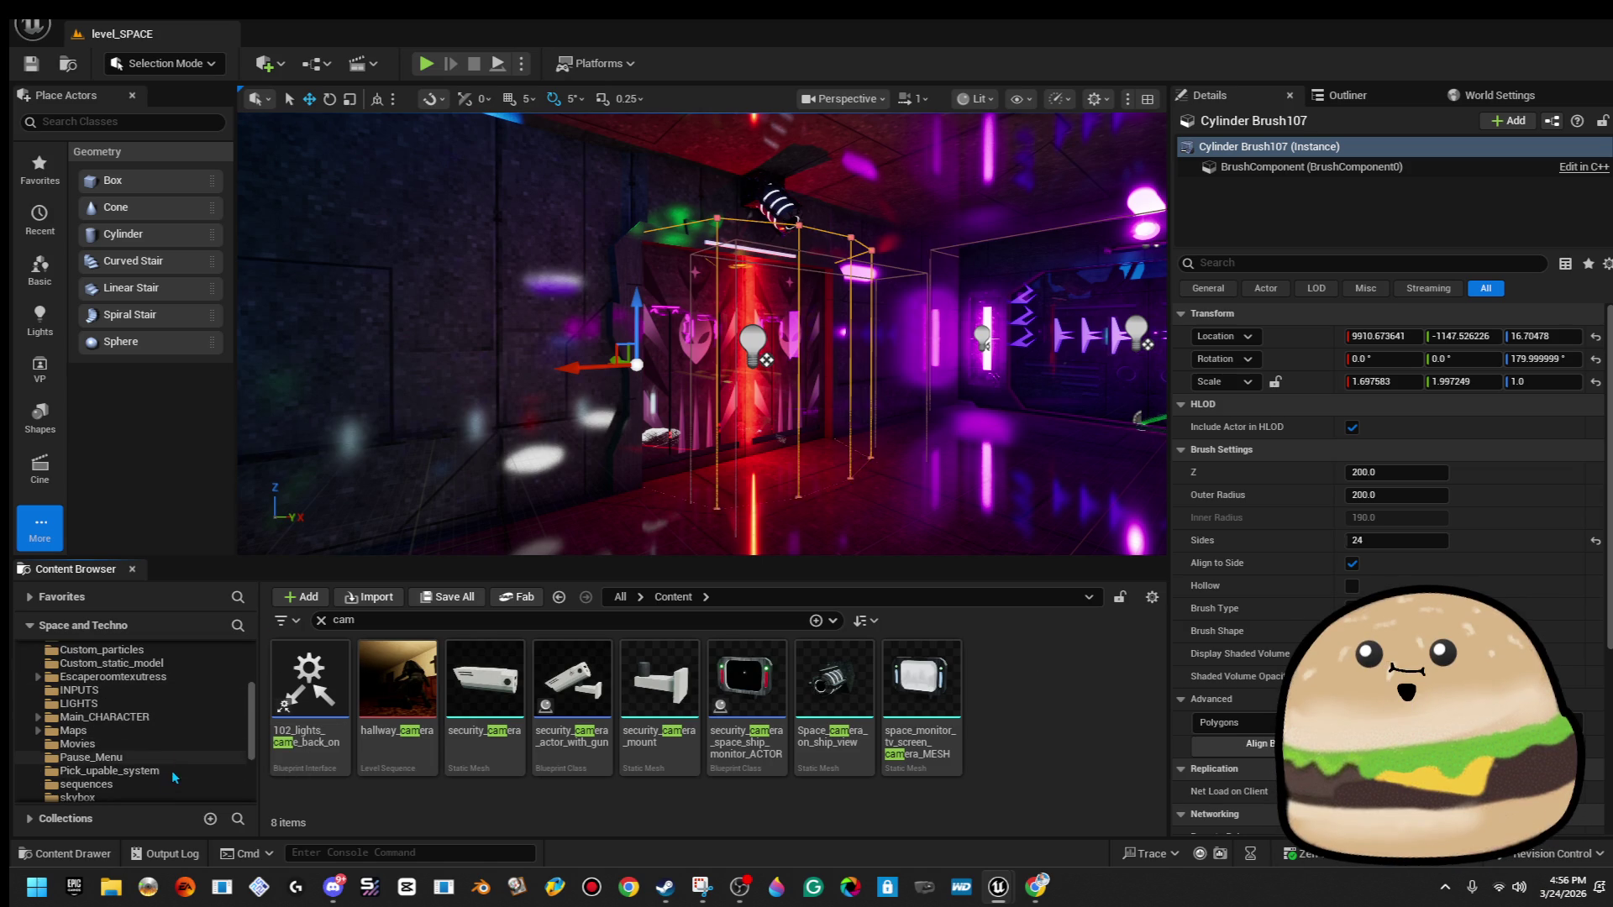
pyautogui.scroll(-2, 181, 728)
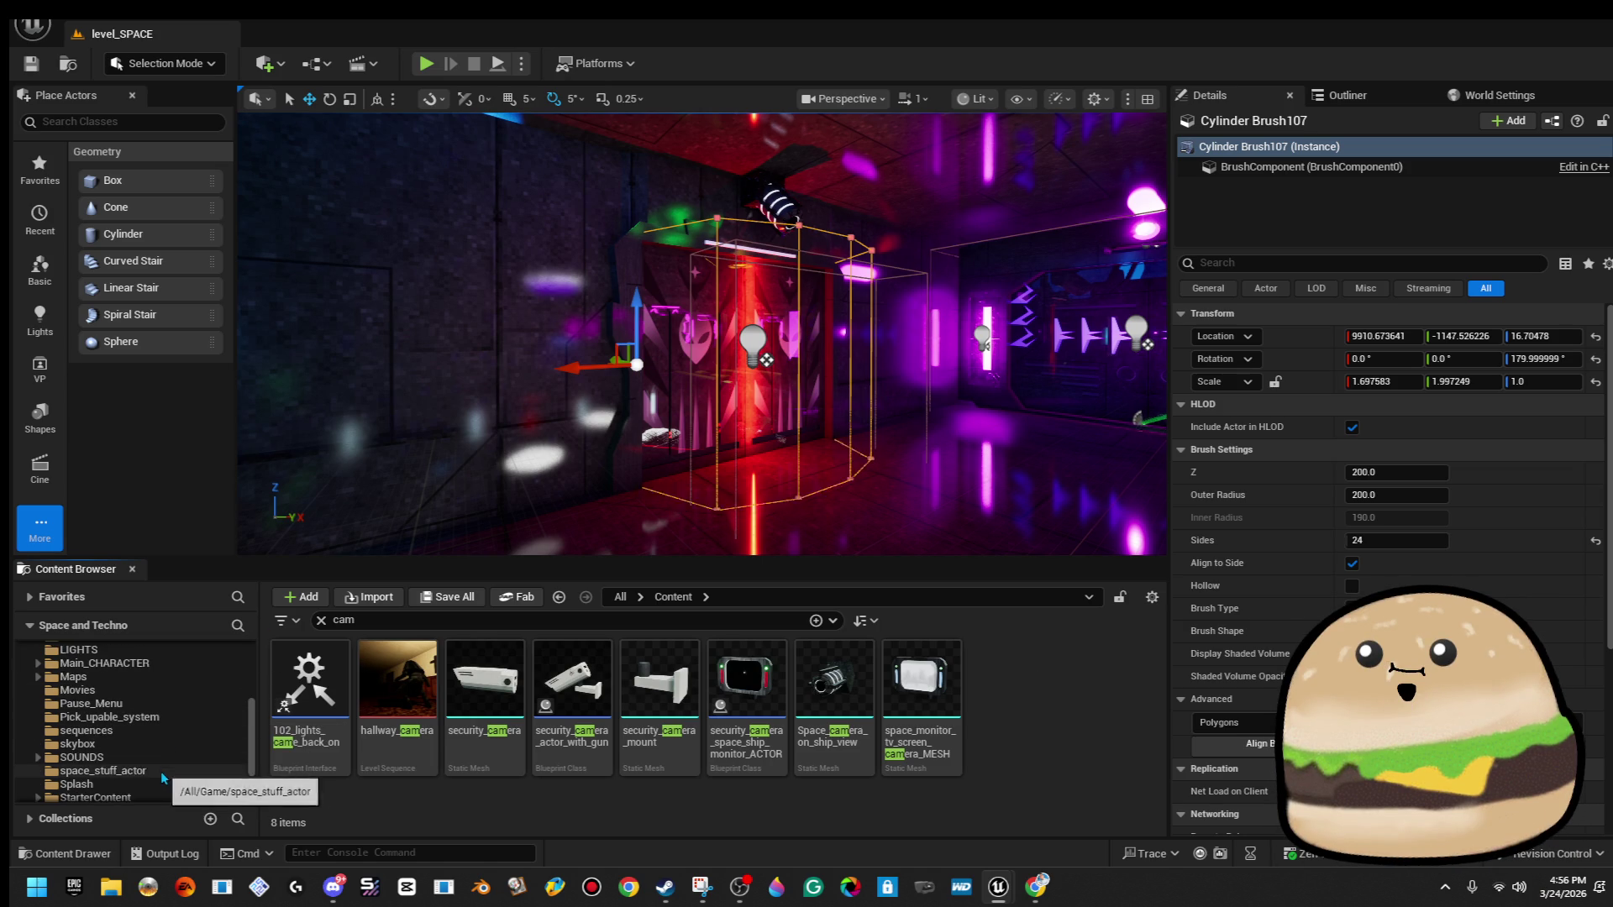
pyautogui.click(159, 770)
pyautogui.rightClick(679, 729)
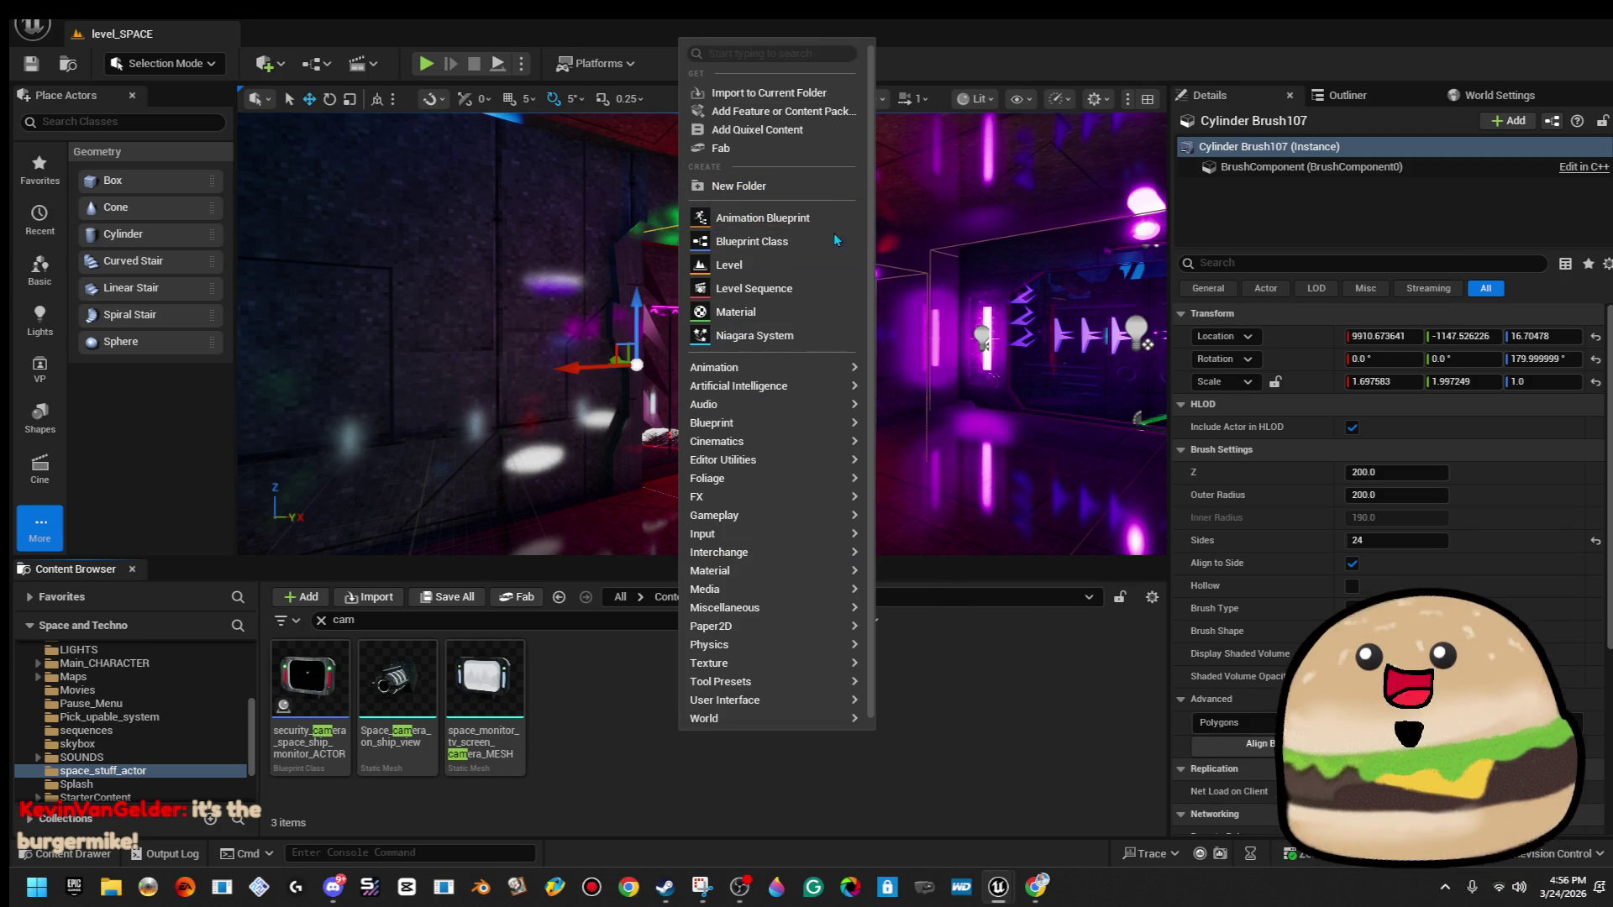
# Create a new folder in space_stuff_actor named Space_level_seq.
pyautogui.click(820, 182)
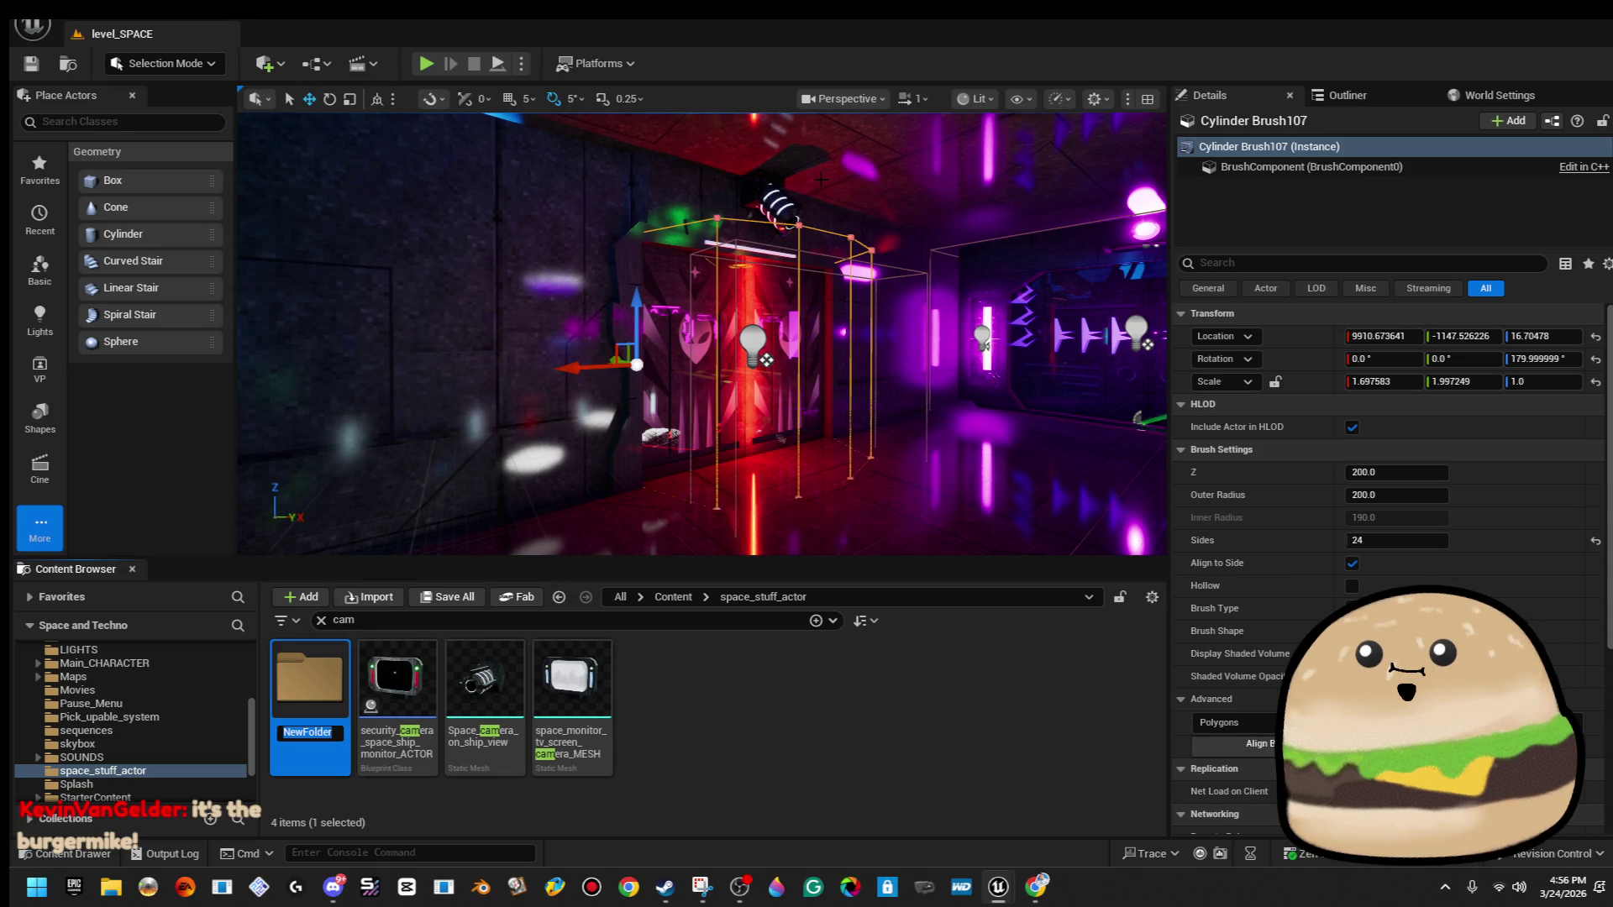
pyautogui.write('Leve')
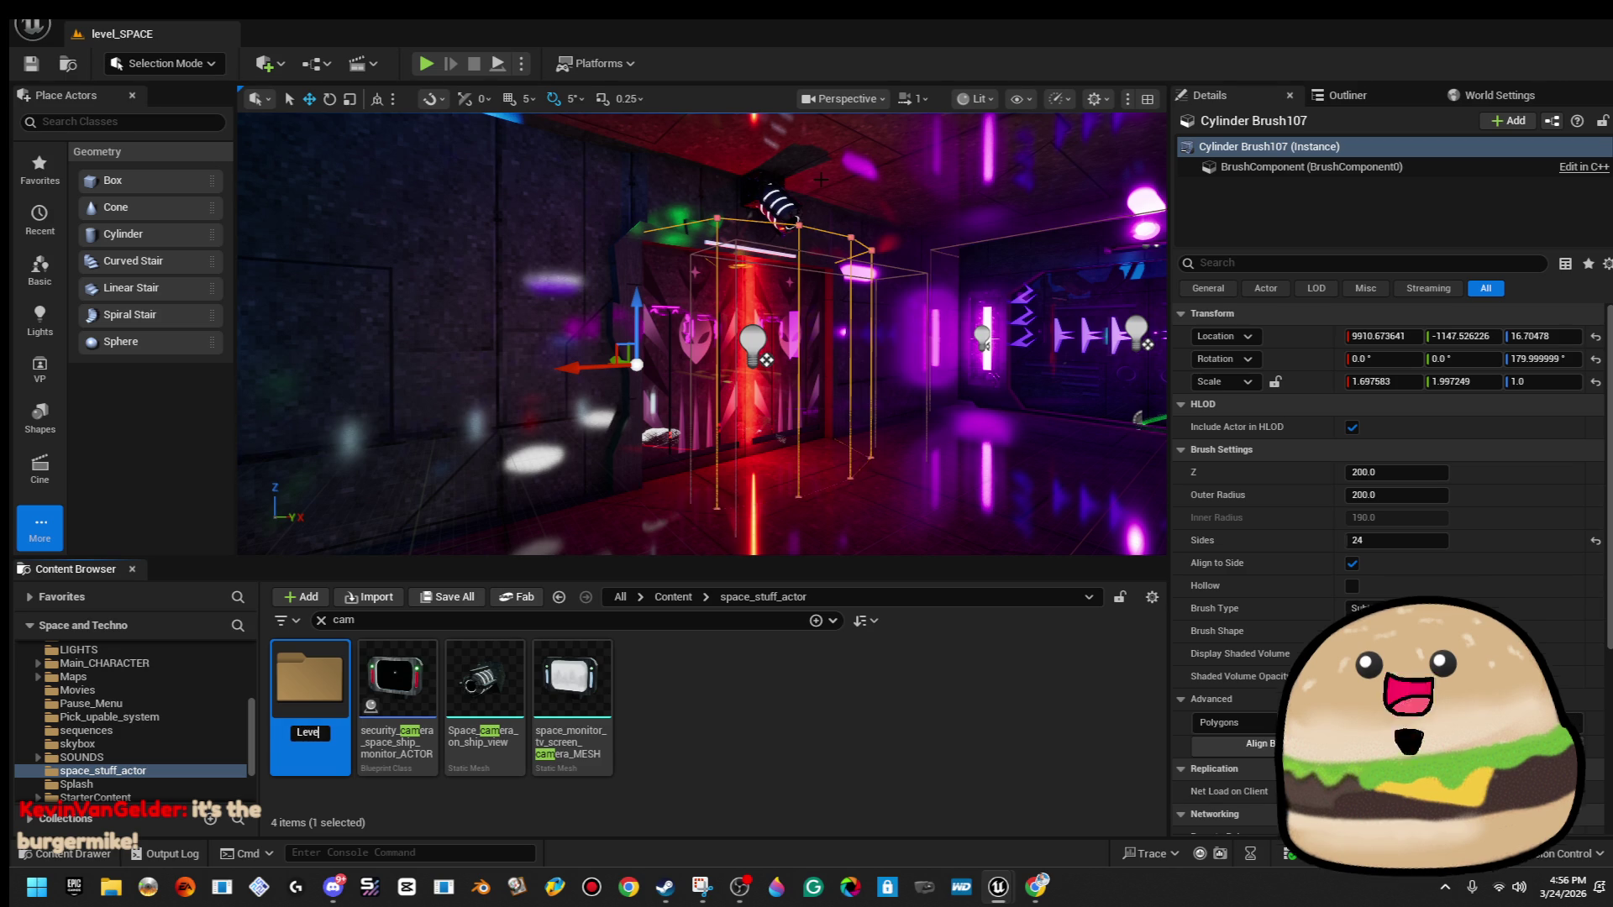
pyautogui.press('BackSpace')
pyautogui.press('BackSpace')
pyautogui.press('BackSpace')
pyautogui.write('S')
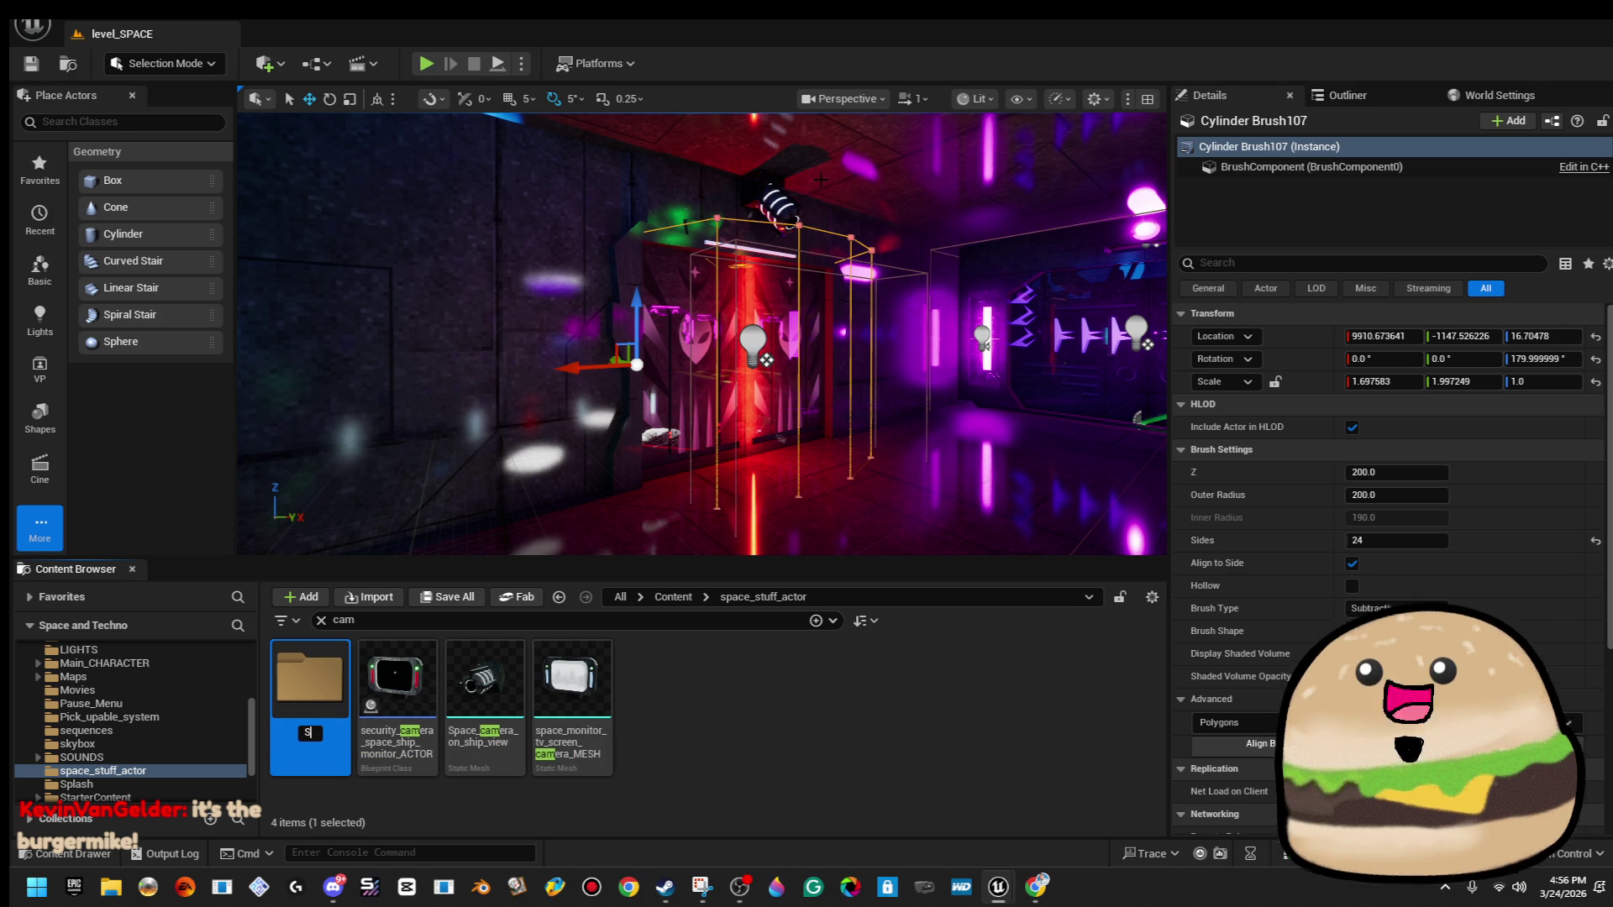
pyautogui.write('vel_se')
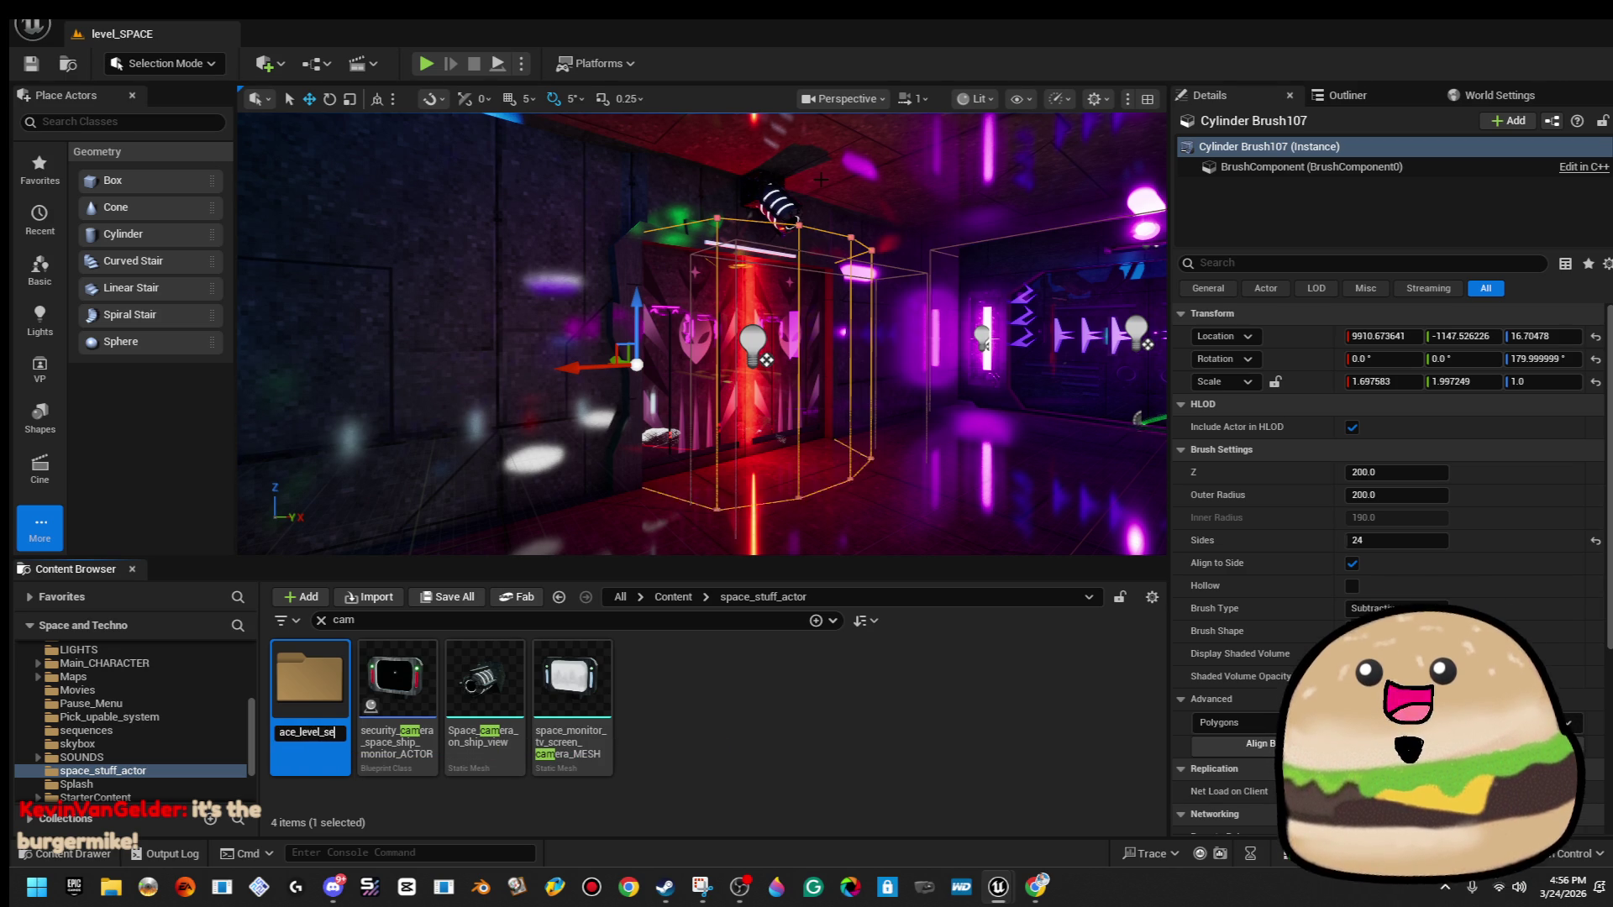
pyautogui.press('Return')
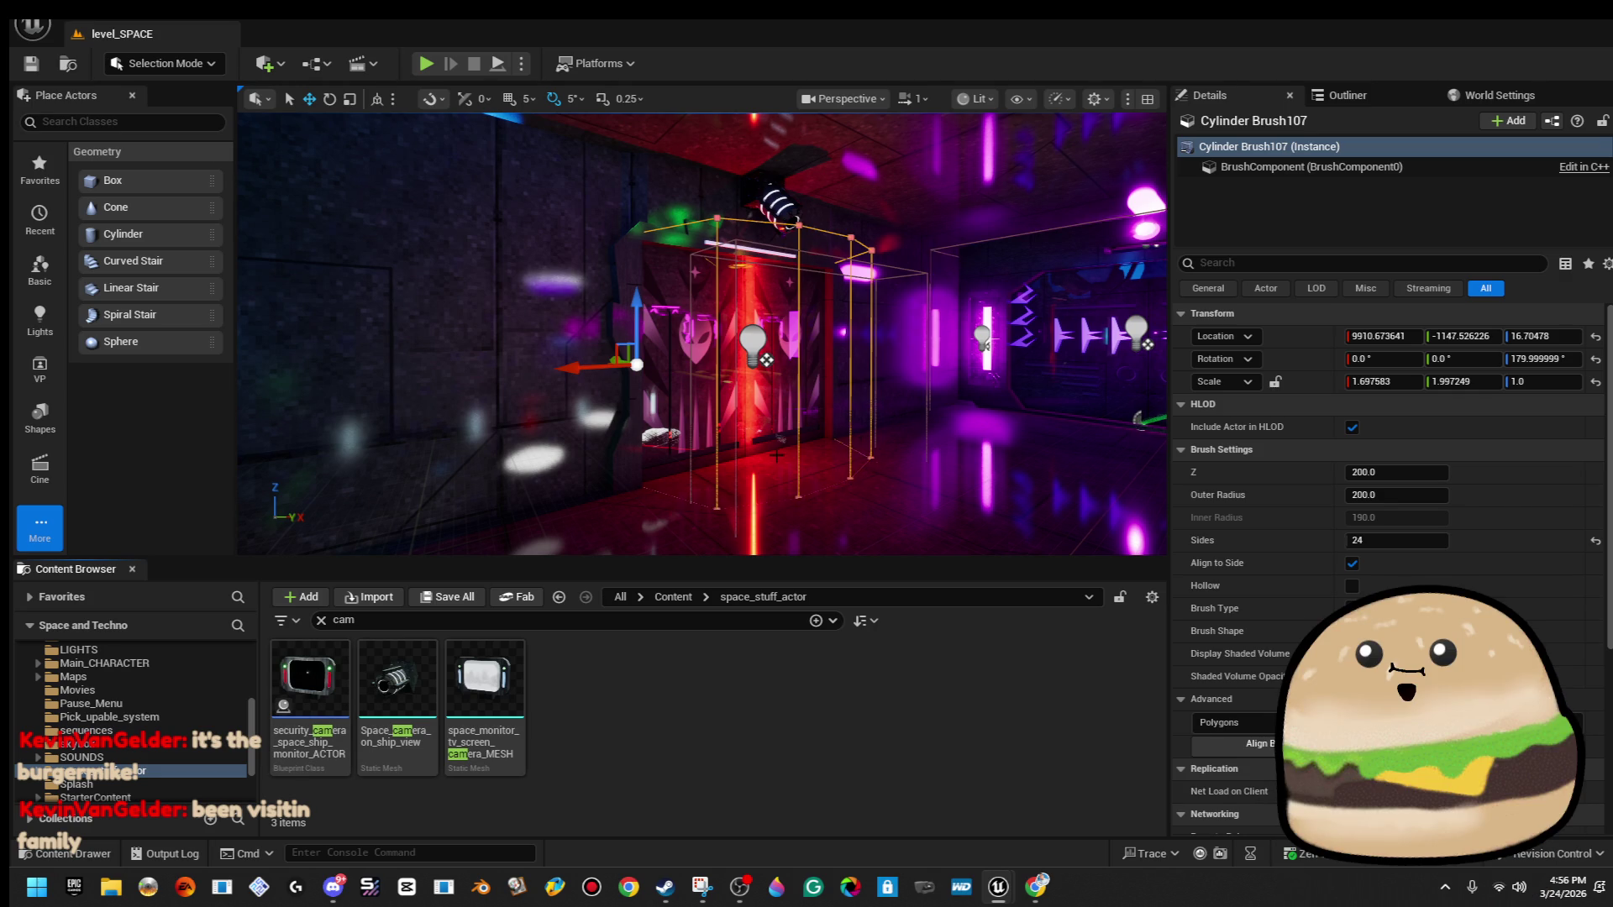
# Move the view near the cylinder brush and start adding a new level sequence.
pyautogui.press('w')
pyautogui.press('s')
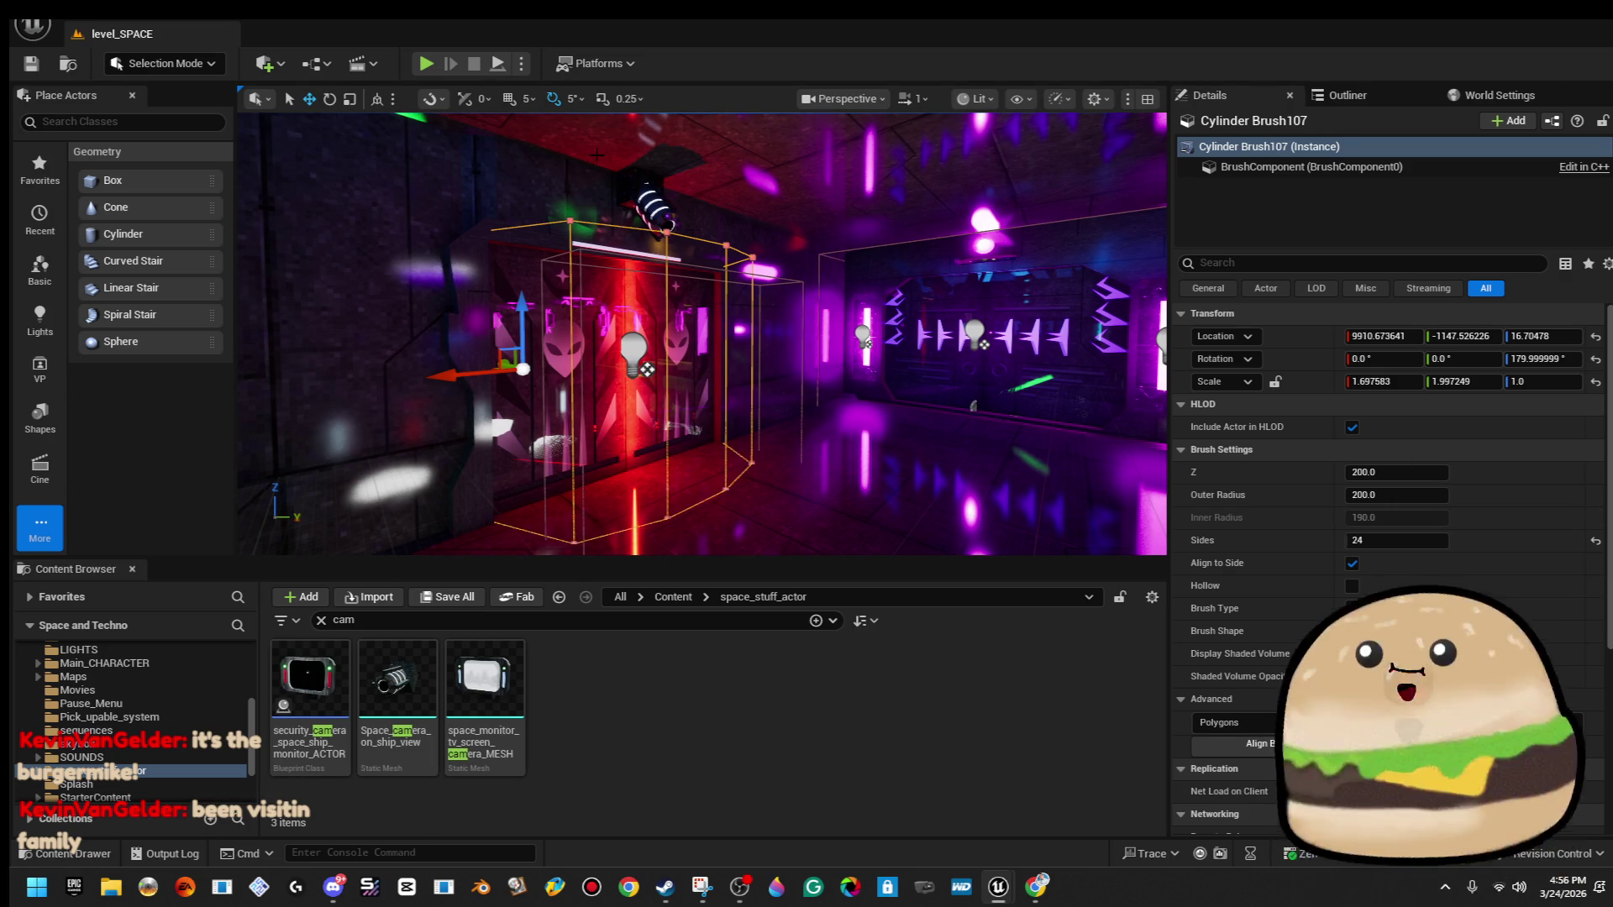
pyautogui.click(373, 64)
pyautogui.click(459, 126)
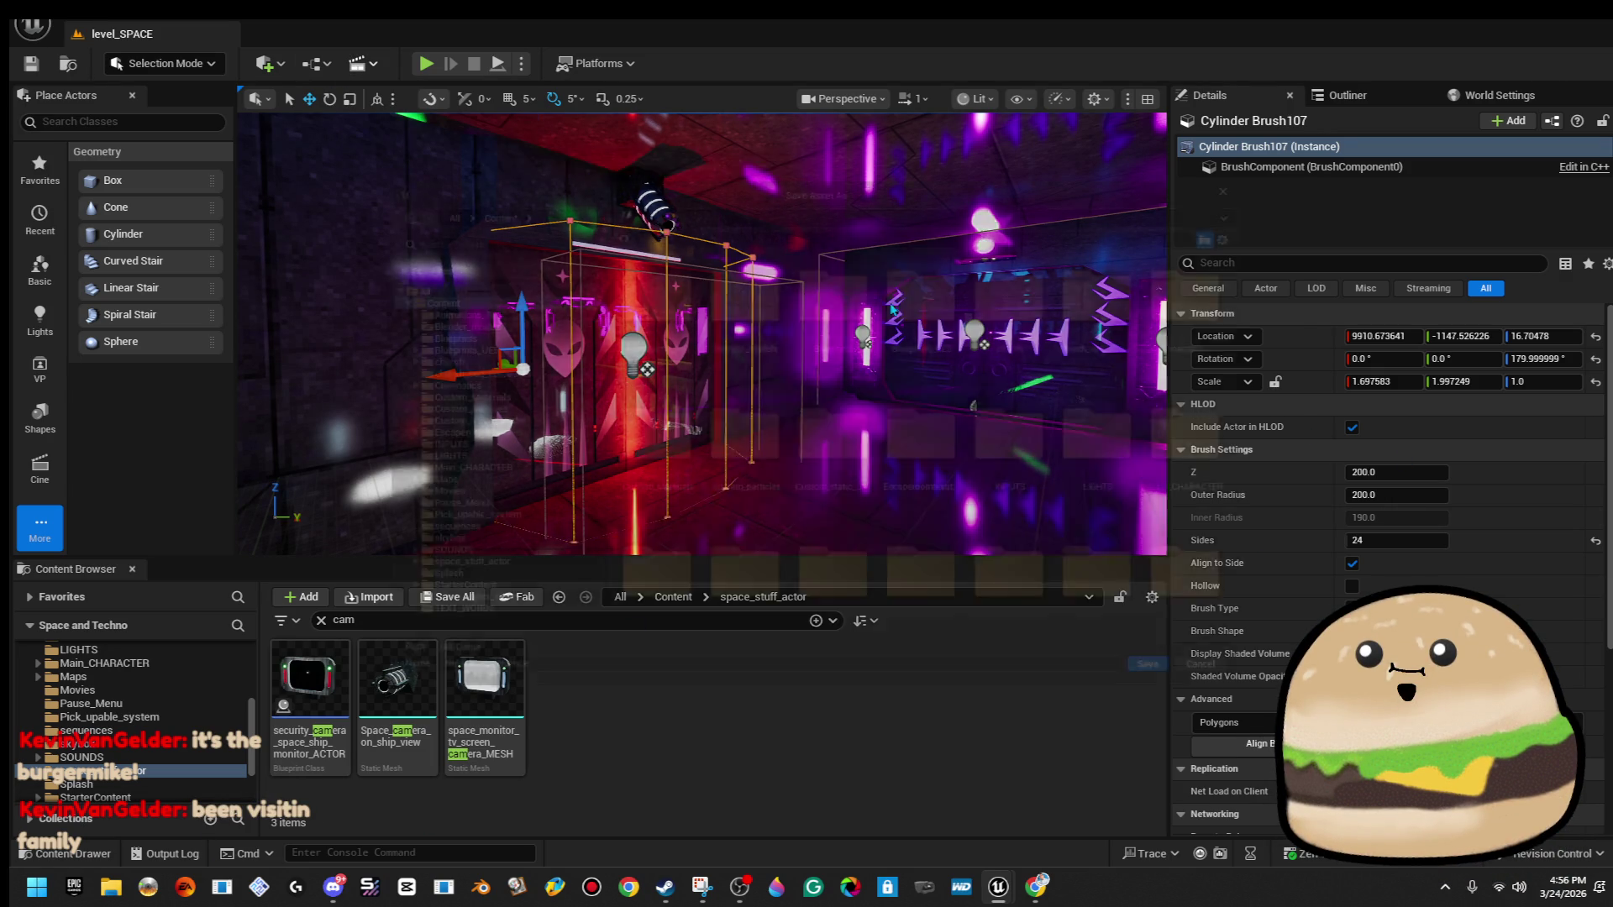
# Save the level sequence as space_camera_2nd_floor inside space_stuff_actor/Space_level_seq.
pyautogui.scroll(-2, 1057, 495)
pyautogui.scroll(-1, 504, 538)
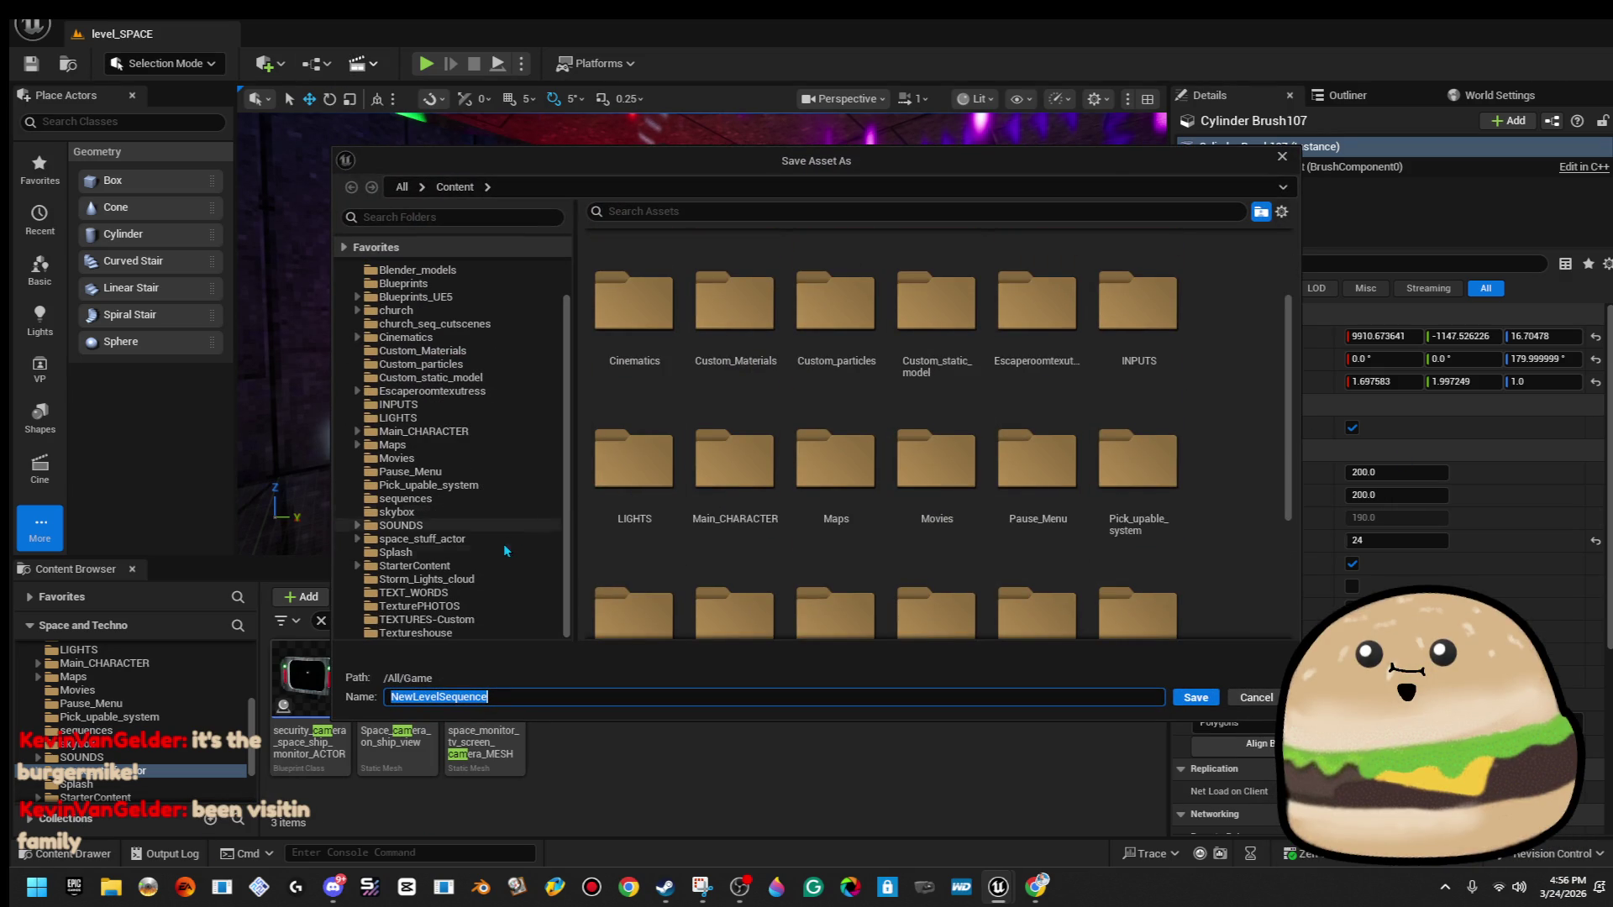
pyautogui.click(502, 543)
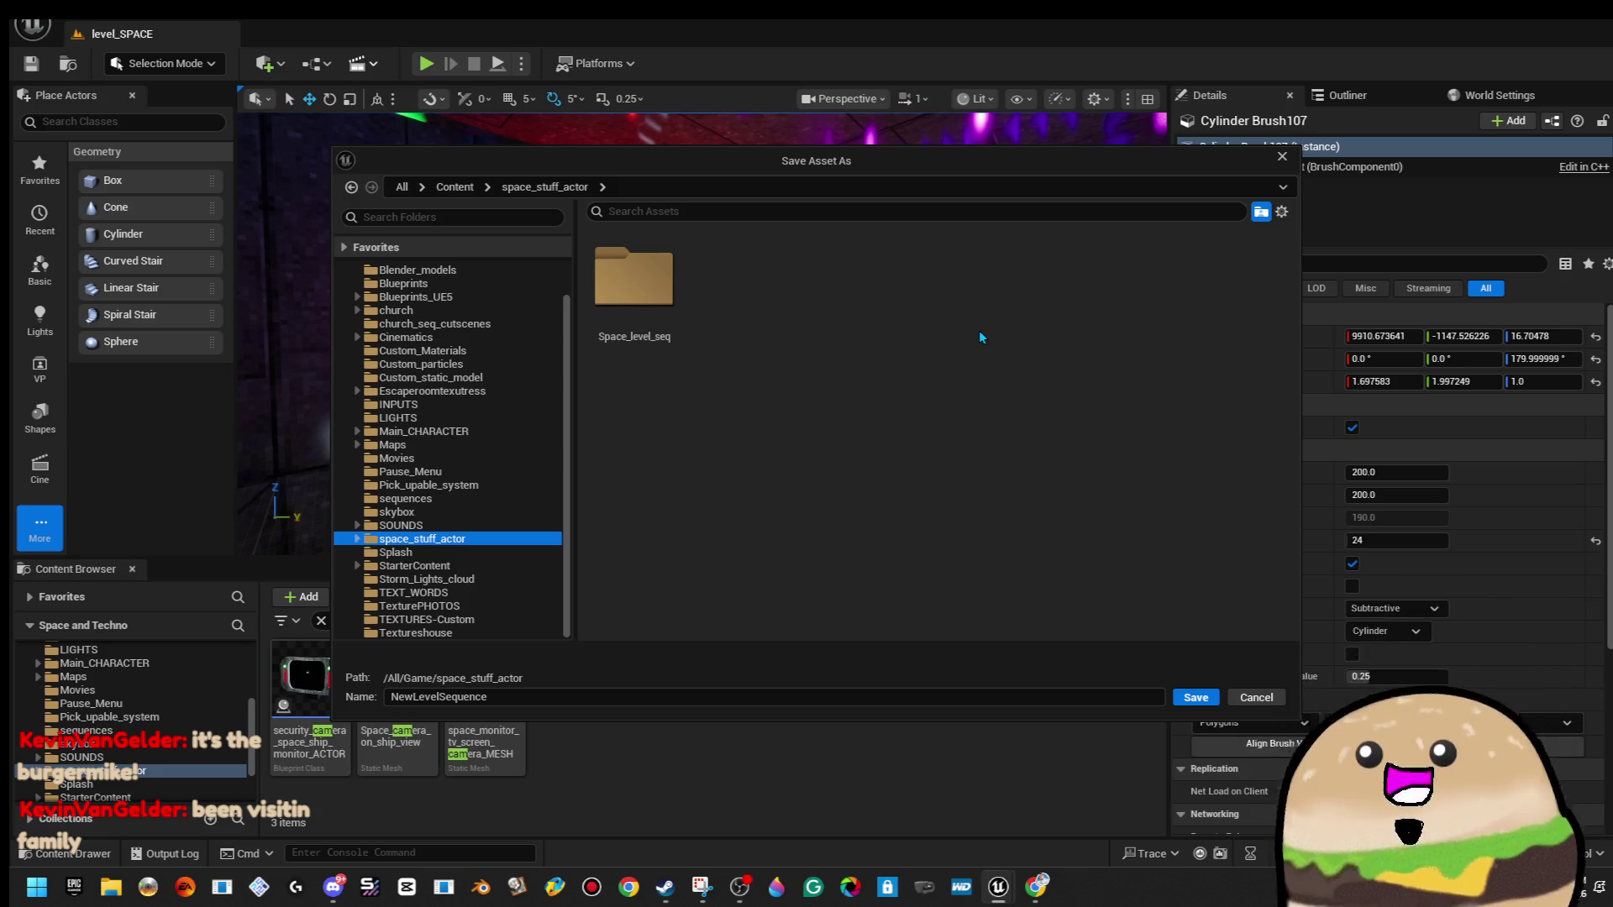
pyautogui.doubleClick(622, 294)
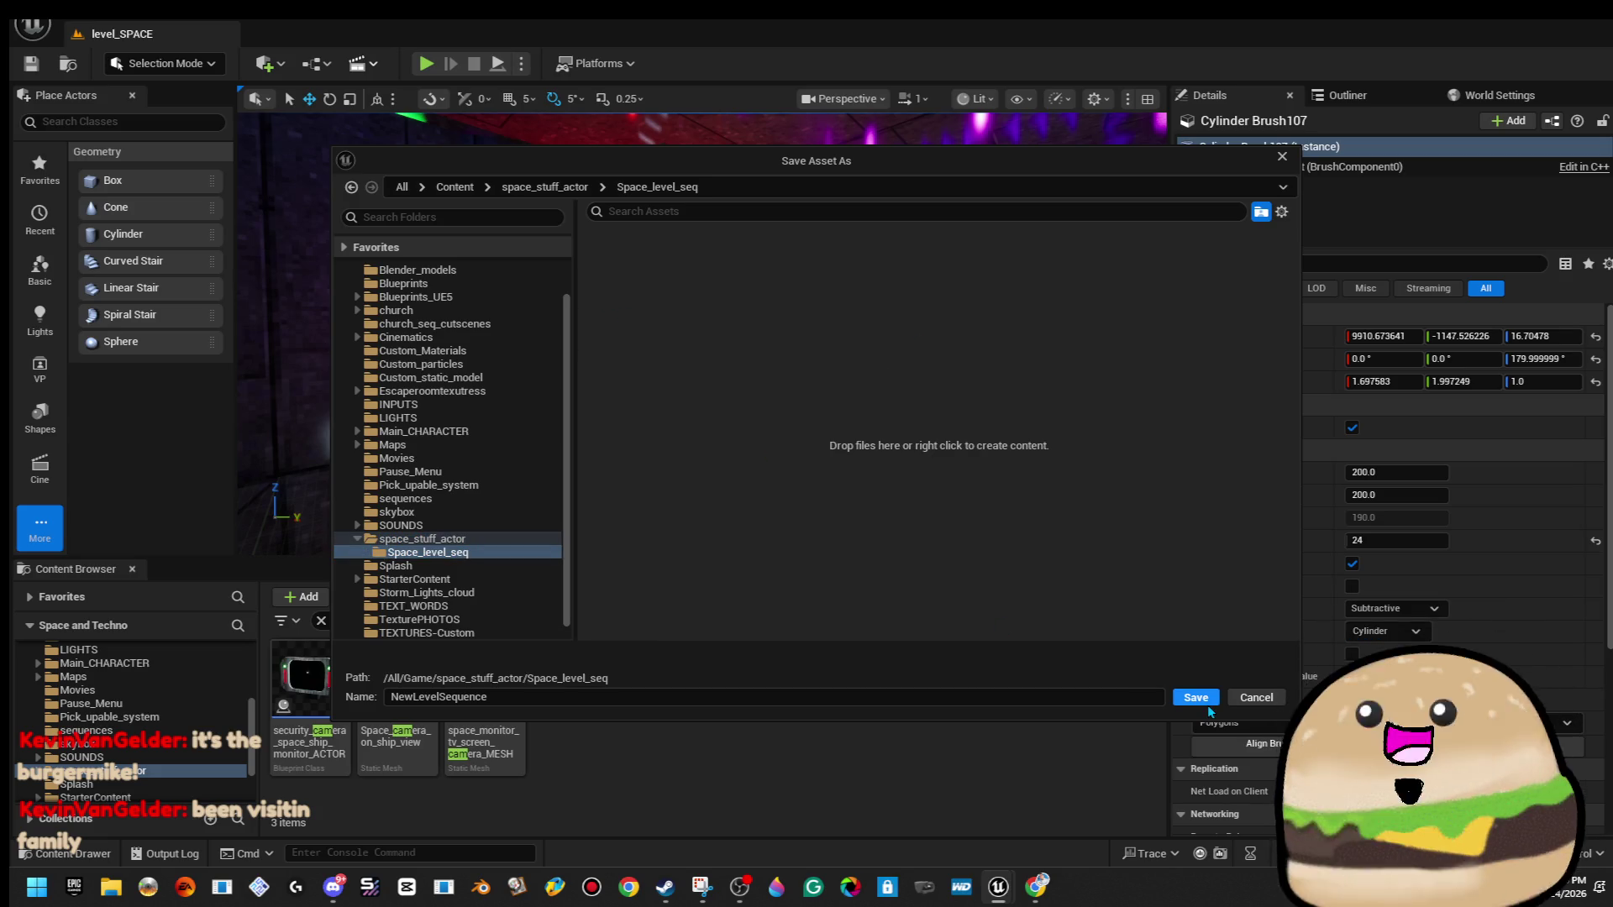
pyautogui.click(670, 700)
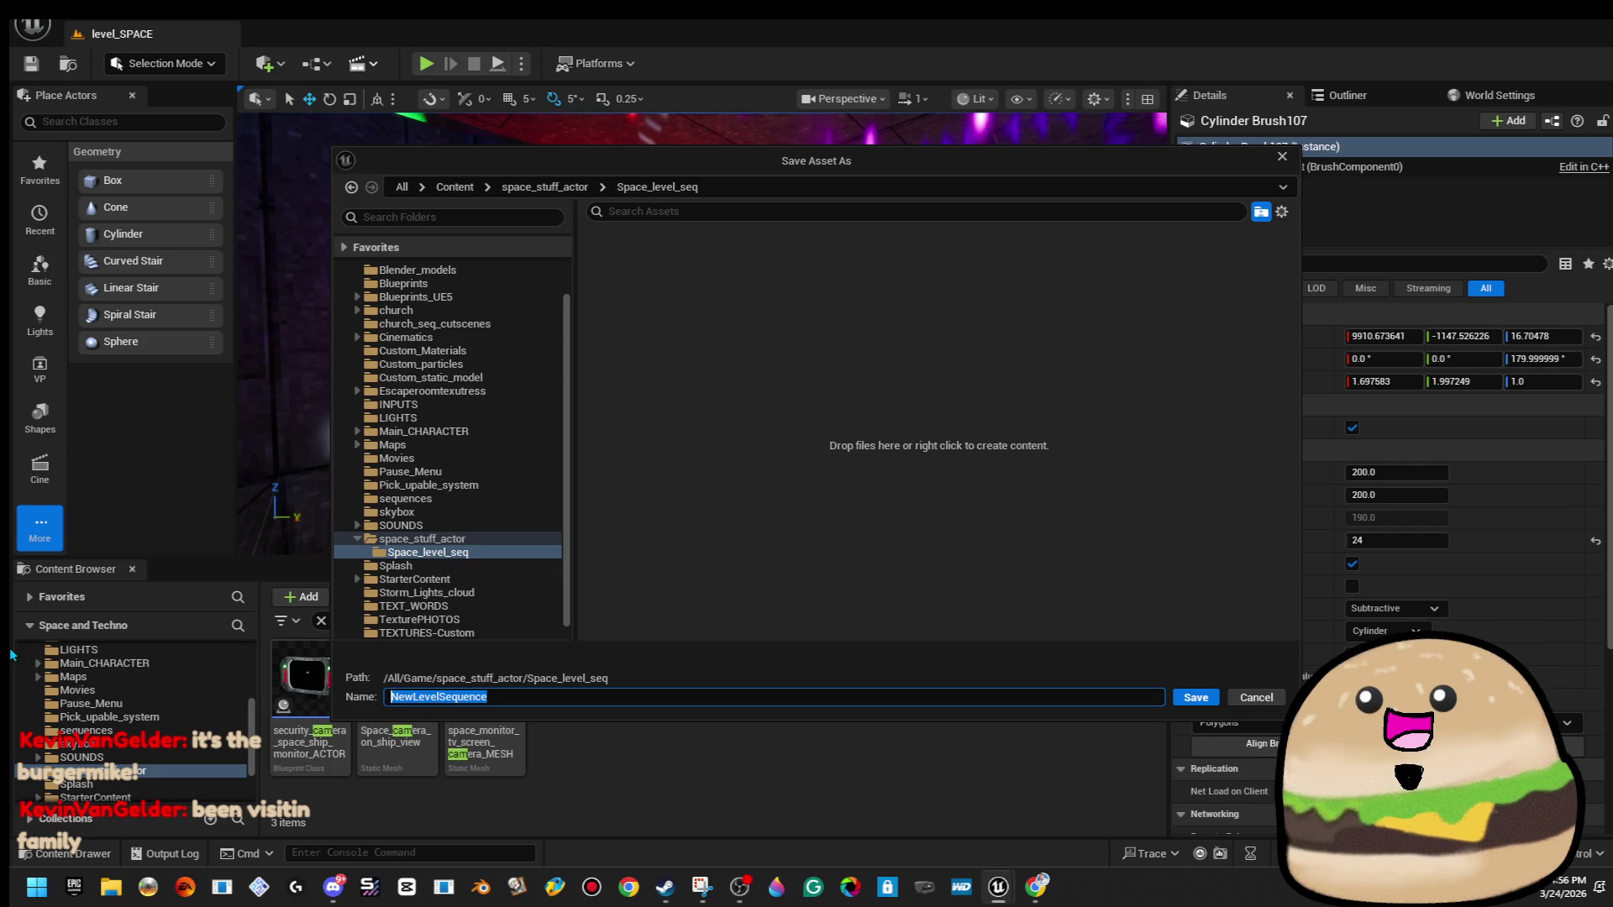
pyautogui.write('Camera_2nd_floor')
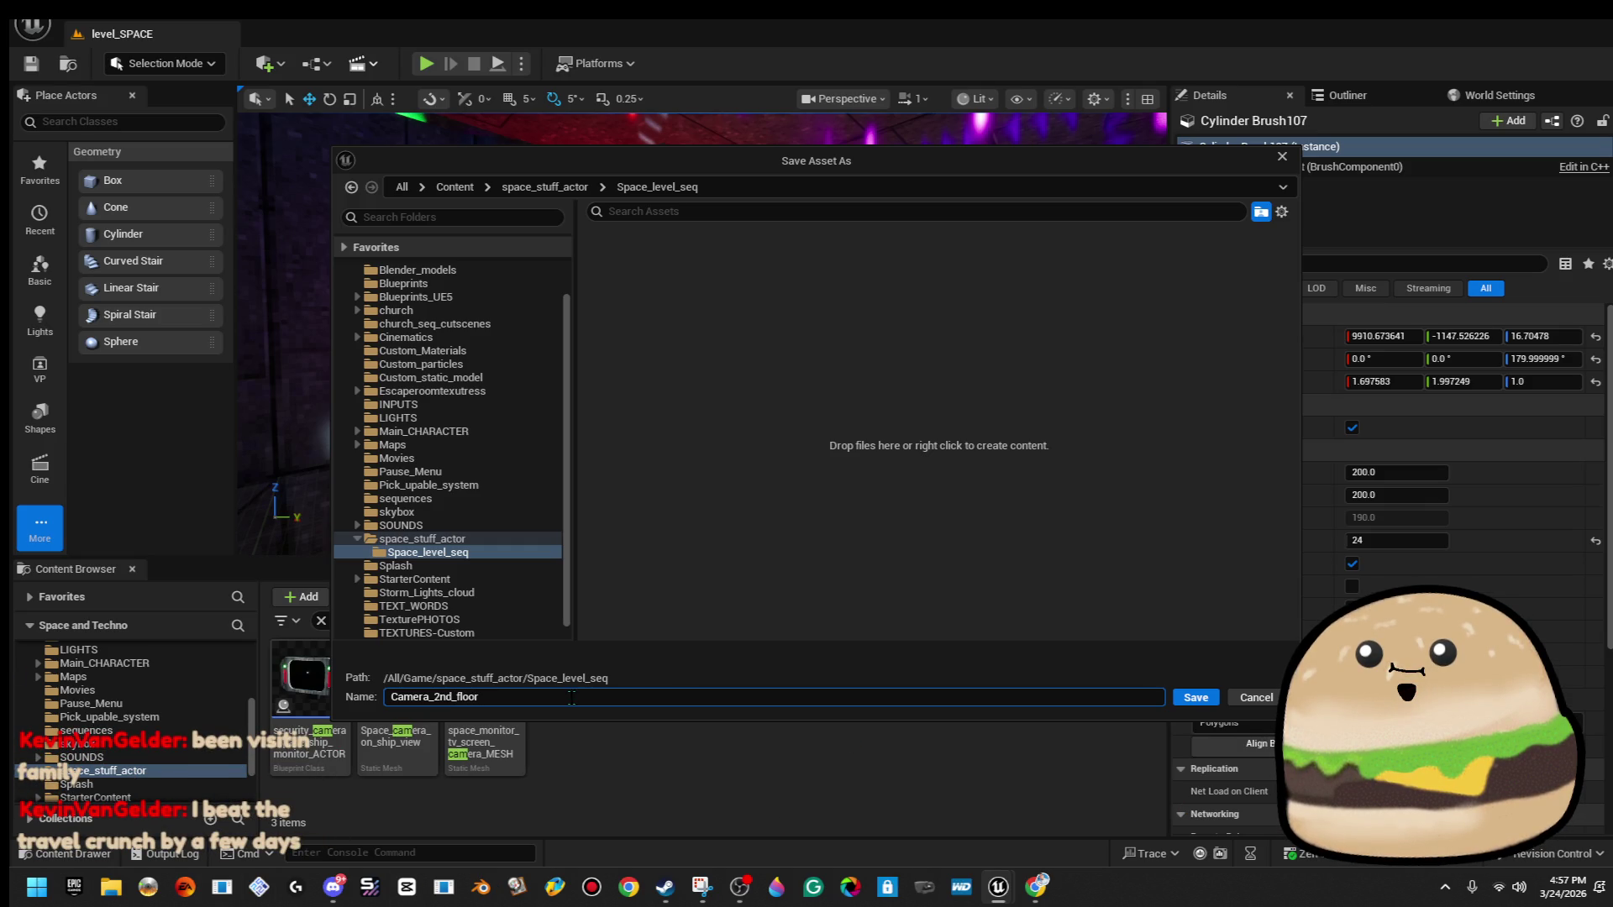
pyautogui.write('spa')
pyautogui.write('nd')
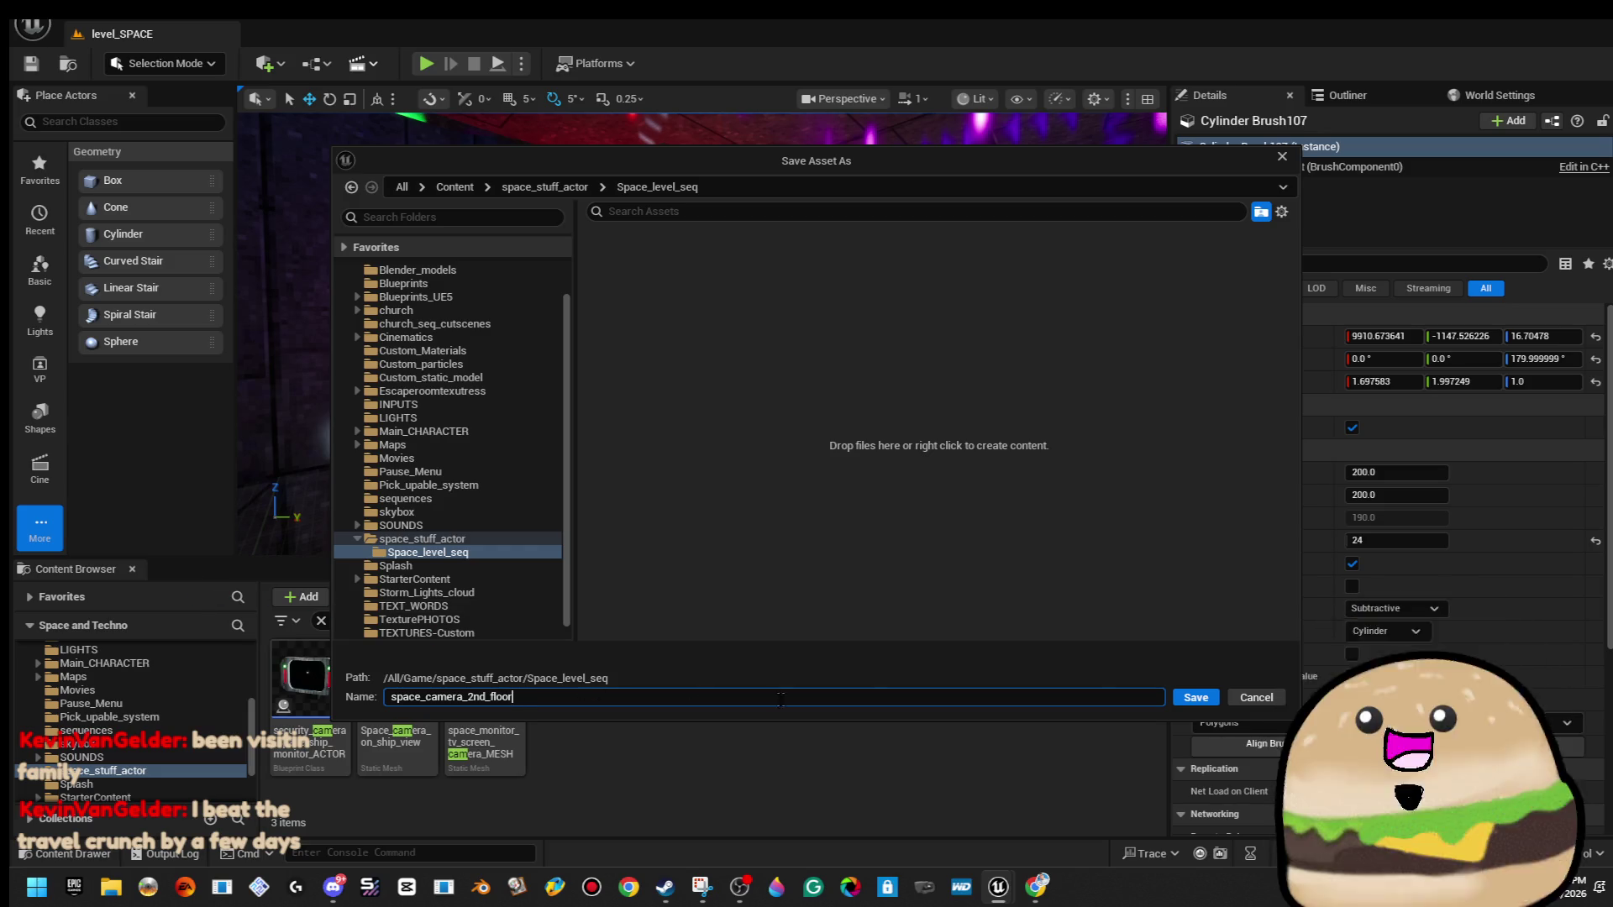
pyautogui.click(1202, 699)
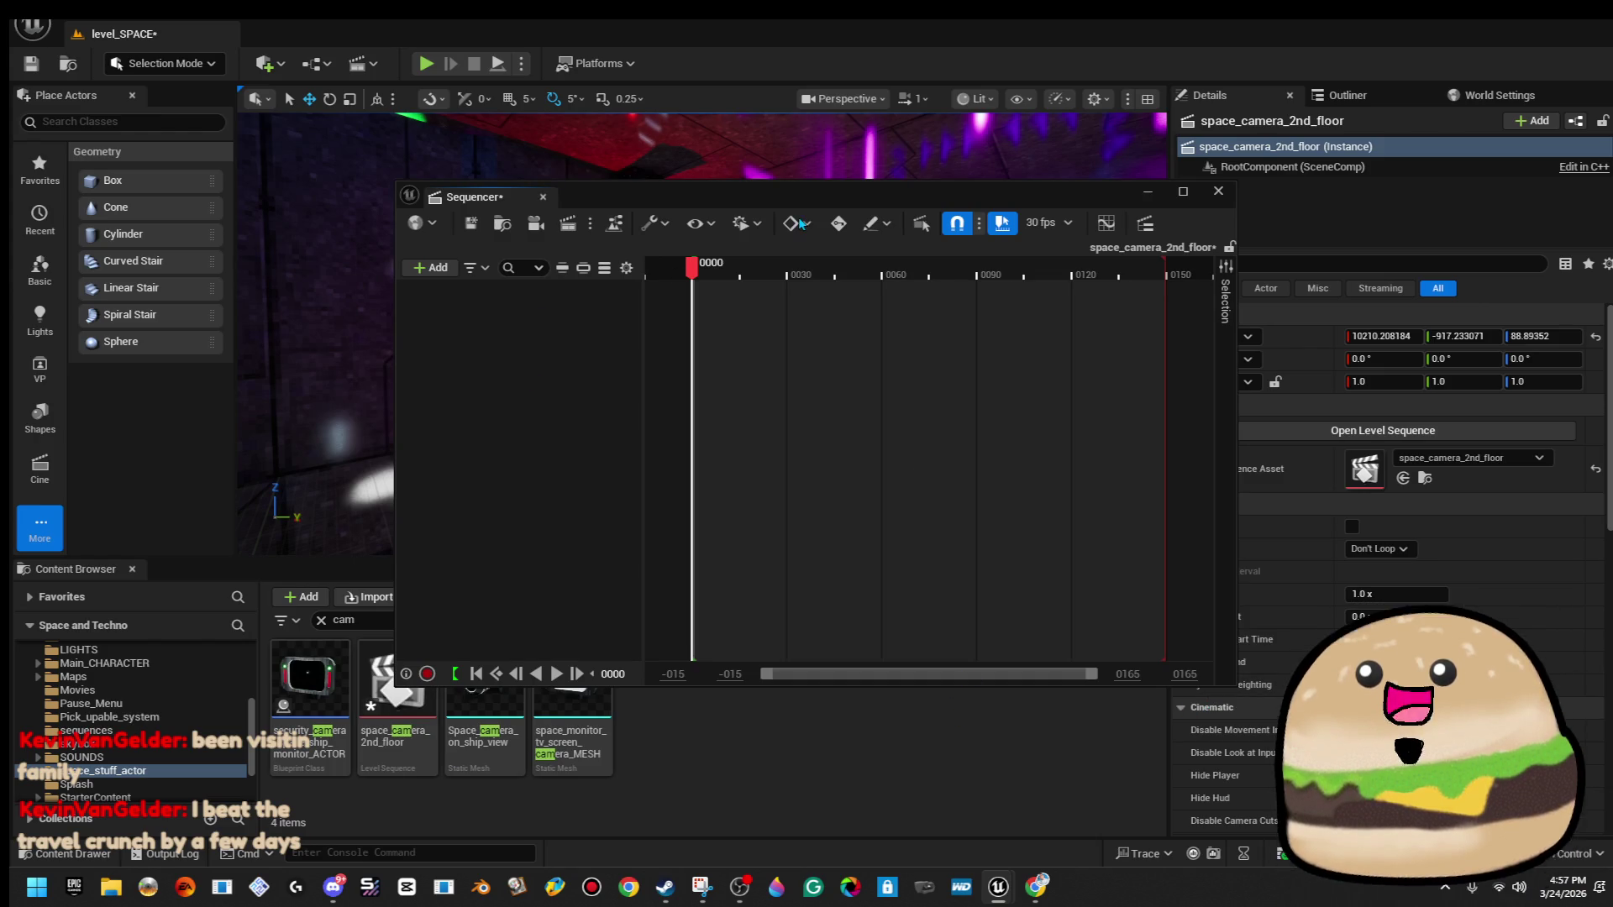
pyautogui.moveTo(771, 208); pyautogui.dragTo(1277, 292)
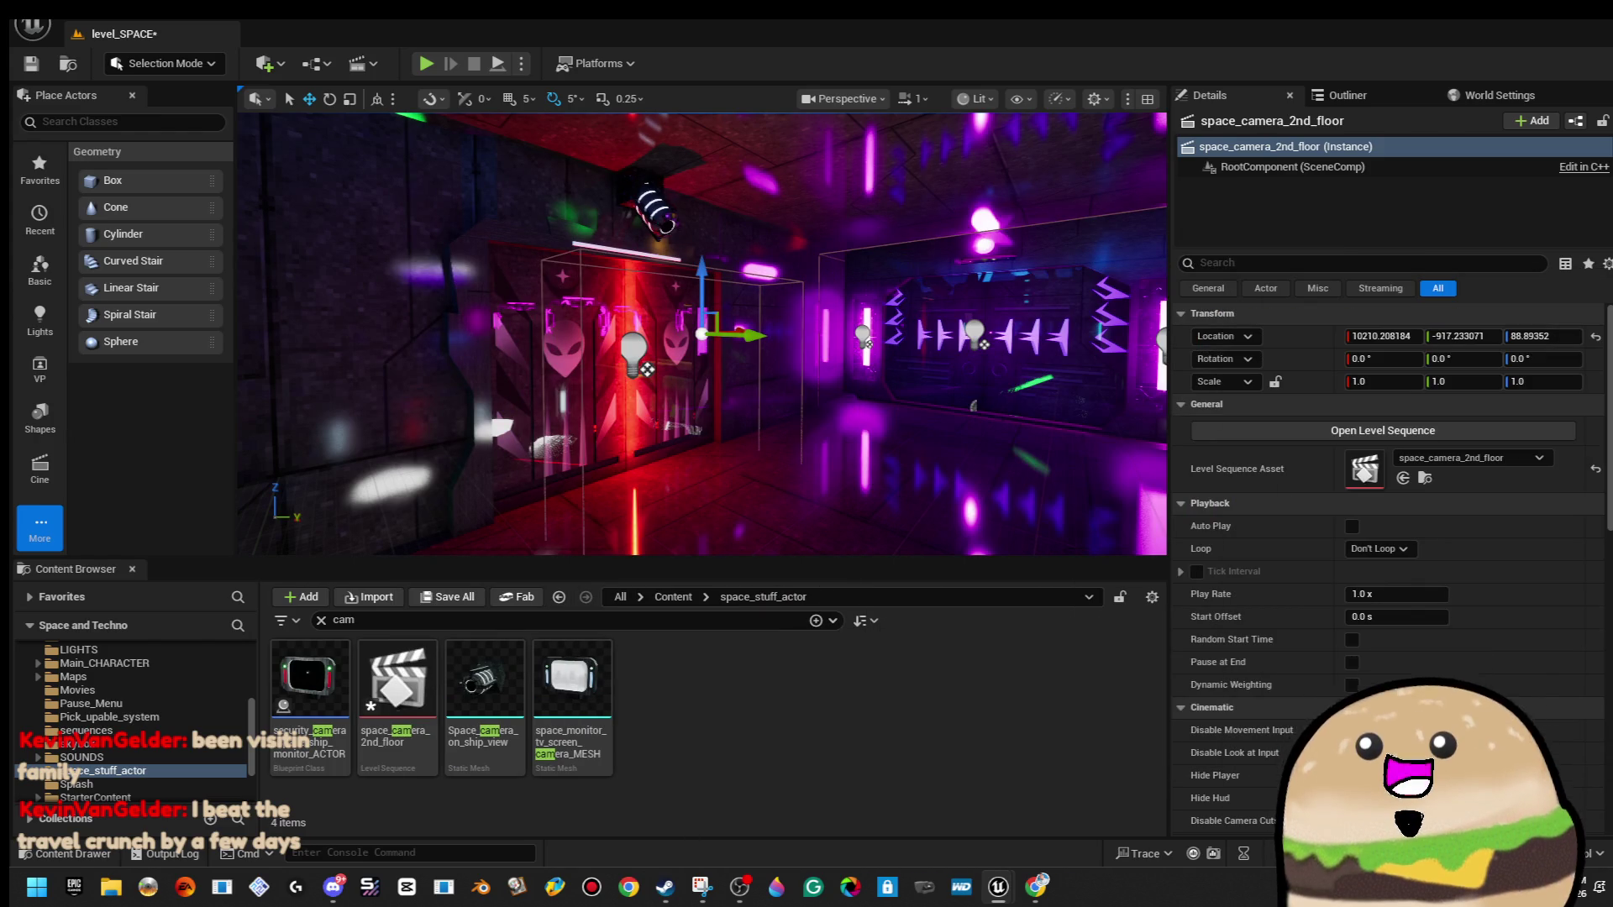
# Search Place Actors for 'cine' and place a Cine Camera Actor in the level.
pyautogui.click(129, 123)
pyautogui.write('cine')
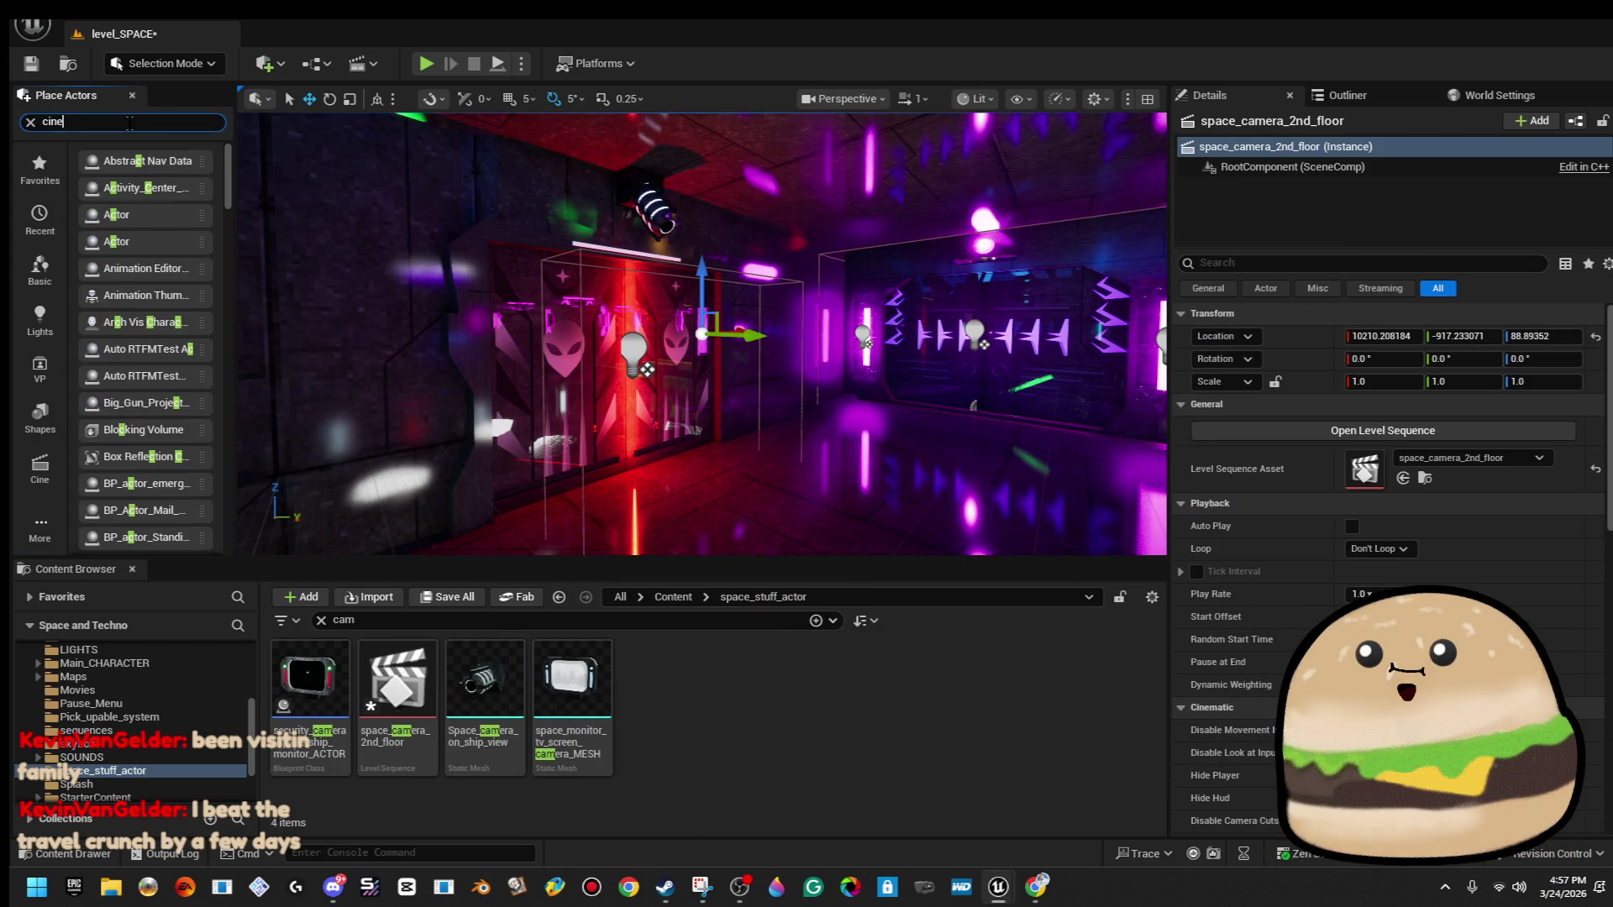
pyautogui.moveTo(637, 237); pyautogui.dragTo(637, 237)
pyautogui.press('f')
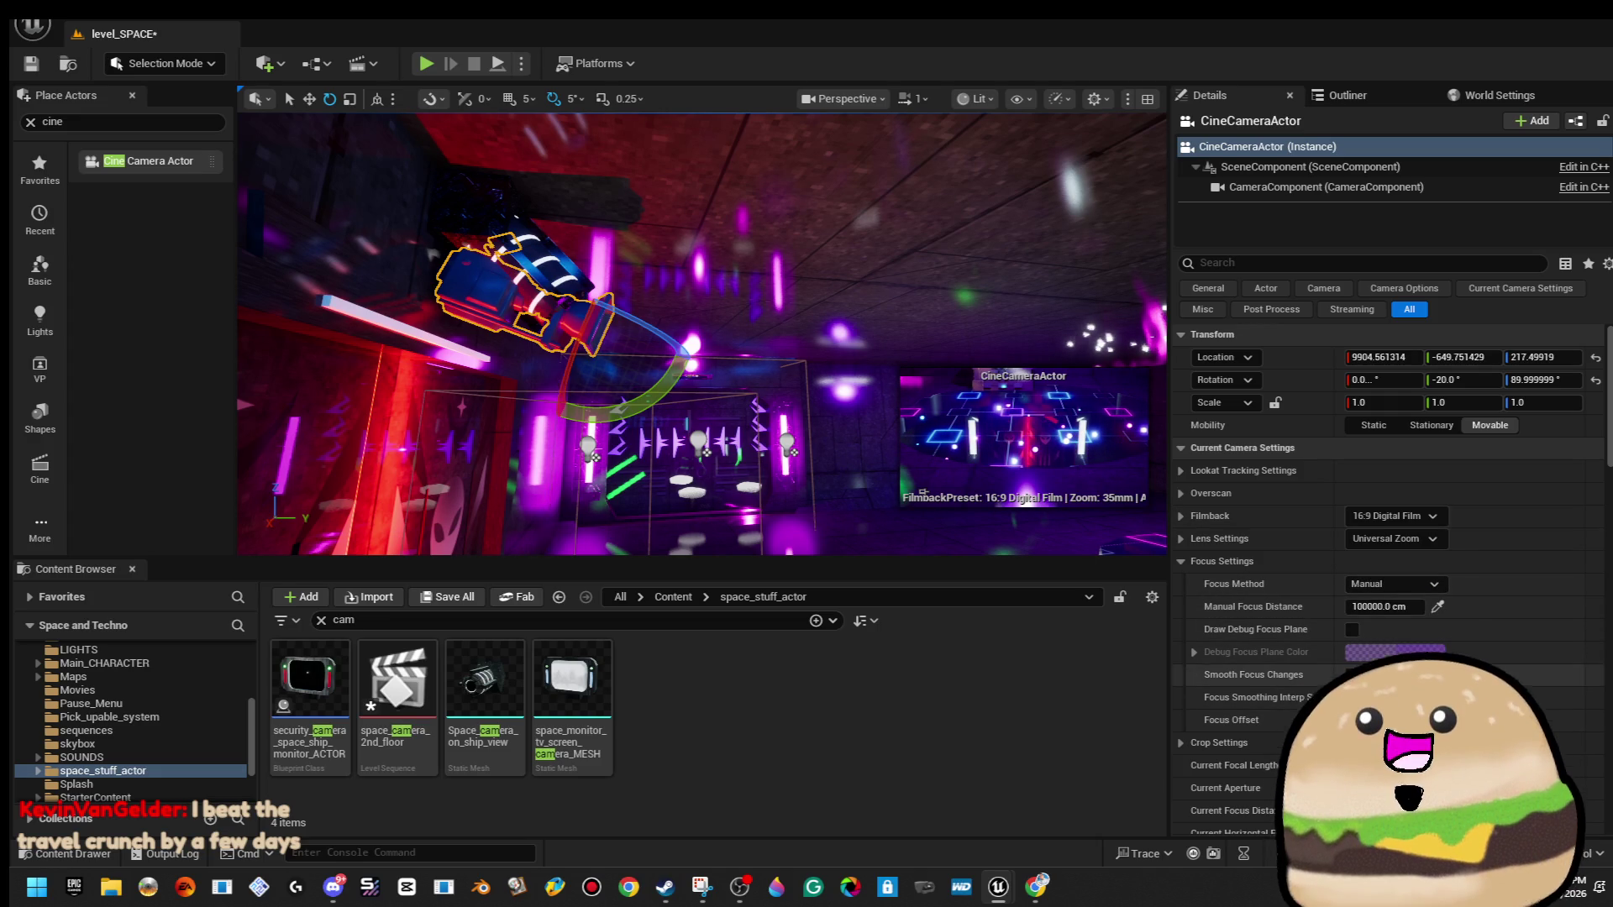
# Lower the camera's focal length, rotate it toward the room, and pilot it.
pyautogui.scroll(-3, 1453, 622)
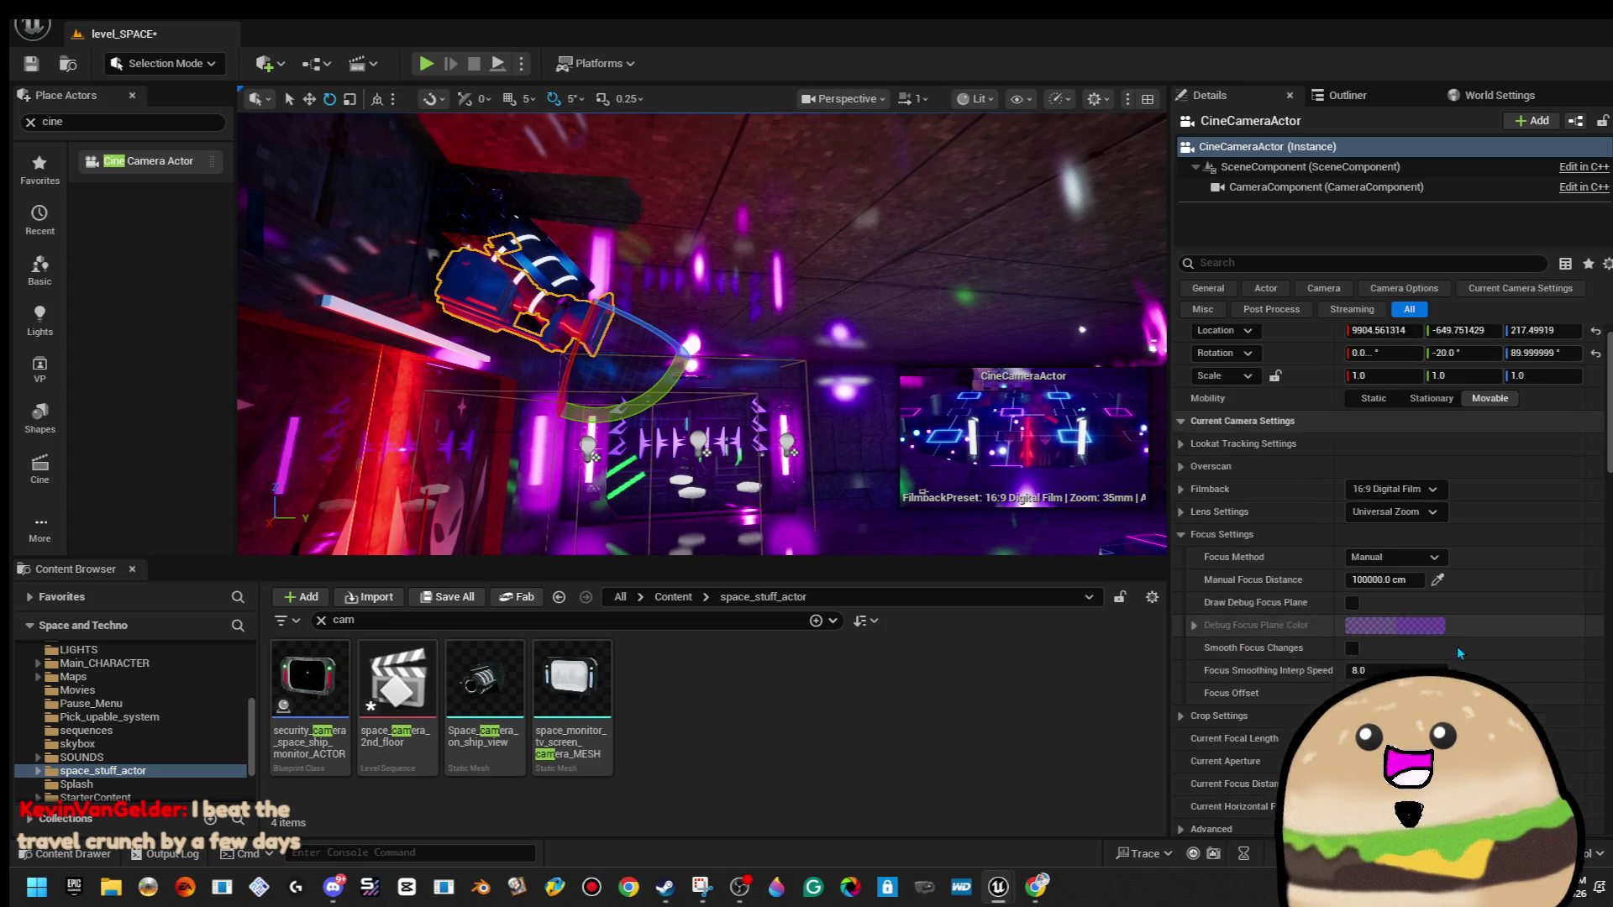
pyautogui.moveTo(1397, 632); pyautogui.dragTo(1309, 632)
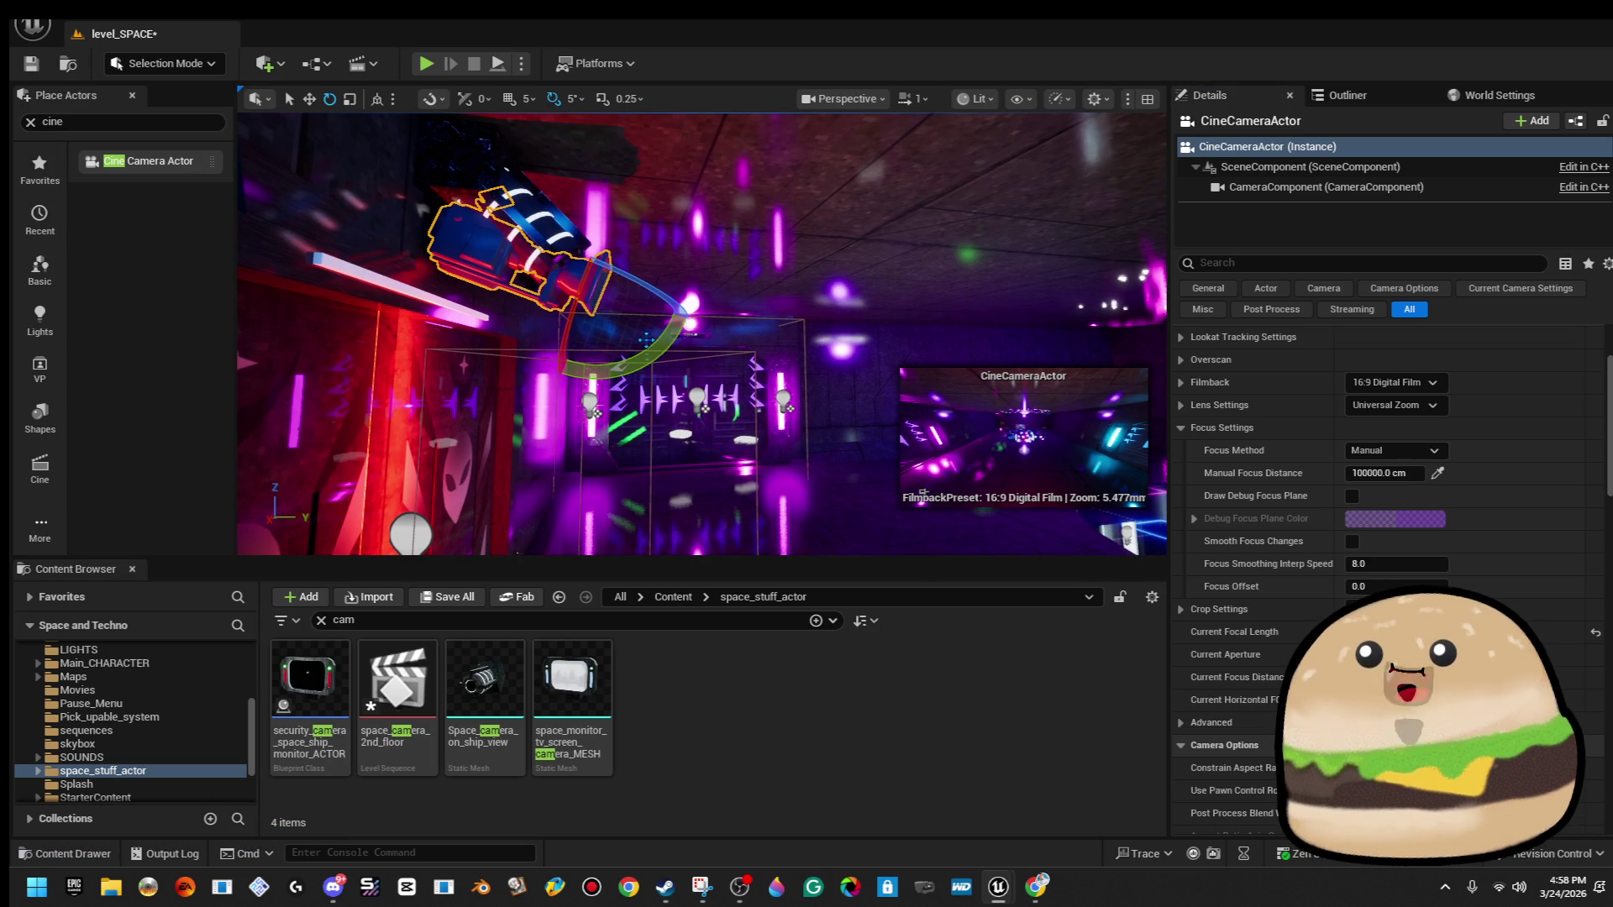
pyautogui.moveTo(682, 336)
pyautogui.mouseDown()
pyautogui.moveTo(687, 304)
pyautogui.moveTo(682, 335)
pyautogui.moveTo(647, 353)
pyautogui.mouseUp()
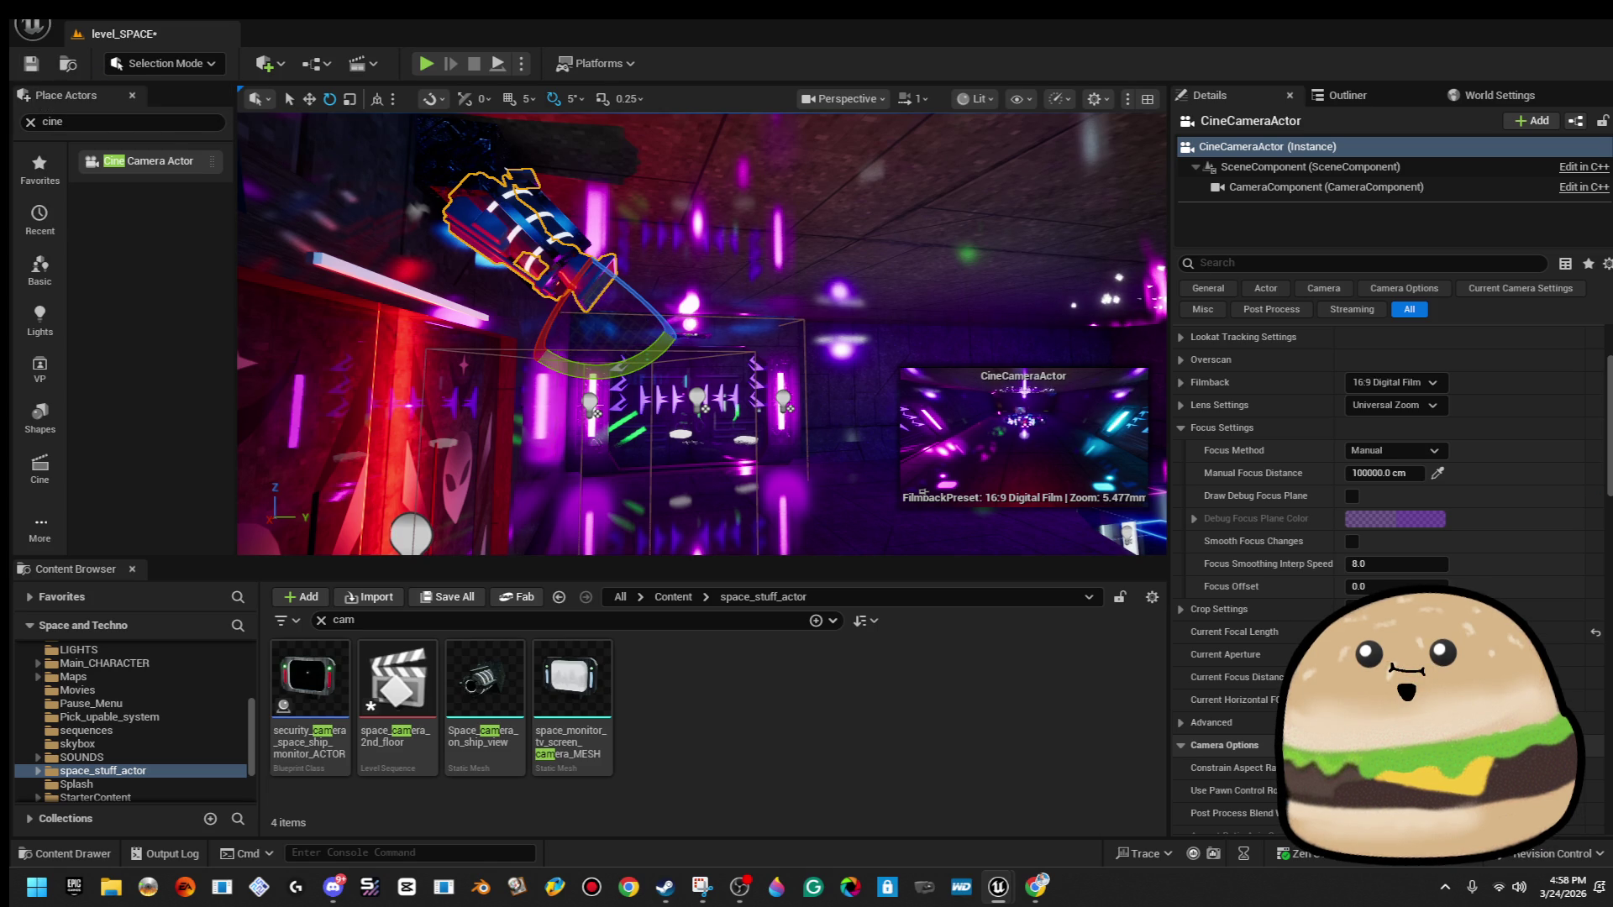
pyautogui.hotkey('ctrl', 'shift', 'p')
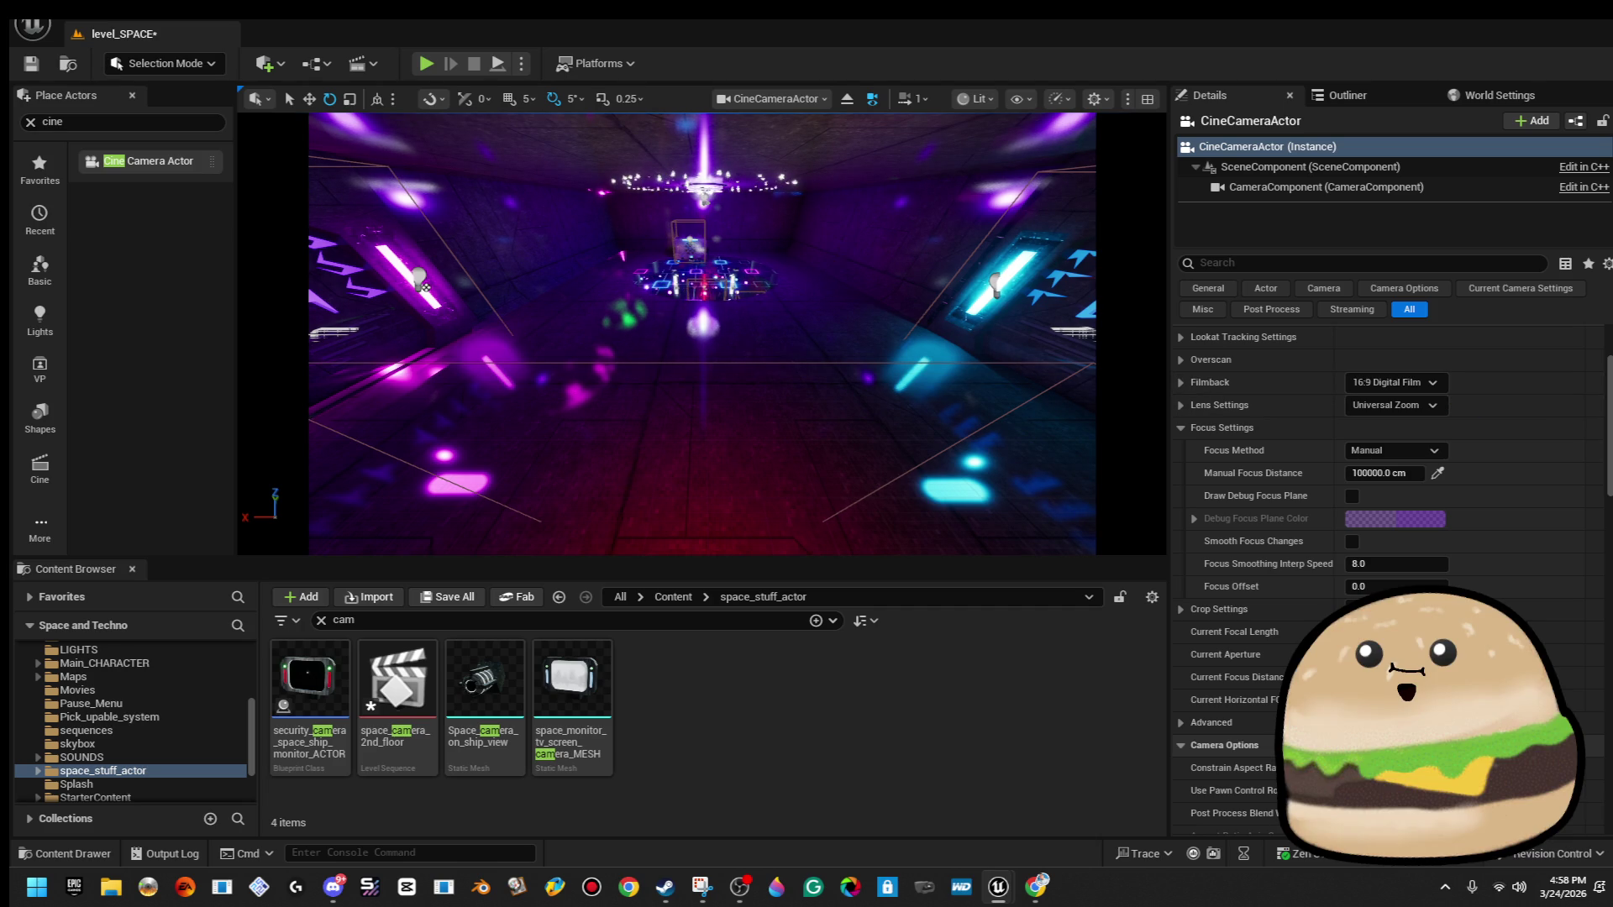
# Open space_camera_2nd_floor in a maximized Sequencer, save it, then close Sequencer.
pyautogui.doubleClick(397, 681)
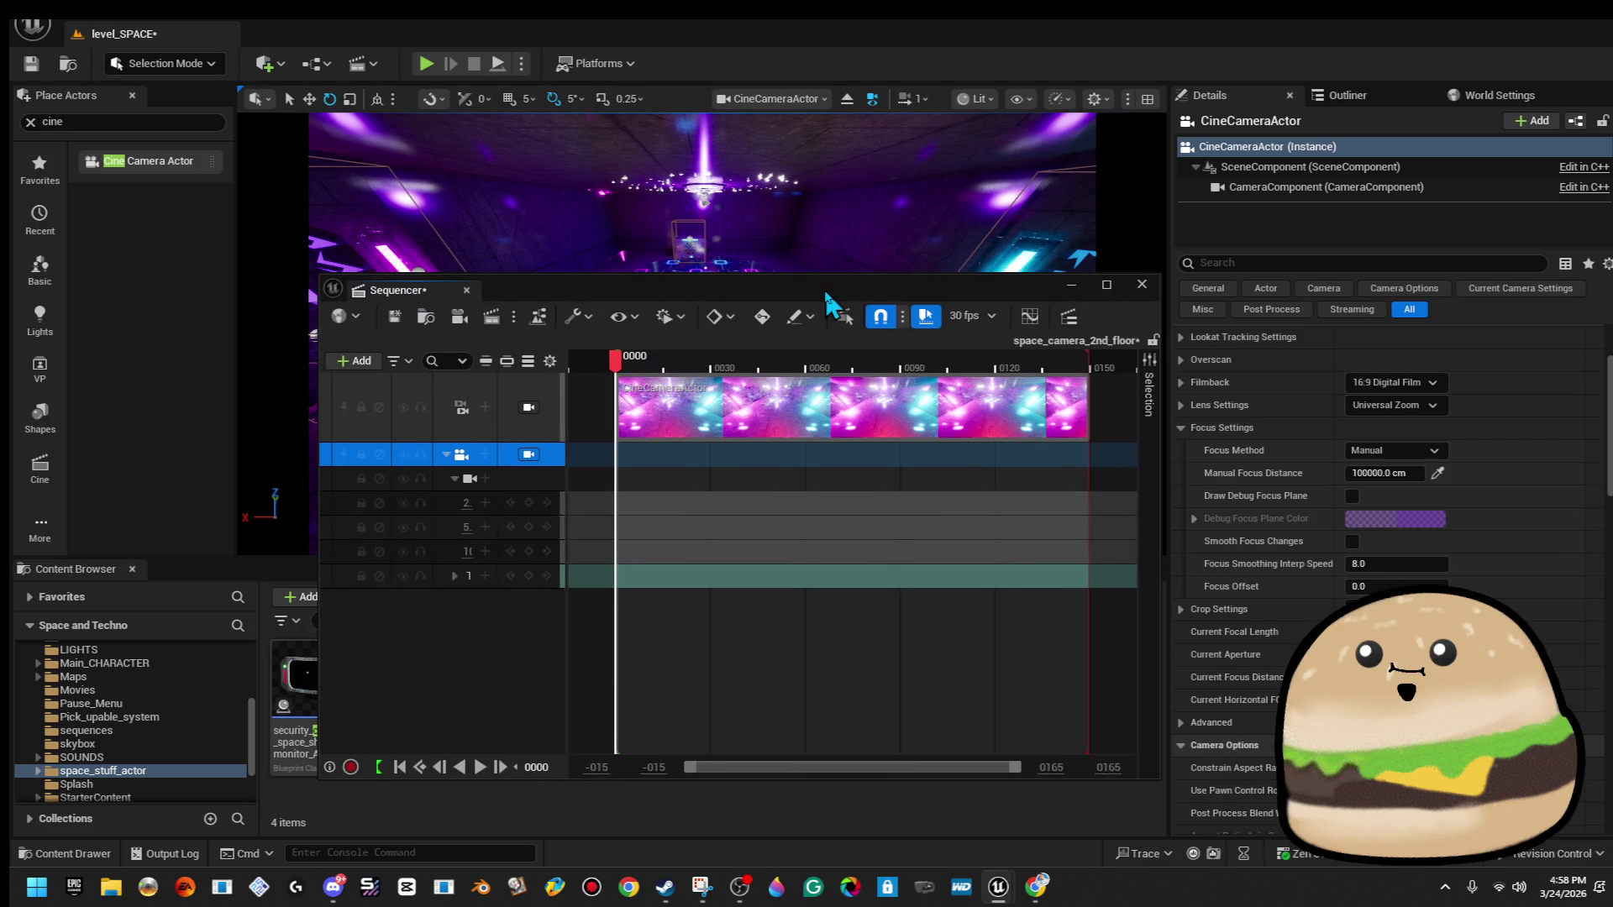
pyautogui.doubleClick(824, 288)
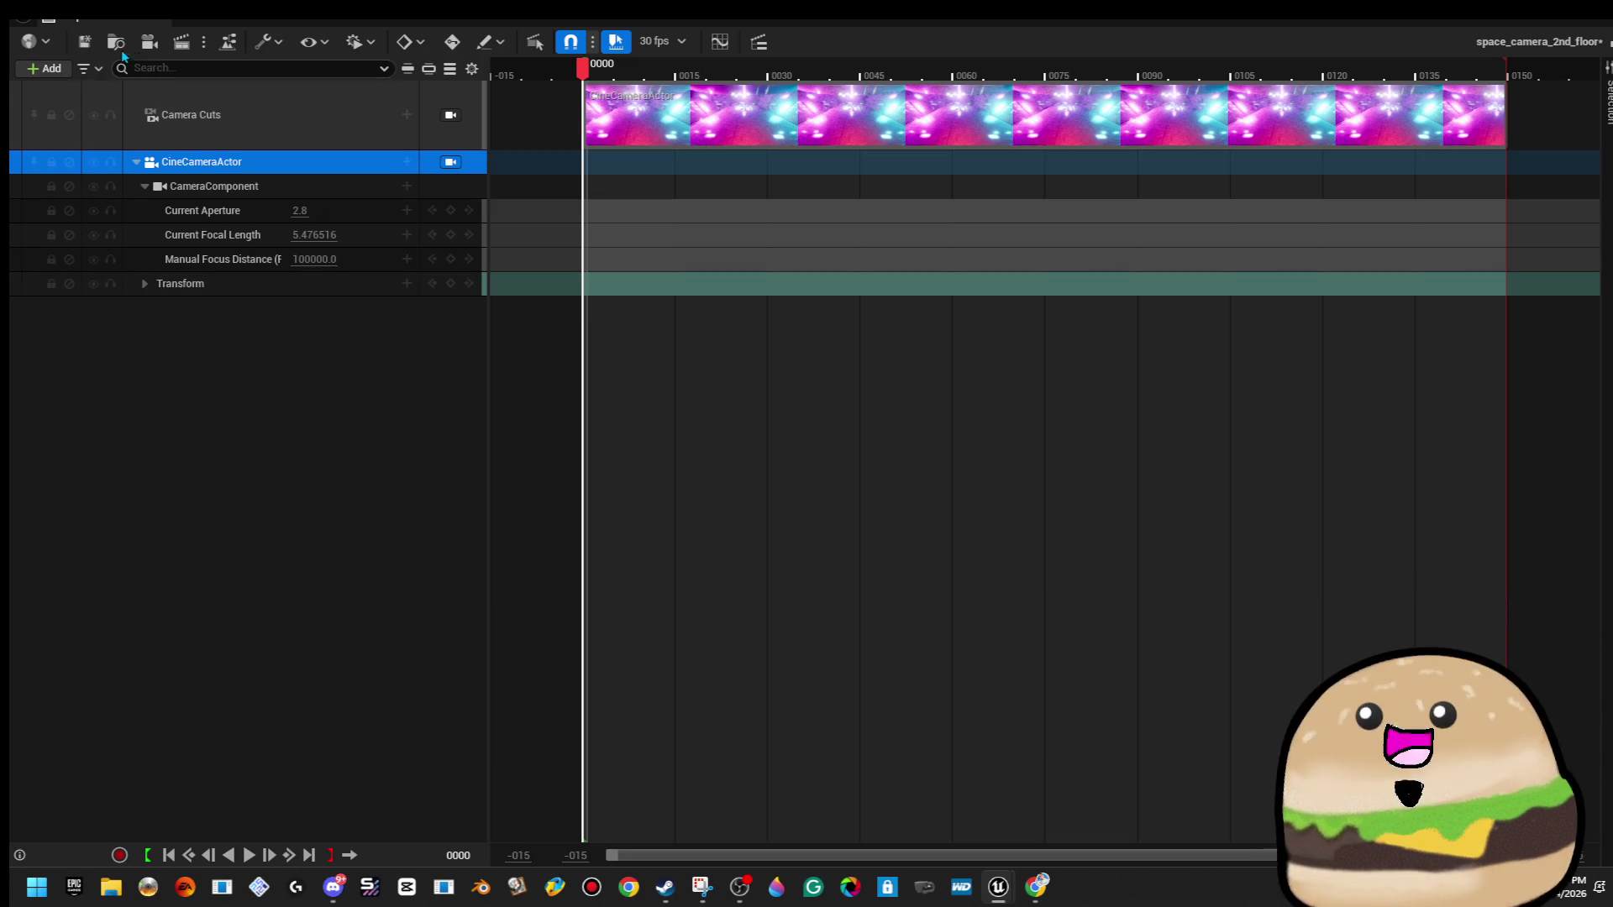
pyautogui.click(87, 48)
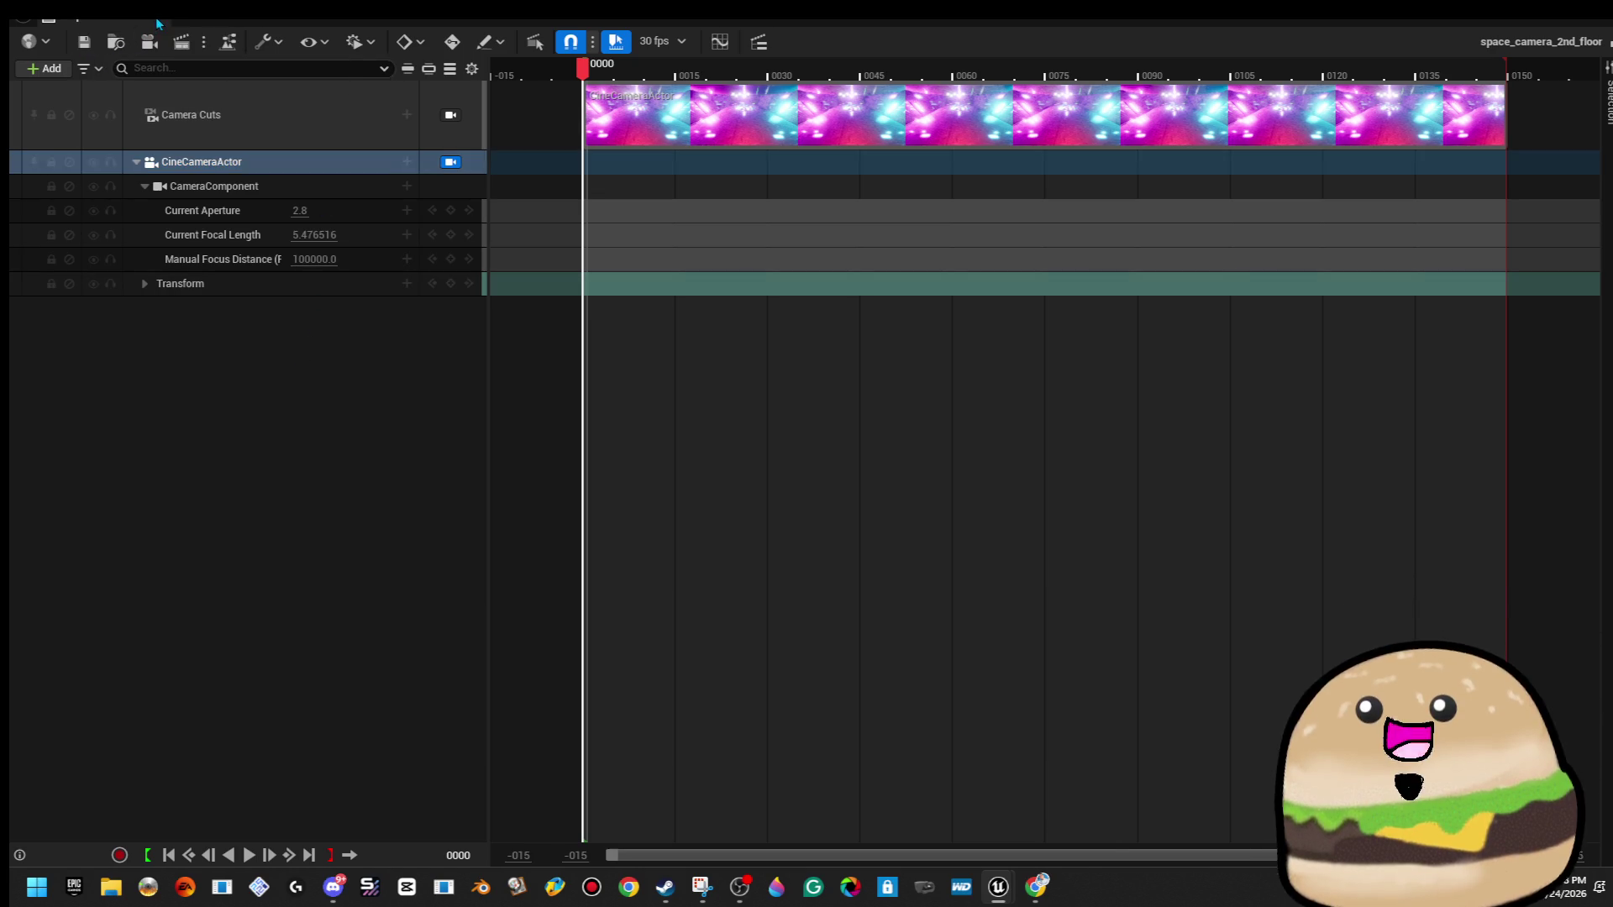
pyautogui.click(197, 25)
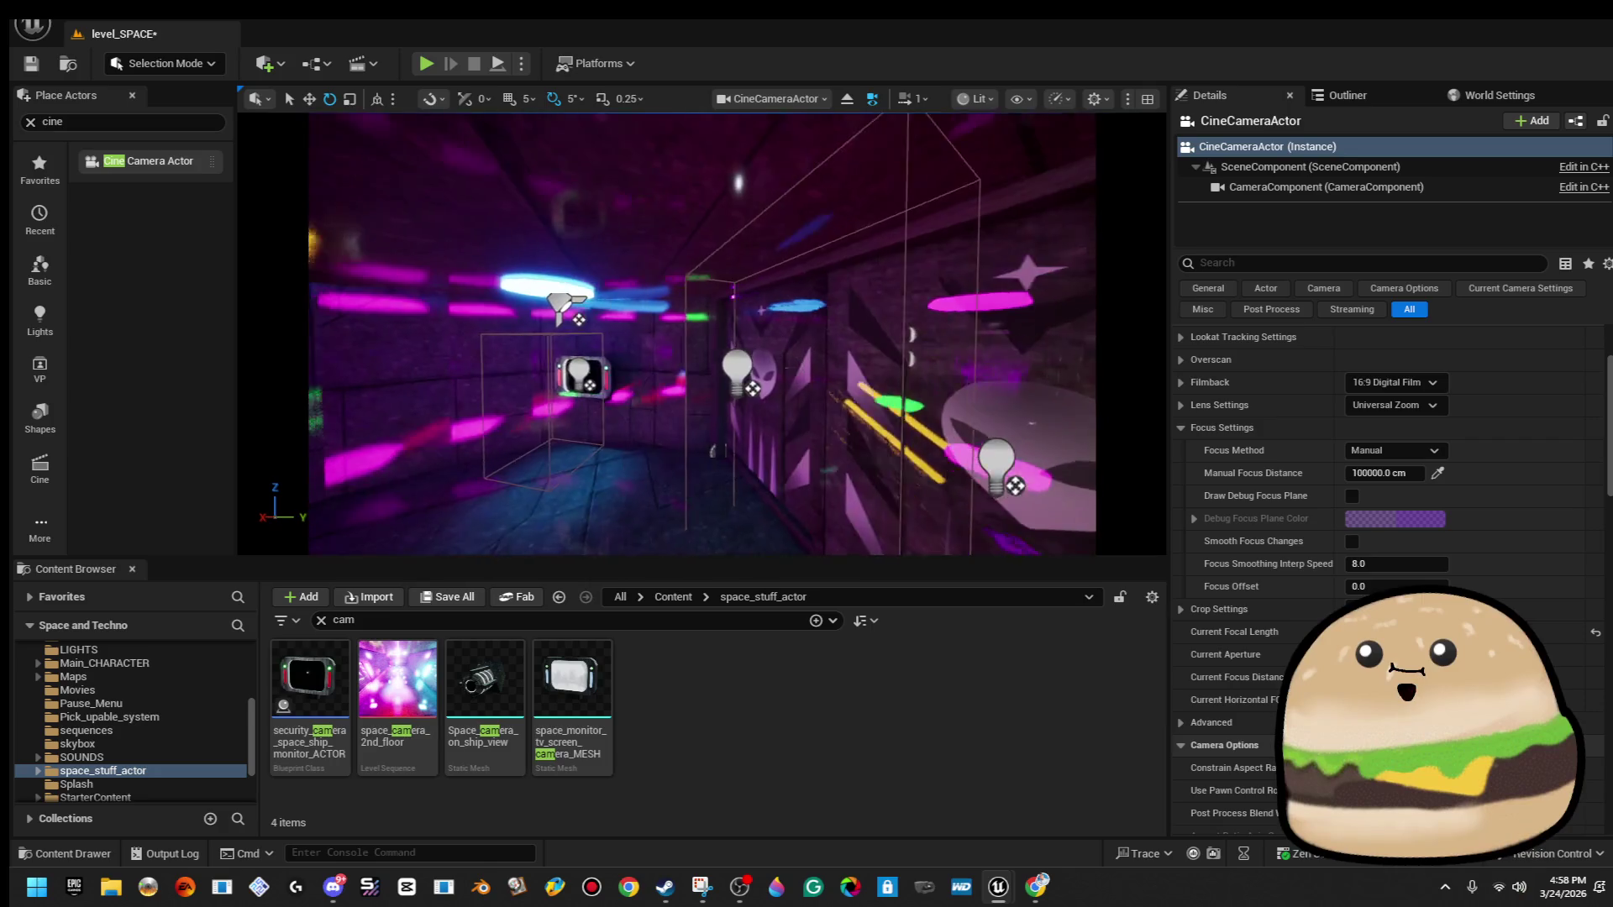
# Edit the monitor actor's blueprint and add a Left Mouse Button event.
pyautogui.rightClick(673, 309)
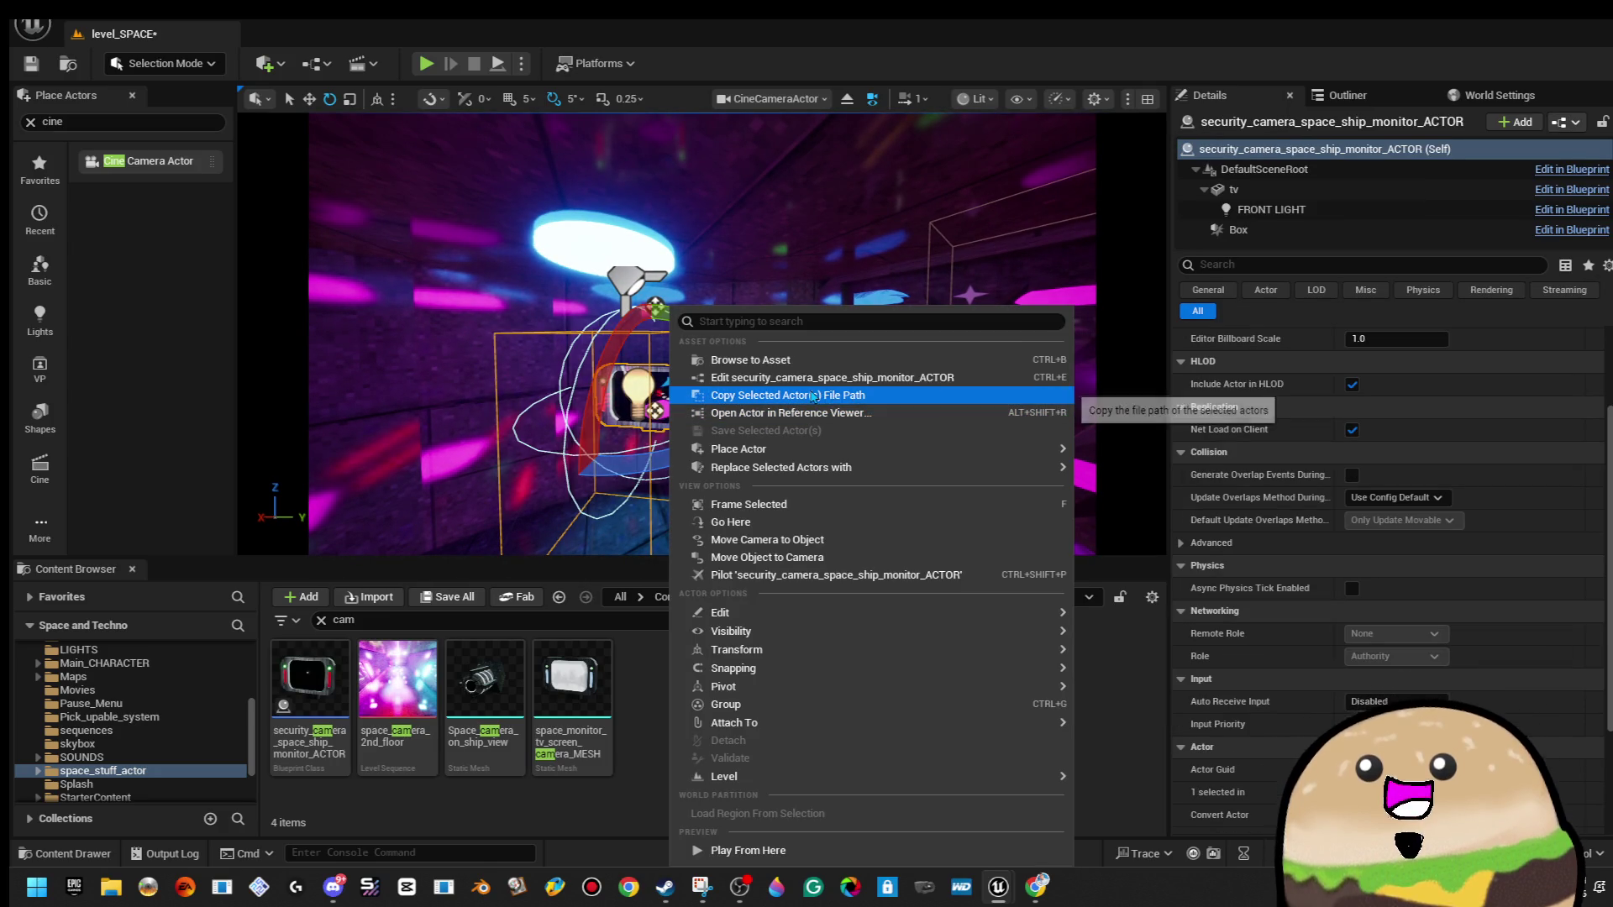
pyautogui.click(822, 384)
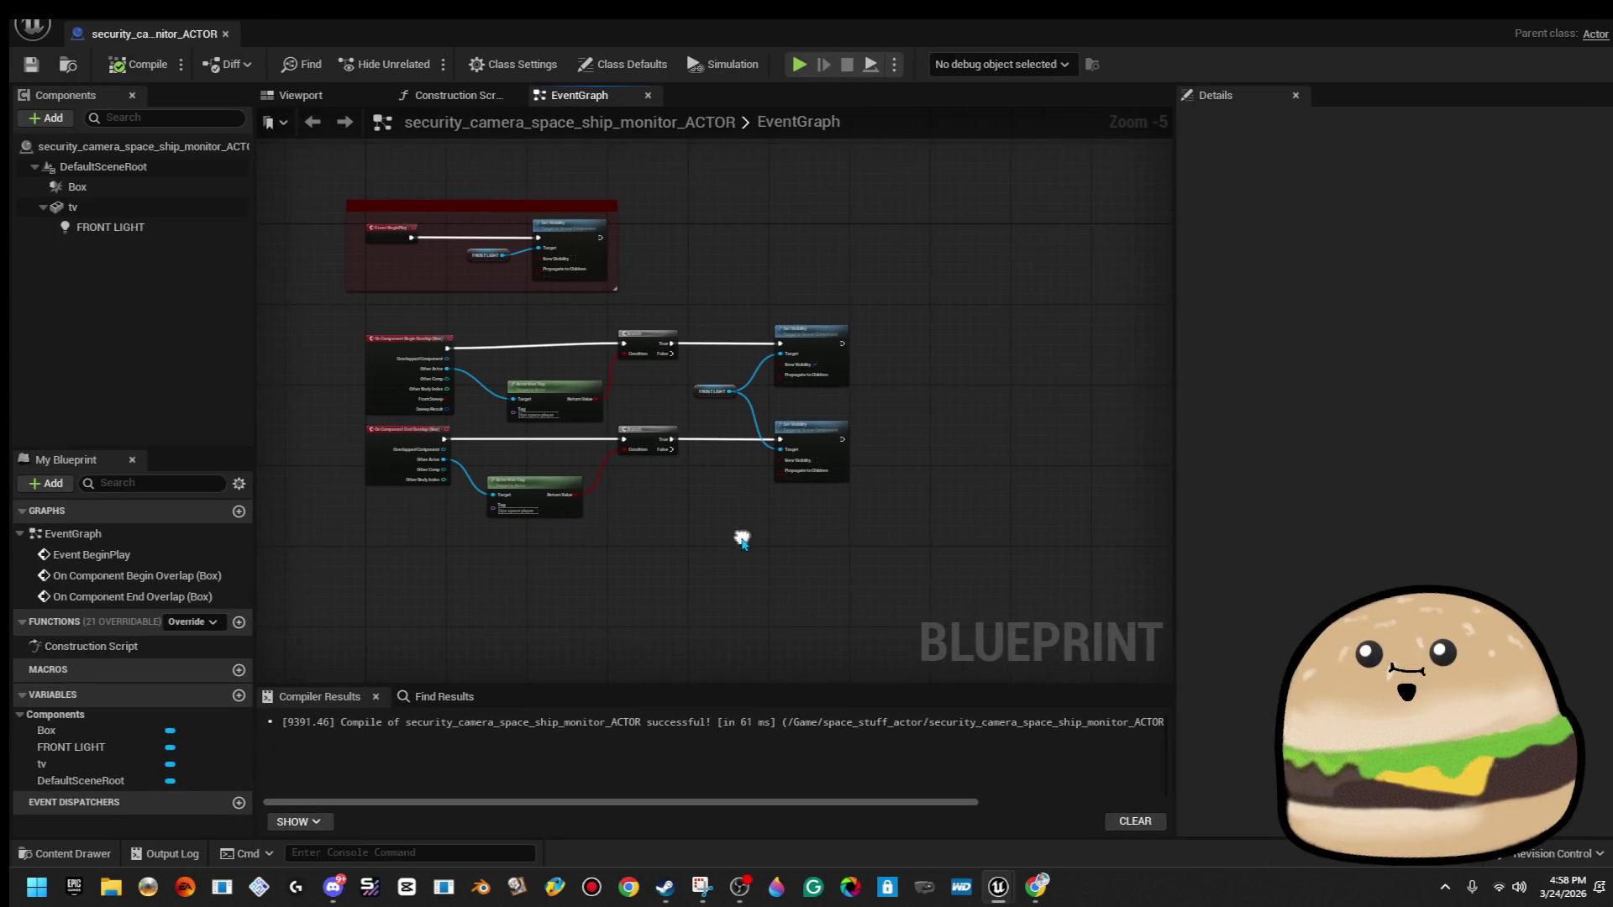
pyautogui.scroll(3, 515, 324)
pyautogui.scroll(-3, 847, 386)
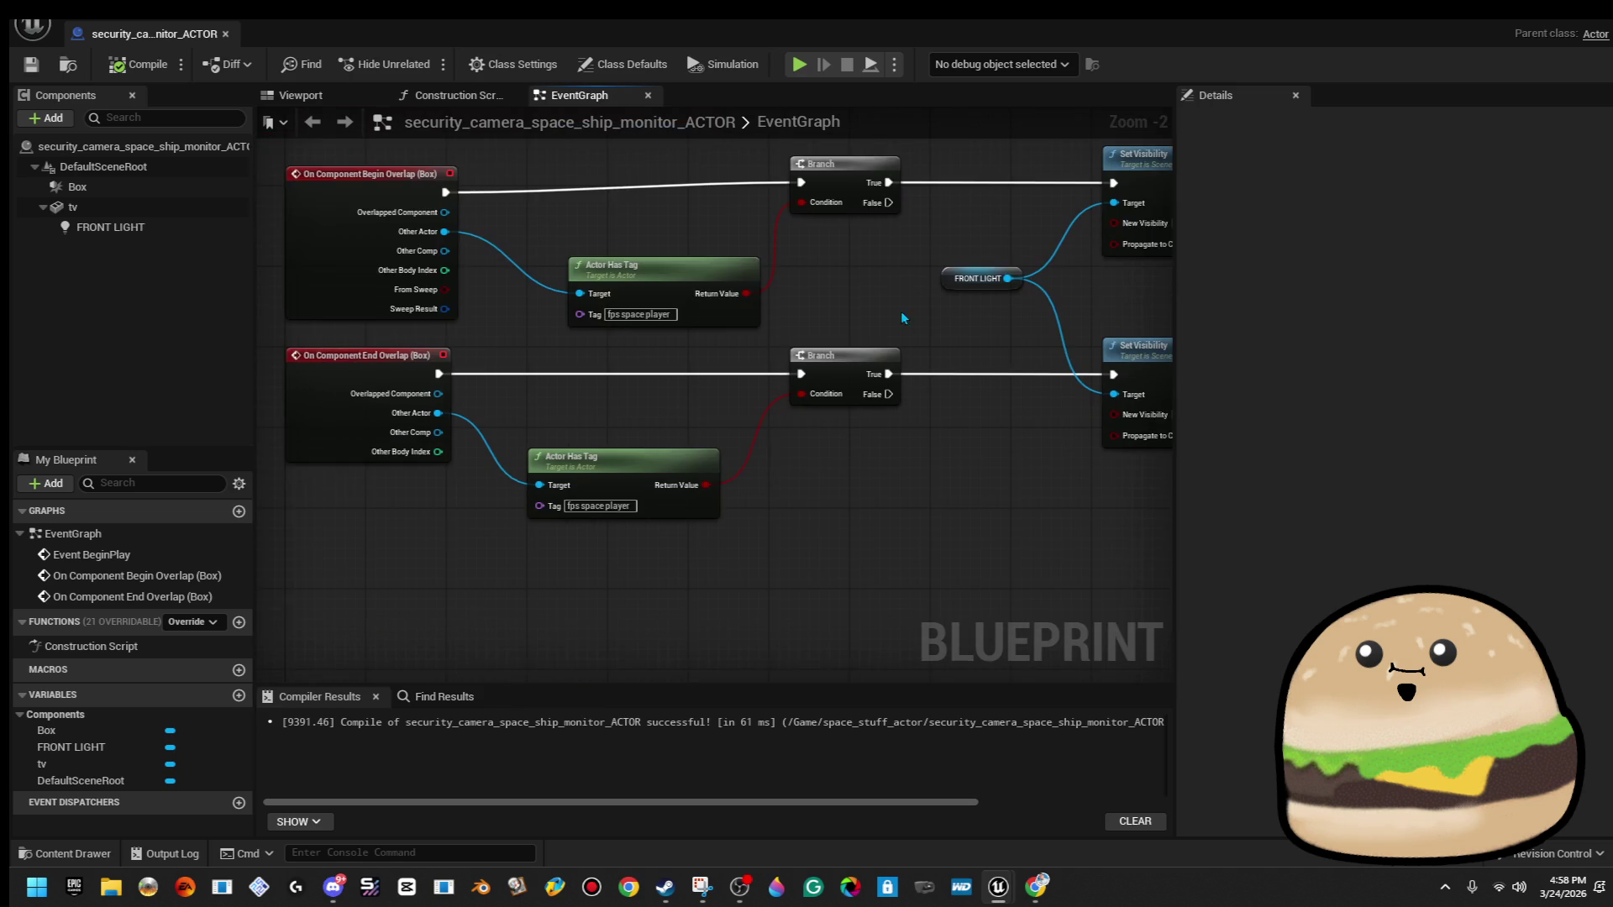
pyautogui.rightClick(576, 416)
pyautogui.write('left mouse')
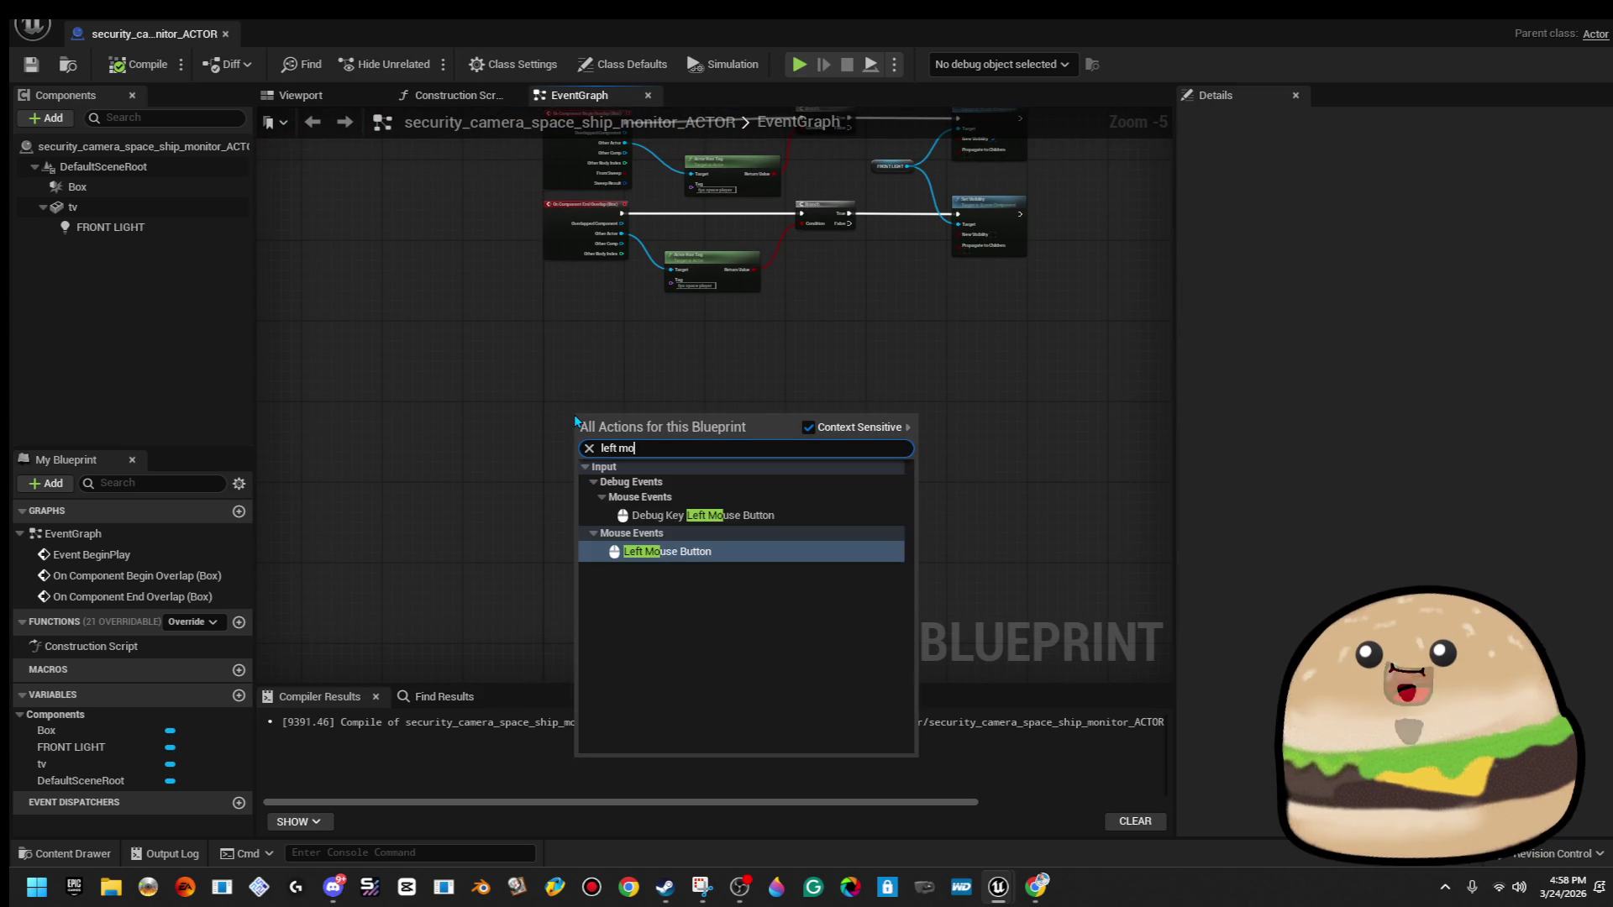
pyautogui.press('Return')
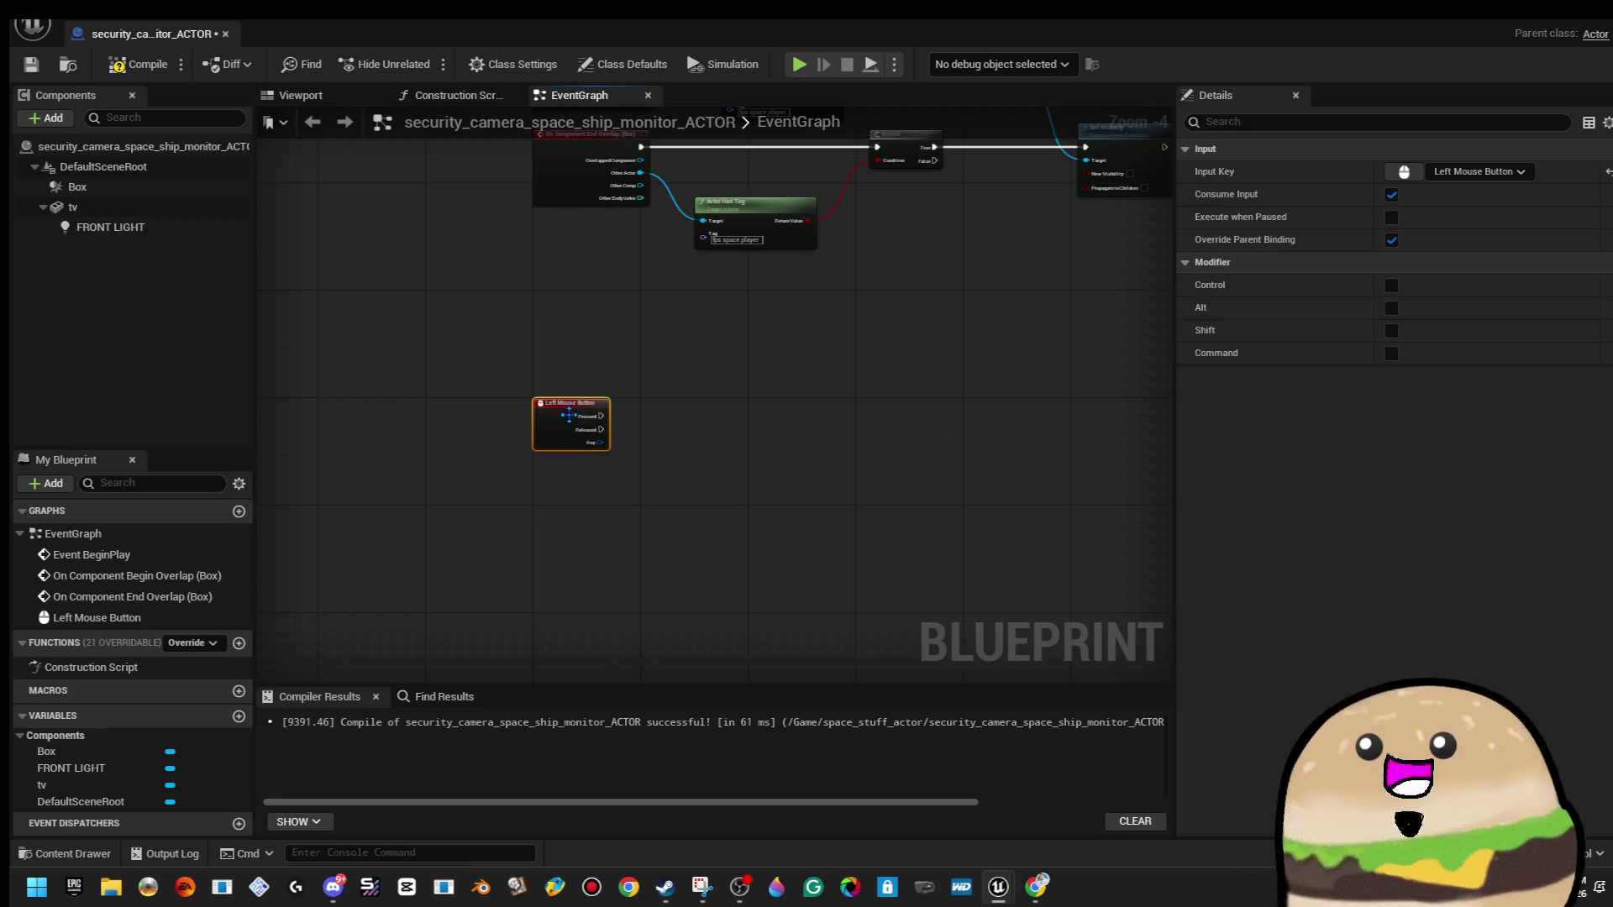
# From the Released output, add a Create Level Sequence Player node.
pyautogui.scroll(1, 562, 434)
pyautogui.moveTo(572, 447); pyautogui.dragTo(806, 428)
pyautogui.write('play seq')
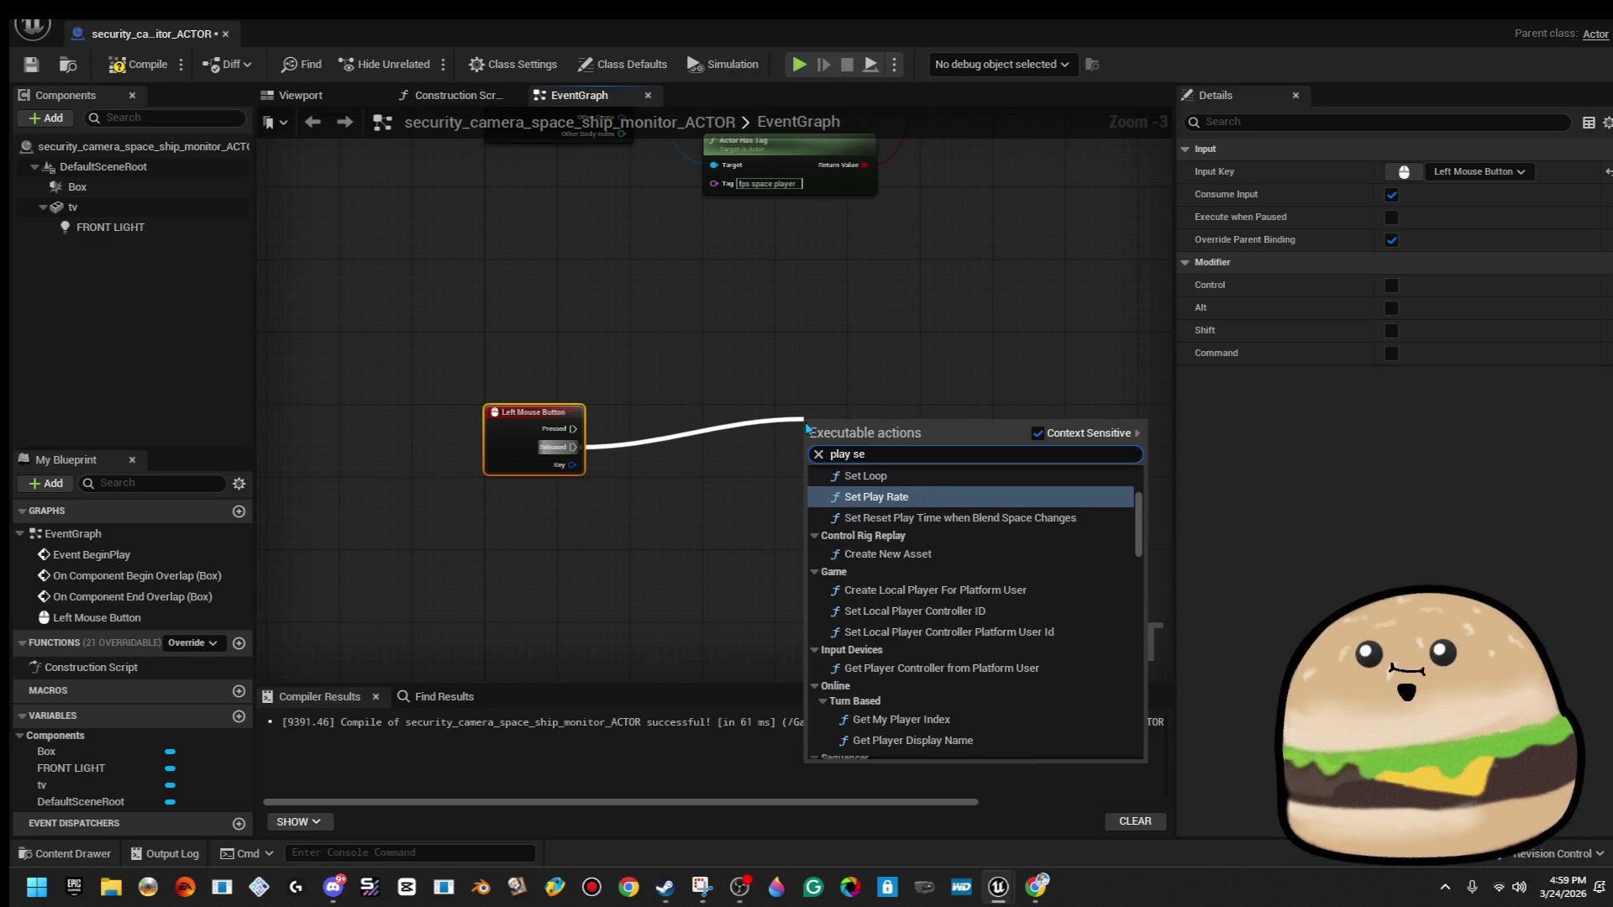
pyautogui.press('Return')
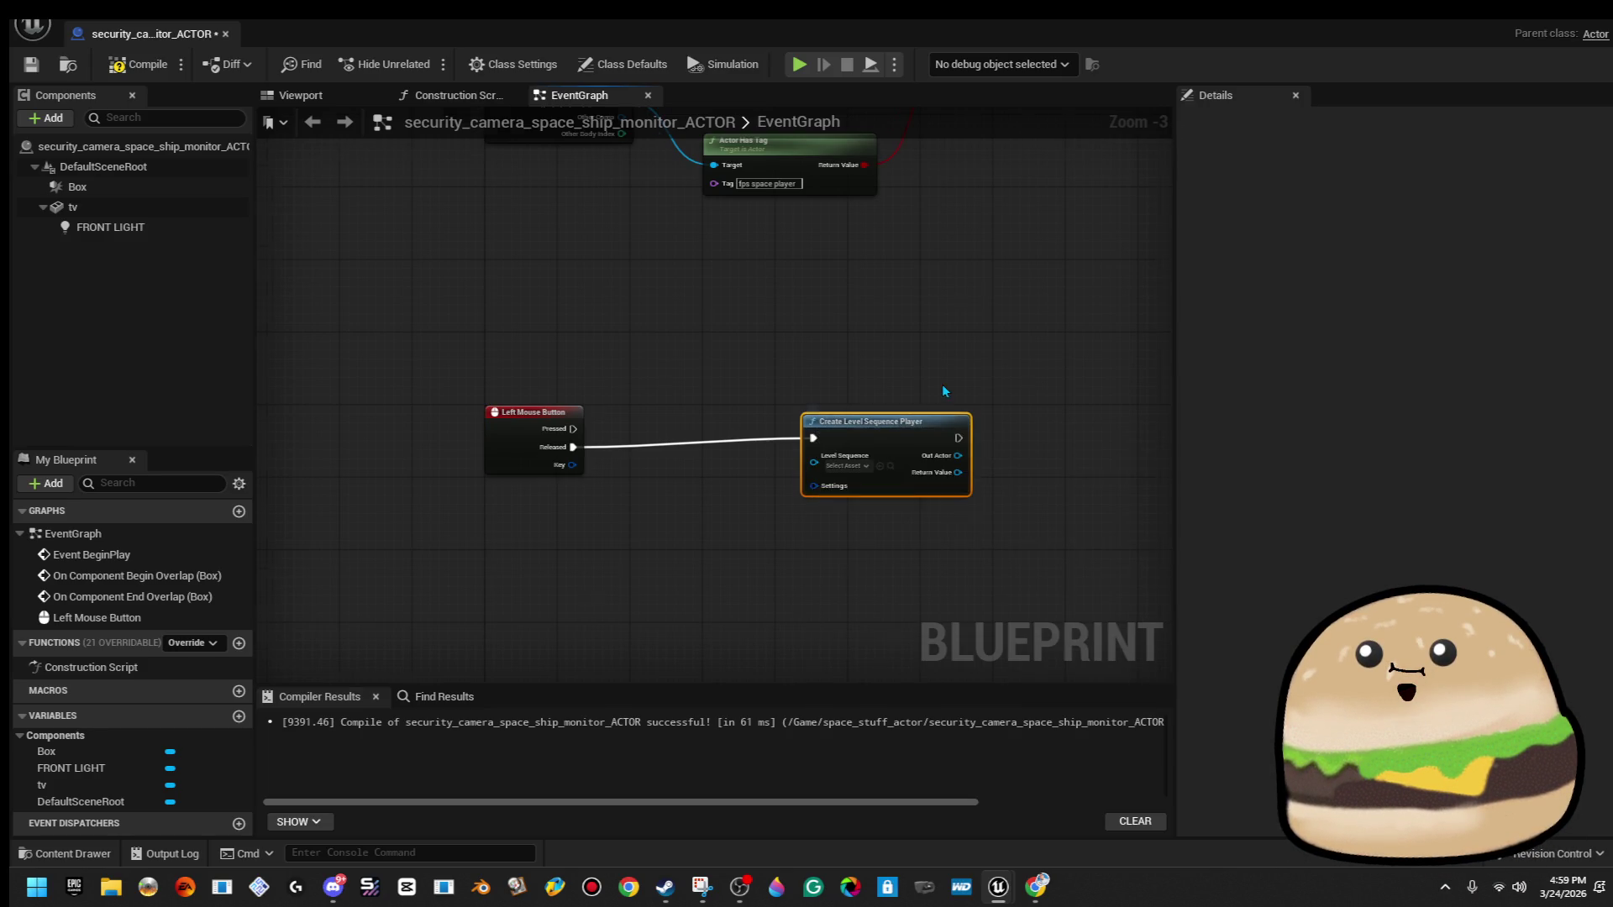
# Set the player's Level Sequence to space_camera_2nd_floor.
pyautogui.scroll(3, 937, 384)
pyautogui.click(815, 510)
pyautogui.write('up')
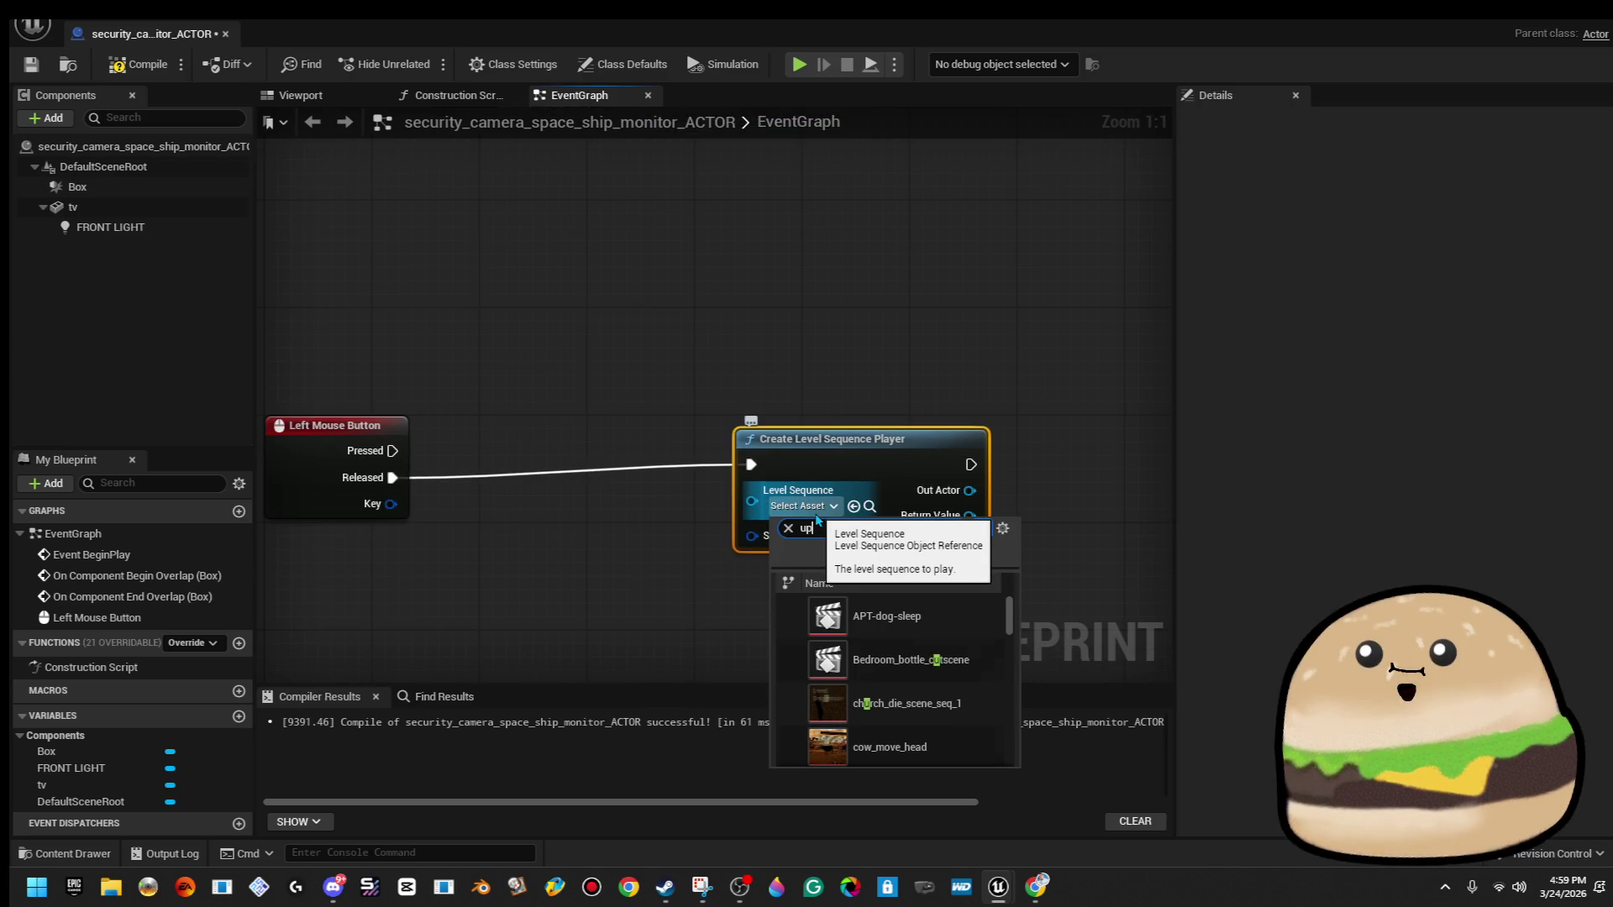
pyautogui.write('2nd')
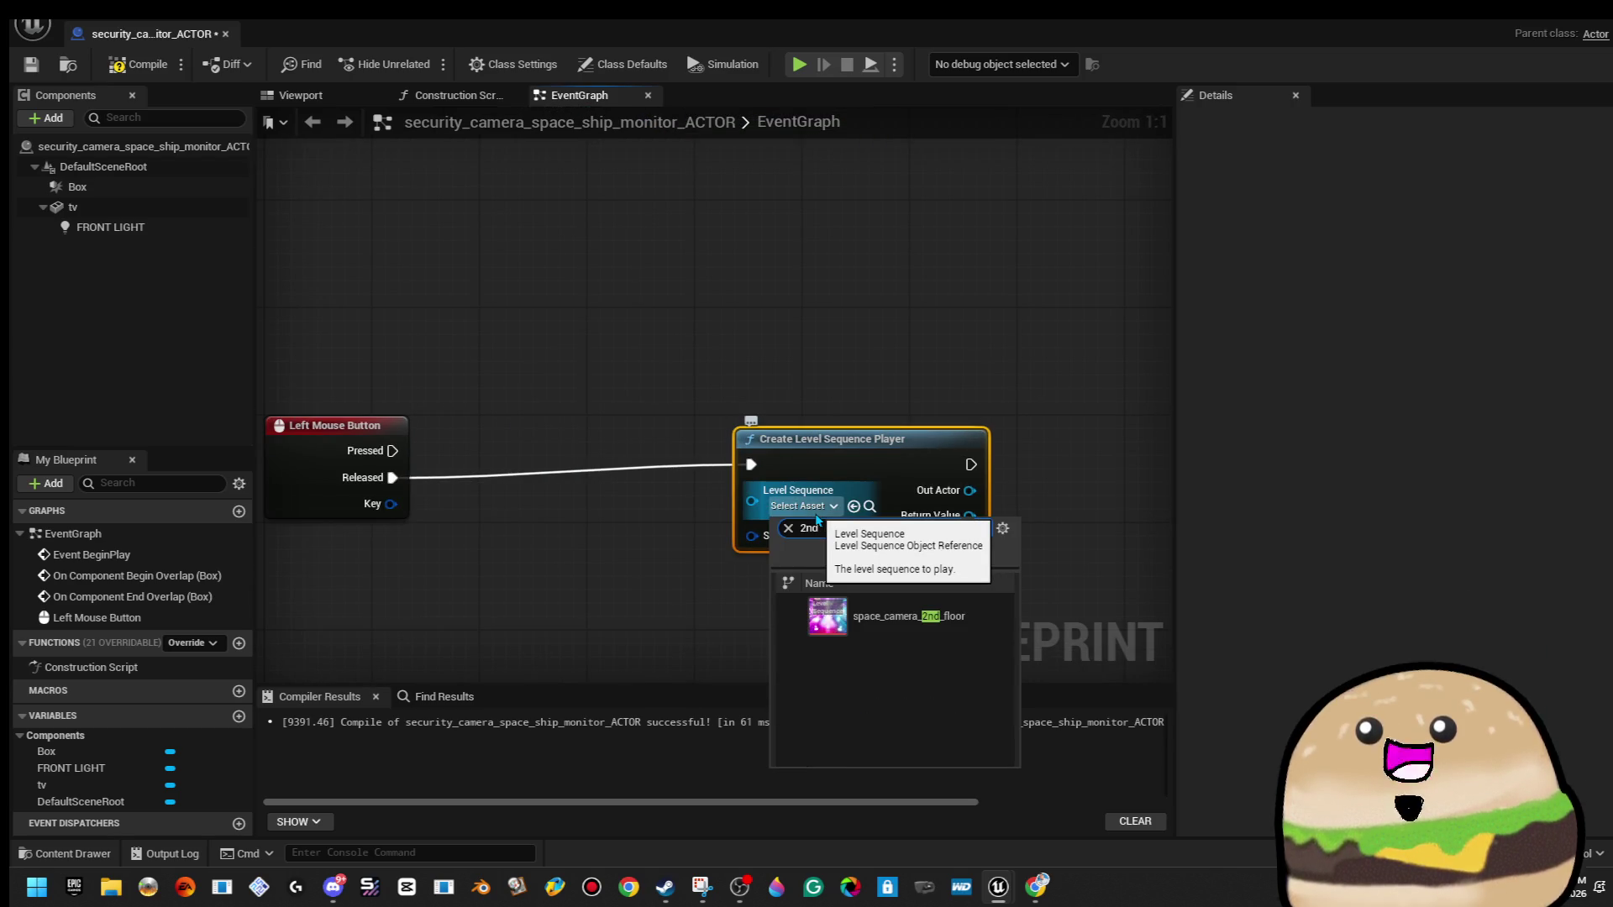
pyautogui.click(903, 616)
pyautogui.moveTo(860, 483); pyautogui.dragTo(845, 497)
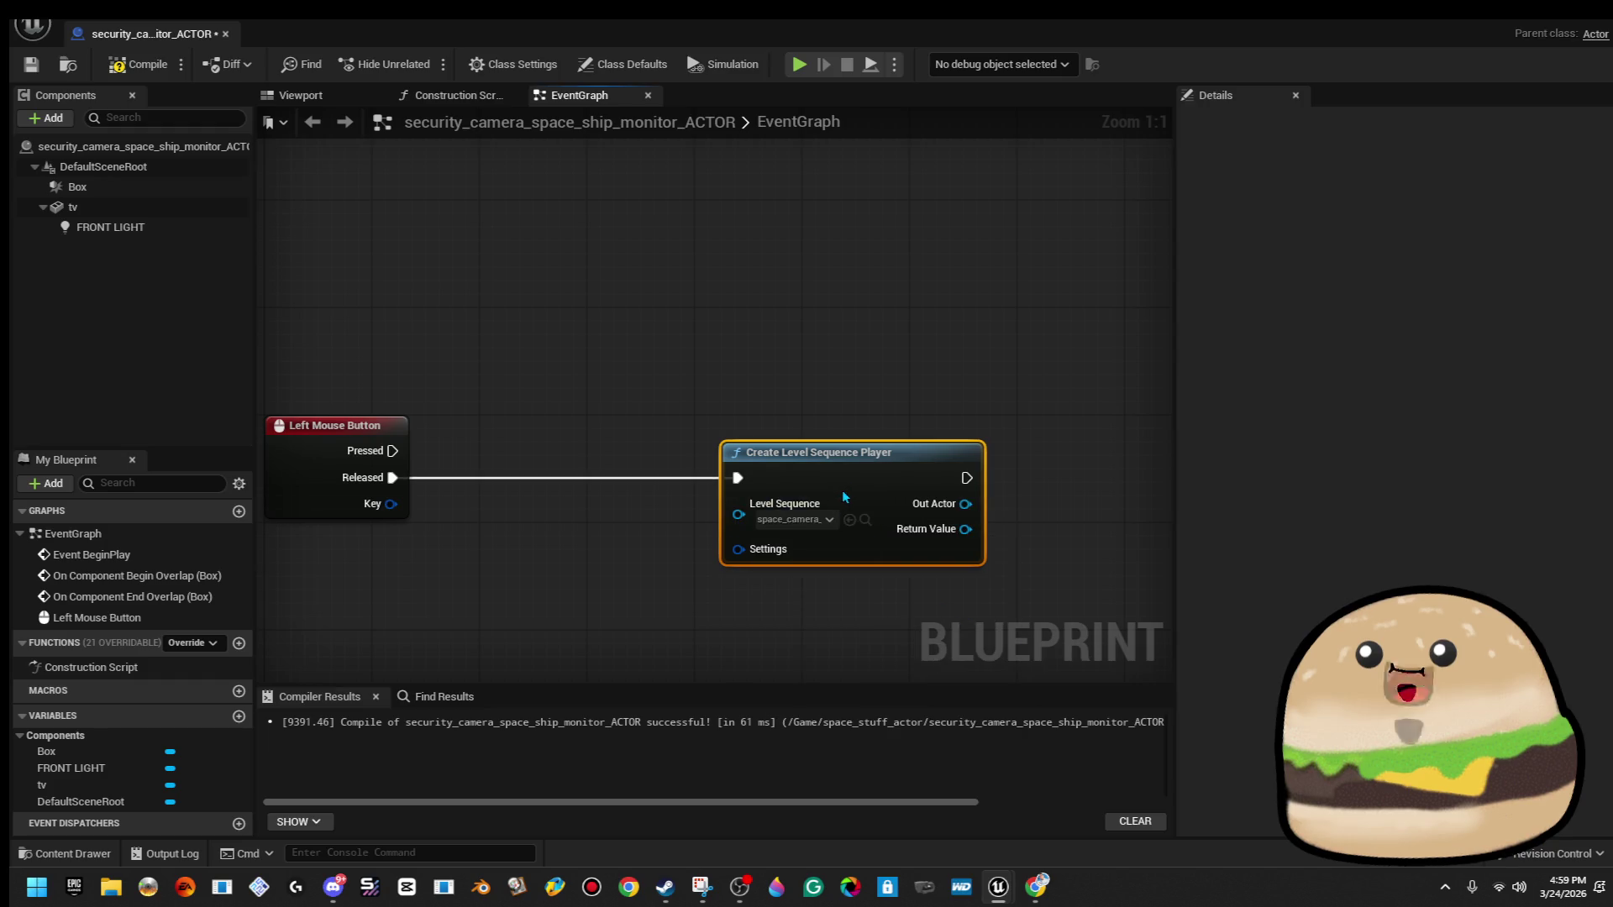
pyautogui.moveTo(843, 641); pyautogui.dragTo(550, 577)
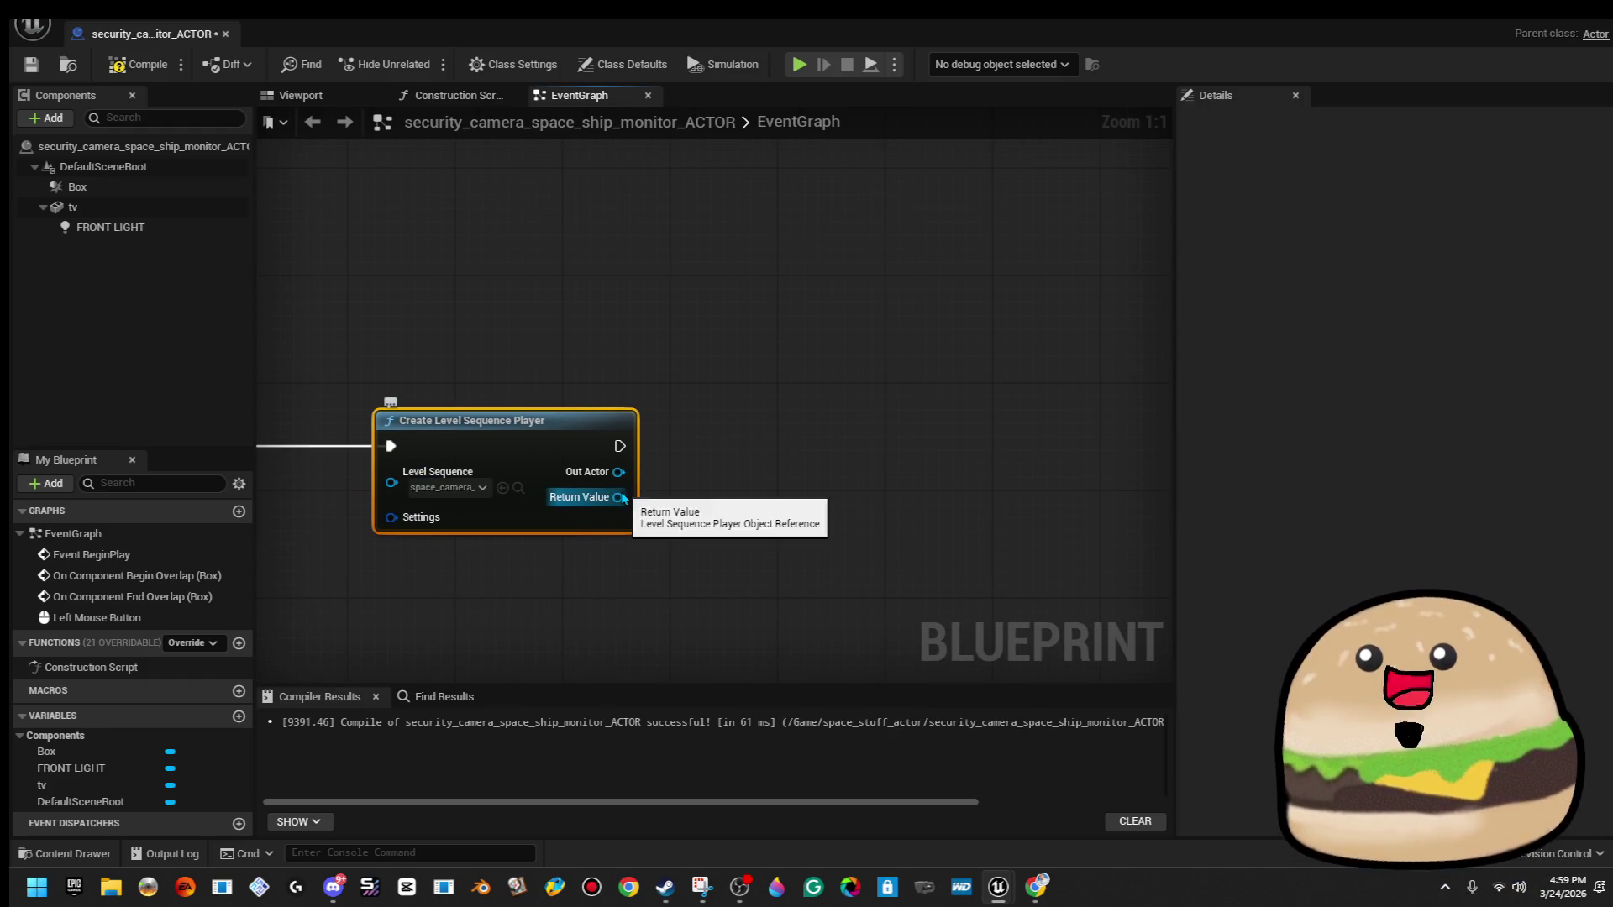
# Add a Play node driven by the player's Return Value.
pyautogui.moveTo(620, 497); pyautogui.dragTo(739, 477)
pyautogui.write('add to vi')
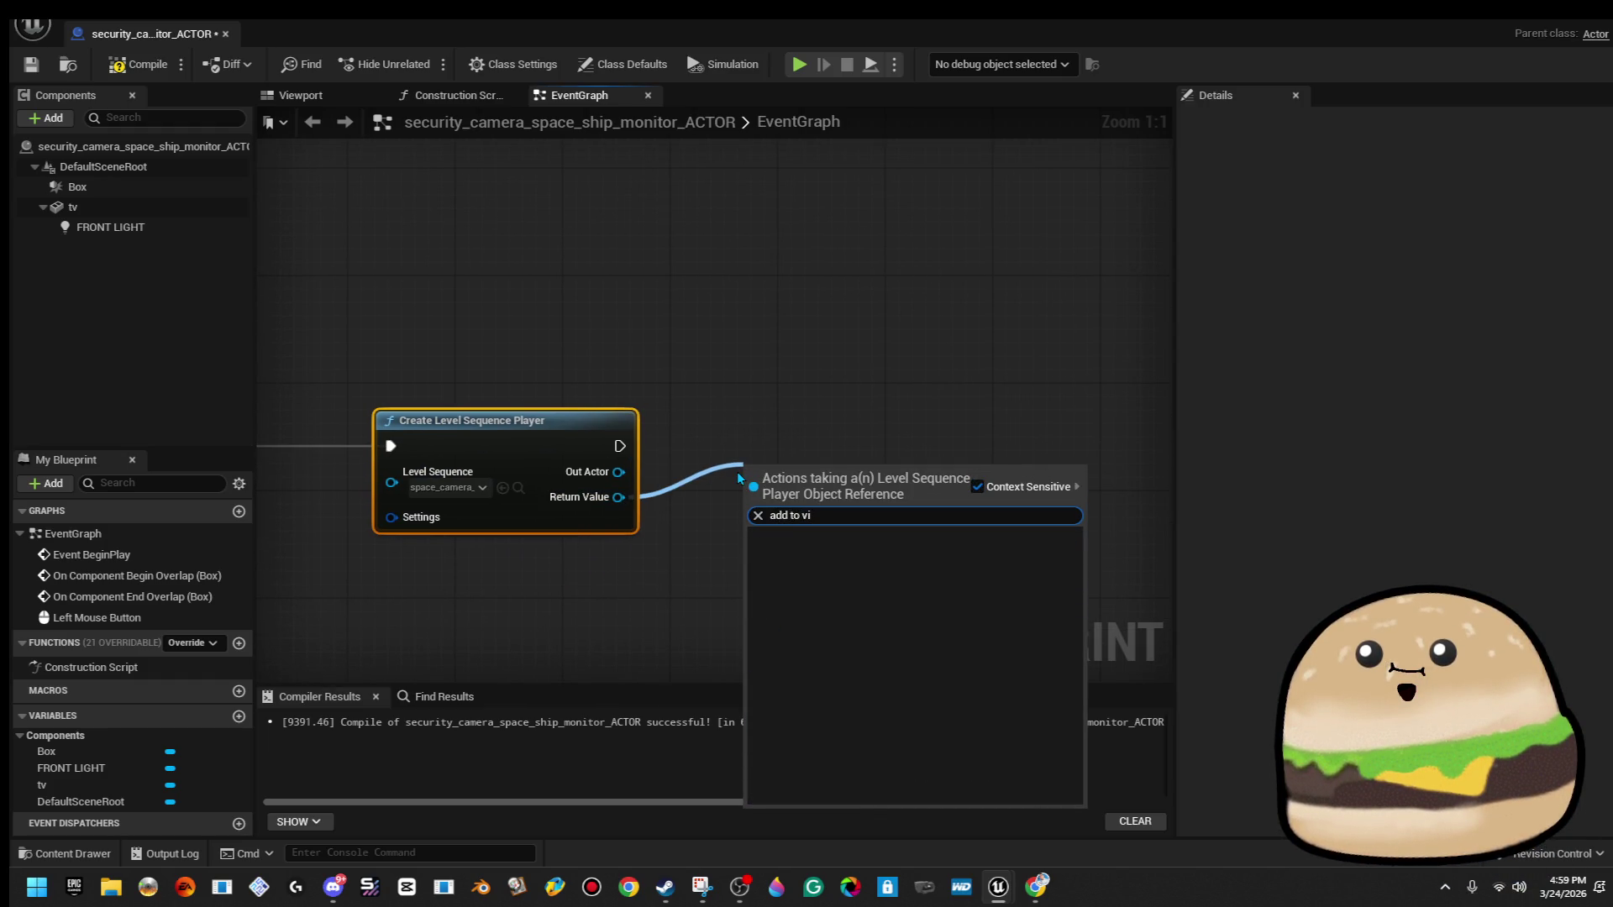
pyautogui.press('BackSpace')
pyautogui.press('BackSpace')
pyautogui.press('BackSpace')
pyautogui.write('pla')
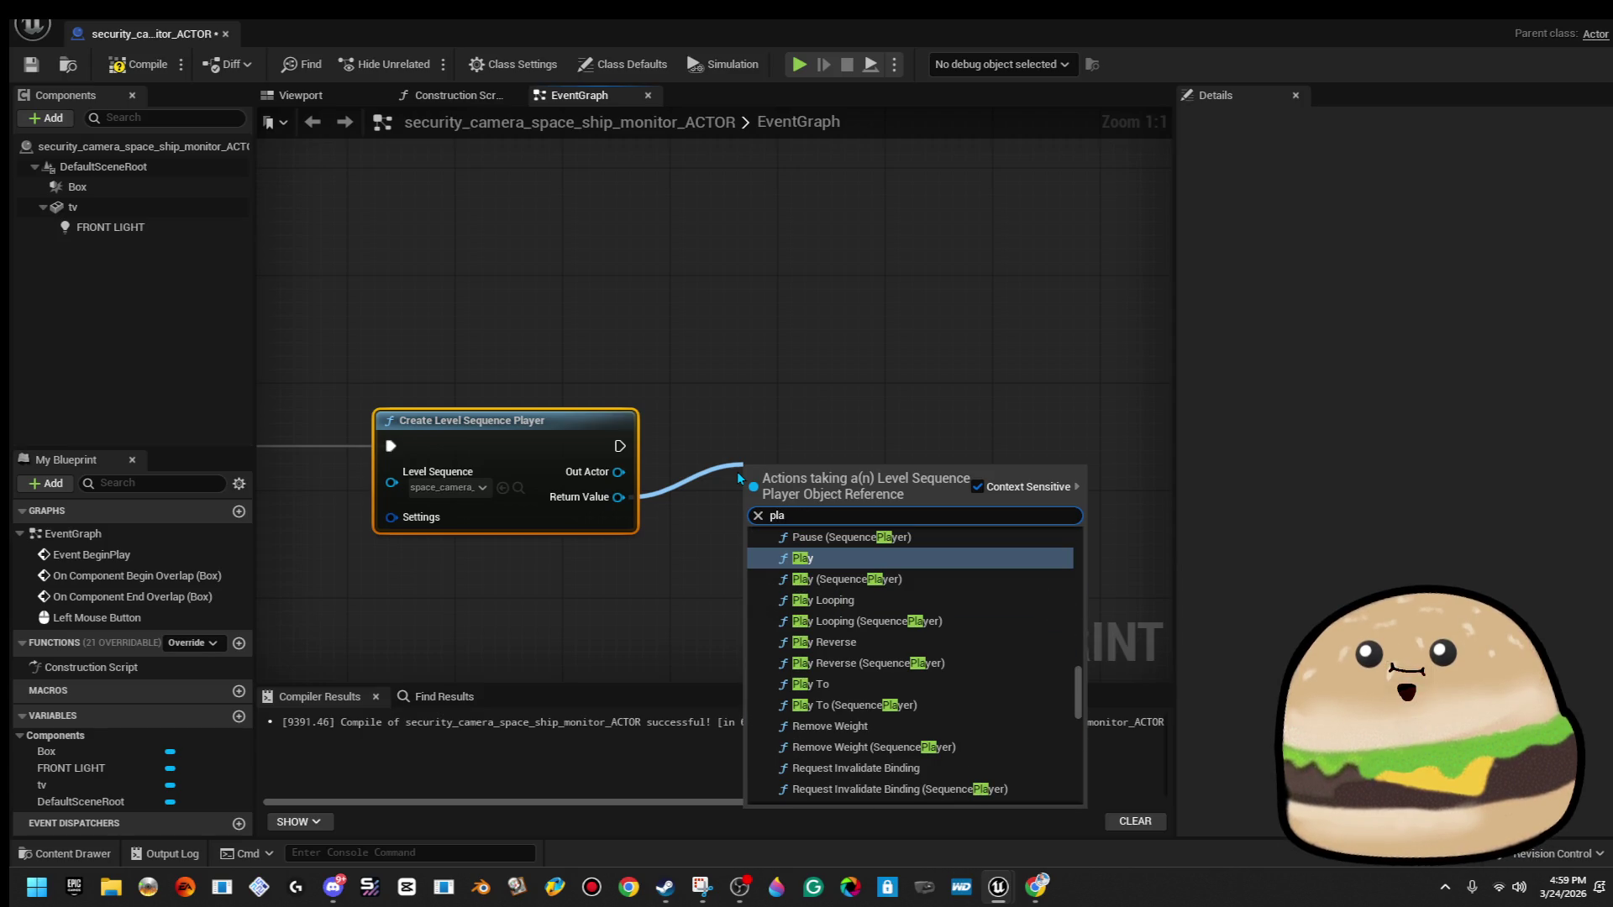
pyautogui.click(812, 582)
pyautogui.moveTo(820, 477)
pyautogui.mouseDown()
pyautogui.moveTo(1050, 458)
pyautogui.moveTo(1043, 431)
pyautogui.mouseUp()
# Delete the extra Sequence Player getter, then compile and save the blueprint.
pyautogui.moveTo(806, 288); pyautogui.dragTo(853, 381)
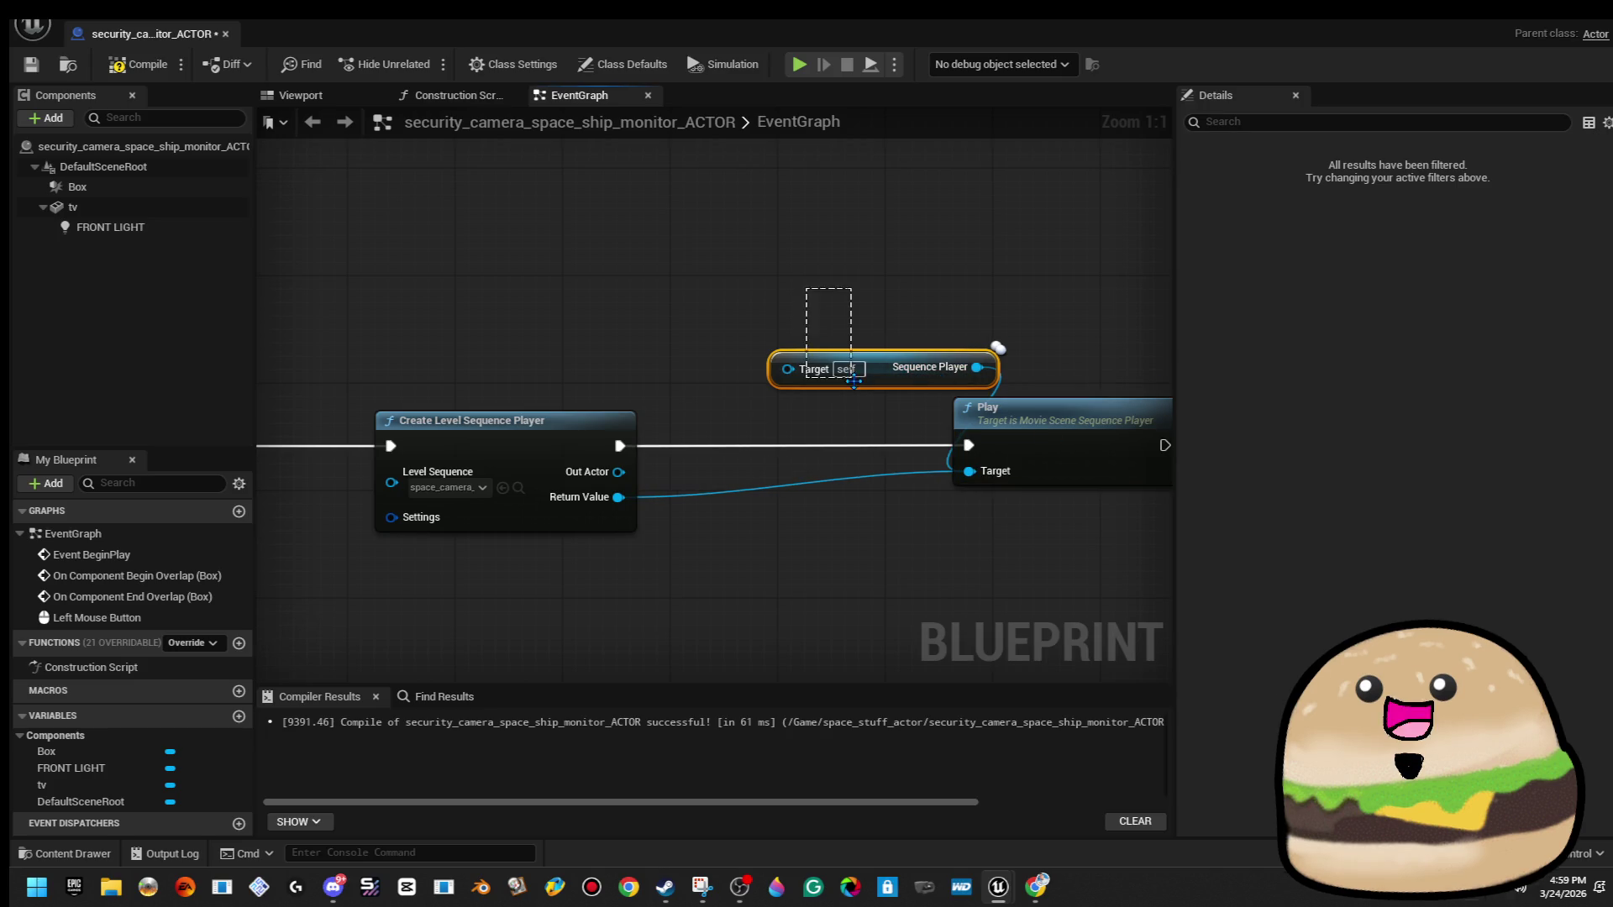
pyautogui.press('Delete')
pyautogui.moveTo(1033, 442)
pyautogui.mouseDown()
pyautogui.moveTo(910, 431)
pyautogui.moveTo(865, 447)
pyautogui.mouseUp()
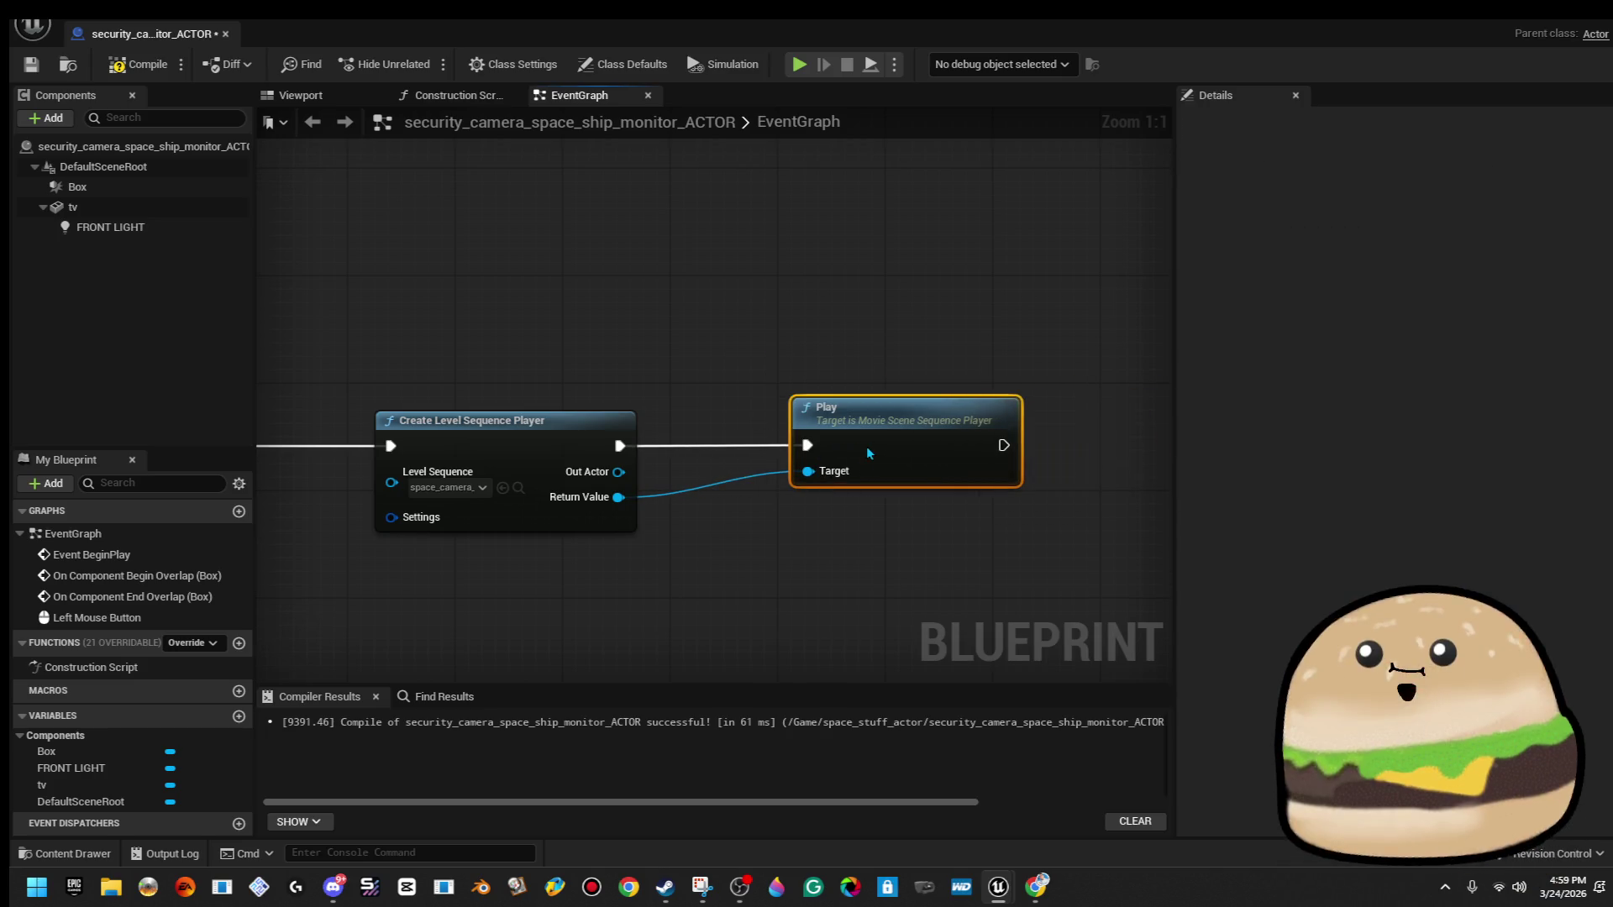
pyautogui.click(139, 64)
pyautogui.click(31, 65)
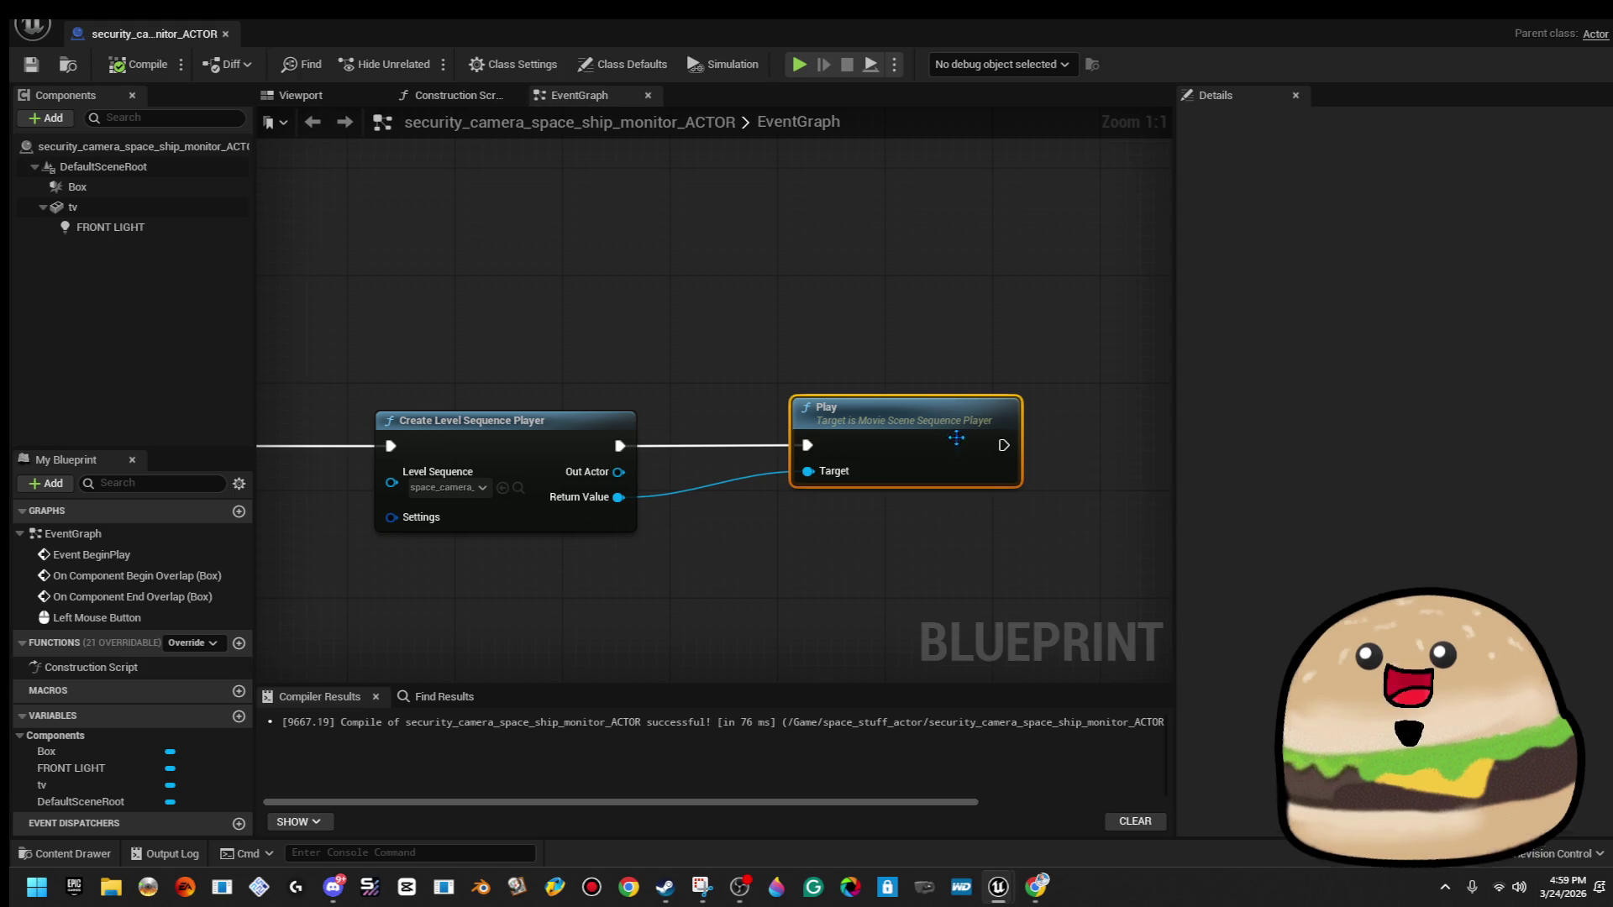
# Nudge the Play node, inspect the new nodes, and pull a new node from Released.
pyautogui.scroll(-2, 918, 393)
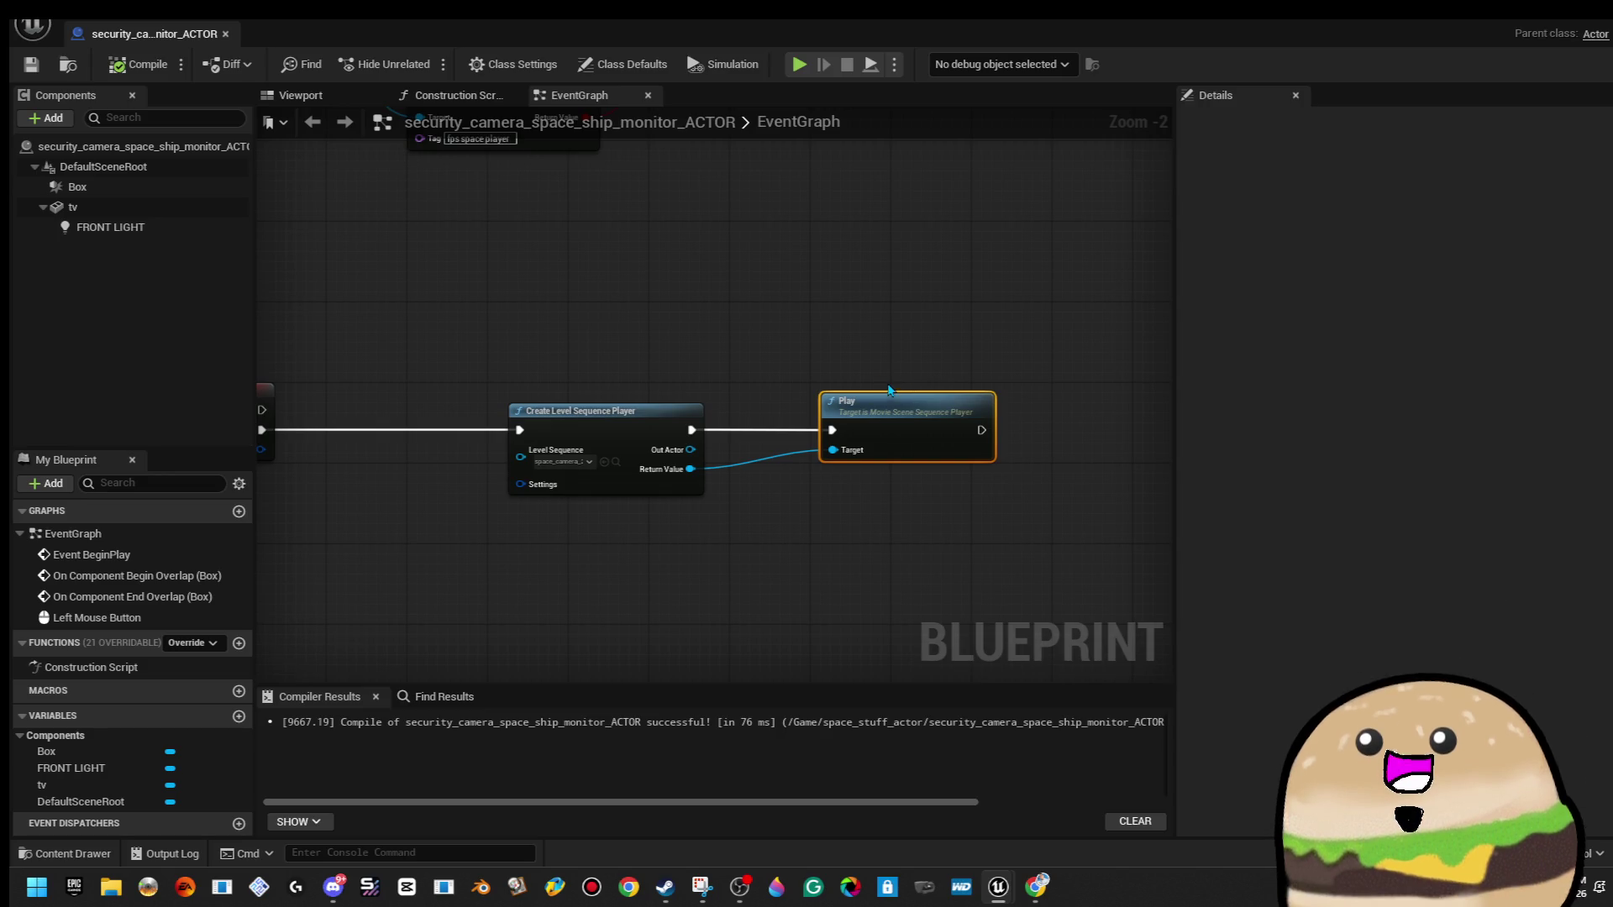
pyautogui.scroll(-3, 890, 382)
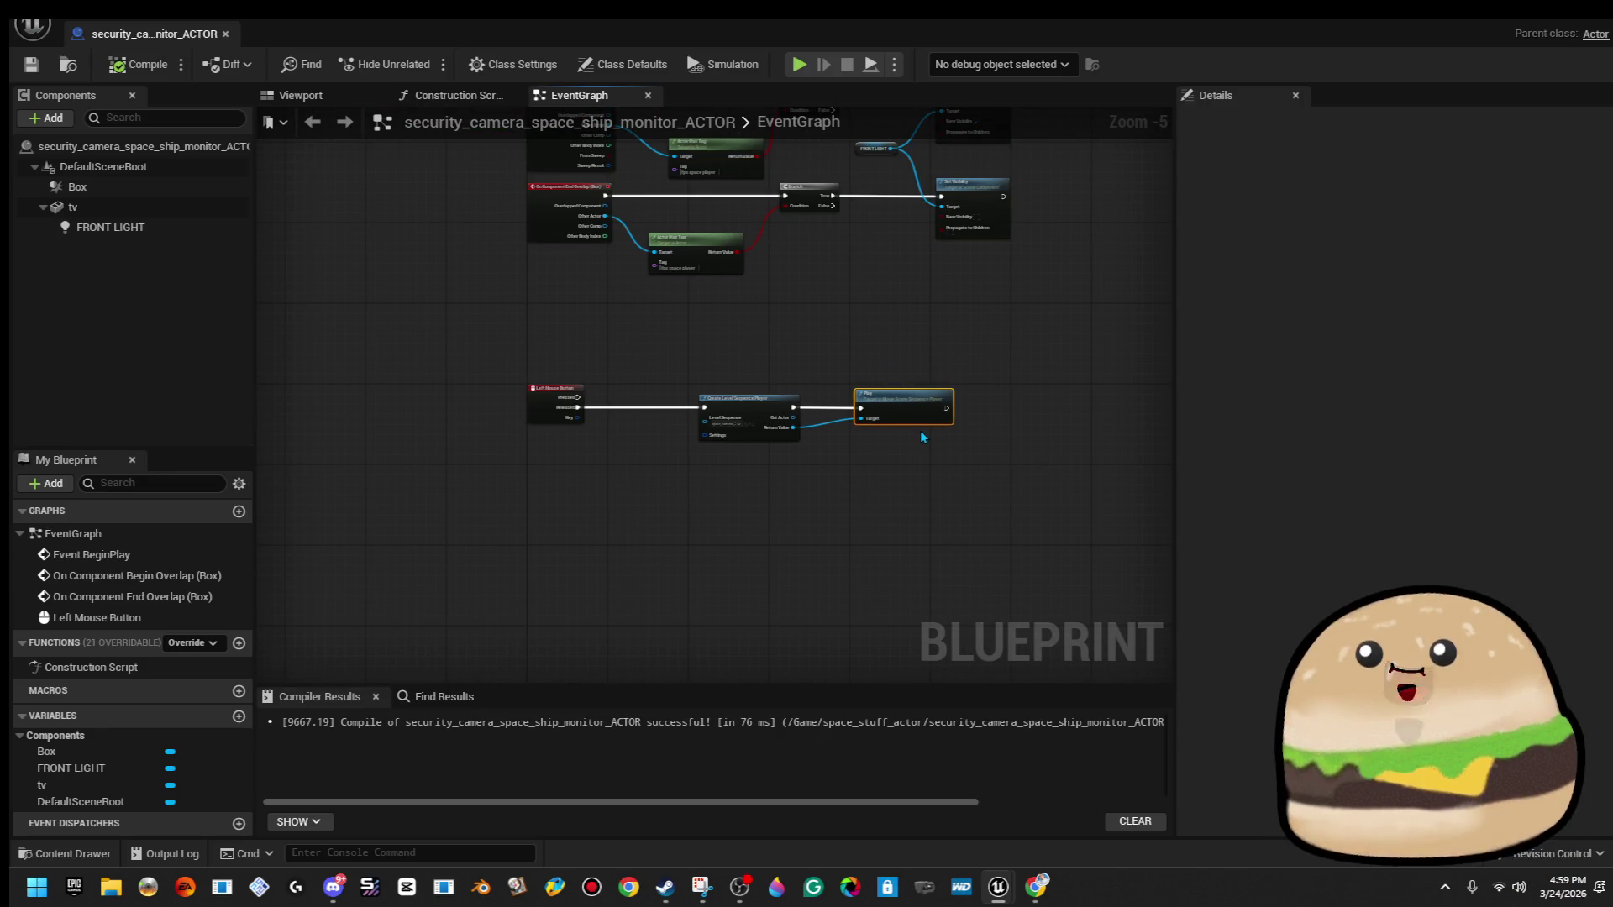
pyautogui.moveTo(924, 418)
pyautogui.mouseDown()
pyautogui.moveTo(939, 413)
pyautogui.moveTo(926, 437)
pyautogui.mouseUp()
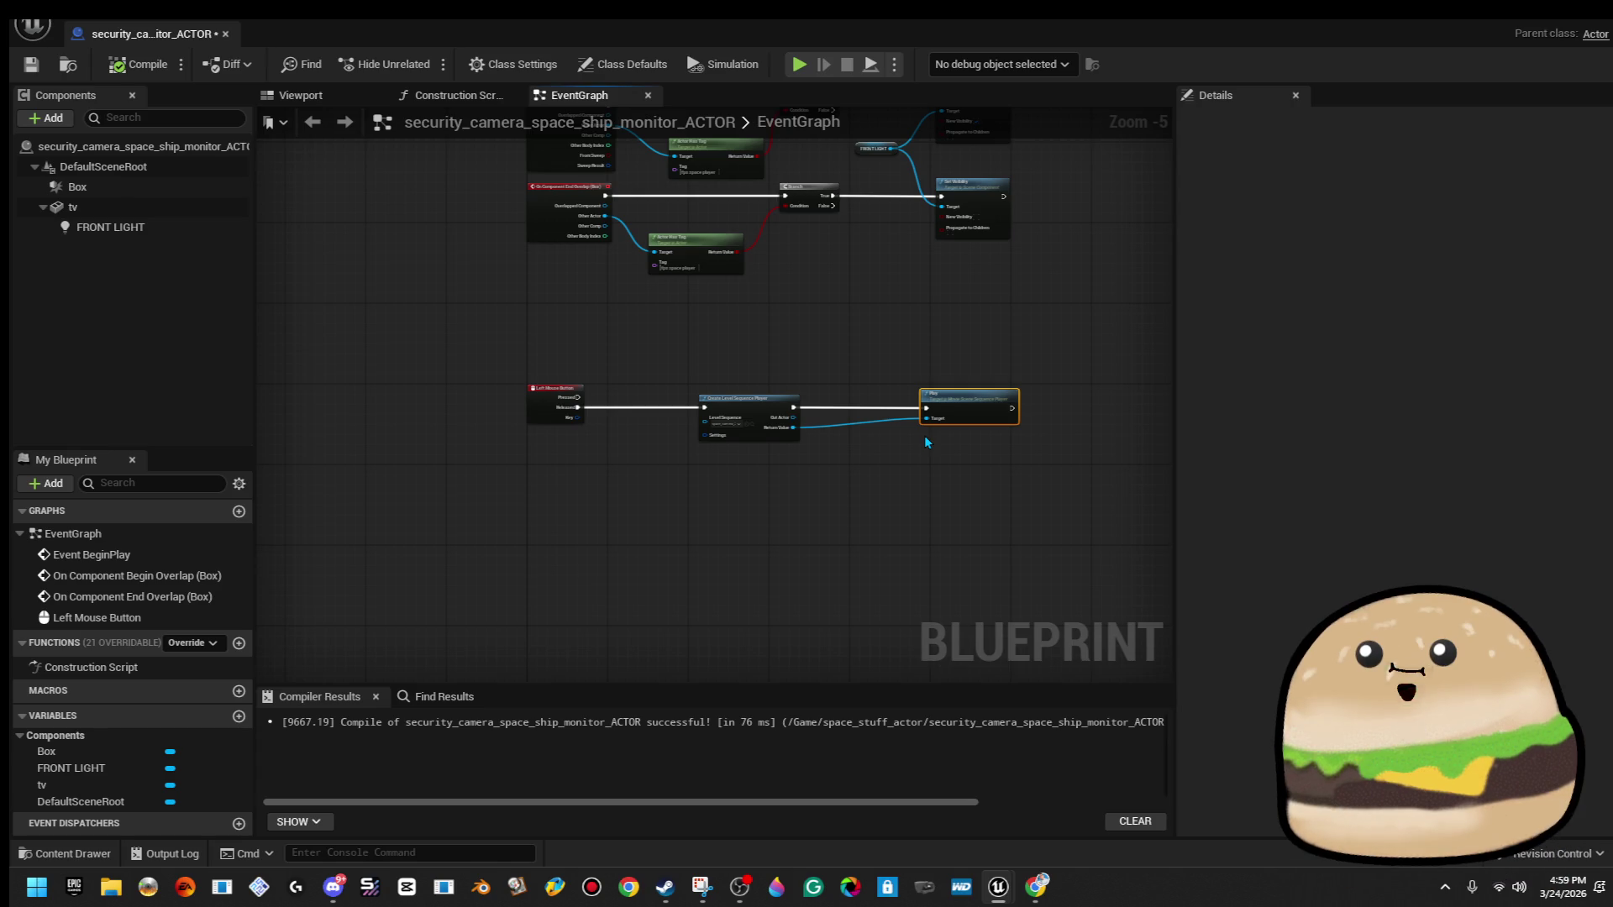
pyautogui.scroll(2, 884, 427)
pyautogui.click(721, 420)
pyautogui.scroll(-4, 870, 427)
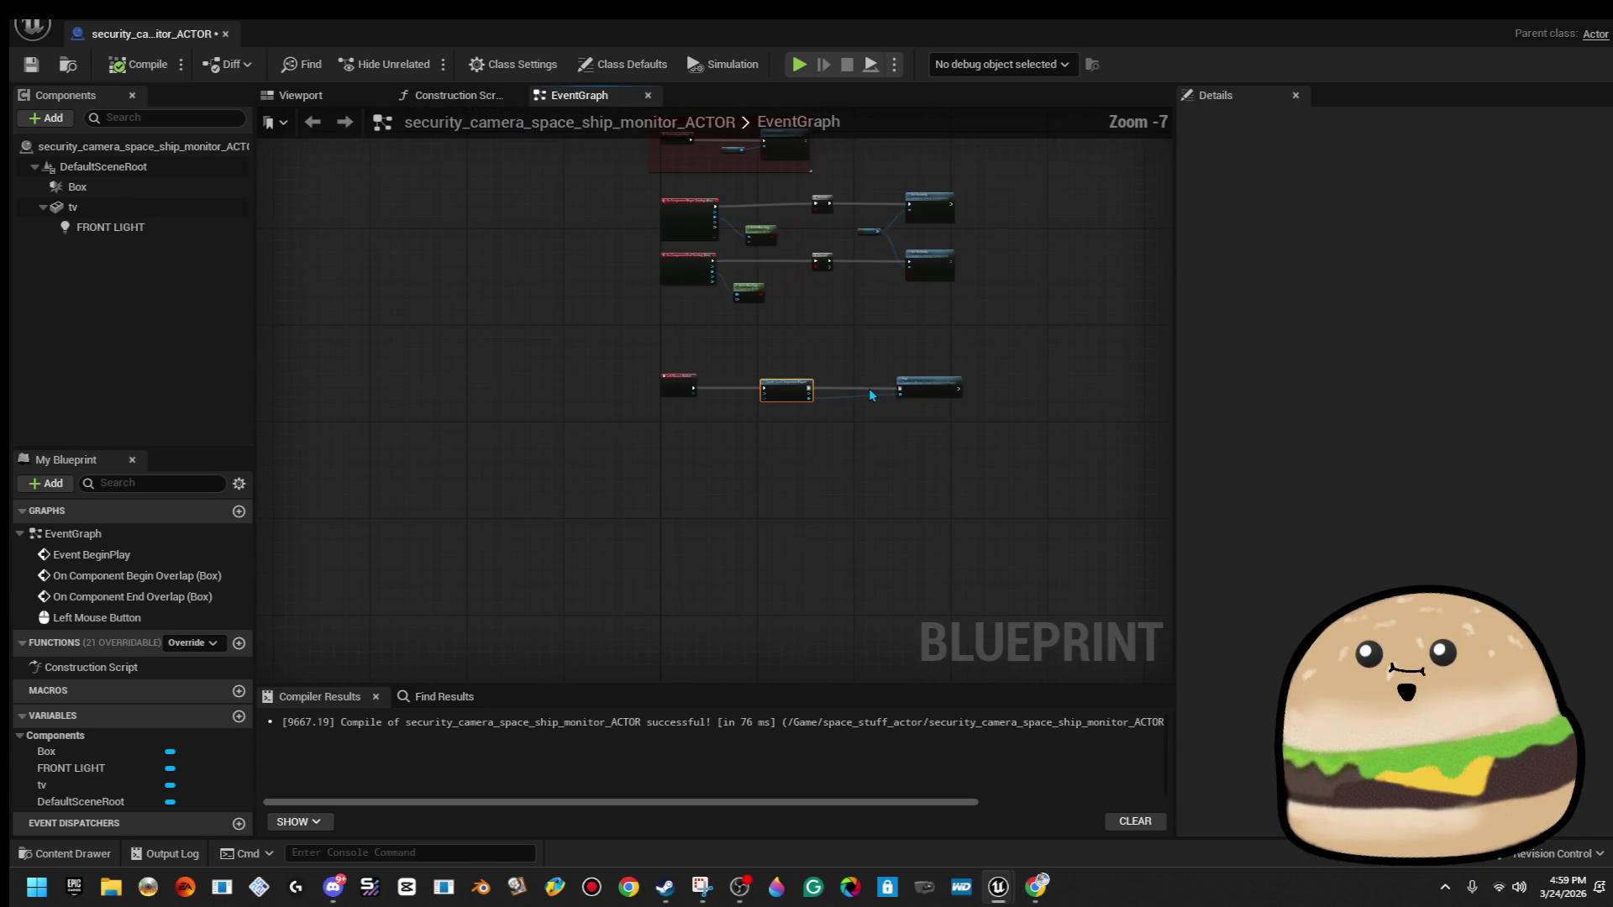
pyautogui.scroll(2, 869, 425)
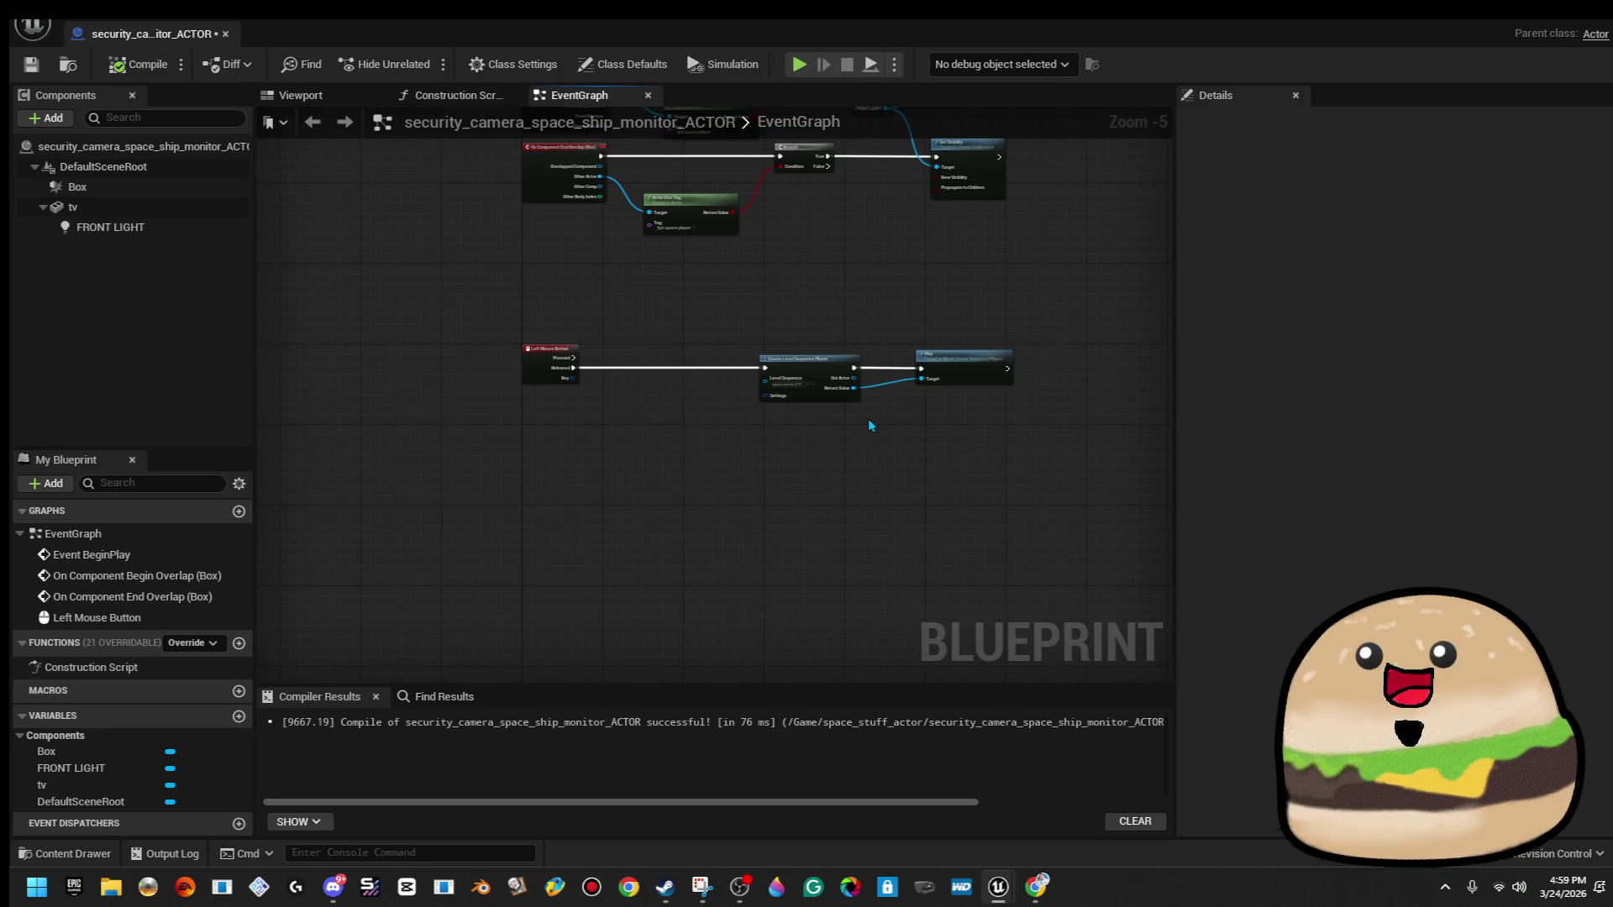
pyautogui.scroll(4, 869, 425)
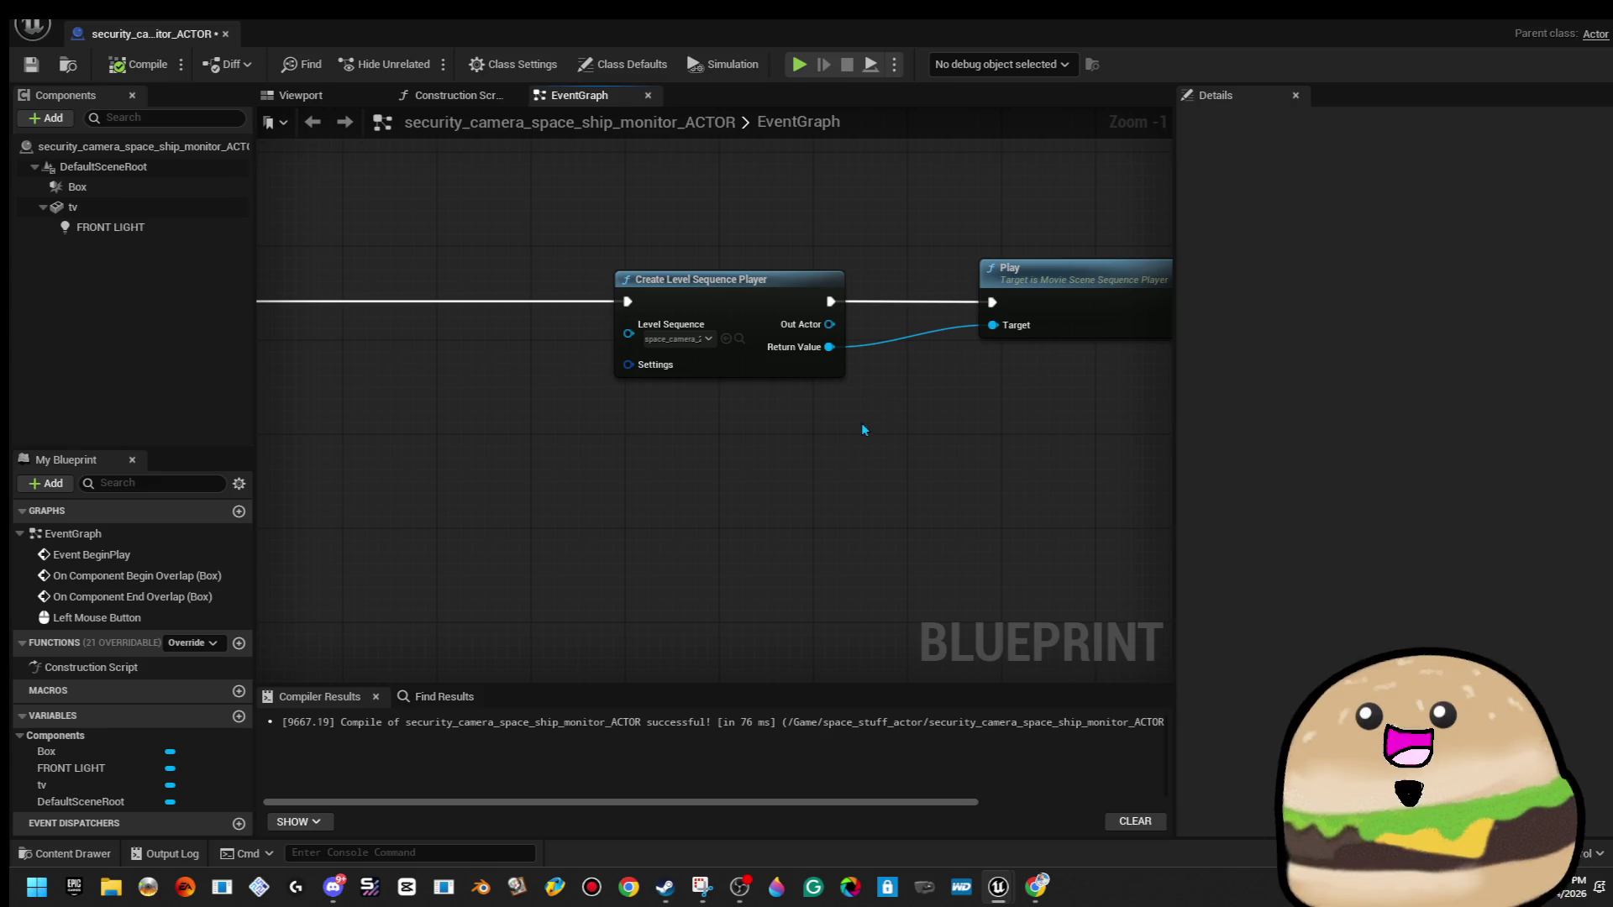
pyautogui.scroll(-2, 865, 422)
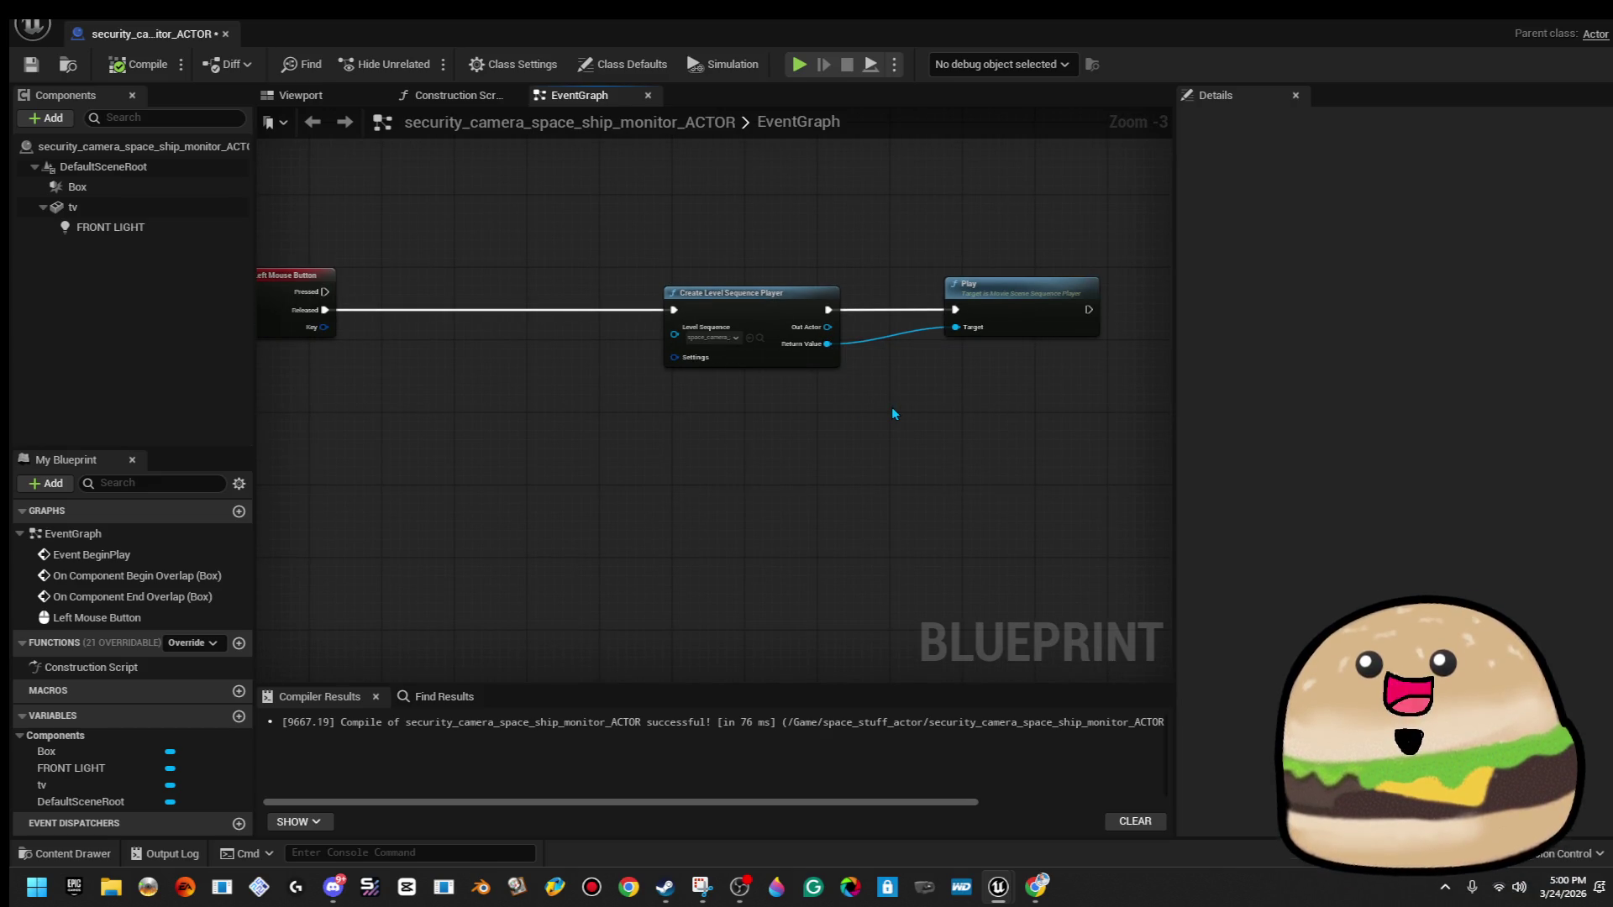
pyautogui.moveTo(962, 352)
pyautogui.mouseDown()
pyautogui.moveTo(800, 388)
pyautogui.moveTo(980, 375)
pyautogui.mouseUp()
pyautogui.scroll(2, 638, 508)
pyautogui.scroll(-2, 703, 493)
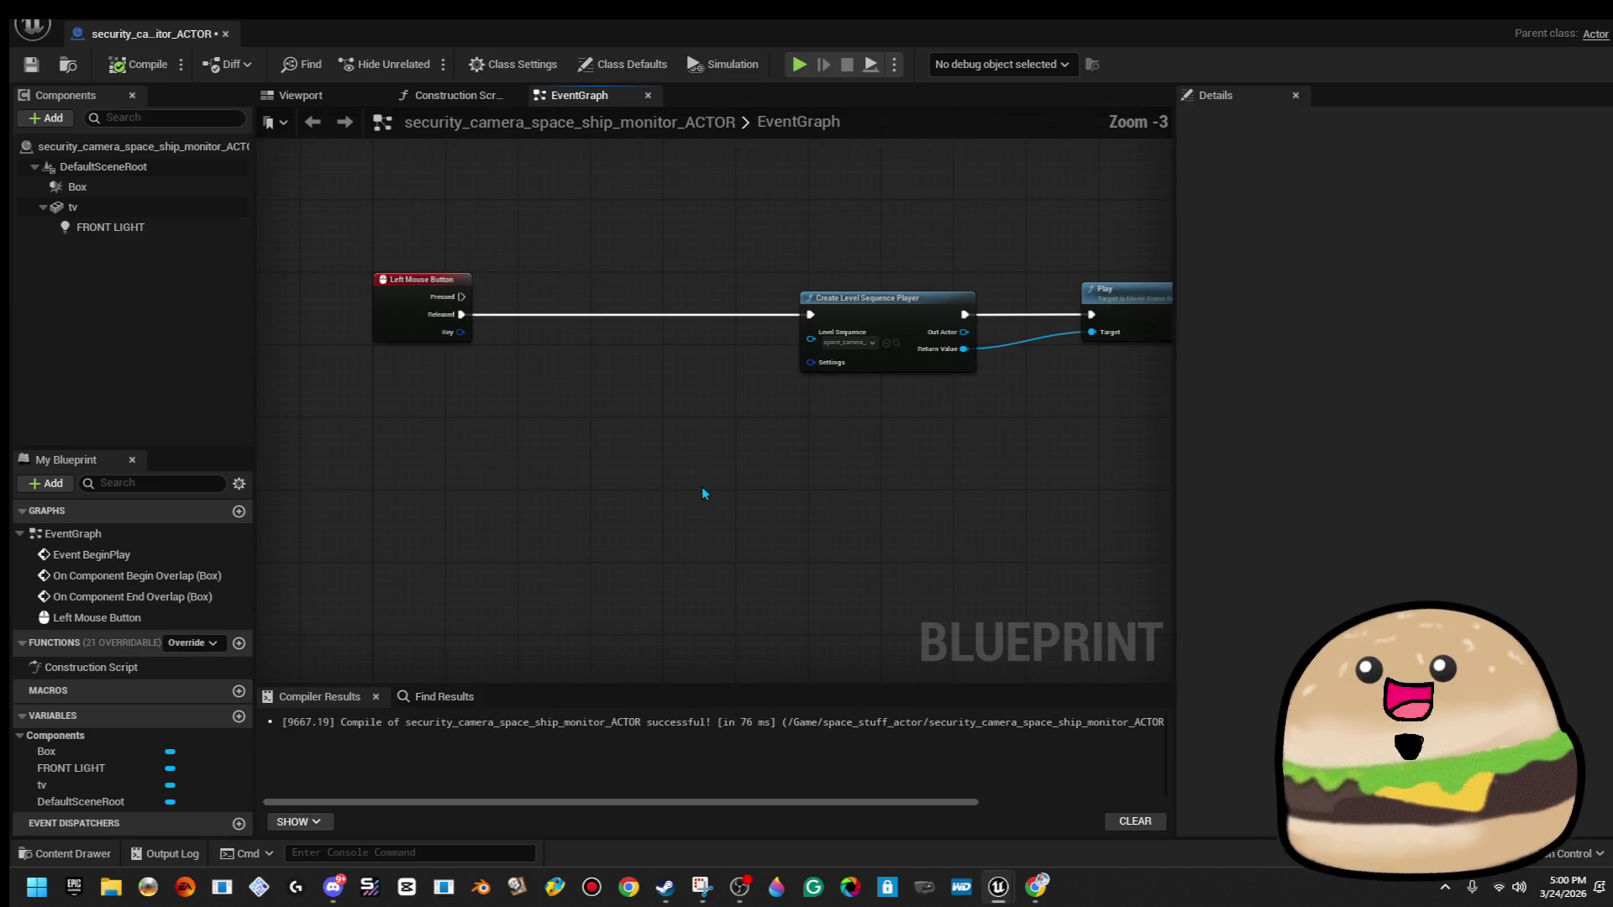
pyautogui.moveTo(462, 314); pyautogui.dragTo(583, 328)
# Insert a Flip Flop node after the Released event.
pyautogui.write('fl')
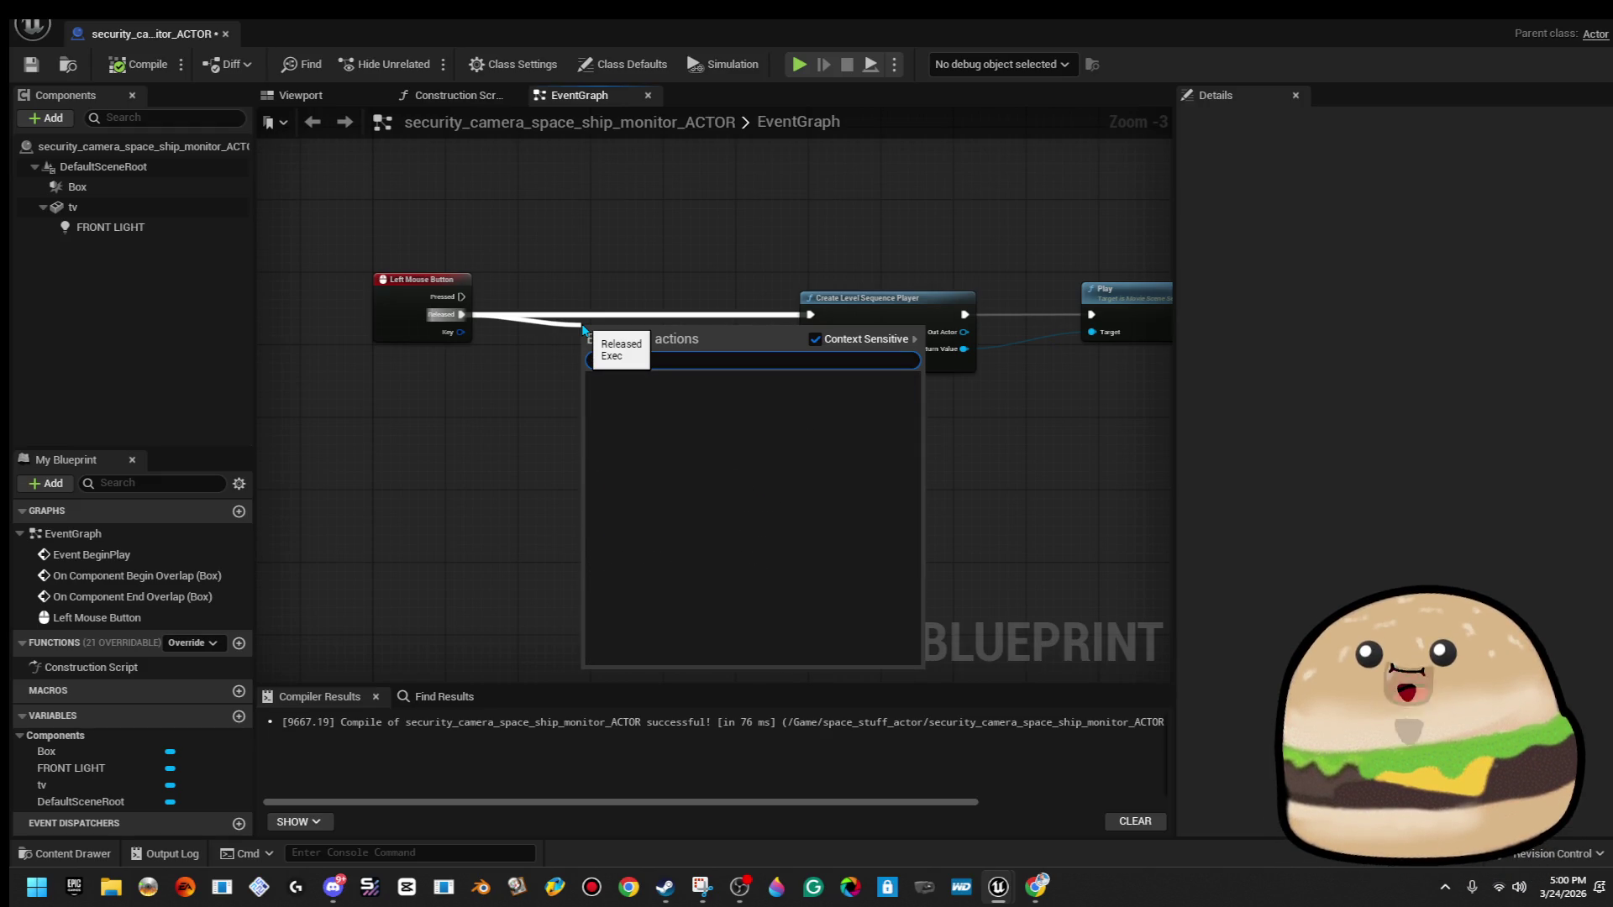
pyautogui.write('if')
pyautogui.press('BackSpace')
pyautogui.write('pp')
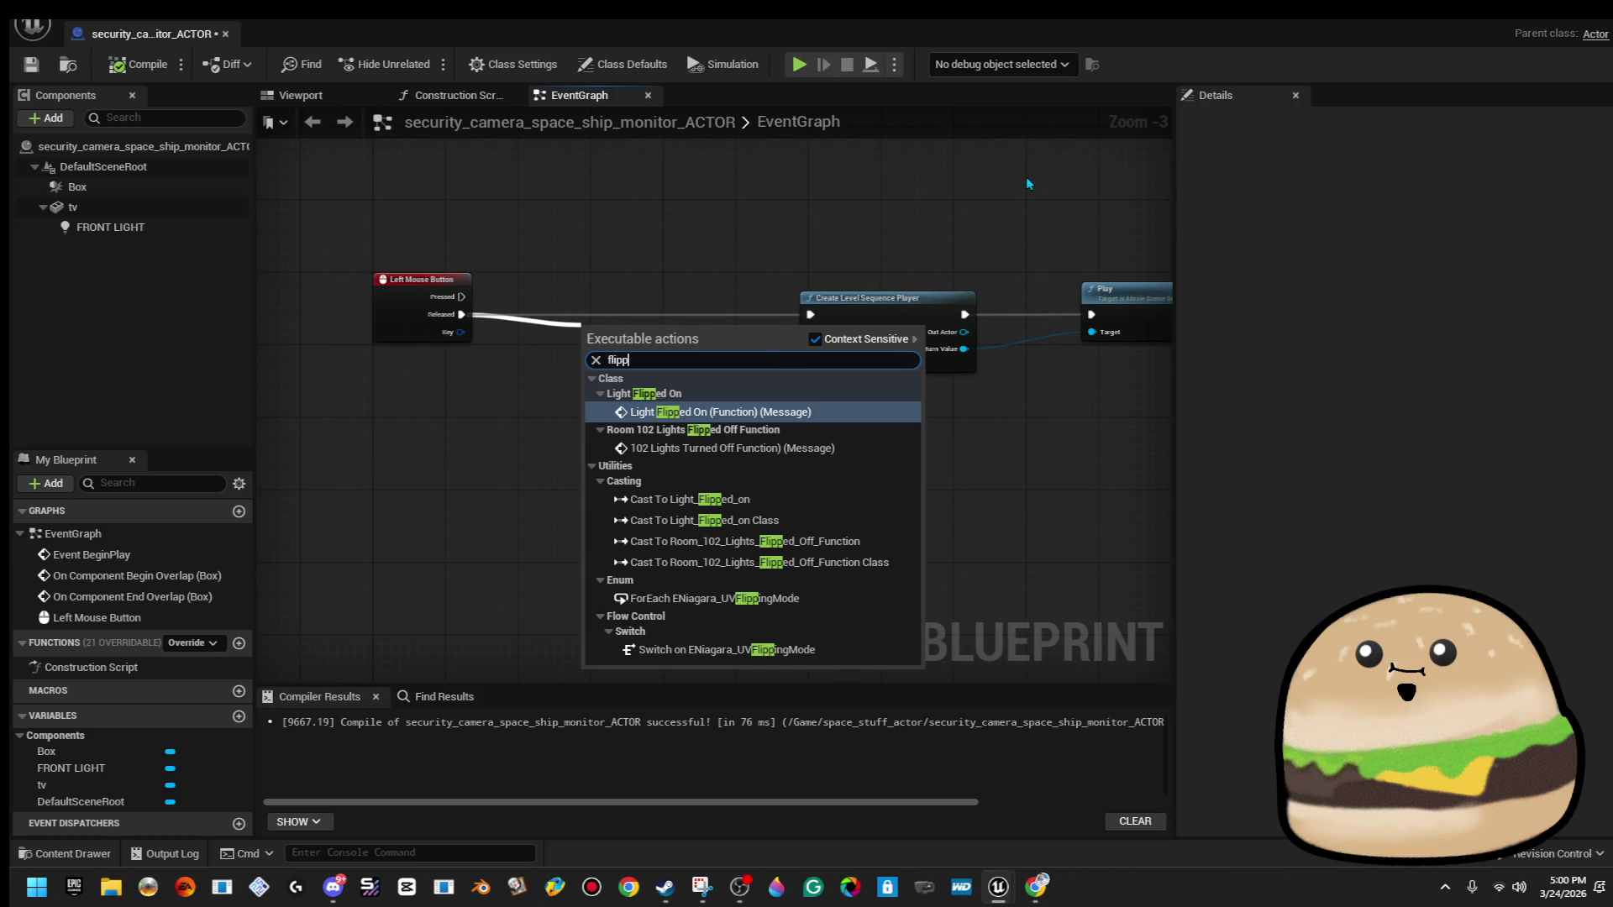
pyautogui.press('BackSpace')
pyautogui.write('f')
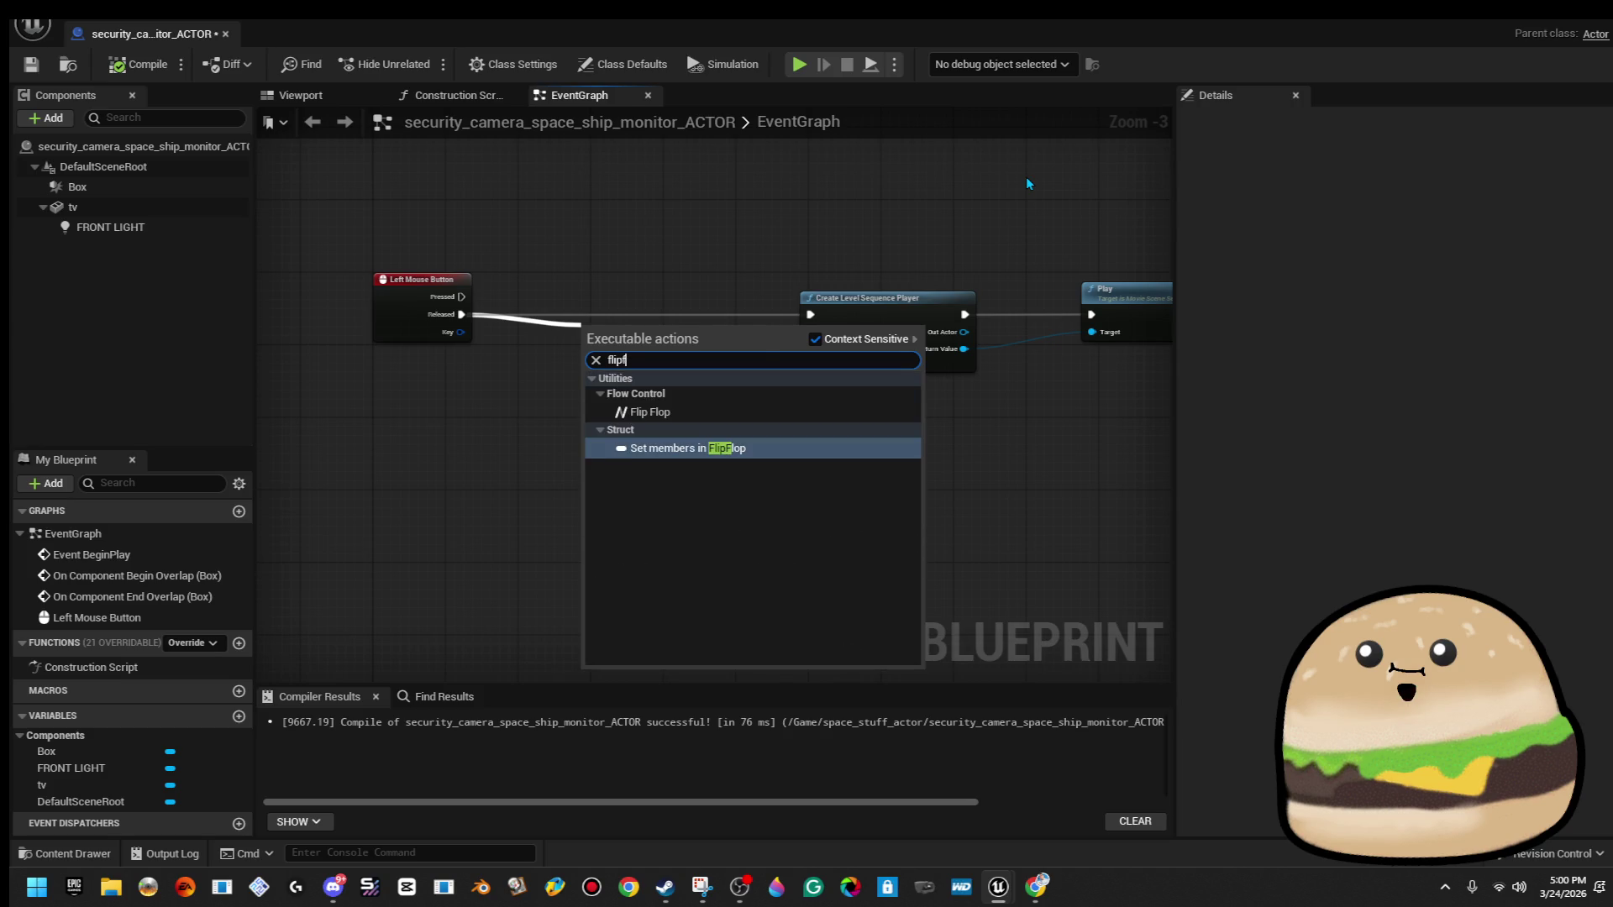
pyautogui.press('Up')
pyautogui.press('Return')
# Add a Stop node driven from the sequence player's Return Value.
pyautogui.moveTo(656, 240); pyautogui.dragTo(1084, 476)
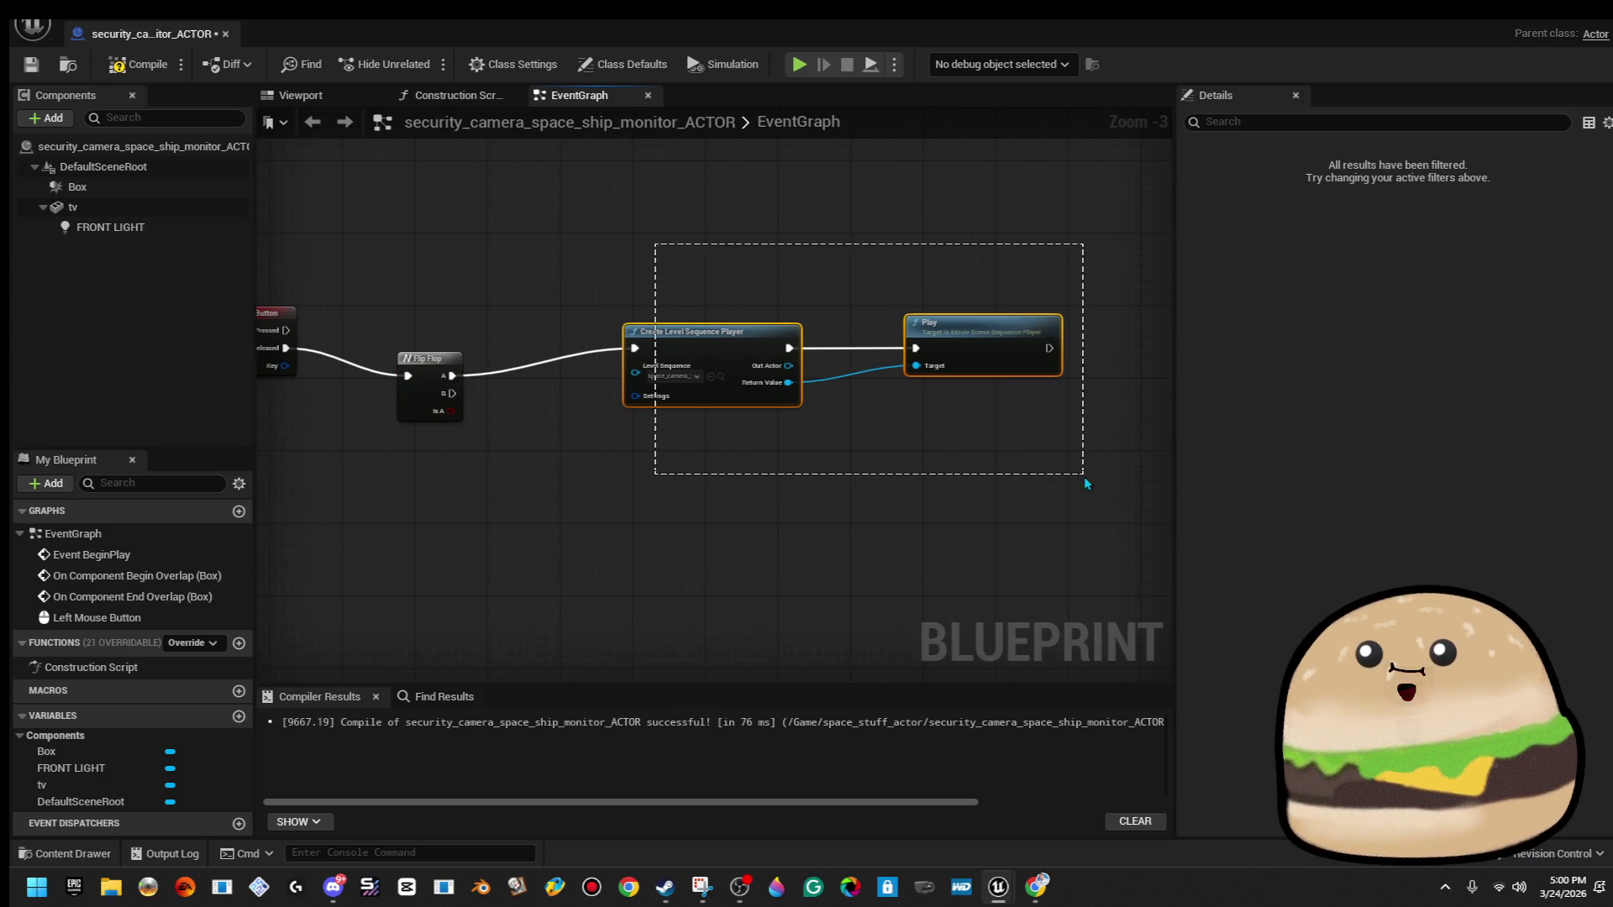
pyautogui.moveTo(1001, 378); pyautogui.dragTo(987, 287)
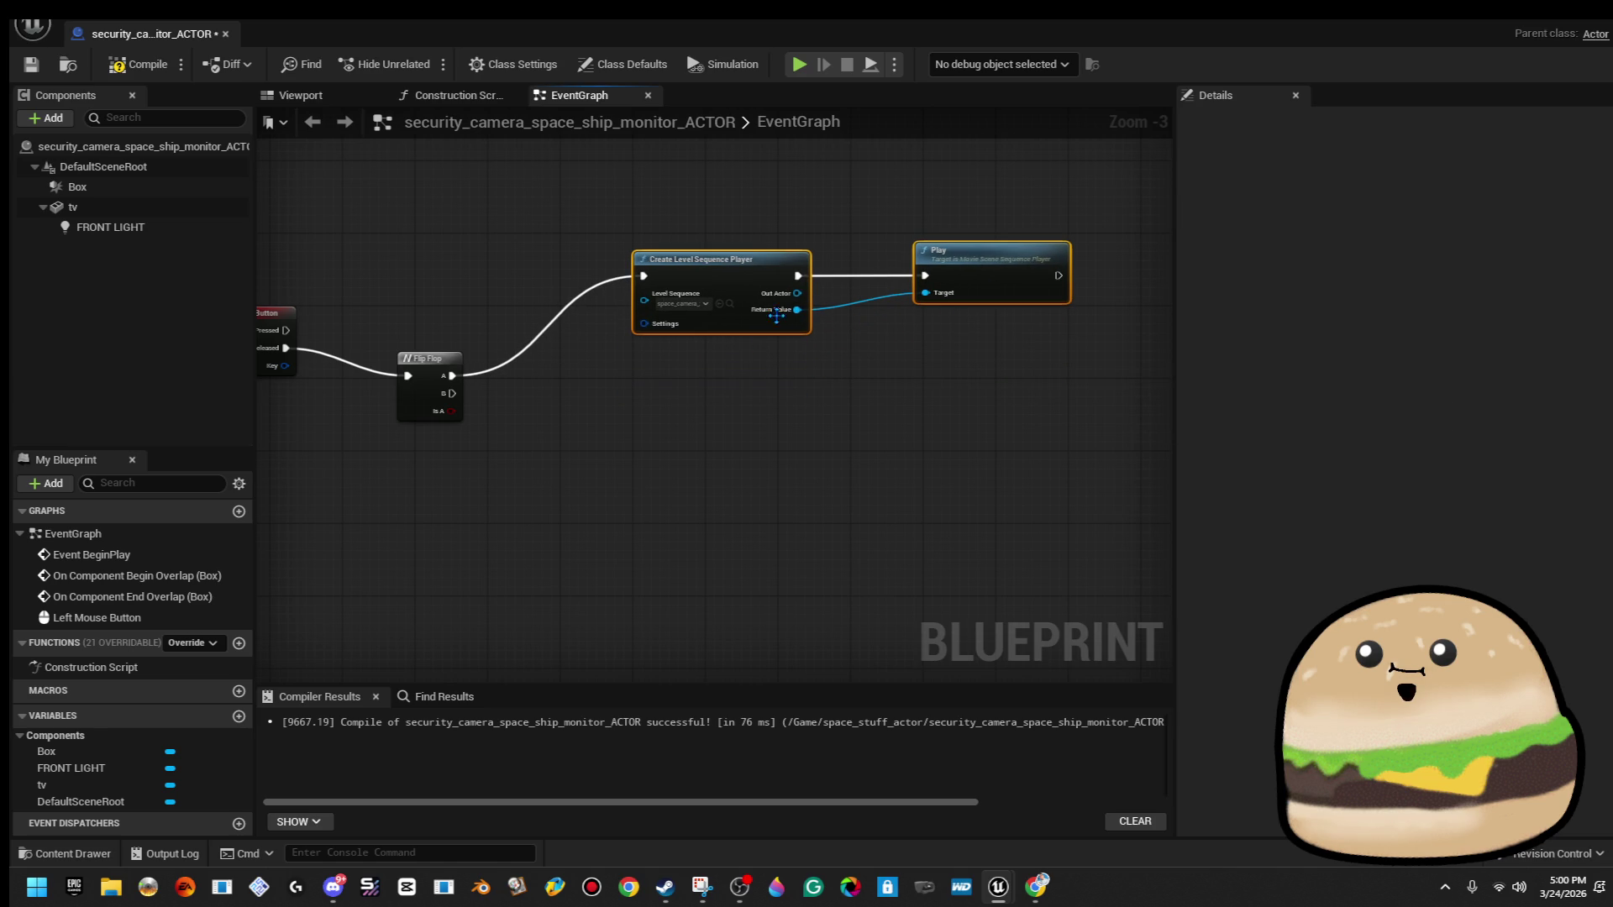
pyautogui.moveTo(796, 310); pyautogui.dragTo(895, 369)
pyautogui.write('sto')
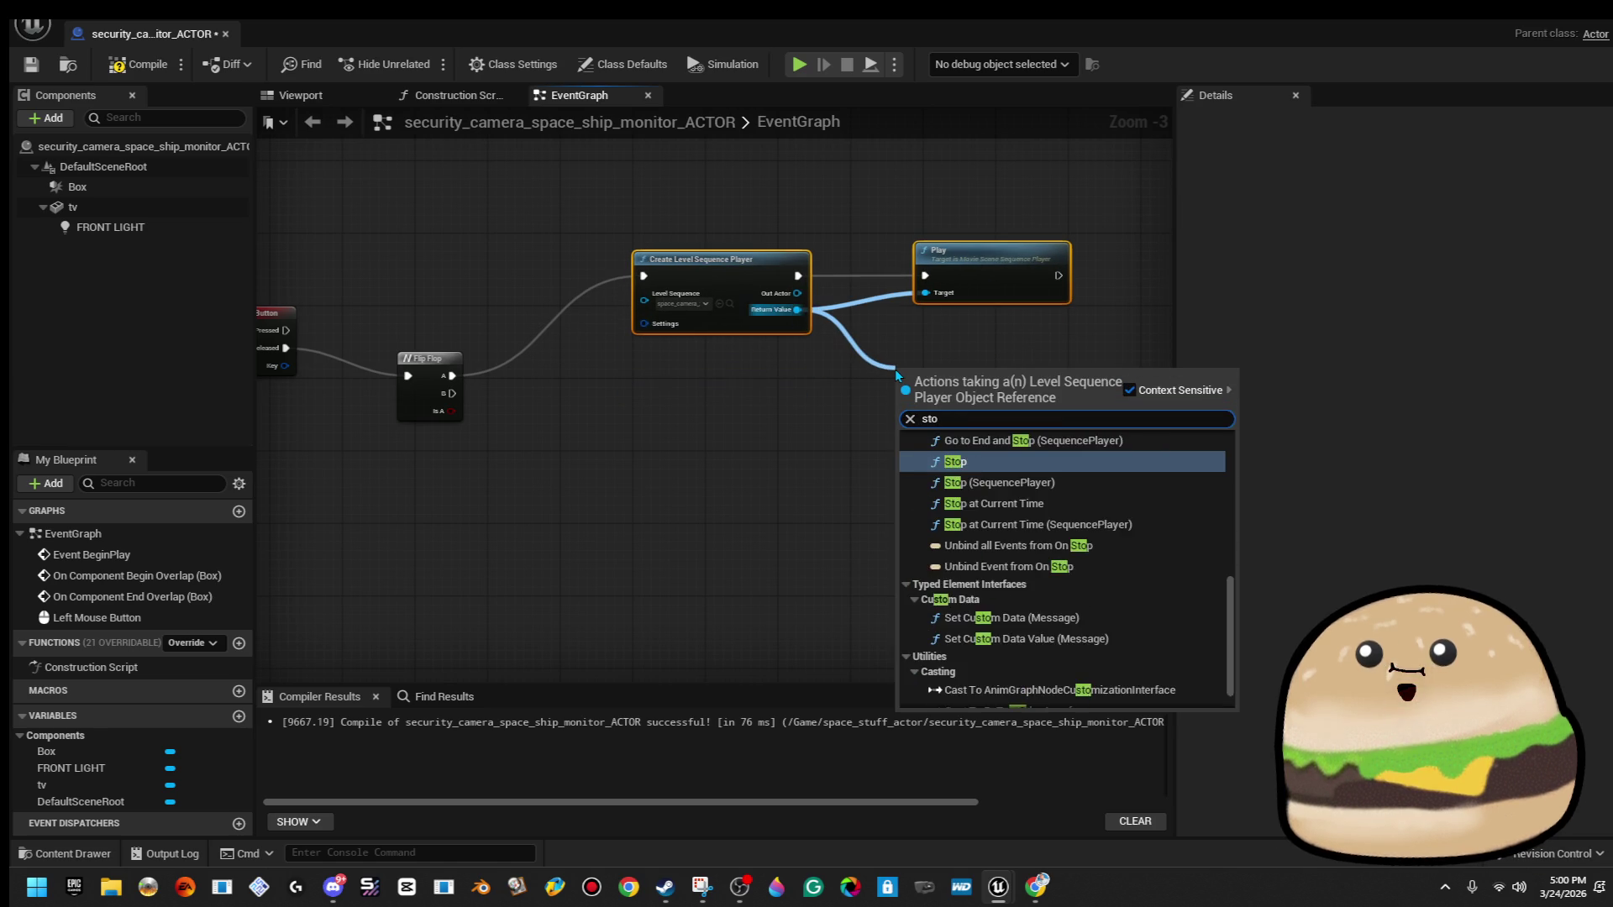
pyautogui.press('Down')
pyautogui.press('Return')
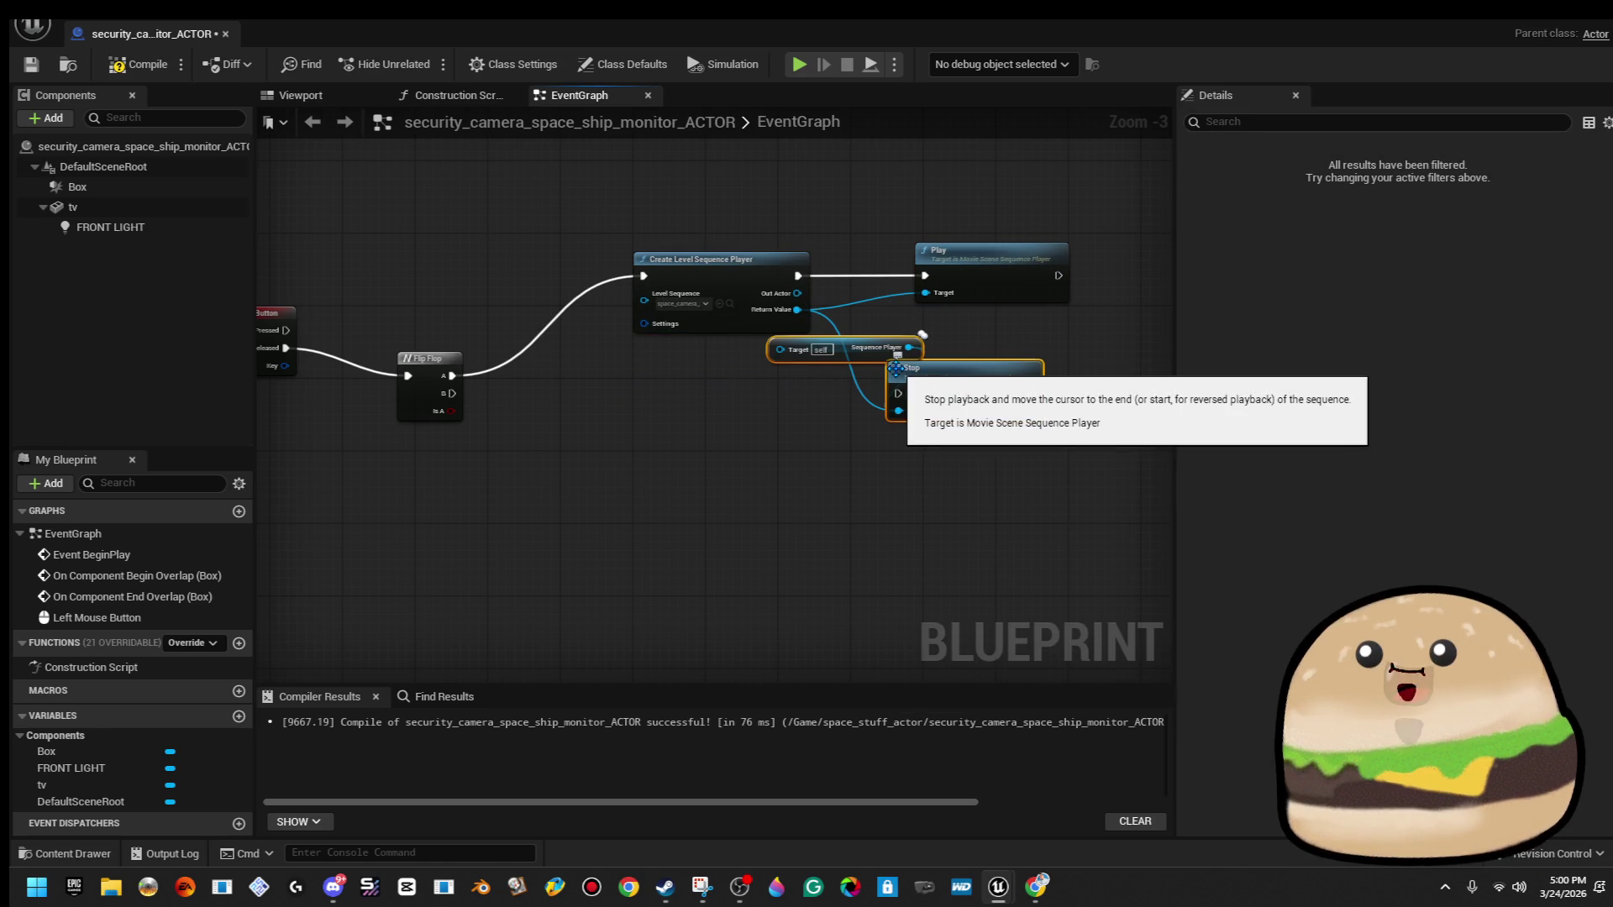
pyautogui.moveTo(773, 348); pyautogui.dragTo(880, 429)
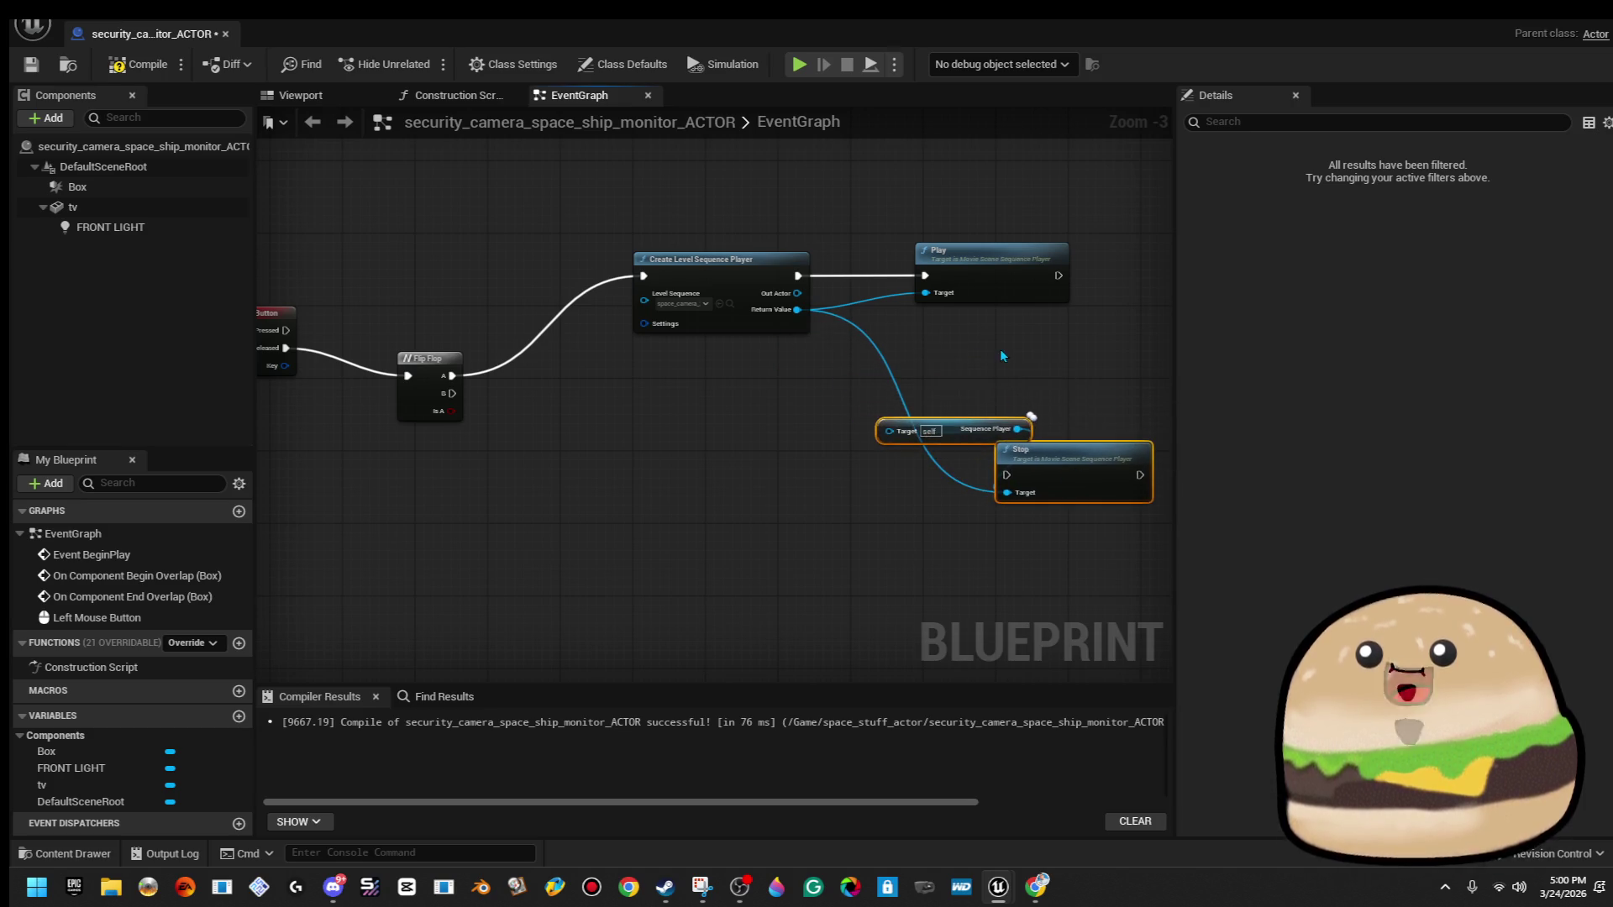
# Delete the extra Sequence Player variable node, place Stop below Play, then compile and save.
pyautogui.moveTo(797, 311); pyautogui.dragTo(798, 319)
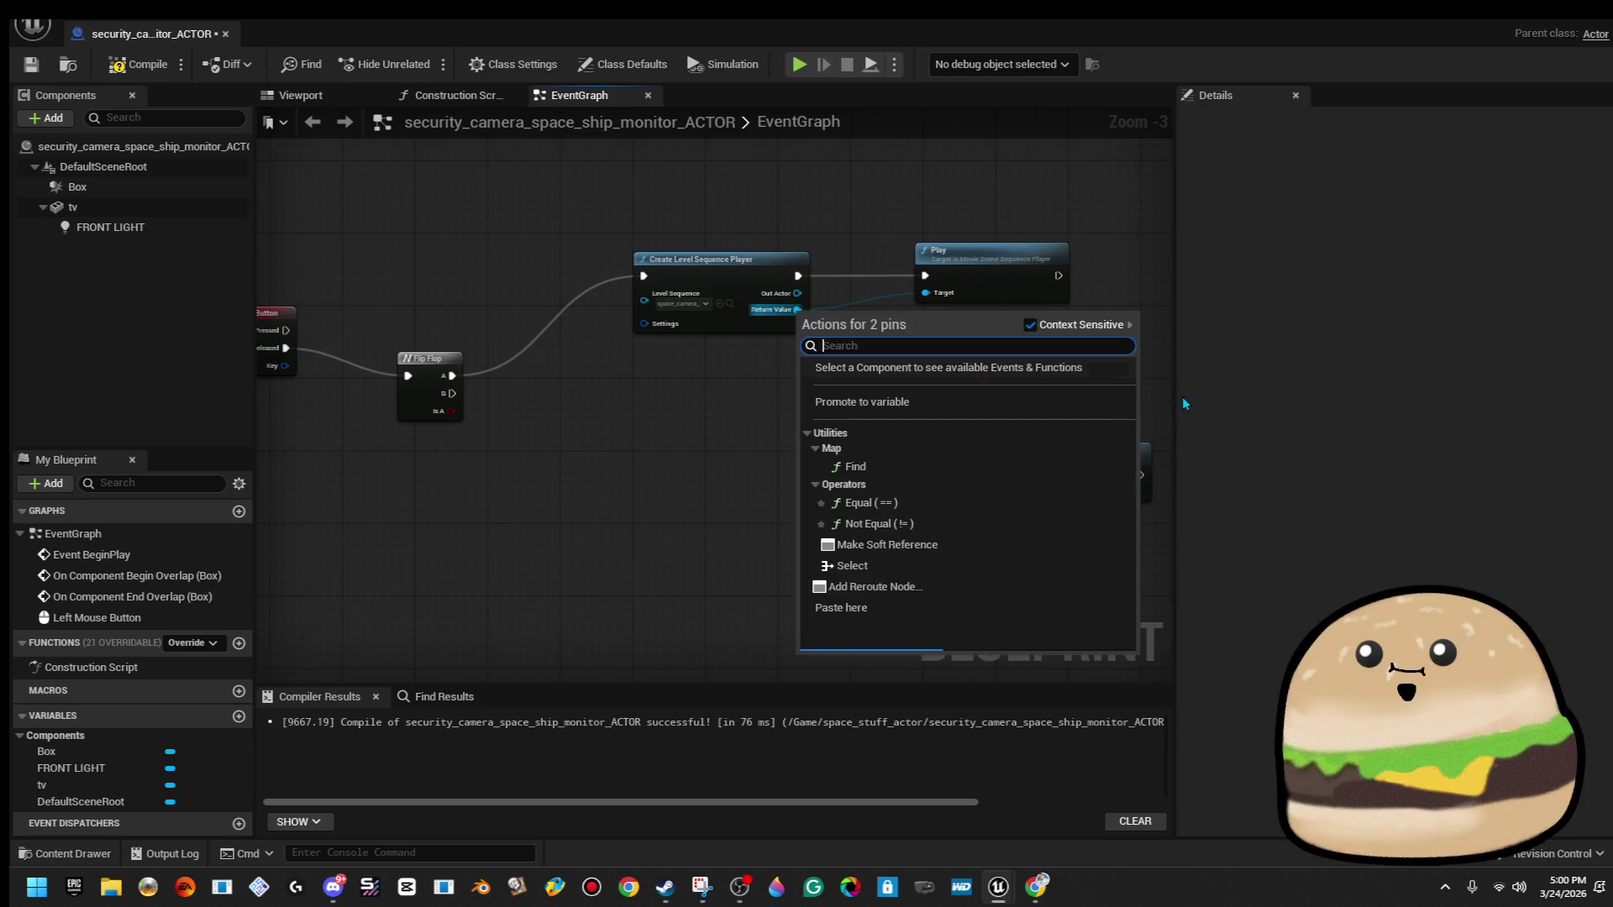
pyautogui.click(1104, 311)
pyautogui.click(956, 435)
pyautogui.press('Delete')
pyautogui.moveTo(1001, 483)
pyautogui.mouseDown()
pyautogui.moveTo(411, 396)
pyautogui.moveTo(933, 467)
pyautogui.moveTo(916, 430)
pyautogui.moveTo(954, 453)
pyautogui.moveTo(452, 393)
pyautogui.mouseUp()
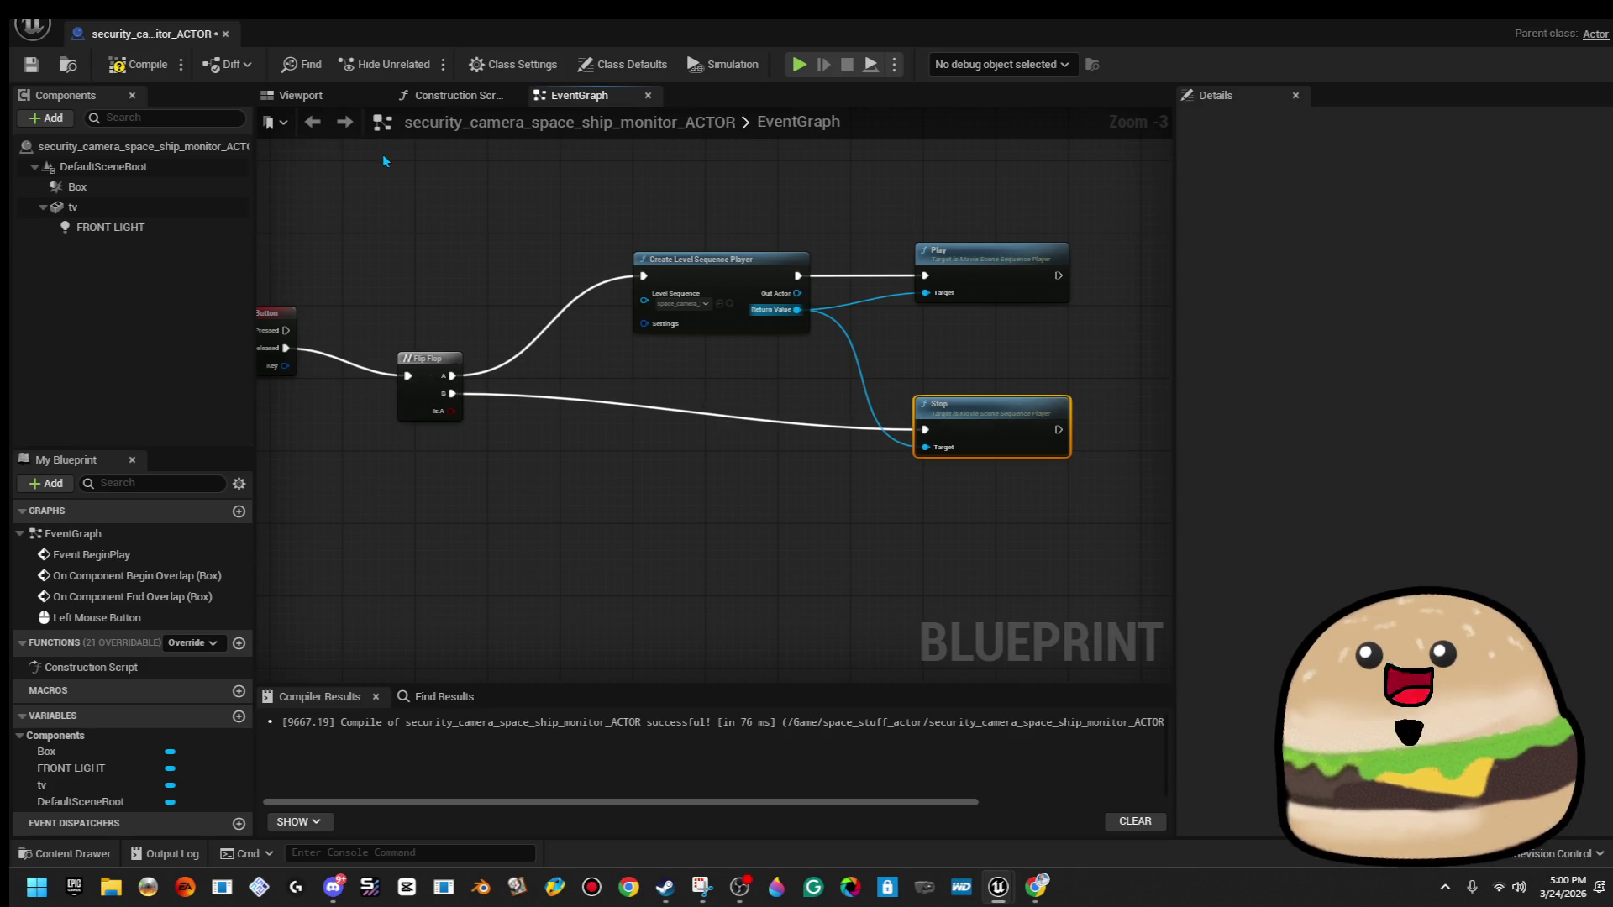
pyautogui.click(139, 64)
pyautogui.click(31, 64)
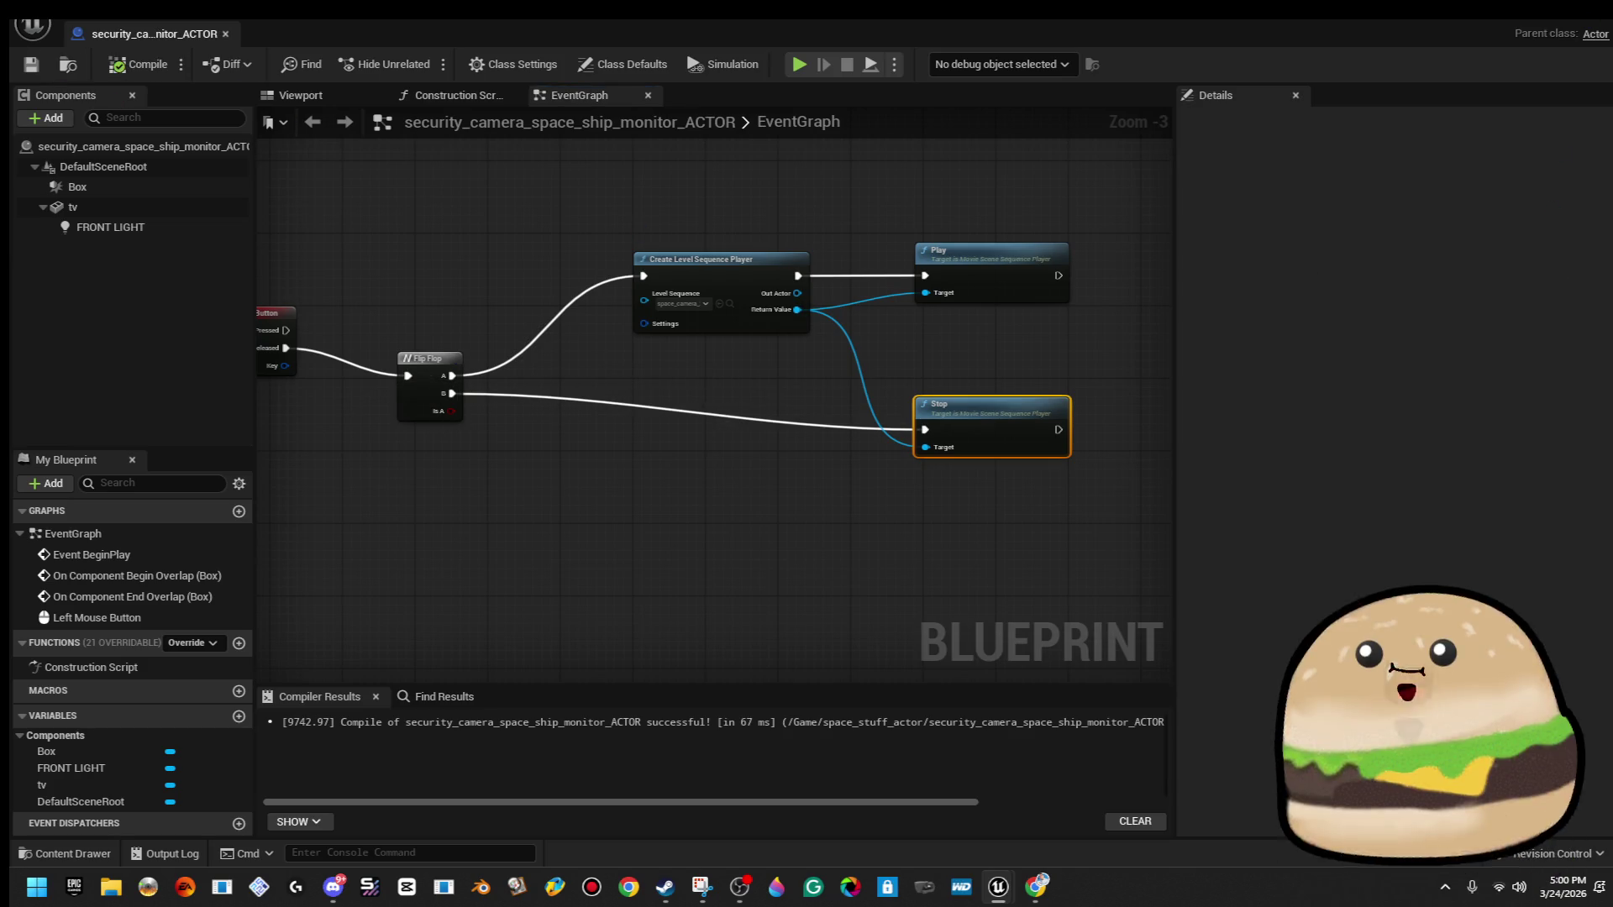
pyautogui.click(1550, 25)
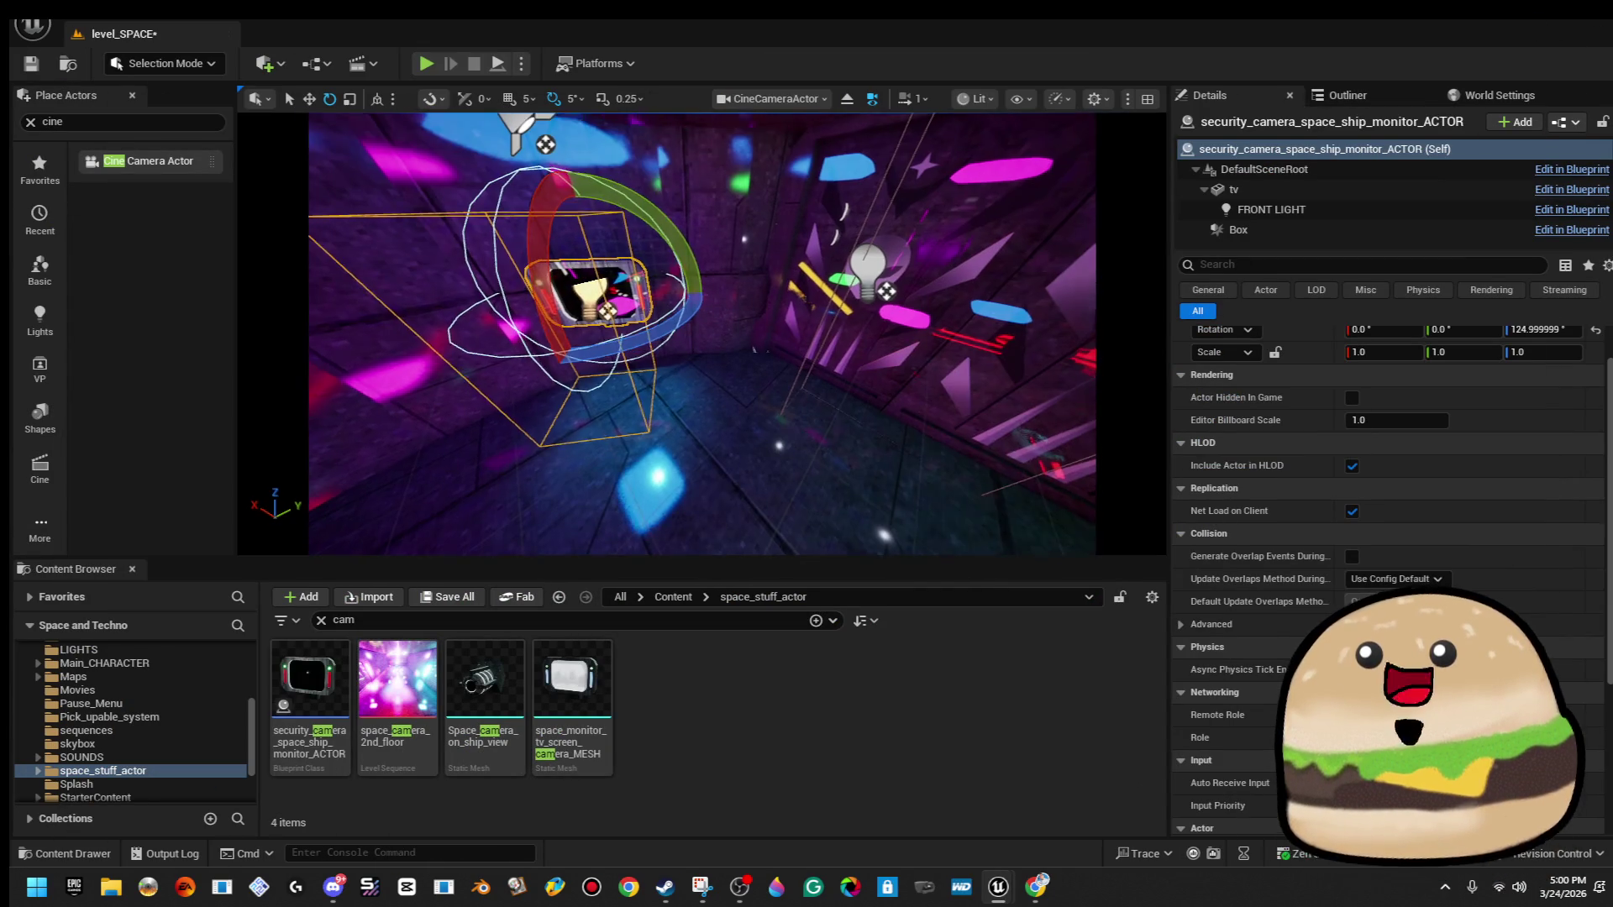
# Play-test the level in the editor and stop with Esc.
pyautogui.rightClick(744, 488)
pyautogui.click(888, 859)
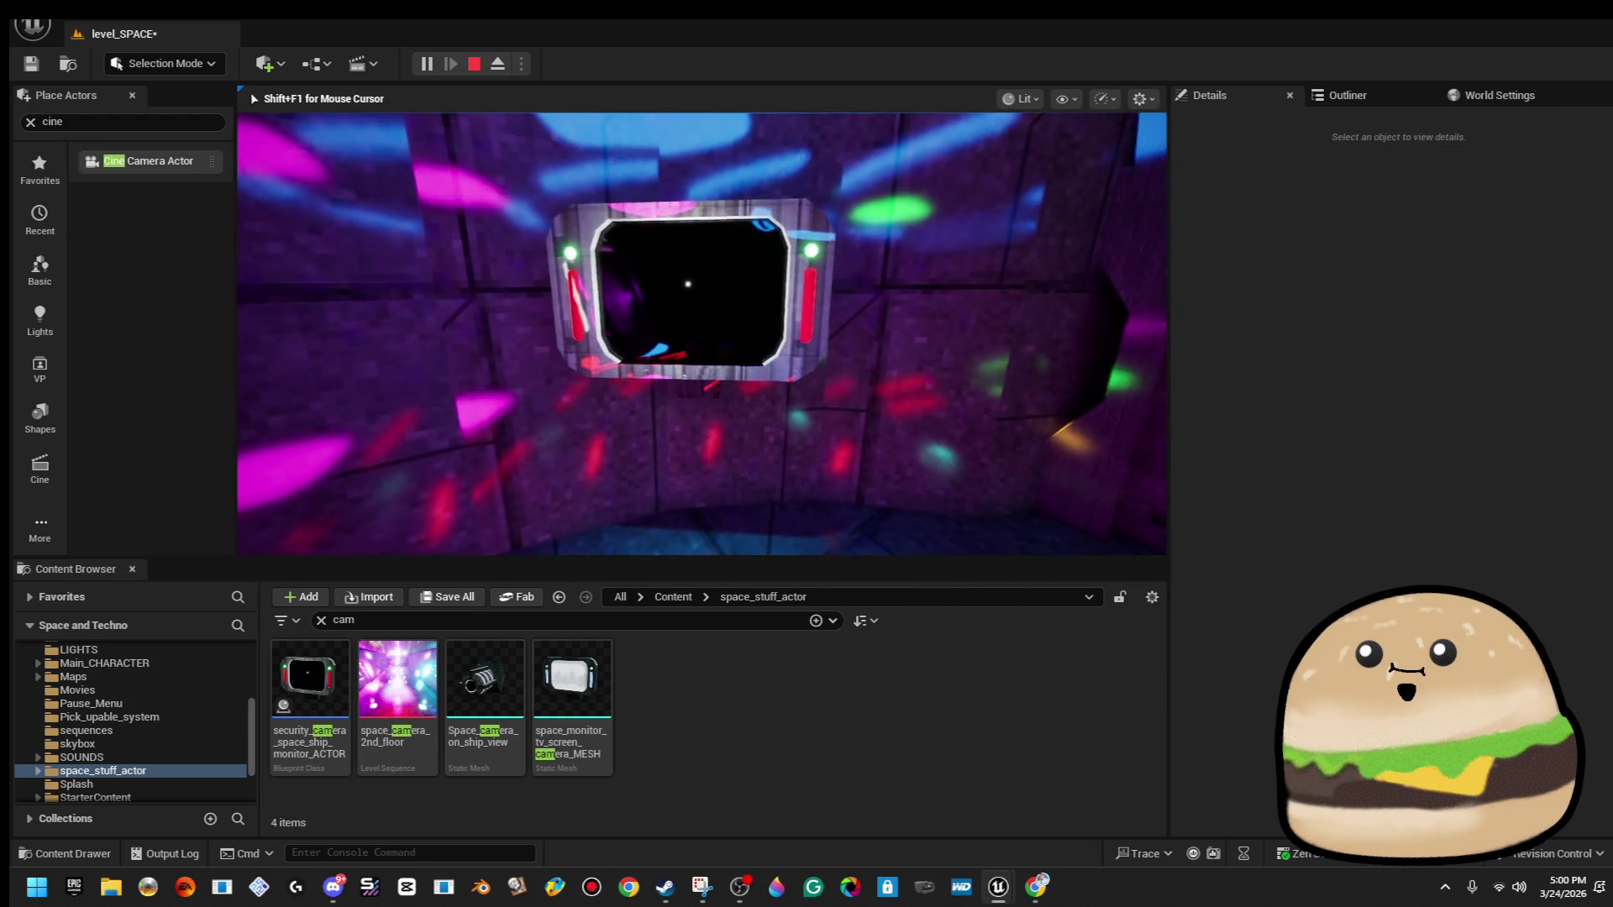
pyautogui.press('Escape')
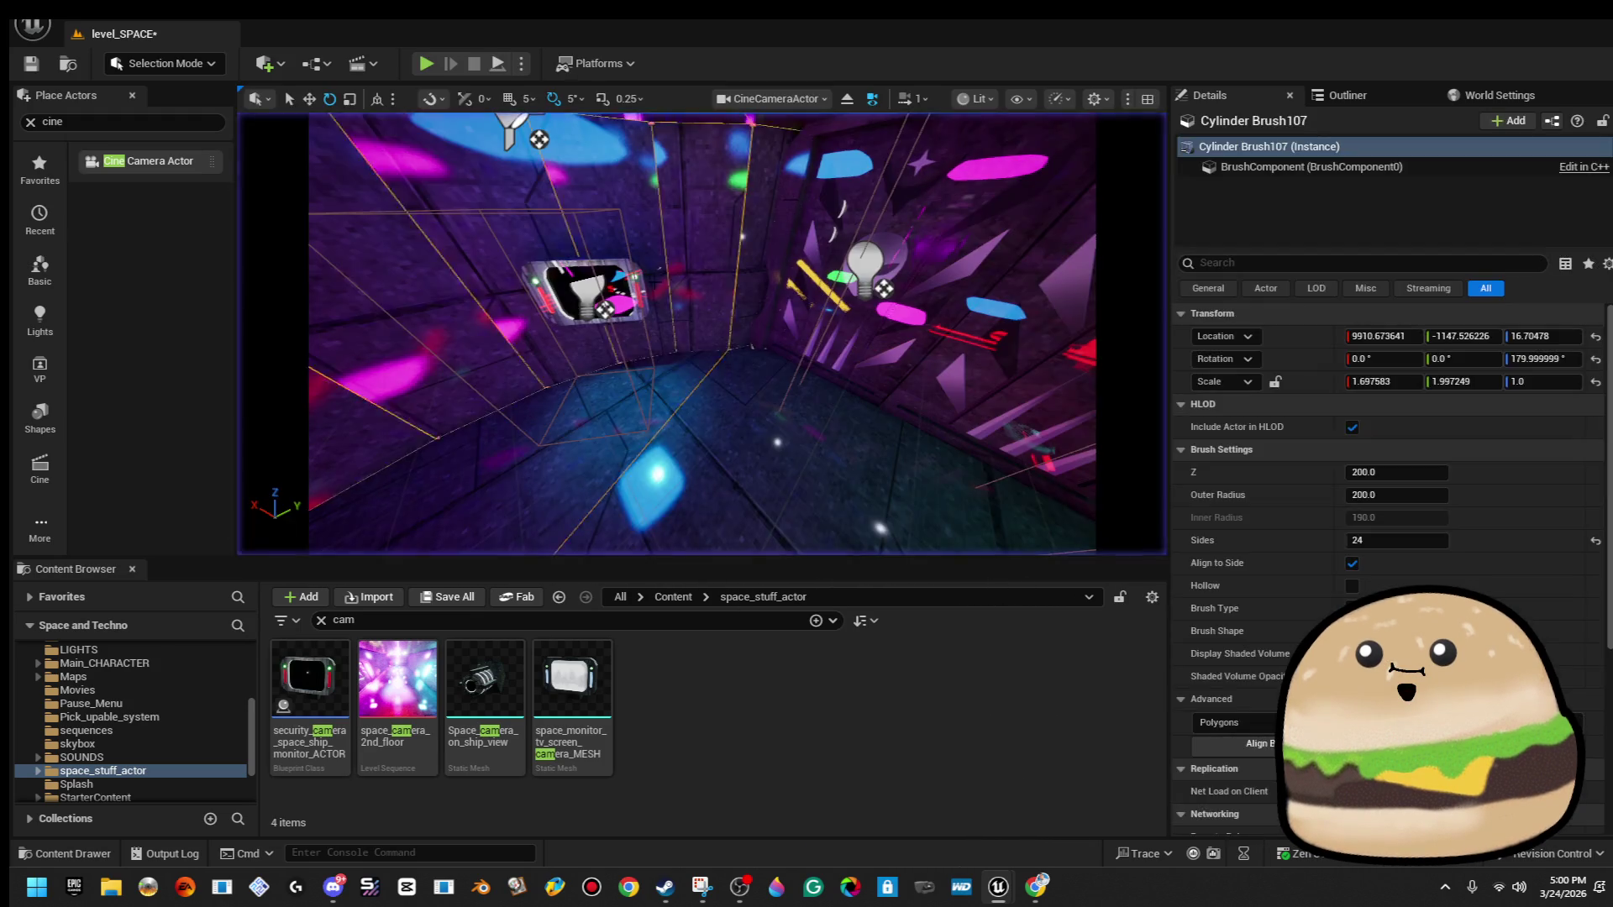
# Reopen the monitor actor's blueprint and nudge its Play node slightly right.
pyautogui.rightClick(605, 300)
pyautogui.click(752, 375)
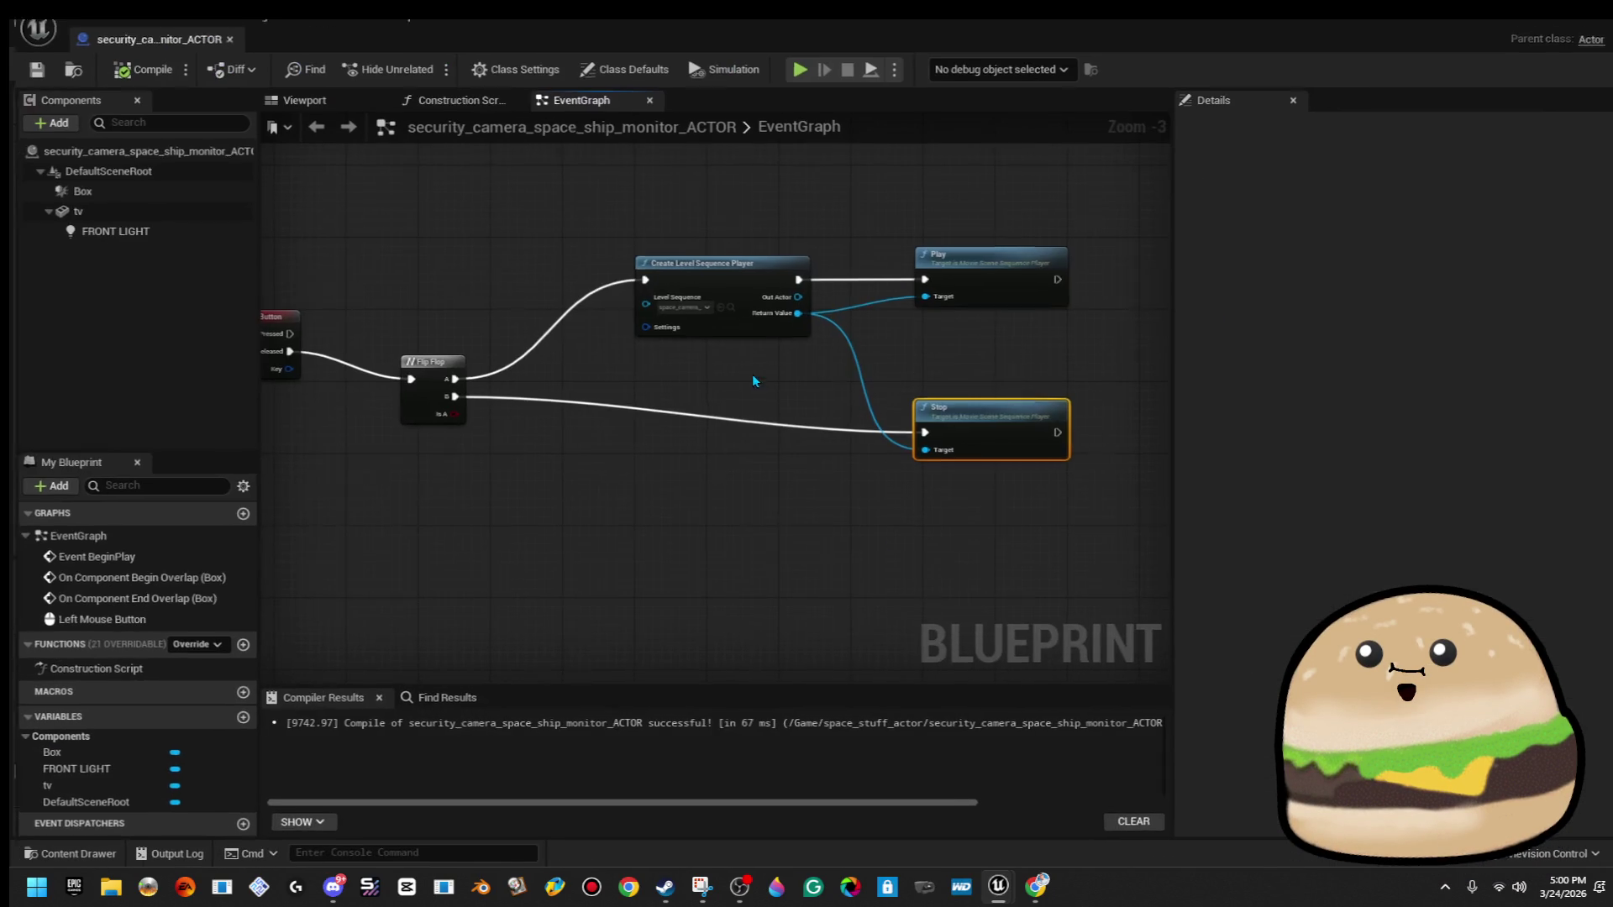
pyautogui.moveTo(1016, 380)
pyautogui.mouseDown()
pyautogui.moveTo(808, 346)
pyautogui.moveTo(1037, 333)
pyautogui.moveTo(790, 304)
pyautogui.mouseUp()
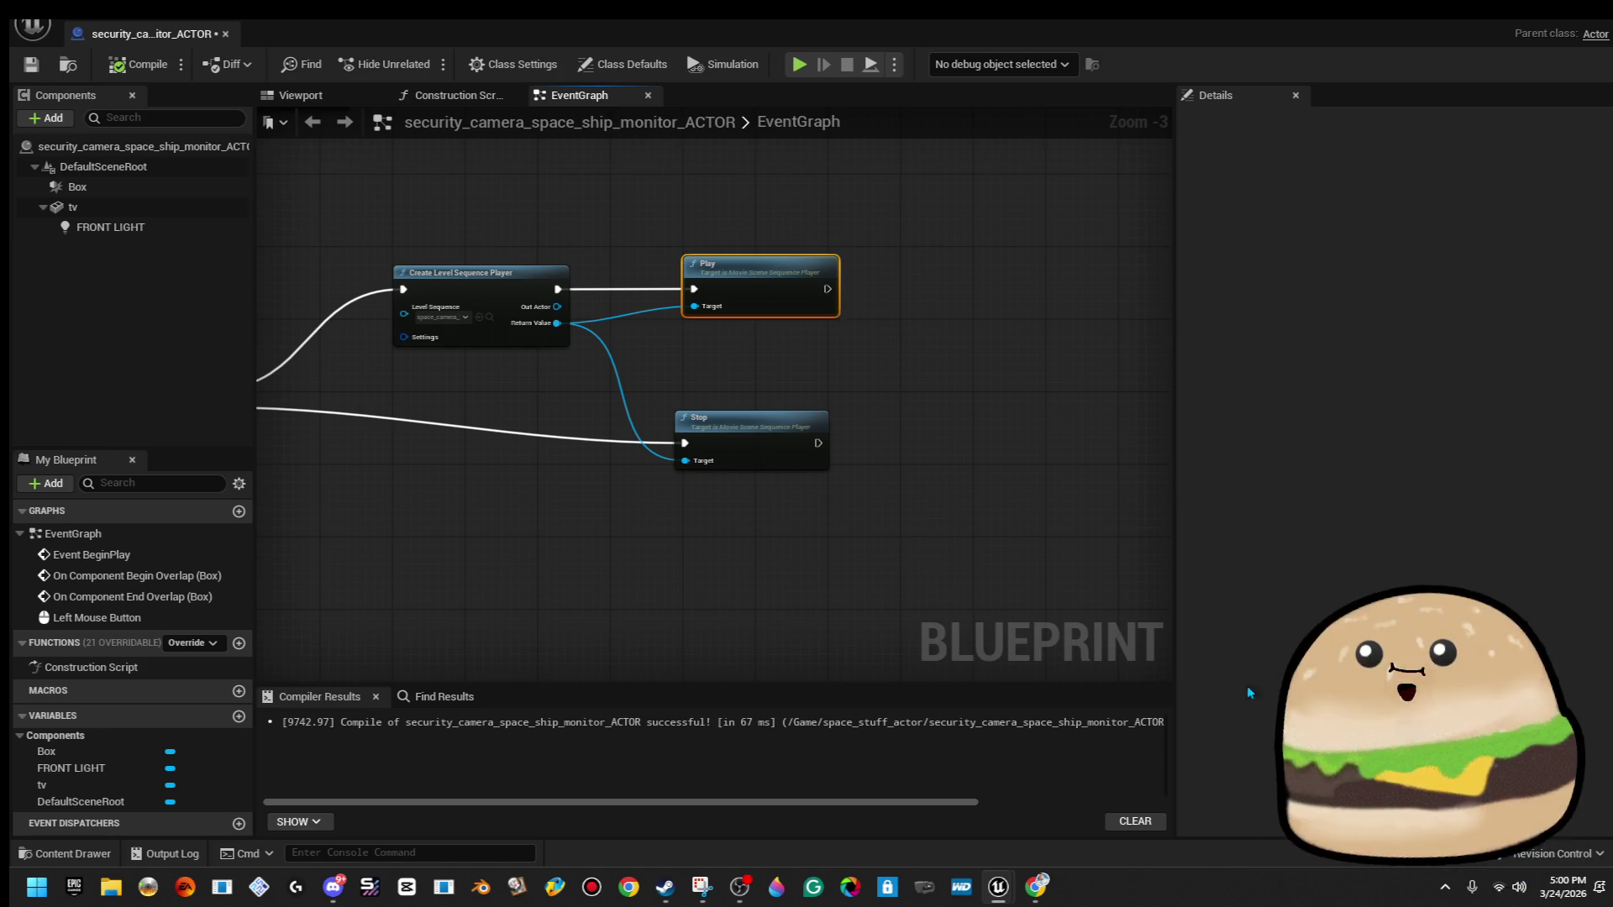
pyautogui.press('super')
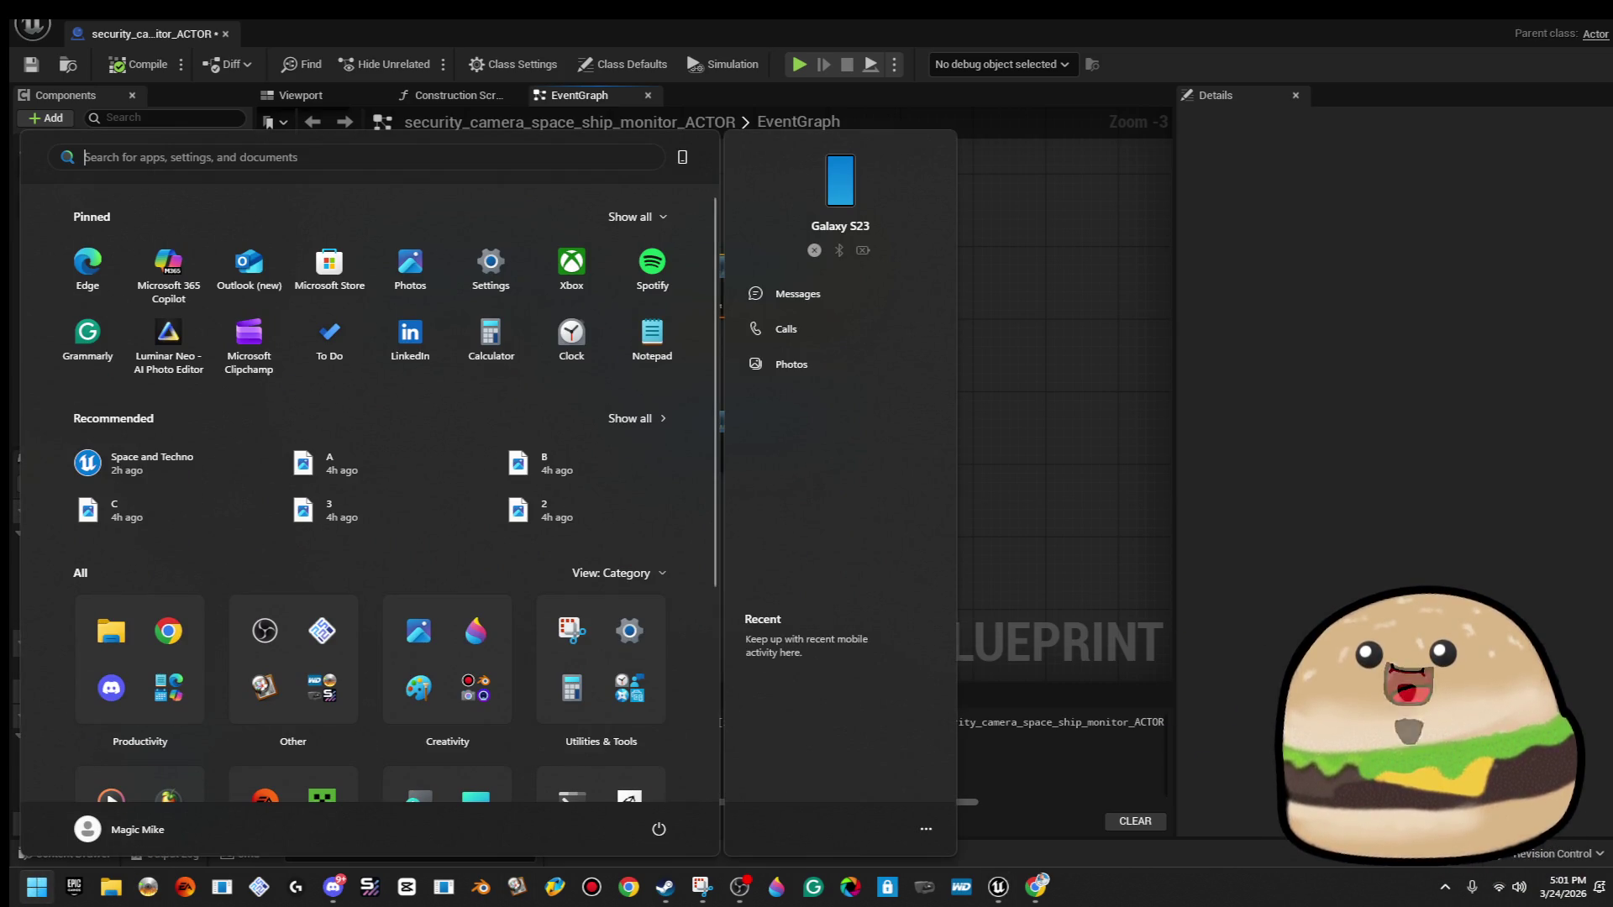
pyautogui.click(32, 25)
pyautogui.click(933, 261)
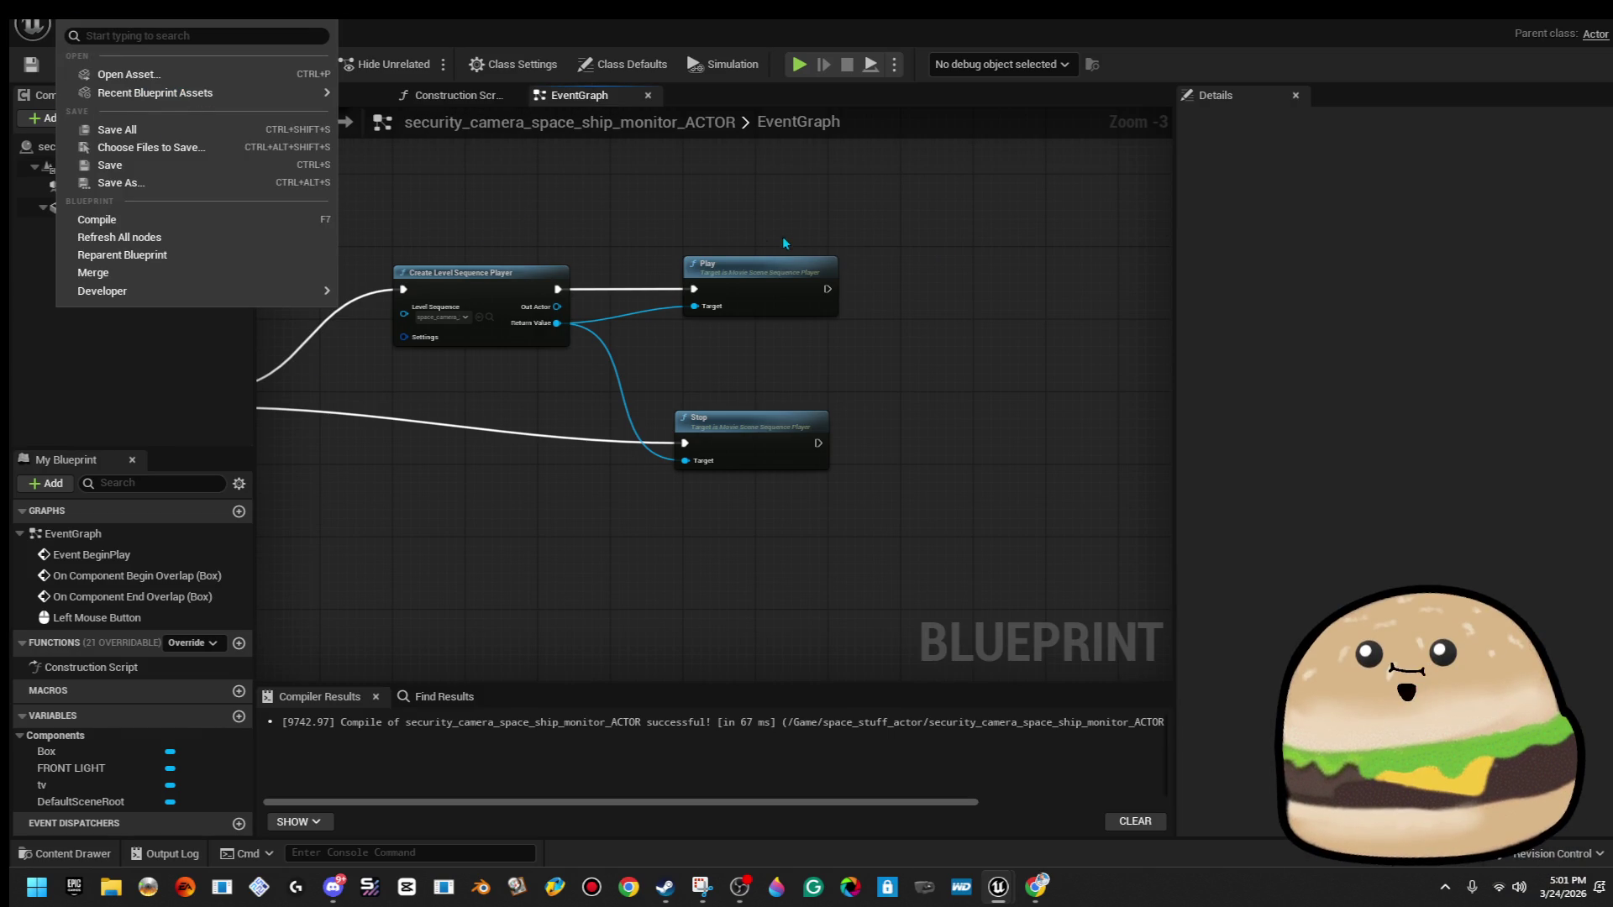
pyautogui.click(151, 181)
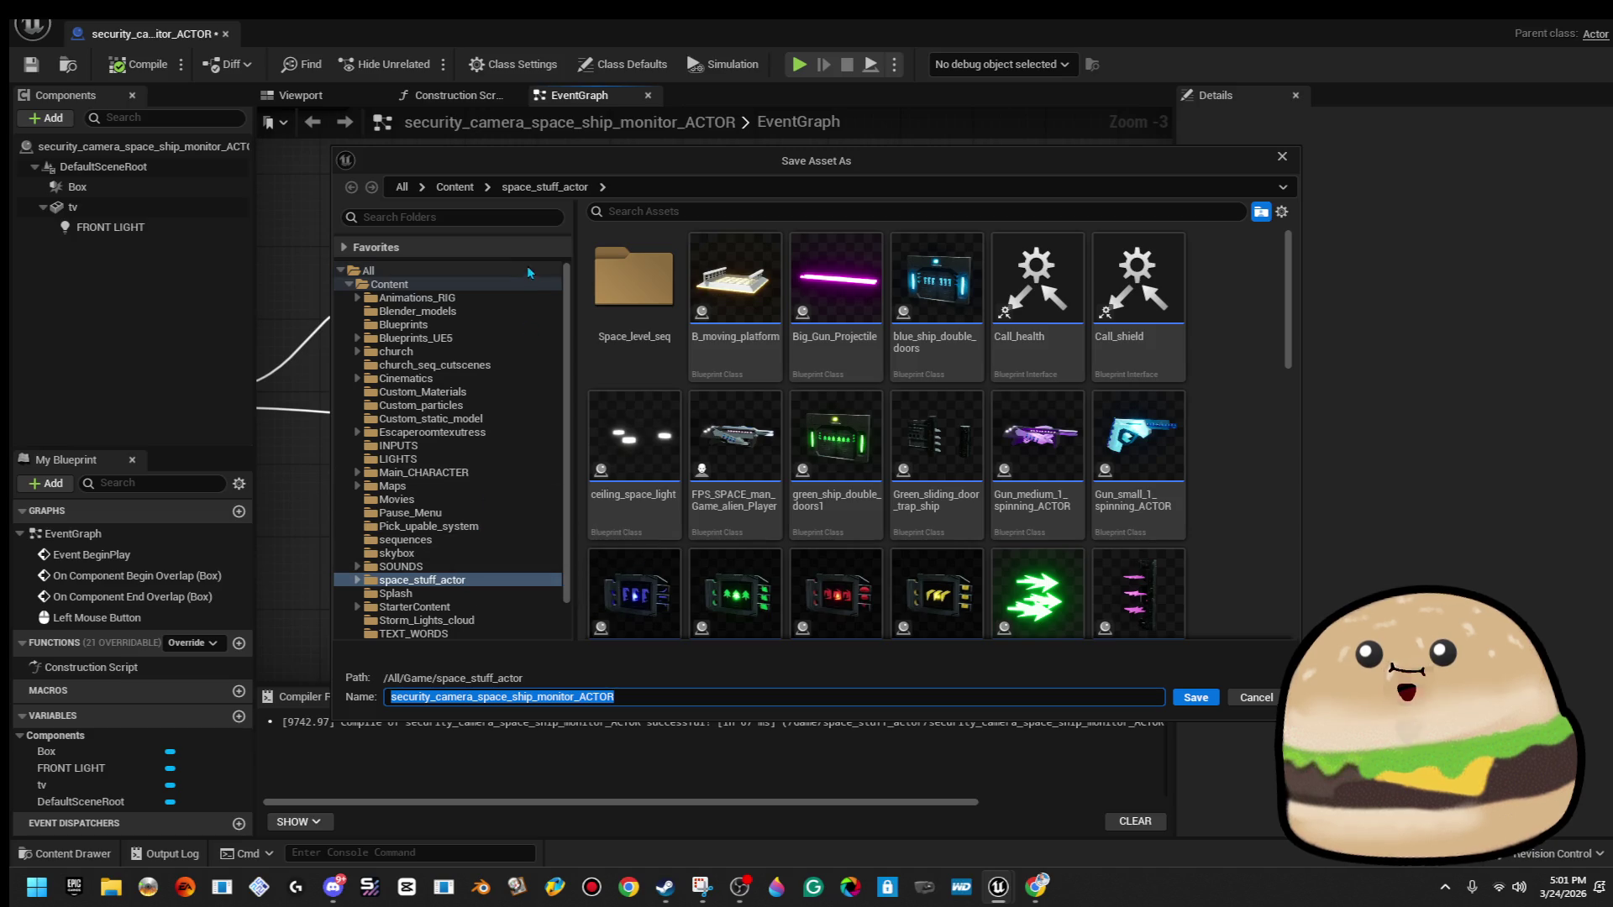
pyautogui.click(450, 217)
pyautogui.write('seq')
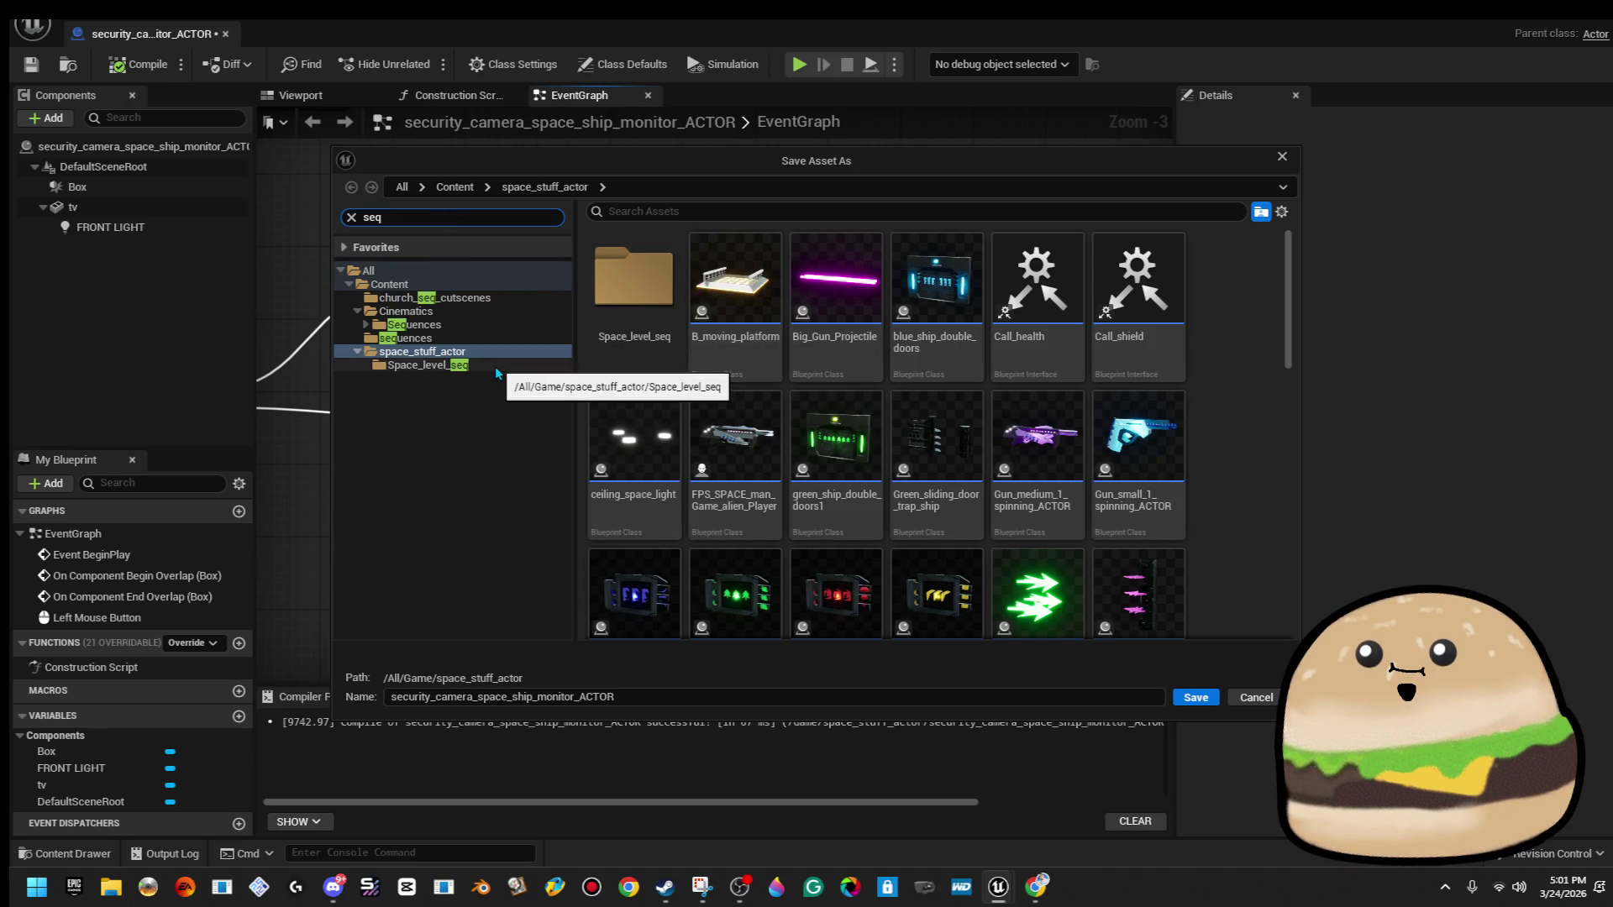
pyautogui.click(497, 340)
pyautogui.click(415, 325)
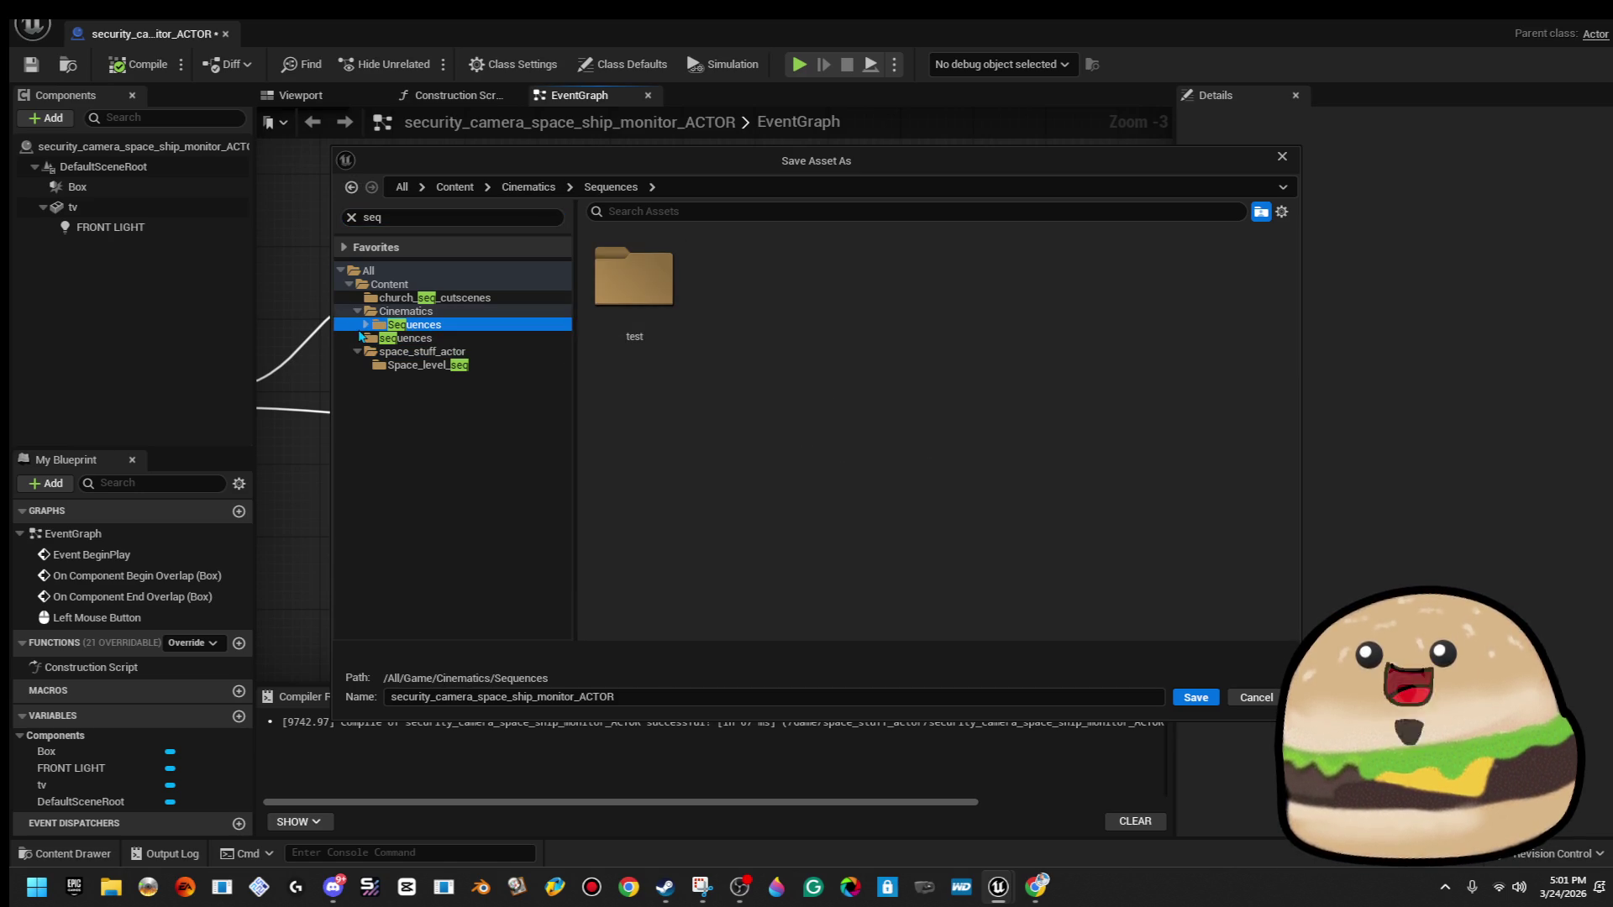
pyautogui.click(365, 326)
pyautogui.click(417, 353)
pyautogui.click(407, 339)
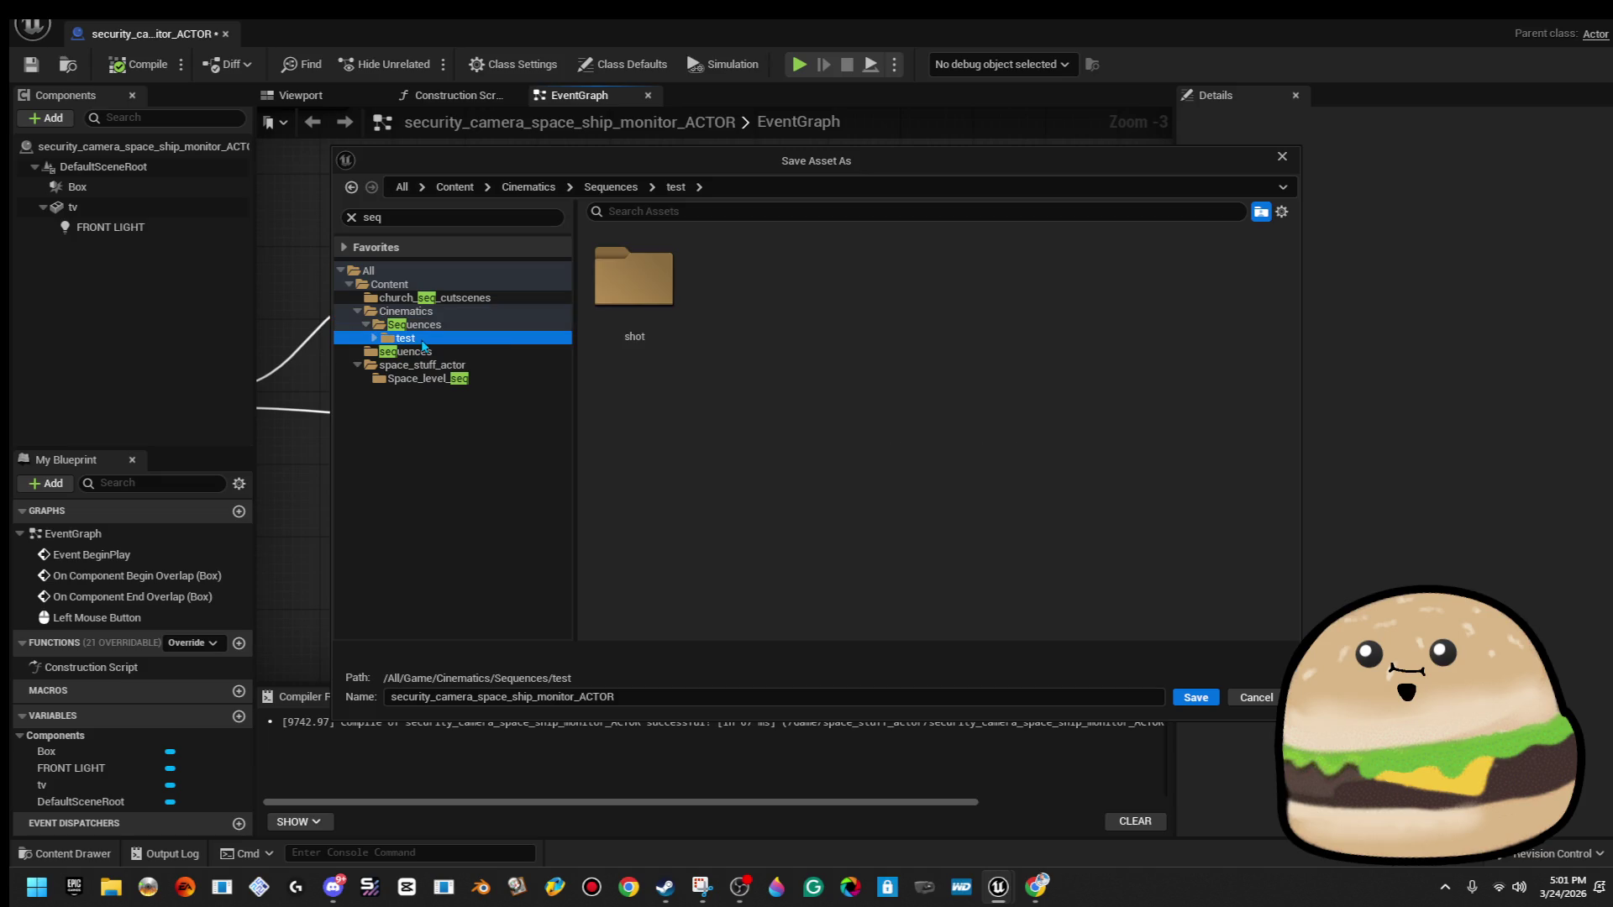
pyautogui.click(374, 339)
pyautogui.click(414, 352)
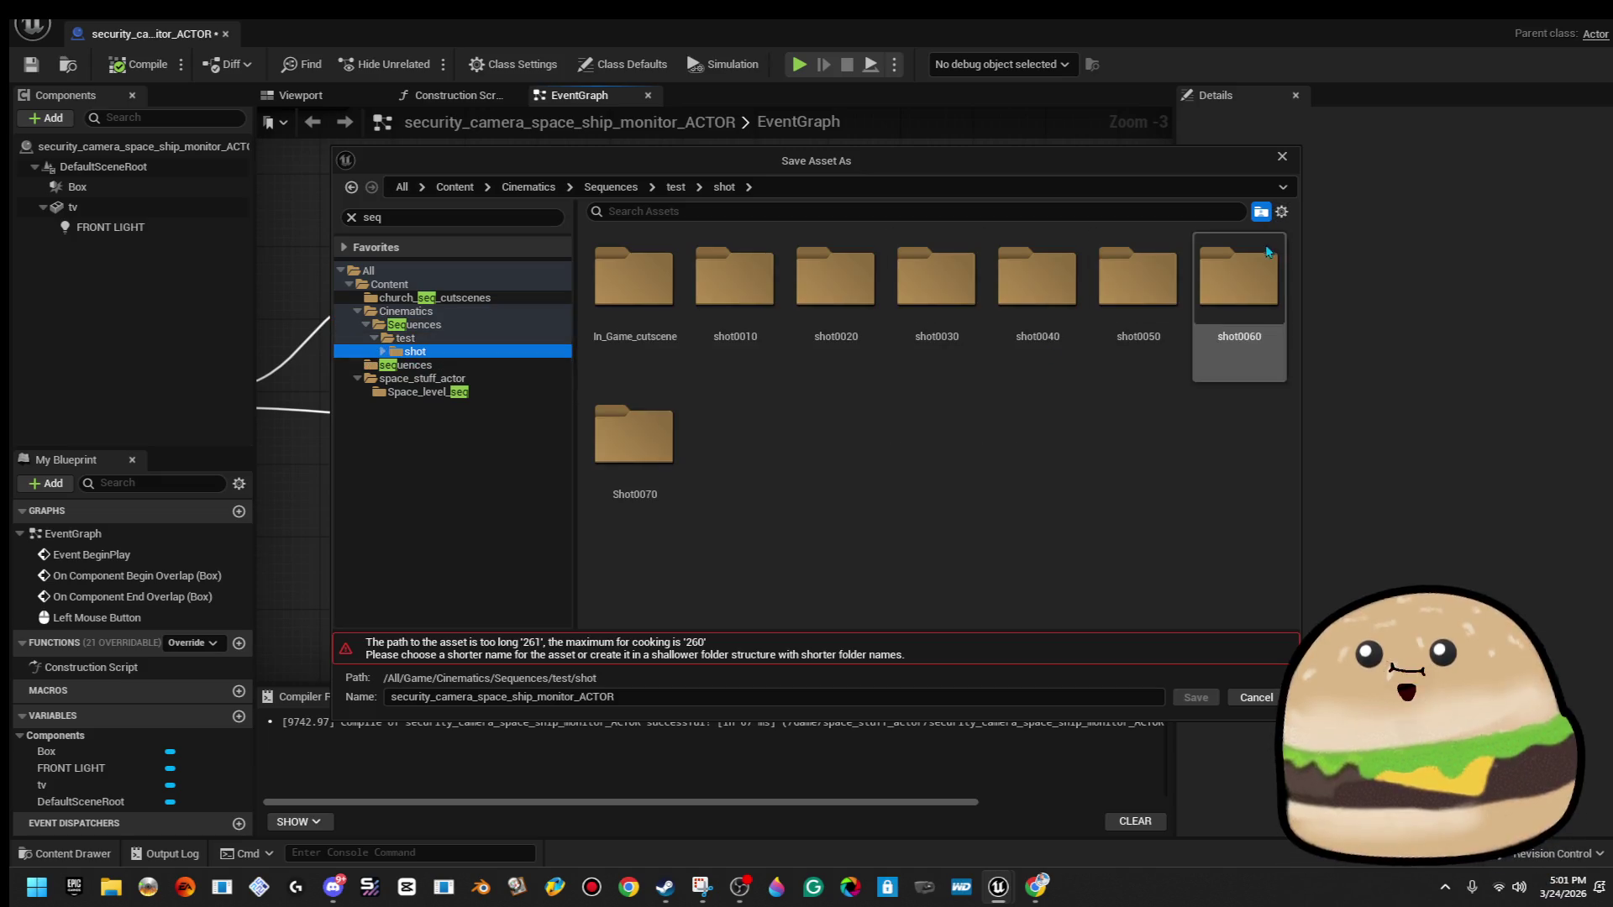
pyautogui.click(1283, 157)
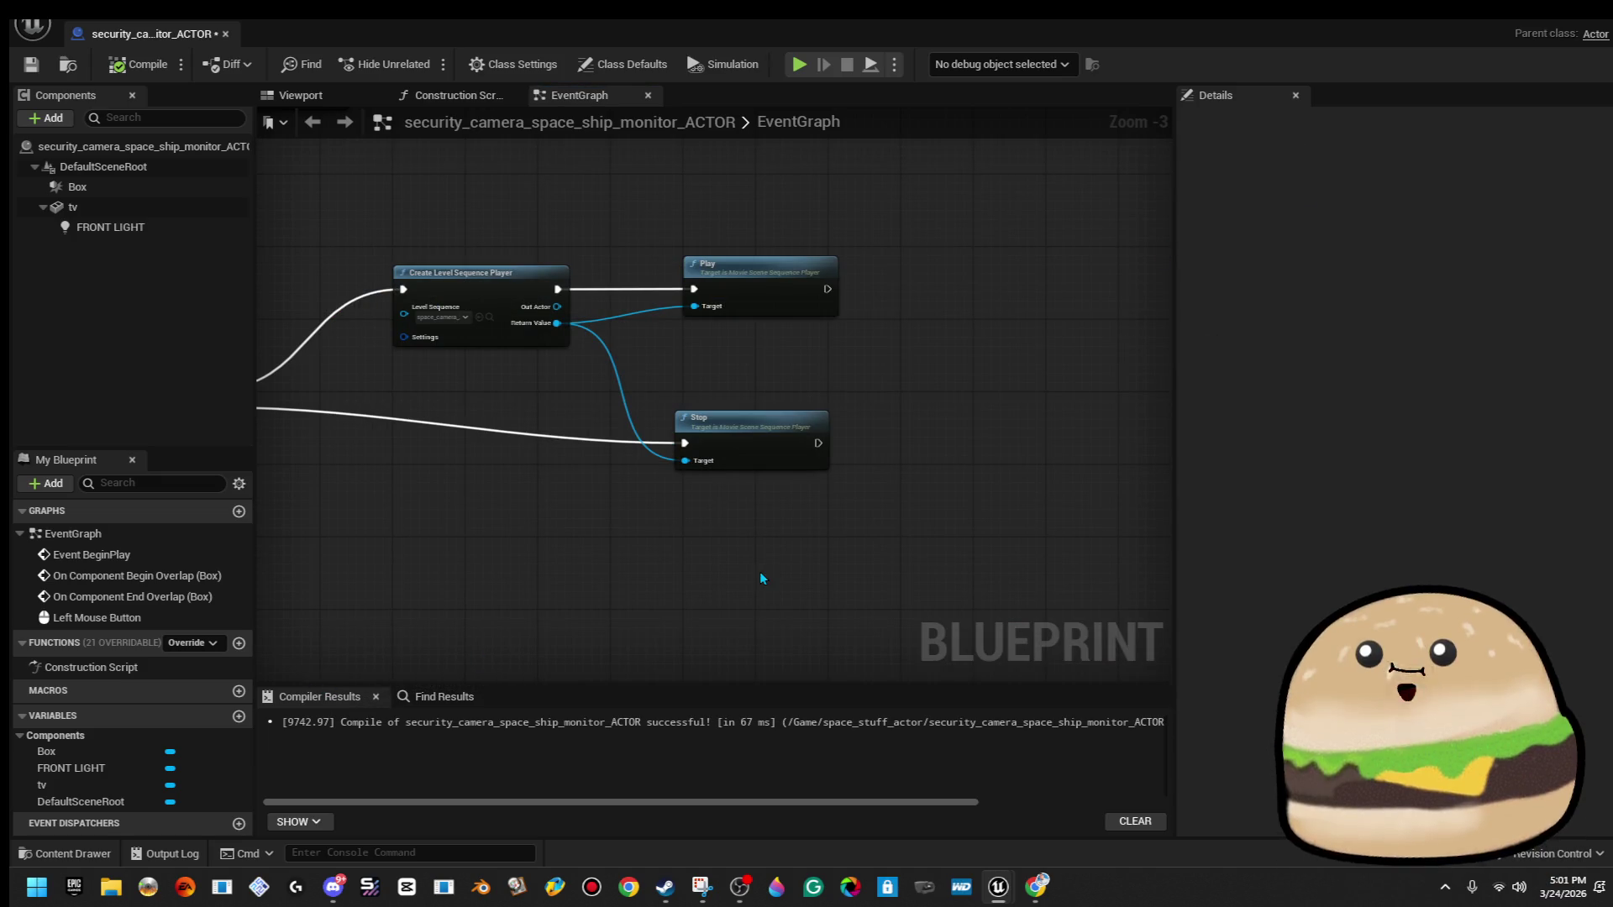
pyautogui.scroll(-2, 755, 559)
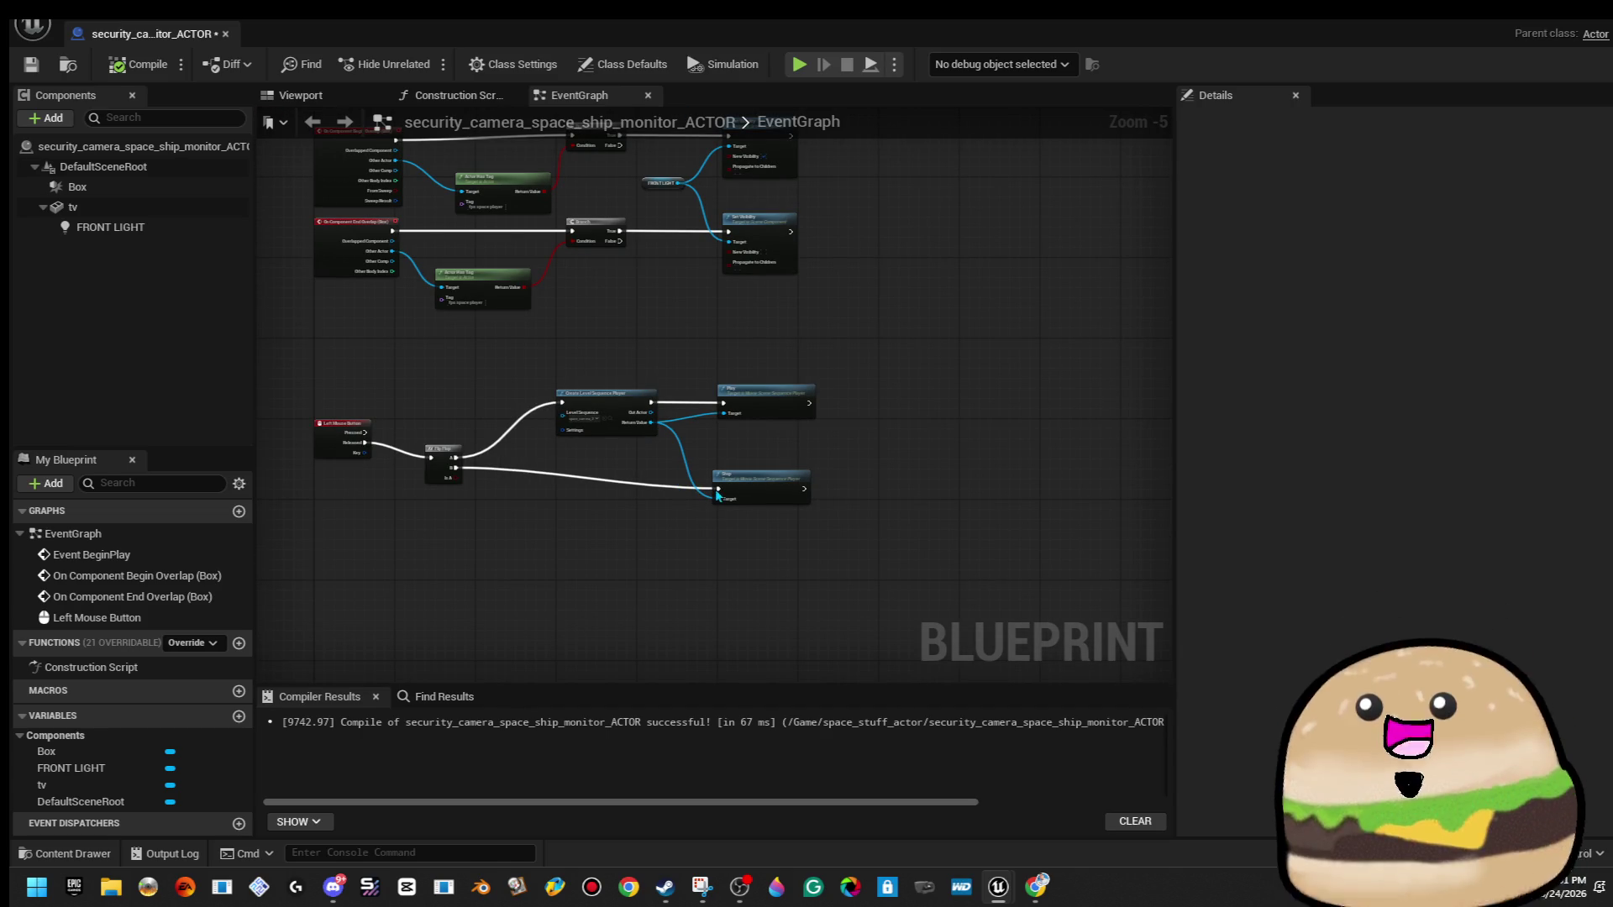
pyautogui.click(112, 897)
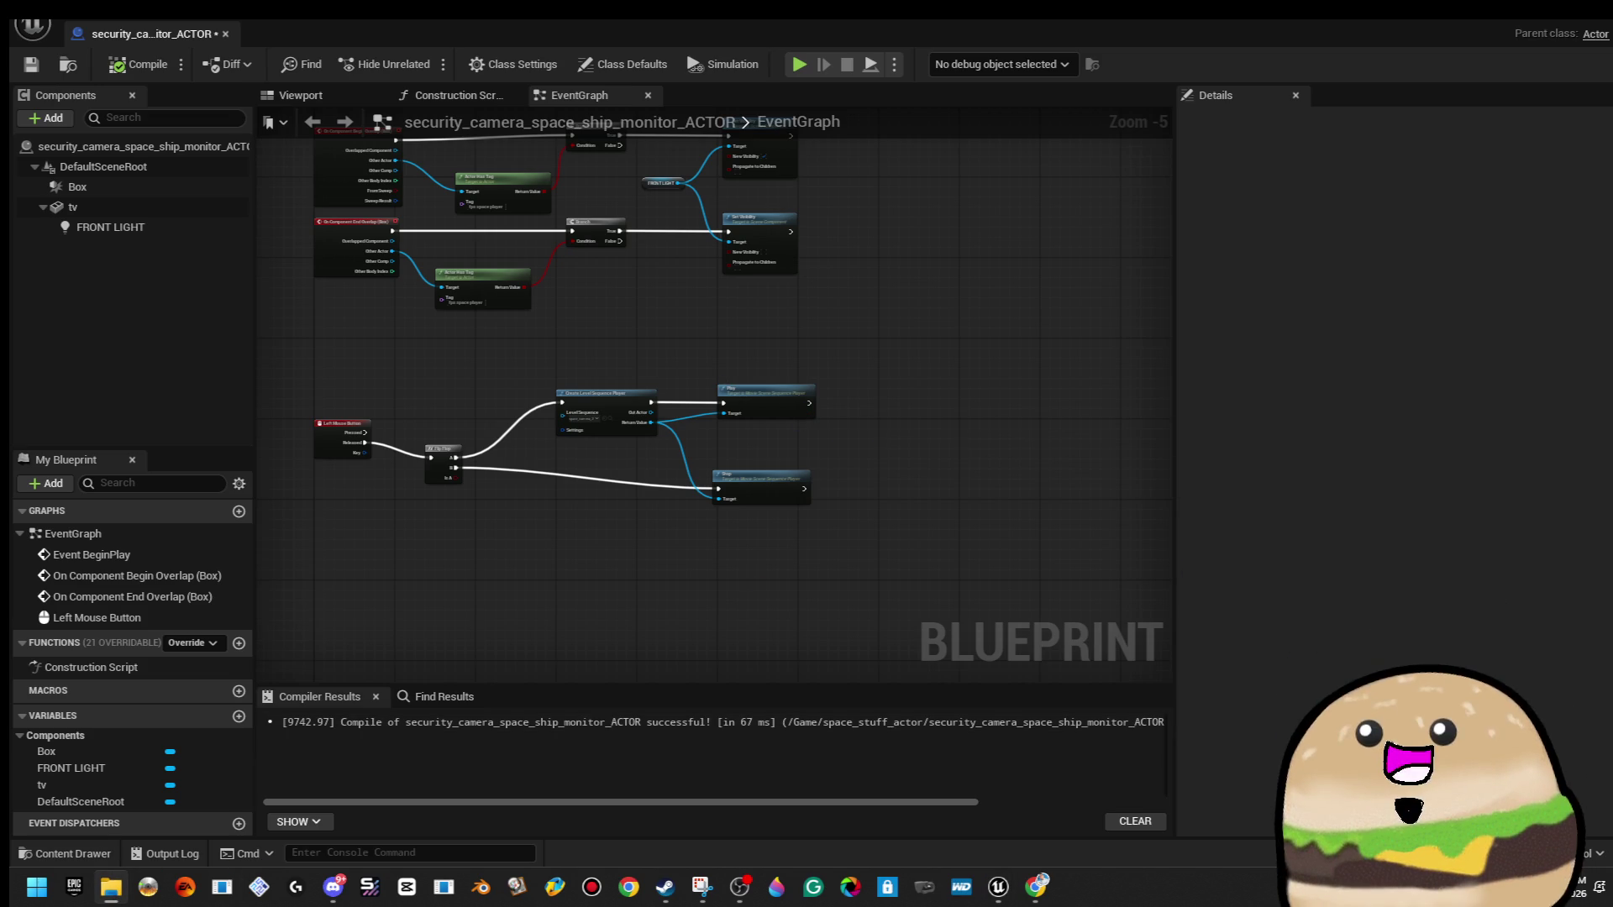
pyautogui.click(1048, 728)
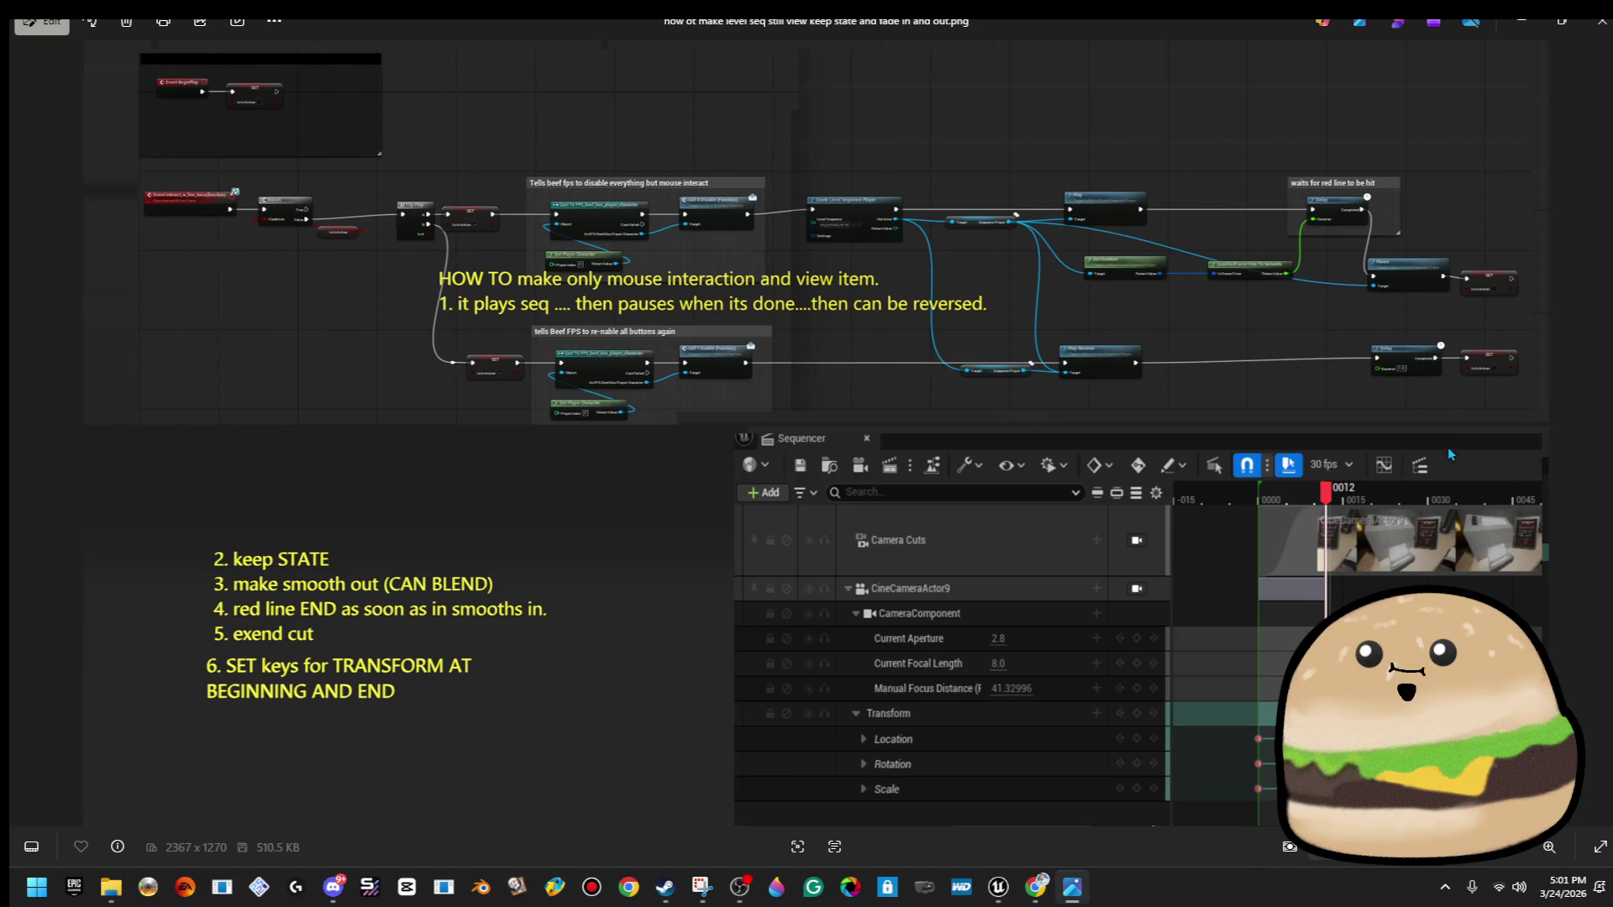
# Zoom and pan the reference screenshot to study the Play and Delay nodes, then minimize Photos.
pyautogui.scroll(5, 792, 488)
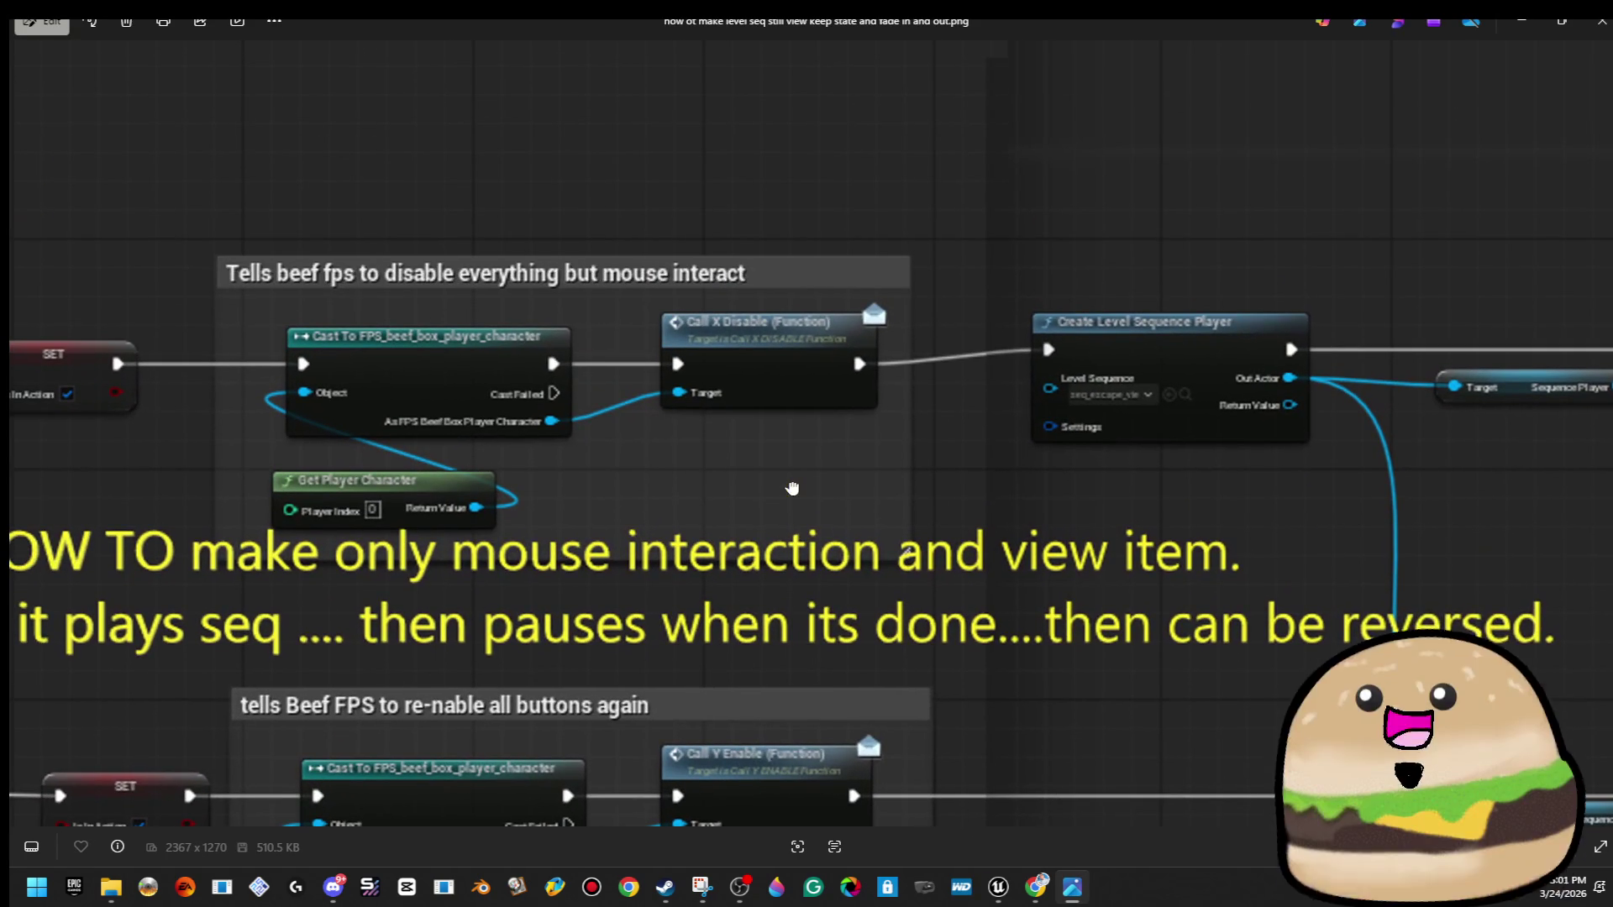
pyautogui.scroll(-3, 834, 498)
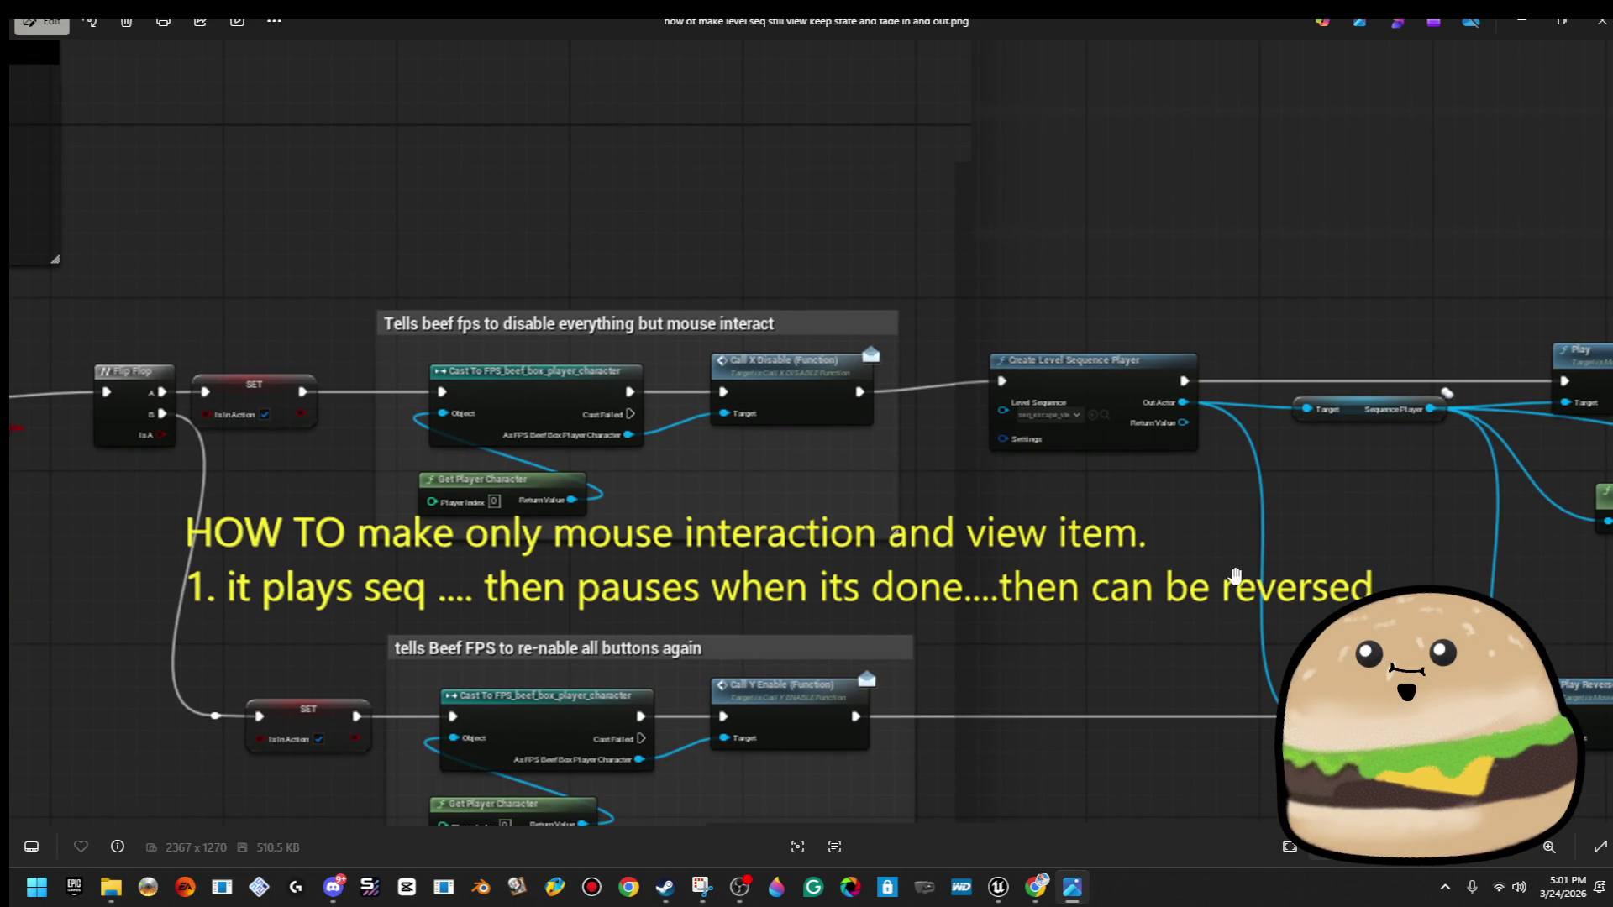
pyautogui.scroll(-3, 1235, 576)
pyautogui.scroll(3, 750, 464)
pyautogui.moveTo(1029, 447)
pyautogui.mouseDown()
pyautogui.moveTo(745, 424)
pyautogui.moveTo(979, 423)
pyautogui.mouseUp()
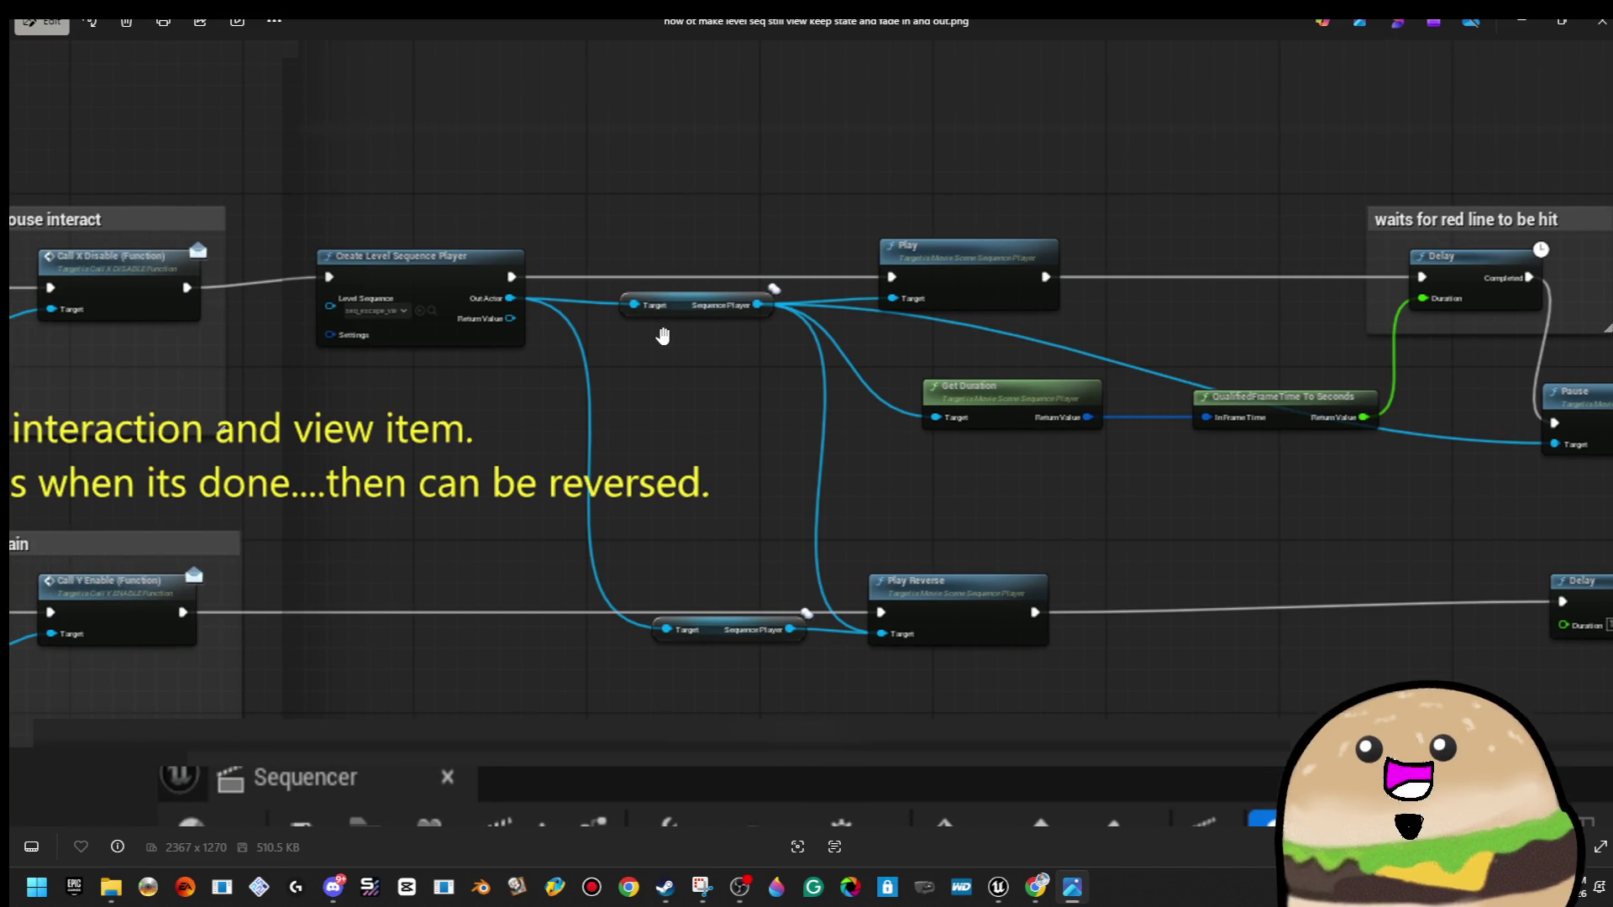
pyautogui.scroll(-3, 759, 359)
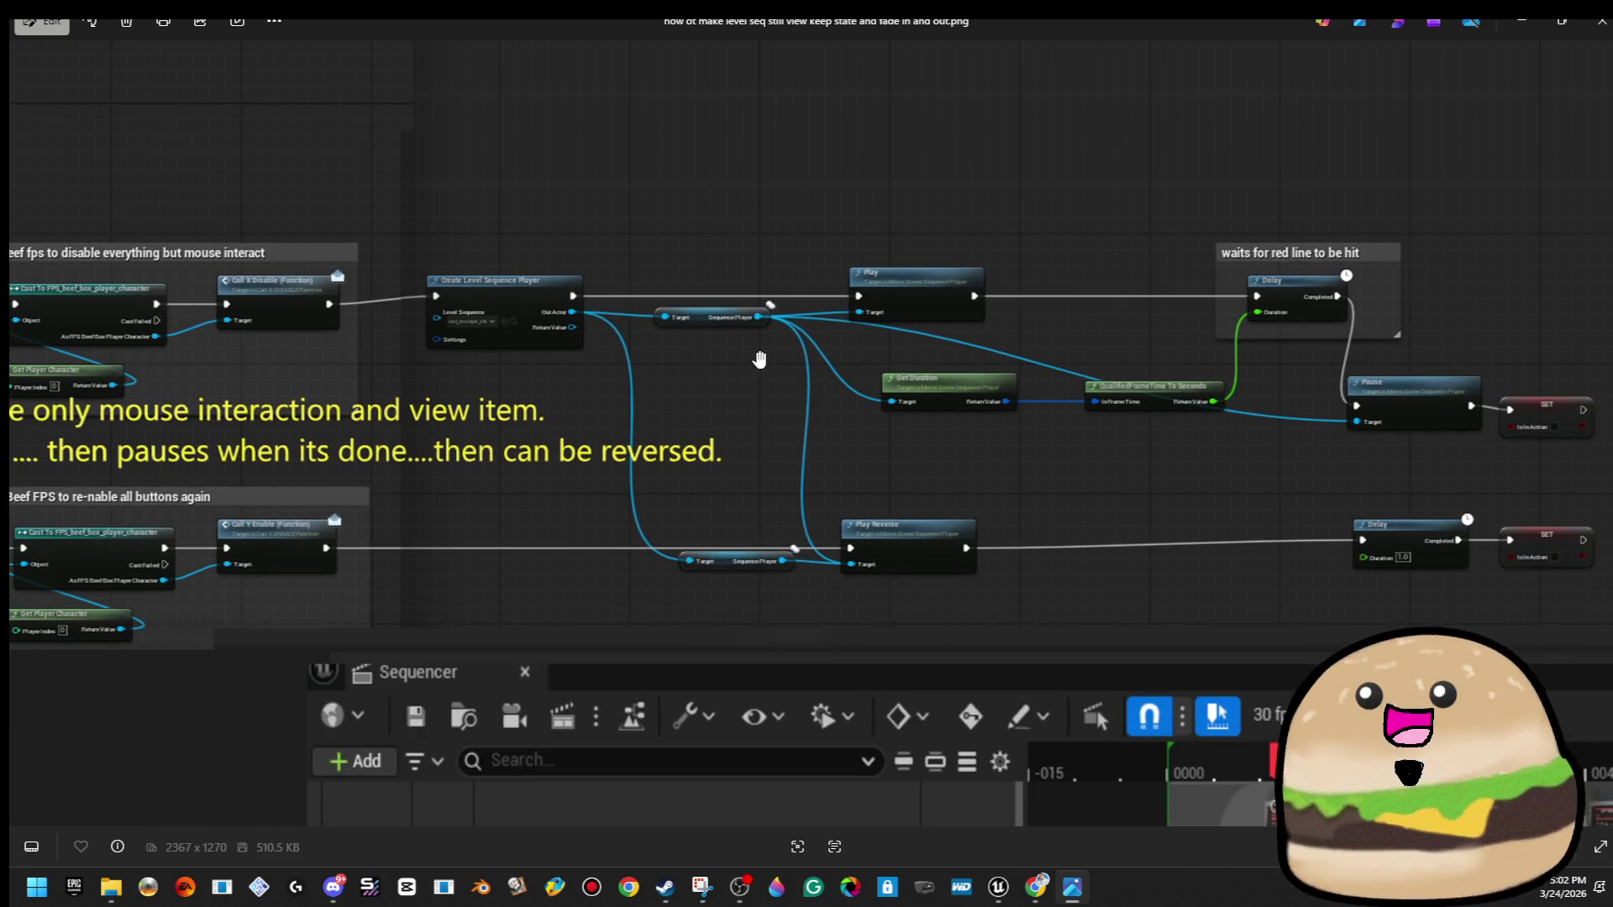
pyautogui.scroll(-2, 820, 352)
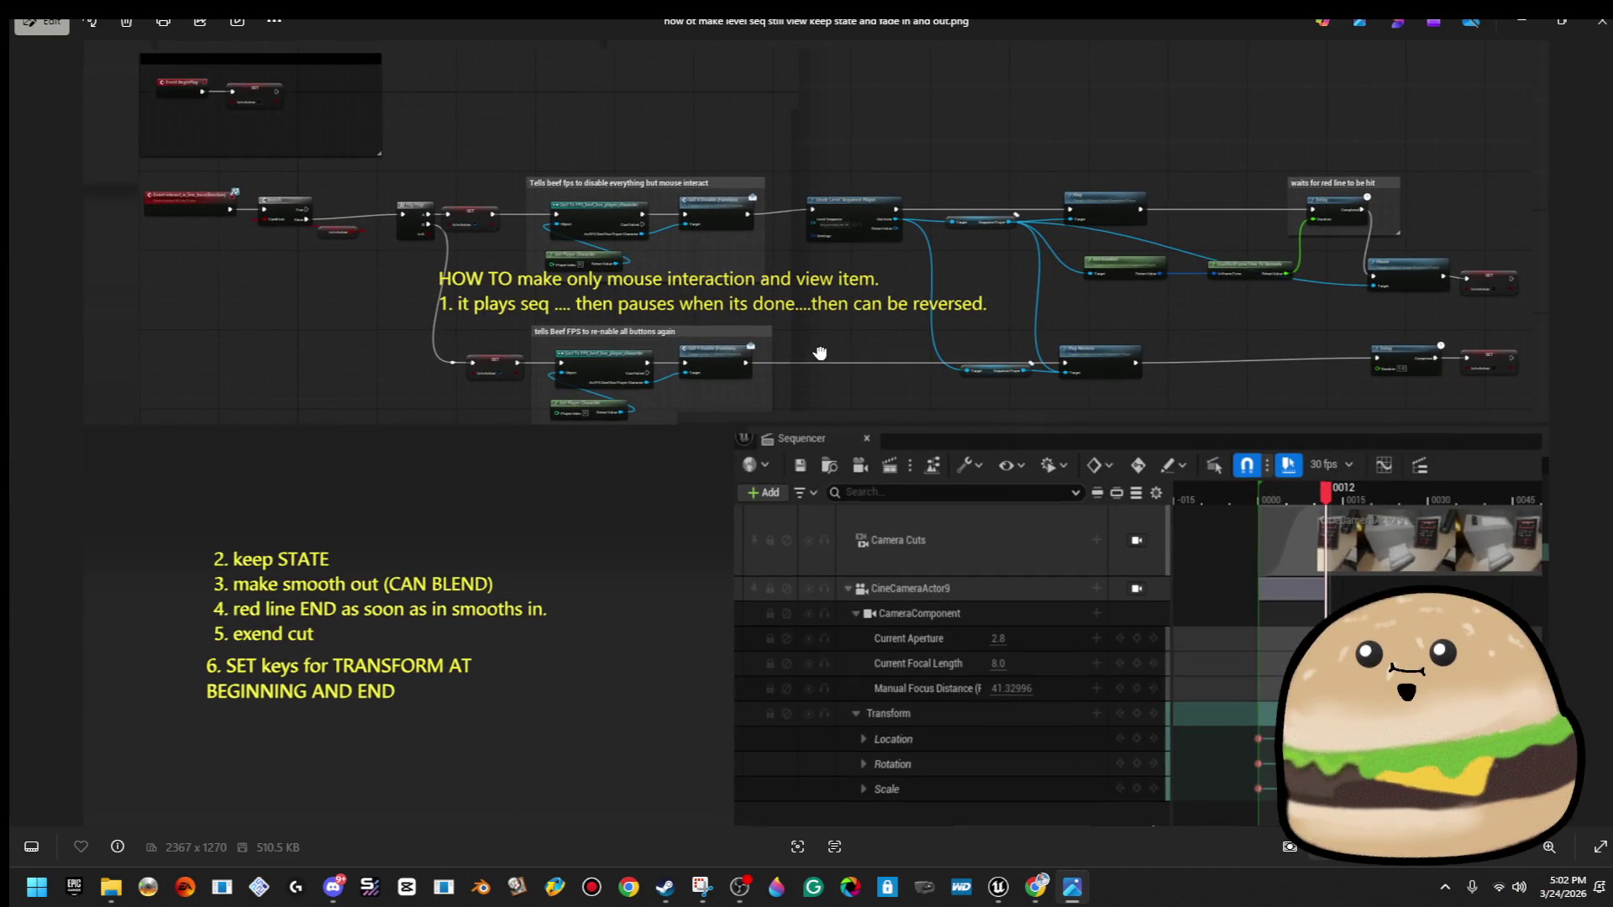
pyautogui.click(1522, 21)
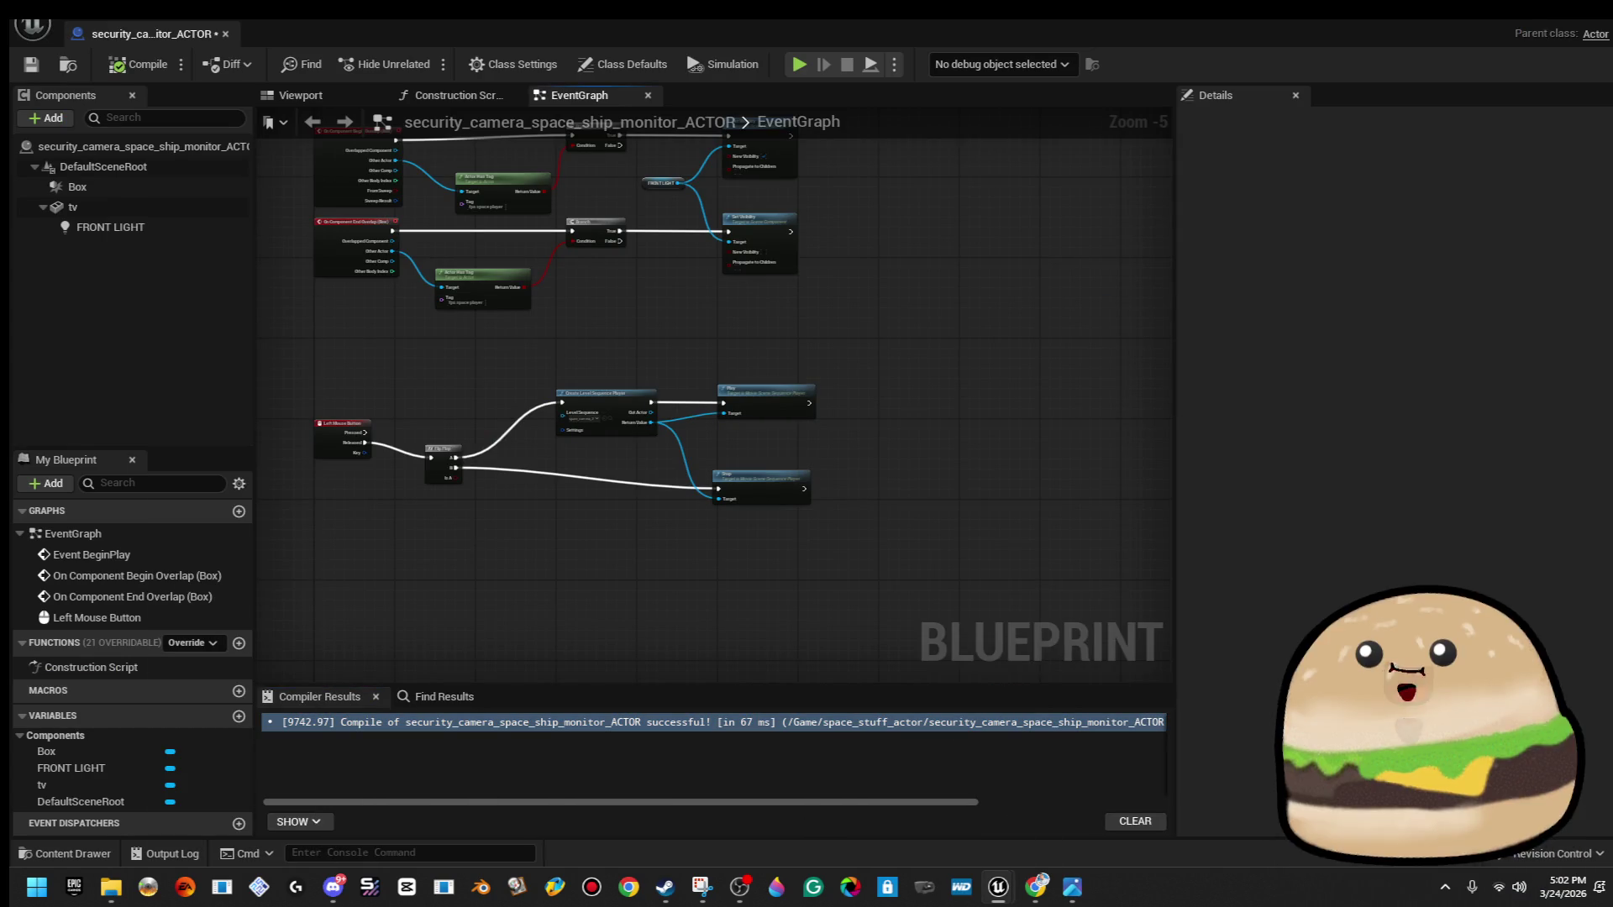
# Delete the Play and Stop nodes and add a new Play node from Return Value.
pyautogui.scroll(3, 819, 400)
pyautogui.moveTo(819, 395); pyautogui.dragTo(613, 594)
pyautogui.press('Delete')
pyautogui.moveTo(475, 449); pyautogui.dragTo(663, 418)
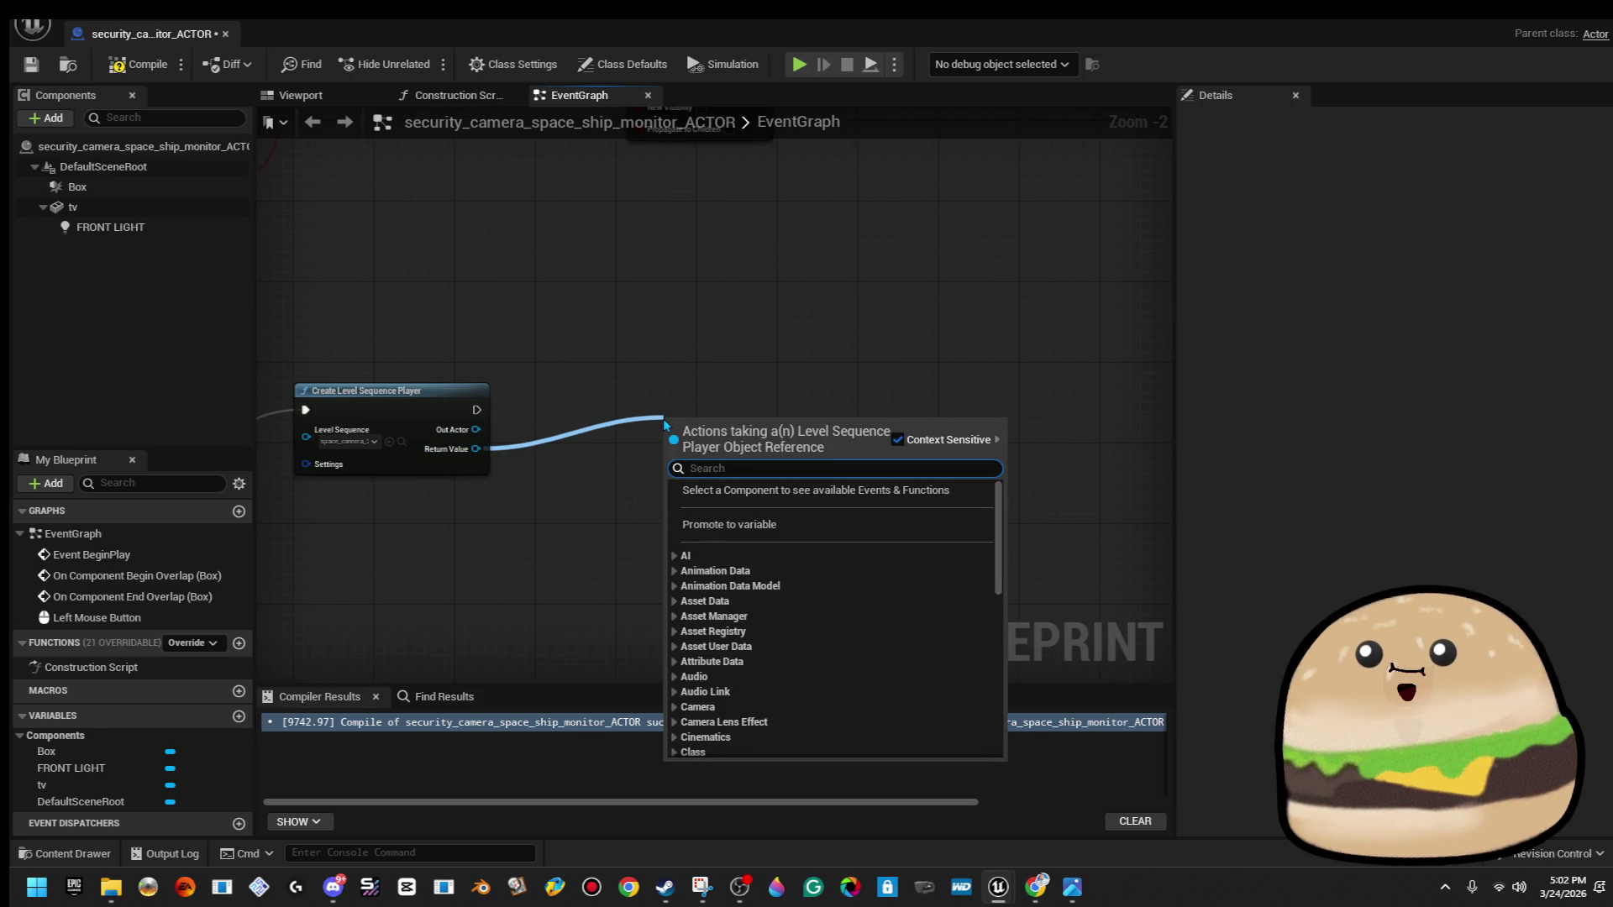
pyautogui.write('play')
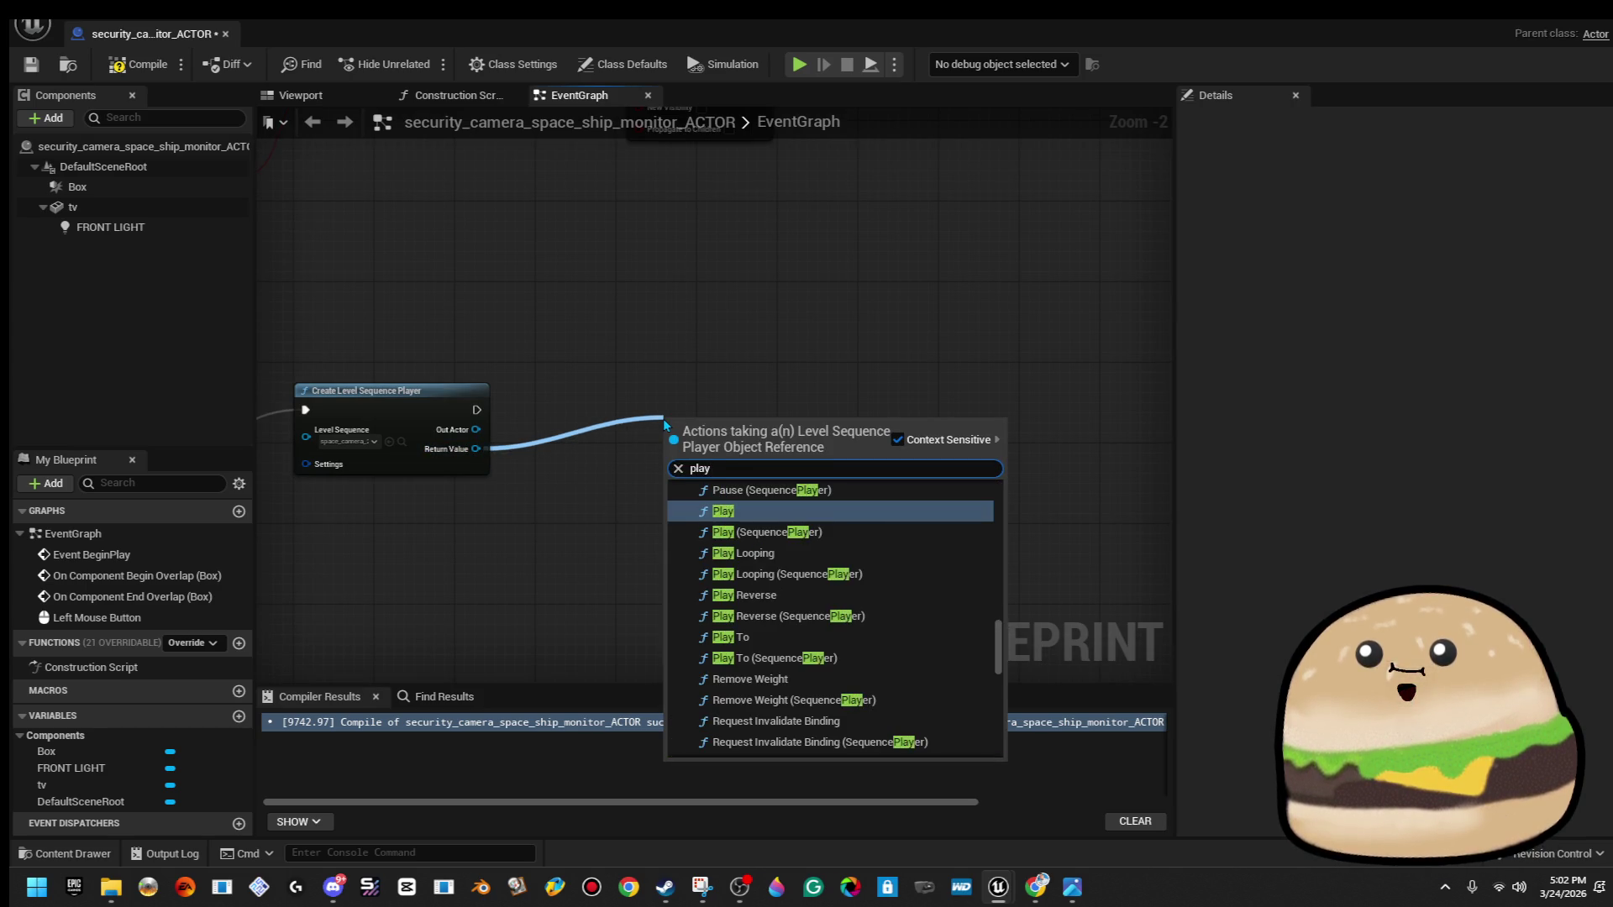
pyautogui.press('Return')
pyautogui.moveTo(708, 427); pyautogui.dragTo(805, 396)
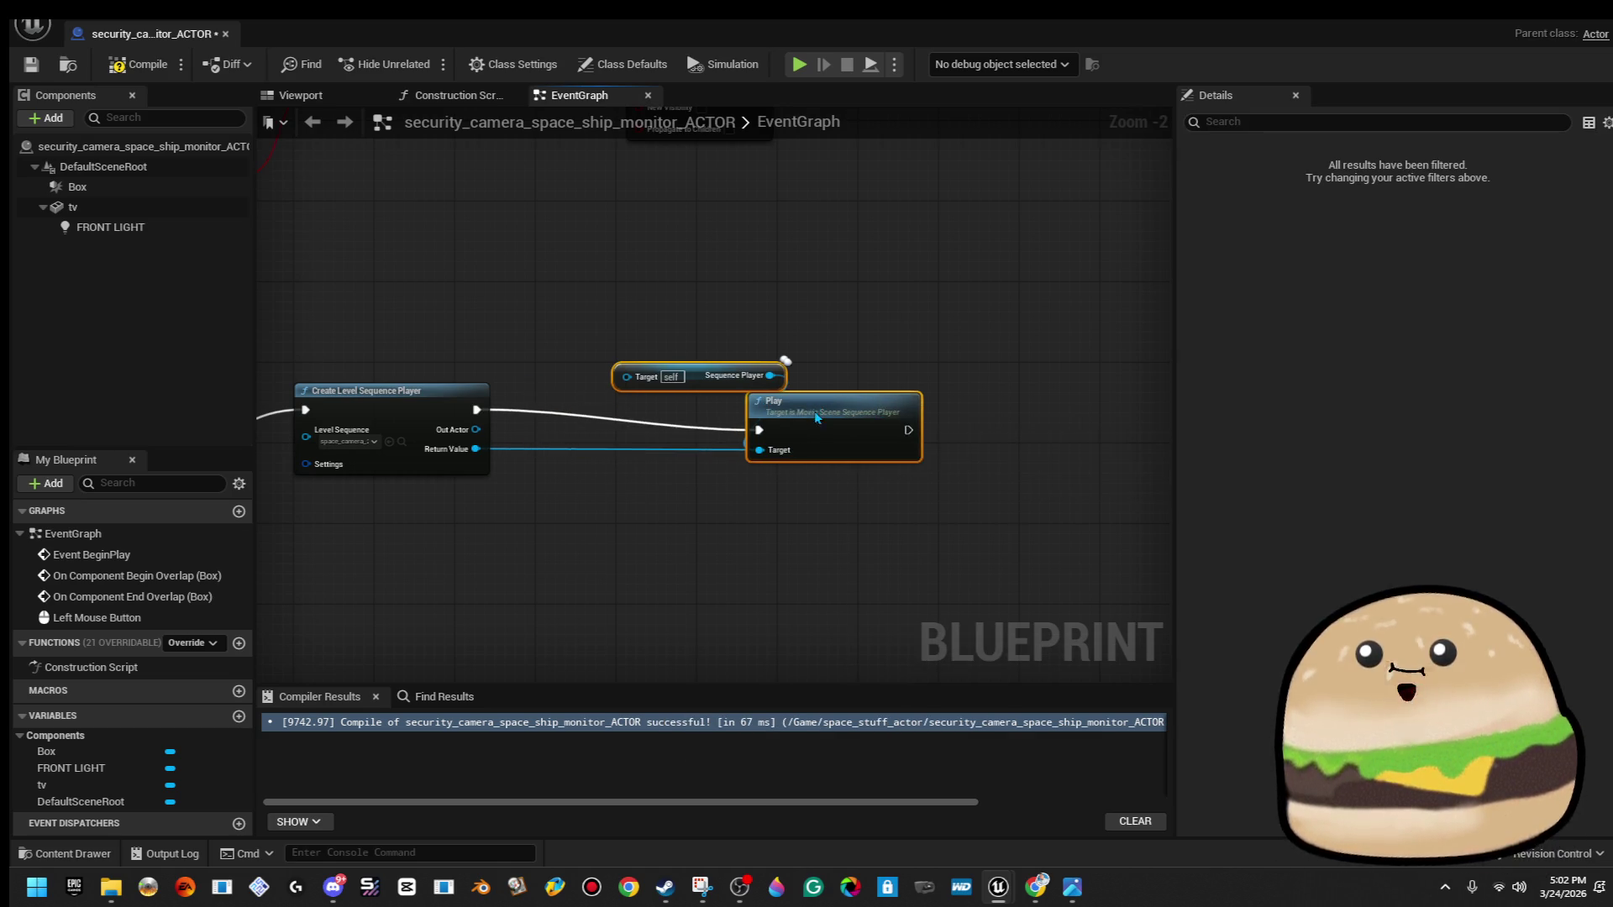
pyautogui.click(708, 381)
pyautogui.moveTo(708, 381)
pyautogui.mouseDown()
pyautogui.moveTo(647, 481)
pyautogui.moveTo(458, 458)
pyautogui.moveTo(613, 458)
pyautogui.mouseUp()
pyautogui.click(646, 293)
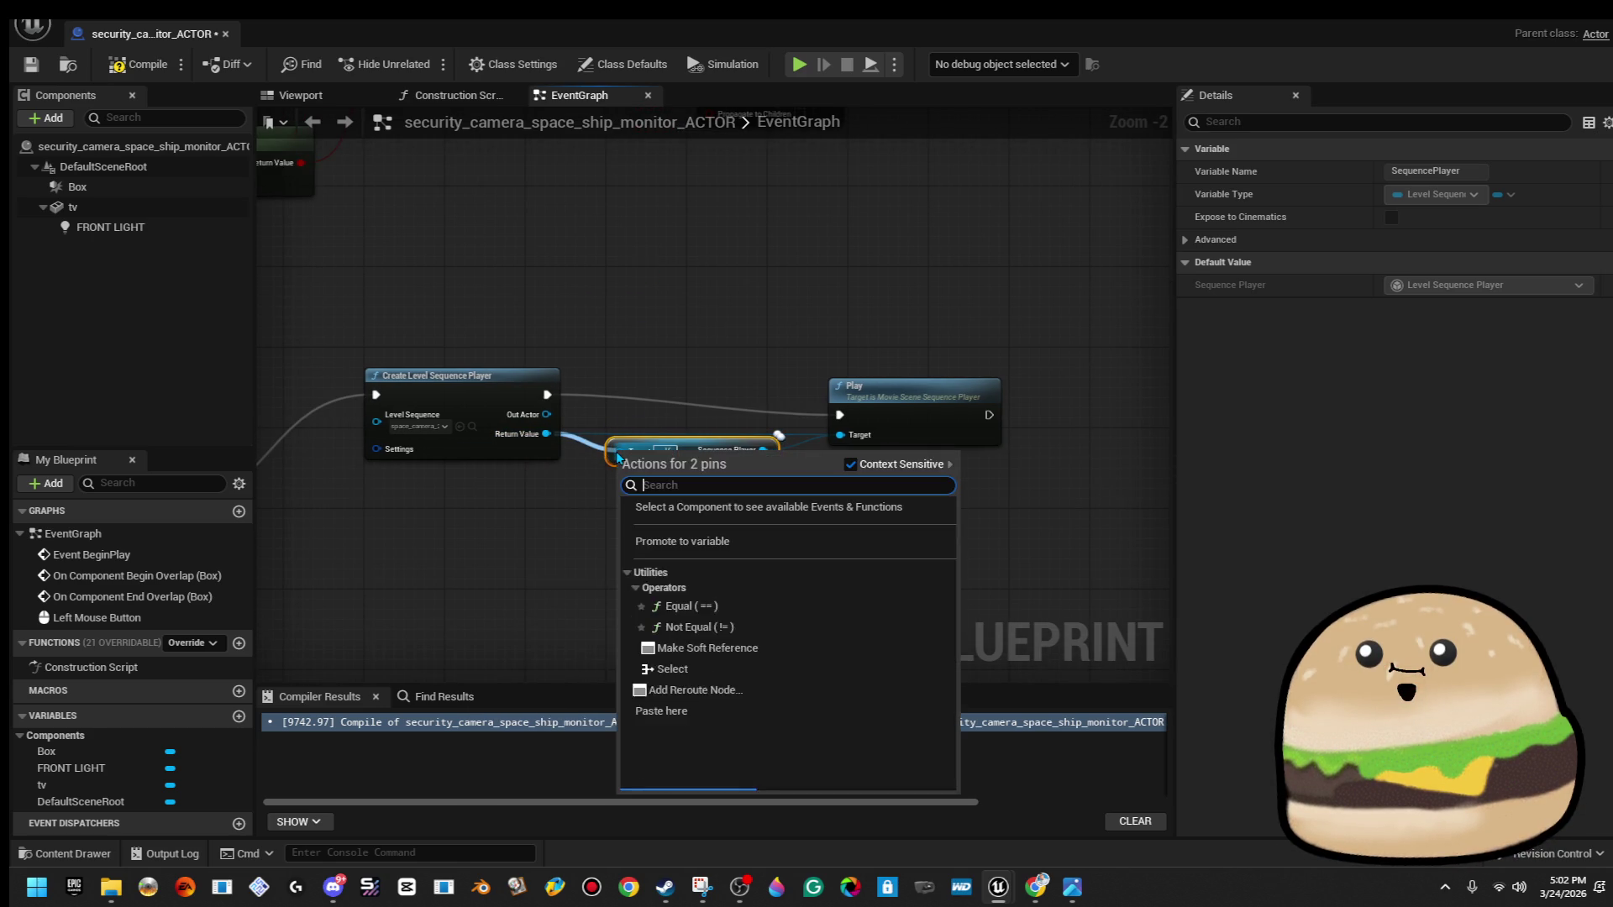
pyautogui.click(691, 356)
# Replace that Play node and getter with a Play Looping node from Return Value.
pyautogui.click(687, 454)
pyautogui.click(926, 403)
pyautogui.press('Delete')
pyautogui.click(739, 452)
pyautogui.press('Delete')
pyautogui.moveTo(546, 434); pyautogui.dragTo(768, 430)
pyautogui.write('play')
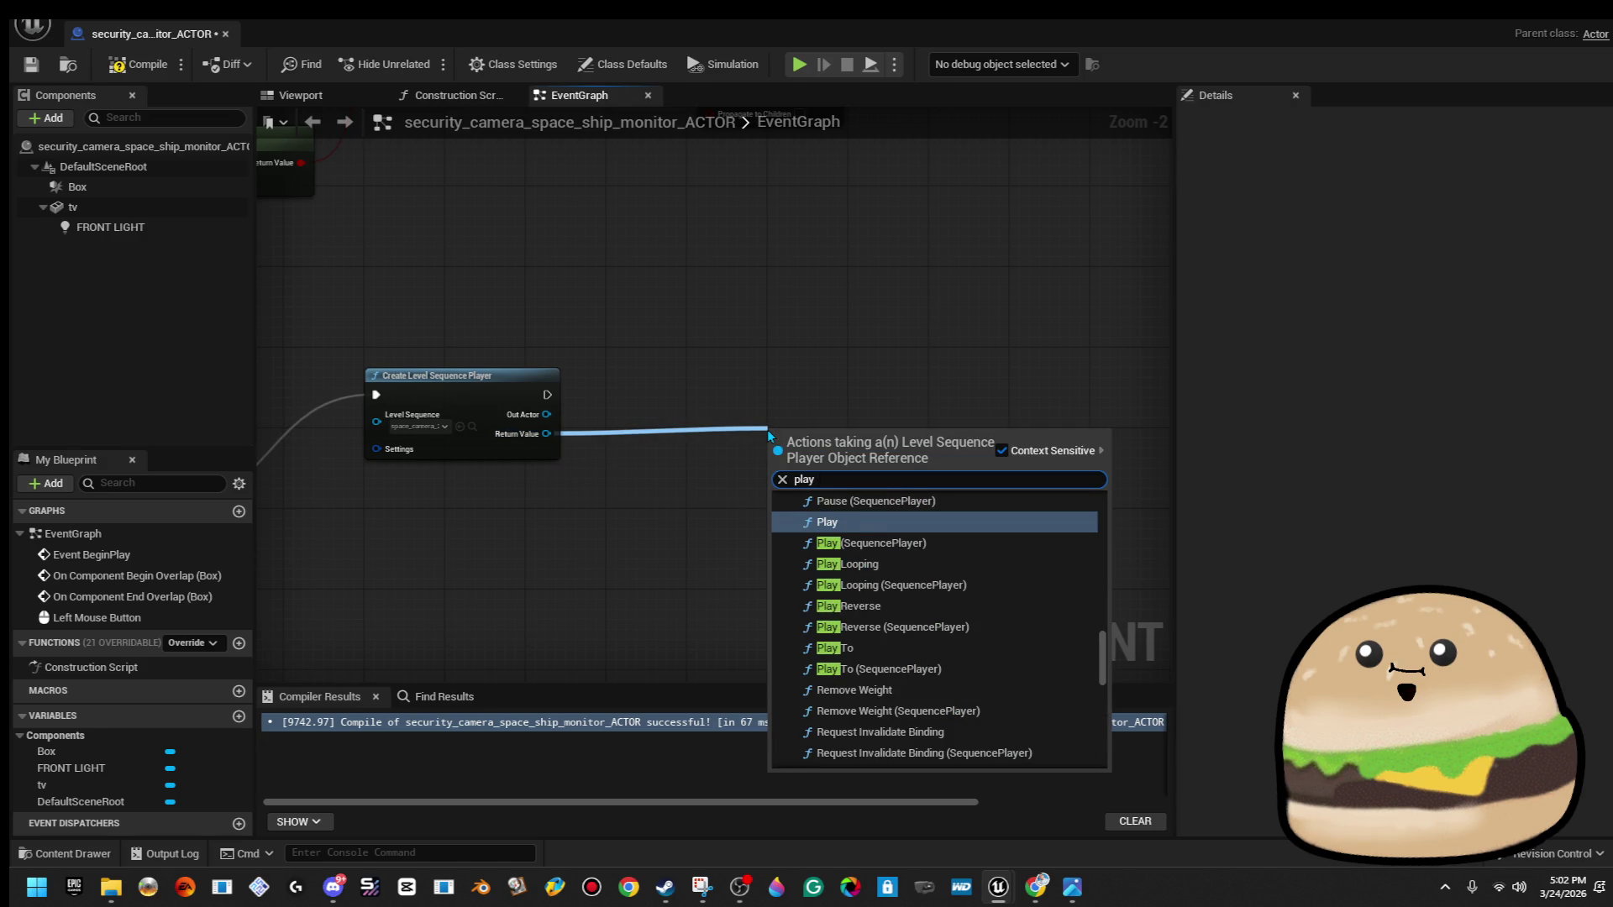
pyautogui.press('Down')
pyautogui.press('Up')
pyautogui.press('Down')
pyautogui.press('Down')
pyautogui.press('Down')
pyautogui.press('Return')
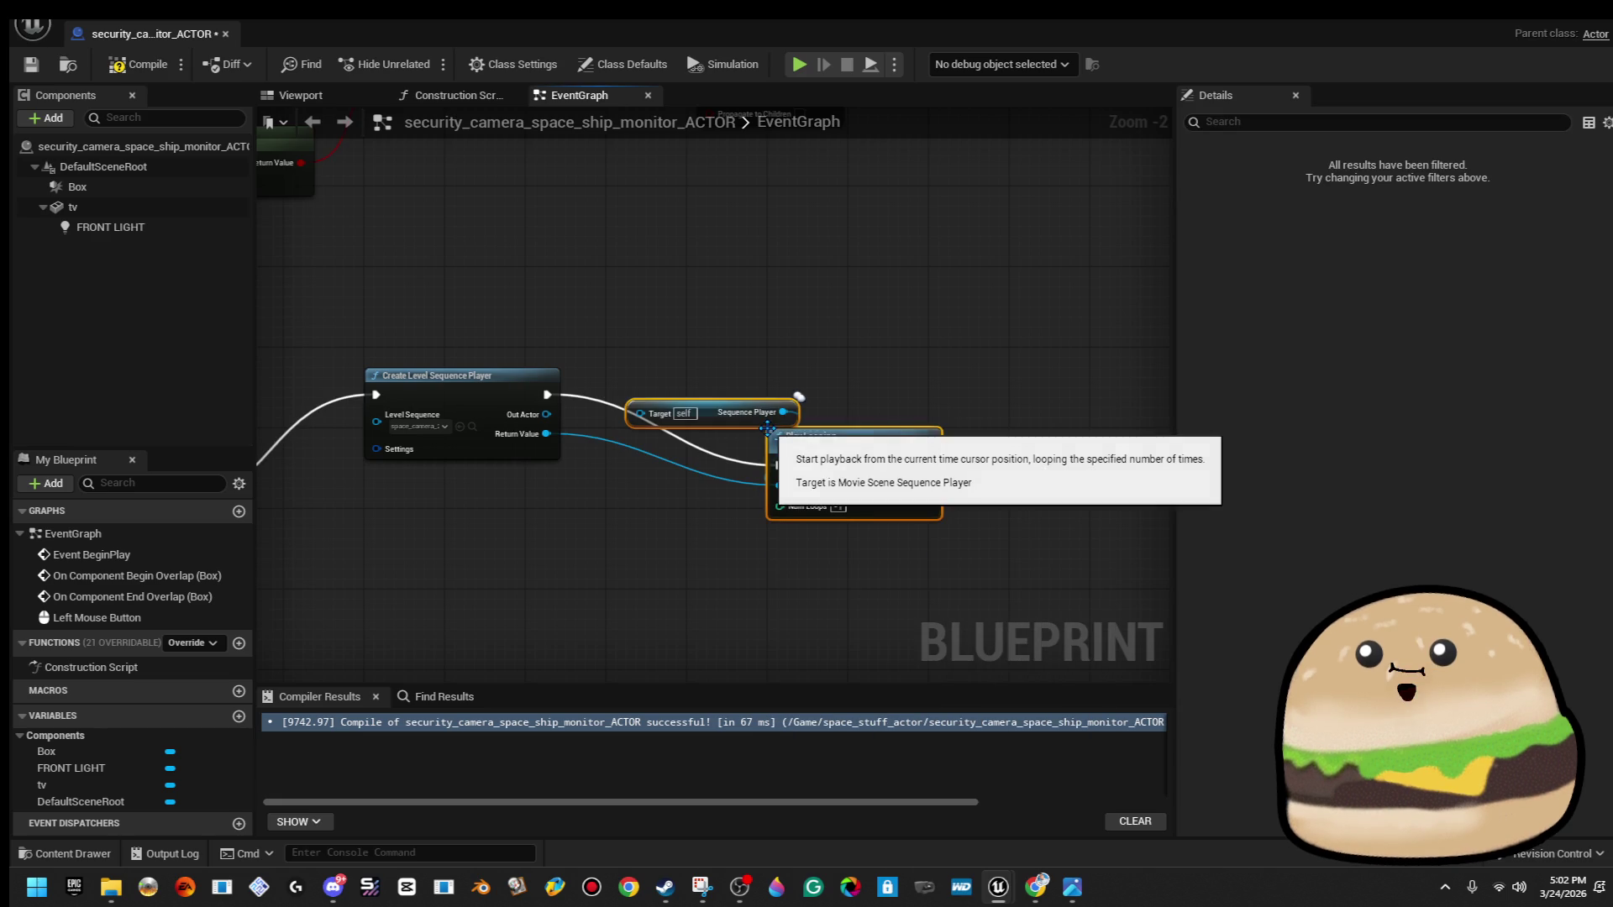
# Wire Out Actor into the Sequence Player getter's Target, then compile and save.
pyautogui.moveTo(882, 462)
pyautogui.mouseDown()
pyautogui.moveTo(899, 403)
pyautogui.moveTo(933, 401)
pyautogui.mouseUp()
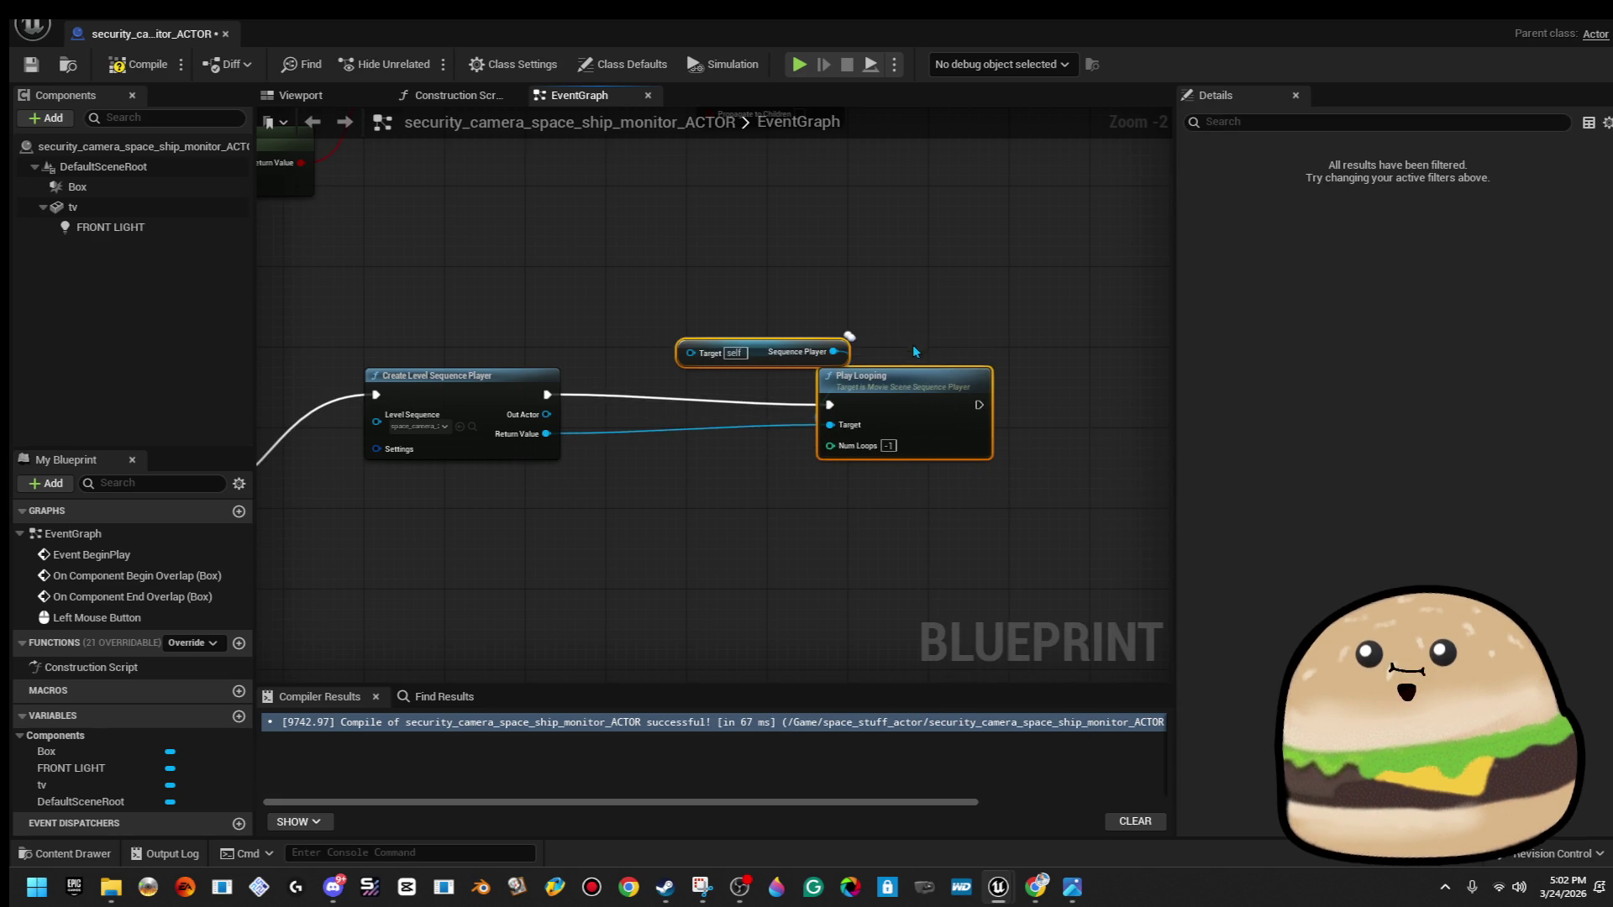
pyautogui.click(915, 358)
pyautogui.moveTo(758, 359)
pyautogui.mouseDown()
pyautogui.moveTo(703, 475)
pyautogui.moveTo(696, 447)
pyautogui.mouseUp()
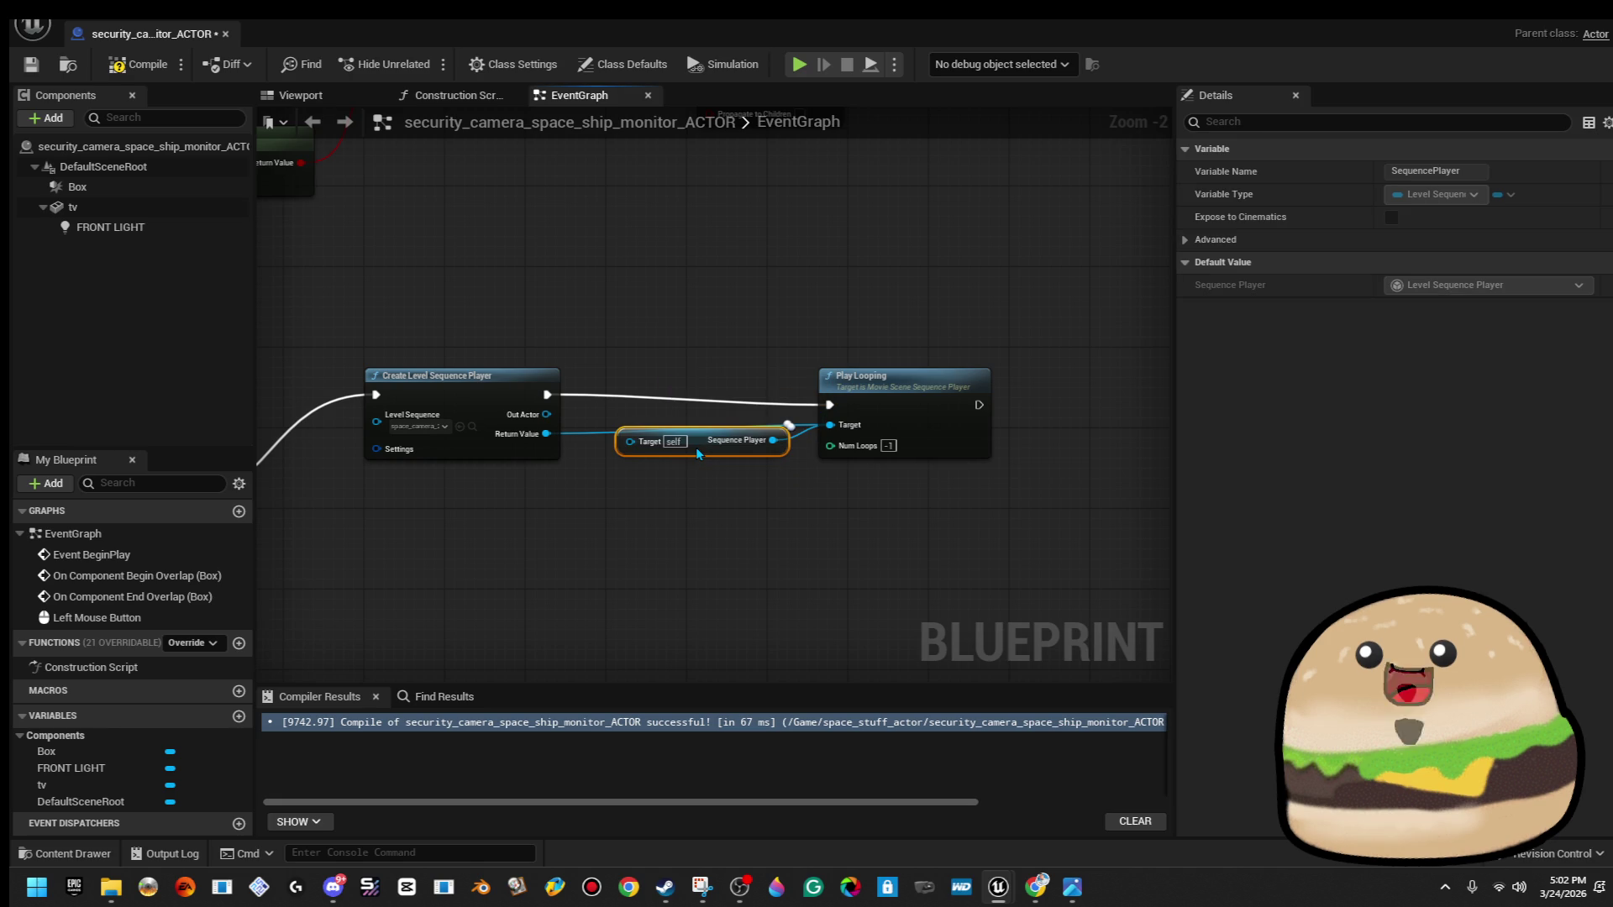
pyautogui.rightClick(548, 435)
pyautogui.click(633, 504)
pyautogui.moveTo(547, 434); pyautogui.dragTo(639, 450)
pyautogui.press('Escape')
pyautogui.moveTo(546, 414)
pyautogui.mouseDown()
pyautogui.moveTo(664, 462)
pyautogui.moveTo(632, 440)
pyautogui.mouseUp()
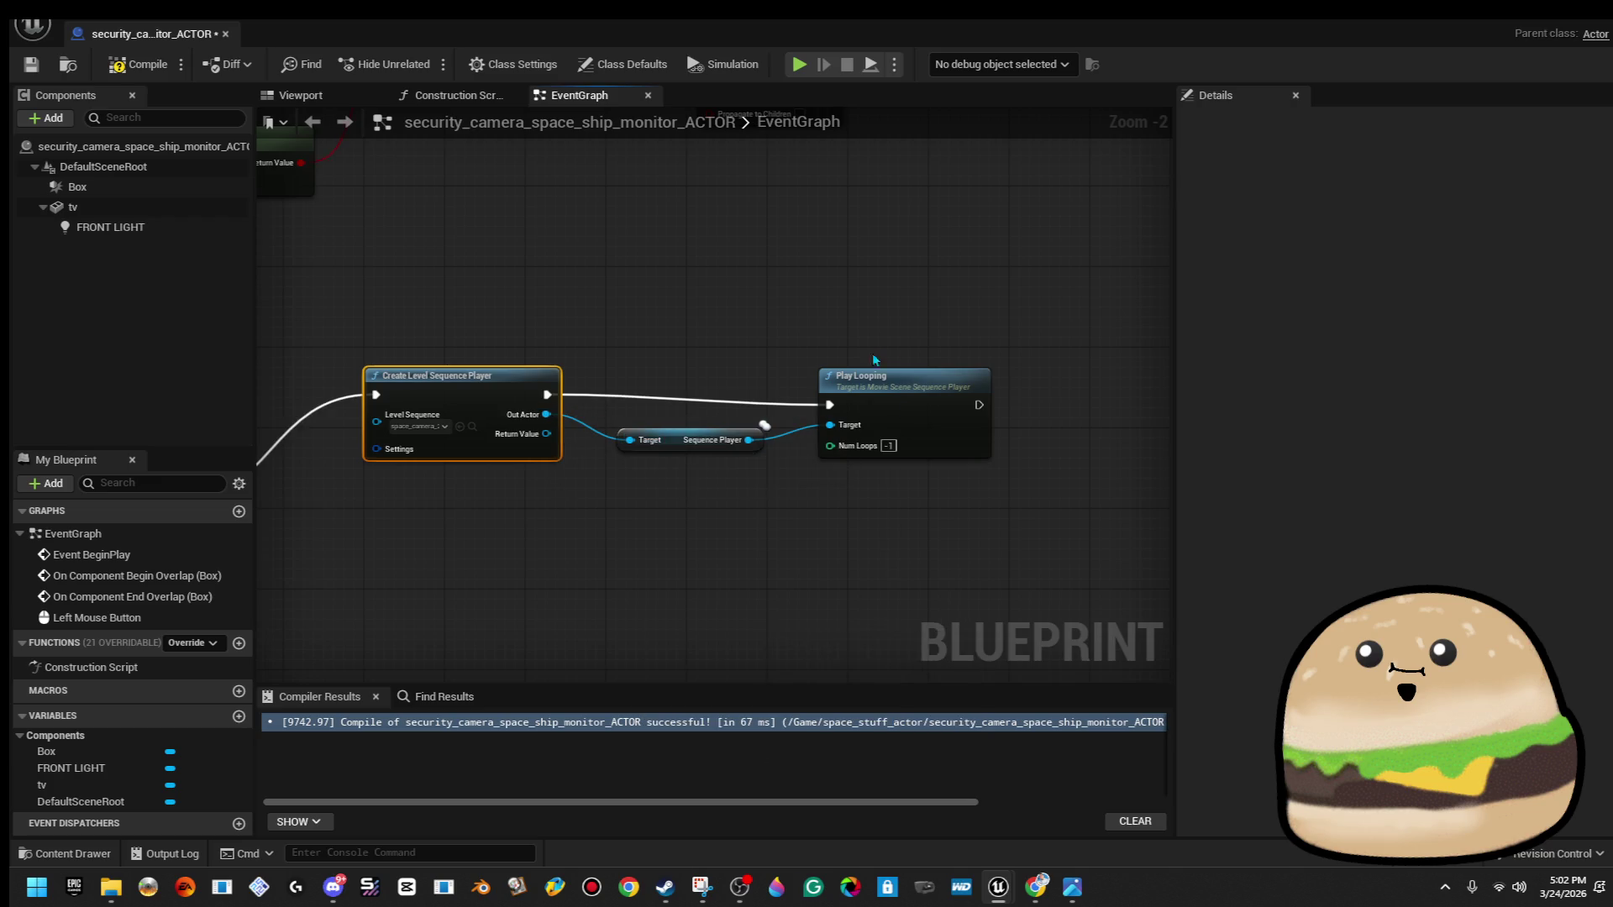
pyautogui.click(138, 64)
pyautogui.click(32, 65)
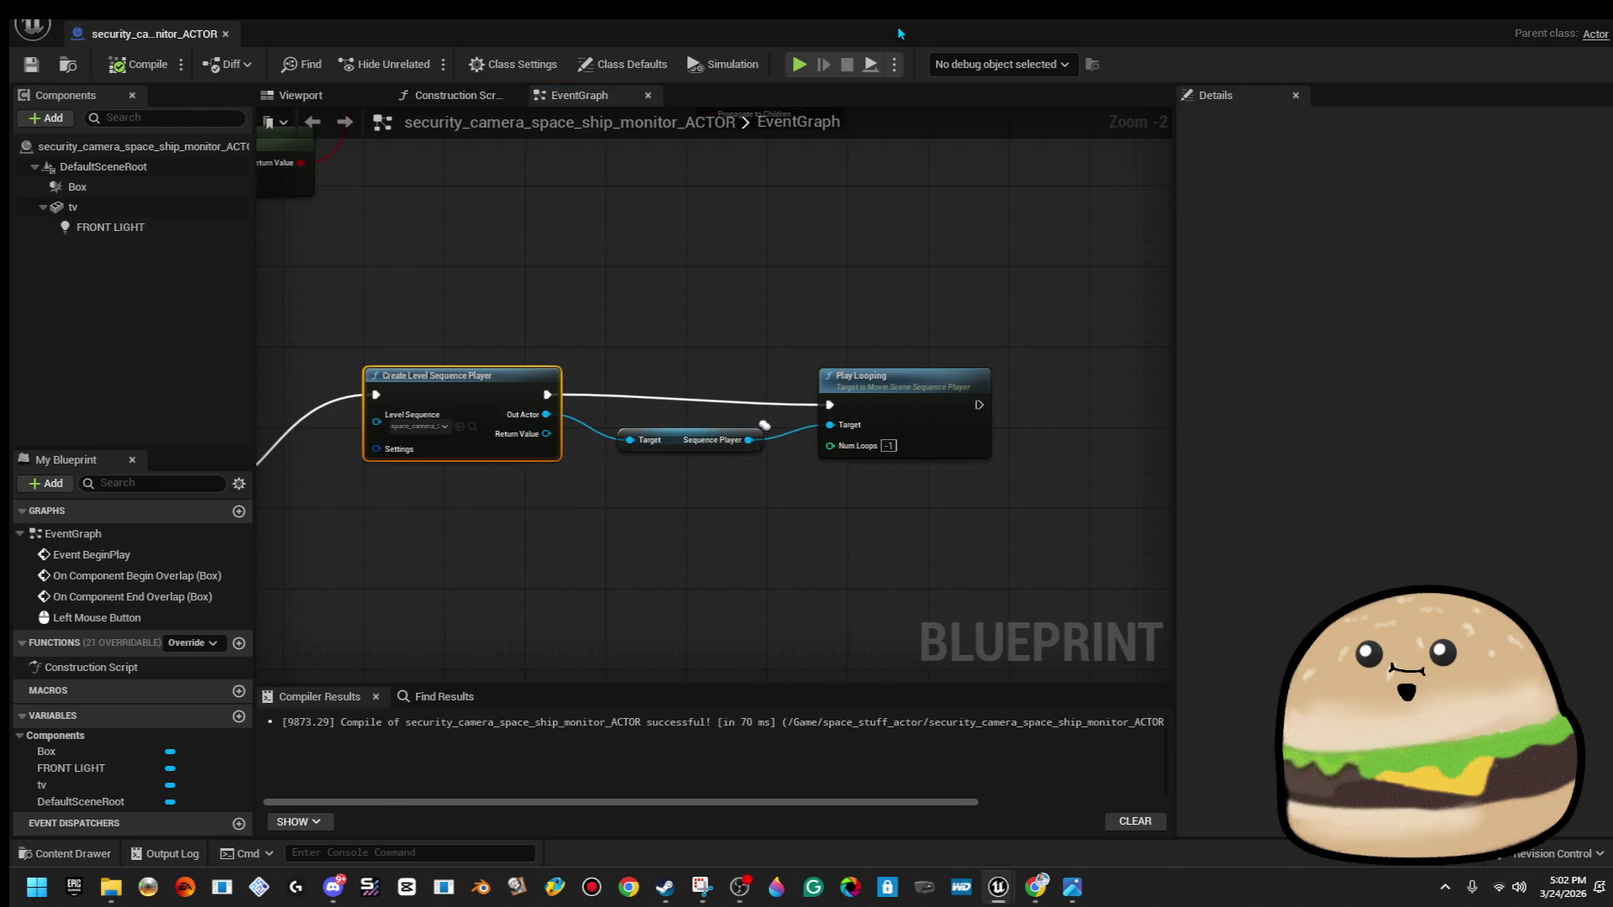
pyautogui.hotkey('alt', 'Tab')
pyautogui.rightClick(802, 504)
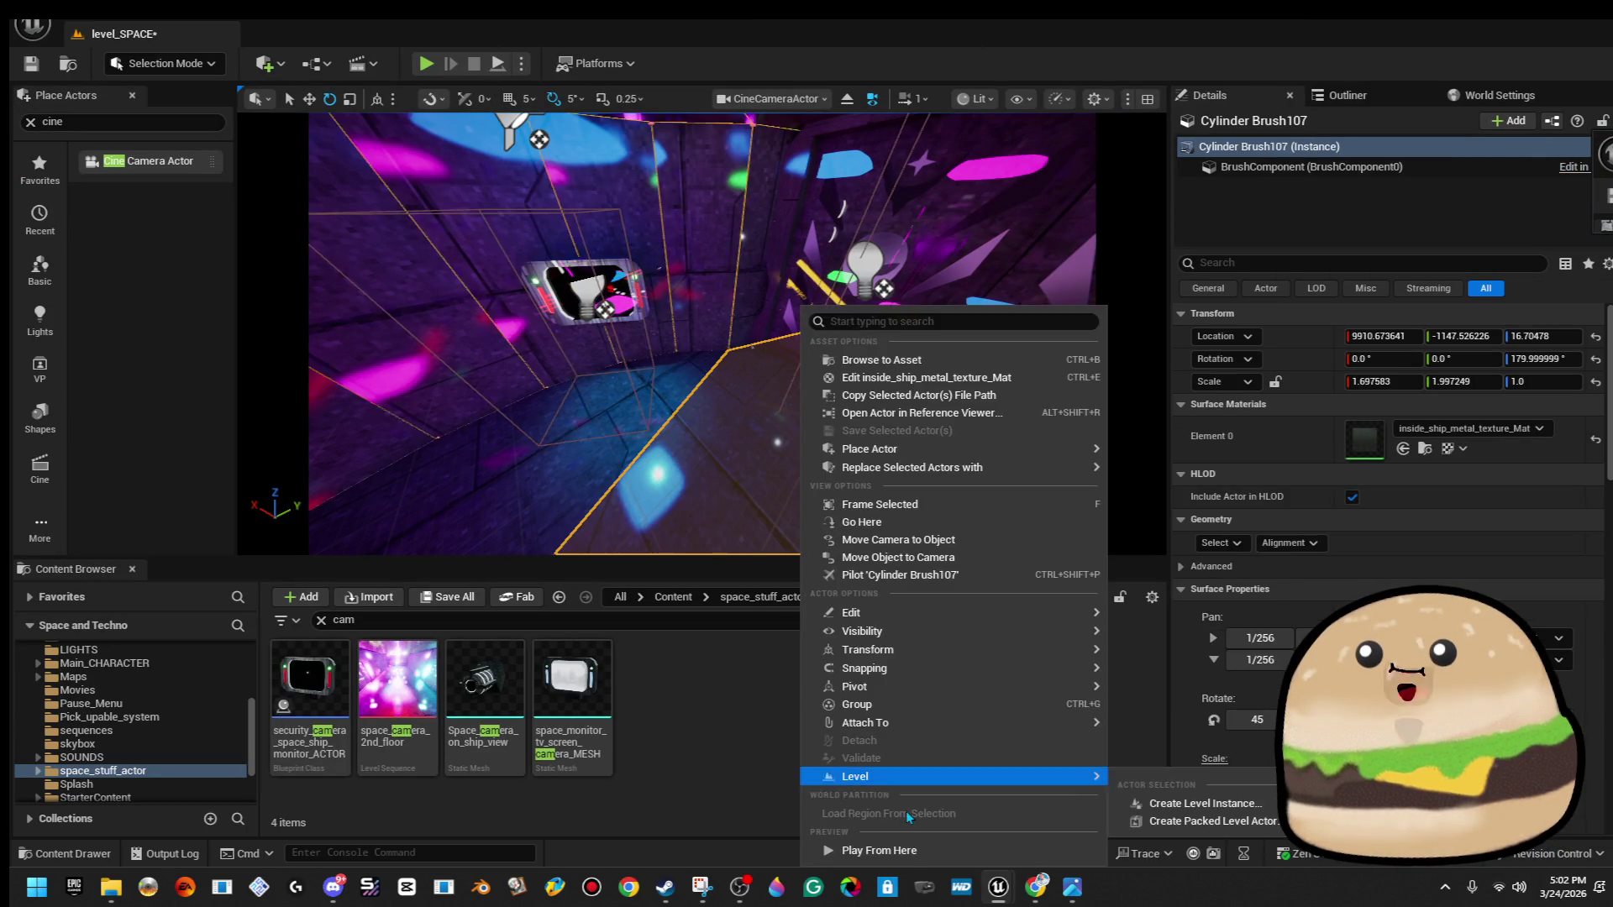
pyautogui.click(878, 850)
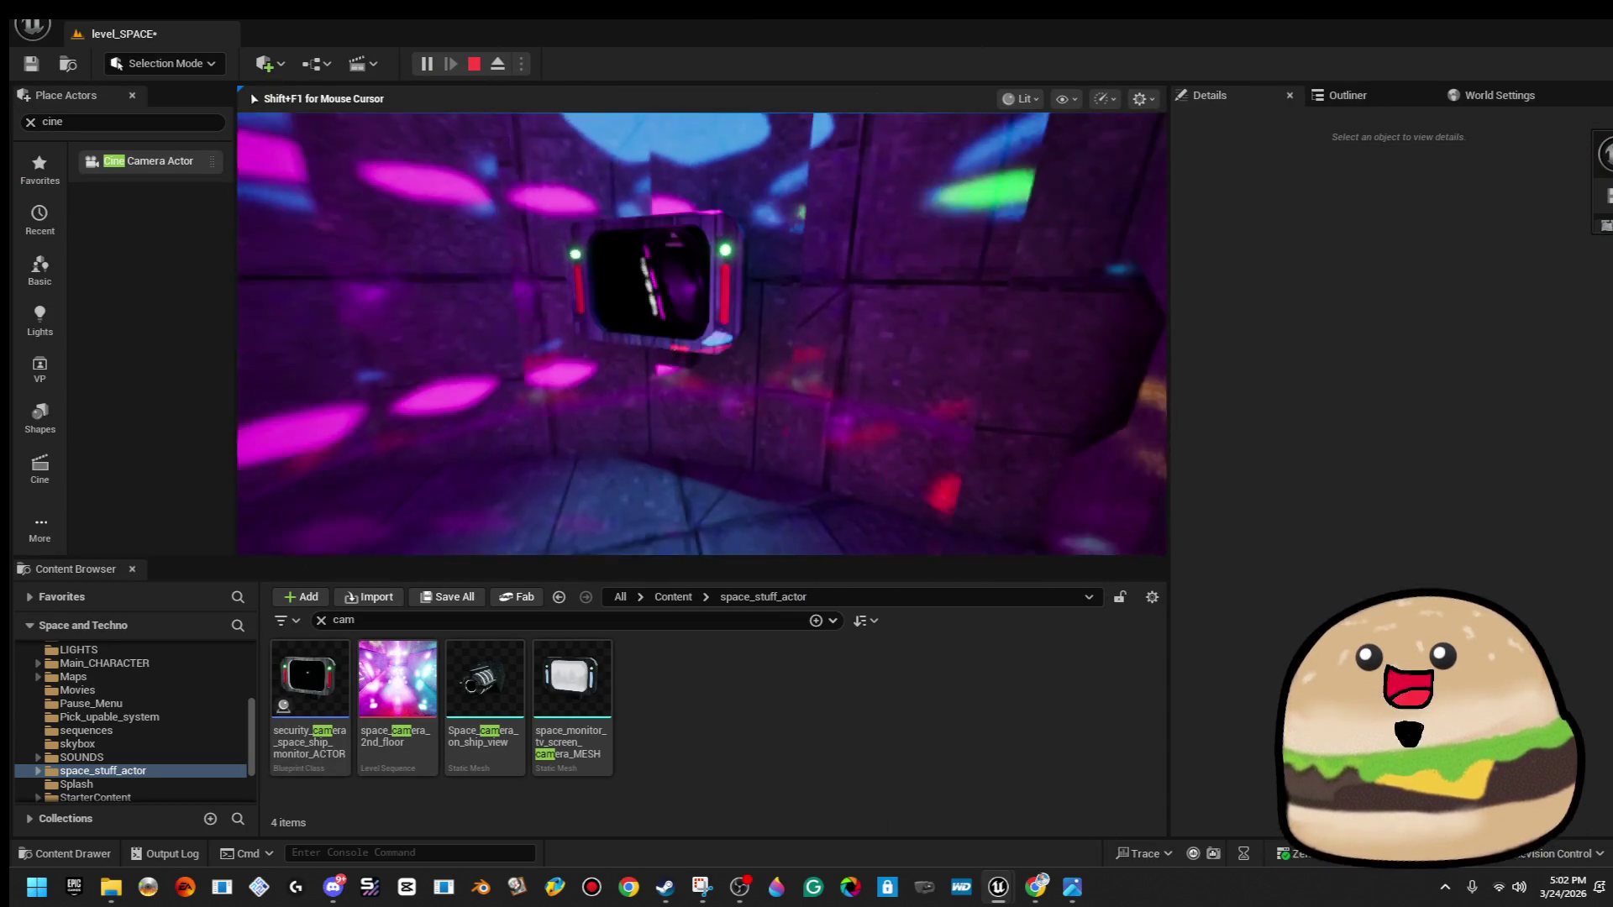
pyautogui.press('w')
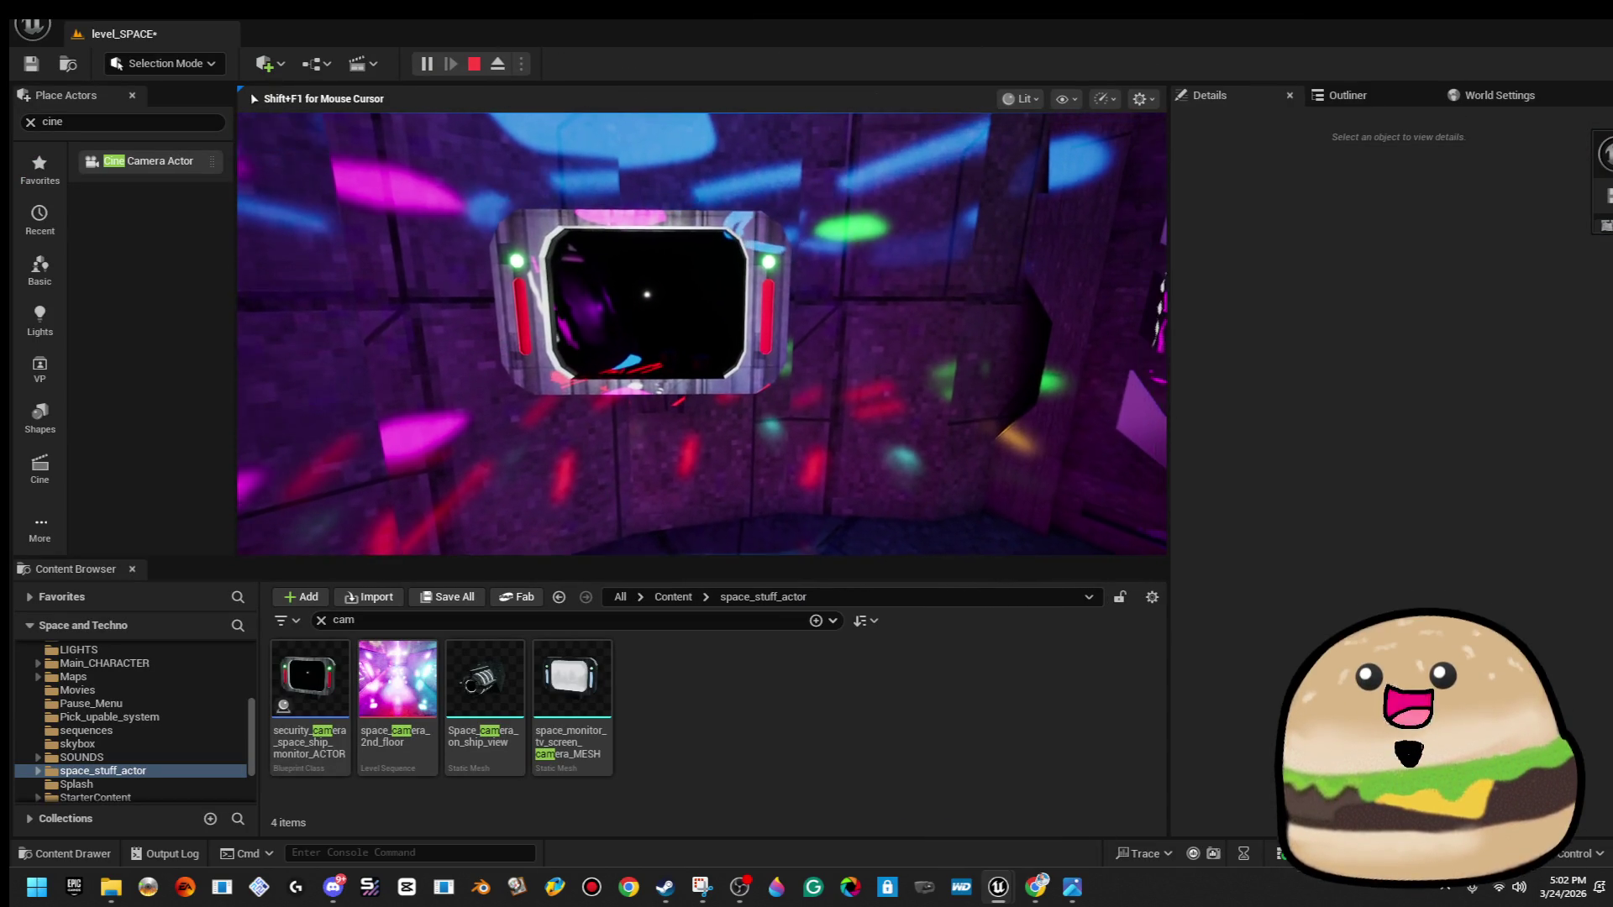
pyautogui.press('Escape')
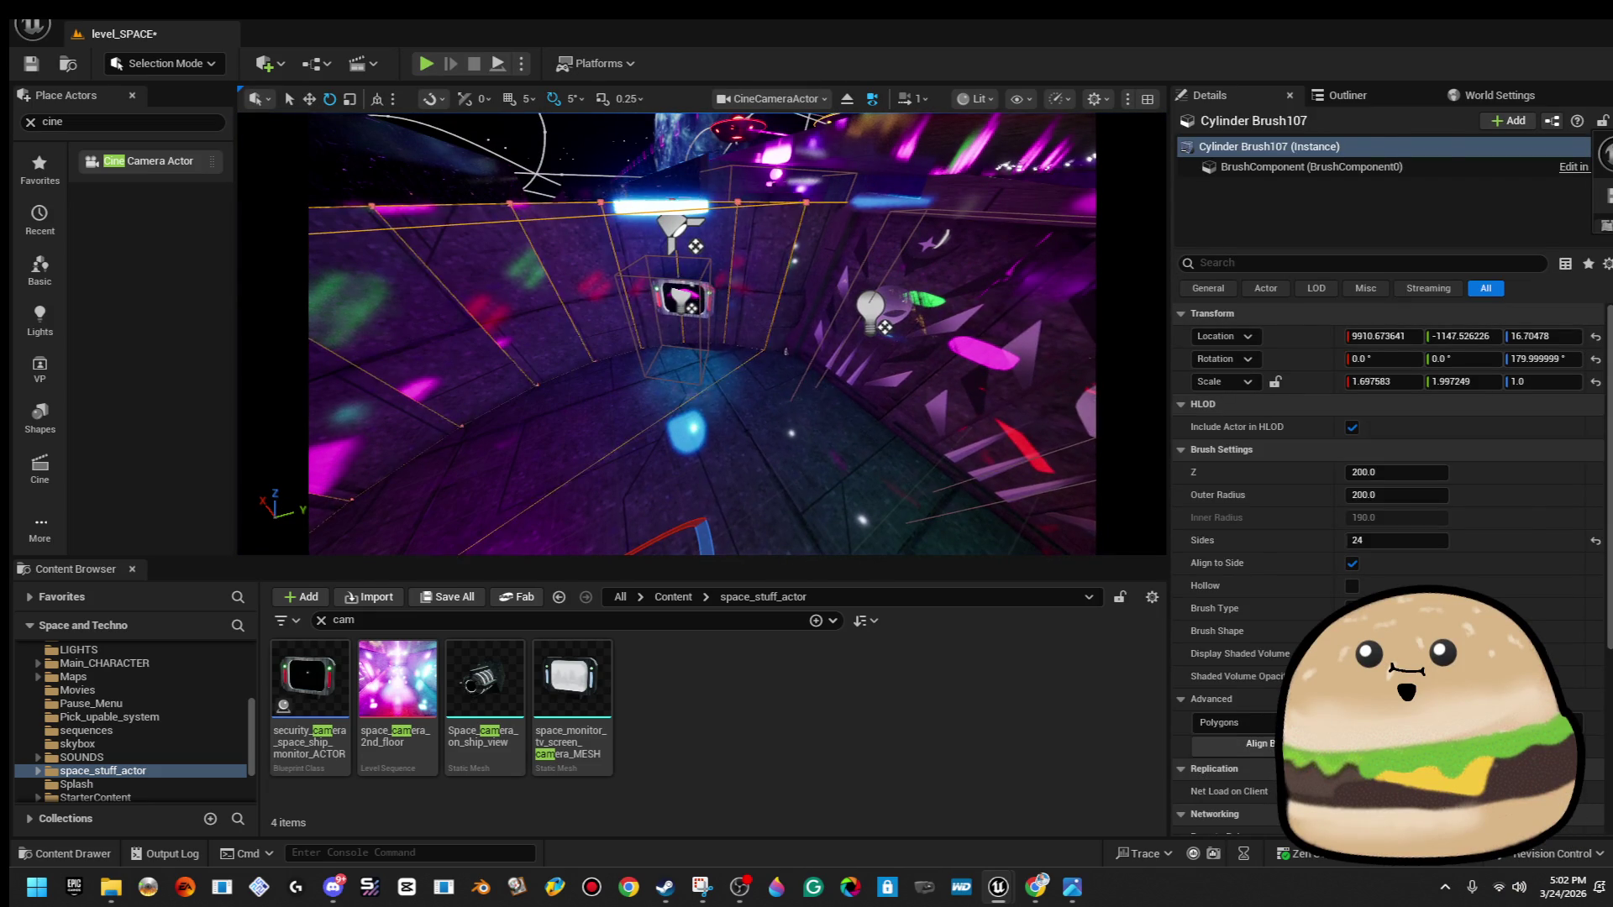
pyautogui.rightClick(706, 304)
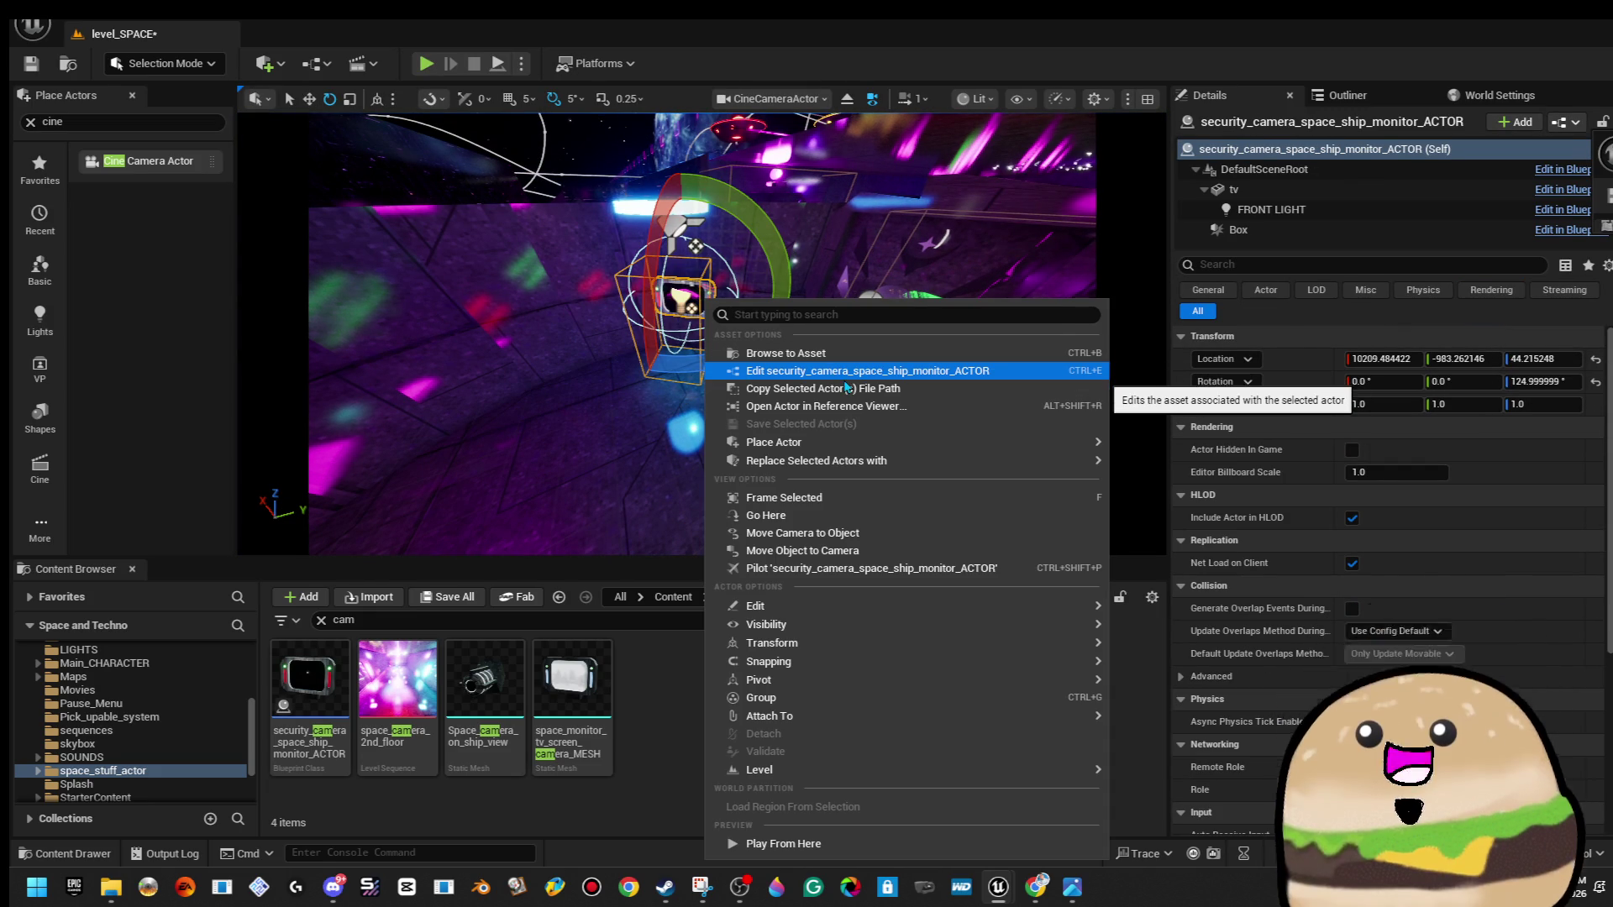
pyautogui.click(829, 371)
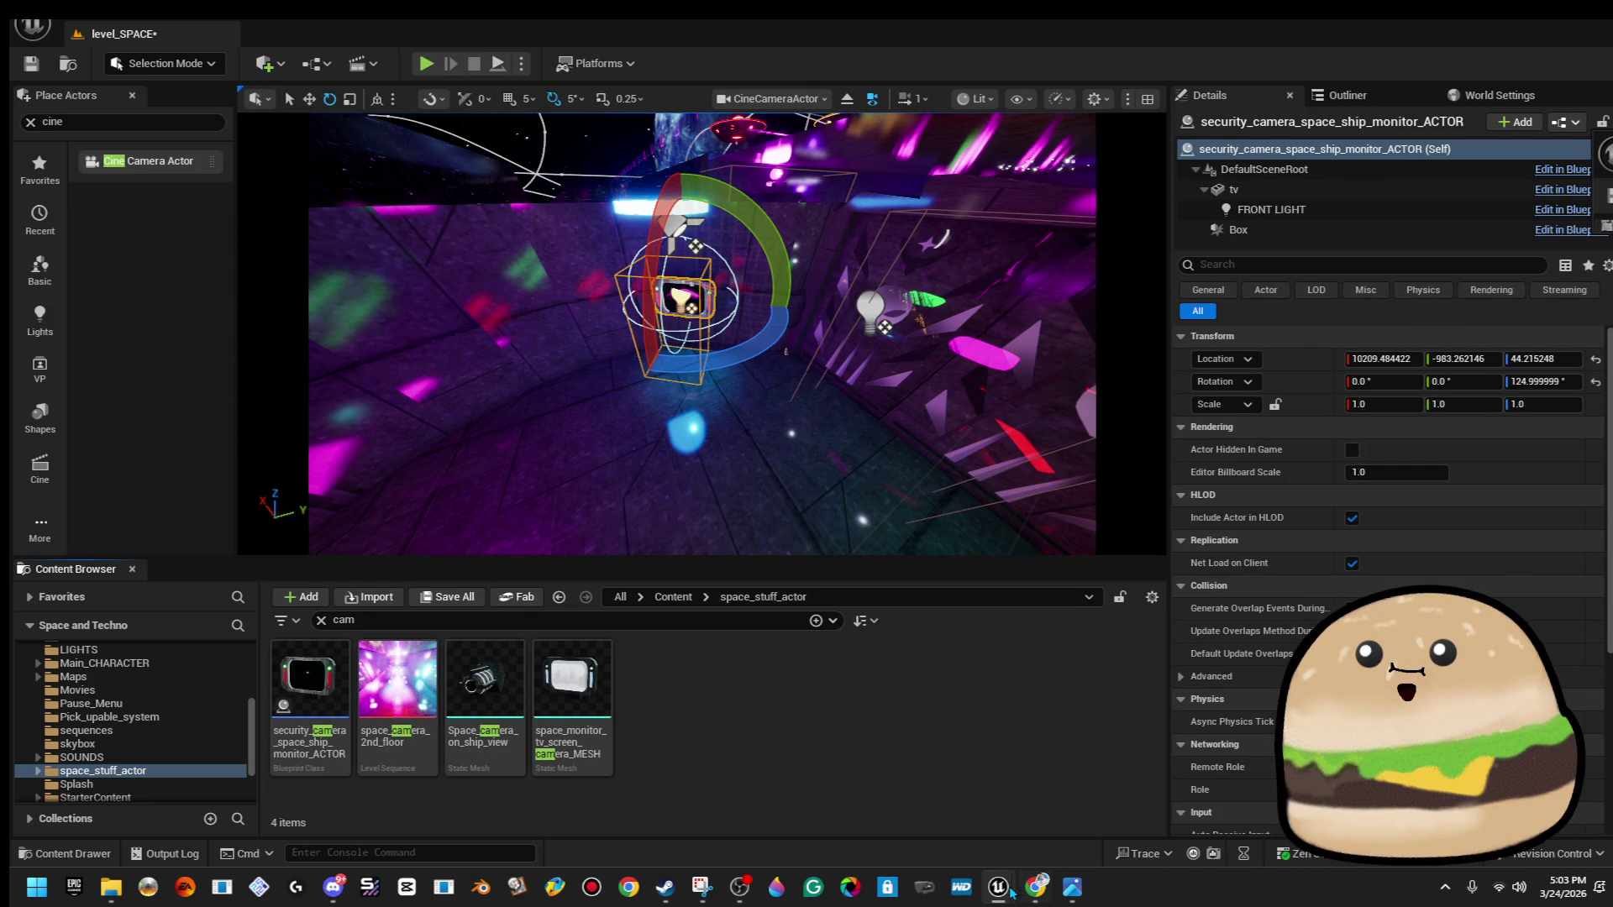
pyautogui.hotkey('ctrl', 'e')
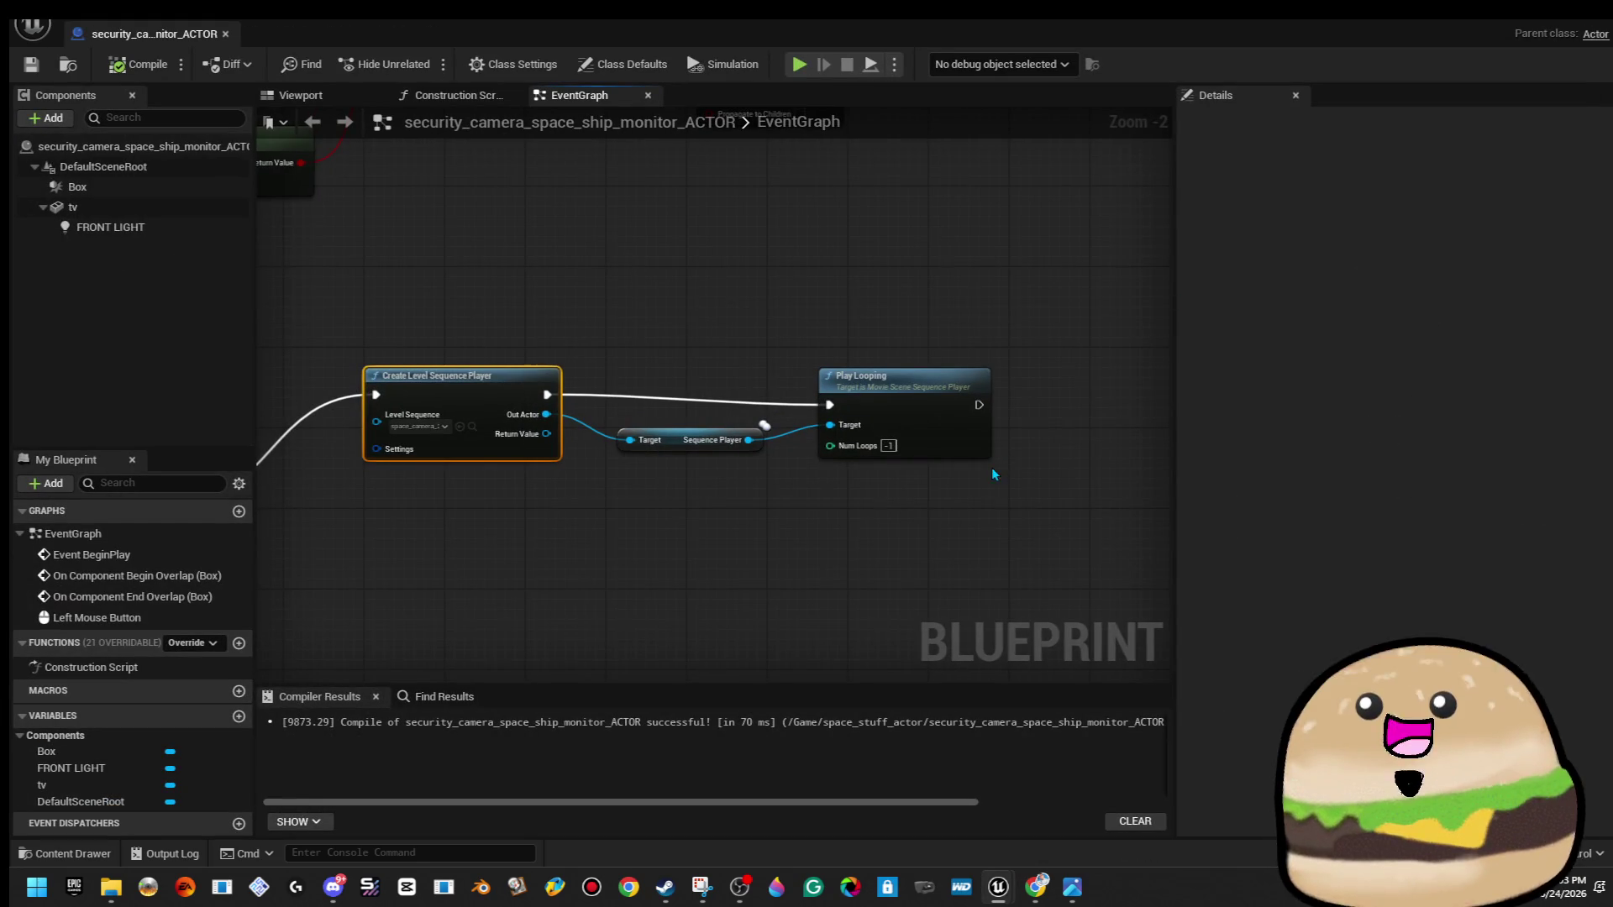
pyautogui.moveTo(460, 513); pyautogui.dragTo(814, 447)
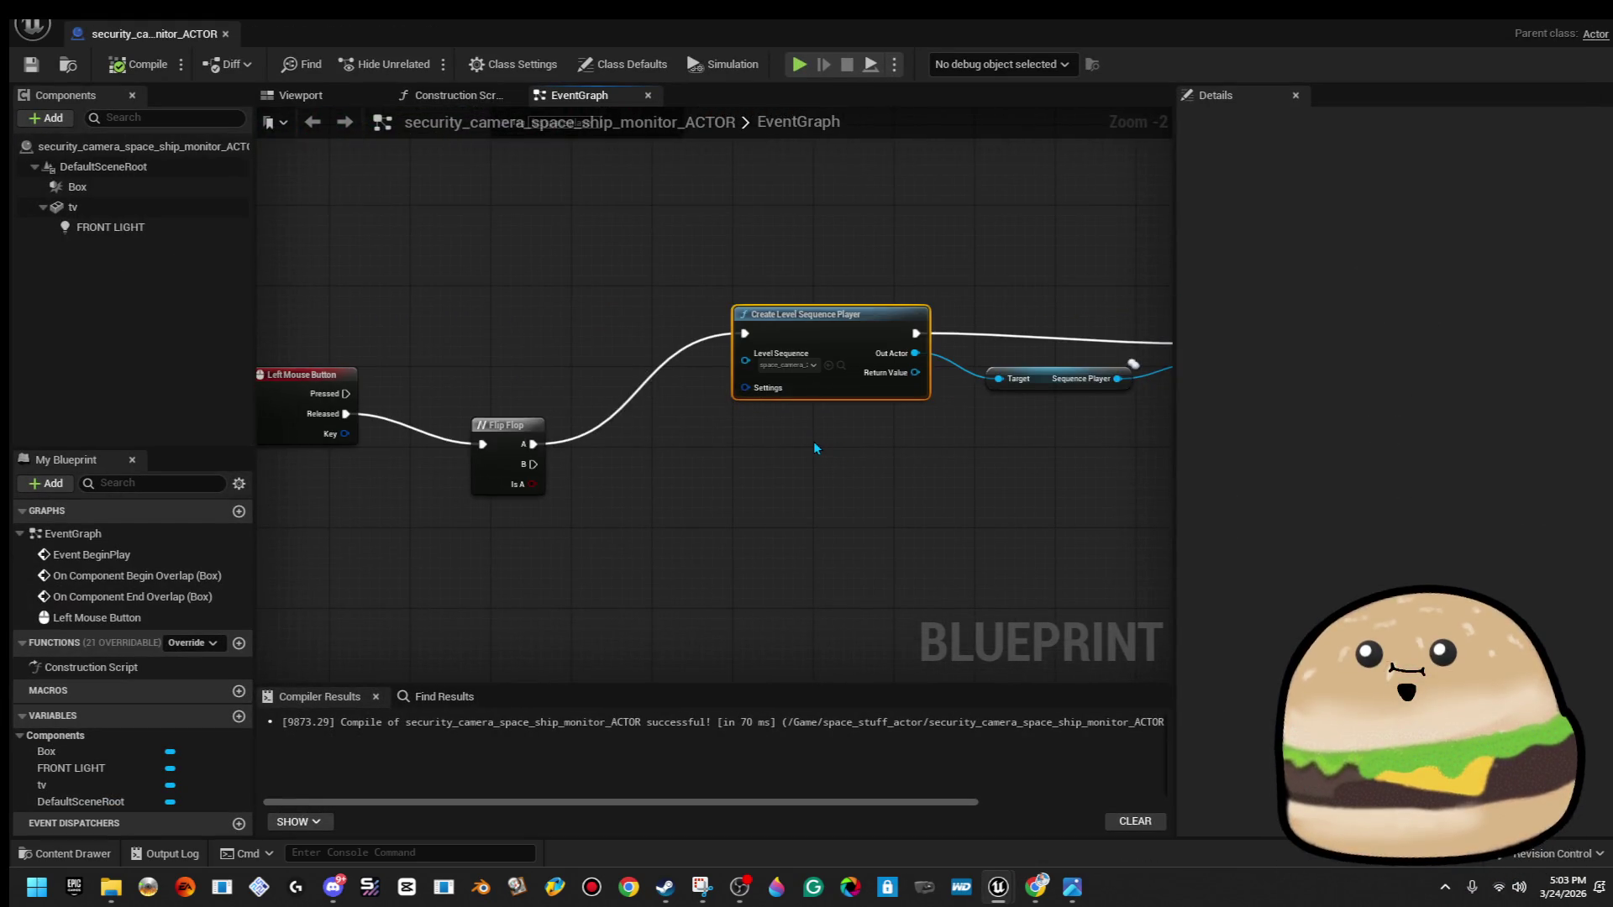
pyautogui.click(1066, 892)
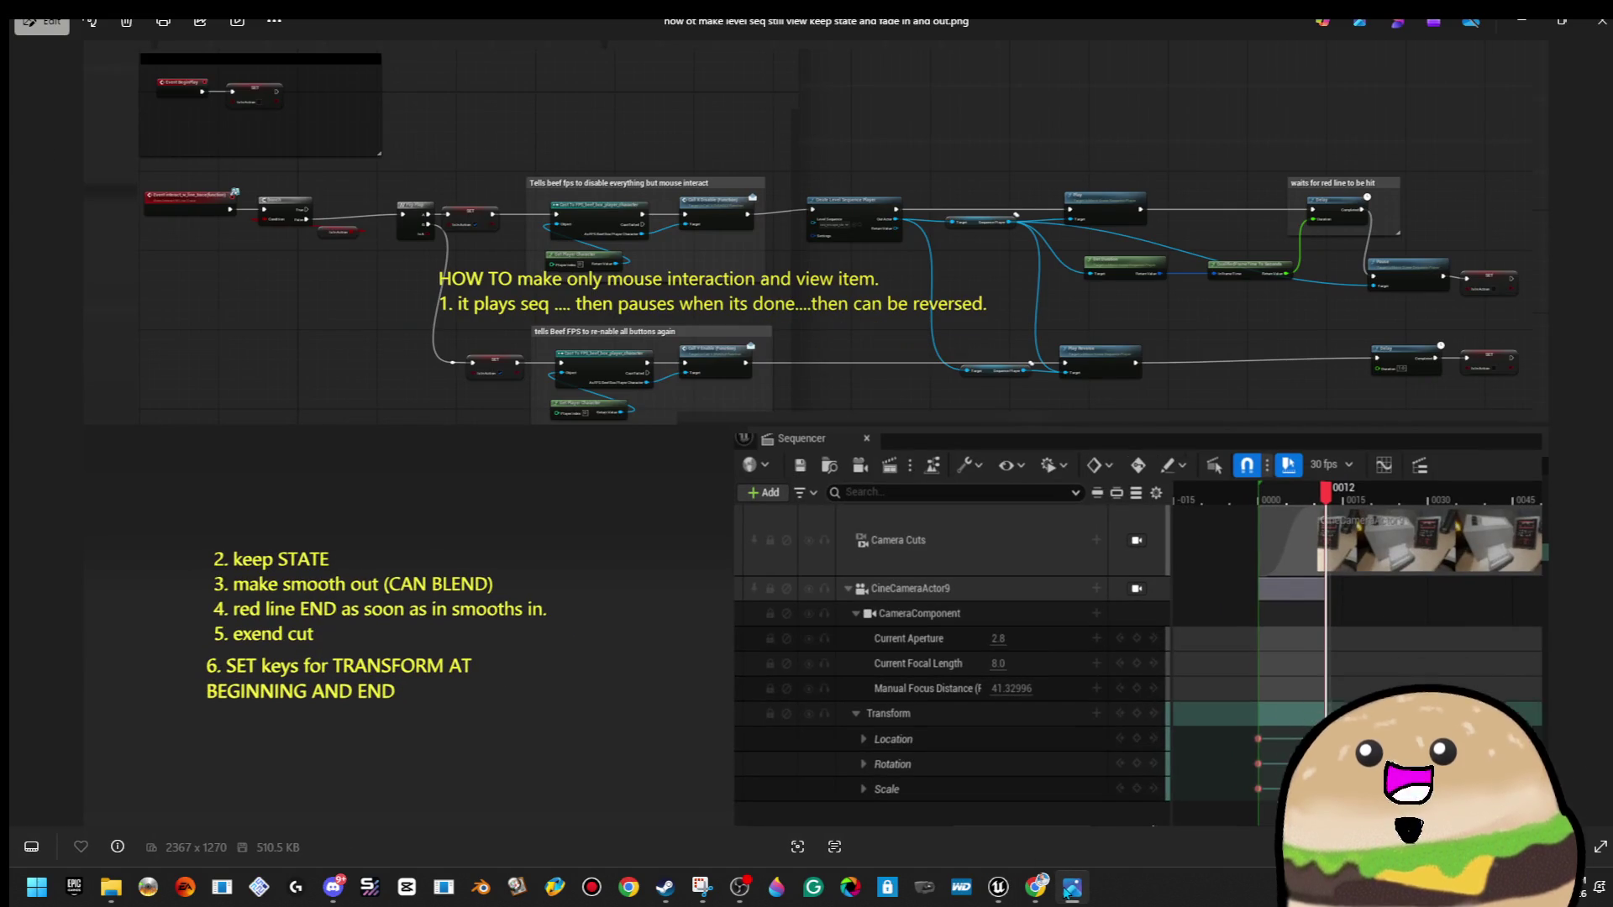
pyautogui.scroll(5, 813, 361)
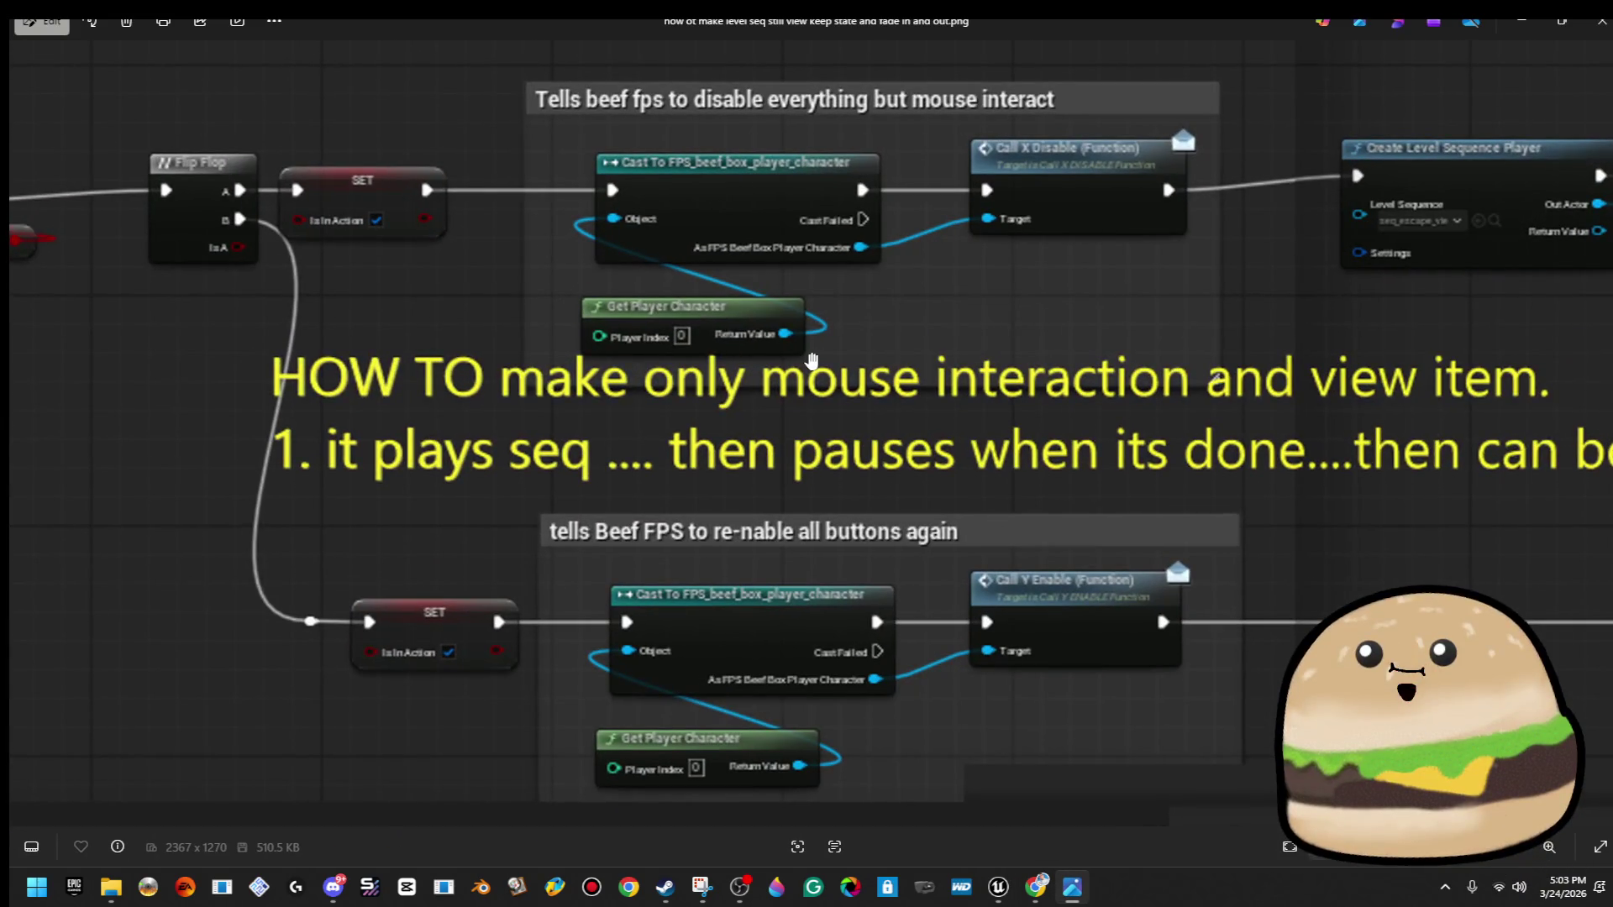
pyautogui.scroll(-1, 813, 361)
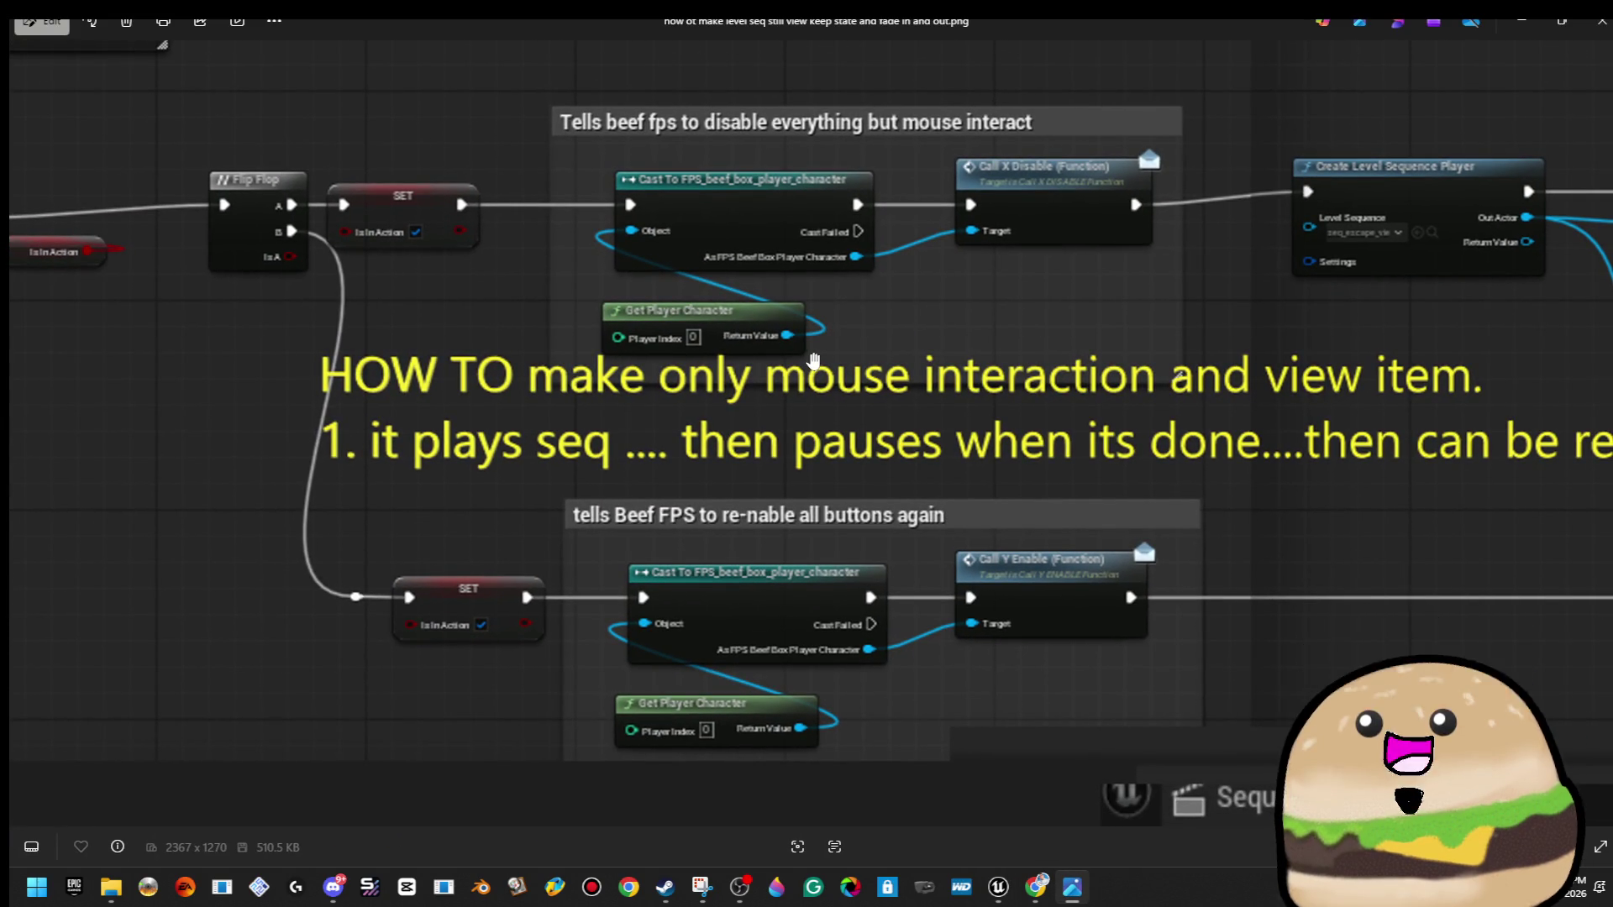
pyautogui.scroll(-2, 814, 361)
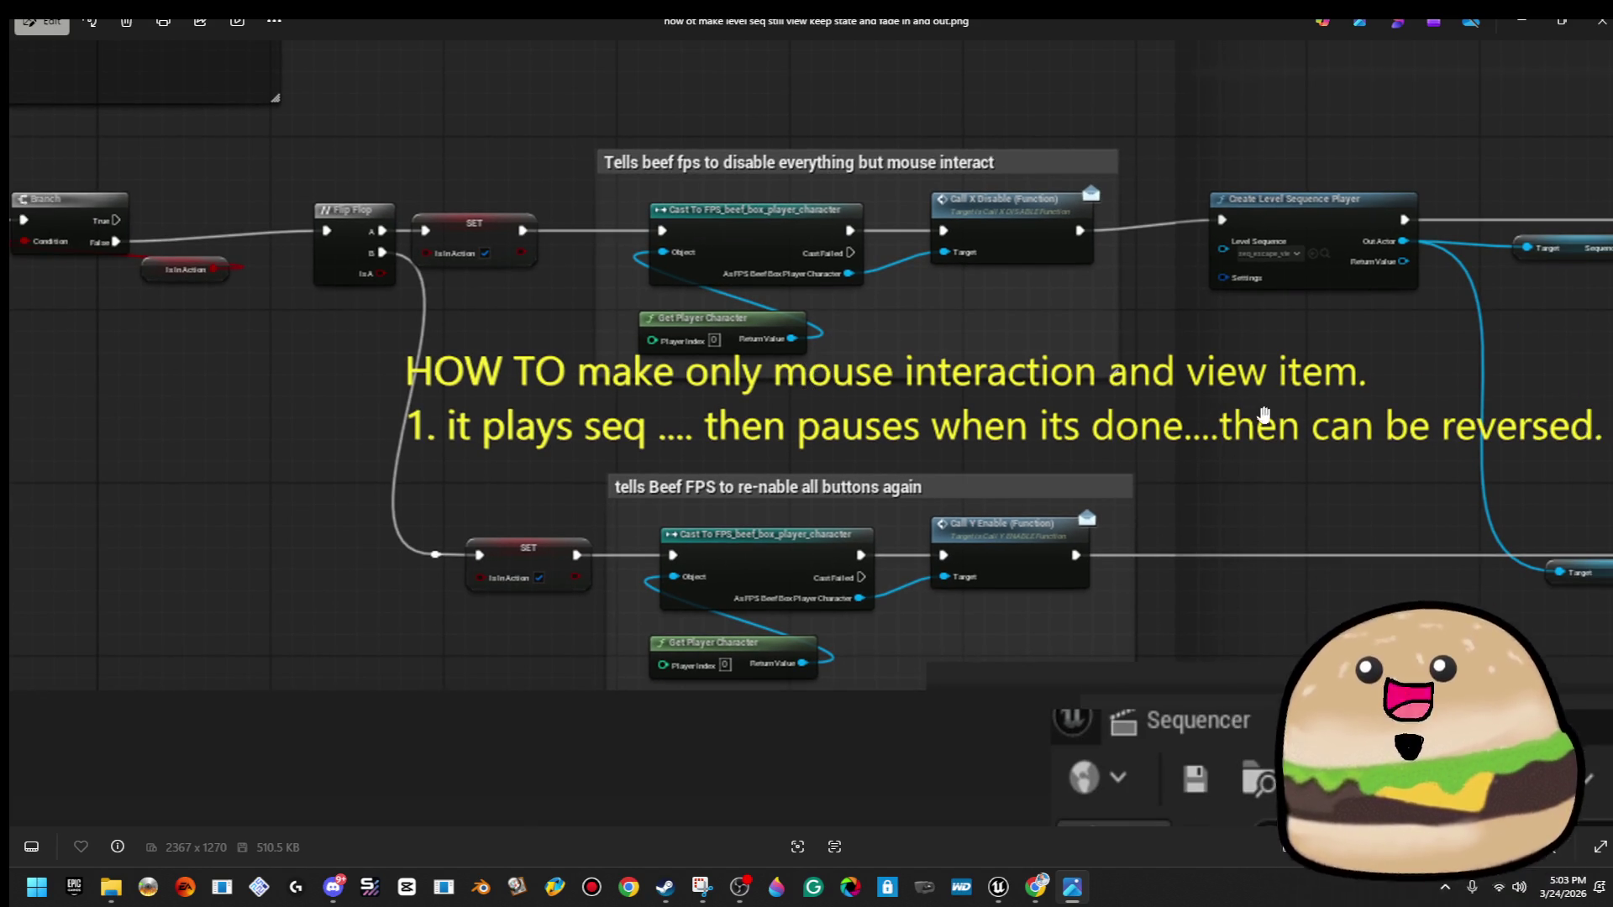
pyautogui.moveTo(1337, 444); pyautogui.dragTo(719, 458)
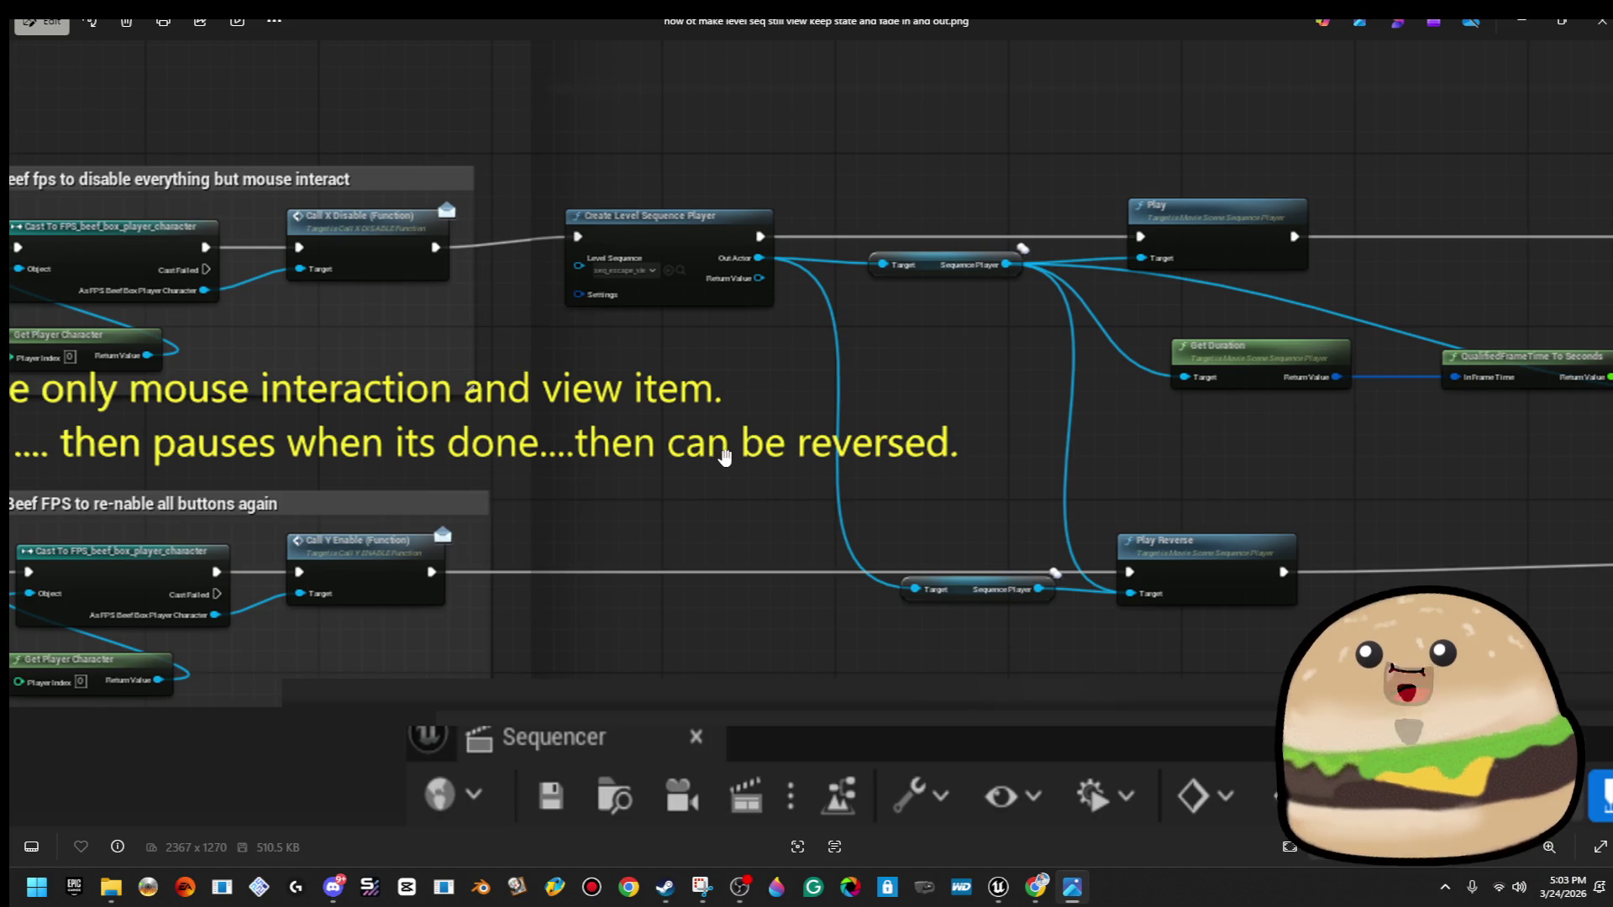
pyautogui.scroll(3, 724, 456)
pyautogui.moveTo(929, 400); pyautogui.dragTo(659, 404)
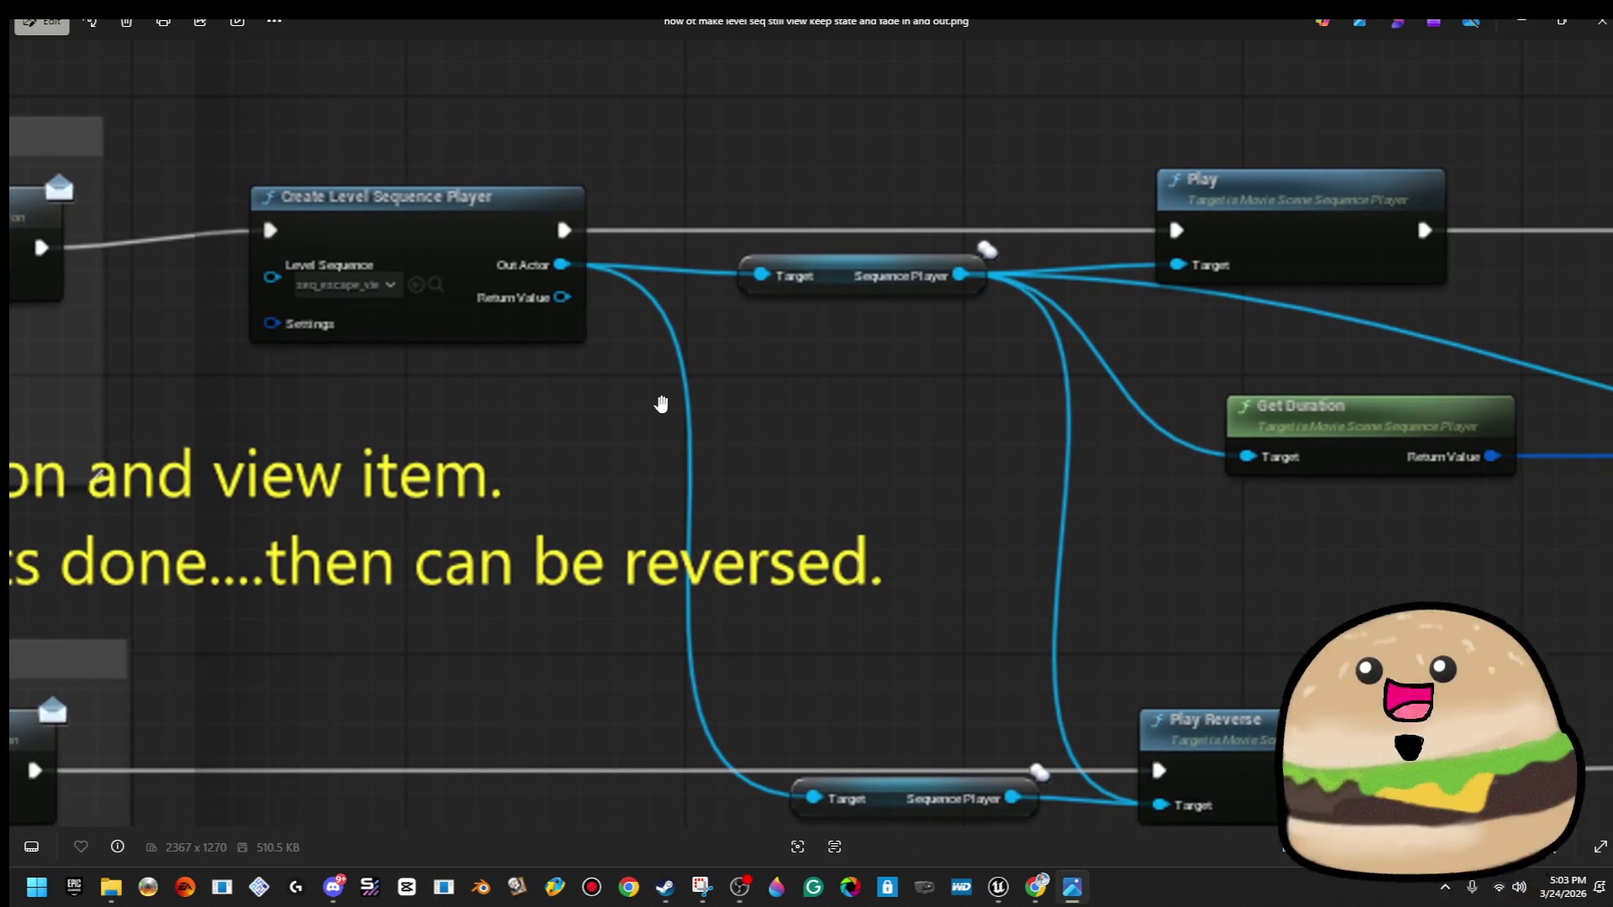
pyautogui.scroll(-3, 658, 403)
pyautogui.moveTo(1139, 470); pyautogui.dragTo(682, 470)
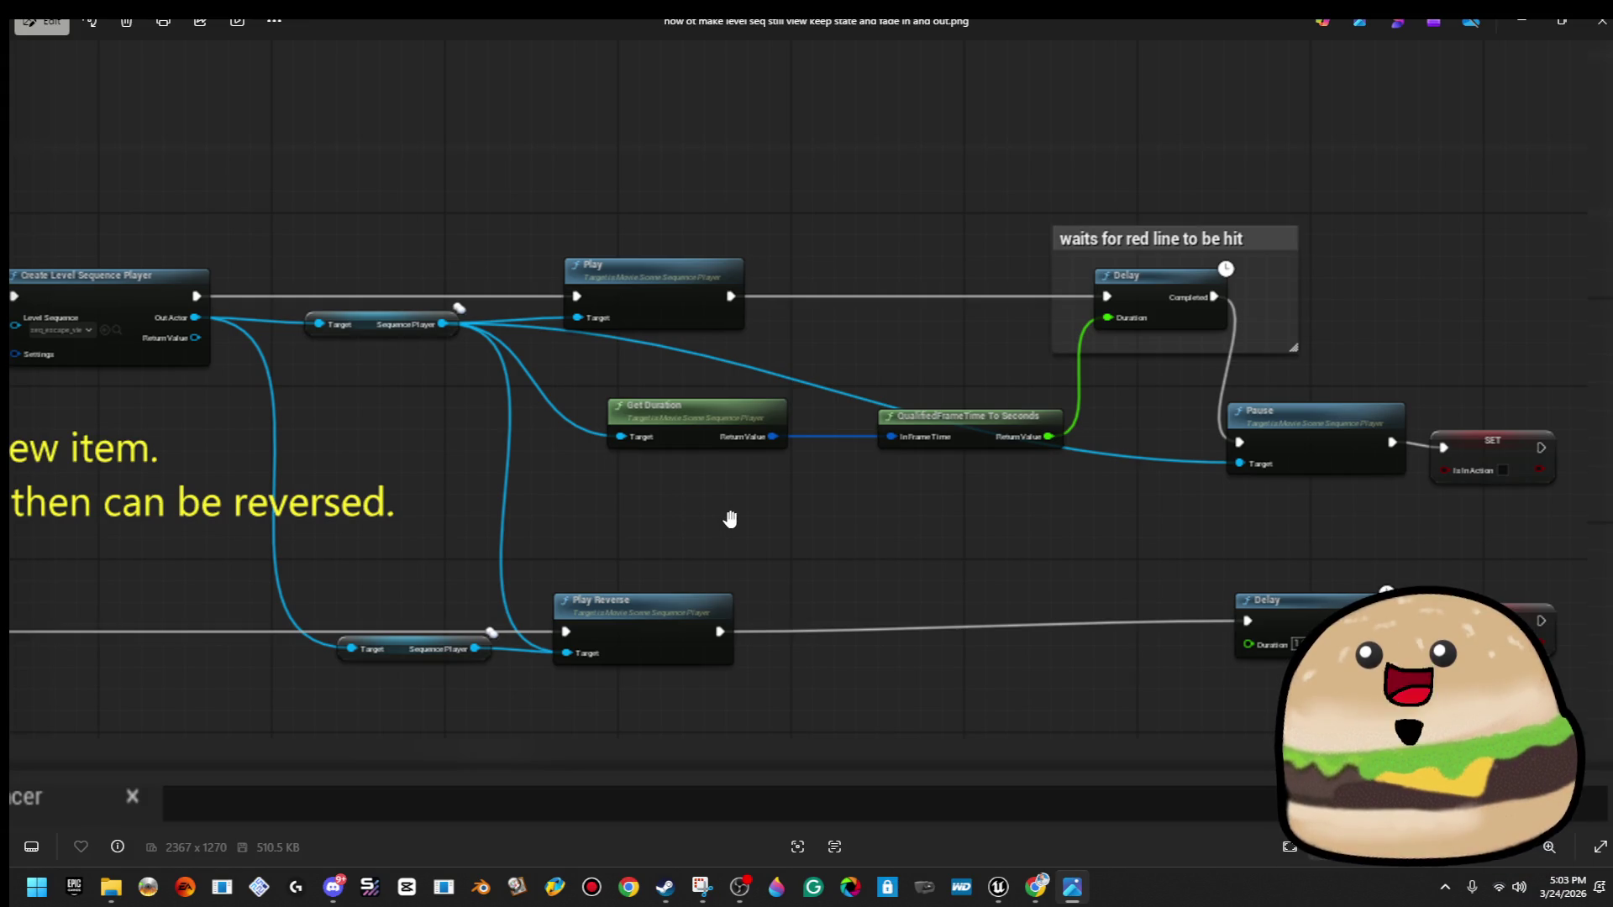
pyautogui.moveTo(585, 501); pyautogui.dragTo(1115, 501)
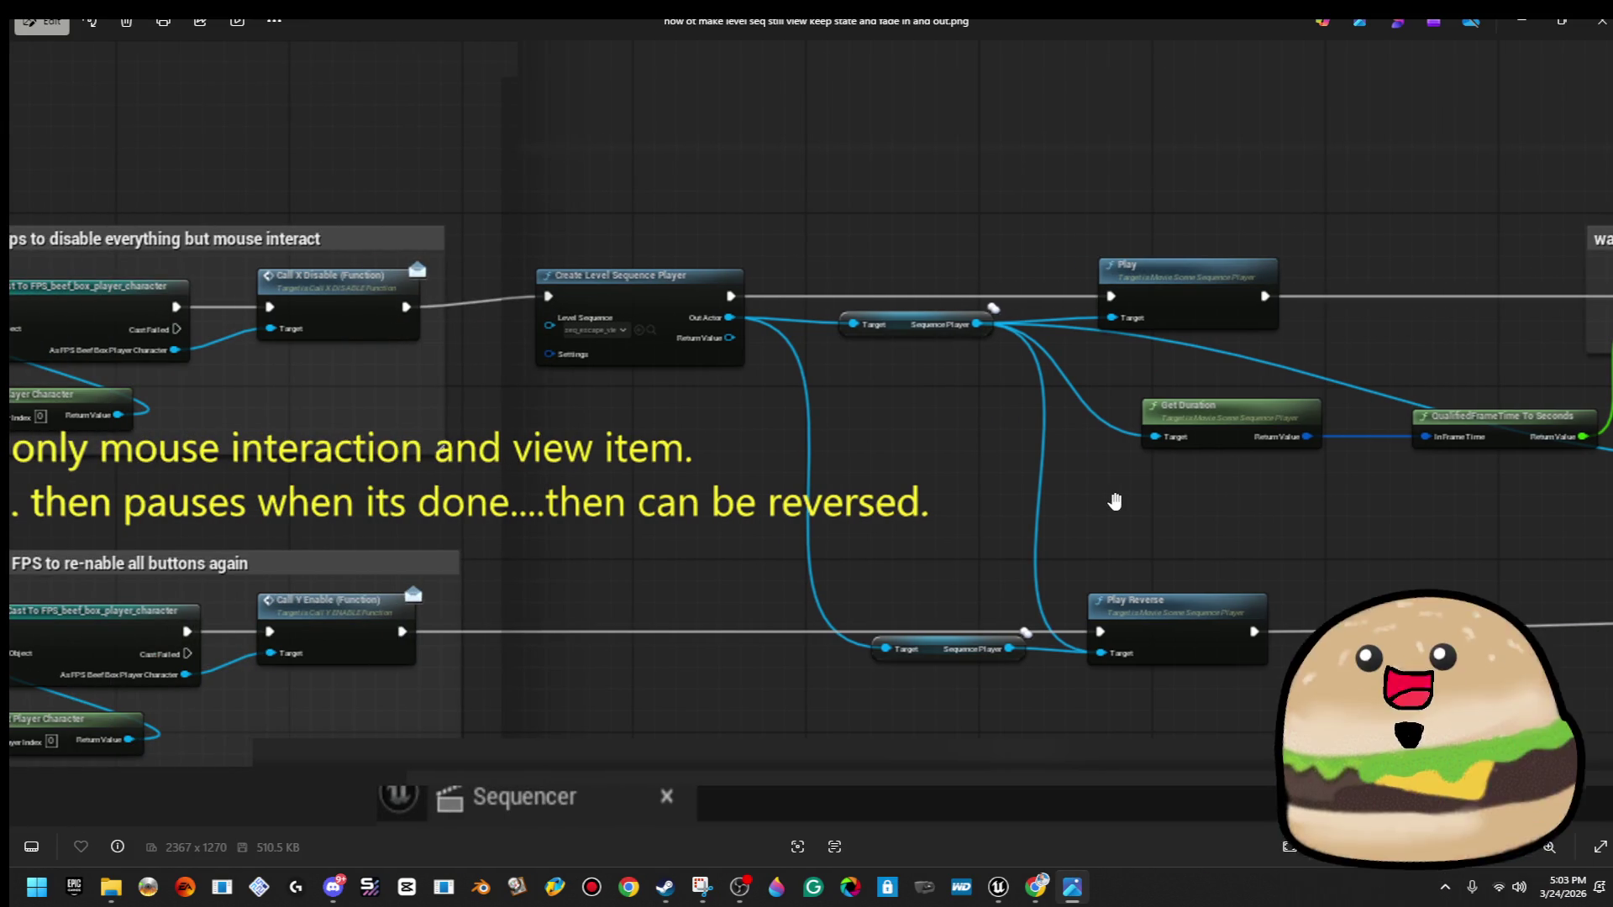
pyautogui.scroll(-2, 647, 505)
pyautogui.scroll(2, 647, 505)
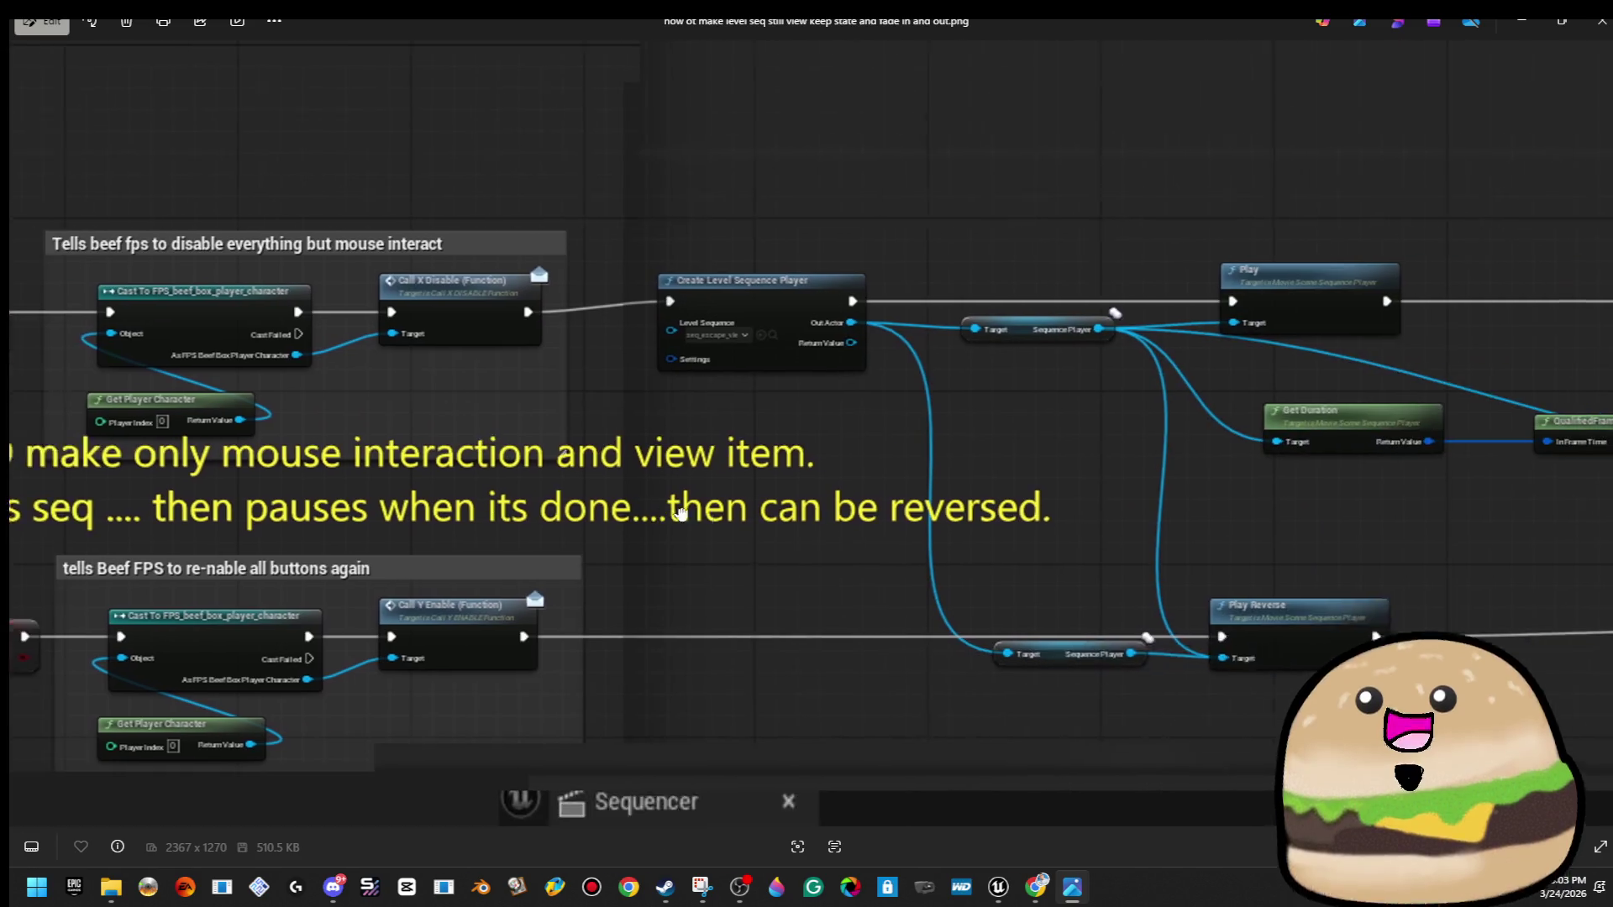
pyautogui.scroll(1, 1016, 300)
pyautogui.scroll(-3, 1017, 300)
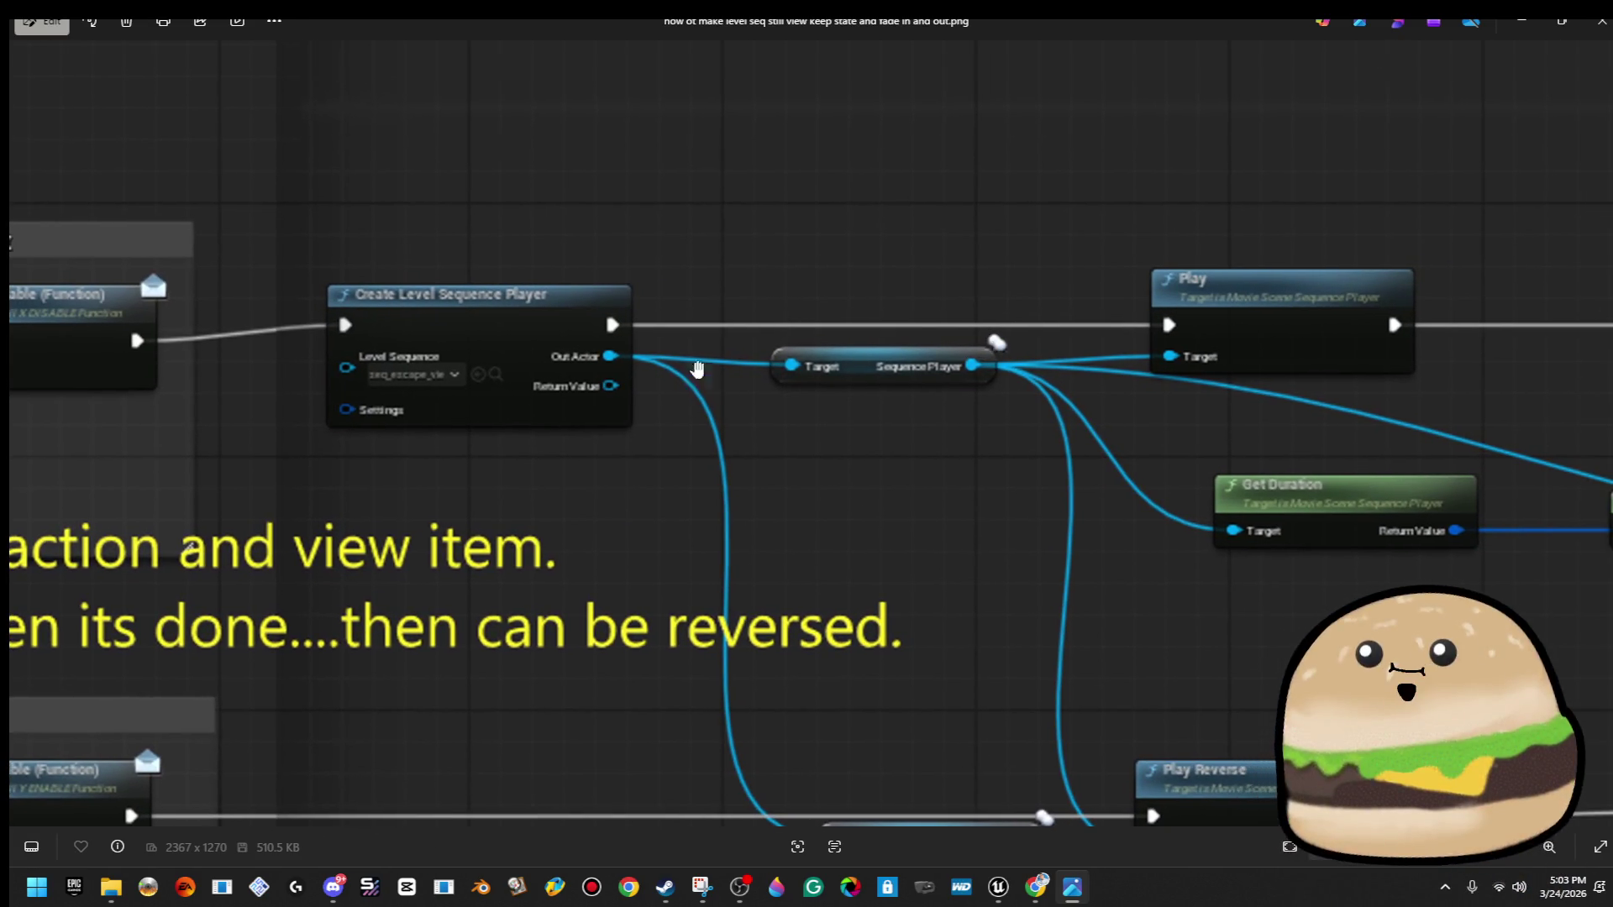
pyautogui.scroll(-2, 1042, 331)
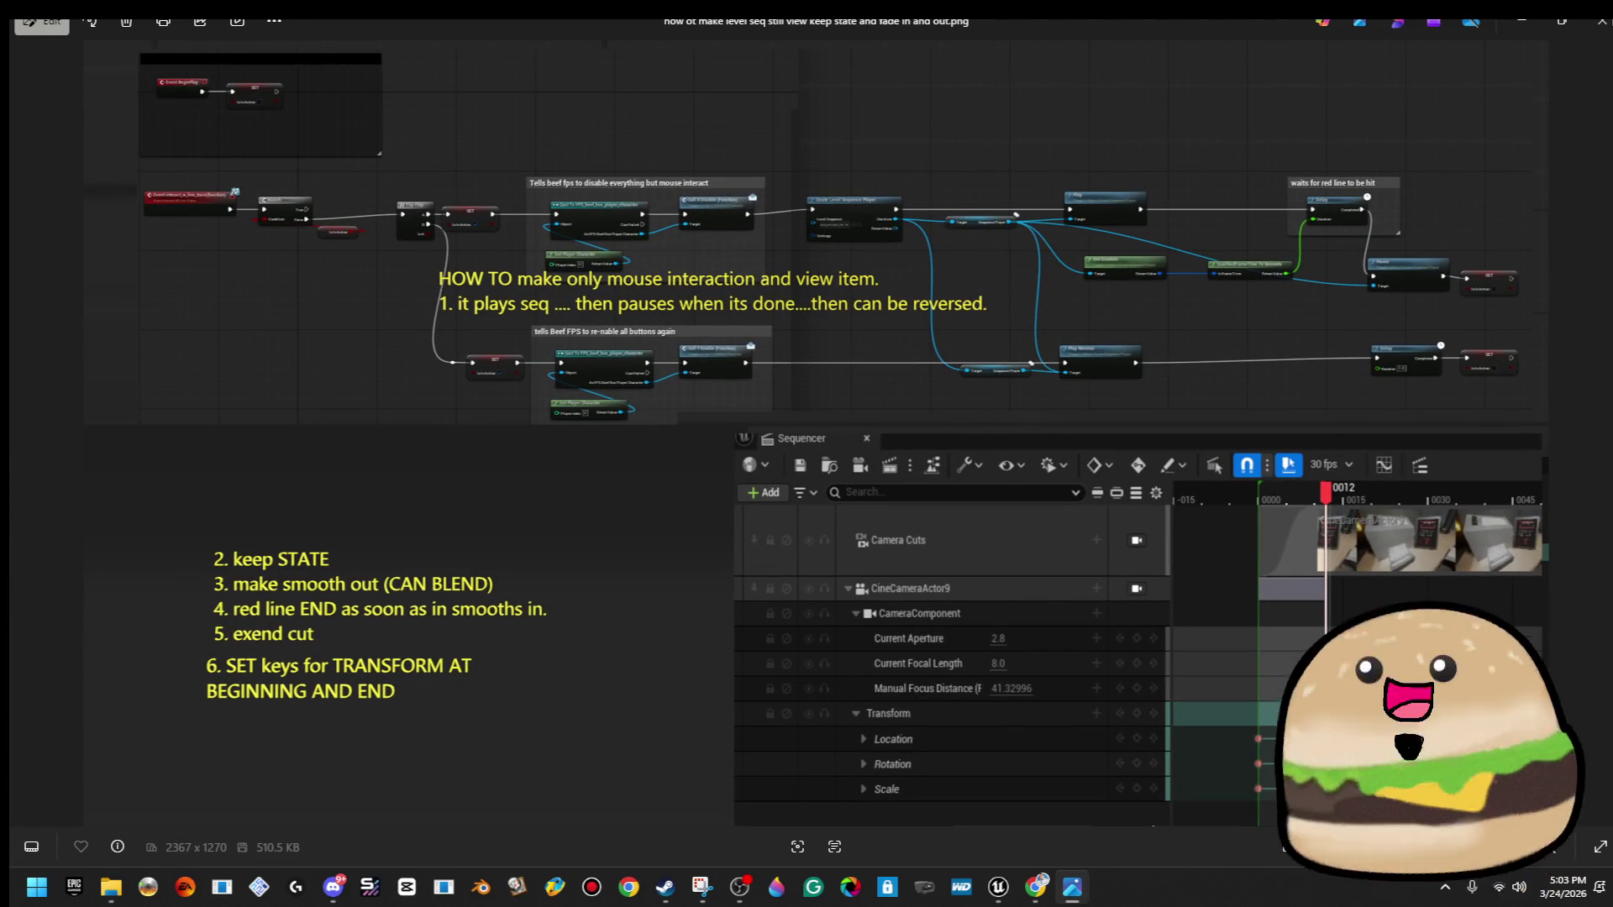
pyautogui.click(1590, 32)
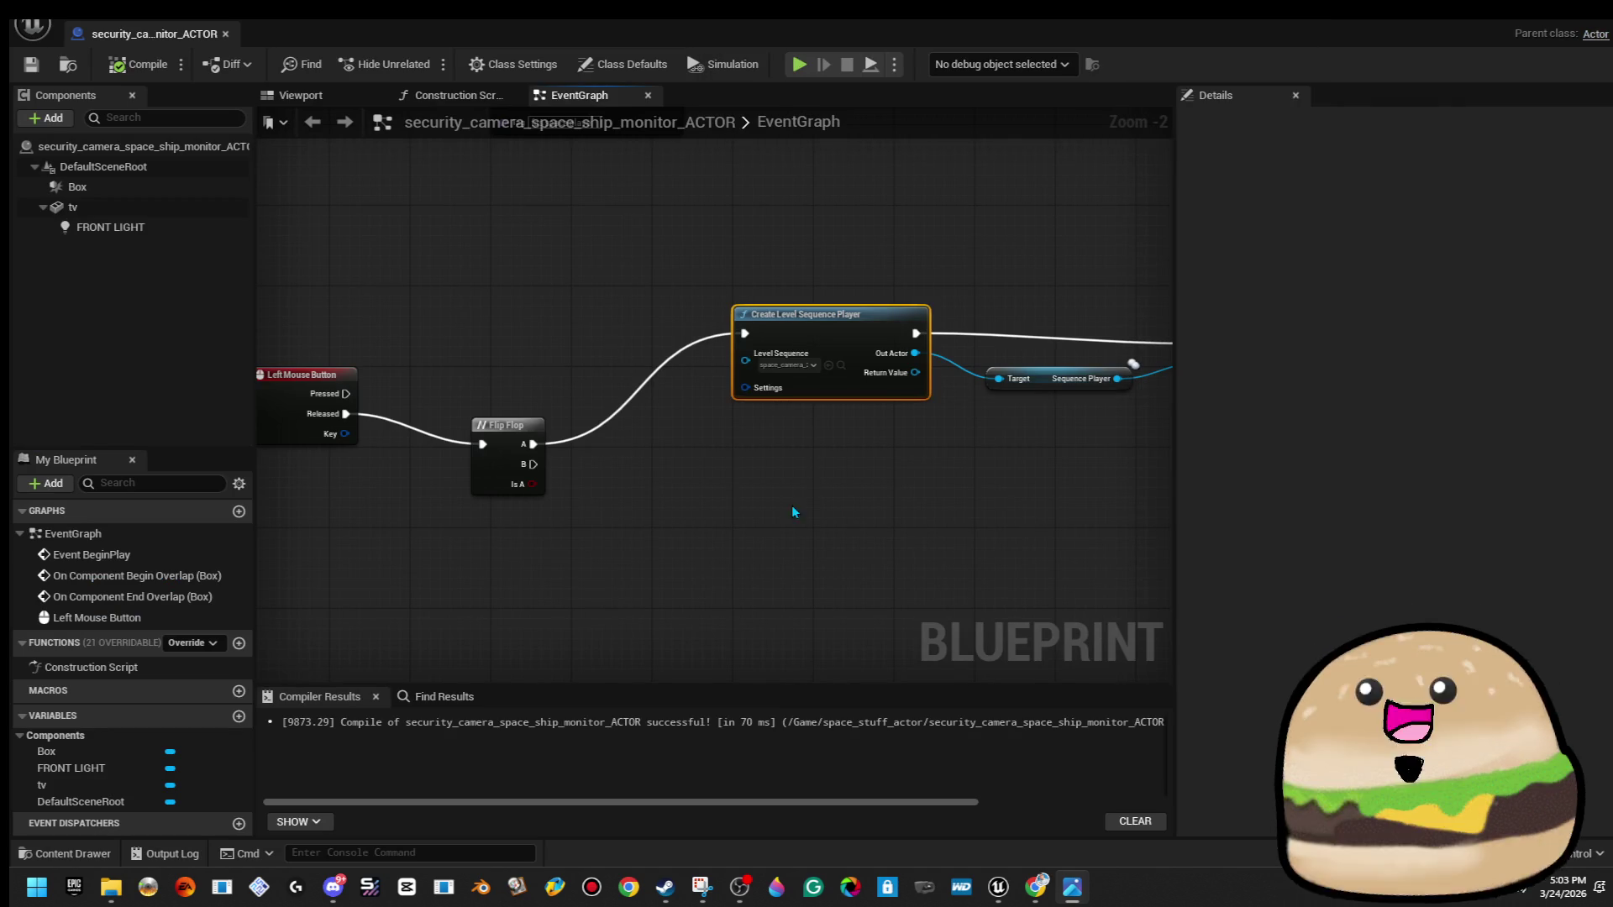
pyautogui.moveTo(792, 507); pyautogui.dragTo(501, 531)
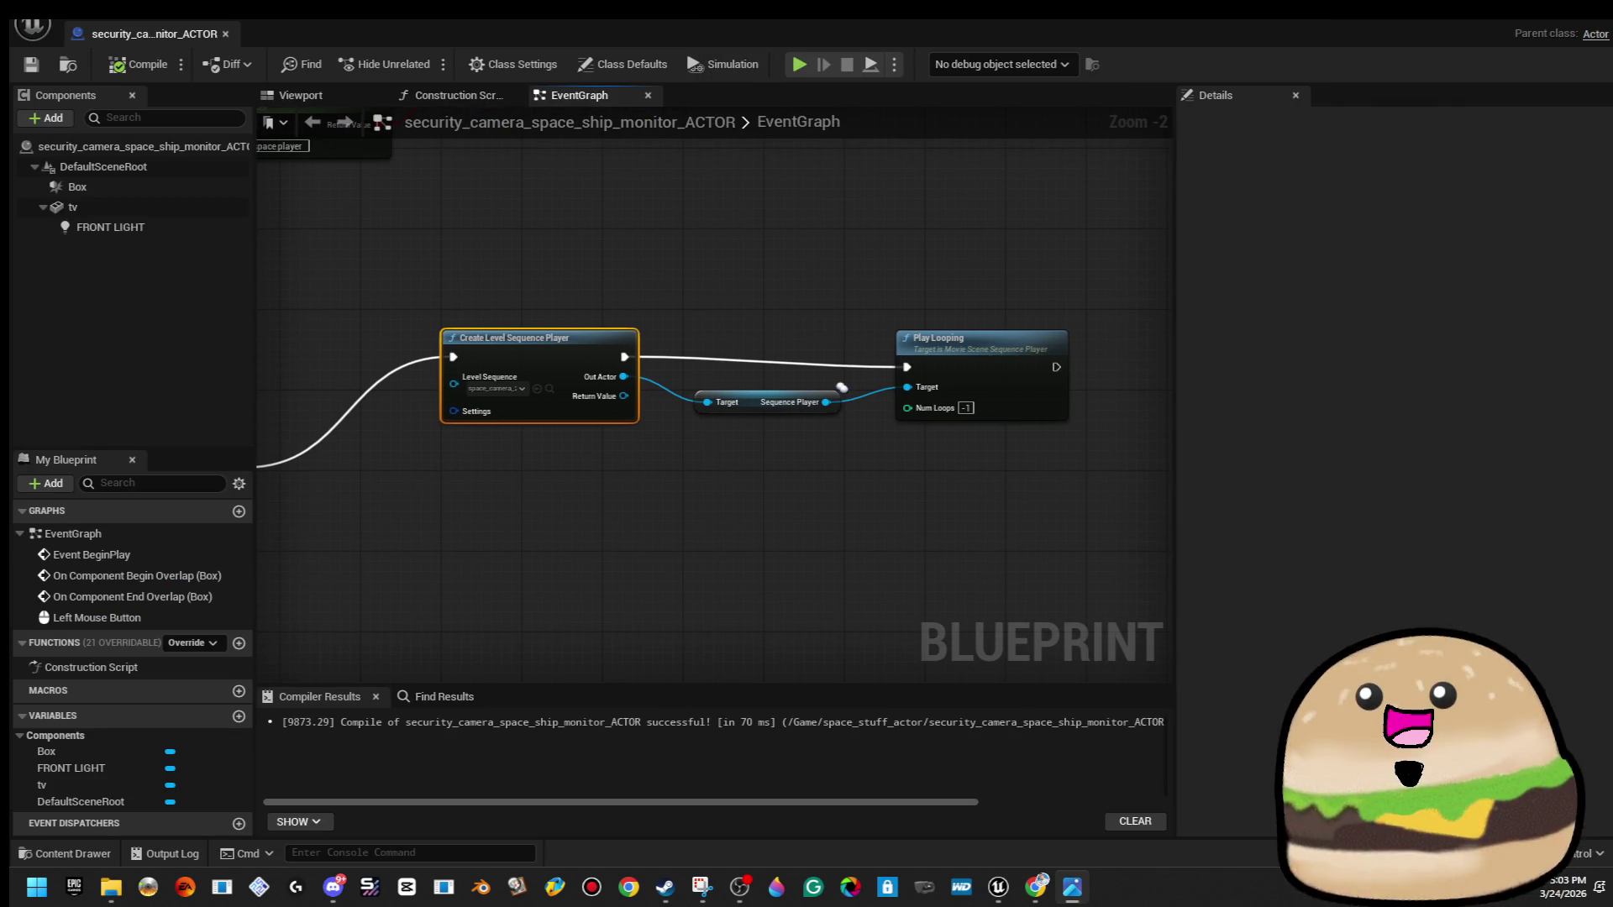
# Pan the EventGraph to bring the Flip Flop and Play Looping nodes into view.
pyautogui.click(548, 363)
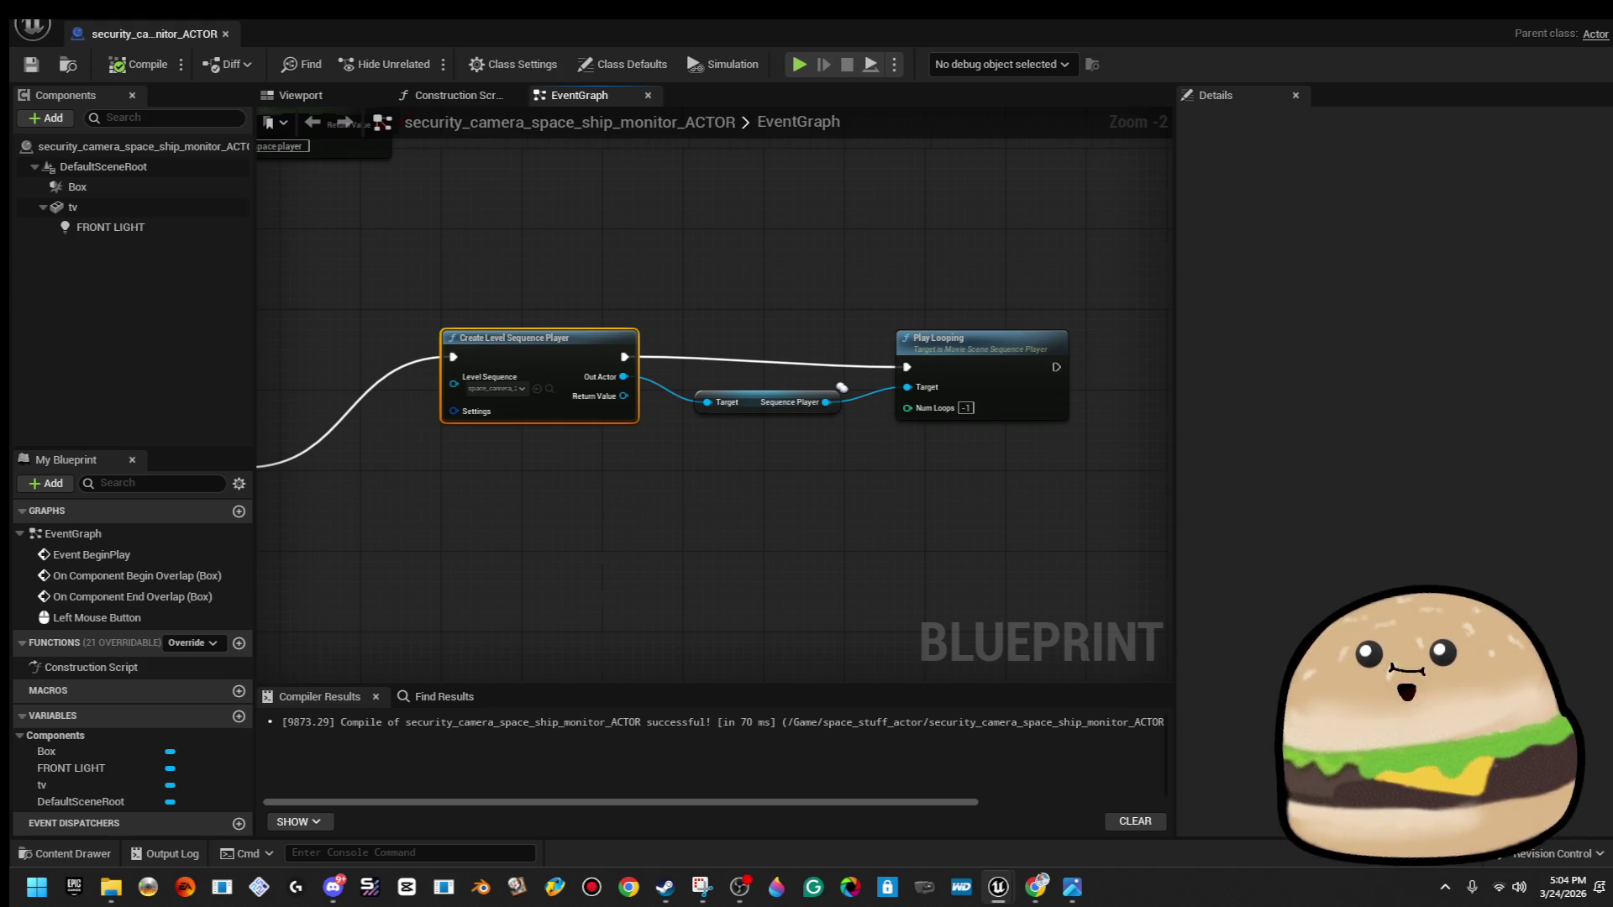
pyautogui.moveTo(563, 476); pyautogui.dragTo(833, 467)
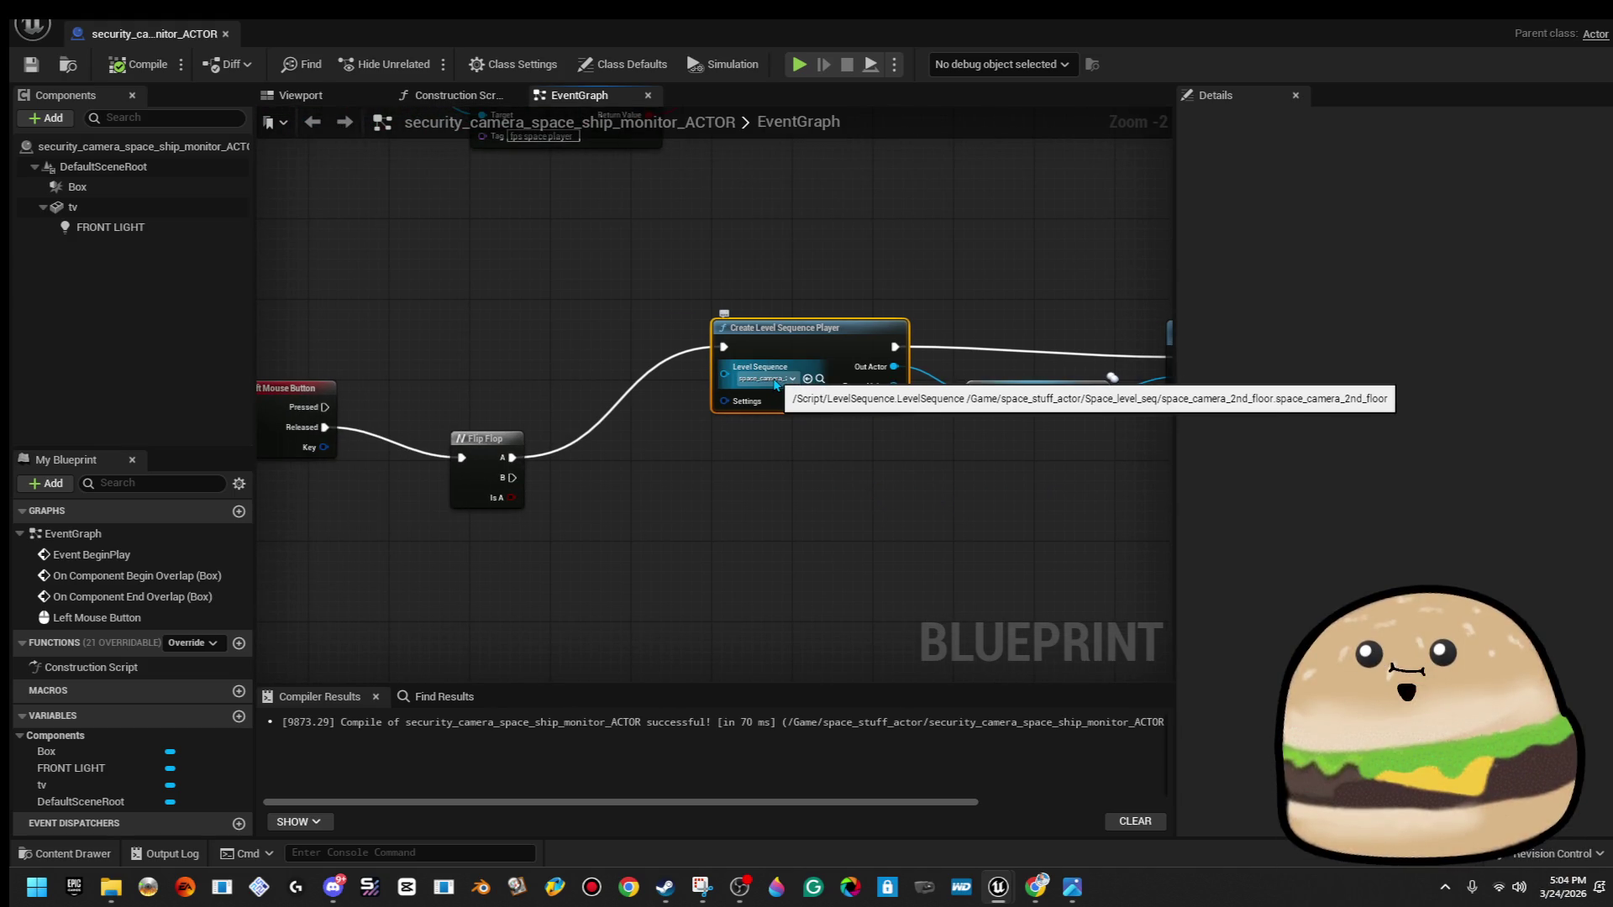
pyautogui.moveTo(1049, 433); pyautogui.dragTo(850, 441)
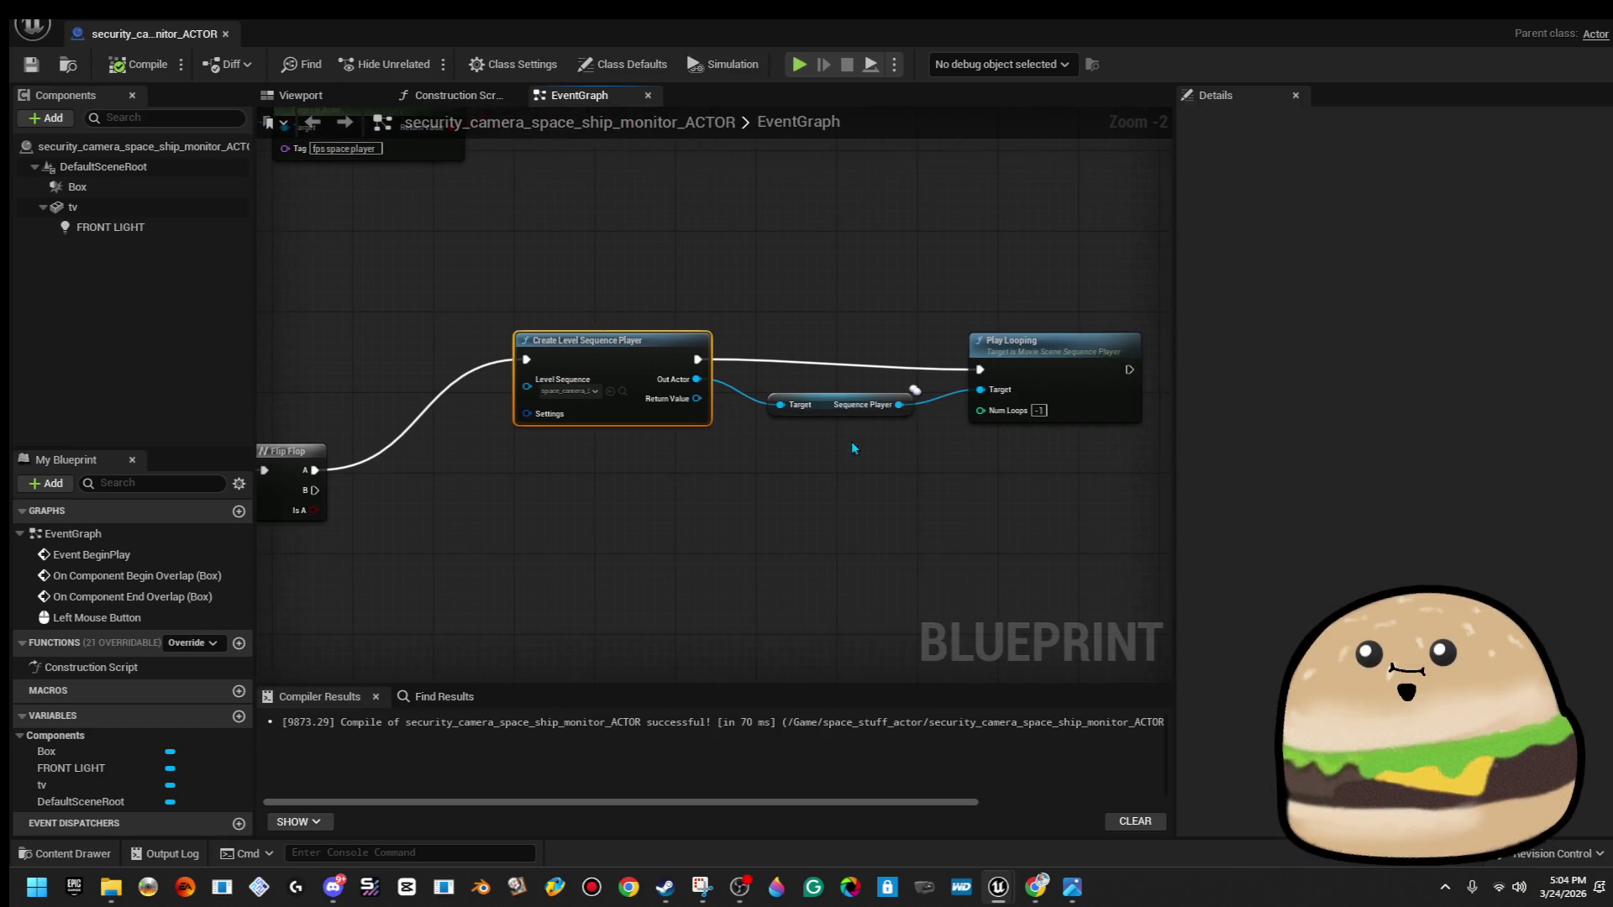
pyautogui.click(1050, 351)
pyautogui.moveTo(1064, 478); pyautogui.dragTo(952, 490)
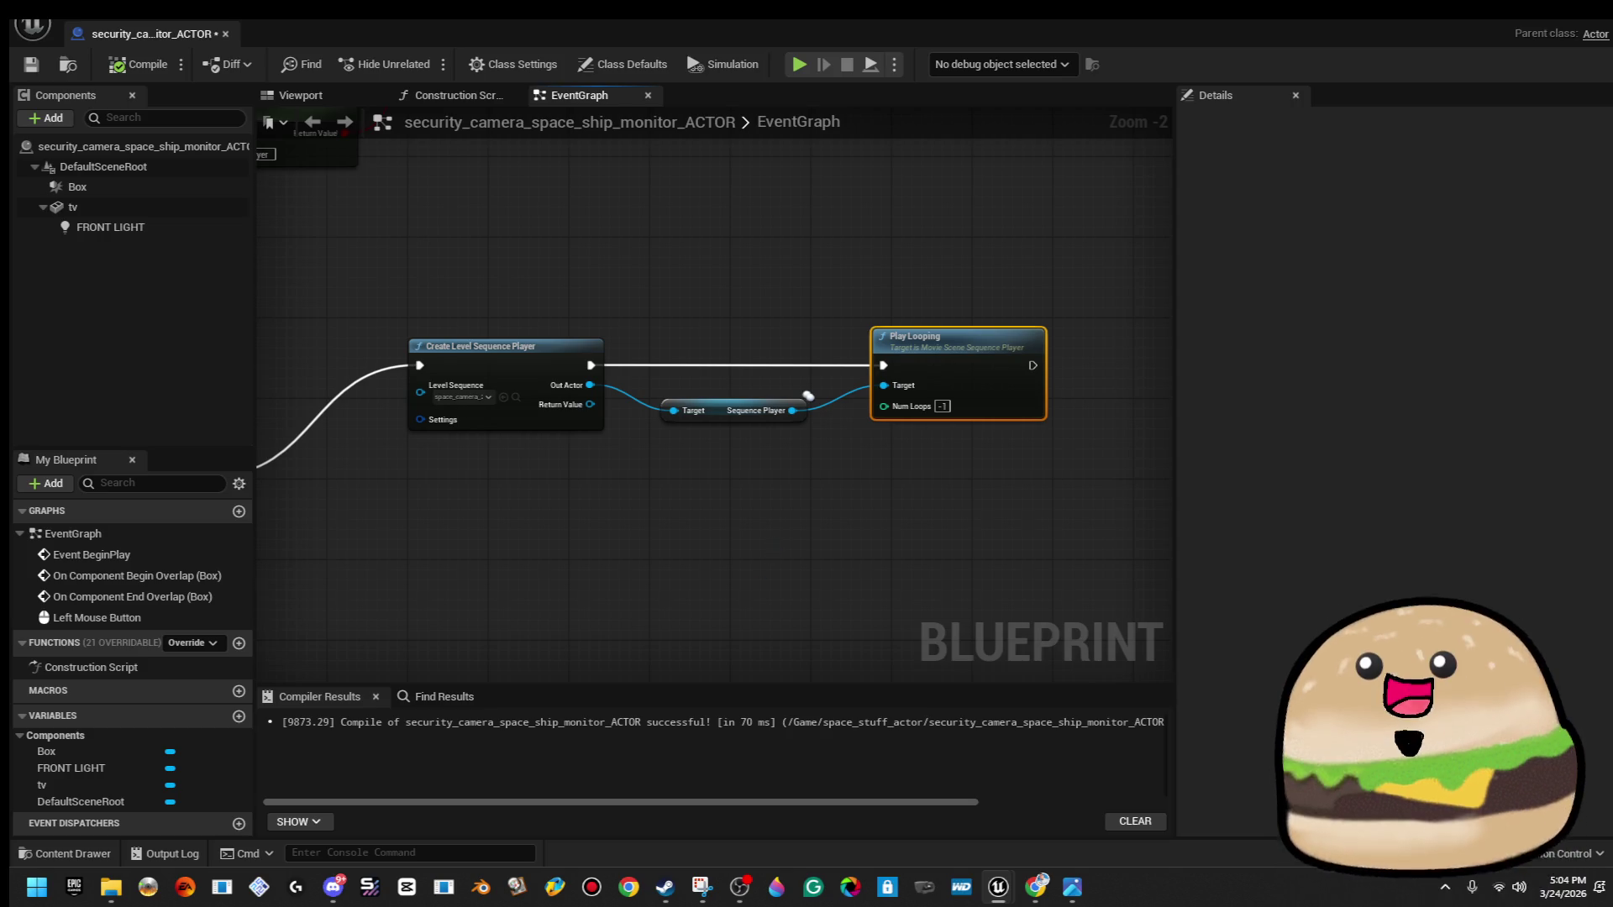
pyautogui.moveTo(772, 540); pyautogui.dragTo(850, 495)
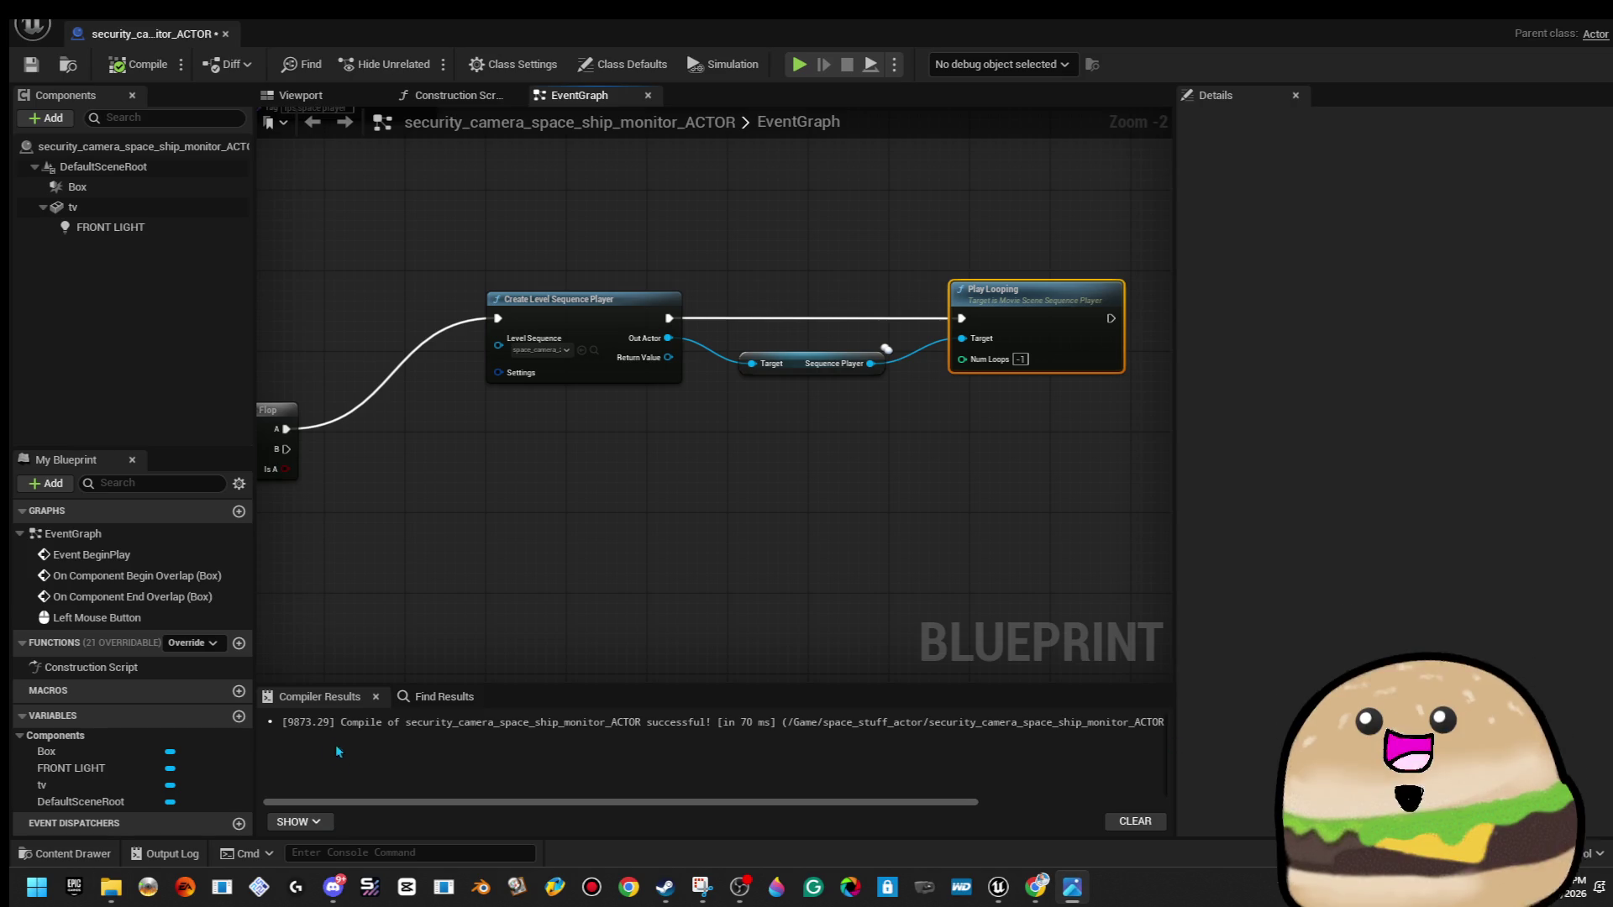
# Create a 'space cam 2nd floor' variable typed as a Security Camera Space Ship Monitor object reference.
pyautogui.click(240, 722)
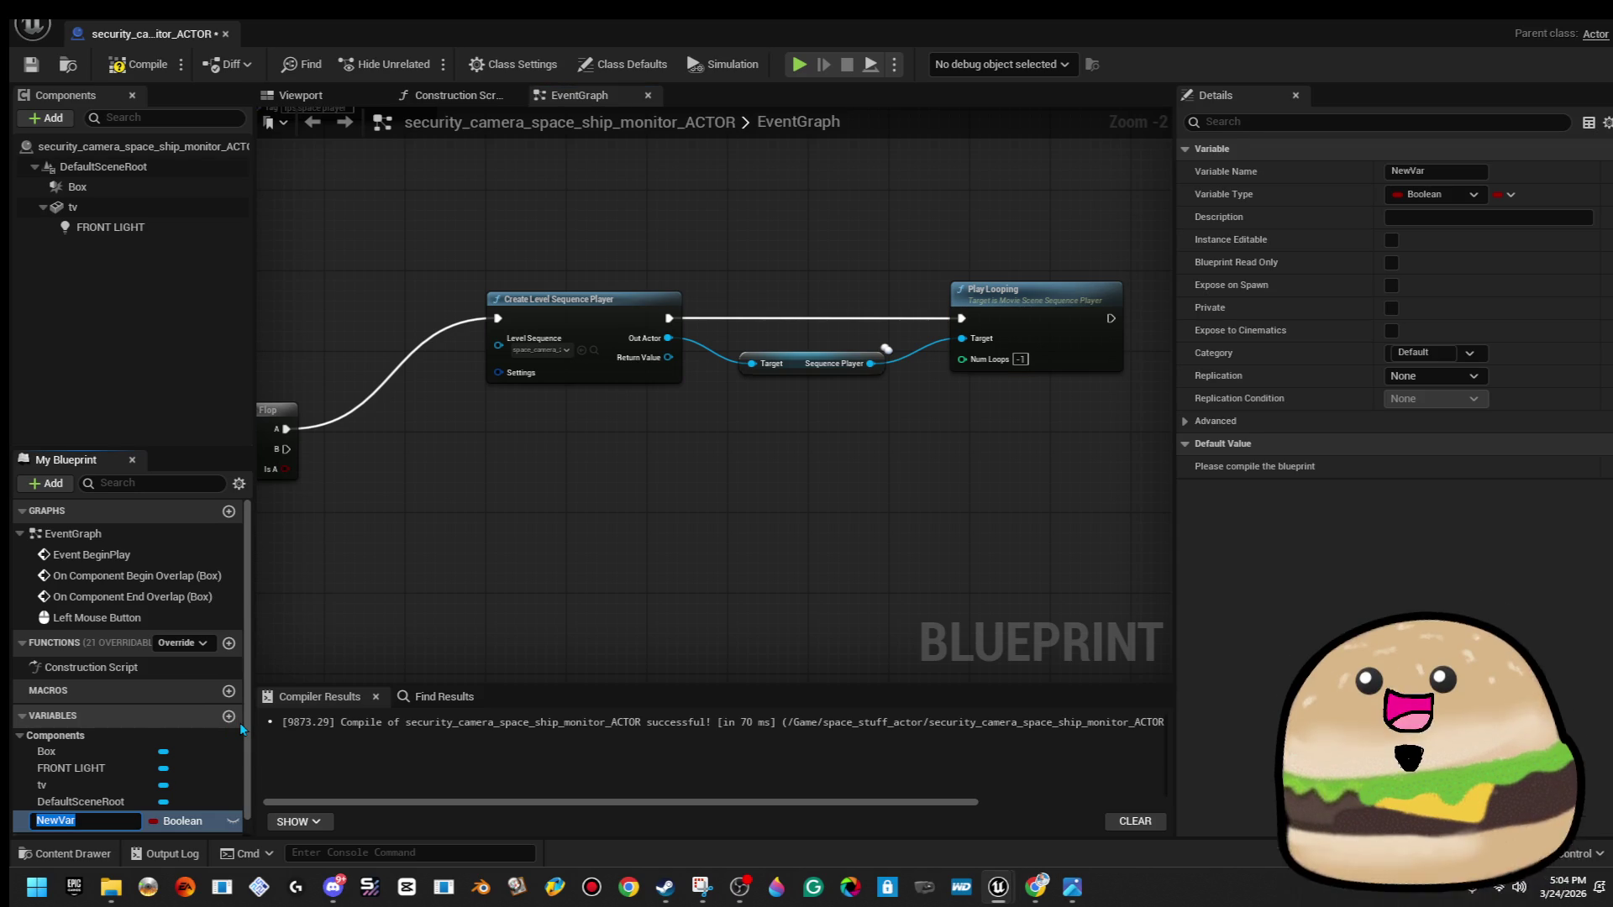
pyautogui.write('space ce')
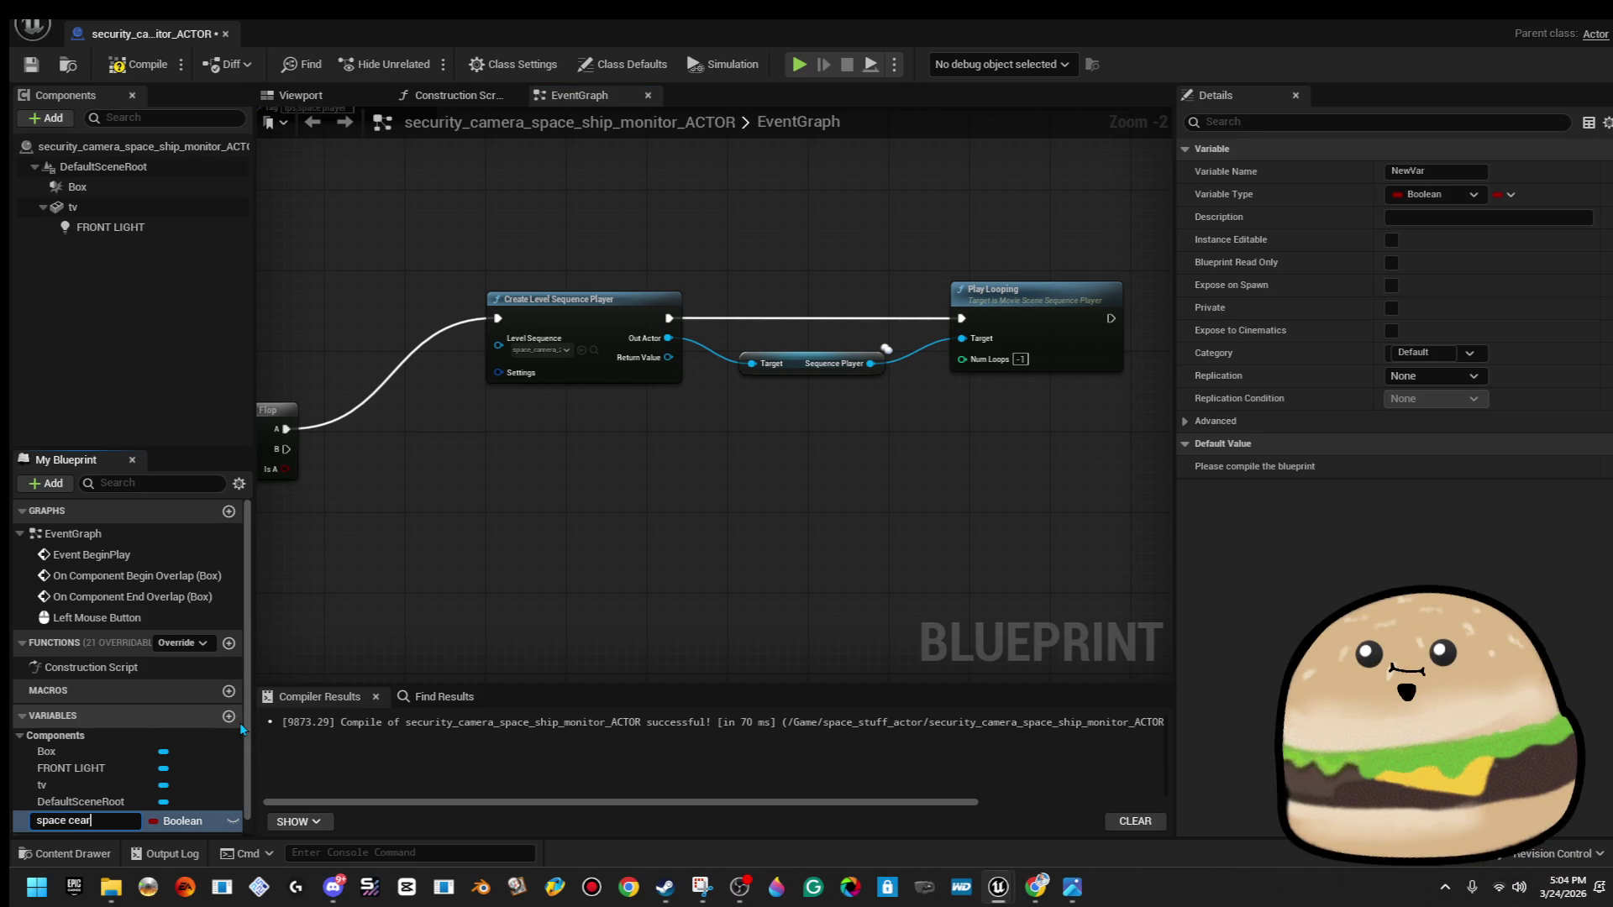
pyautogui.press('BackSpace')
pyautogui.write('am 2n')
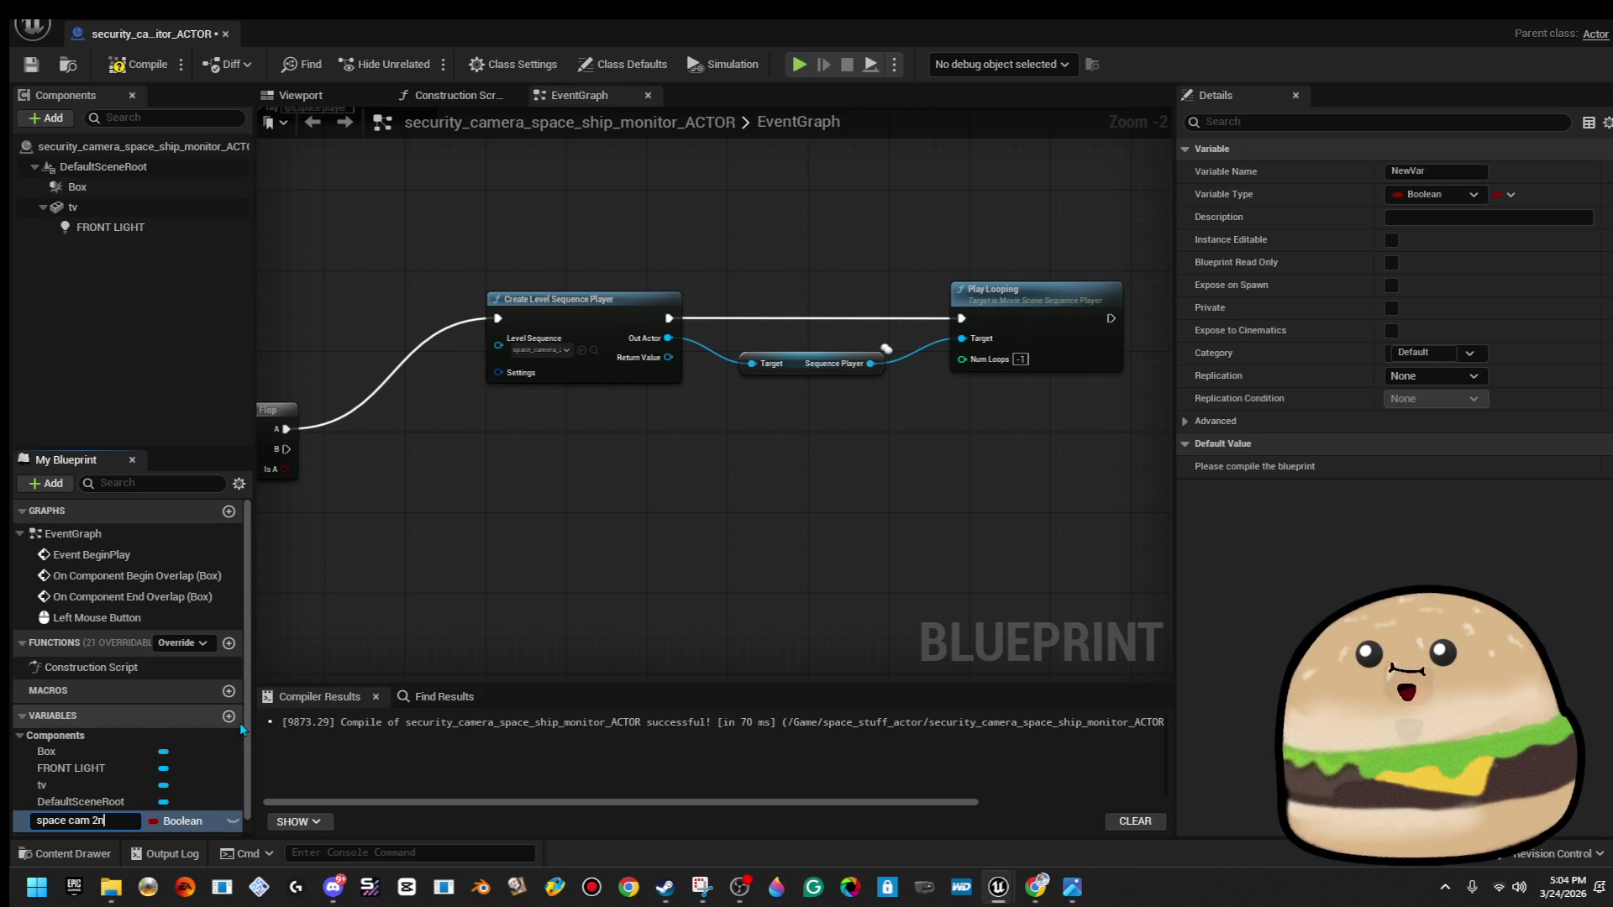
pyautogui.write('d floor')
pyautogui.click(179, 821)
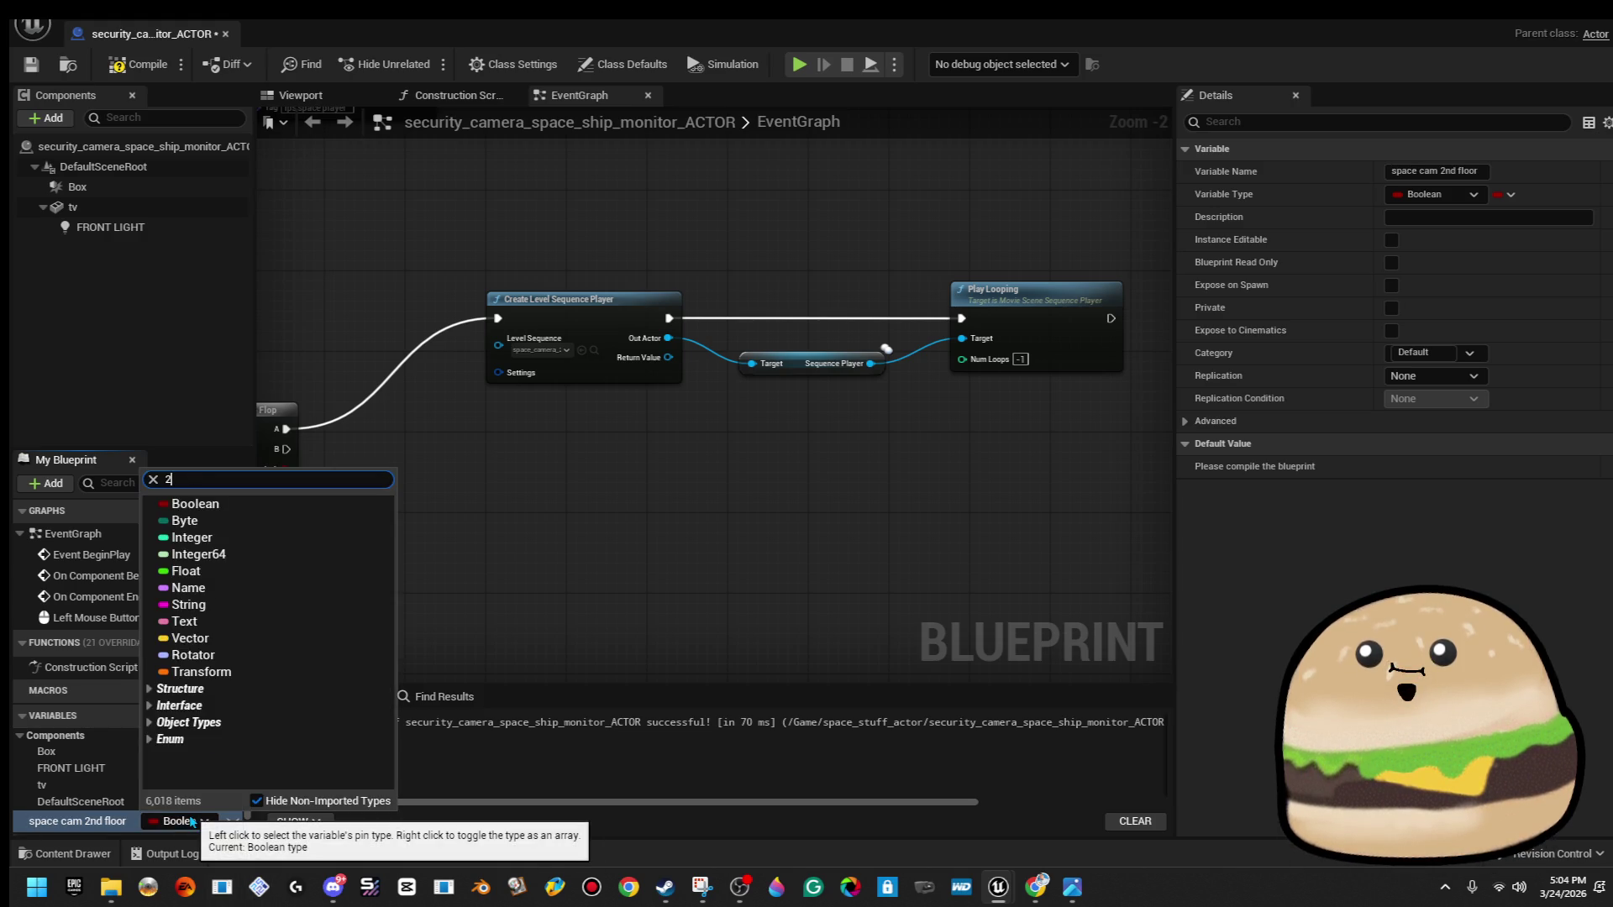
pyautogui.write('nd')
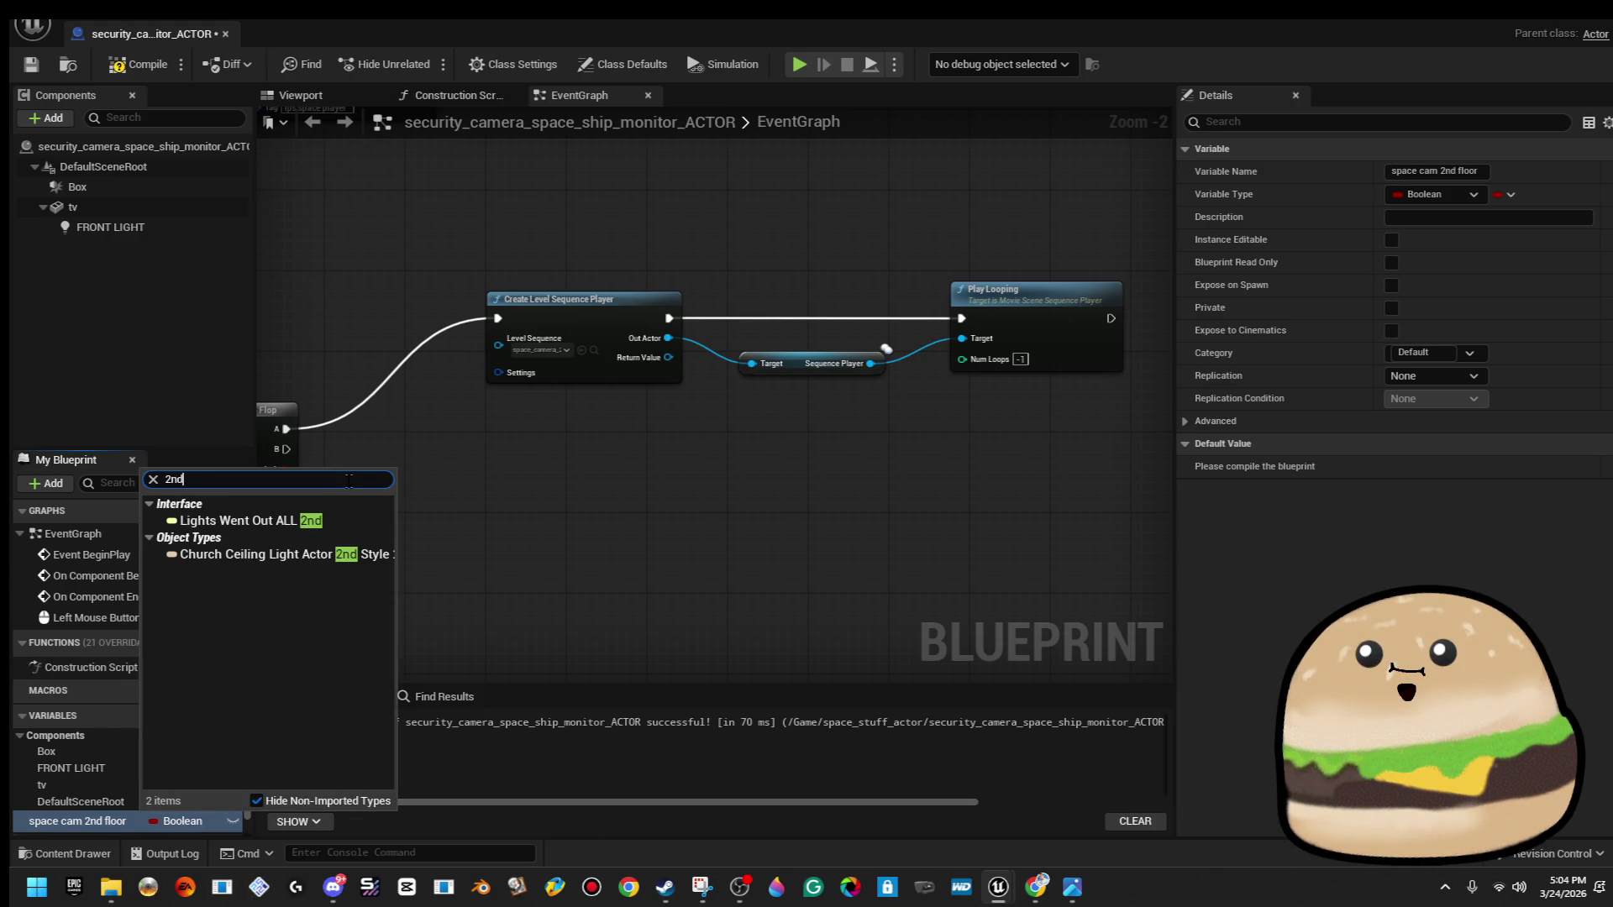
pyautogui.moveTo(351, 565)
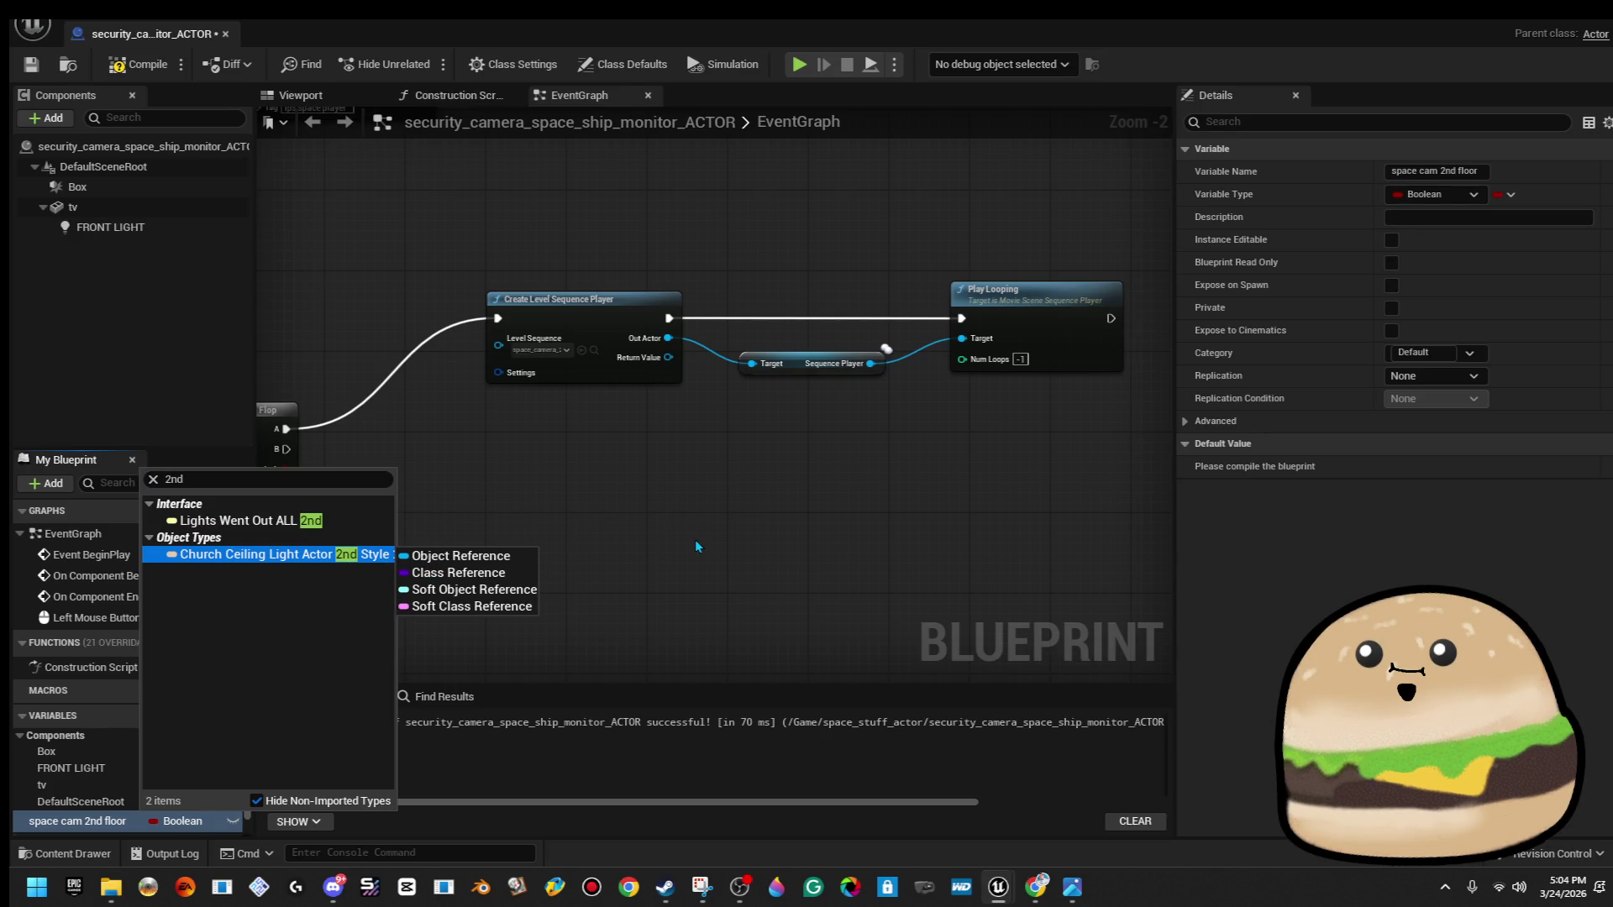
pyautogui.hotkey('ctrl', 'a')
pyautogui.write('space cam')
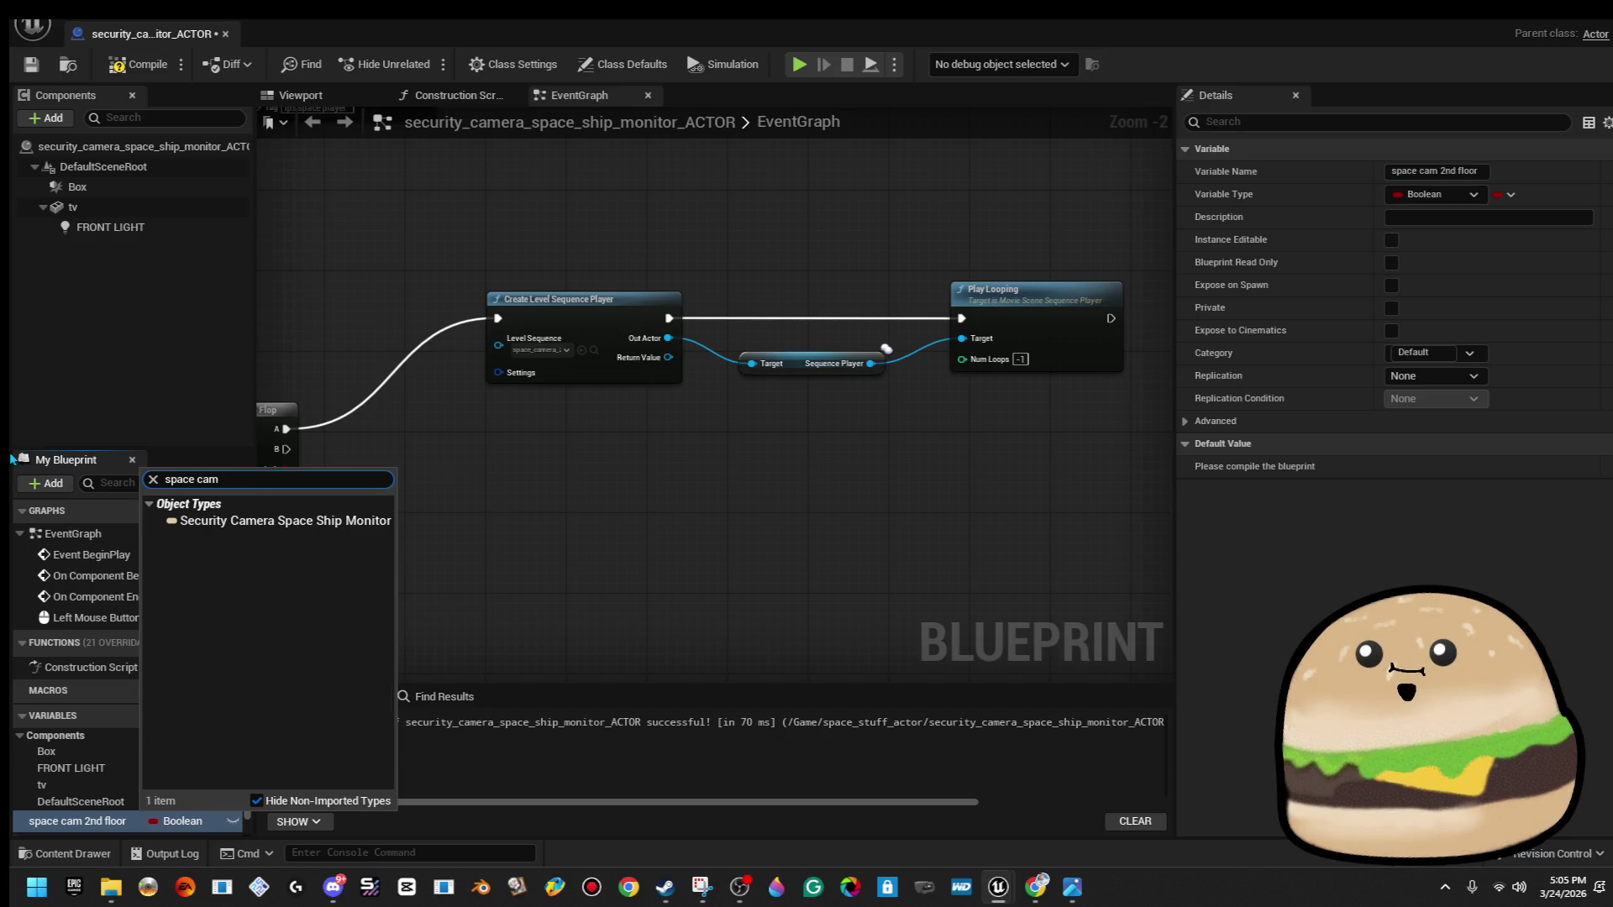
pyautogui.moveTo(369, 520)
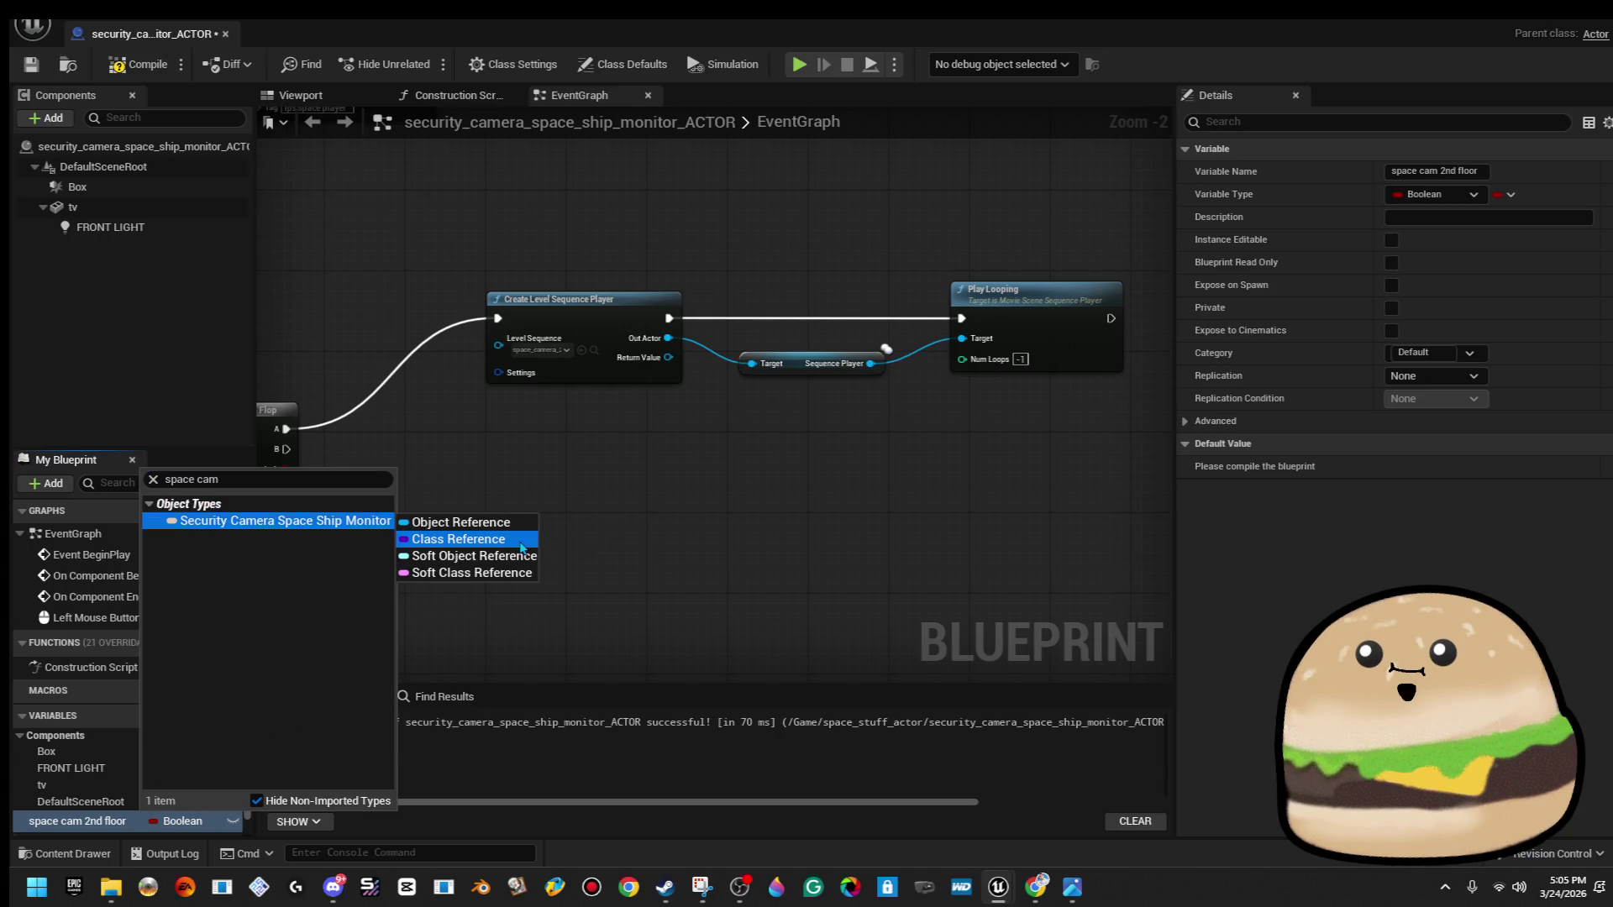
pyautogui.click(458, 520)
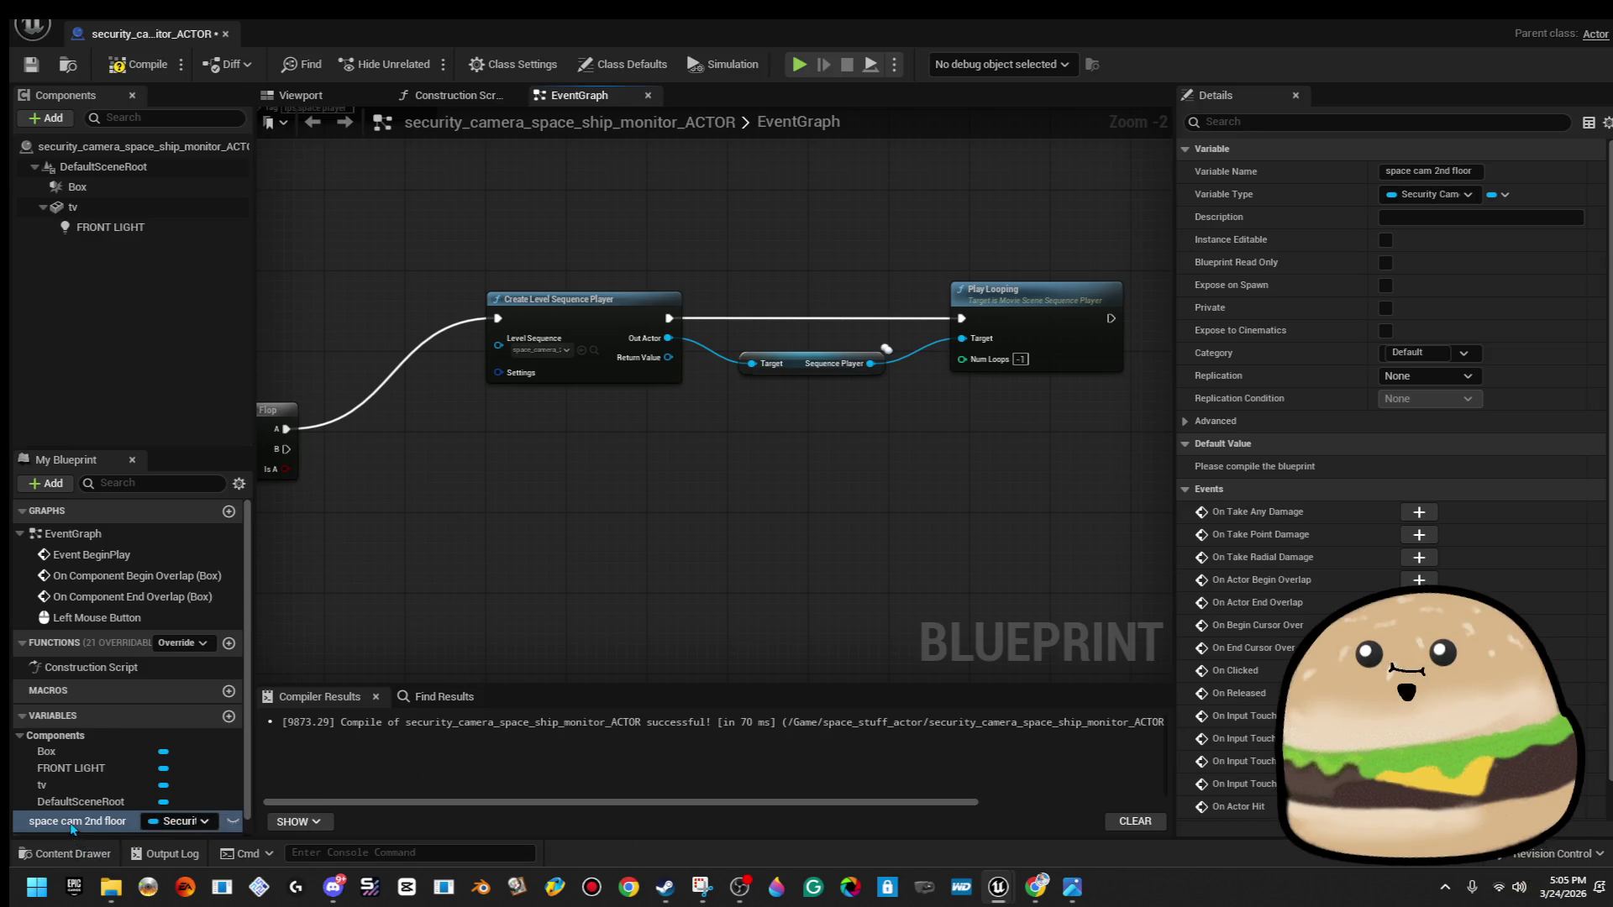
# Place a getter for the variable in the graph and attempt to wire it.
pyautogui.moveTo(80, 820)
pyautogui.mouseDown()
pyautogui.moveTo(485, 532)
pyautogui.moveTo(447, 521)
pyautogui.moveTo(525, 402)
pyautogui.moveTo(503, 351)
pyautogui.moveTo(472, 454)
pyautogui.moveTo(490, 496)
pyautogui.mouseUp()
pyautogui.click(448, 521)
pyautogui.press('Escape')
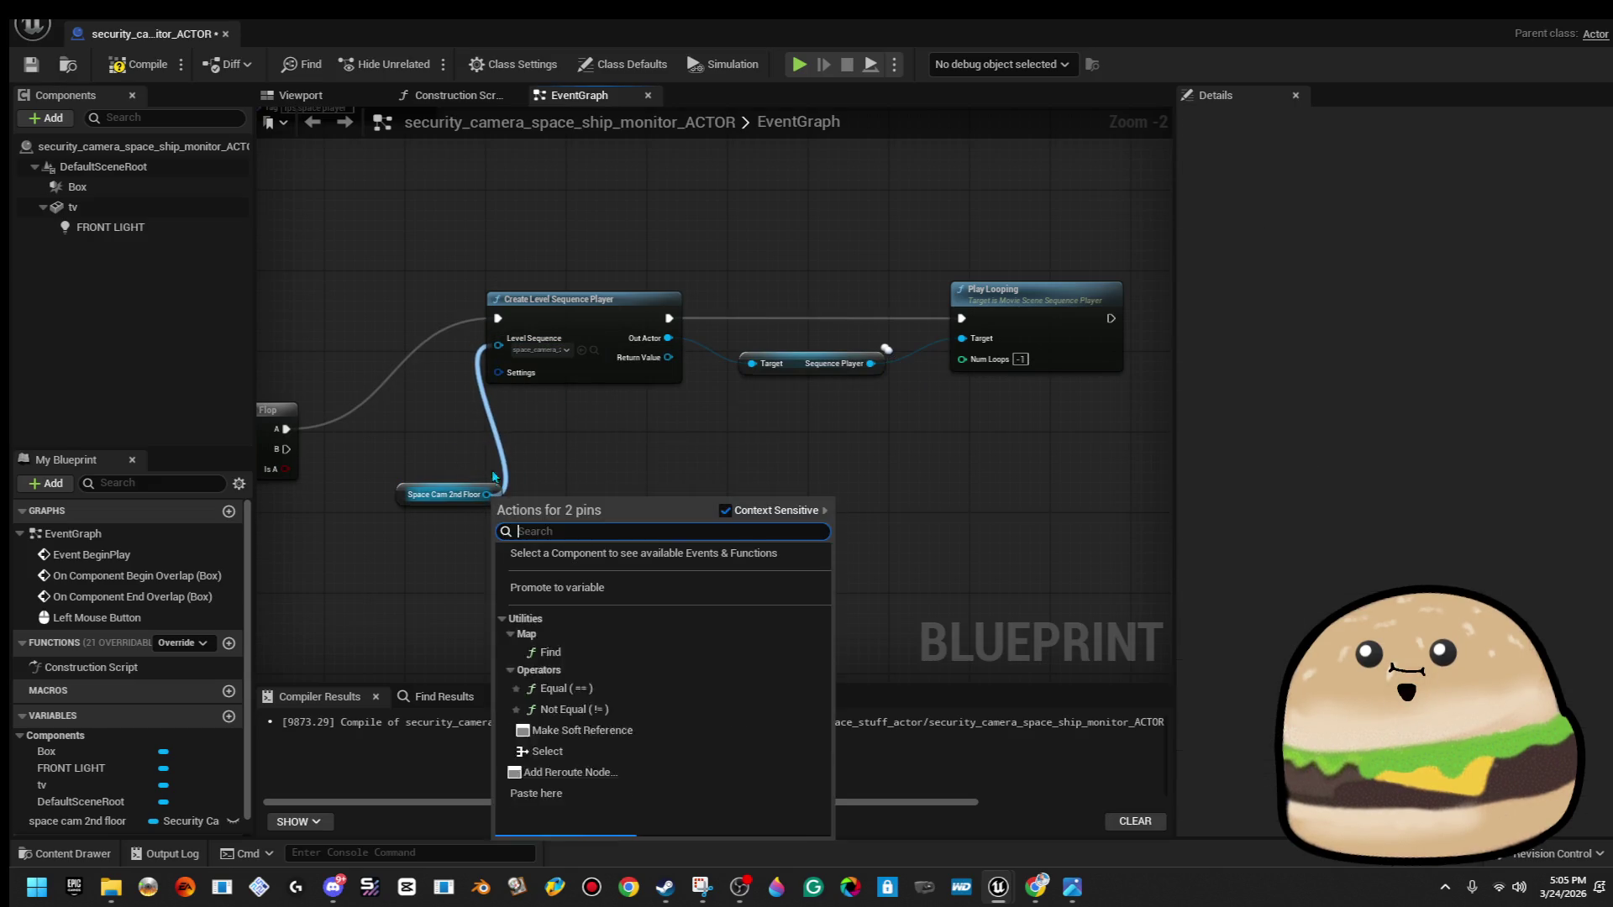
pyautogui.press('Escape')
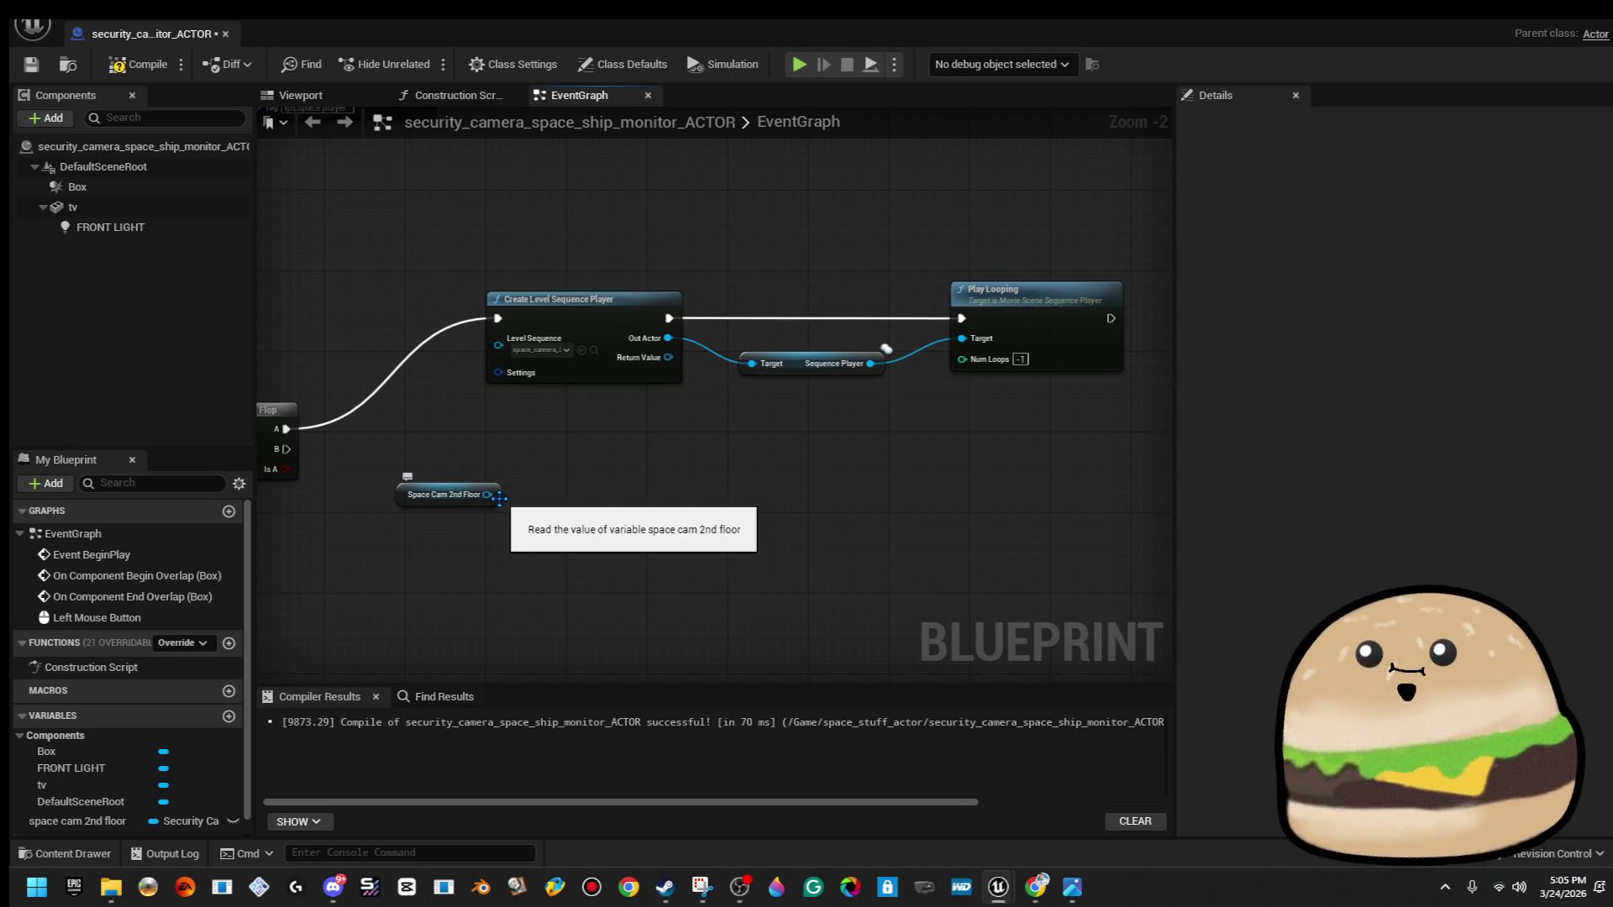
# Delete the getter and unused variable, then compile, save and close the blueprint.
pyautogui.click(499, 497)
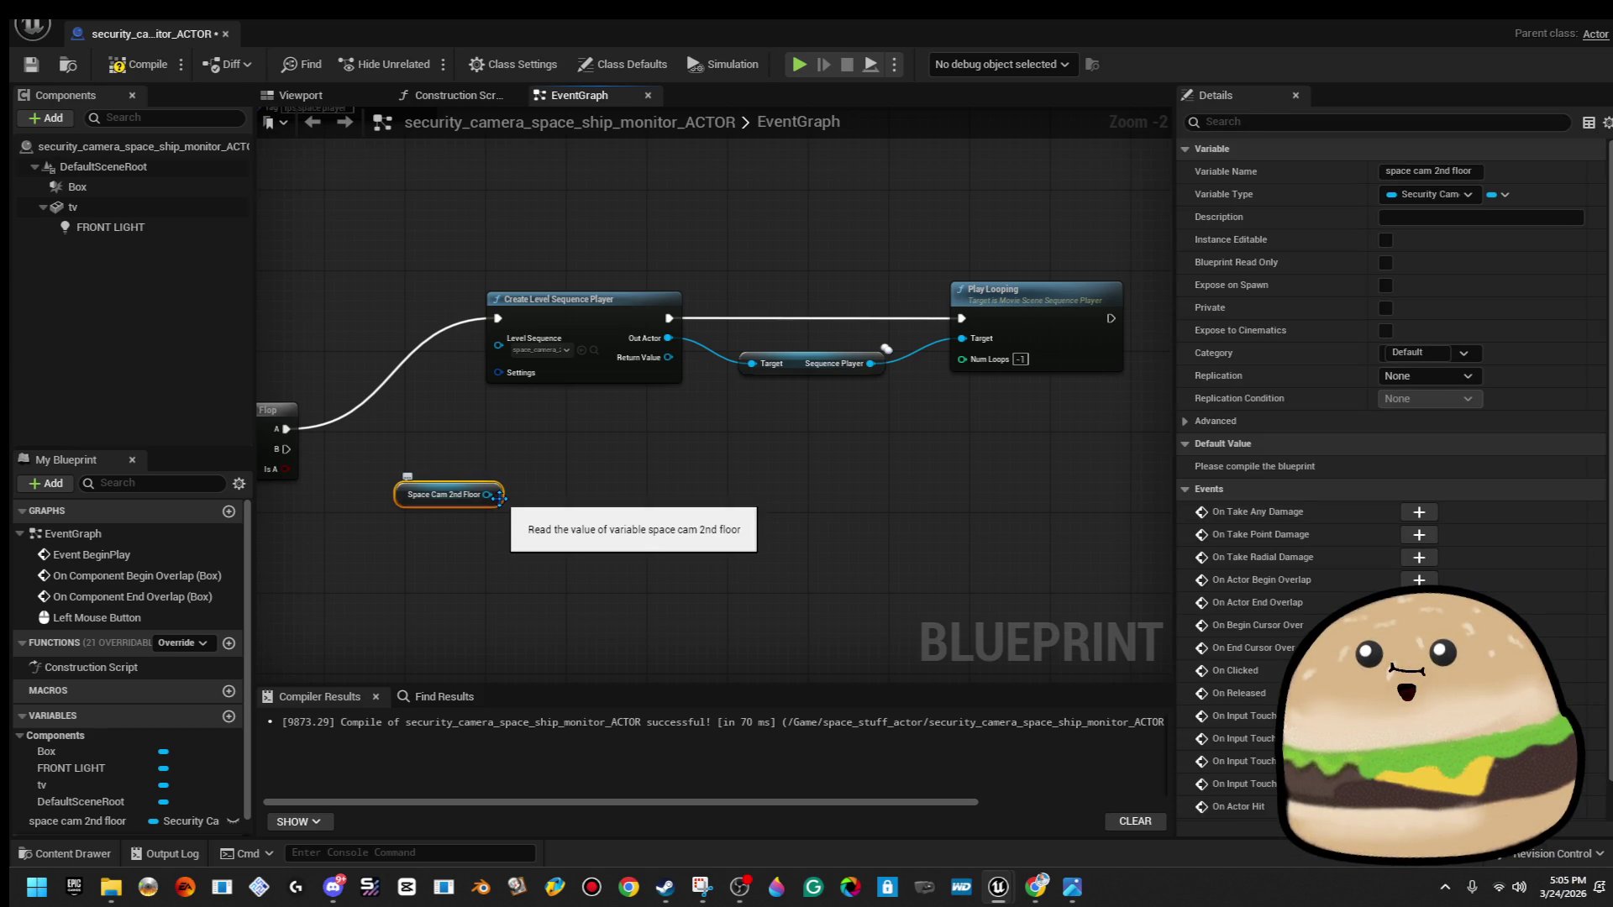
pyautogui.press('Delete')
pyautogui.click(78, 821)
pyautogui.press('Delete')
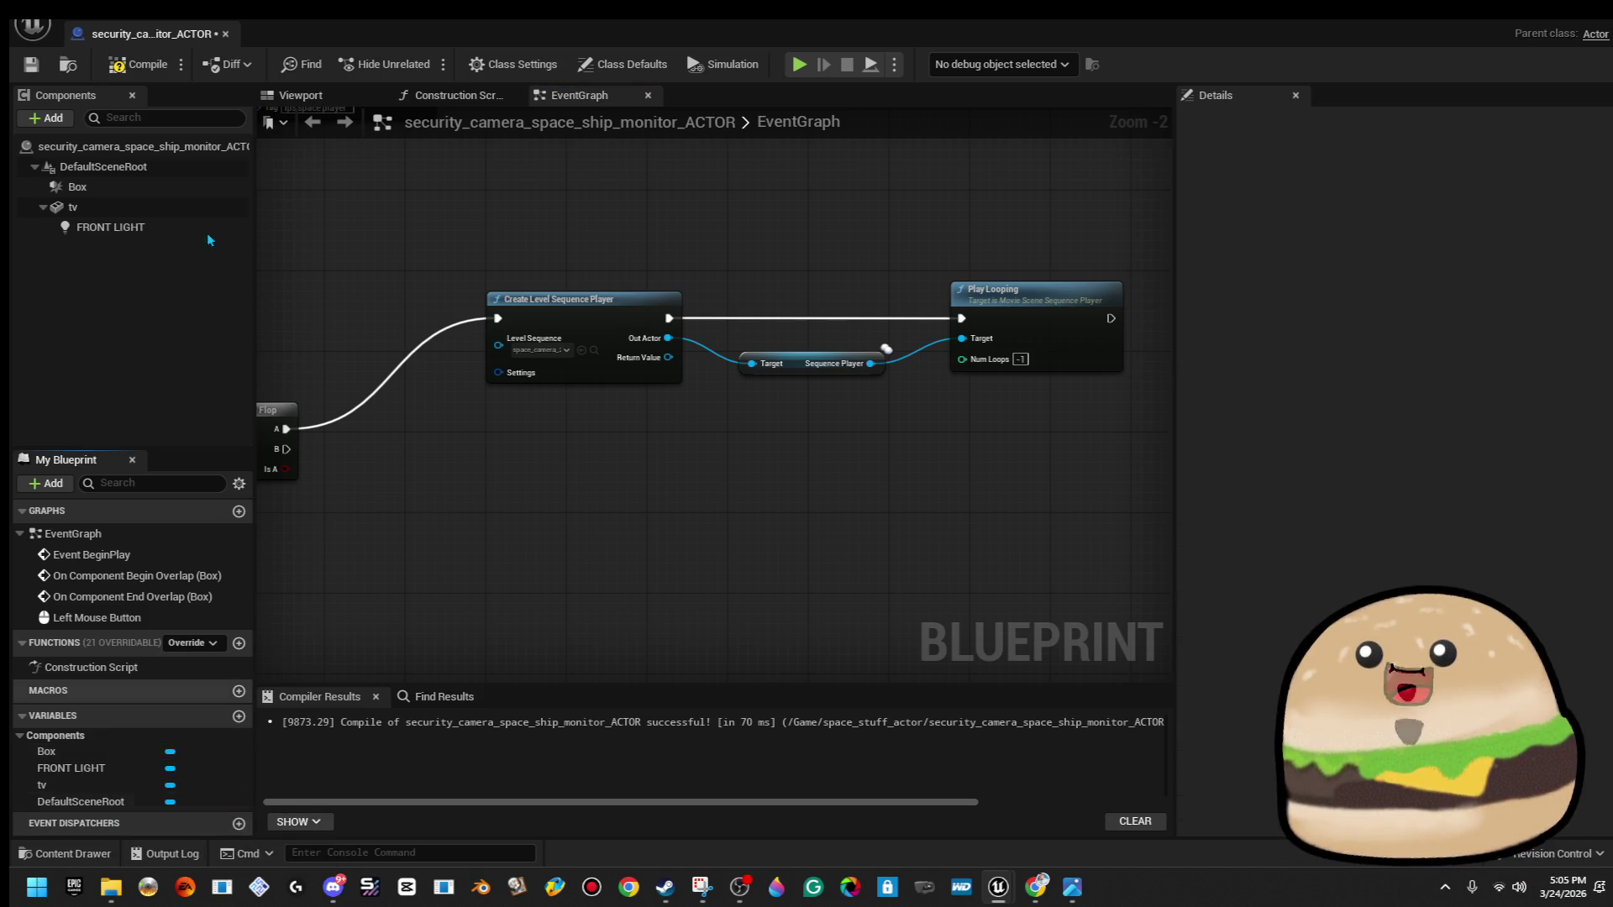
pyautogui.click(134, 64)
pyautogui.click(31, 64)
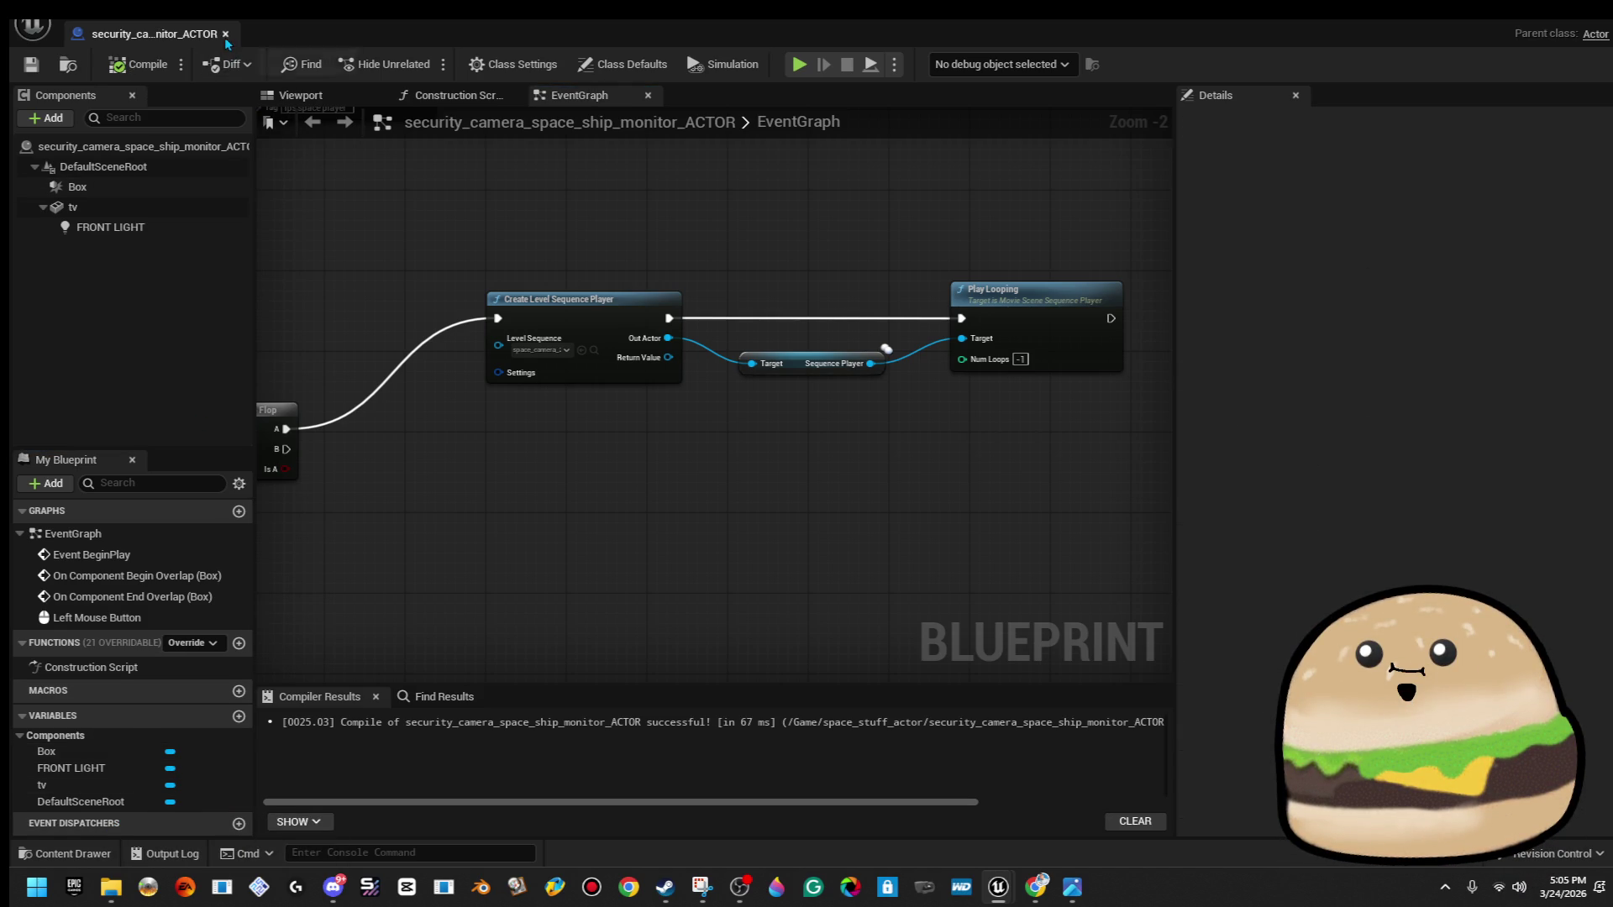
pyautogui.click(225, 35)
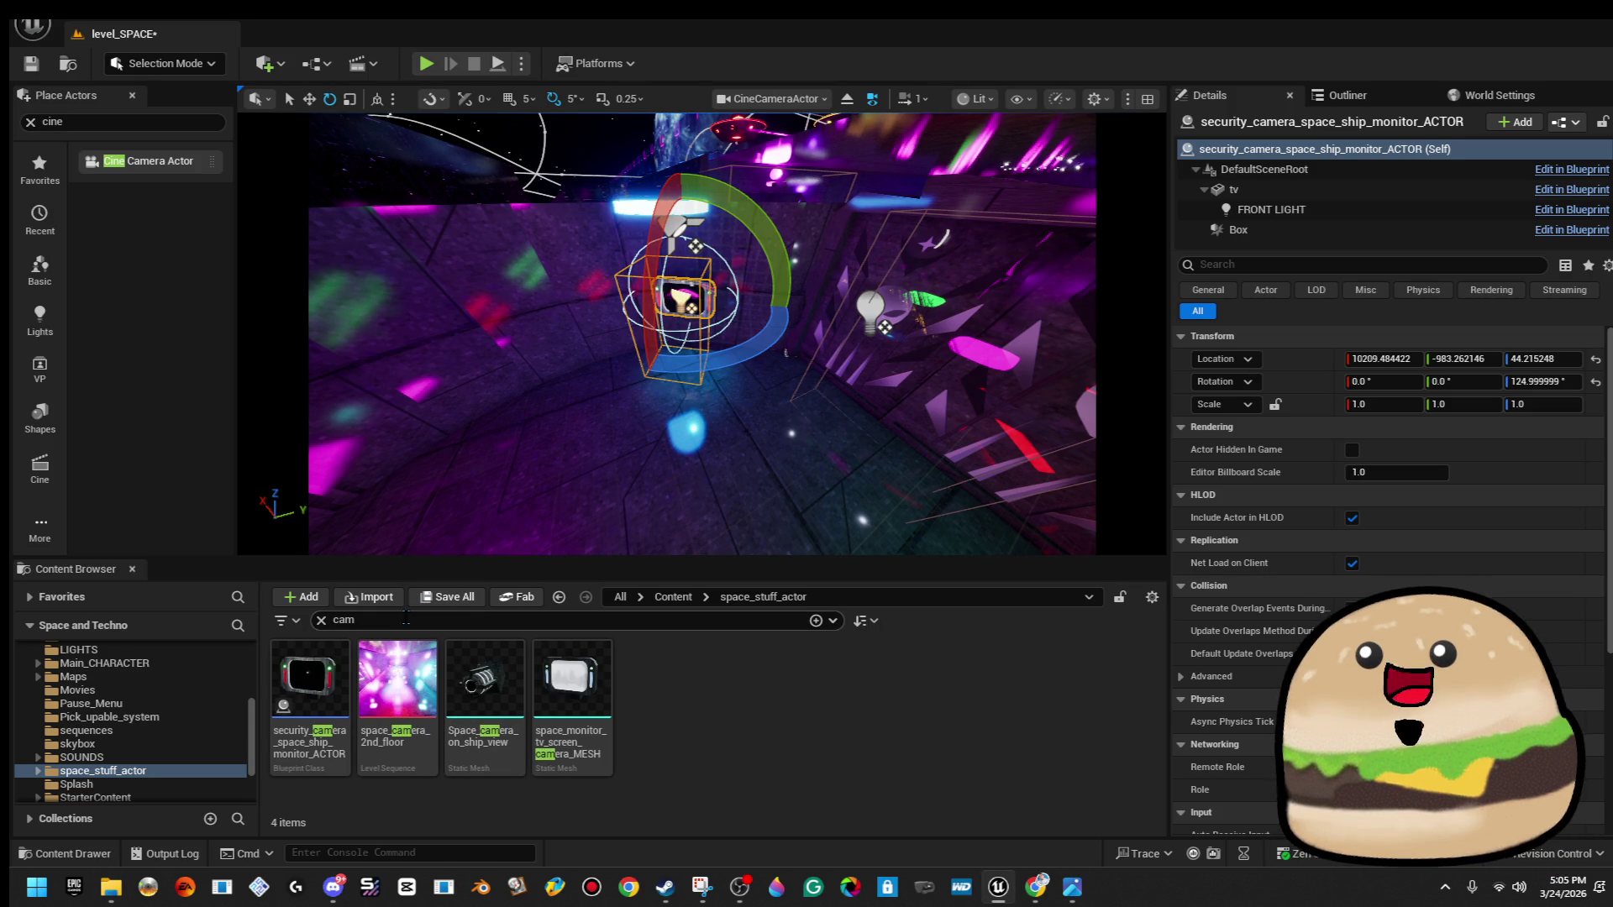
# Open space_camera_2nd_floor, scrub through its camera move, and focus the view on the monitor.
pyautogui.click(369, 62)
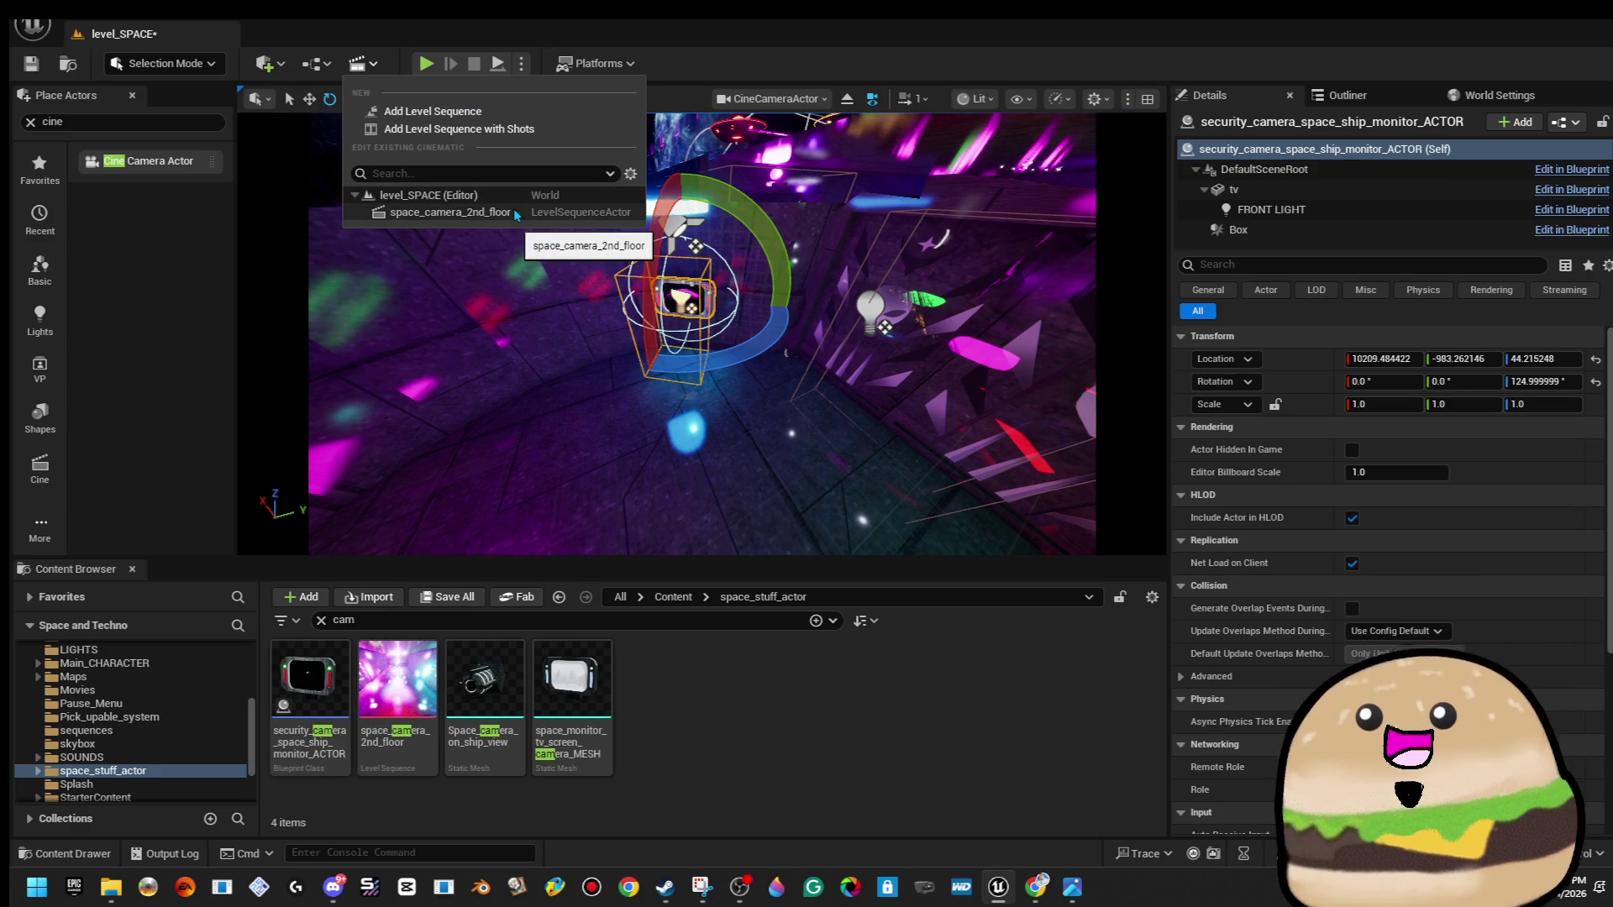
pyautogui.click(449, 212)
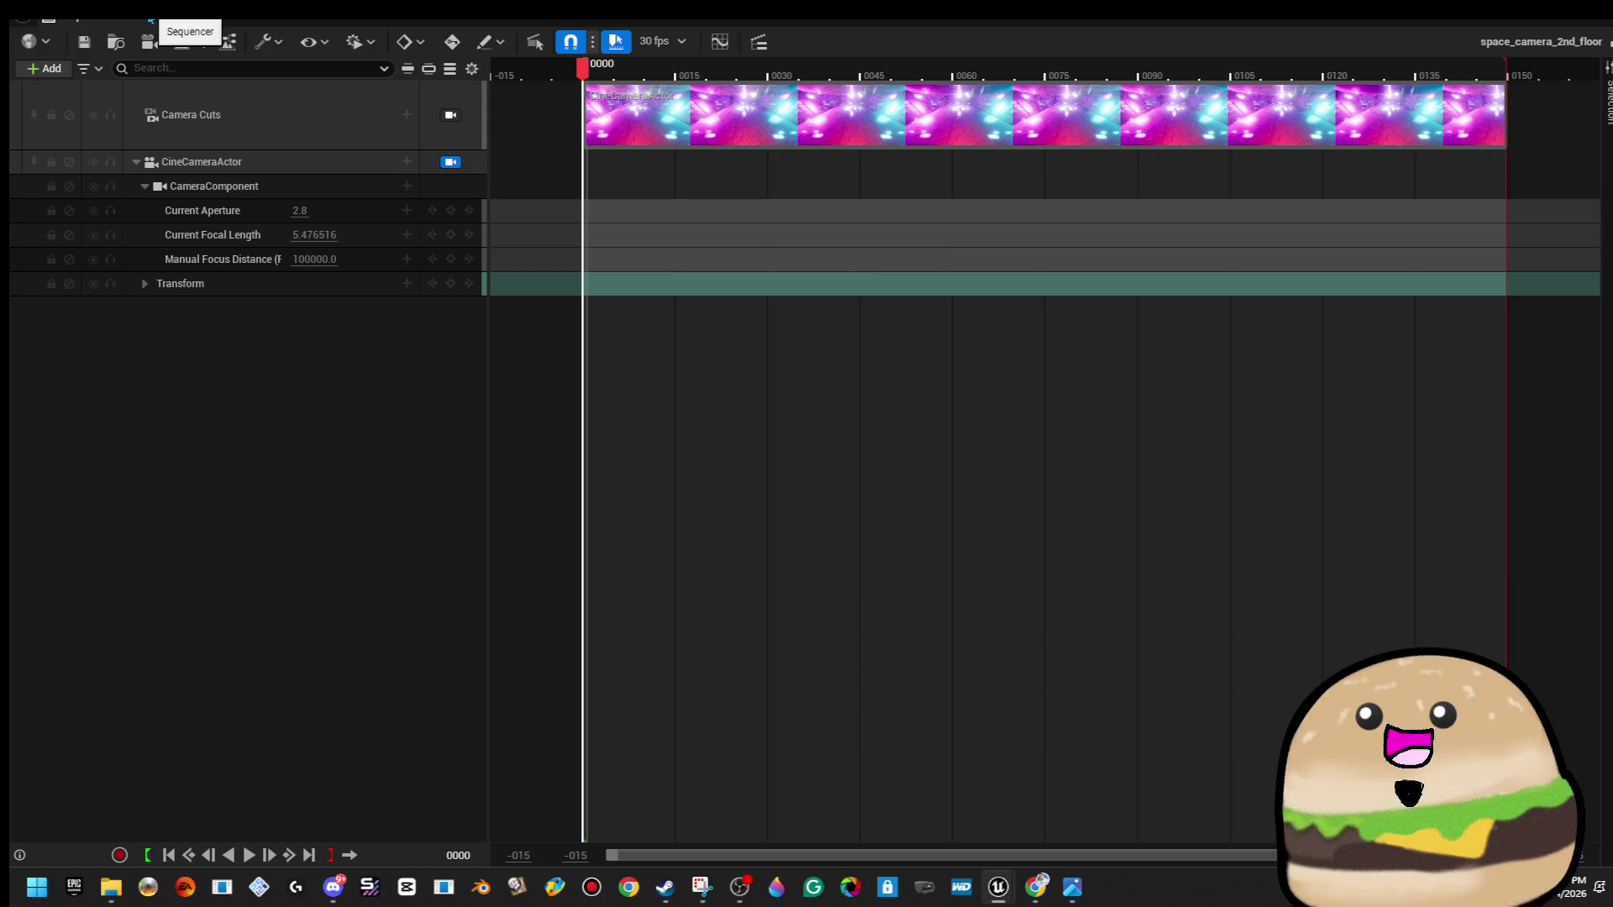
pyautogui.moveTo(602, 70); pyautogui.dragTo(937, 69)
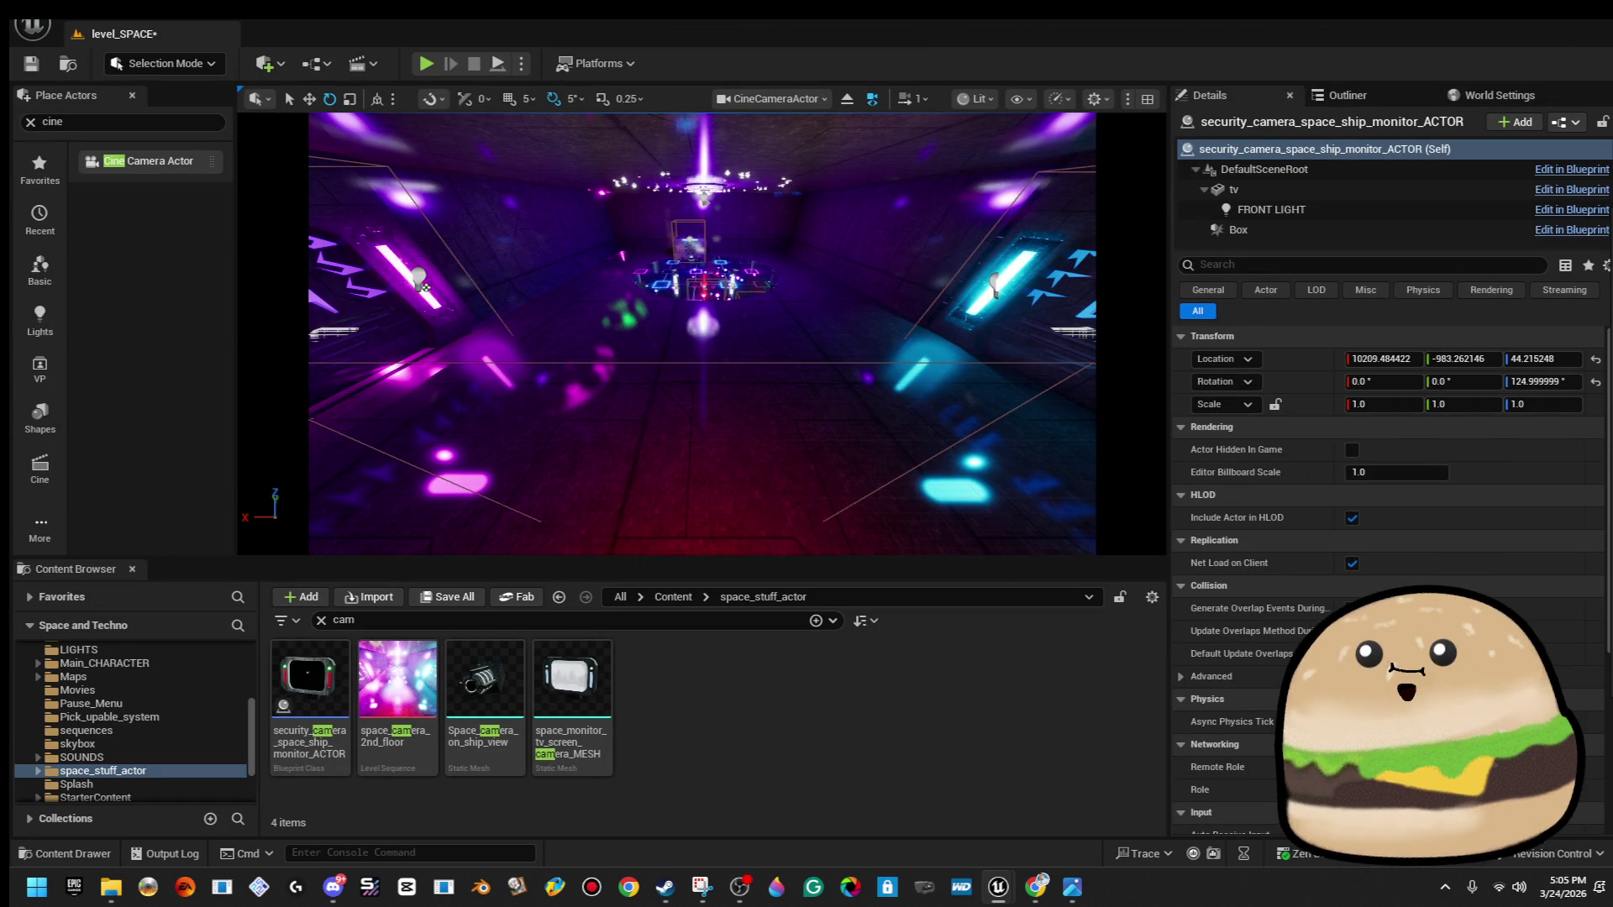
pyautogui.press('f')
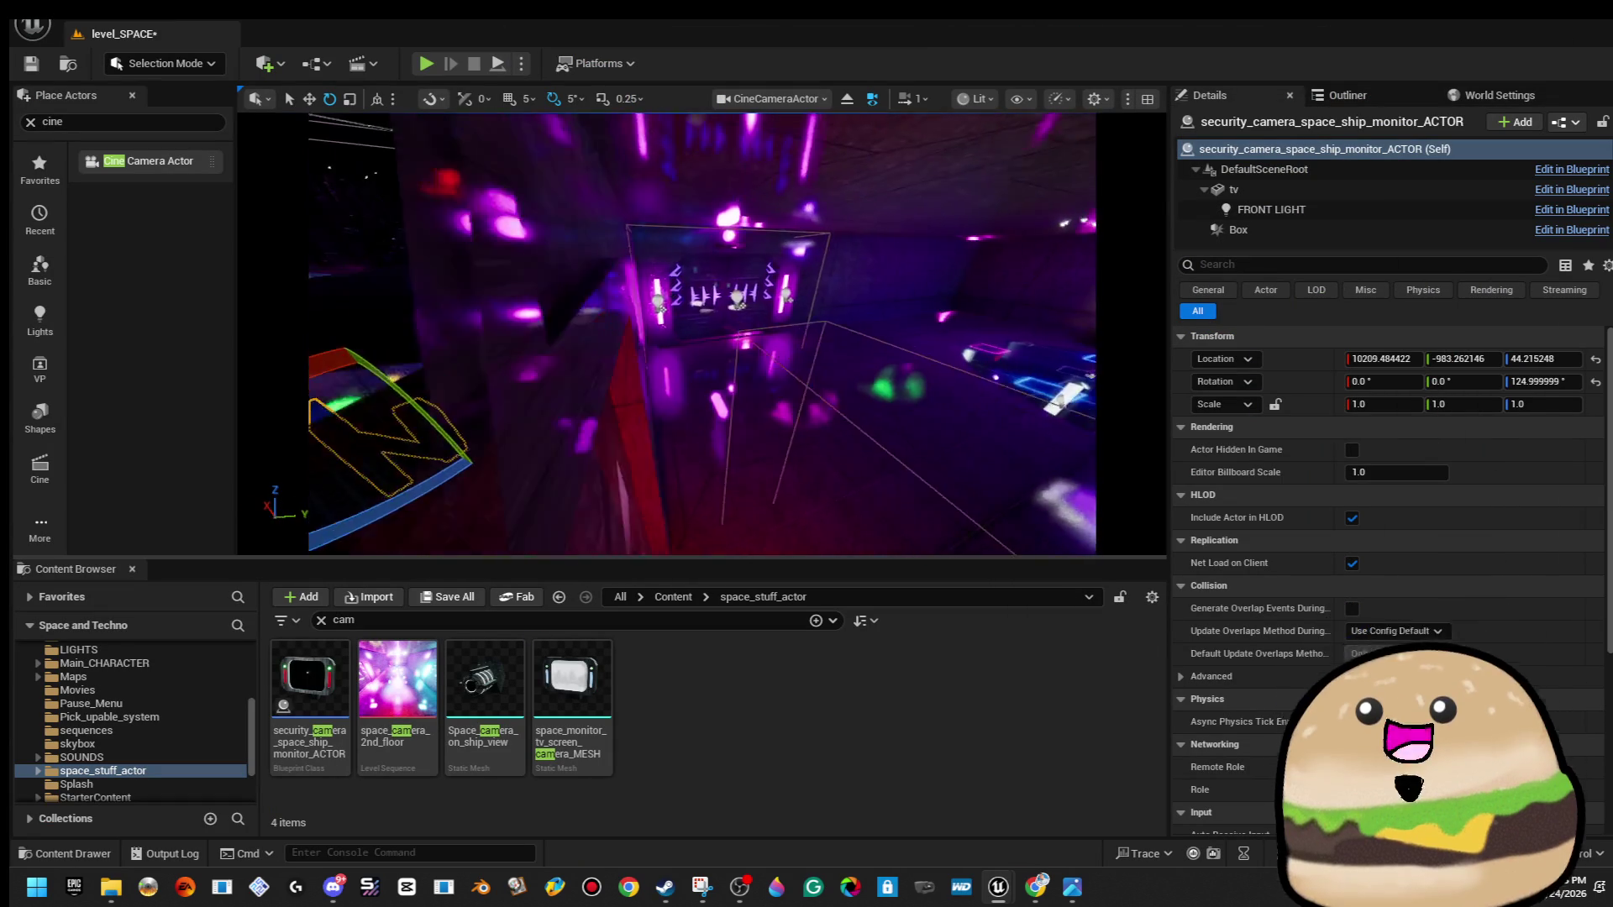
# Open the monitor actor's blueprint and pan the graph over to Play Looping.
pyautogui.rightClick(605, 276)
pyautogui.click(704, 345)
pyautogui.scroll(-2, 971, 497)
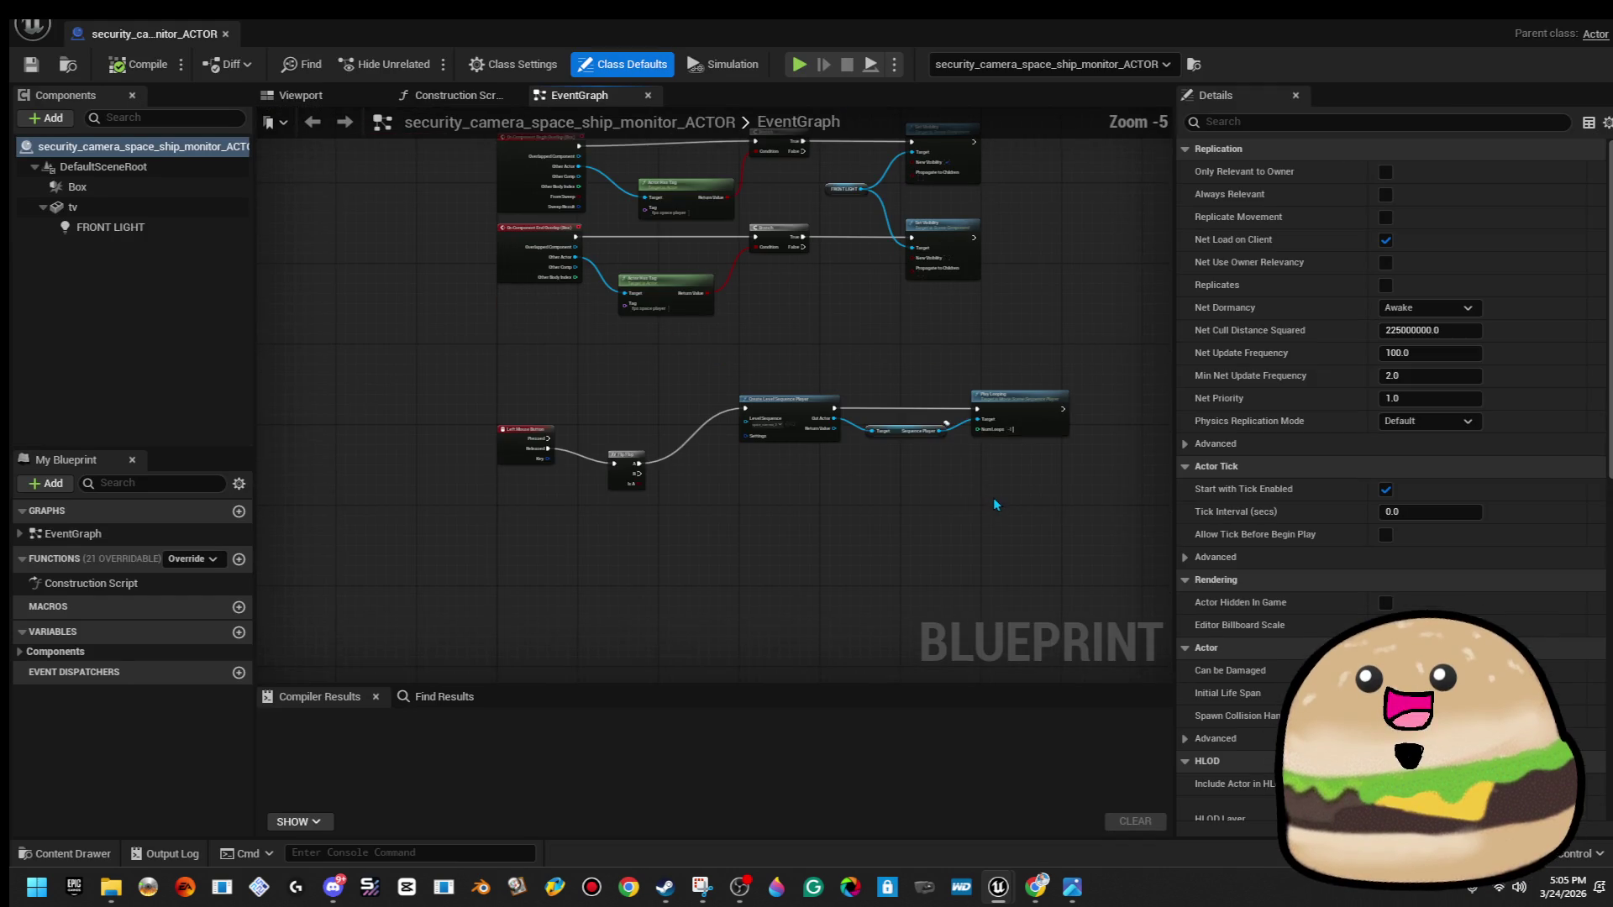
pyautogui.scroll(2, 621, 461)
pyautogui.moveTo(481, 501); pyautogui.dragTo(491, 477)
pyautogui.moveTo(699, 502); pyautogui.dragTo(599, 498)
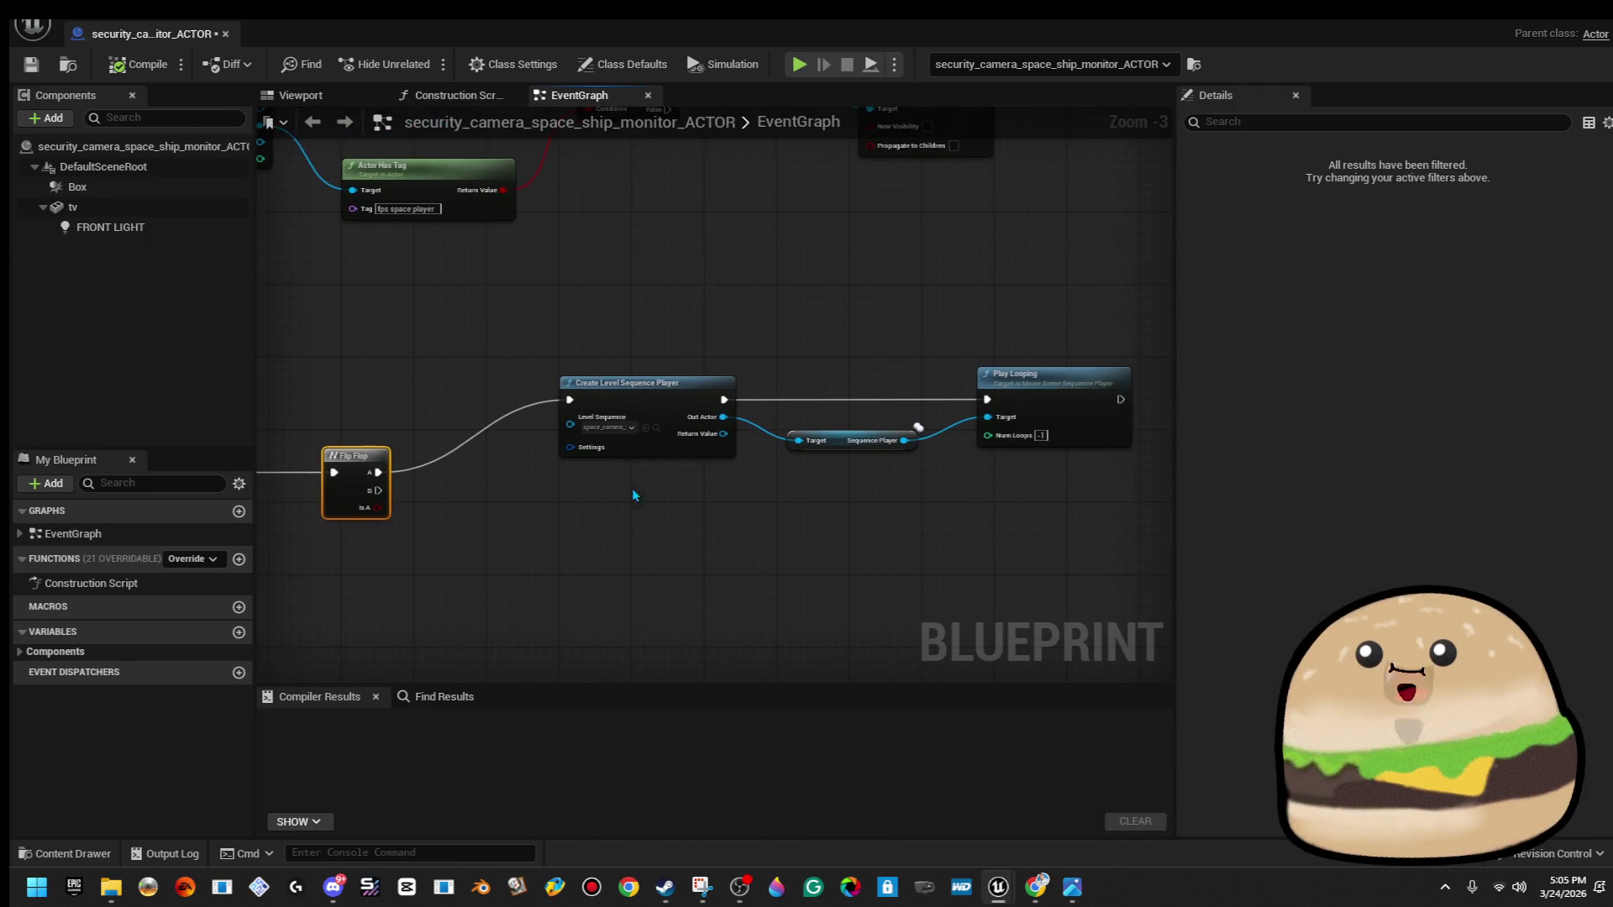
pyautogui.moveTo(1040, 457); pyautogui.dragTo(854, 442)
# Add a Print String node after Play Looping and compile.
pyautogui.moveTo(936, 383); pyautogui.dragTo(1063, 379)
pyautogui.write('prin')
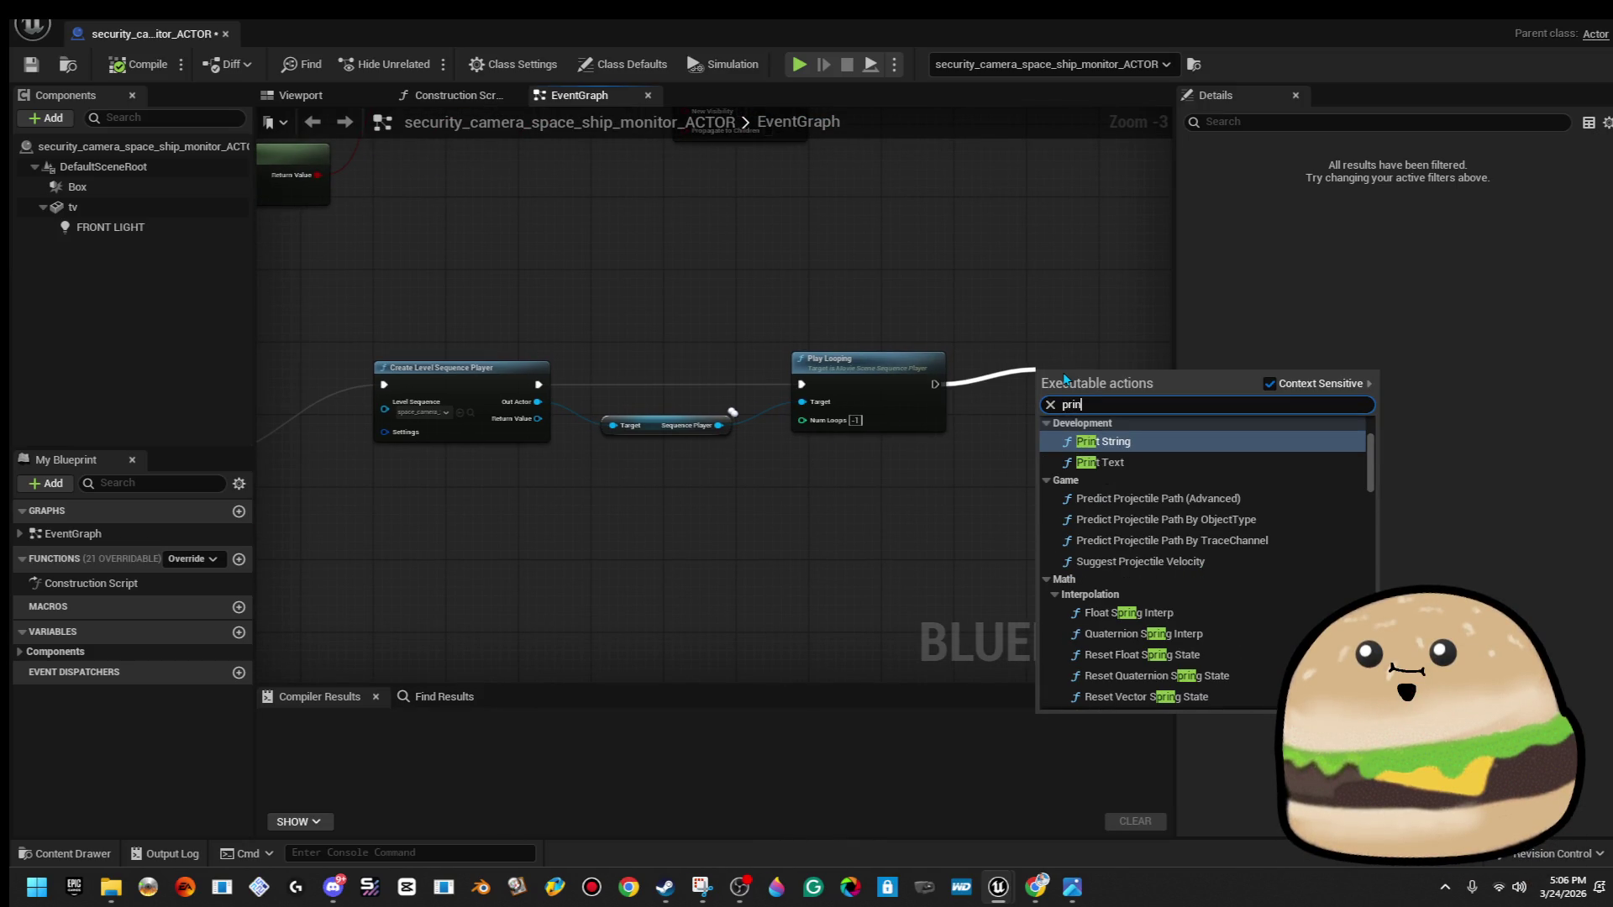
pyautogui.press('Return')
pyautogui.click(130, 68)
pyautogui.hotkey('alt', 'Tab')
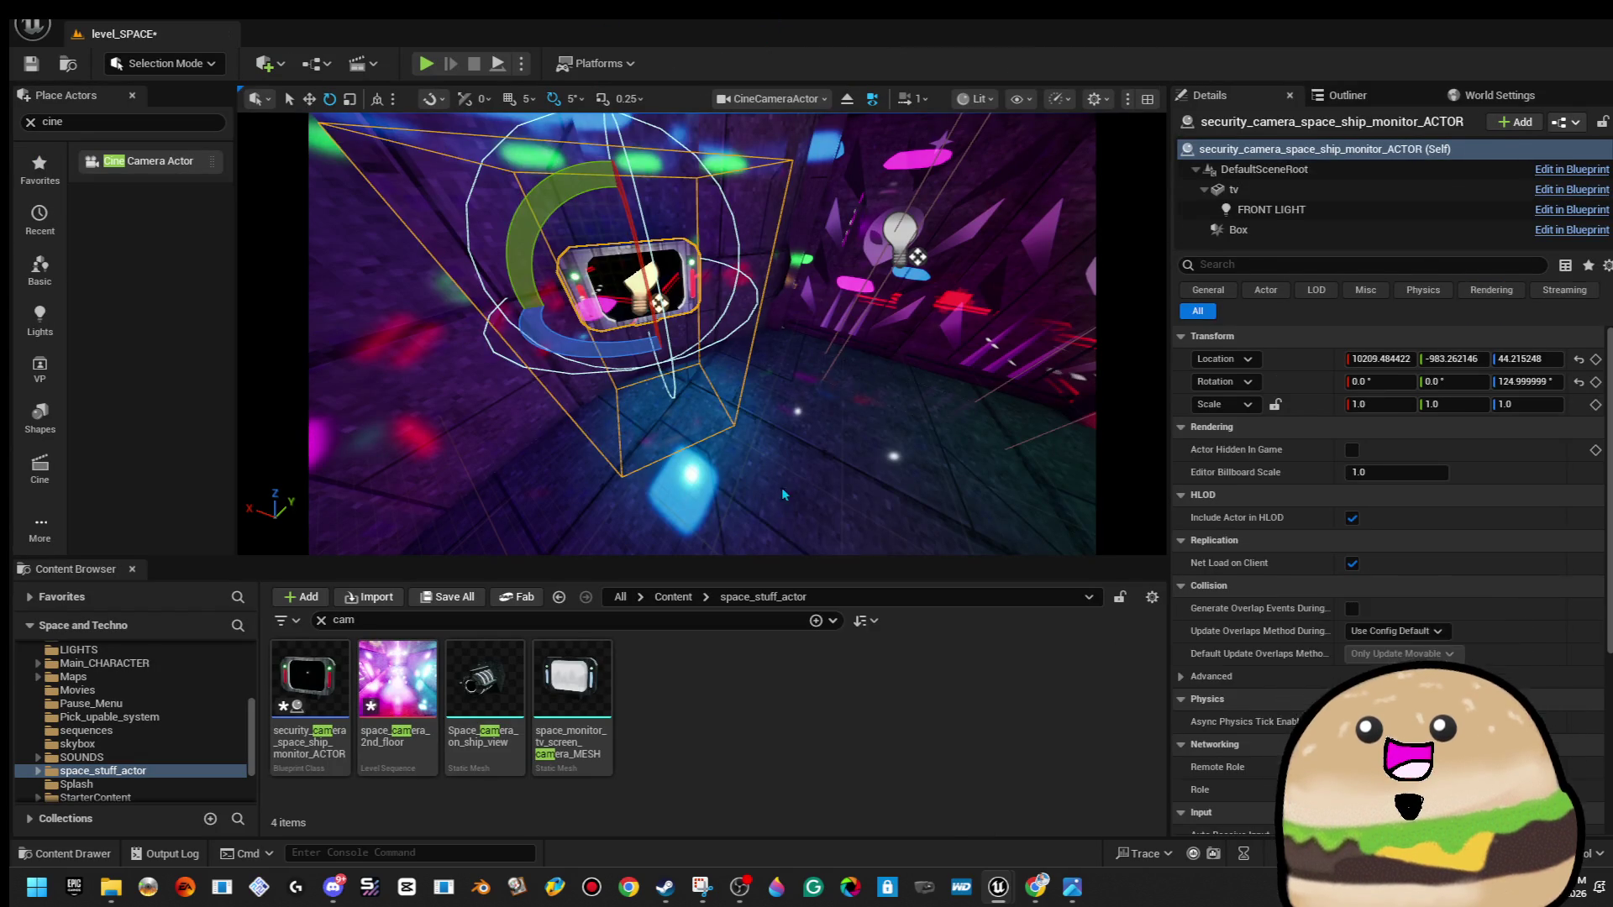
# Play from here, walk up to the wall monitor, switch to the camera view, then end play.
pyautogui.rightClick(781, 494)
pyautogui.click(841, 857)
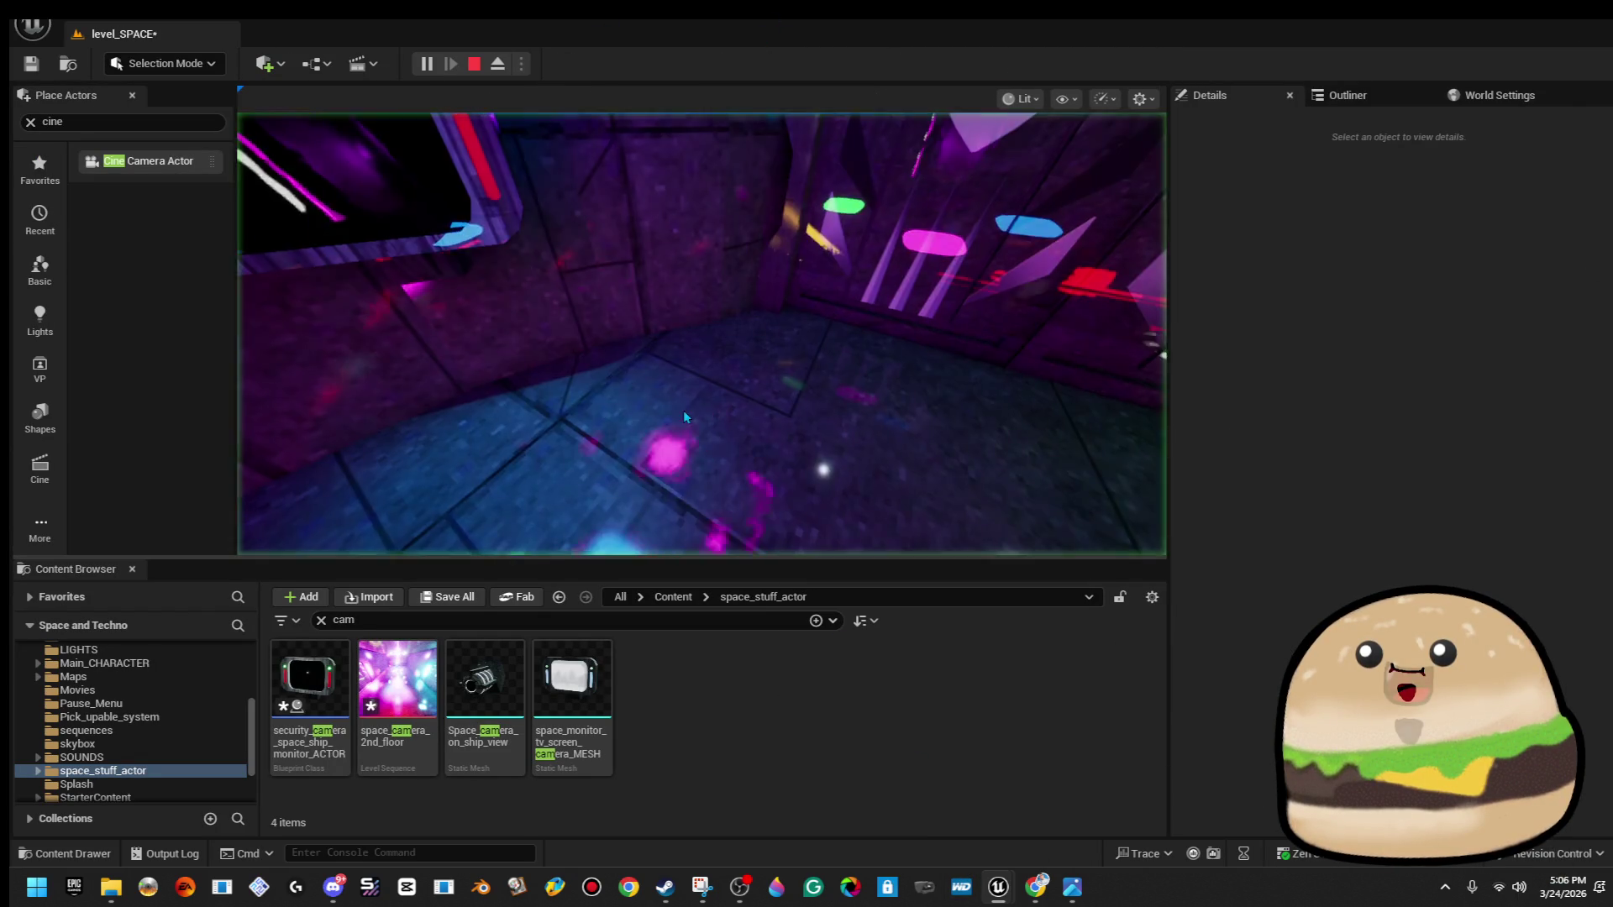
pyautogui.click(684, 418)
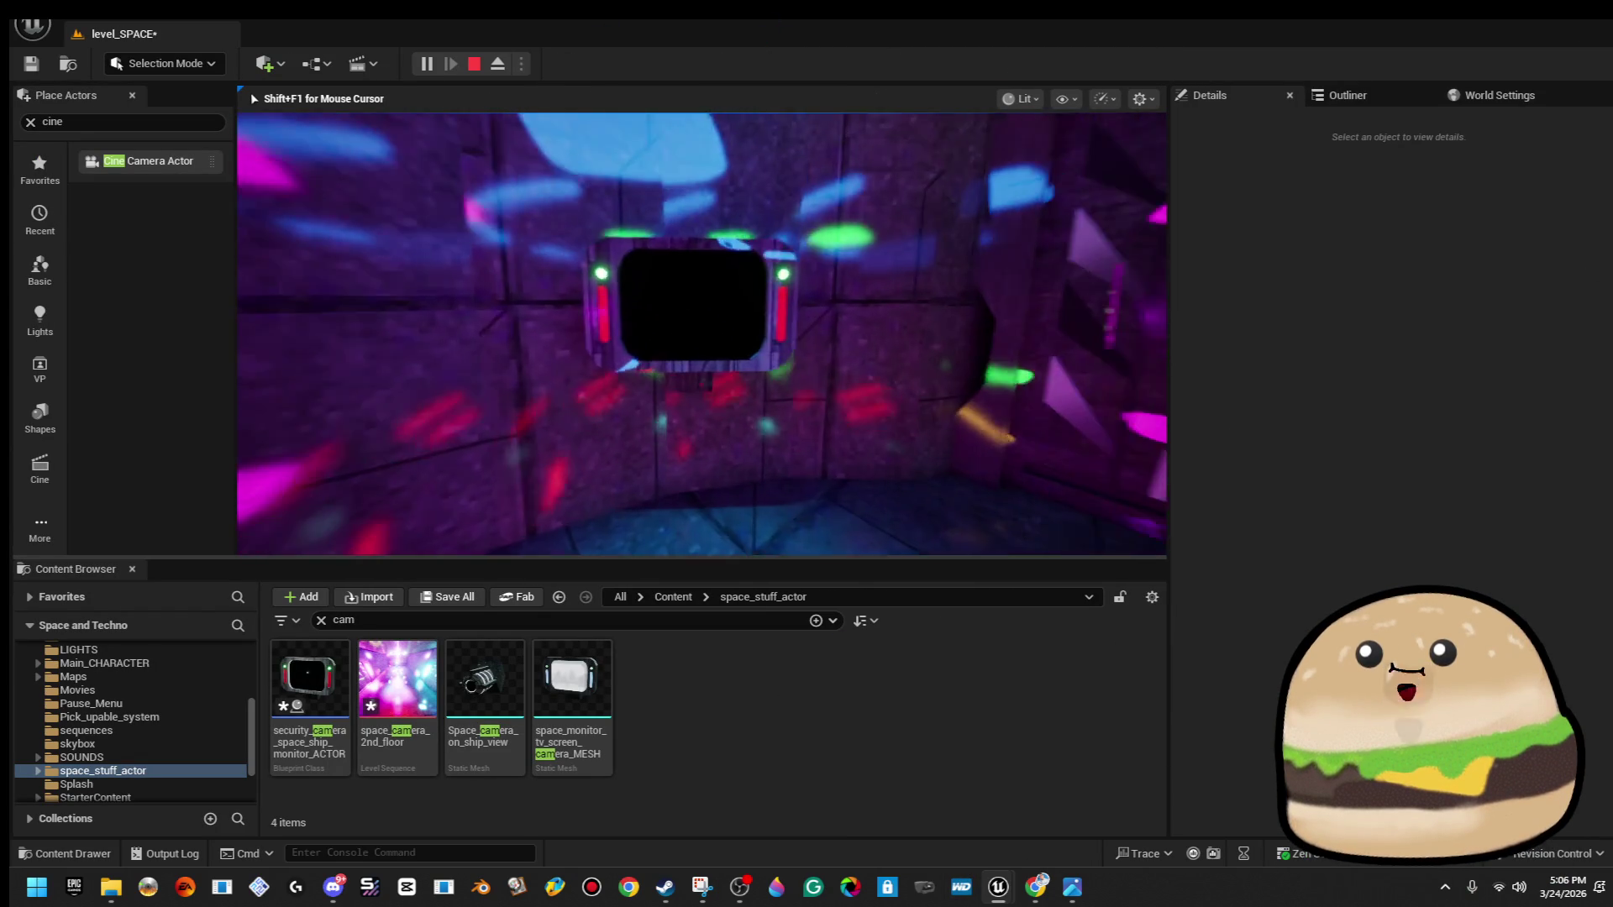
pyautogui.press('w')
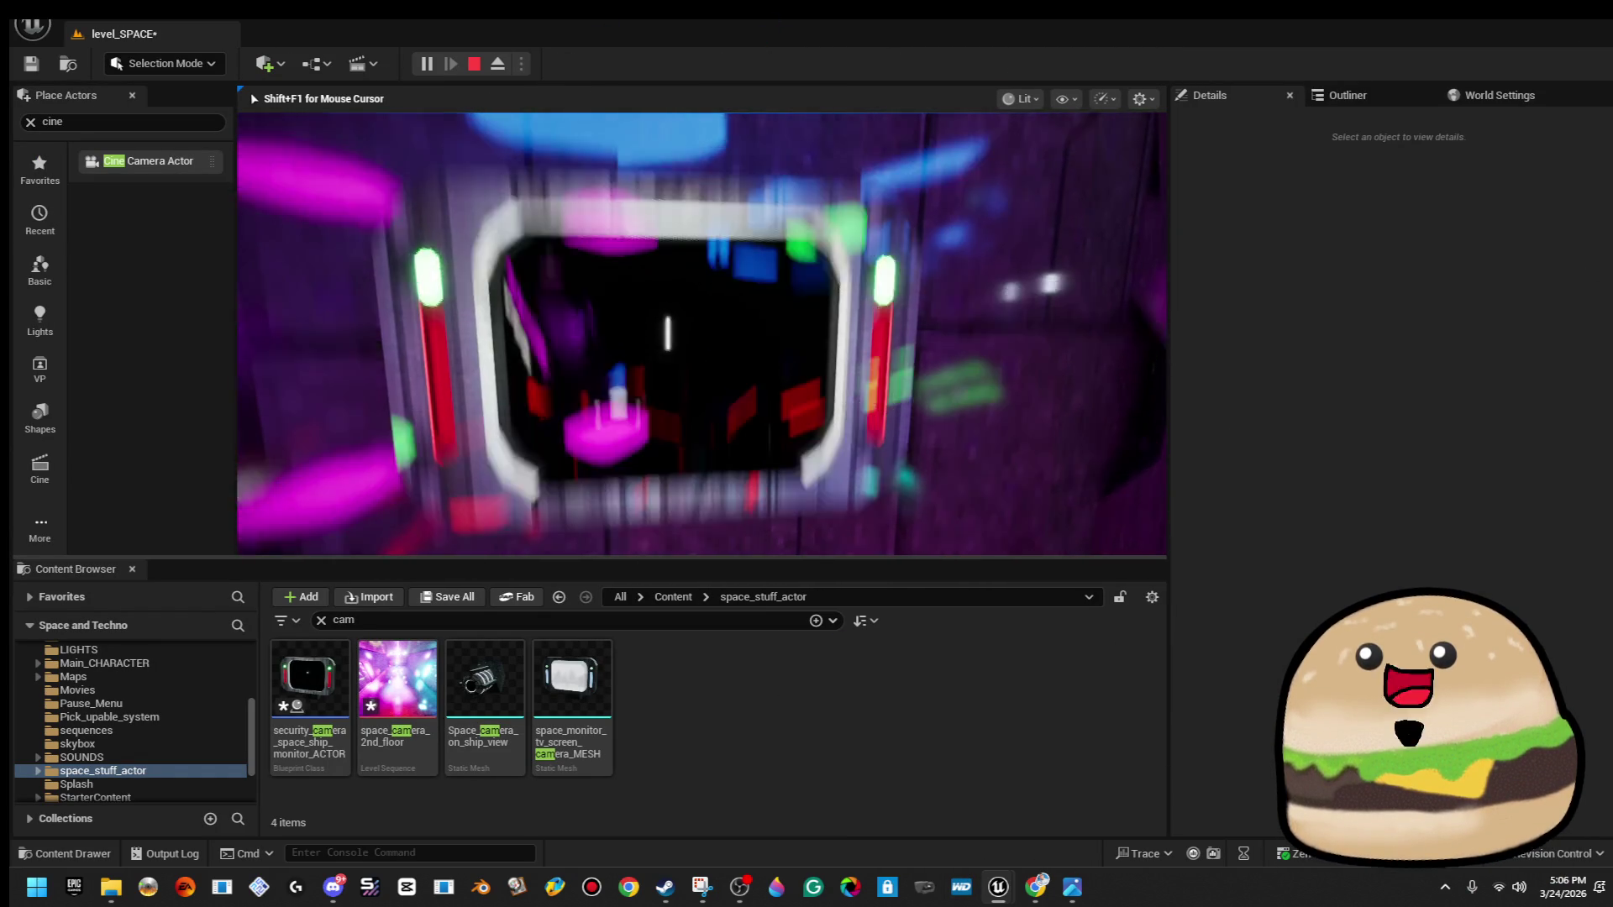
pyautogui.press('a')
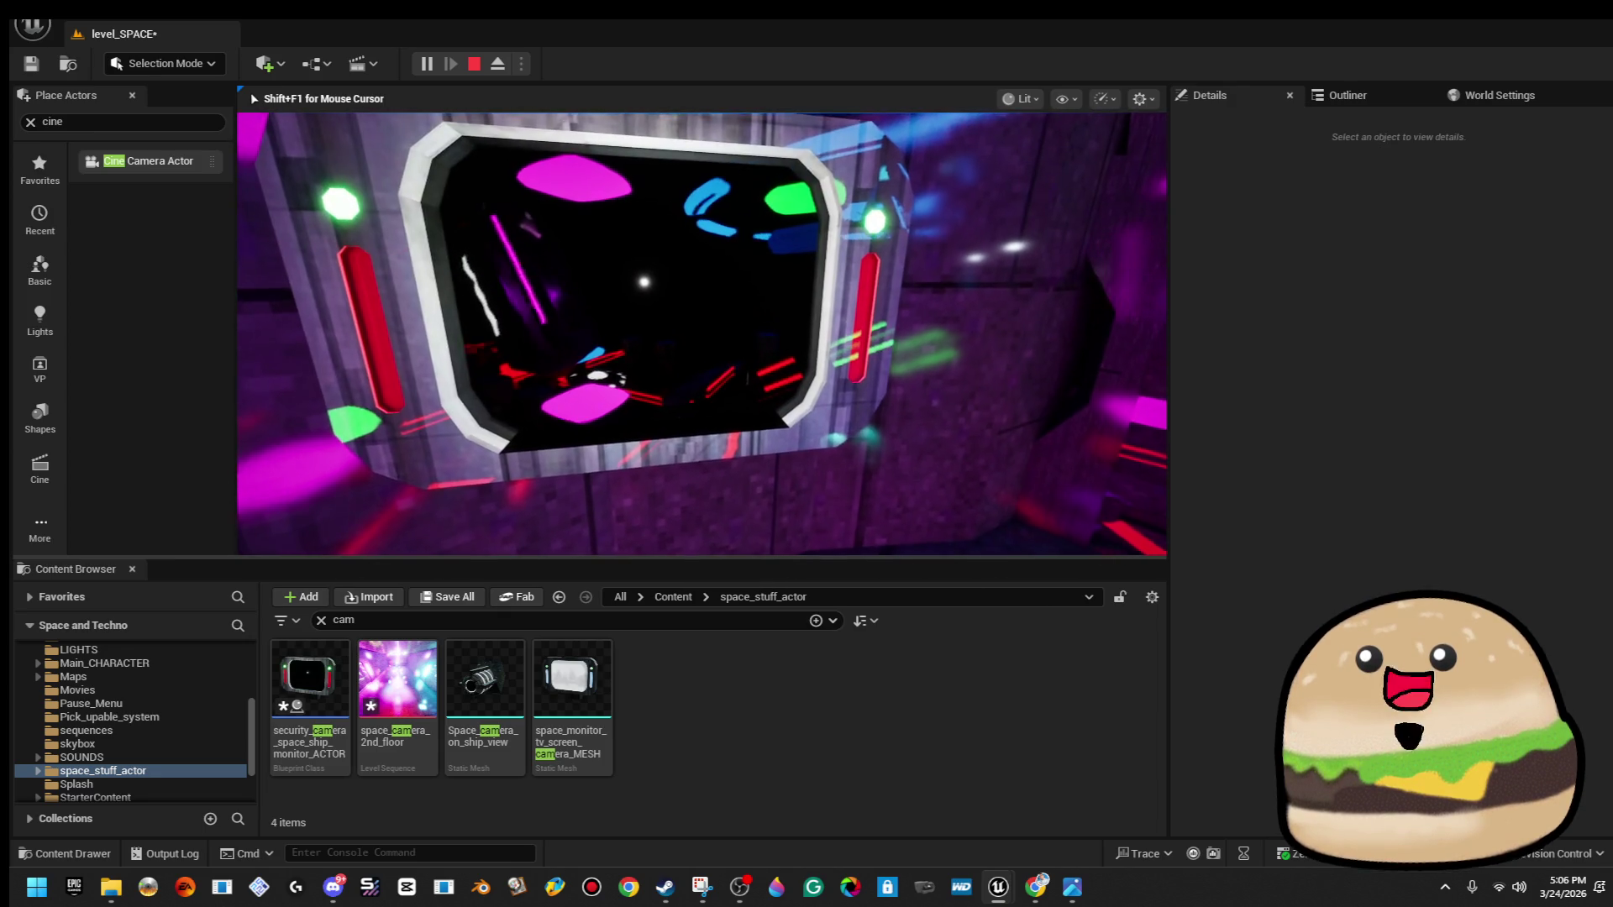
pyautogui.press('s')
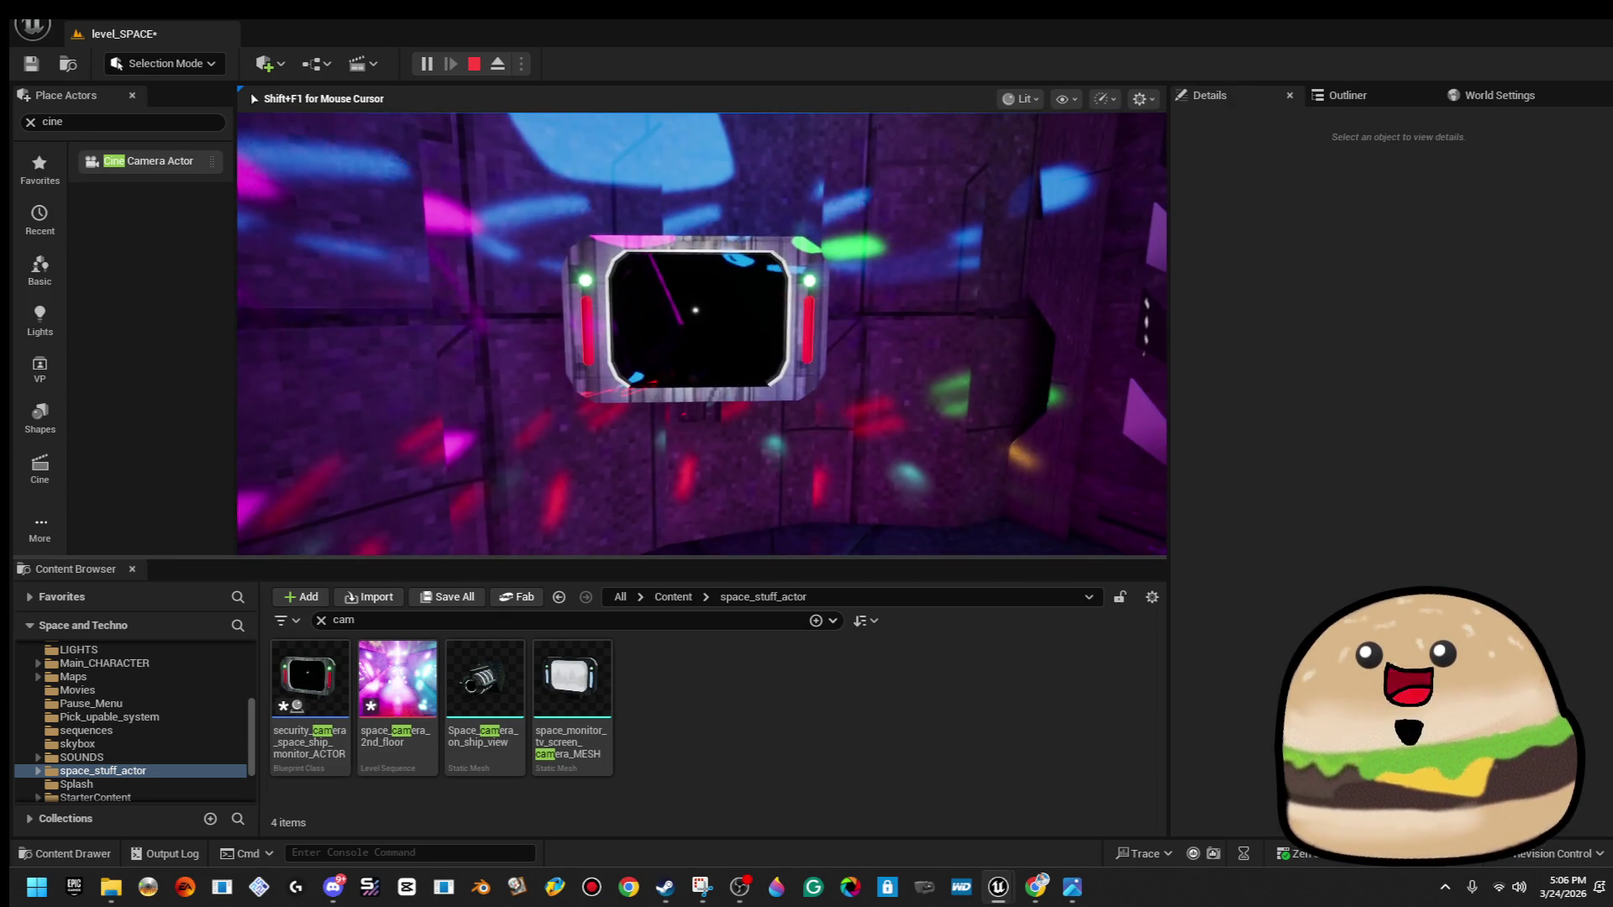
pyautogui.press('w')
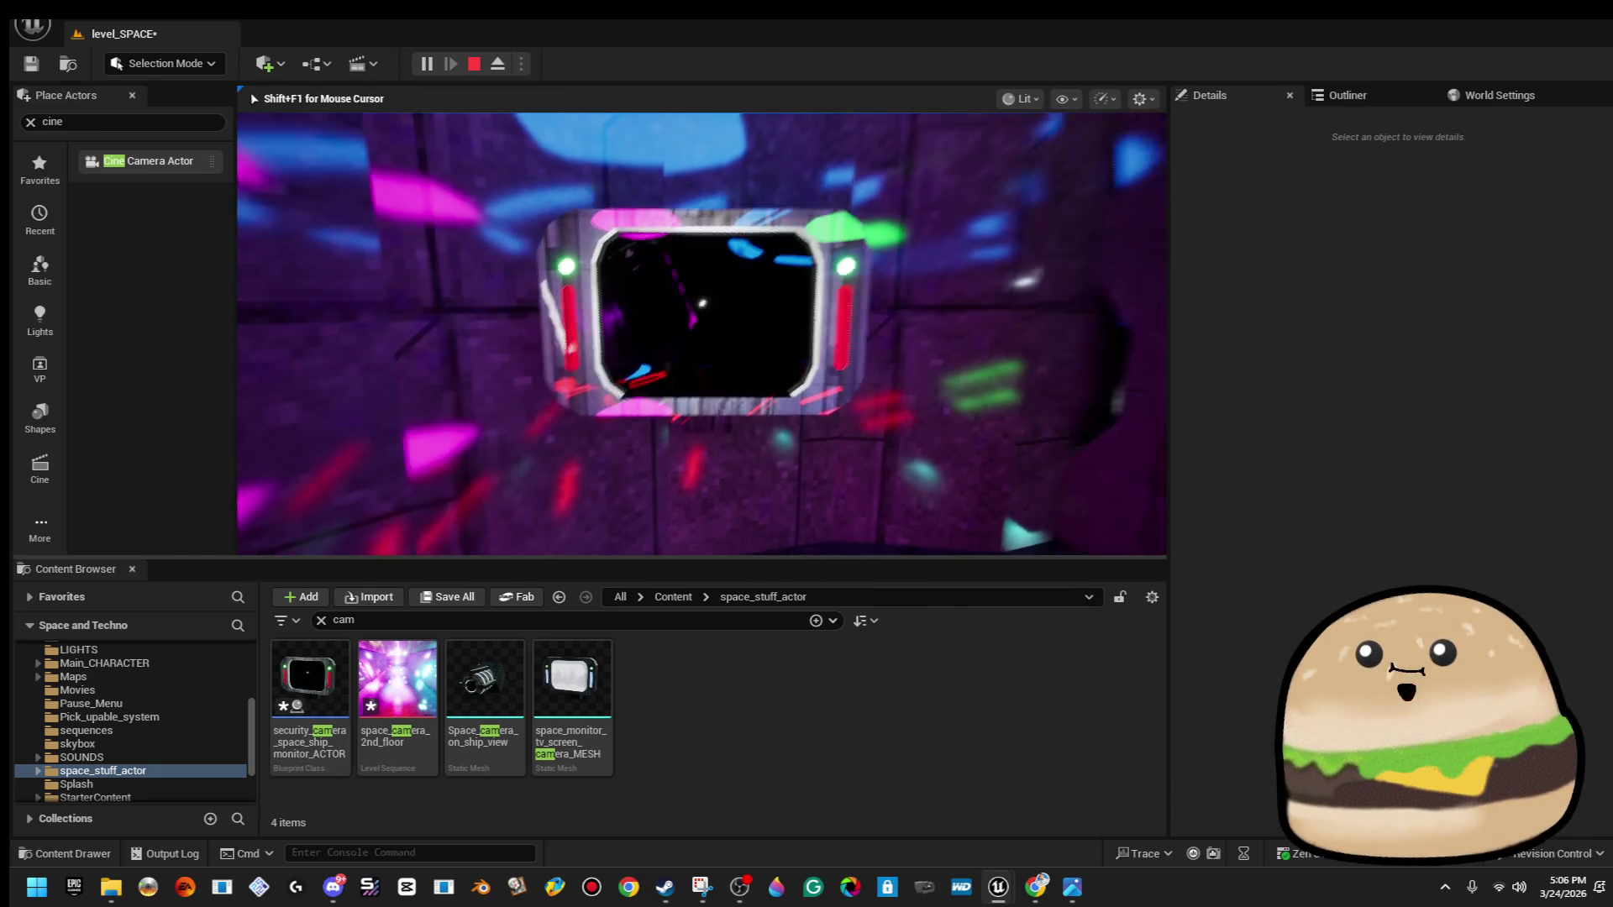
pyautogui.press('e')
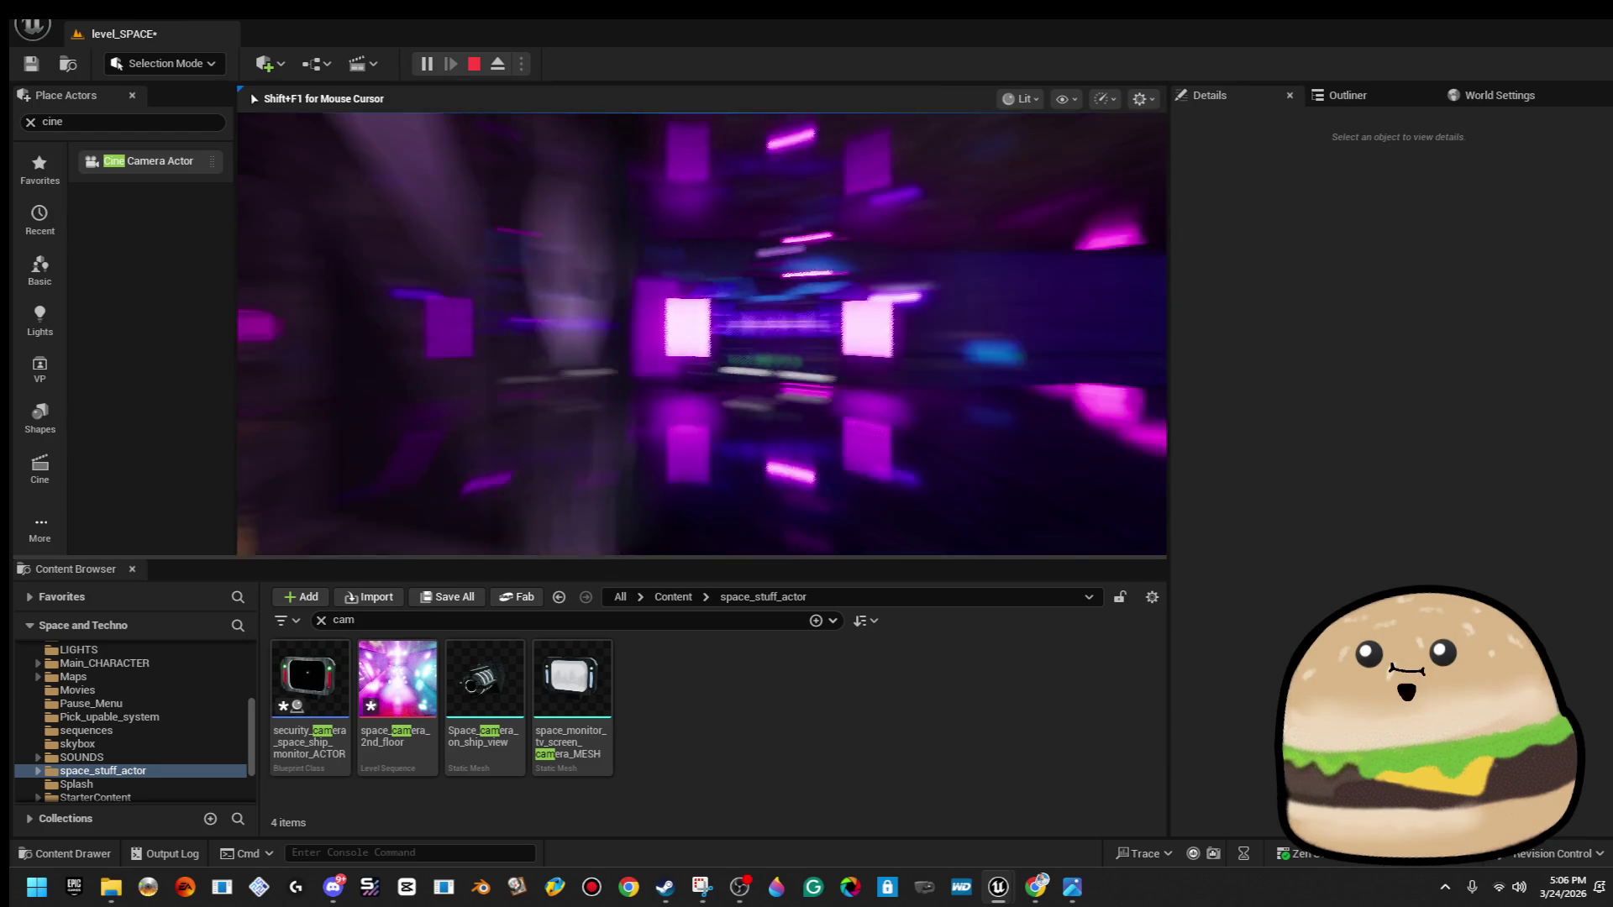
pyautogui.press('Escape')
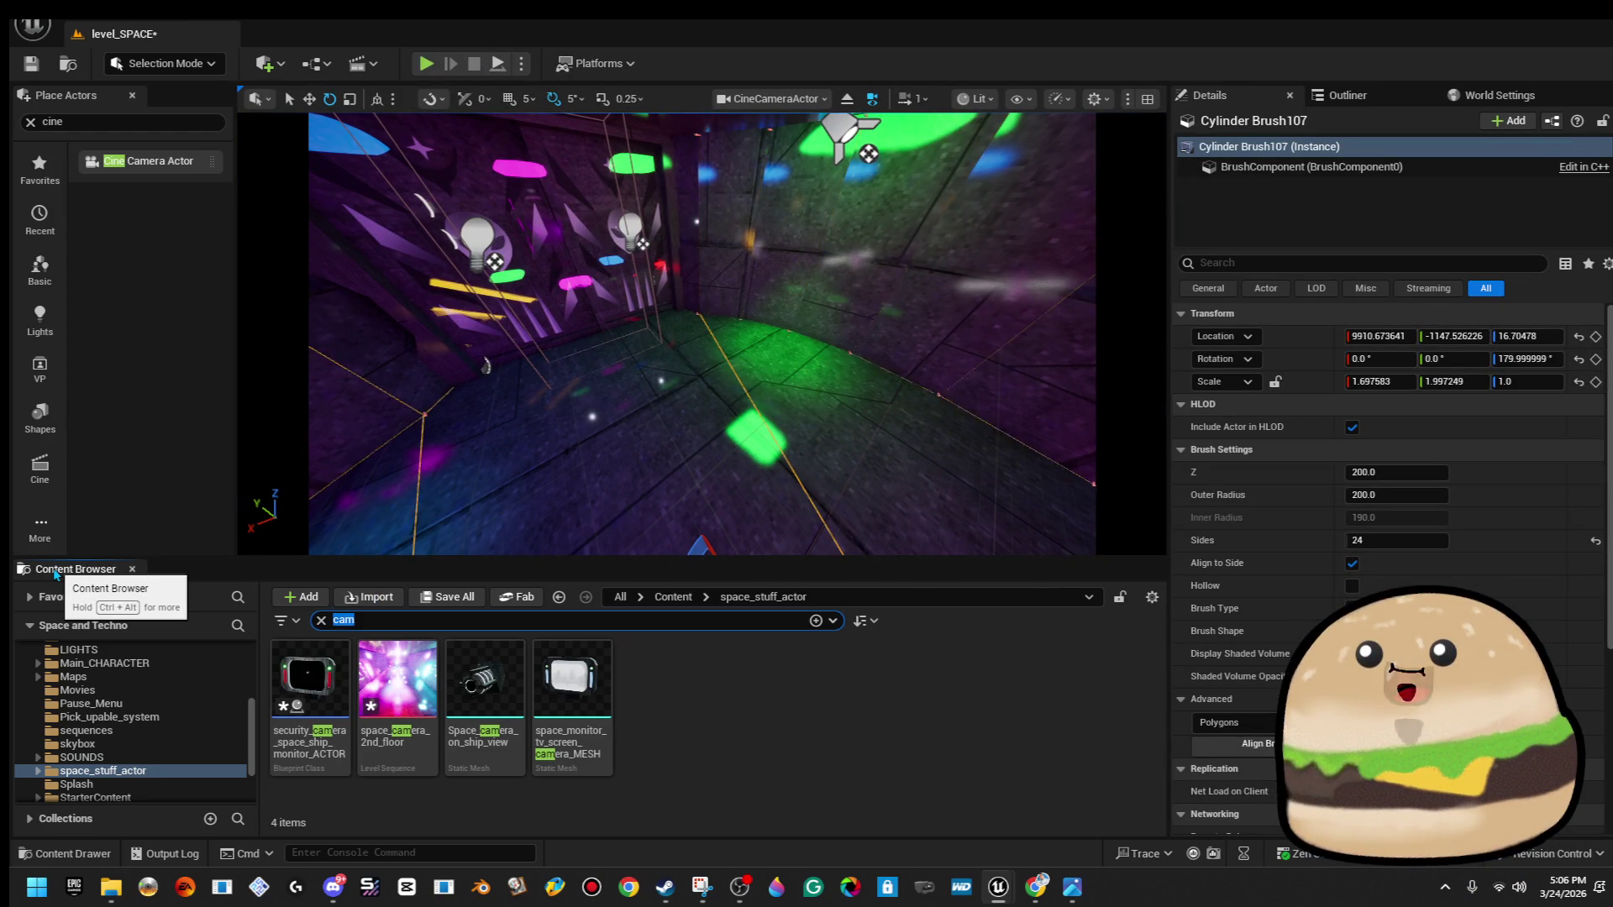
# Filter the content browser for 'crate' and start placing space_loot_crate_x.
pyautogui.write('crate')
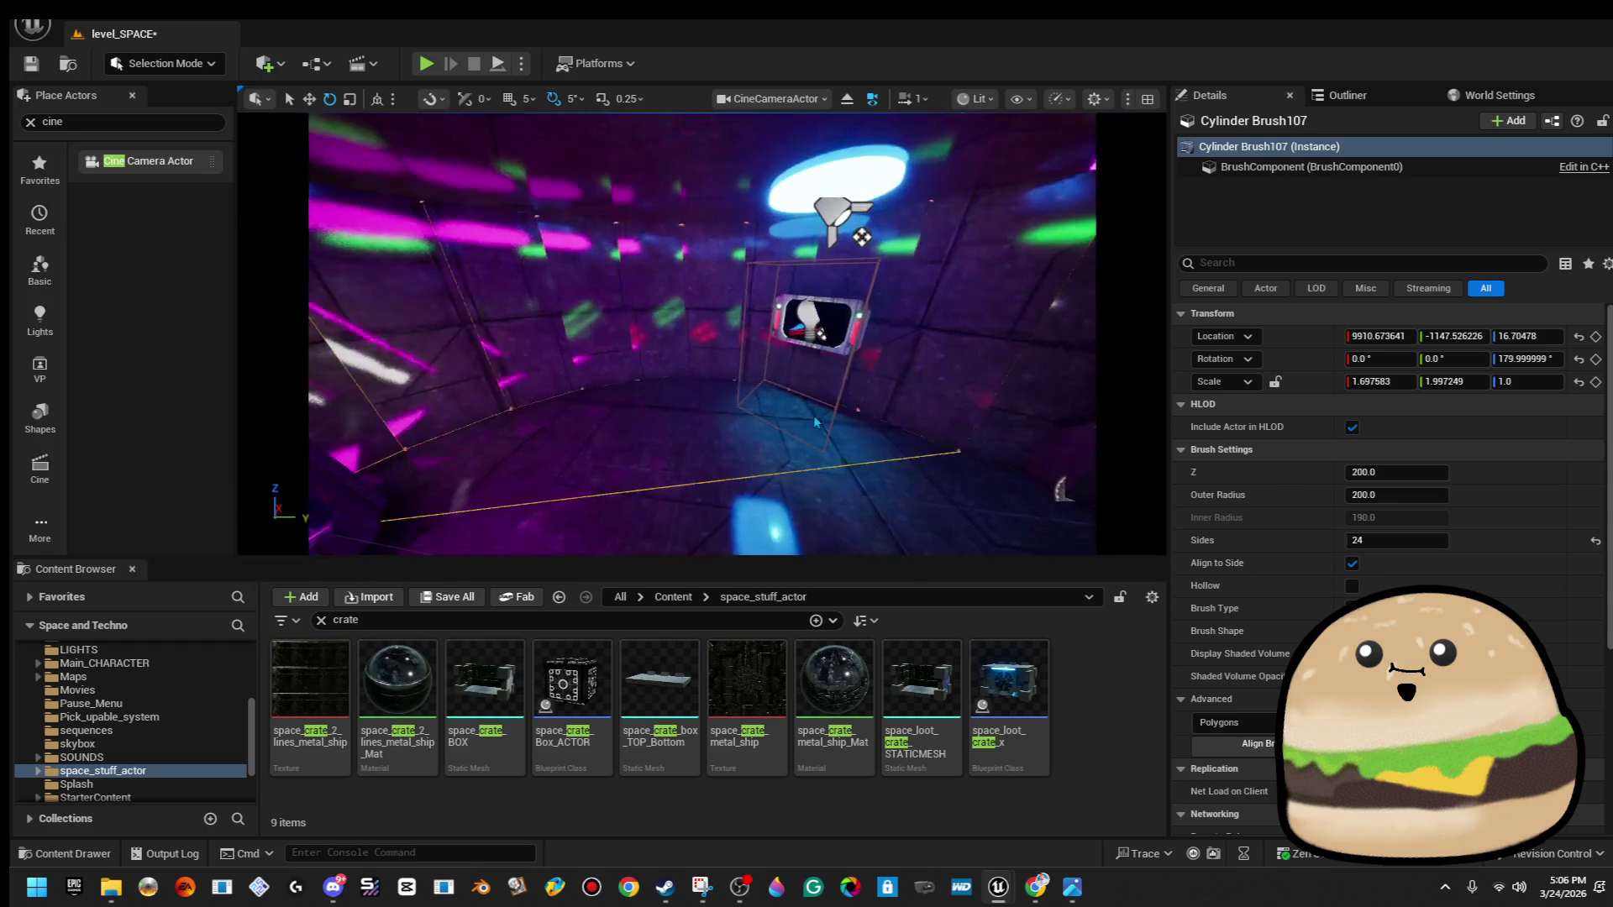
pyautogui.moveTo(1039, 693)
pyautogui.mouseDown()
pyautogui.moveTo(936, 406)
pyautogui.moveTo(1351, 484)
pyautogui.moveTo(915, 424)
pyautogui.mouseUp()
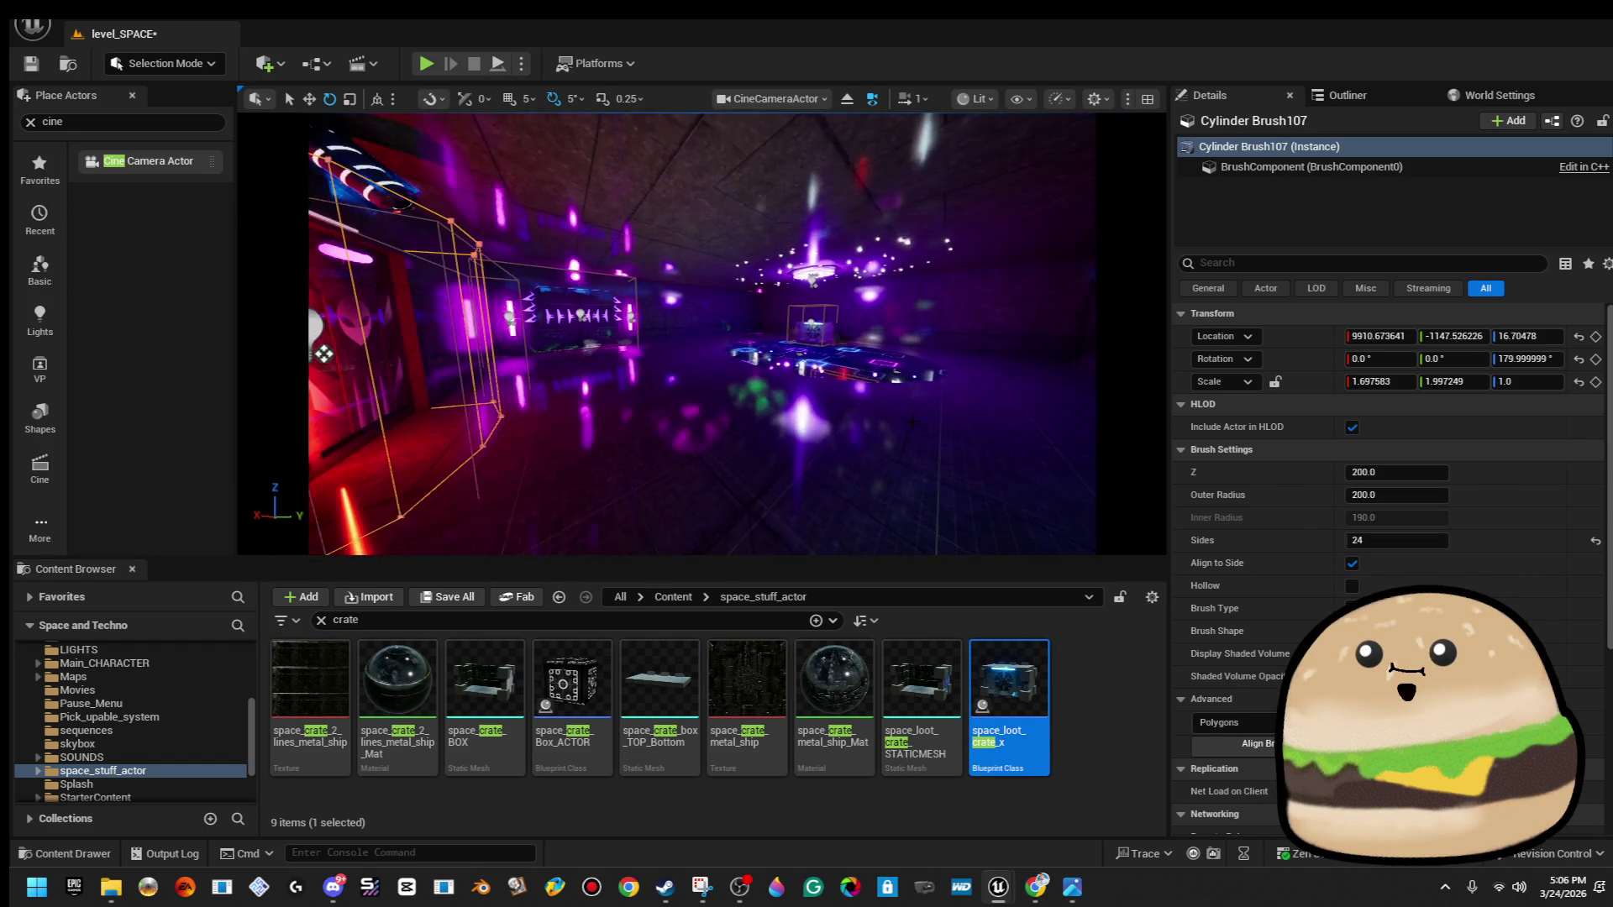
pyautogui.click(708, 352)
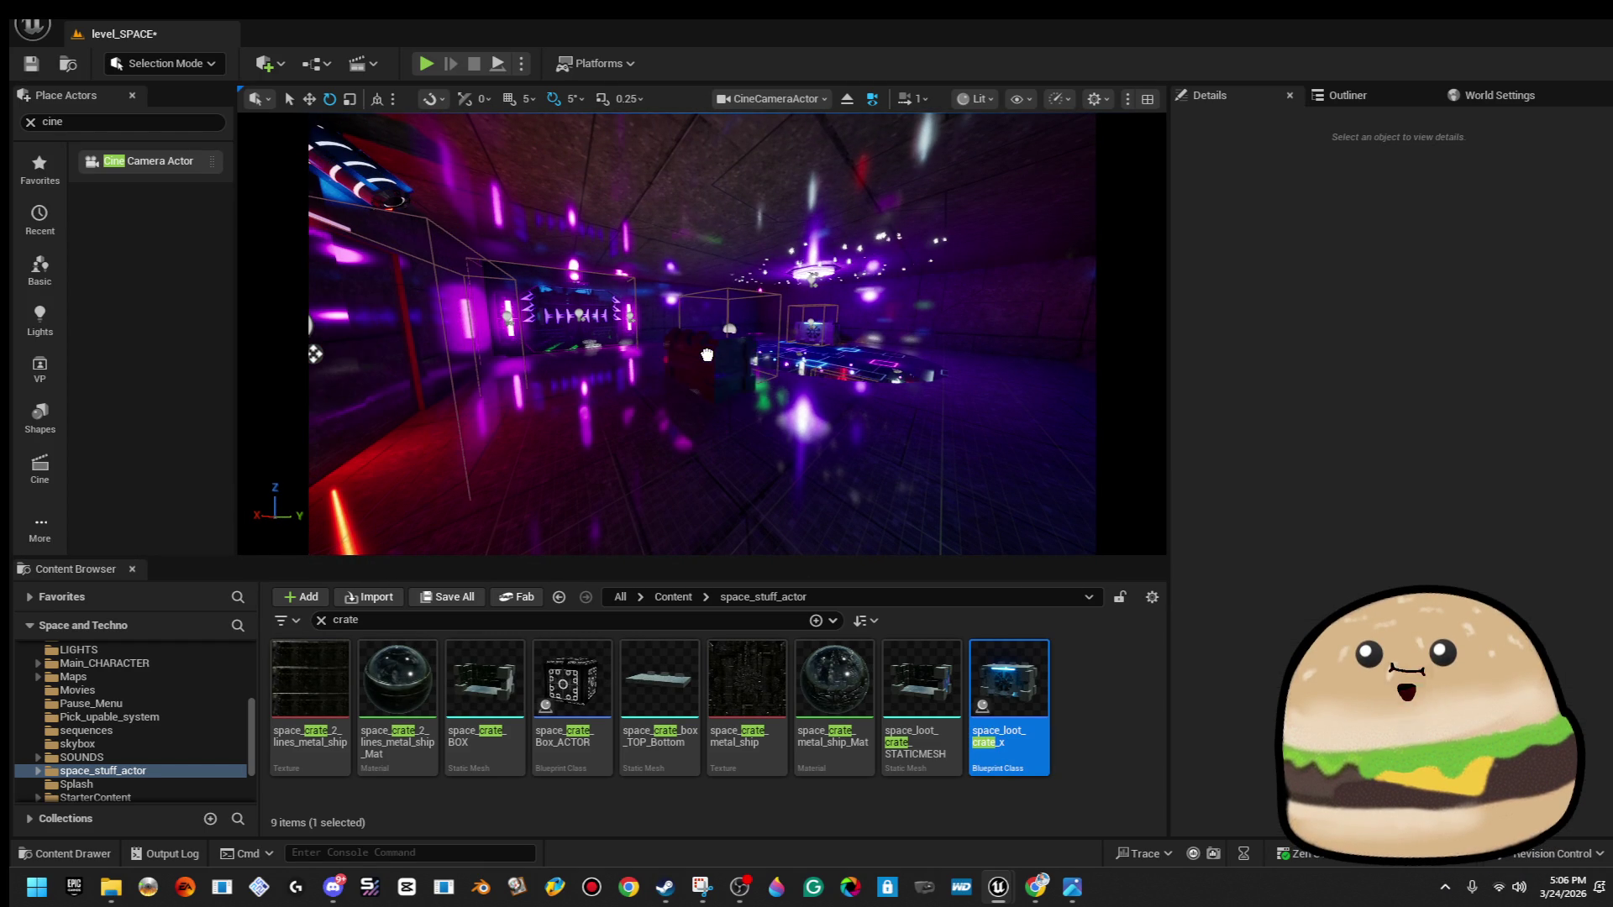
# Play-test the level starting from the selected wall, then end the test.
pyautogui.click(682, 358)
pyautogui.rightClick(856, 386)
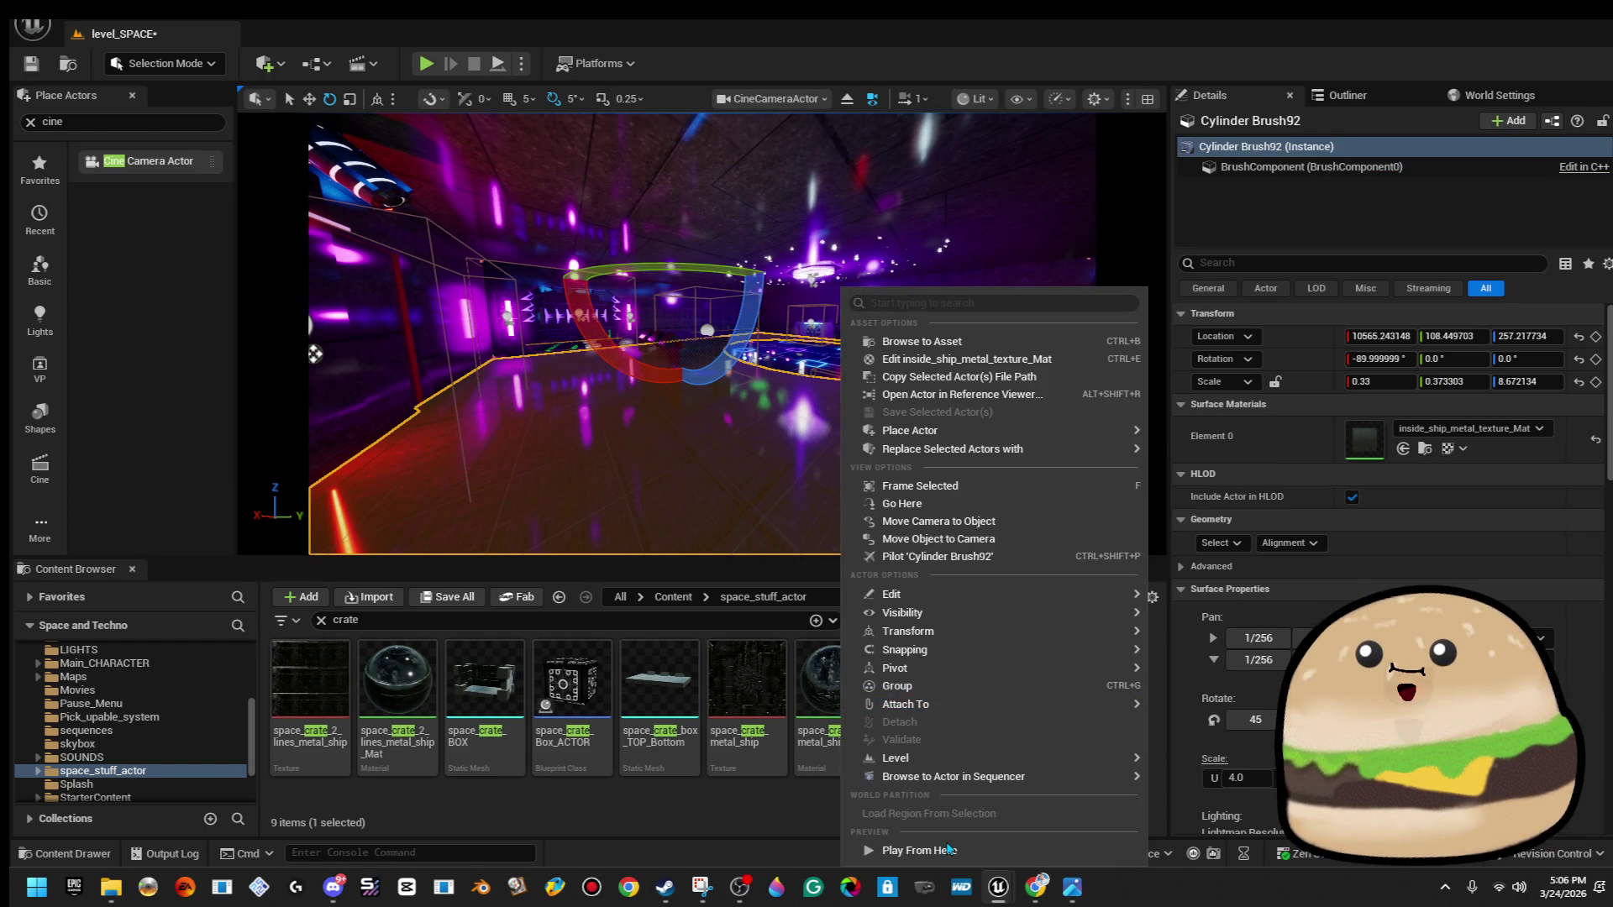
pyautogui.press('Escape')
pyautogui.hotkey('alt', 'p')
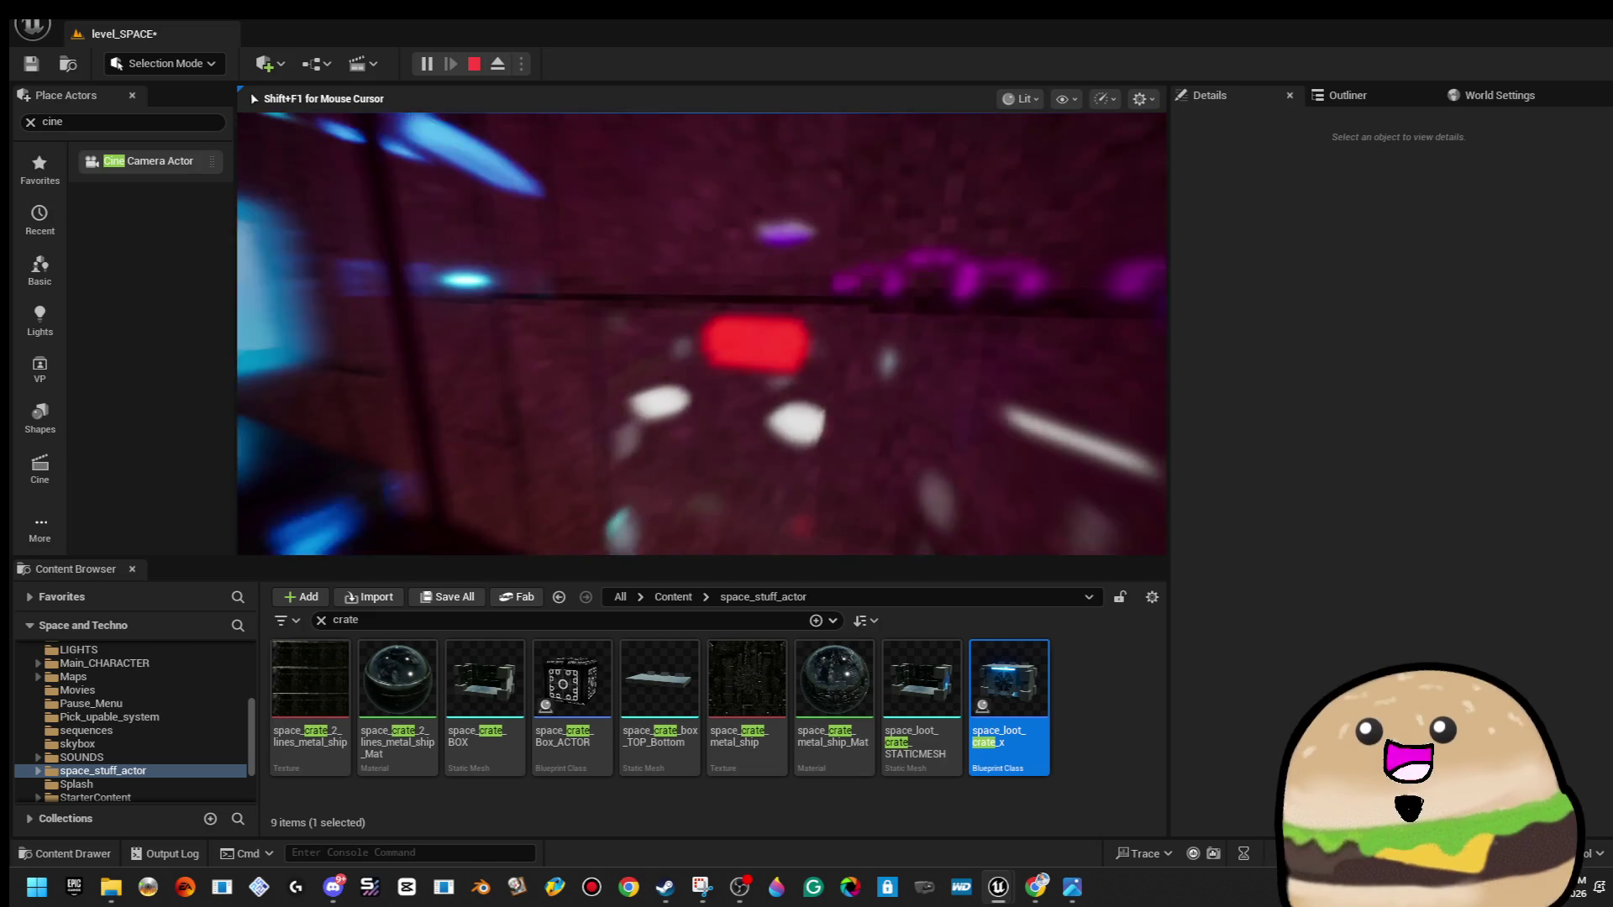
pyautogui.press('Escape')
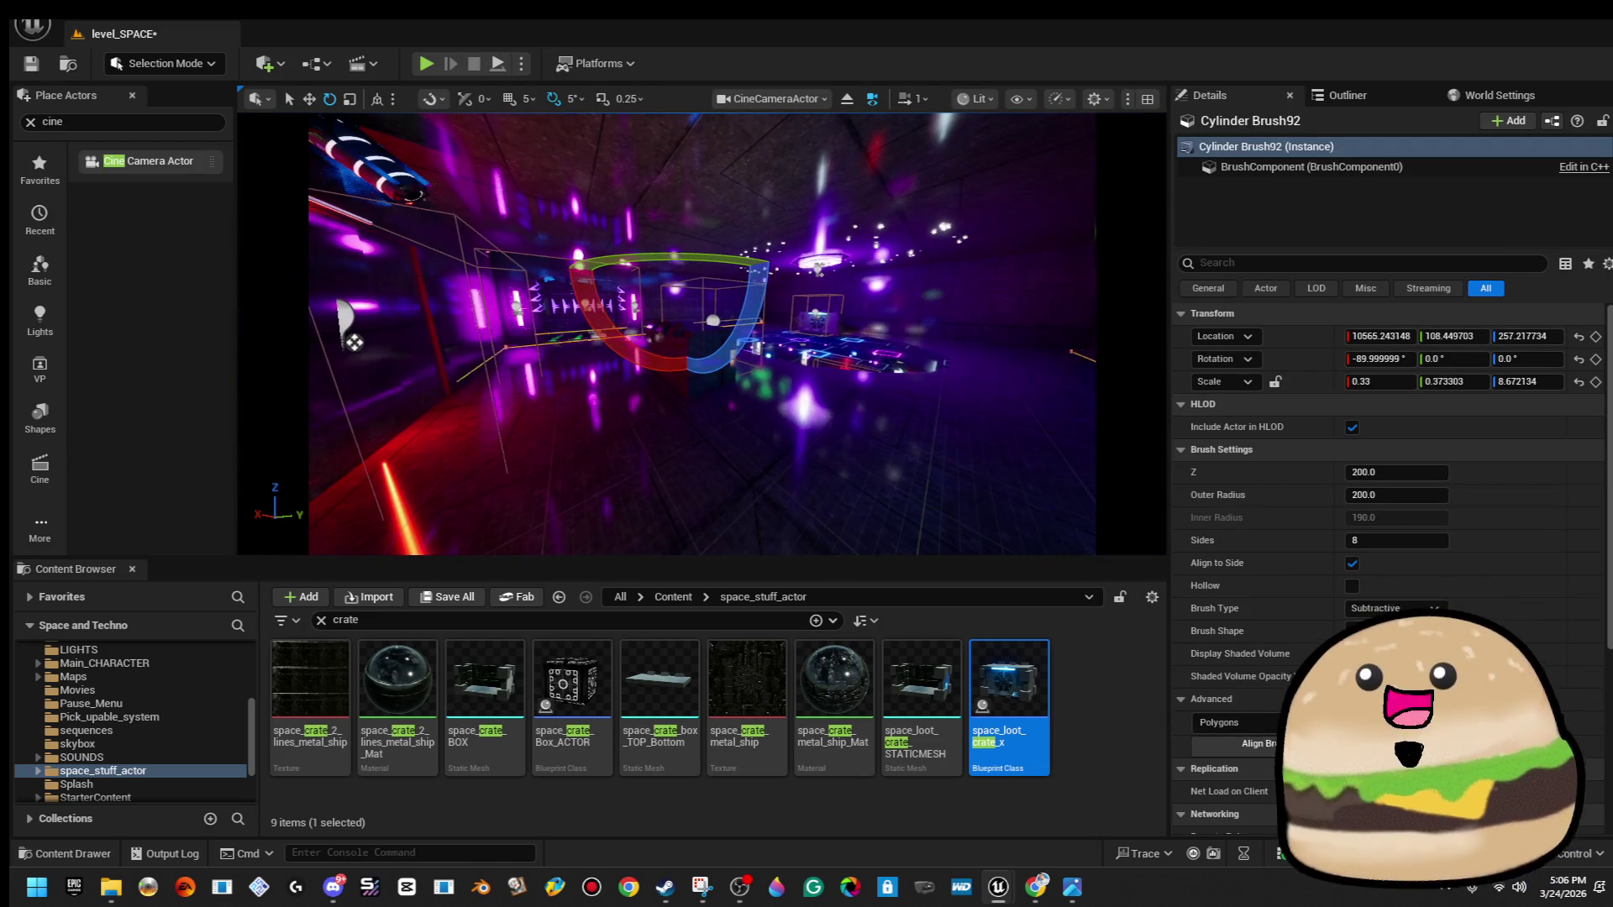
# Drop a loot crate into the level centre, then undo the placement.
pyautogui.click(353, 328)
pyautogui.click(353, 328)
pyautogui.press('Escape')
pyautogui.moveTo(353, 328); pyautogui.dragTo(538, 310)
pyautogui.moveTo(1008, 697)
pyautogui.mouseDown()
pyautogui.moveTo(689, 361)
pyautogui.moveTo(756, 336)
pyautogui.mouseUp()
pyautogui.hotkey('ctrl', 'z')
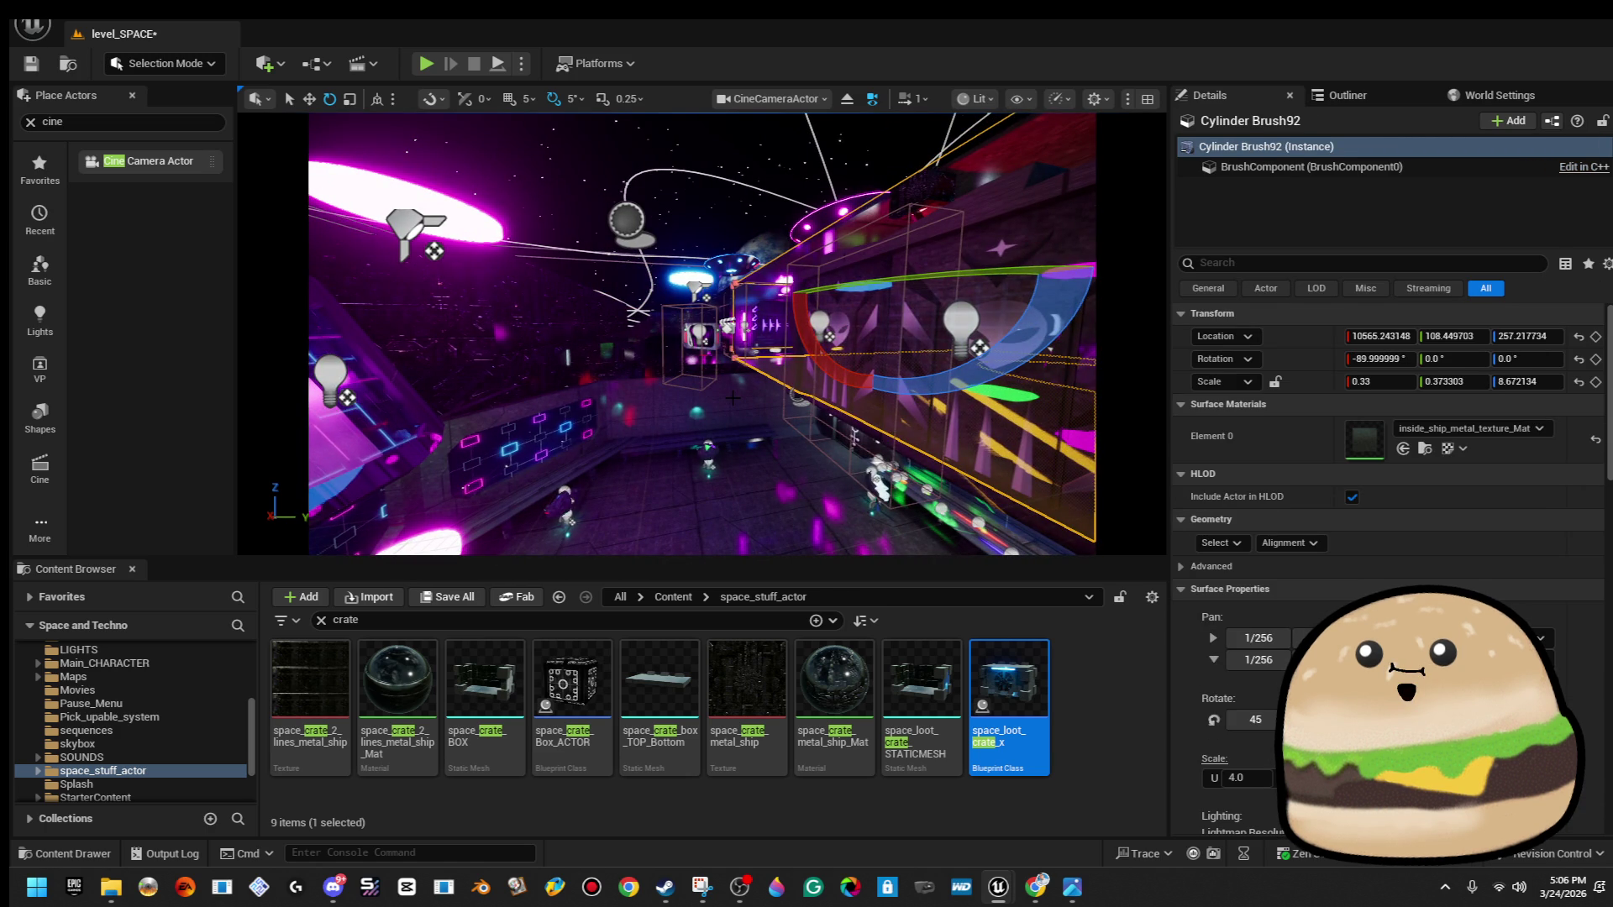
# Frame the cylinder wall brush and step back through recent selections to Cylinder Brush107.
pyautogui.moveTo(734, 398); pyautogui.dragTo(655, 395)
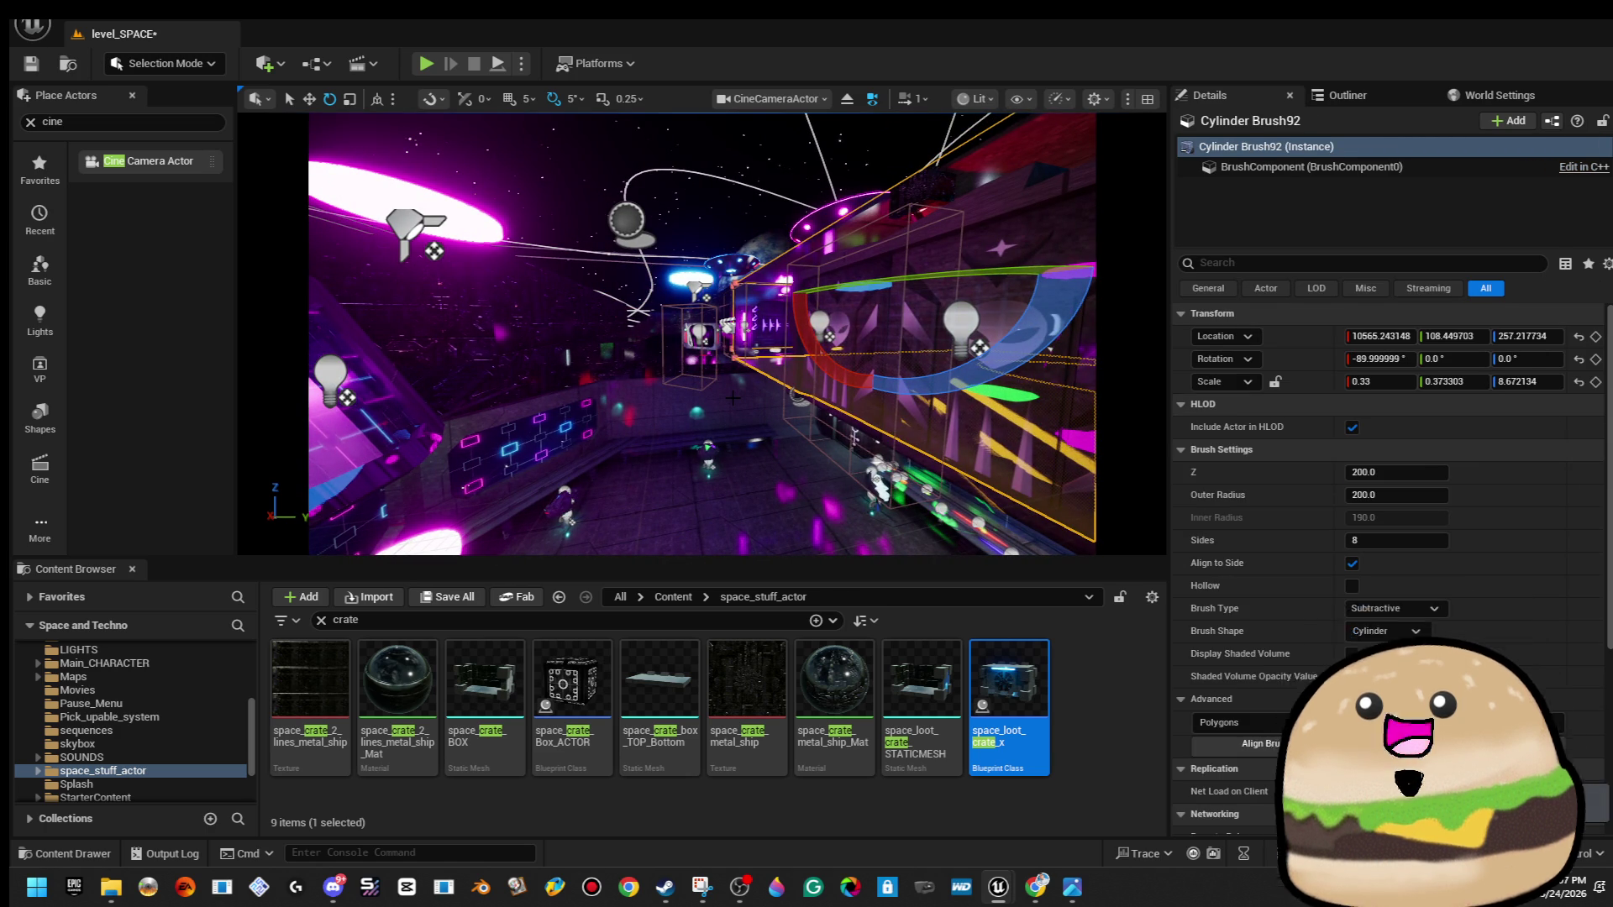
pyautogui.moveTo(717, 278); pyautogui.dragTo(717, 277)
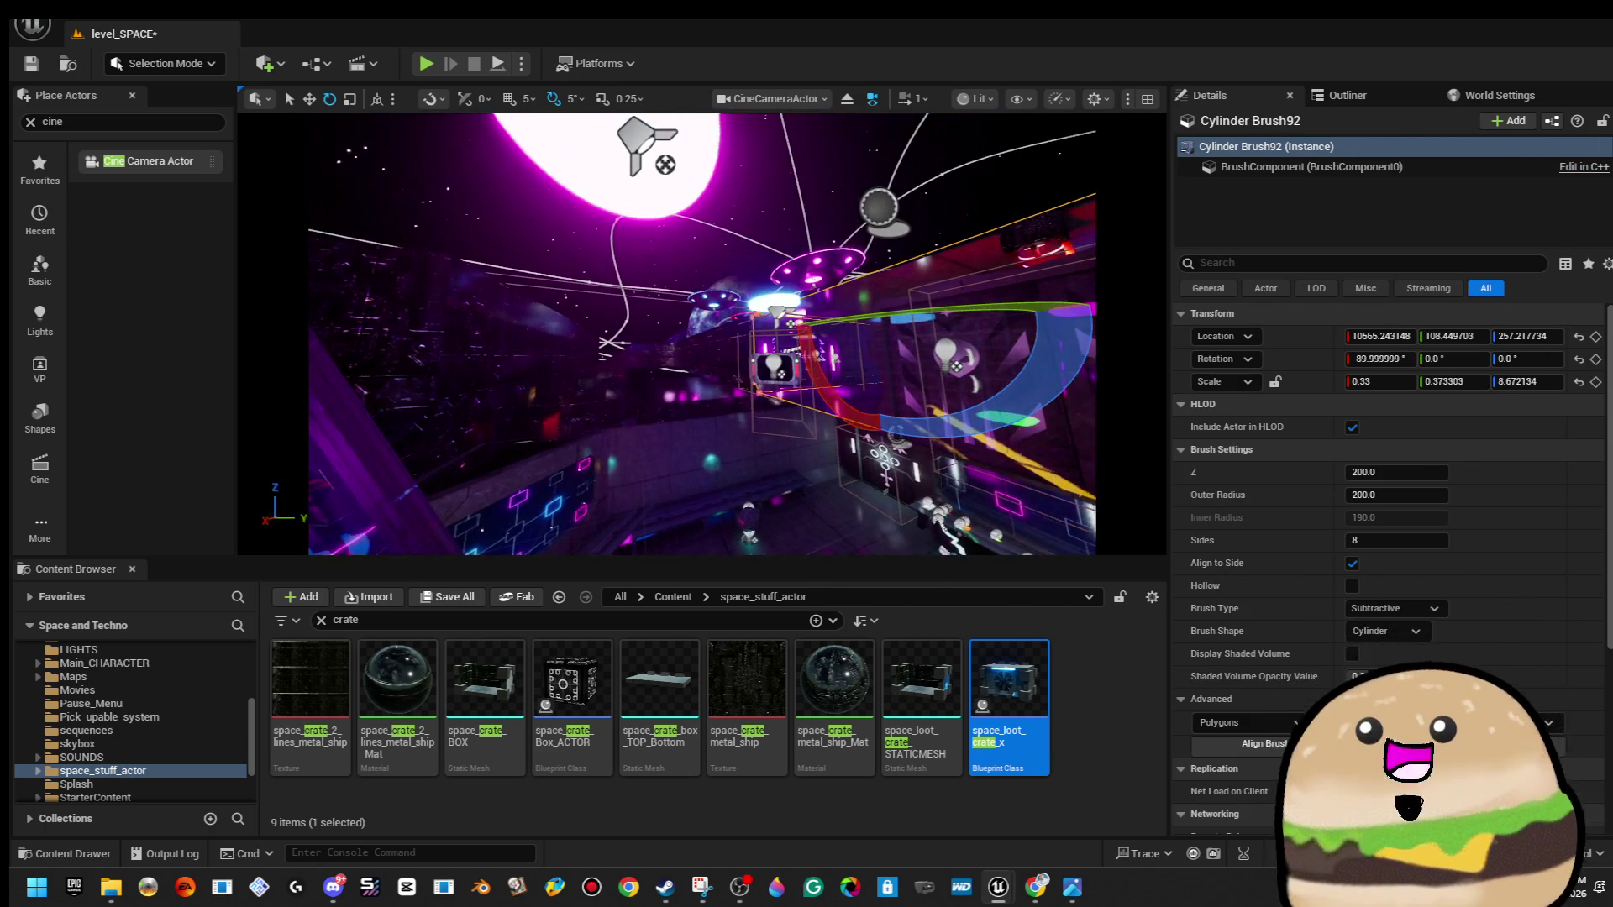
pyautogui.press('Escape')
pyautogui.hotkey('ctrl', 'z')
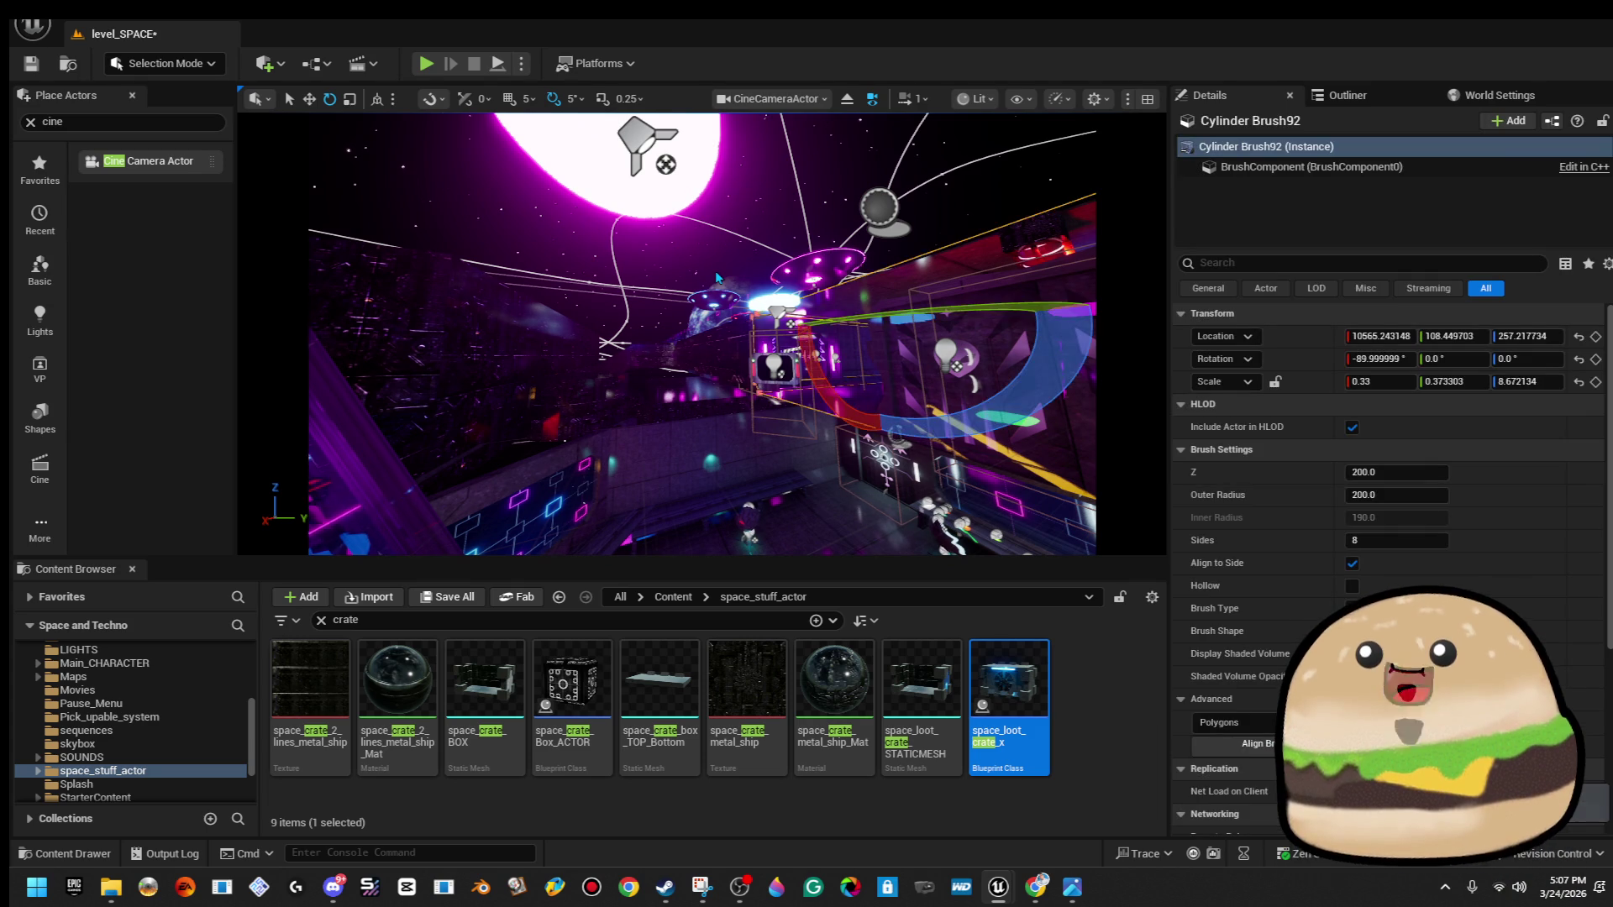
pyautogui.press('f')
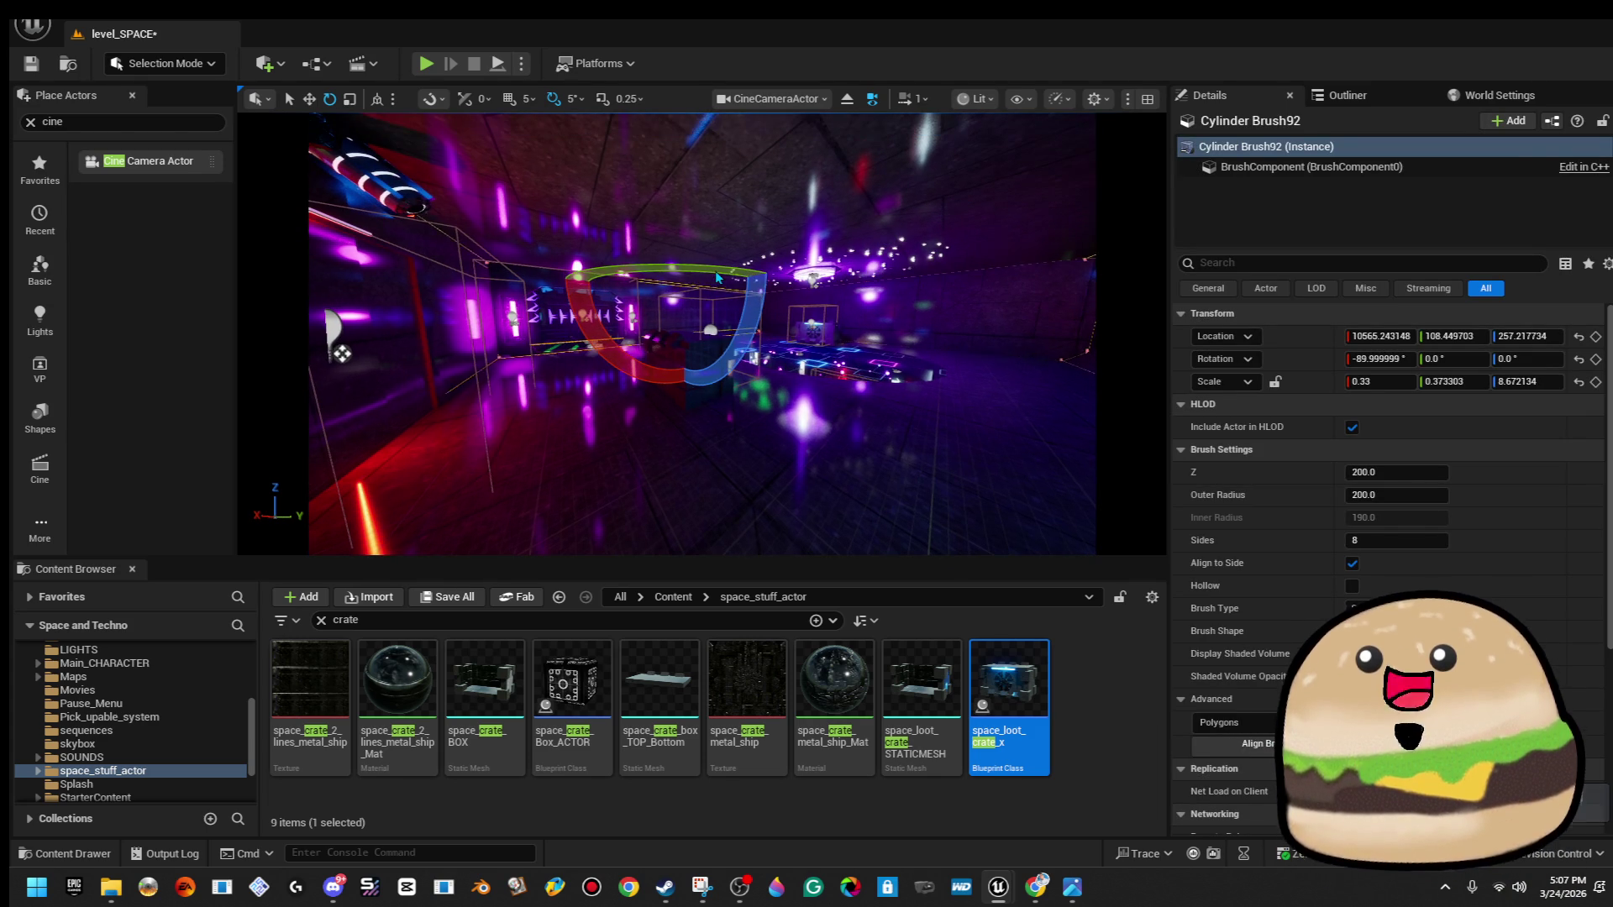
pyautogui.hotkey('ctrl', 'z')
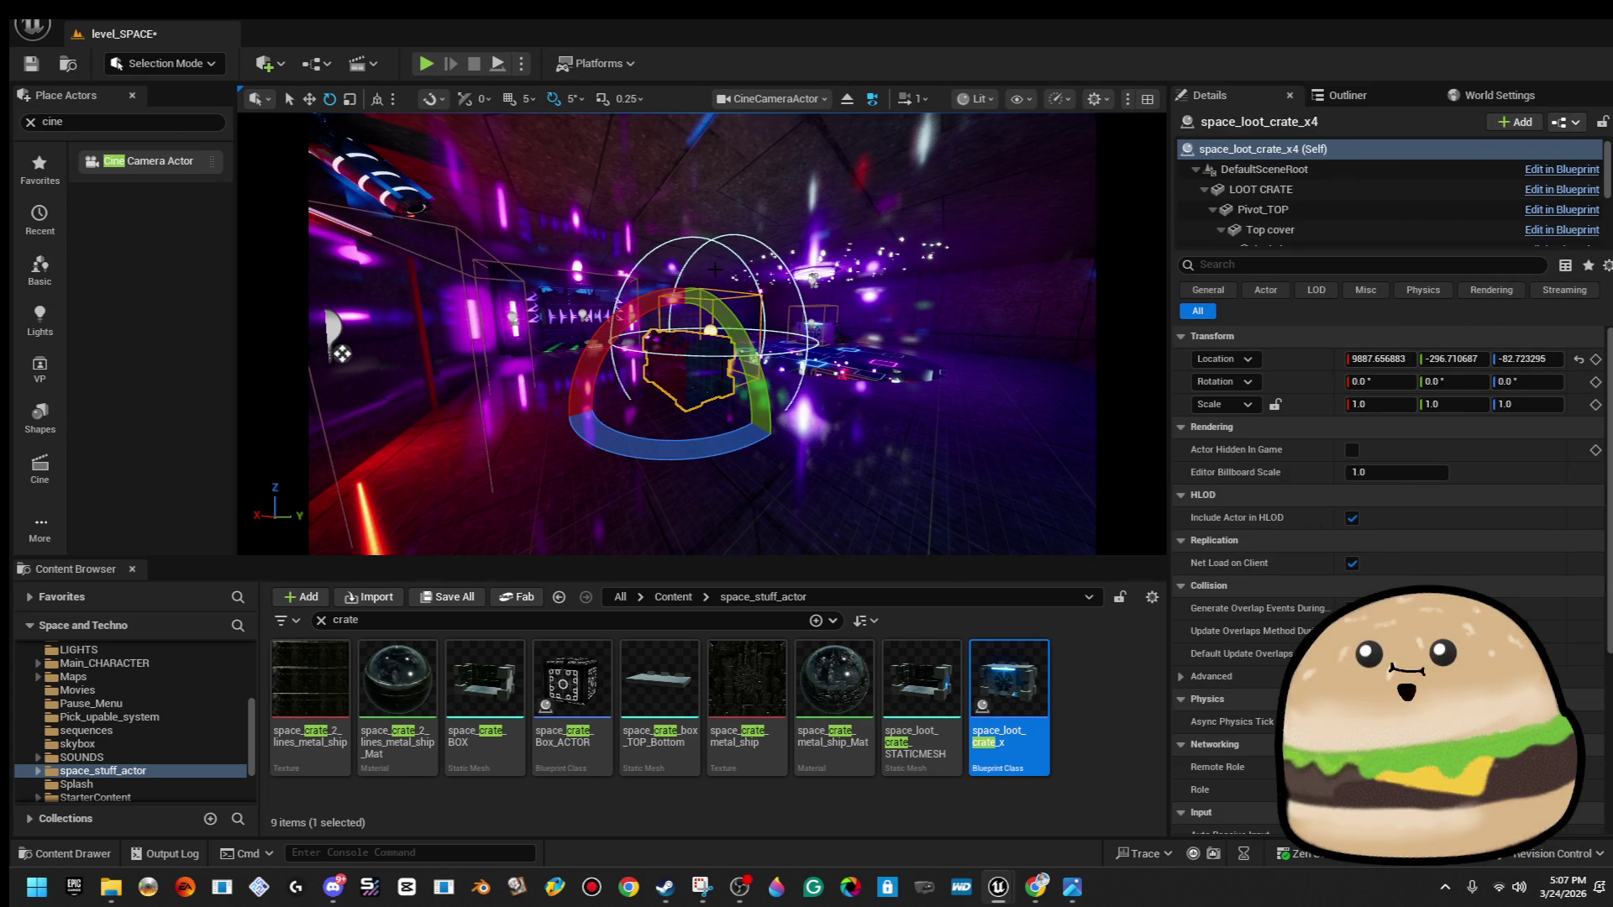
pyautogui.hotkey('ctrl', 'z')
pyautogui.hotkey('ctrl', 'z')
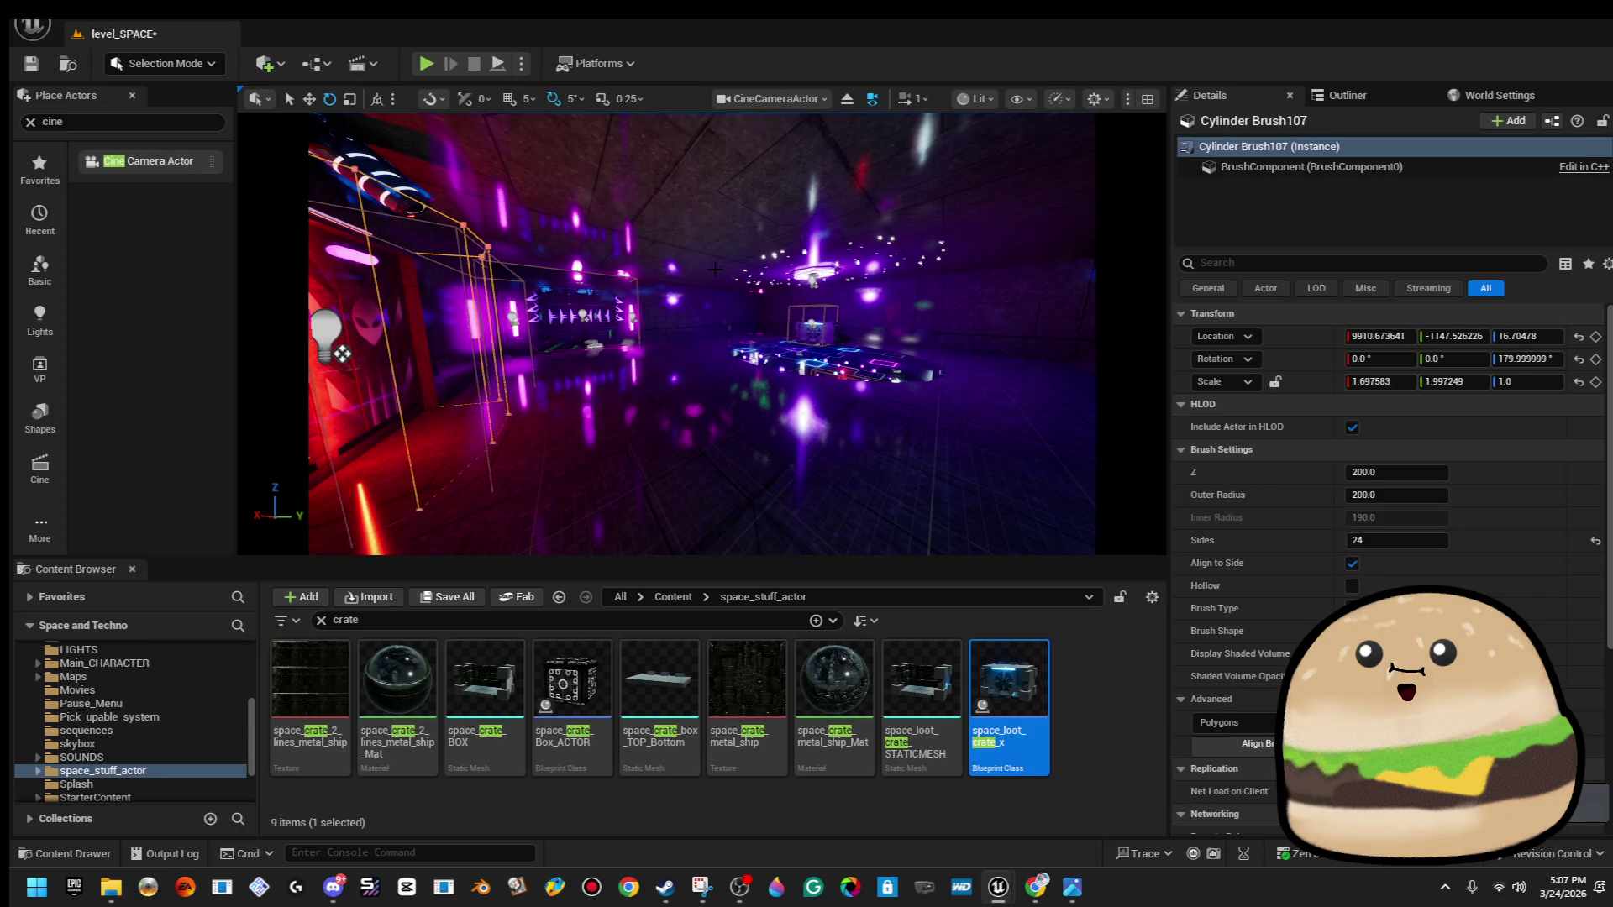
pyautogui.hotkey('ctrl', 'z')
pyautogui.hotkey('ctrl', 'z')
pyautogui.hotkey('ctrl', 'z')
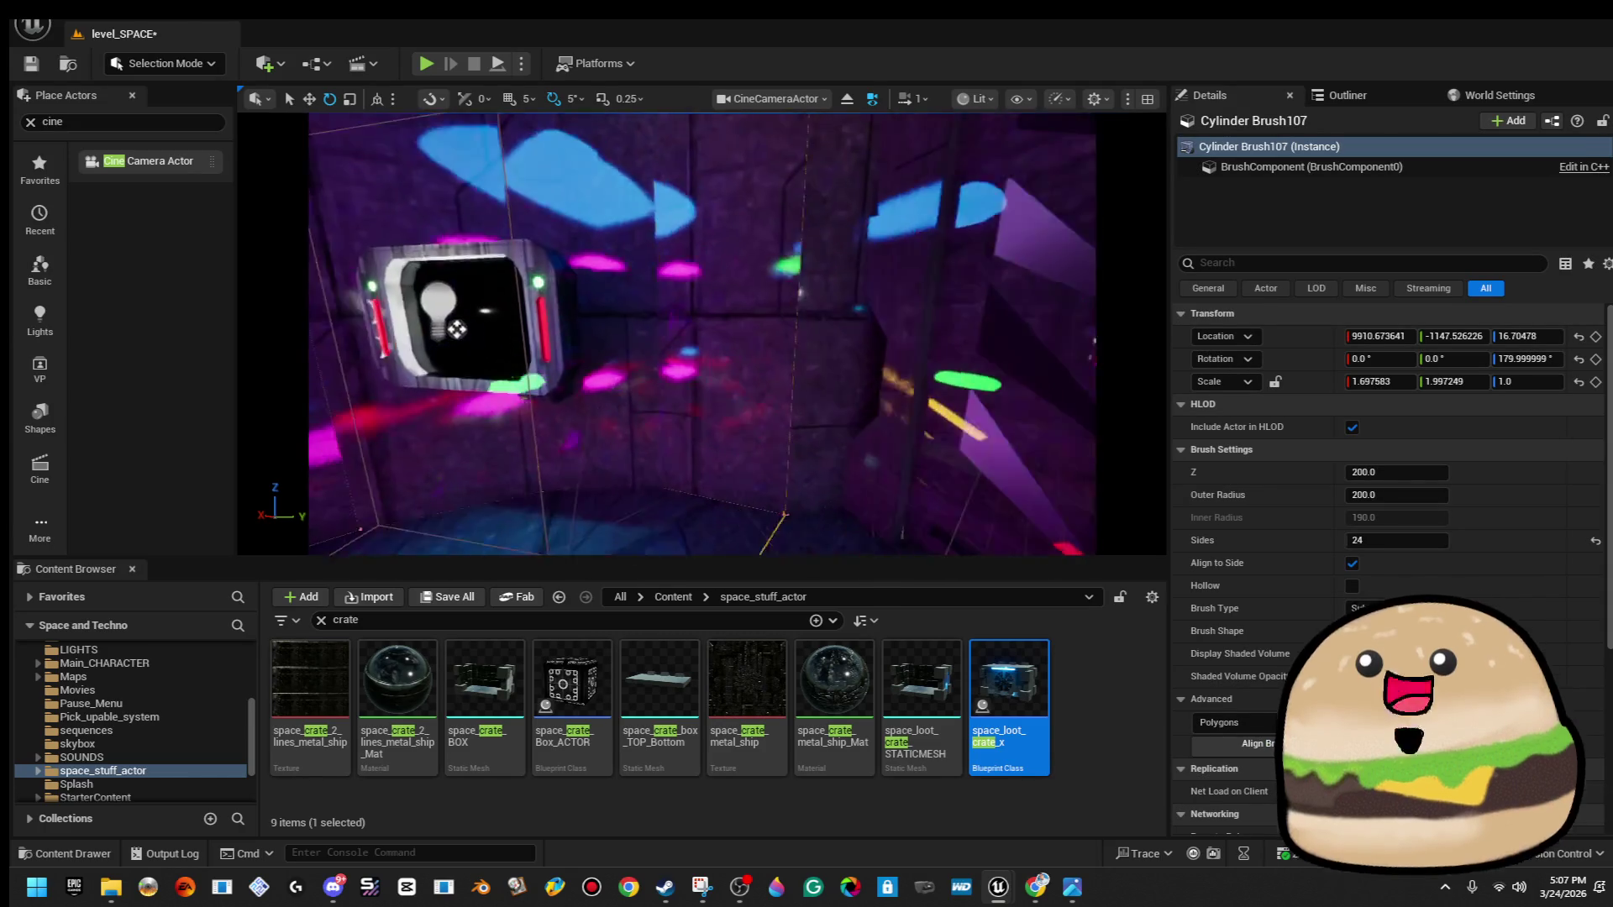
pyautogui.hotkey('ctrl', 'z')
pyautogui.hotkey('ctrl', 'z')
pyautogui.hotkey('ctrl', 'z')
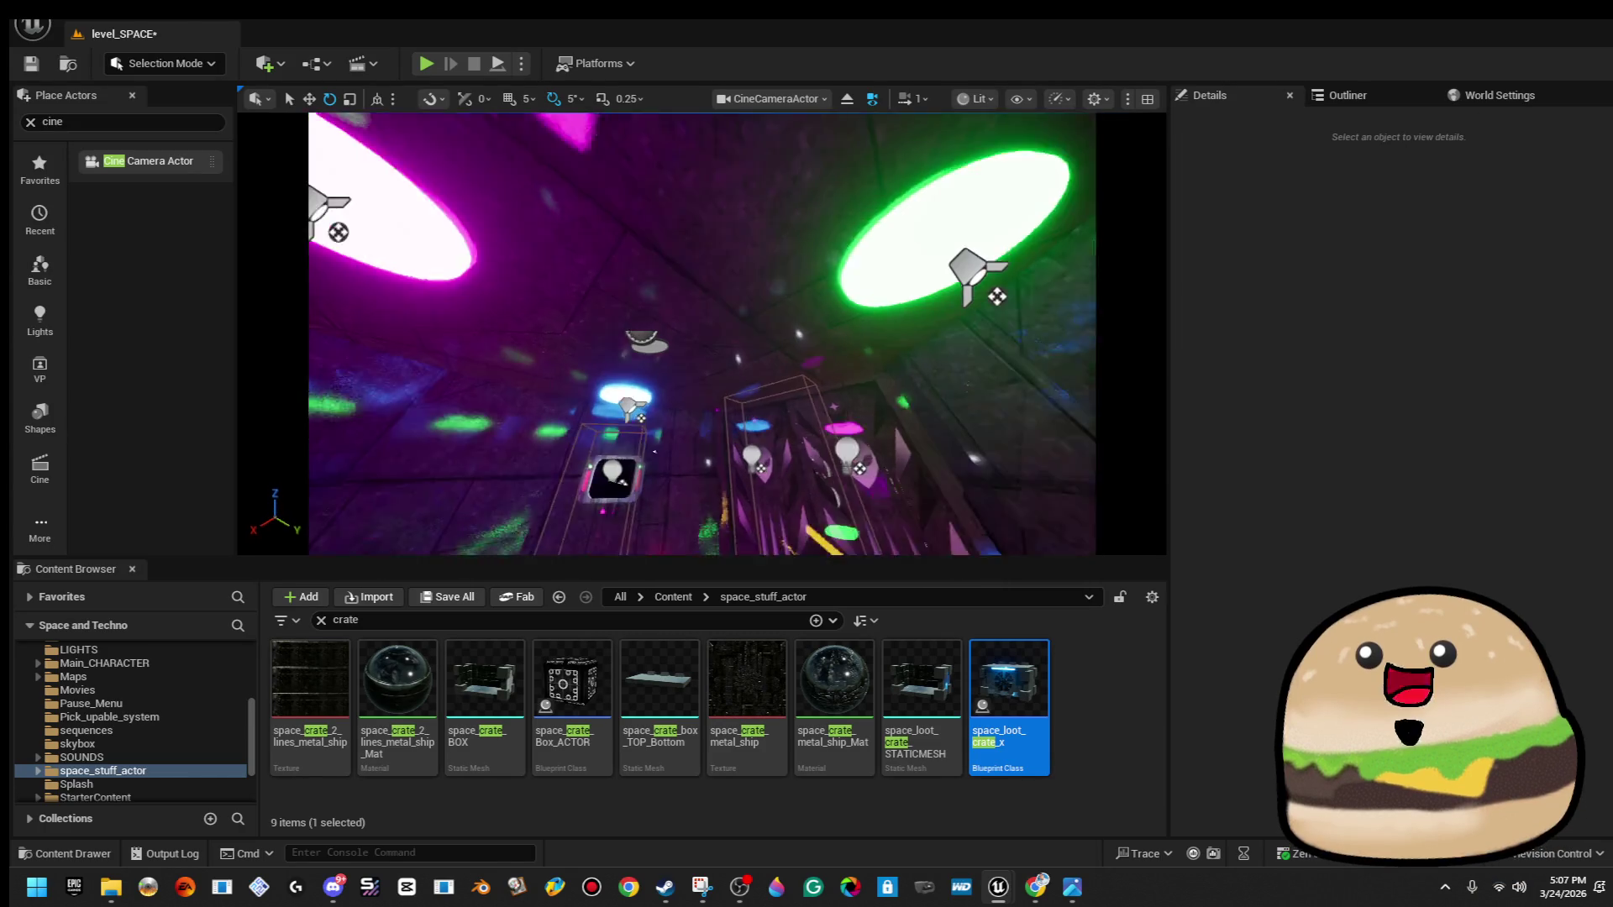
pyautogui.click(128, 21)
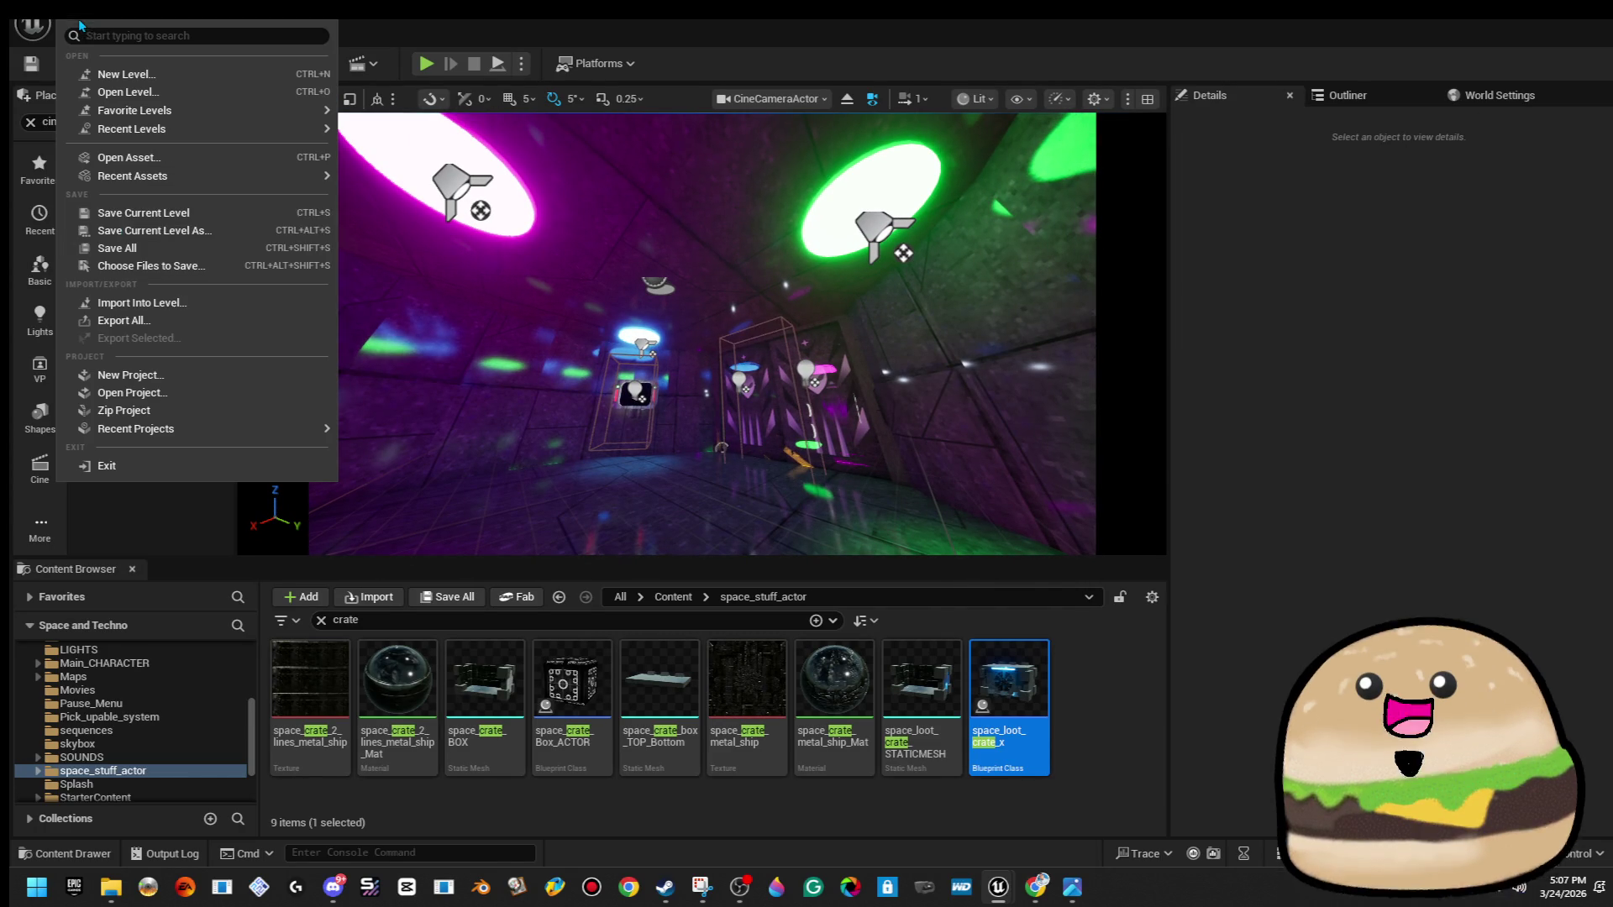
# Save all modified assets with File > Save All.
pyautogui.click(165, 246)
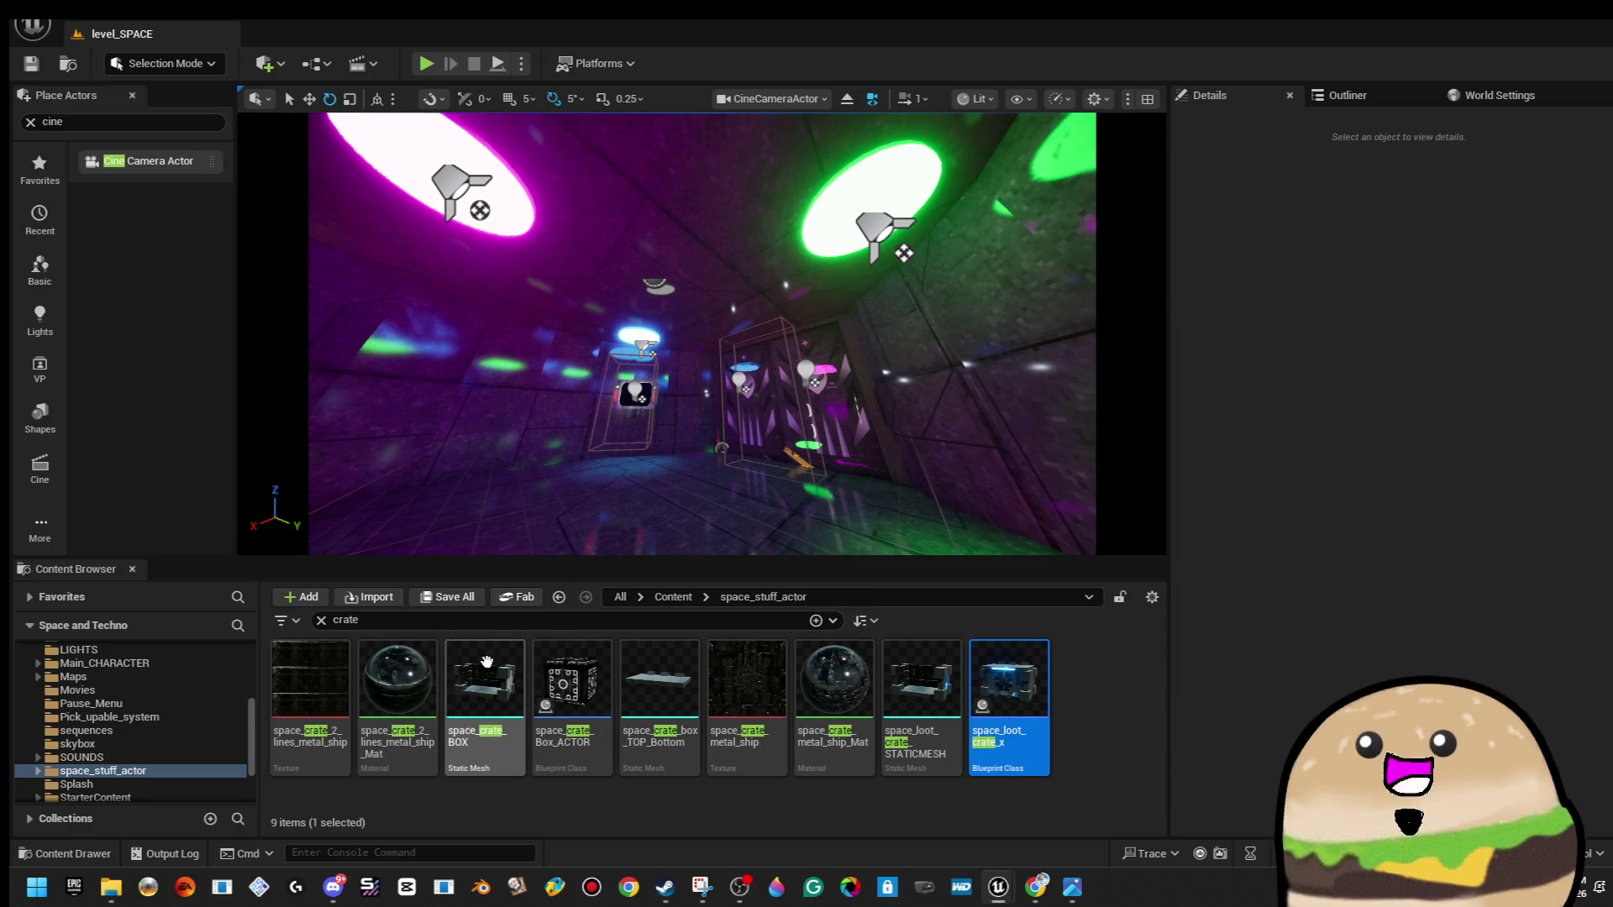
# Search 'seq' and force-delete the space_camera_2nd_floor level sequence.
pyautogui.click(433, 626)
pyautogui.write('seq')
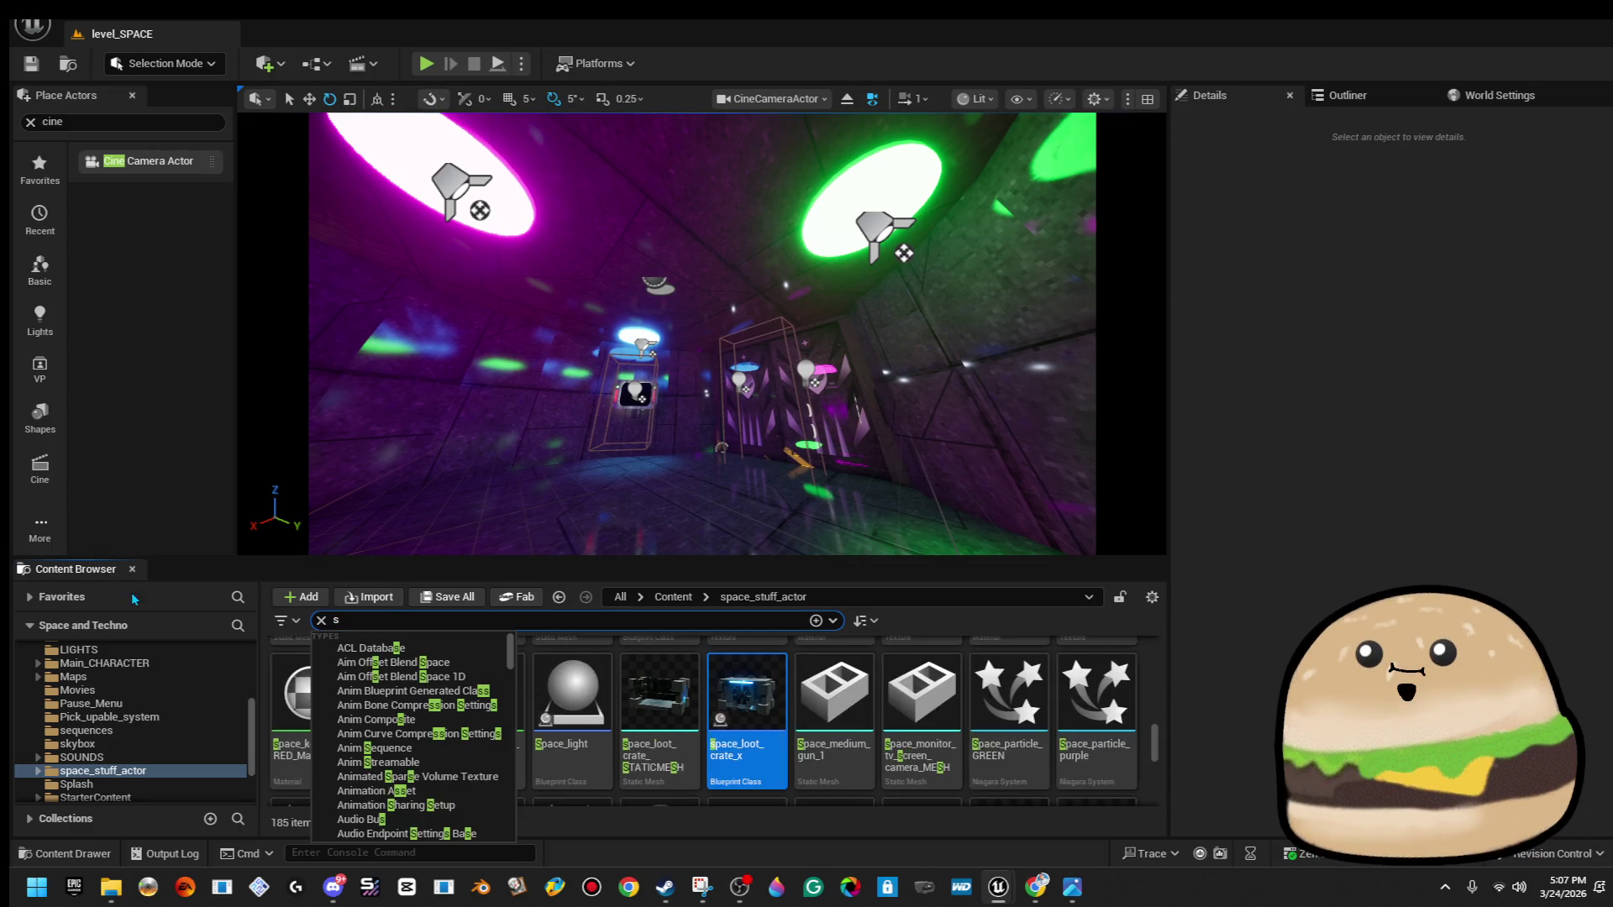
pyautogui.click(302, 685)
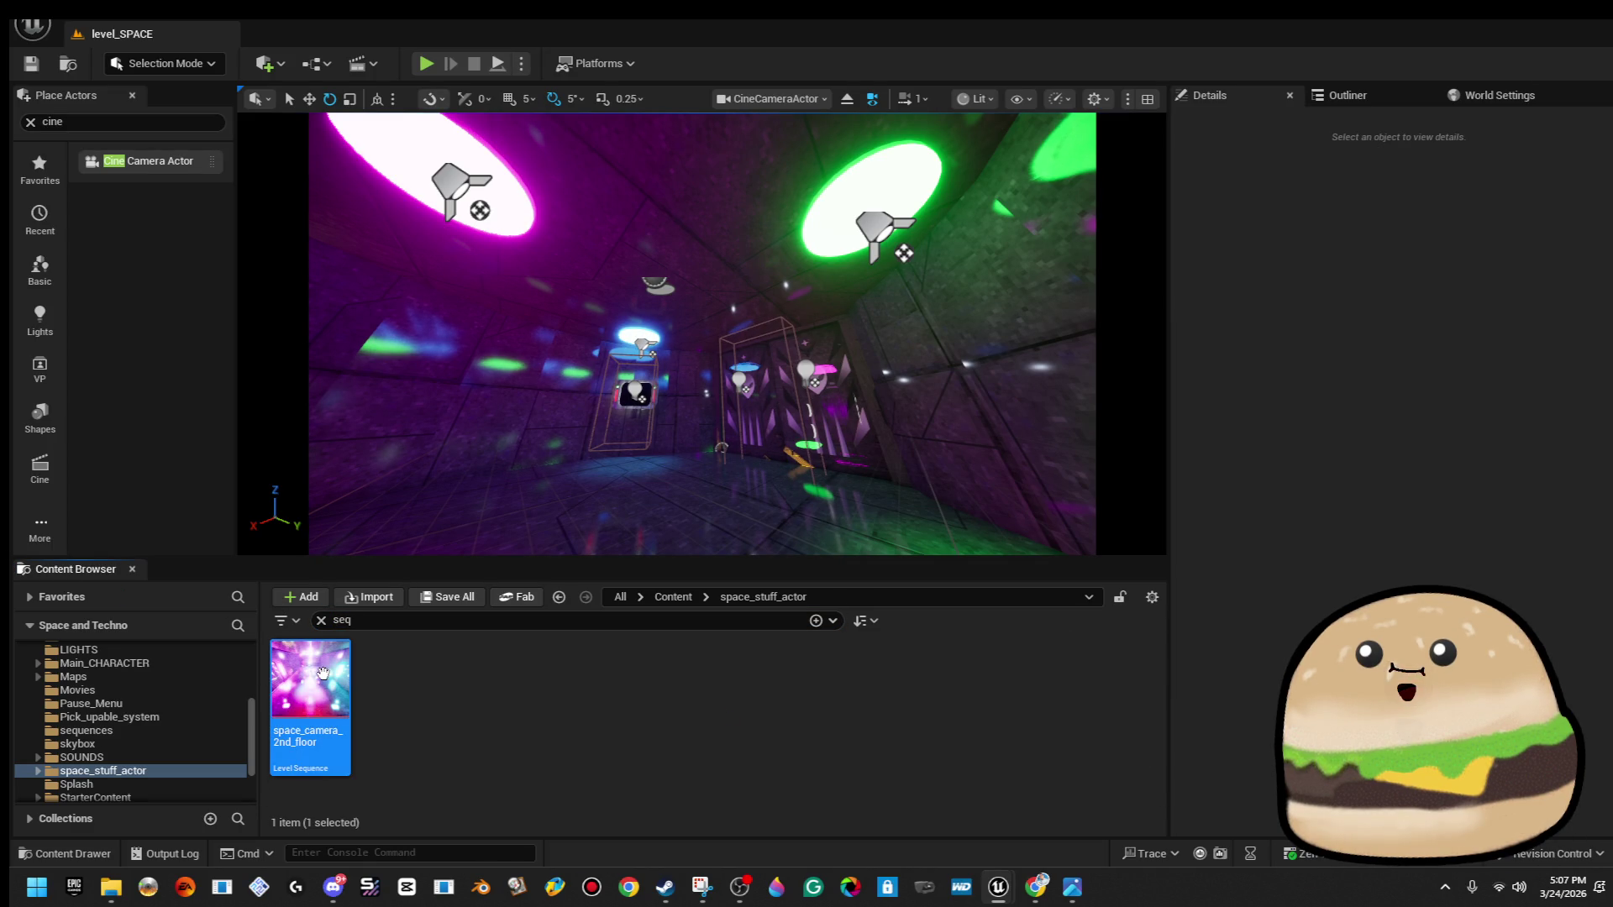
pyautogui.press('Delete')
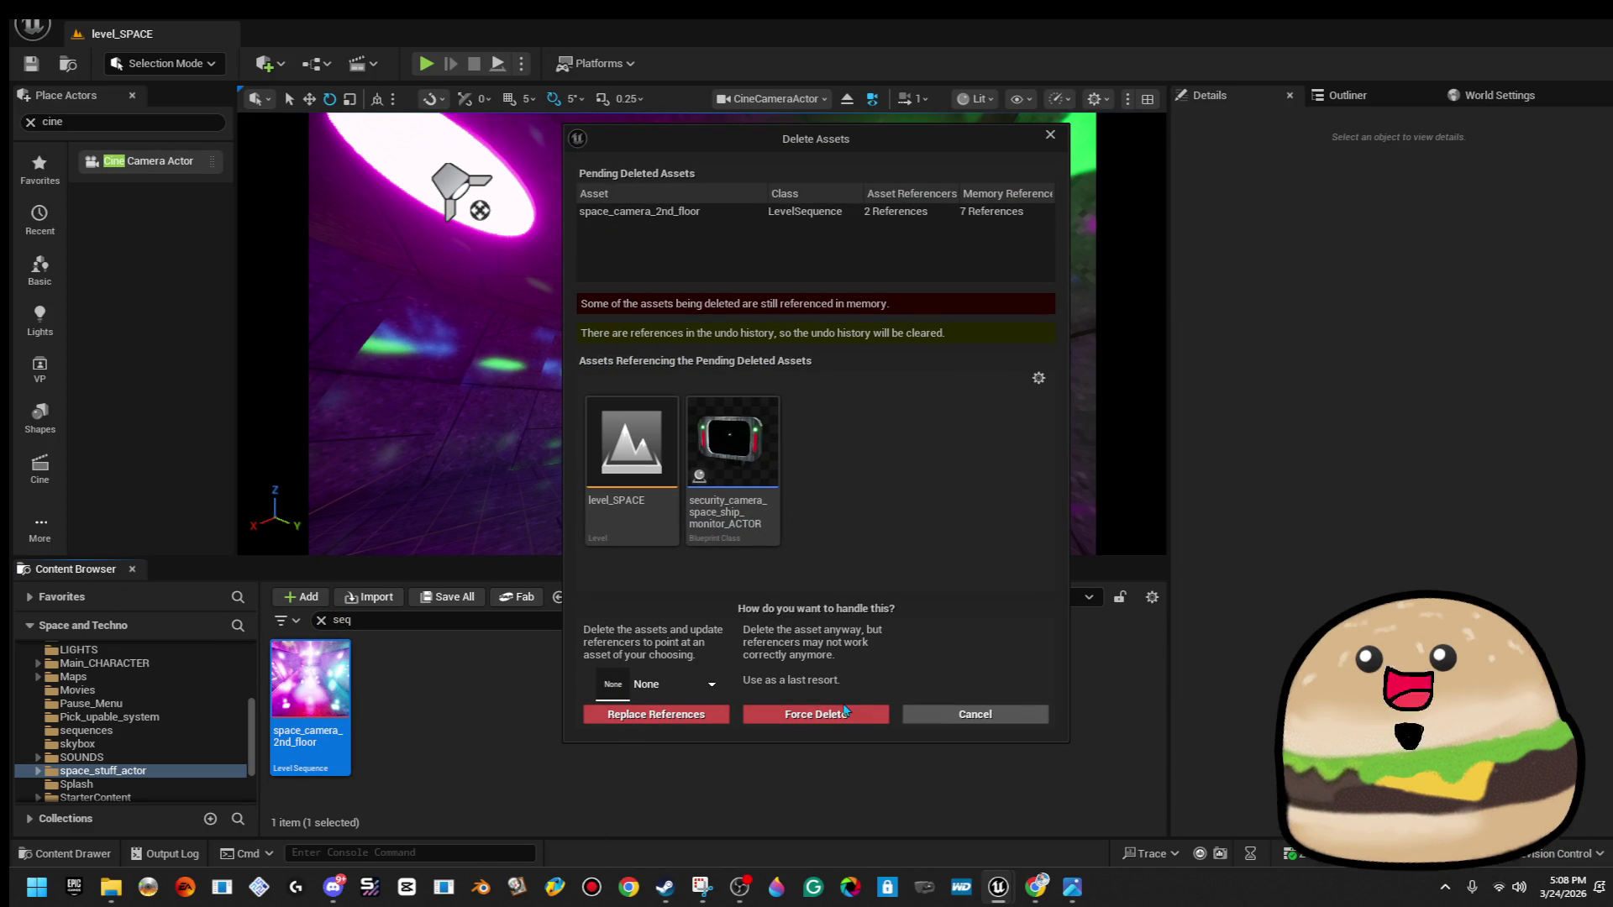
pyautogui.click(814, 715)
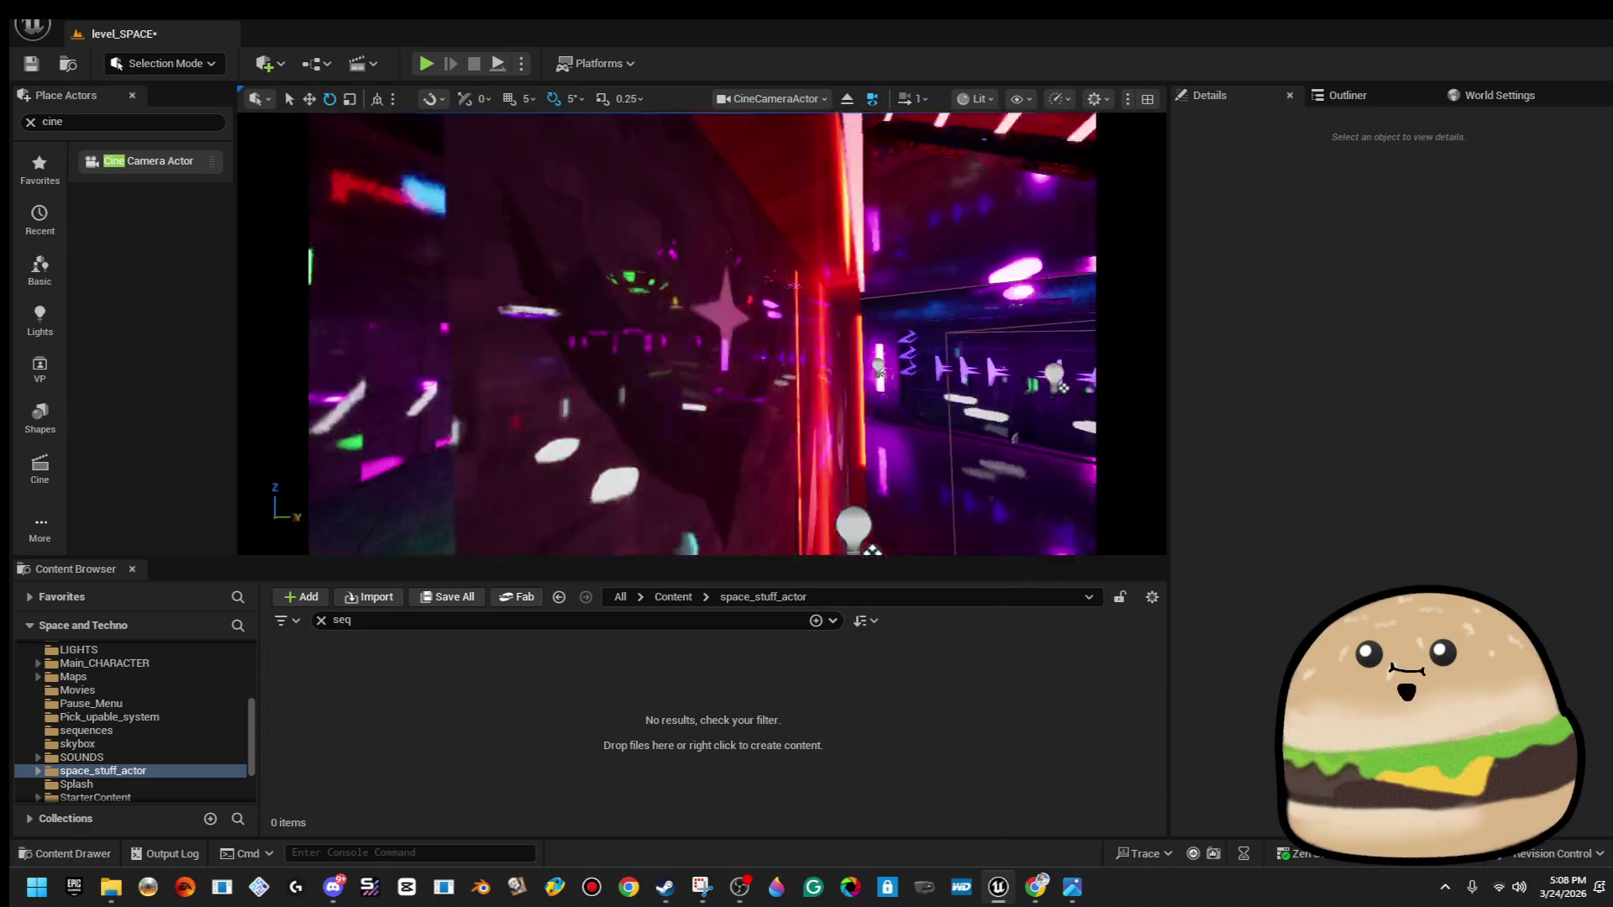
# Check the sequence actor, dismiss the missing-sequence warning, and clear the search filter.
pyautogui.click(357, 65)
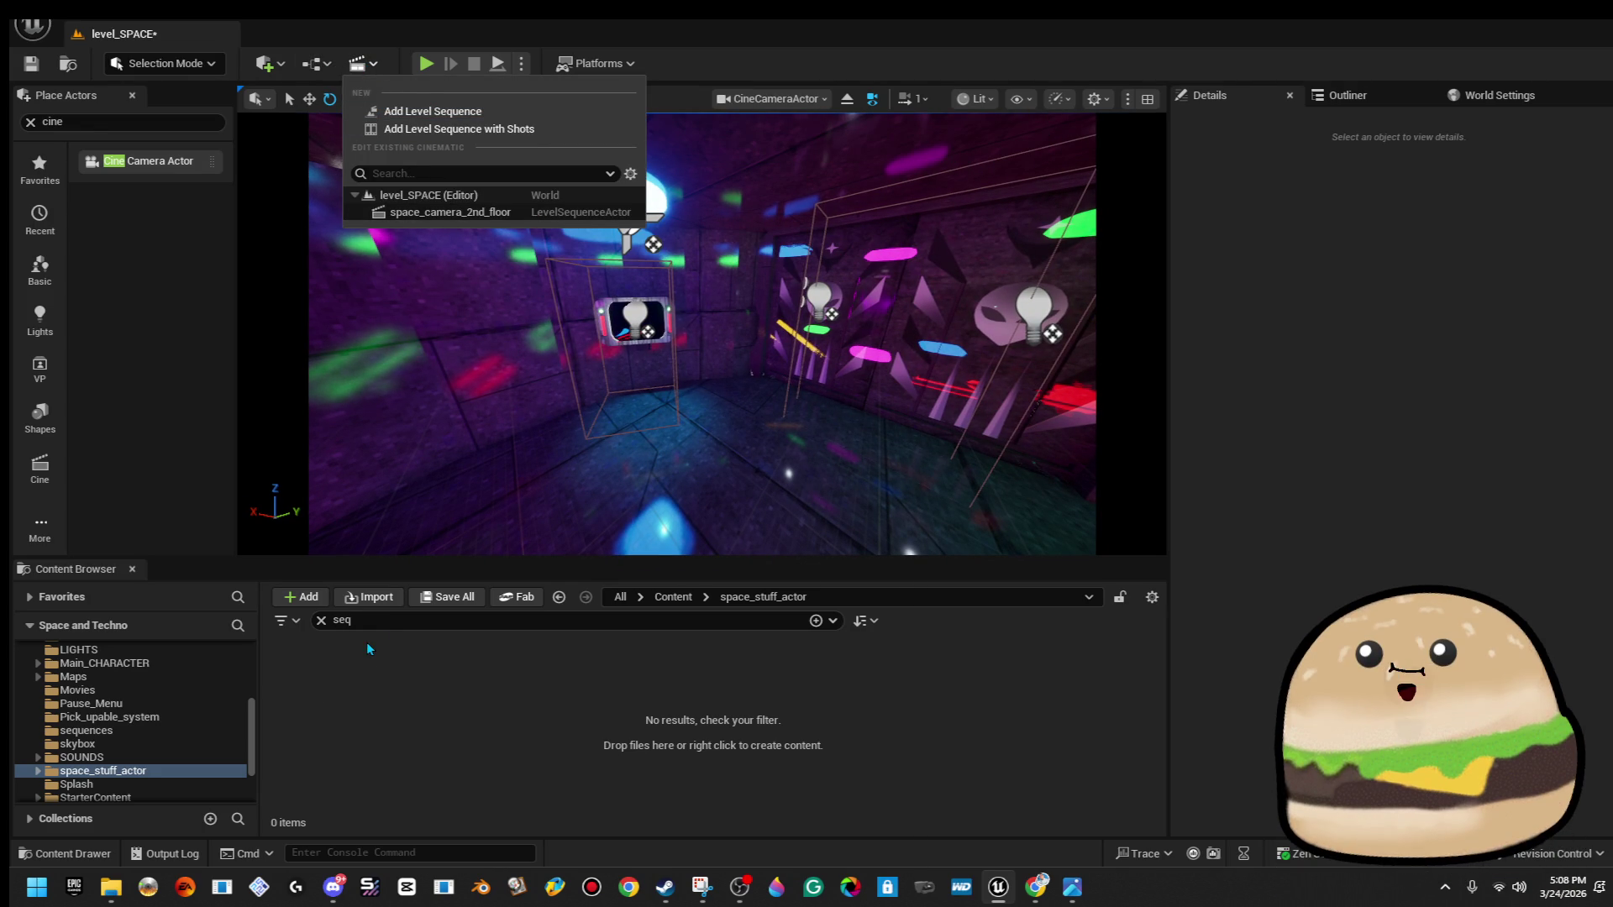
pyautogui.click(395, 617)
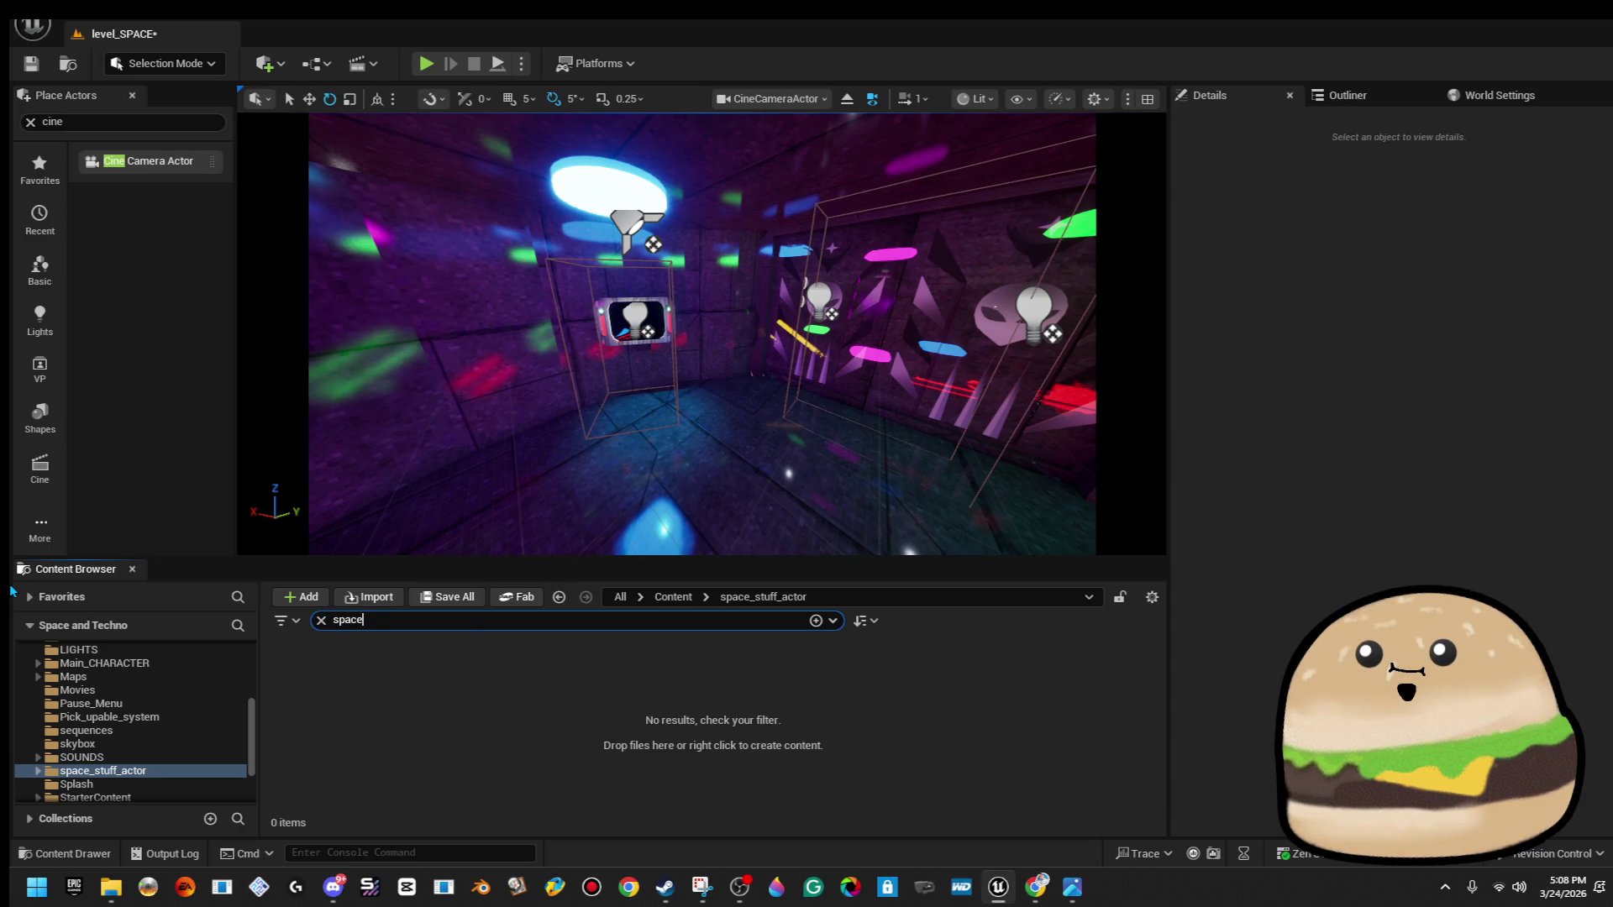
pyautogui.press('BackSpace')
pyautogui.press('BackSpace')
pyautogui.press('BackSpace')
pyautogui.press('BackSpace')
pyautogui.write('seq')
pyautogui.click(719, 647)
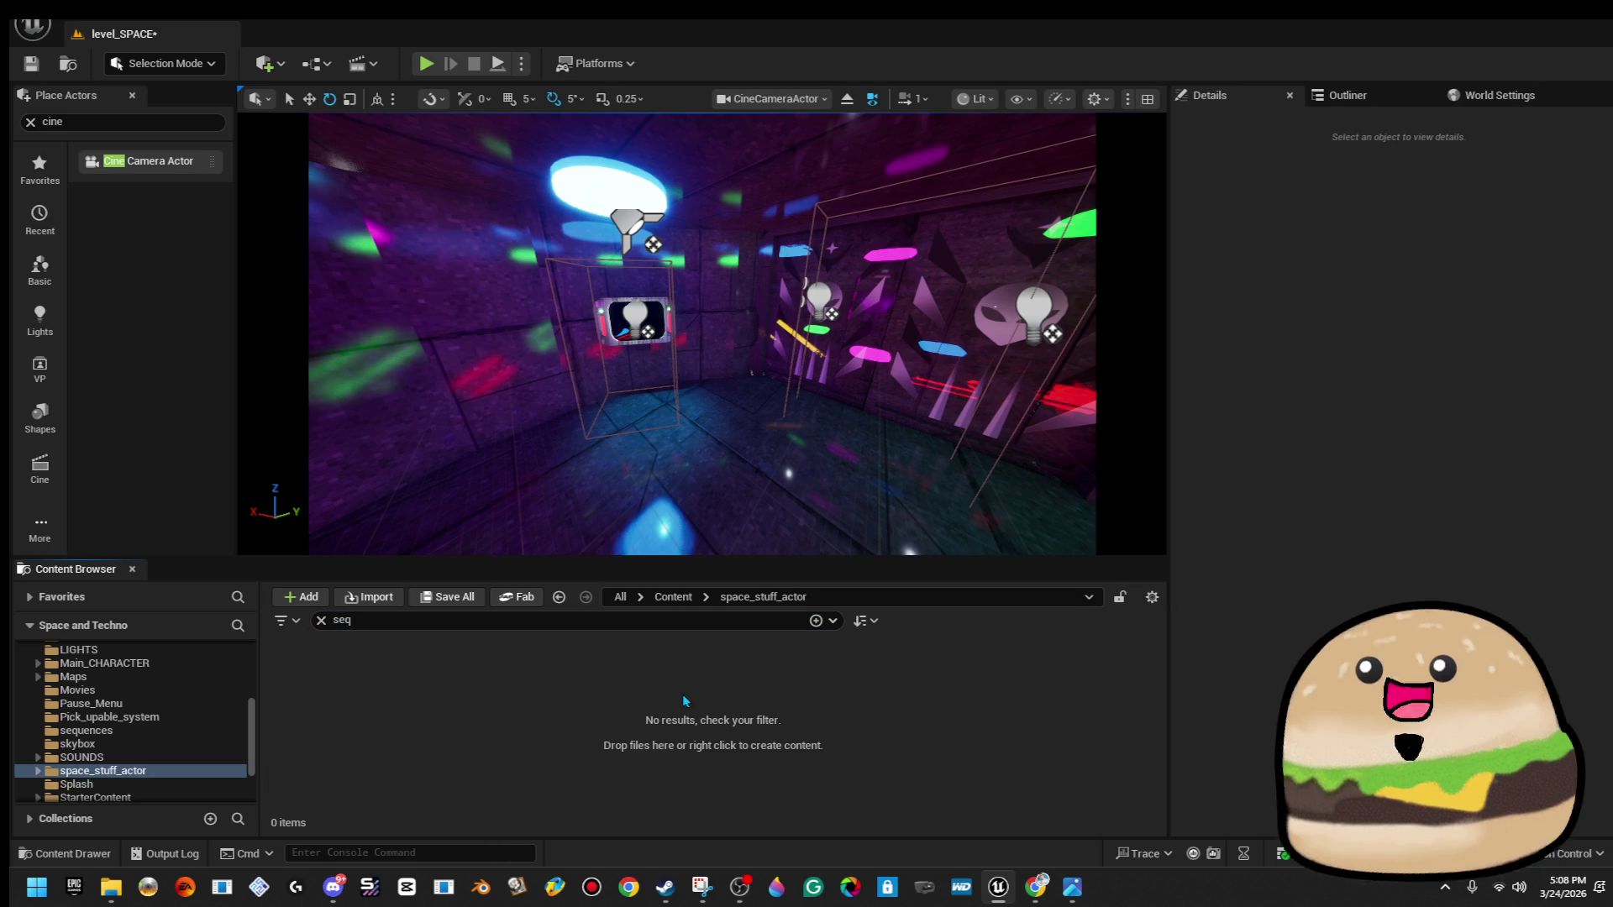
pyautogui.click(370, 64)
pyautogui.click(435, 215)
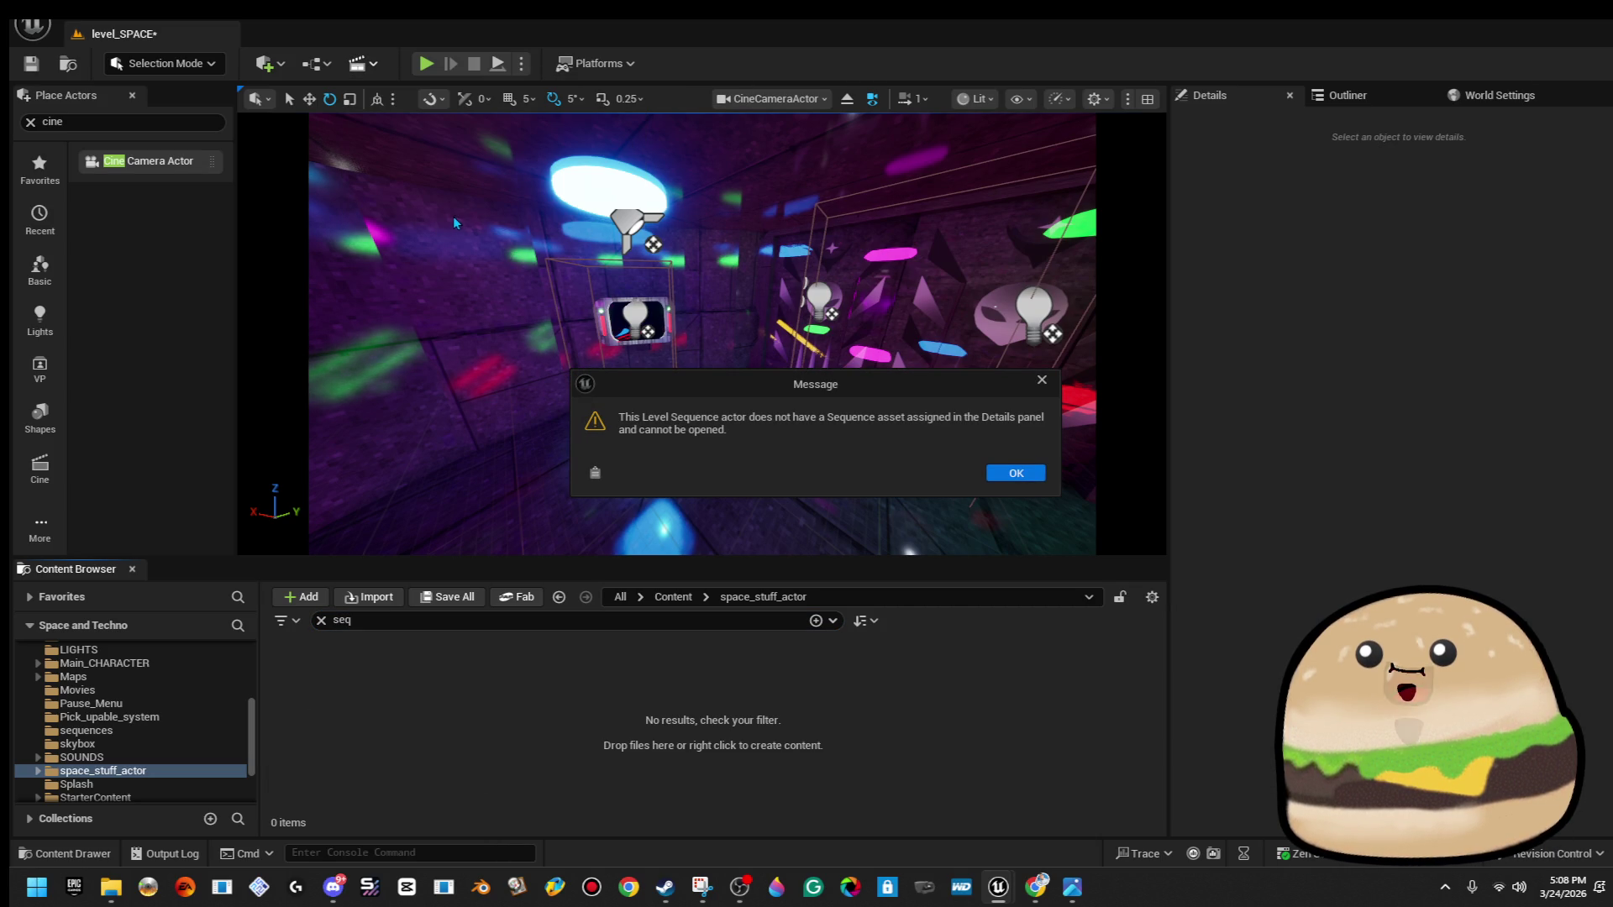
pyautogui.click(1035, 475)
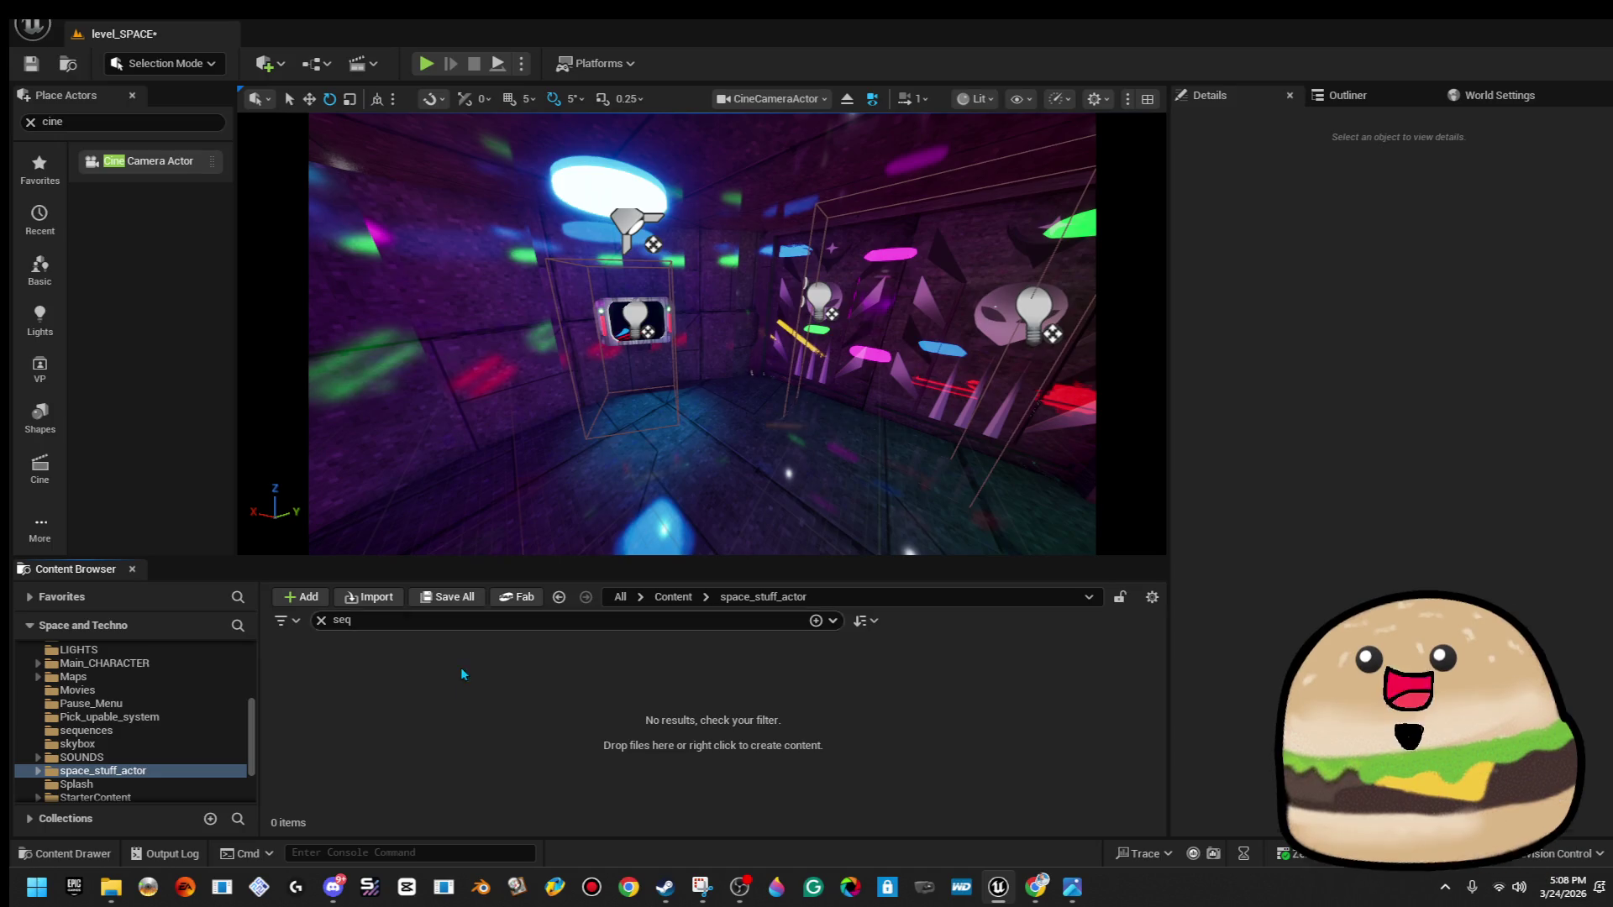
pyautogui.click(321, 620)
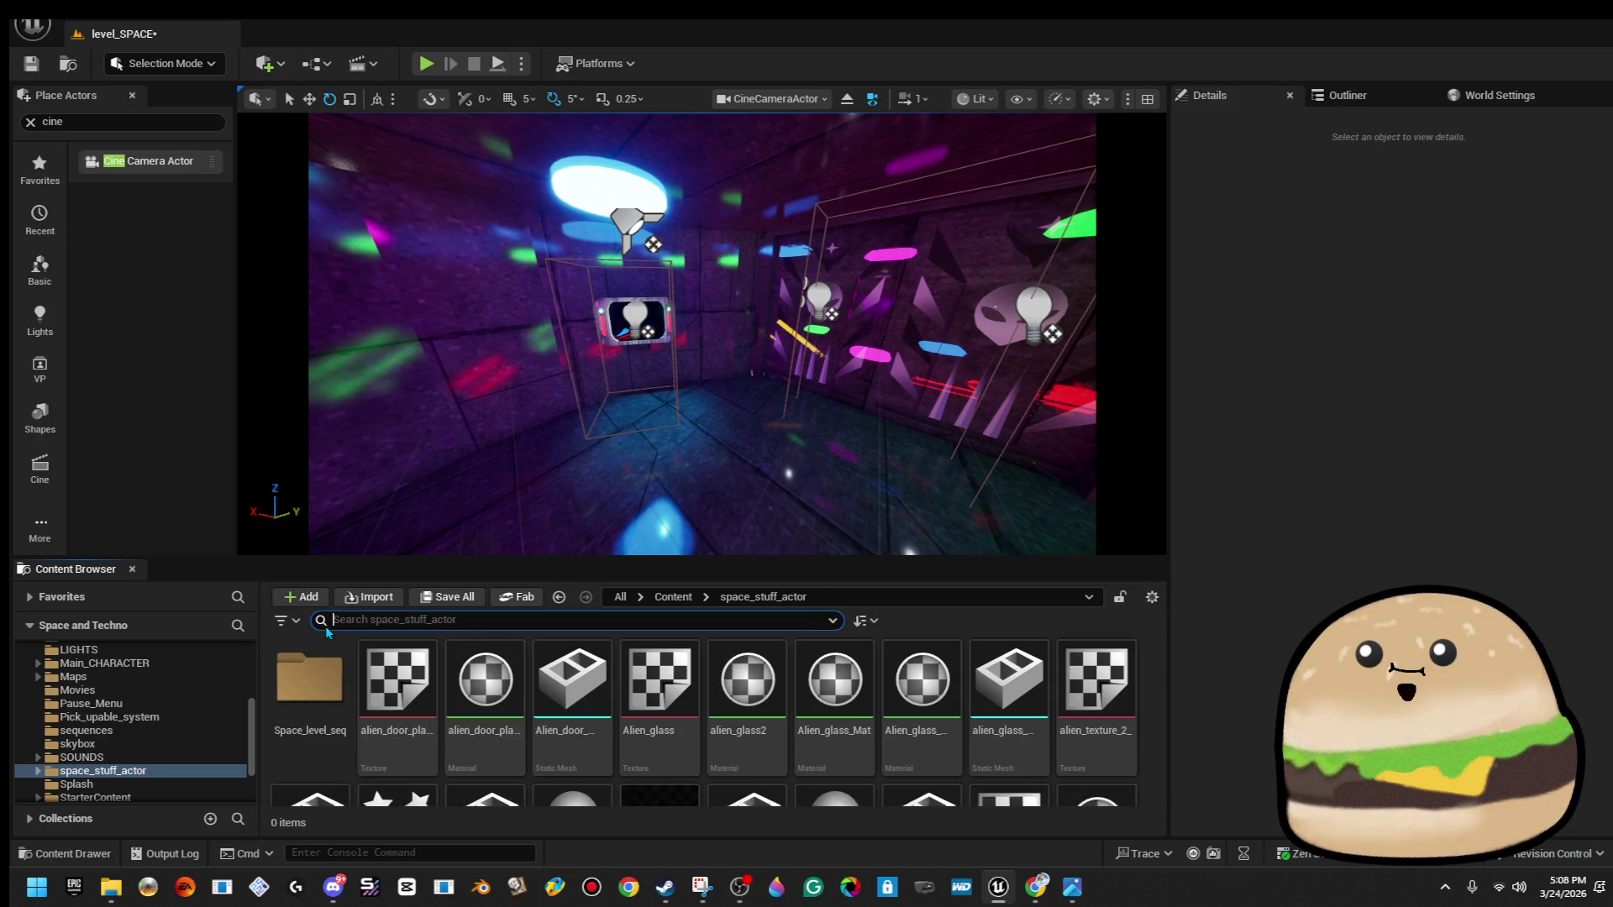
# Create a Level Sequence named seq_cam_2nd_floor_space in Space_level_seq, then fly into the corridor.
pyautogui.doubleClick(309, 677)
pyautogui.rightClick(506, 729)
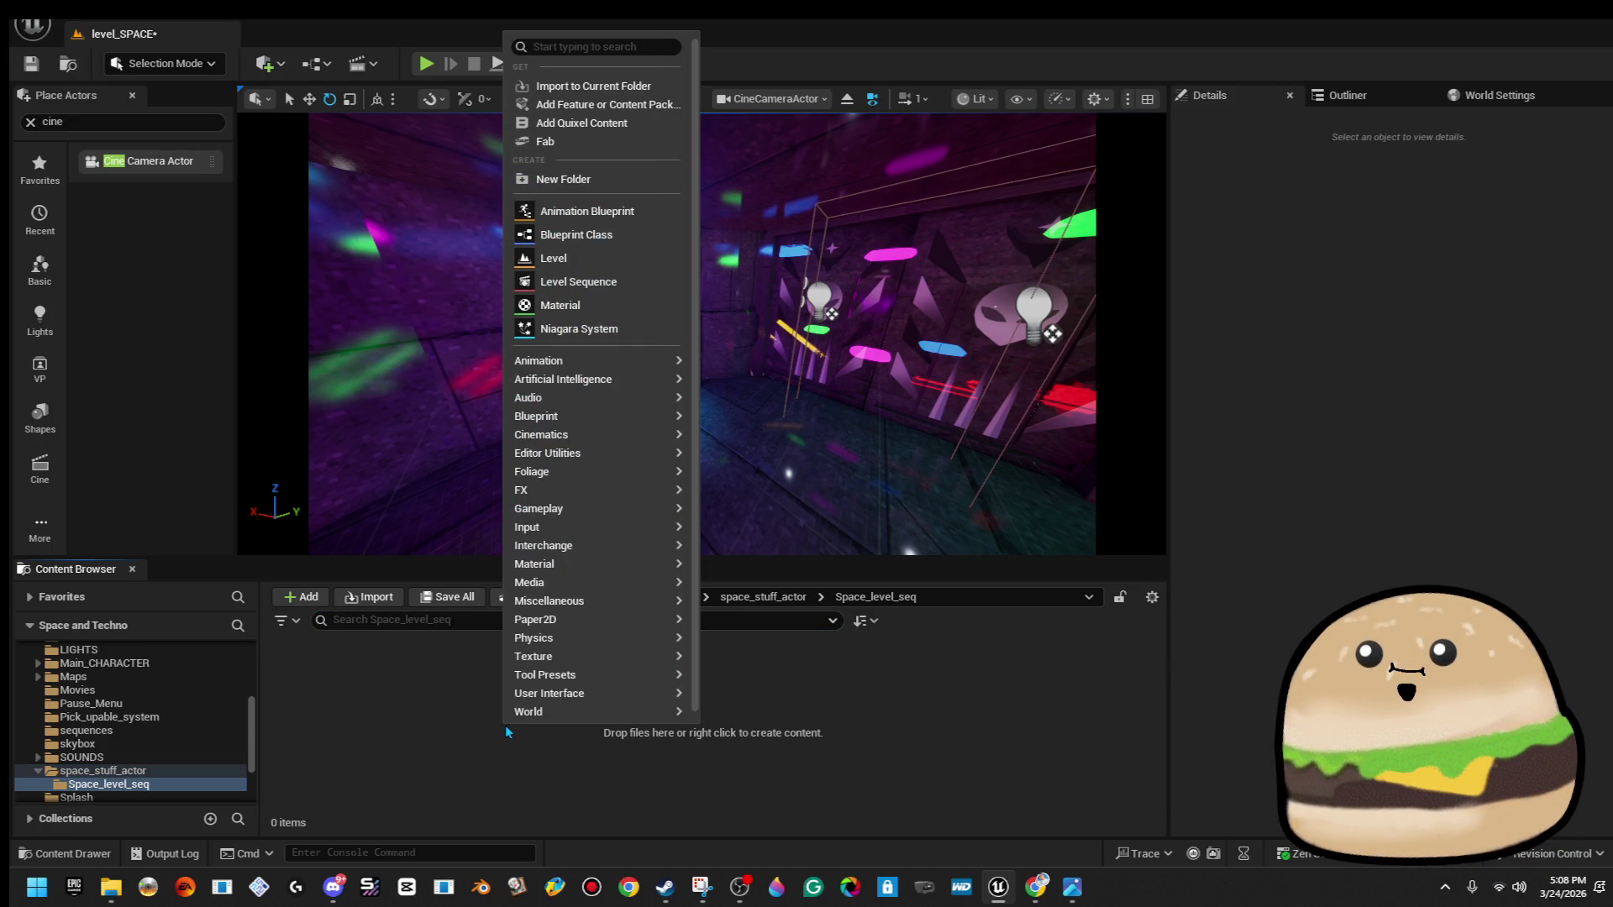
pyautogui.moveTo(519, 721)
pyautogui.write('level')
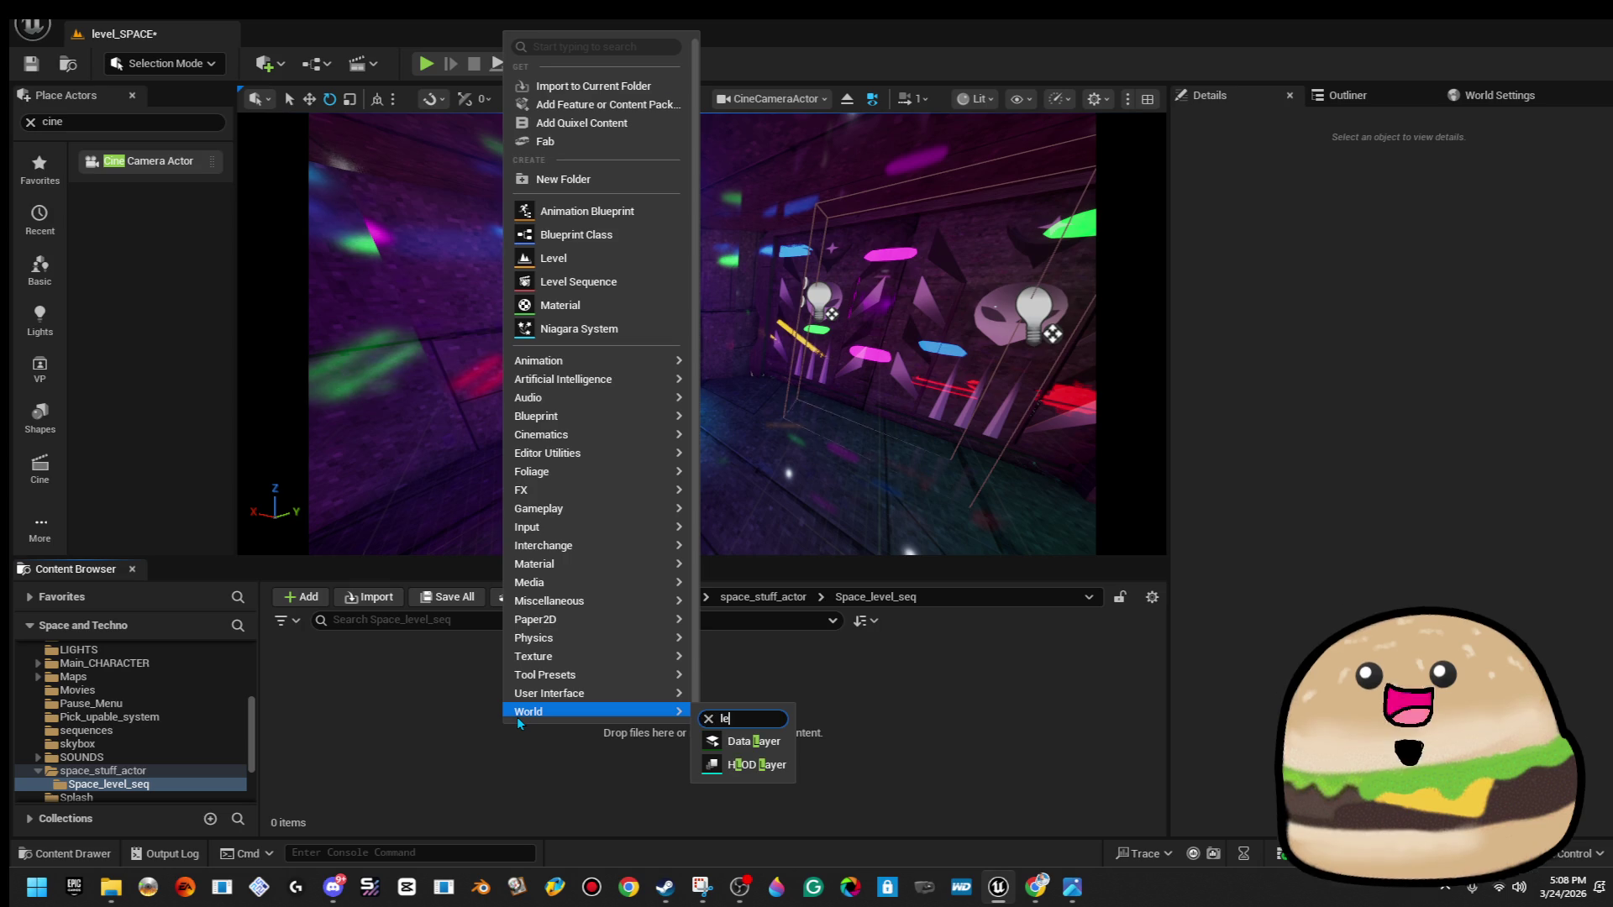
pyautogui.click(616, 46)
pyautogui.write('level se')
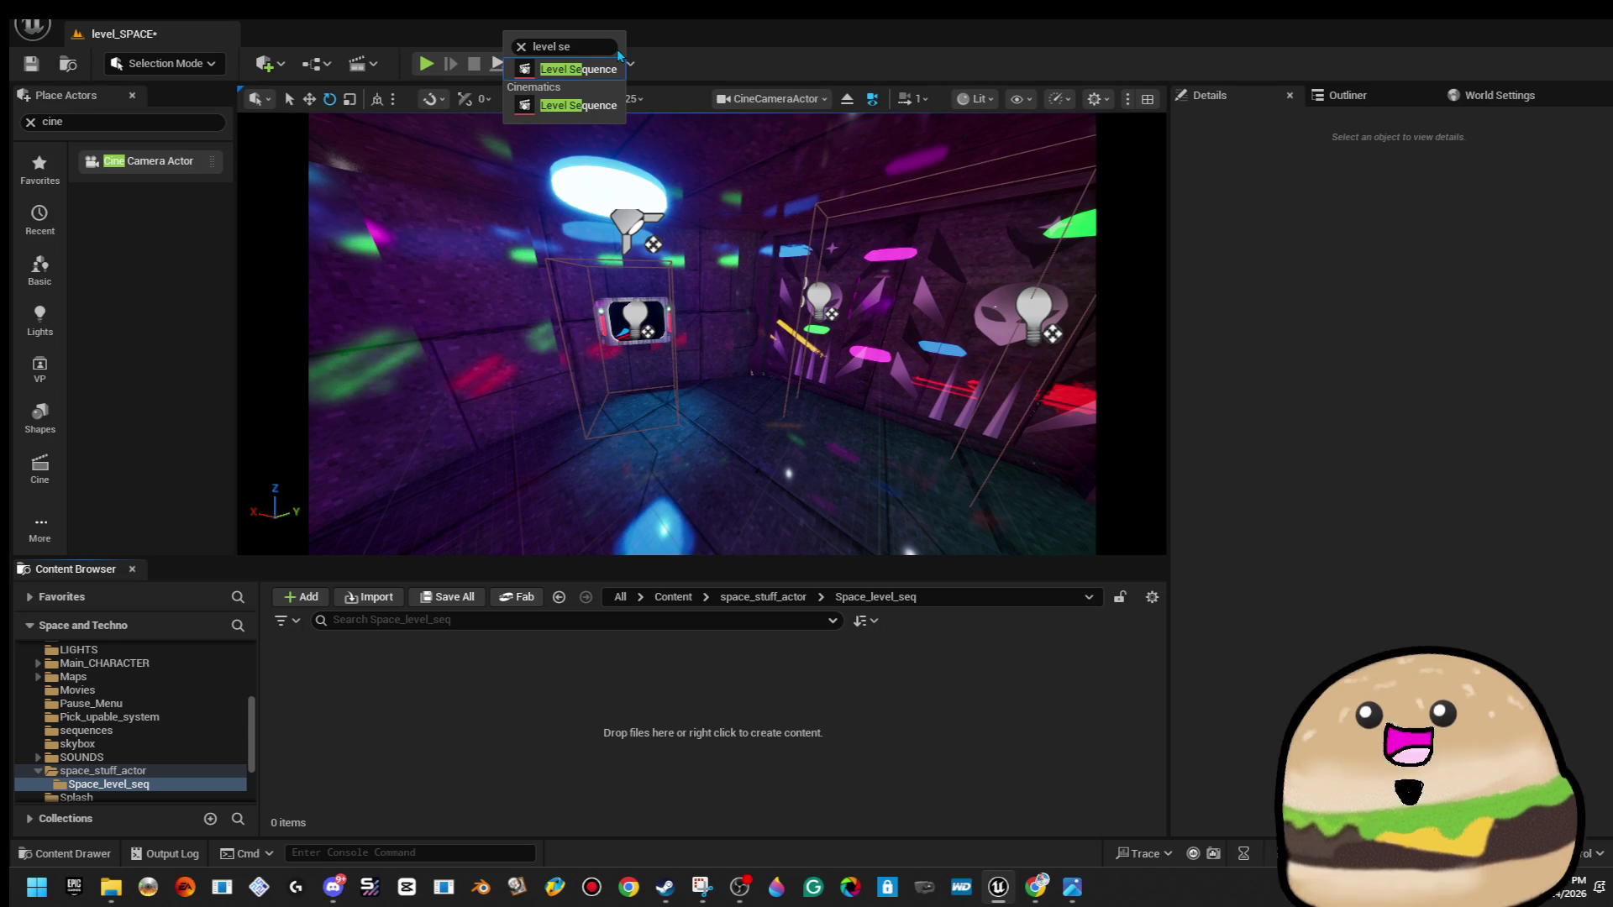
pyautogui.click(579, 105)
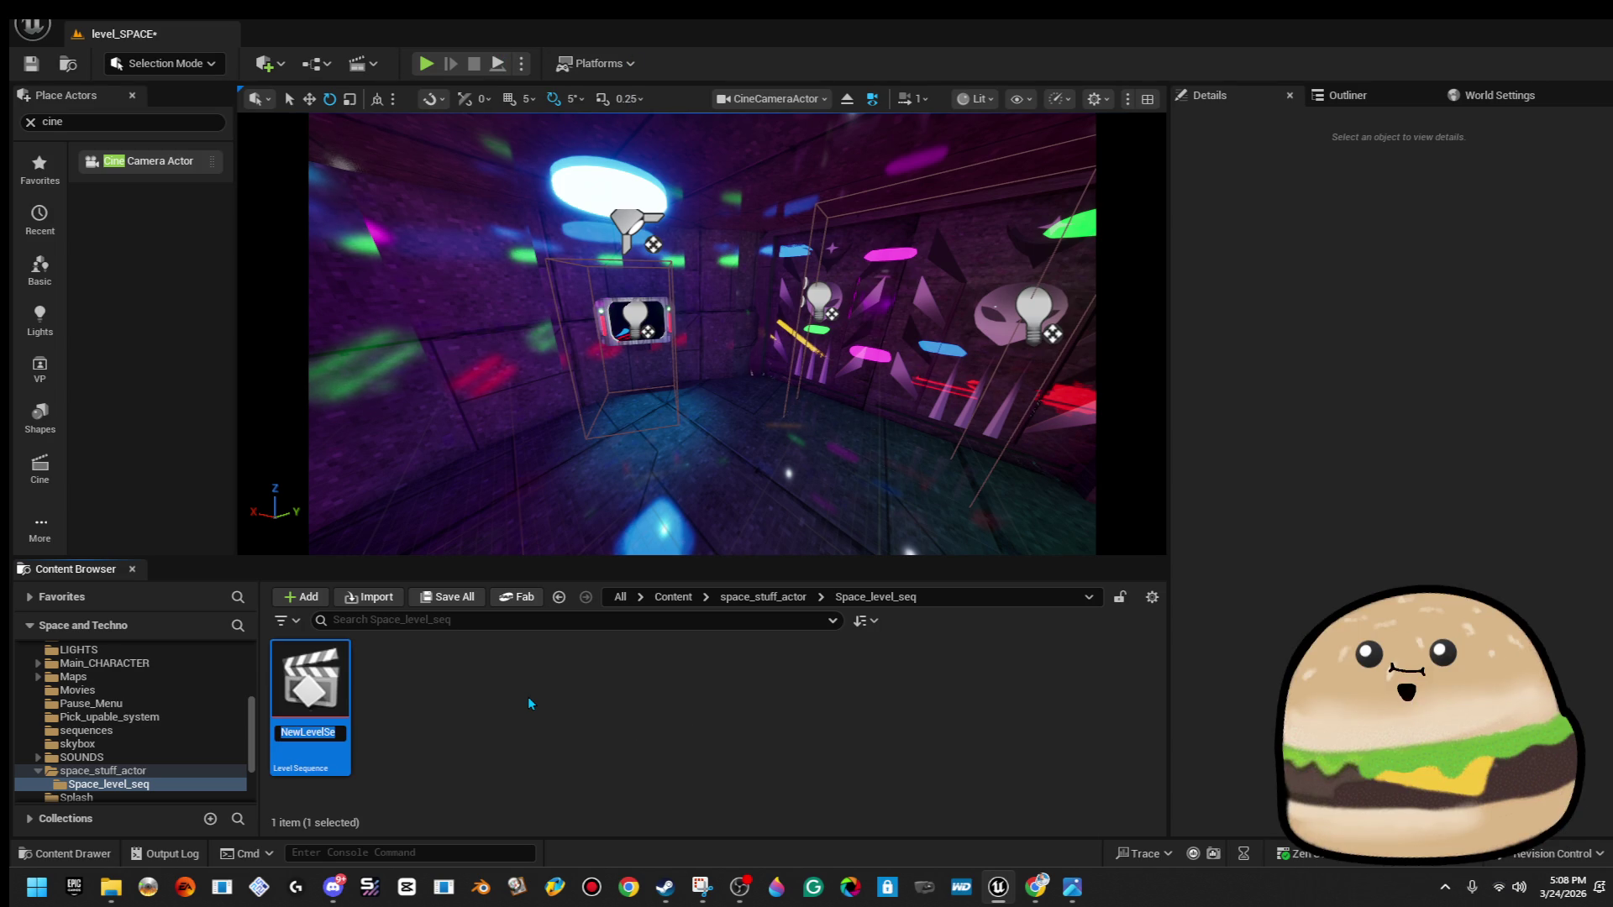
pyautogui.write('space')
pyautogui.press('BackSpace')
pyautogui.press('BackSpace')
pyautogui.press('BackSpace')
pyautogui.write('eq_')
pyautogui.write('cam_2nd')
pyautogui.write('_floor_s')
pyautogui.write('pace')
pyautogui.press('Return')
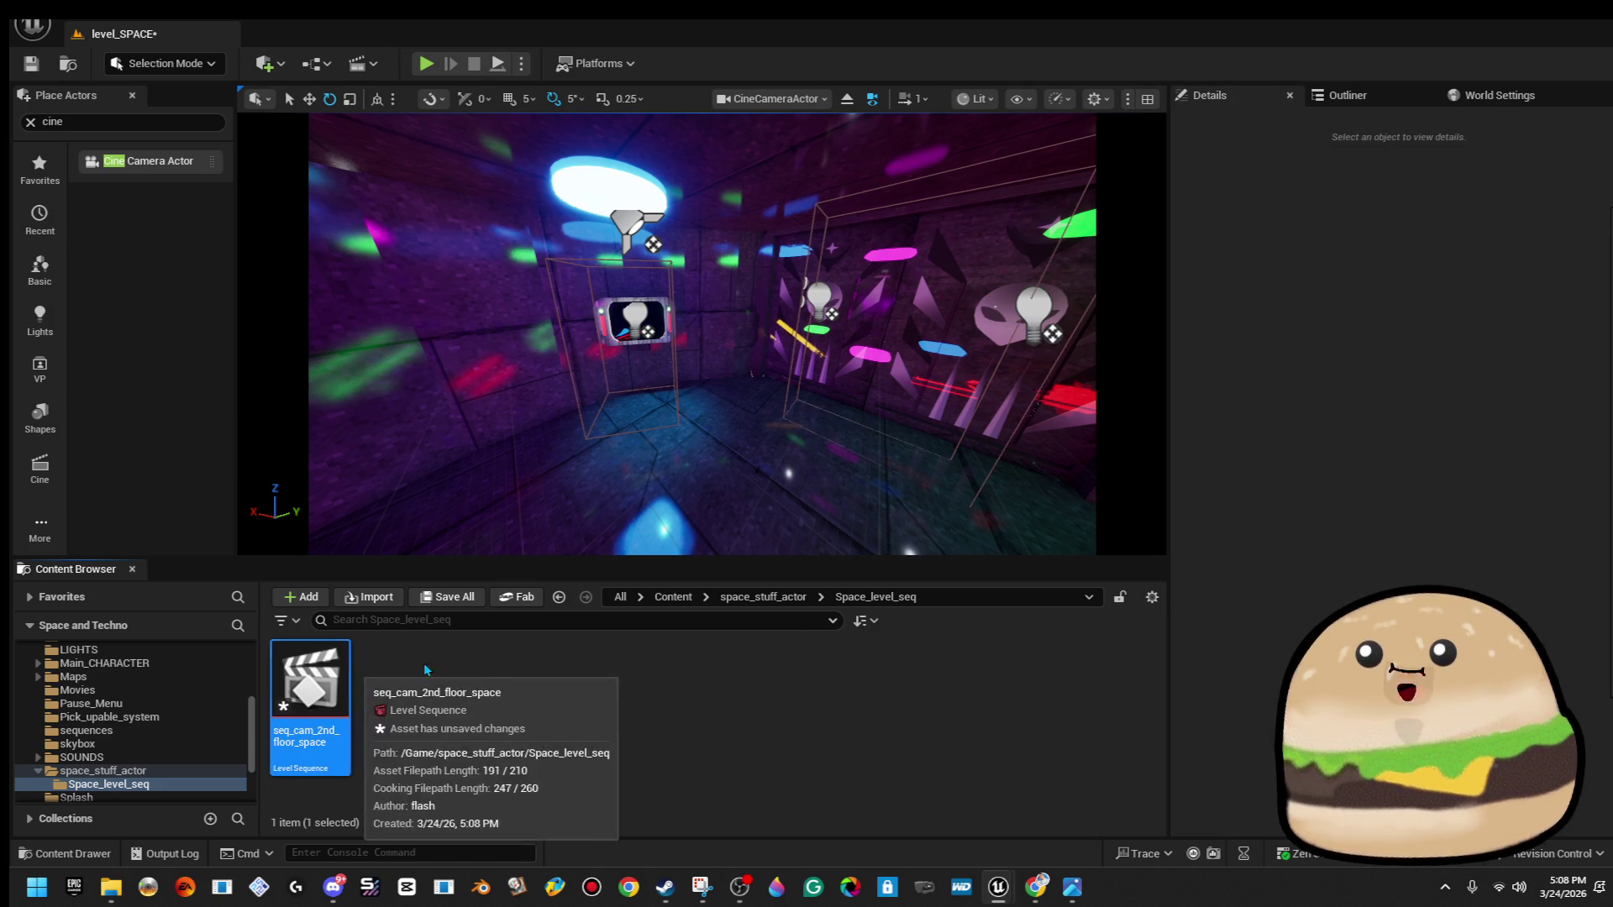
pyautogui.moveTo(703, 337)
pyautogui.mouseDown()
pyautogui.moveTo(756, 328)
pyautogui.moveTo(727, 290)
pyautogui.moveTo(702, 391)
pyautogui.mouseUp()
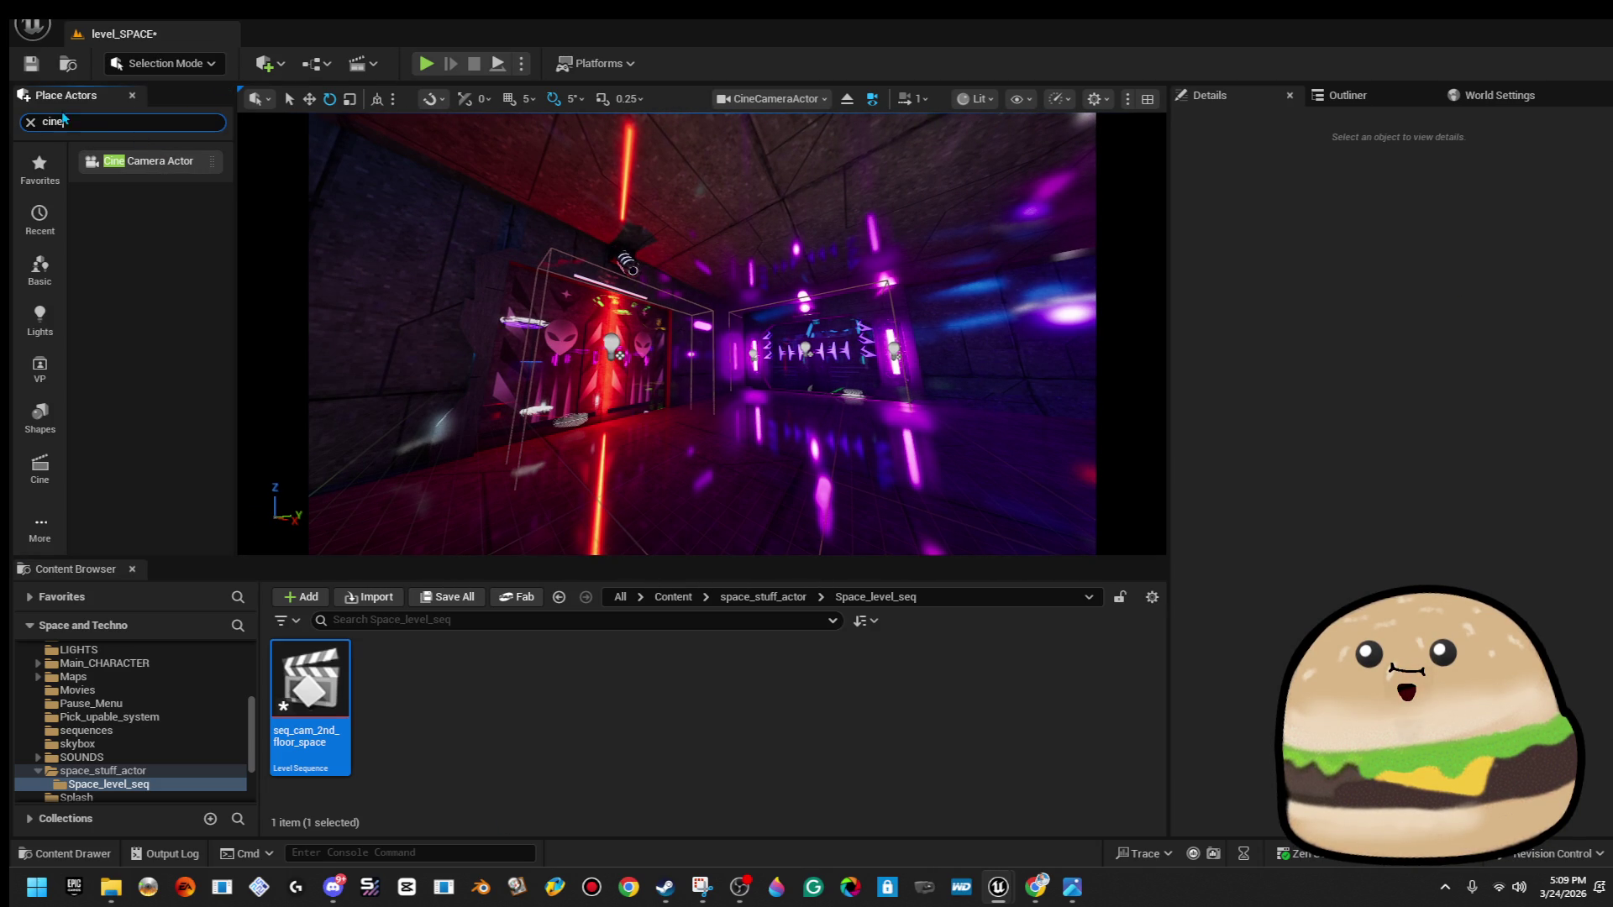
# Place a cine camera, turn it 90°, tilt it down about 20°, and shorten its focal length.
pyautogui.moveTo(147, 161)
pyautogui.mouseDown()
pyautogui.moveTo(537, 181)
pyautogui.moveTo(653, 263)
pyautogui.moveTo(636, 262)
pyautogui.mouseUp()
pyautogui.scroll(4, 636, 262)
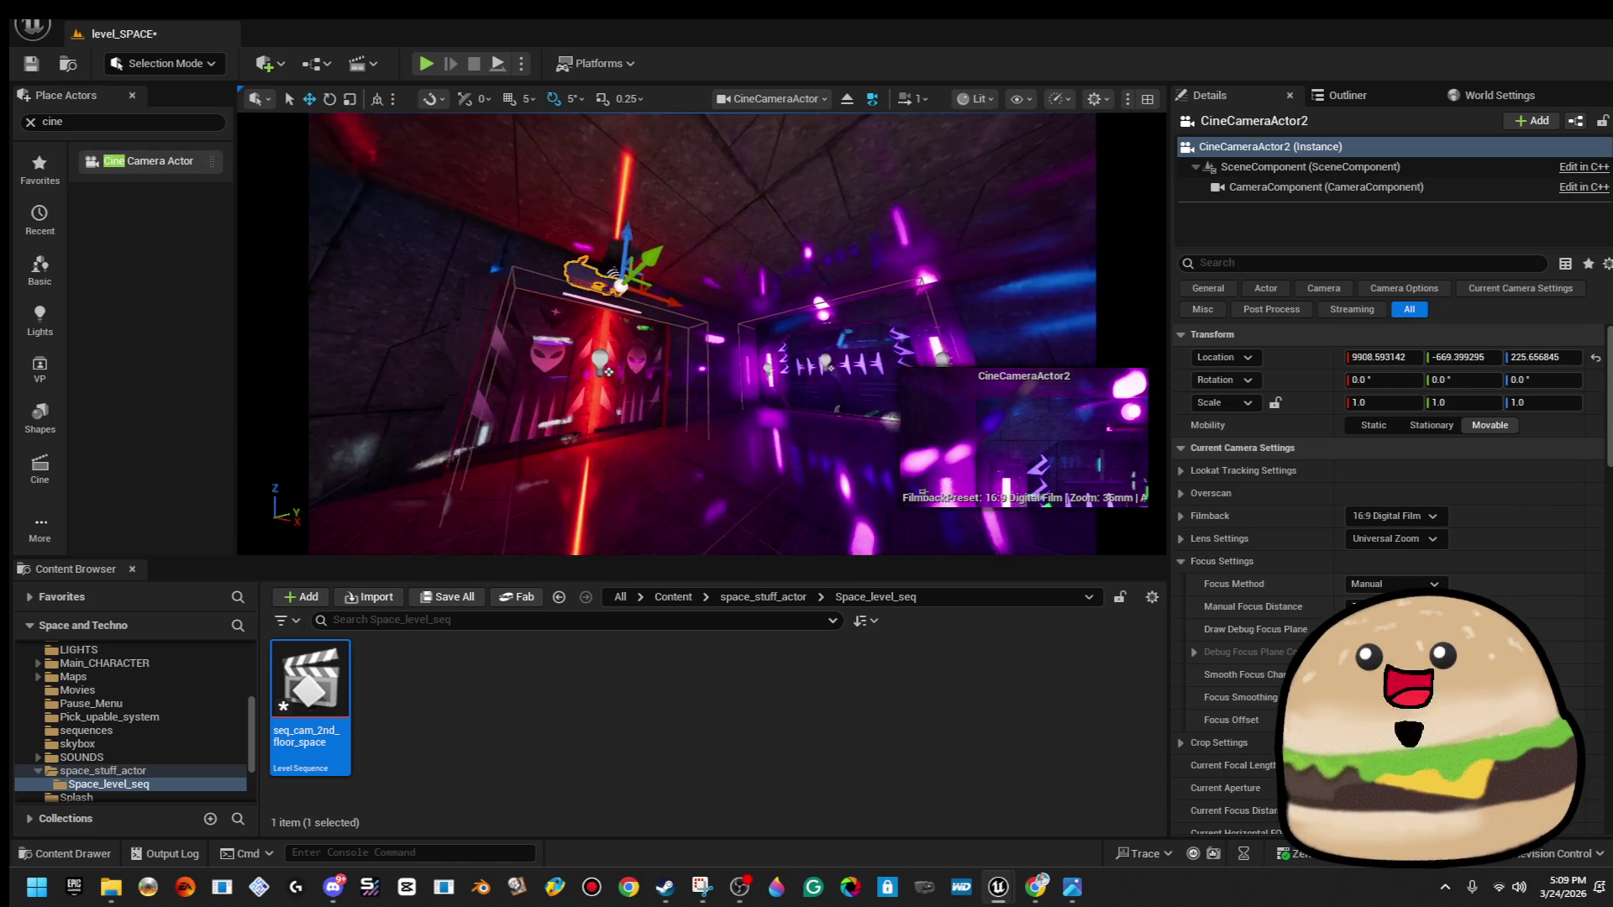
pyautogui.press('f')
pyautogui.press('e')
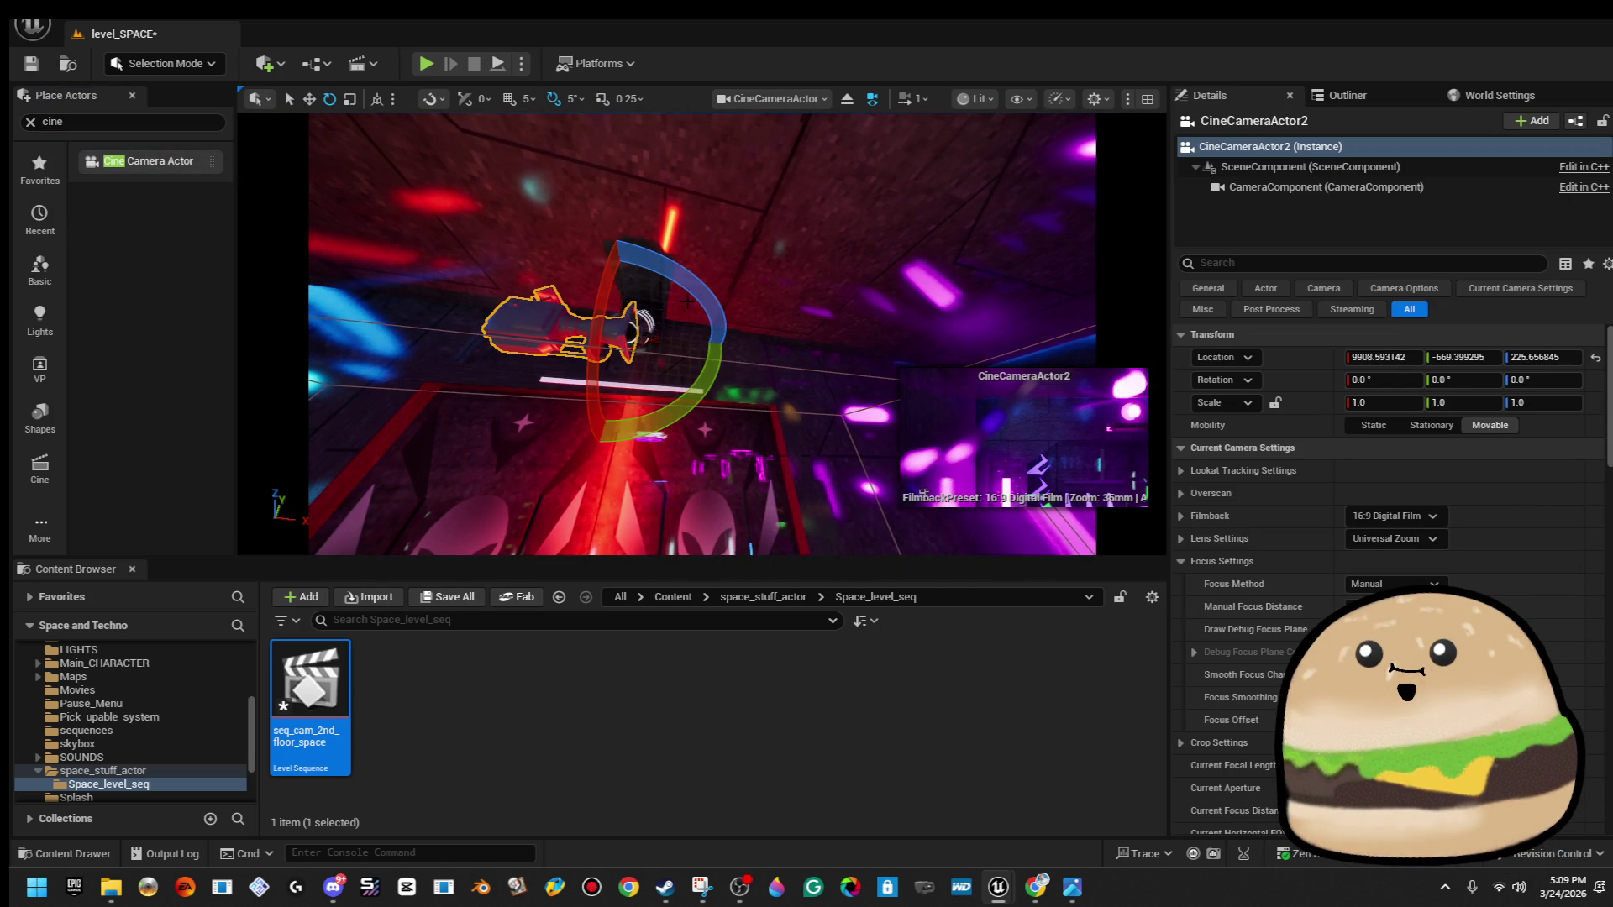
pyautogui.moveTo(701, 296)
pyautogui.mouseDown()
pyautogui.moveTo(677, 374)
pyautogui.moveTo(656, 319)
pyautogui.mouseUp()
pyautogui.press('f')
pyautogui.moveTo(798, 361); pyautogui.dragTo(800, 408)
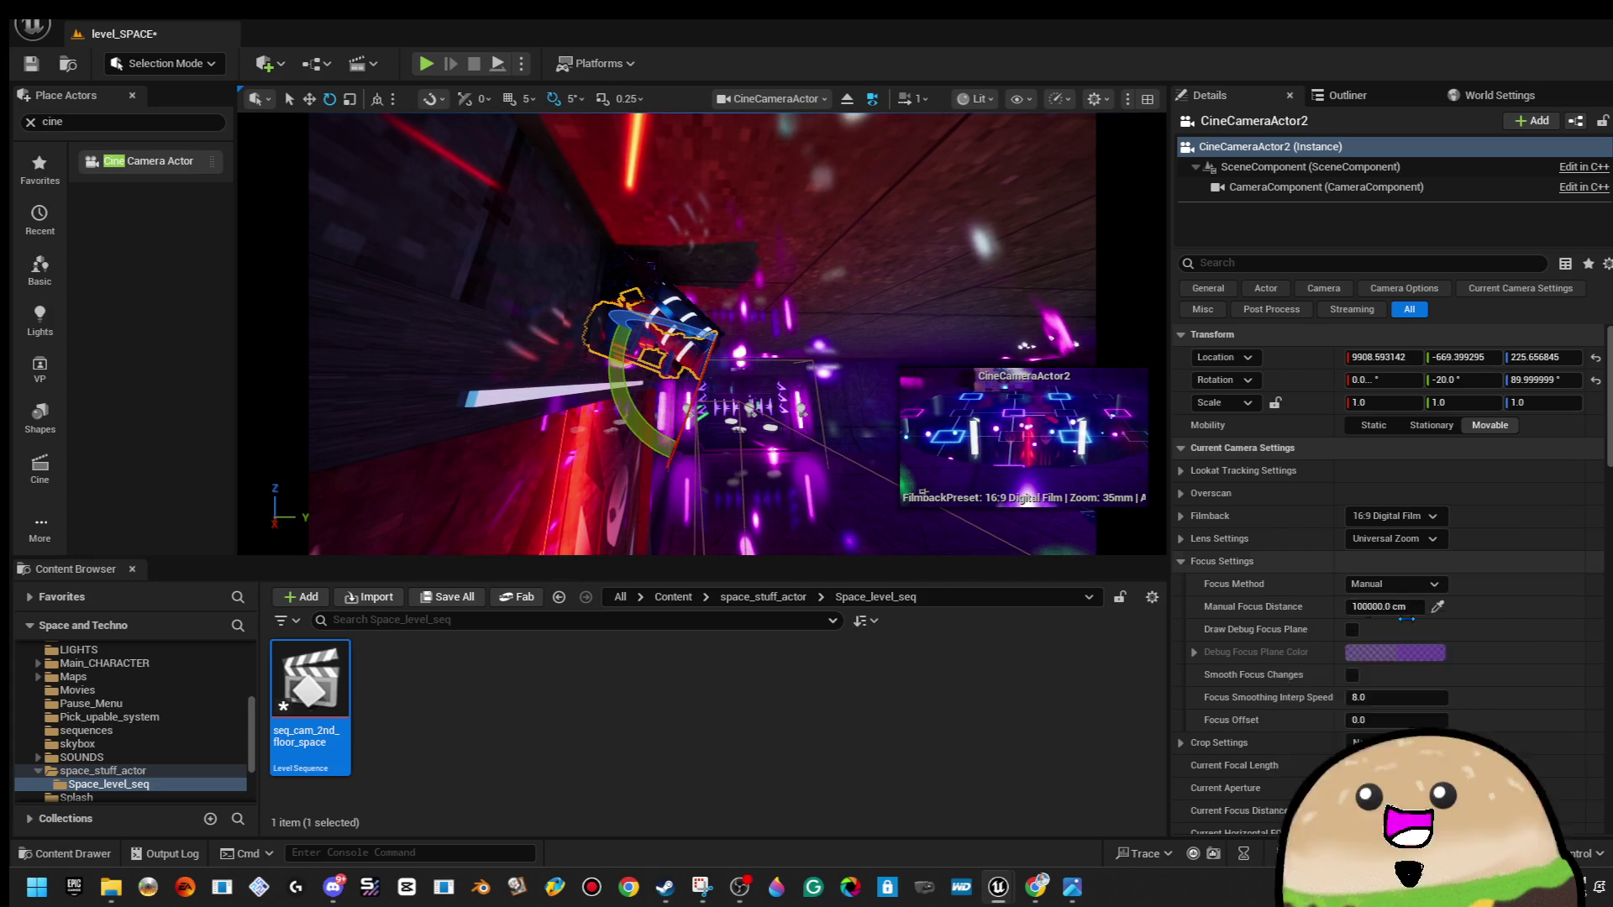
pyautogui.moveTo(1386, 766); pyautogui.dragTo(1311, 766)
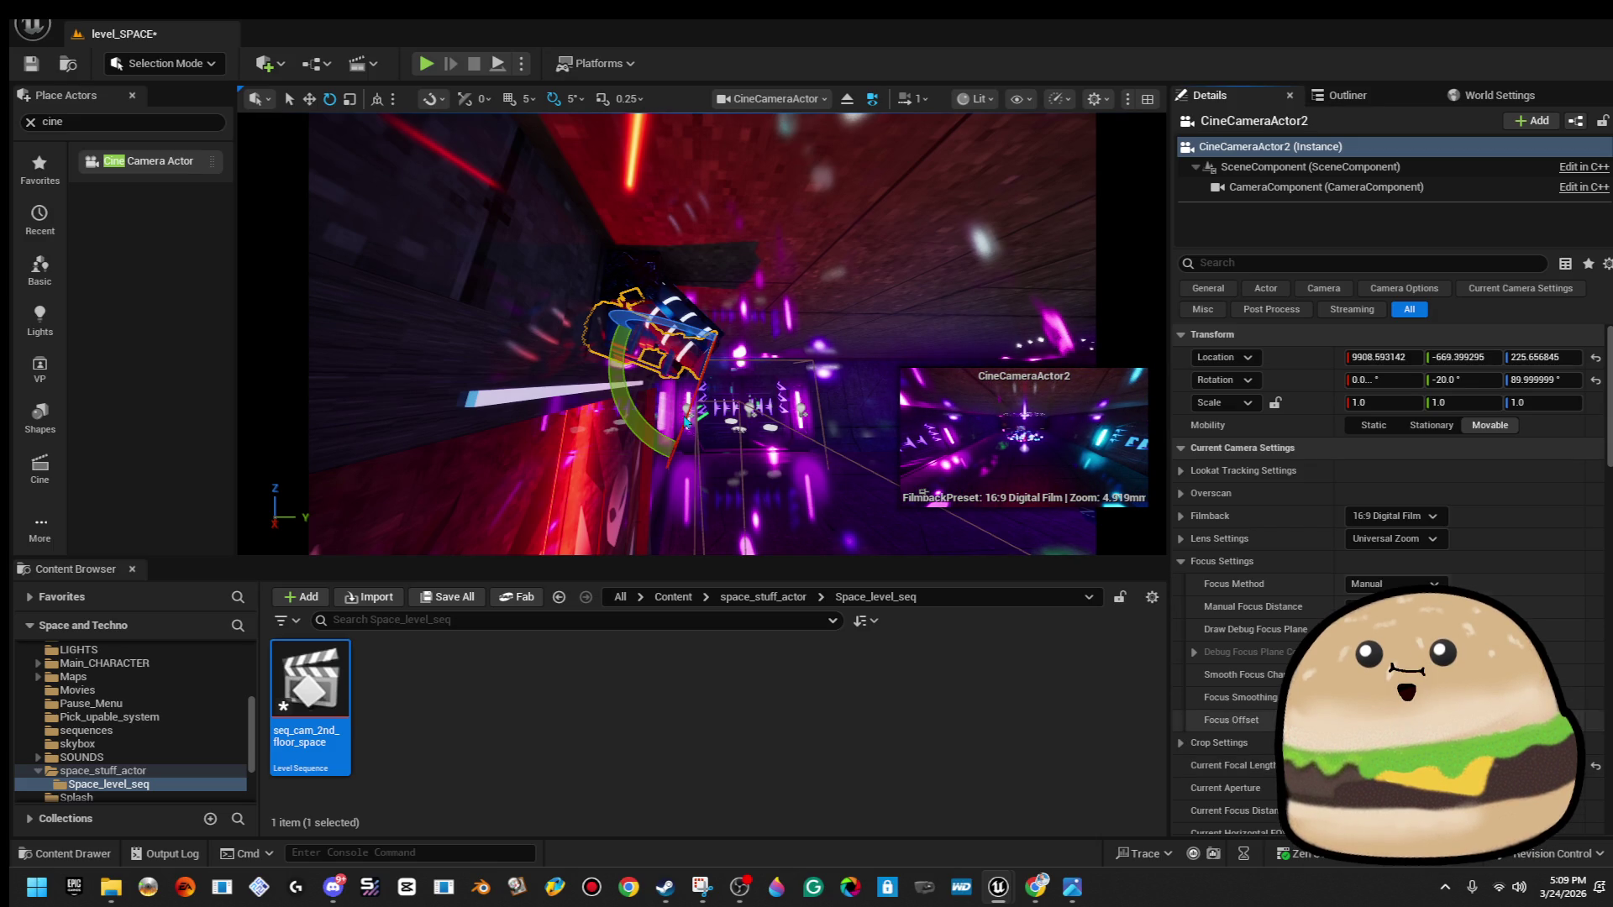
# Lower and shift the camera, save the level, and pilot the camera's view.
pyautogui.press('w')
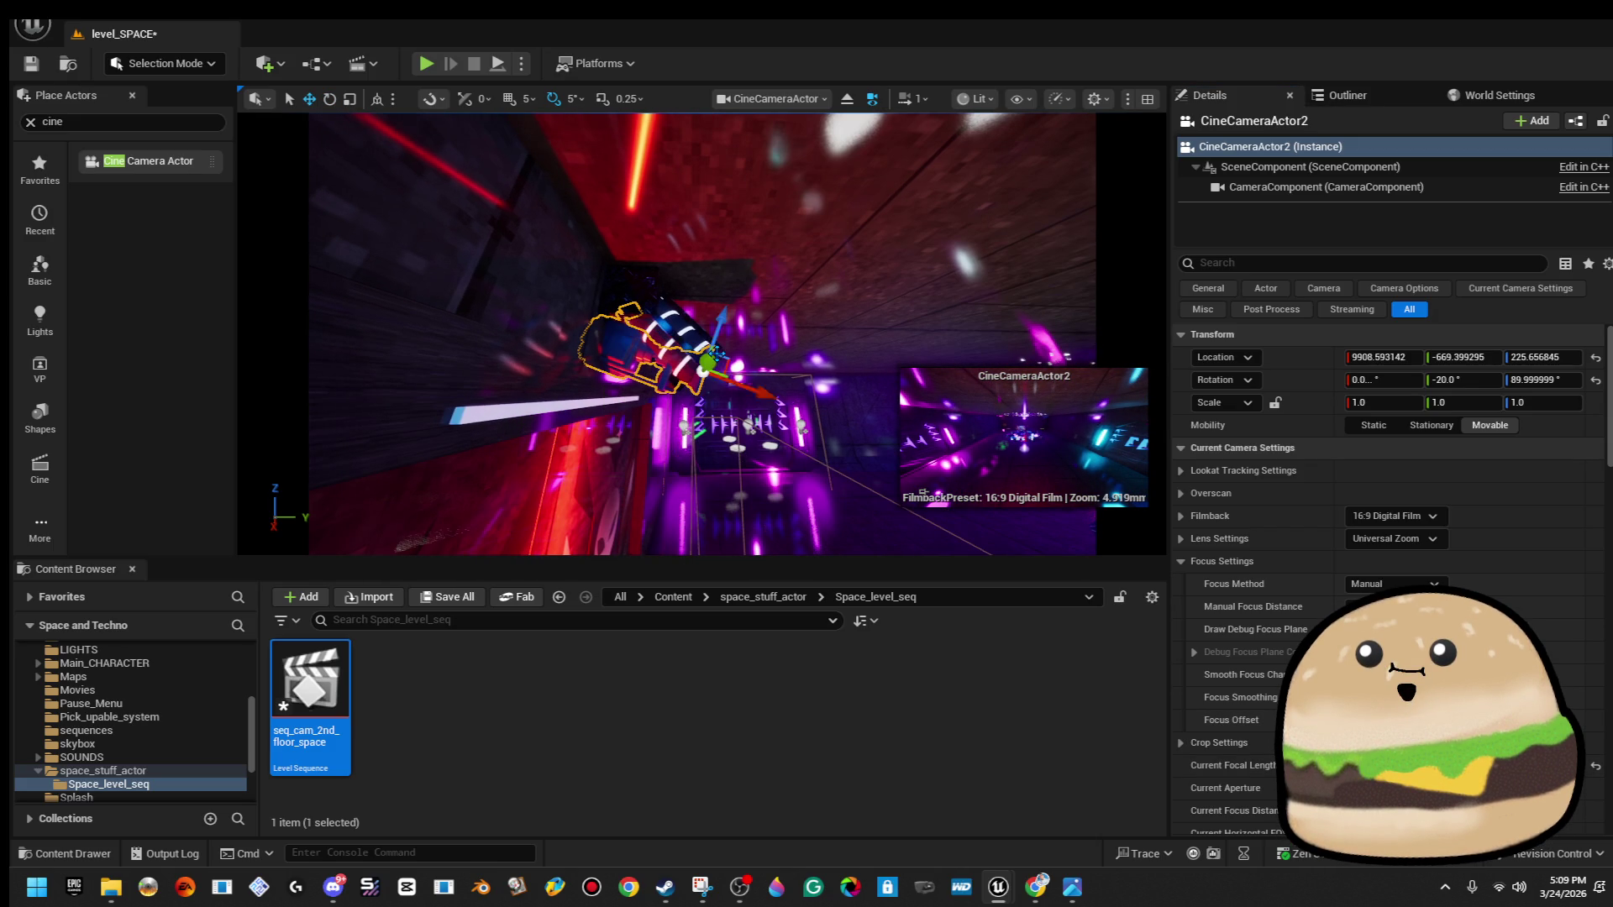
pyautogui.moveTo(720, 331)
pyautogui.mouseDown()
pyautogui.moveTo(713, 361)
pyautogui.moveTo(671, 351)
pyautogui.moveTo(685, 444)
pyautogui.mouseUp()
pyautogui.press('e')
pyautogui.click(34, 63)
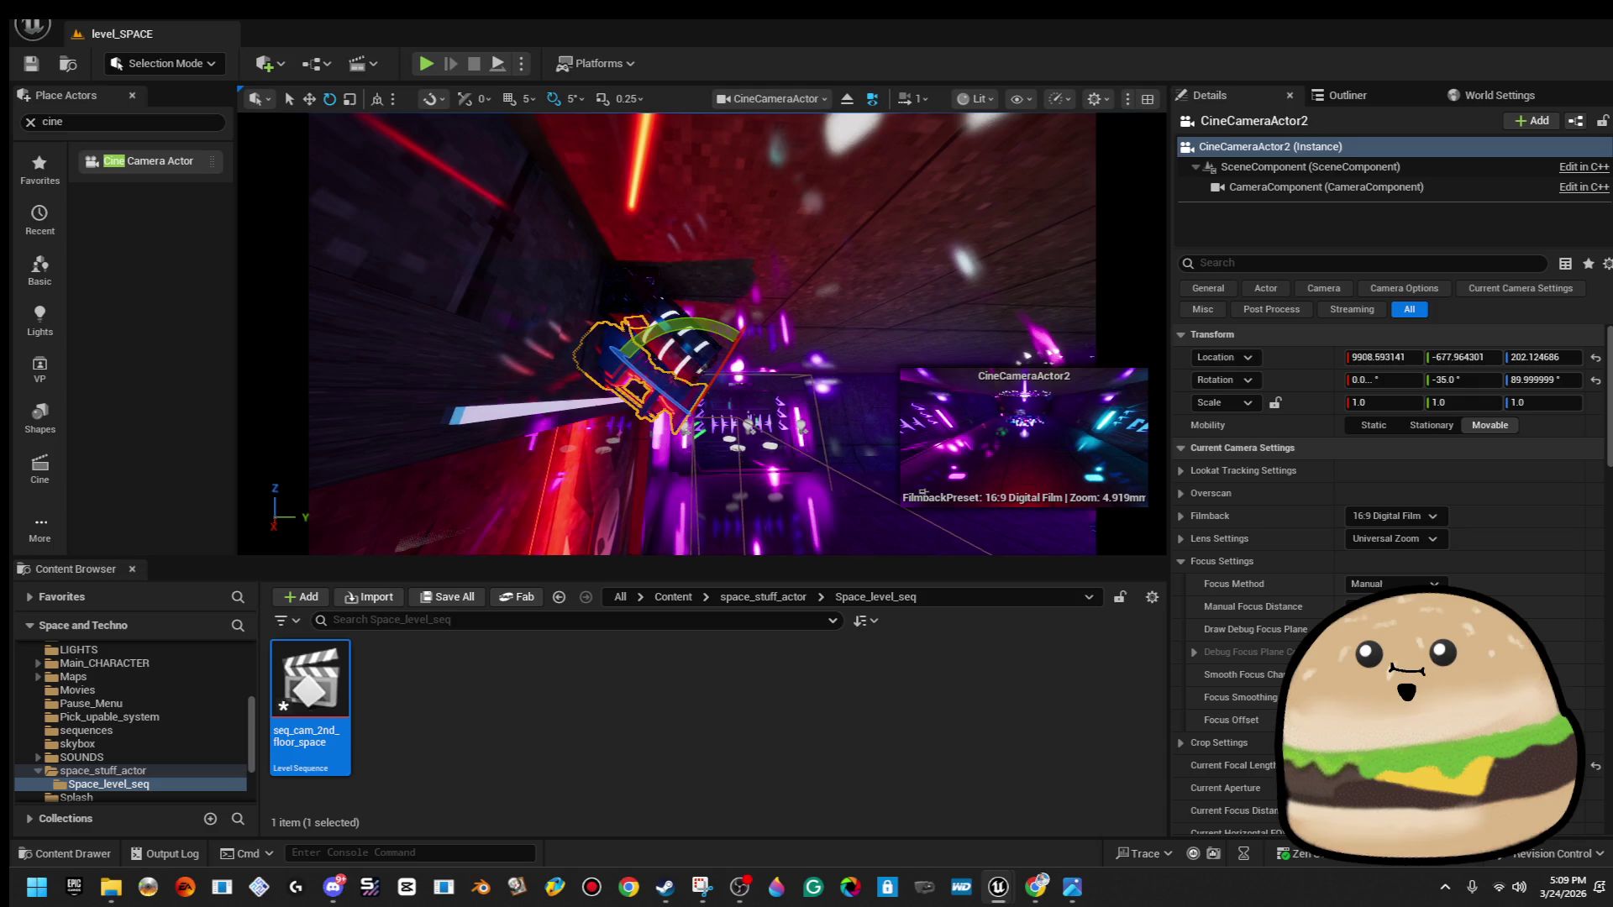
pyautogui.hotkey('ctrl', 'shift', 'p')
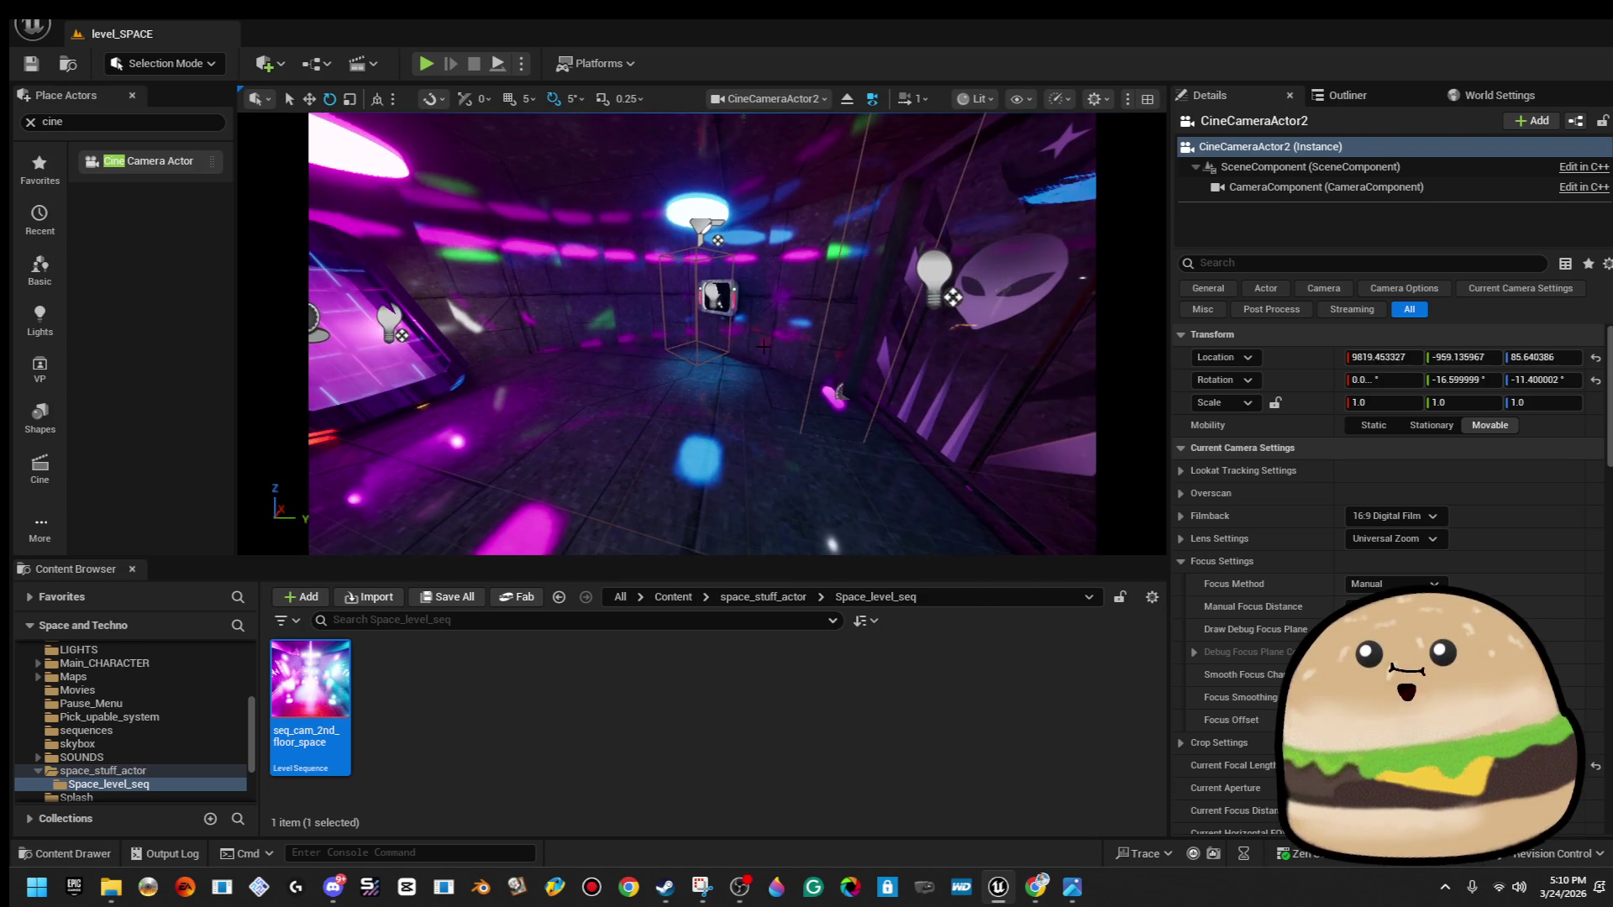
pyautogui.rightClick(720, 333)
pyautogui.press('Escape')
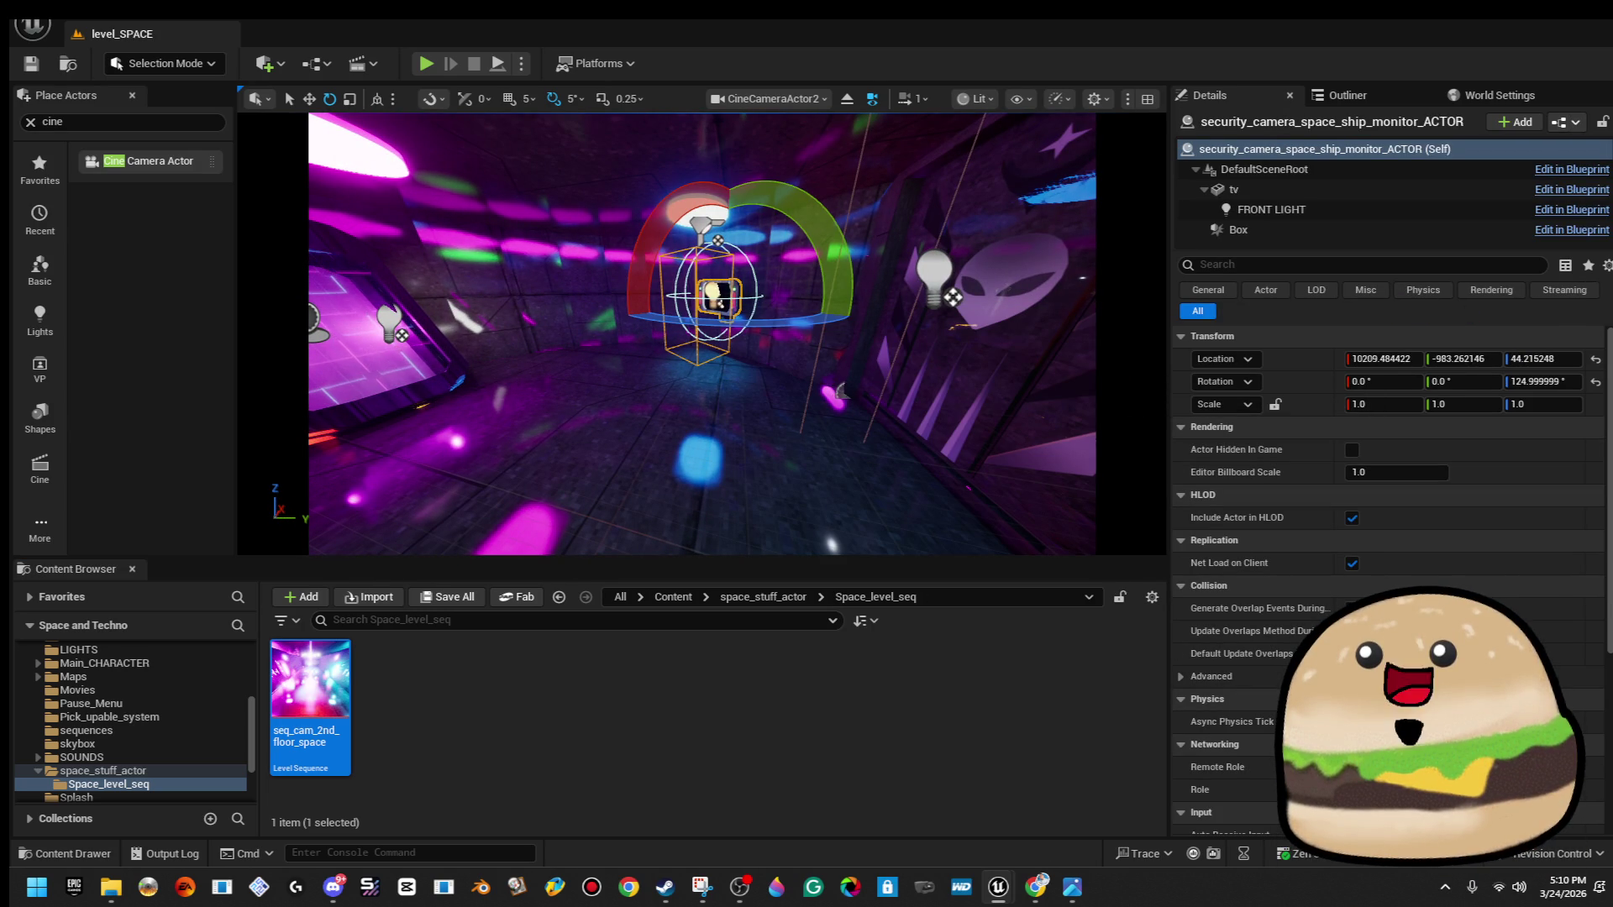
# Set the monitor Blueprint's Level Sequence to seq_cam_2nd_floor_space, then compile and save it.
pyautogui.hotkey('ctrl', 'e')
pyautogui.click(135, 65)
pyautogui.scroll(3, 424, 420)
pyautogui.click(426, 409)
pyautogui.write('seq s')
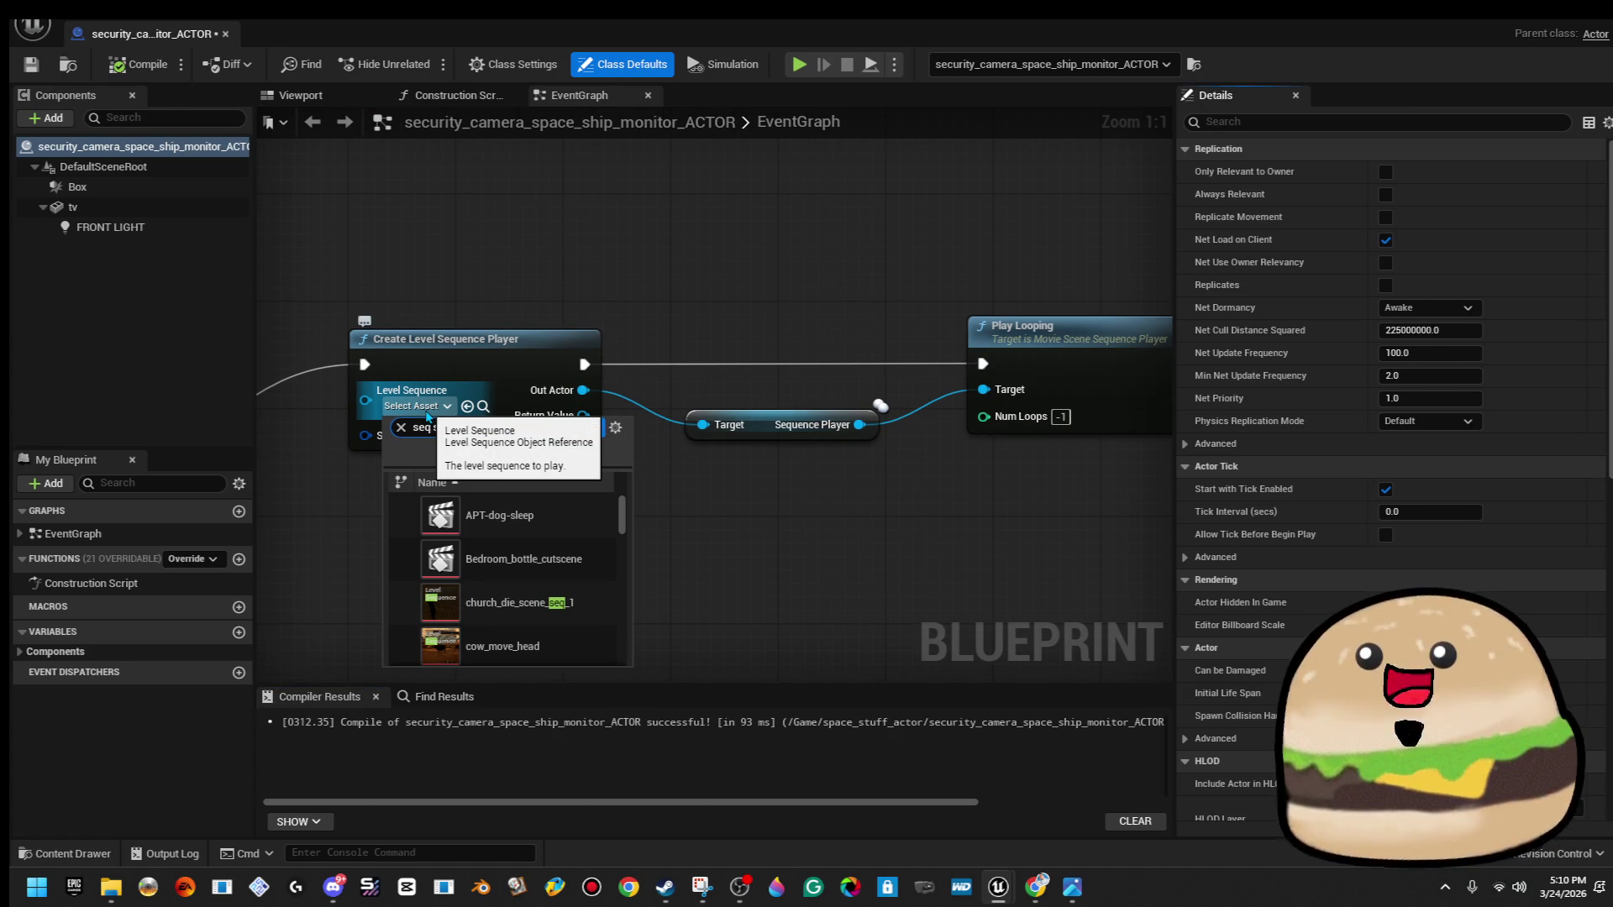
pyautogui.write('pa')
pyautogui.click(470, 516)
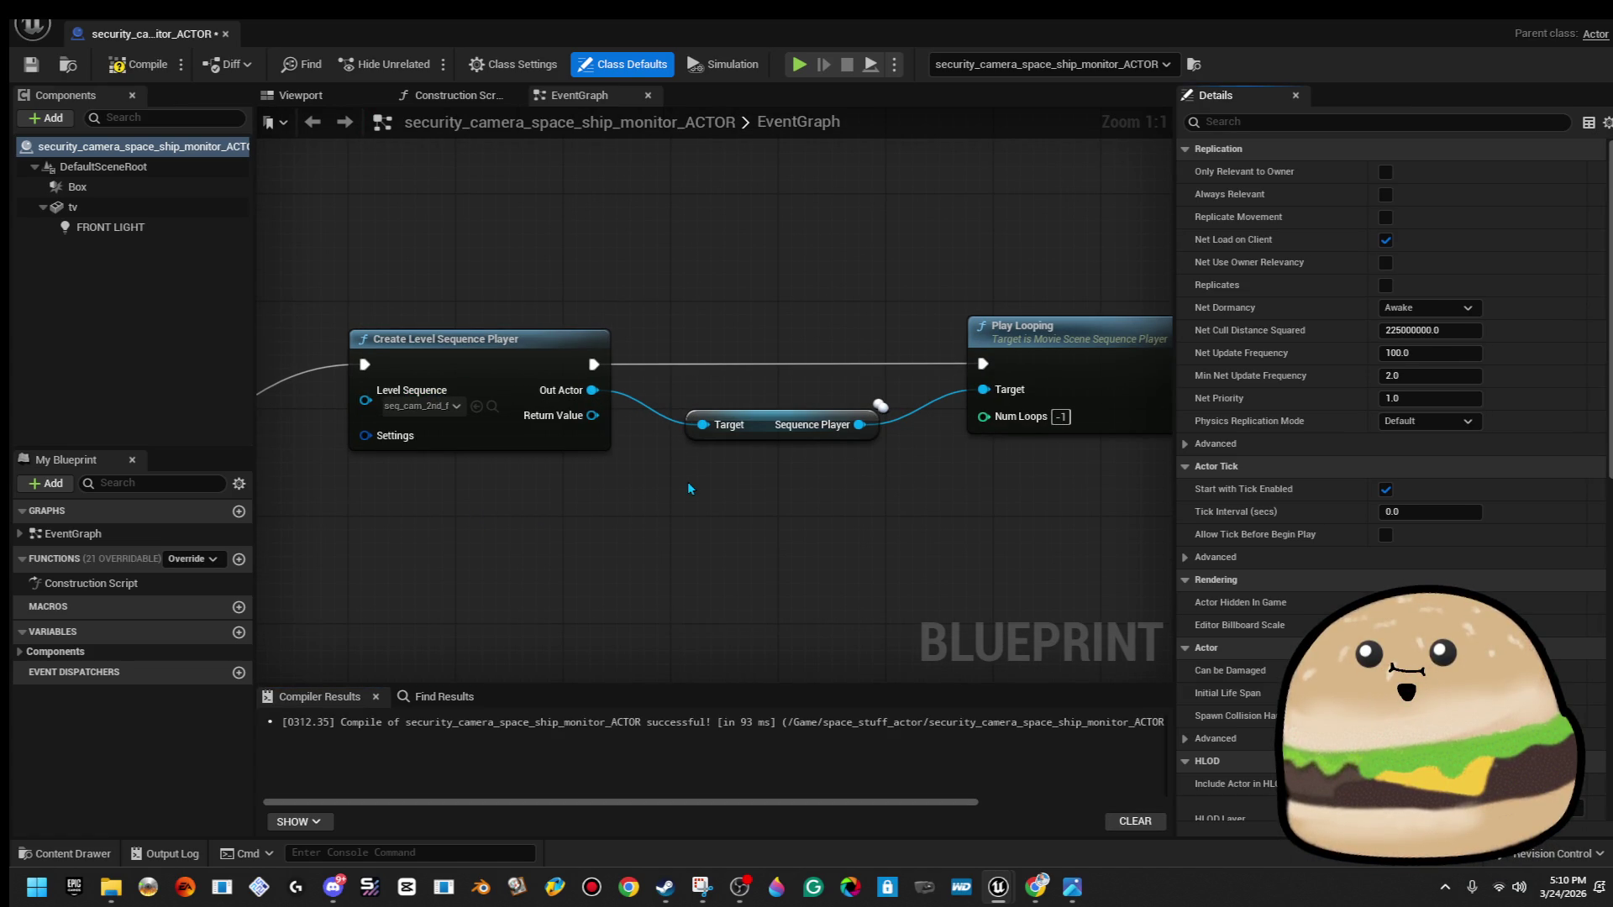
pyautogui.moveTo(694, 489); pyautogui.dragTo(563, 475)
pyautogui.scroll(-1, 563, 475)
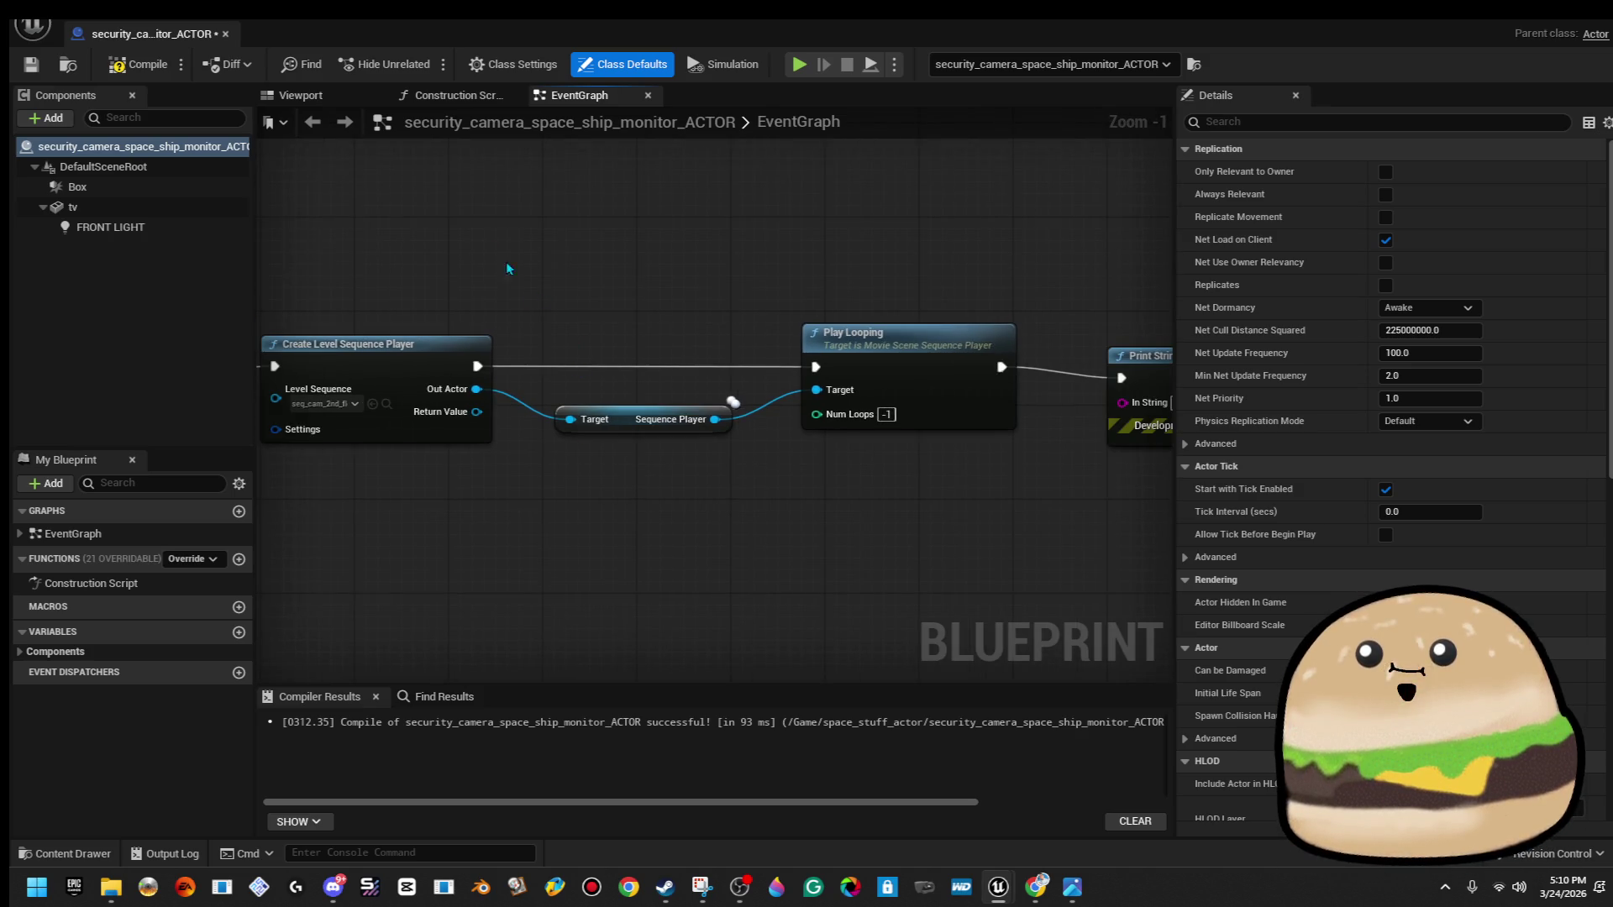
pyautogui.click(138, 64)
pyautogui.click(31, 64)
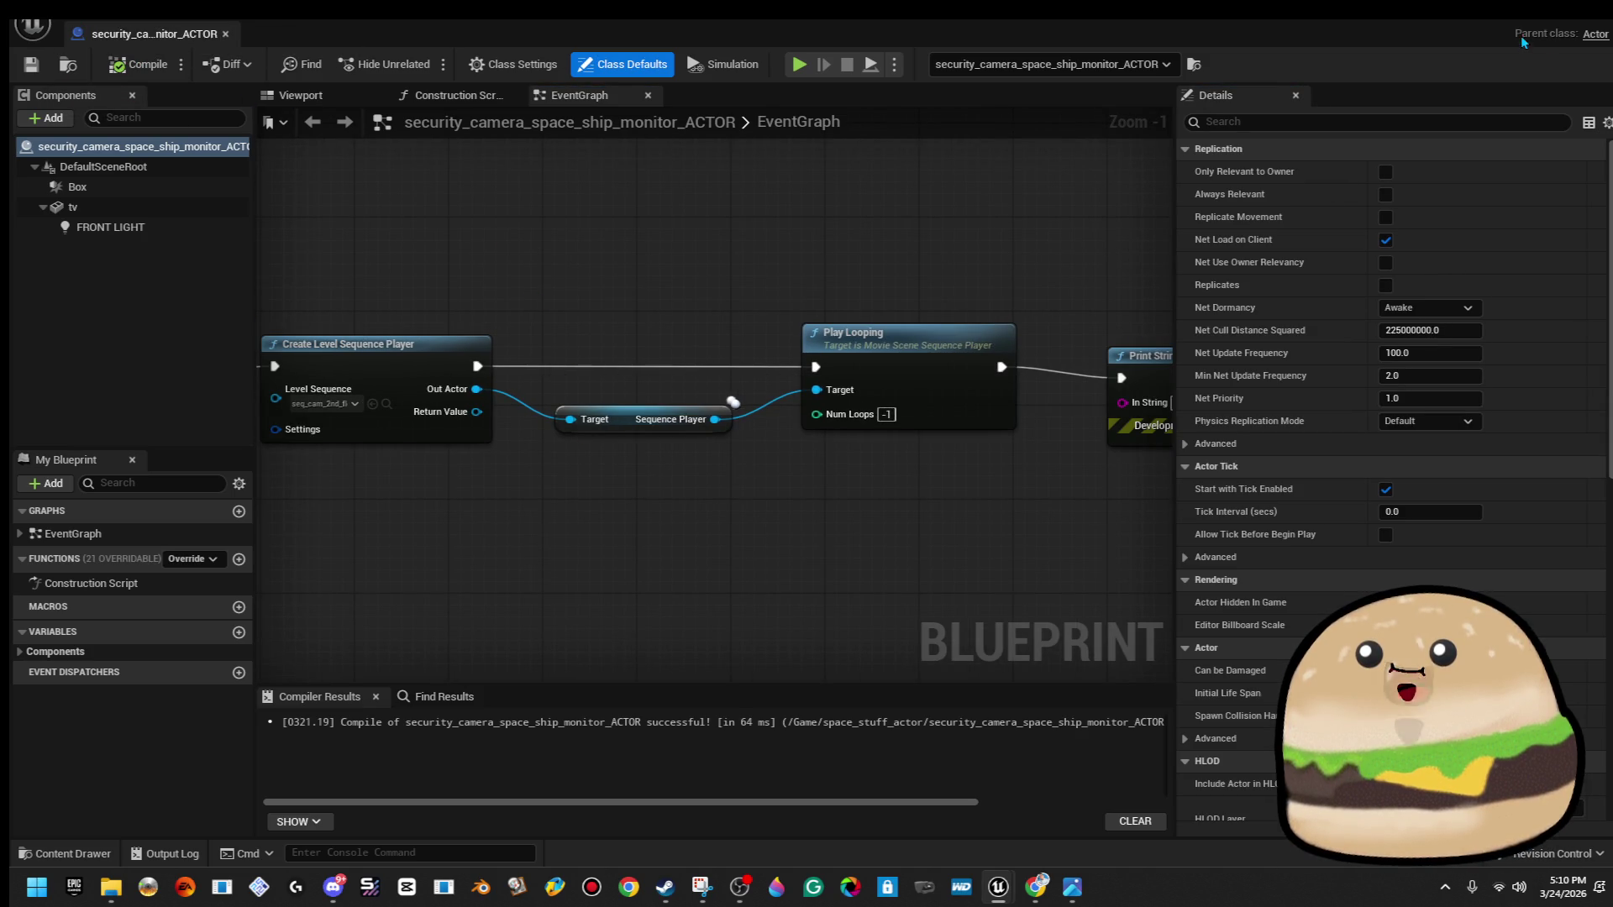
pyautogui.click(1521, 35)
pyautogui.rightClick(641, 454)
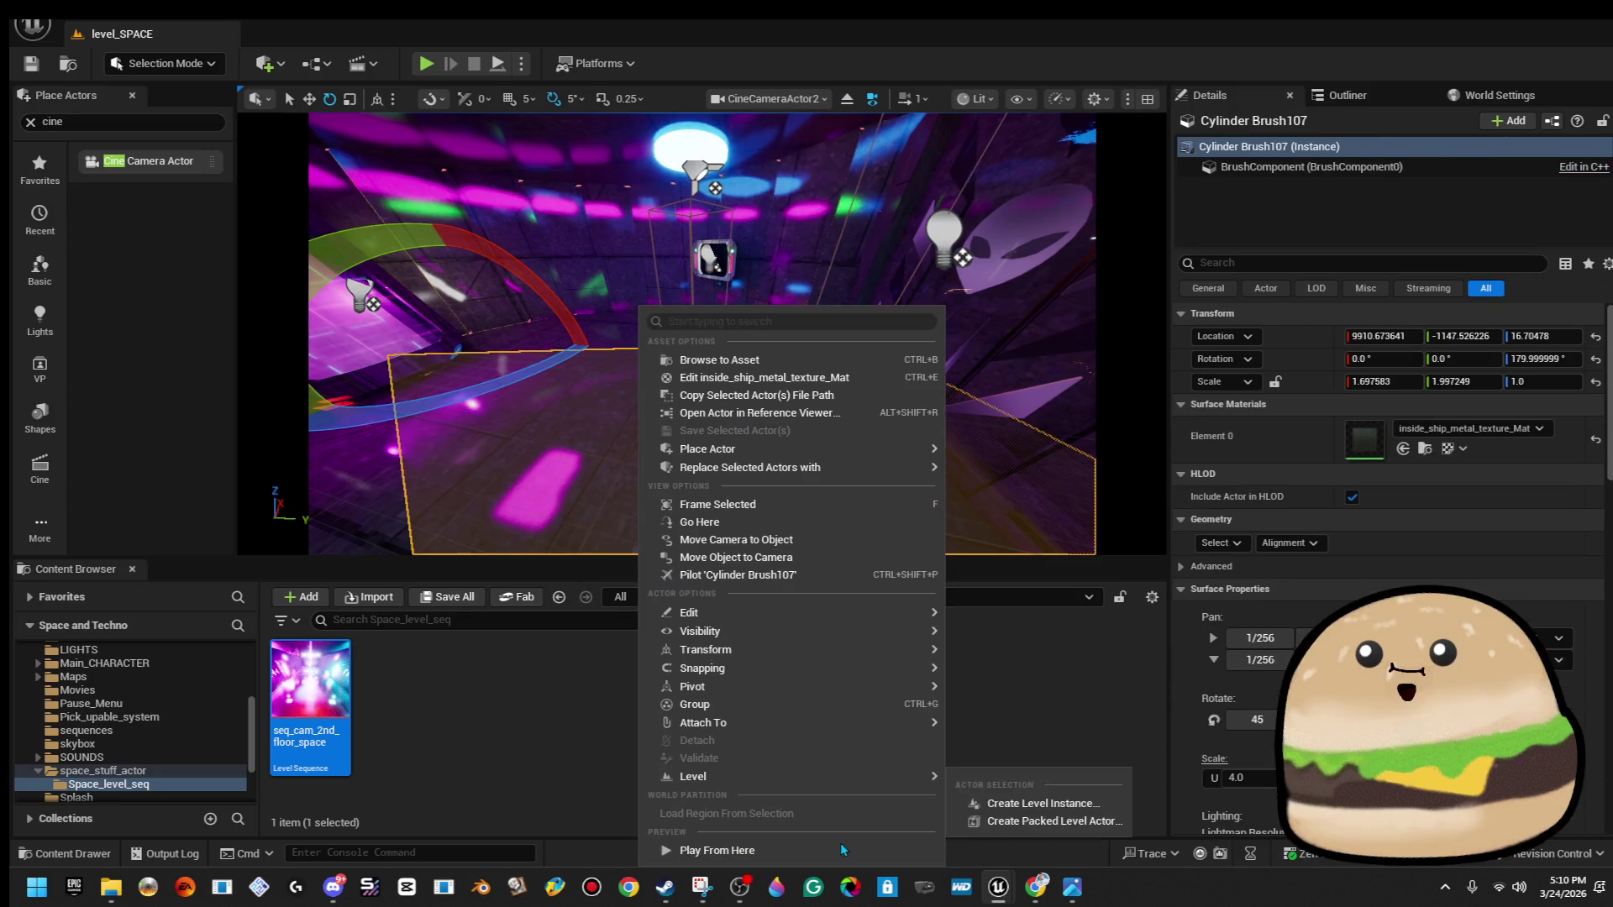
pyautogui.click(813, 848)
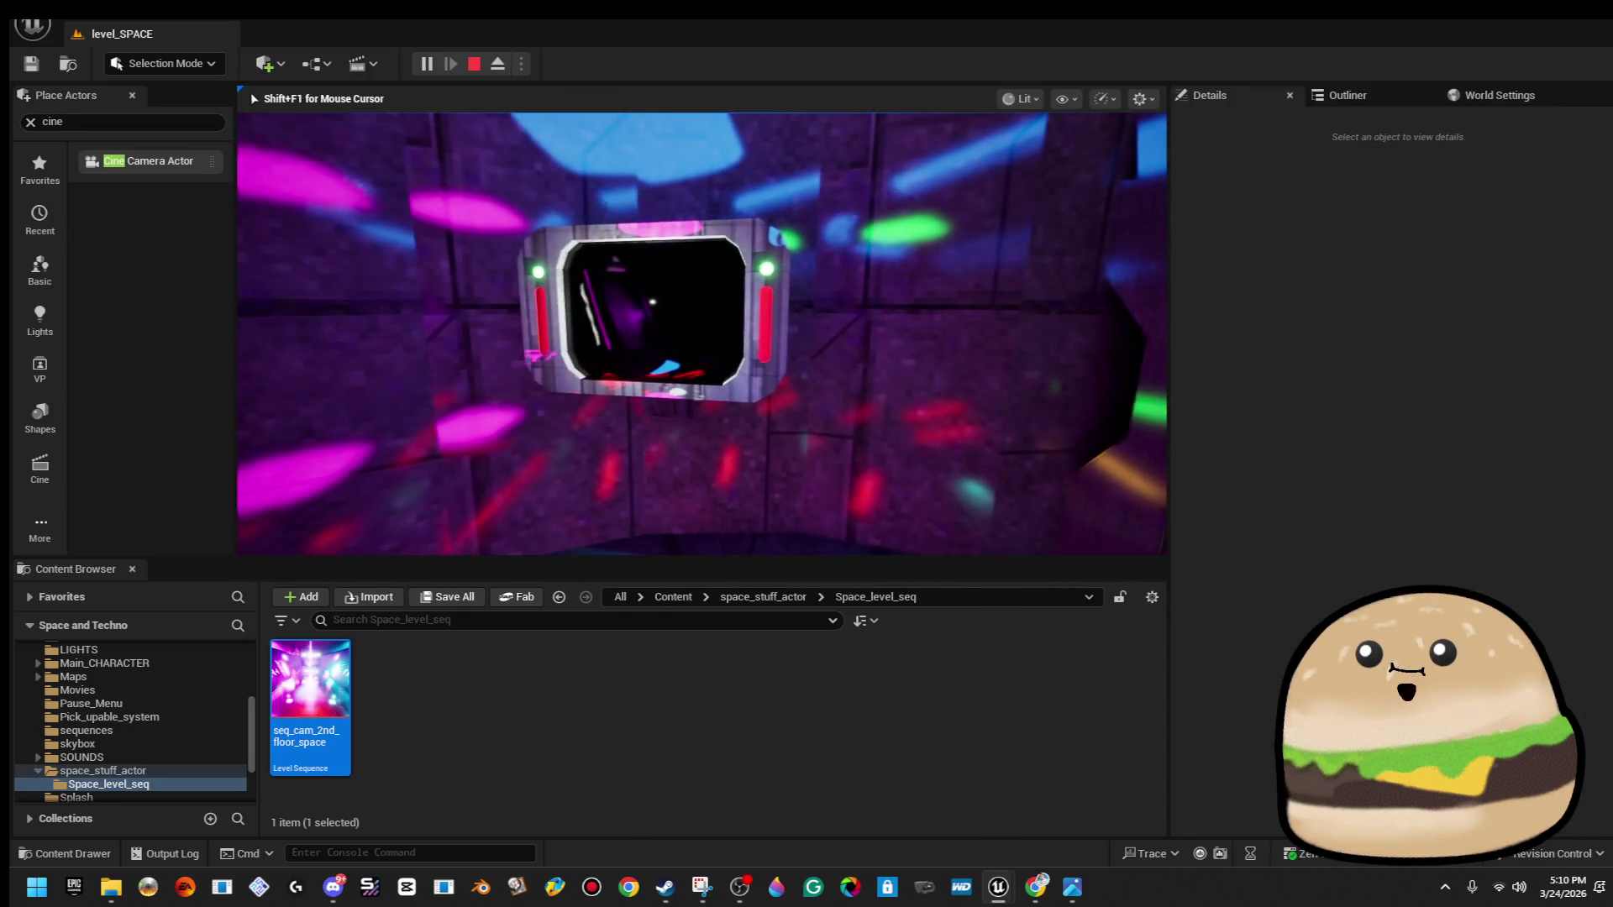
pyautogui.press('Escape')
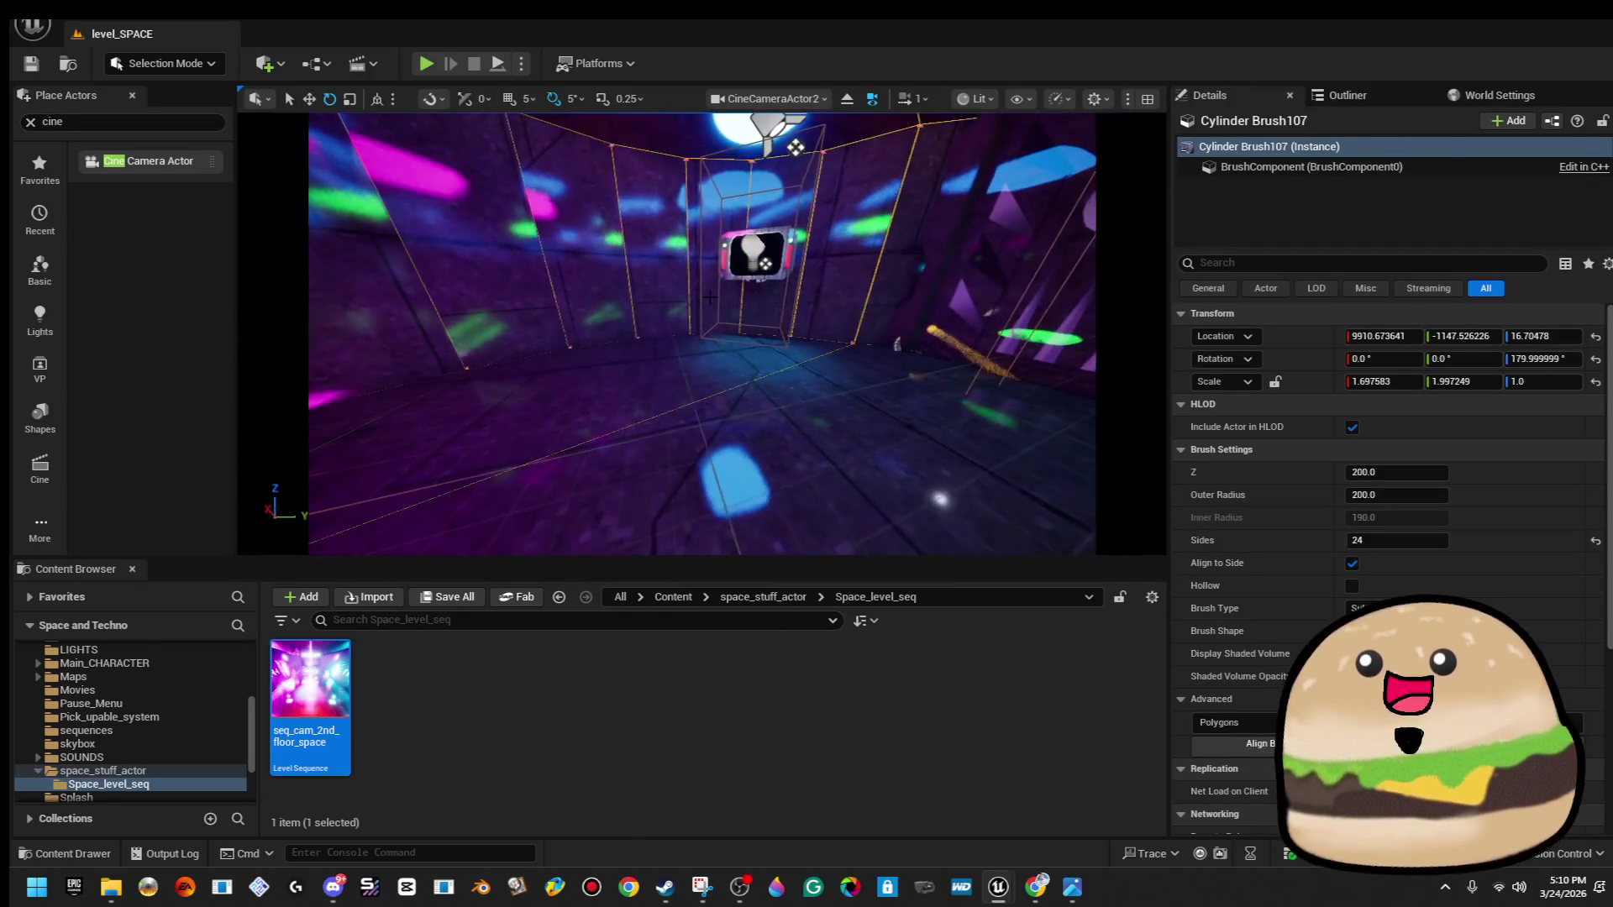
pyautogui.rightClick(739, 283)
pyautogui.click(858, 349)
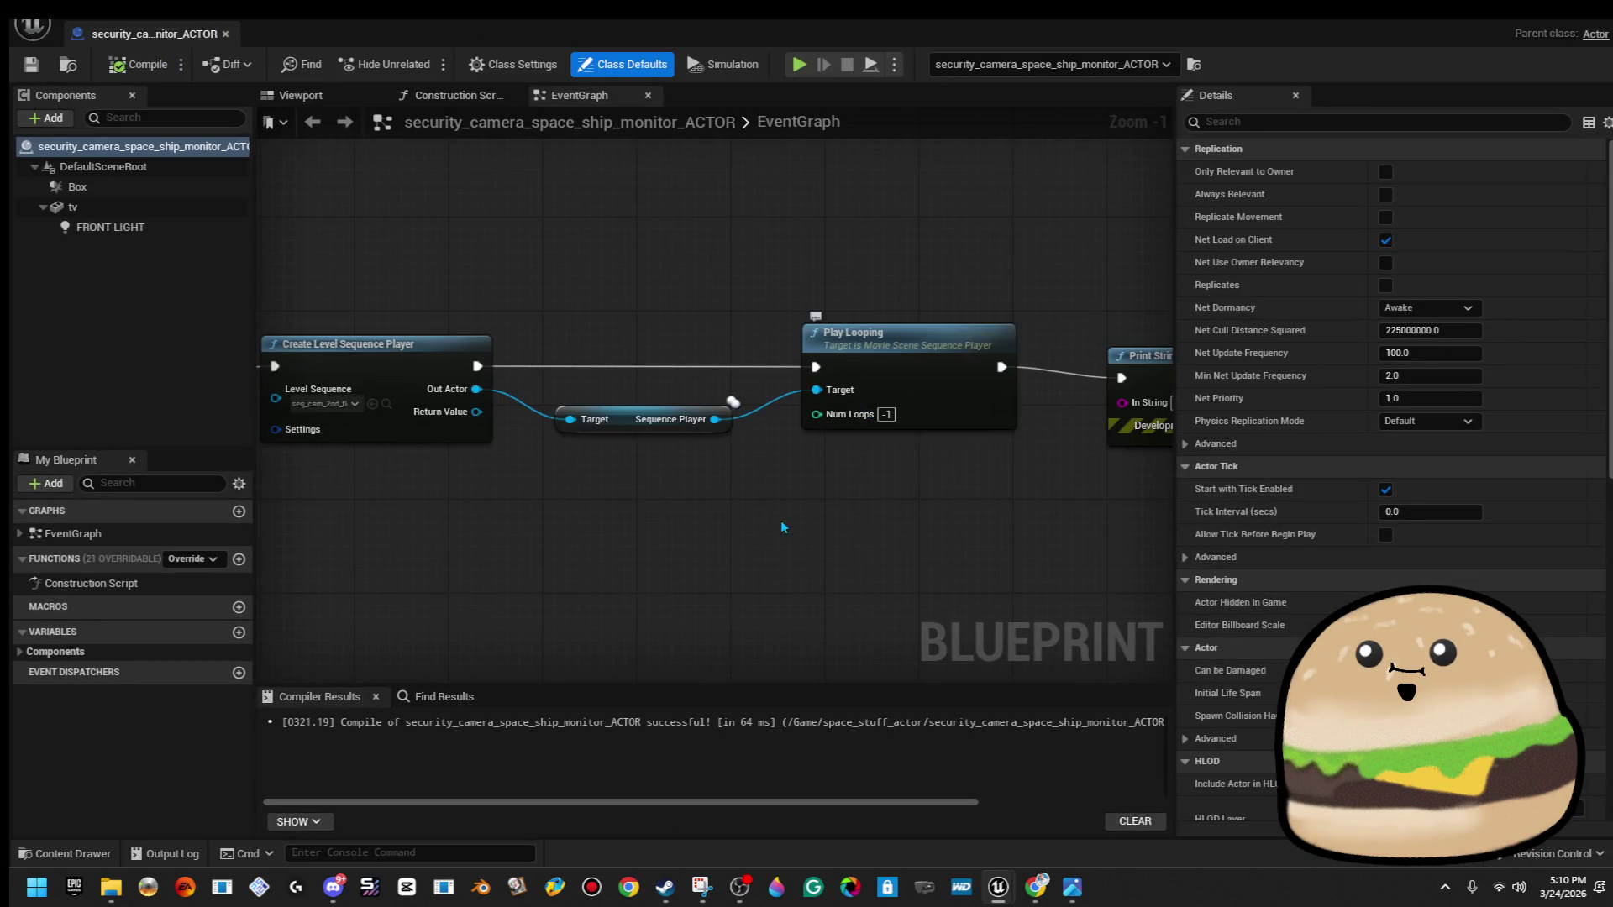
pyautogui.scroll(-5, 707, 532)
pyautogui.scroll(3, 763, 462)
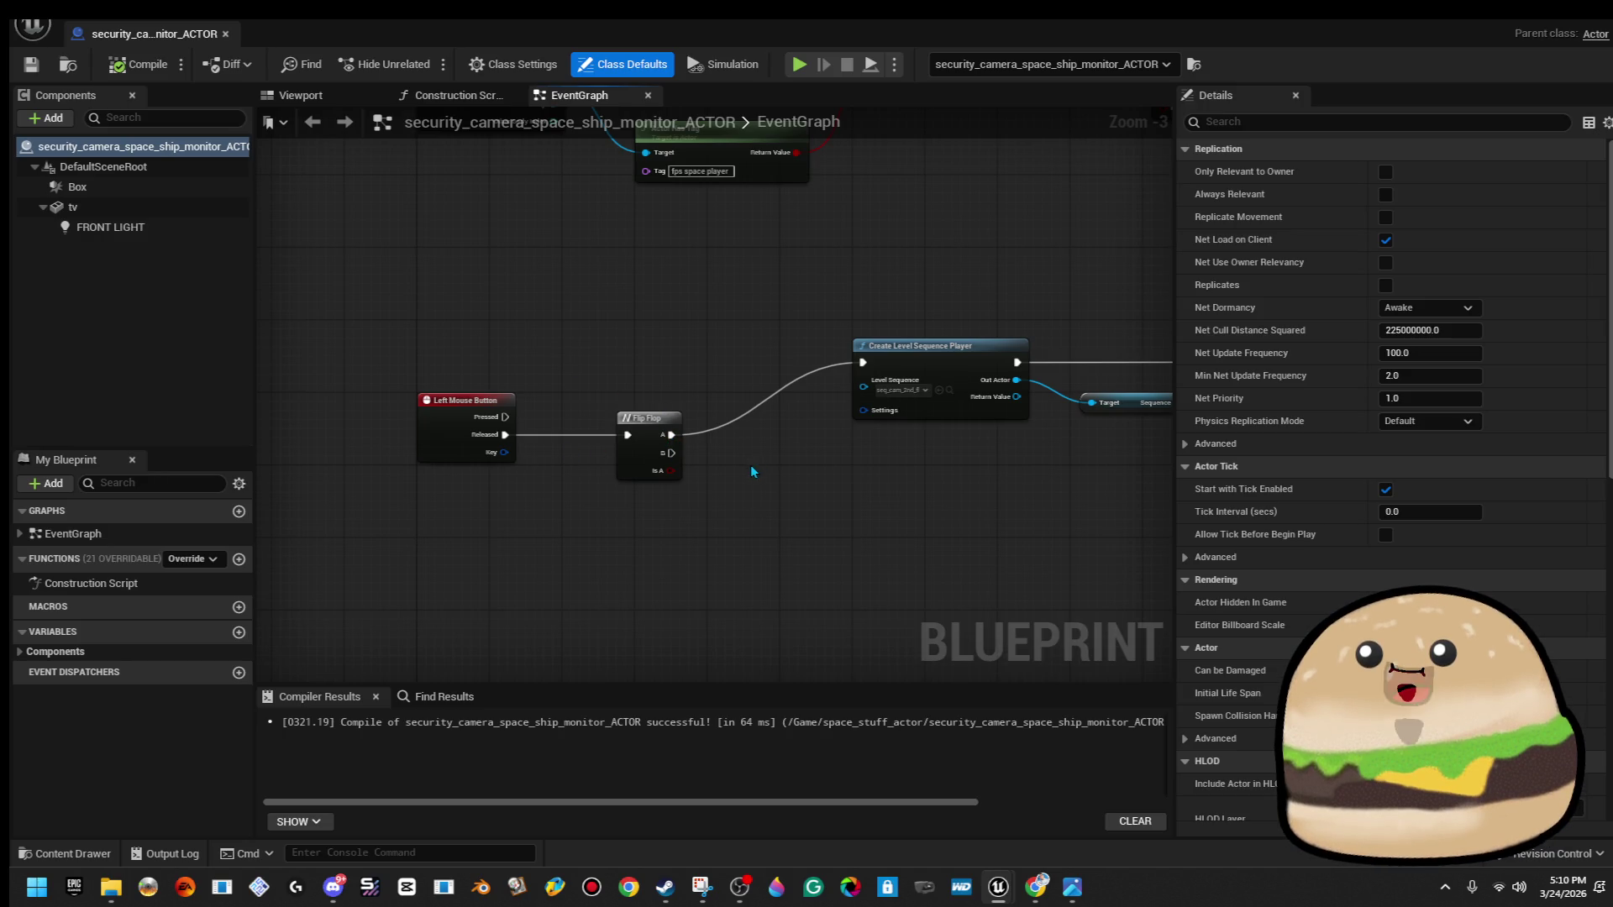
pyautogui.moveTo(739, 324); pyautogui.dragTo(685, 347)
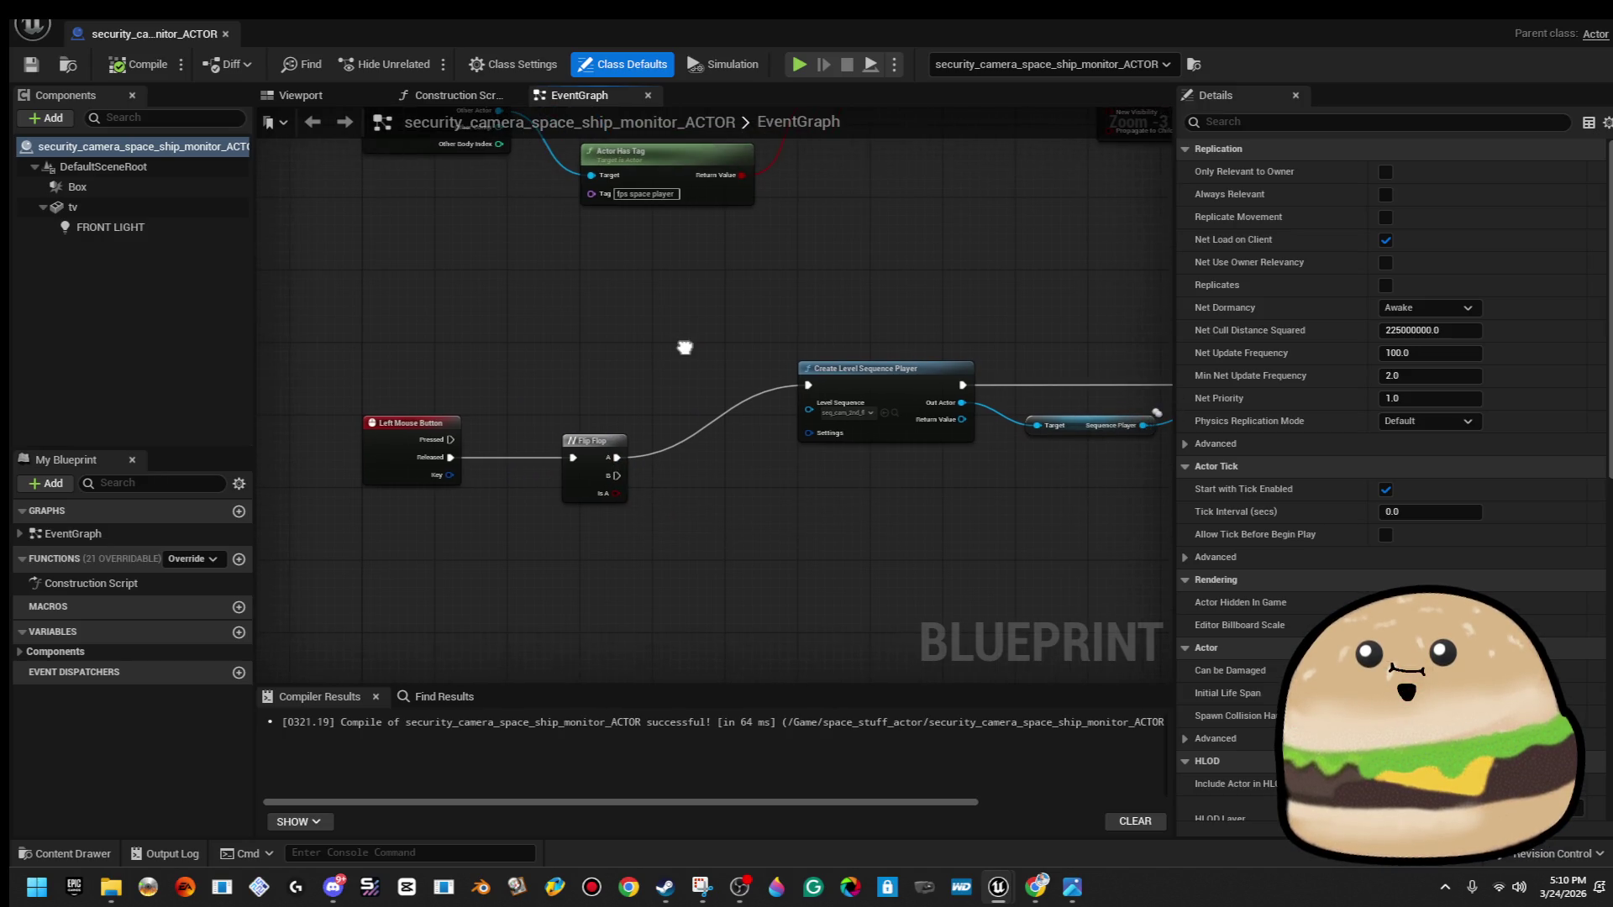
pyautogui.hotkey('alt', 'Tab')
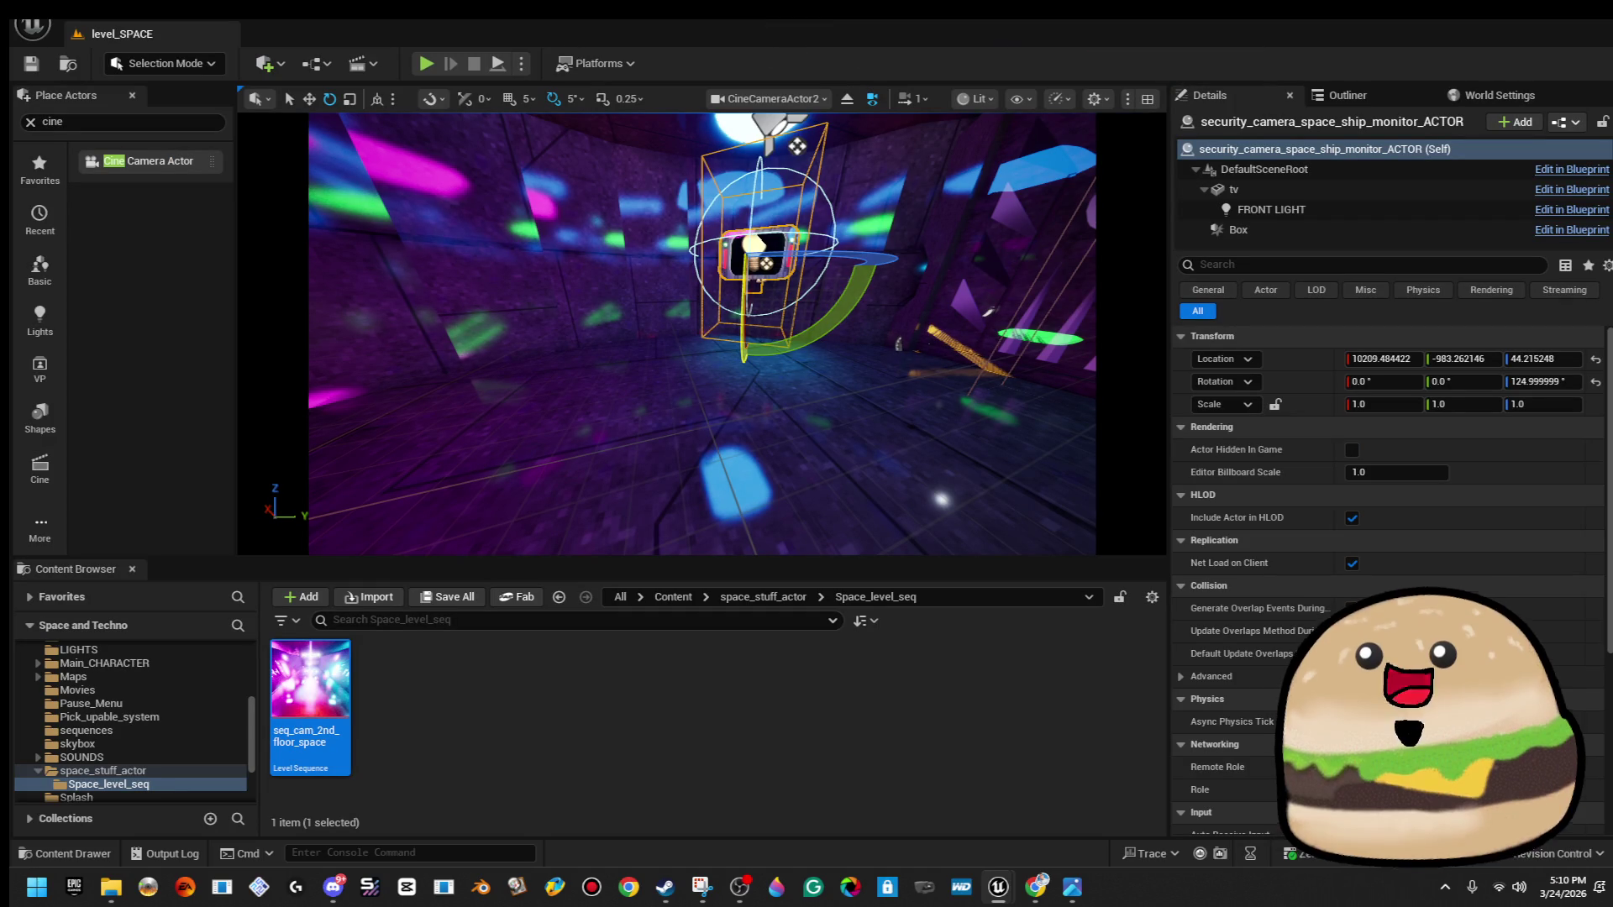
pyautogui.hotkey('alt', 'p')
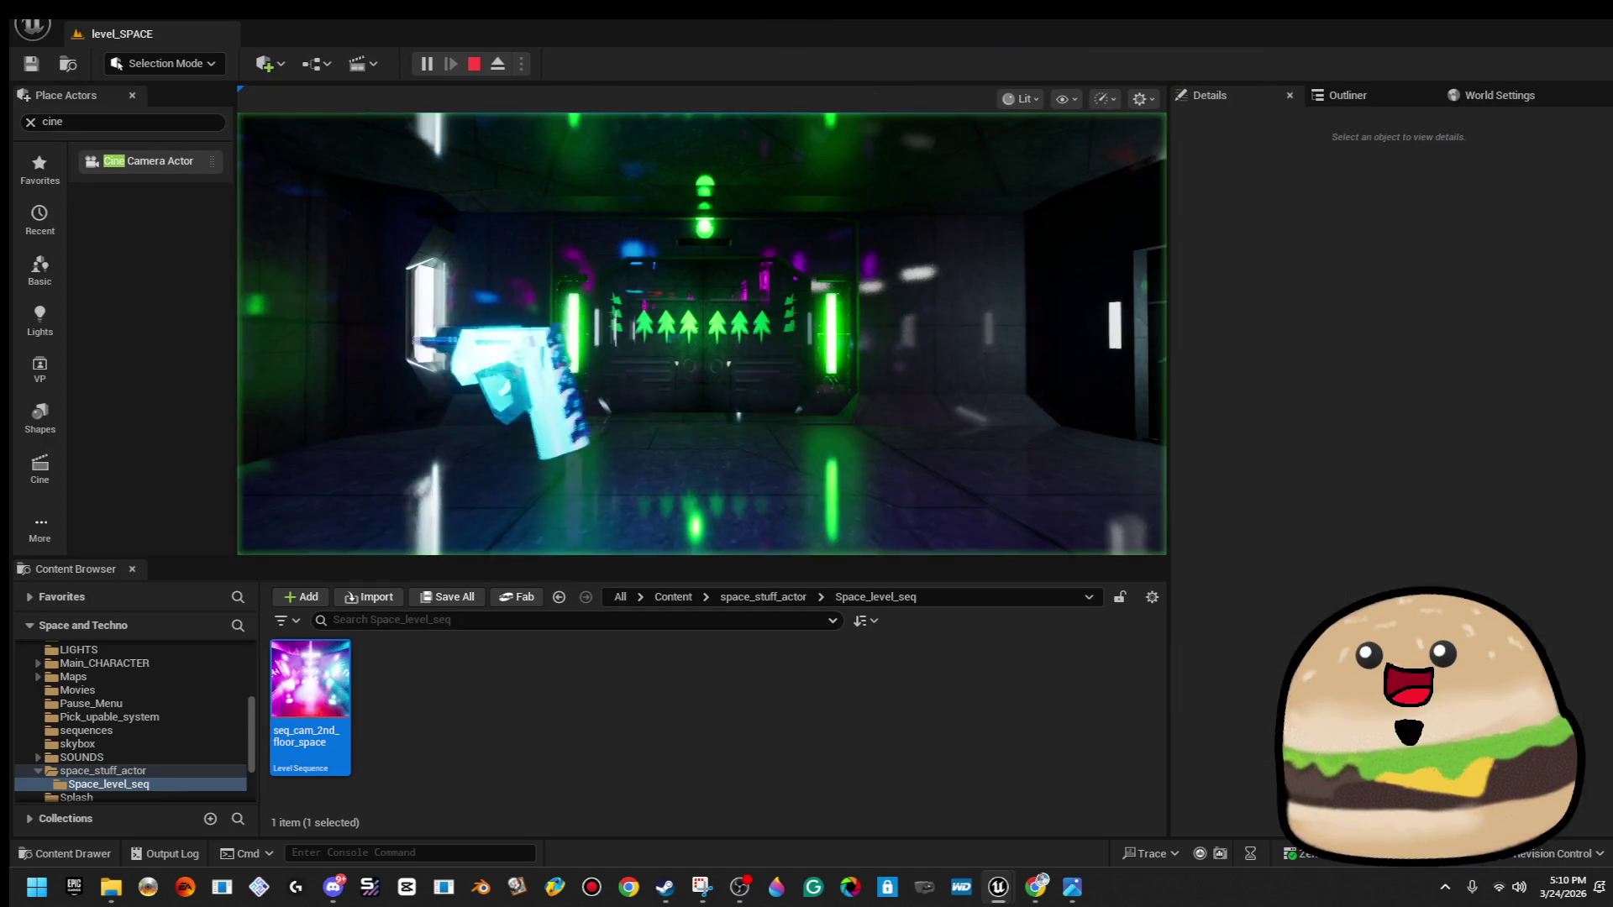
pyautogui.press('Escape')
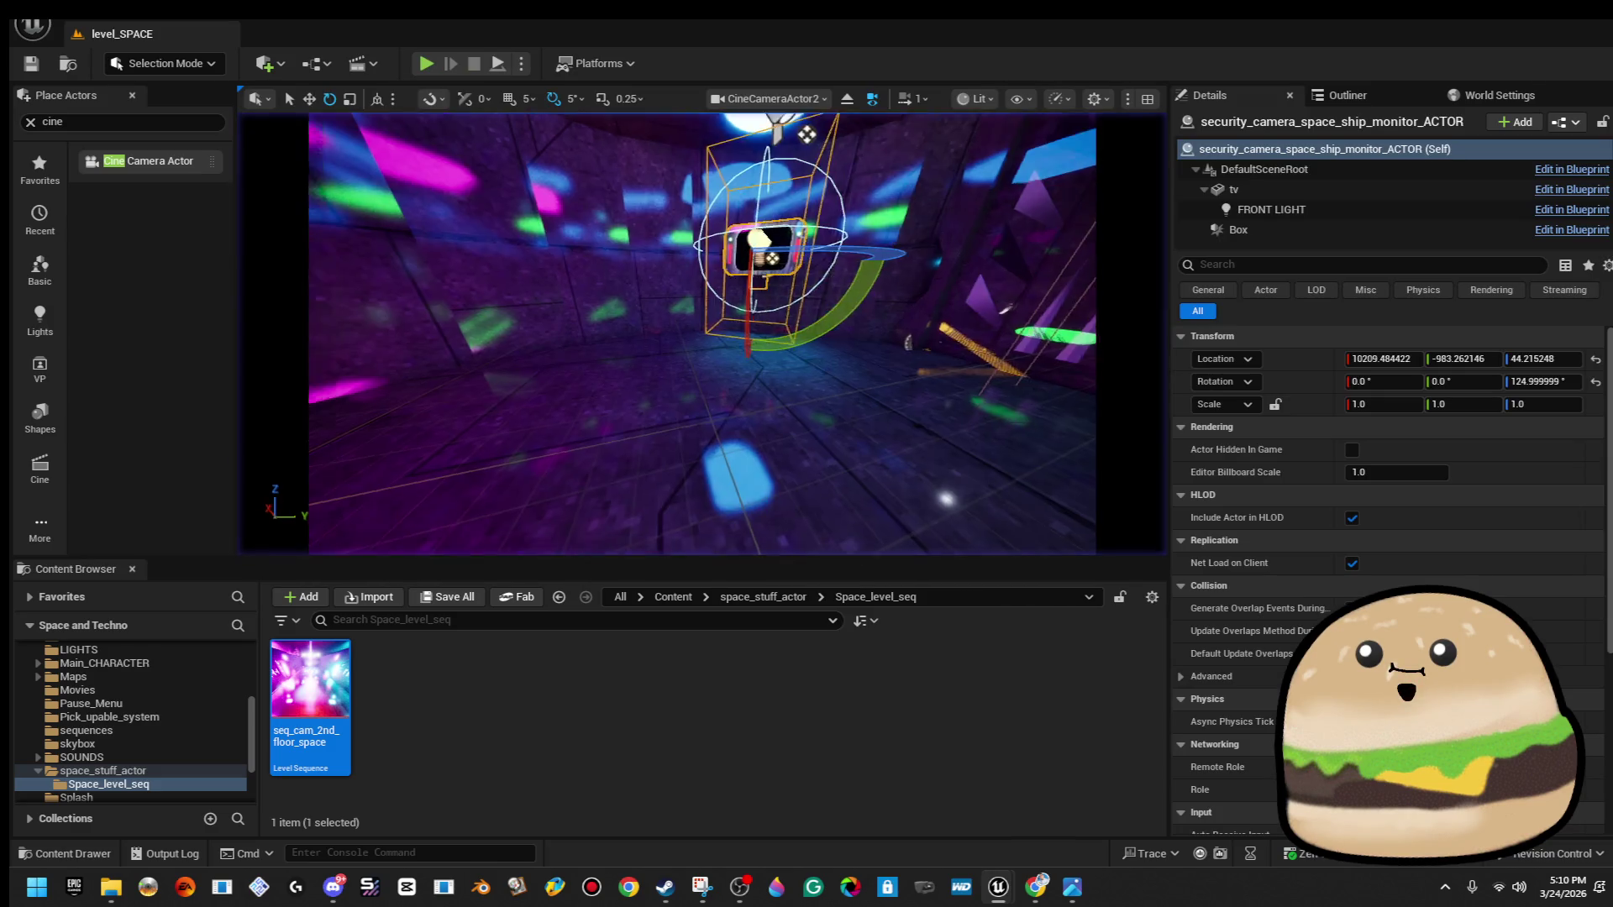
pyautogui.moveTo(640, 398); pyautogui.dragTo(641, 398)
pyautogui.rightClick(640, 398)
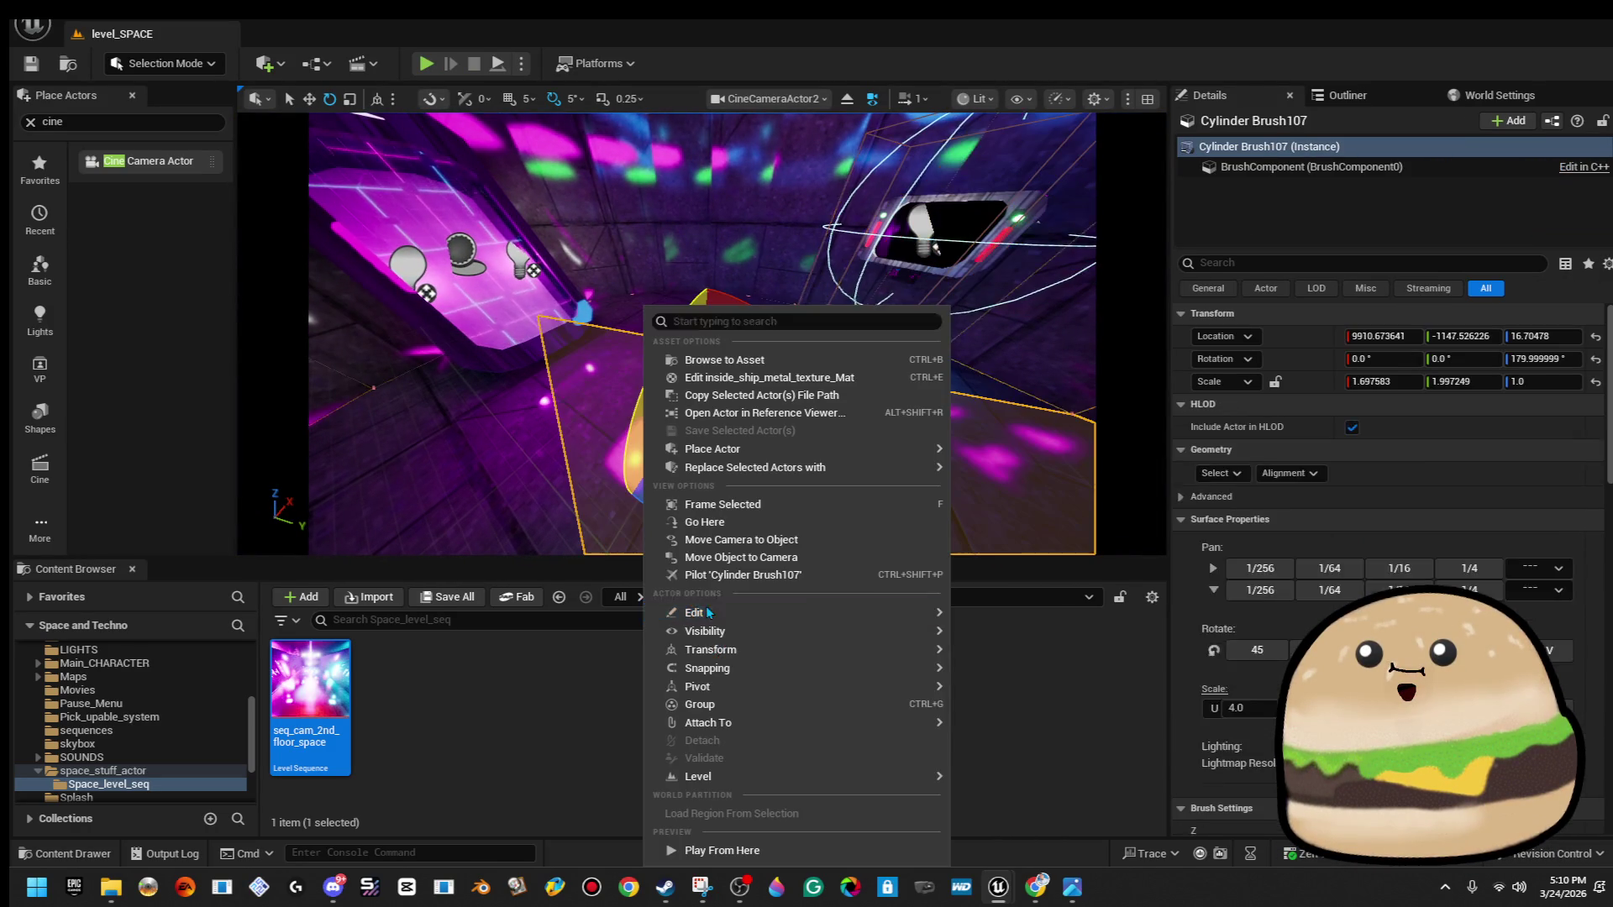
pyautogui.press('Escape')
pyautogui.hotkey('alt', 'p')
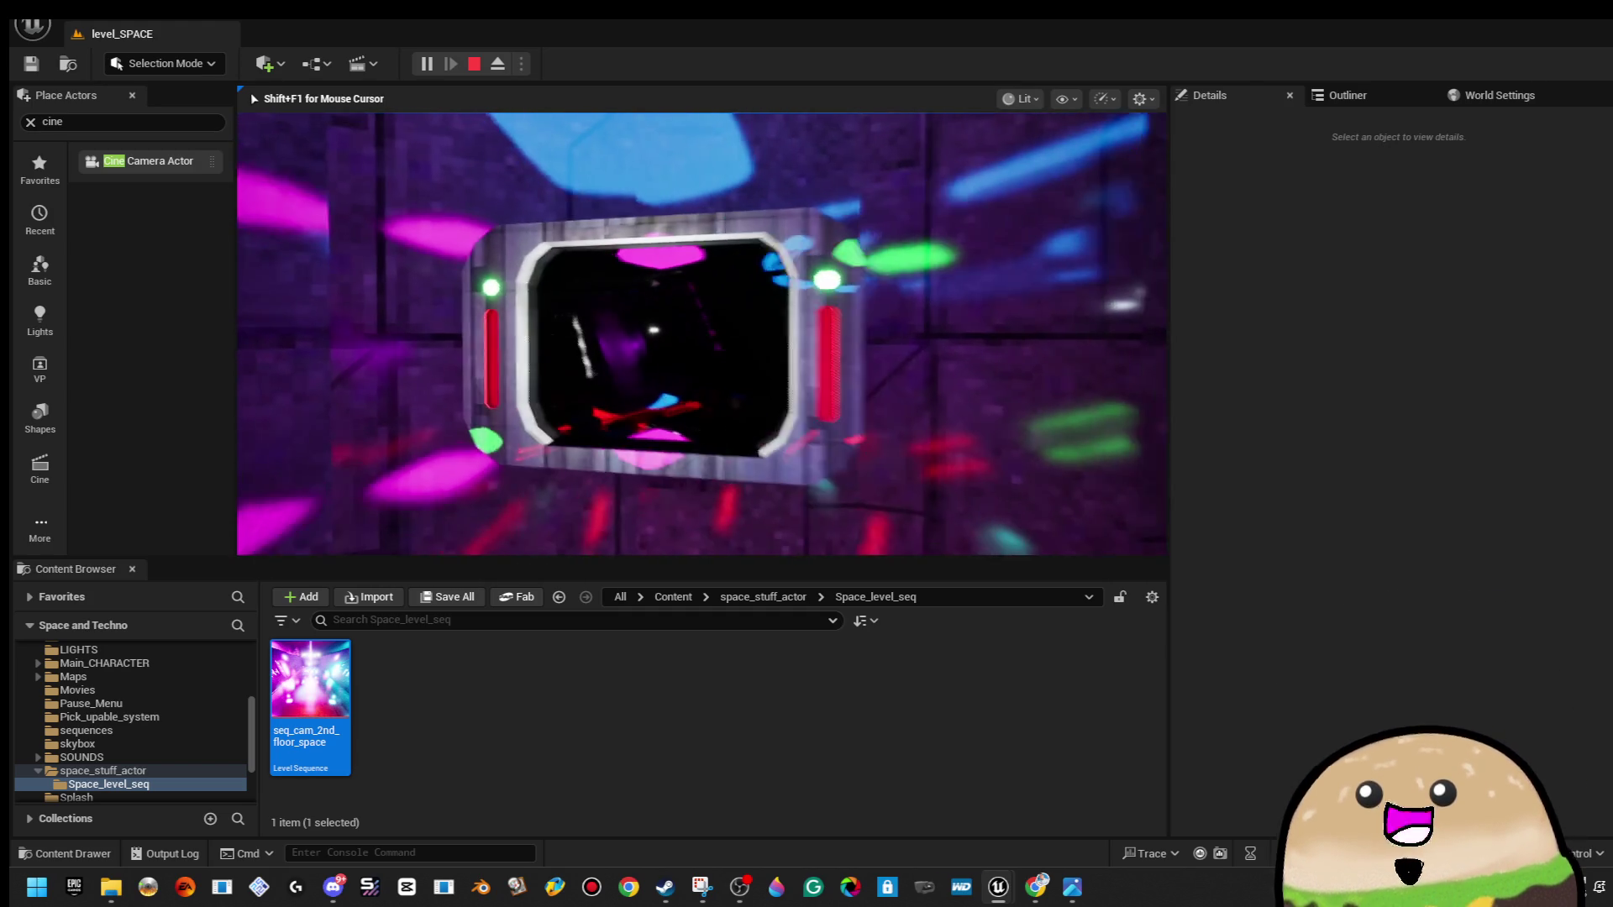
pyautogui.press('Escape')
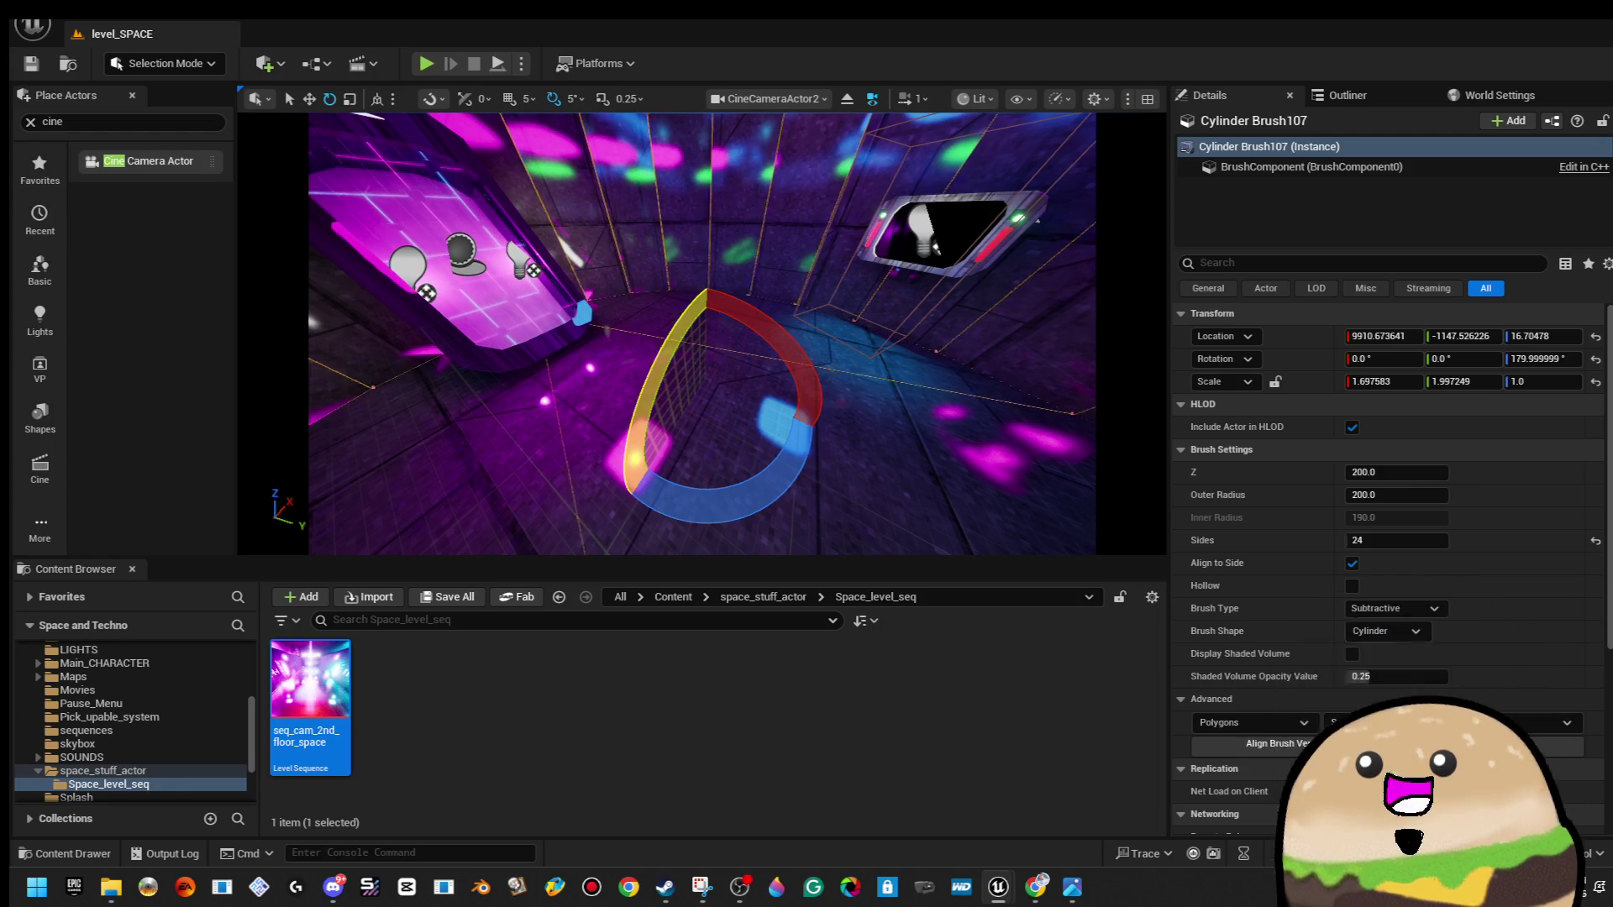
pyautogui.rightClick(783, 307)
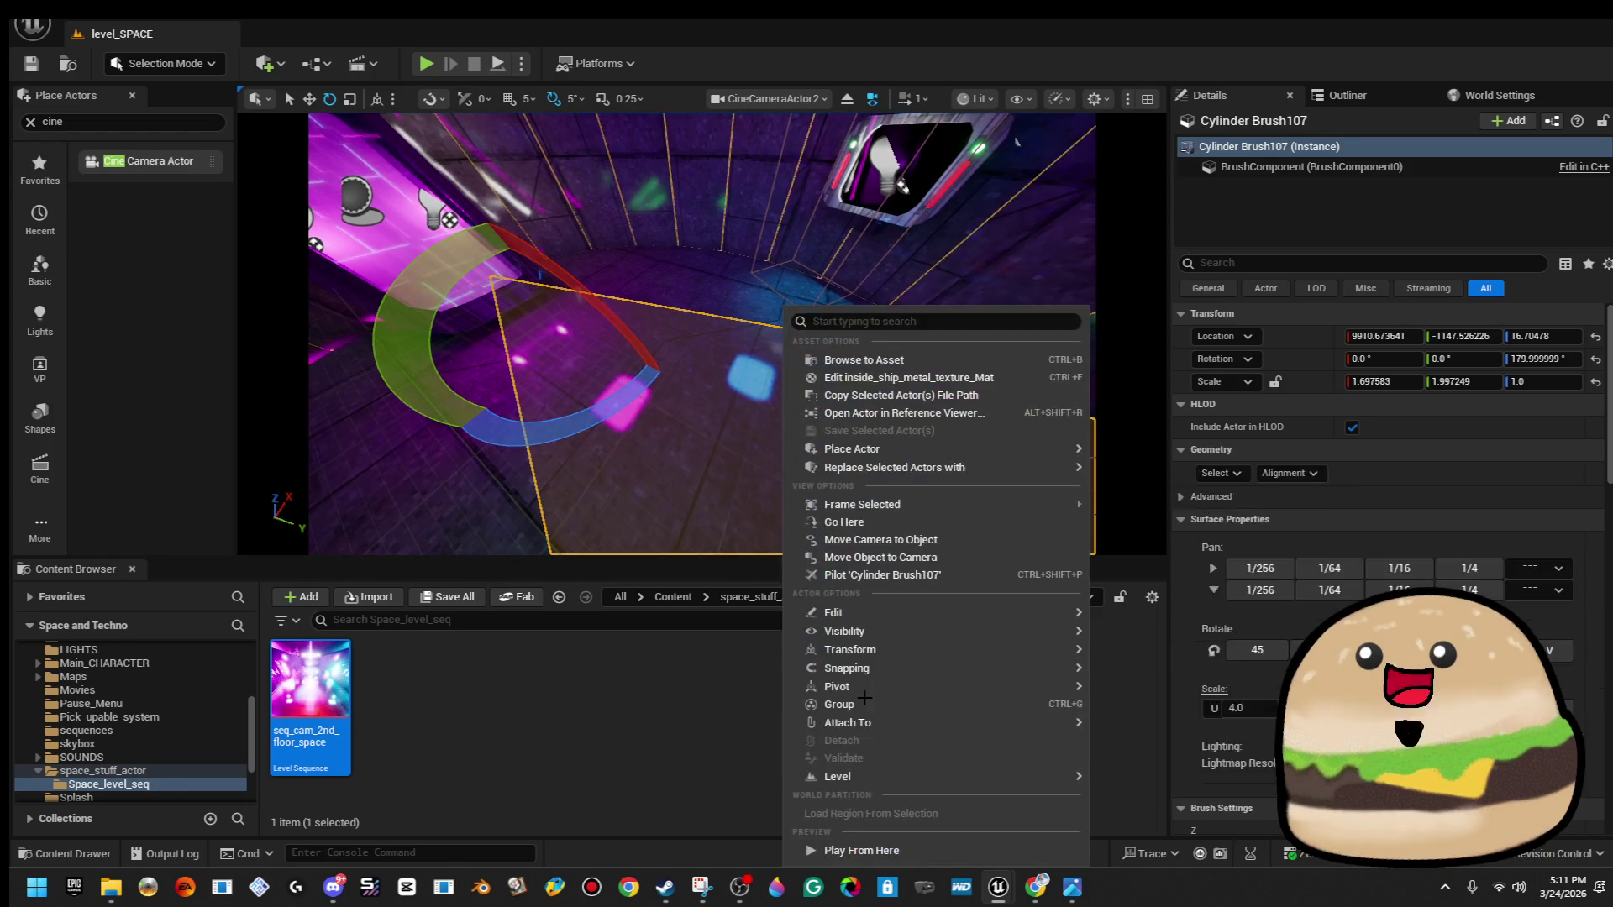
pyautogui.click(726, 301)
pyautogui.hotkey('alt', 'p')
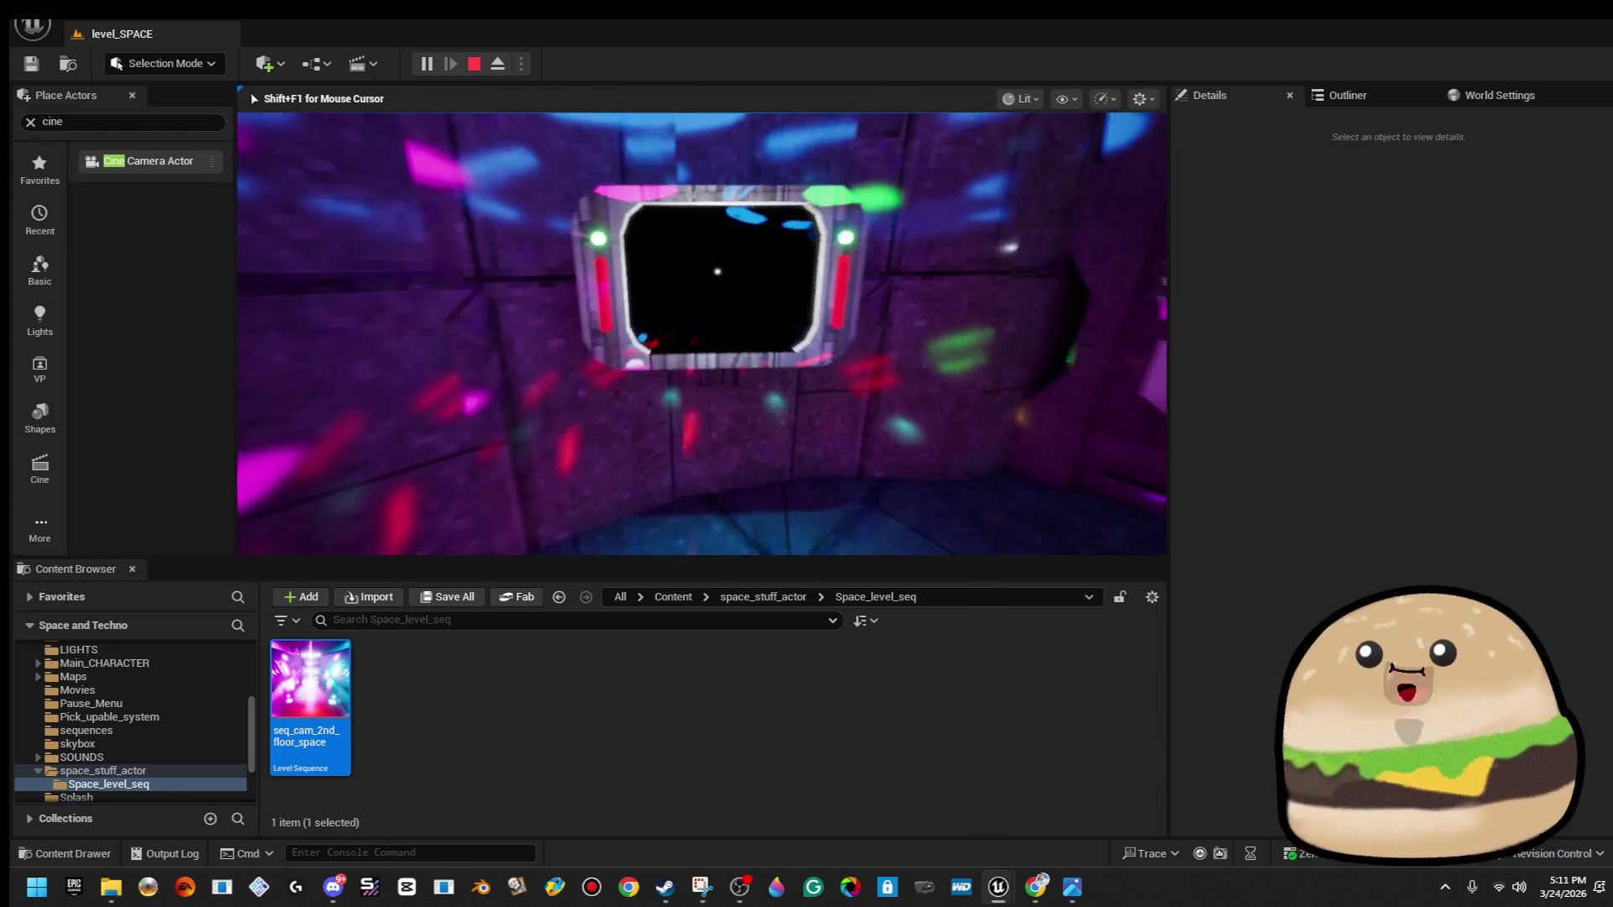
pyautogui.press('Escape')
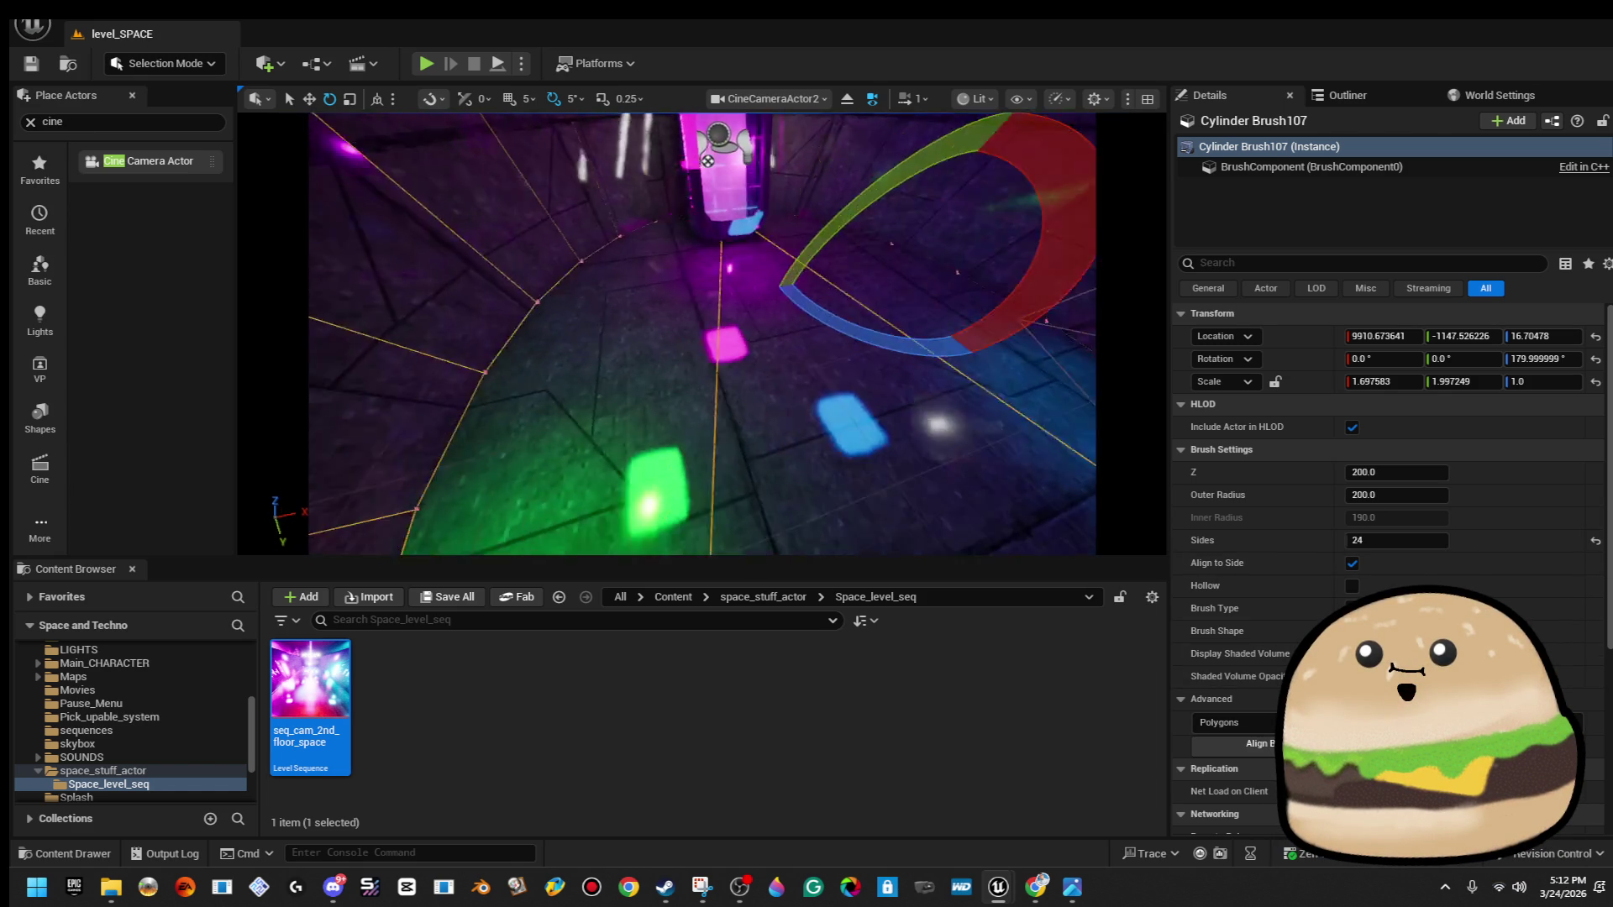
pyautogui.rightClick(929, 308)
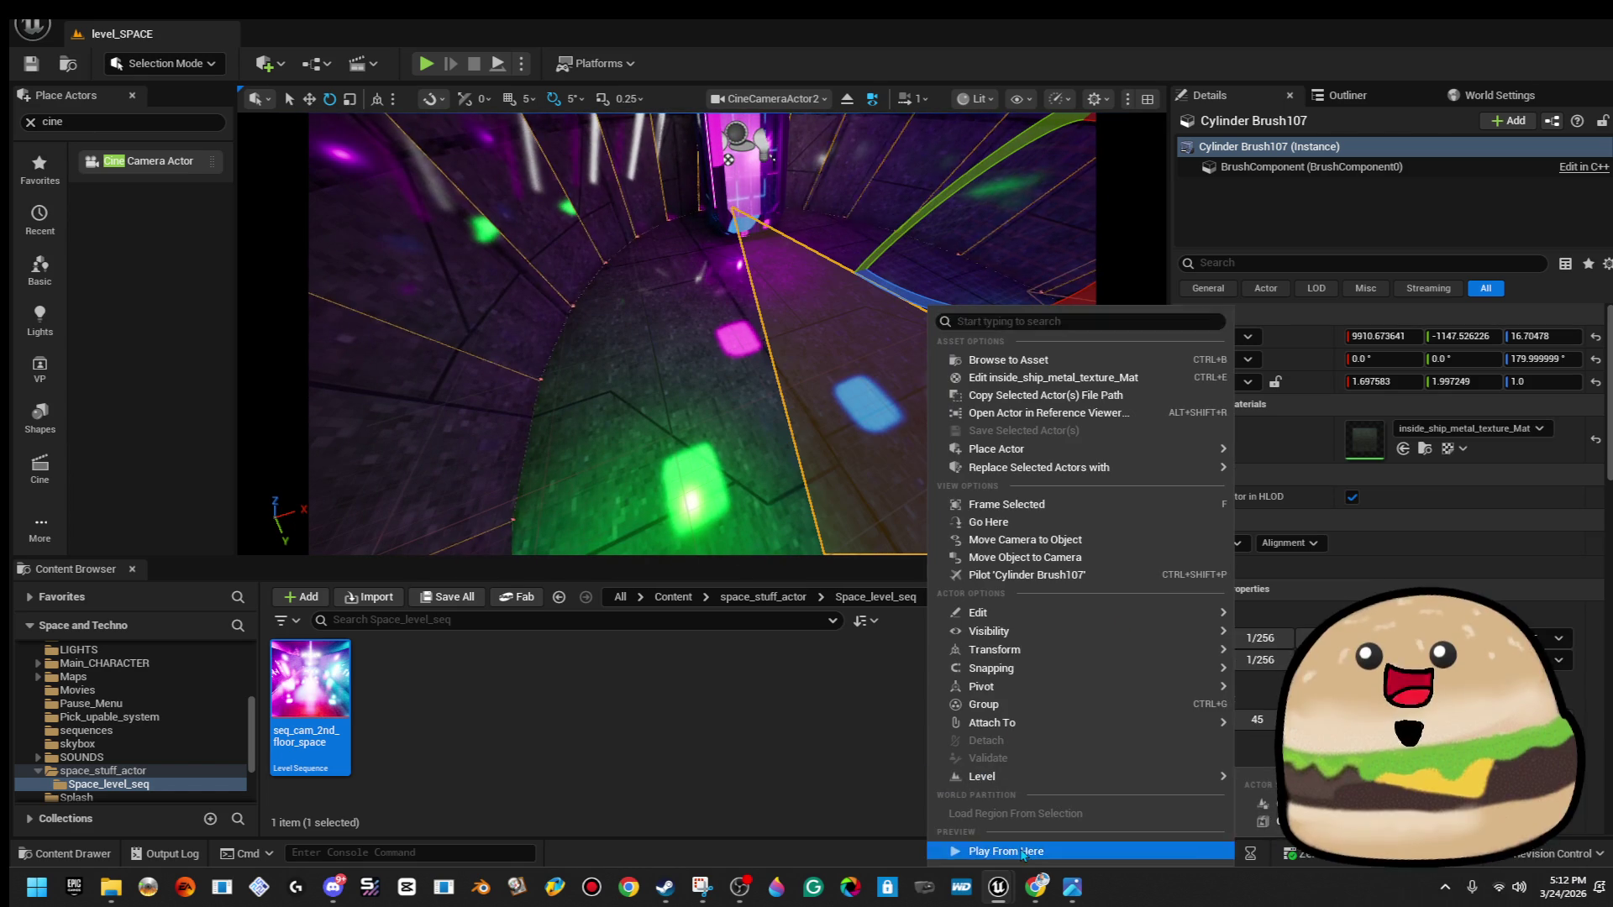
pyautogui.click(1008, 850)
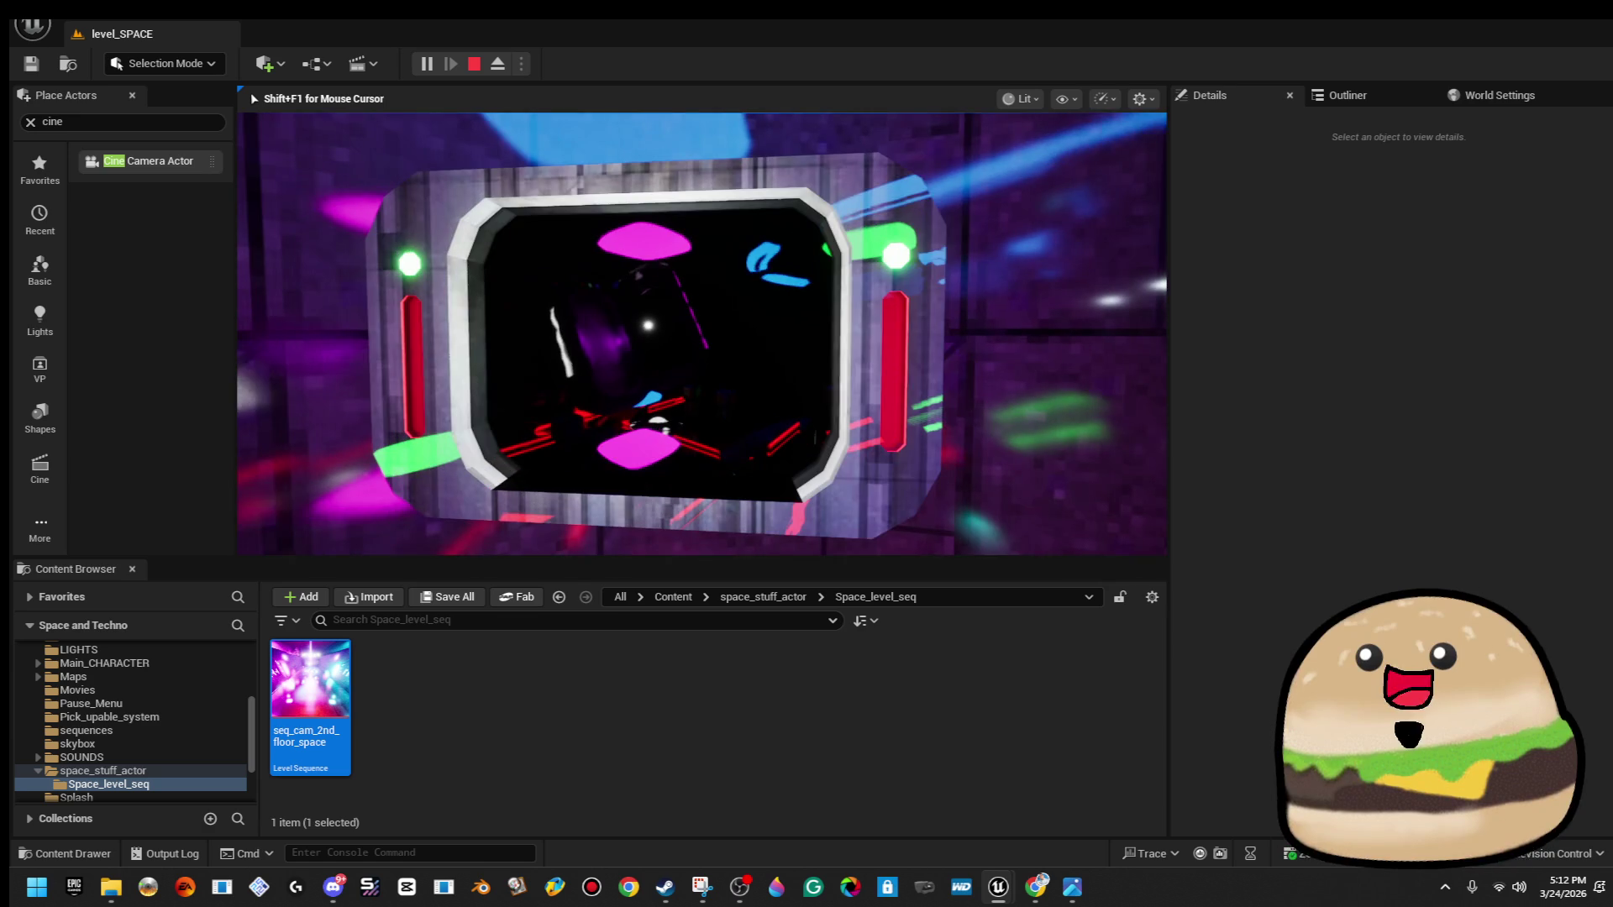
pyautogui.press('Escape')
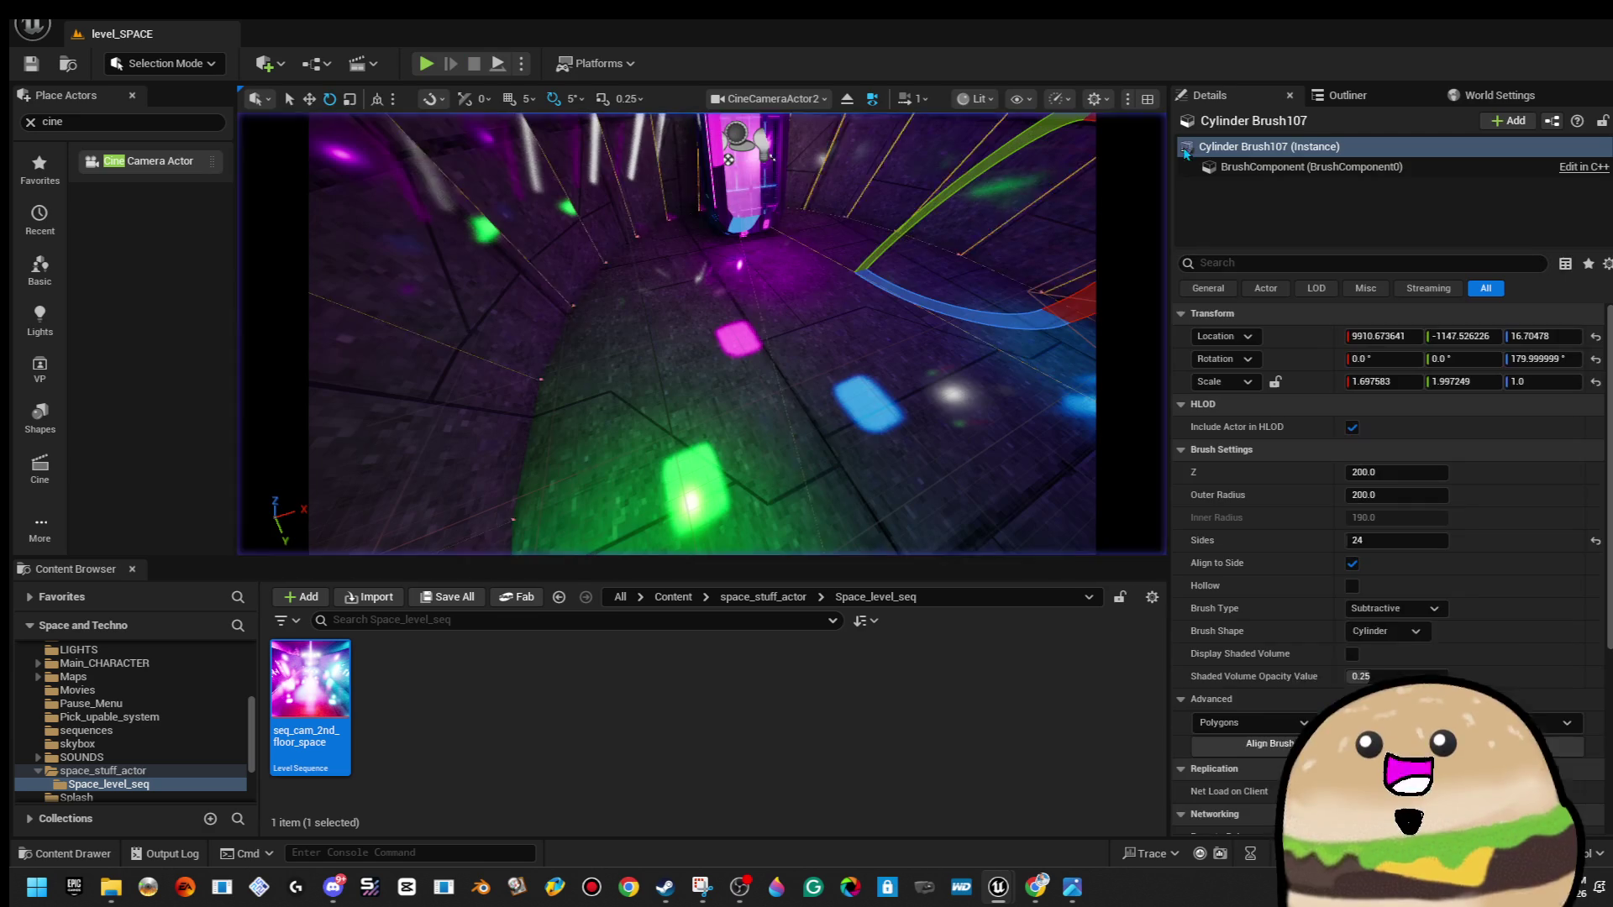
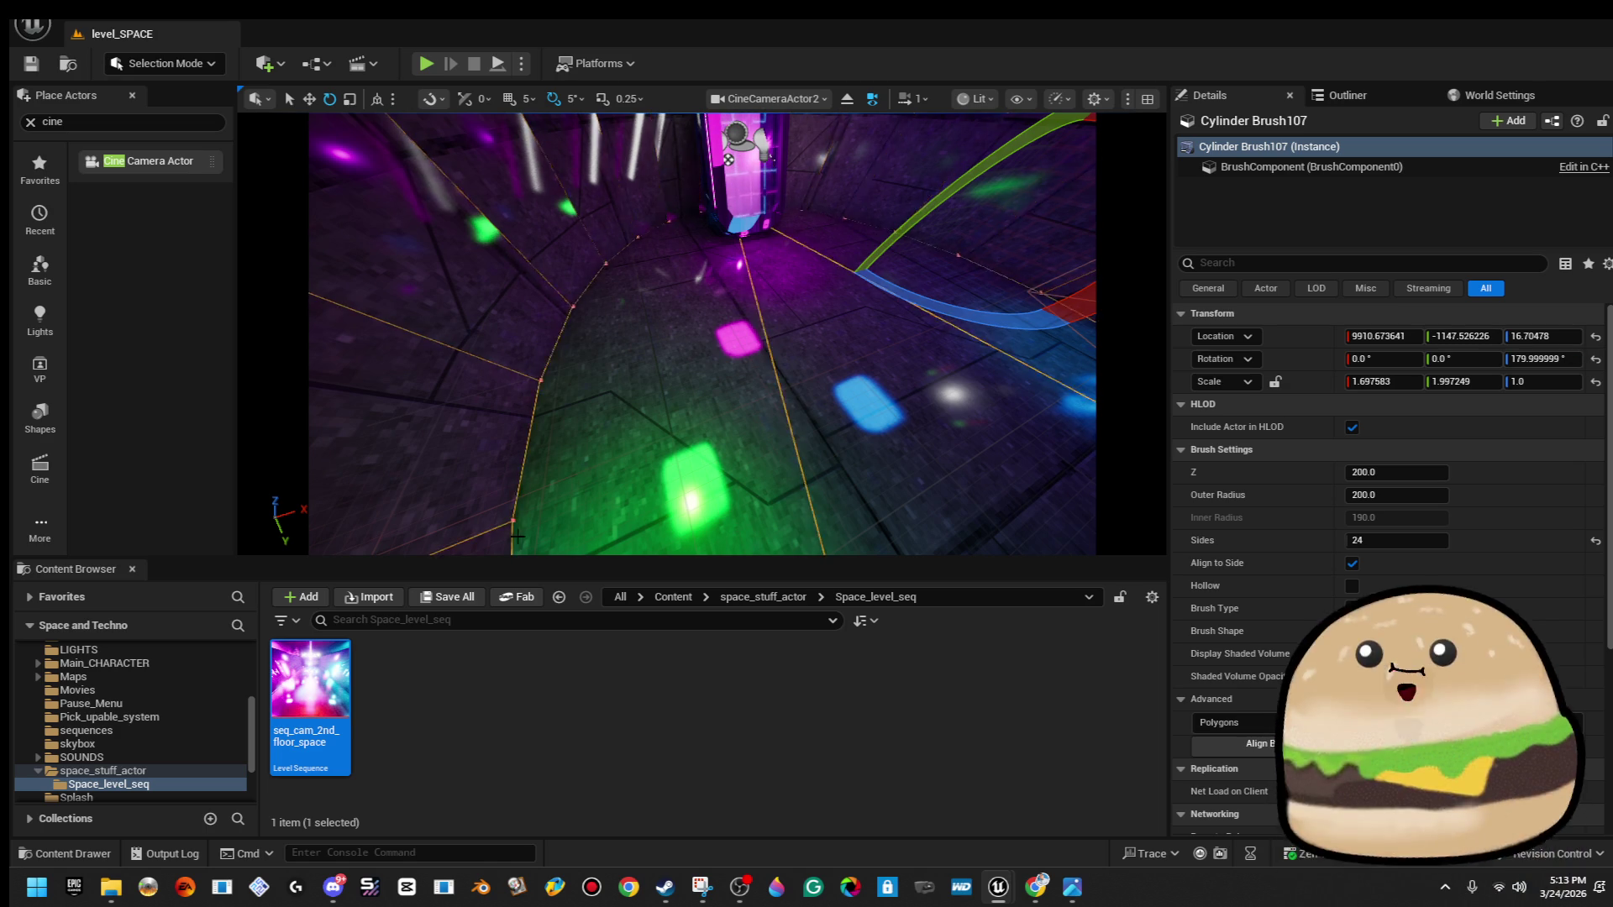
# Play-test the level from the corridor spot, then bring up the security camera monitor's actions.
pyautogui.rightClick(904, 313)
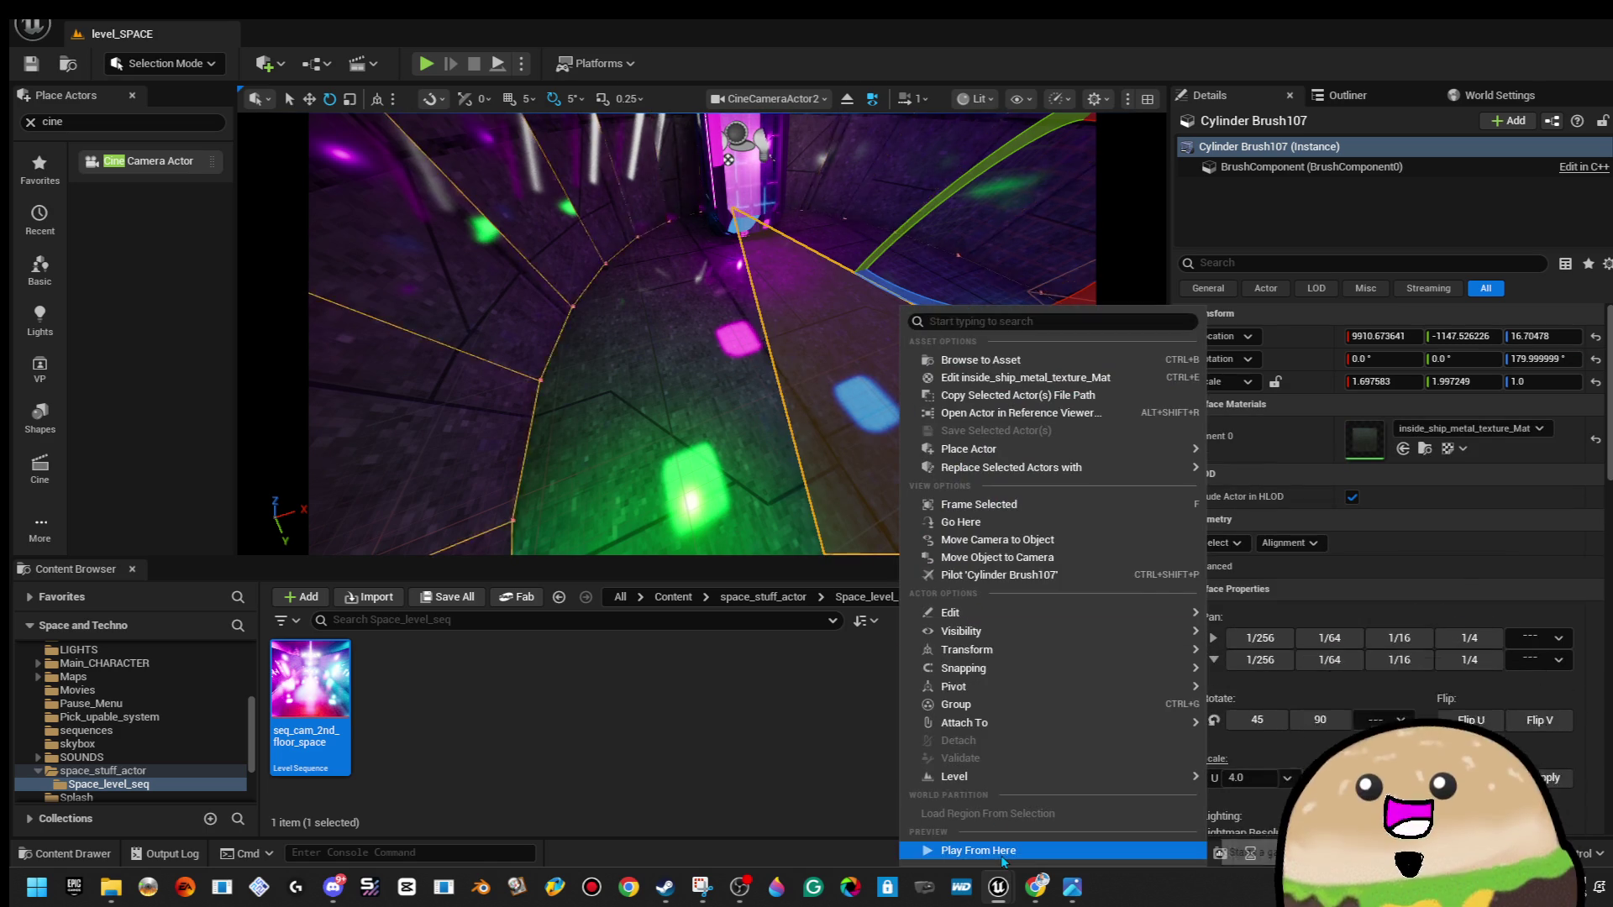
pyautogui.click(1001, 853)
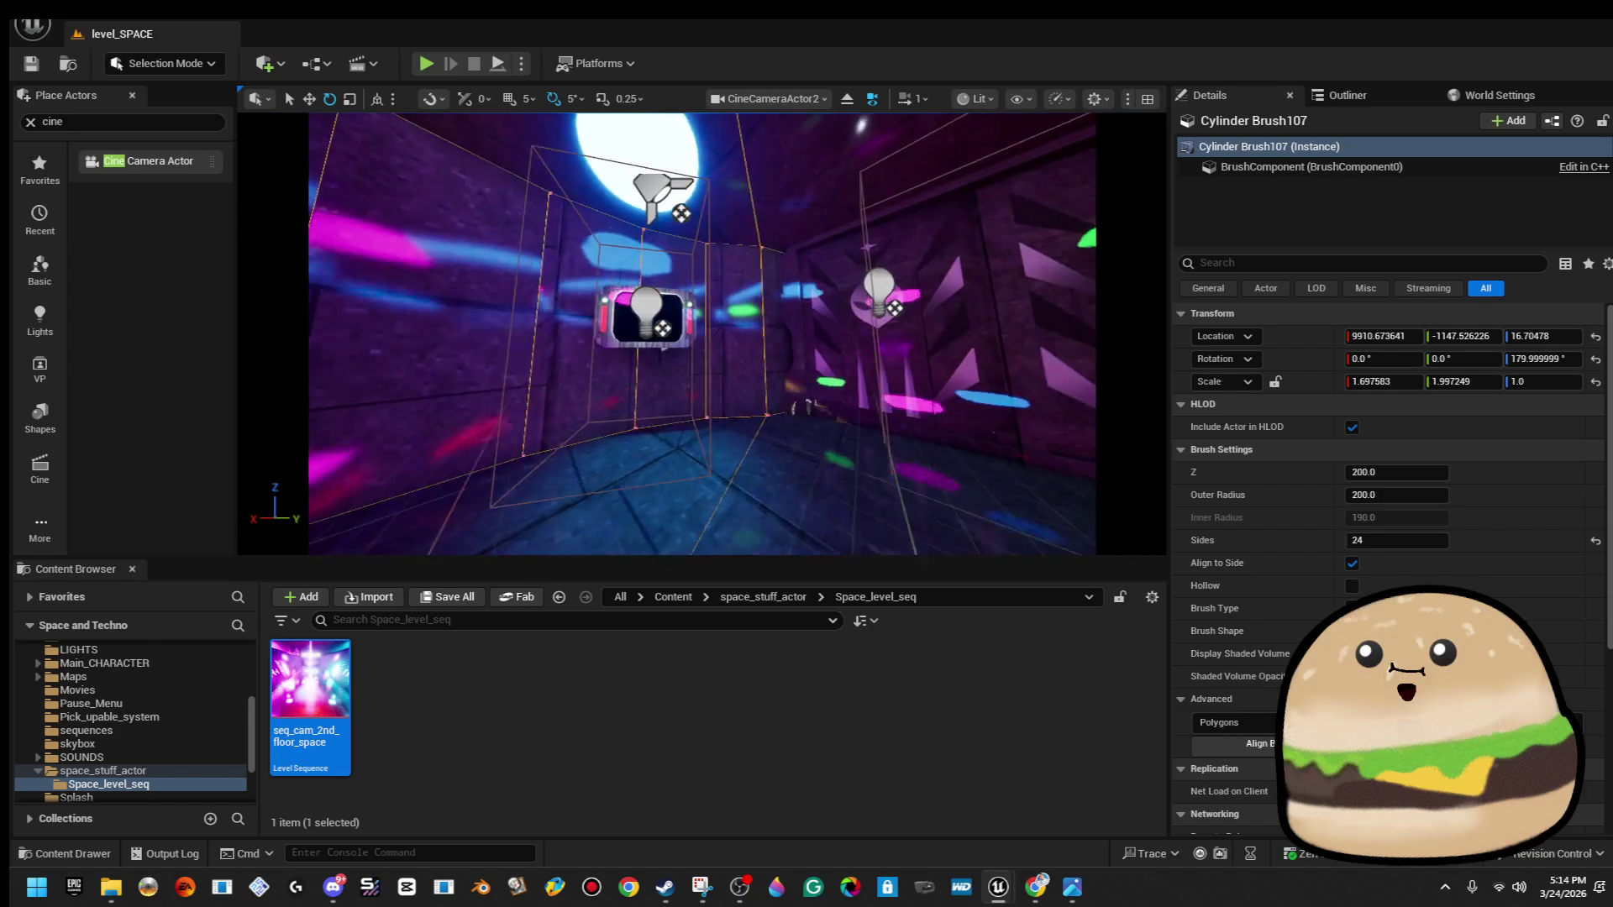
pyautogui.rightClick(656, 311)
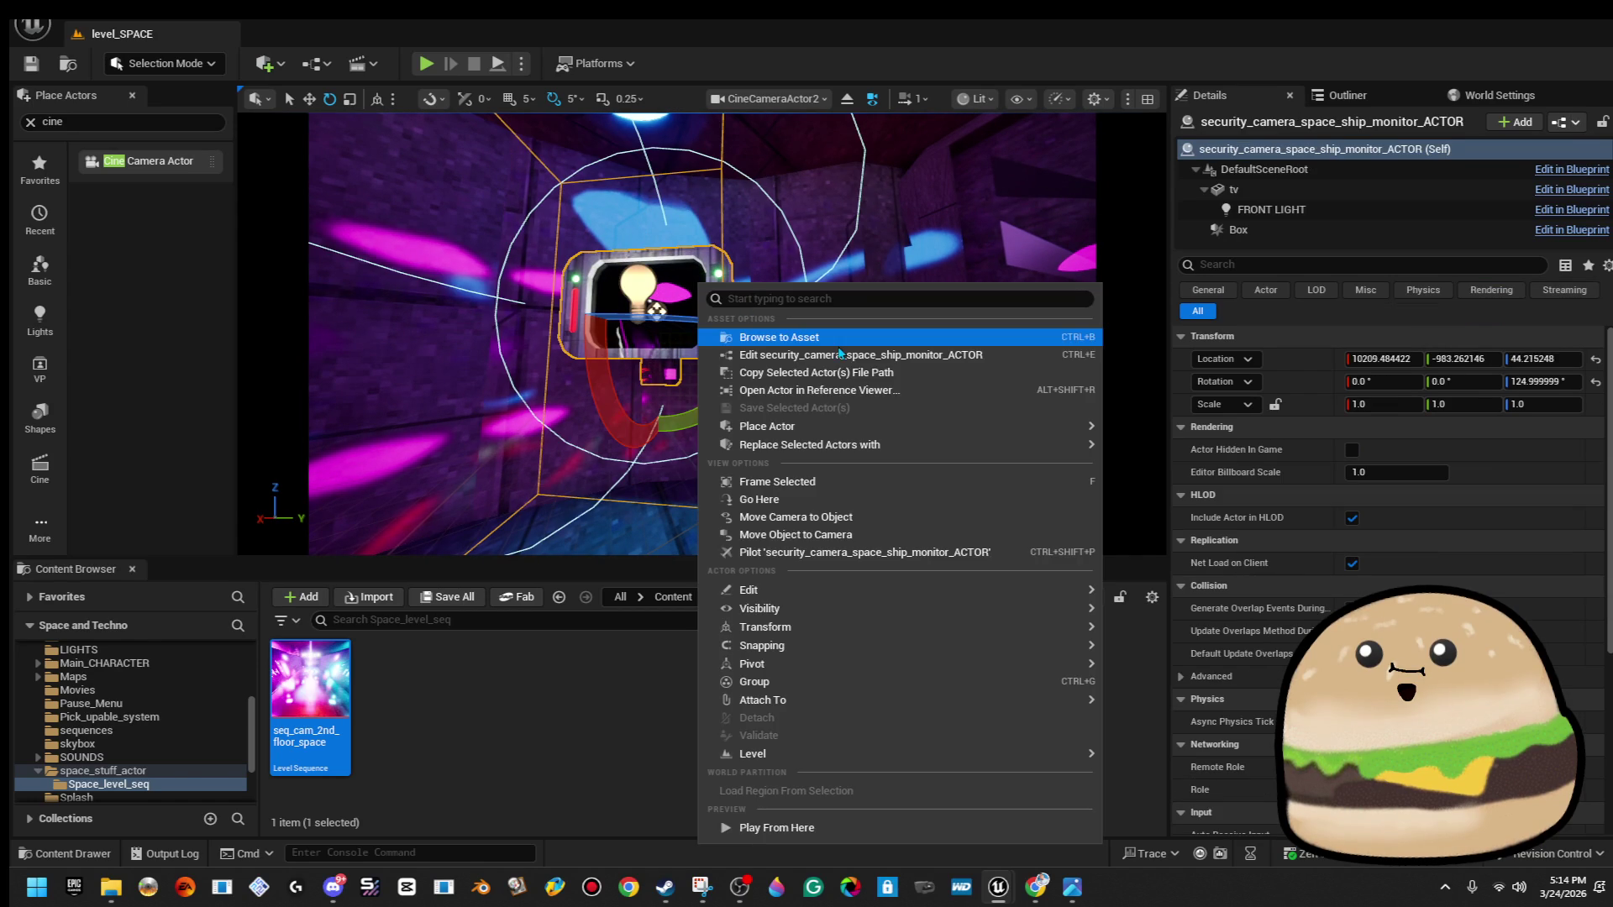
# Open the security camera monitor's blueprint with Ctrl+E, then close it again.
pyautogui.press('Escape')
pyautogui.hotkey('ctrl', 'e')
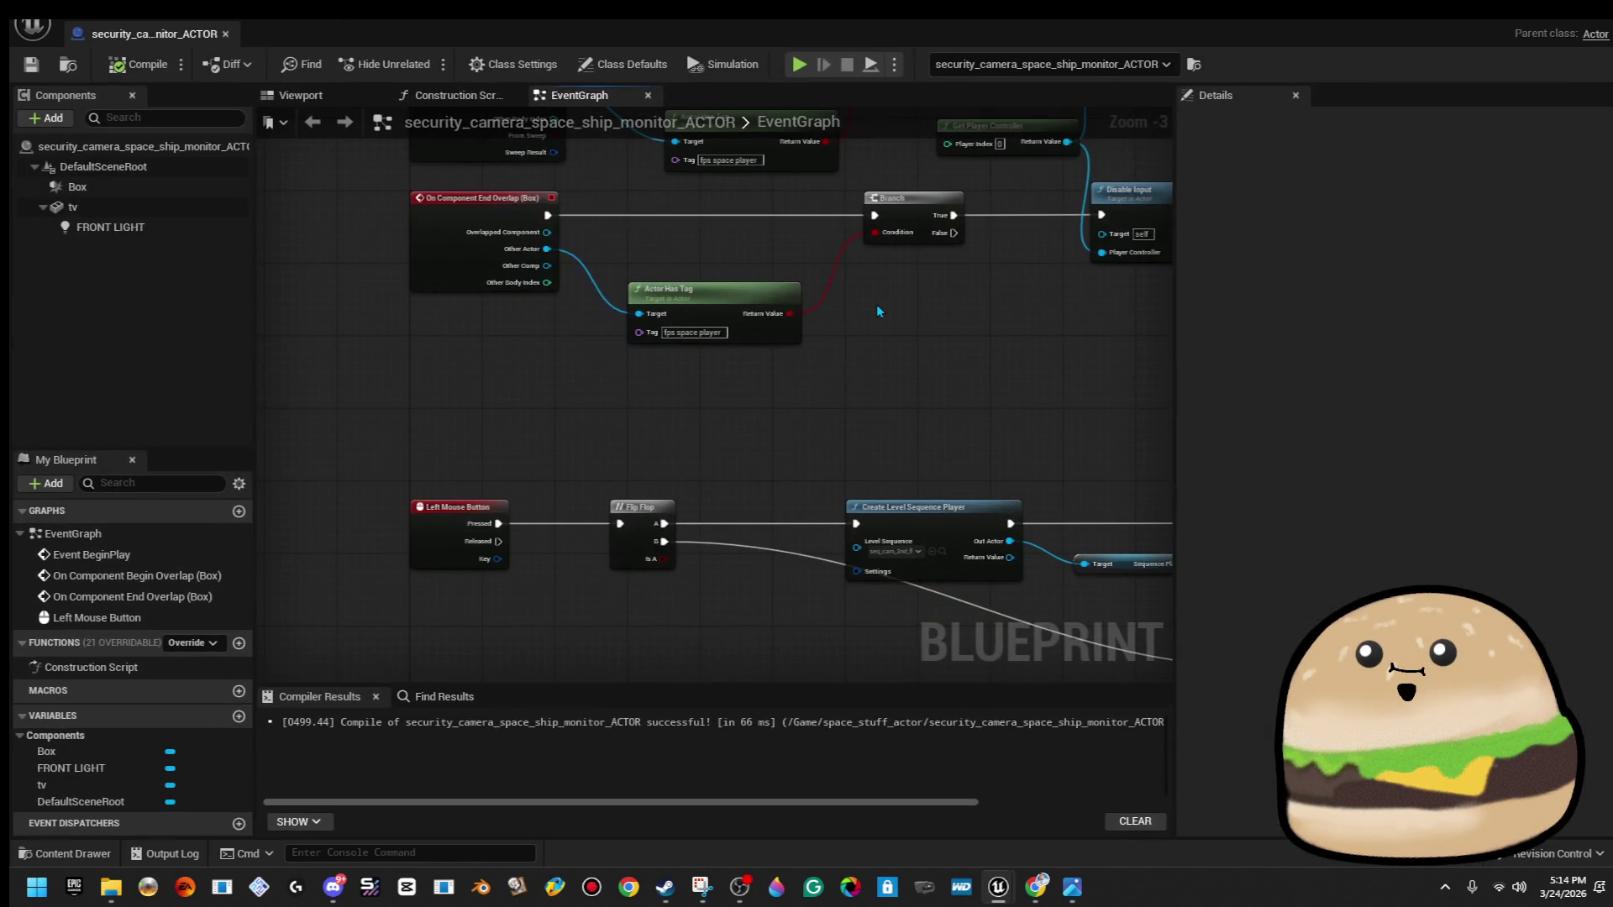
pyautogui.click(1319, 80)
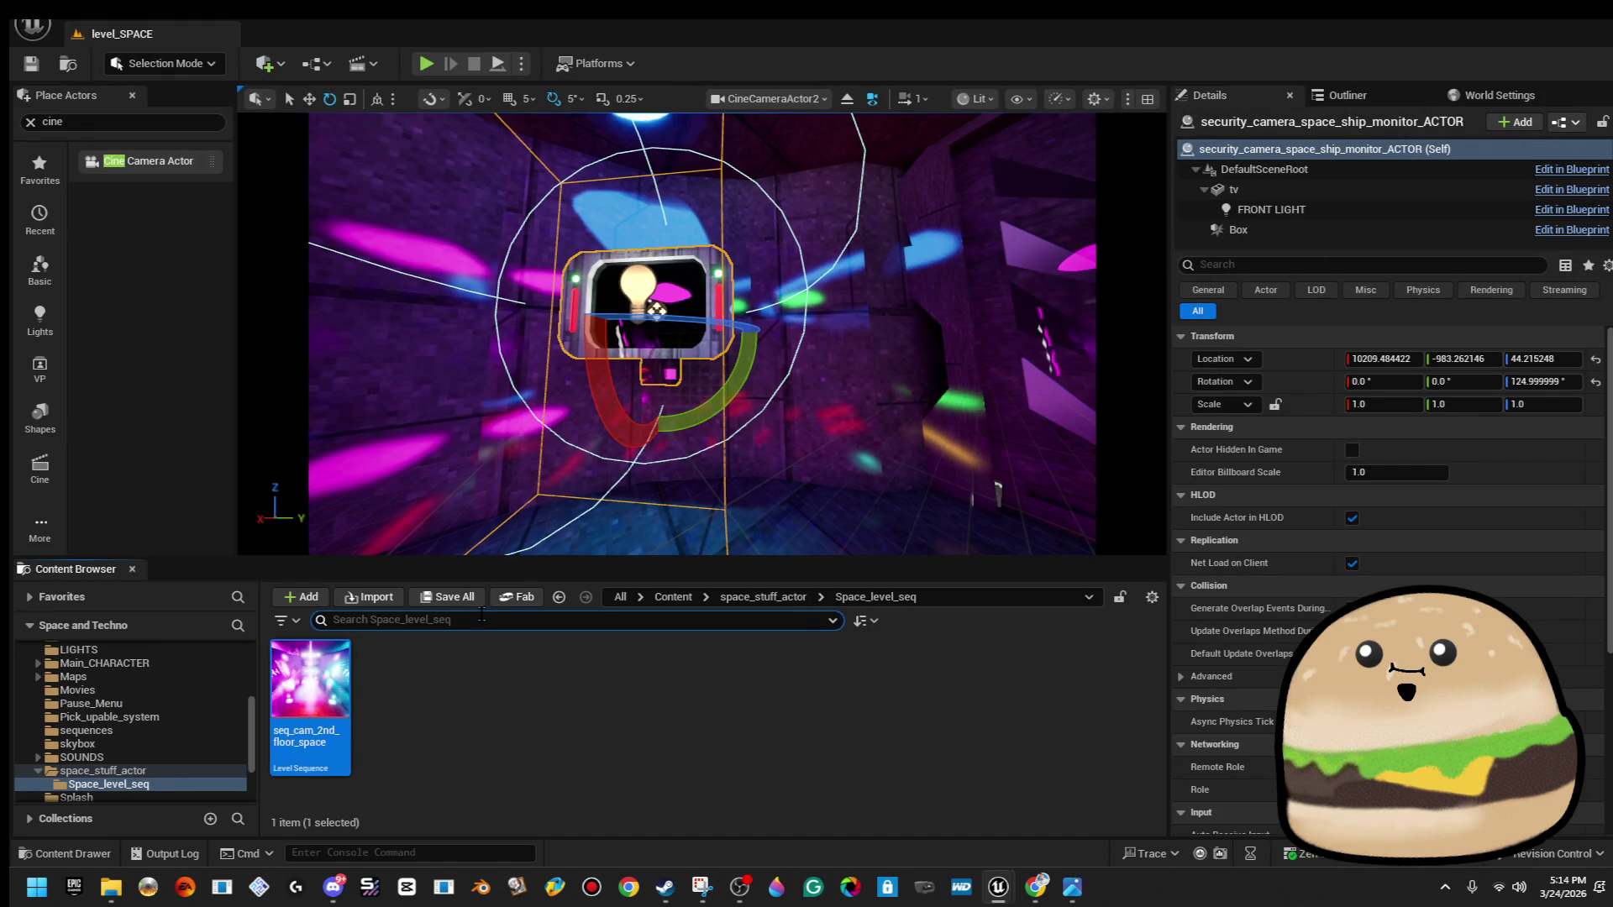
# Search 'fps' and open the FPS_SPACE_man_Game_alien_Player blueprint from space_stuff_actor.
pyautogui.write('fps')
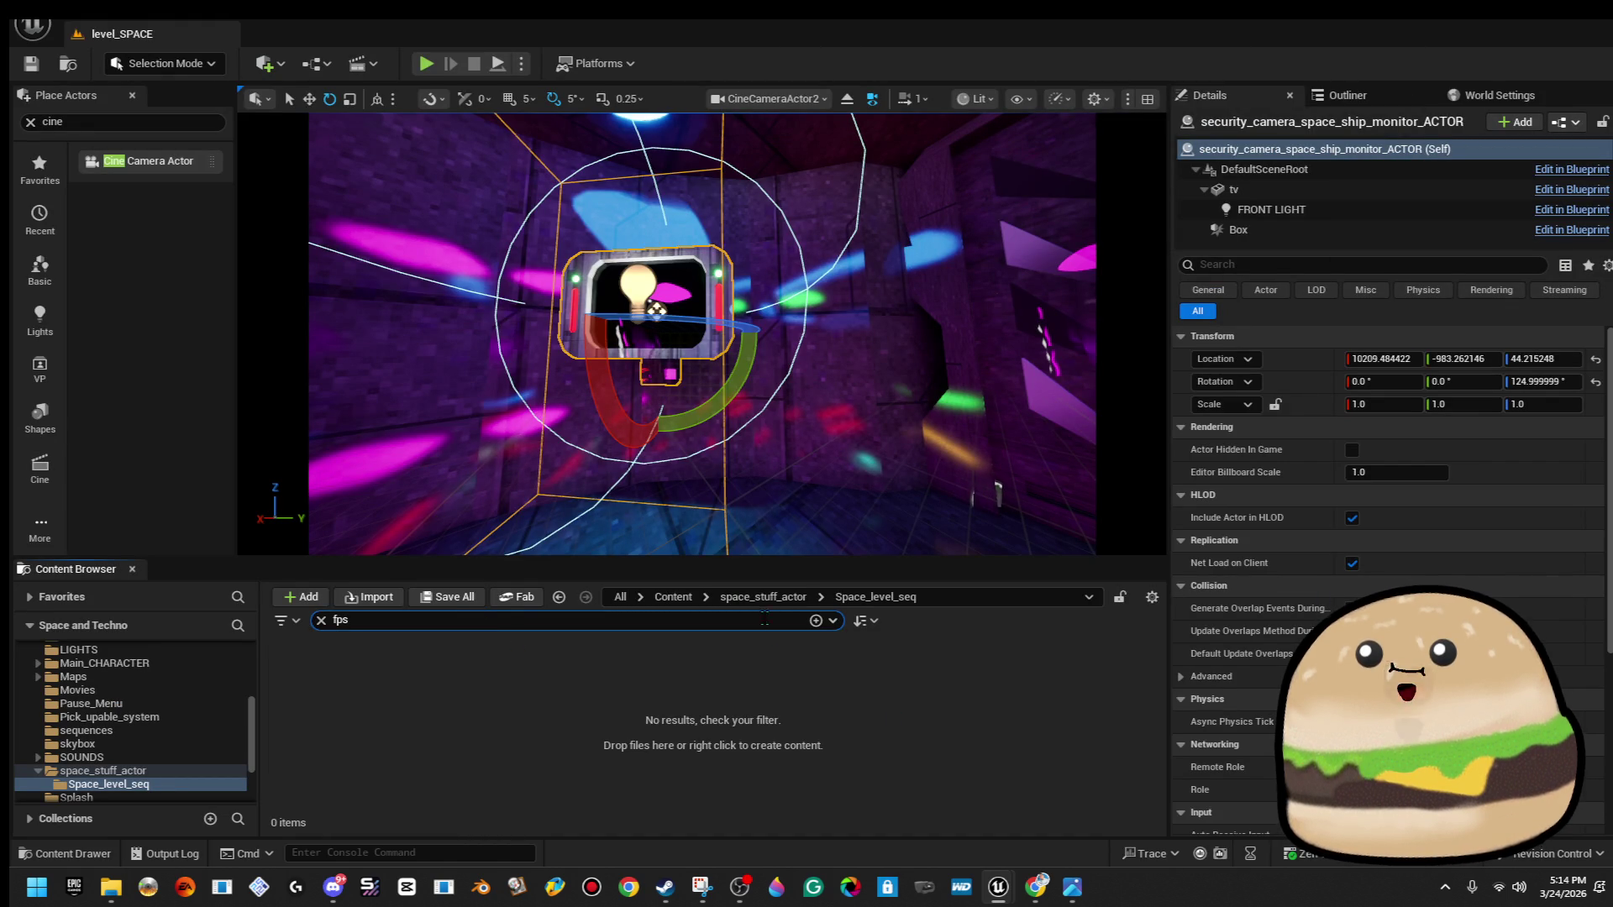
pyautogui.click(753, 598)
pyautogui.click(320, 686)
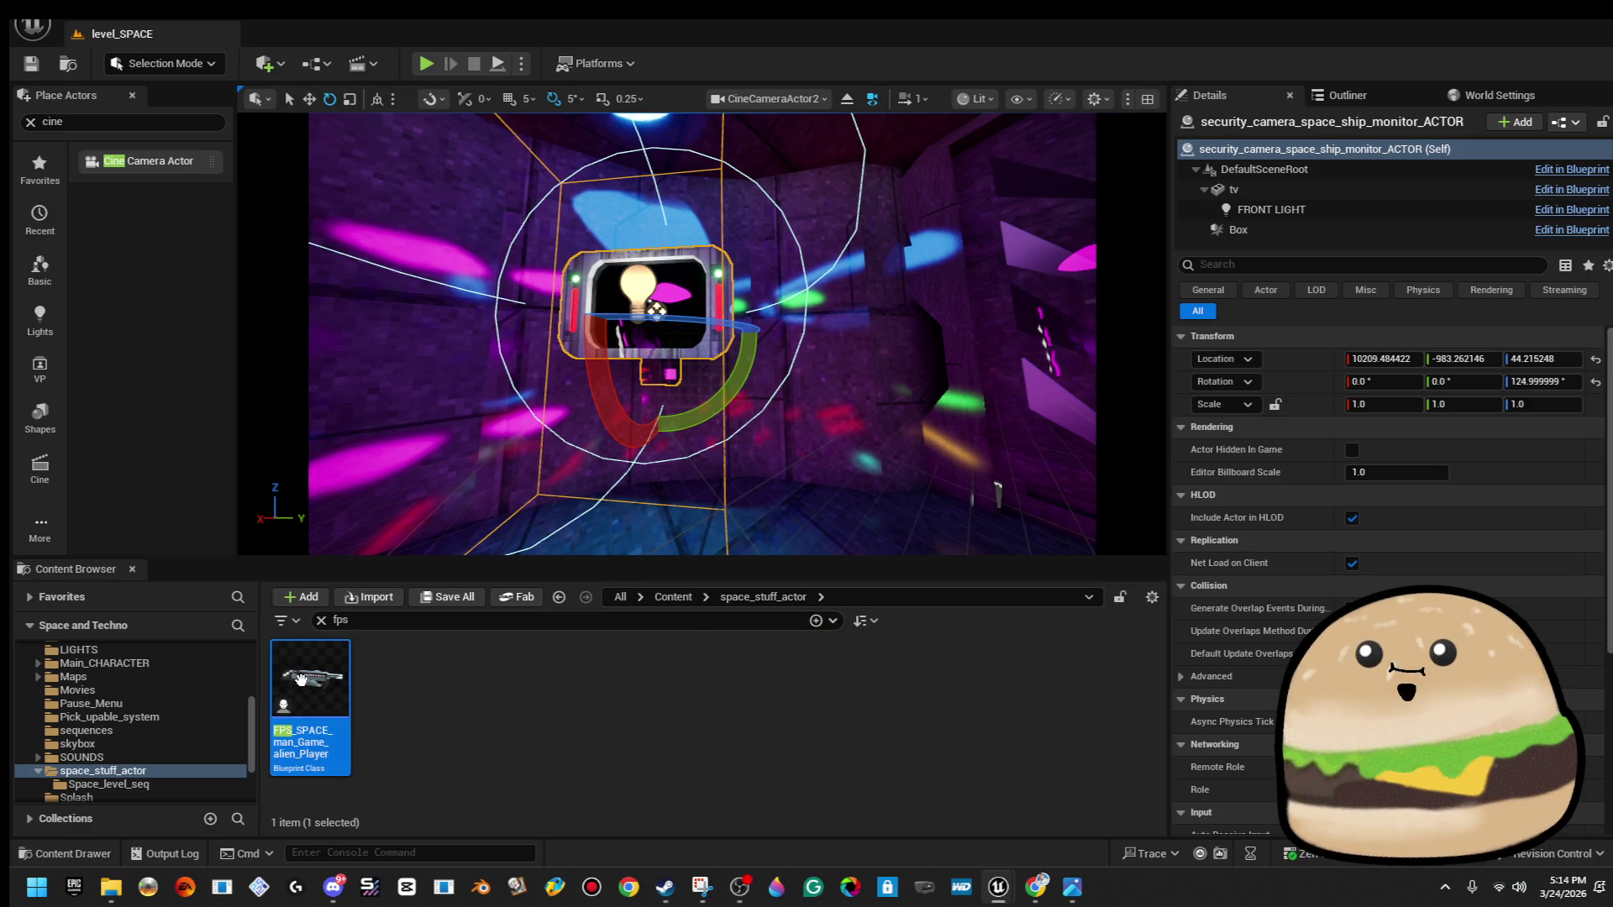
pyautogui.doubleClick(310, 680)
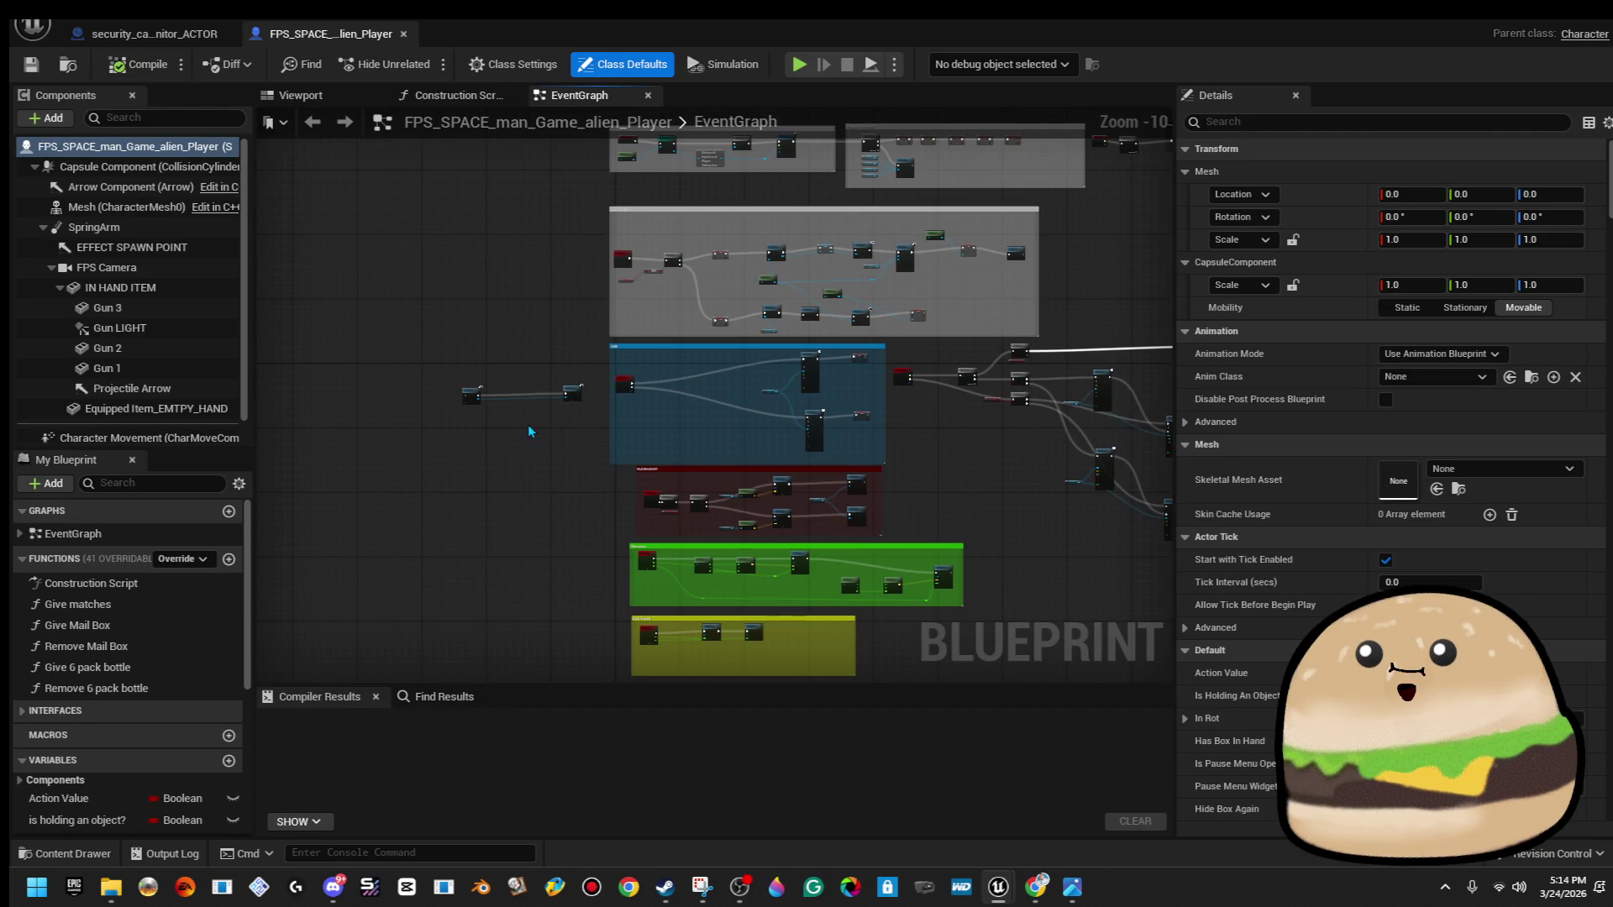
pyautogui.scroll(4, 543, 403)
pyautogui.scroll(4, 662, 395)
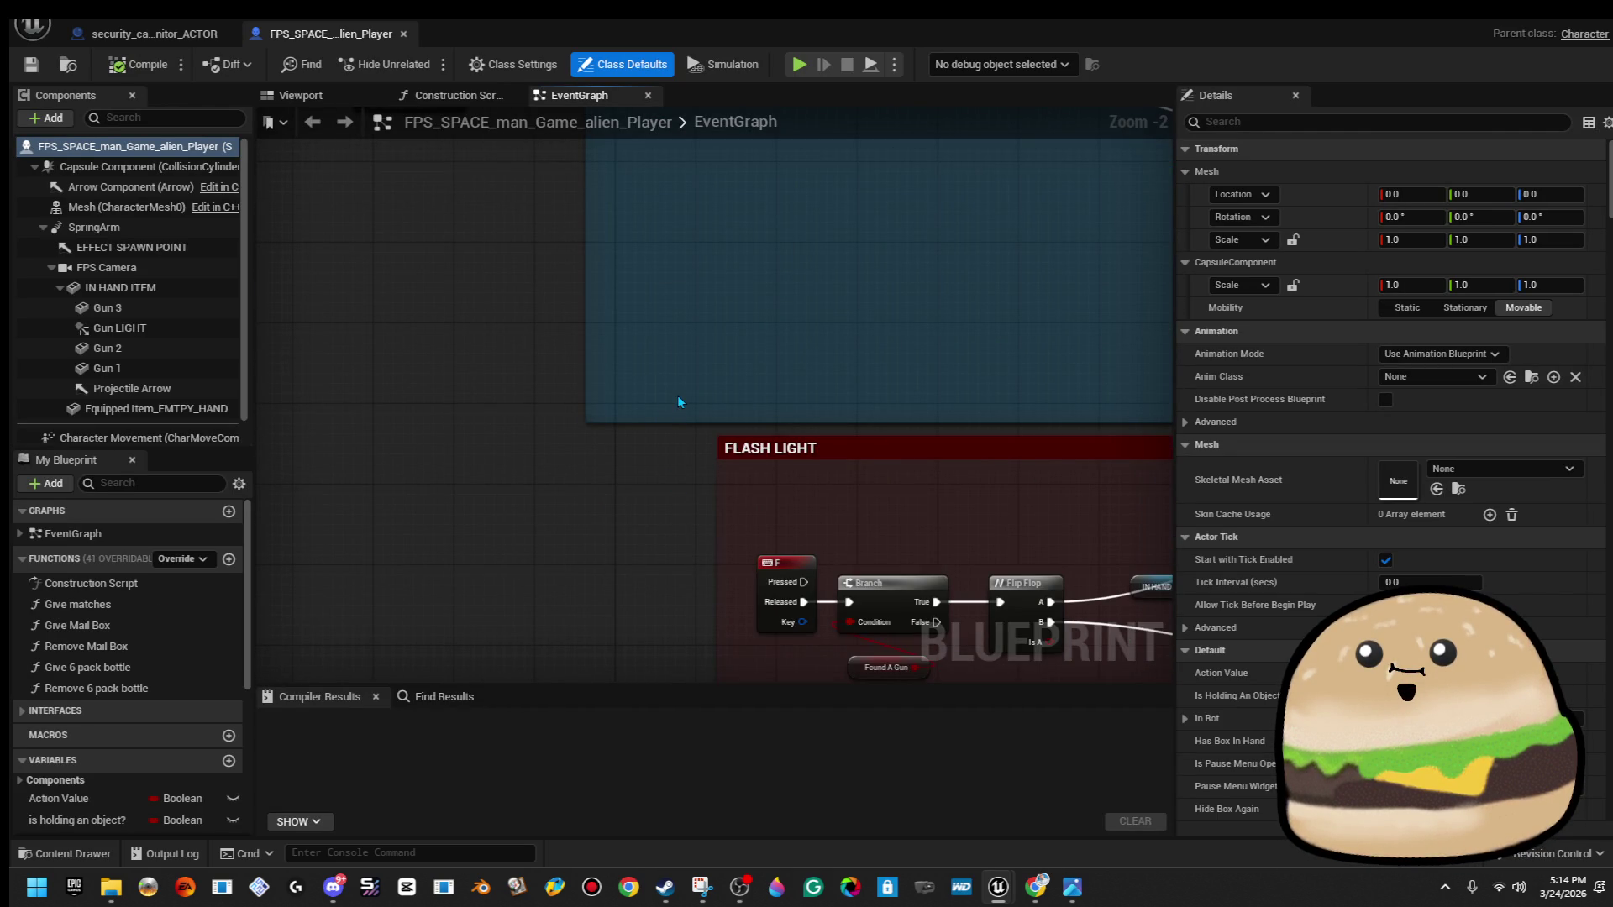
pyautogui.scroll(-7, 718, 622)
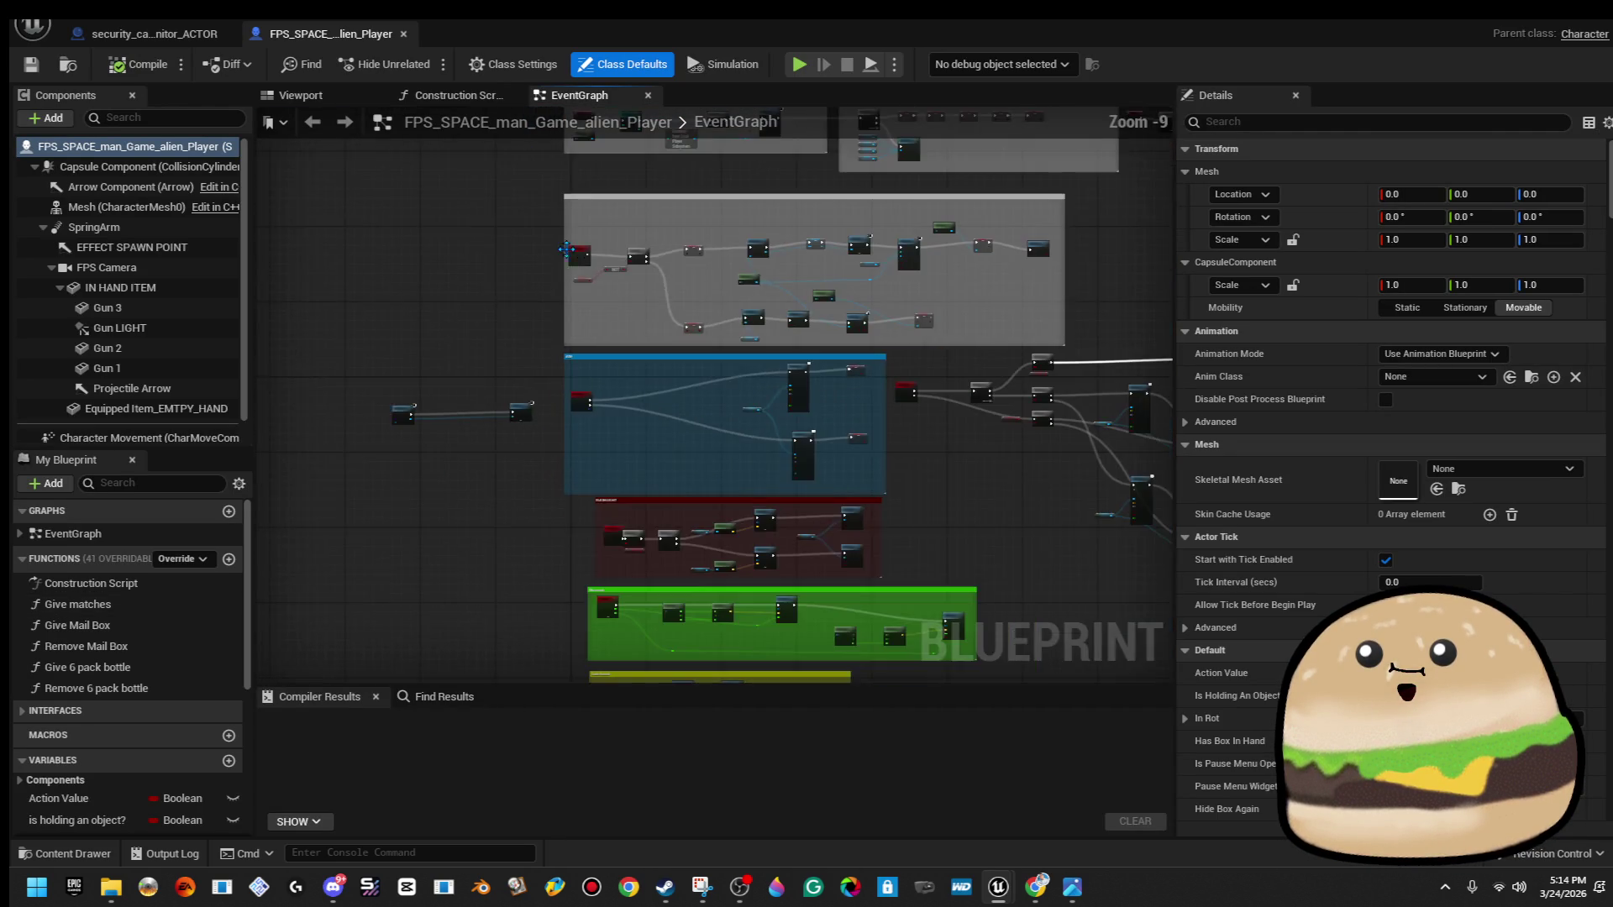
pyautogui.moveTo(620, 135)
pyautogui.mouseDown()
pyautogui.moveTo(507, 636)
pyautogui.moveTo(531, 501)
pyautogui.mouseUp()
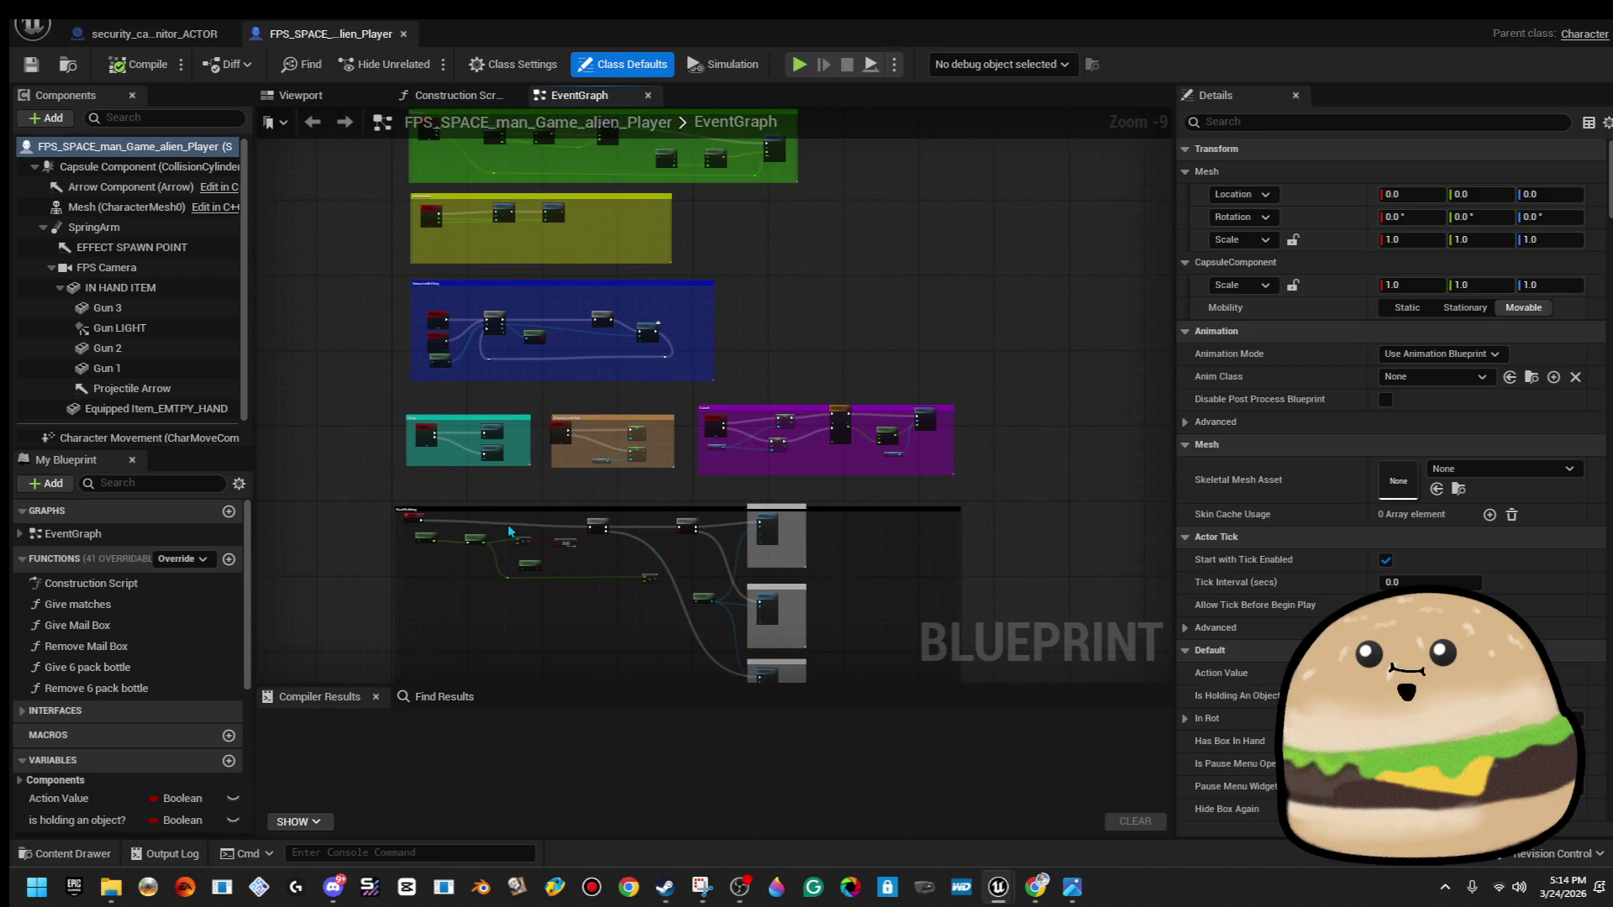
pyautogui.scroll(6, 508, 531)
pyautogui.scroll(-3, 544, 436)
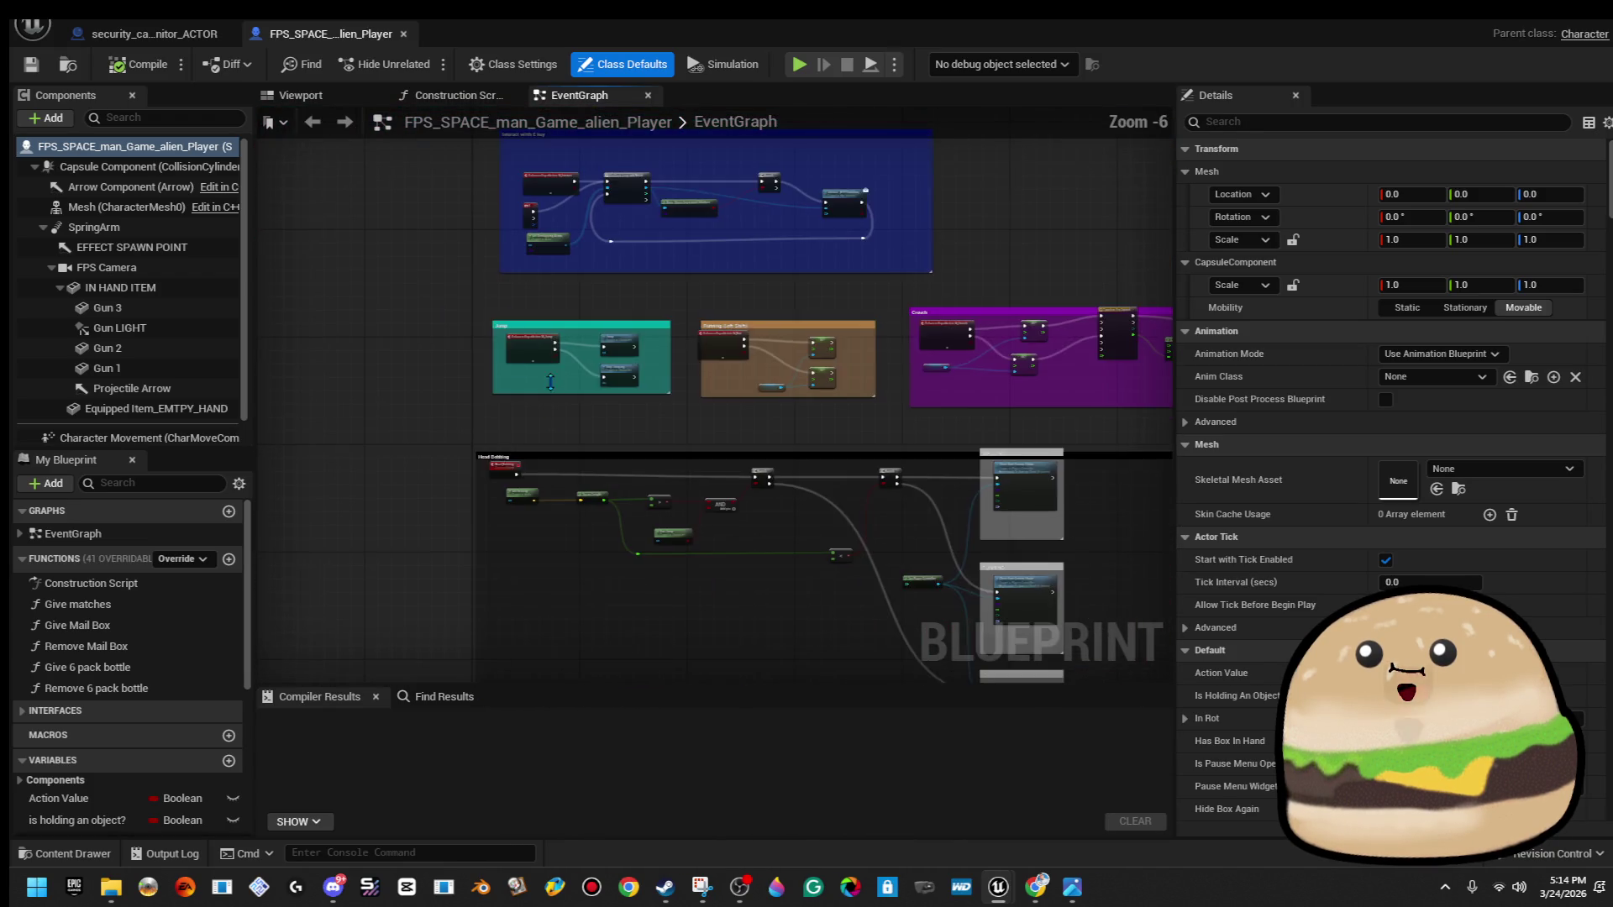
pyautogui.moveTo(550, 382); pyautogui.dragTo(572, 592)
pyautogui.scroll(4, 577, 480)
pyautogui.moveTo(615, 422)
pyautogui.mouseDown()
pyautogui.moveTo(601, 114)
pyautogui.moveTo(594, 605)
pyautogui.moveTo(649, 663)
pyautogui.mouseUp()
pyautogui.moveTo(630, 313)
pyautogui.mouseDown()
pyautogui.moveTo(583, 435)
pyautogui.moveTo(588, 561)
pyautogui.moveTo(593, 410)
pyautogui.moveTo(547, 395)
pyautogui.moveTo(507, 613)
pyautogui.moveTo(614, 525)
pyautogui.moveTo(626, 452)
pyautogui.moveTo(717, 512)
pyautogui.moveTo(818, 508)
pyautogui.moveTo(704, 504)
pyautogui.mouseUp()
pyautogui.scroll(-1, 546, 394)
pyautogui.scroll(-2, 507, 612)
pyautogui.scroll(2, 626, 452)
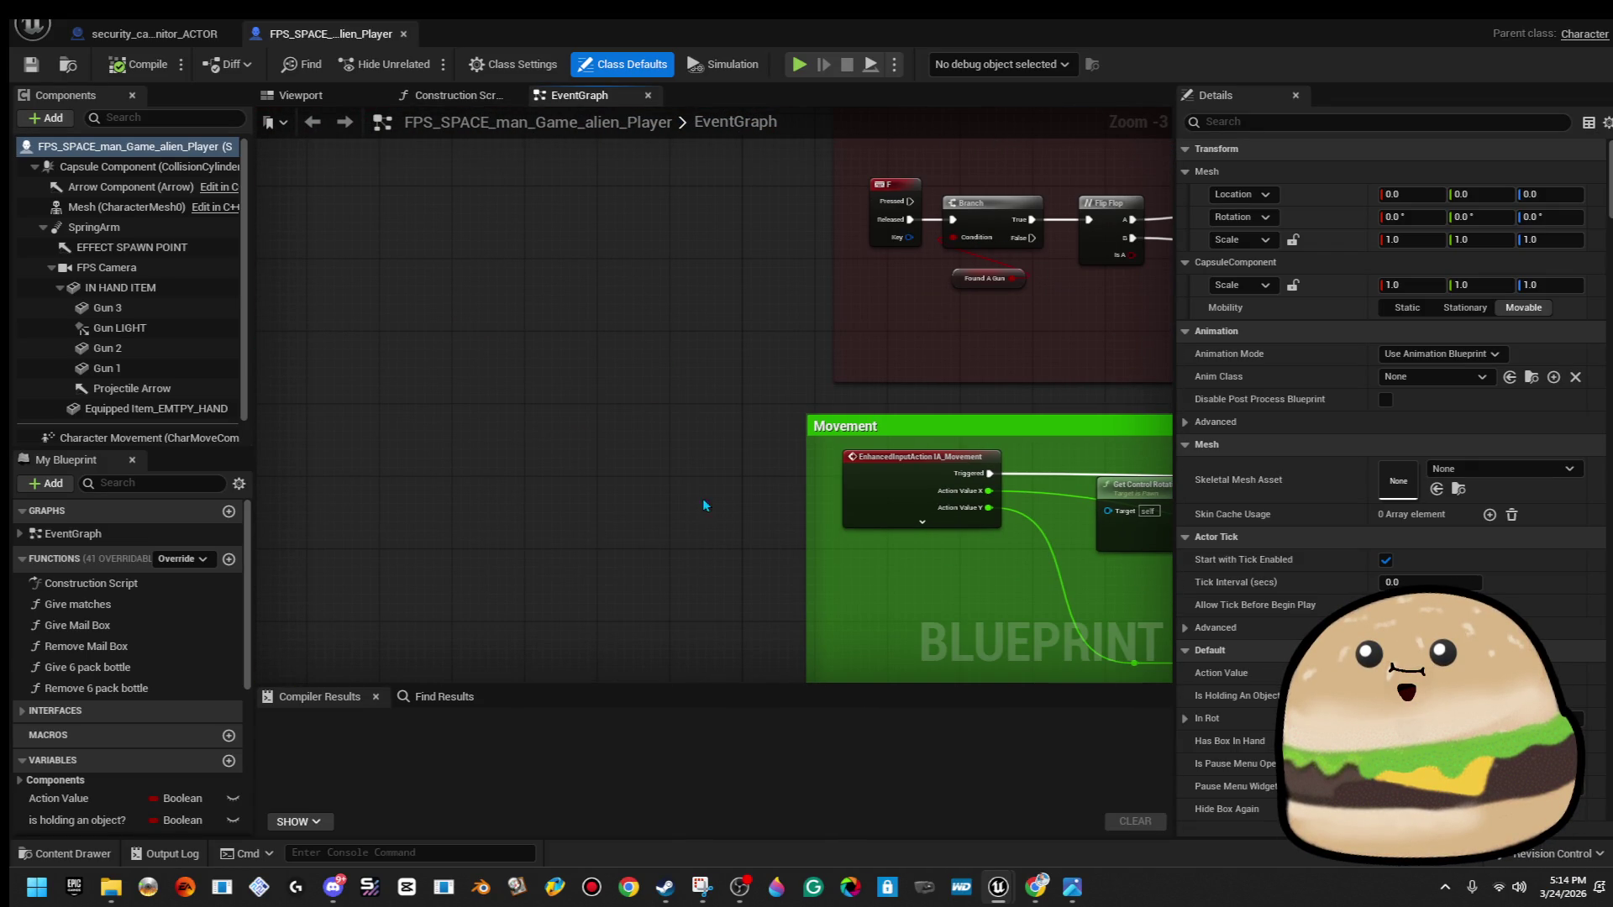
pyautogui.rightClick(462, 363)
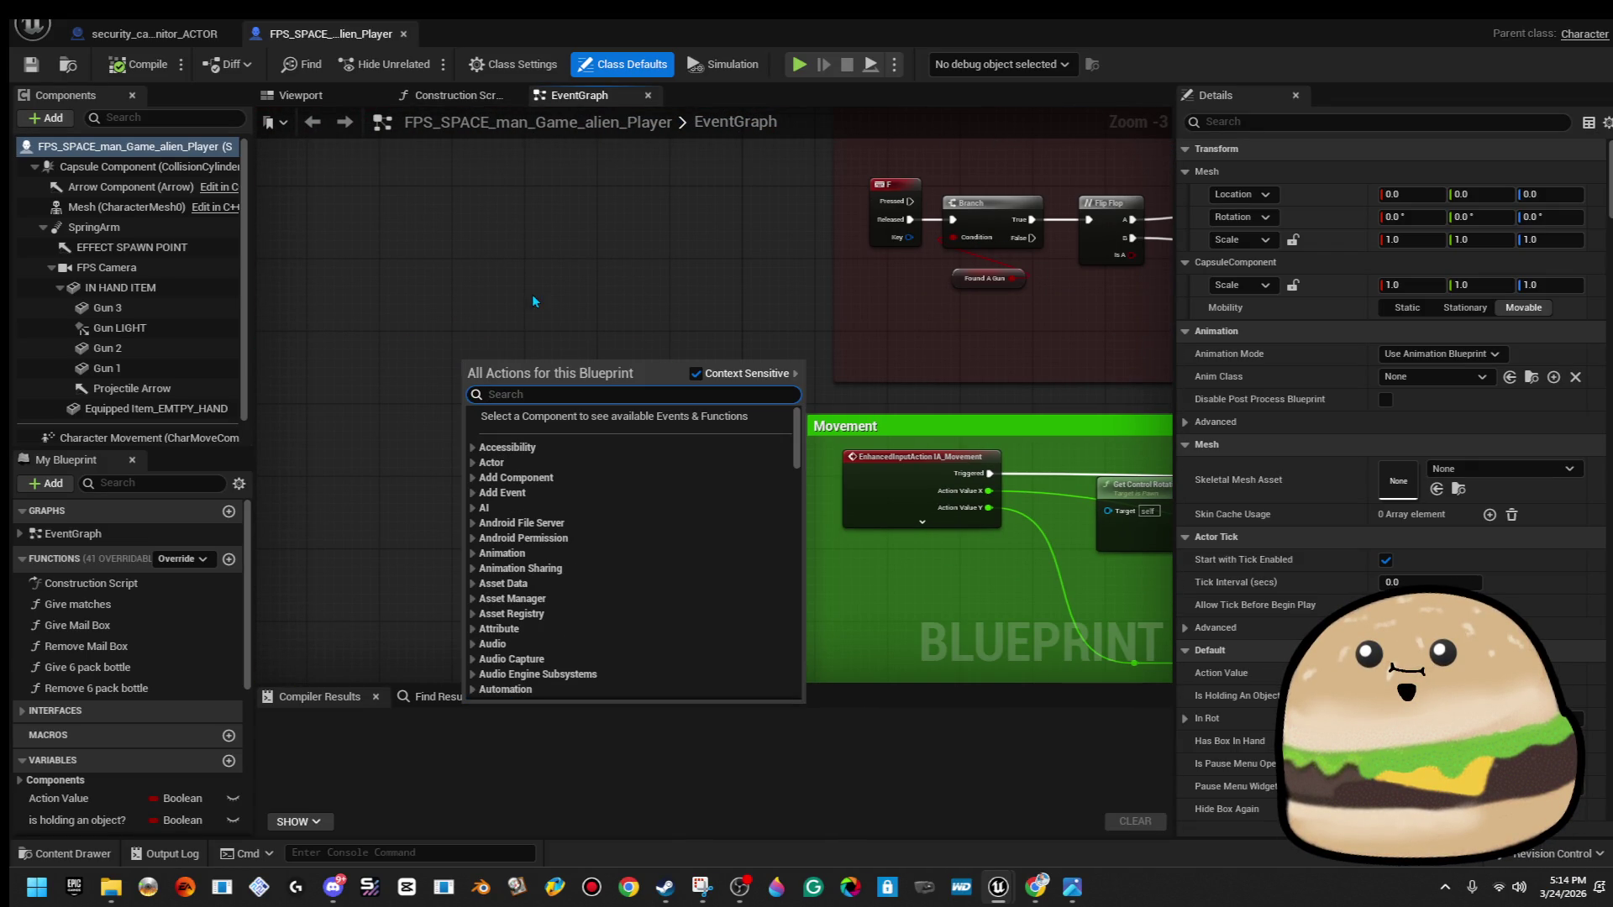
pyautogui.scroll(-2, 555, 299)
pyautogui.moveTo(583, 295)
pyautogui.mouseDown()
pyautogui.moveTo(477, 506)
pyautogui.moveTo(471, 711)
pyautogui.mouseUp()
pyautogui.moveTo(408, 410)
pyautogui.mouseDown()
pyautogui.moveTo(461, 67)
pyautogui.moveTo(548, 405)
pyautogui.mouseUp()
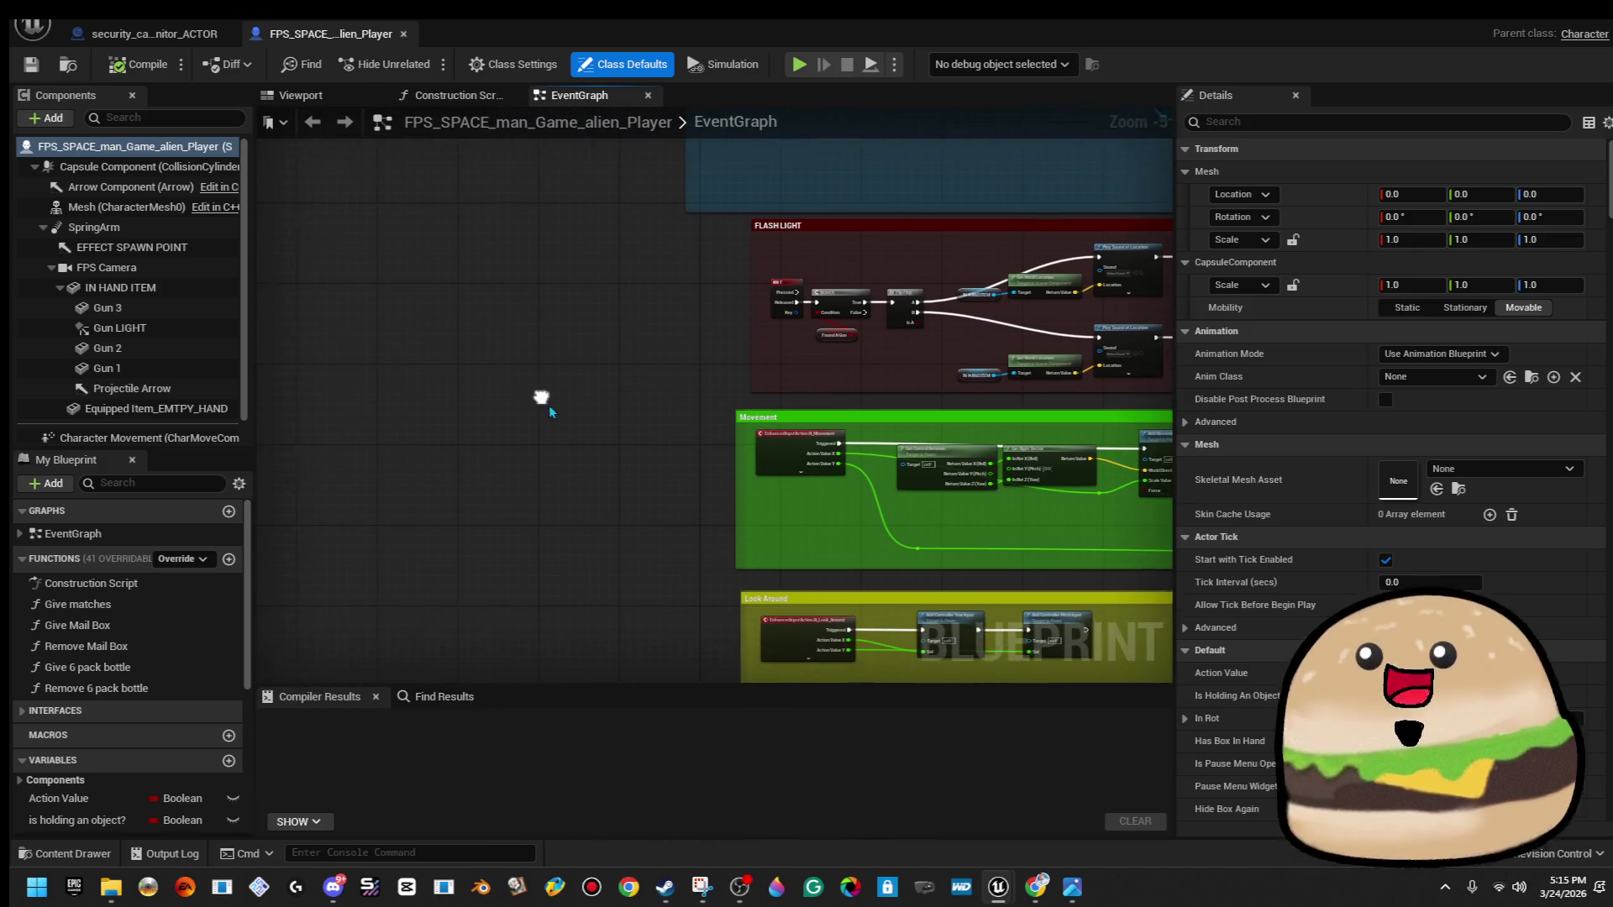
# Add a new Boolean variable to the player blueprint named DISABLE.
pyautogui.click(229, 761)
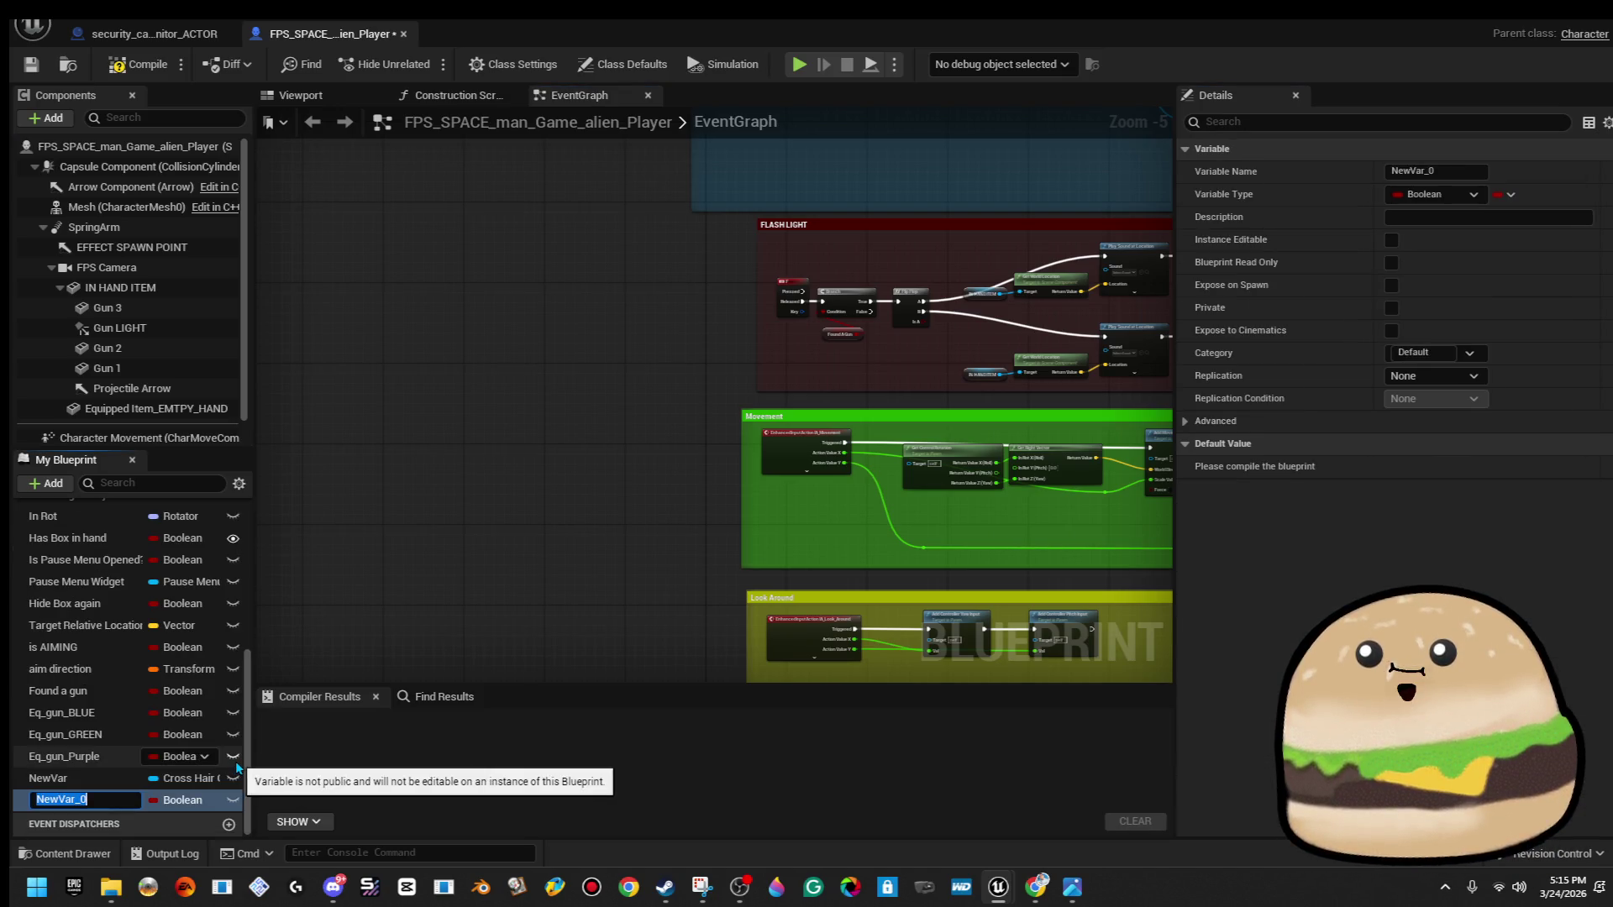
pyautogui.write('stop')
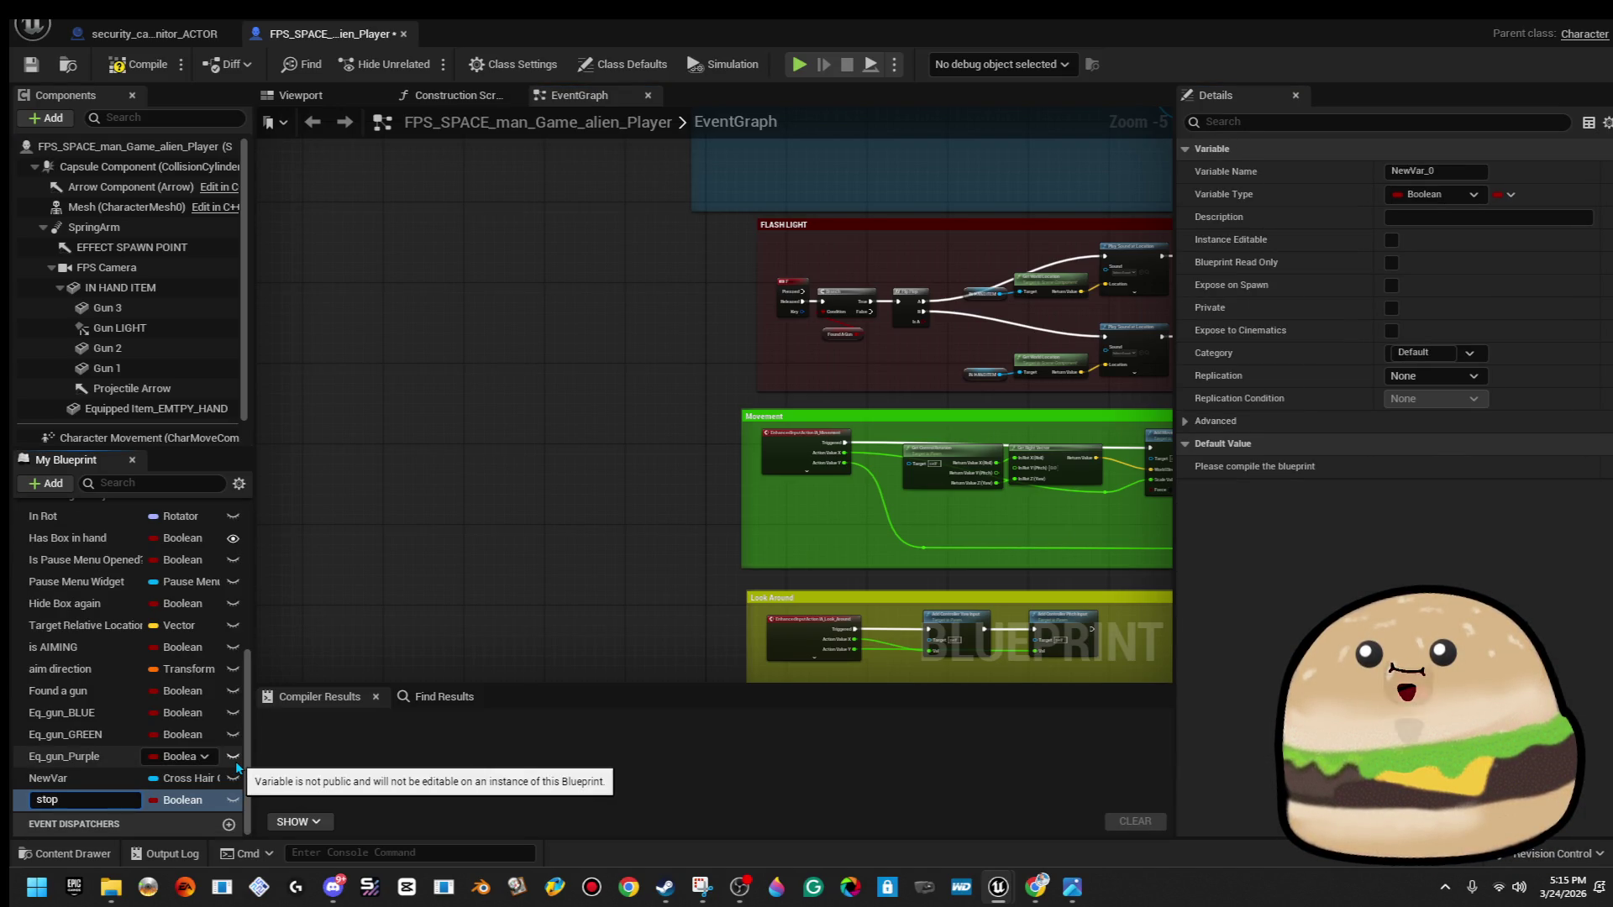
pyautogui.press('BackSpace')
pyautogui.press('BackSpace')
pyautogui.press('BackSpace')
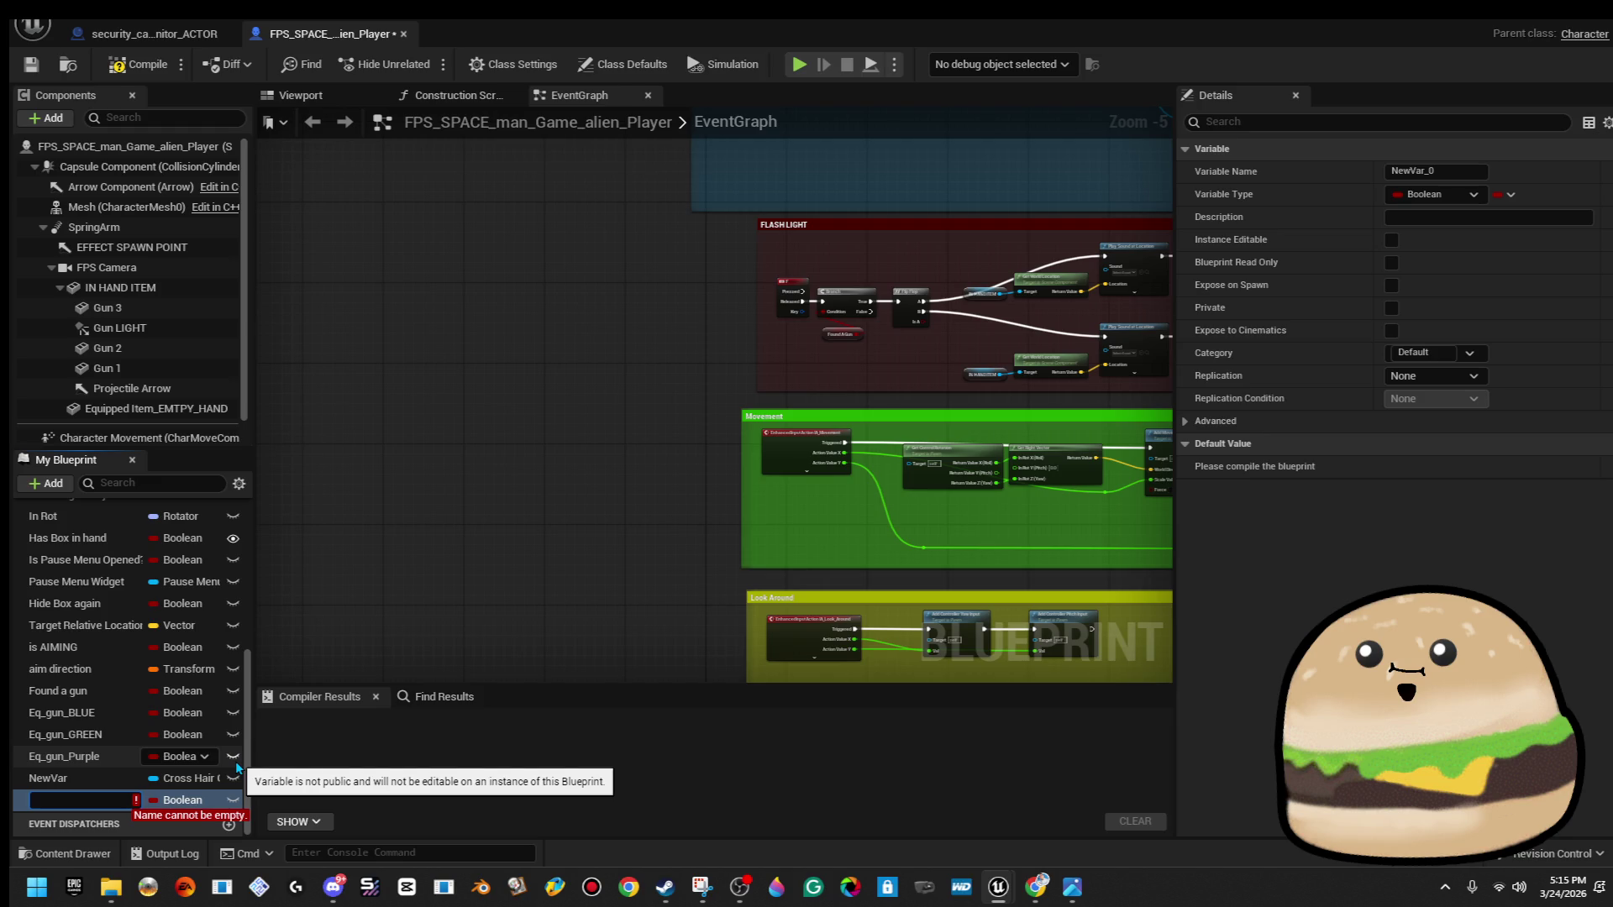
pyautogui.write('DISABLE')
pyautogui.press('Return')
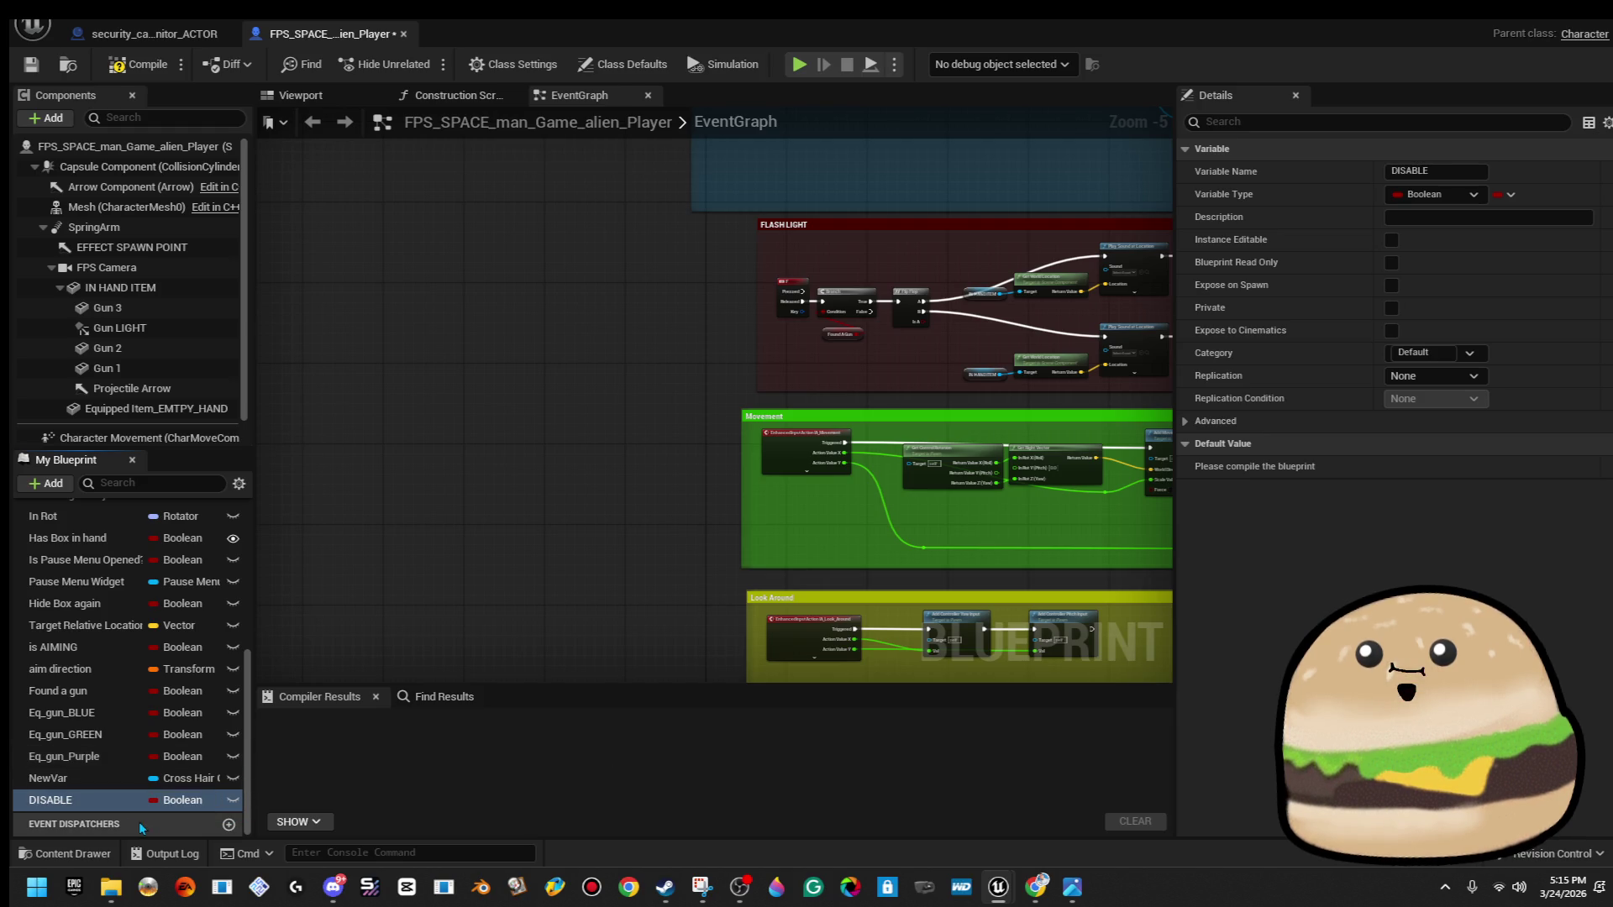
# Rename the DISABLE variable to CharDISABLED and bring the Movement group into view.
pyautogui.rightClick(93, 798)
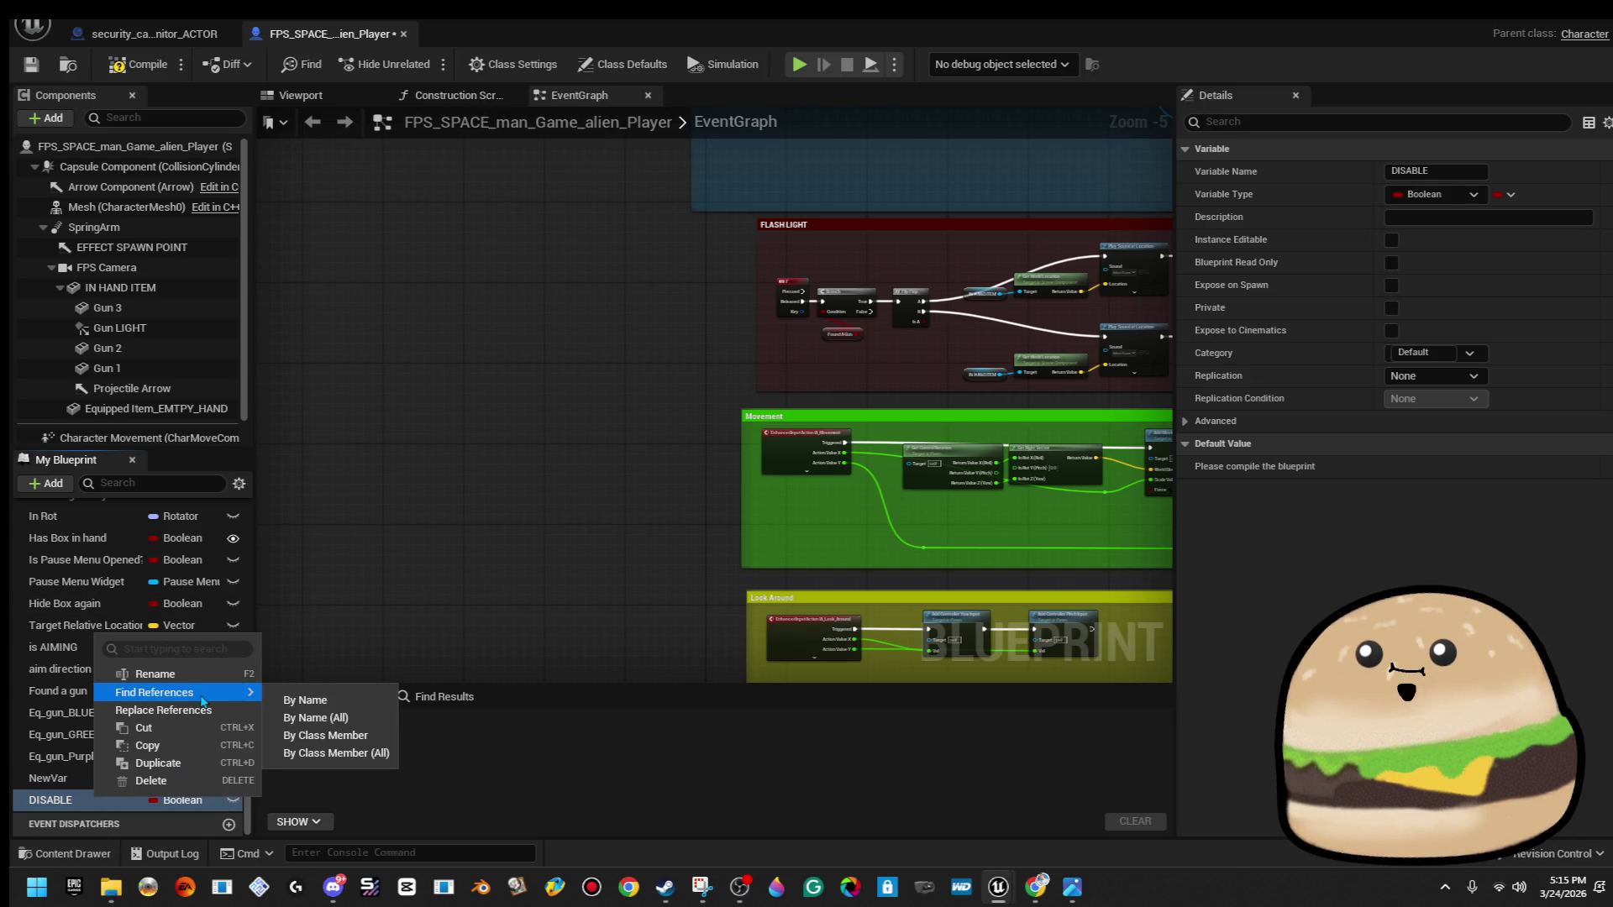
pyautogui.click(201, 676)
pyautogui.press('Right')
pyautogui.write('D')
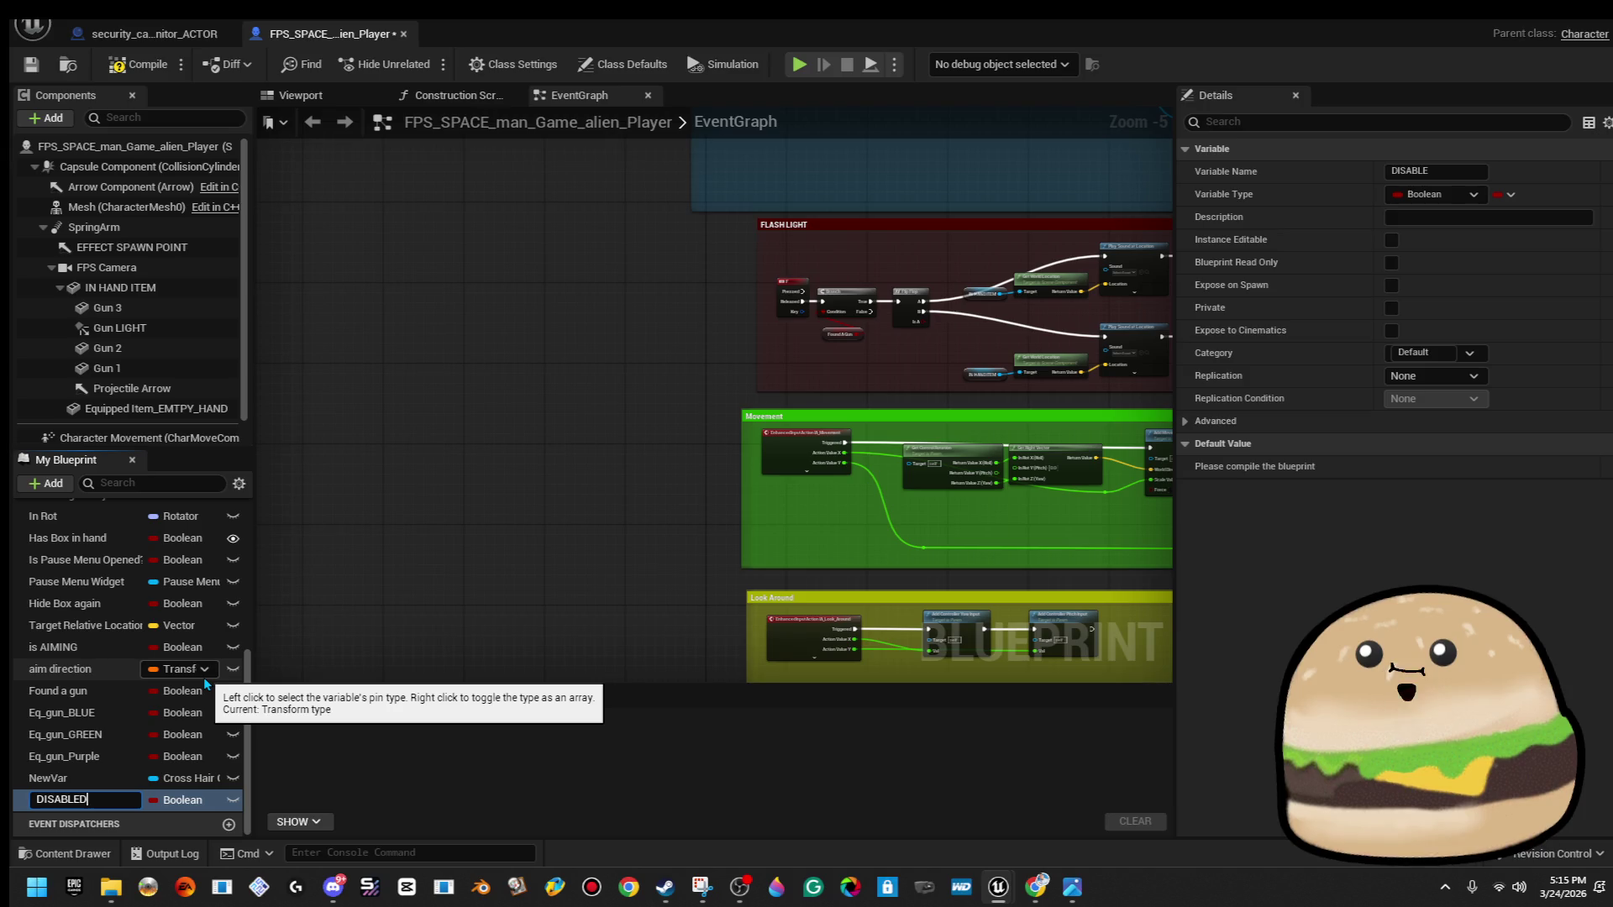
pyautogui.press('BackSpace')
pyautogui.press('BackSpace')
pyautogui.press('BackSpace')
pyautogui.write('Char')
pyautogui.write('DISABLE')
pyautogui.write('D')
pyautogui.press('Return')
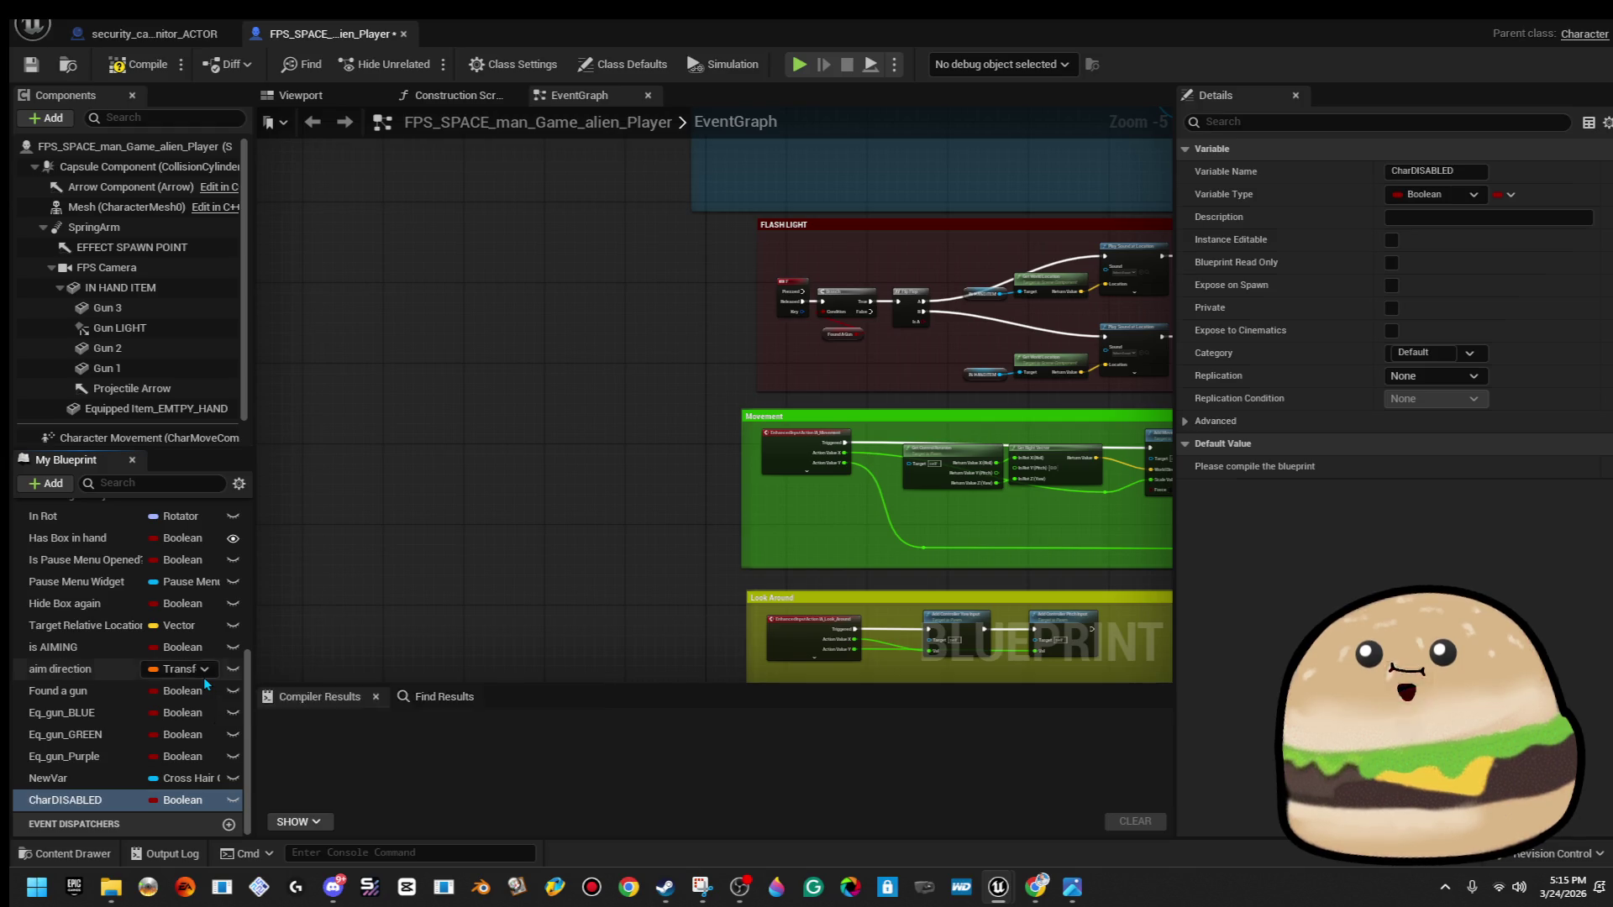
pyautogui.moveTo(533, 439)
pyautogui.mouseDown()
pyautogui.moveTo(318, 676)
pyautogui.moveTo(373, 748)
pyautogui.mouseUp()
pyautogui.scroll(-3, 532, 439)
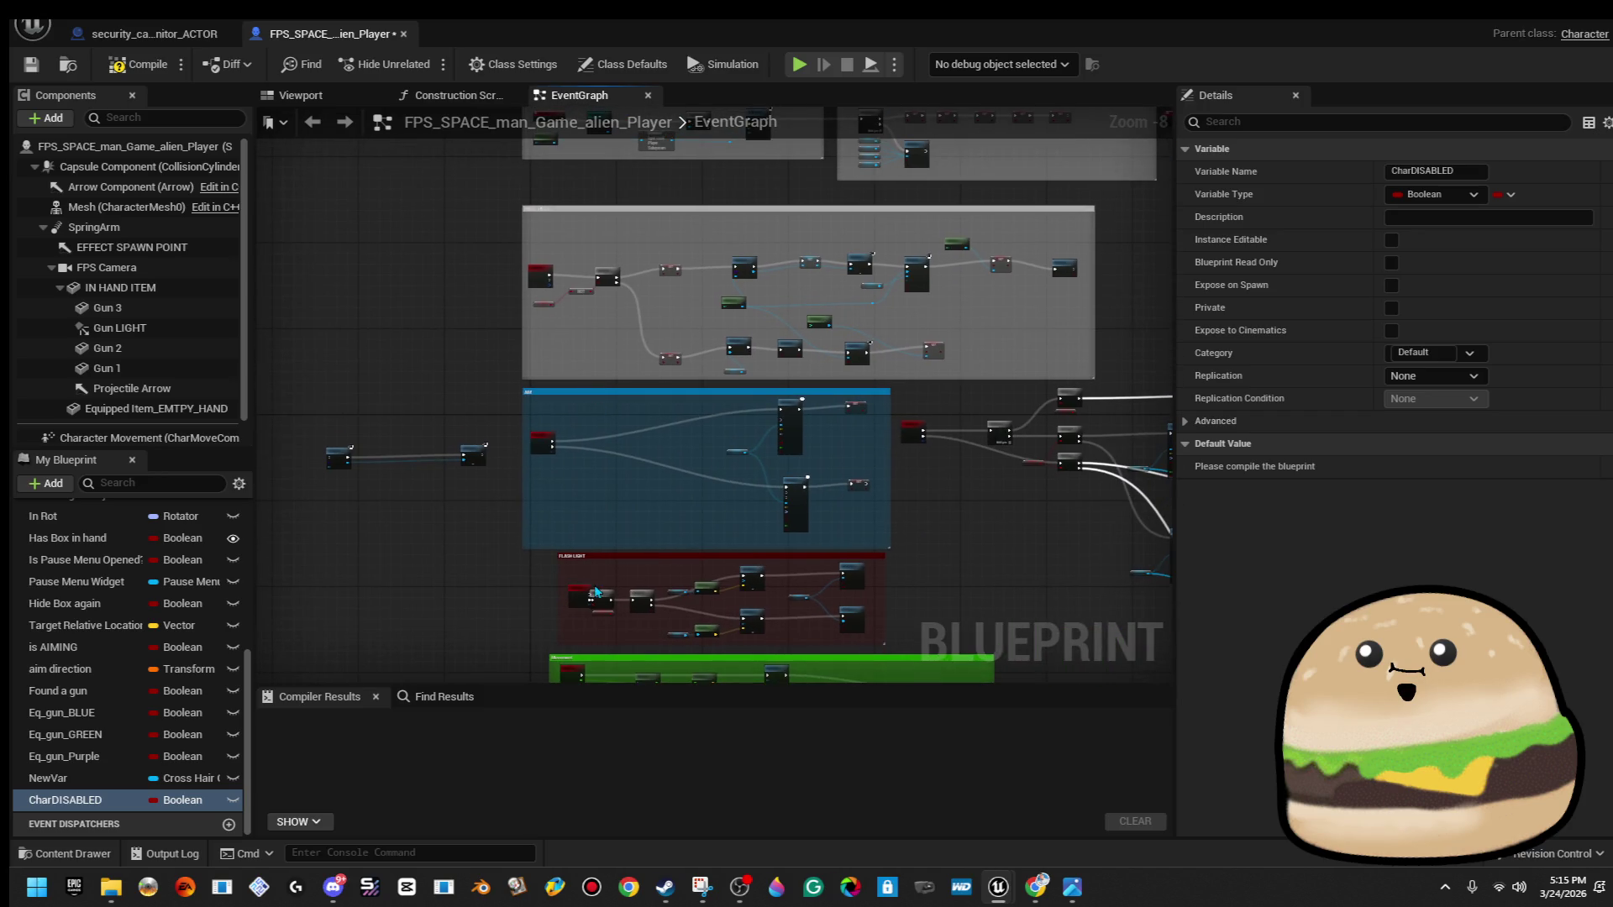
pyautogui.scroll(8, 595, 590)
pyautogui.moveTo(587, 473)
pyautogui.mouseDown()
pyautogui.moveTo(580, 63)
pyautogui.moveTo(622, 399)
pyautogui.moveTo(556, 407)
pyautogui.mouseUp()
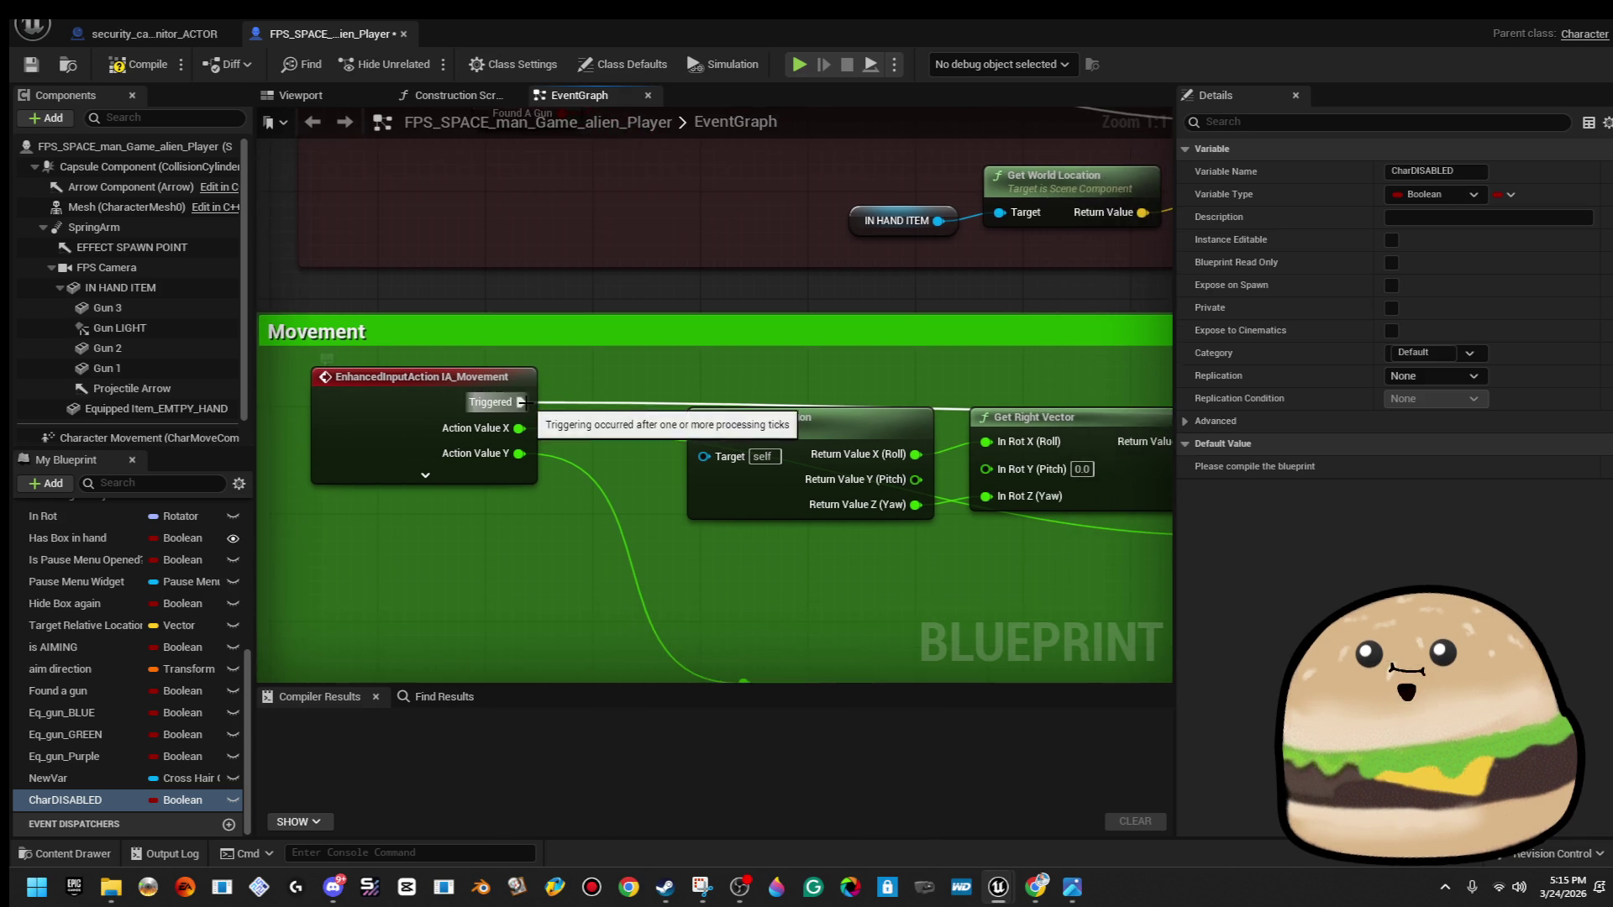
# Add a Branch after IA_Movement with CharDISABLED wired to its Condition pin.
pyautogui.click(571, 407)
pyautogui.moveTo(95, 797)
pyautogui.mouseDown()
pyautogui.moveTo(598, 464)
pyautogui.moveTo(570, 429)
pyautogui.mouseUp()
pyautogui.moveTo(412, 429)
pyautogui.mouseDown()
pyautogui.moveTo(553, 501)
pyautogui.moveTo(571, 487)
pyautogui.mouseUp()
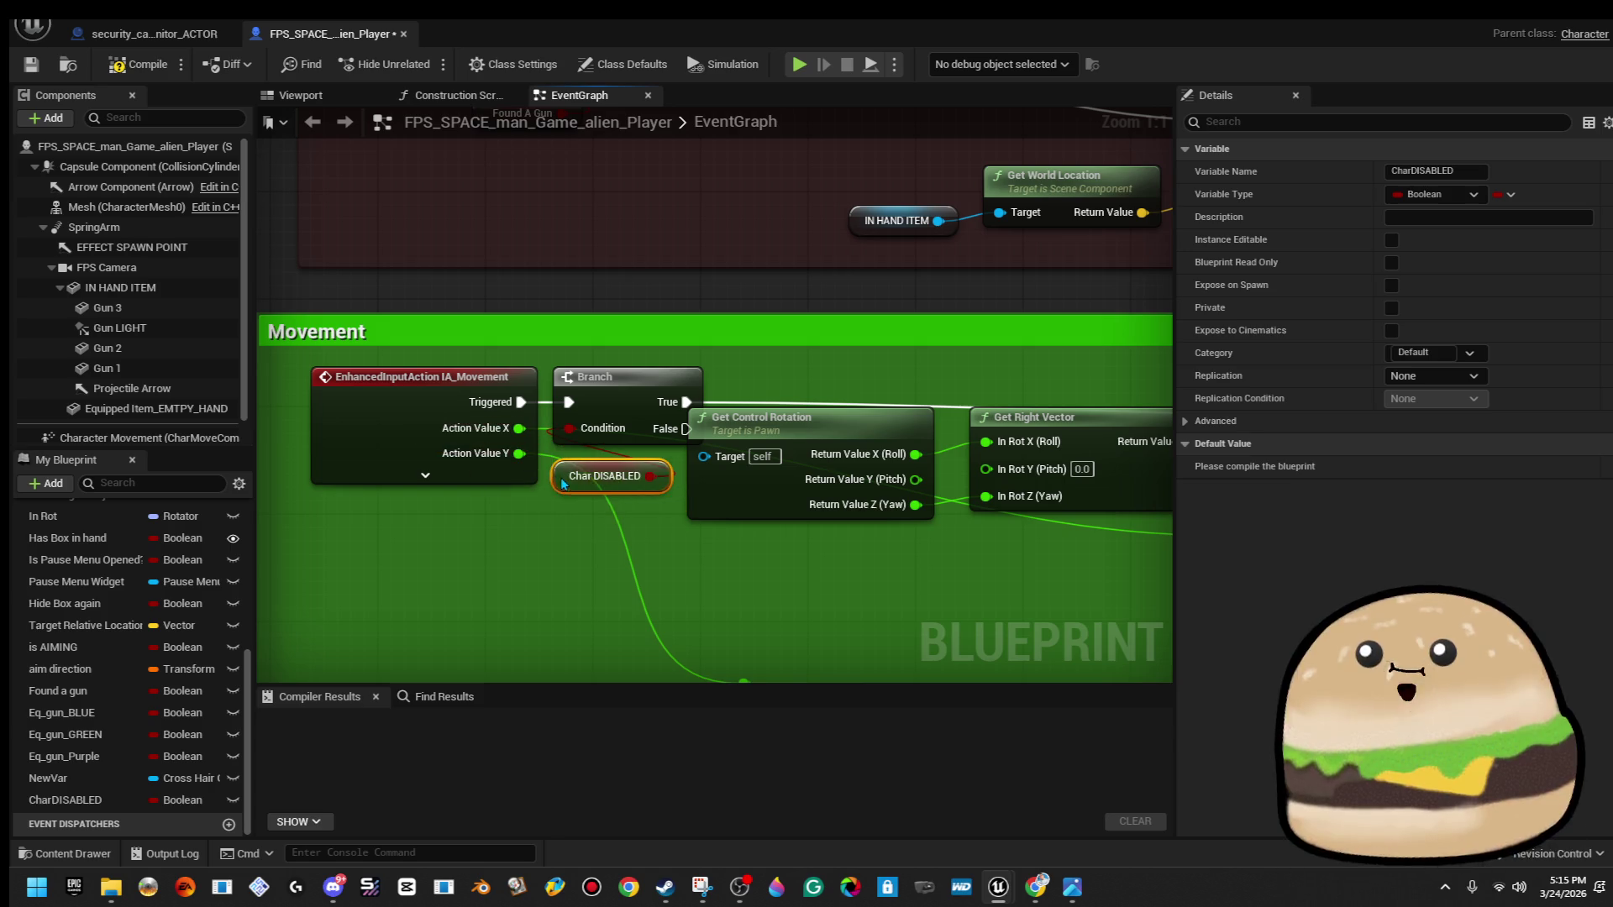
# Rename the variable to CharisENABLED and compile the player blueprint.
pyautogui.rightClick(83, 805)
pyautogui.click(191, 681)
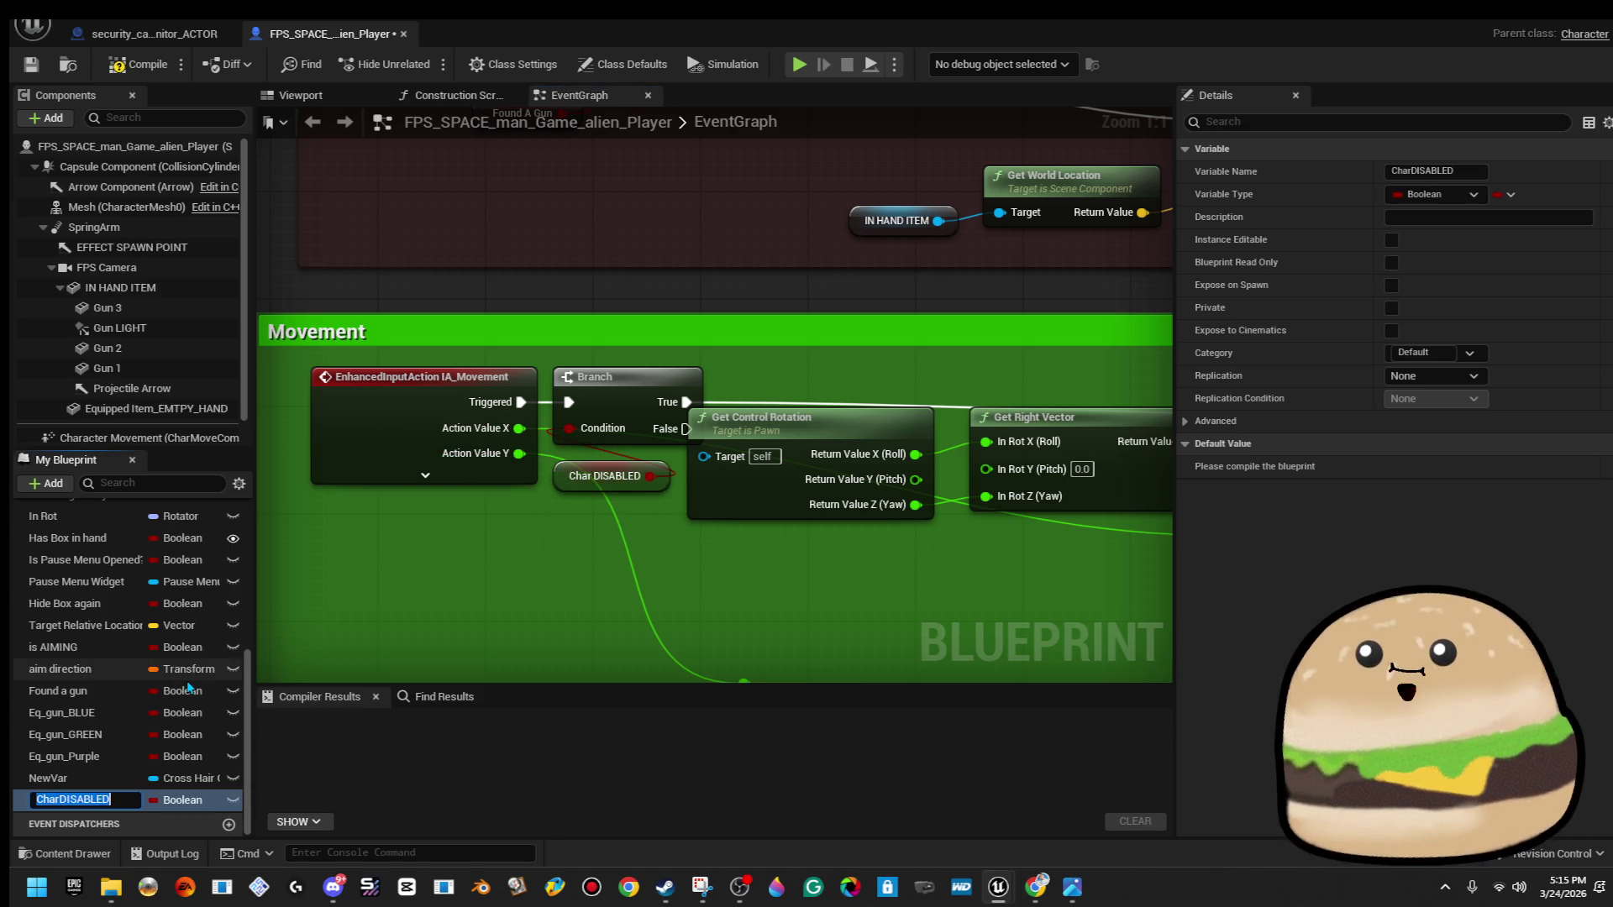
pyautogui.write('ch')
pyautogui.press('BackSpace')
pyautogui.write('harisENABLE')
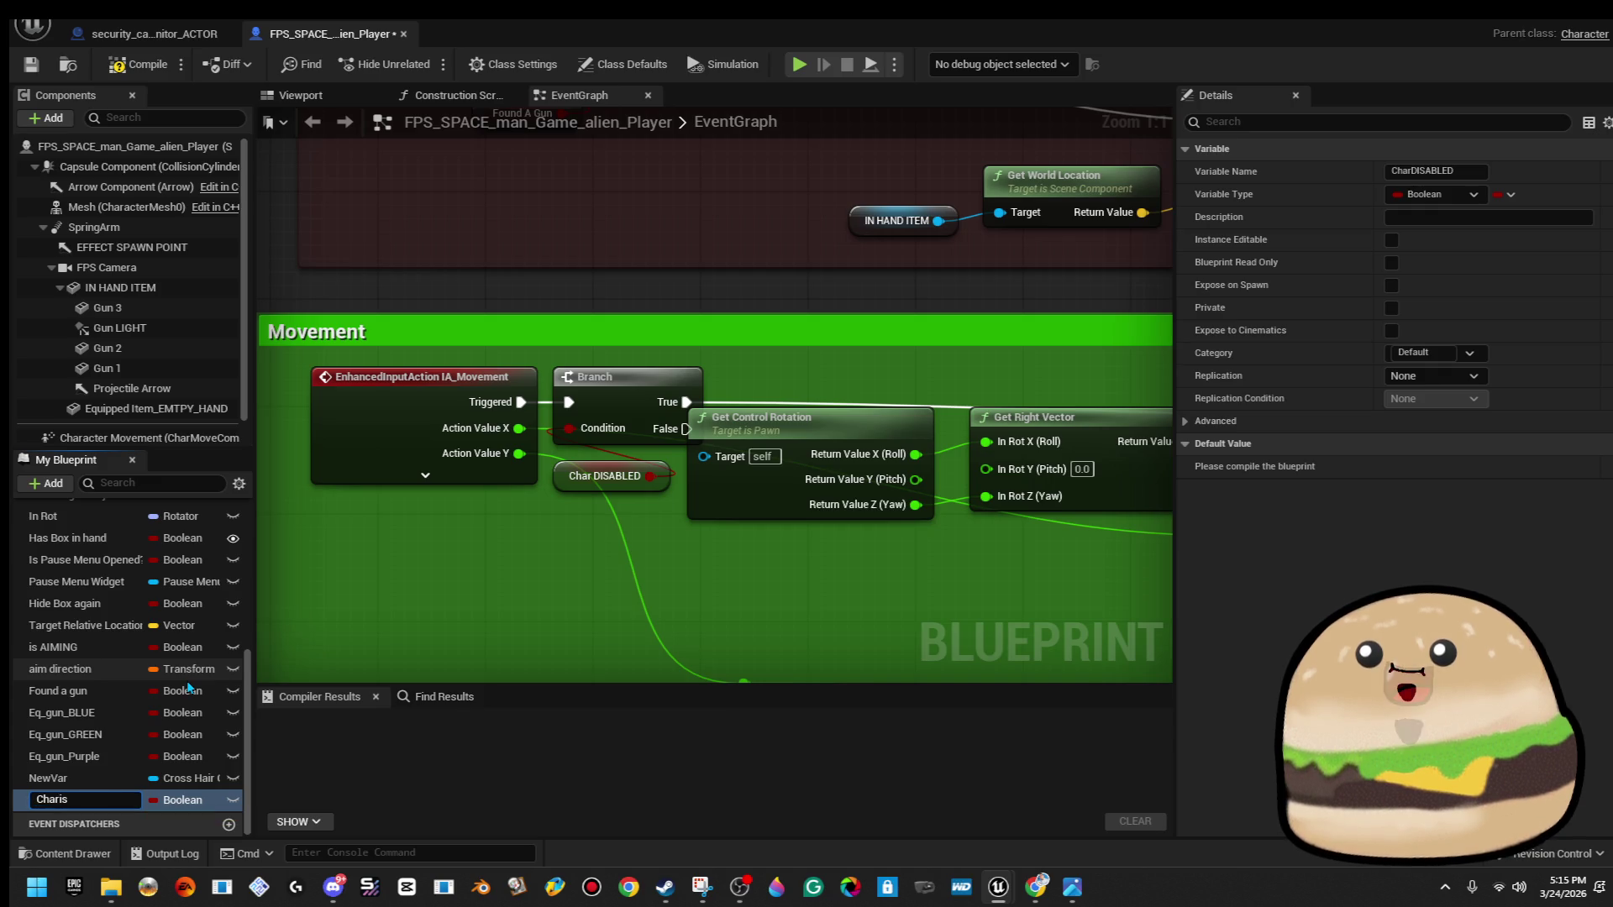
pyautogui.write('D')
pyautogui.press('Return')
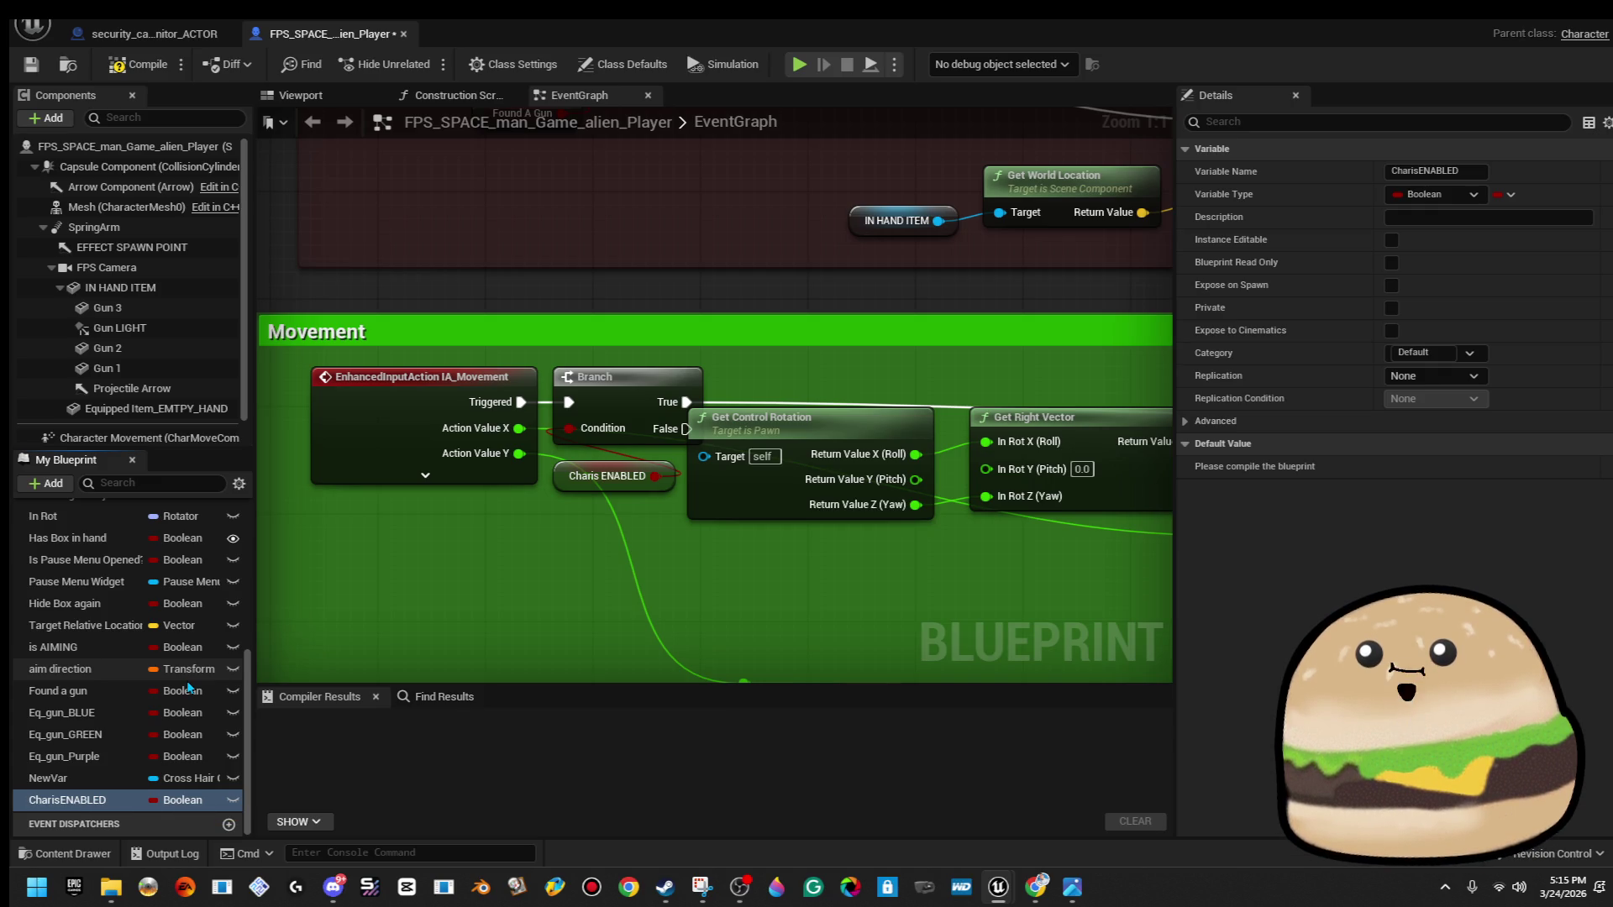
pyautogui.click(139, 74)
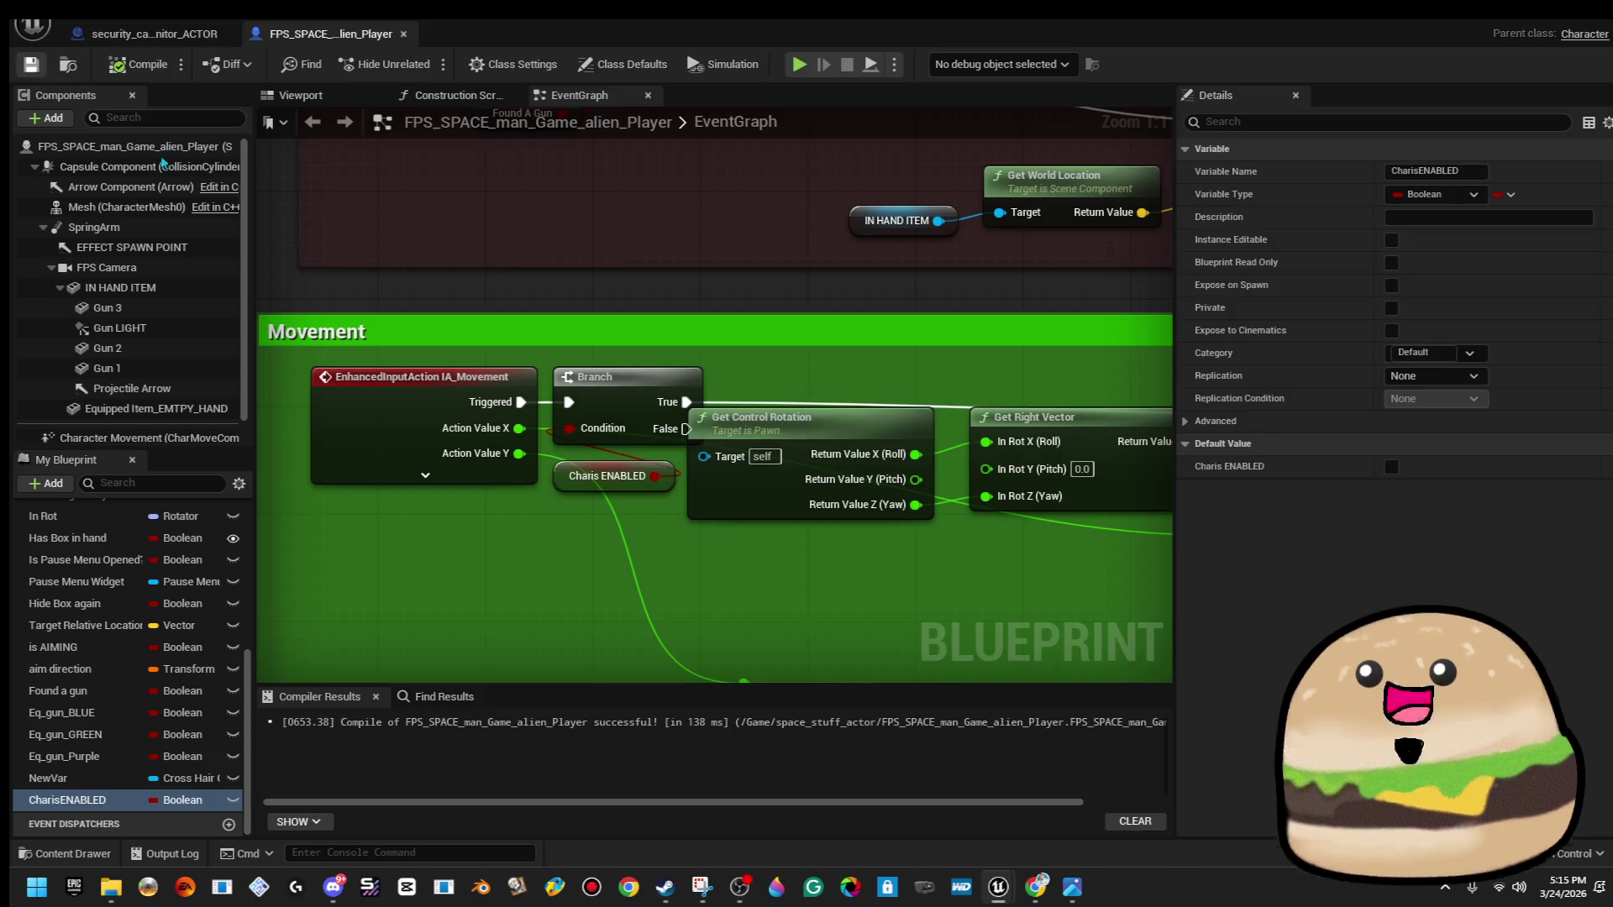
pyautogui.scroll(-5, 642, 344)
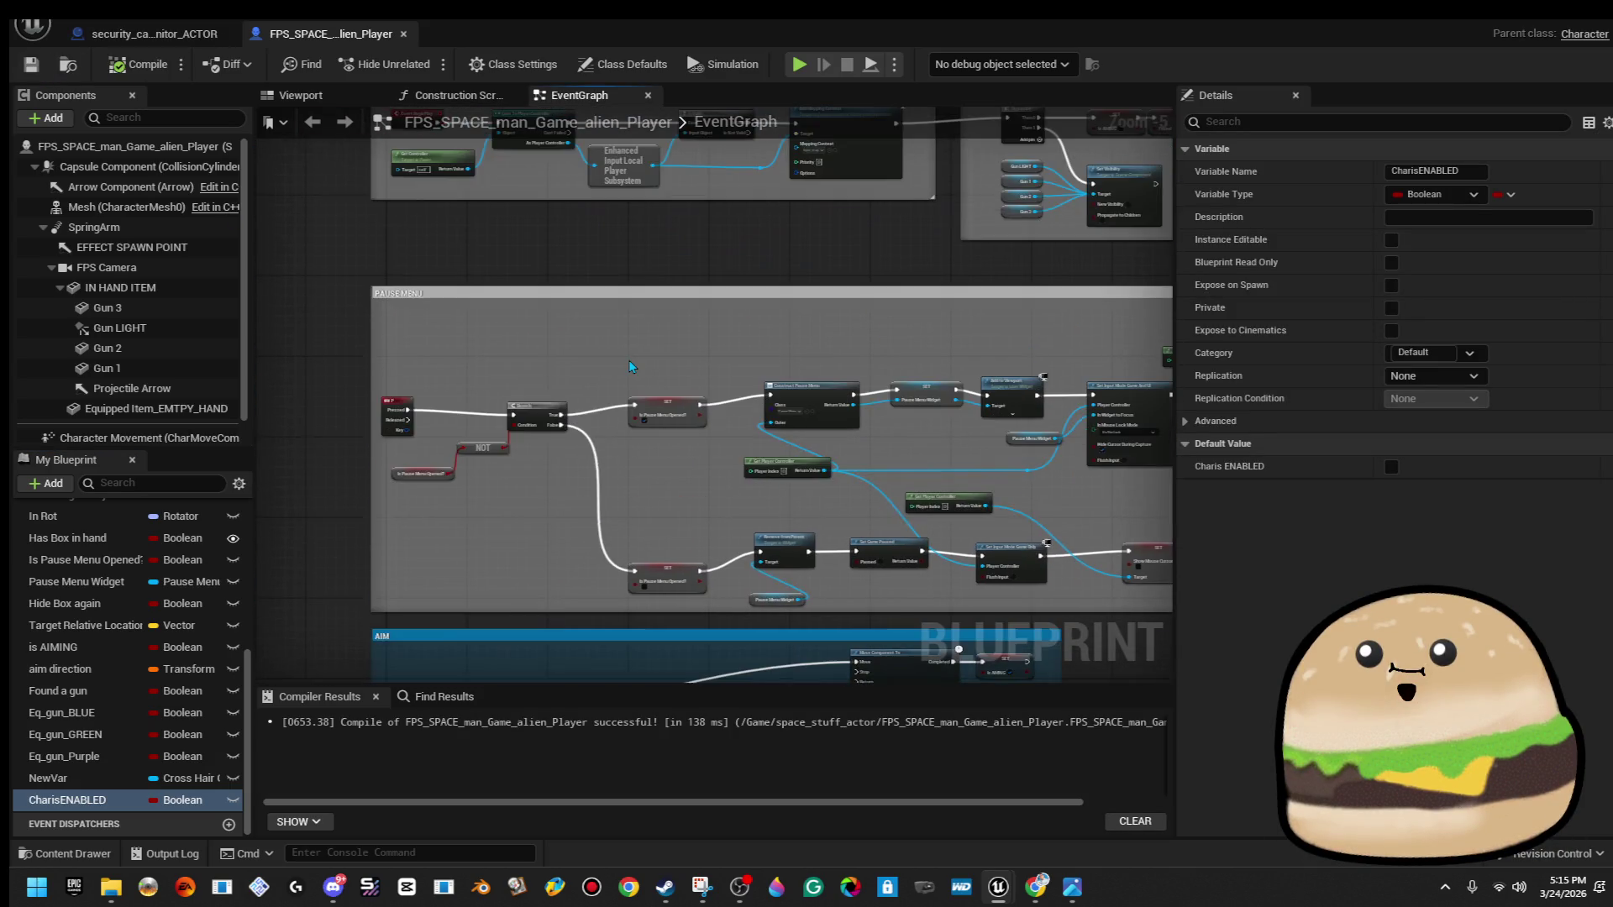
# Add a SET CharisENABLED node after Eq Gun Purple in the SET chain.
pyautogui.scroll(-3, 604, 470)
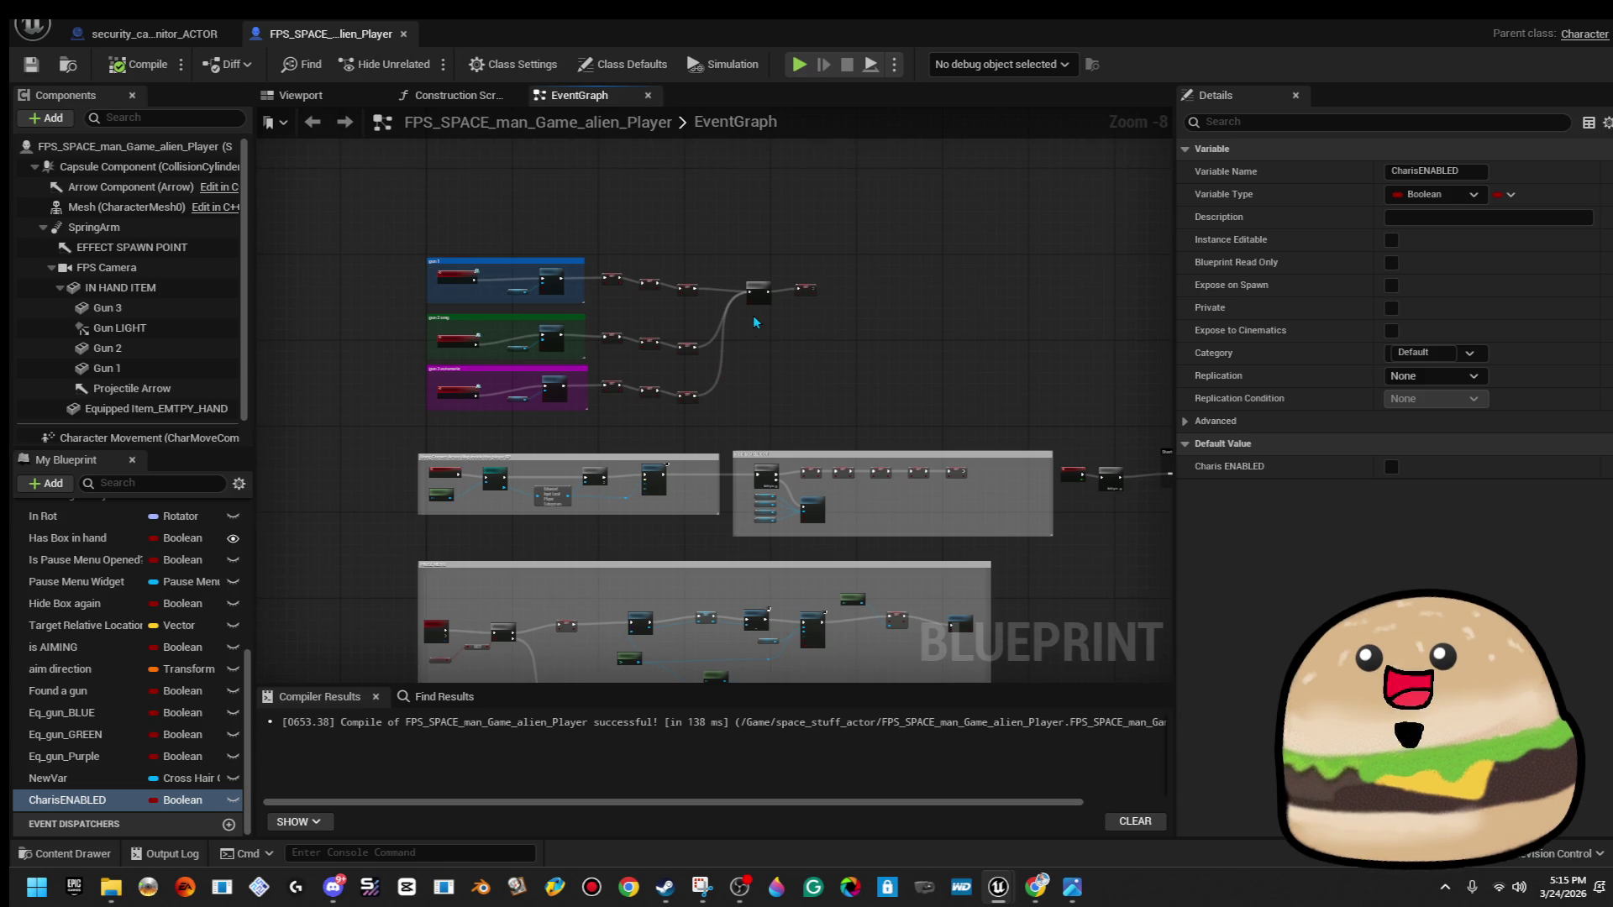
pyautogui.moveTo(632, 545)
pyautogui.mouseDown()
pyautogui.moveTo(639, 353)
pyautogui.moveTo(698, 505)
pyautogui.moveTo(706, 451)
pyautogui.moveTo(1088, 453)
pyautogui.mouseUp()
pyautogui.scroll(2, 706, 451)
pyautogui.scroll(2, 724, 466)
pyautogui.scroll(2, 991, 404)
pyautogui.moveTo(67, 800)
pyautogui.mouseDown()
pyautogui.moveTo(714, 395)
pyautogui.moveTo(694, 377)
pyautogui.moveTo(778, 375)
pyautogui.mouseUp()
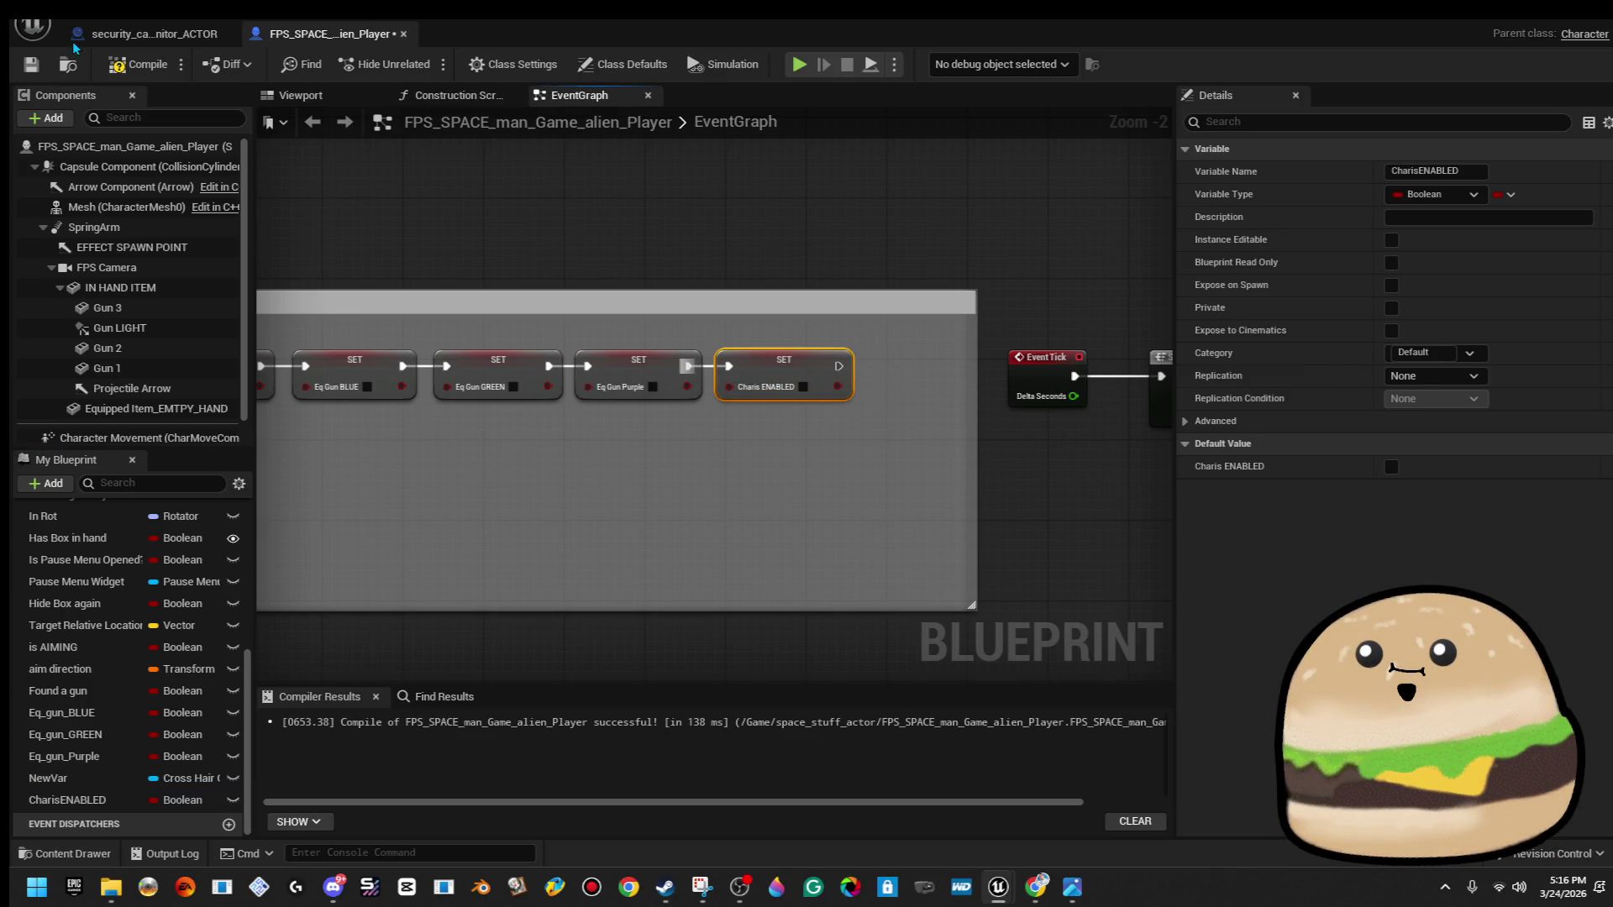
# Compile, then tick the SET node's CharisENABLED checkbox so it sets true.
pyautogui.click(154, 71)
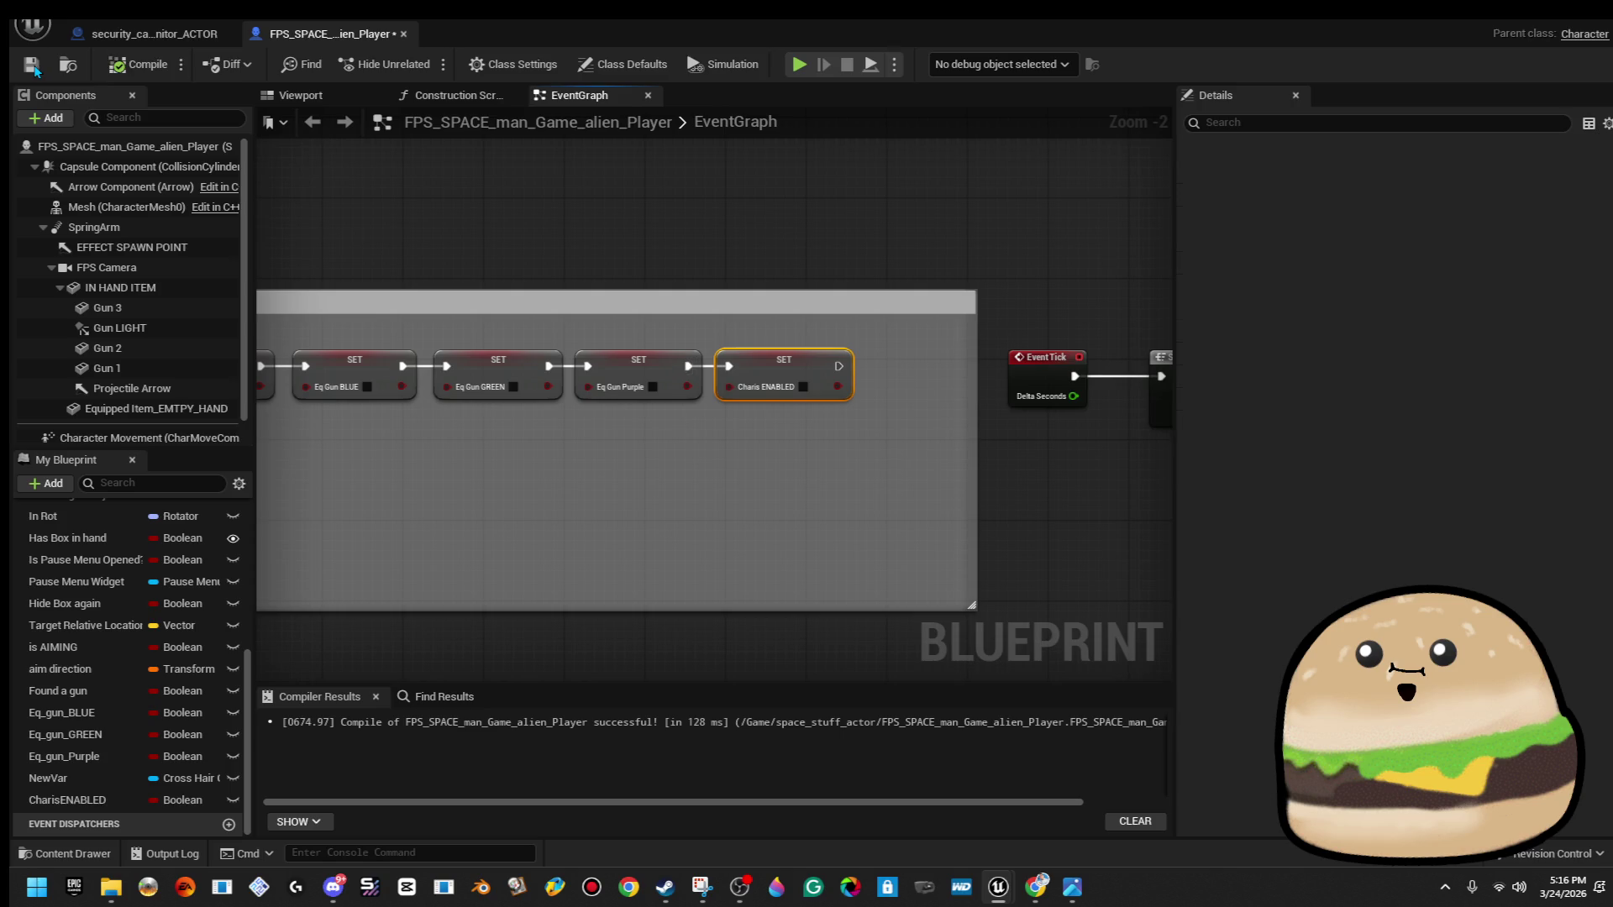
pyautogui.rightClick(101, 805)
pyautogui.click(955, 426)
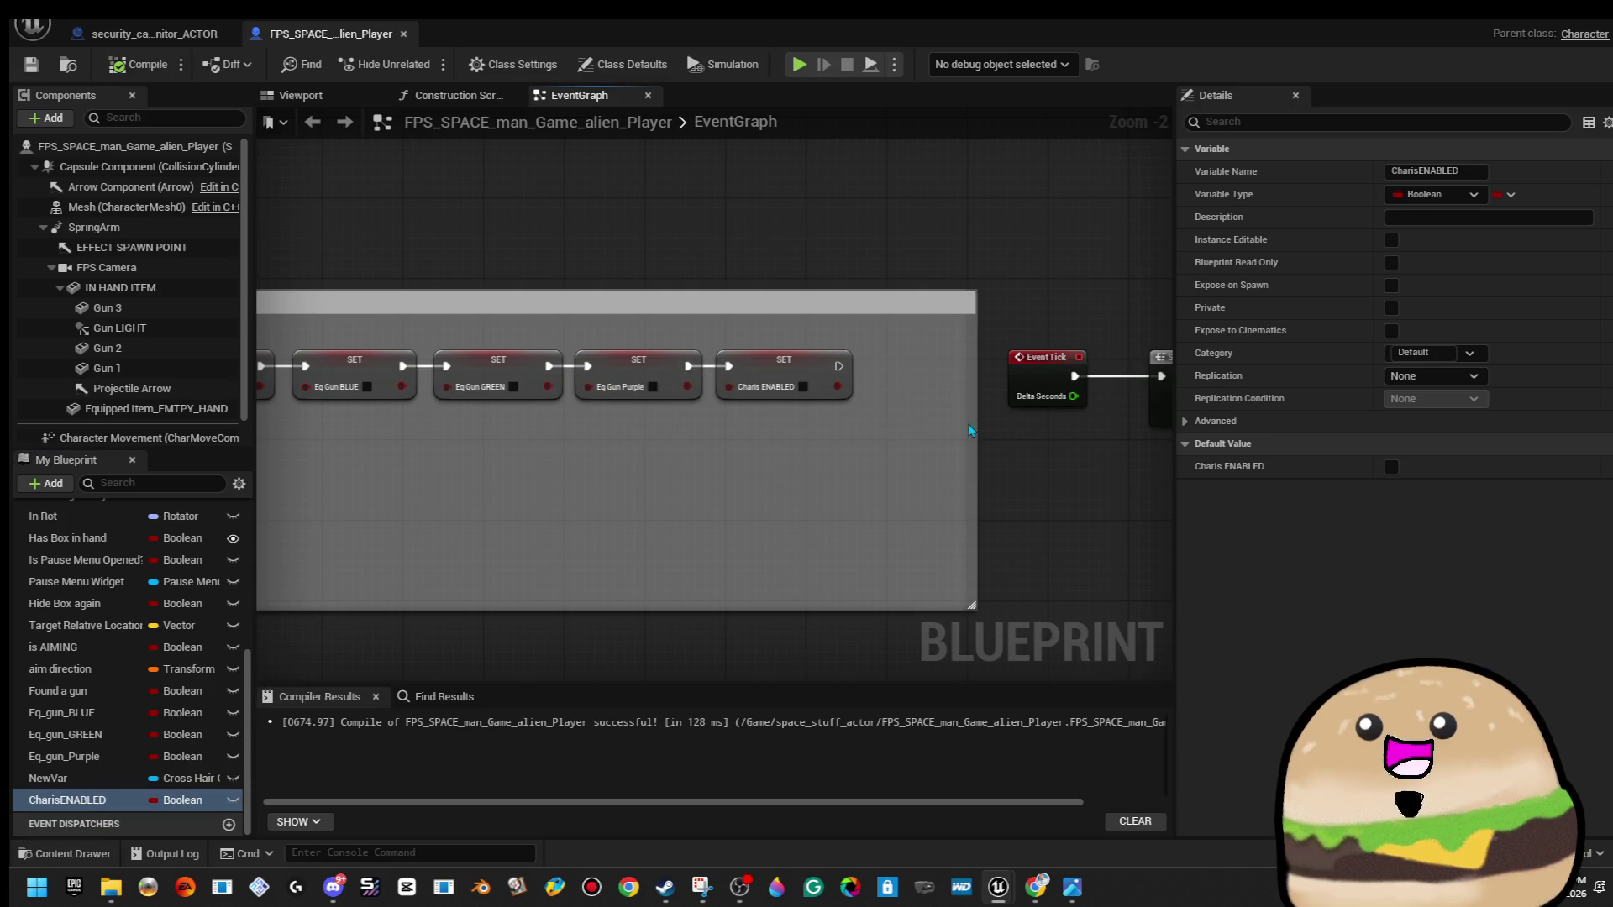
pyautogui.scroll(-3, 676, 420)
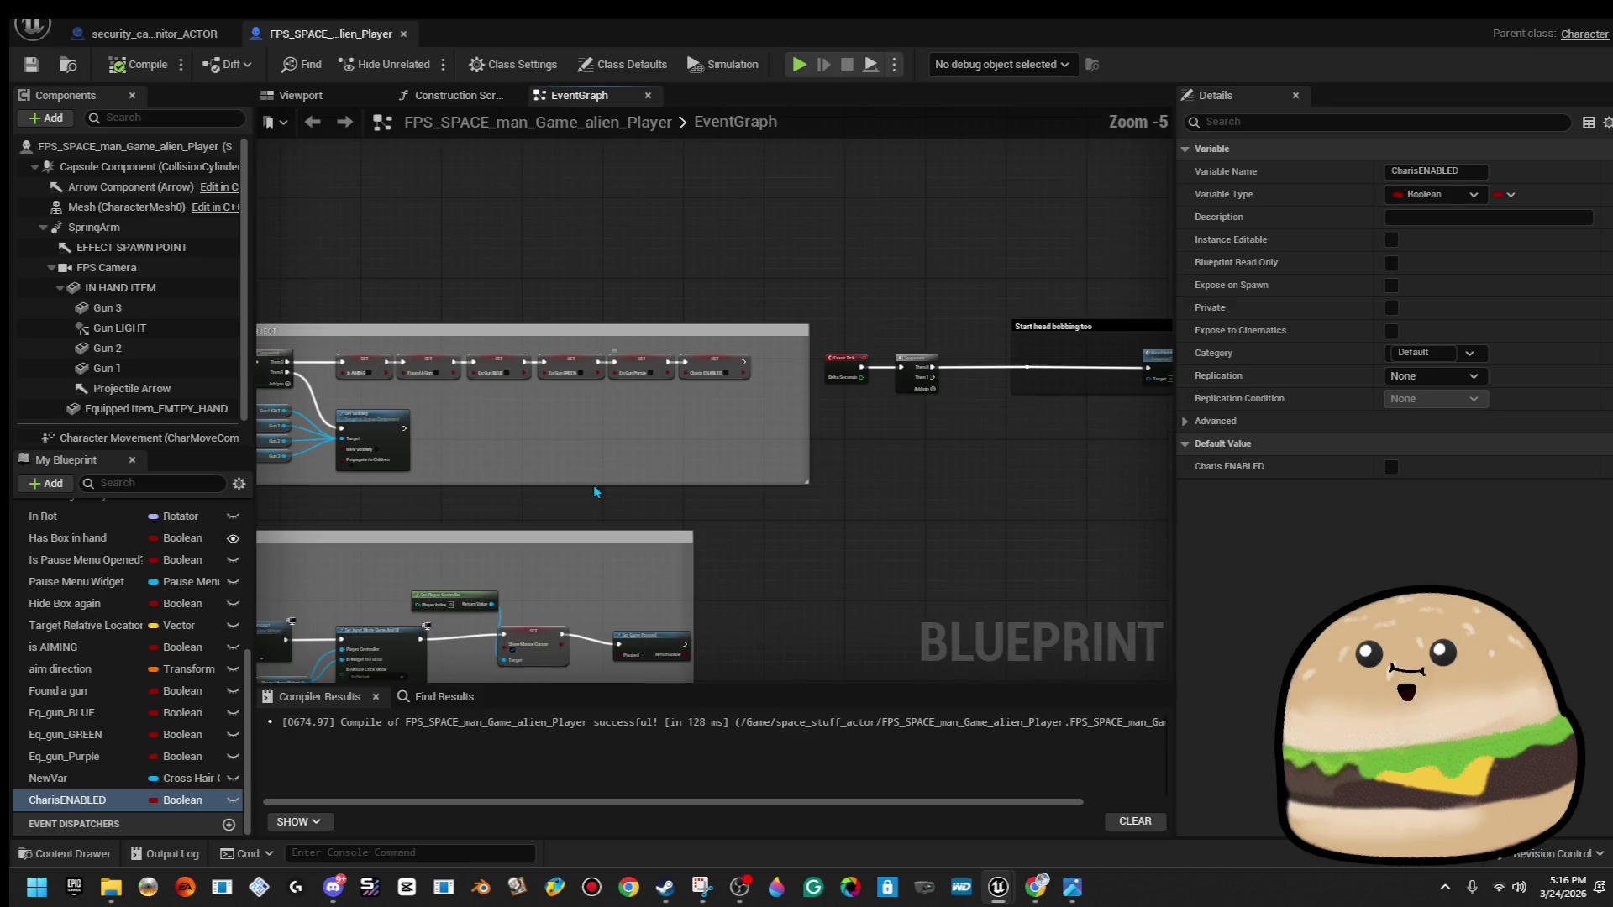
pyautogui.scroll(3, 830, 282)
pyautogui.click(801, 326)
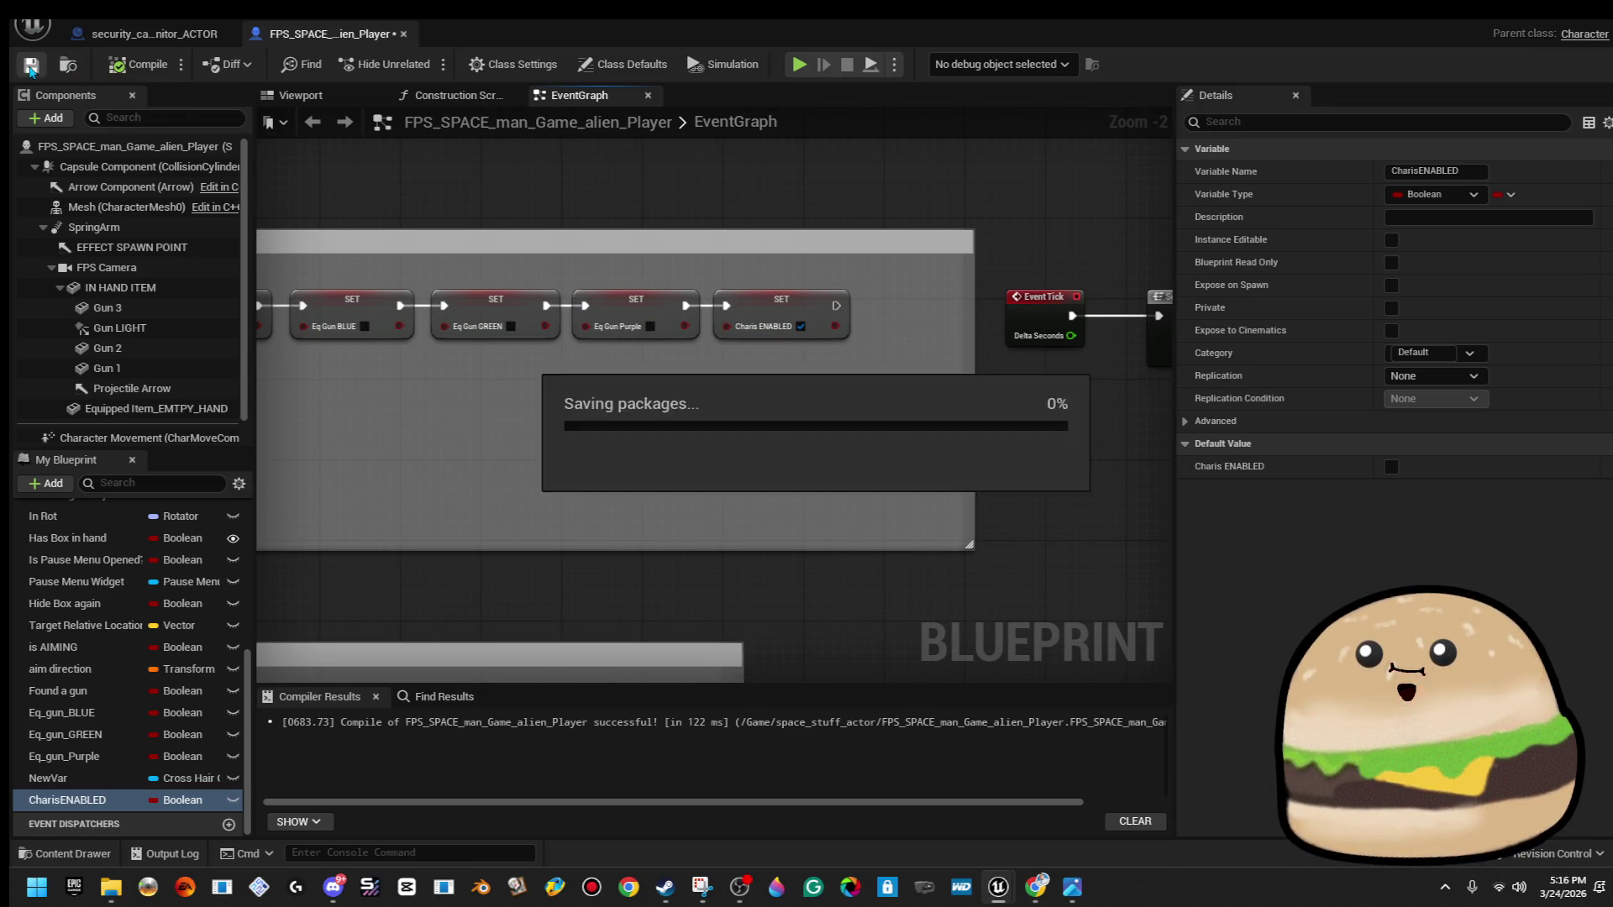
# Make CharisENABLED Instance Editable, then review the pause-menu and Interact with E groups.
pyautogui.click(167, 35)
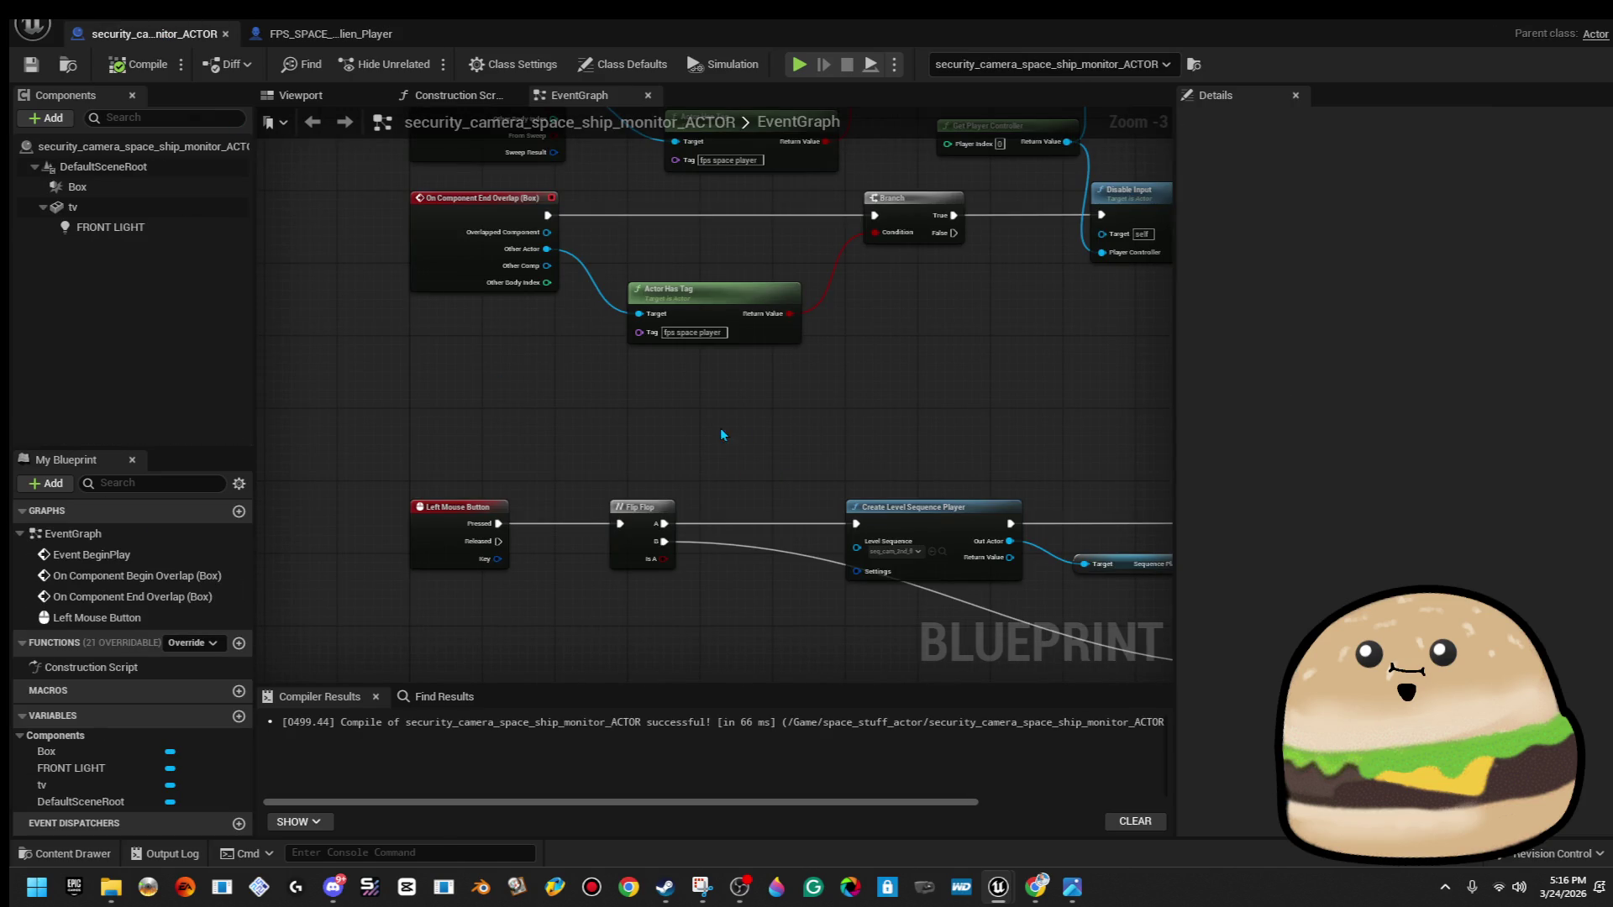
pyautogui.scroll(-3, 722, 430)
pyautogui.click(345, 35)
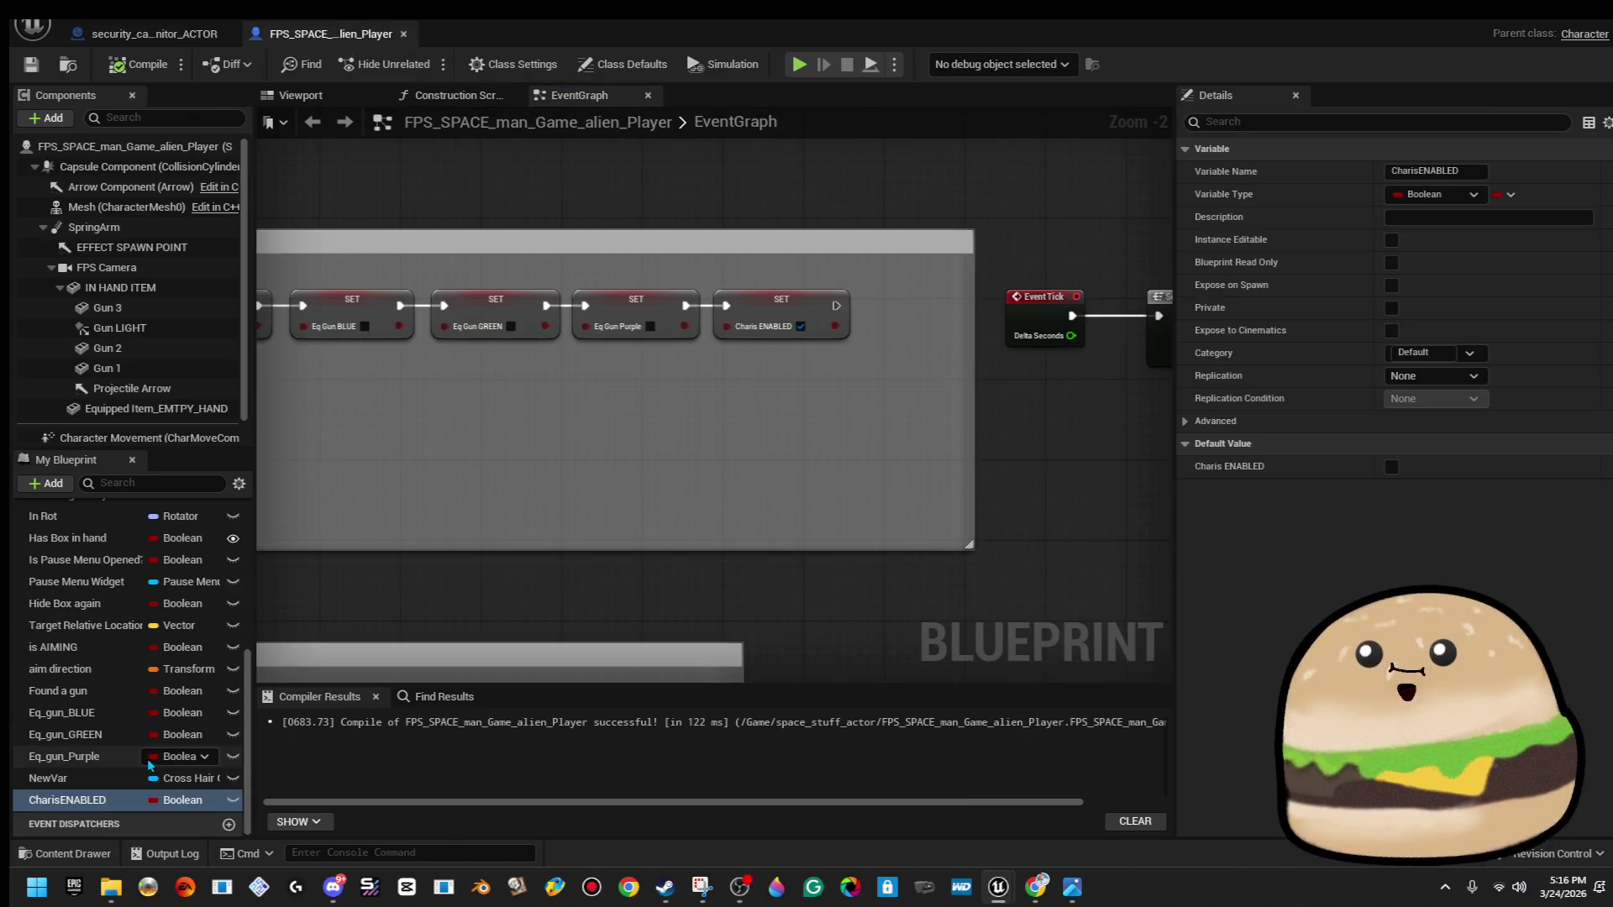
pyautogui.click(232, 800)
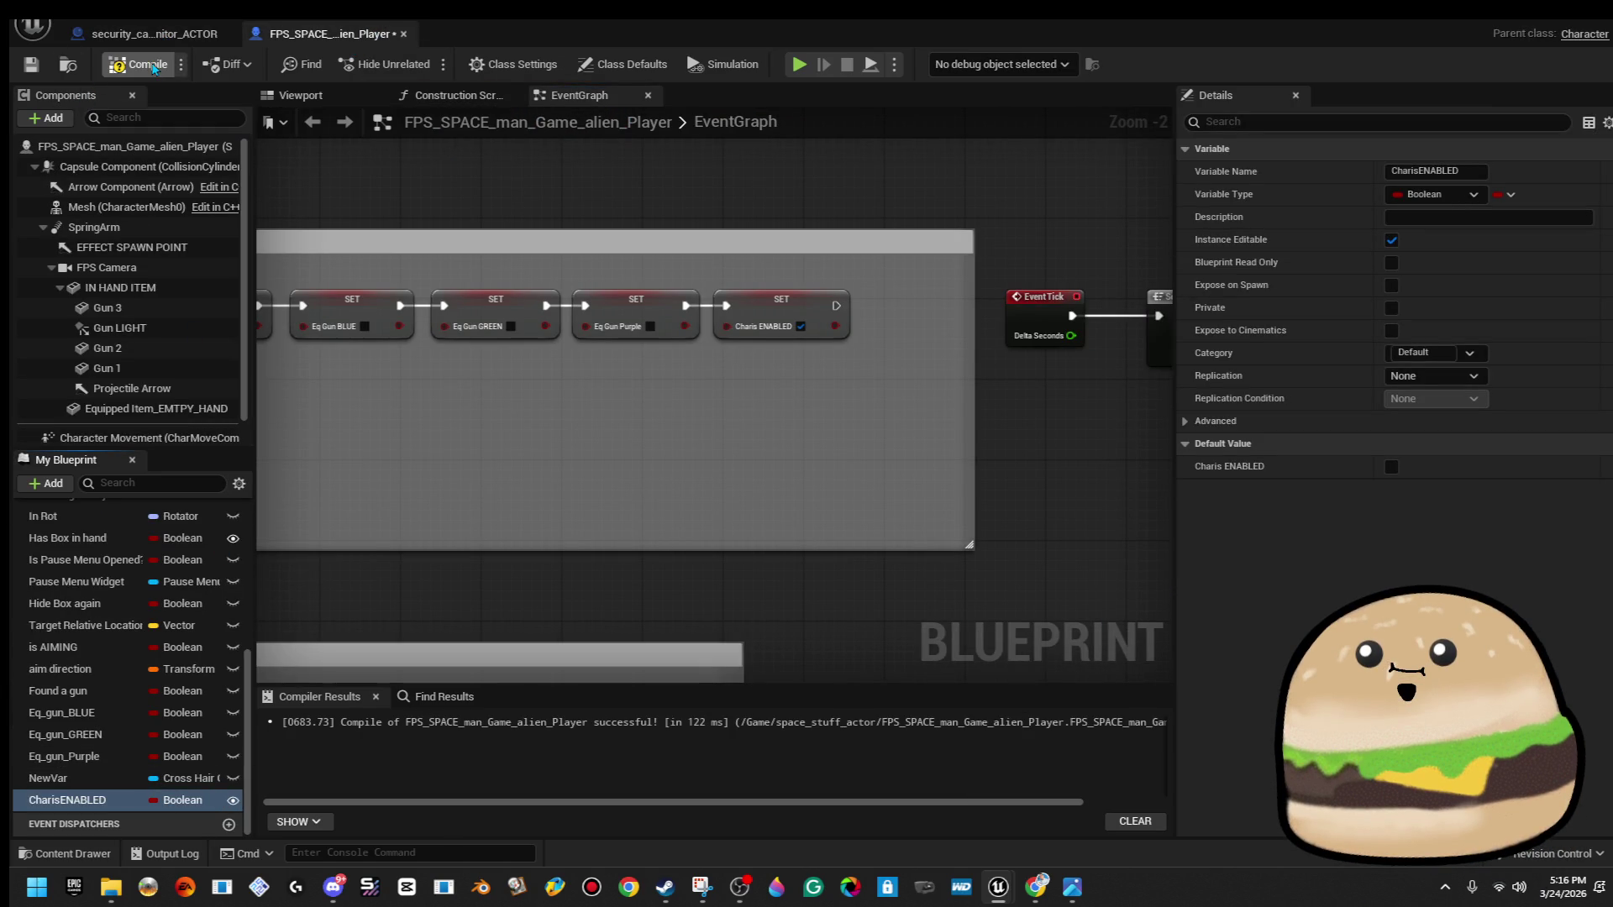
pyautogui.moveTo(588, 252)
pyautogui.mouseDown()
pyautogui.moveTo(756, 378)
pyautogui.moveTo(982, 254)
pyautogui.moveTo(534, 373)
pyautogui.mouseUp()
pyautogui.scroll(-5, 981, 255)
pyautogui.scroll(4, 534, 563)
pyautogui.moveTo(542, 568)
pyautogui.mouseDown()
pyautogui.moveTo(530, 537)
pyautogui.moveTo(445, 519)
pyautogui.moveTo(521, 407)
pyautogui.mouseUp()
pyautogui.scroll(-4, 444, 519)
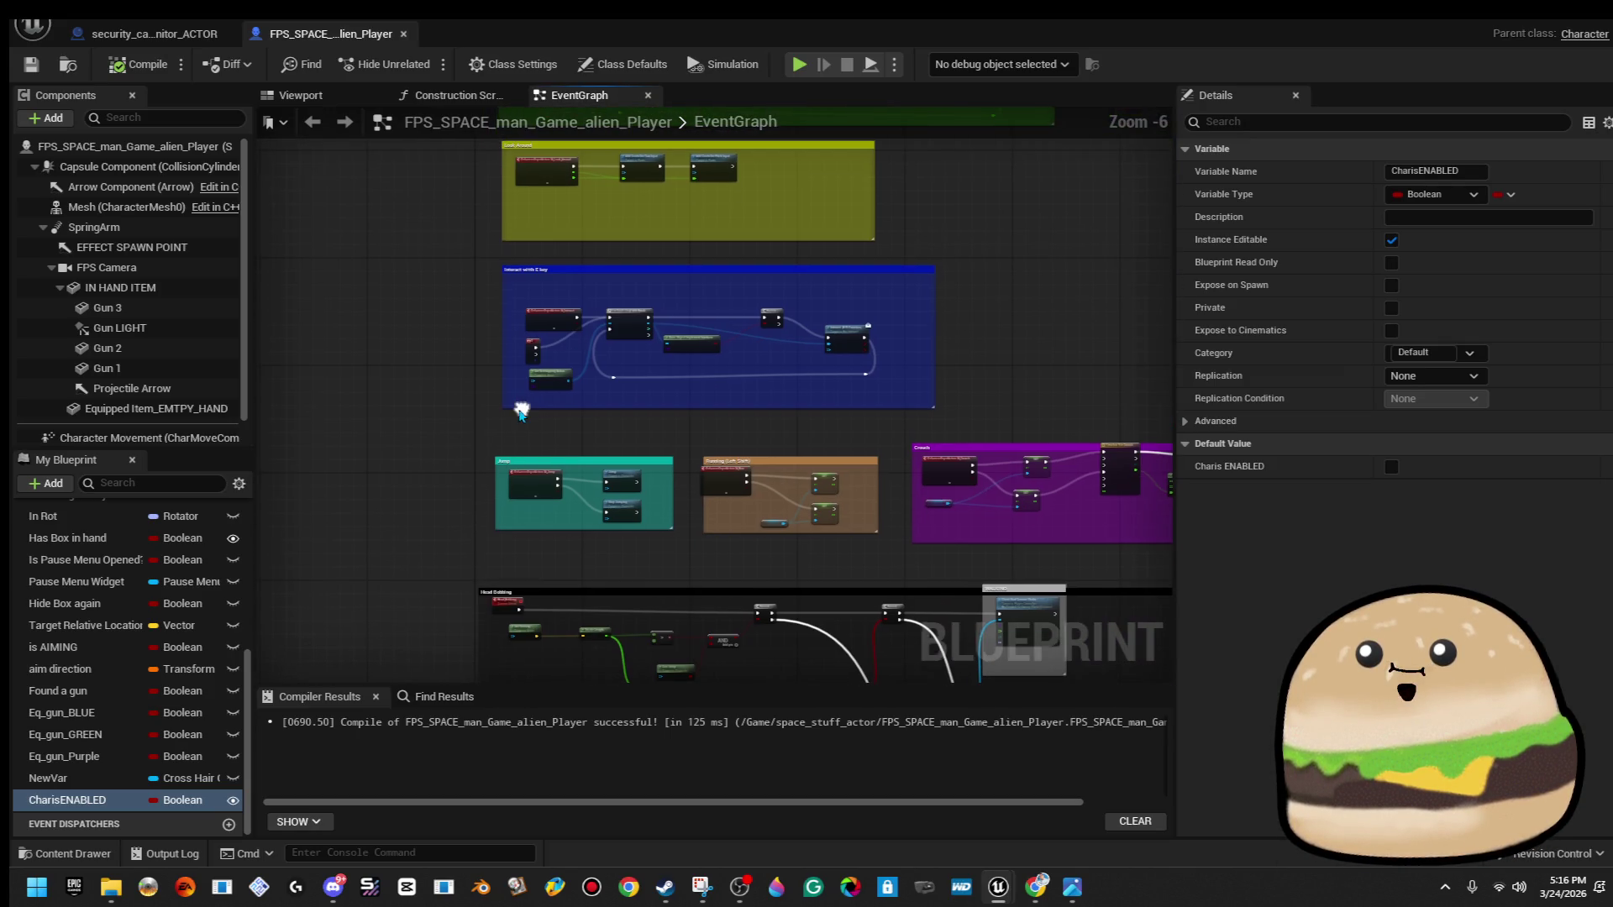
pyautogui.scroll(4, 504, 588)
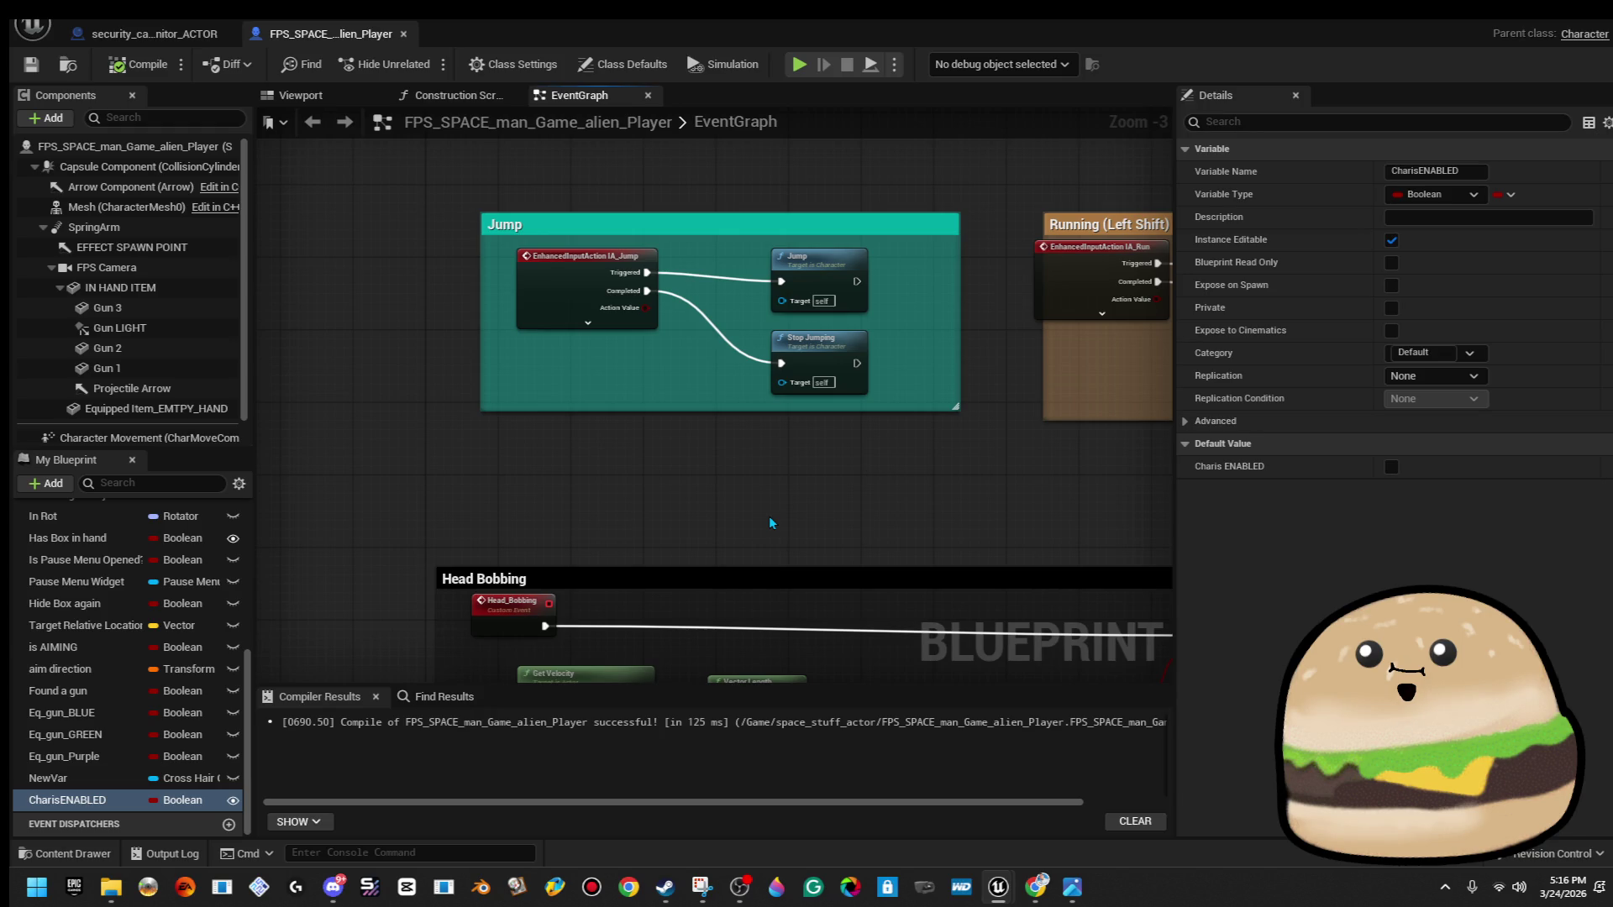
pyautogui.rightClick(111, 806)
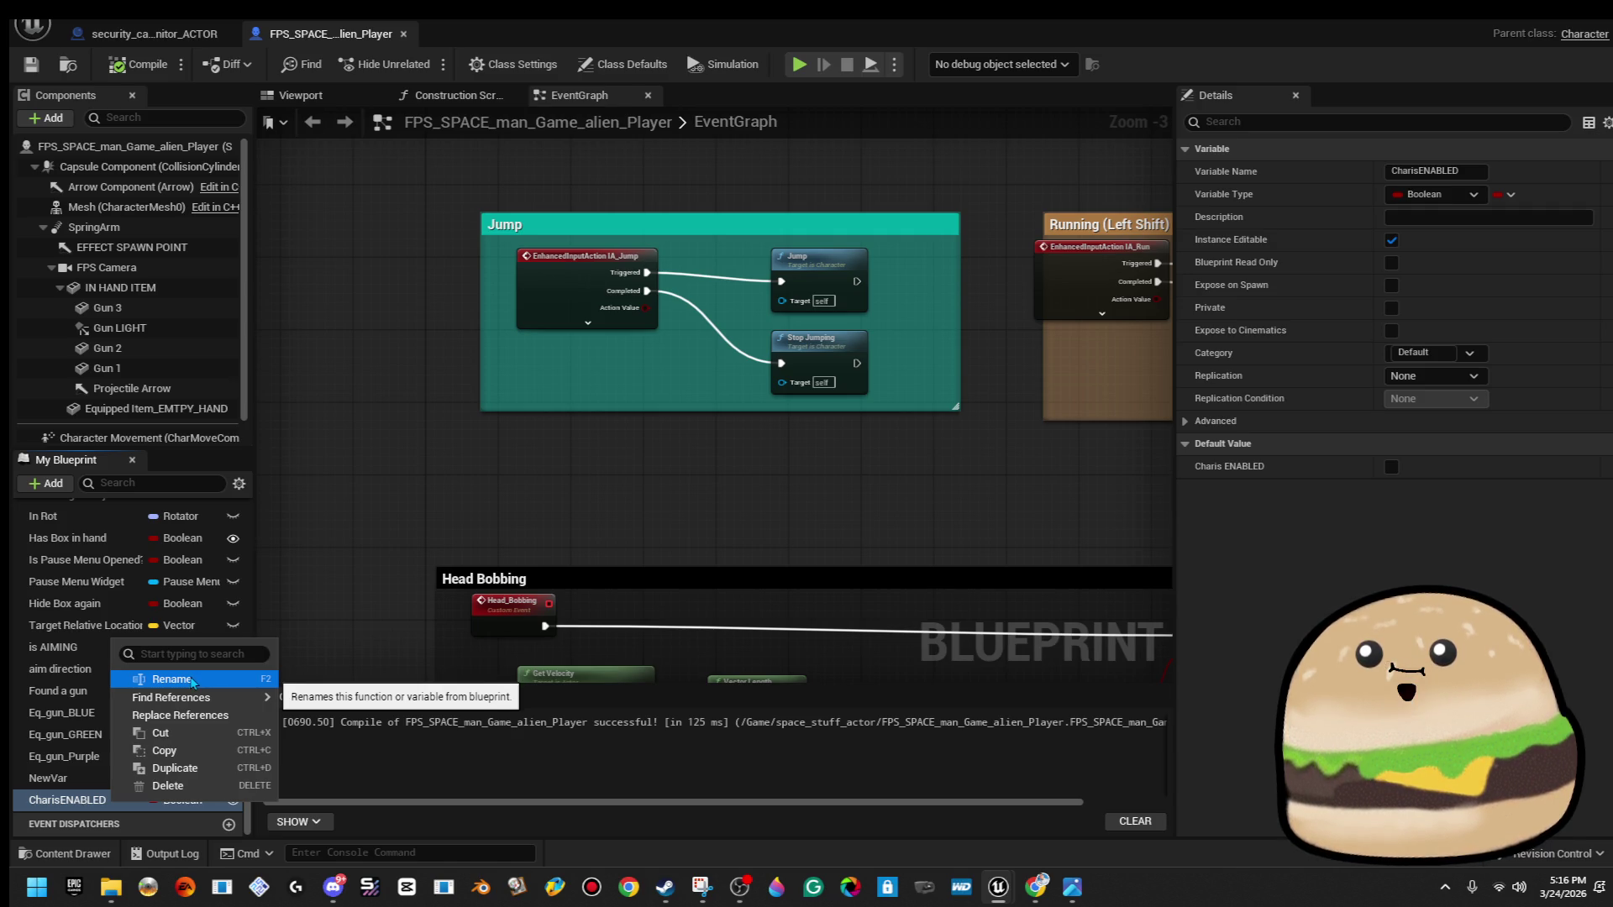
pyautogui.write('tell t')
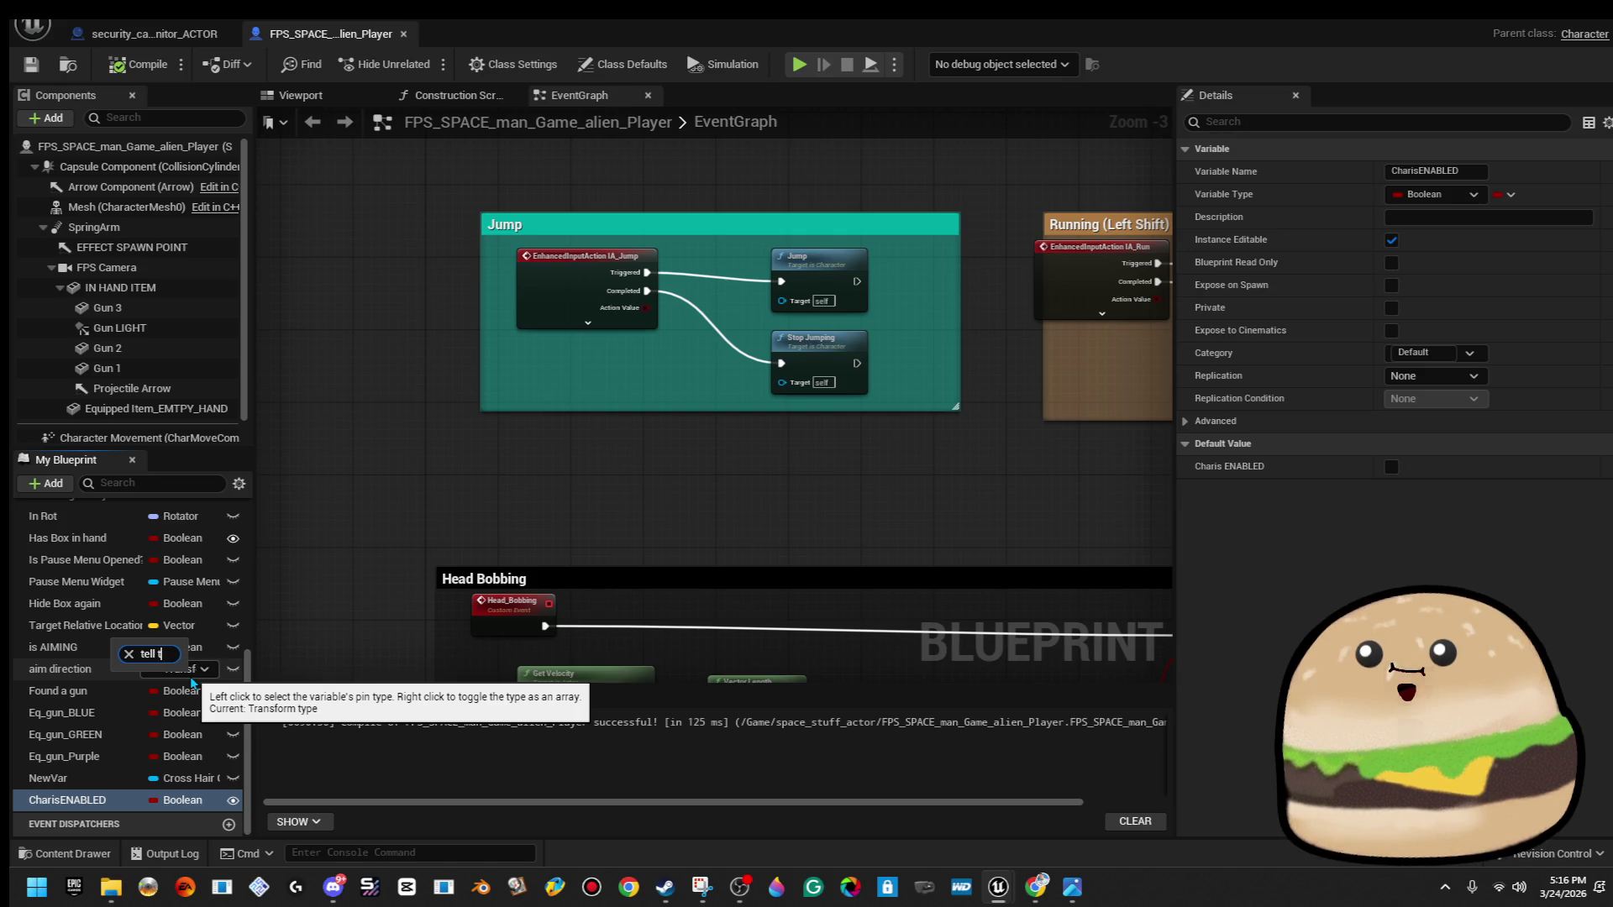
pyautogui.press('BackSpace')
pyautogui.write('char to')
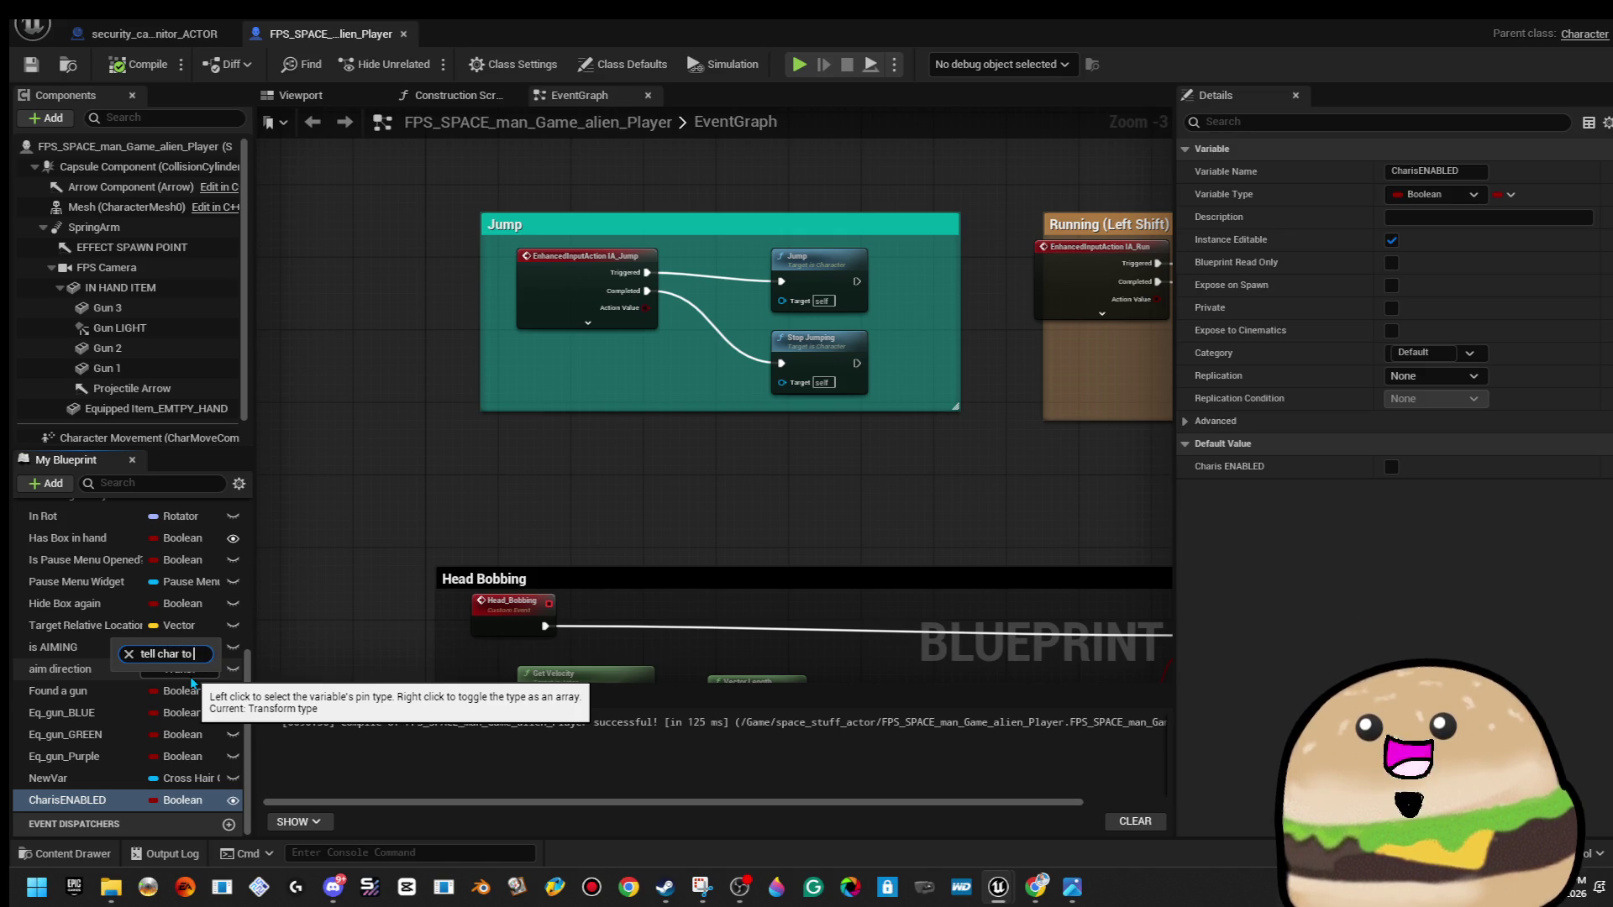
pyautogui.write(' ENABLE')
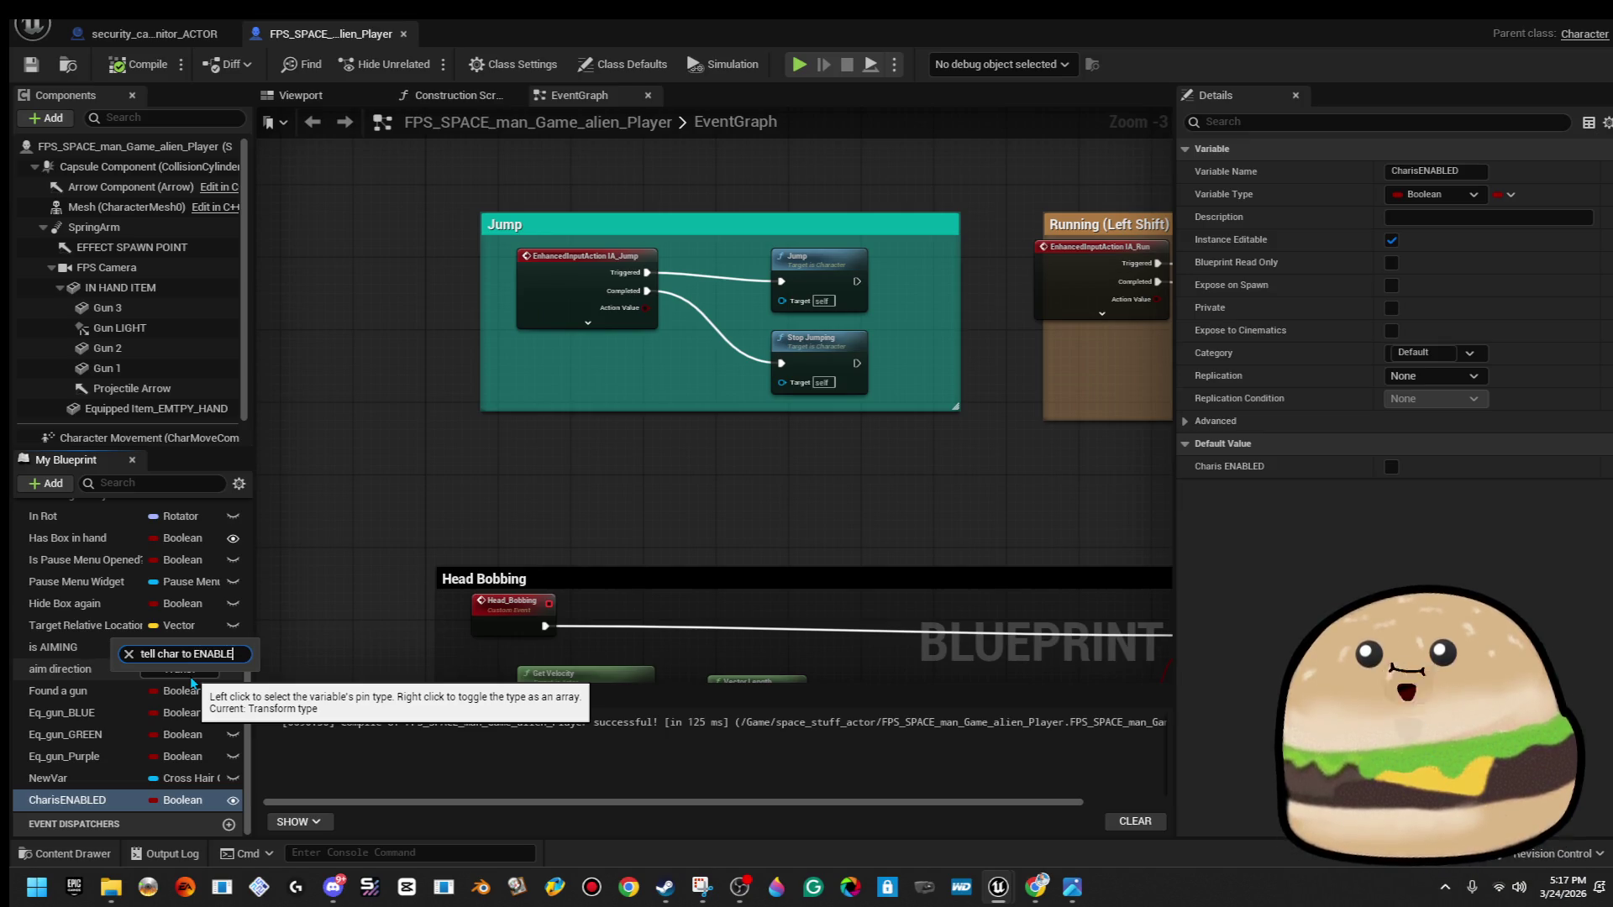
pyautogui.press('BackSpace')
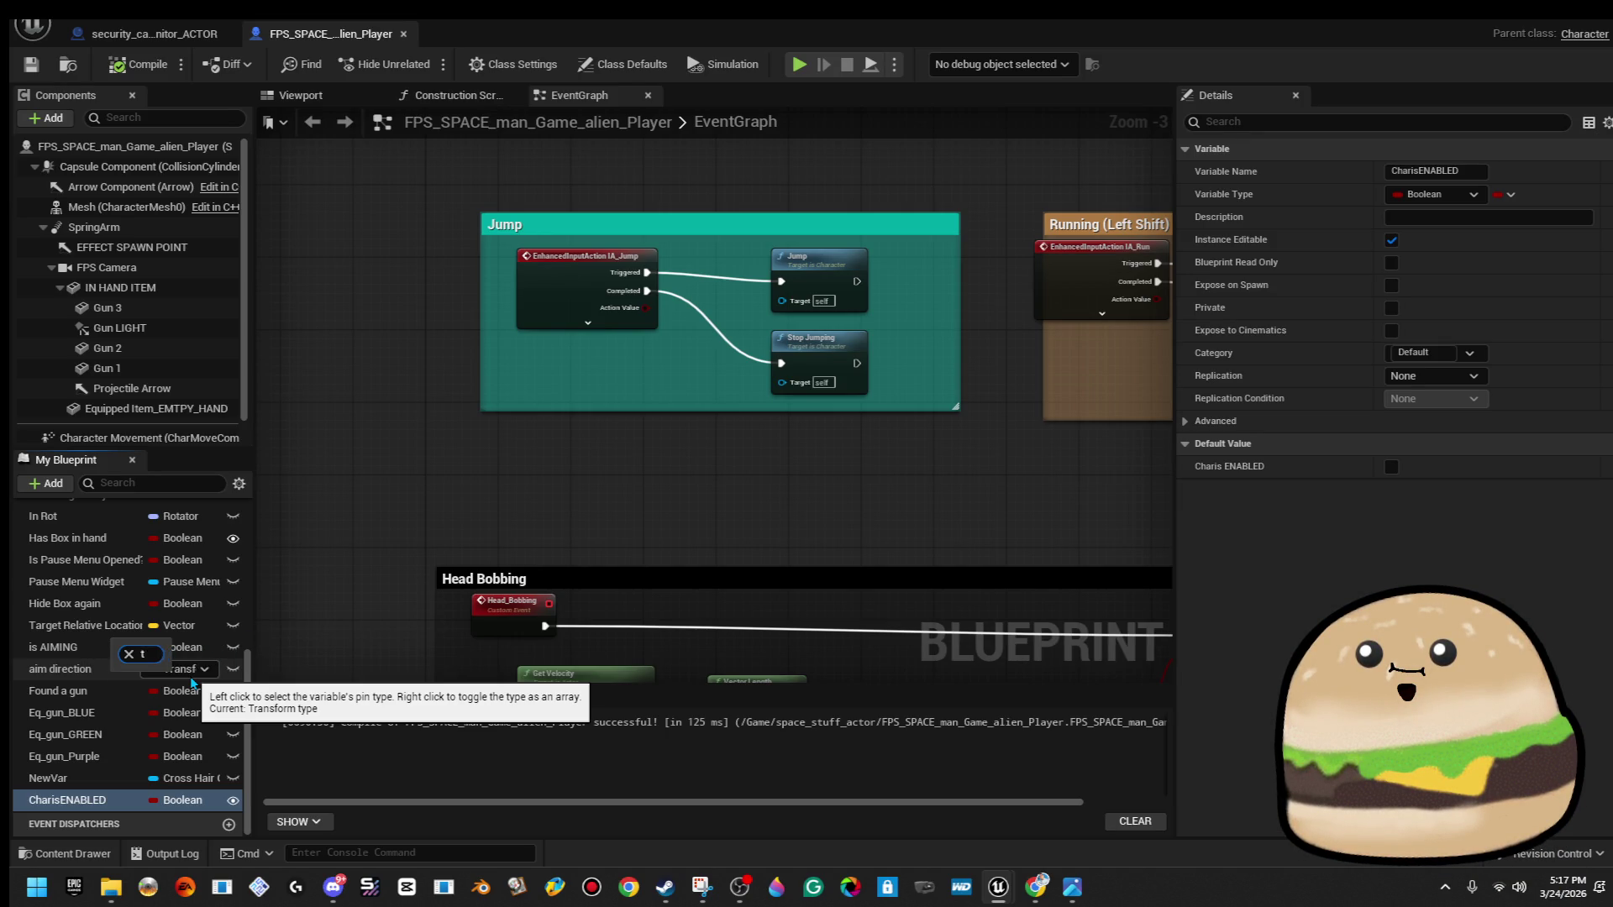
pyautogui.press('BackSpace')
pyautogui.write('is ENABLED')
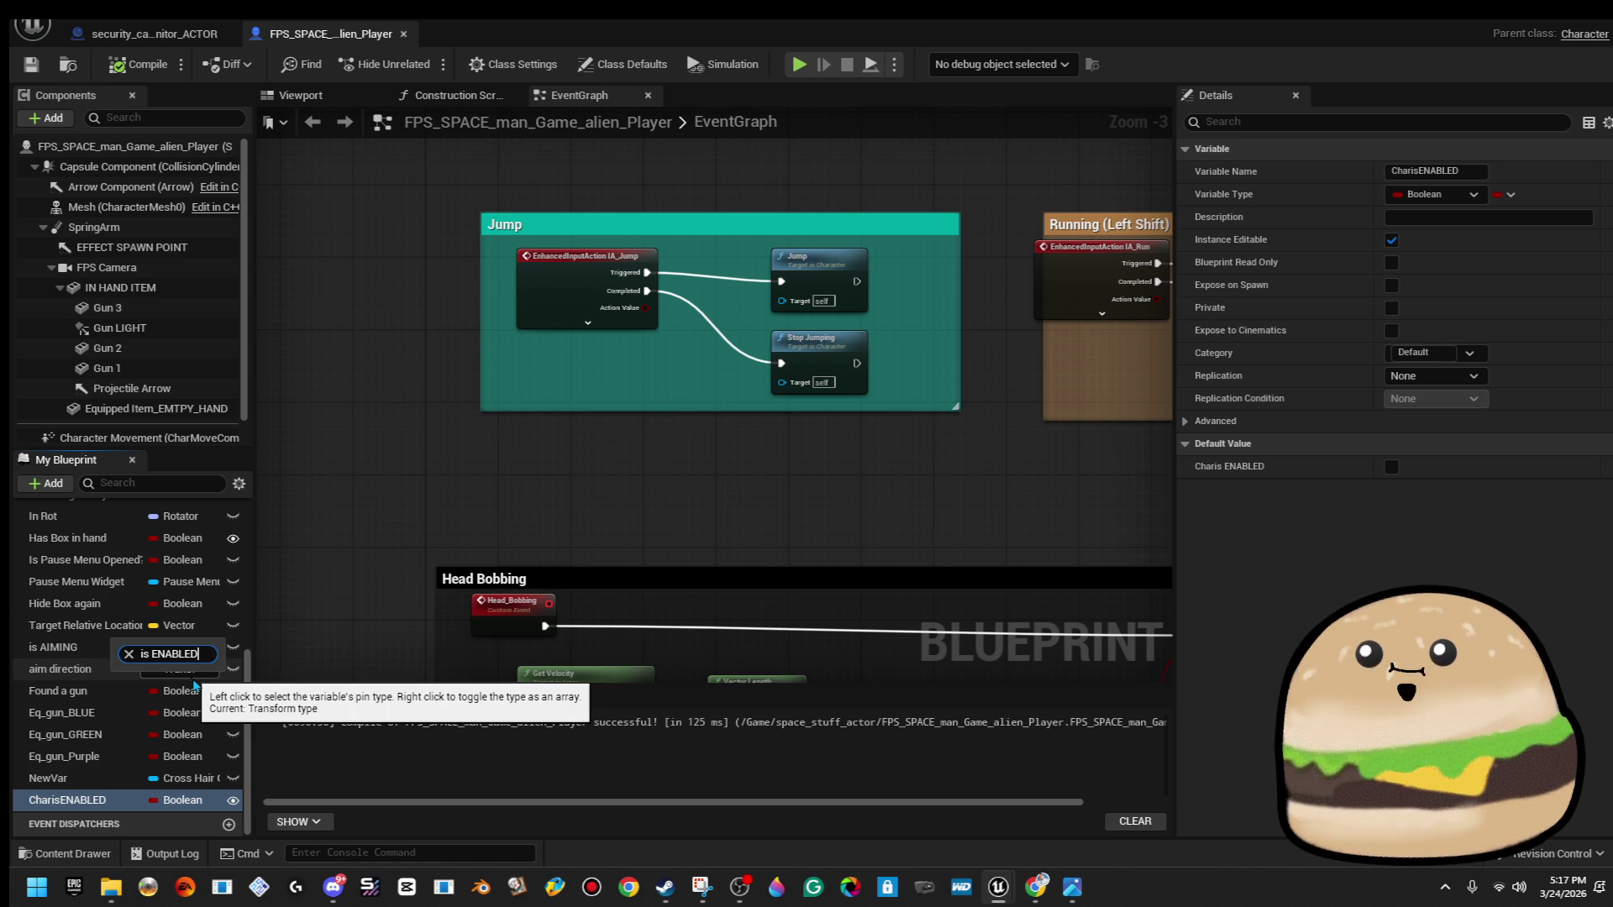
pyautogui.press('Escape')
pyautogui.rightClick(74, 805)
pyautogui.press('Escape')
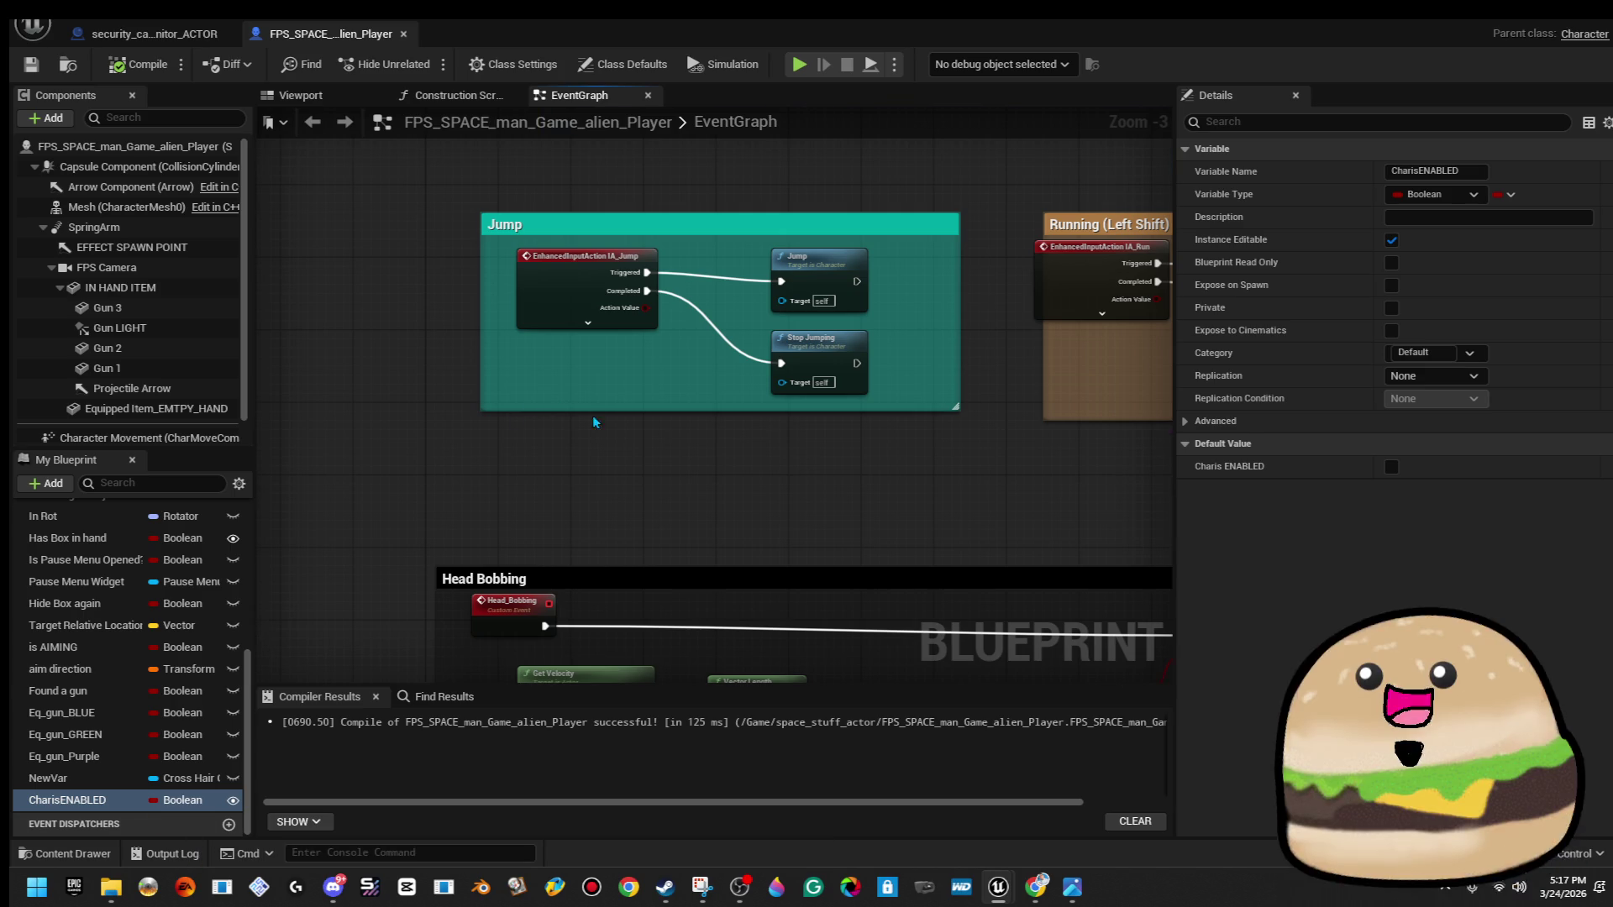
pyautogui.scroll(-9, 675, 538)
pyautogui.scroll(1, 674, 538)
pyautogui.scroll(2, 675, 538)
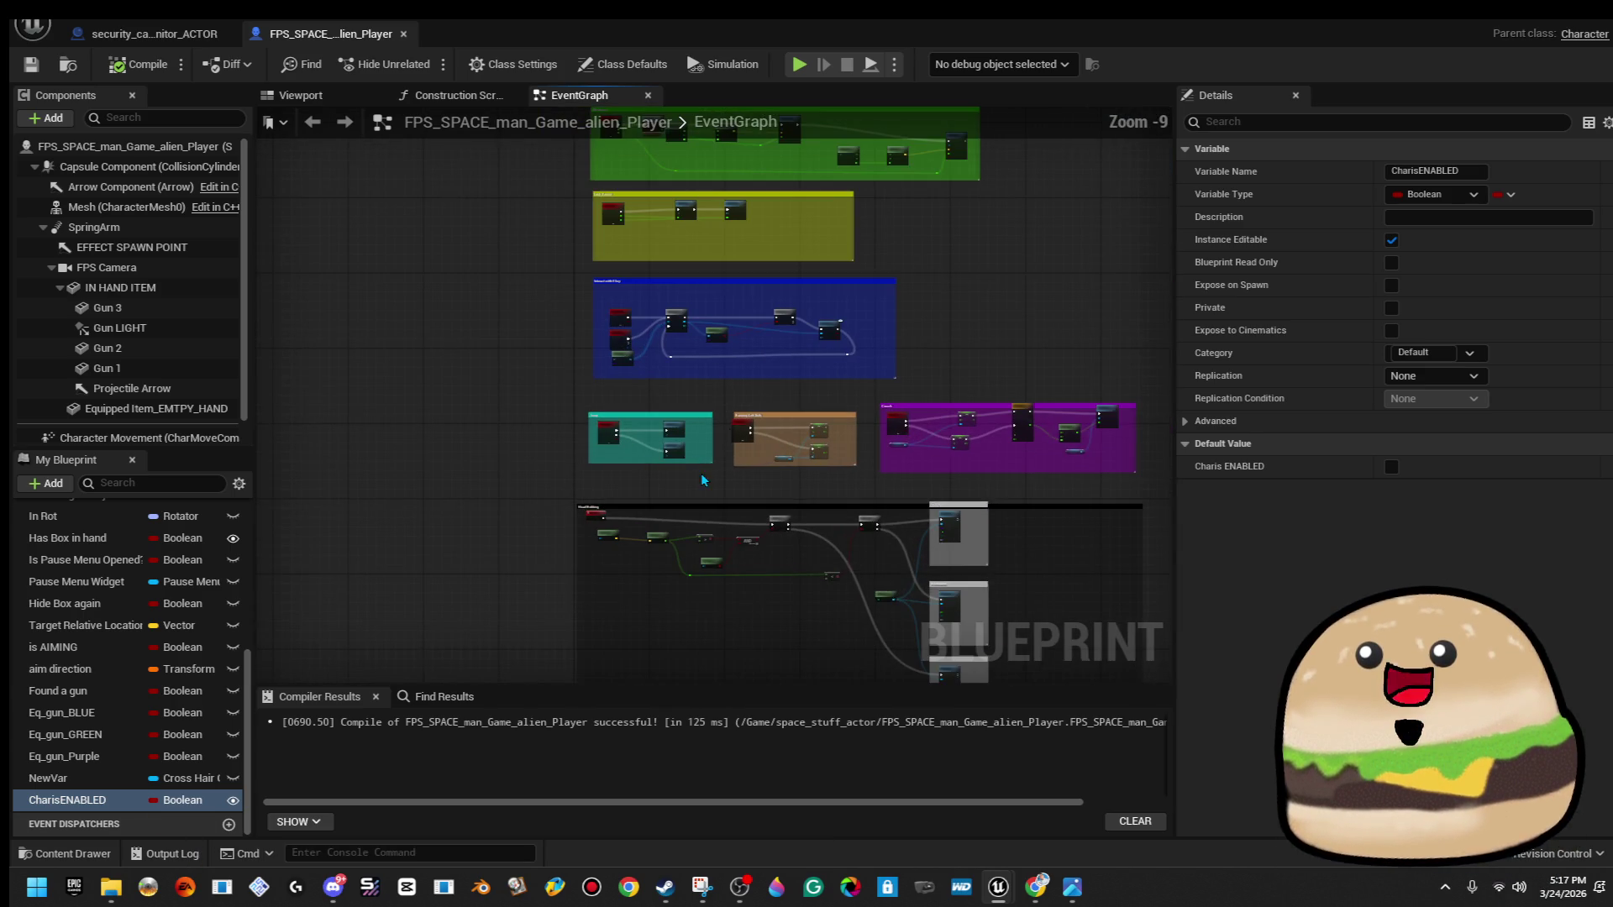
pyautogui.scroll(6, 658, 298)
pyautogui.scroll(-5, 622, 391)
pyautogui.scroll(5, 622, 394)
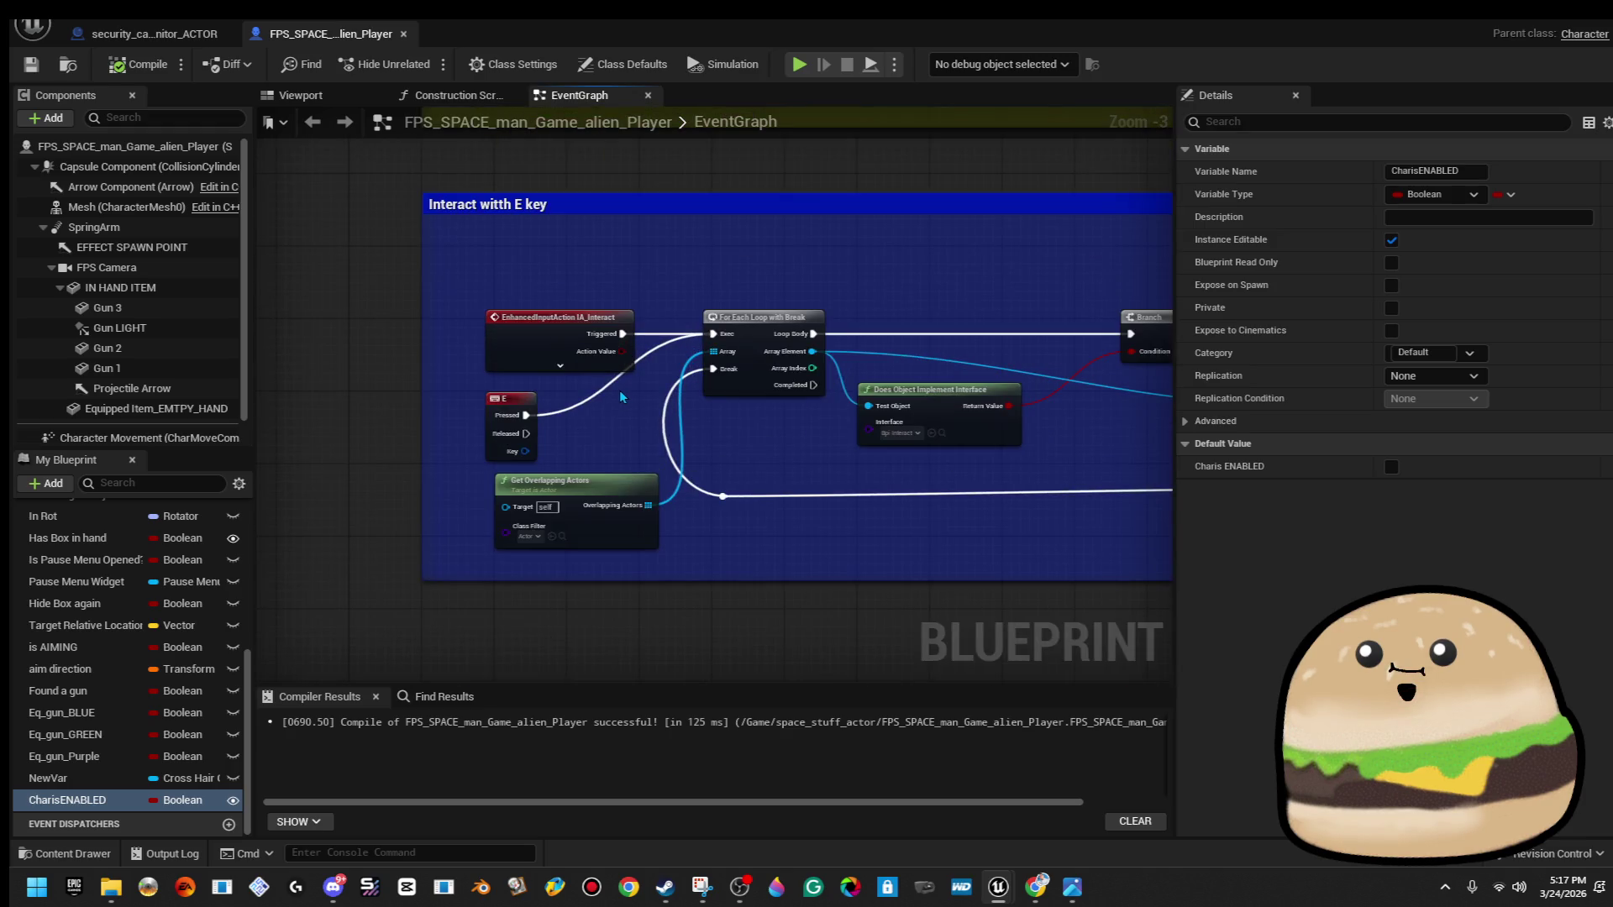
pyautogui.scroll(-7, 618, 391)
pyautogui.scroll(2, 424, 452)
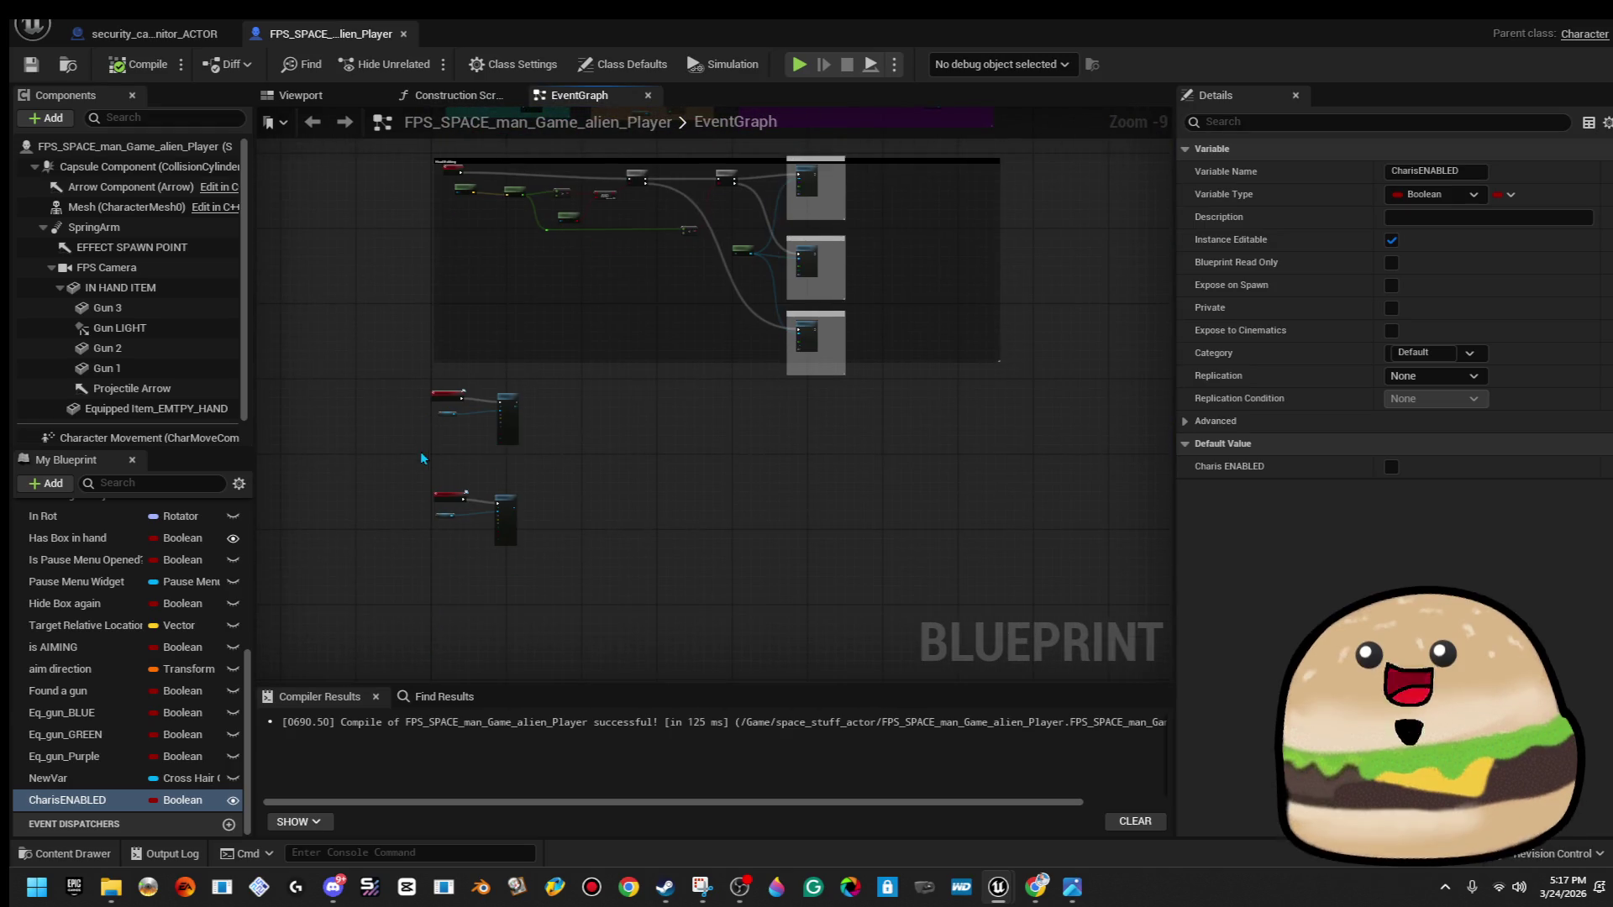
pyautogui.scroll(6, 423, 451)
pyautogui.moveTo(465, 444); pyautogui.dragTo(462, 384)
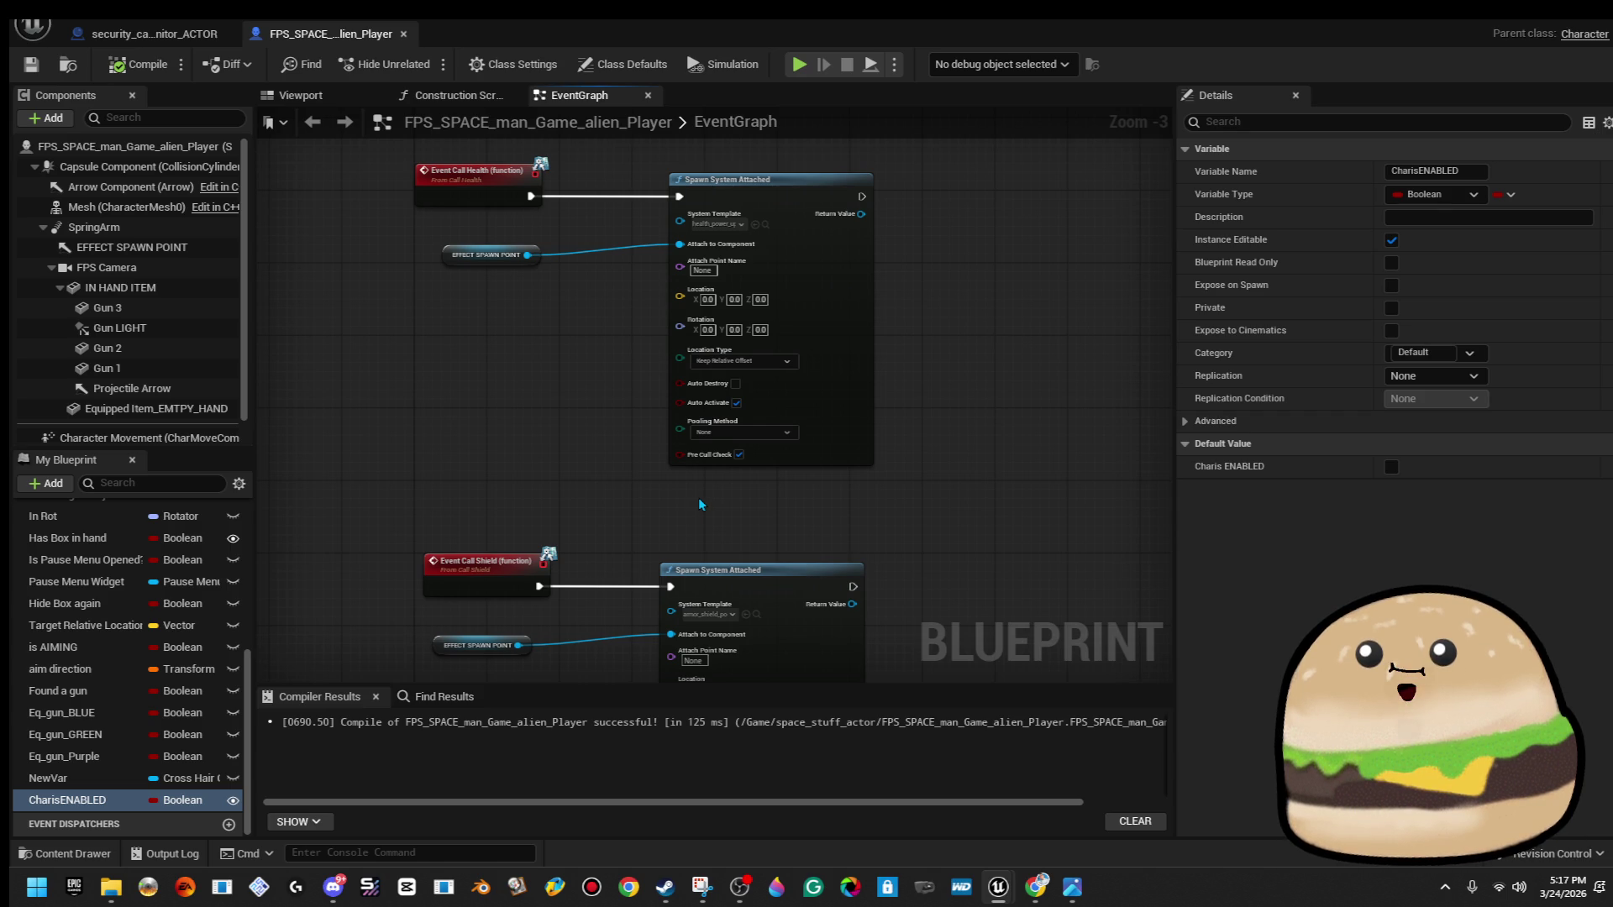
pyautogui.scroll(-7, 699, 504)
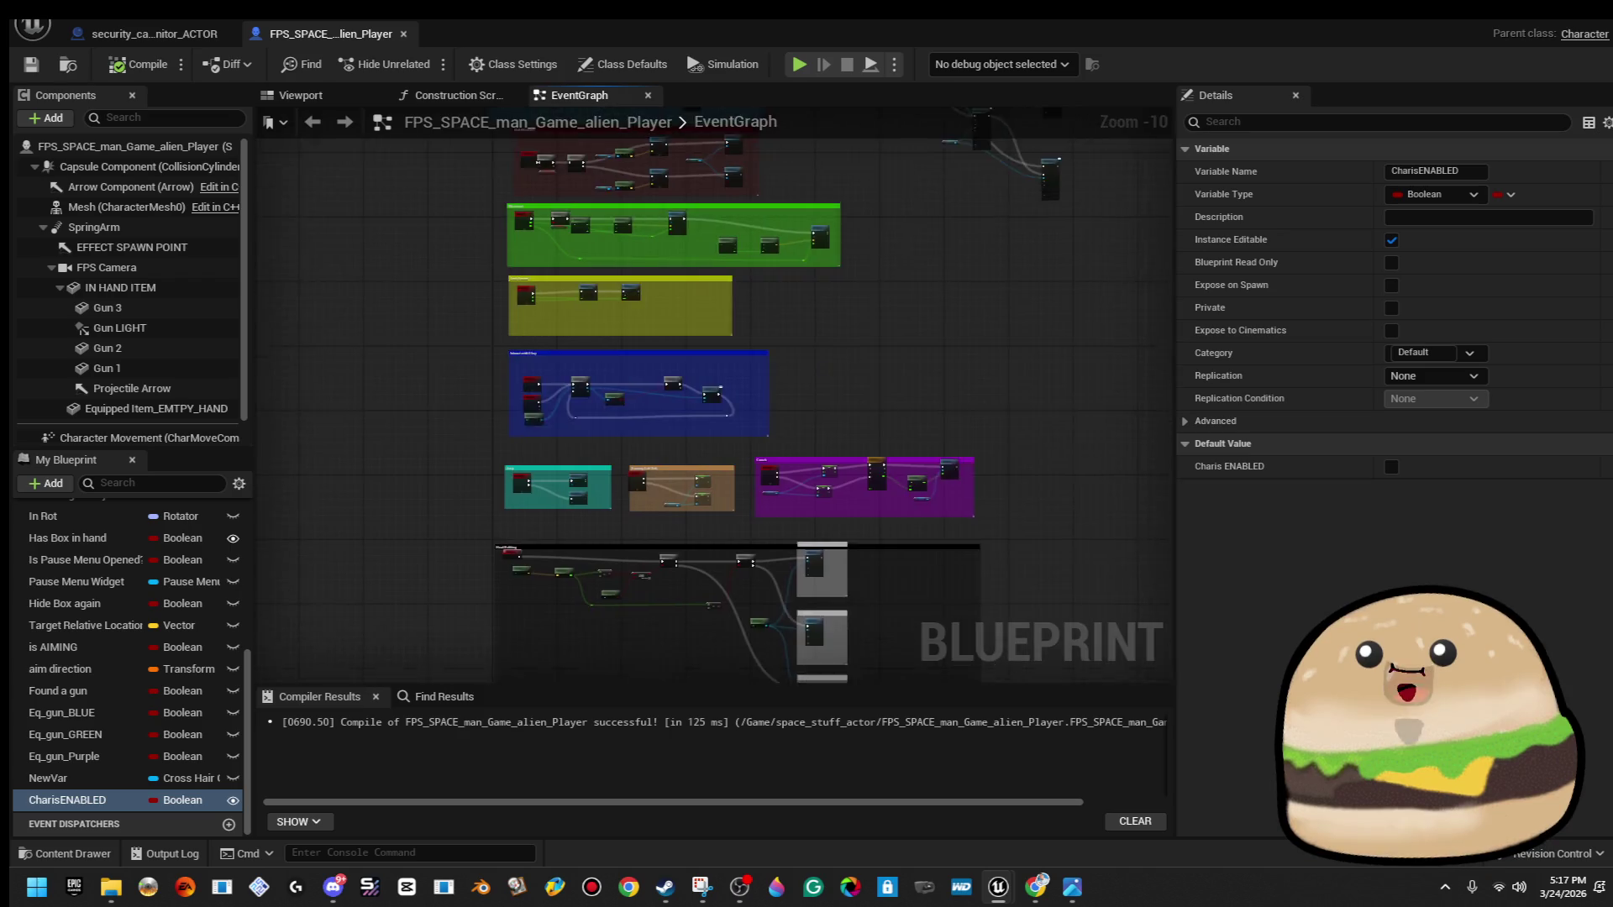
pyautogui.moveTo(492, 134); pyautogui.dragTo(500, 232)
pyautogui.scroll(7, 426, 445)
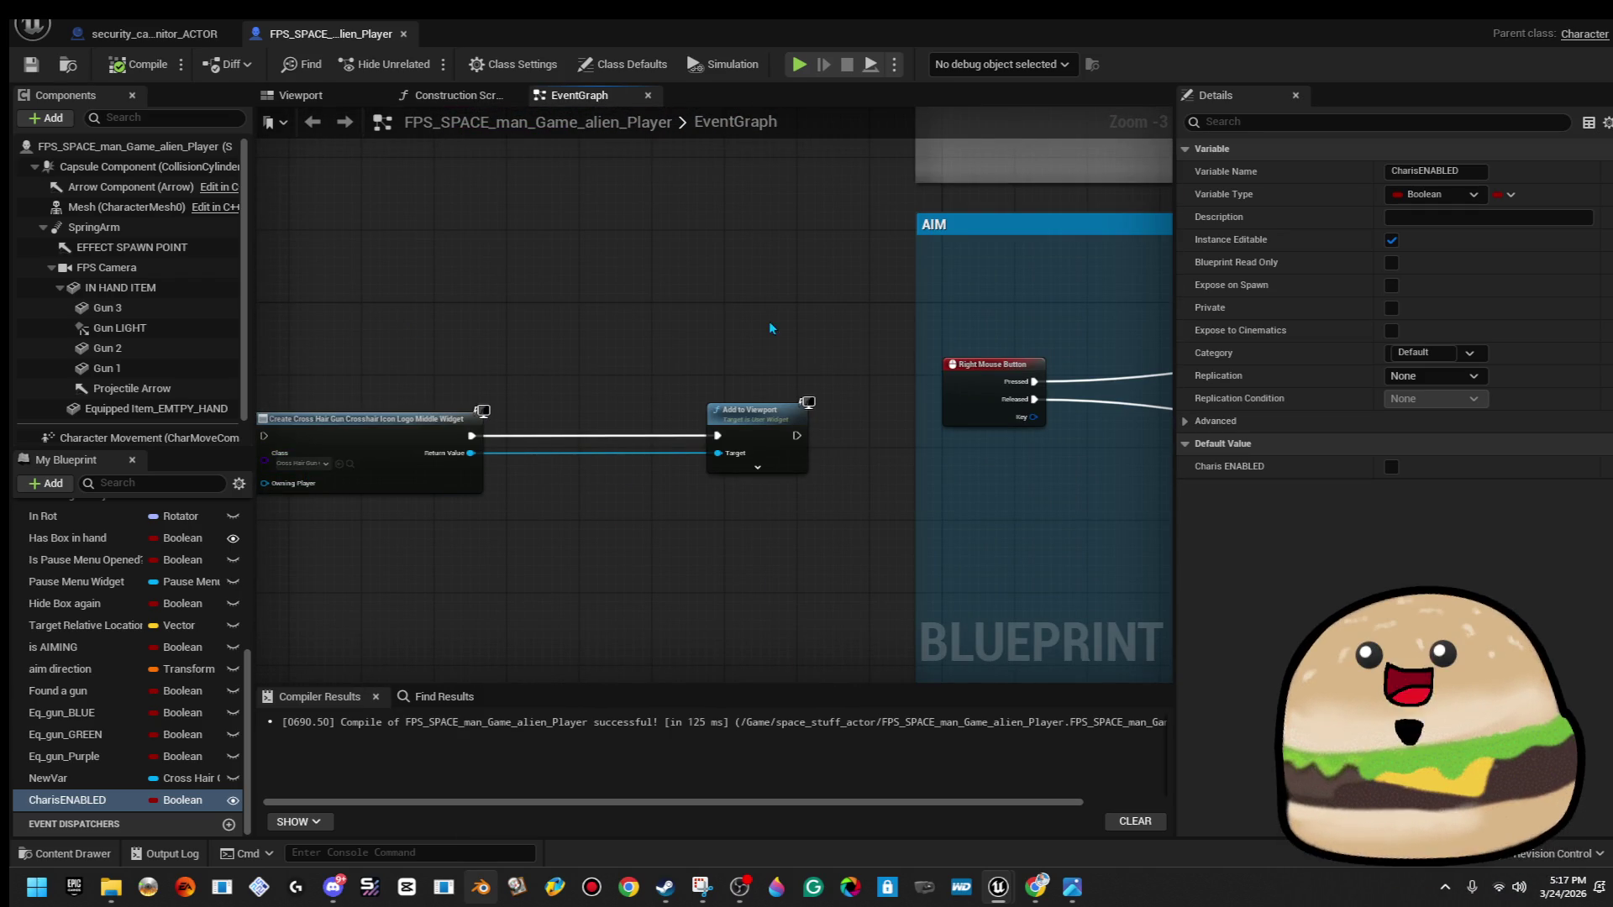
pyautogui.moveTo(1176, 375); pyautogui.dragTo(766, 439)
pyautogui.moveTo(759, 359)
pyautogui.mouseDown()
pyautogui.moveTo(576, 551)
pyautogui.moveTo(518, 385)
pyautogui.moveTo(647, 586)
pyautogui.moveTo(707, 602)
pyautogui.mouseUp()
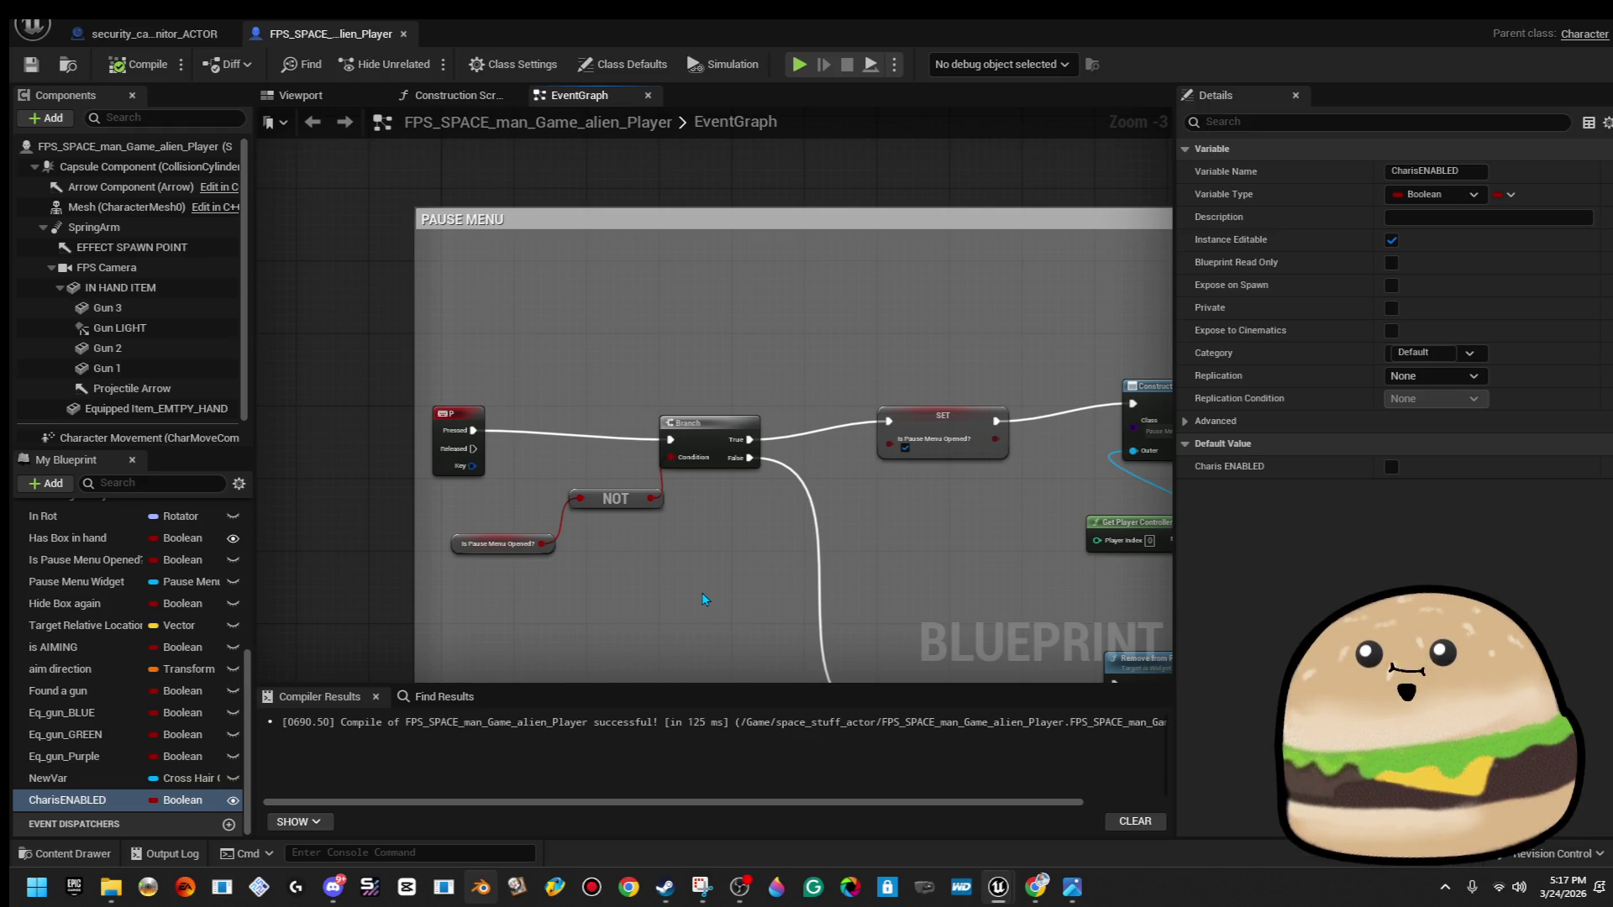
pyautogui.scroll(-3, 704, 598)
pyautogui.scroll(4, 648, 547)
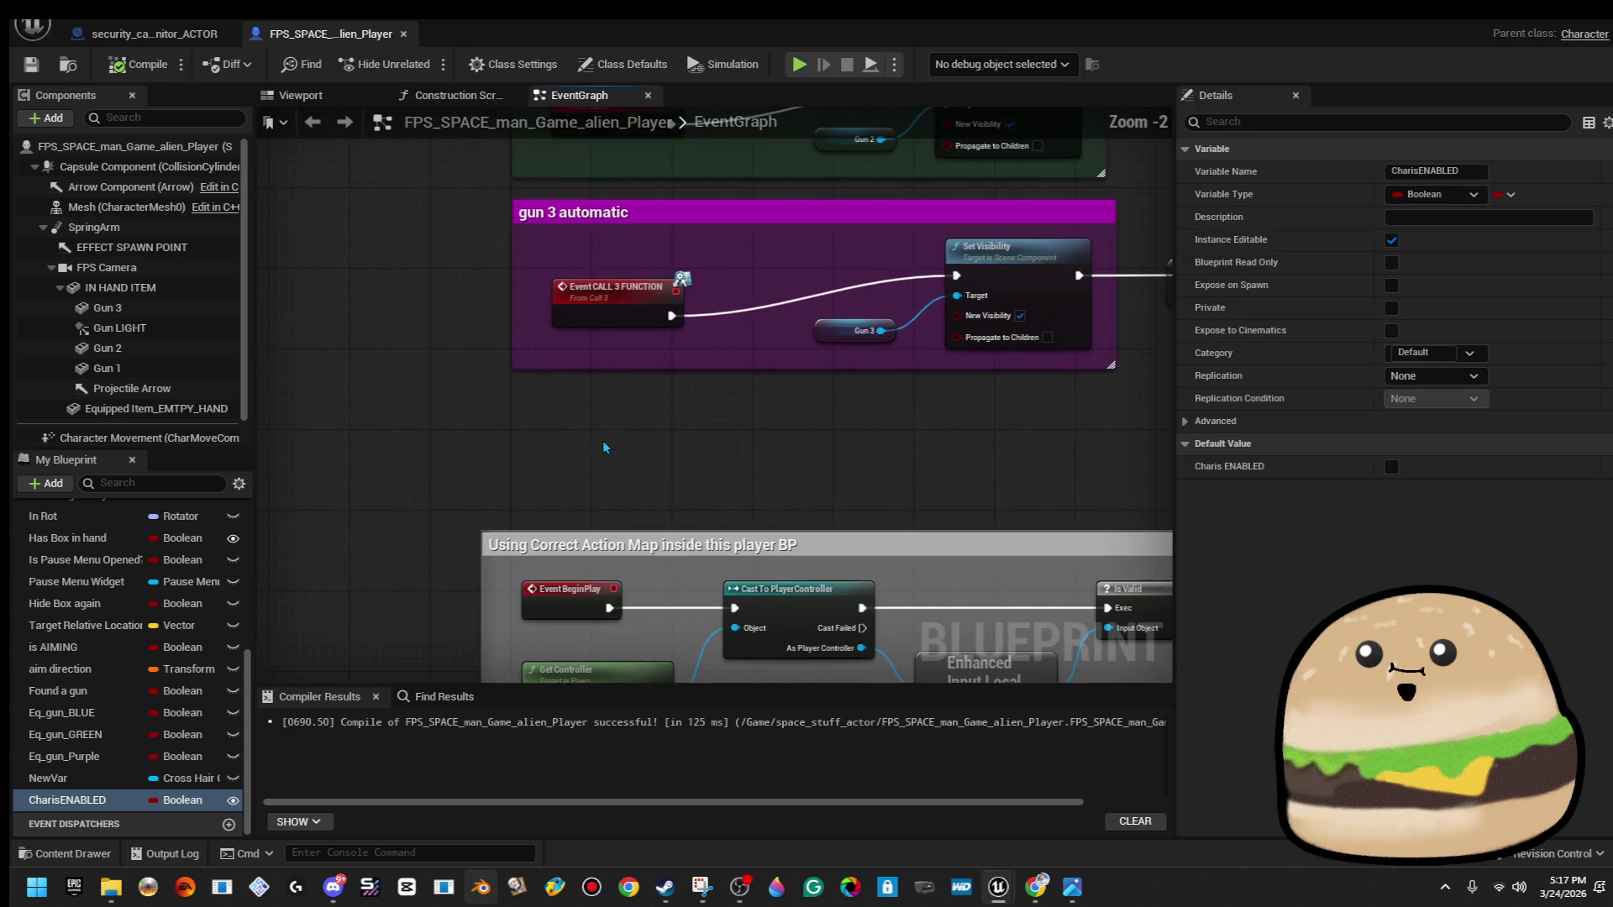
pyautogui.scroll(-2, 647, 497)
pyautogui.scroll(-1, 647, 498)
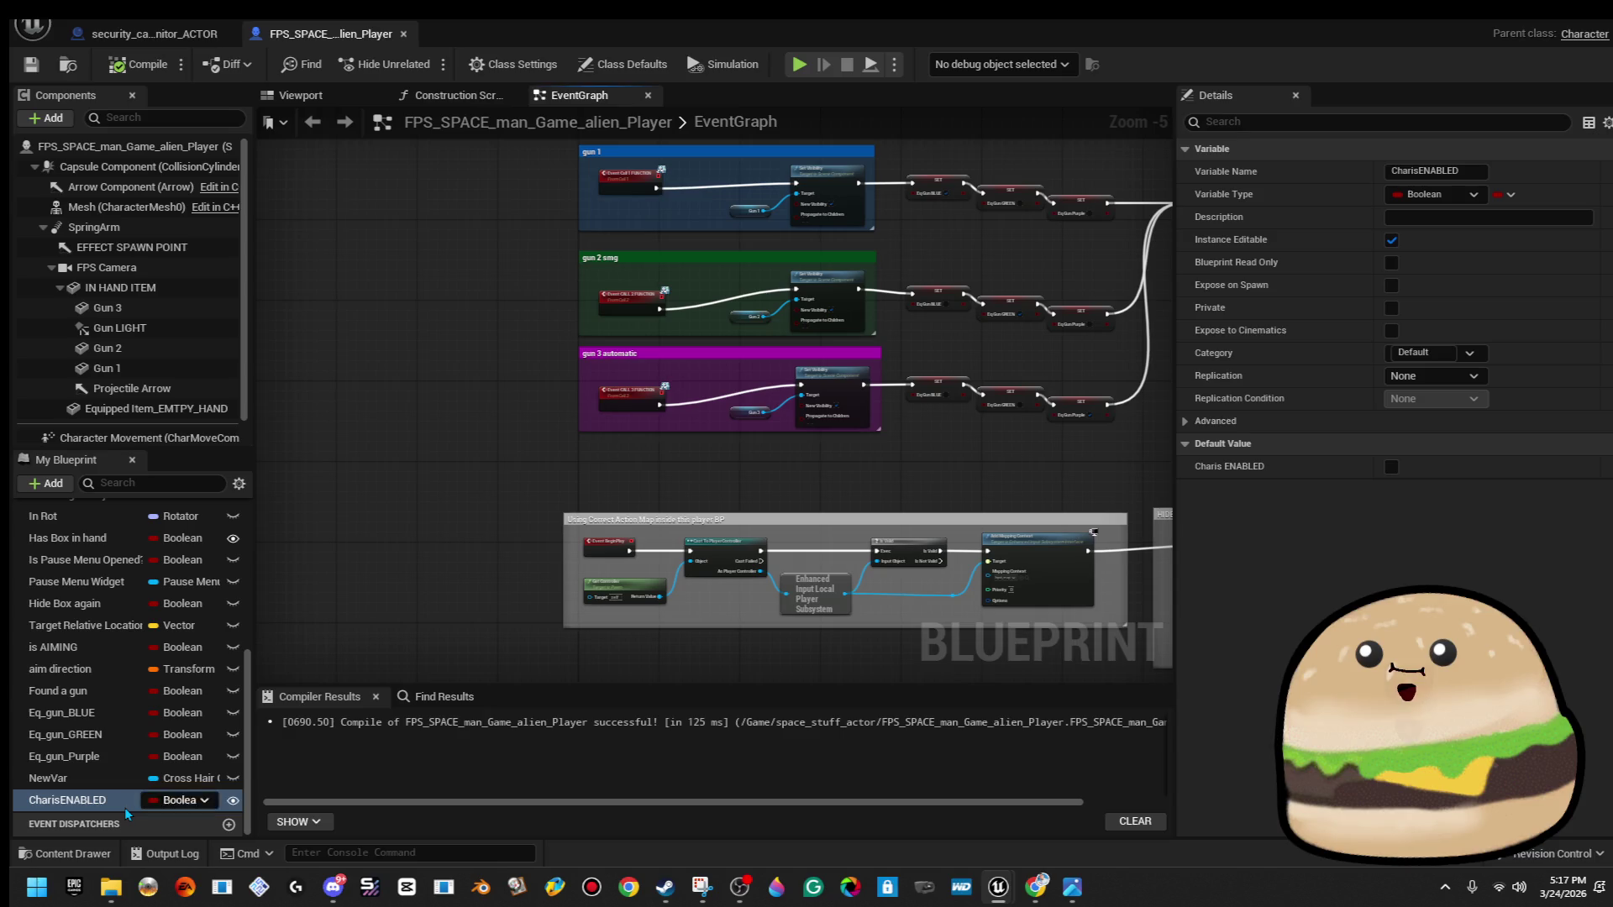
pyautogui.click(48, 778)
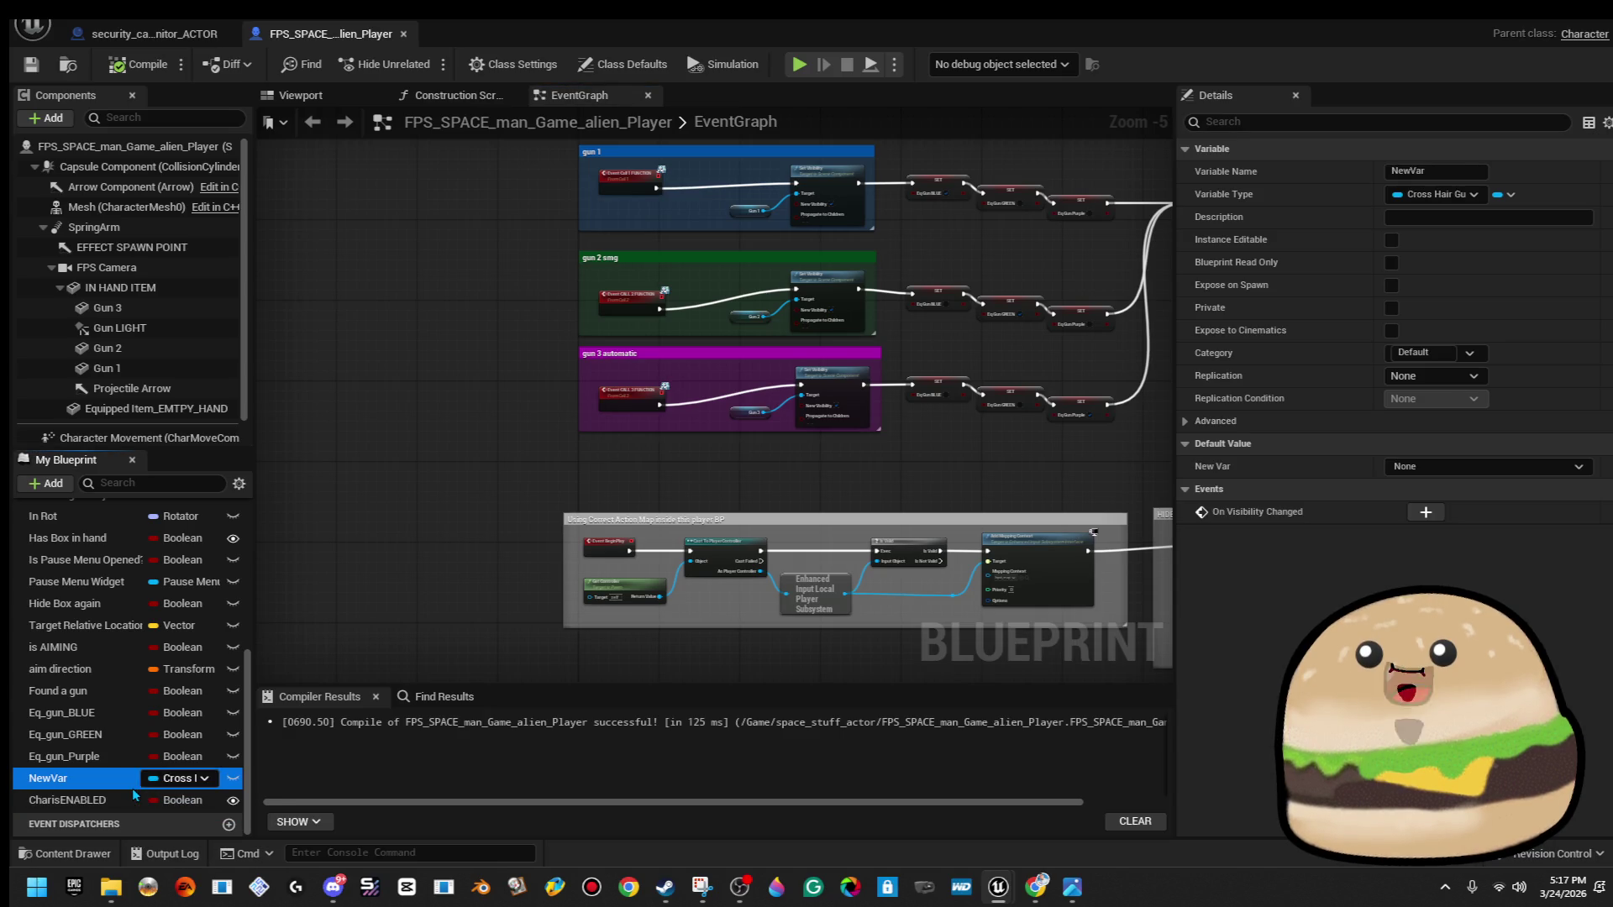
pyautogui.click(116, 805)
pyautogui.press('Delete')
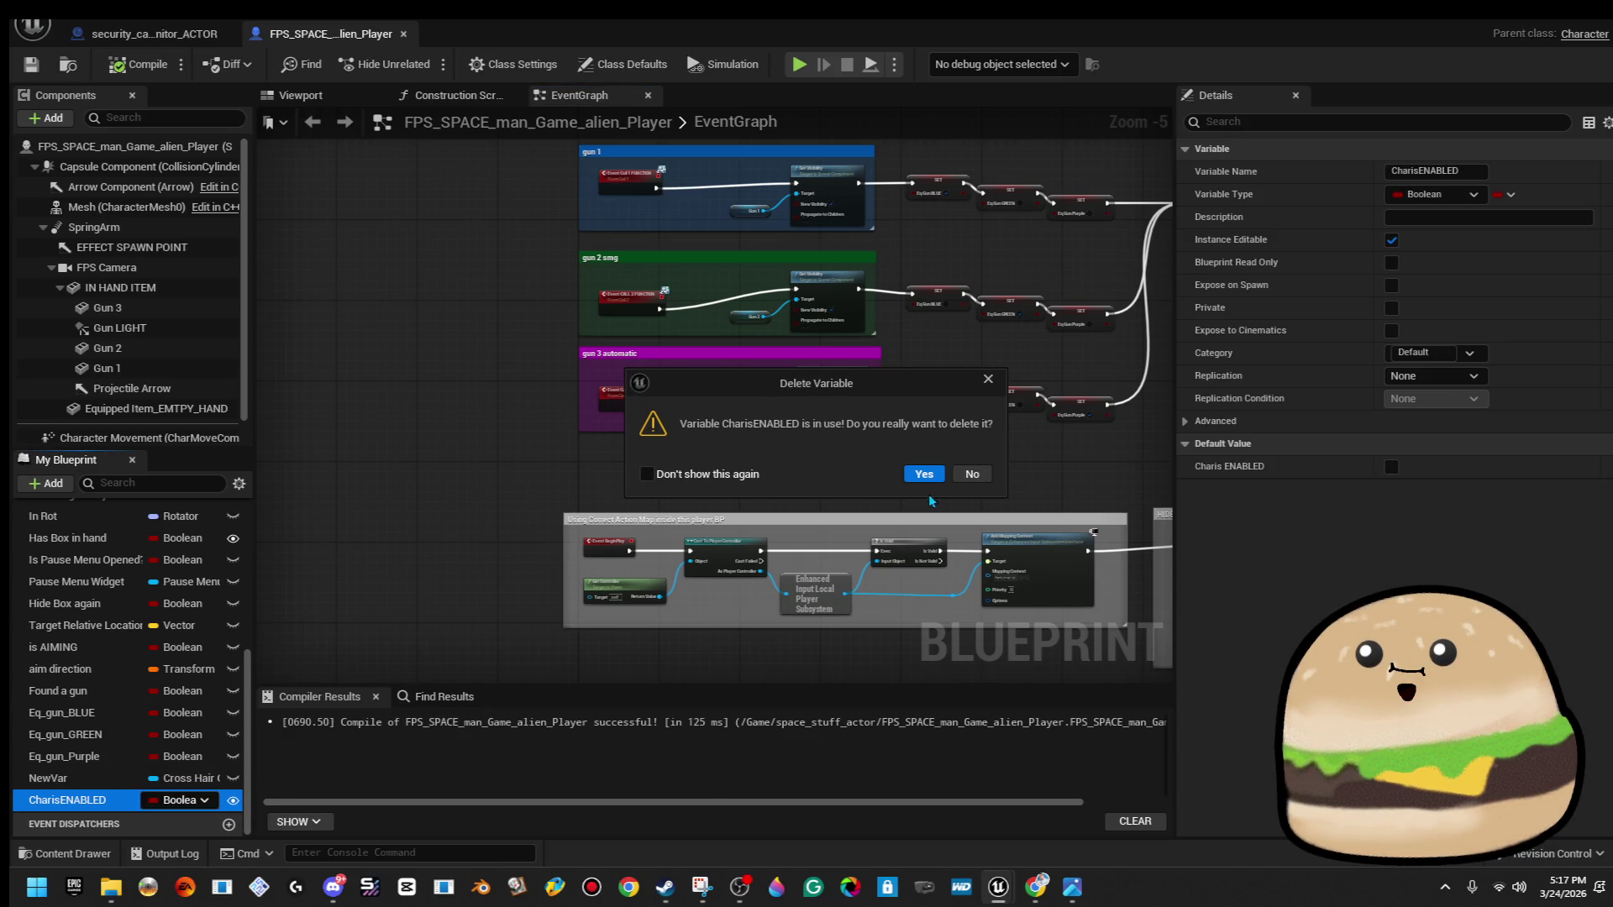
pyautogui.click(925, 474)
pyautogui.moveTo(904, 464)
pyautogui.mouseDown()
pyautogui.moveTo(706, 471)
pyautogui.moveTo(639, 176)
pyautogui.mouseUp()
pyautogui.moveTo(663, 672)
pyautogui.mouseDown()
pyautogui.moveTo(694, 627)
pyautogui.moveTo(662, 506)
pyautogui.mouseUp()
pyautogui.scroll(1, 663, 495)
pyautogui.scroll(2, 672, 458)
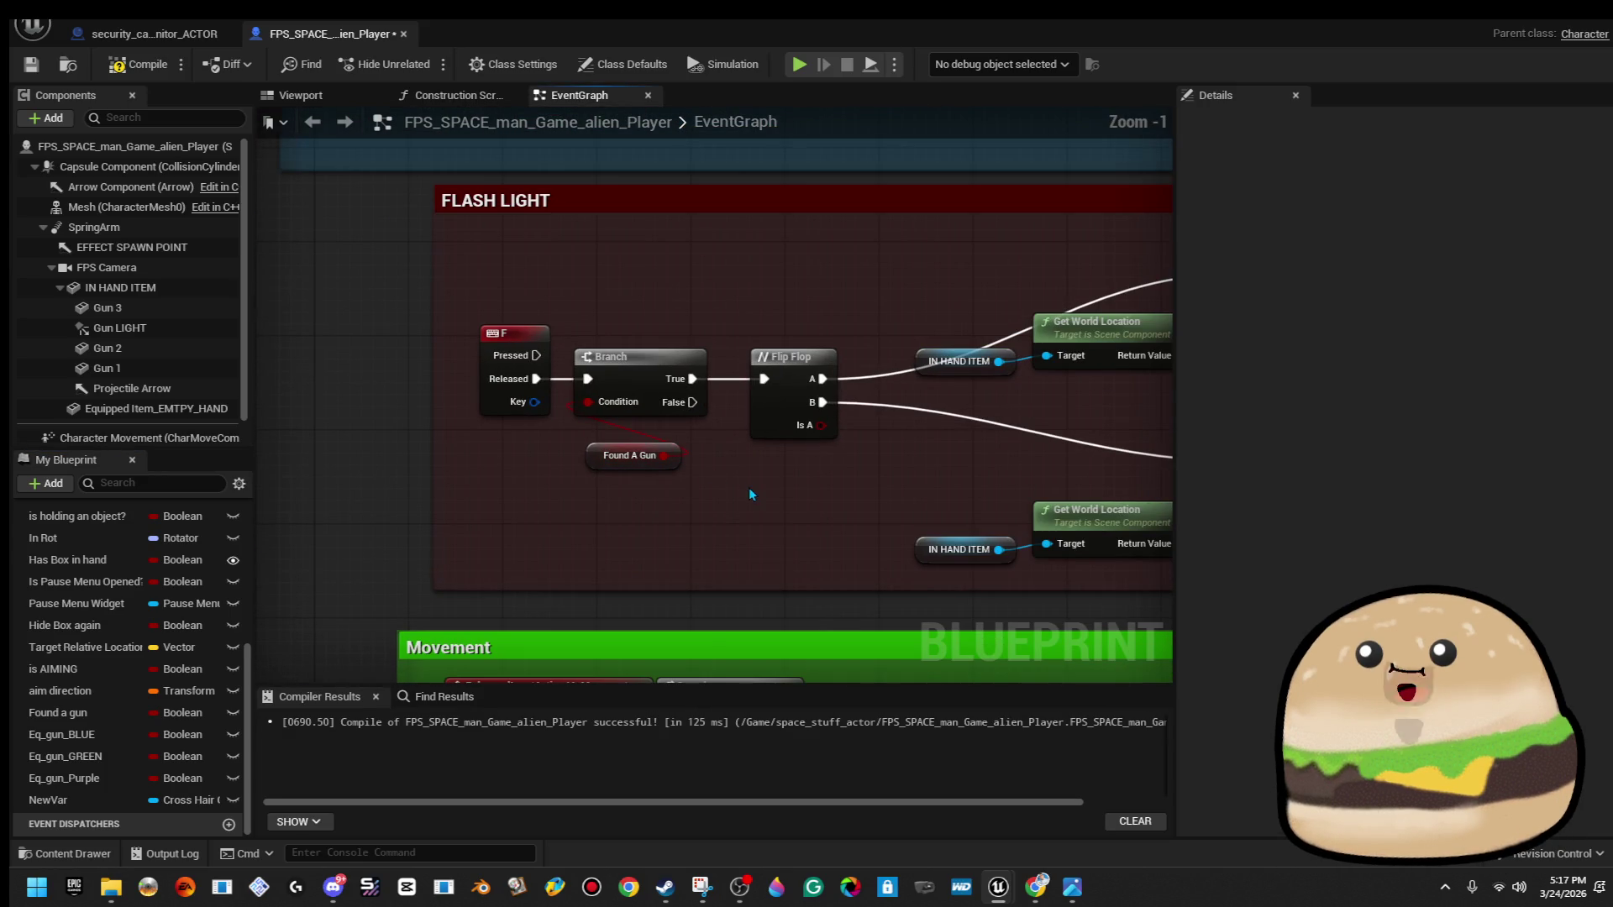
pyautogui.scroll(1, 753, 538)
pyautogui.moveTo(753, 538)
pyautogui.mouseDown()
pyautogui.moveTo(682, 418)
pyautogui.moveTo(682, 435)
pyautogui.moveTo(840, 479)
pyautogui.moveTo(950, 492)
pyautogui.mouseUp()
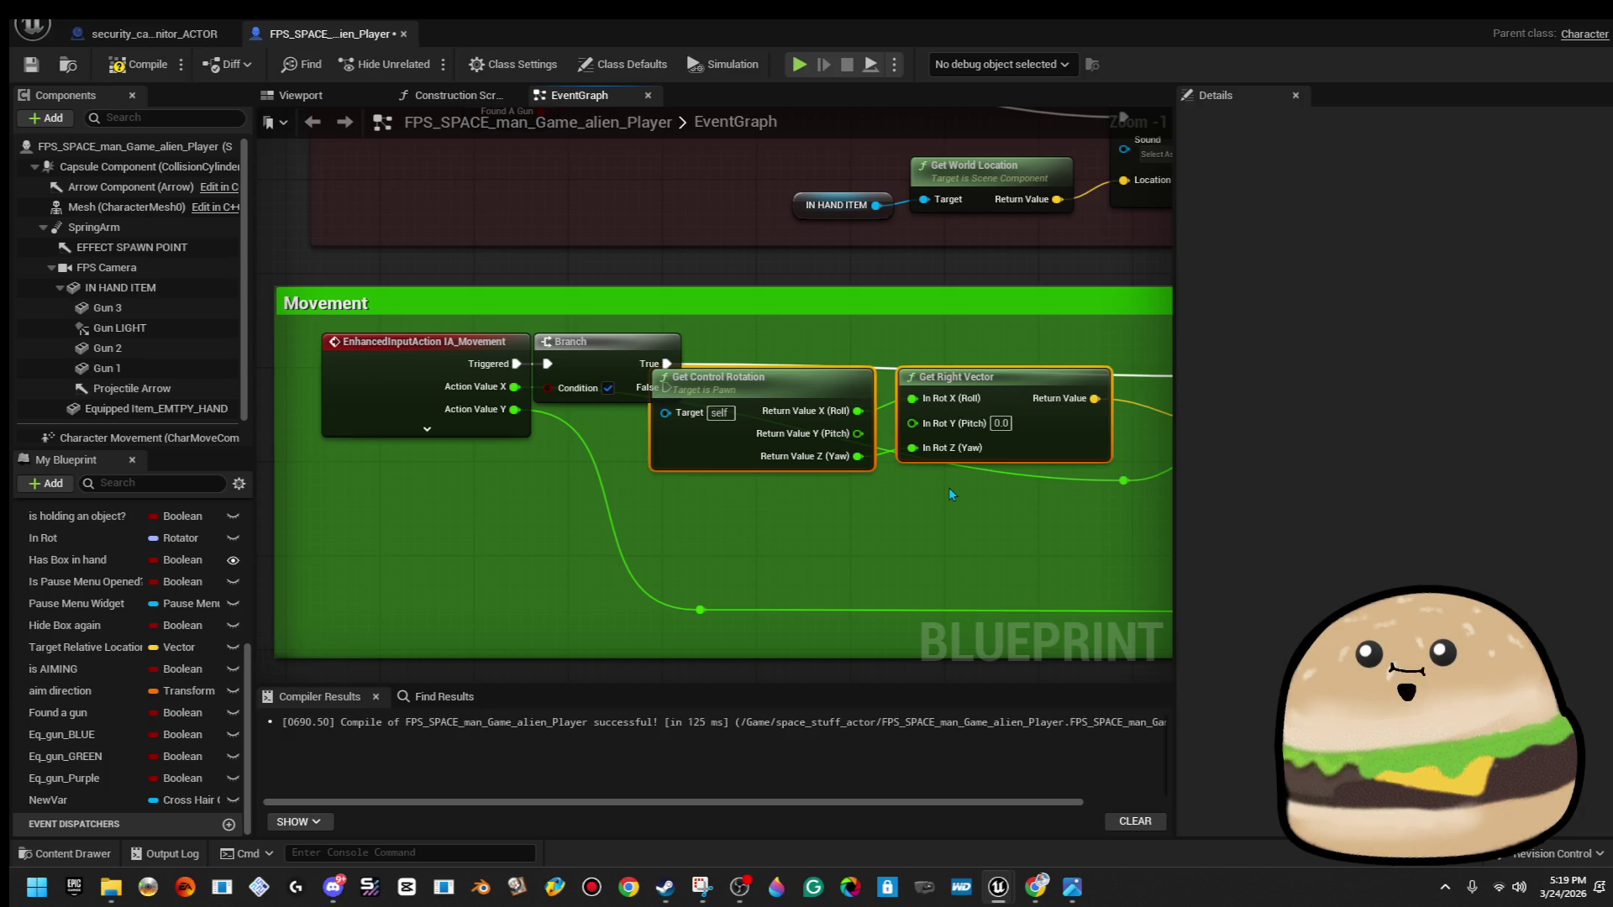
# Switch over to the web browser.
pyautogui.click(1036, 886)
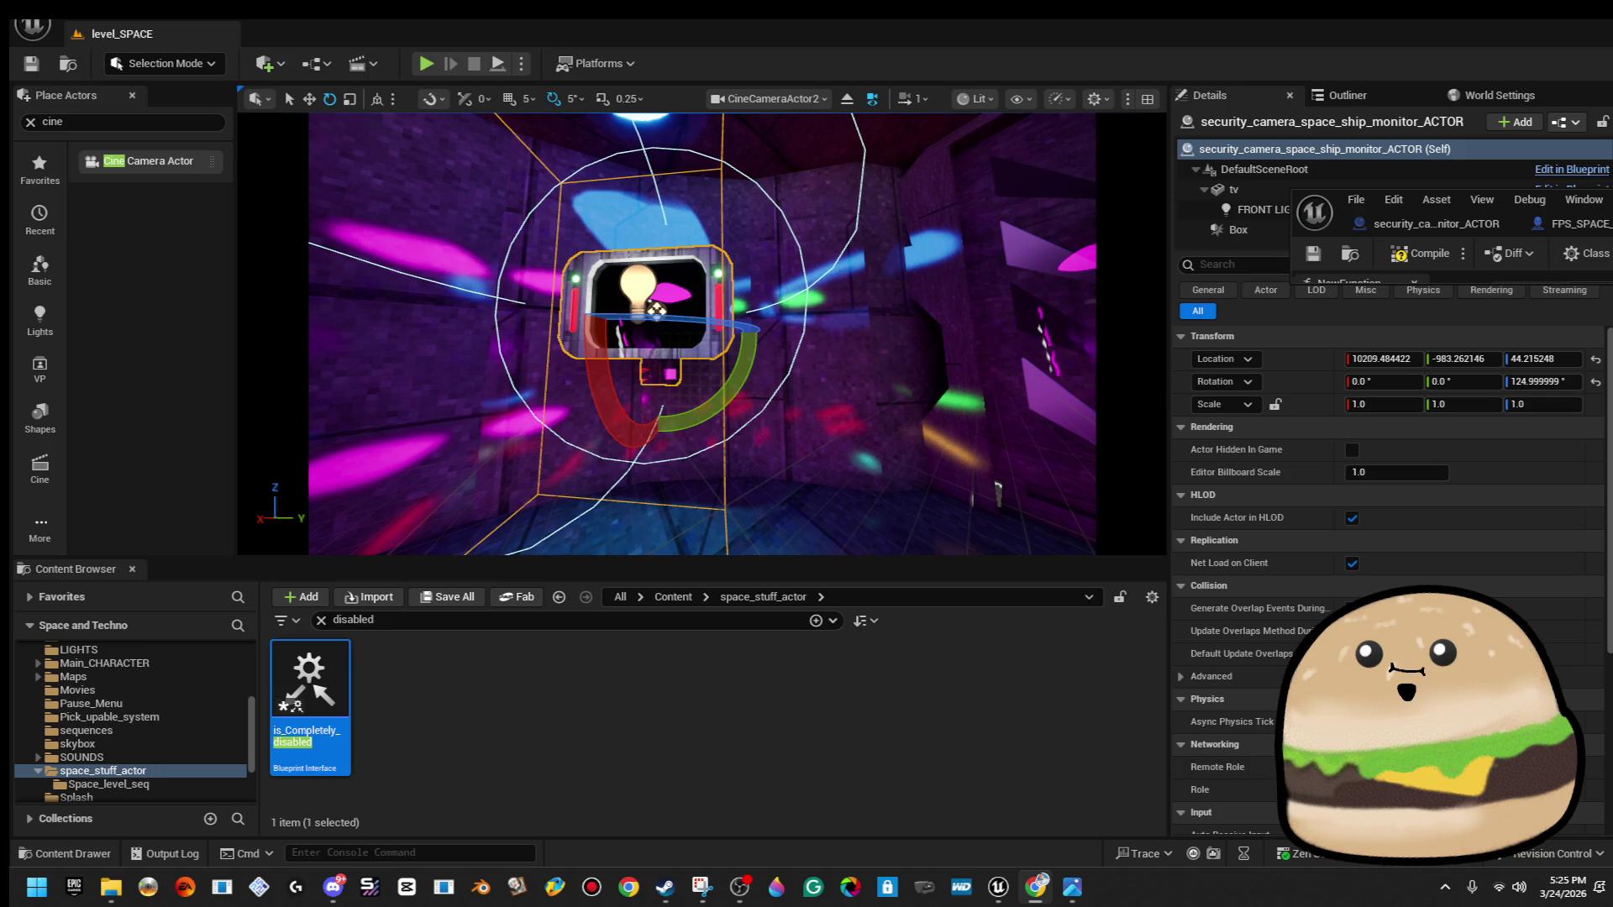
pyautogui.press('XF86AudioRaiseVolume')
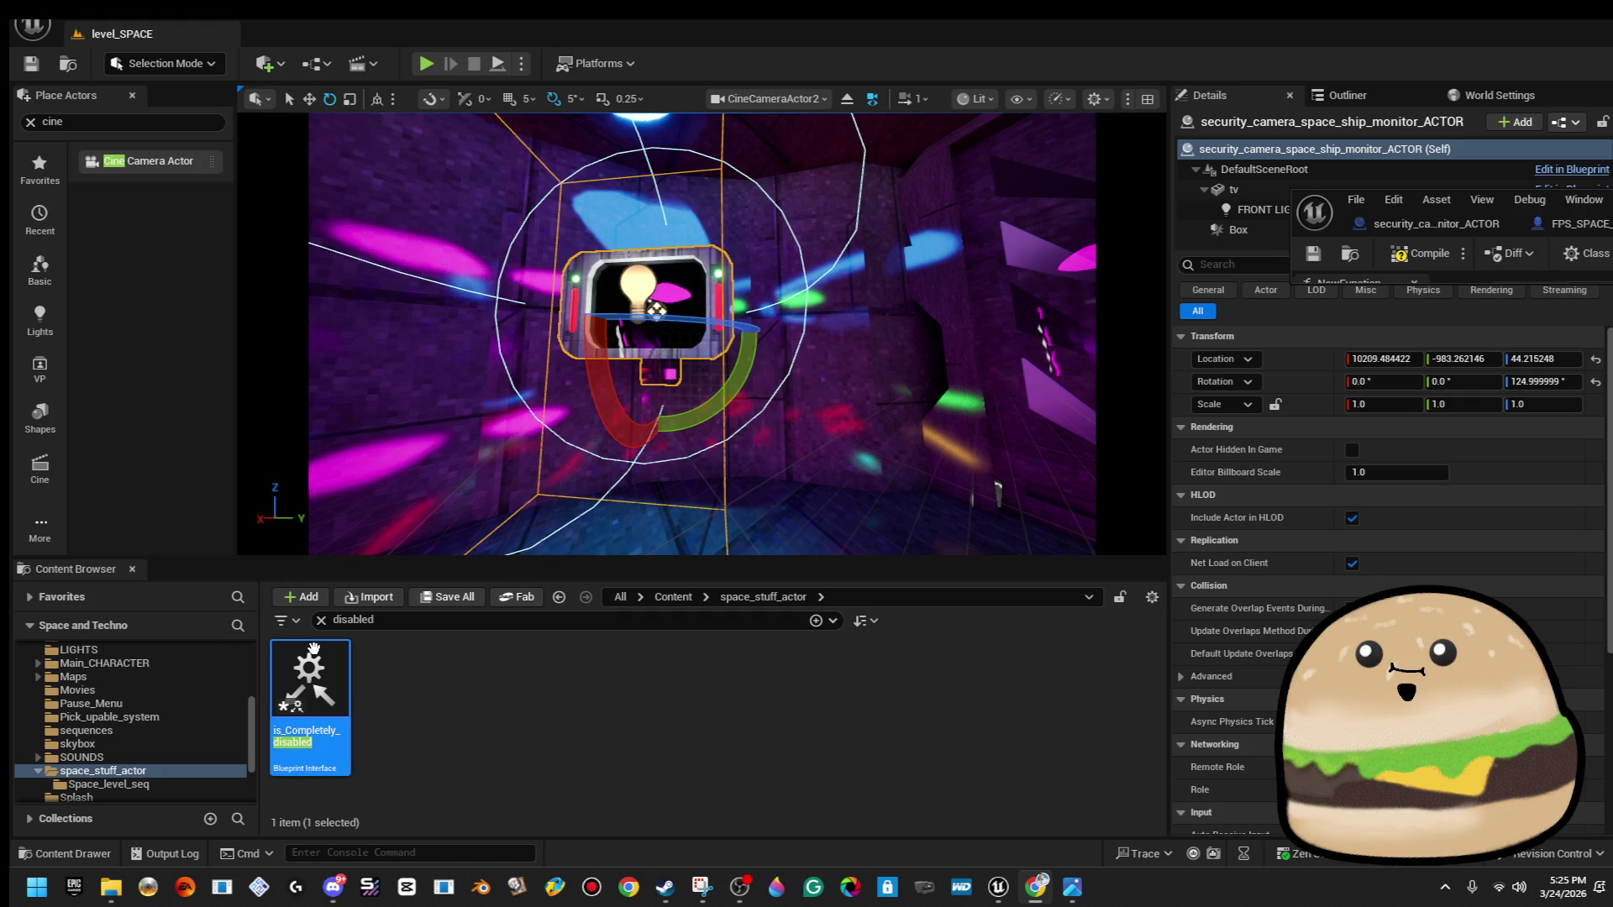
pyautogui.click(537, 688)
pyautogui.click(310, 685)
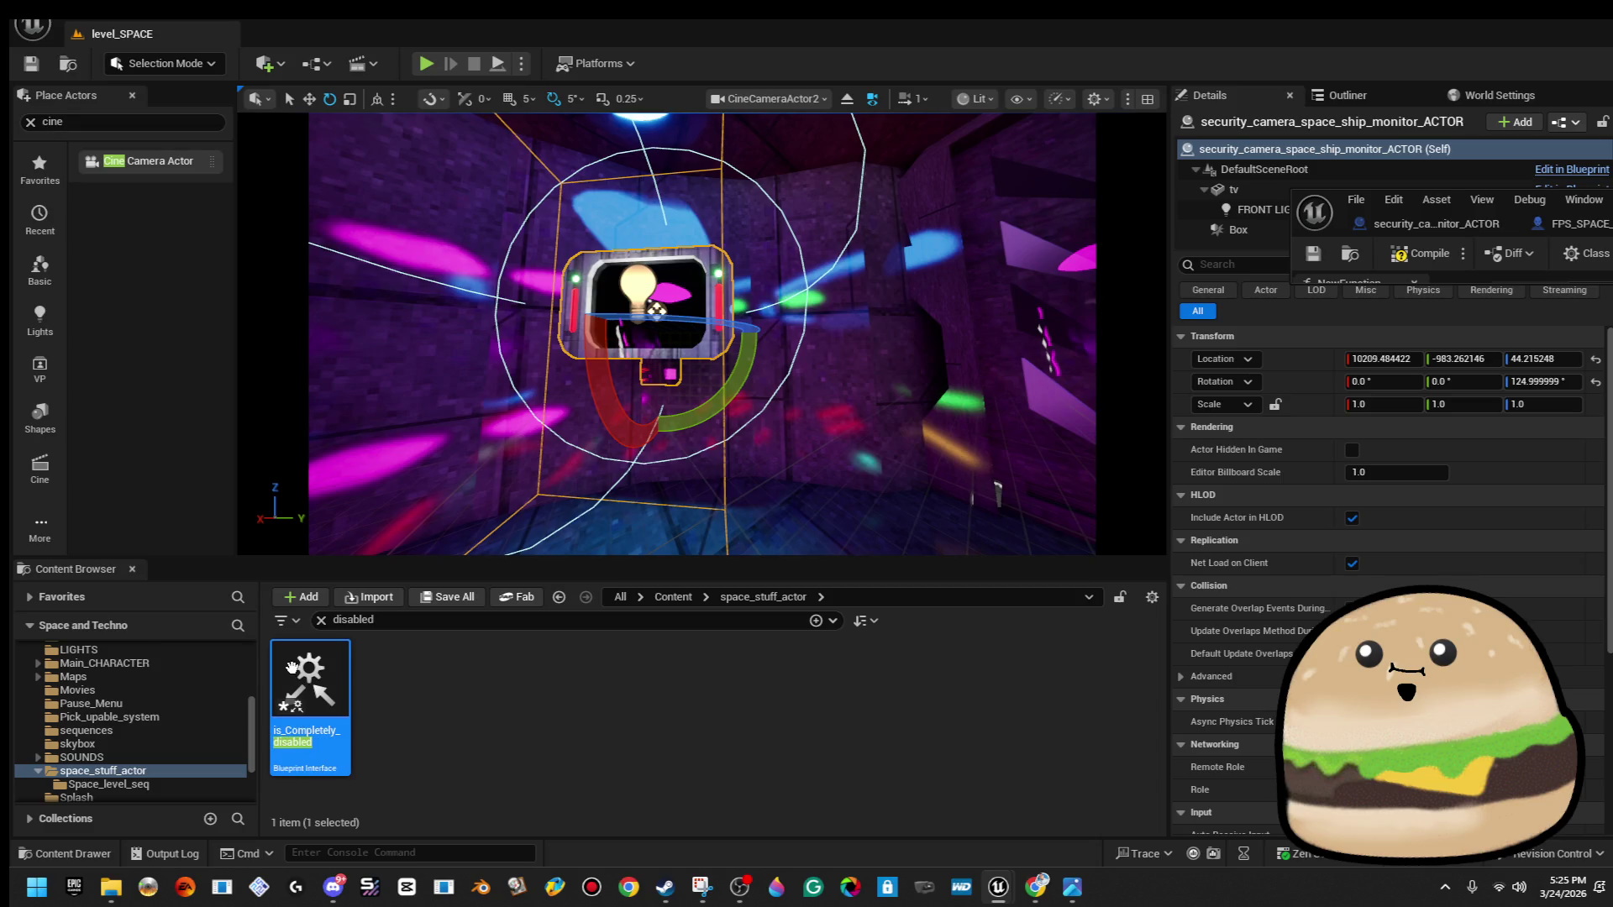
pyautogui.press('Return')
pyautogui.write('is completely disabled (function)')
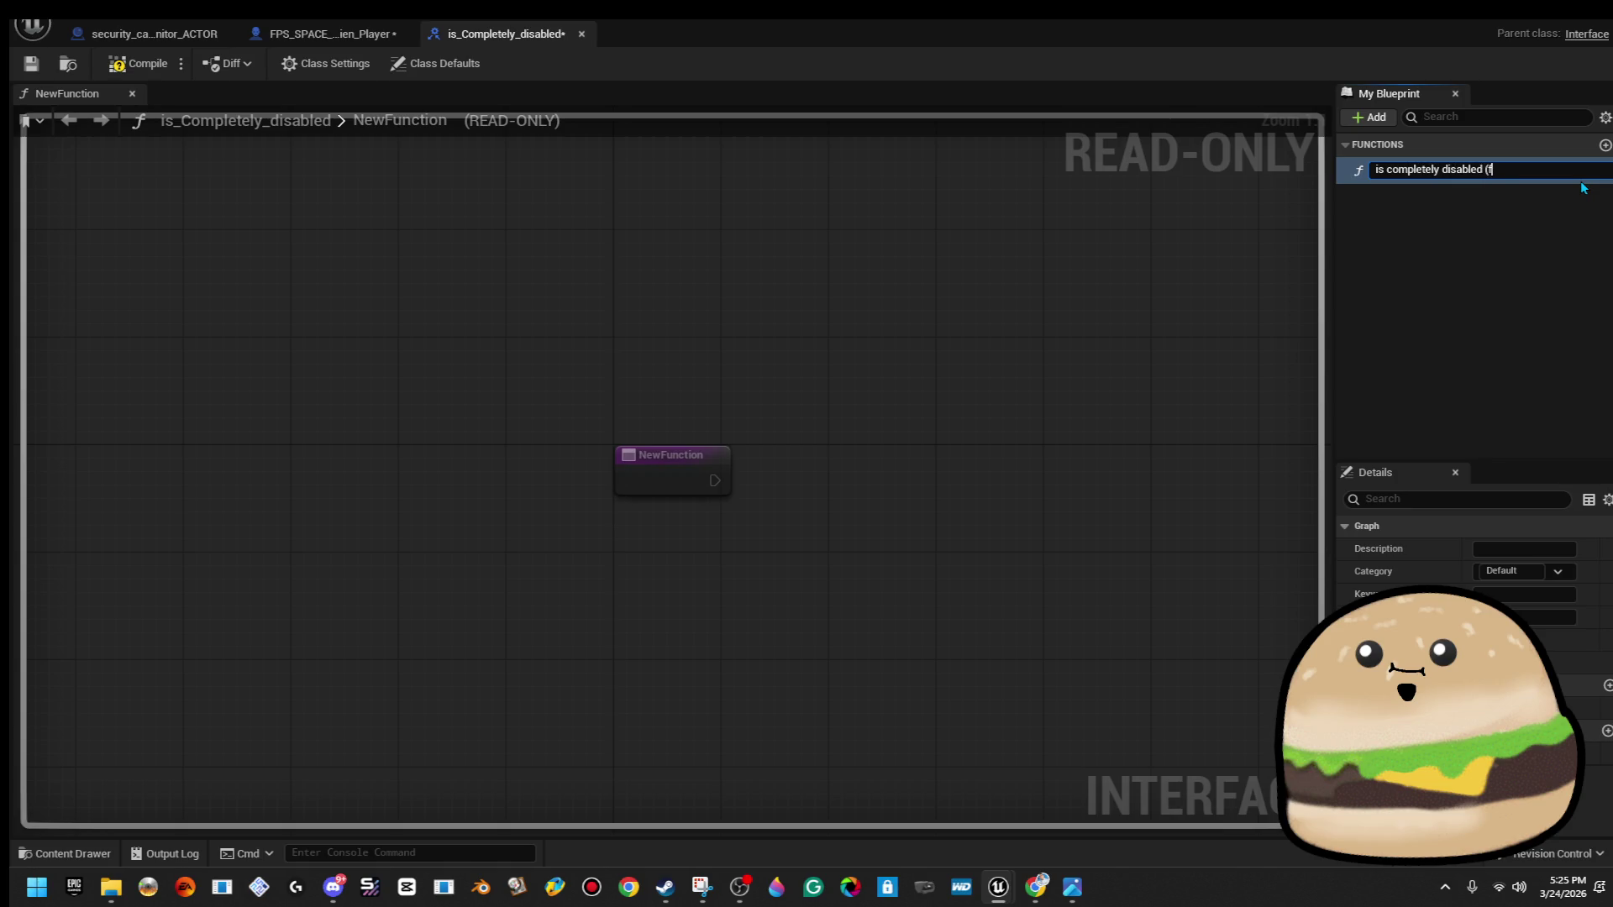
# Confirm the function name 'is completely disabled (function)' and return to the player blueprint.
pyautogui.press('Return')
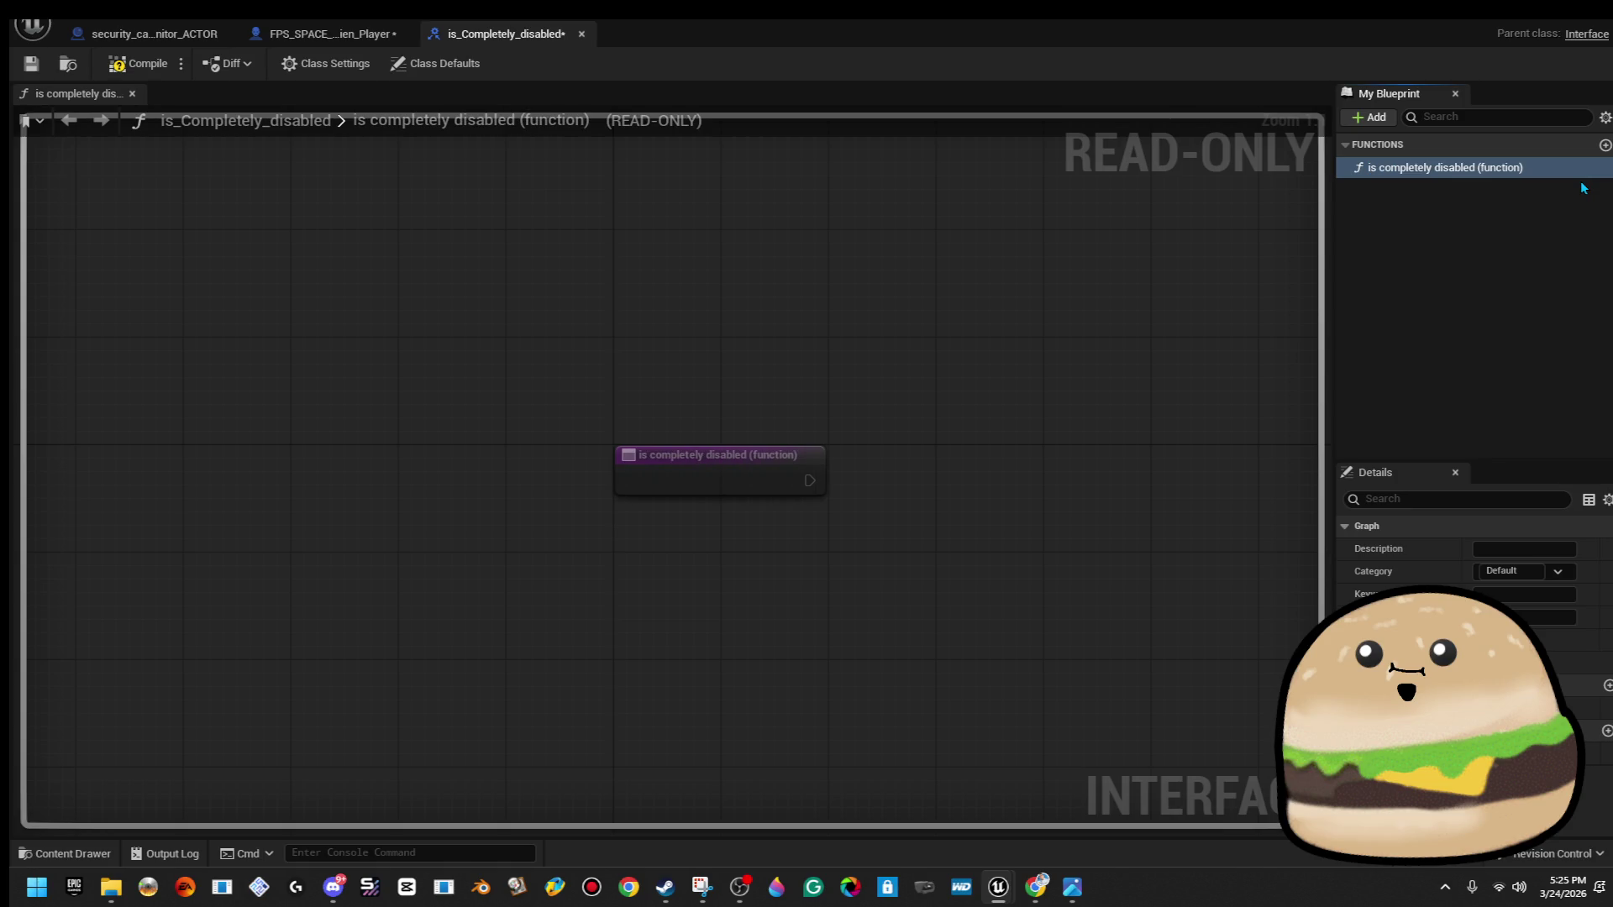
pyautogui.click(147, 33)
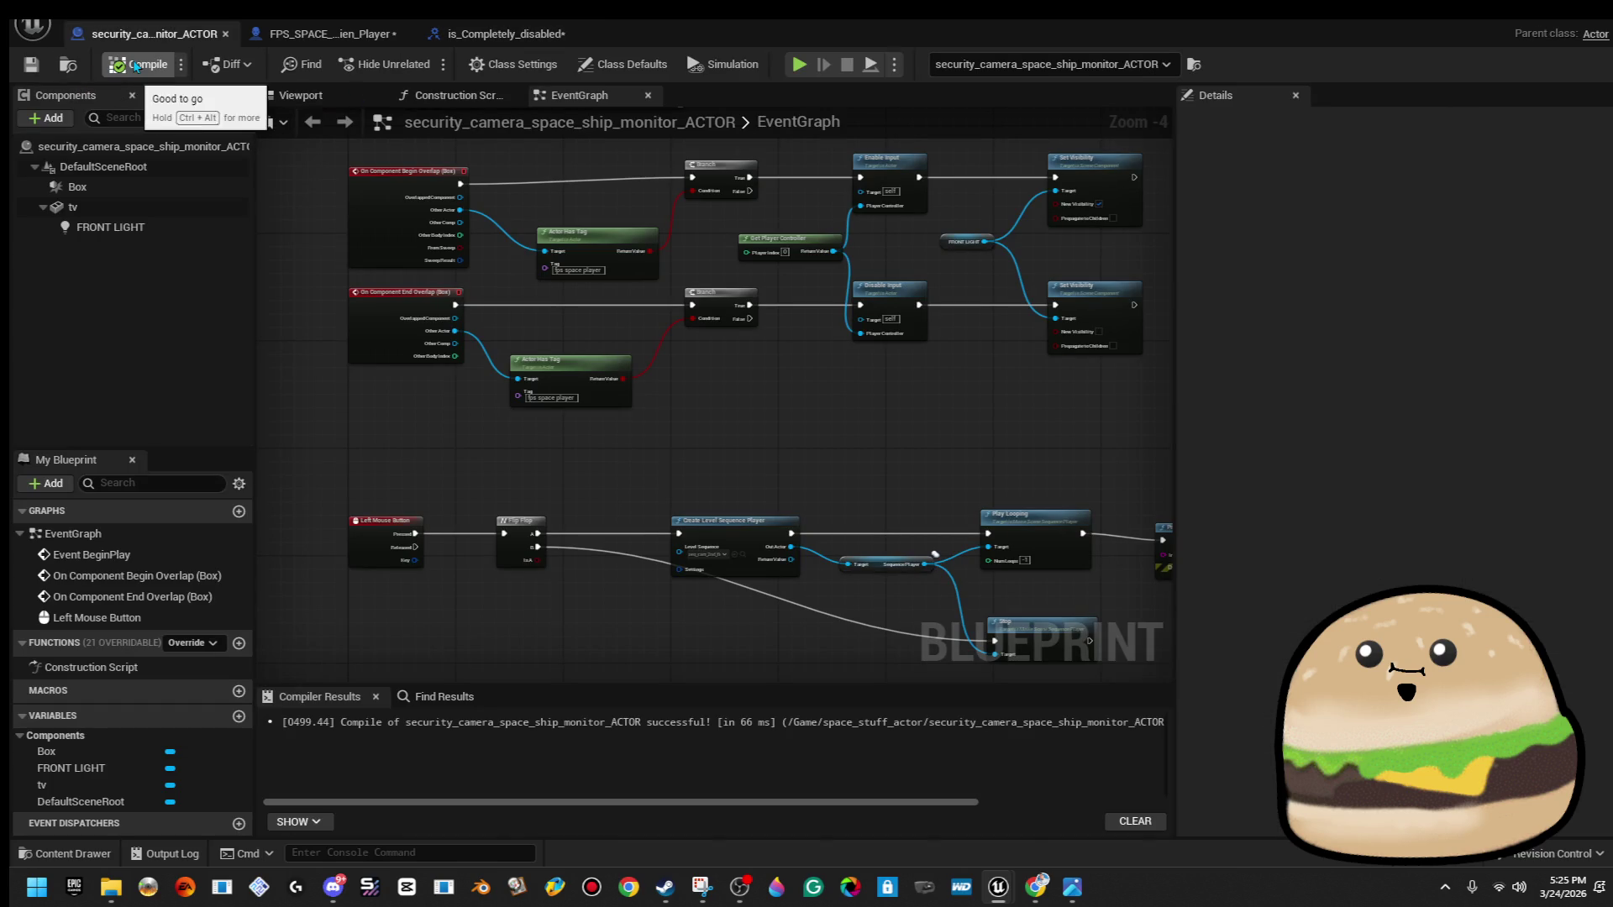
pyautogui.click(501, 38)
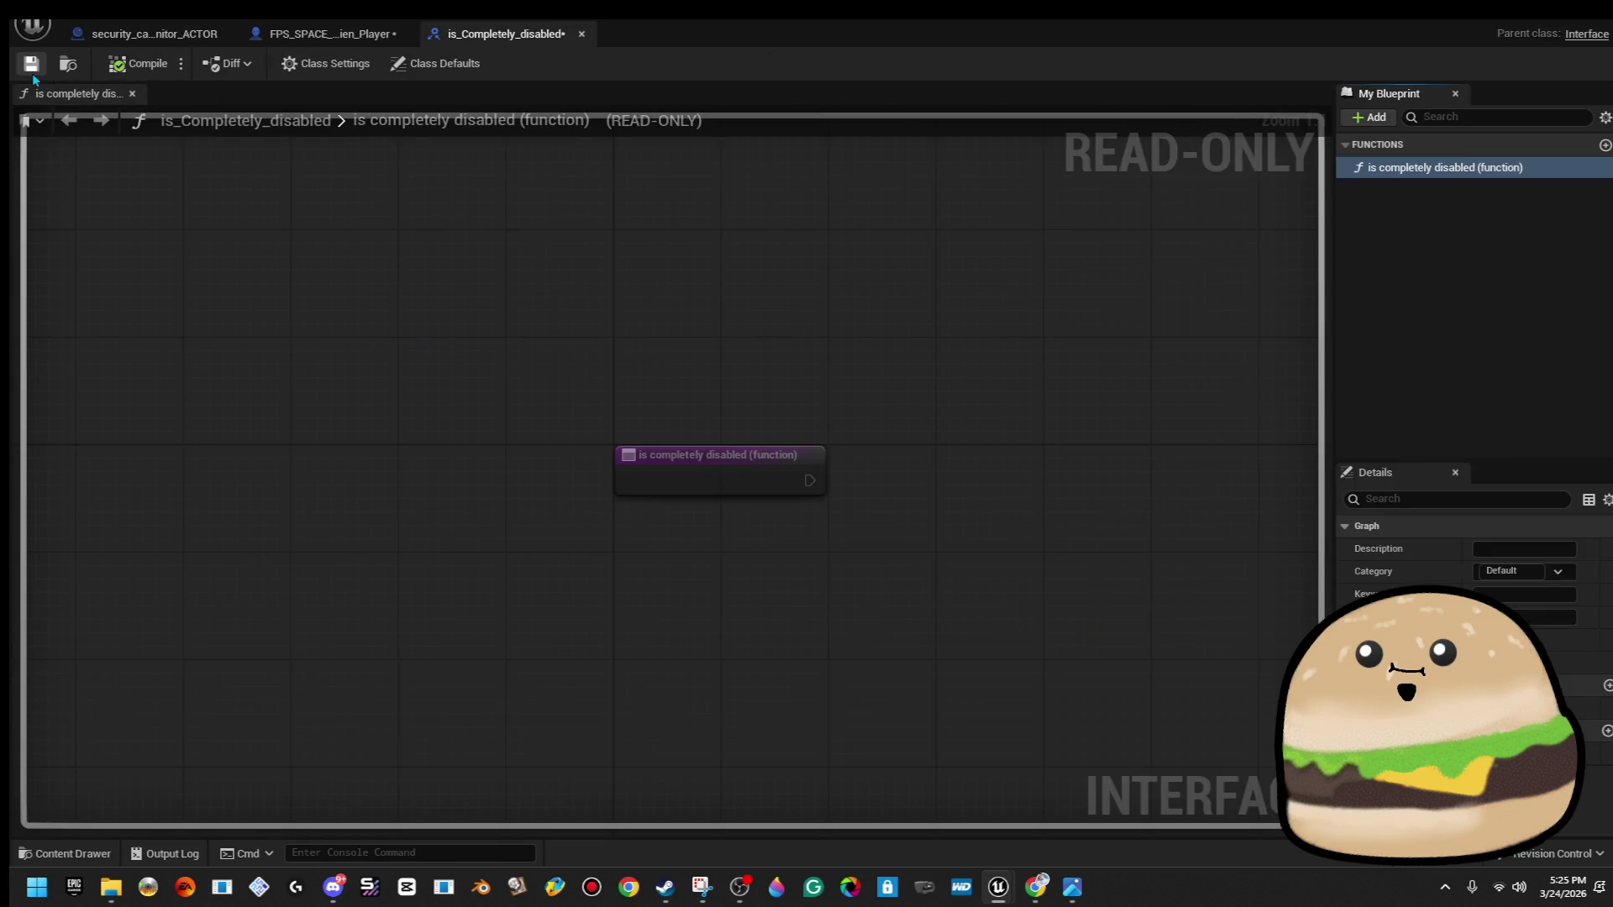
pyautogui.click(323, 34)
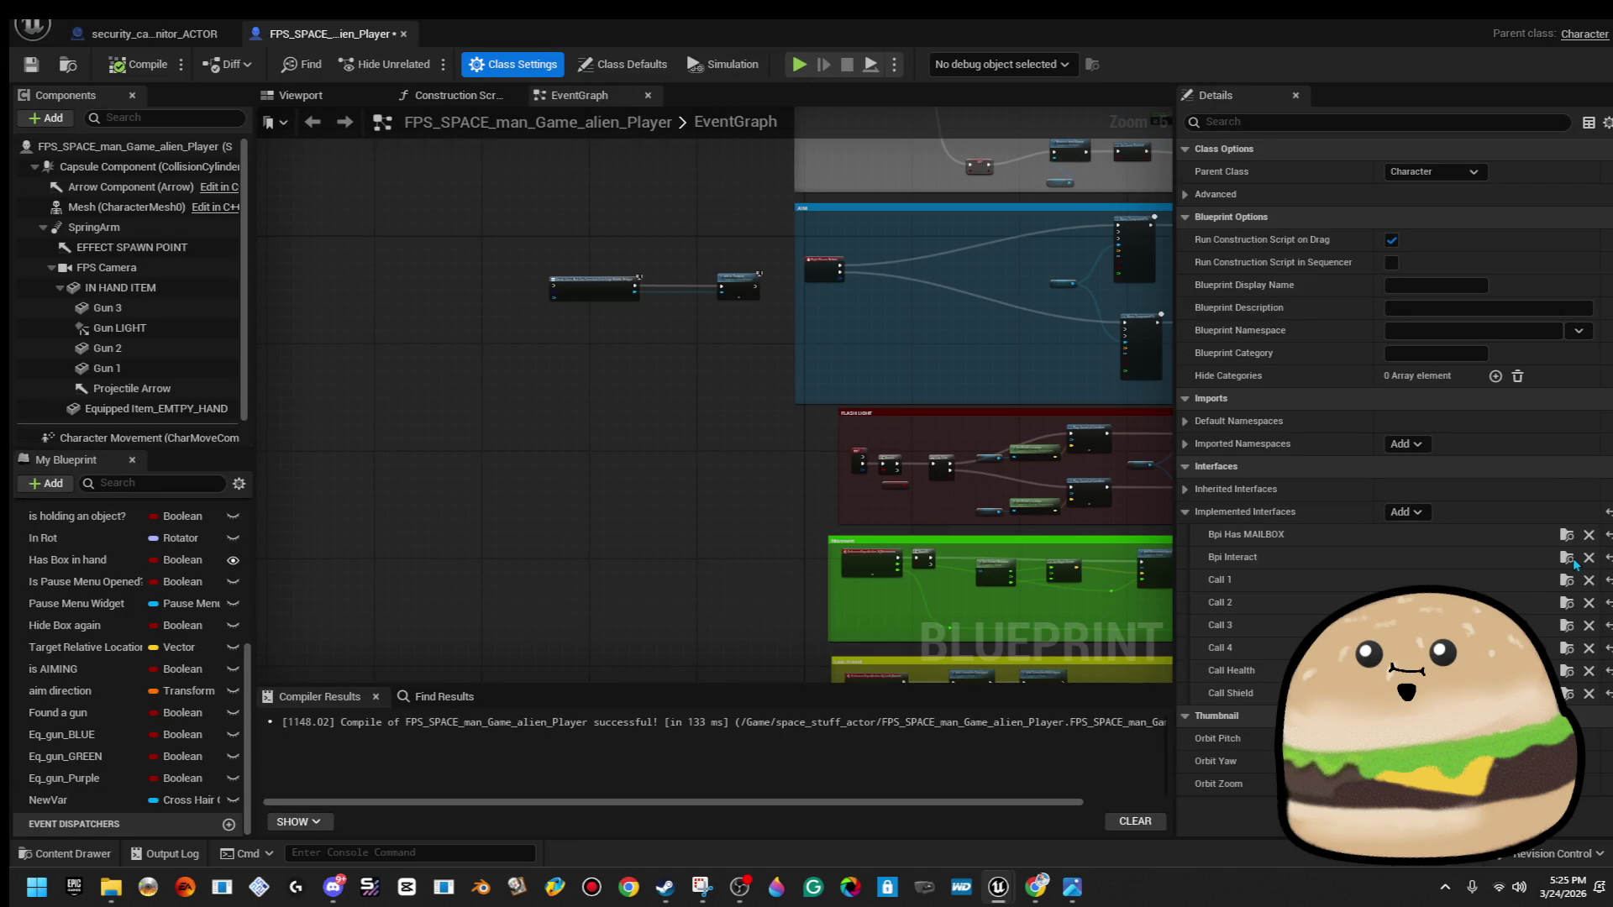
# Add the isCompletelyENABLED and is_Completely_disabled interfaces under Implemented Interfaces.
pyautogui.click(1415, 513)
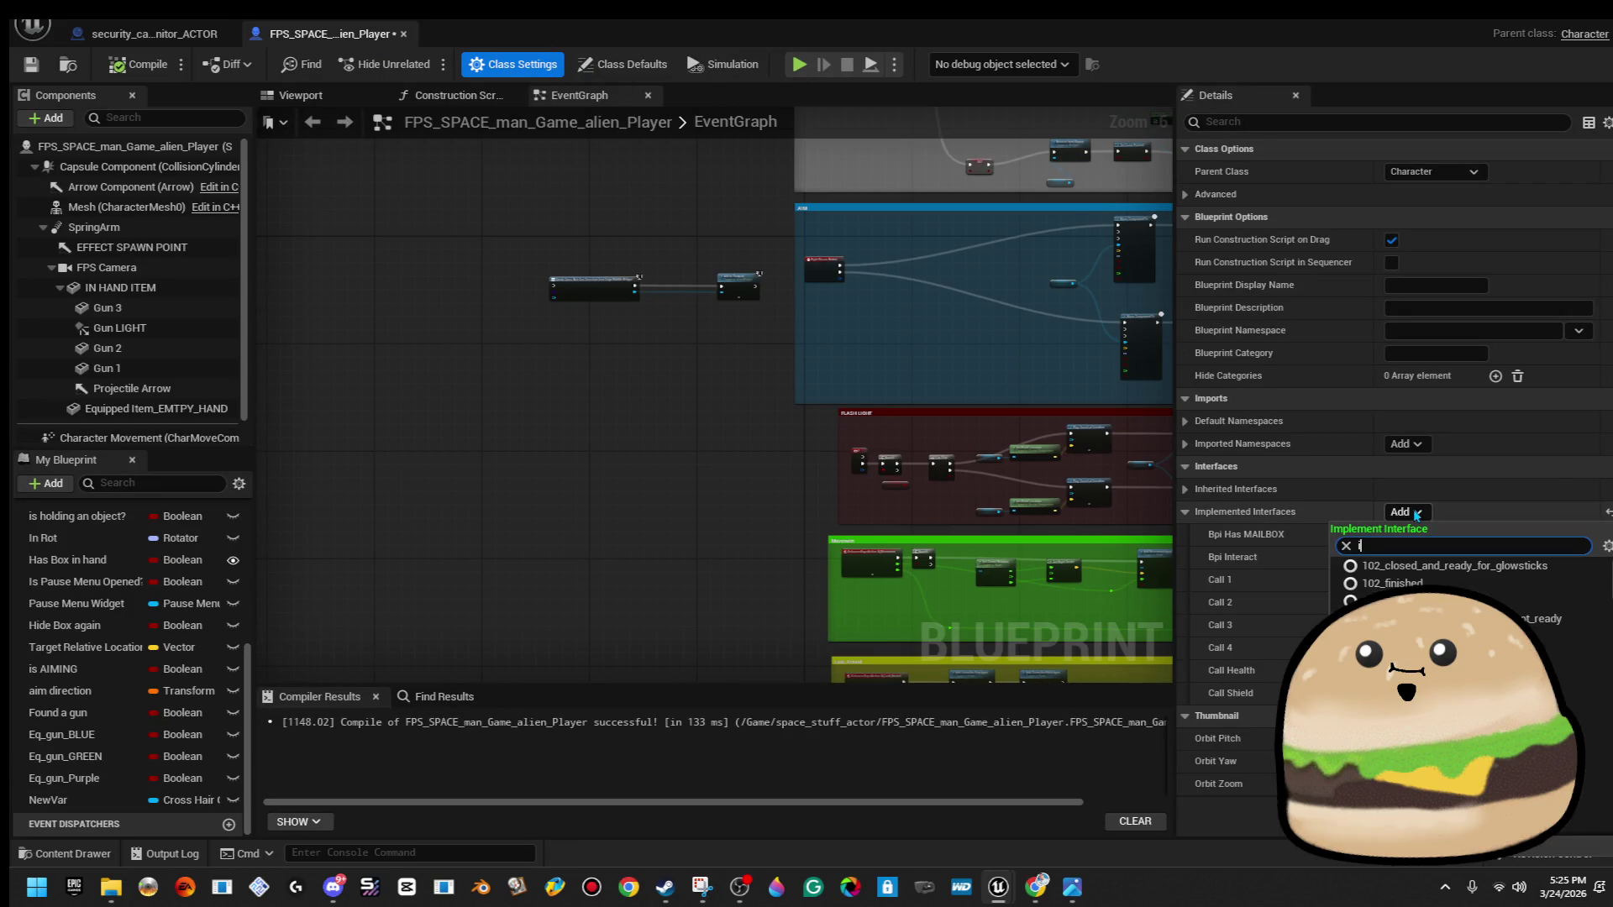
pyautogui.write('is ena')
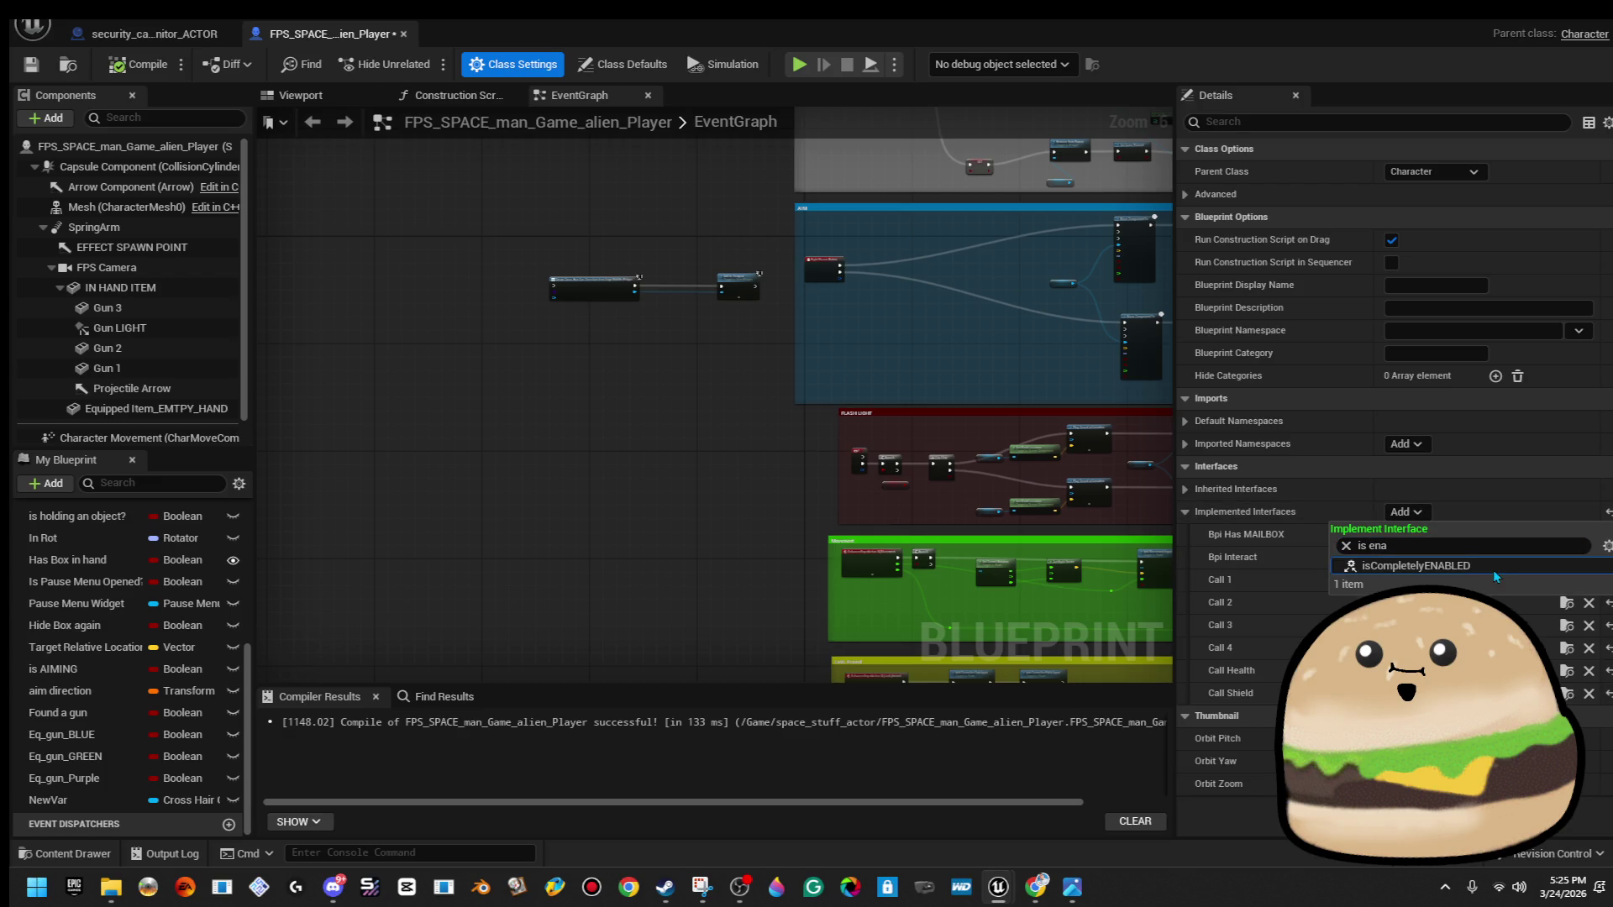
pyautogui.click(1485, 566)
pyautogui.click(1415, 514)
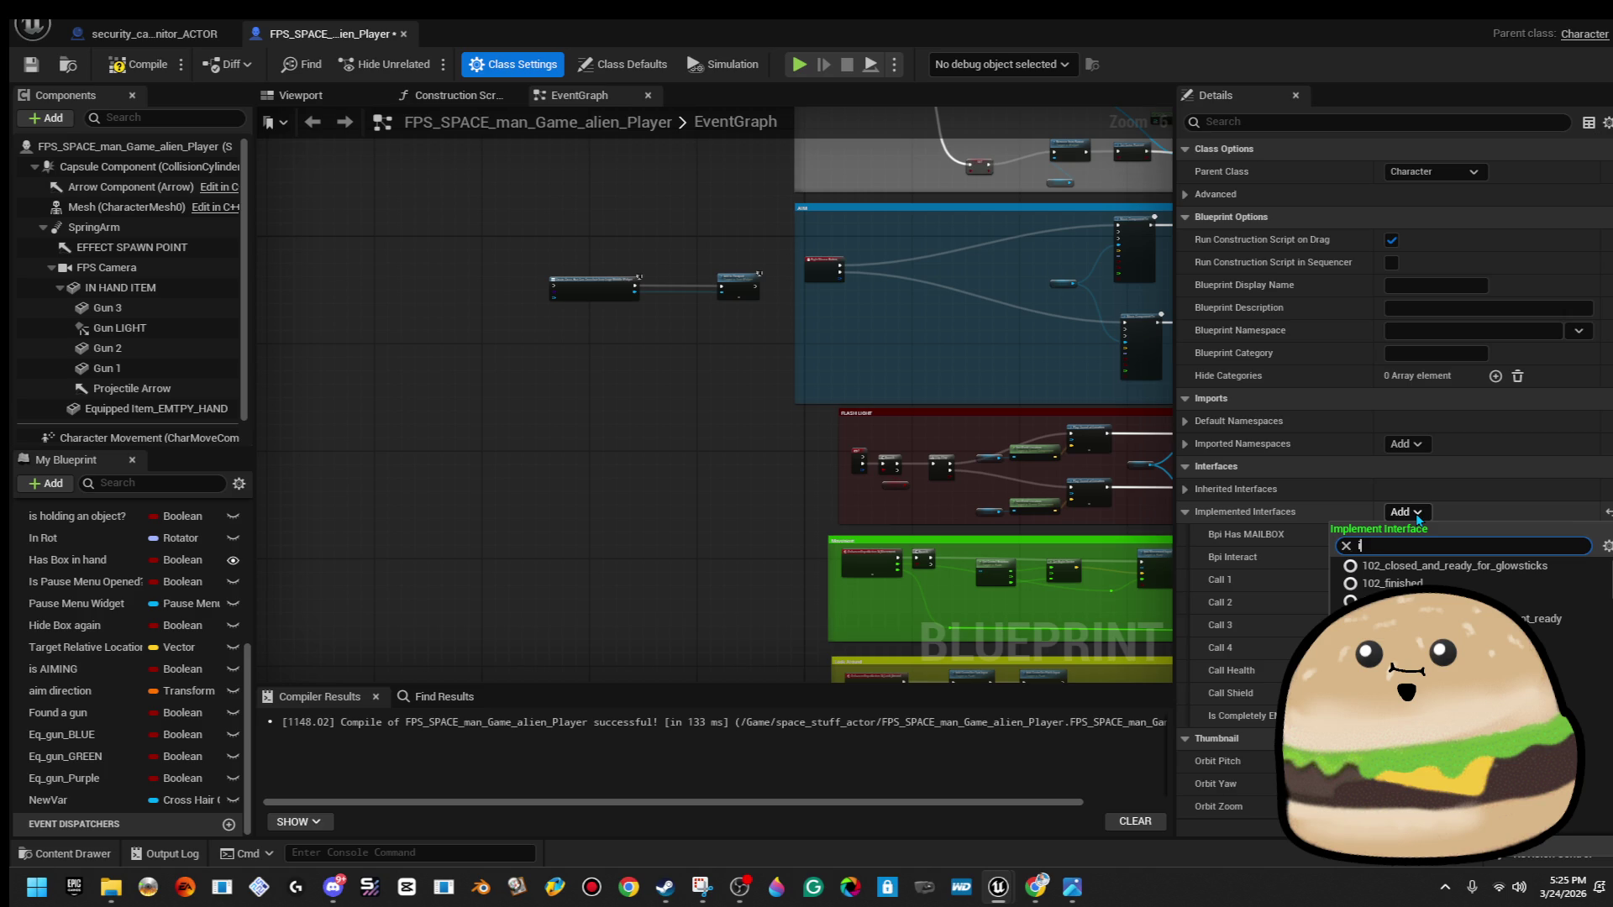
pyautogui.write('is disa')
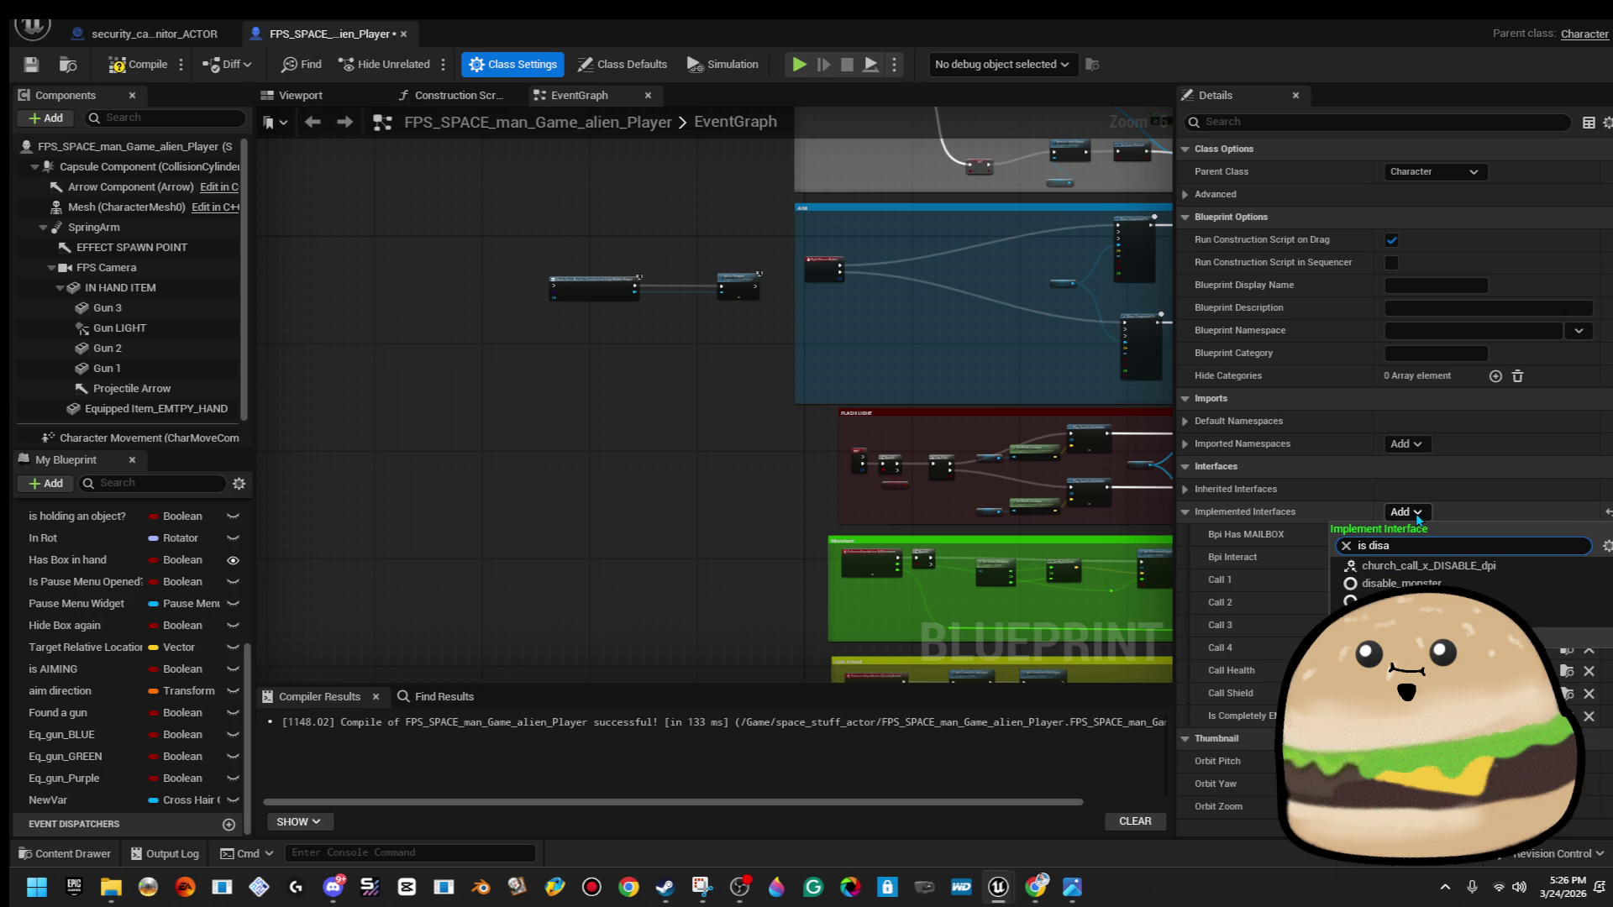
pyautogui.press('Down')
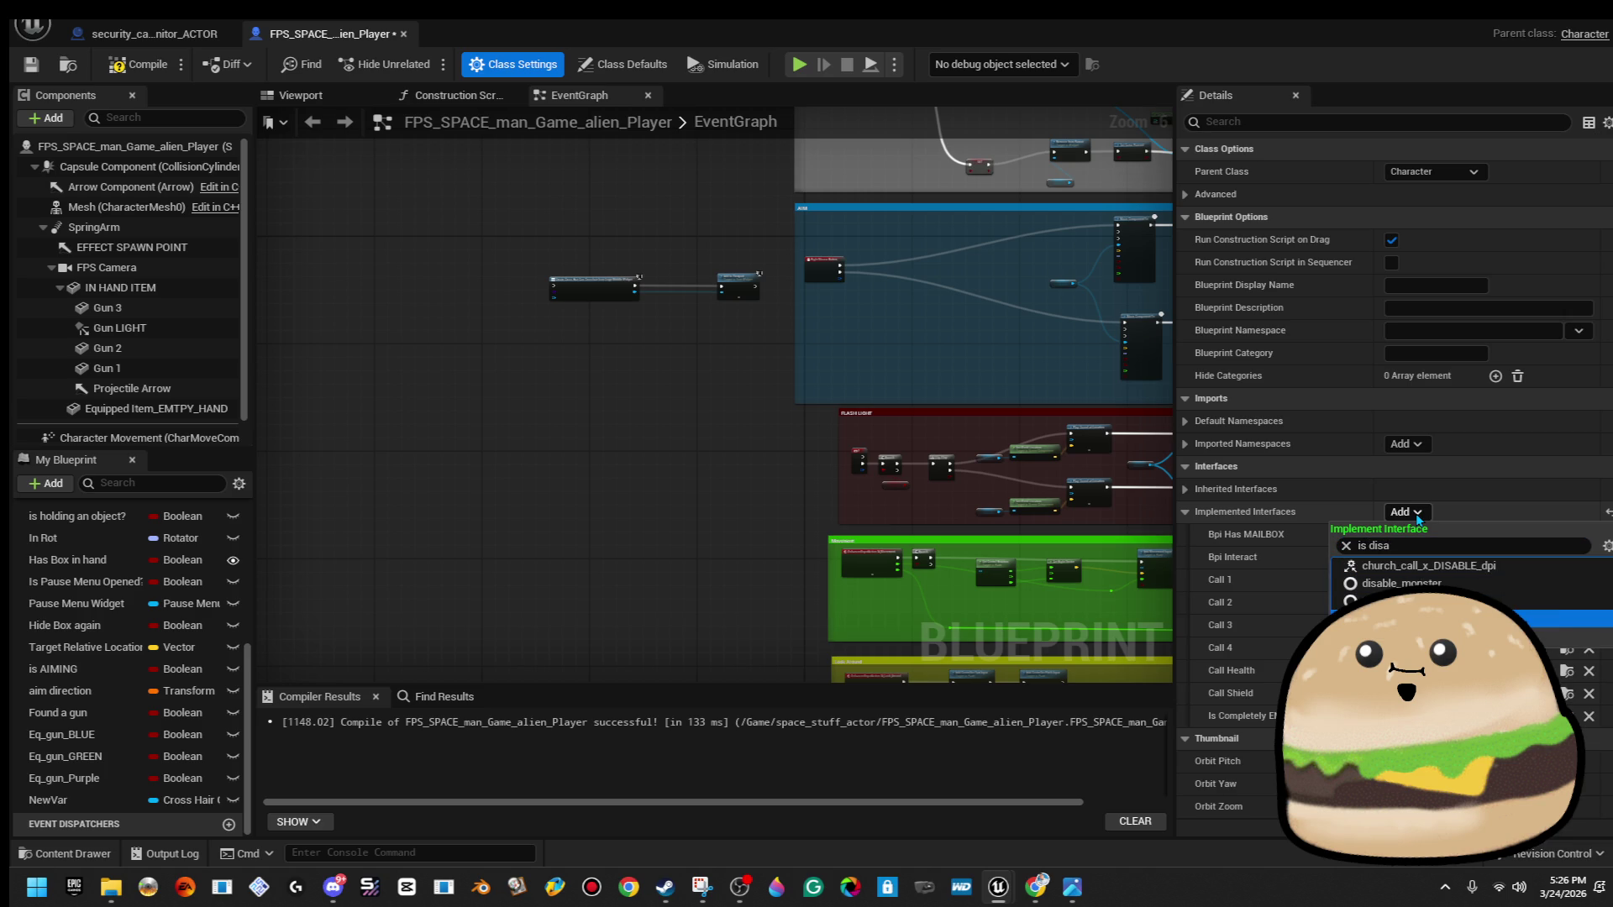
pyautogui.press('Escape')
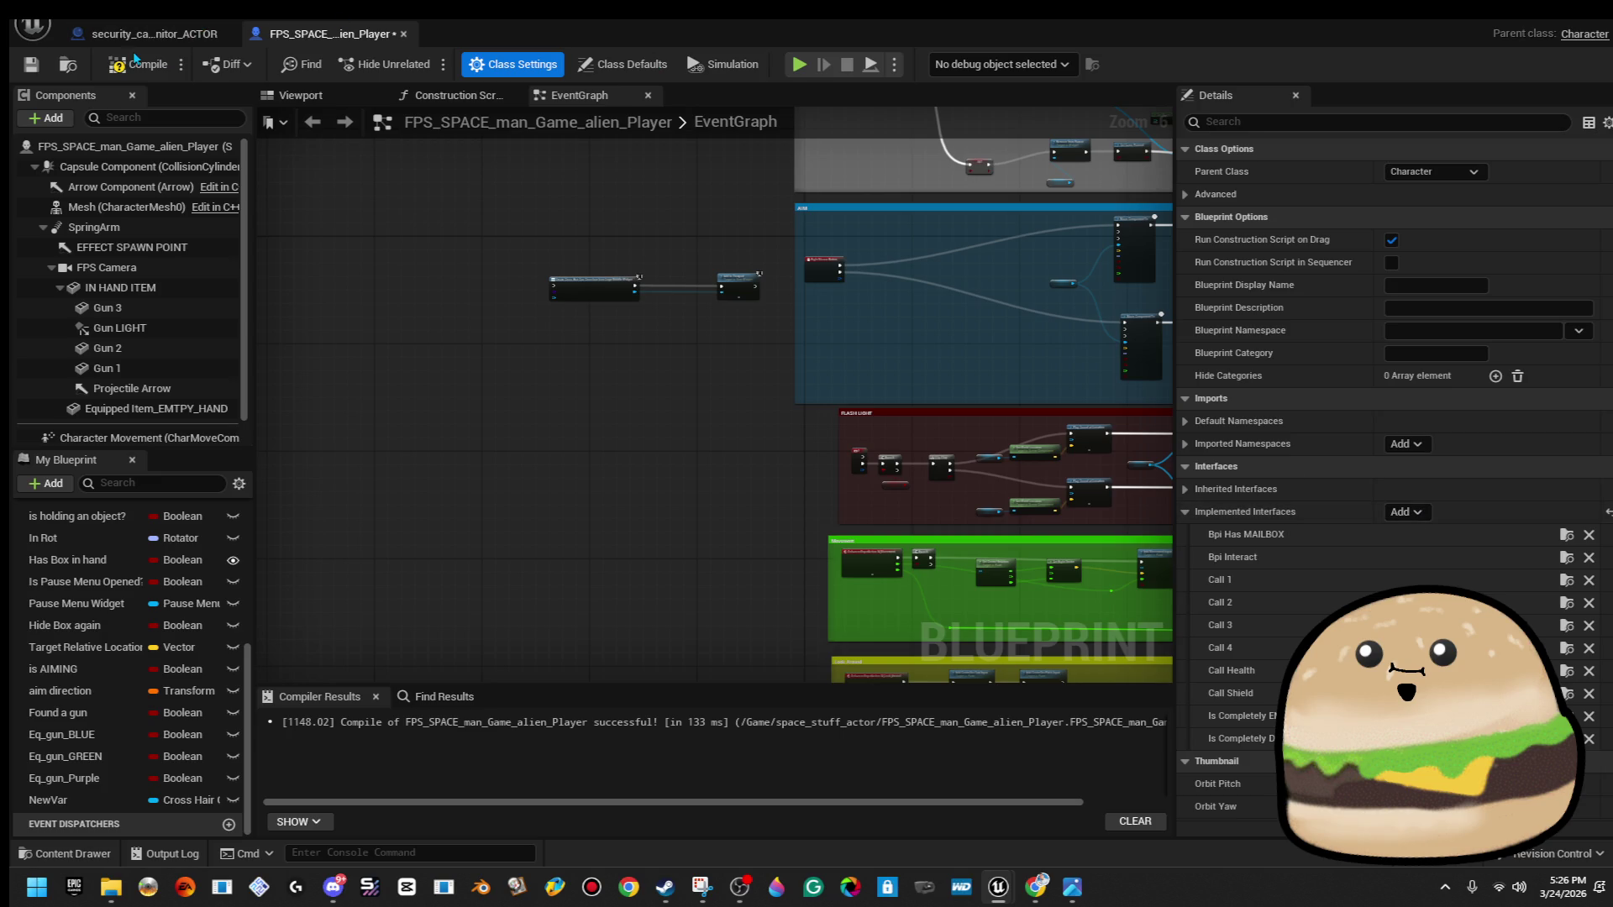
# Compile the player blueprint and expand its Interfaces list.
pyautogui.click(131, 64)
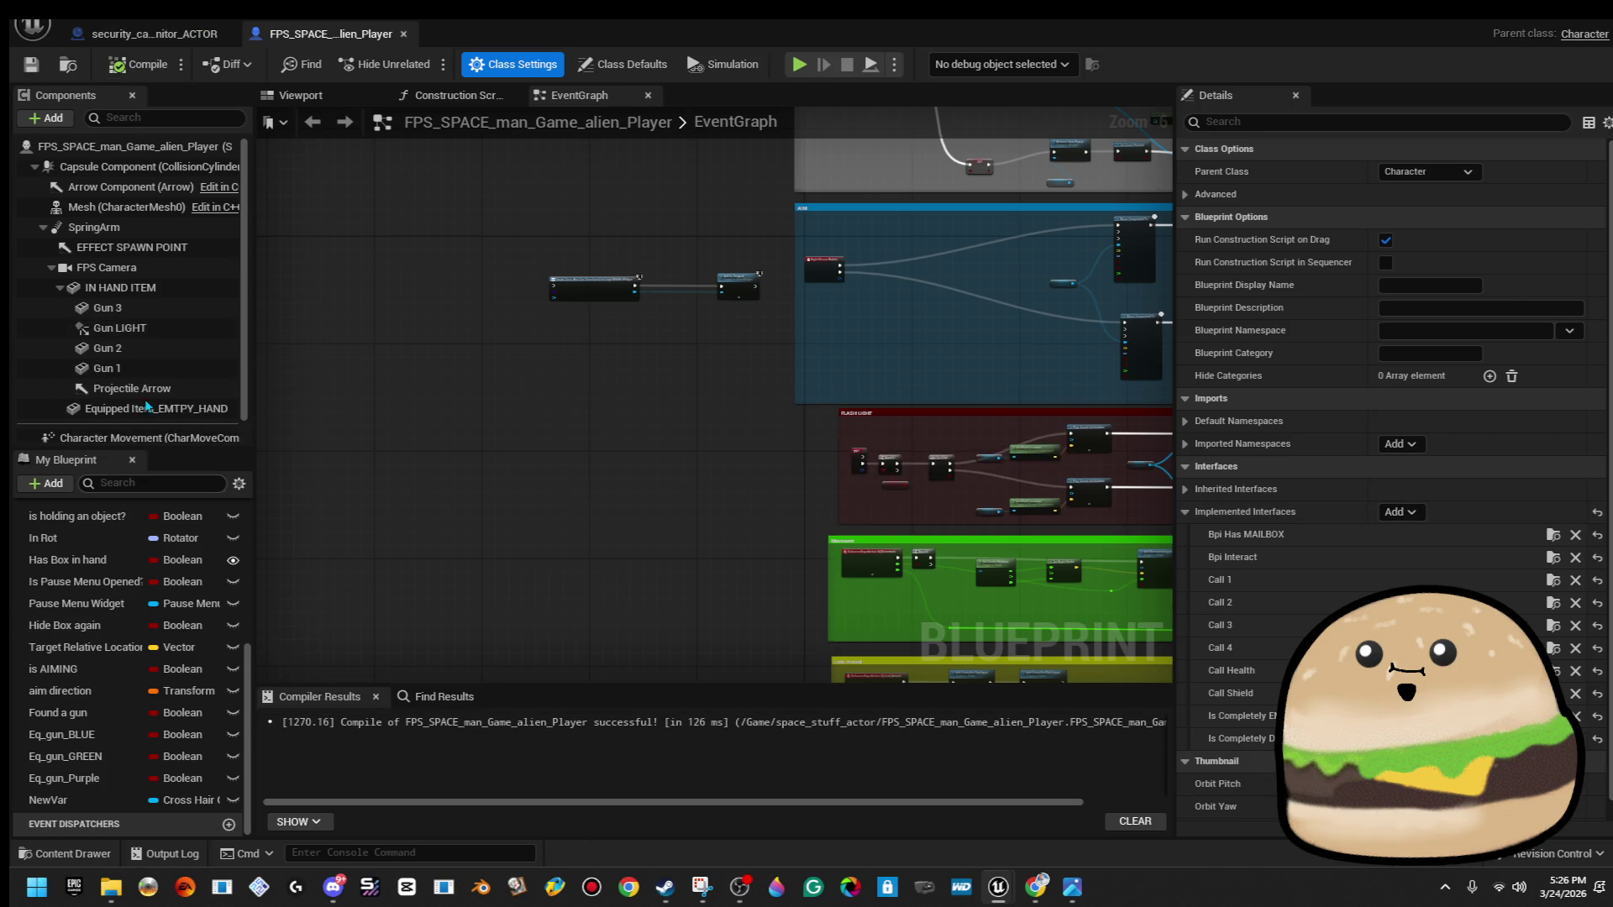
pyautogui.scroll(5, 127, 639)
pyautogui.click(126, 620)
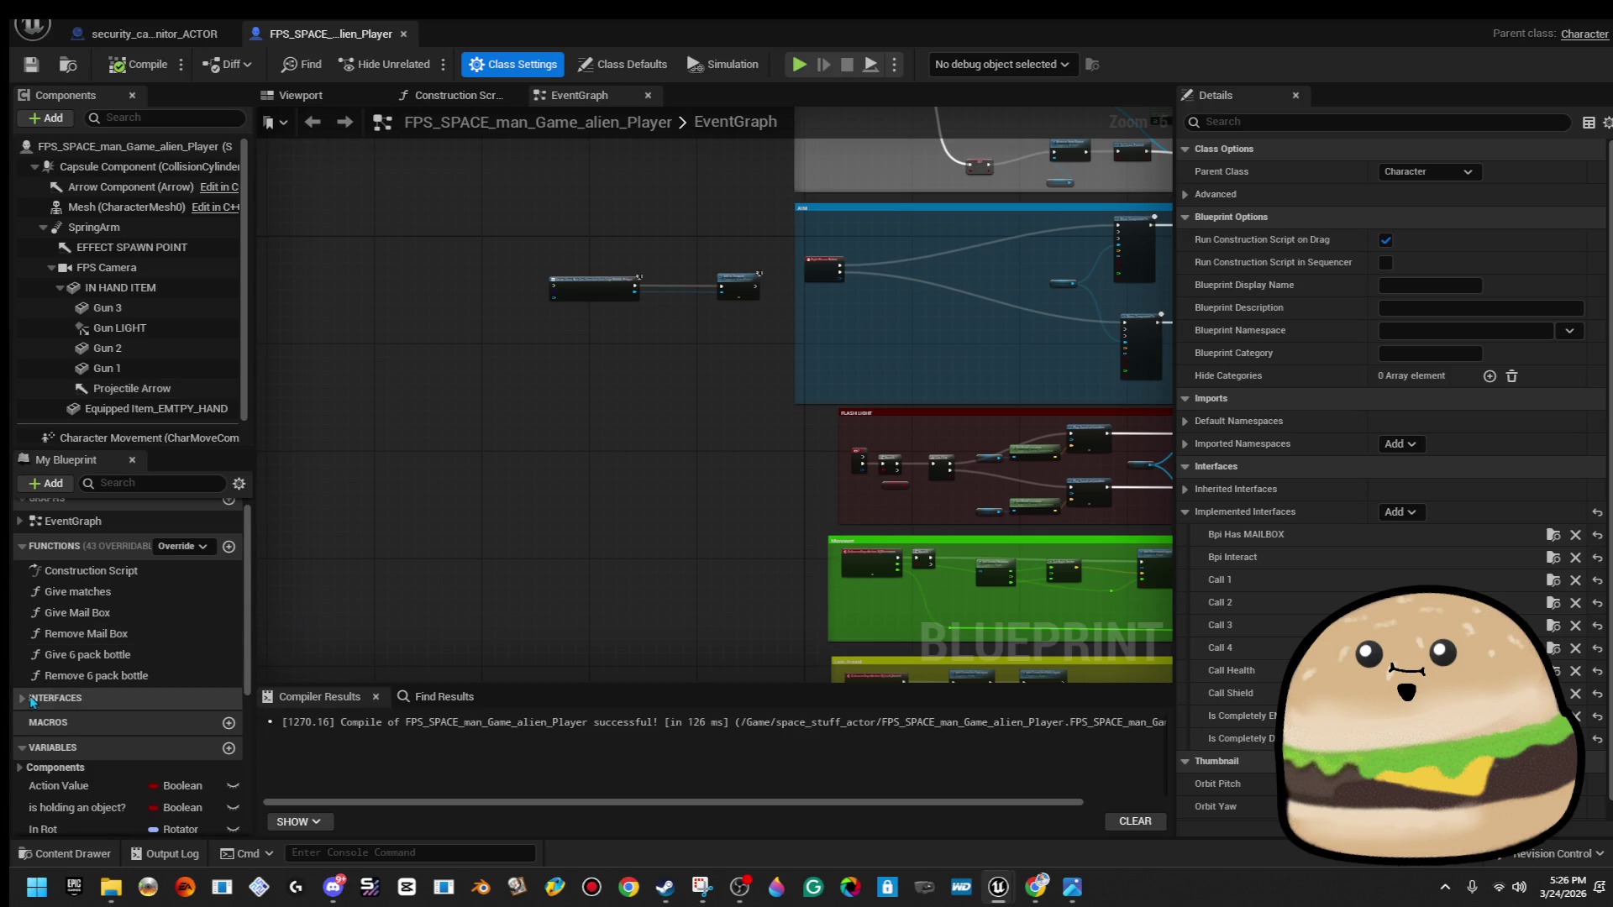
pyautogui.scroll(-1, 120, 673)
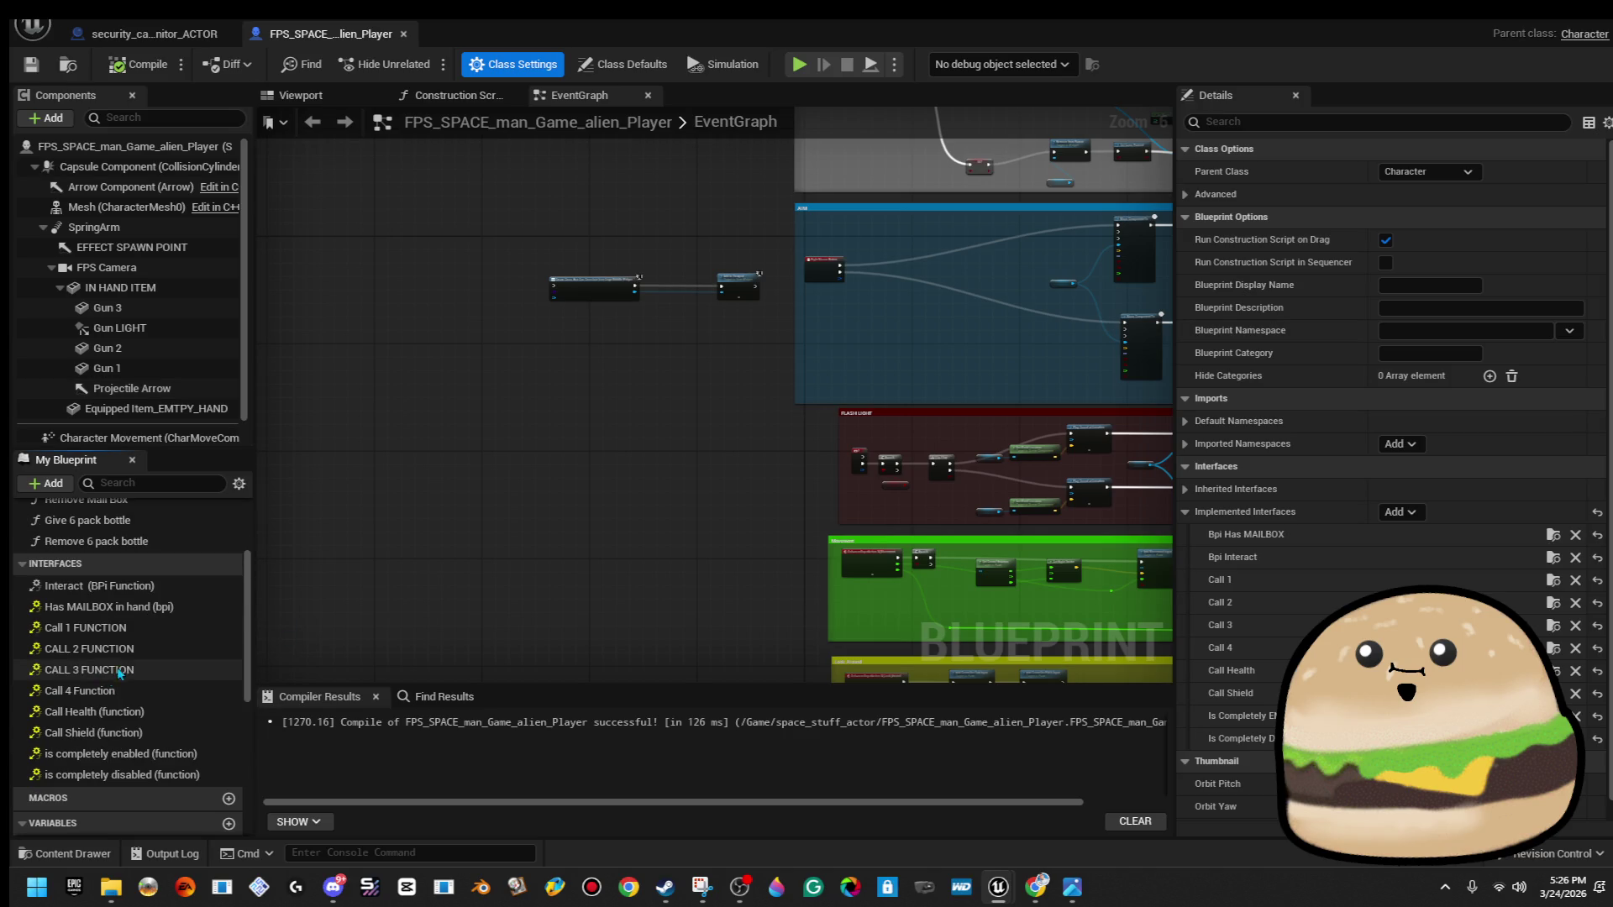
# Place the is completely enabled and is completely disabled interface events in the EventGraph.
pyautogui.doubleClick(168, 754)
pyautogui.doubleClick(179, 775)
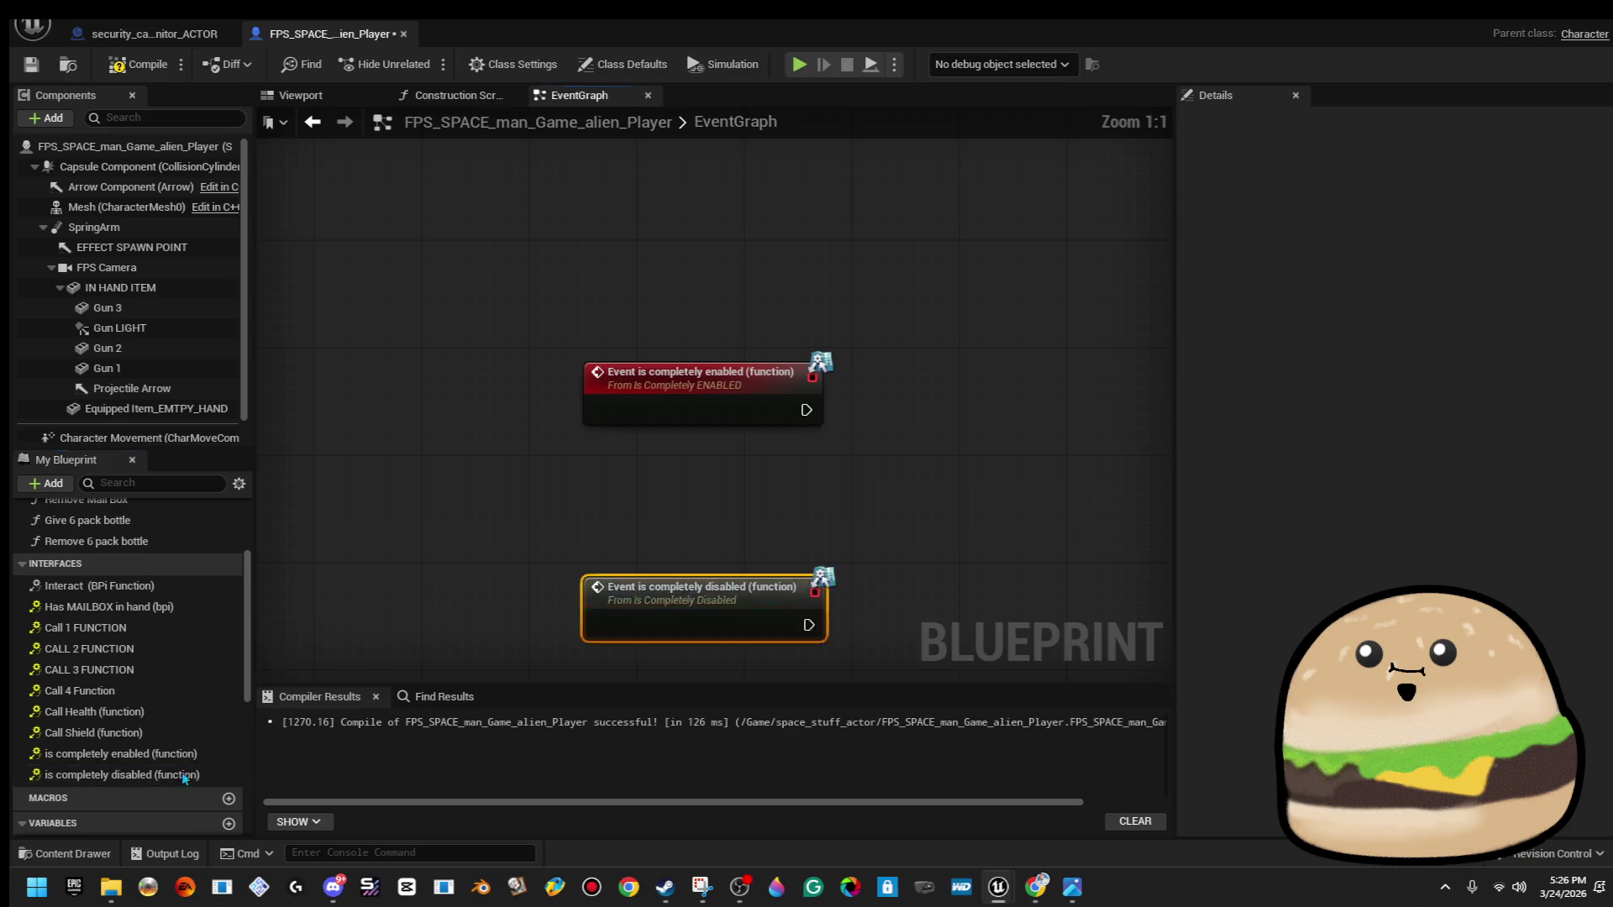
pyautogui.scroll(-8, 849, 370)
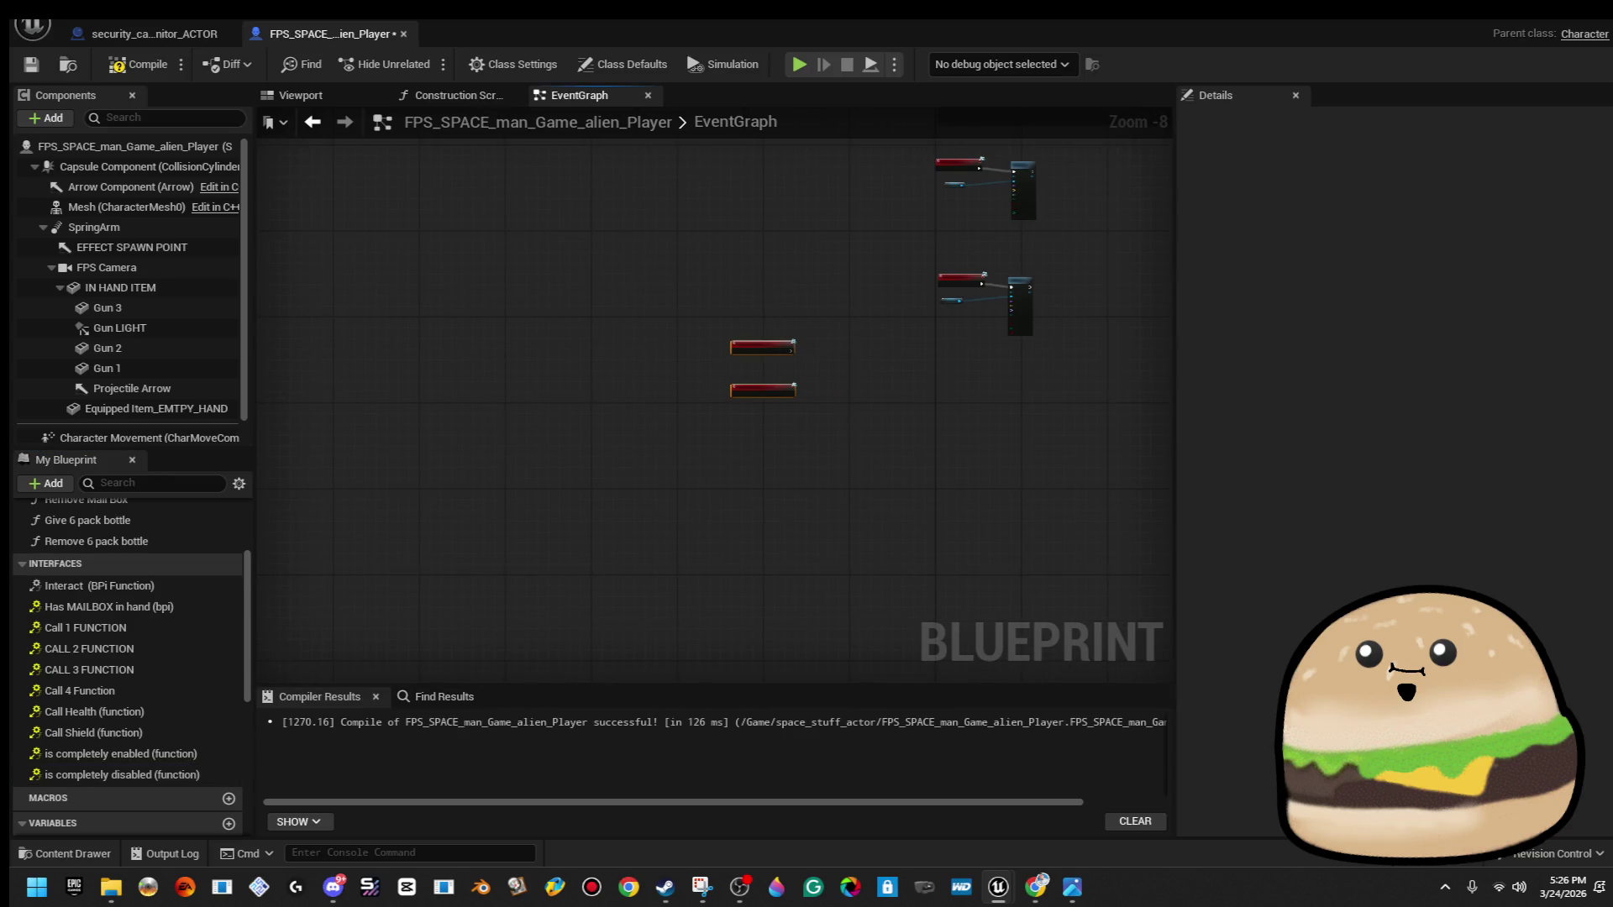
pyautogui.scroll(-4, 663, 551)
pyautogui.moveTo(538, 556)
pyautogui.mouseDown()
pyautogui.moveTo(551, 176)
pyautogui.moveTo(580, 261)
pyautogui.mouseUp()
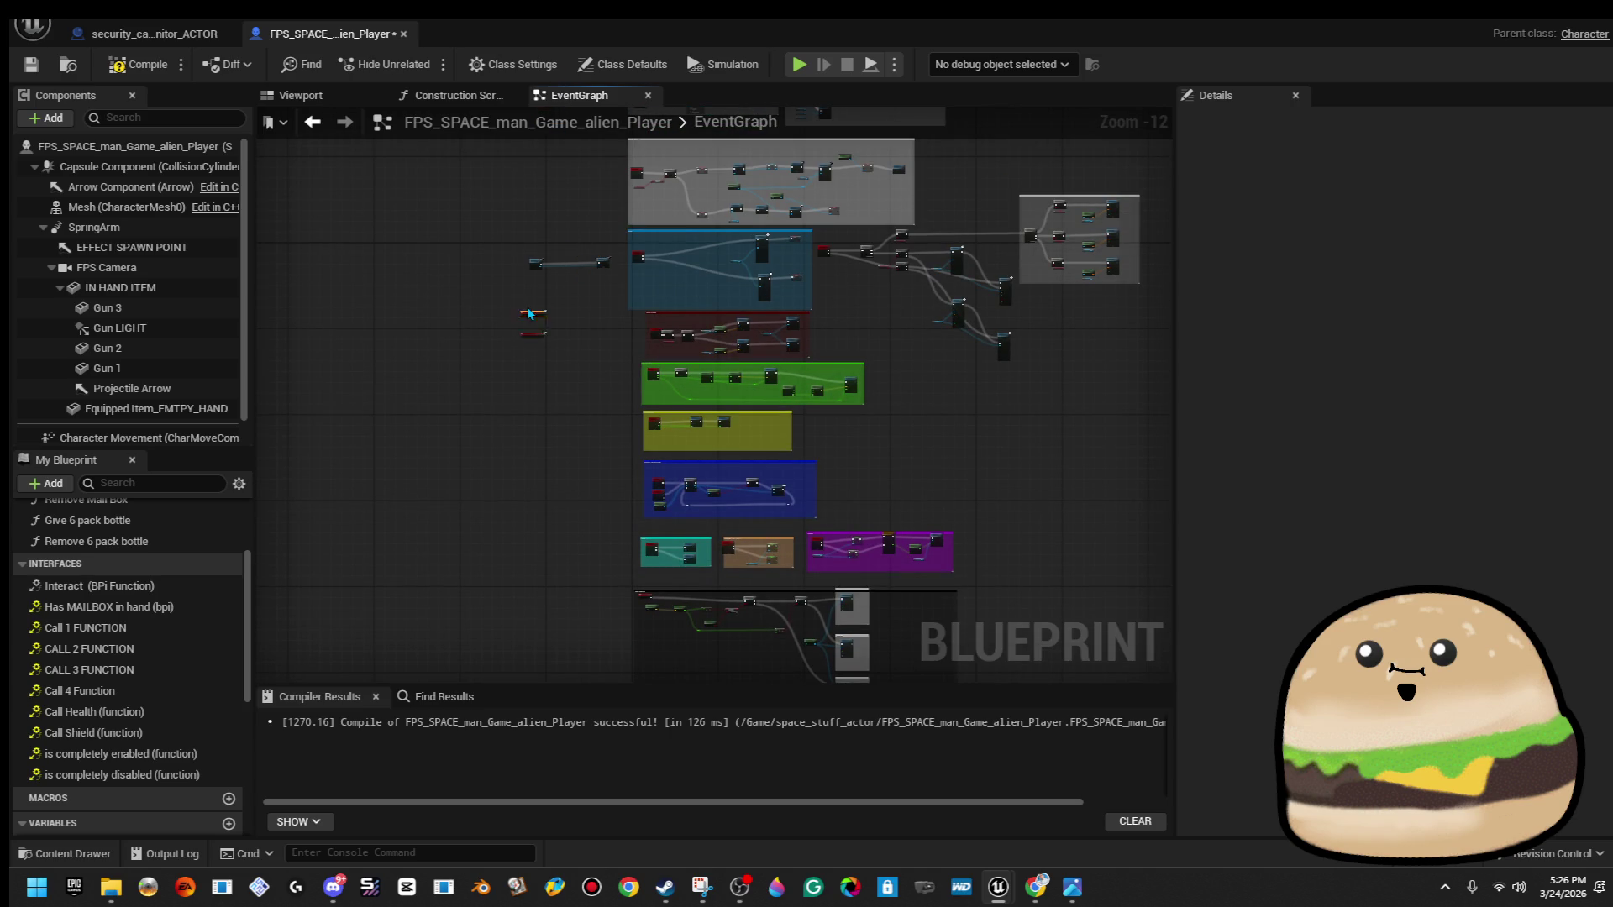
pyautogui.scroll(10, 520, 244)
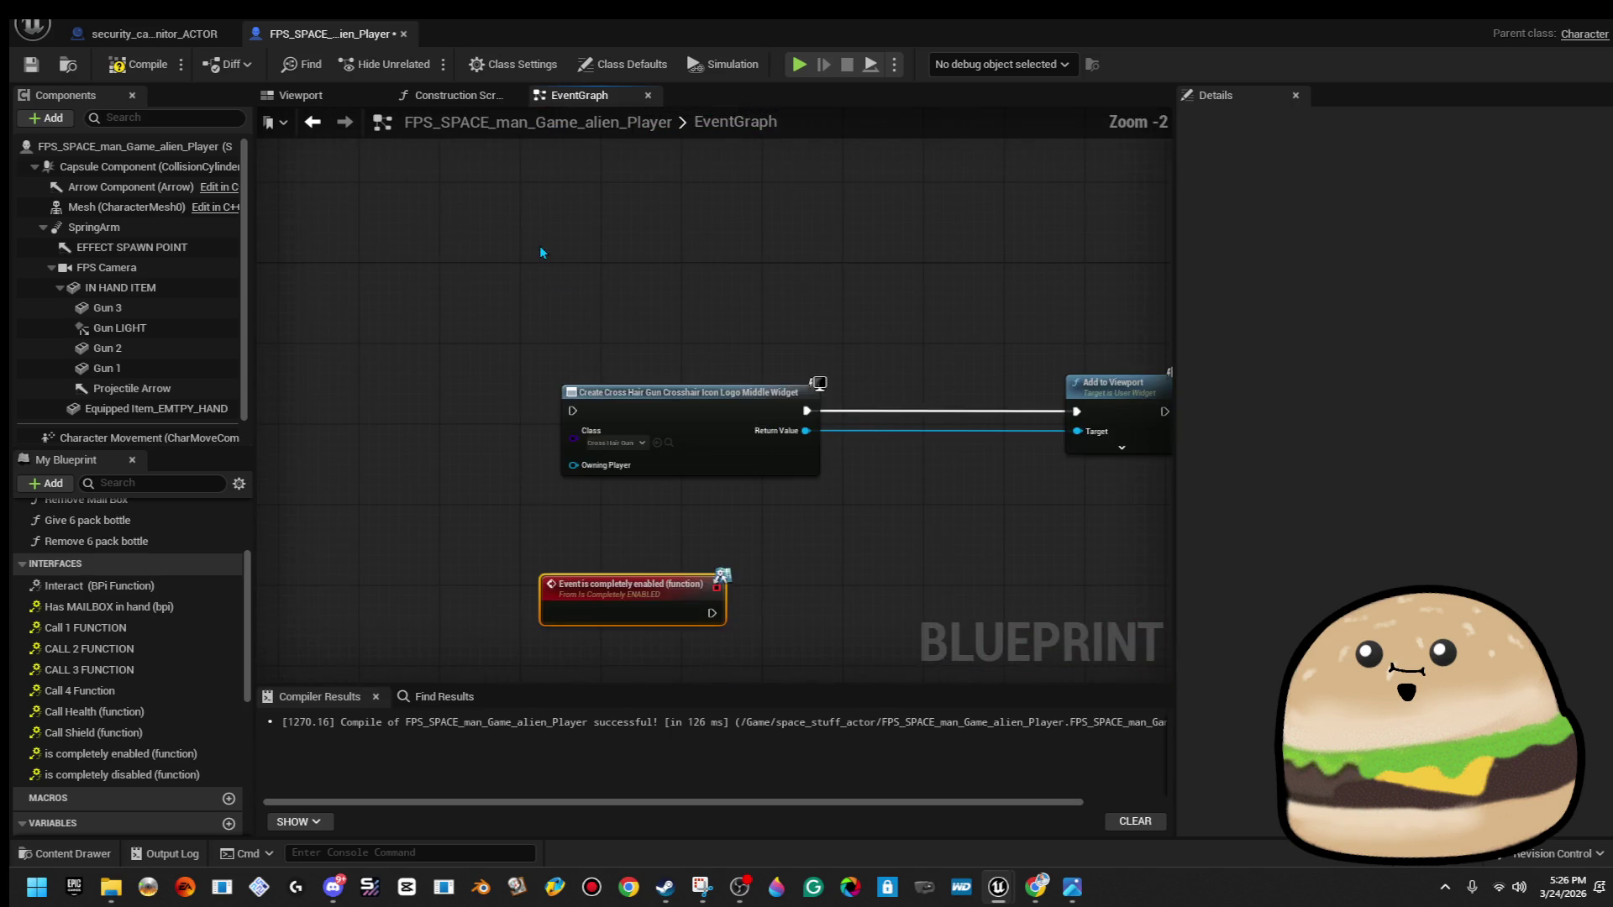
pyautogui.scroll(-2, 646, 302)
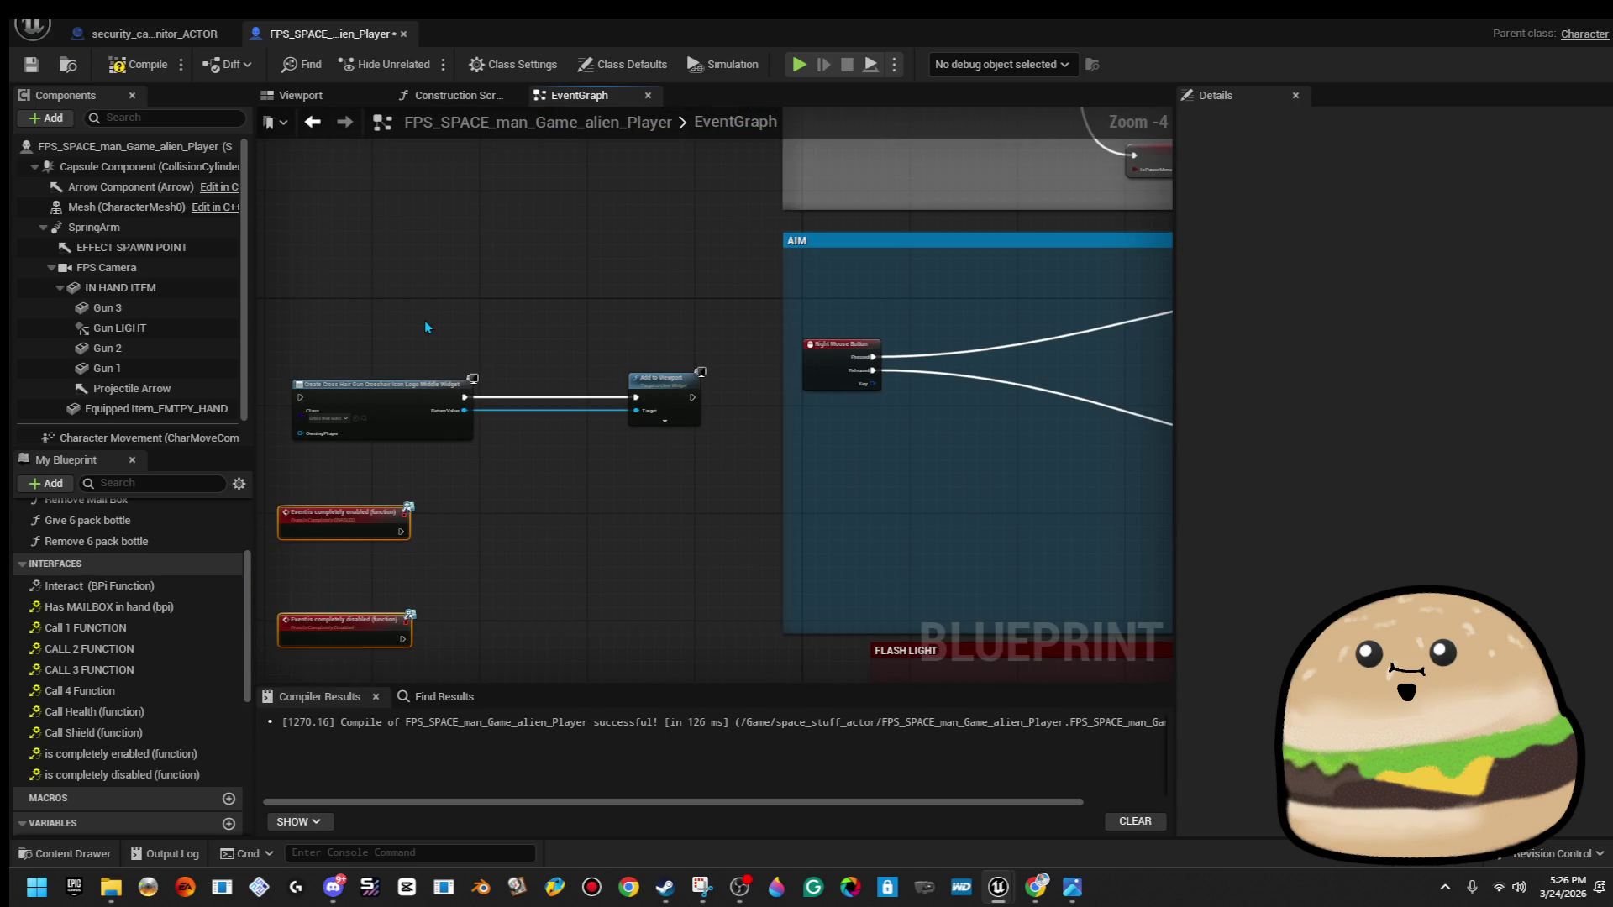
# Move the crosshair widget nodes aside so the AIM group sits beside the new events.
pyautogui.moveTo(346, 341)
pyautogui.mouseDown()
pyautogui.moveTo(704, 438)
pyautogui.moveTo(672, 216)
pyautogui.mouseUp()
pyautogui.scroll(-4, 694, 244)
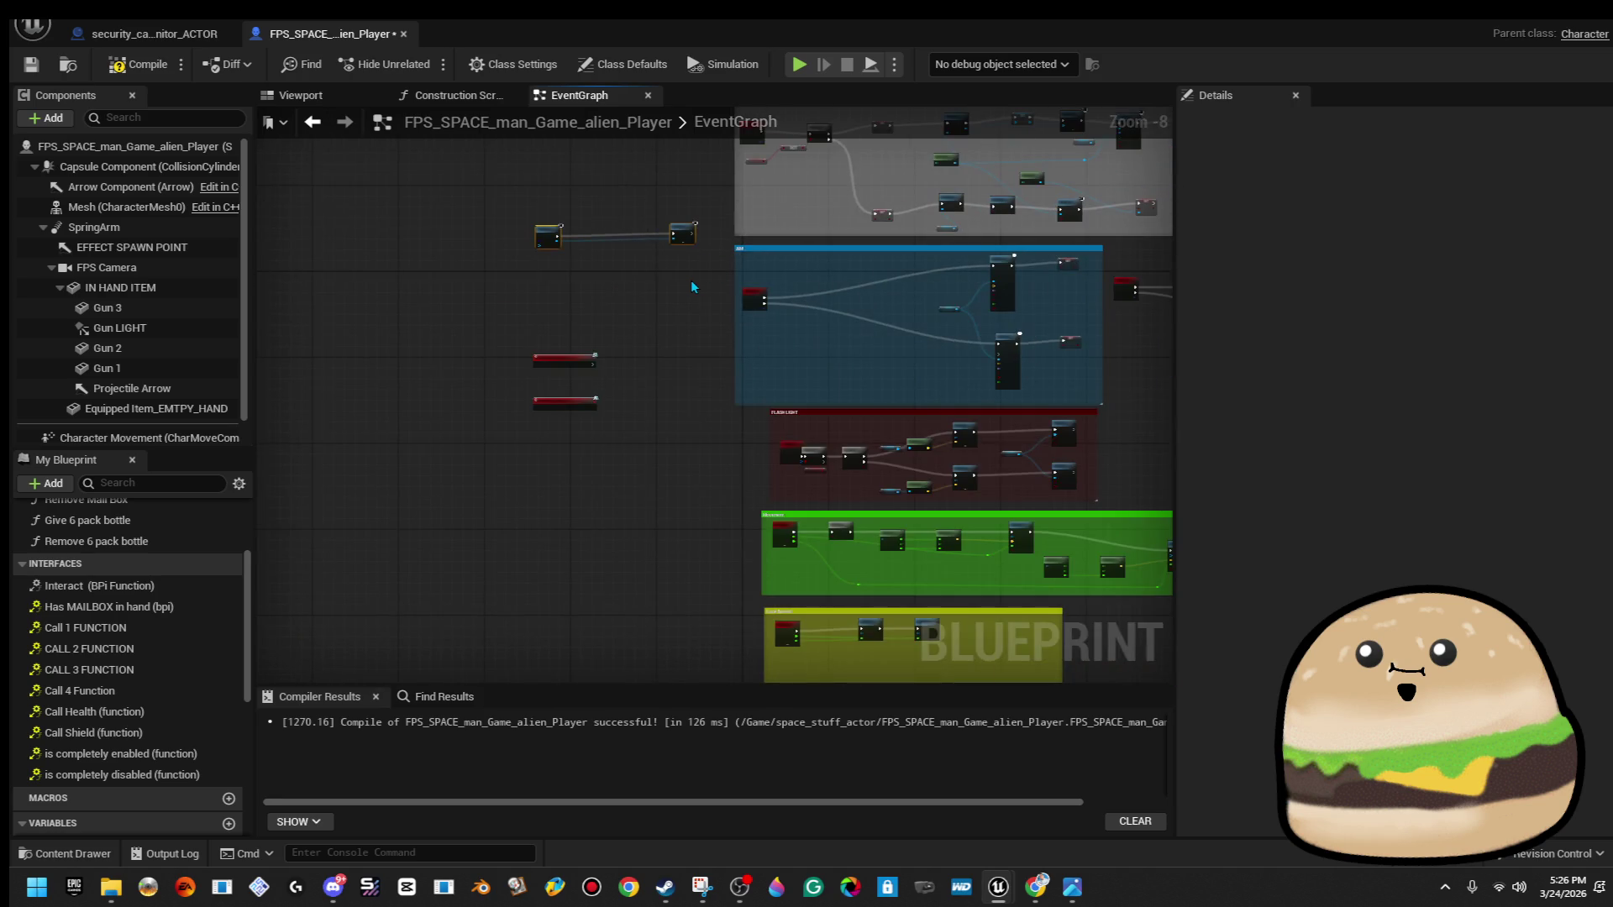
pyautogui.moveTo(691, 280); pyautogui.dragTo(652, 435)
pyautogui.moveTo(481, 339)
pyautogui.mouseDown()
pyautogui.moveTo(656, 435)
pyautogui.moveTo(637, 250)
pyautogui.mouseUp()
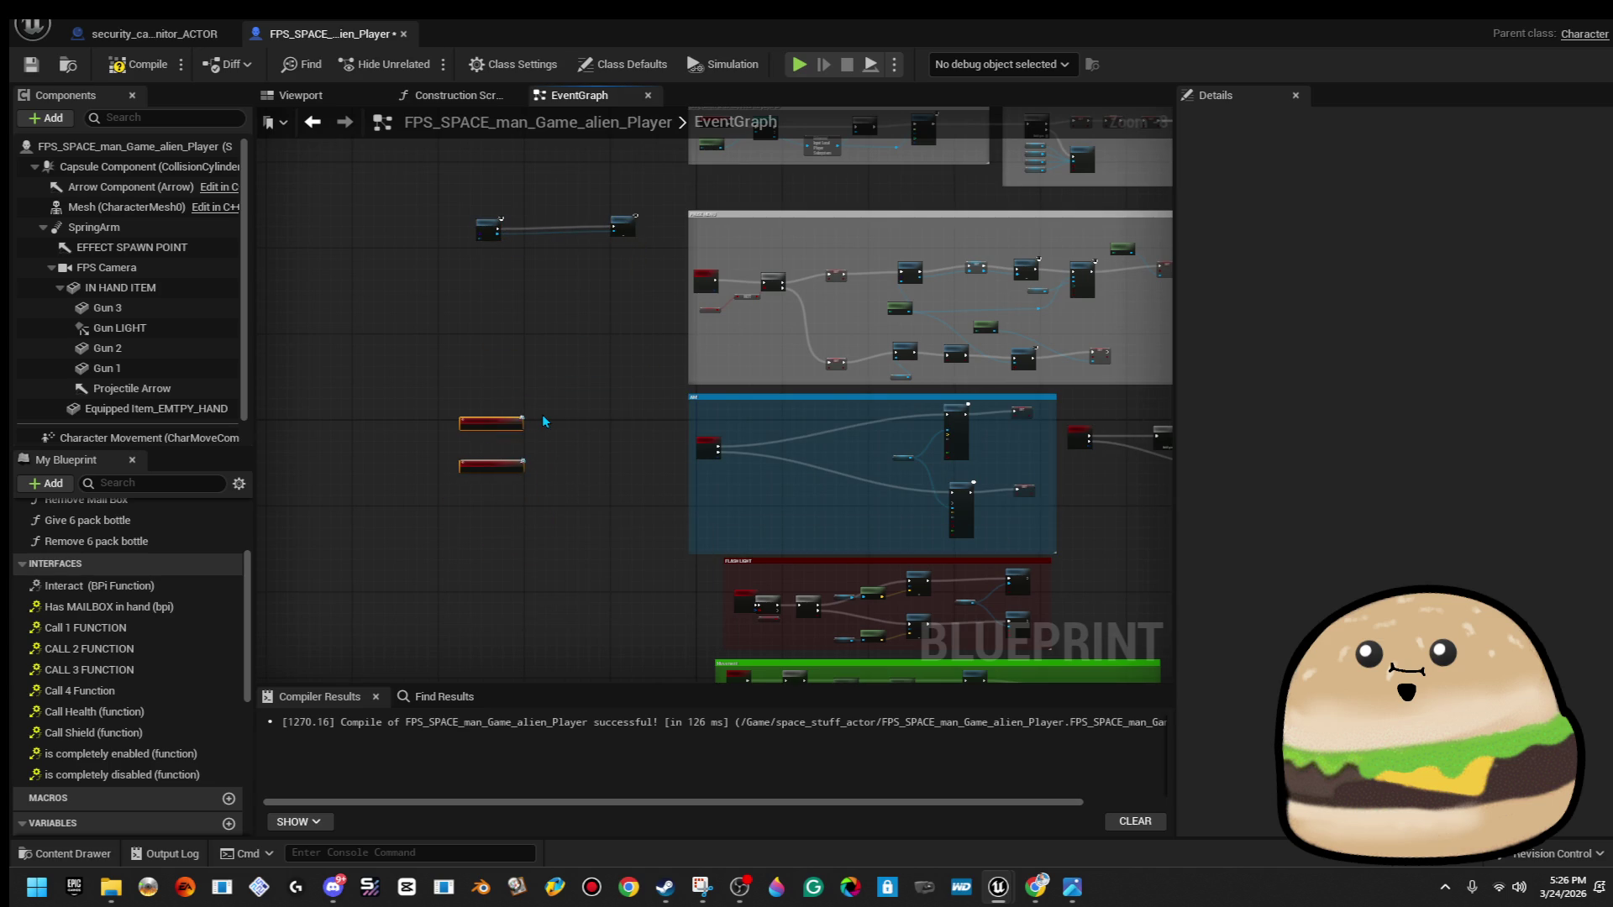
pyautogui.scroll(5, 544, 421)
pyautogui.scroll(-1, 775, 434)
pyautogui.moveTo(694, 454)
pyautogui.mouseDown()
pyautogui.moveTo(365, 626)
pyautogui.moveTo(328, 612)
pyautogui.moveTo(447, 577)
pyautogui.mouseUp()
pyautogui.scroll(3, 215, 647)
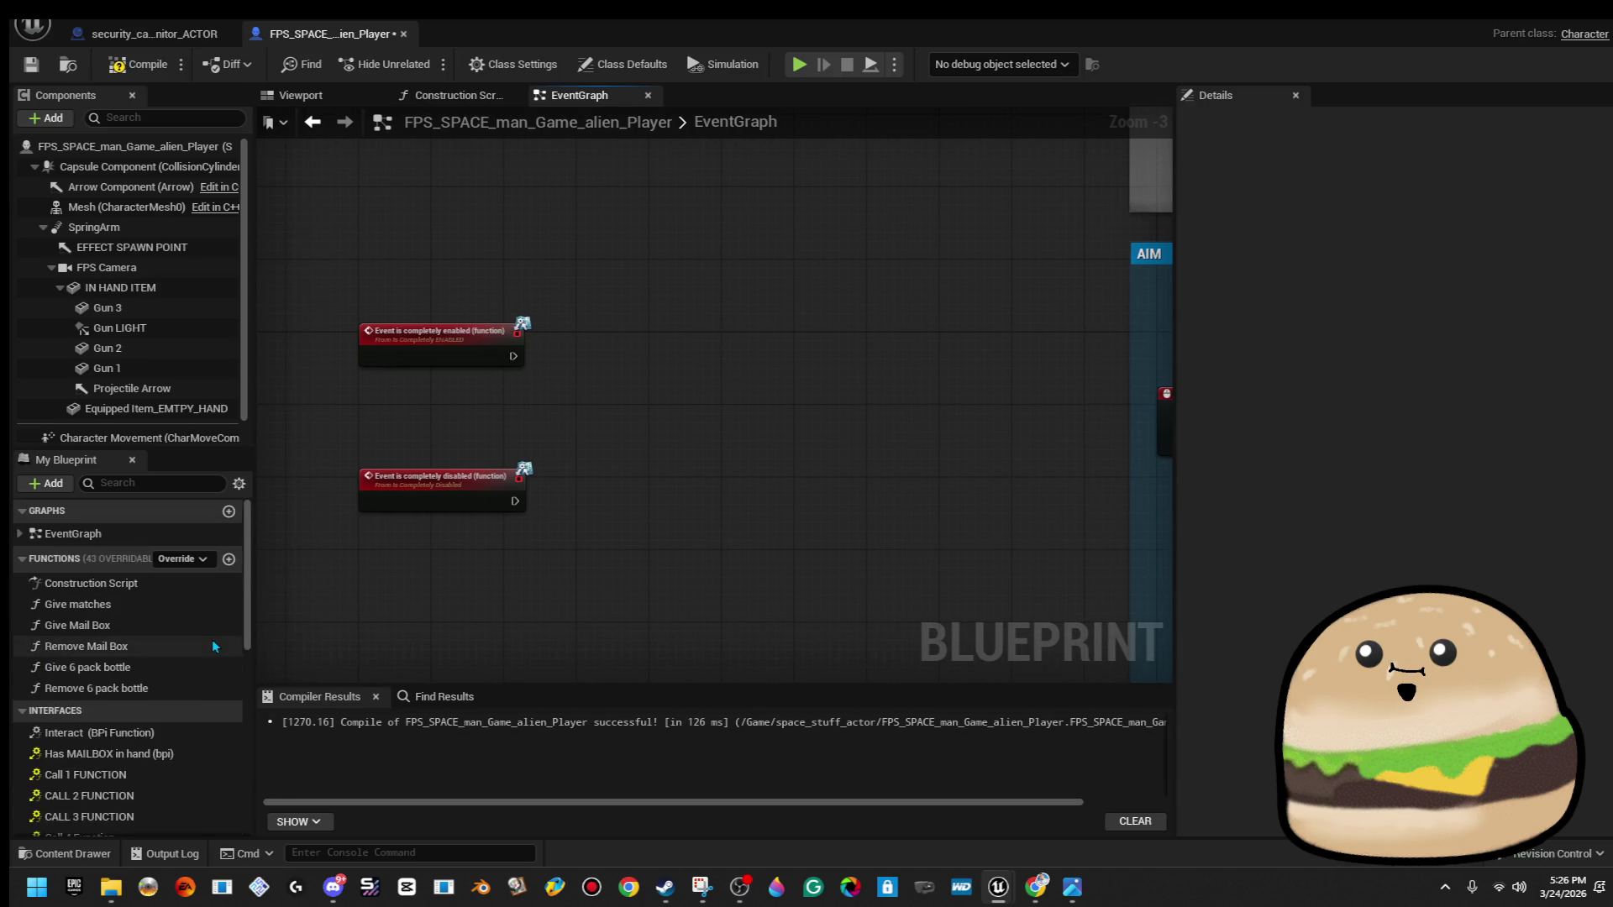
# Collapse the My Blueprint categories and add two new Booleans, enabled and disabled.
pyautogui.click(22, 559)
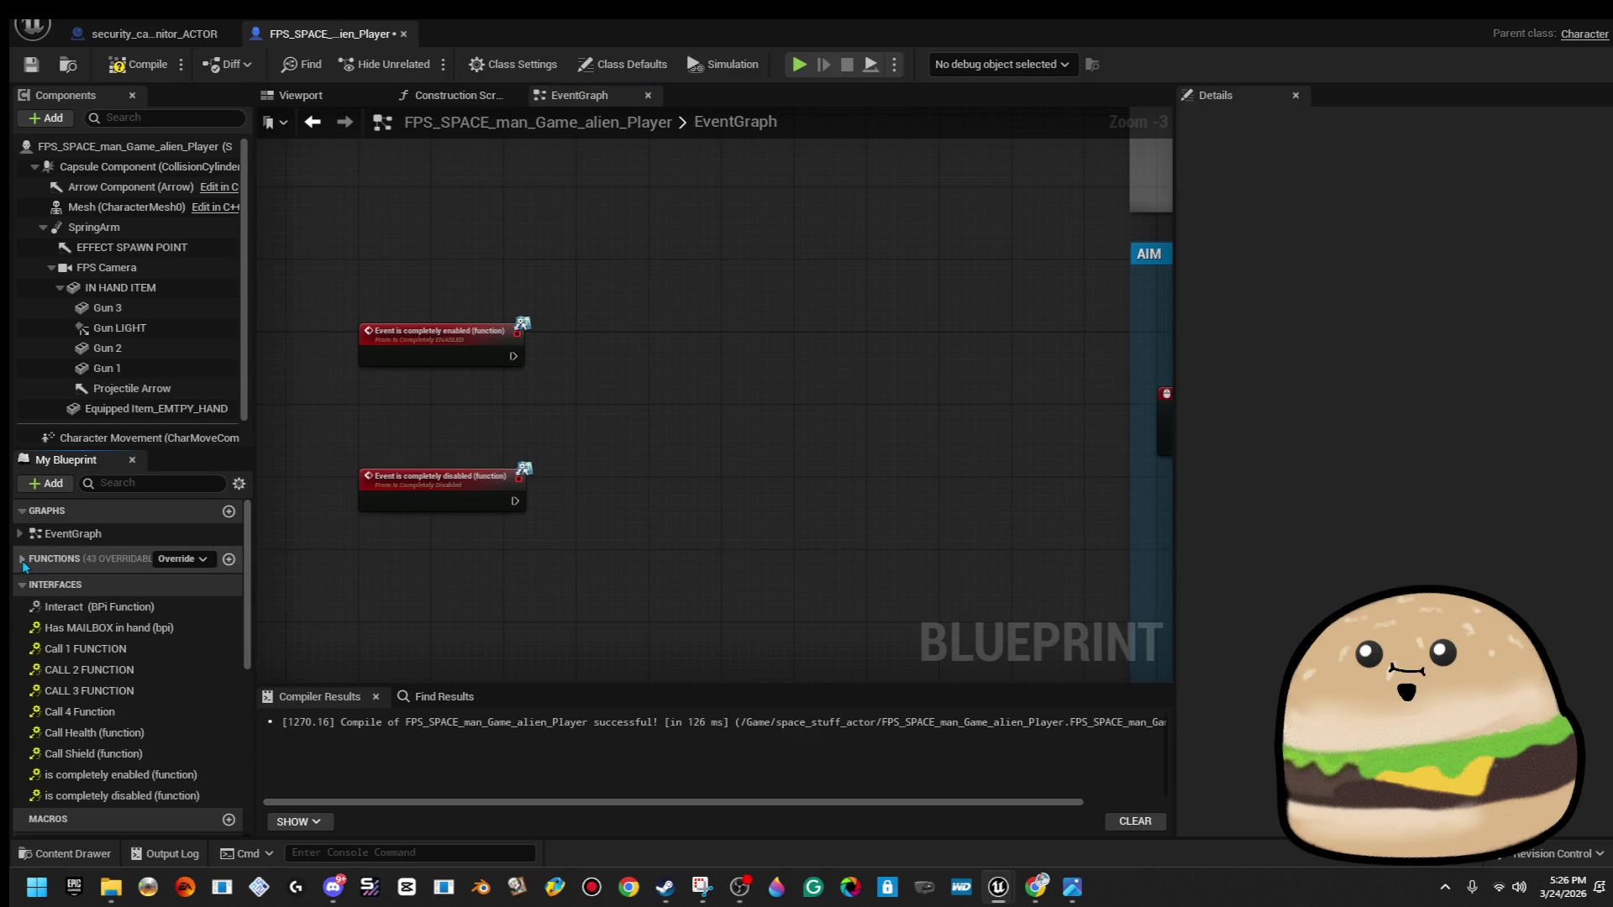
pyautogui.click(22, 585)
pyautogui.click(101, 634)
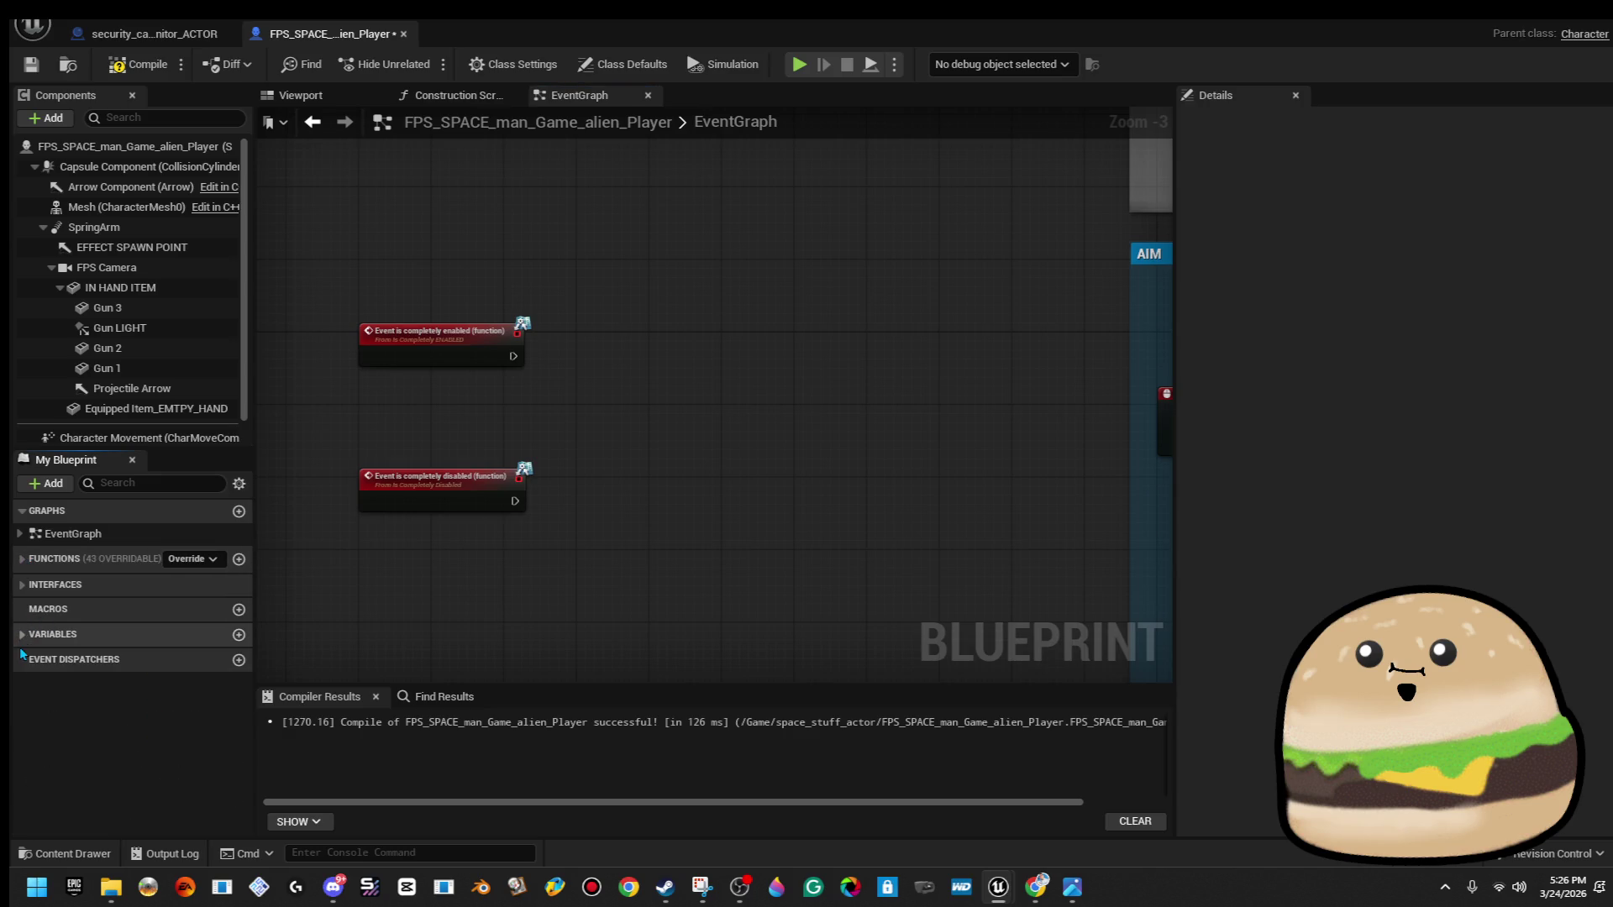
pyautogui.click(239, 636)
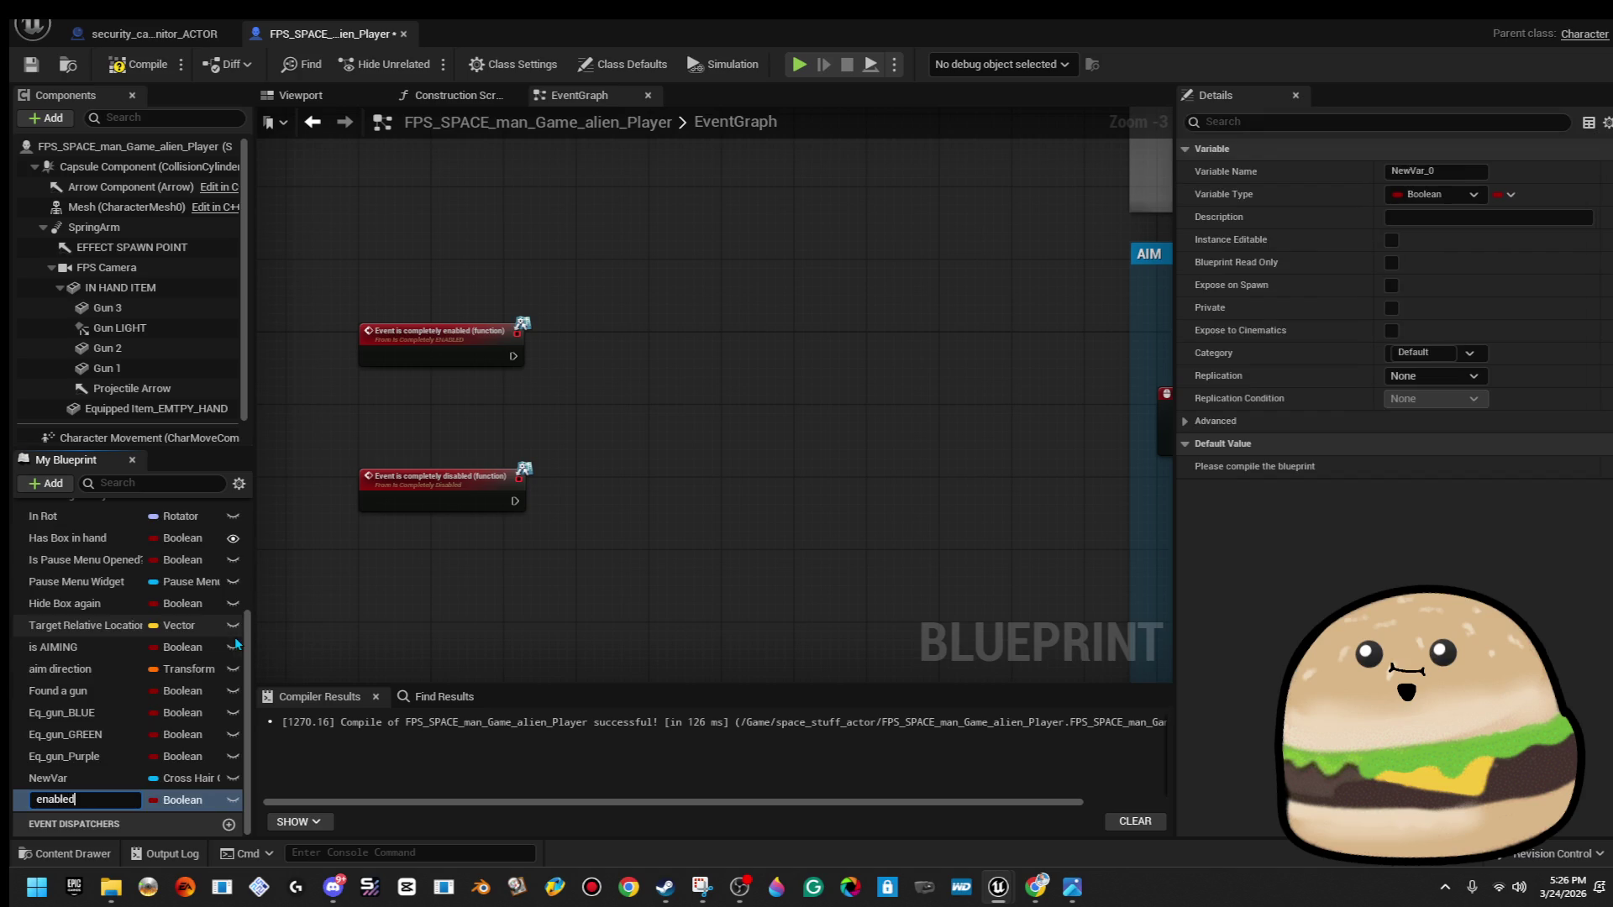
pyautogui.scroll(4, 232, 621)
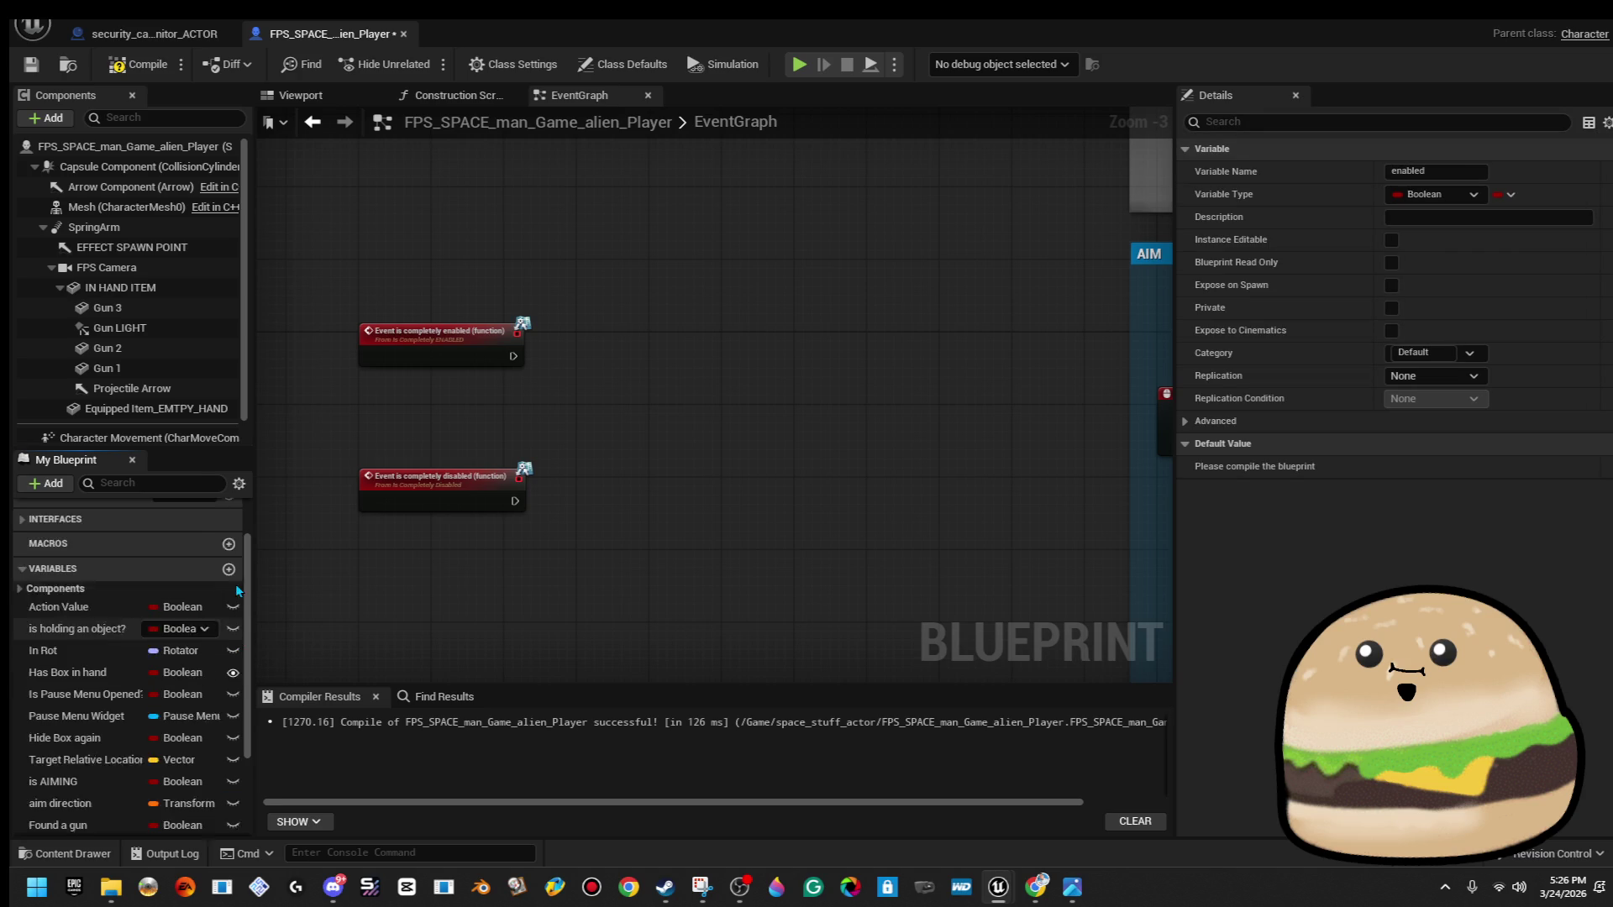
pyautogui.click(228, 597)
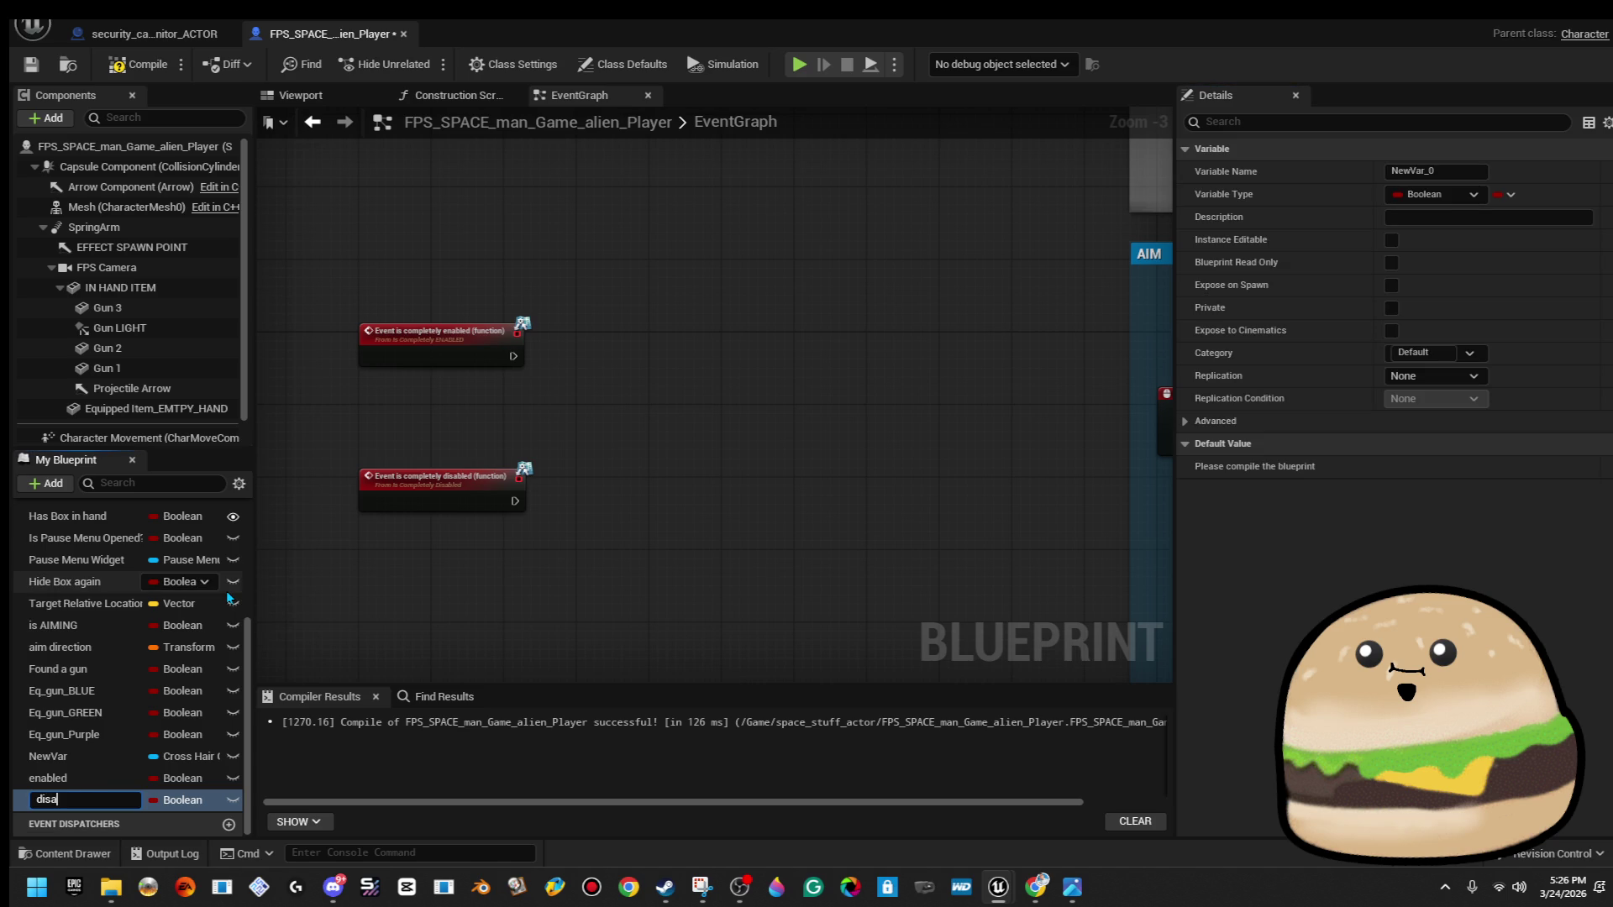
# Wire a SET disabled node after the Event is completely disabled.
pyautogui.moveTo(49, 800); pyautogui.dragTo(529, 569)
pyautogui.moveTo(515, 504); pyautogui.dragTo(646, 511)
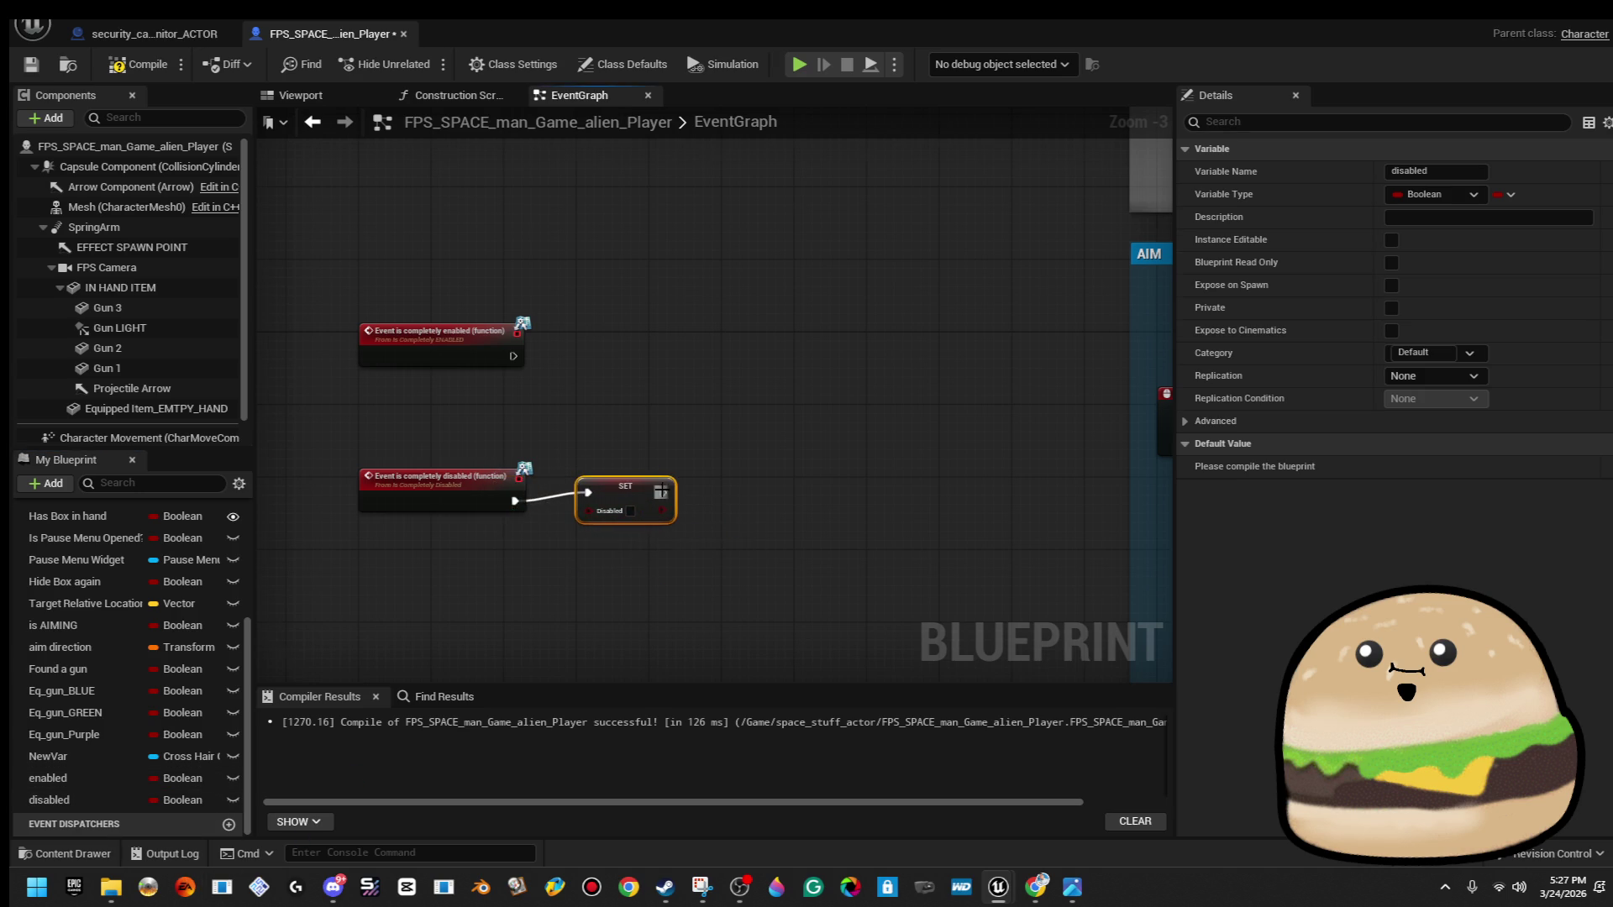
pyautogui.scroll(2, 663, 493)
pyautogui.moveTo(632, 505); pyautogui.dragTo(632, 516)
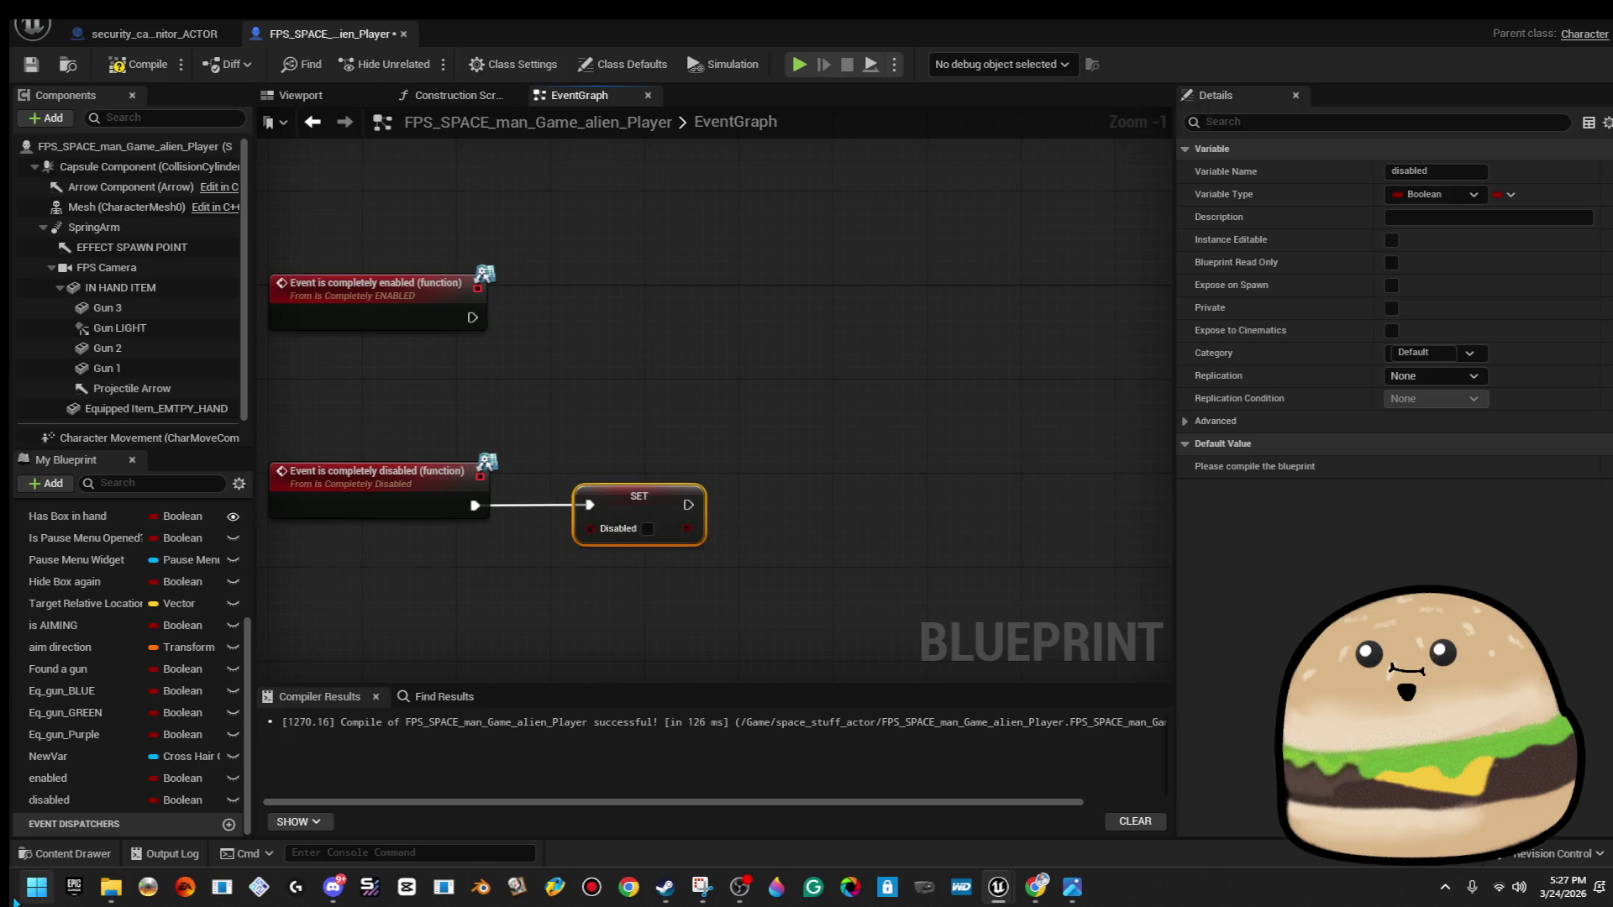
pyautogui.click(91, 800)
# Delete the disabled variable and rename the enabled variable to isenabled.
pyautogui.press('Delete')
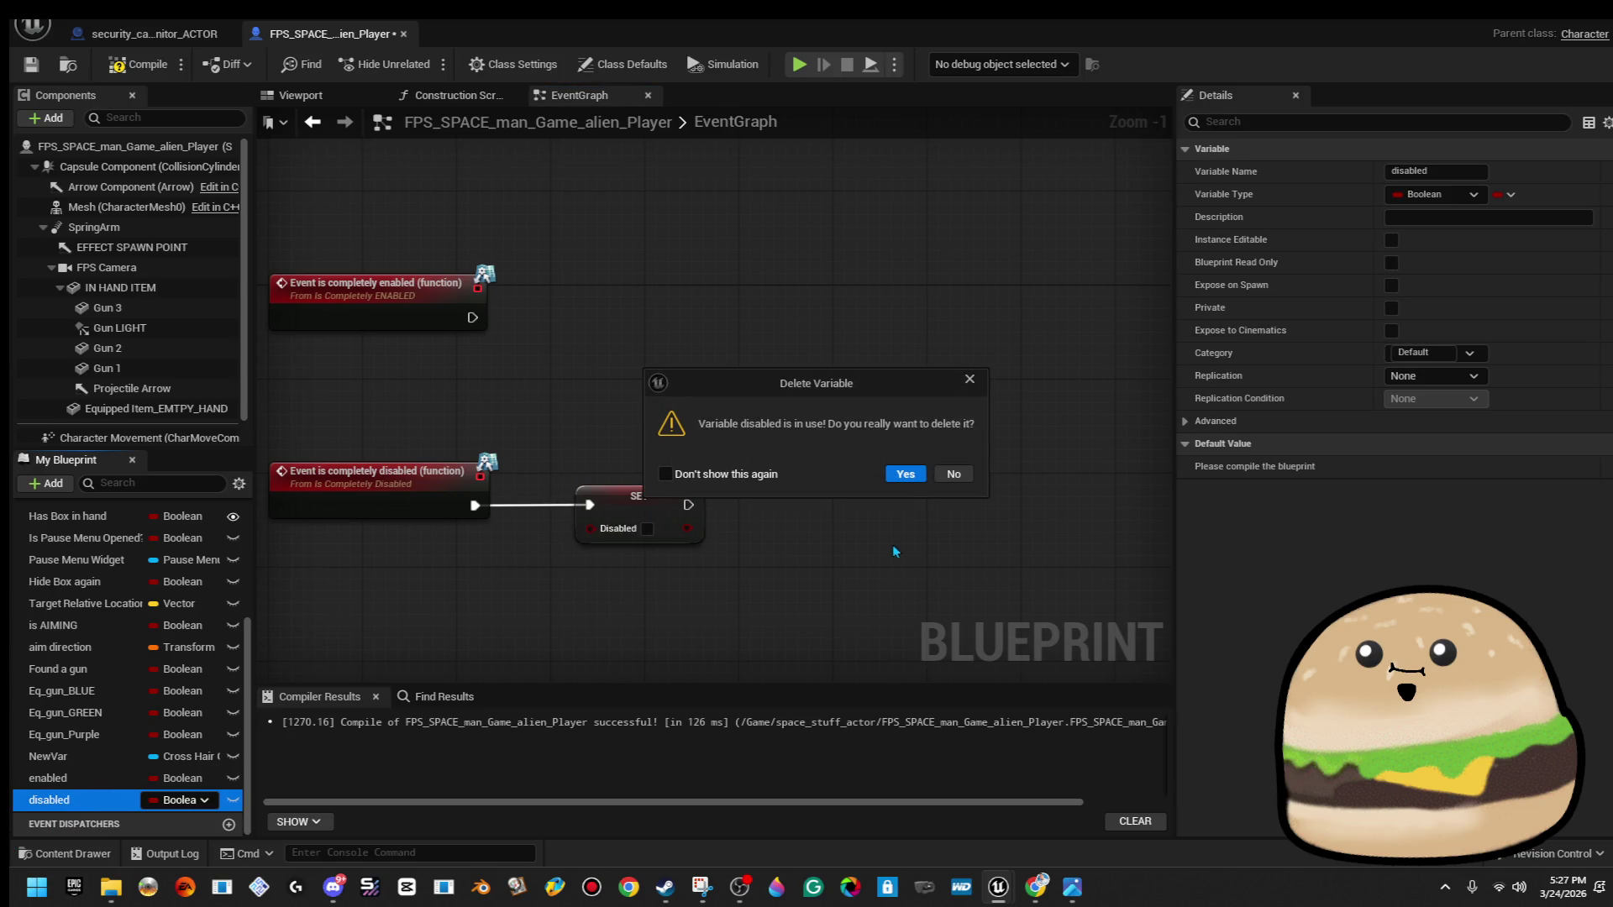
pyautogui.click(908, 475)
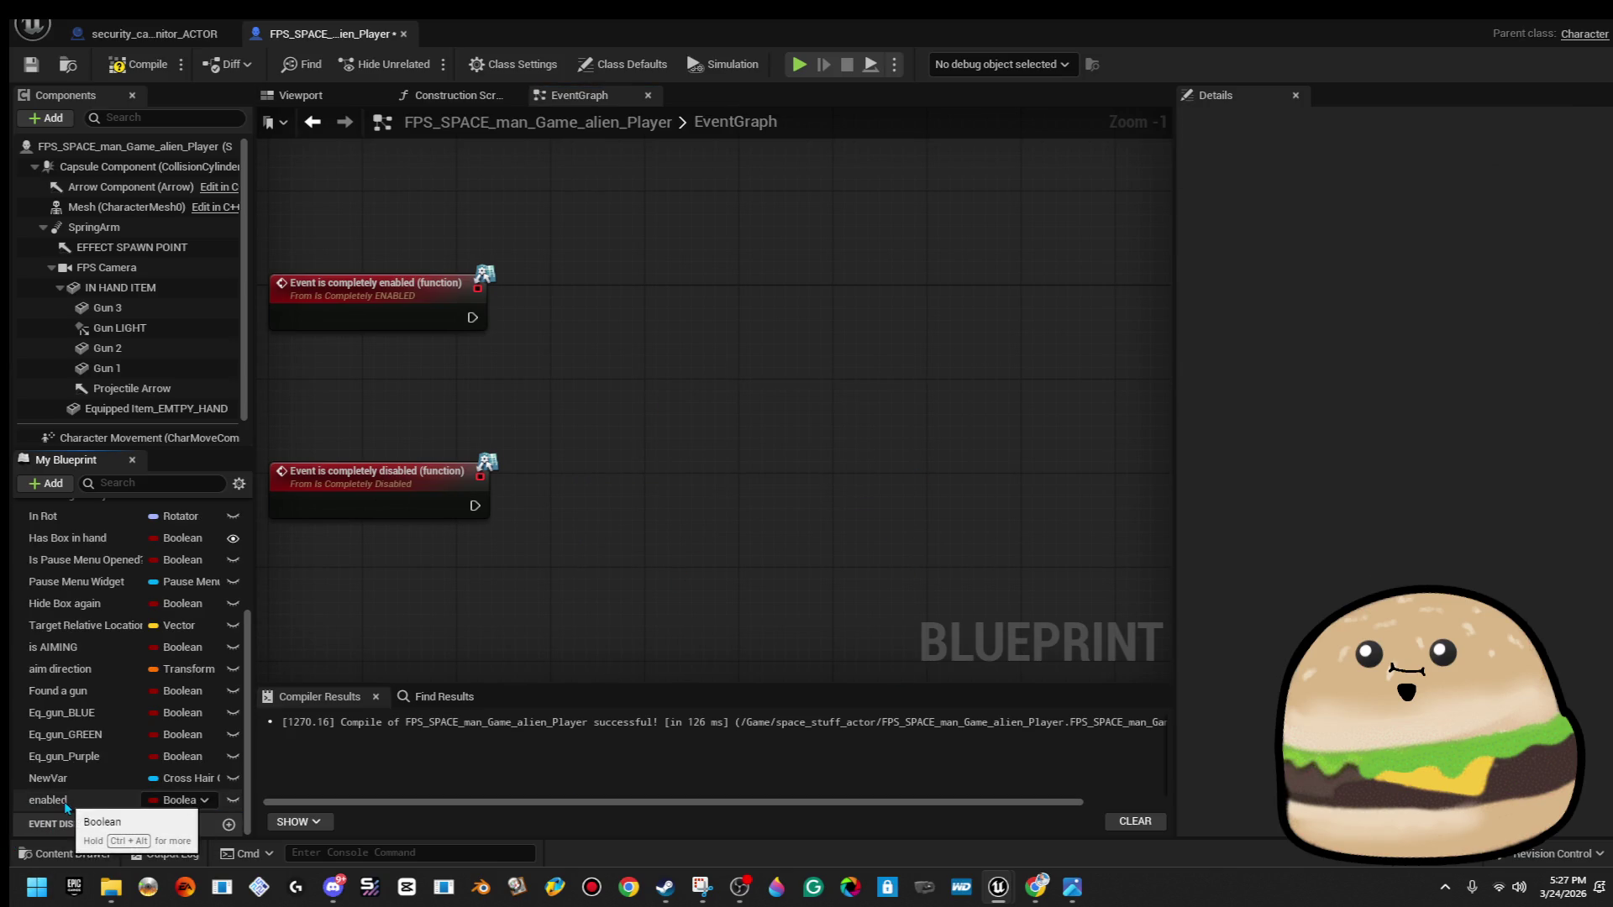
pyautogui.rightClick(72, 800)
pyautogui.click(128, 678)
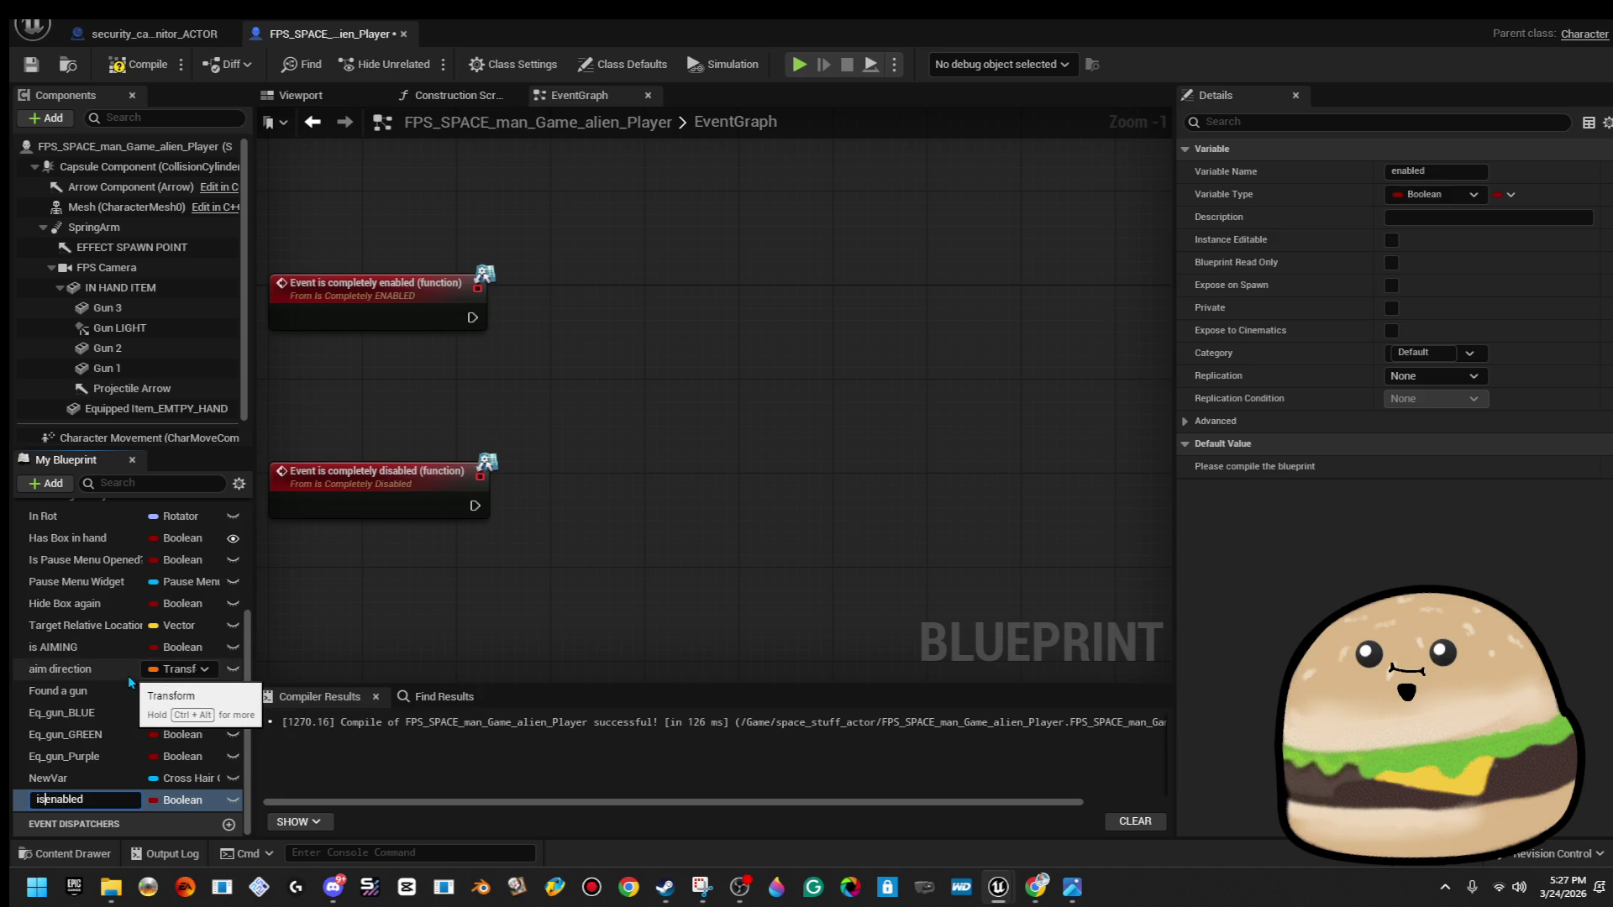
pyautogui.press('Return')
# Add SET isenabled nodes to the disabled and enabled events, true for enabled.
pyautogui.moveTo(76, 799); pyautogui.dragTo(530, 593)
pyautogui.moveTo(495, 520); pyautogui.dragTo(476, 506)
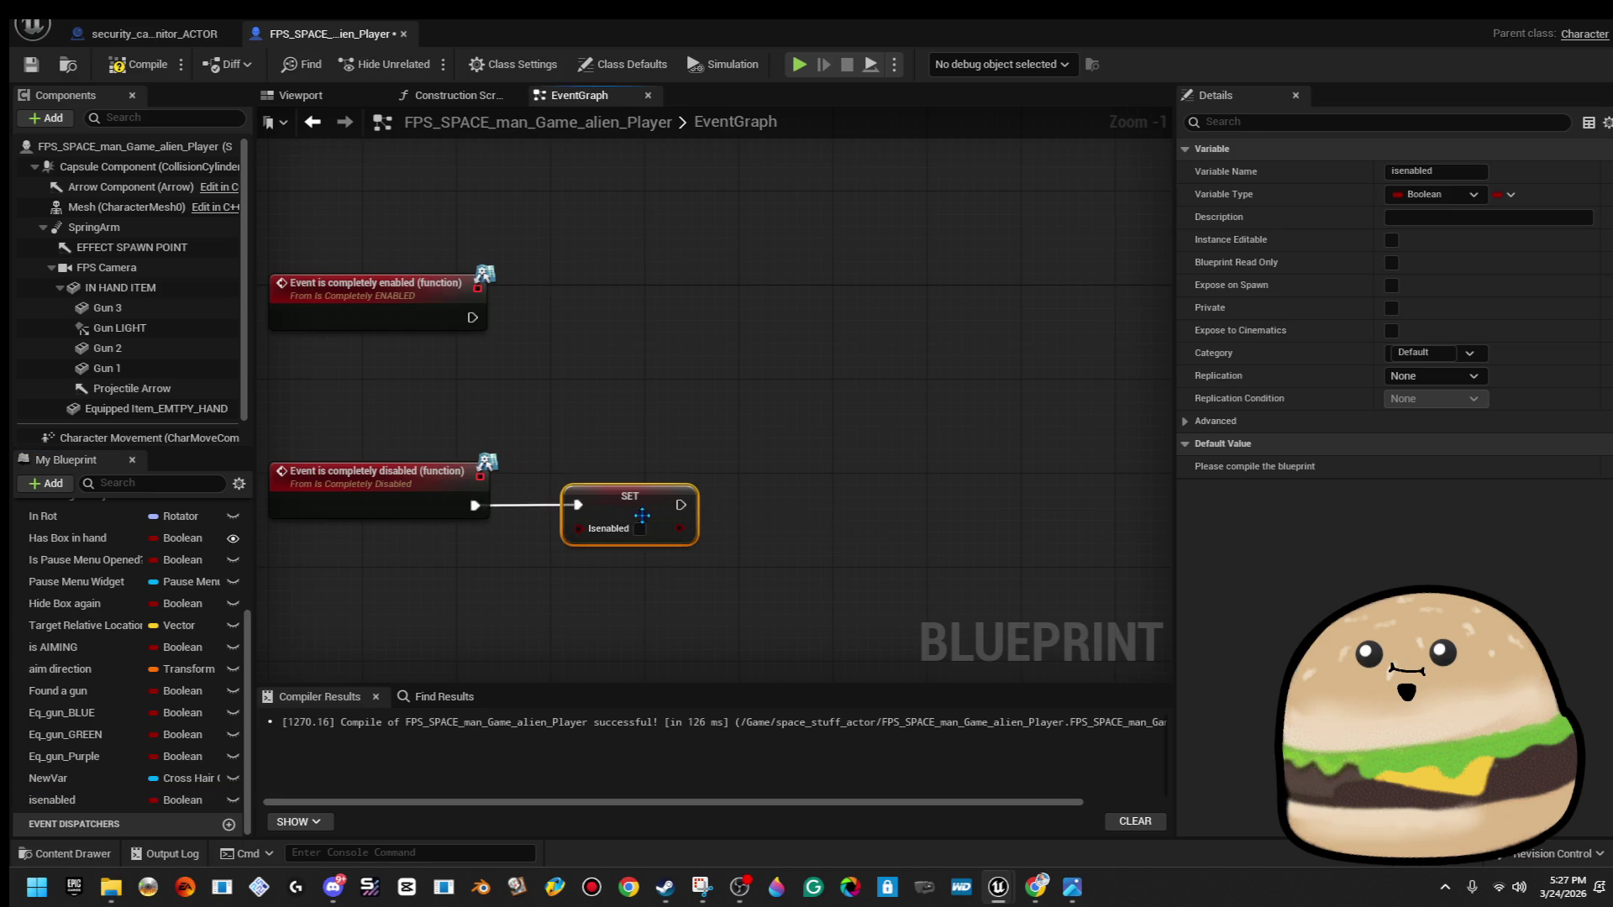
pyautogui.moveTo(42, 801); pyautogui.dragTo(401, 402)
pyautogui.moveTo(471, 318); pyautogui.dragTo(667, 331)
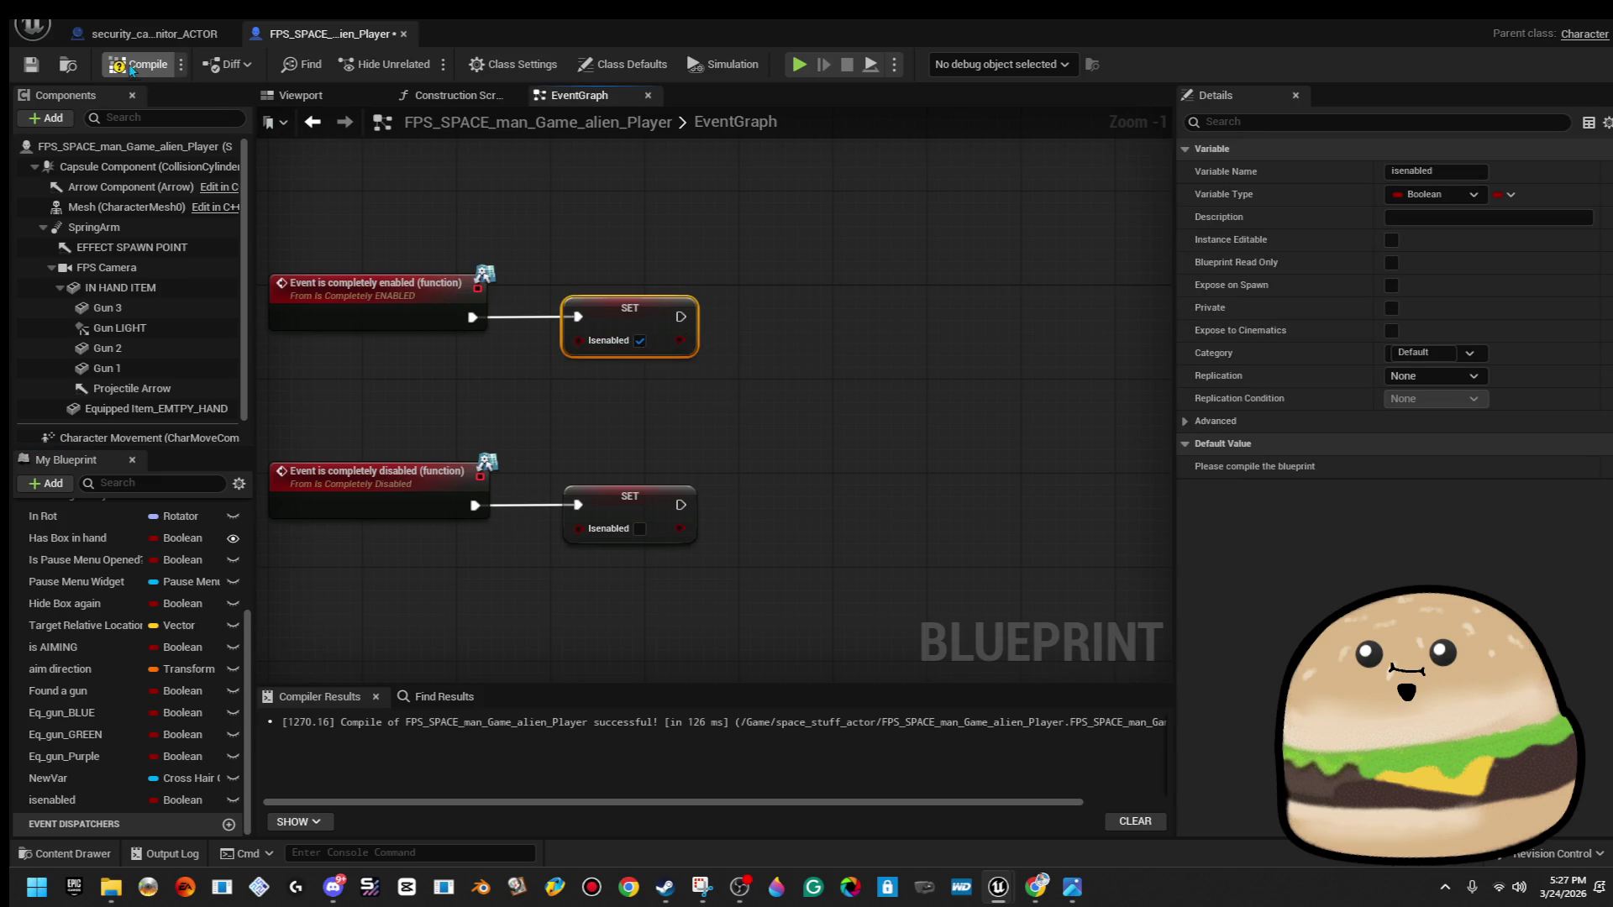
# Connect isenabled to the Movement Branch's Condition pin and tidy the getter beside it.
pyautogui.scroll(-4, 684, 385)
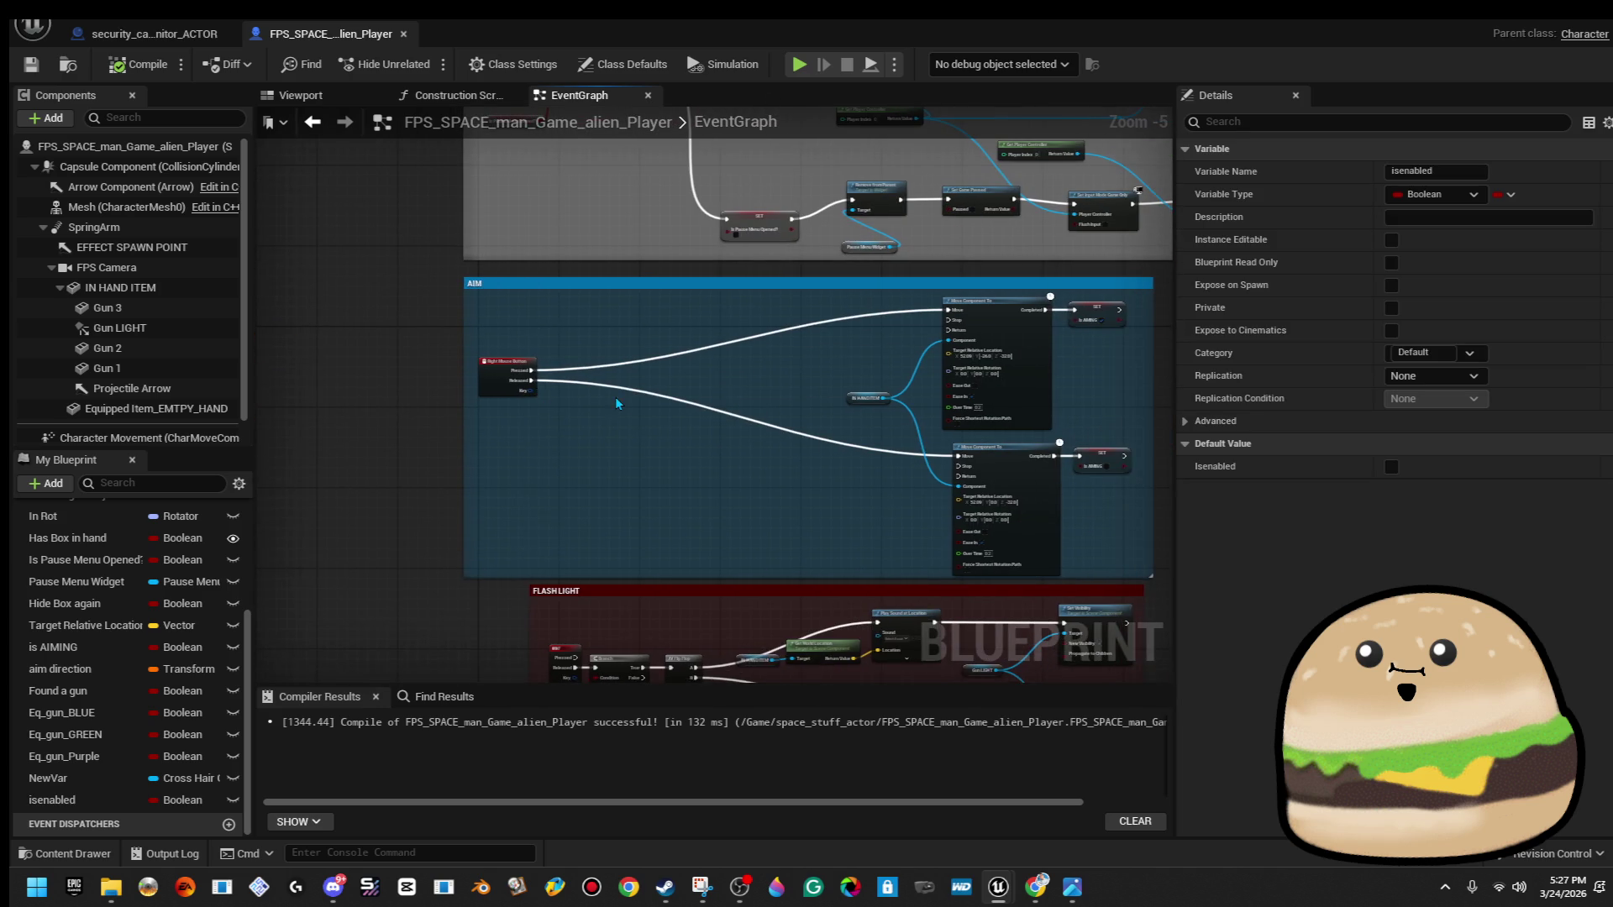
pyautogui.scroll(3, 557, 397)
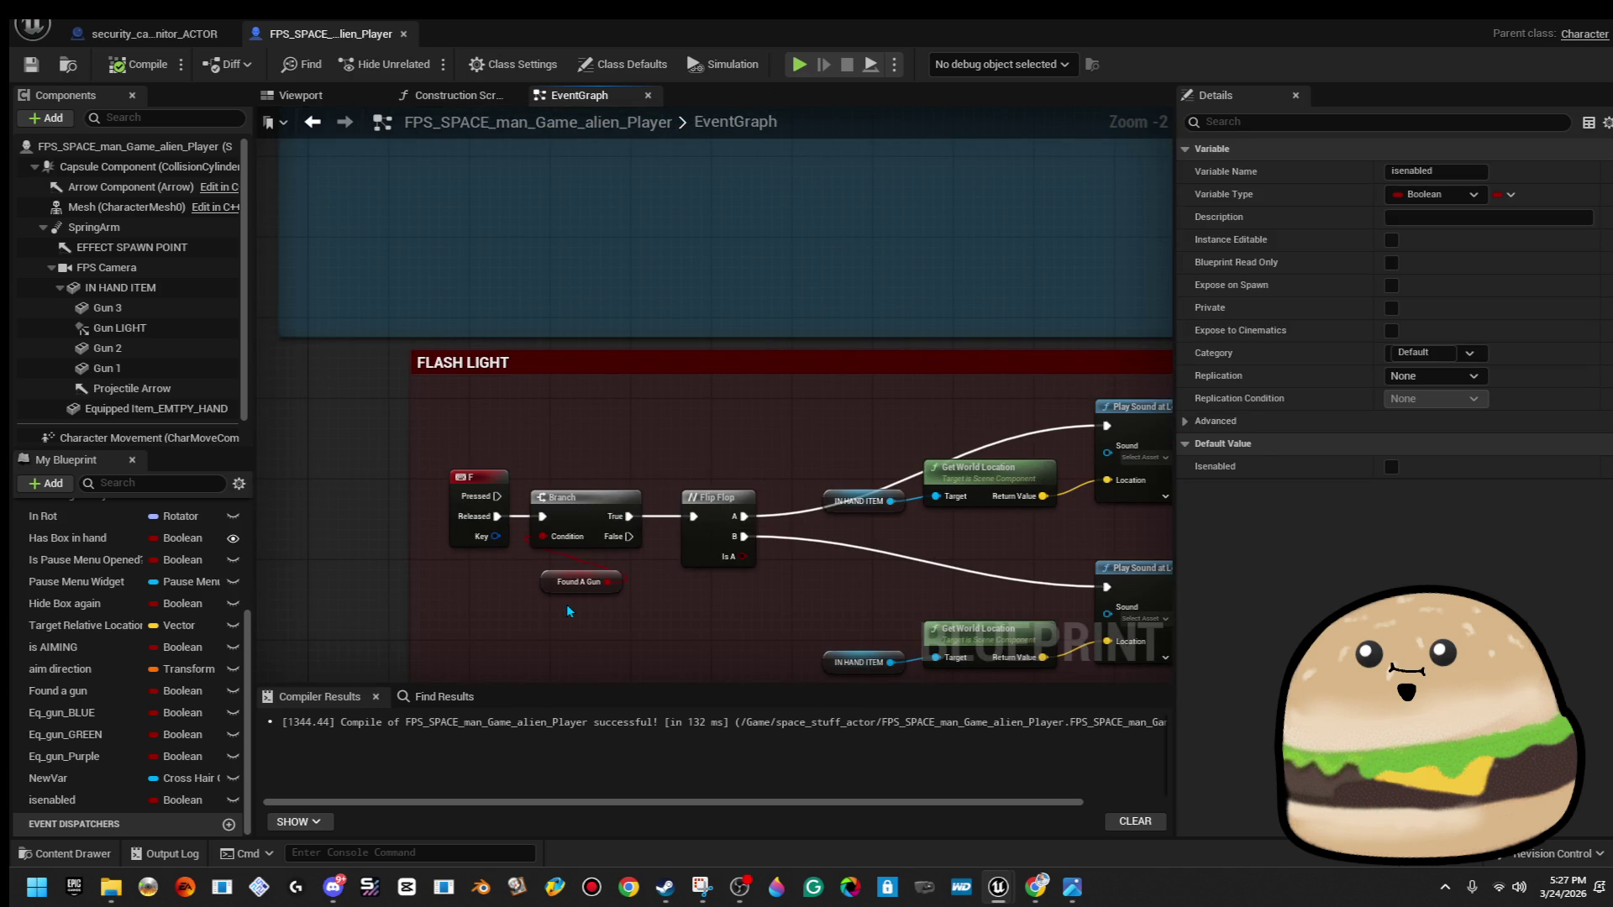
pyautogui.scroll(-3, 573, 603)
pyautogui.scroll(4, 639, 588)
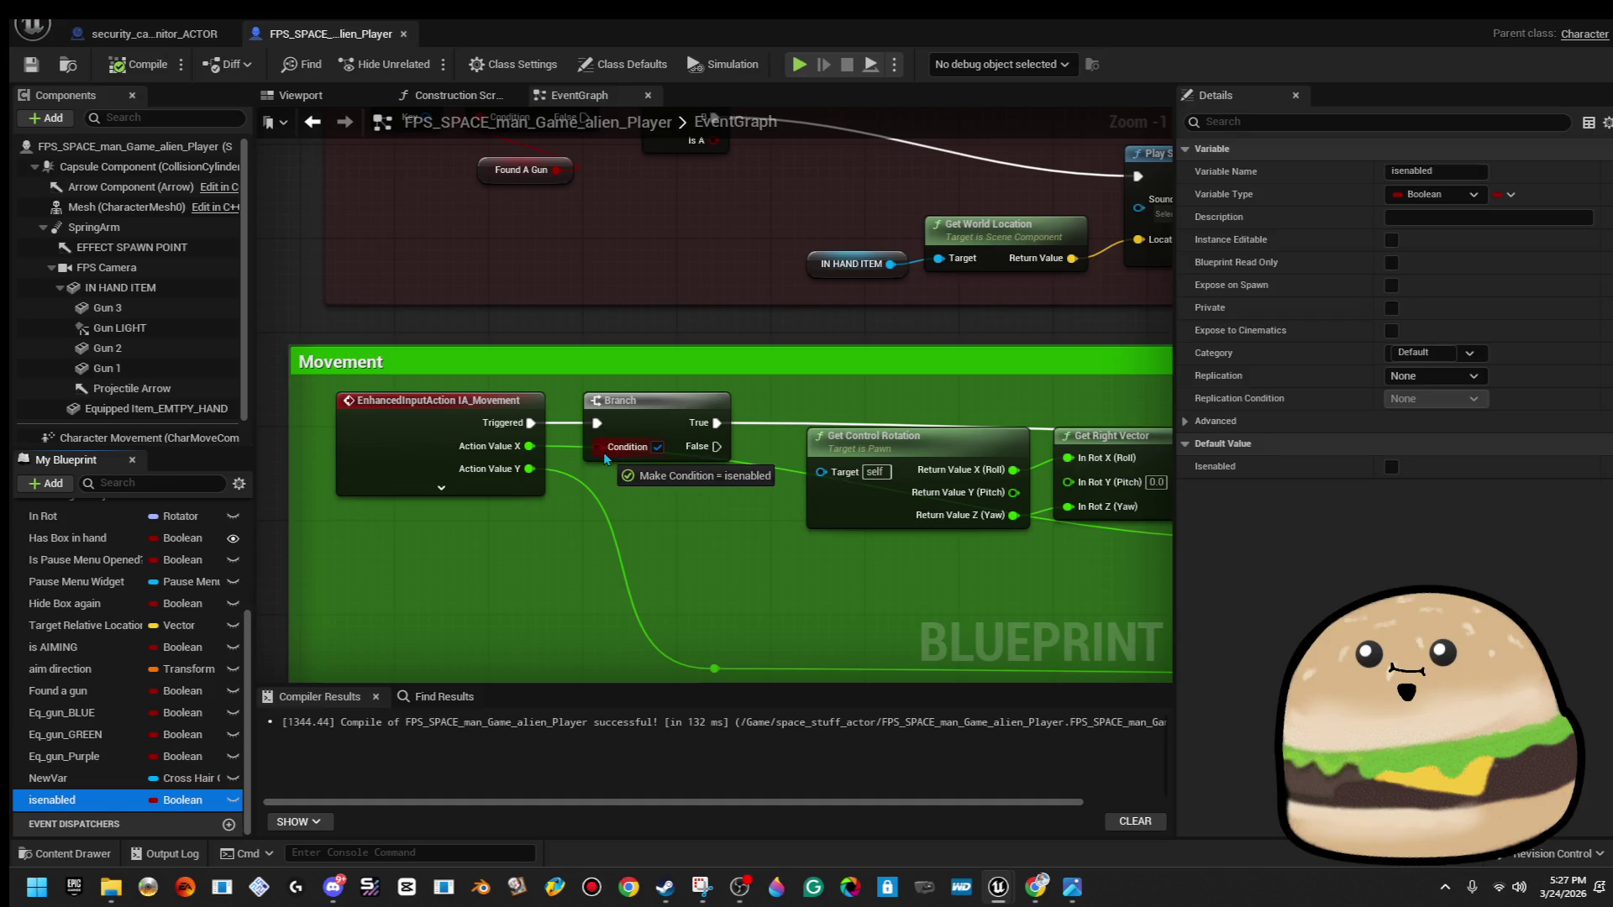
pyautogui.moveTo(605, 458); pyautogui.dragTo(605, 453)
pyautogui.moveTo(457, 436); pyautogui.dragTo(706, 516)
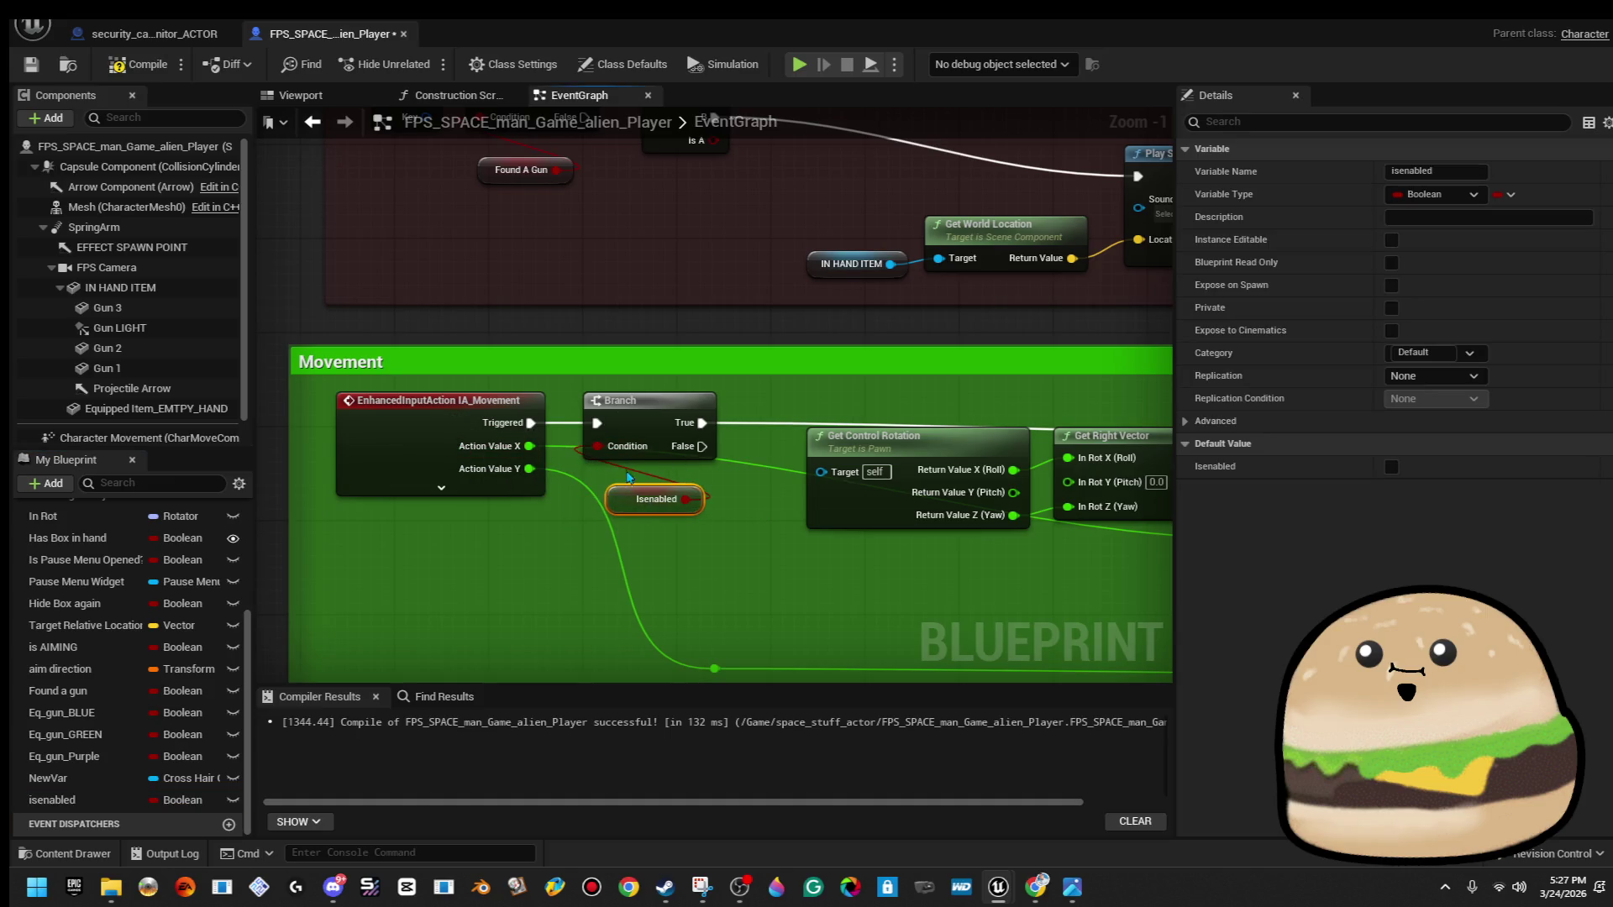
# Pan through the AIM and FLASH LIGHT groups toward the pause menu nodes.
pyautogui.scroll(-3, 560, 600)
pyautogui.moveTo(559, 600)
pyautogui.mouseDown()
pyautogui.moveTo(610, 785)
pyautogui.moveTo(588, 592)
pyautogui.mouseUp()
pyautogui.moveTo(628, 652)
pyautogui.mouseDown()
pyautogui.moveTo(480, 388)
pyautogui.moveTo(545, 442)
pyautogui.mouseUp()
pyautogui.scroll(-1, 481, 388)
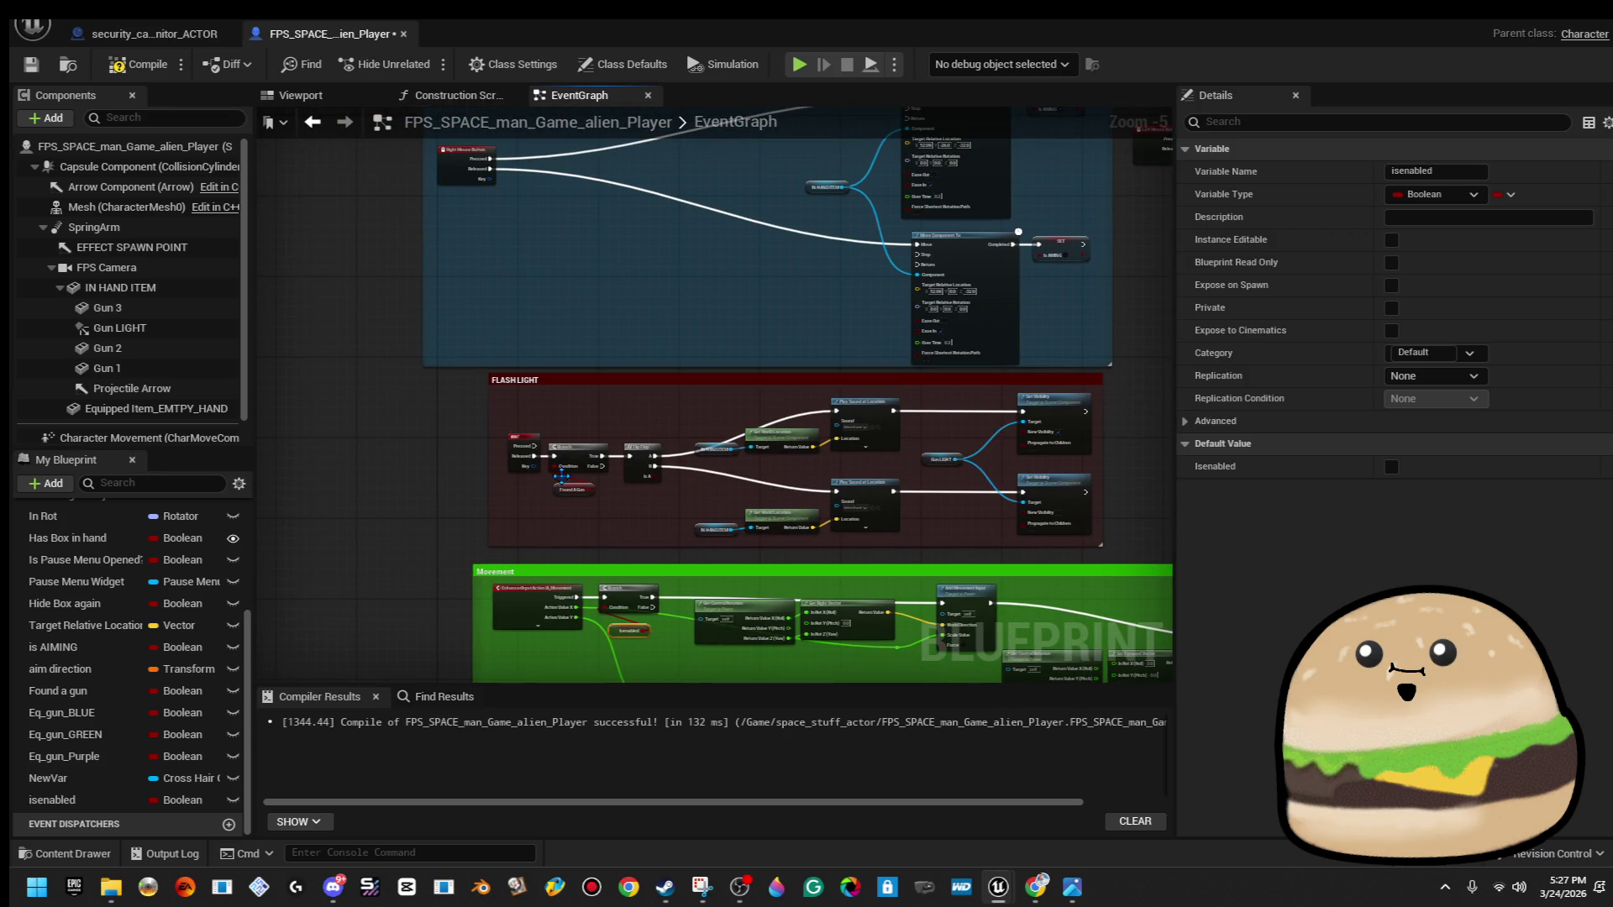
pyautogui.moveTo(509, 244)
pyautogui.mouseDown()
pyautogui.moveTo(515, 457)
pyautogui.moveTo(544, 515)
pyautogui.mouseUp()
pyautogui.moveTo(487, 216); pyautogui.dragTo(513, 588)
pyautogui.scroll(2, 589, 370)
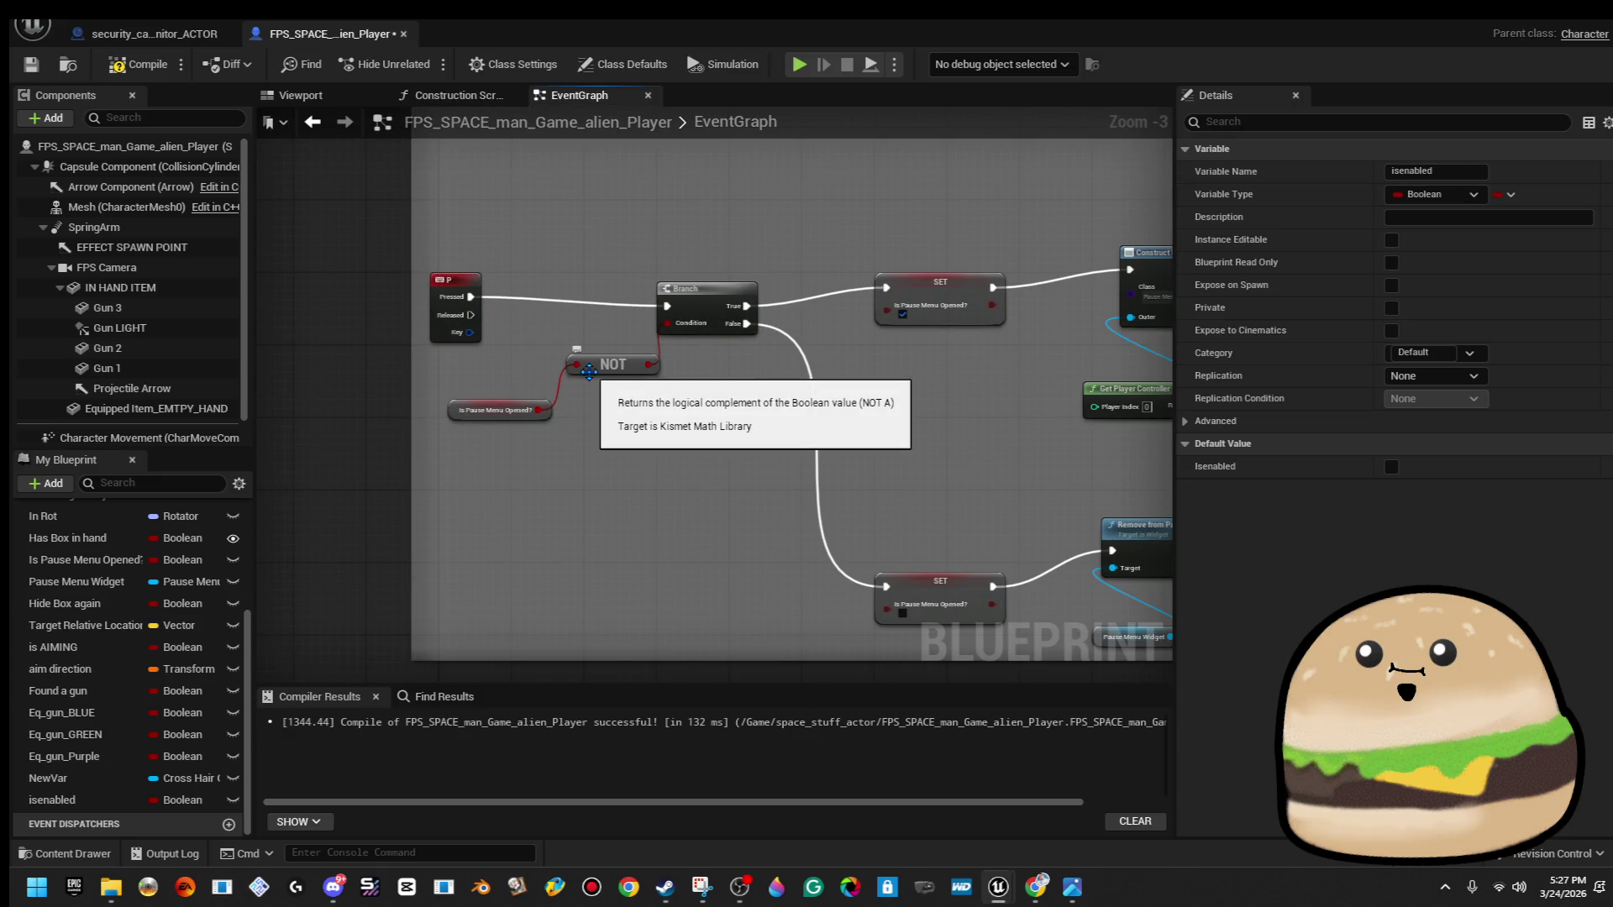
pyautogui.scroll(-1, 537, 348)
# Move on to the Jump and Running groups and select the Jump and Stop Jumping nodes.
pyautogui.moveTo(516, 271); pyautogui.dragTo(560, 569)
pyautogui.scroll(2, 579, 447)
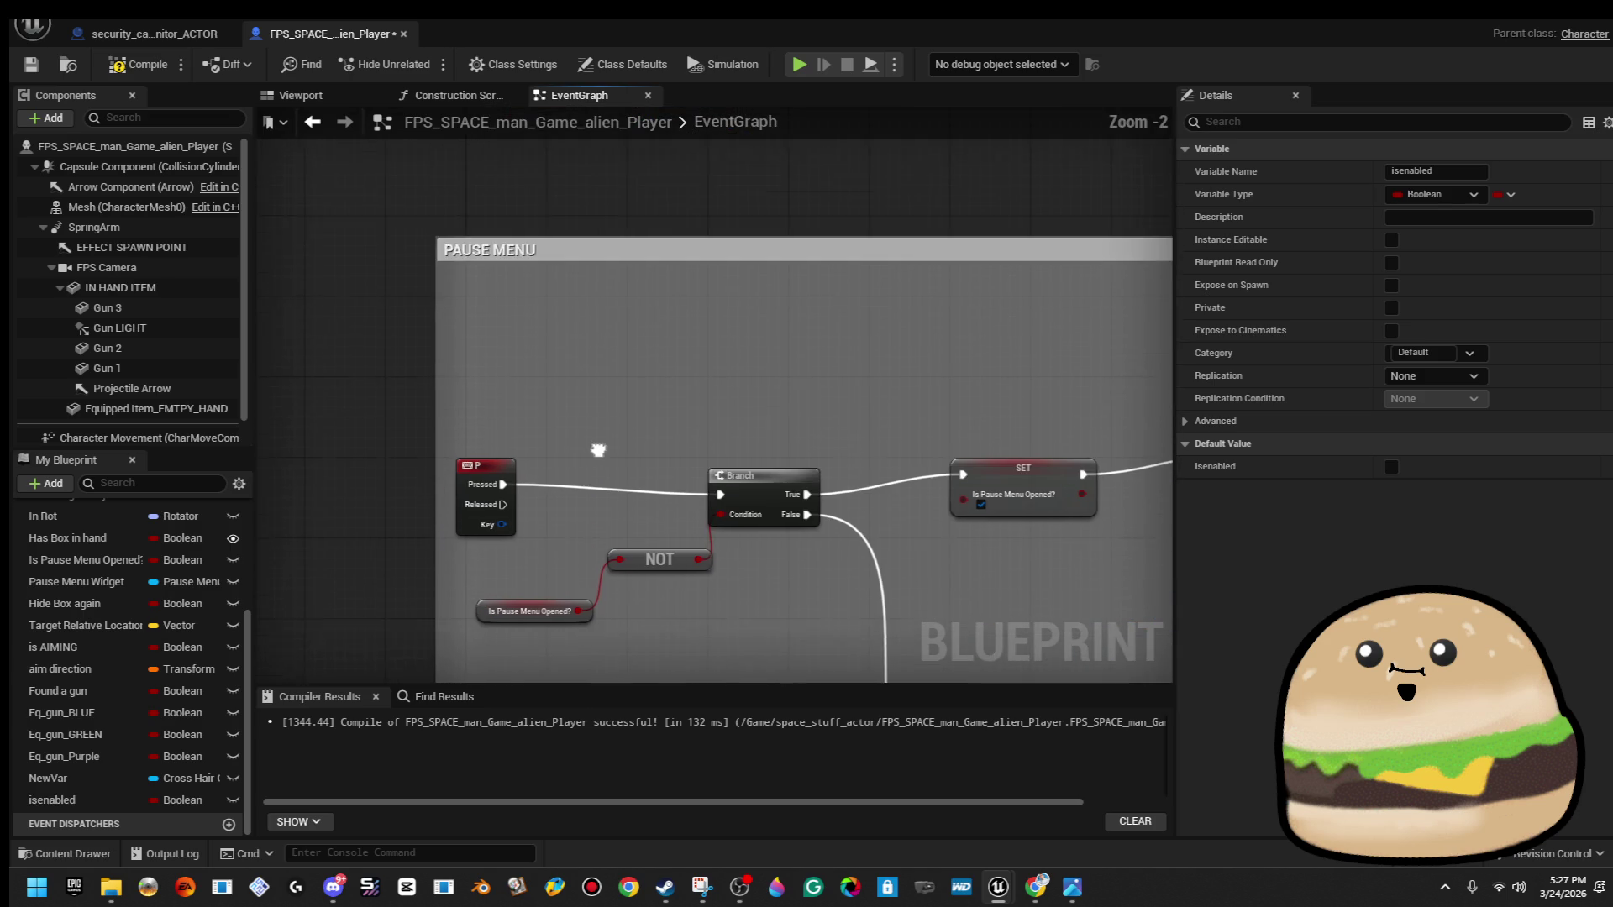
pyautogui.moveTo(535, 383); pyautogui.dragTo(530, 574)
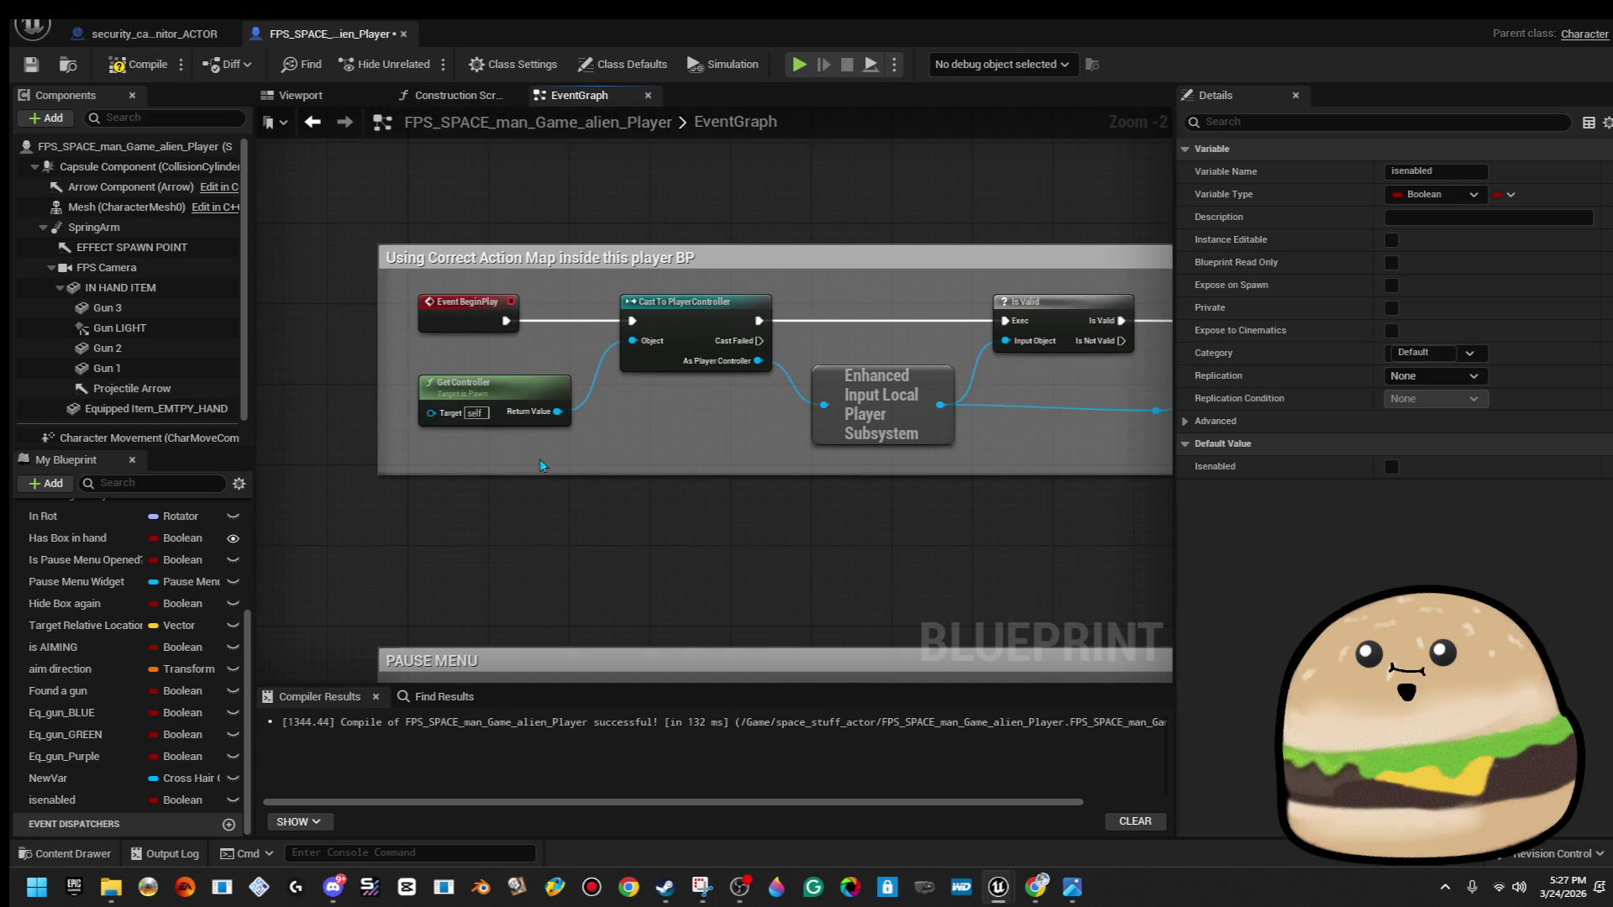
pyautogui.scroll(-7, 543, 451)
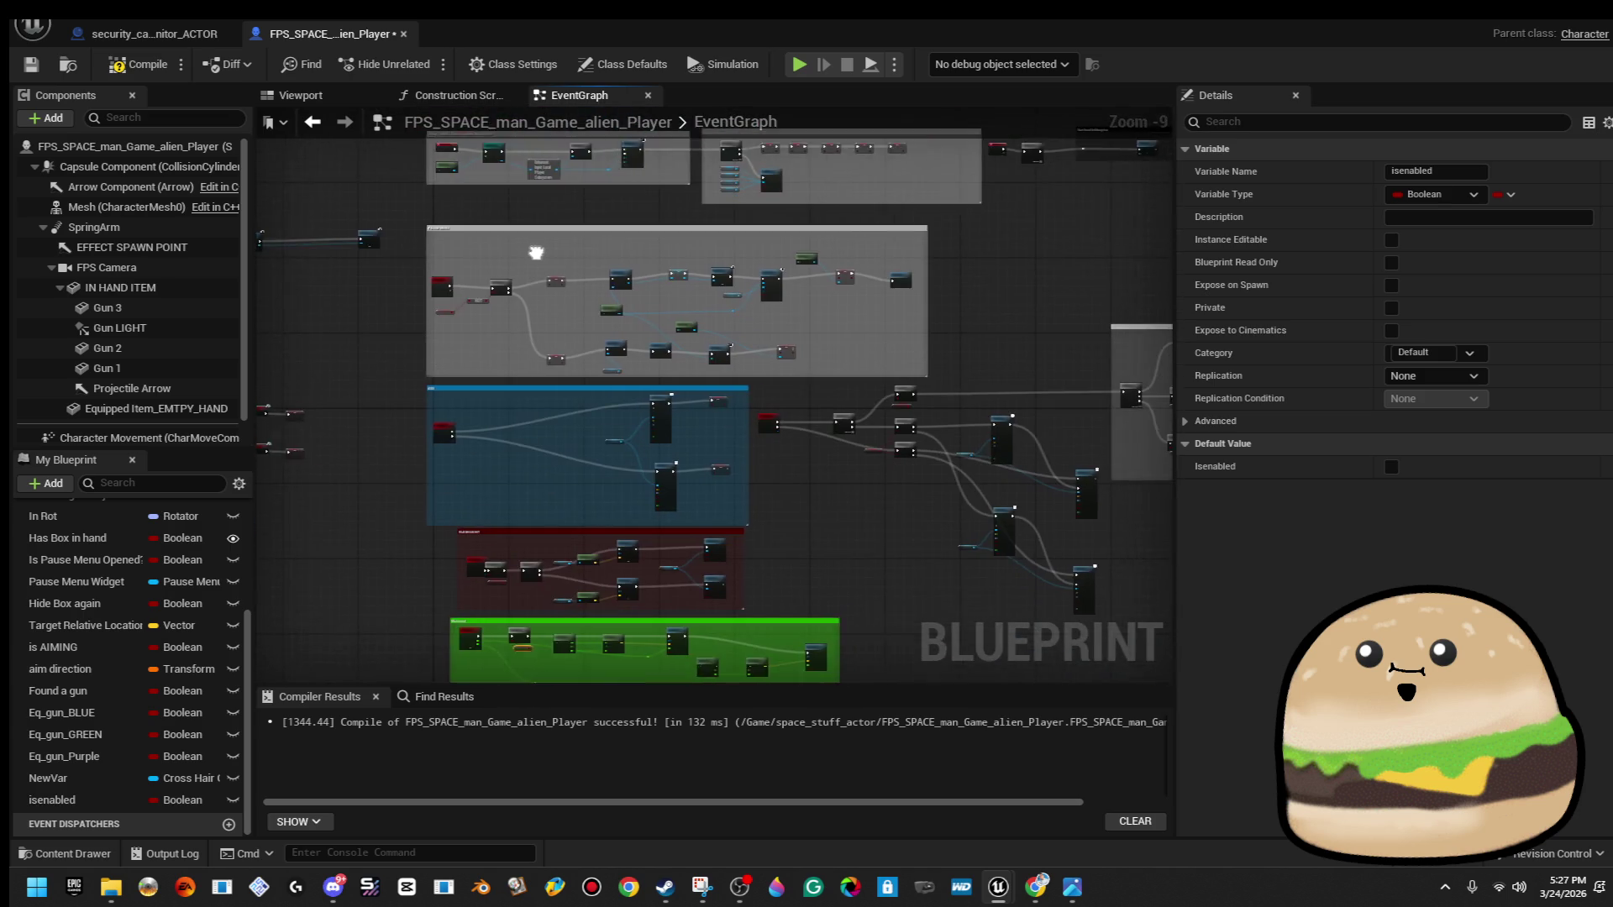
pyautogui.moveTo(514, 446)
pyautogui.mouseDown()
pyautogui.moveTo(519, 151)
pyautogui.moveTo(522, 340)
pyautogui.mouseUp()
pyautogui.scroll(5, 522, 340)
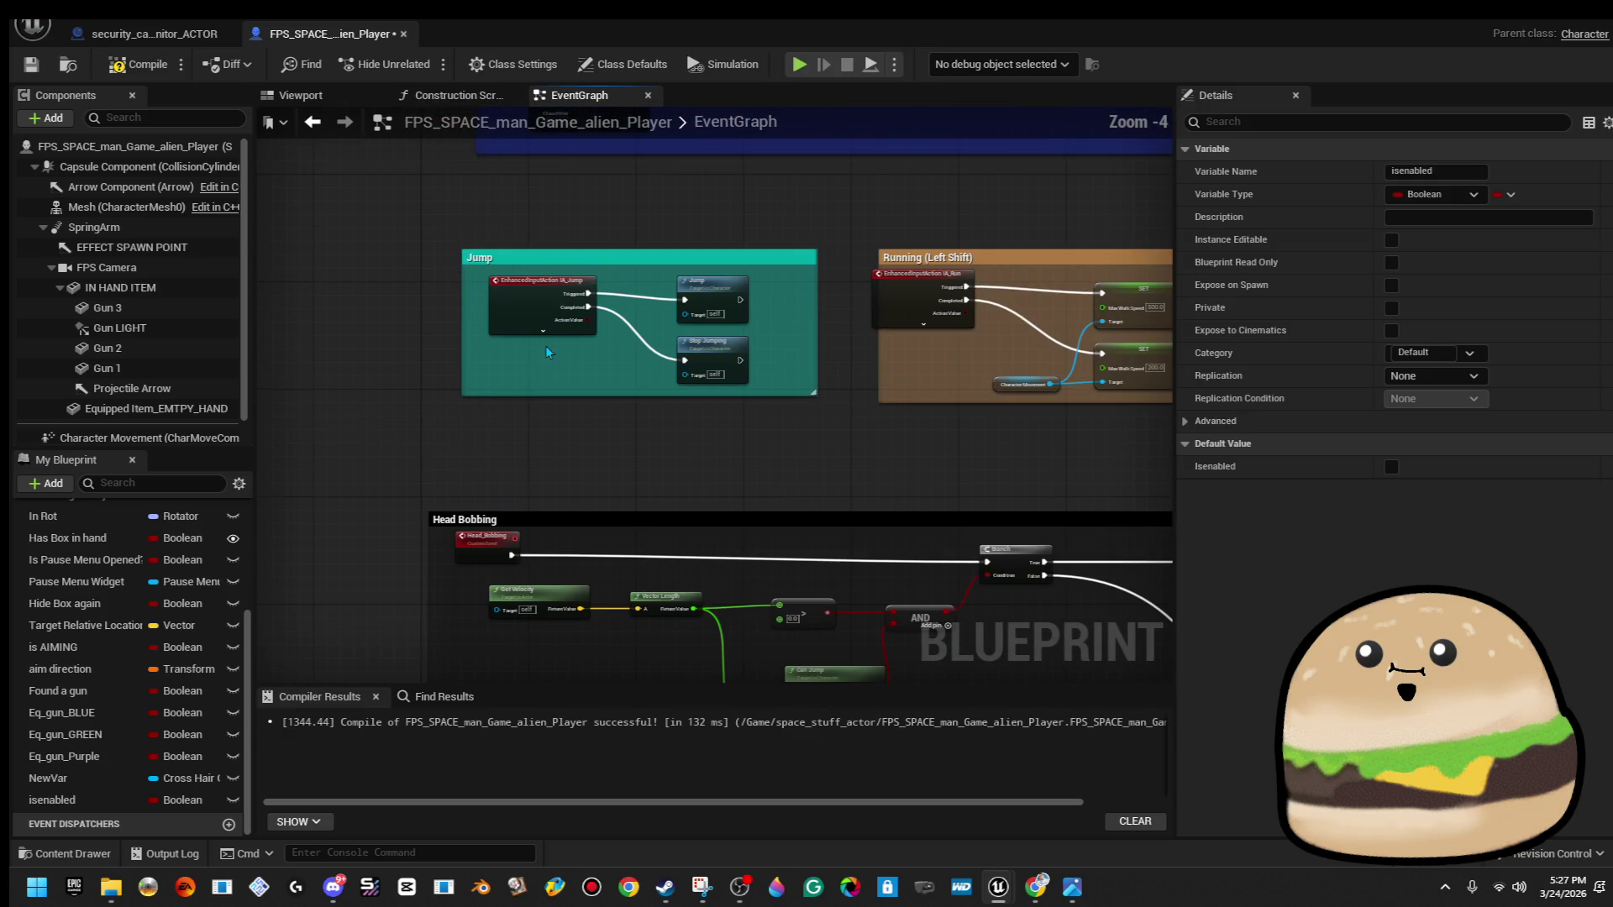
pyautogui.moveTo(625, 435); pyautogui.dragTo(583, 343)
pyautogui.scroll(3, 511, 385)
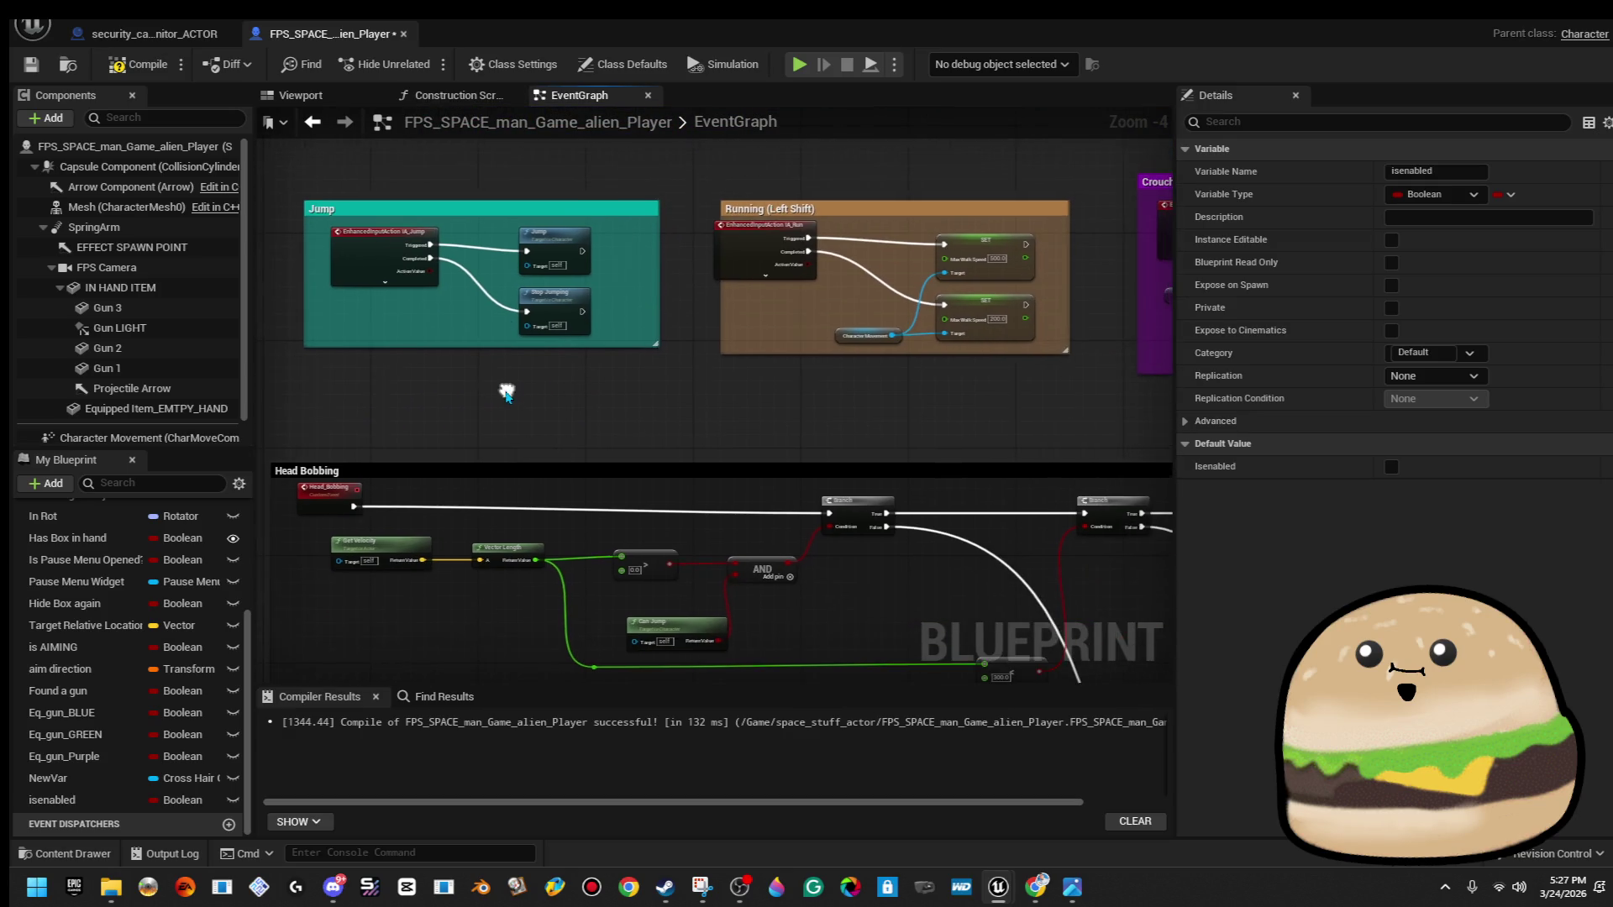
pyautogui.moveTo(635, 393); pyautogui.dragTo(635, 392)
# Insert Branch nodes before Jump and Stop Jumping and place an isenabled getter nearby.
pyautogui.moveTo(622, 232); pyautogui.dragTo(716, 231)
pyautogui.moveTo(376, 250)
pyautogui.mouseDown()
pyautogui.moveTo(466, 246)
pyautogui.moveTo(441, 341)
pyautogui.mouseUp()
pyautogui.click(506, 340)
pyautogui.moveTo(92, 810); pyautogui.dragTo(283, 527)
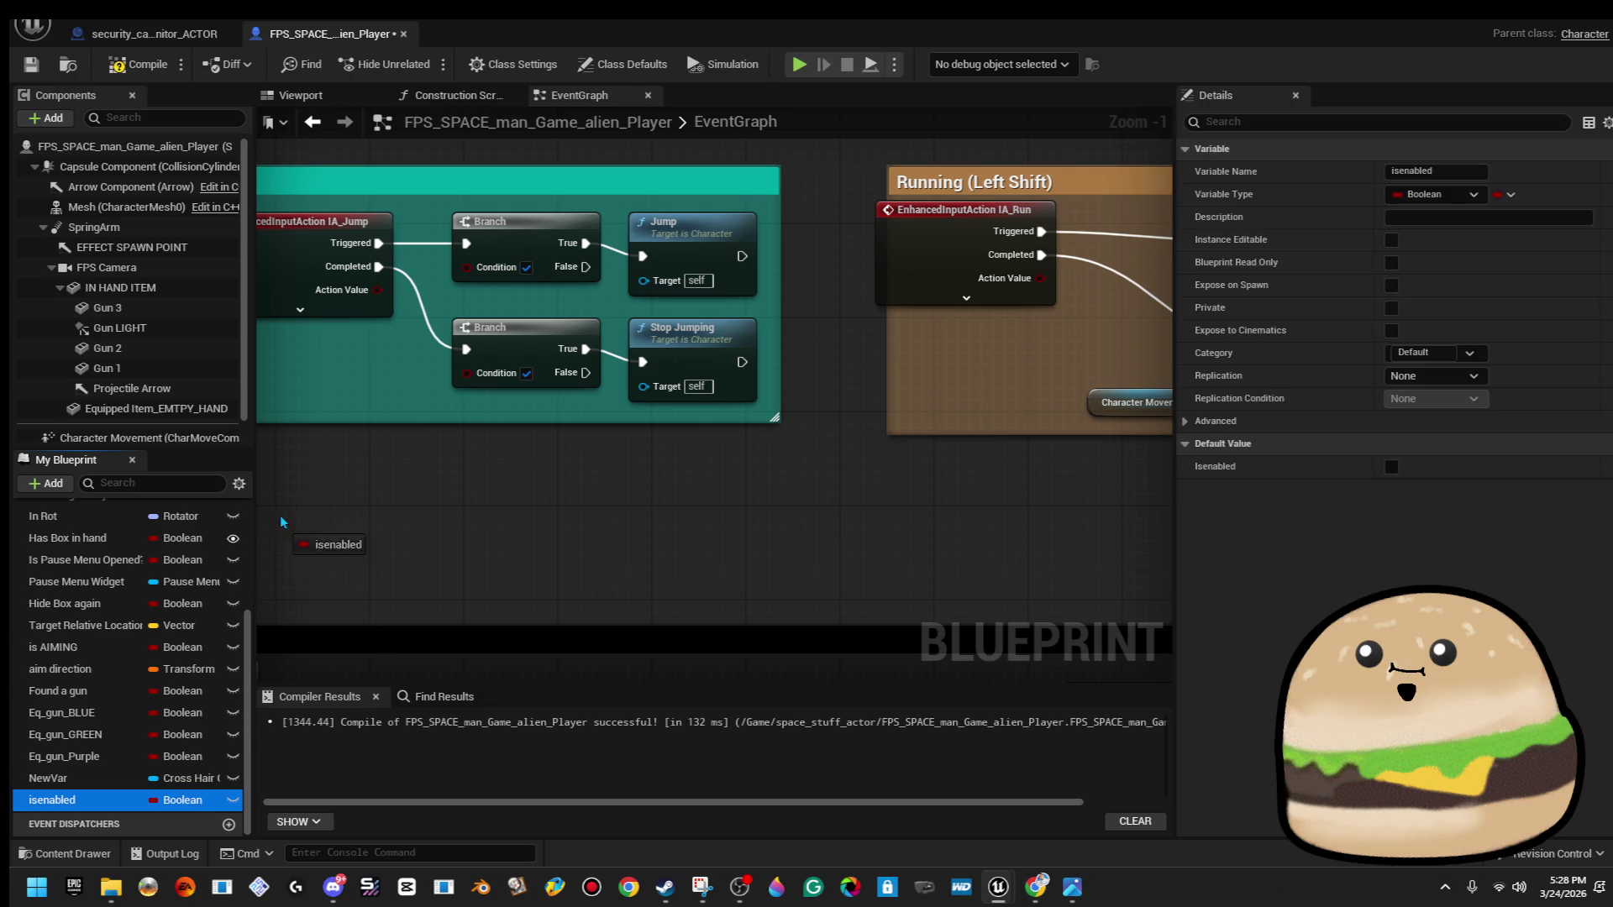
pyautogui.moveTo(335, 388)
pyautogui.mouseDown()
pyautogui.moveTo(466, 373)
pyautogui.moveTo(475, 254)
pyautogui.mouseUp()
pyautogui.click(406, 415)
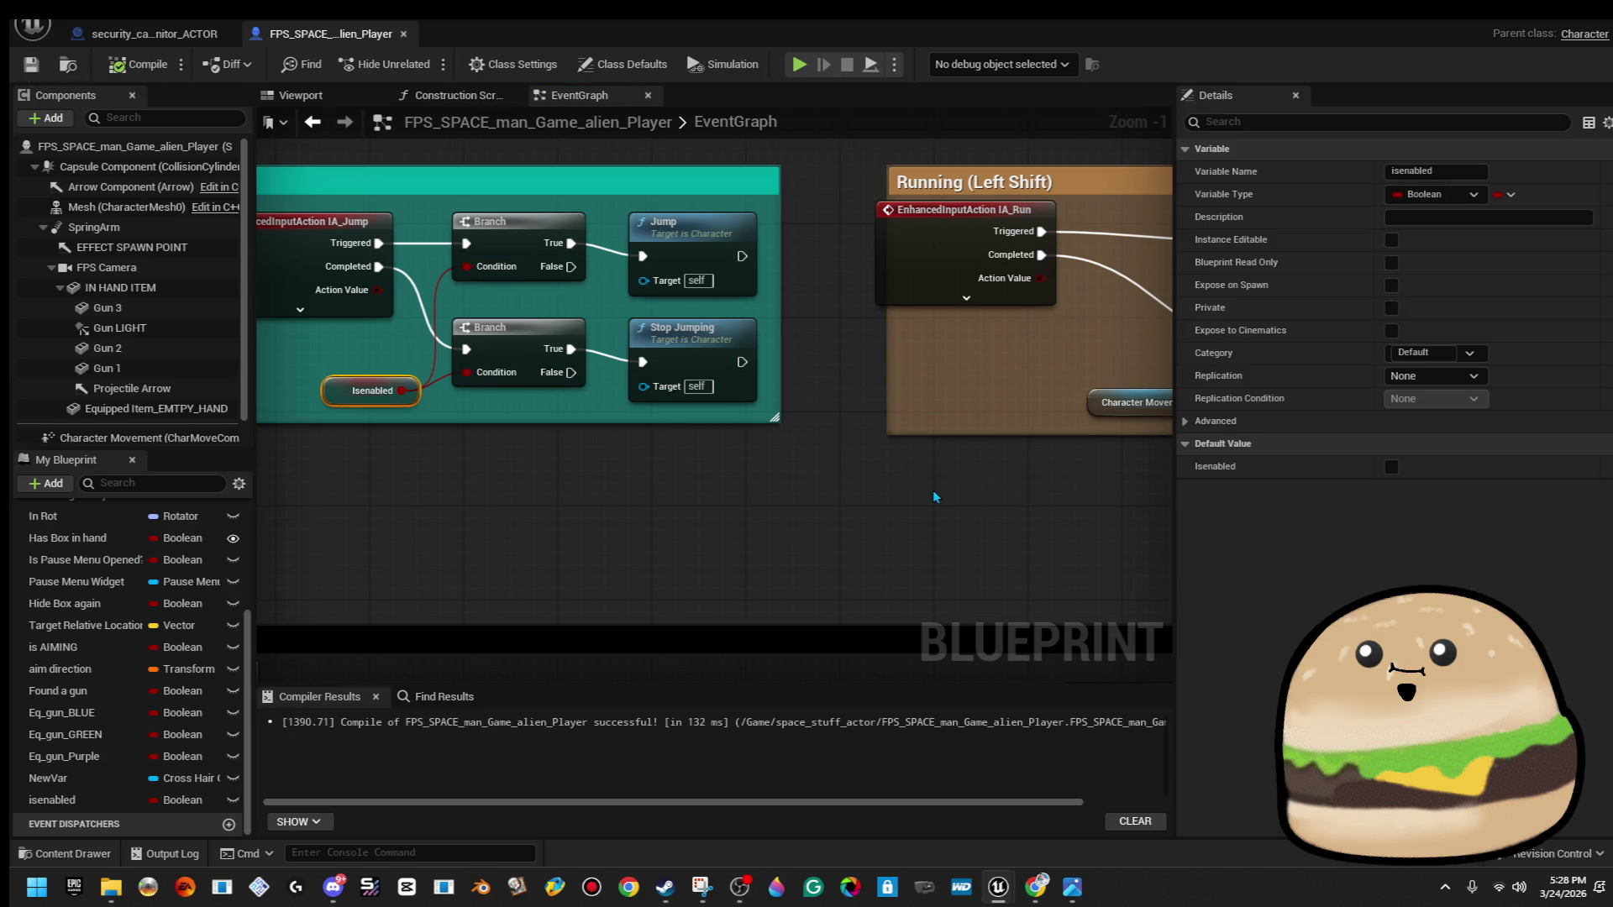
# Pan past the Running group over to the Crouch group.
pyautogui.scroll(-1, 655, 467)
pyautogui.moveTo(659, 465); pyautogui.dragTo(766, 461)
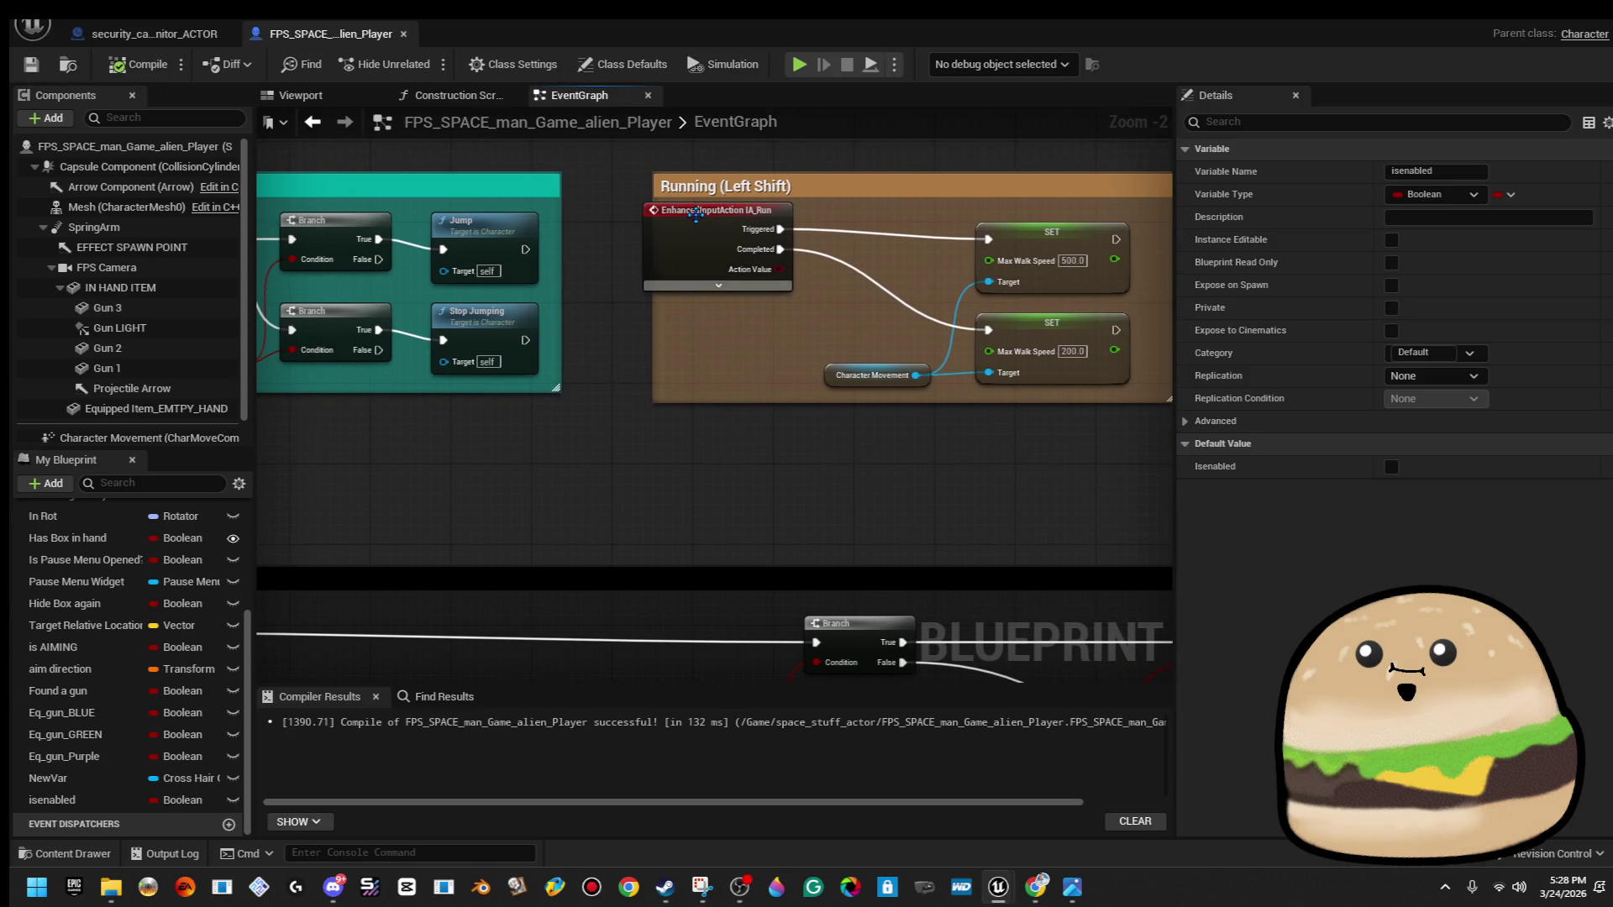
pyautogui.click(704, 249)
pyautogui.click(717, 452)
pyautogui.scroll(-2, 718, 452)
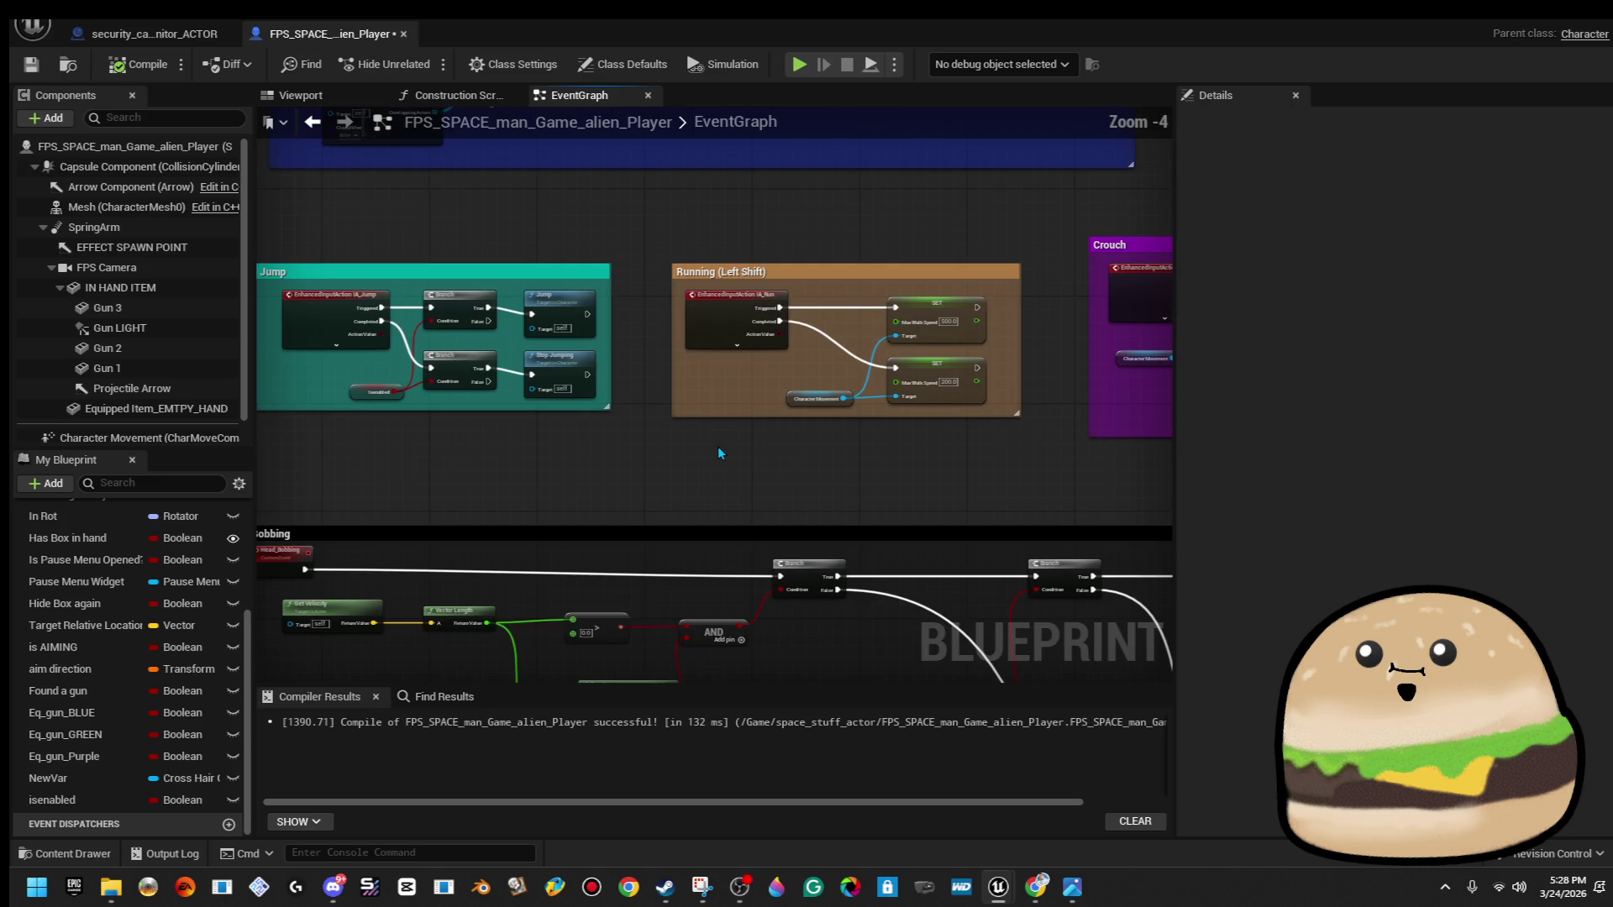
pyautogui.moveTo(968, 412); pyautogui.dragTo(562, 410)
pyautogui.moveTo(856, 416); pyautogui.dragTo(517, 409)
# Make room in the Crouch group, add two Branch nodes and feed isenabled into the condition.
pyautogui.moveTo(389, 353); pyautogui.dragTo(1005, 368)
pyautogui.click(994, 409)
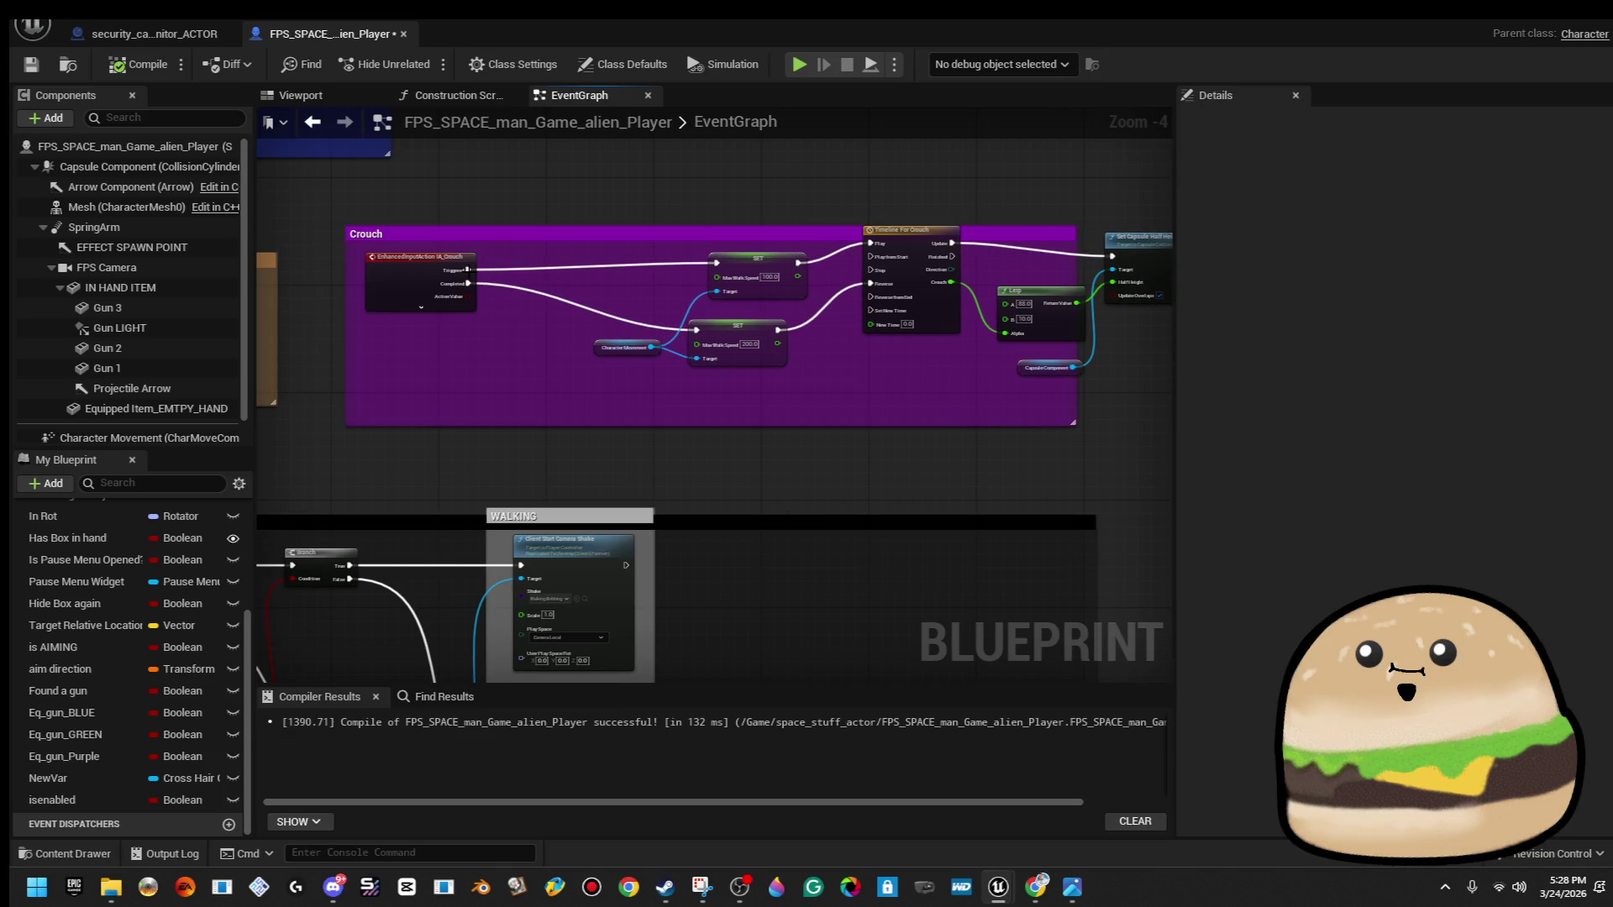
pyautogui.moveTo(462, 275)
pyautogui.mouseDown()
pyautogui.moveTo(521, 253)
pyautogui.moveTo(515, 335)
pyautogui.moveTo(527, 316)
pyautogui.mouseUp()
pyautogui.write('branch')
pyautogui.press('Return')
pyautogui.write('branch')
pyautogui.press('Return')
pyautogui.moveTo(52, 800)
pyautogui.mouseDown()
pyautogui.moveTo(532, 320)
pyautogui.moveTo(528, 351)
pyautogui.moveTo(529, 284)
pyautogui.mouseUp()
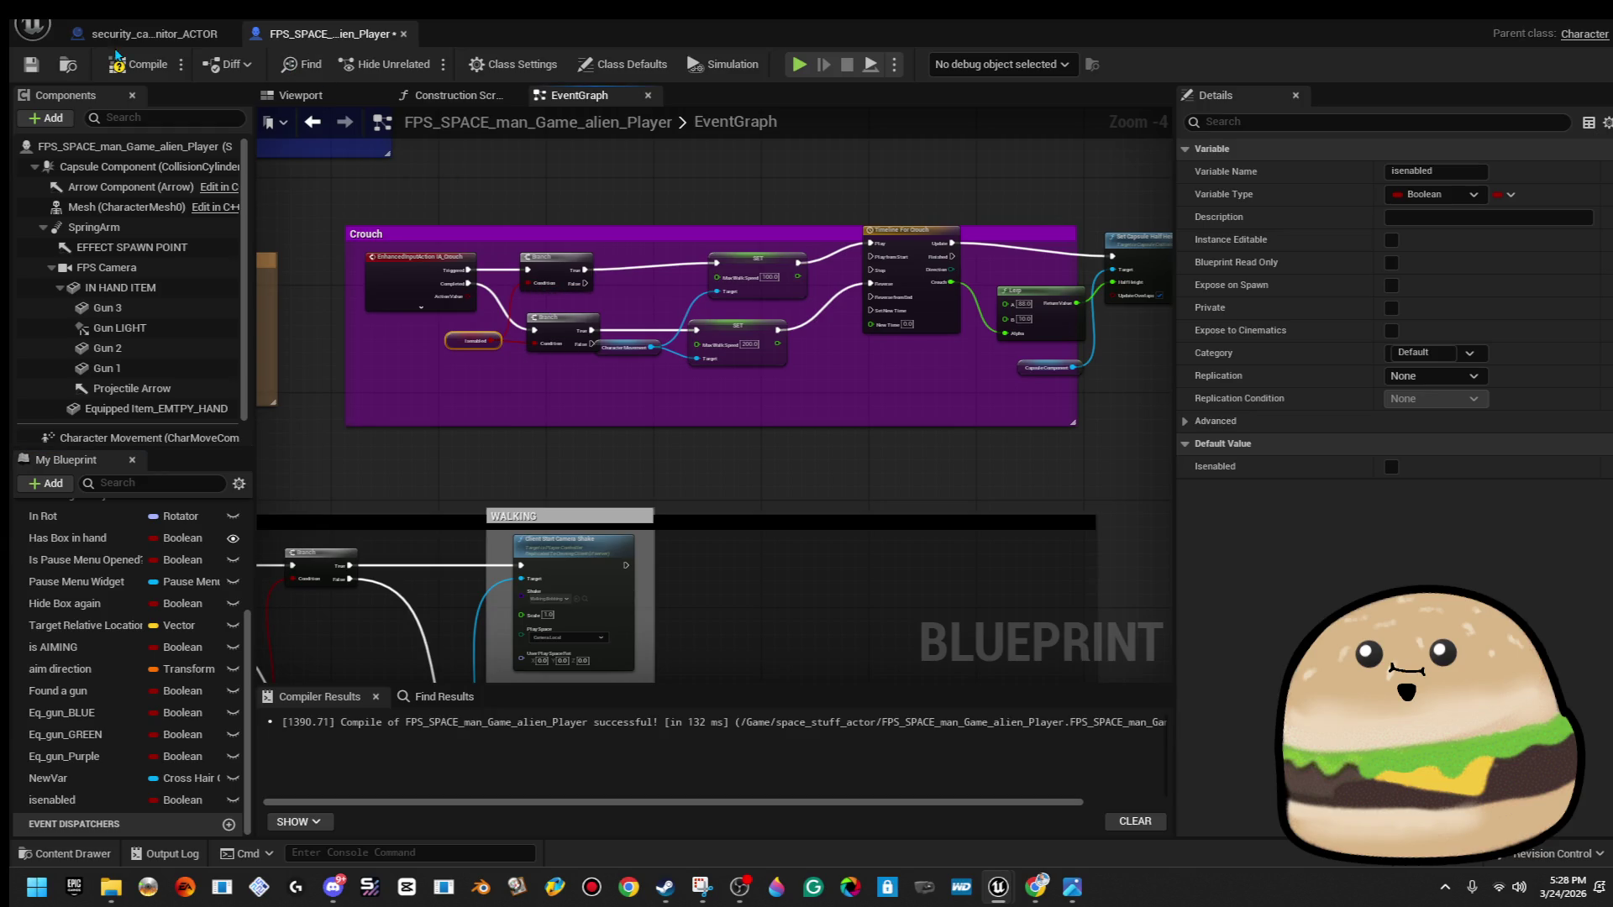
# Close the player blueprint and inspect the monitor actor's input and light visibility nodes.
pyautogui.click(403, 34)
pyautogui.scroll(-2, 731, 458)
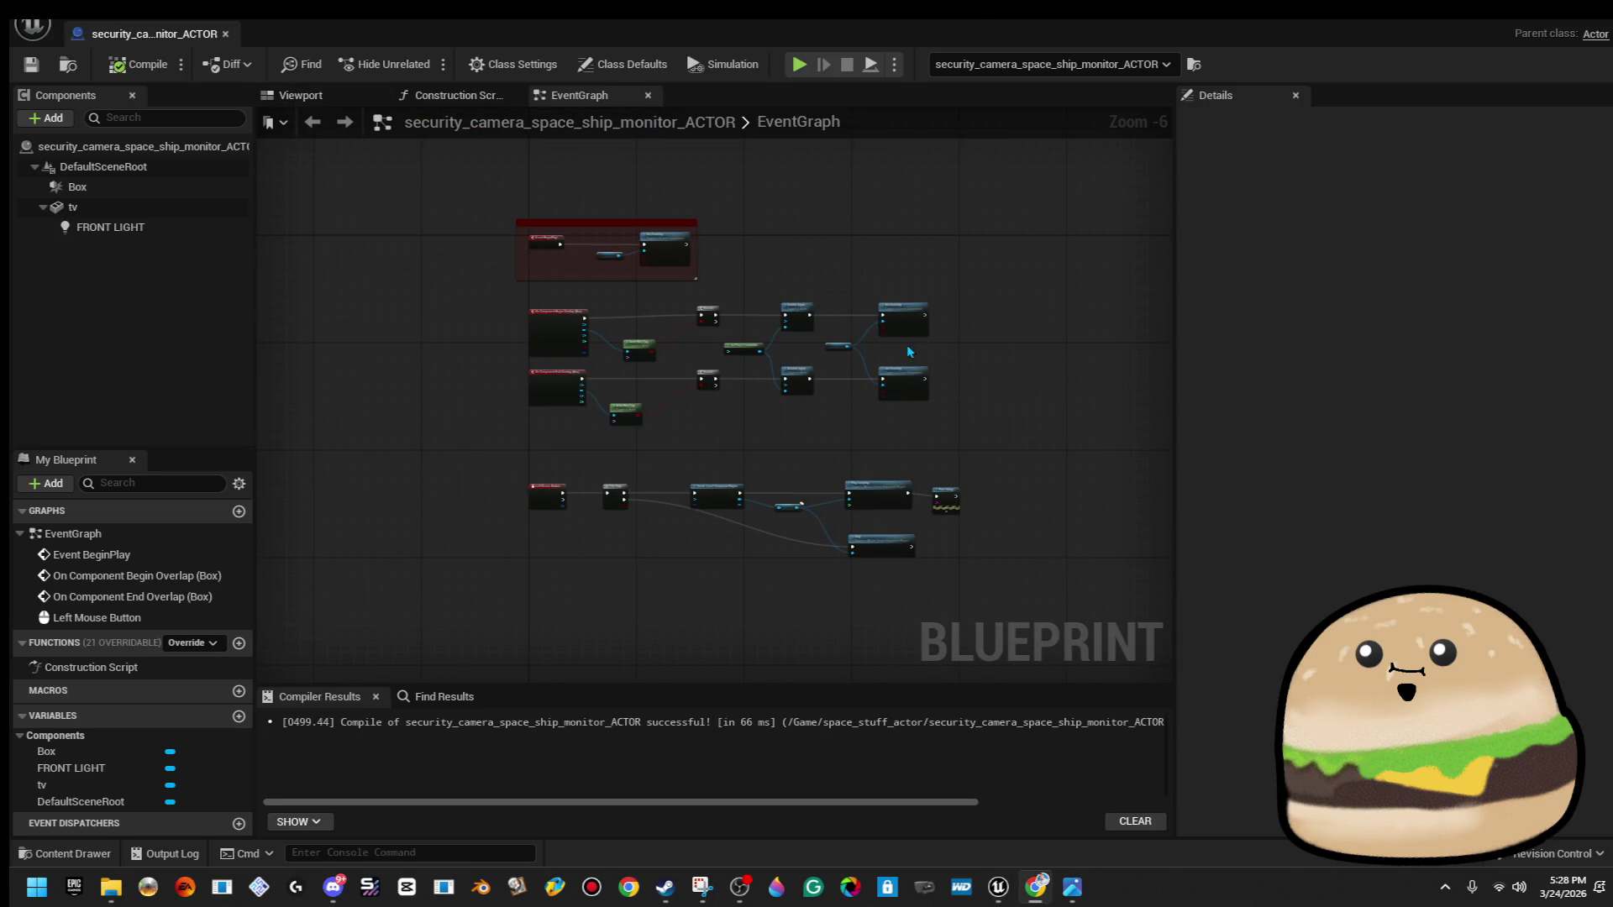
pyautogui.scroll(4, 943, 359)
pyautogui.moveTo(1066, 320); pyautogui.dragTo(677, 315)
pyautogui.scroll(-1, 677, 315)
pyautogui.moveTo(468, 236); pyautogui.dragTo(854, 558)
# Look further along to the level sequence nodes and select the Print String node.
pyautogui.moveTo(1006, 438)
pyautogui.mouseDown()
pyautogui.moveTo(1050, 441)
pyautogui.moveTo(774, 321)
pyautogui.mouseUp()
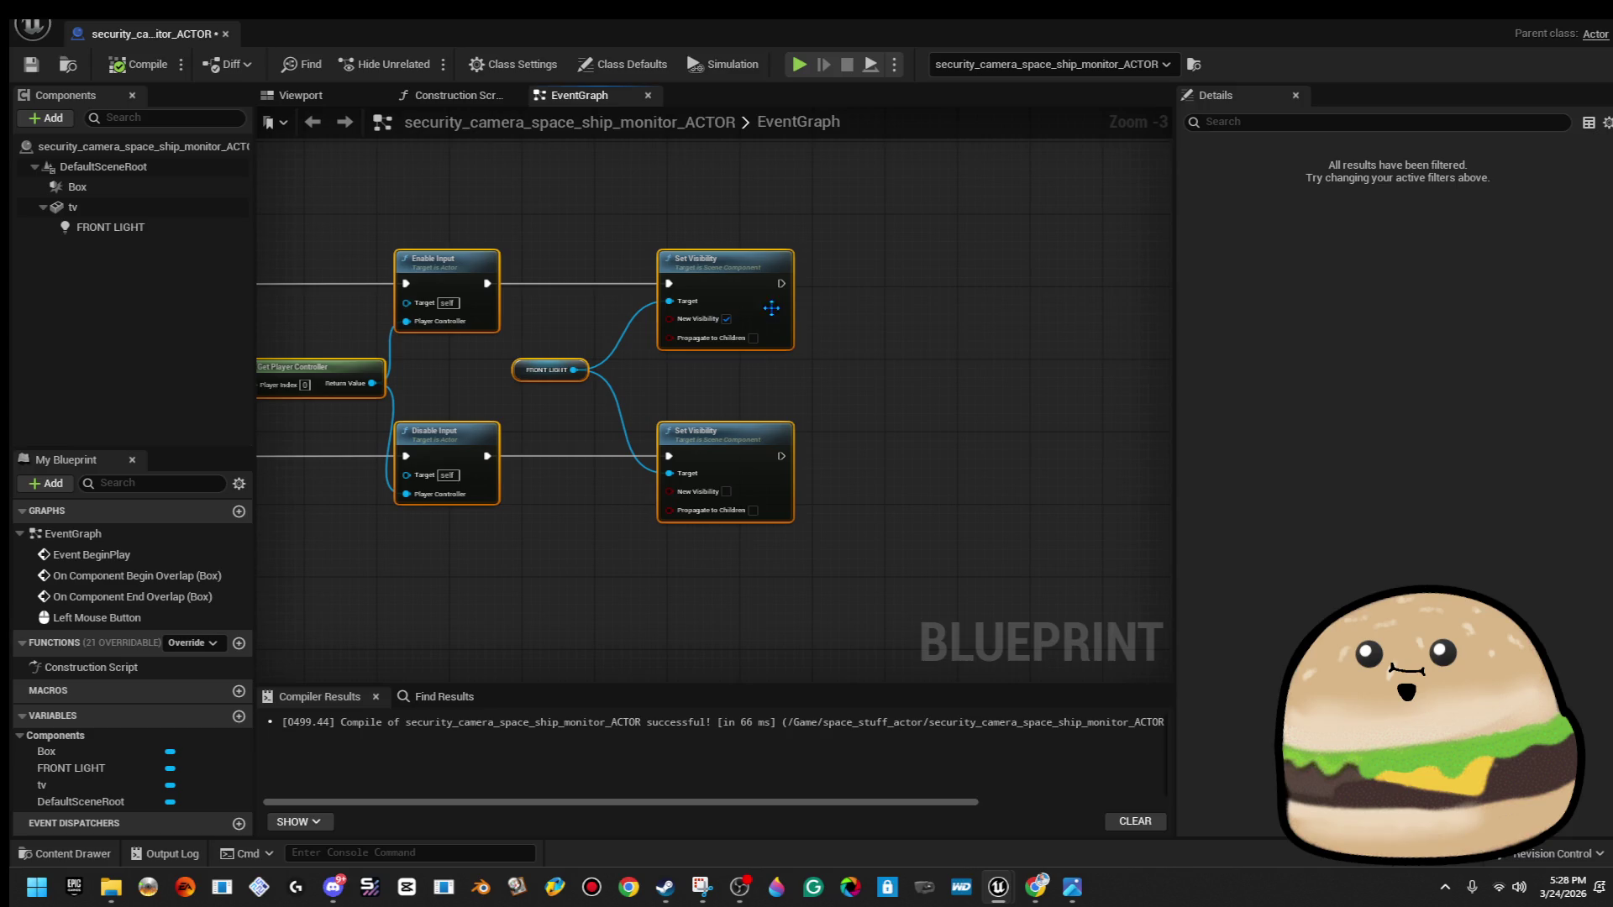
pyautogui.scroll(-1, 553, 356)
pyautogui.scroll(3, 518, 327)
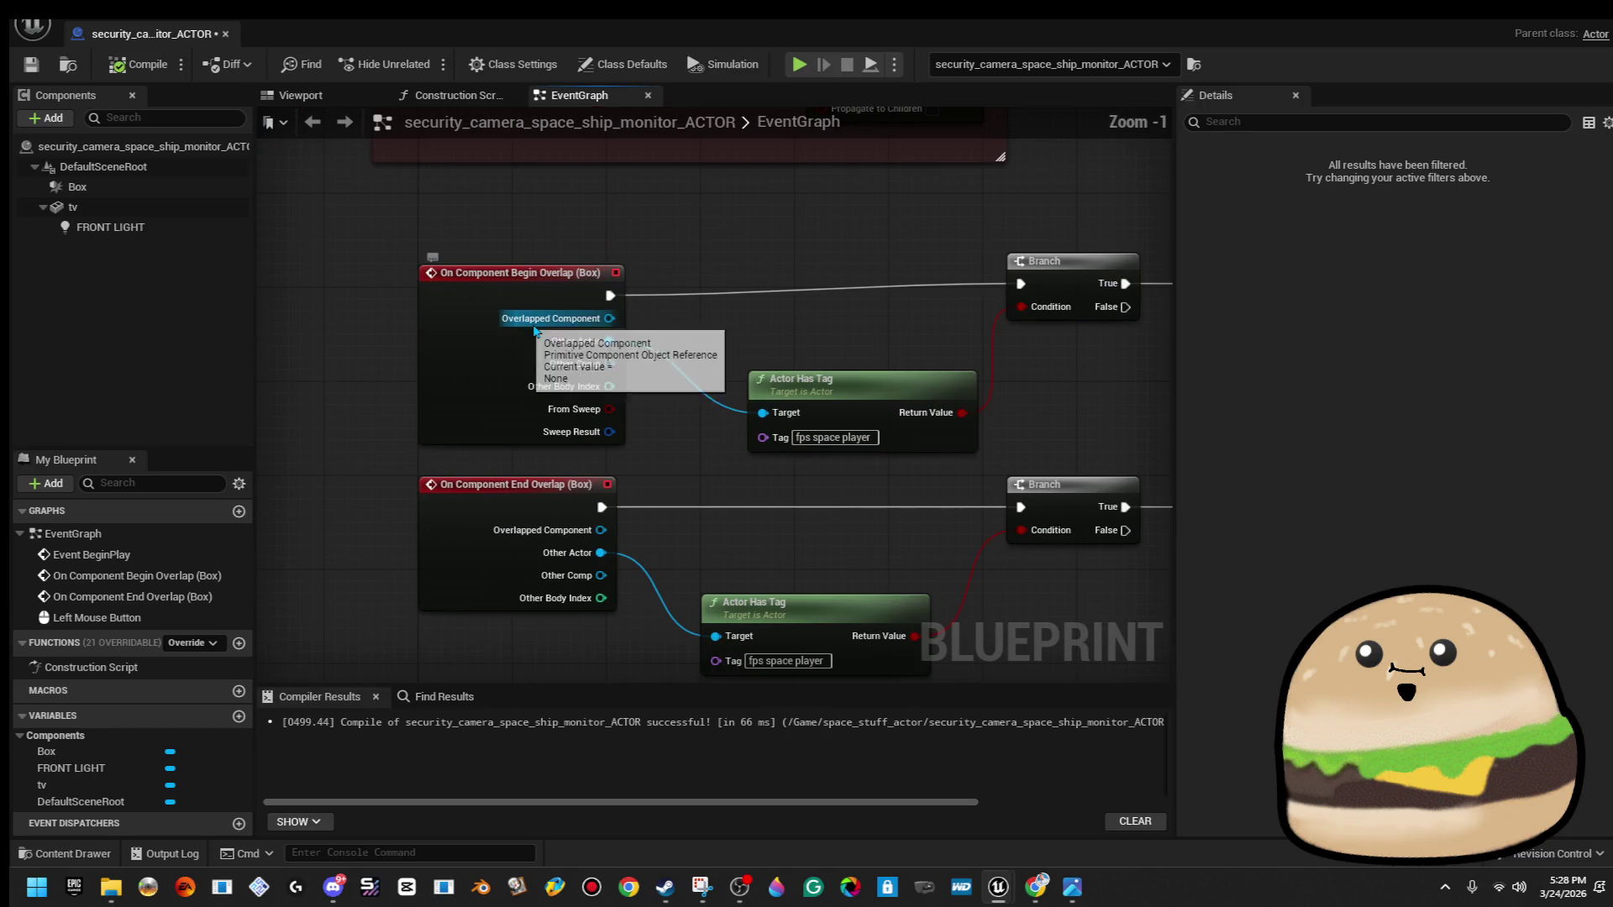
pyautogui.scroll(-2, 698, 481)
pyautogui.scroll(-1, 699, 480)
pyautogui.moveTo(698, 481)
pyautogui.mouseDown()
pyautogui.moveTo(733, 336)
pyautogui.moveTo(583, 287)
pyautogui.moveTo(530, 400)
pyautogui.mouseUp()
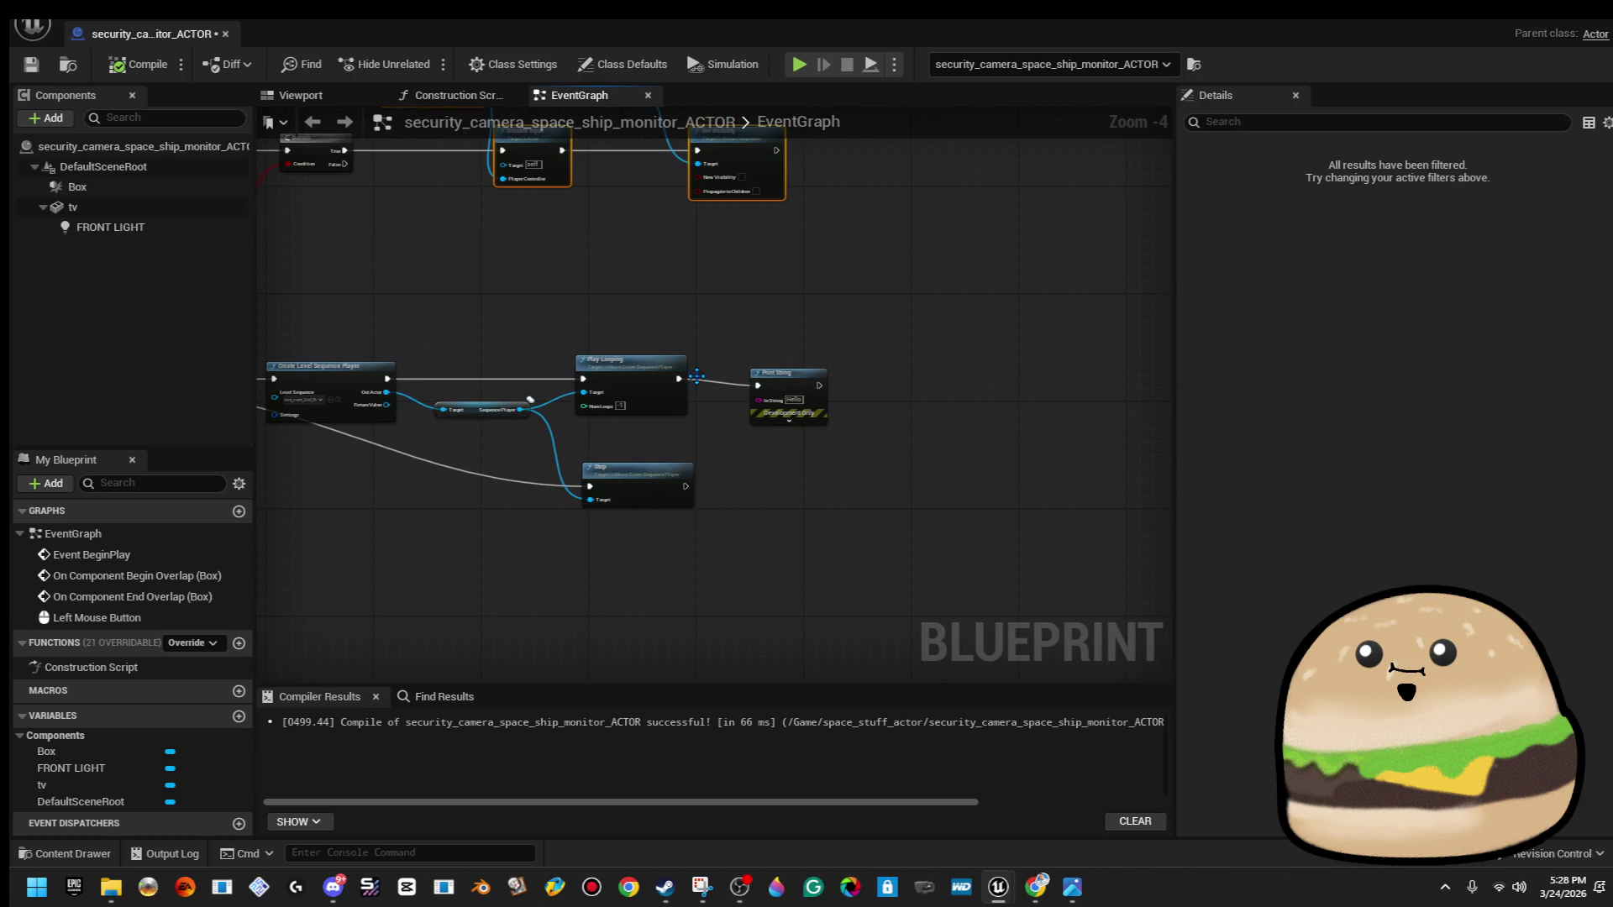
pyautogui.click(805, 386)
# Replace Print String with a Cast To FPS_SPACE_man_Game_alien_Player node after Play Looping.
pyautogui.press('Delete')
pyautogui.moveTo(682, 388); pyautogui.dragTo(763, 383)
pyautogui.write('is')
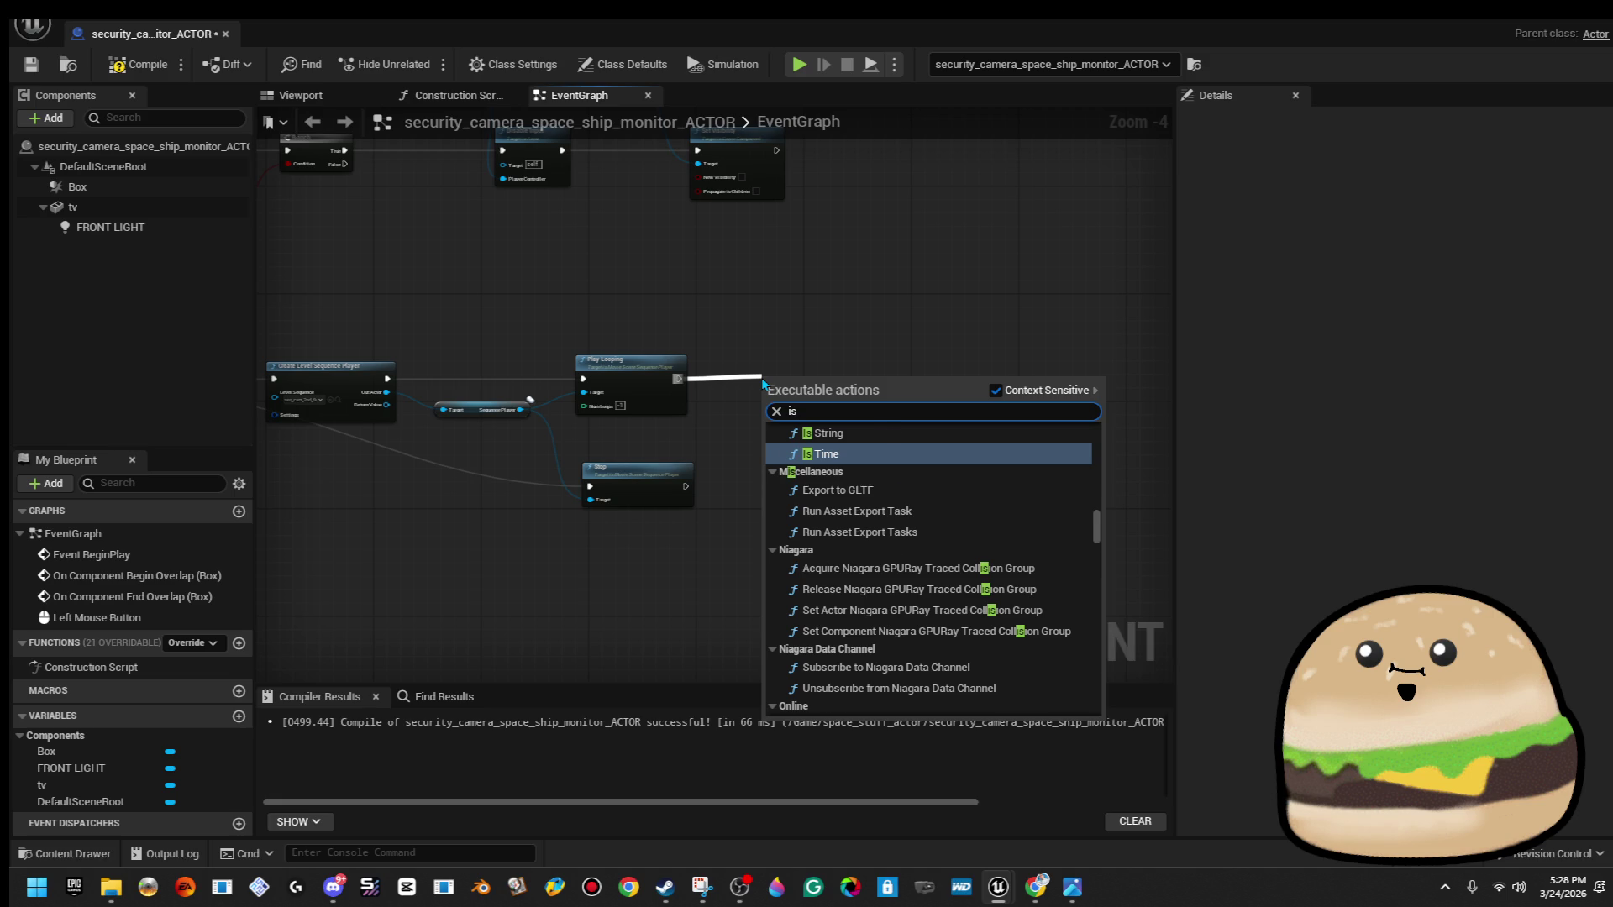
pyautogui.press('BackSpace')
pyautogui.press('BackSpace')
pyautogui.write('cast fo')
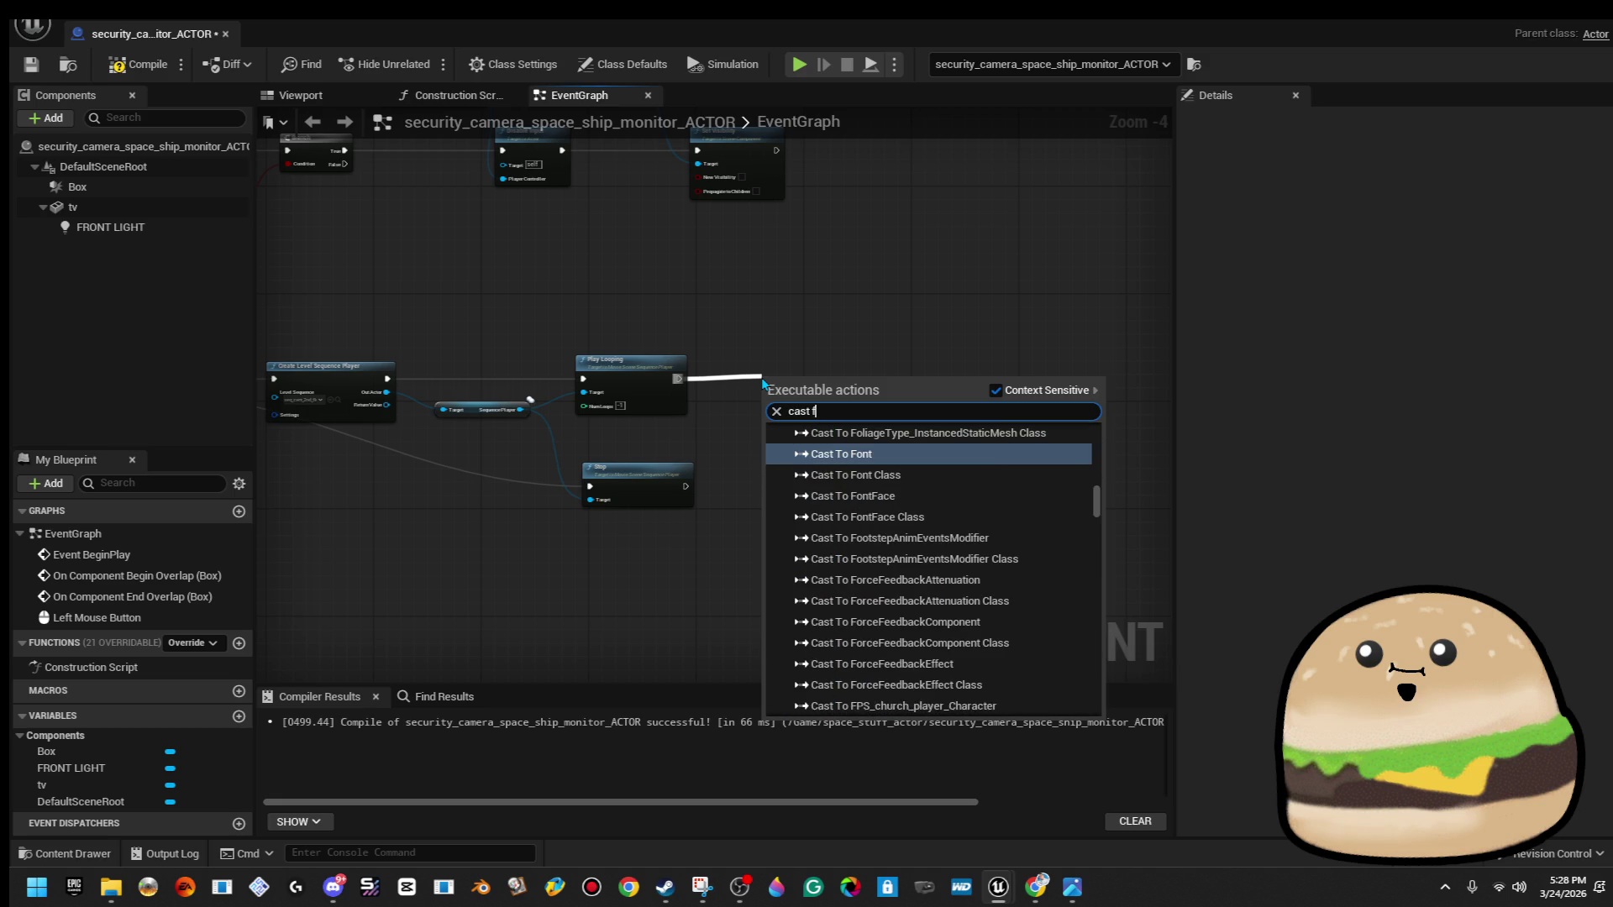
pyautogui.press('BackSpace')
pyautogui.press('BackSpace')
pyautogui.write('to fps')
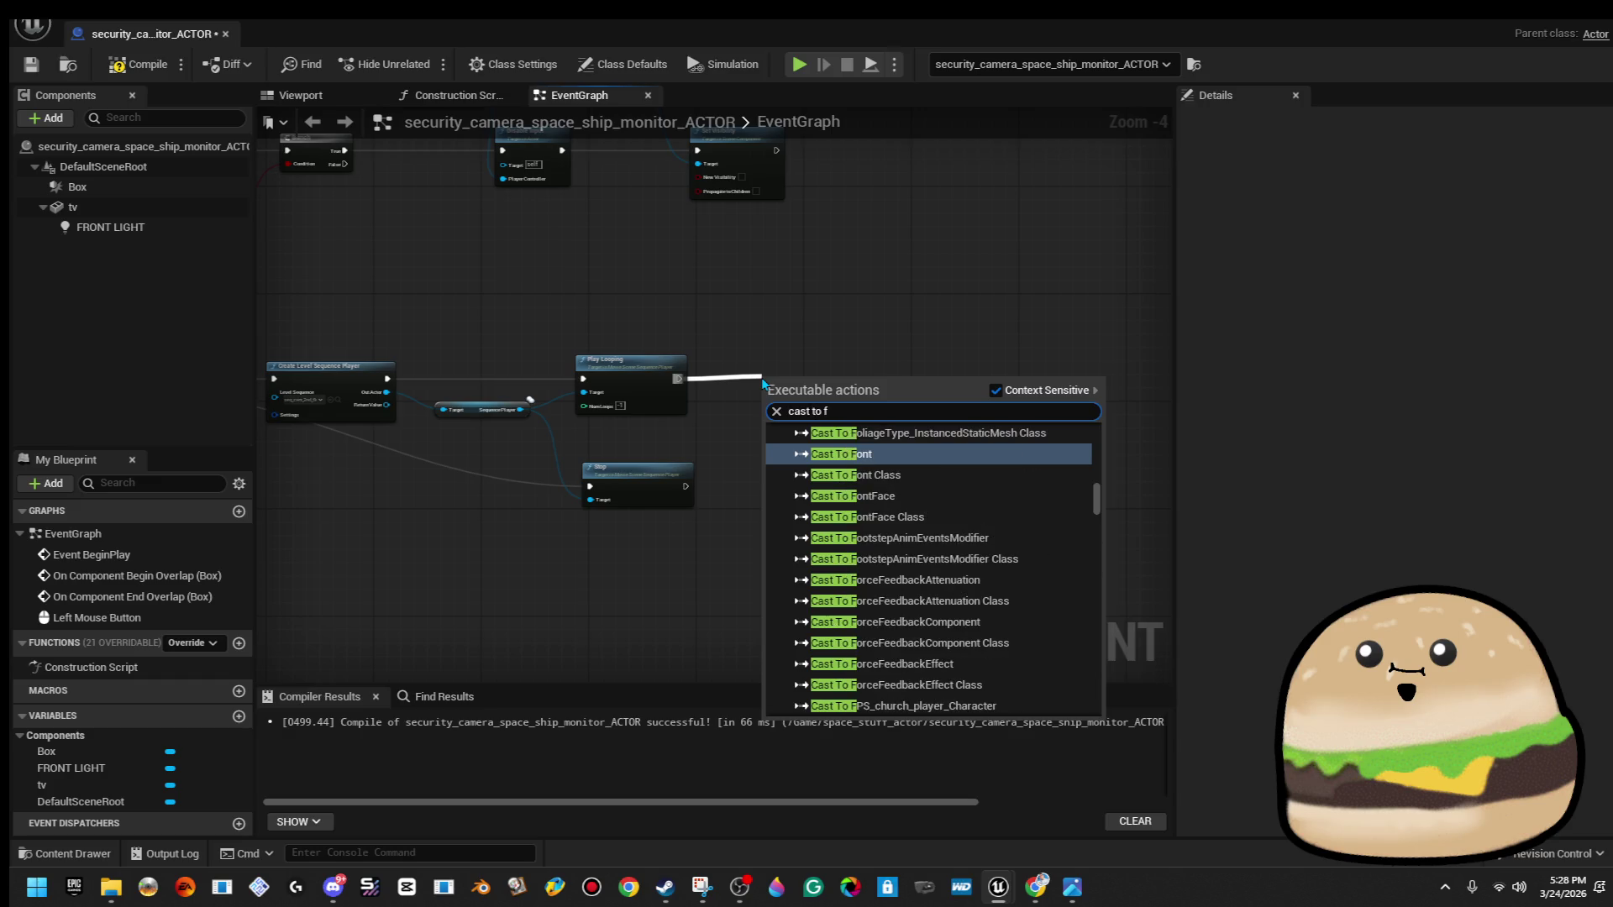
pyautogui.press('Down')
pyautogui.press('Down')
pyautogui.press('Return')
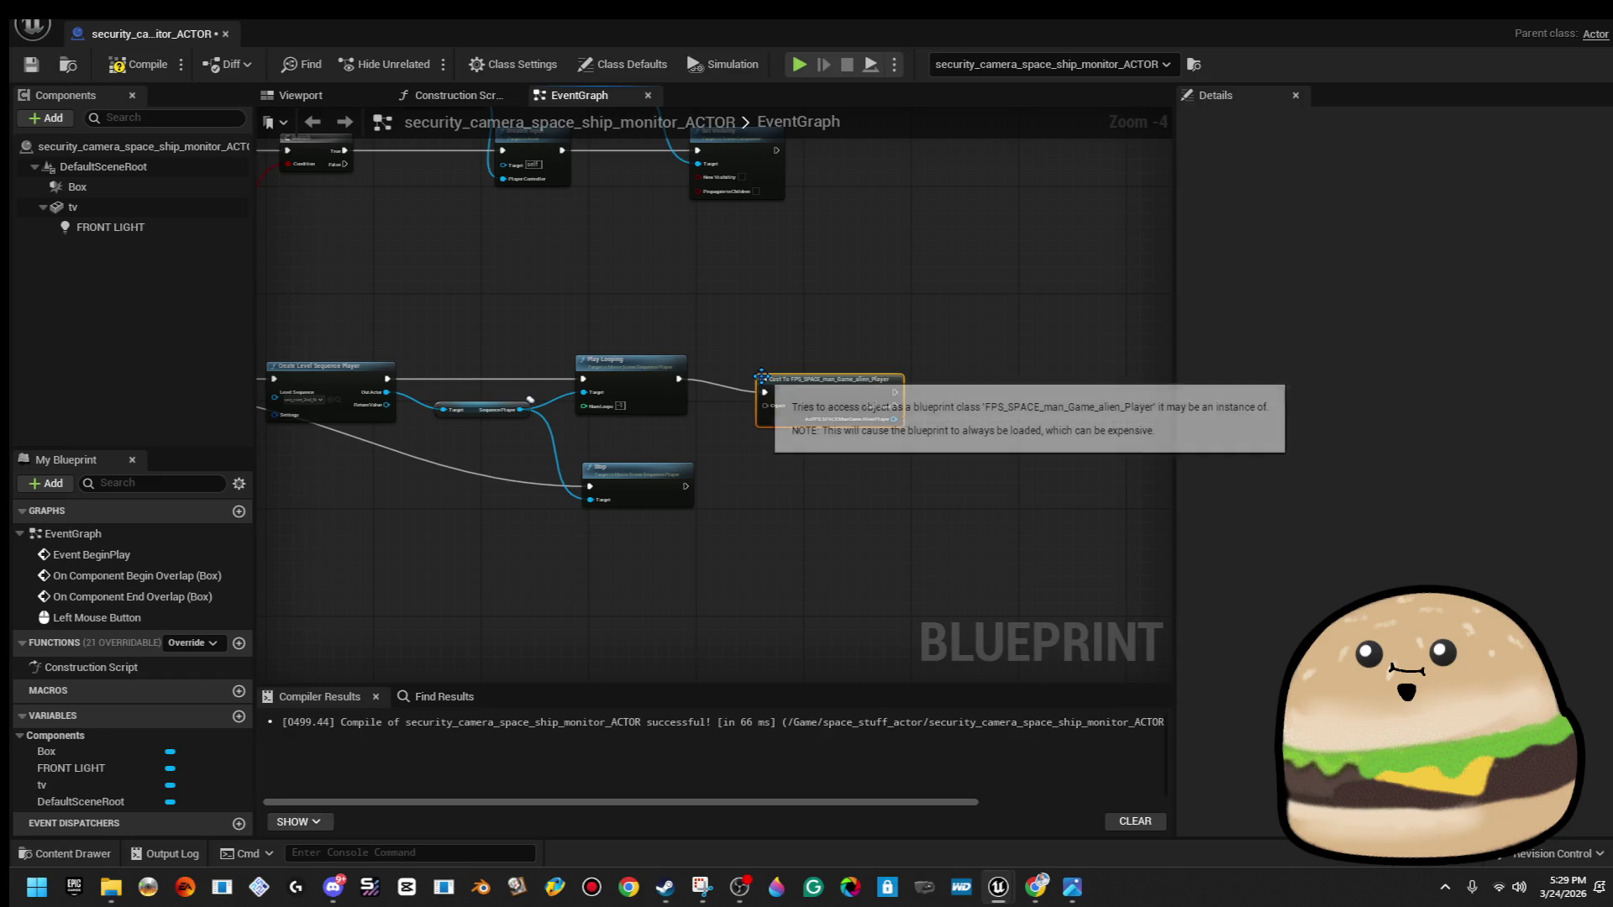
# Wire Get Player Character into the cast's Object input and place it below.
pyautogui.scroll(3, 854, 429)
pyautogui.moveTo(855, 429)
pyautogui.mouseDown()
pyautogui.moveTo(870, 405)
pyautogui.moveTo(937, 405)
pyautogui.moveTo(854, 412)
pyautogui.mouseUp()
pyautogui.moveTo(866, 496); pyautogui.dragTo(865, 495)
pyautogui.write('get')
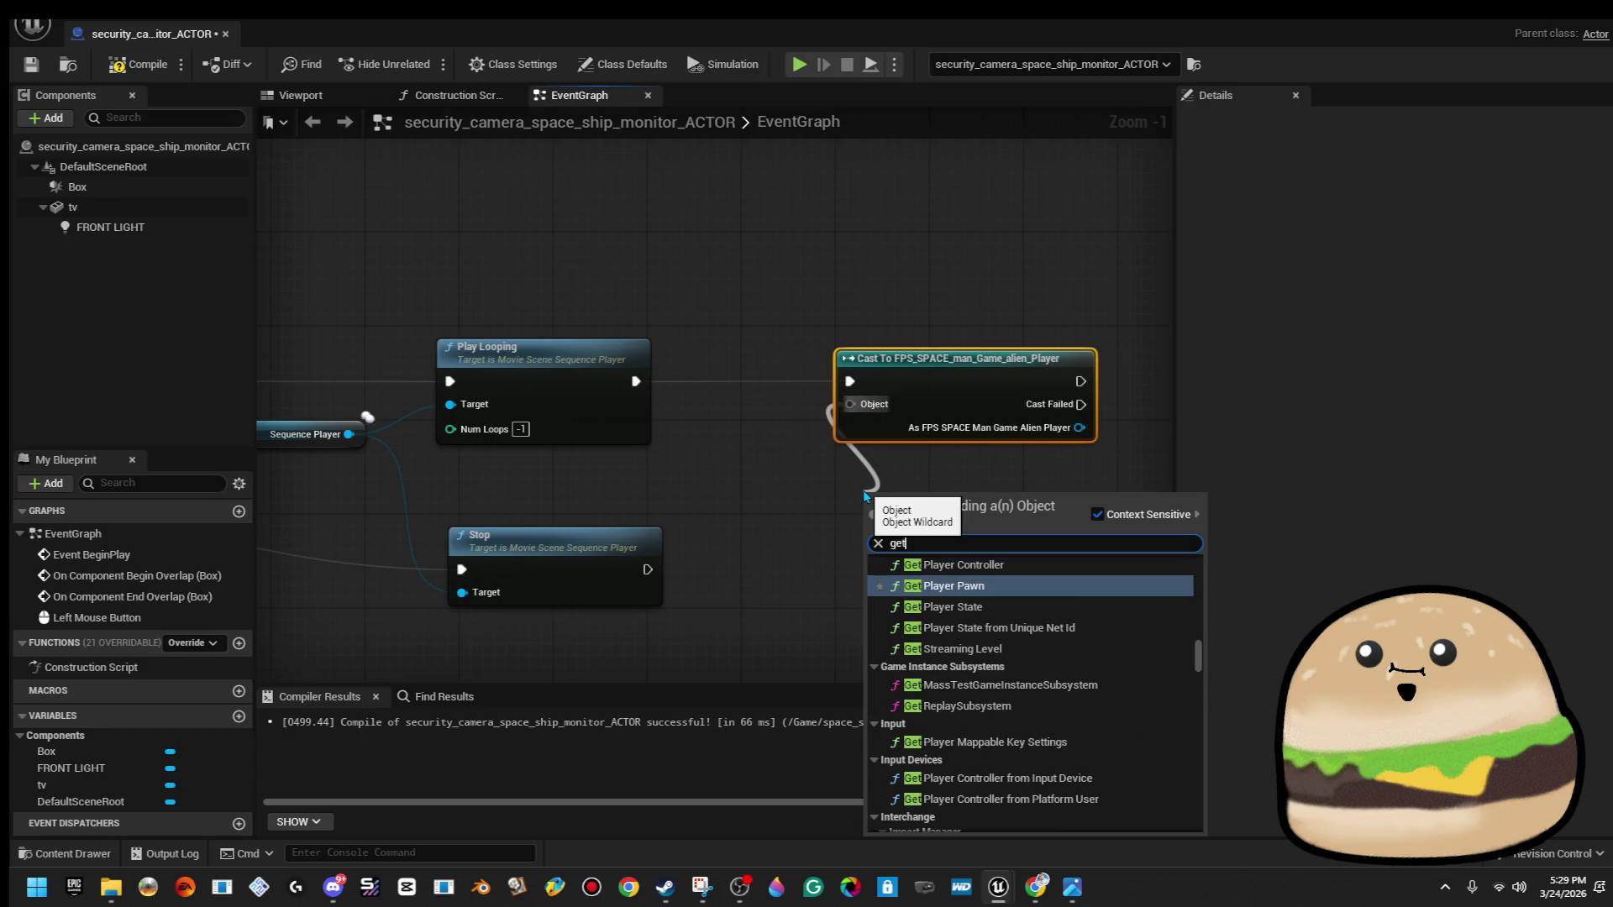
pyautogui.write(' player char')
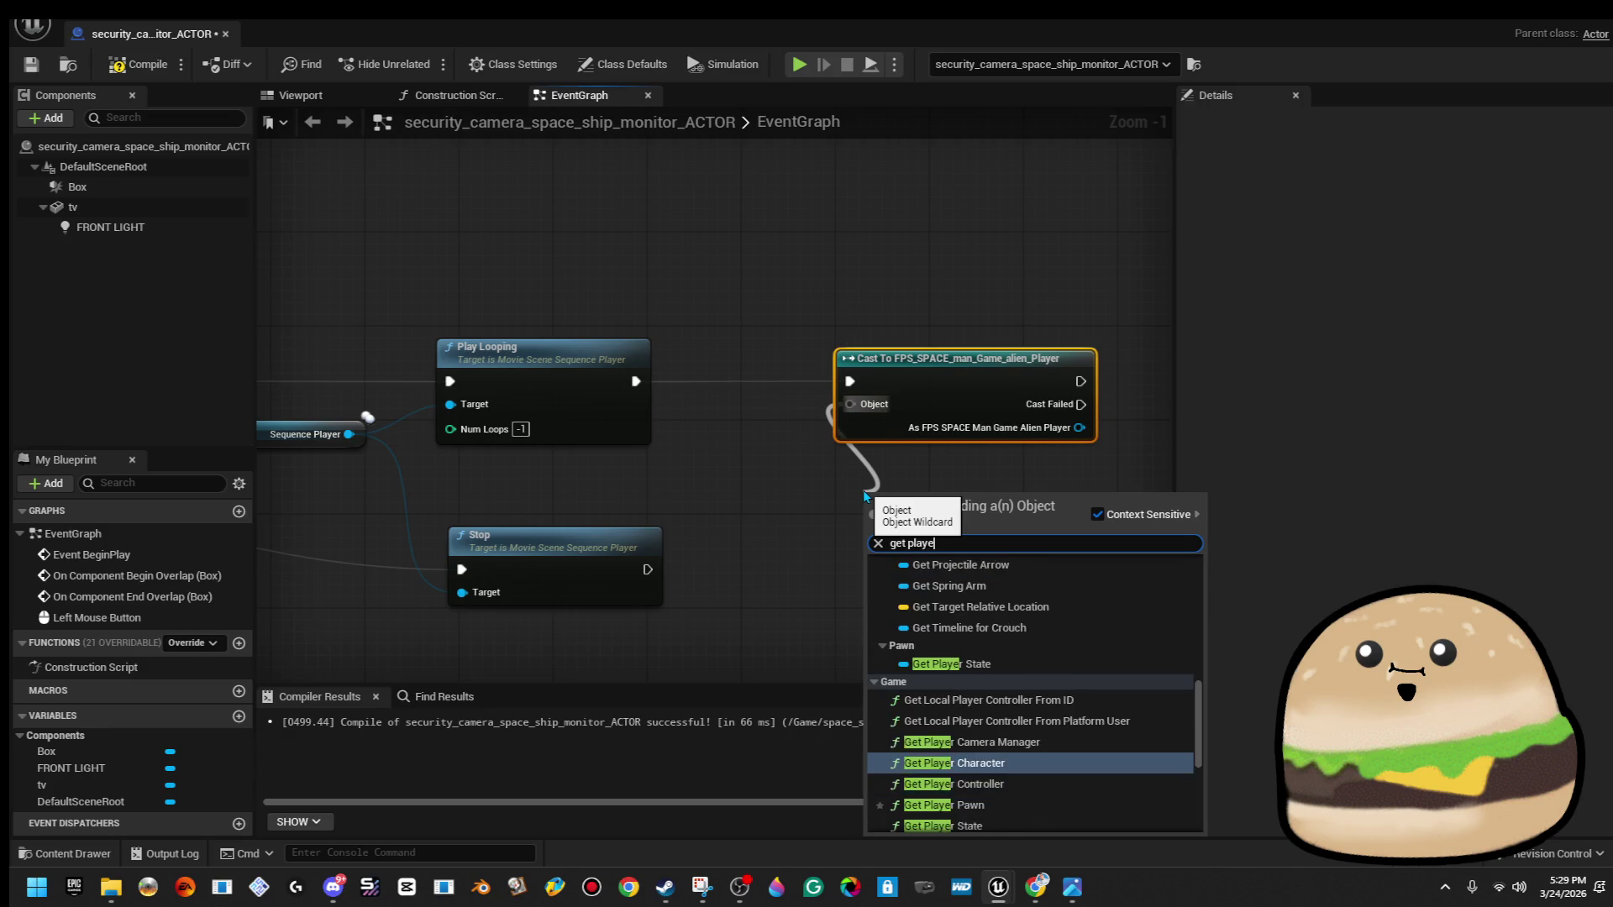
pyautogui.press('Return')
pyautogui.moveTo(907, 499)
pyautogui.mouseDown()
pyautogui.moveTo(606, 473)
pyautogui.moveTo(702, 486)
pyautogui.mouseUp()
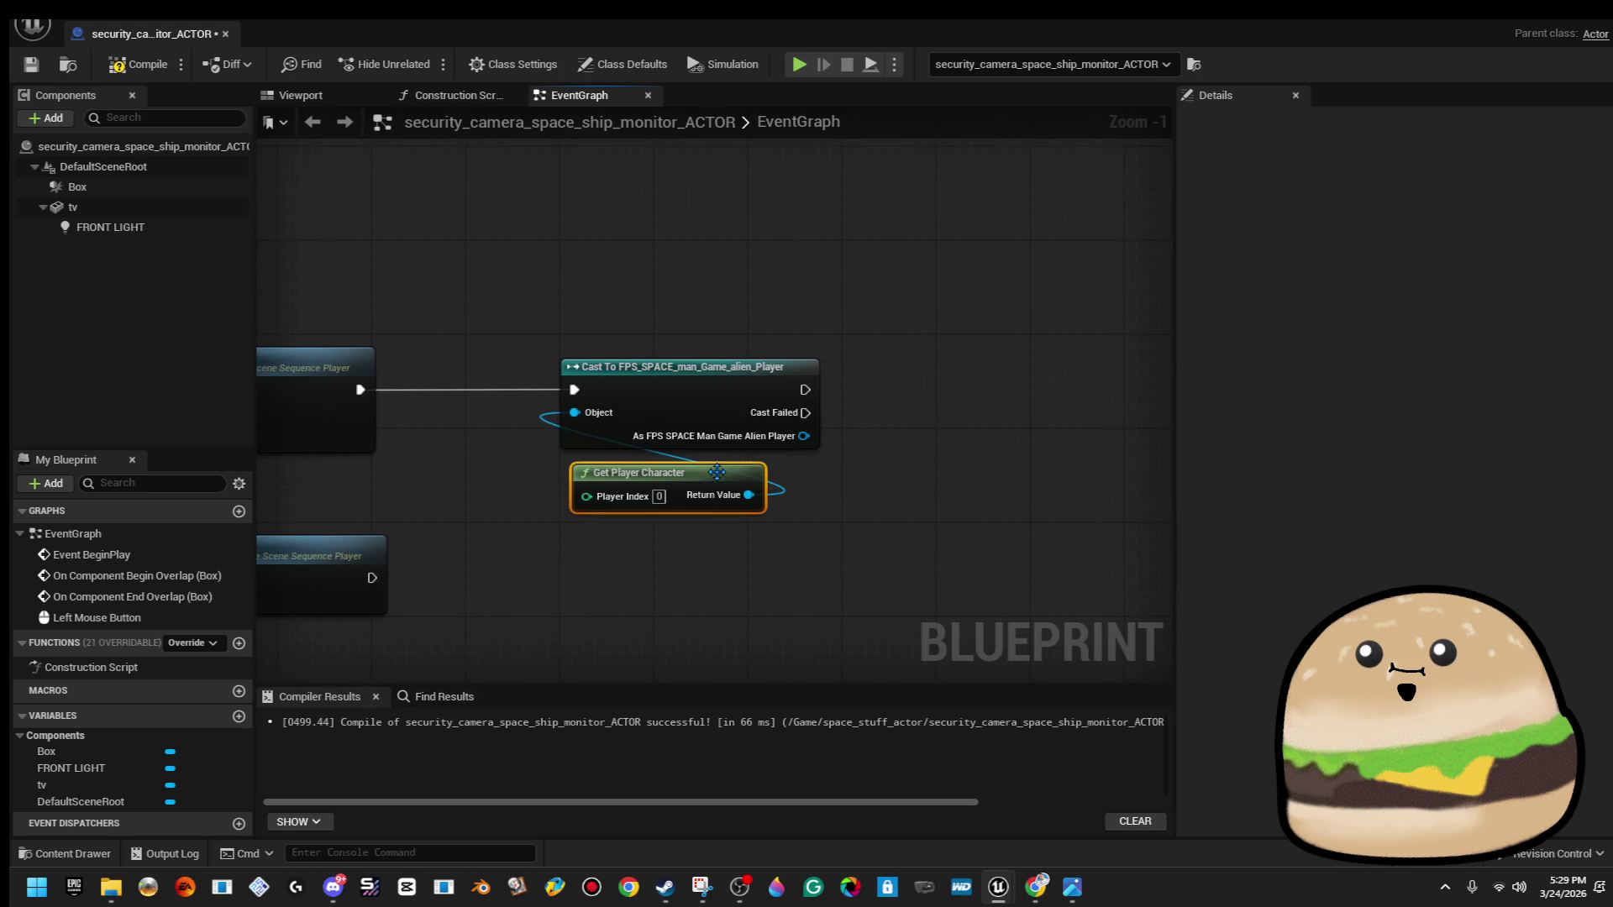
# Call Is Completely Disabled on the cast player and compile the blueprint.
pyautogui.moveTo(814, 437); pyautogui.dragTo(913, 414)
pyautogui.write('i')
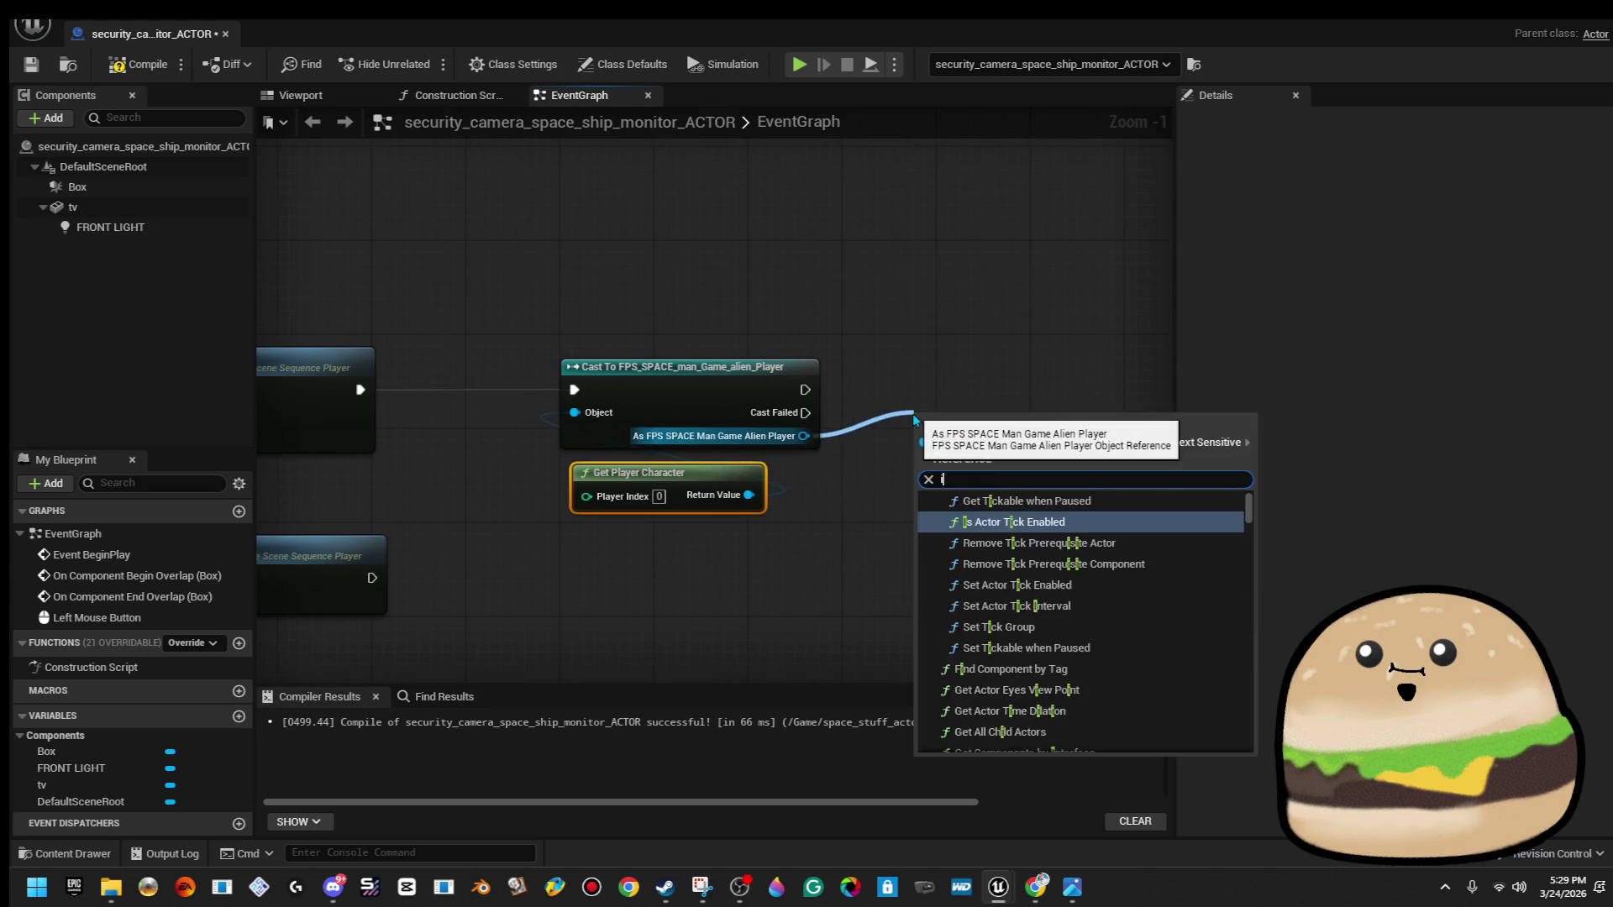
pyautogui.write('scom')
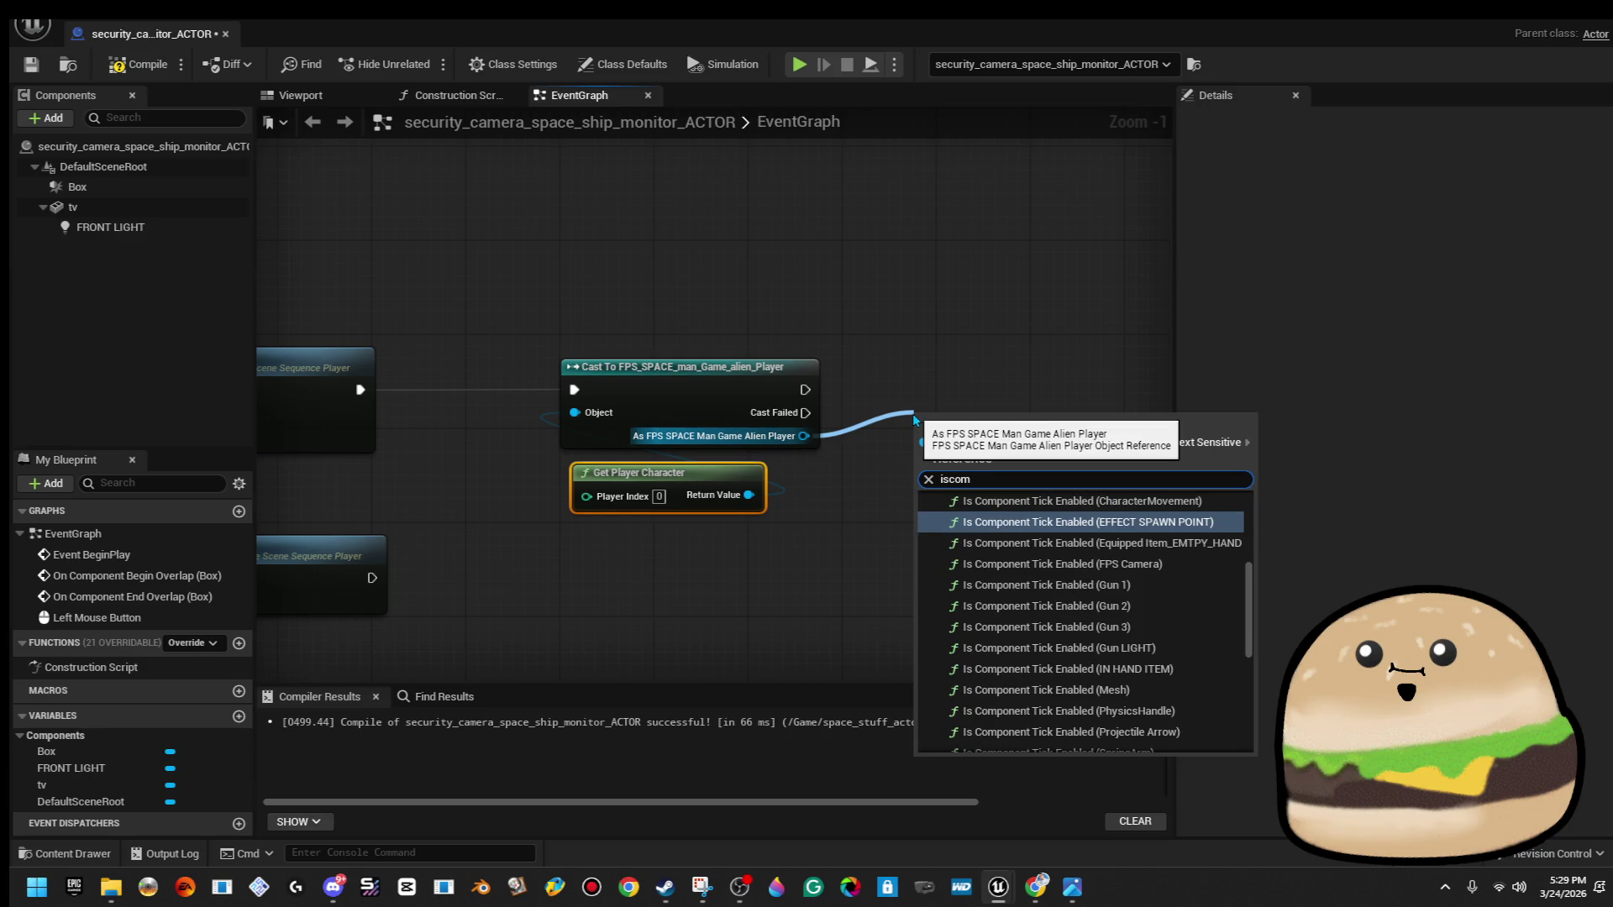
pyautogui.write('plet')
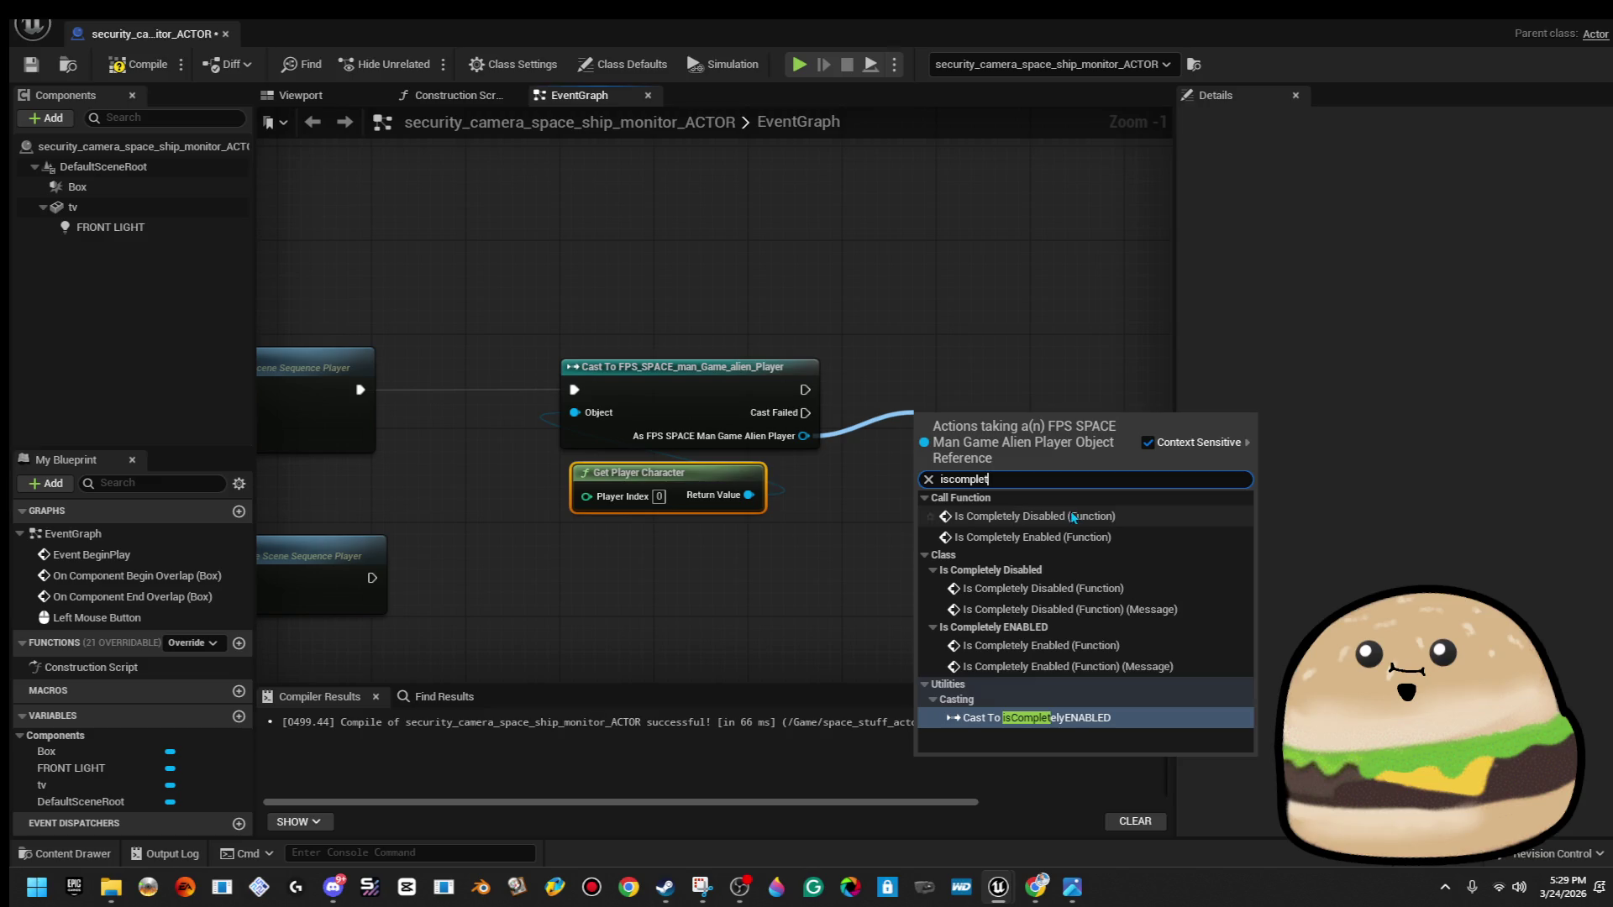
pyautogui.click(1032, 516)
pyautogui.click(130, 65)
# Copy the cast, player and Is Completely Disabled nodes and paste a copy below after Stop.
pyautogui.scroll(-2, 605, 470)
pyautogui.click(788, 401)
pyautogui.moveTo(585, 247); pyautogui.dragTo(787, 400)
pyautogui.rightClick(836, 336)
pyautogui.click(854, 481)
pyautogui.click(656, 501)
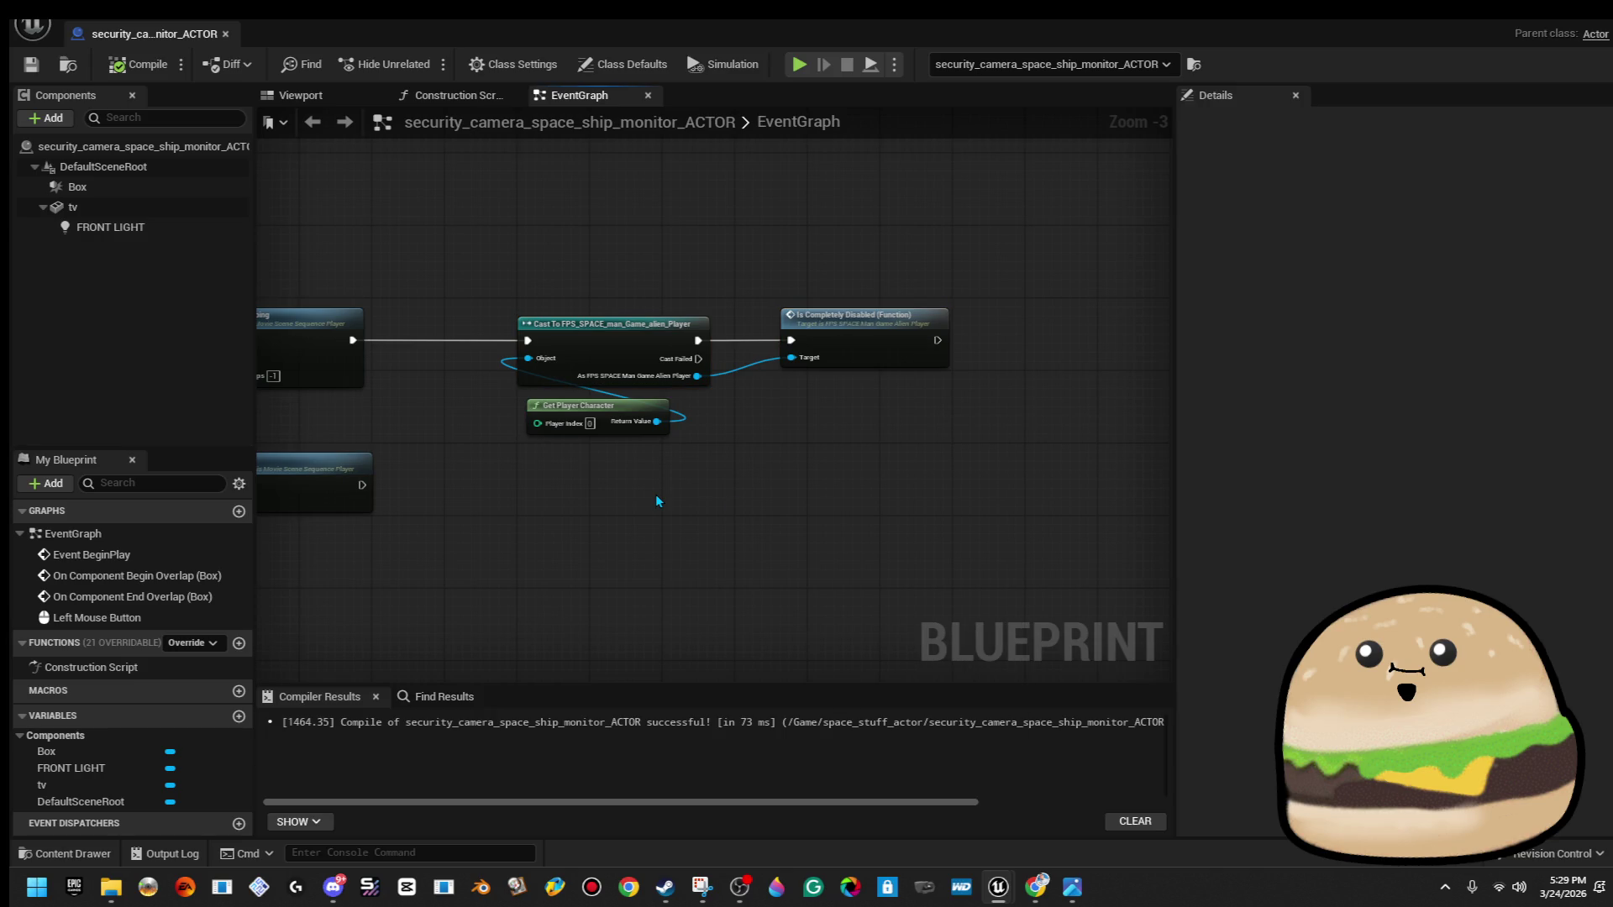
pyautogui.hotkey('ctrl', 'v')
pyautogui.moveTo(657, 498); pyautogui.dragTo(371, 488)
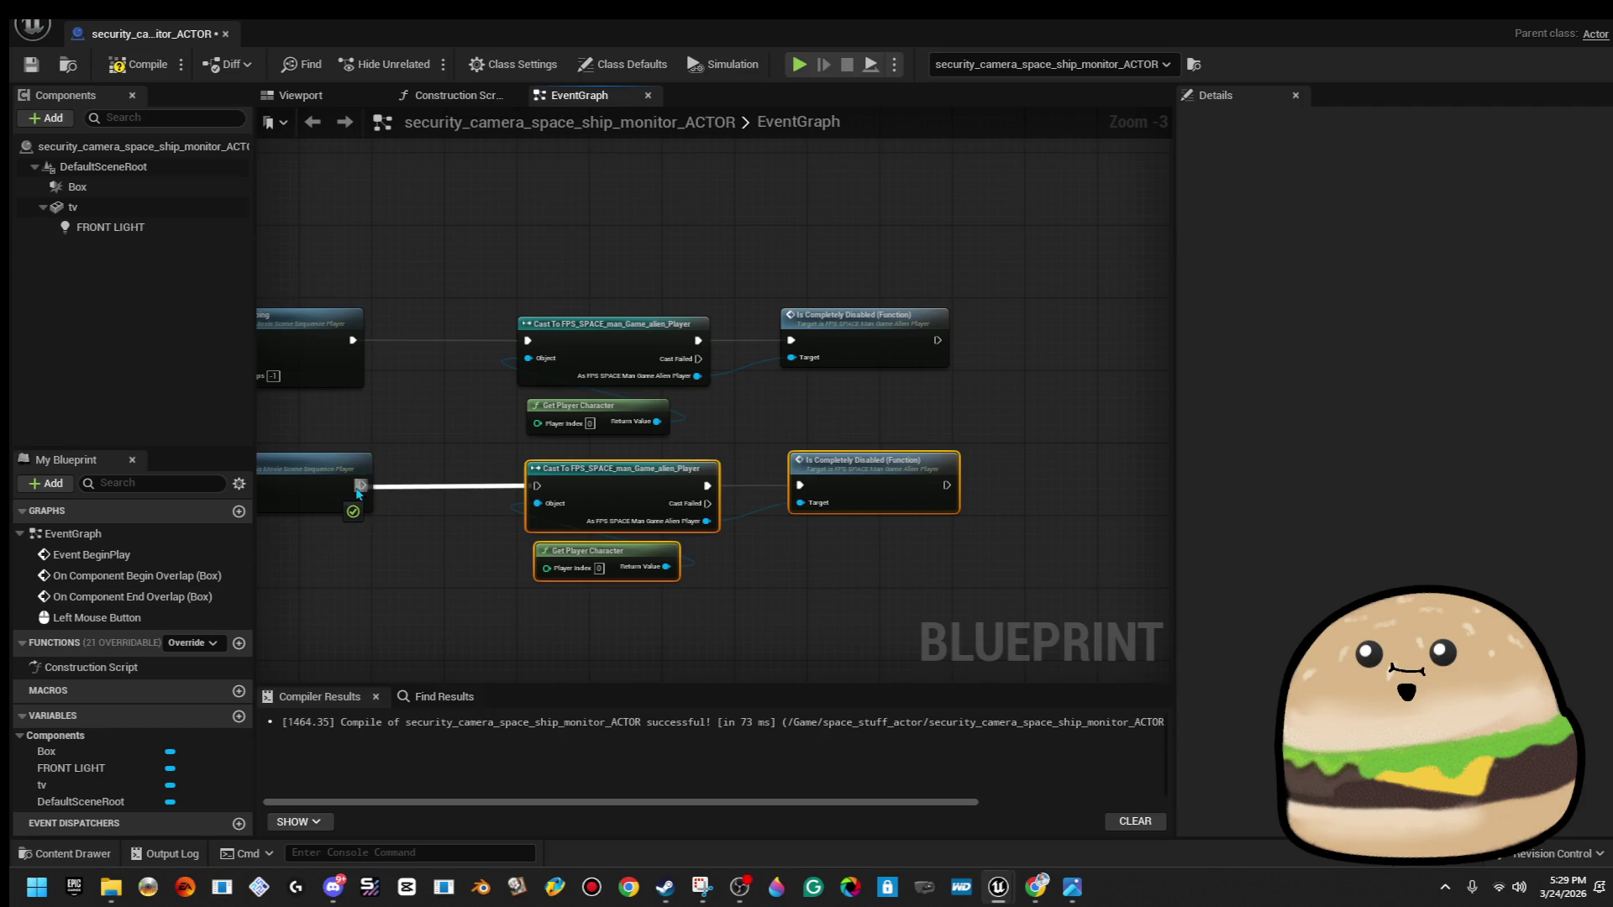
# Delete the lower Is Completely Disabled node and add Is Completely Enabled after the lower cast.
pyautogui.scroll(2, 930, 433)
pyautogui.click(916, 504)
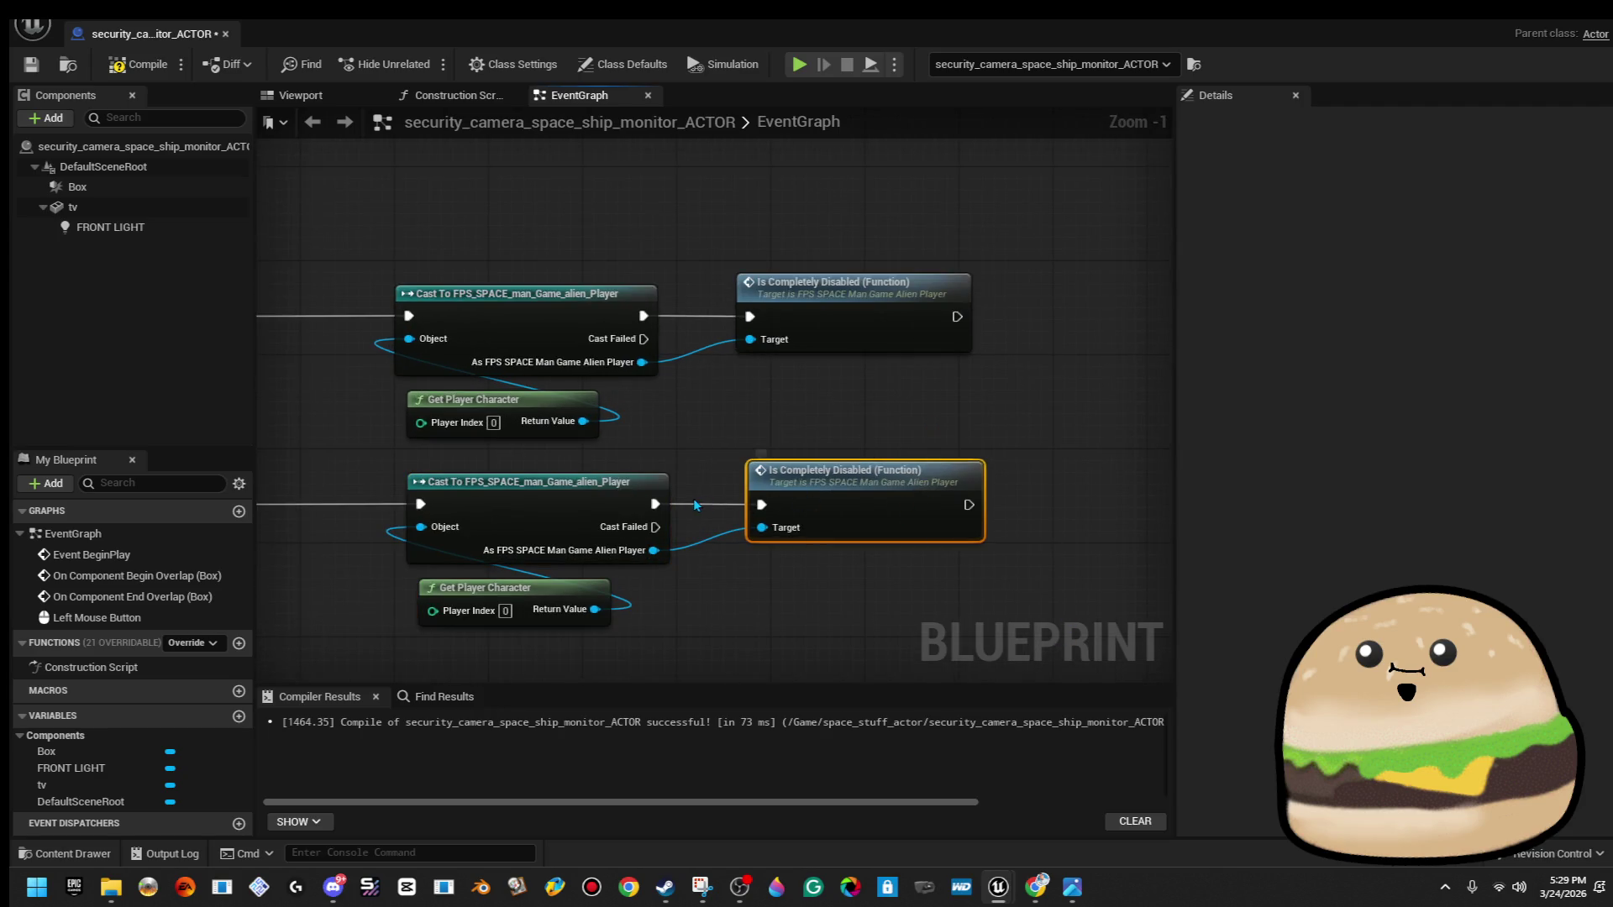
pyautogui.press('Delete')
pyautogui.moveTo(766, 506); pyautogui.dragTo(778, 505)
pyautogui.write('is enl')
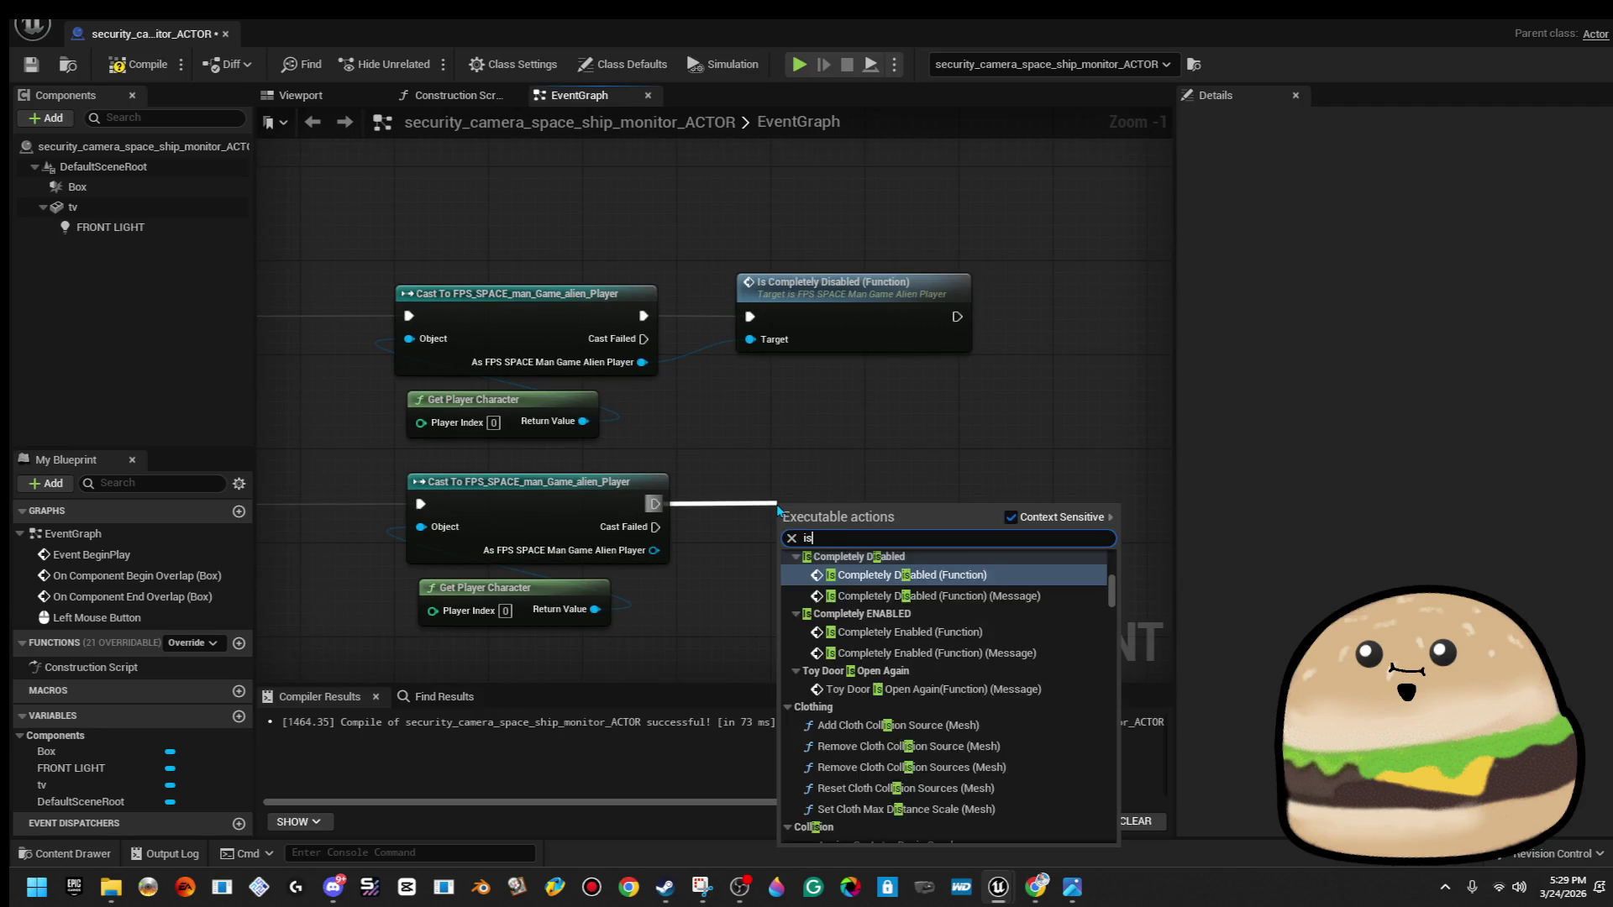
pyautogui.press('BackSpace')
pyautogui.write('able')
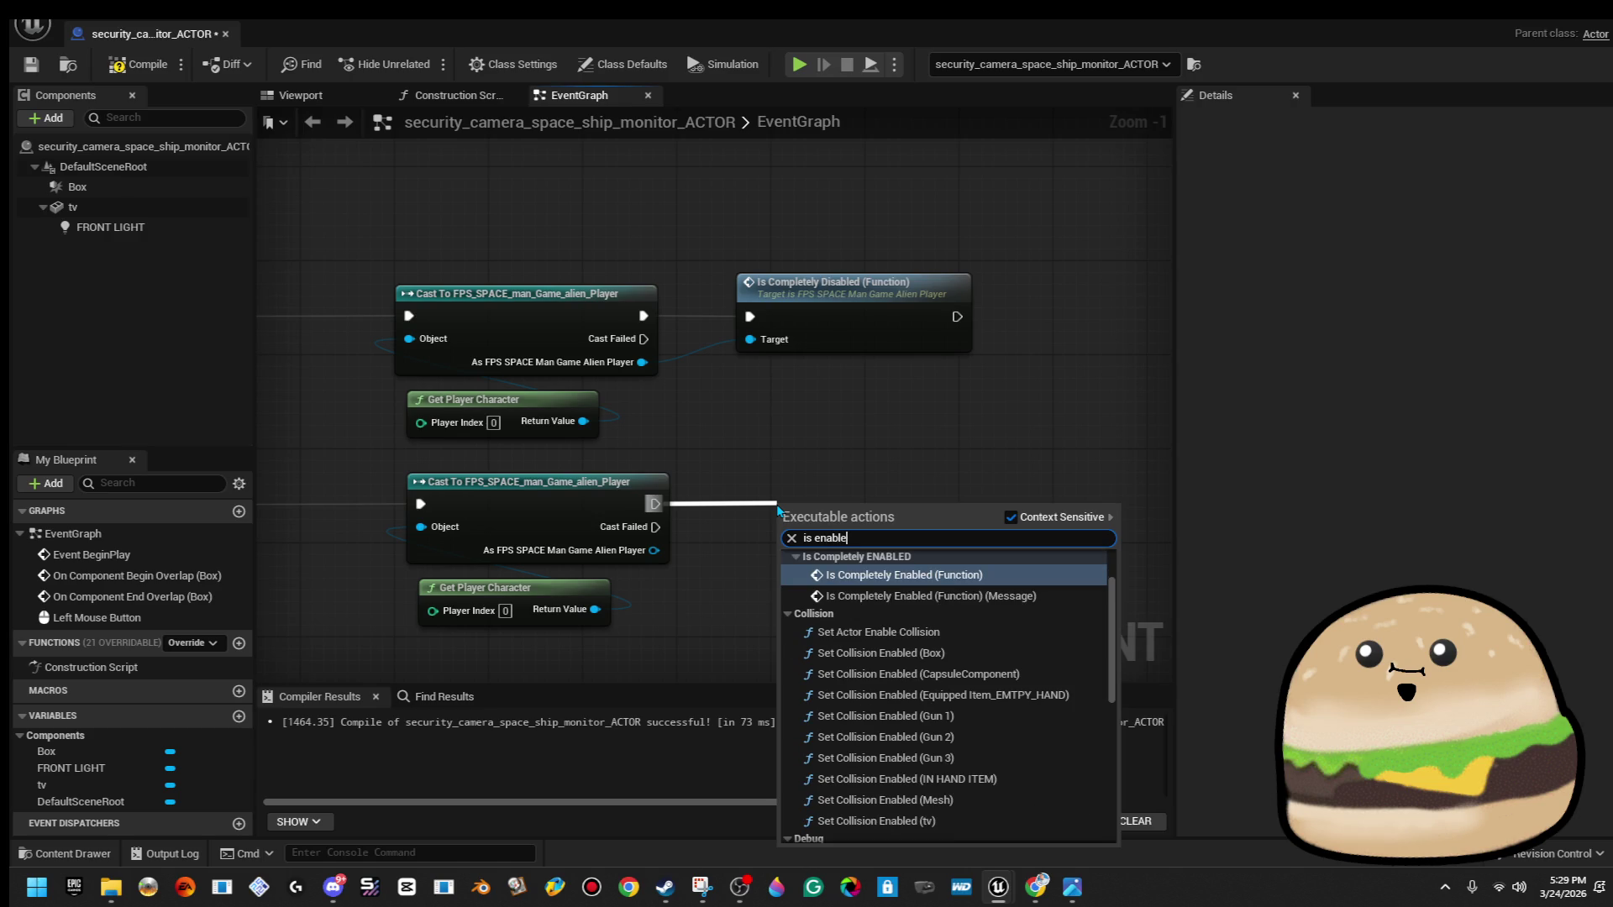
pyautogui.write('d')
pyautogui.press('Return')
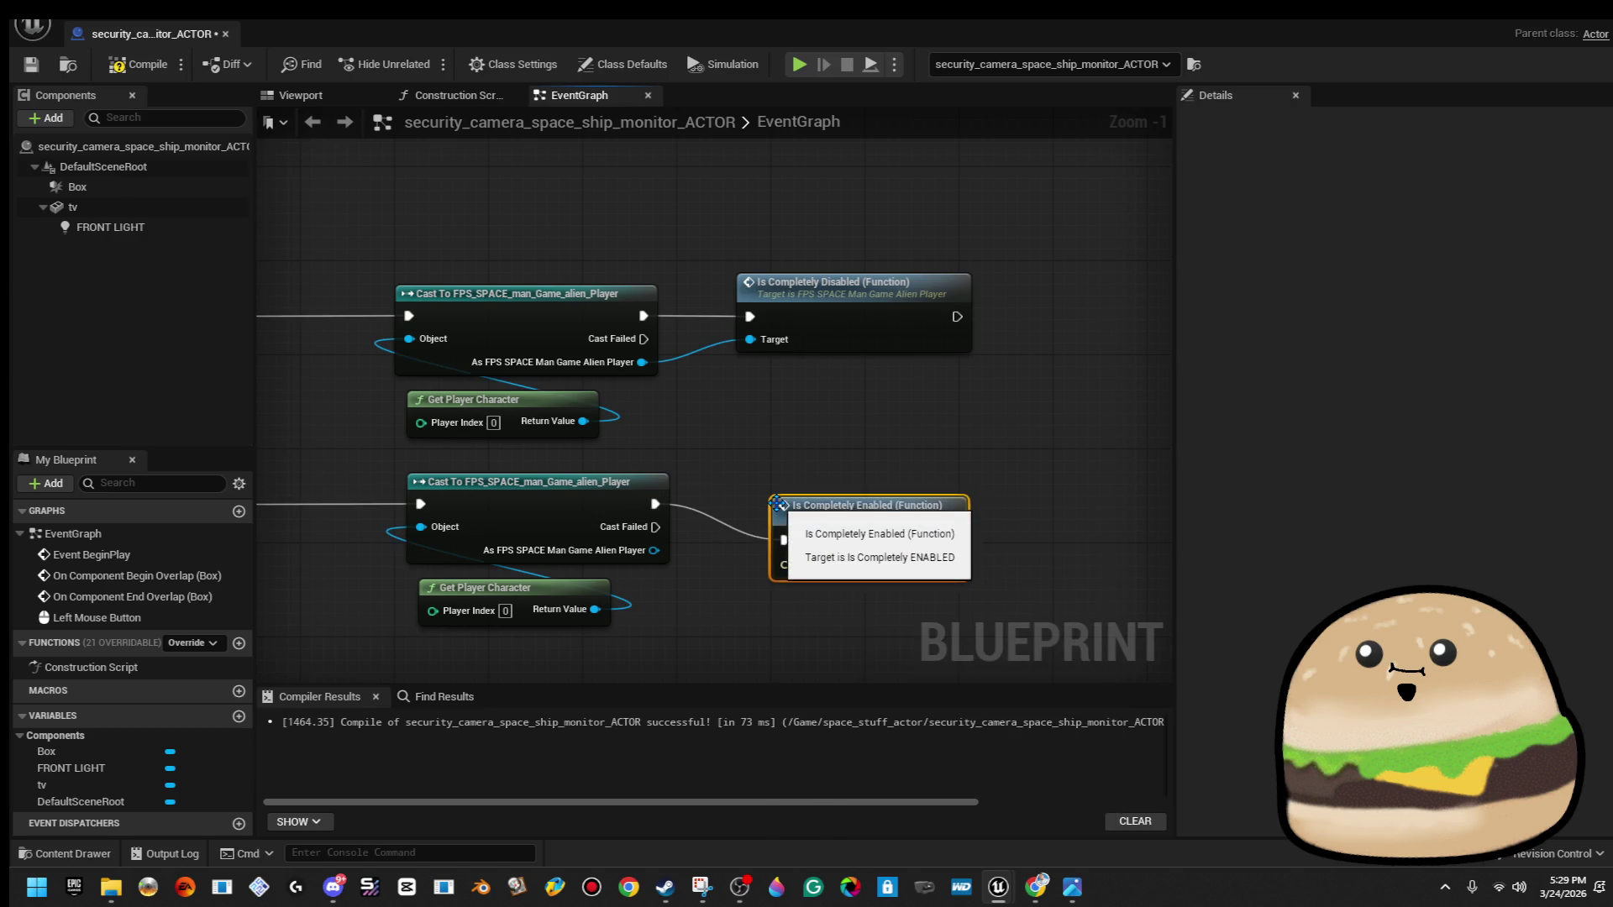
# Redo Is Completely Enabled wired from the cast's player output, then return to the level editor.
pyautogui.moveTo(785, 564); pyautogui.dragTo(654, 551)
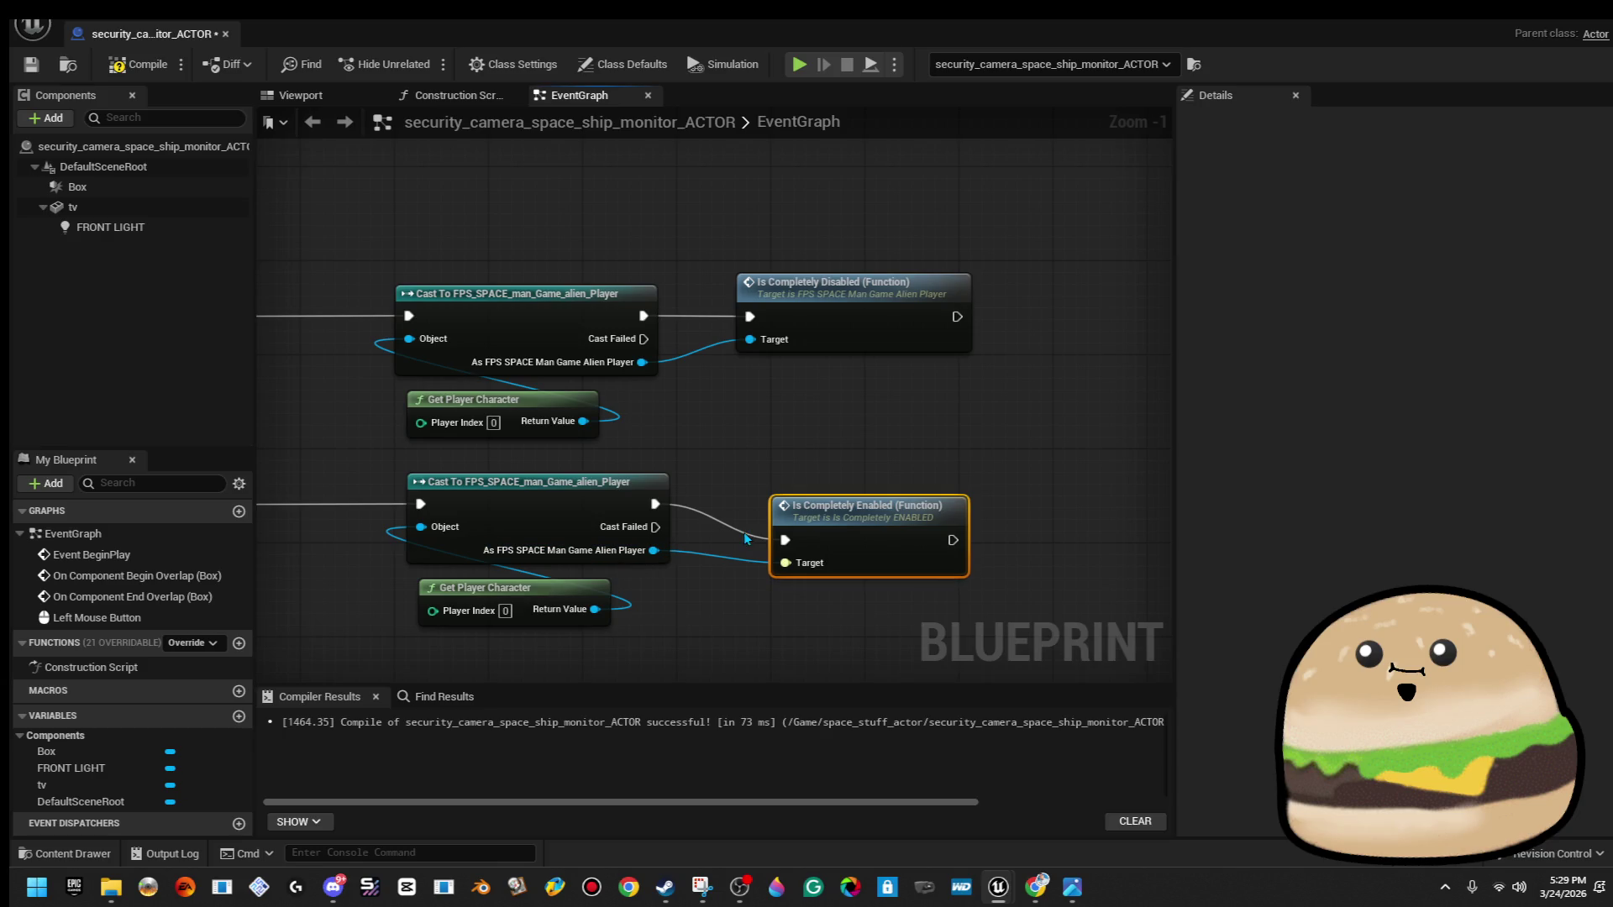
pyautogui.press('Delete')
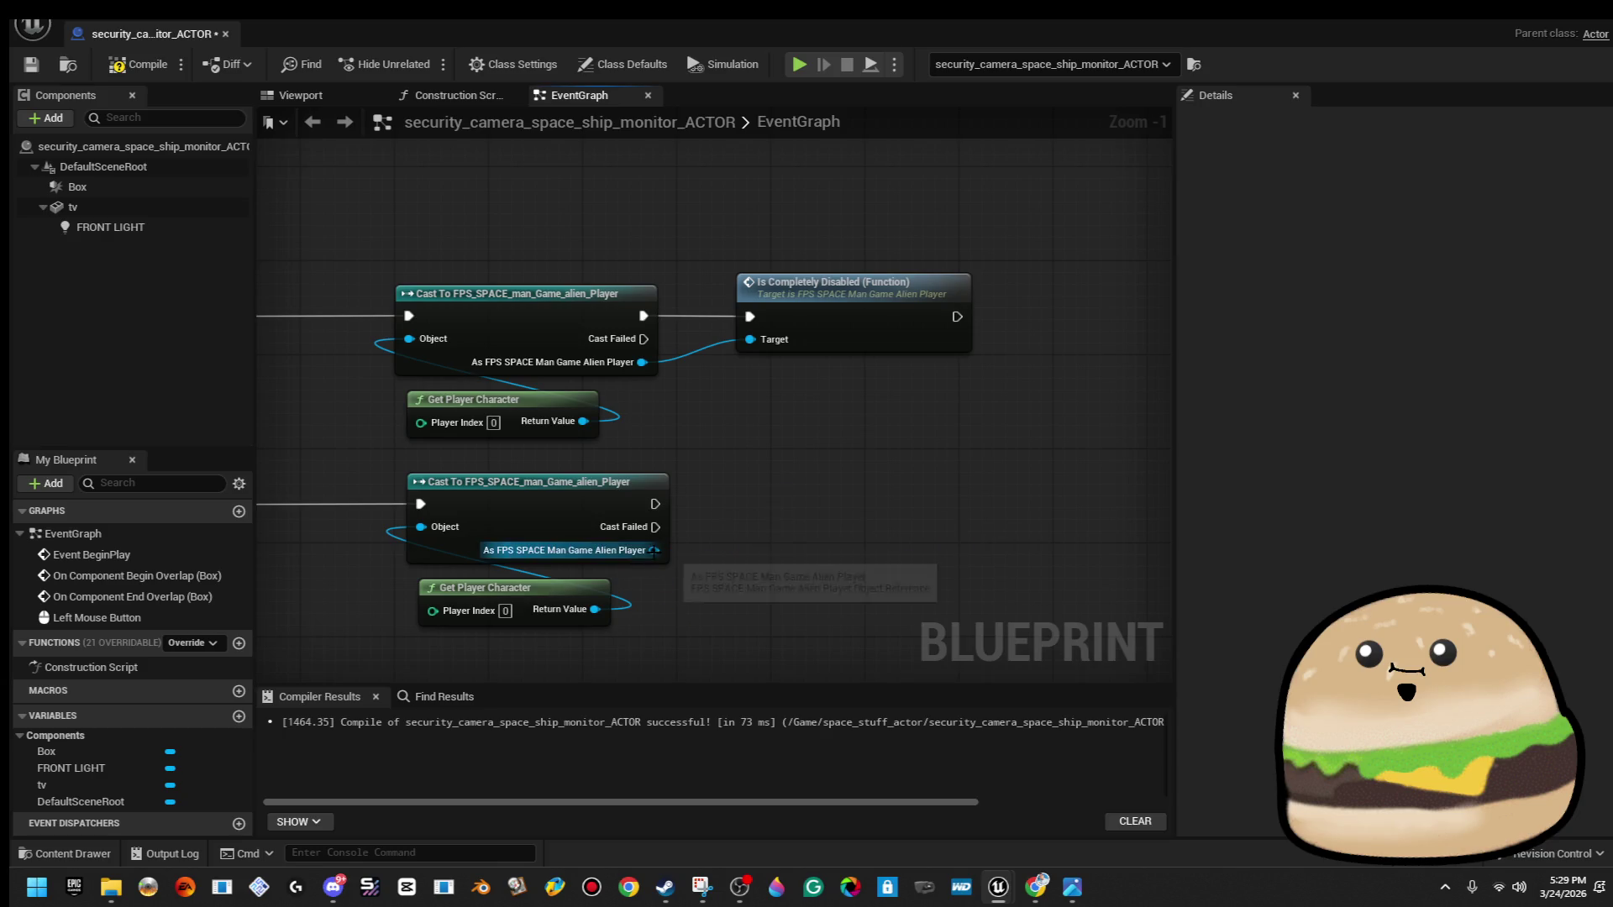
pyautogui.moveTo(654, 550); pyautogui.dragTo(765, 531)
pyautogui.write('is e')
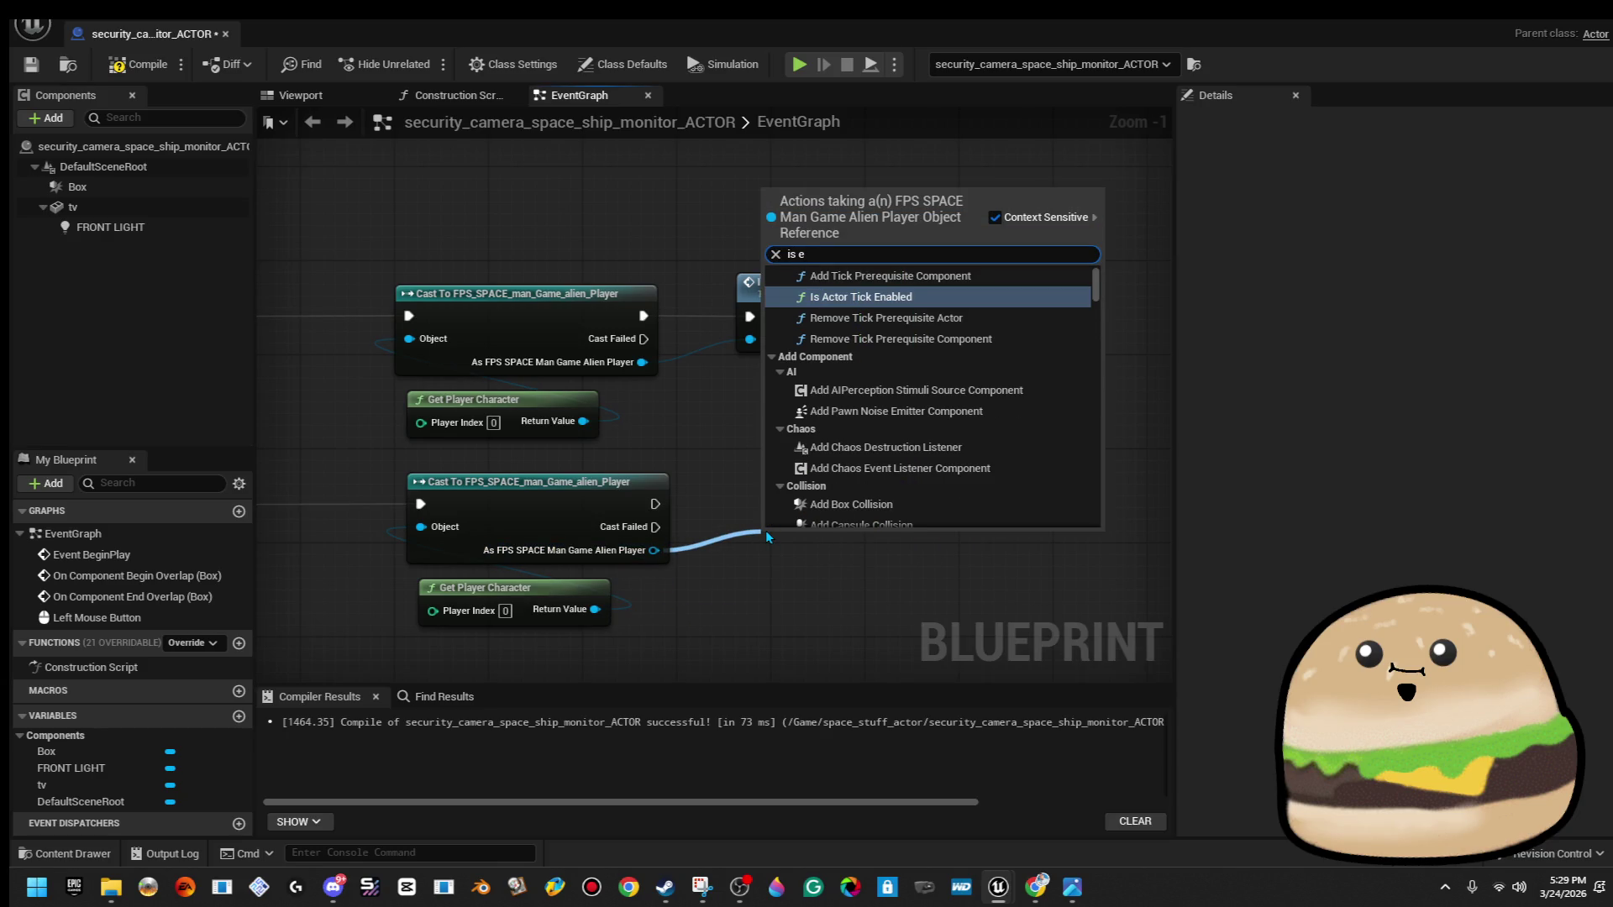
pyautogui.write('nabled')
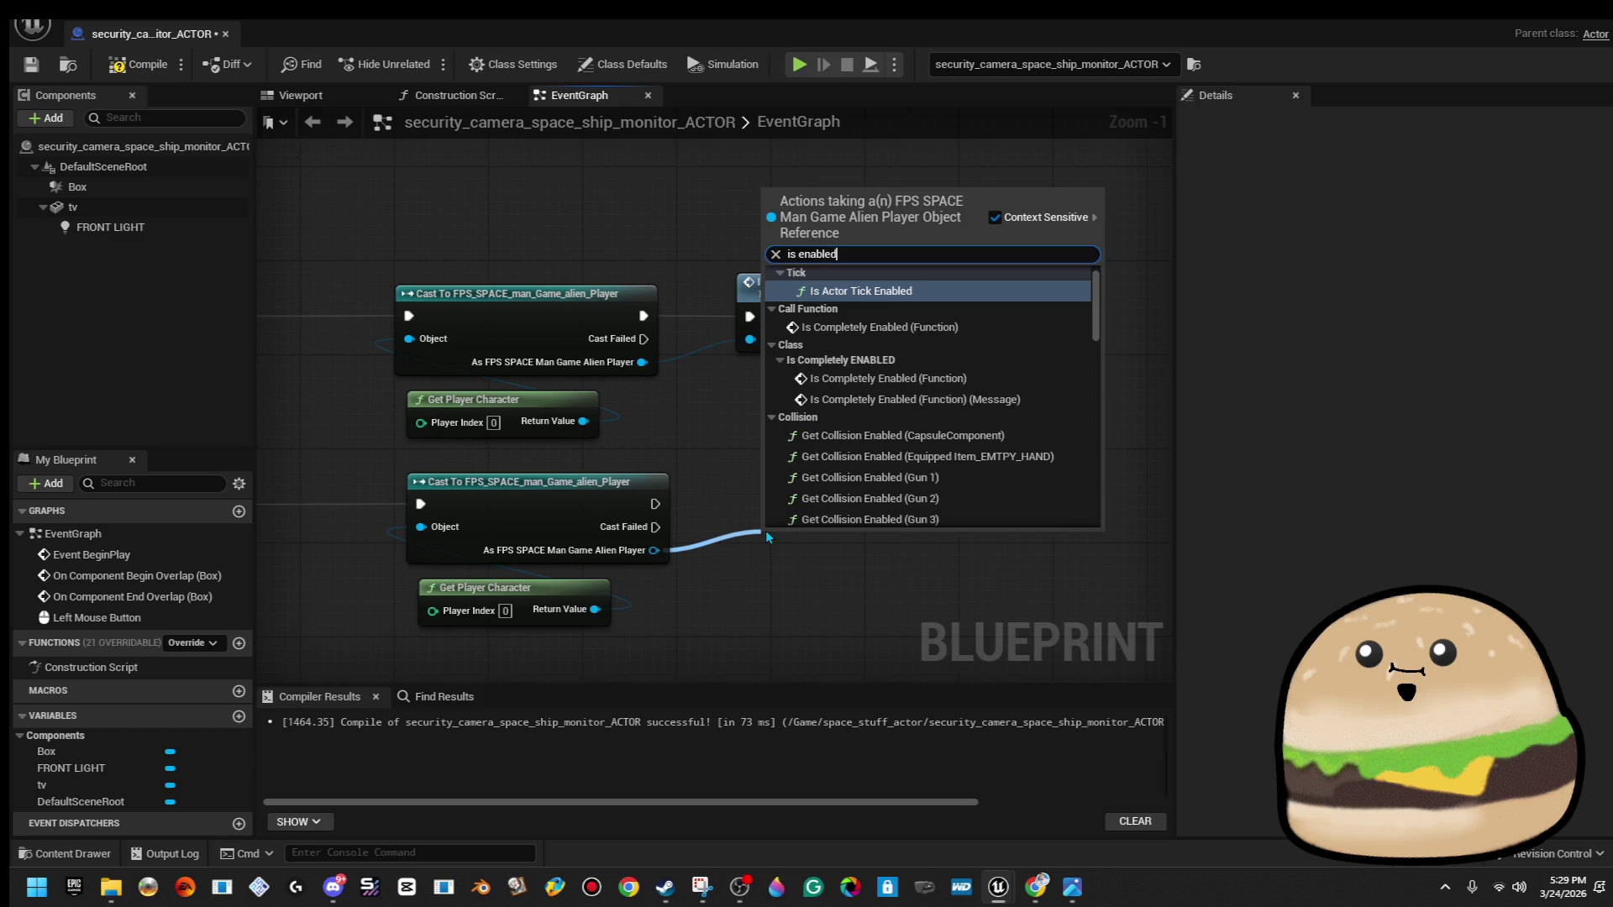
pyautogui.press('Down')
pyautogui.press('Return')
pyautogui.moveTo(860, 597); pyautogui.dragTo(835, 525)
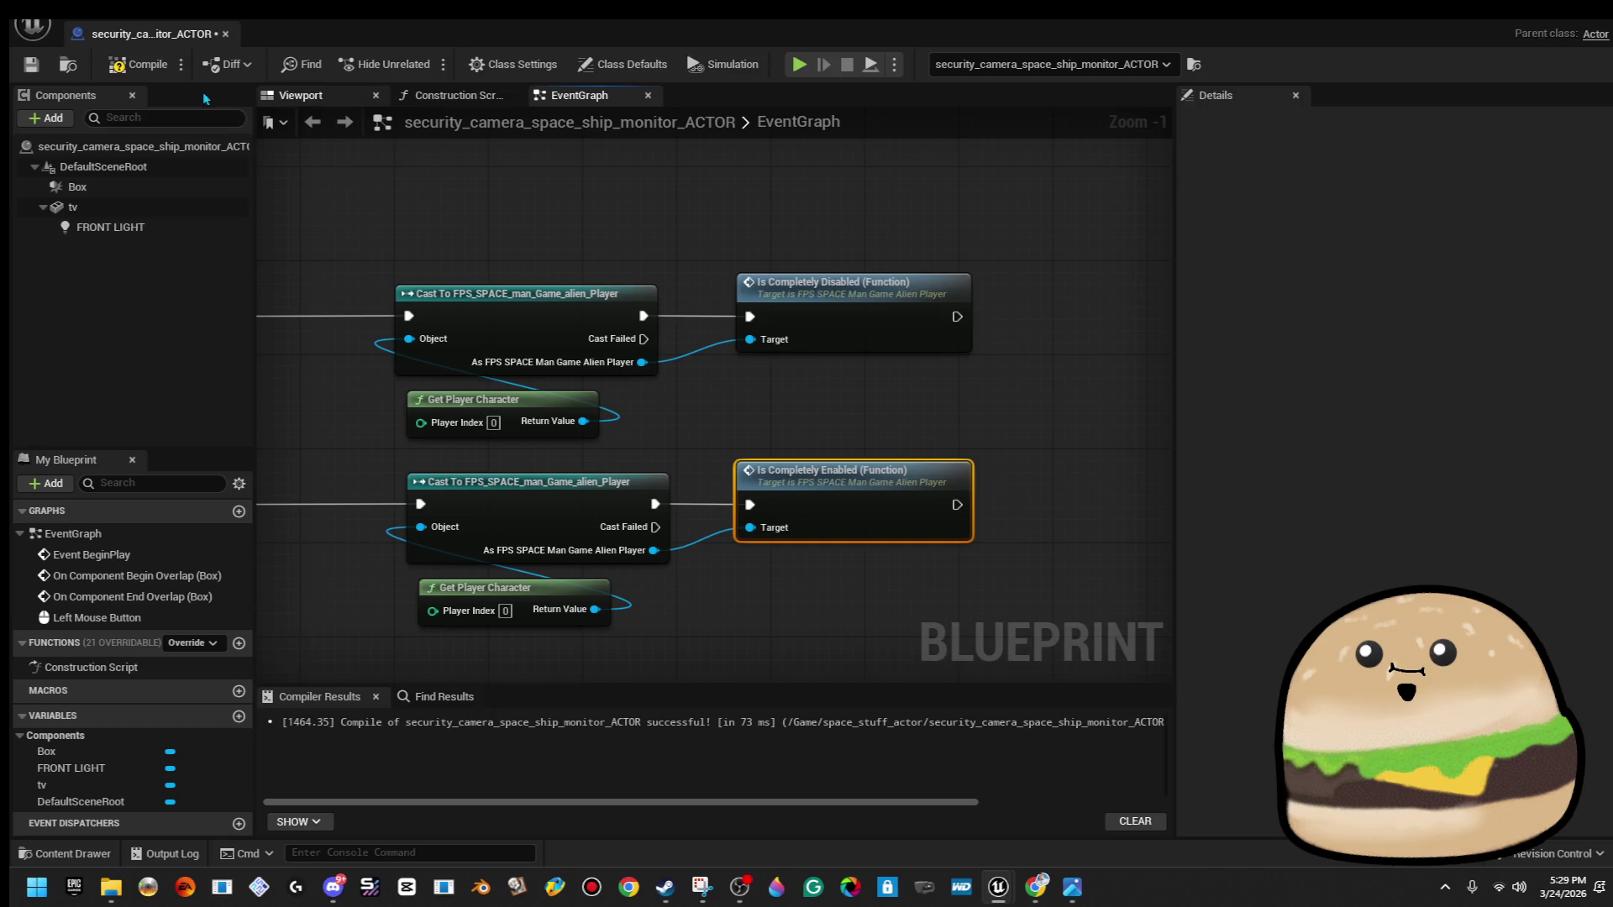
pyautogui.click(227, 34)
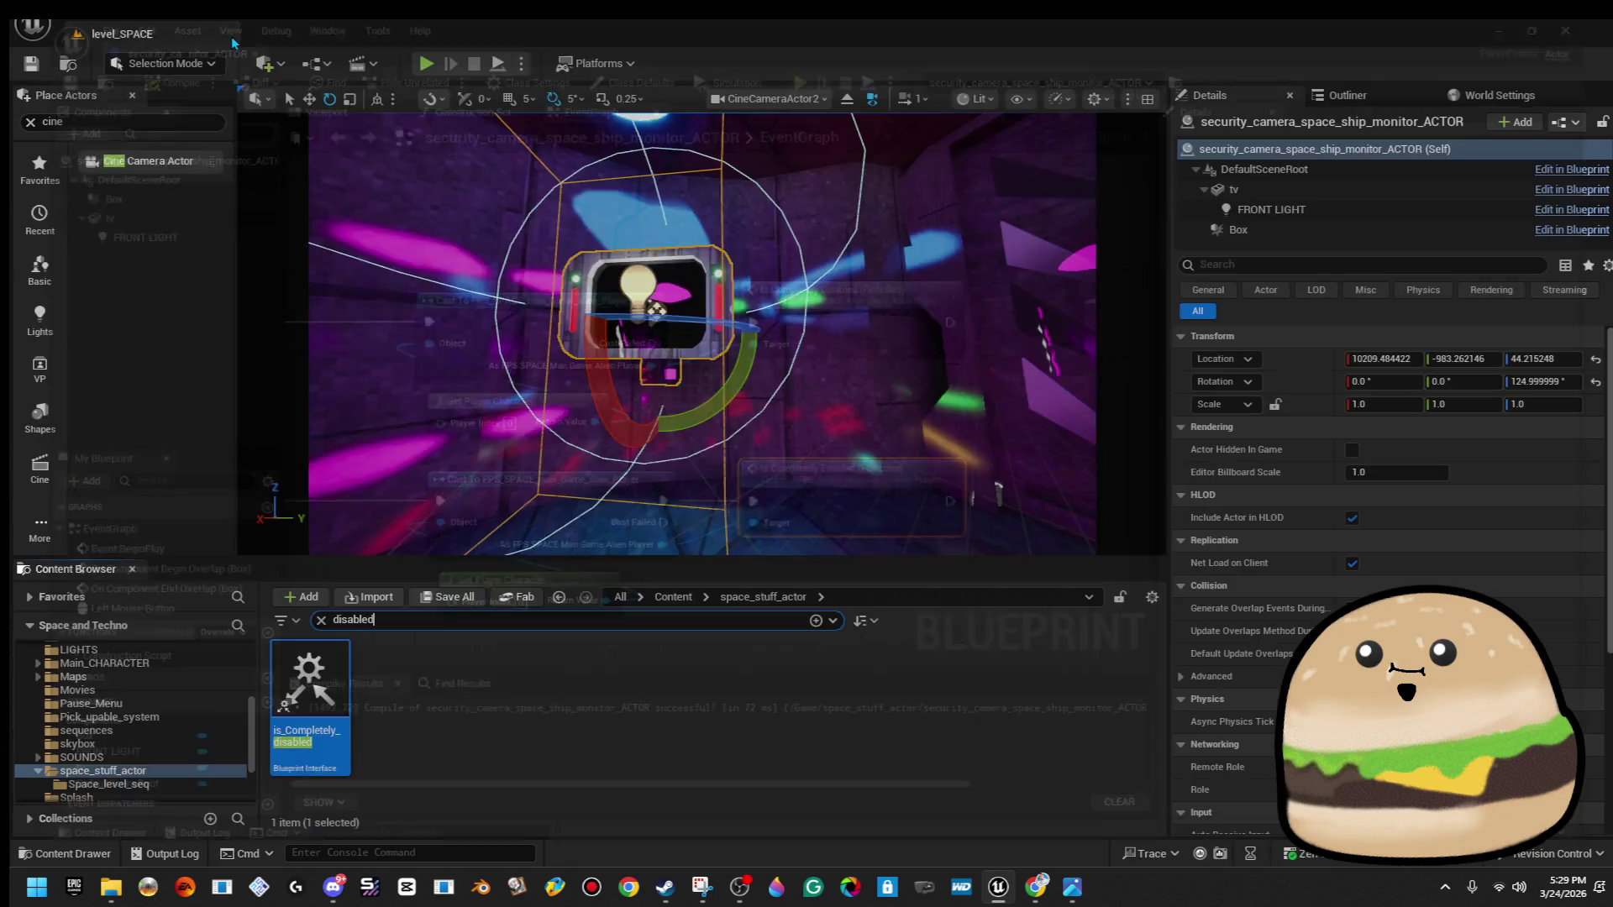
# Briefly play the level from a spot on the floor, then stop.
pyautogui.rightClick(654, 504)
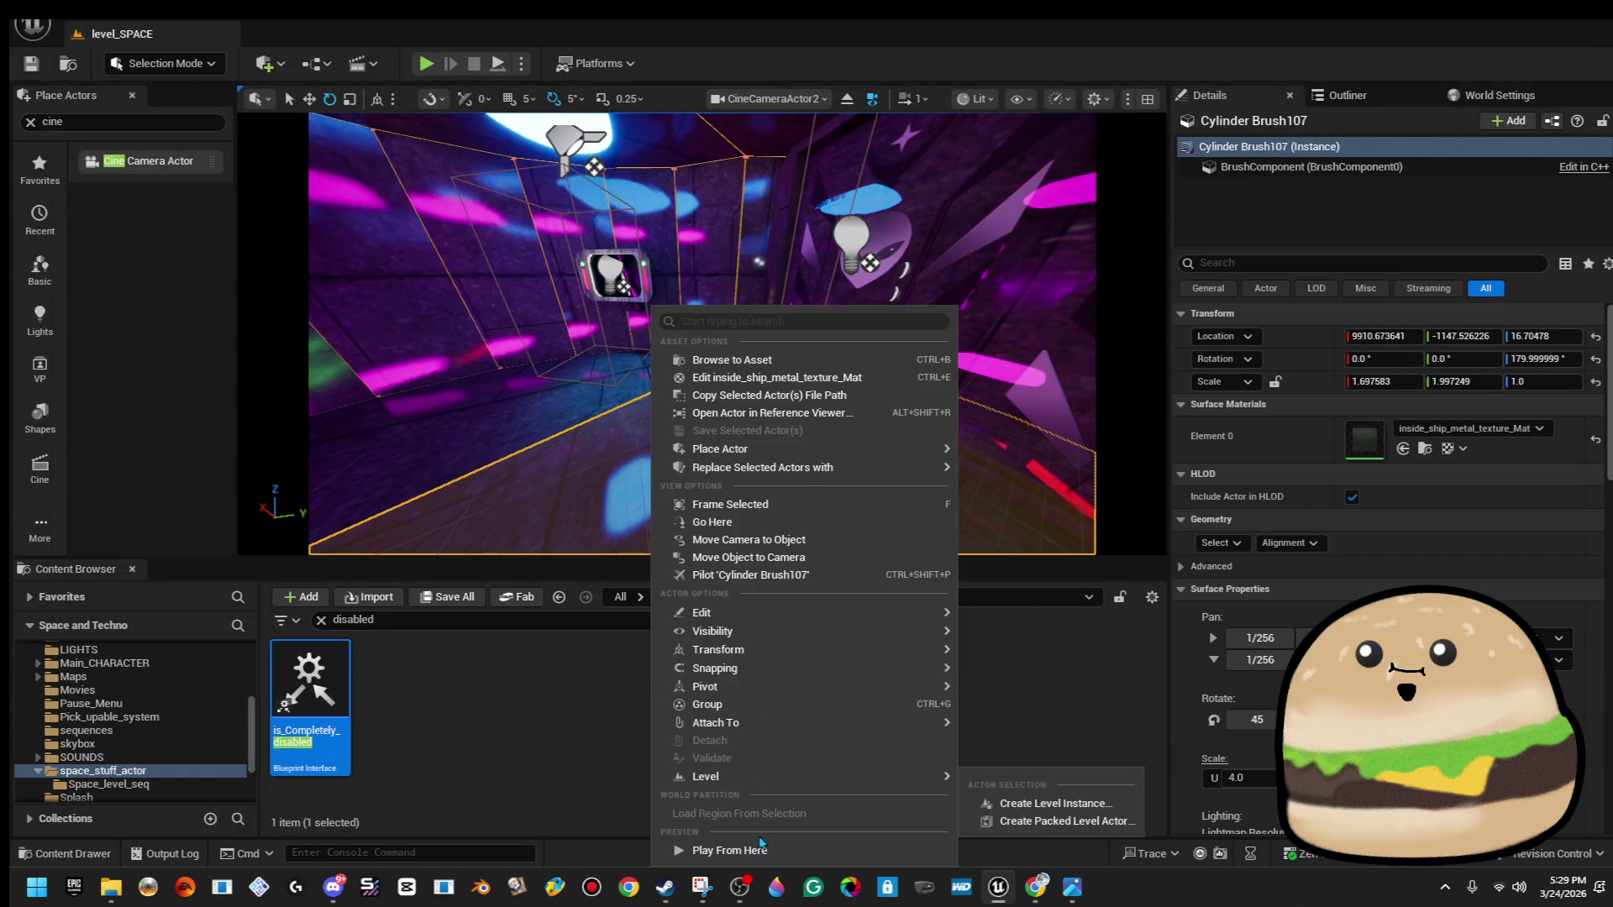
pyautogui.click(727, 850)
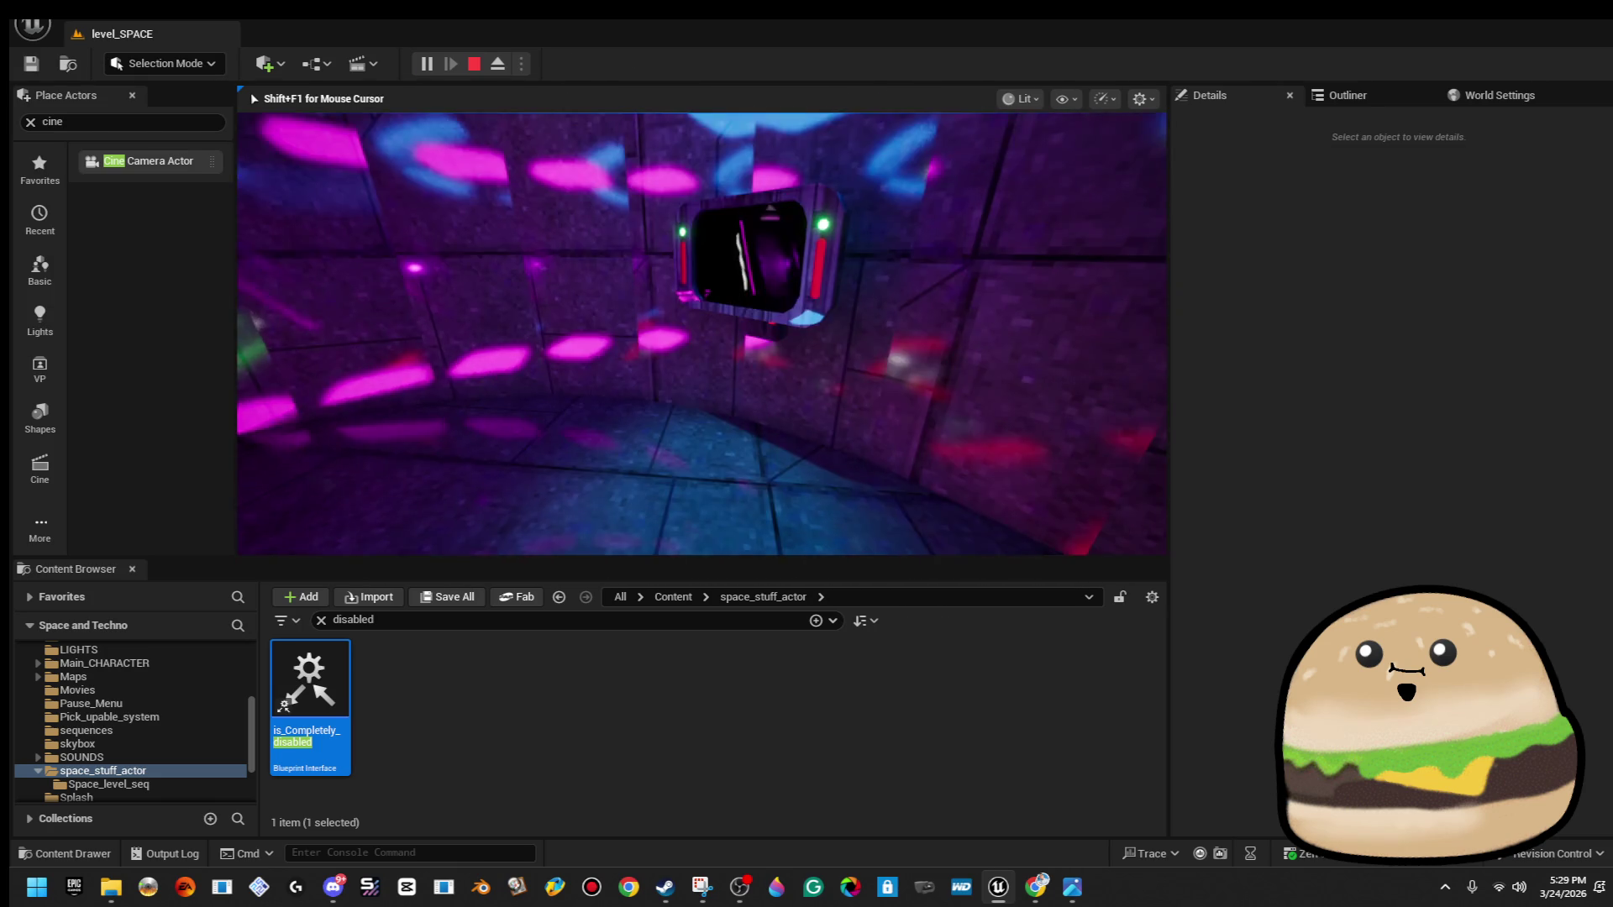
pyautogui.press('Escape')
# Search 'fps' in the Content Browser and open the FPS_SPACE_man_Game_alien_Player blueprint.
pyautogui.click(406, 619)
pyautogui.write('fps')
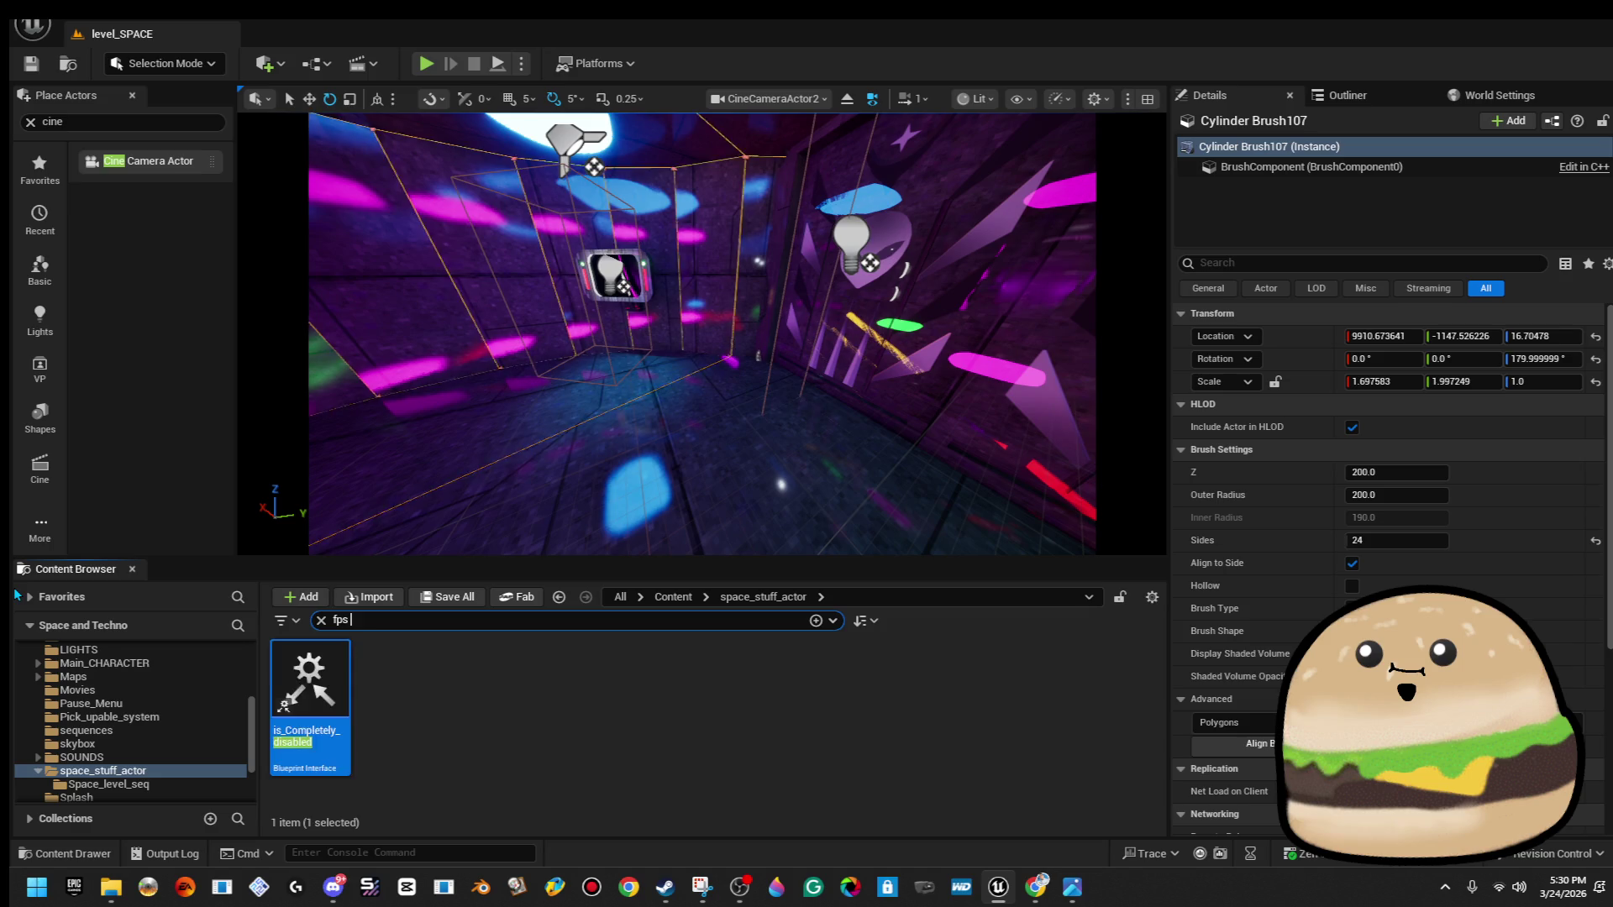
pyautogui.click(308, 716)
pyautogui.doubleClick(308, 714)
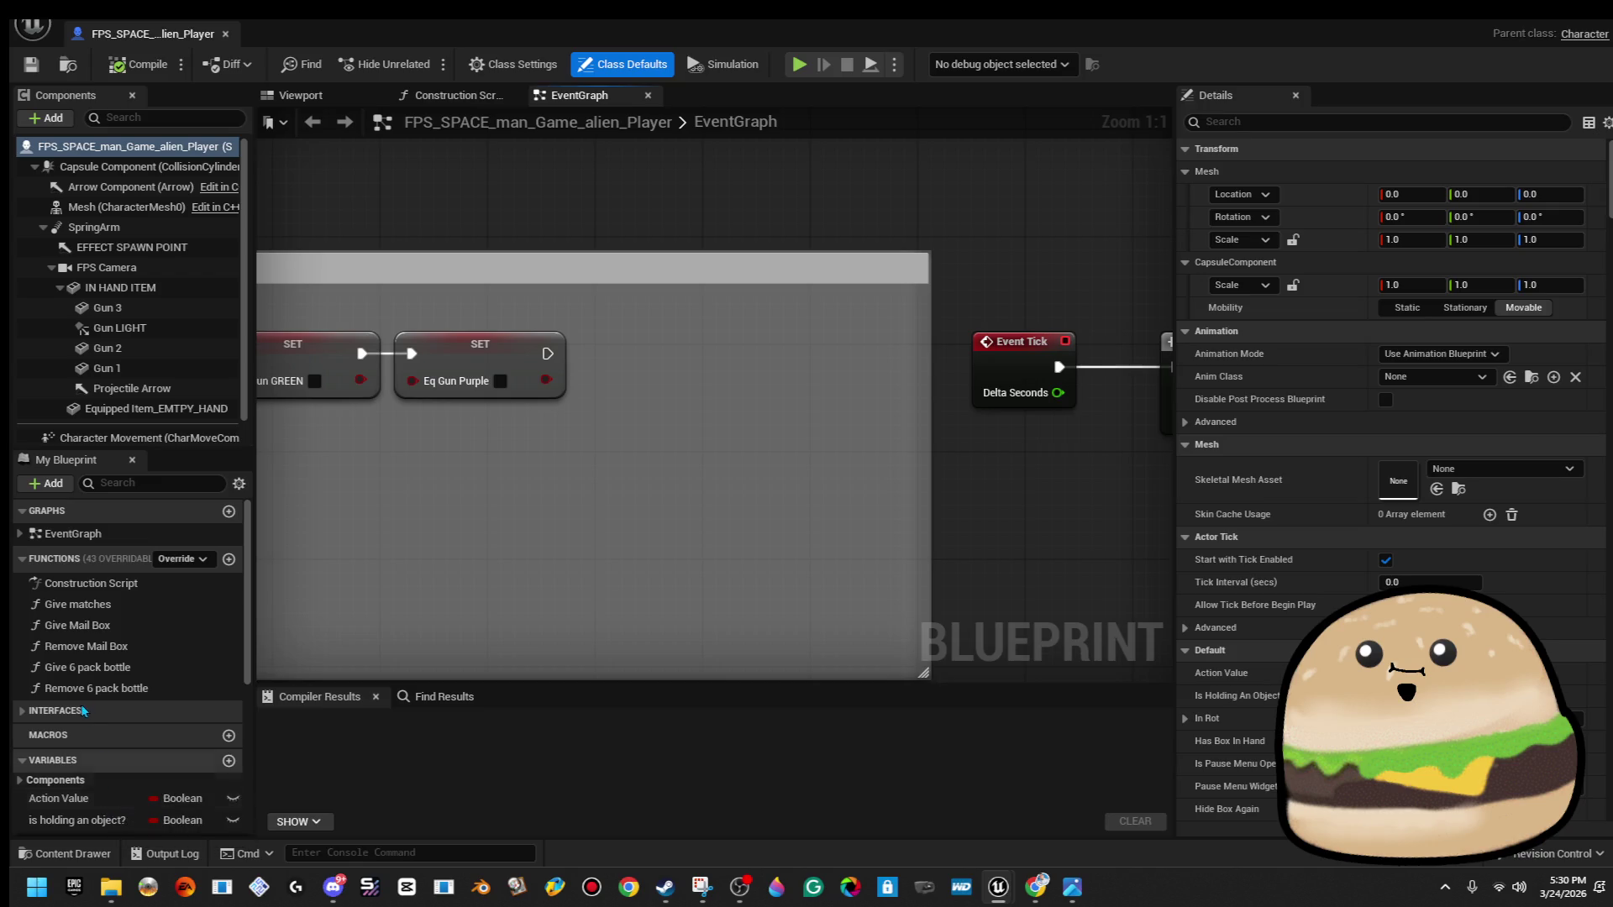
# Expand Interfaces and try placing the Is Completely Enabled function in the graph.
pyautogui.click(31, 713)
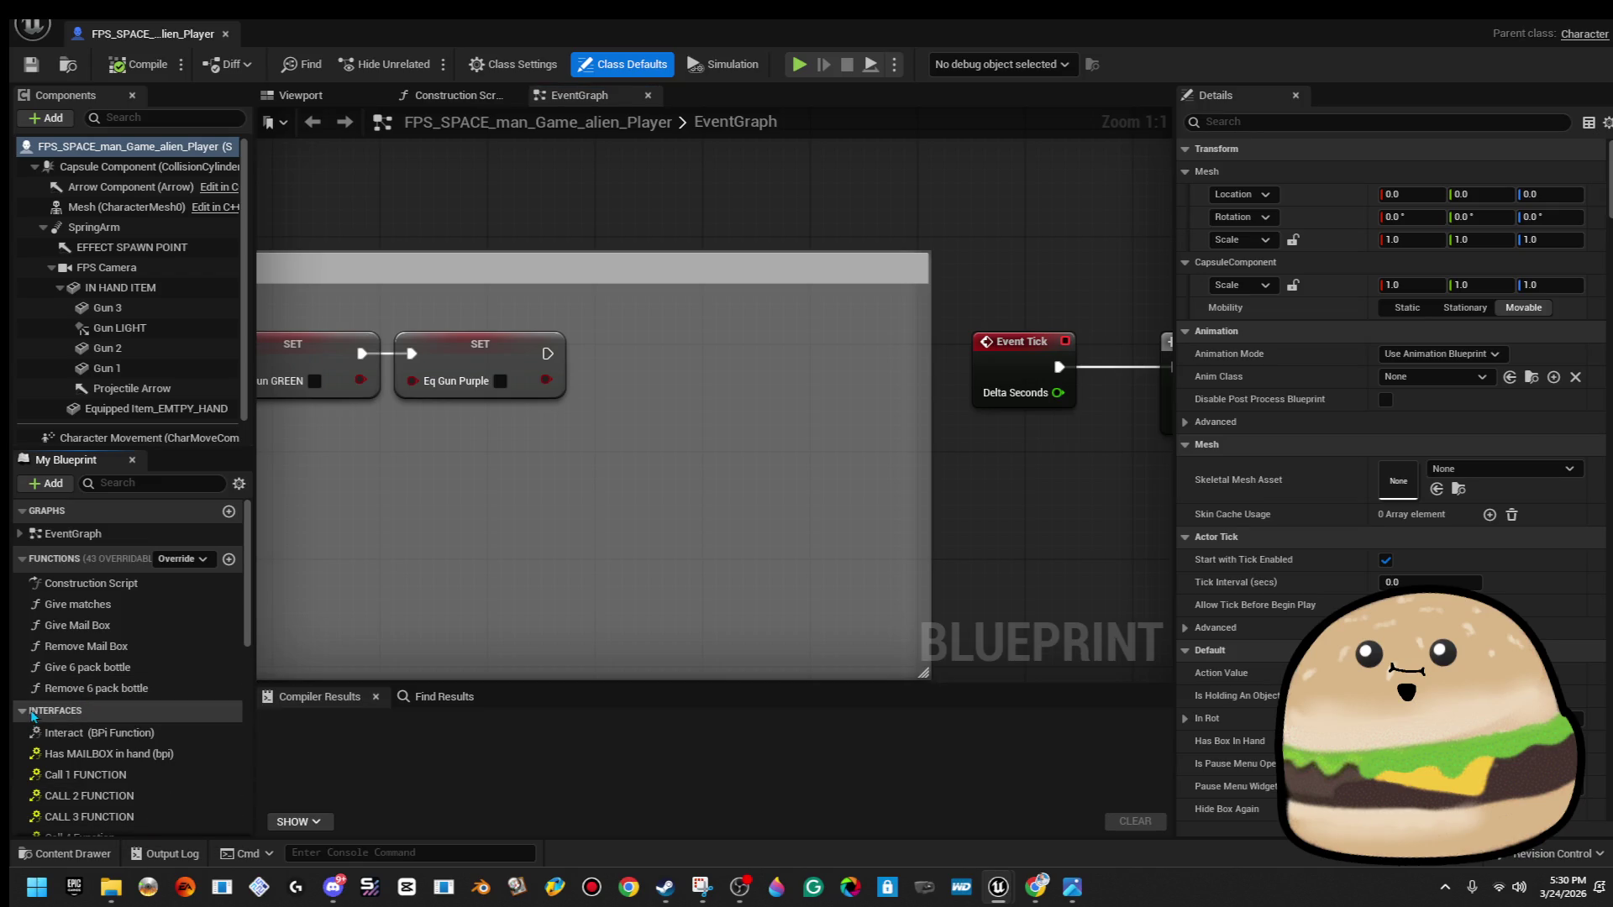
pyautogui.scroll(-4, 184, 763)
pyautogui.click(200, 749)
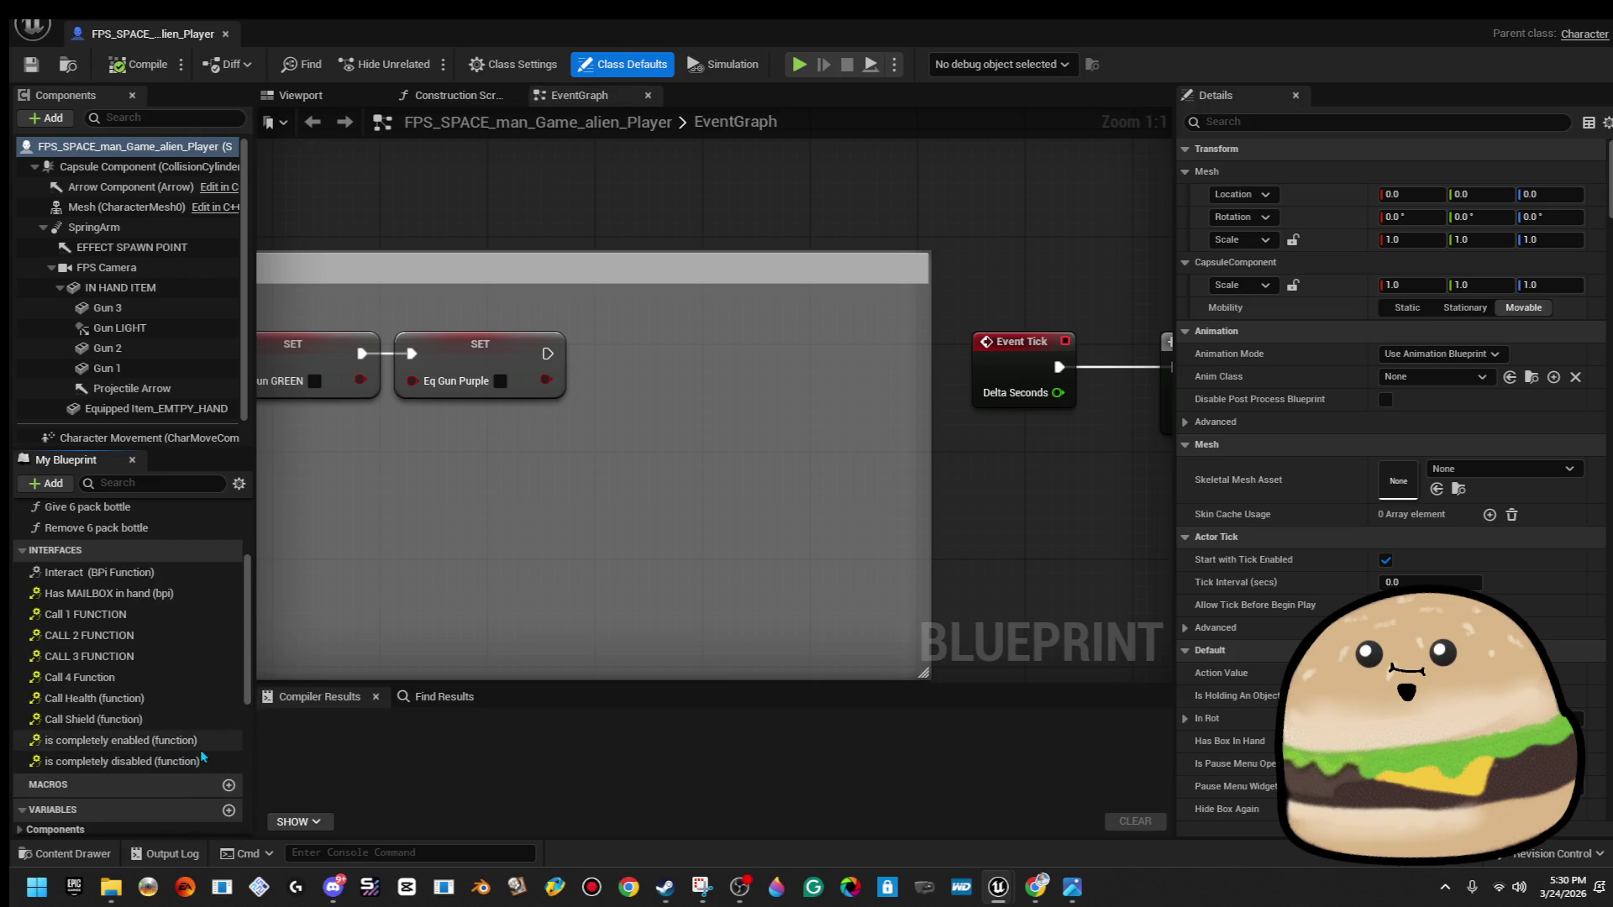
pyautogui.moveTo(200, 749)
pyautogui.mouseDown()
pyautogui.moveTo(506, 425)
pyautogui.moveTo(571, 369)
pyautogui.moveTo(609, 396)
pyautogui.mouseUp()
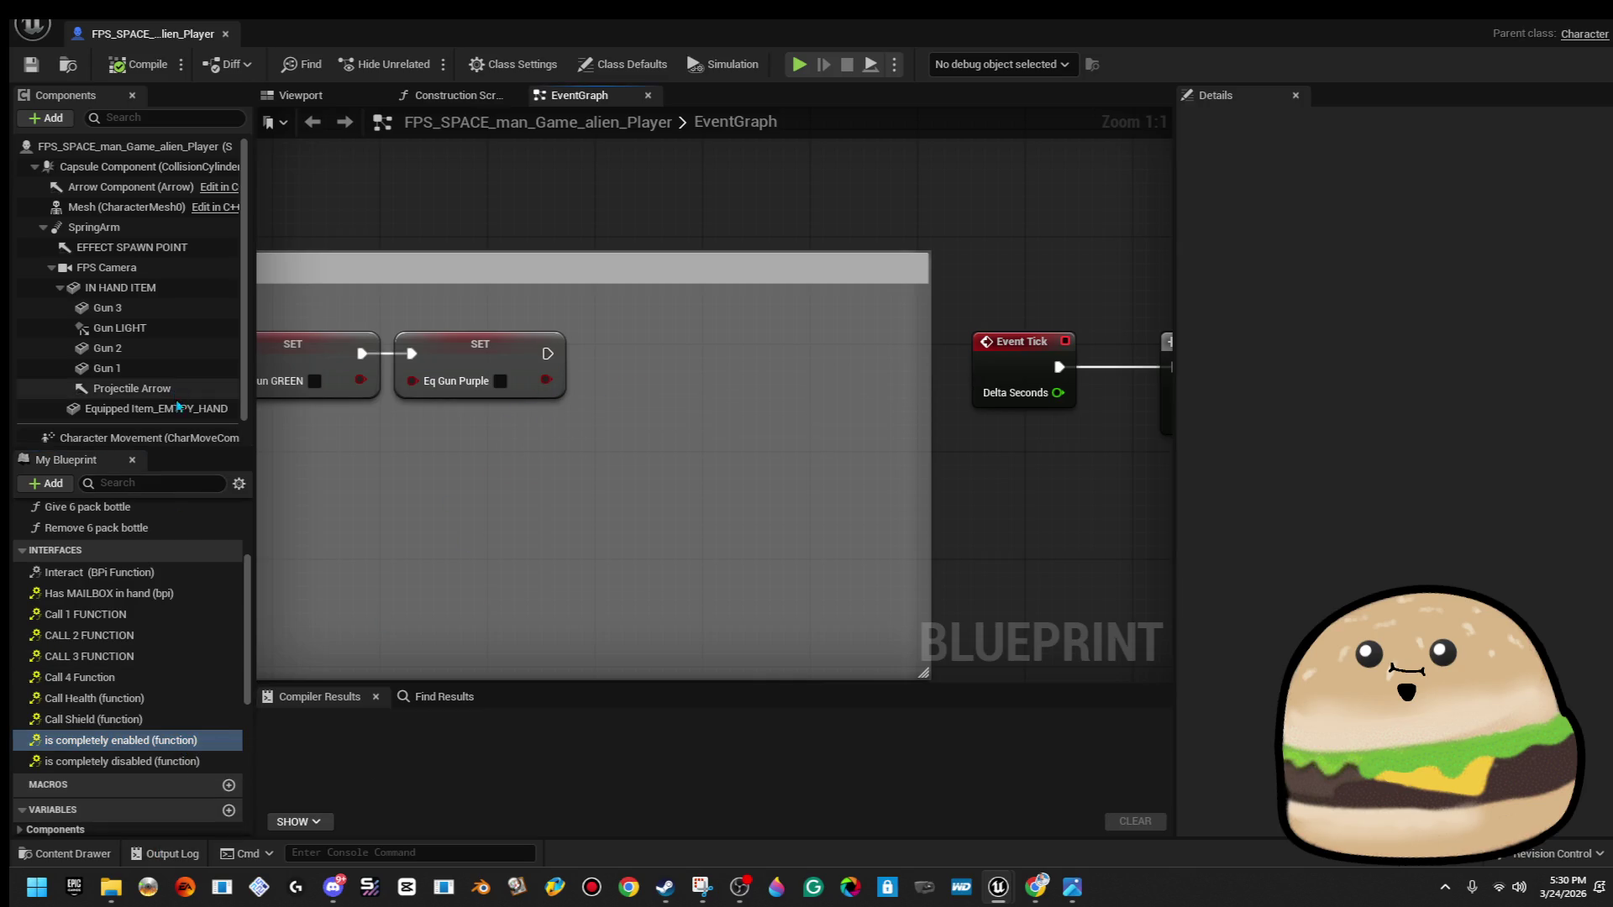
# Add a SET isenabled node after Eq Gun Purple and start a play test with Alt+P.
pyautogui.scroll(-10, 133, 756)
pyautogui.moveTo(68, 807)
pyautogui.mouseDown()
pyautogui.moveTo(570, 405)
pyautogui.moveTo(597, 336)
pyautogui.mouseUp()
pyautogui.click(681, 381)
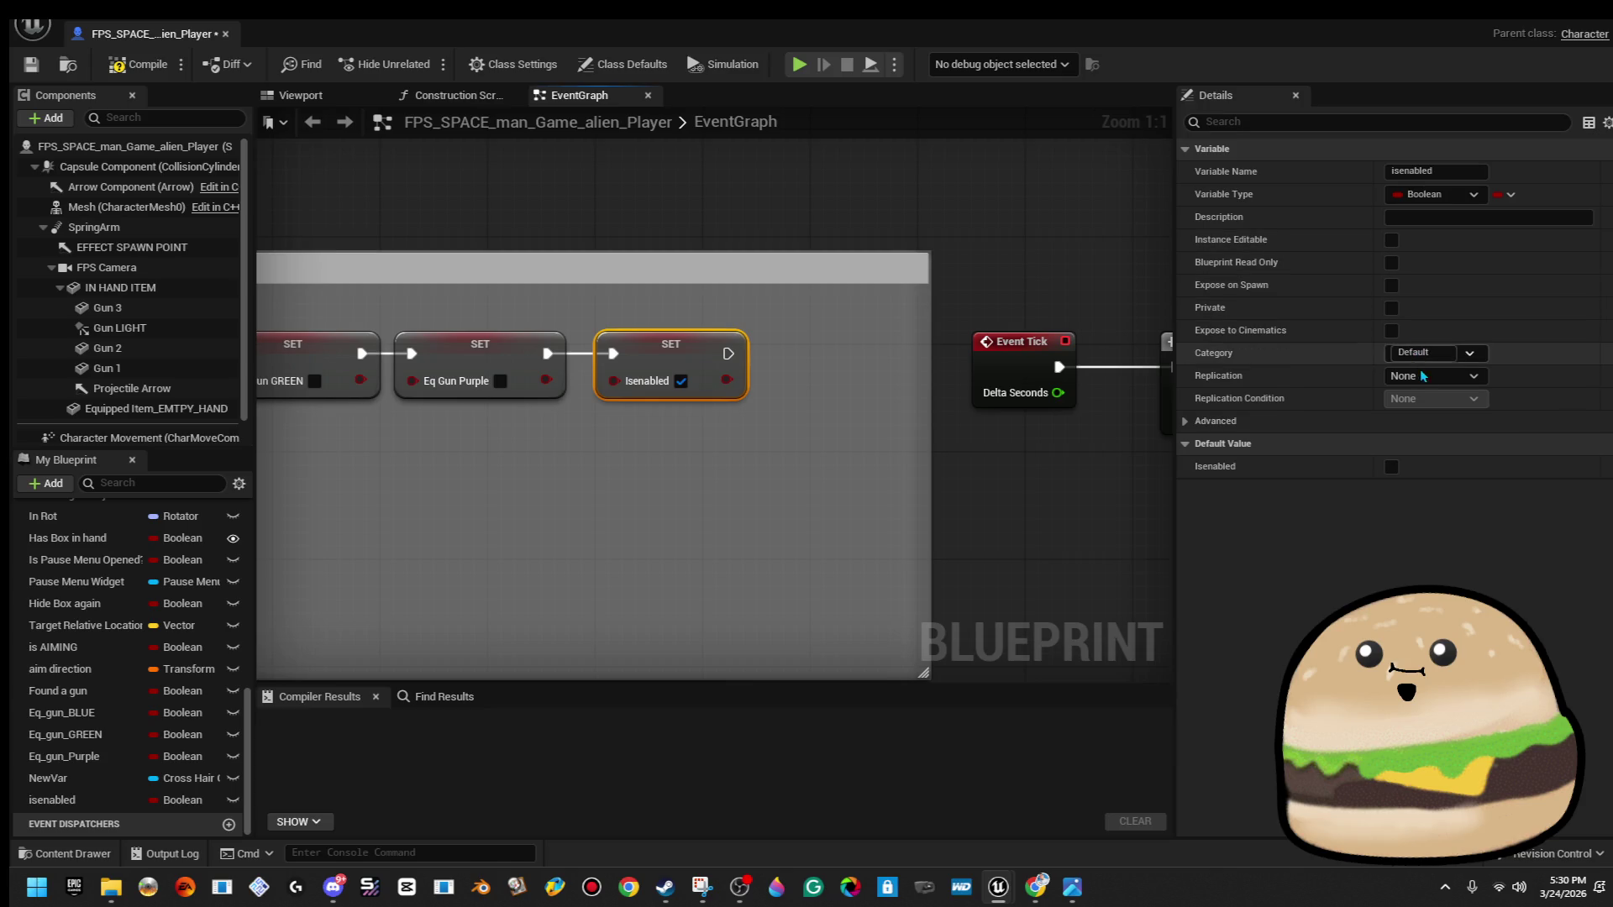
pyautogui.hotkey('alt', 'p')
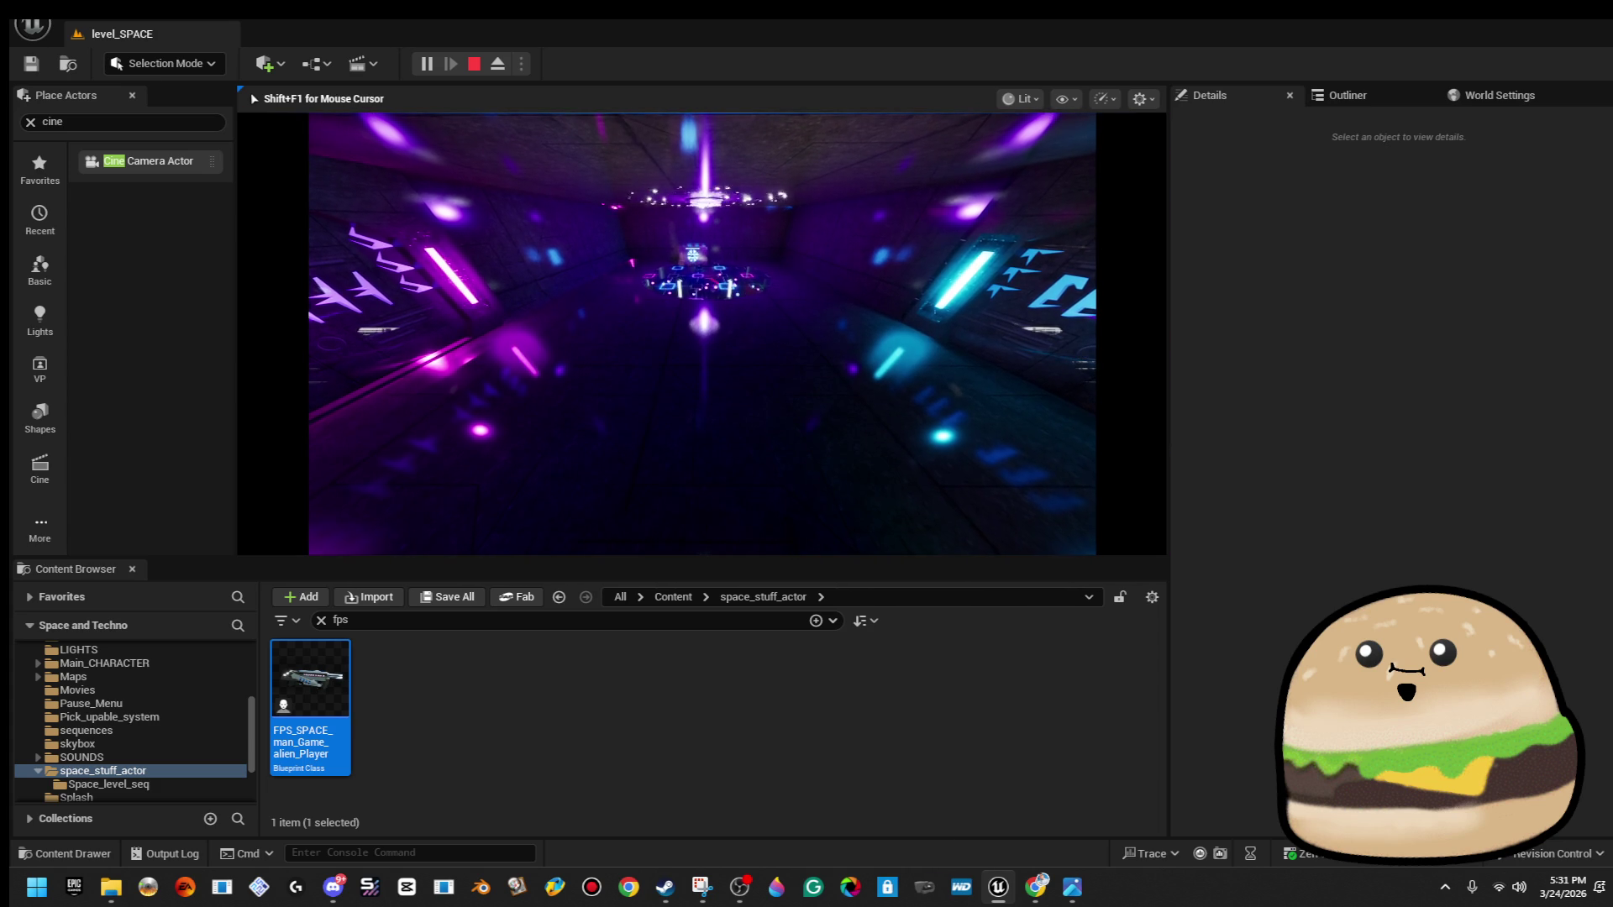
# Play the level fullscreen, capture a screenshot, then exit fullscreen and stop the session.
pyautogui.press('F11')
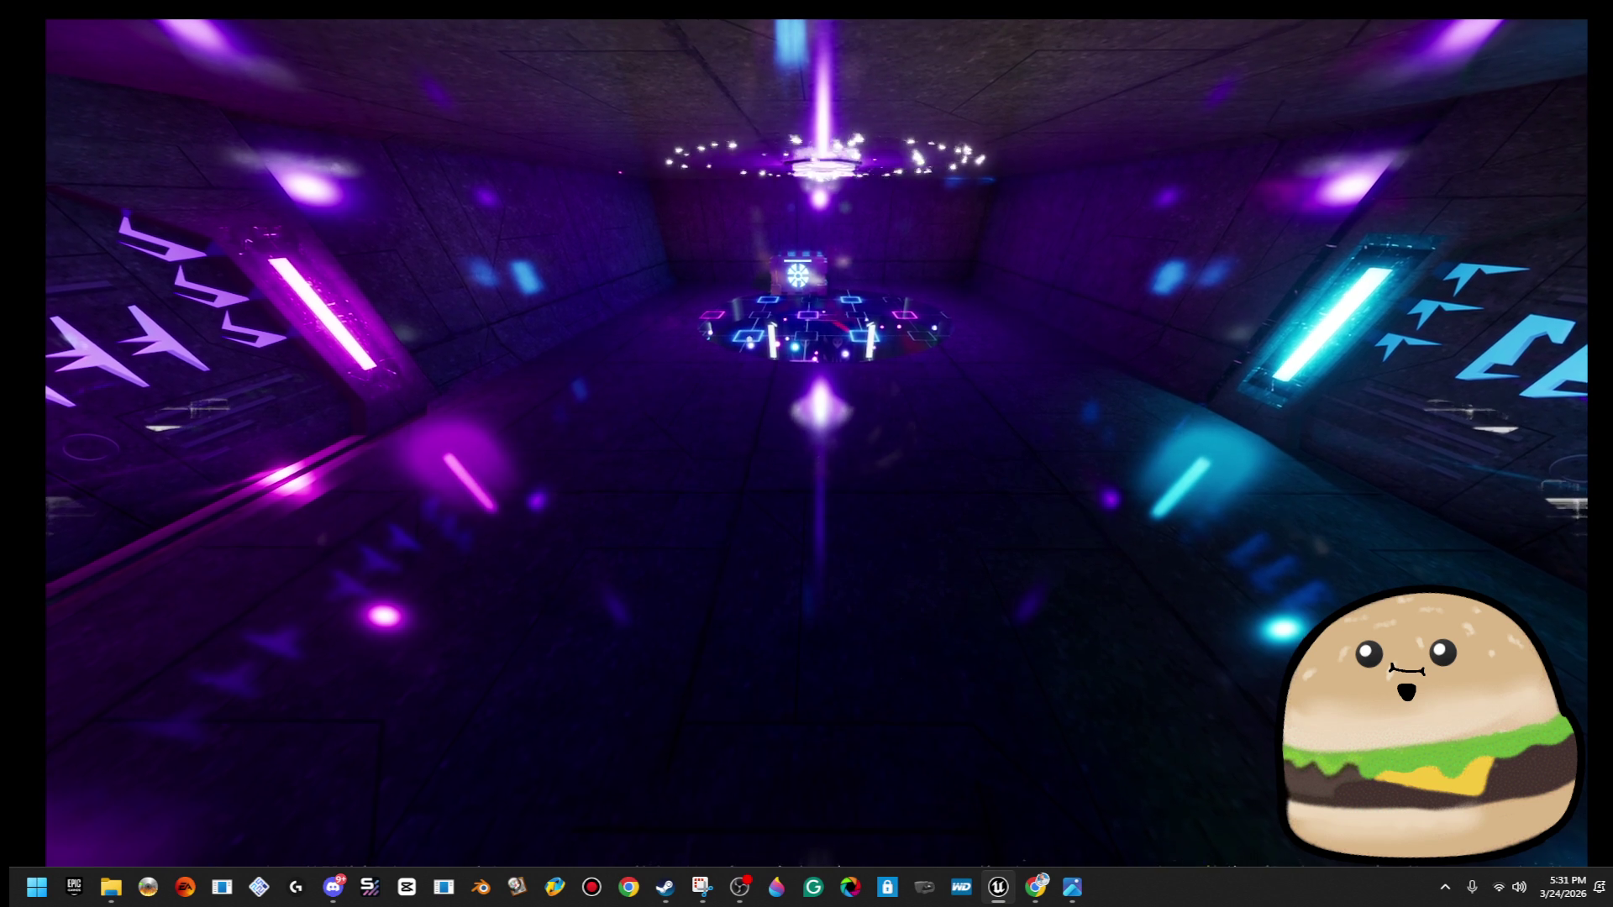
pyautogui.press('super+shift+s')
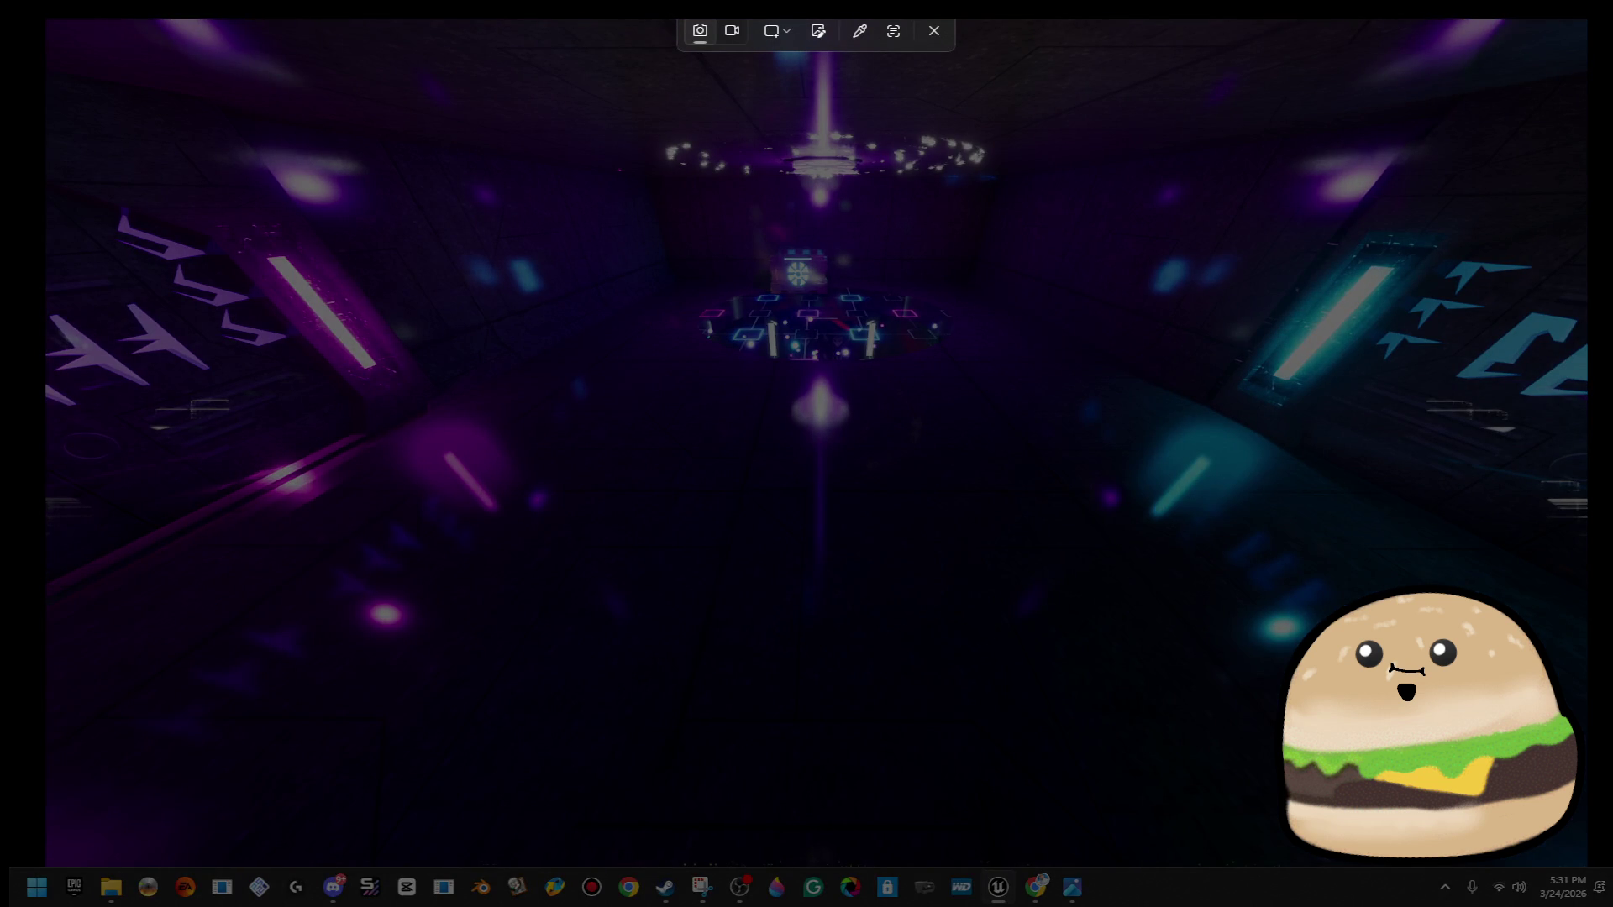
pyautogui.moveTo(52, 20)
pyautogui.mouseDown()
pyautogui.moveTo(1350, 861)
pyautogui.moveTo(1581, 867)
pyautogui.mouseUp()
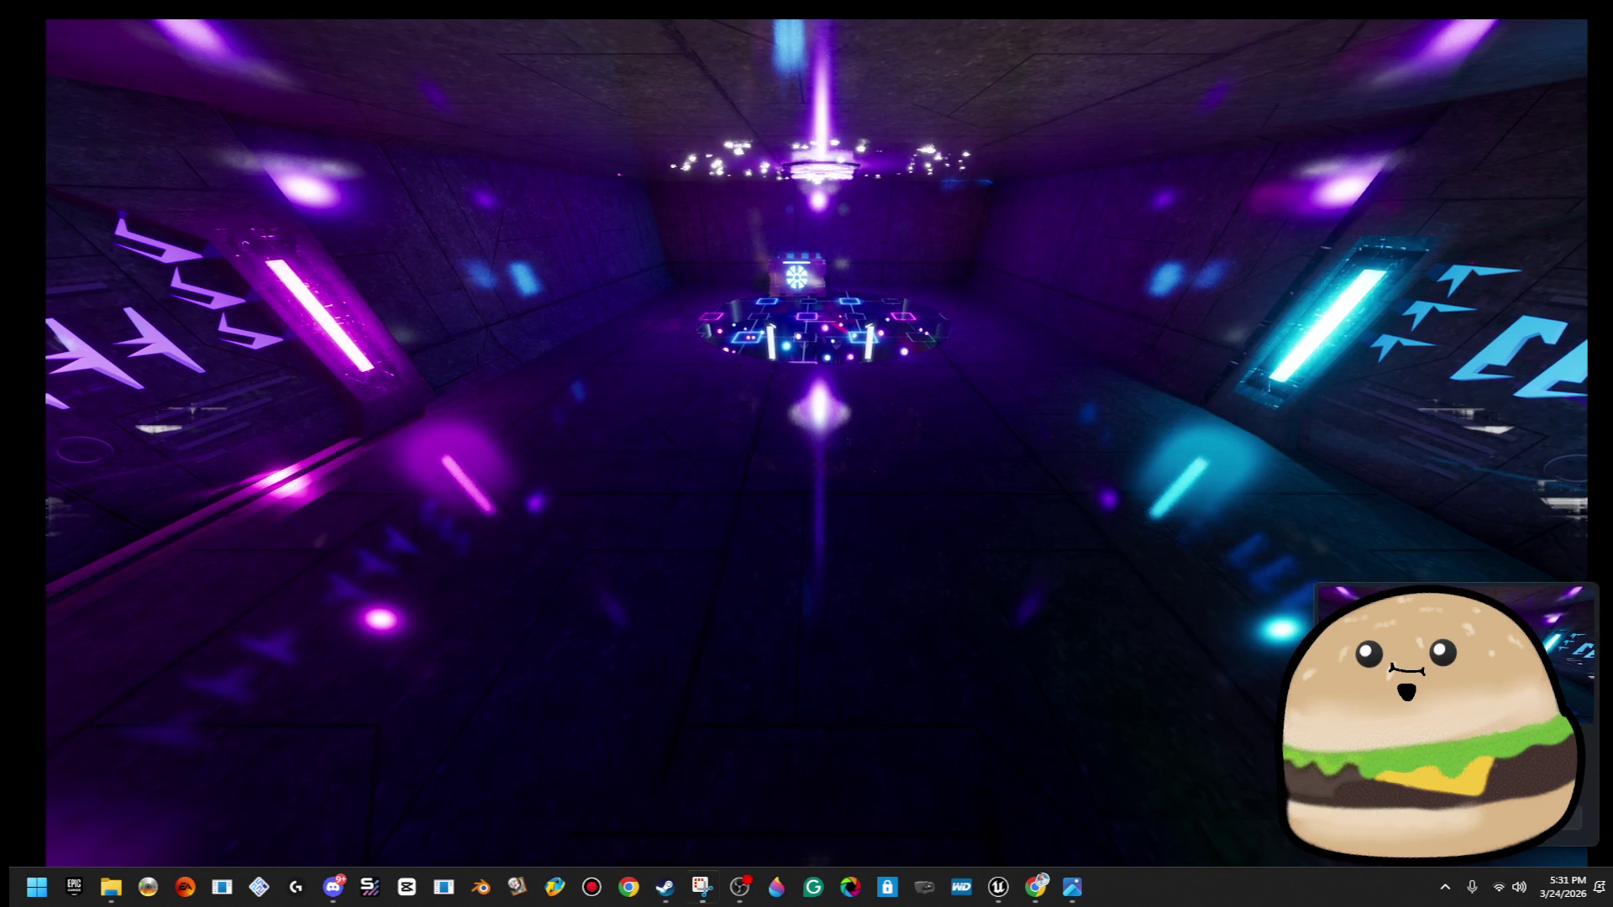
pyautogui.click(1173, 431)
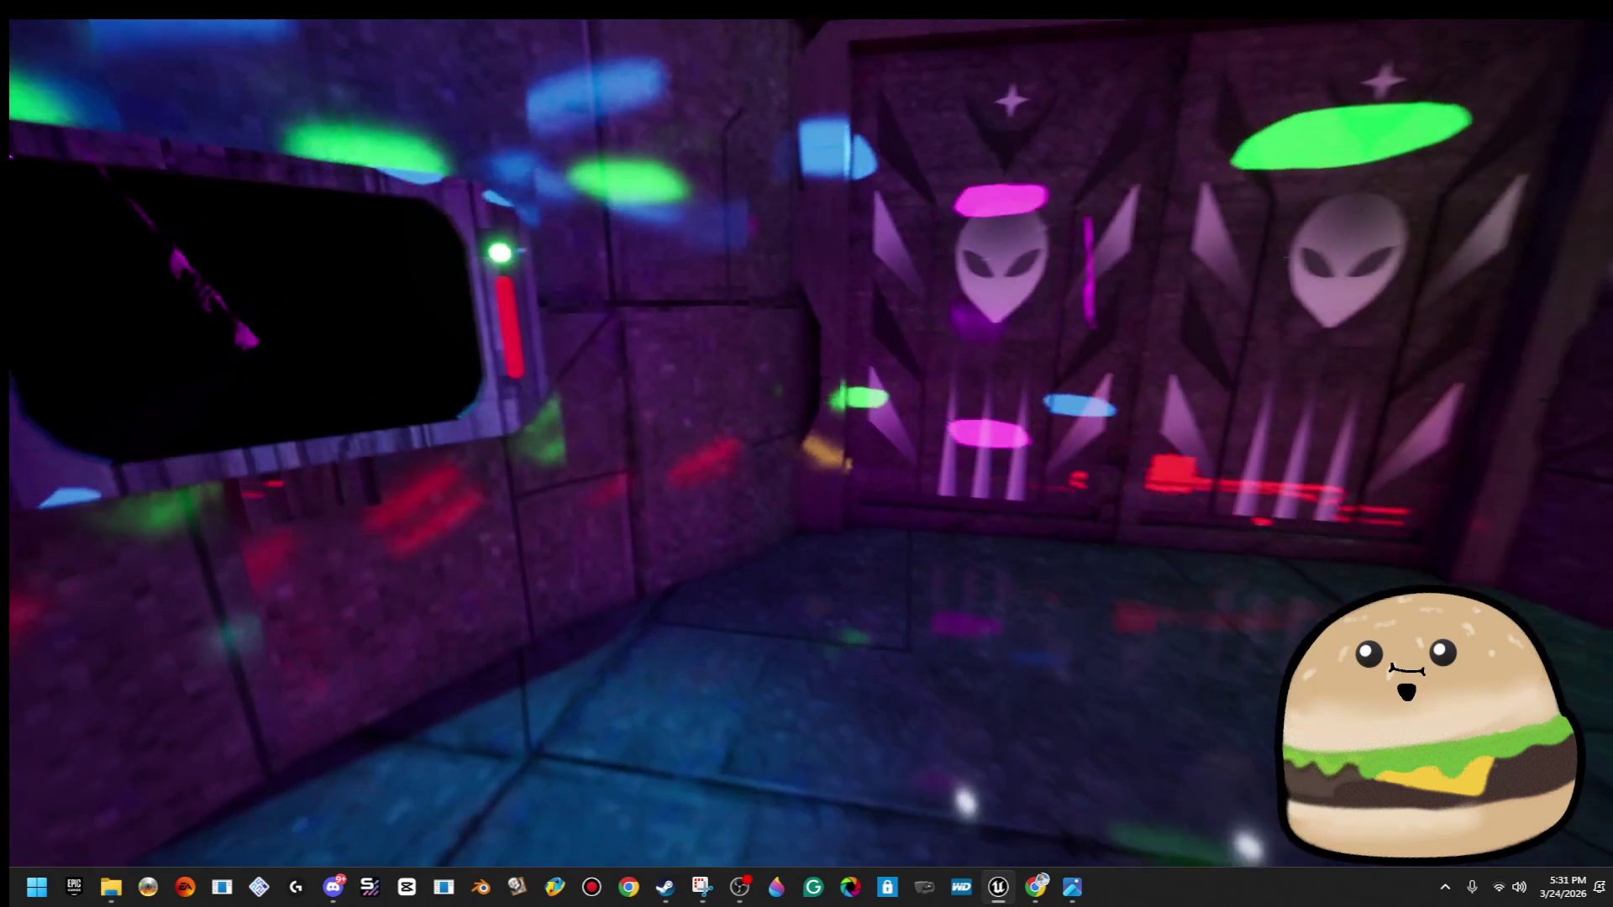
pyautogui.press('F11')
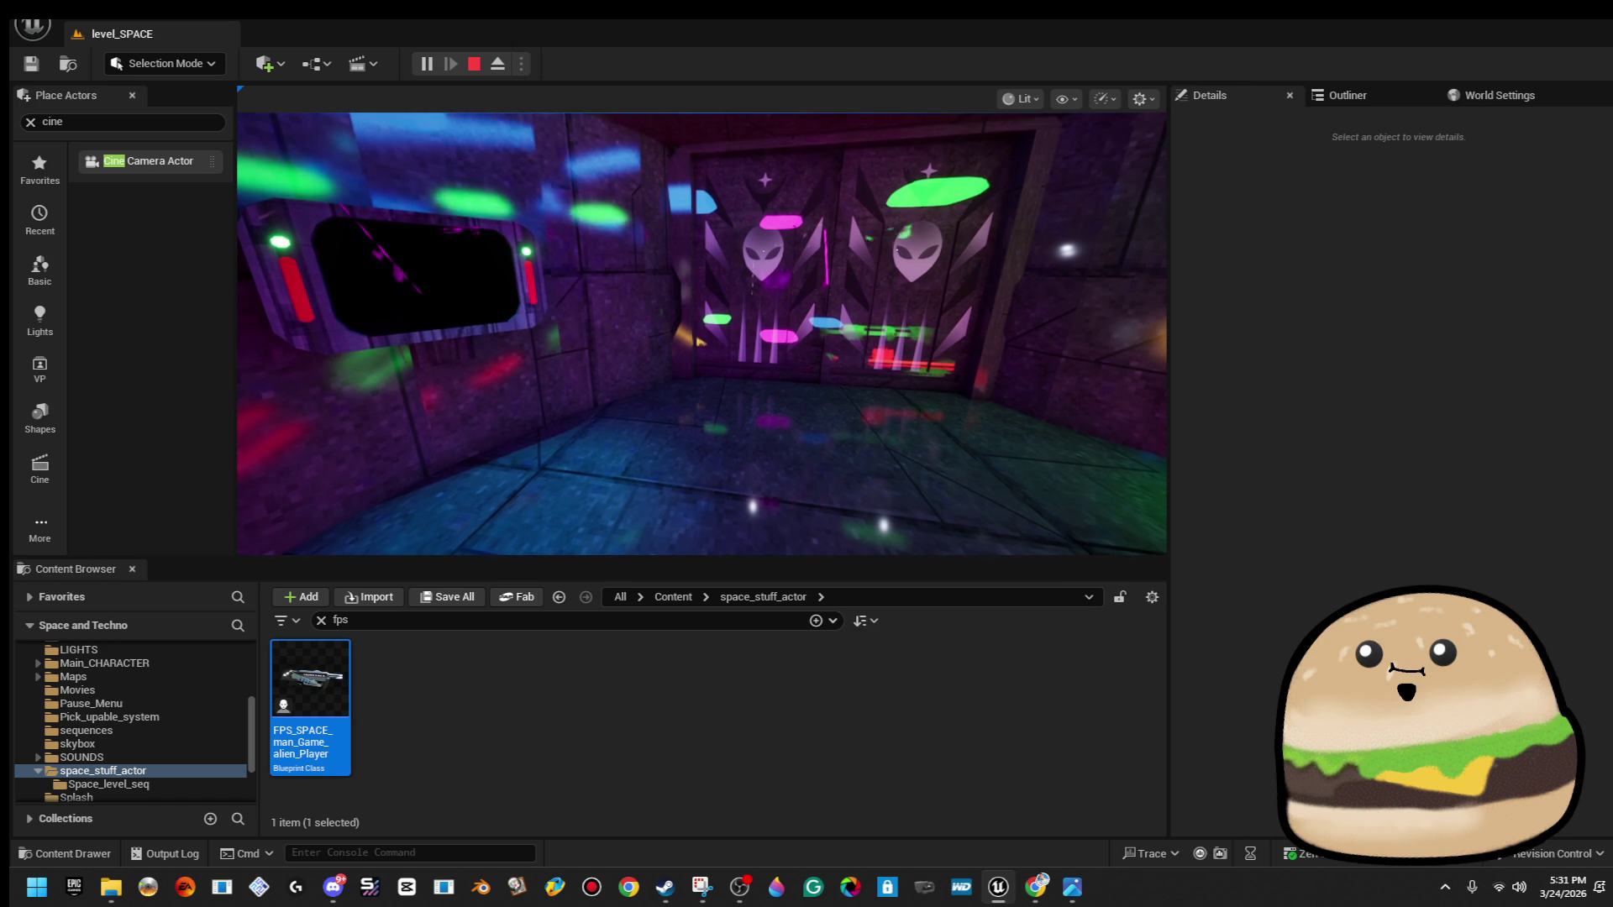
pyautogui.press('Escape')
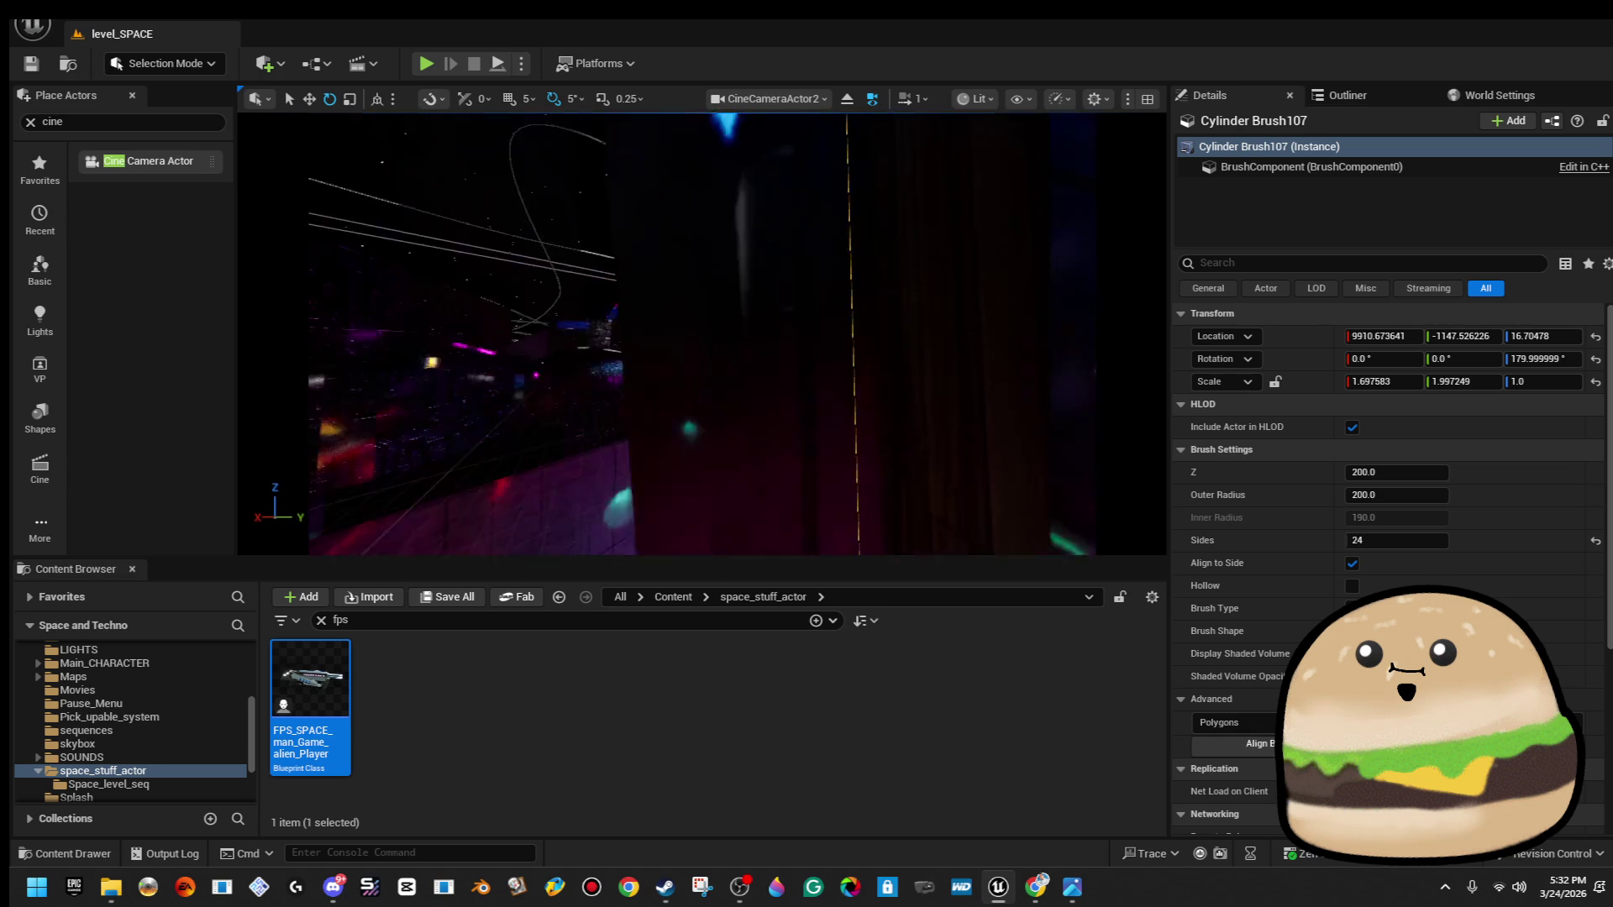
# Select the TV monitor, then Space_camera_on_ship_view together with a second camera actor.
pyautogui.click(773, 290)
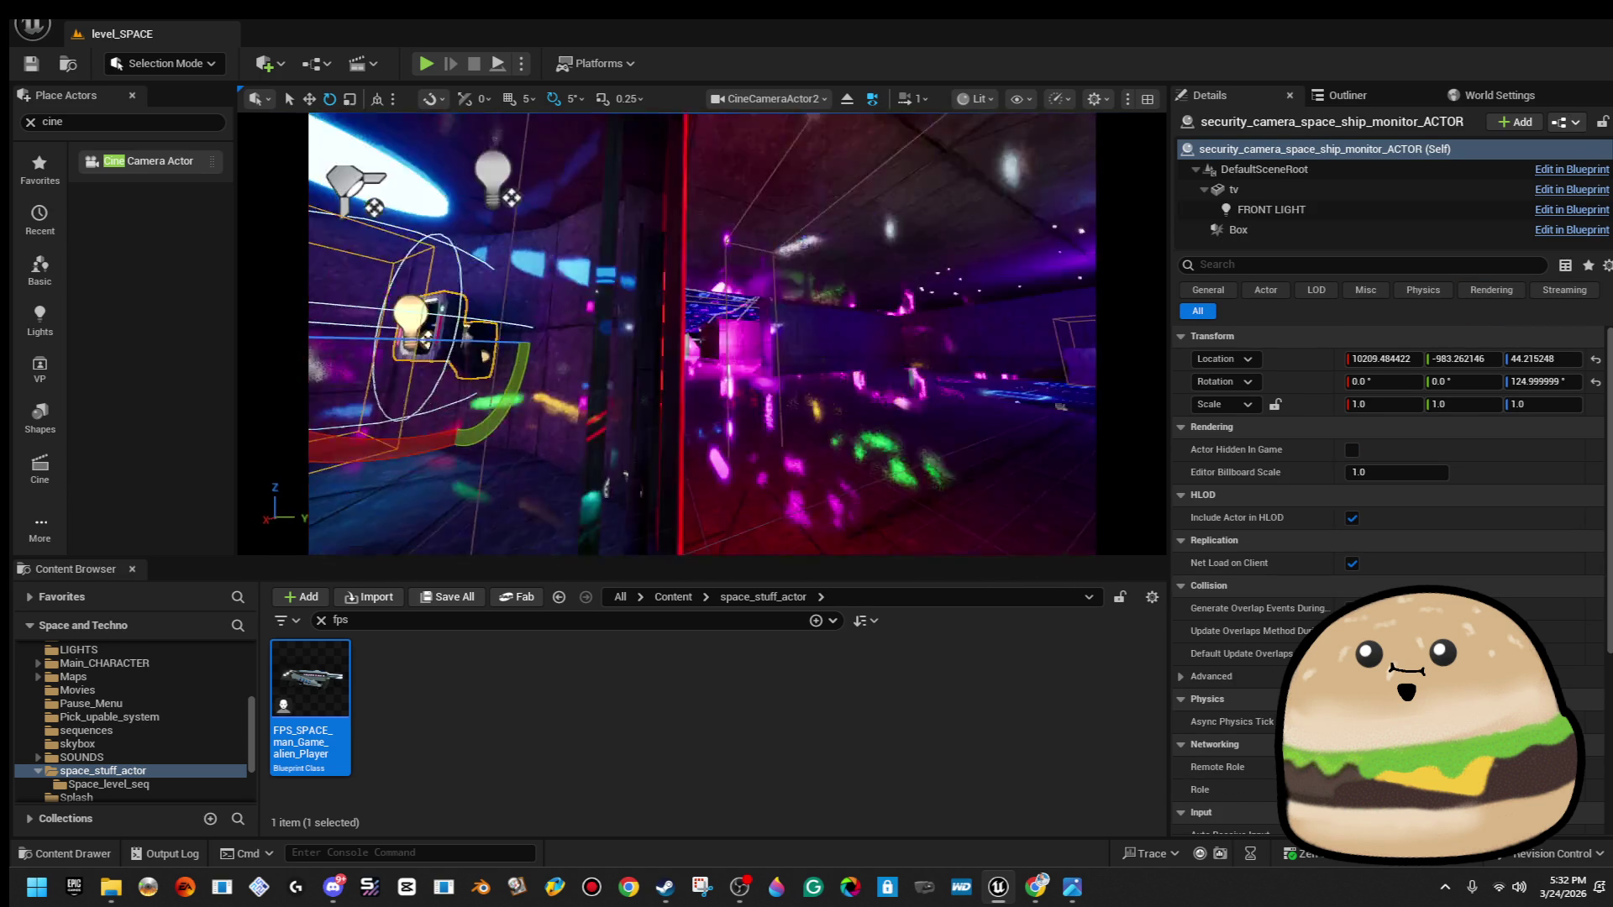
pyautogui.click(680, 210)
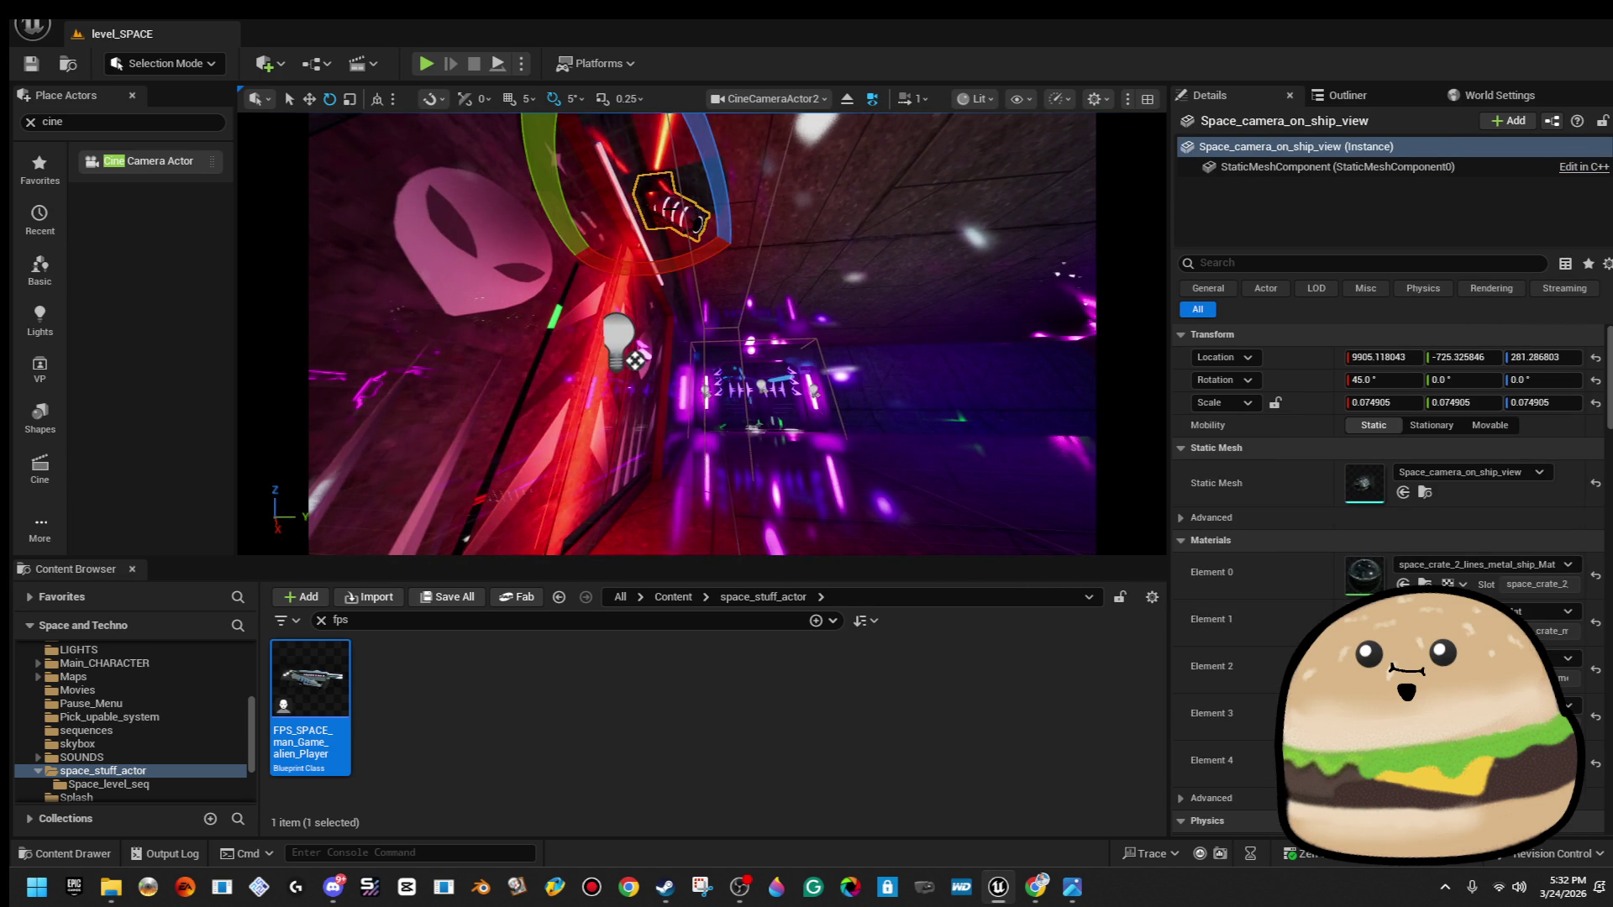
pyautogui.keyDown('ctrl'); pyautogui.click(609, 374); pyautogui.keyUp('ctrl')
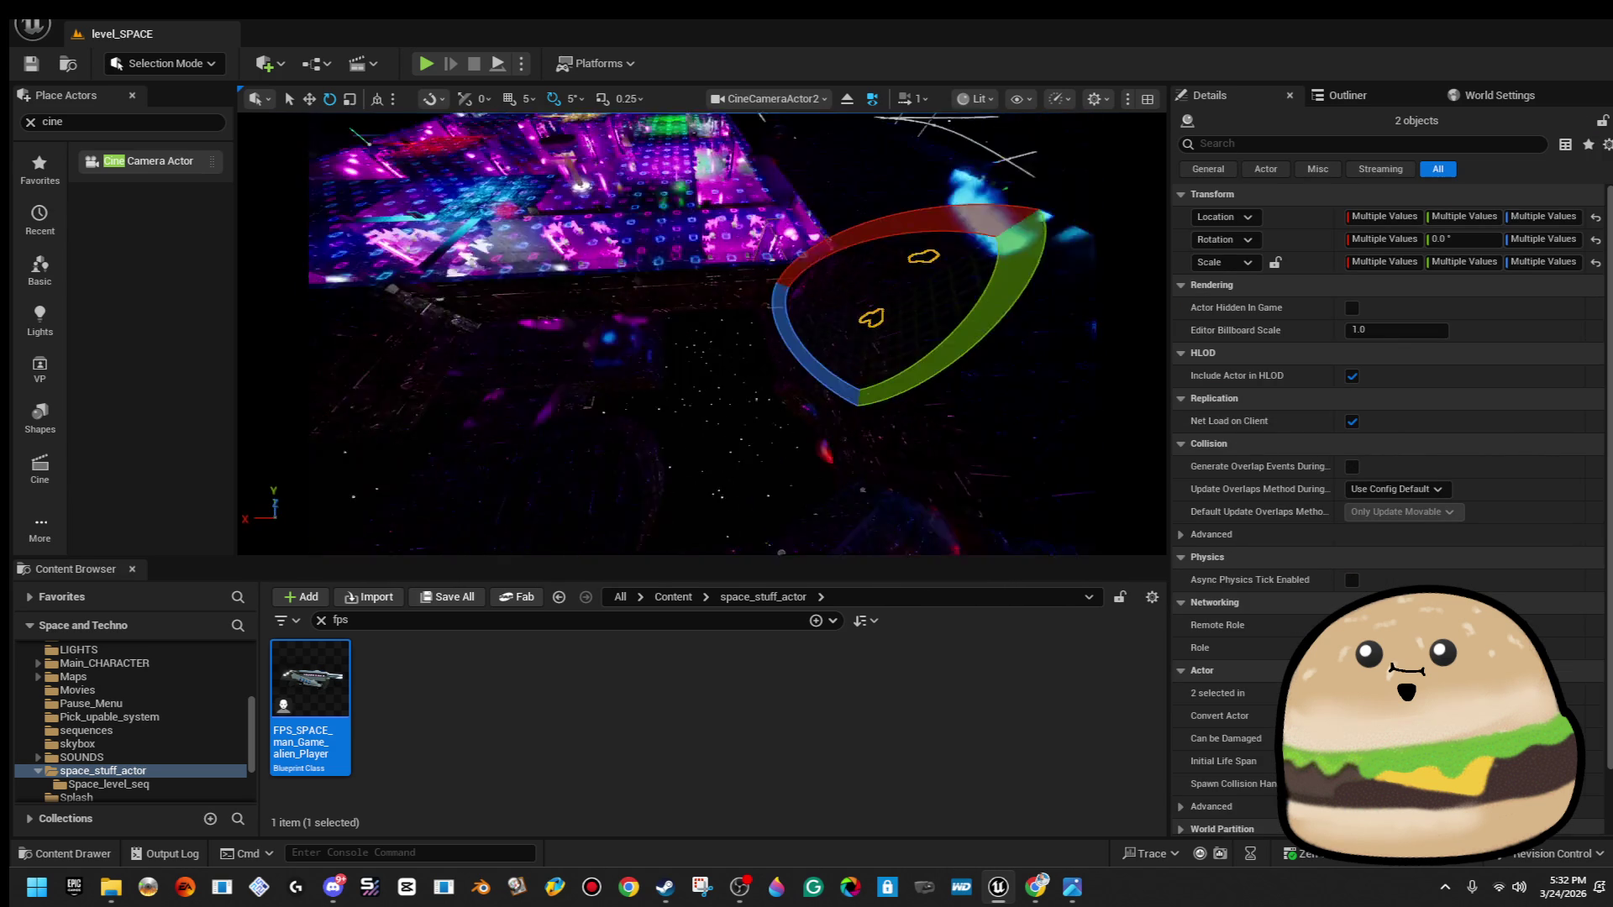
# Move the two camera actors along world axes down the tunnel into the red-lit room.
pyautogui.press('w')
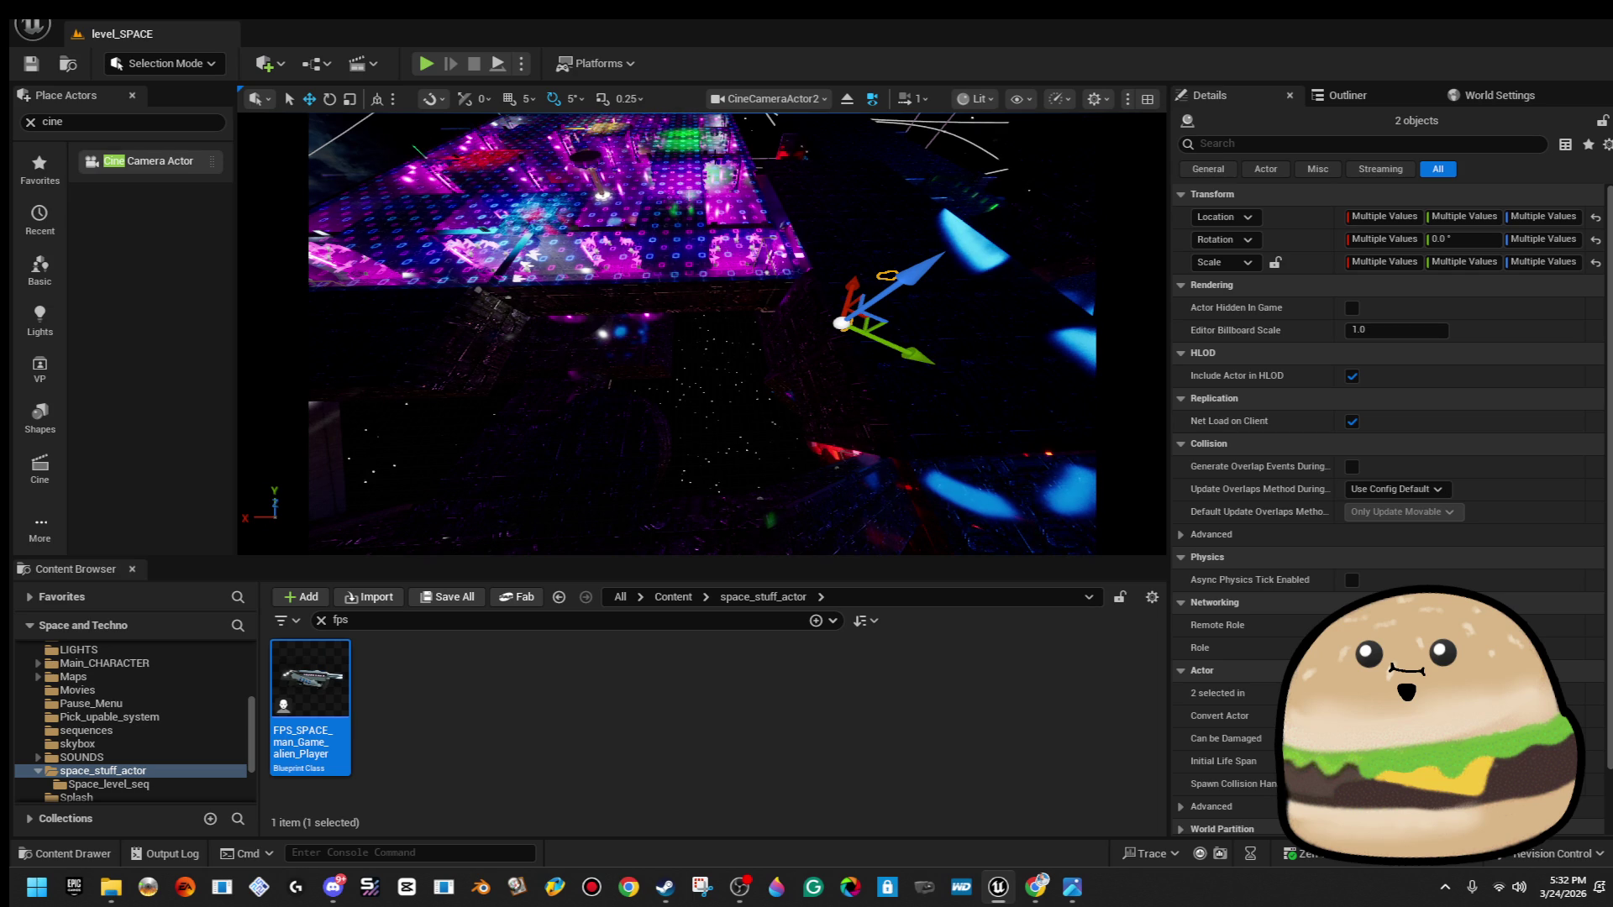
pyautogui.click(378, 100)
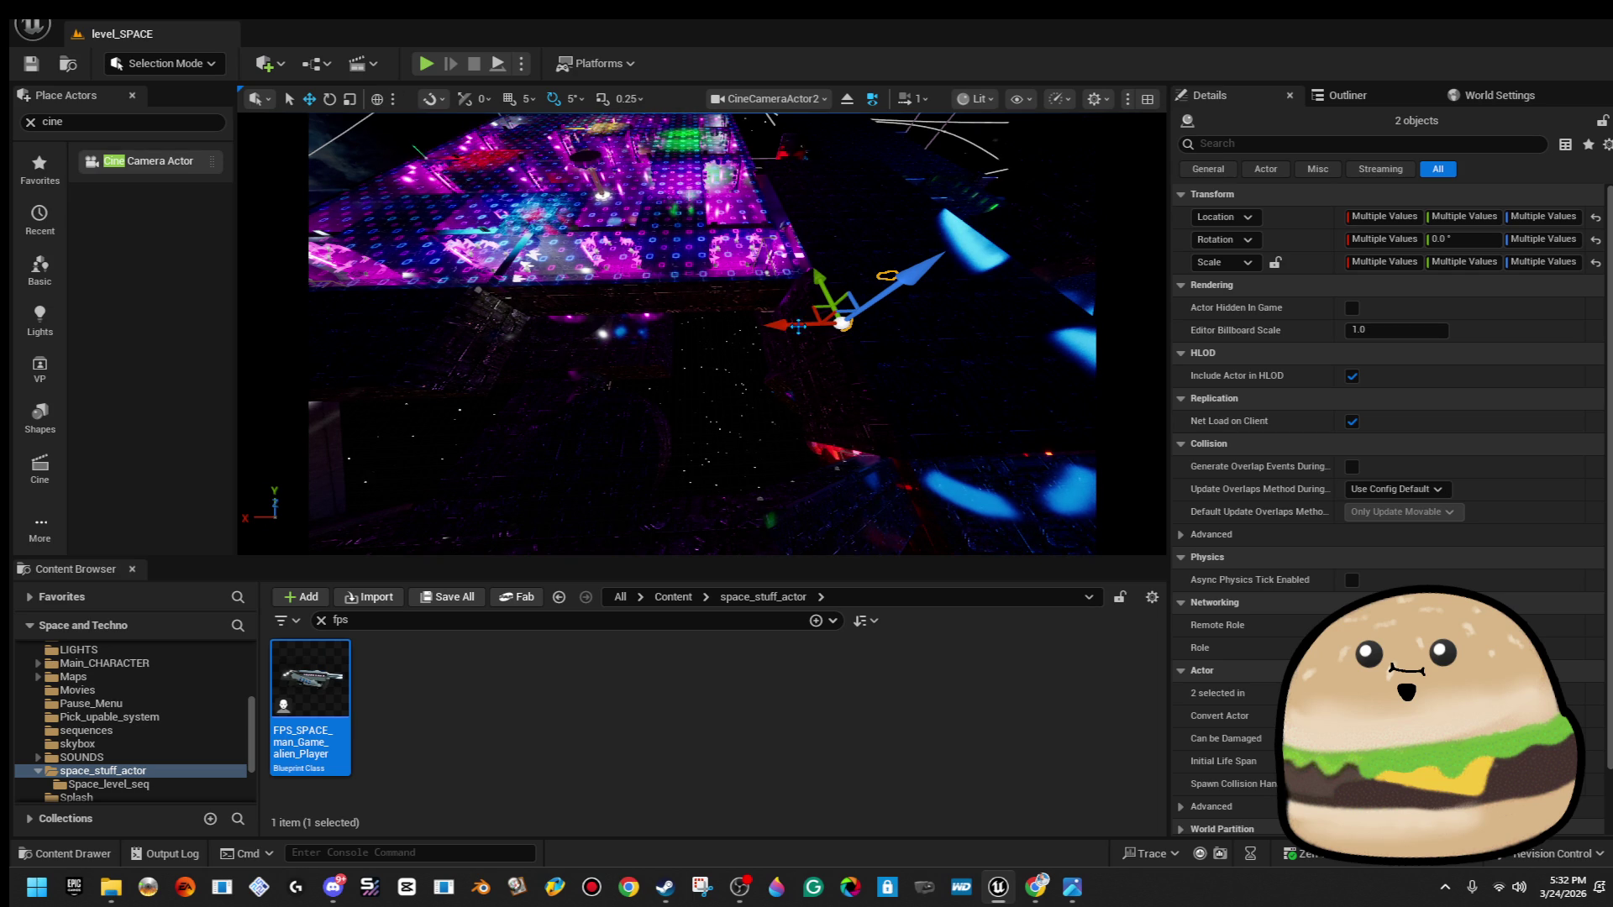
pyautogui.moveTo(786, 324); pyautogui.dragTo(471, 336)
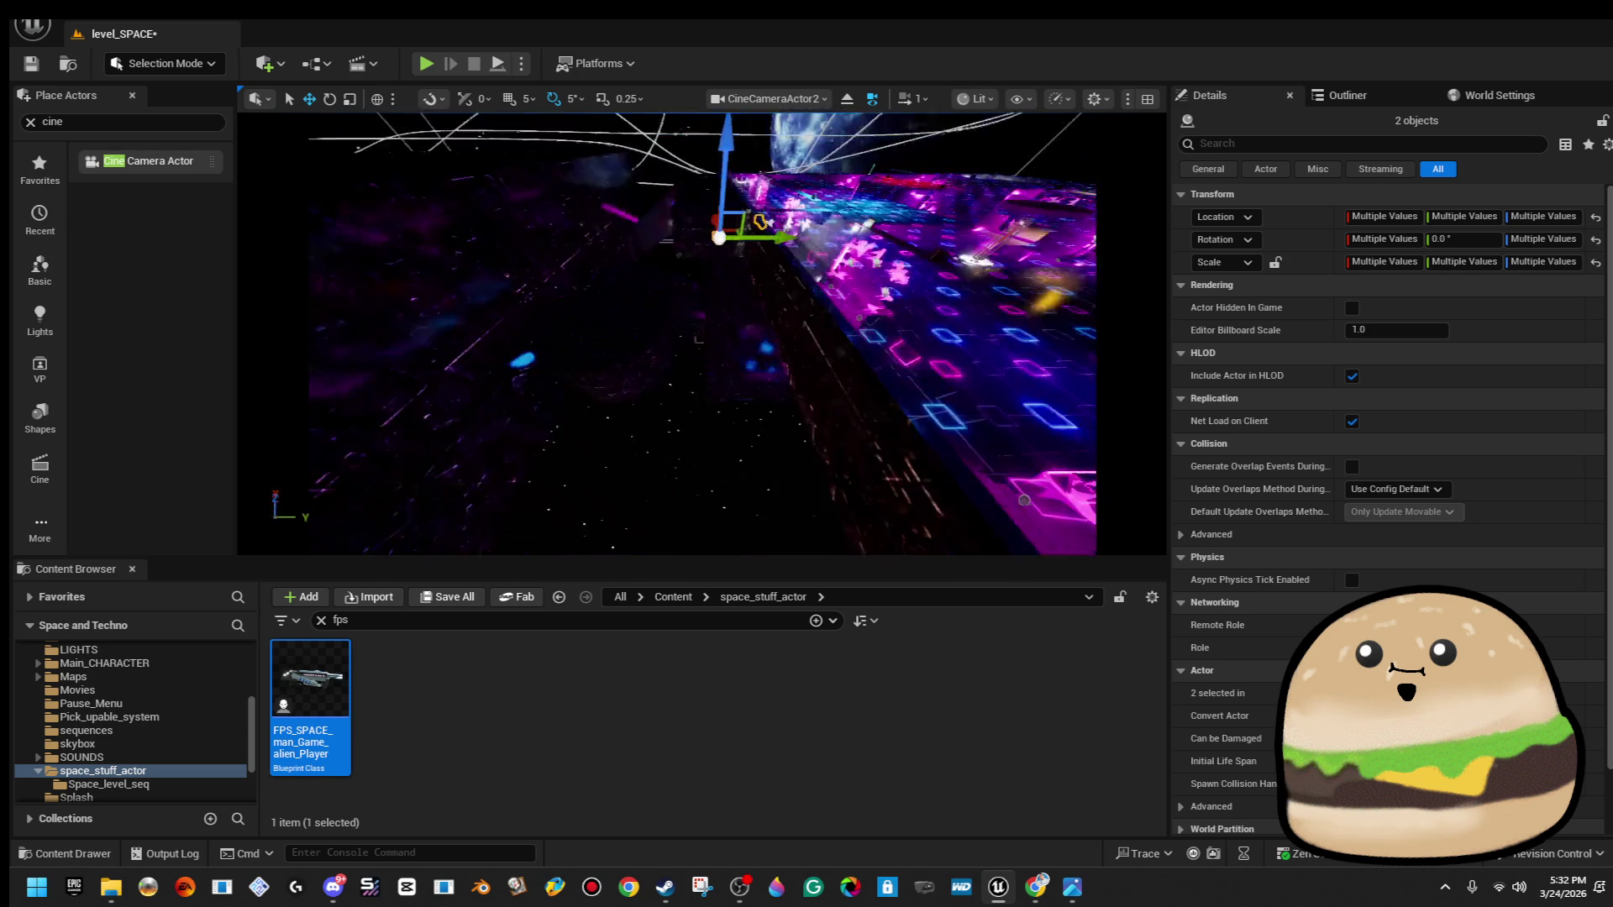
pyautogui.moveTo(449, 423)
pyautogui.mouseDown()
pyautogui.moveTo(450, 370)
pyautogui.moveTo(450, 422)
pyautogui.moveTo(403, 449)
pyautogui.mouseUp()
pyautogui.moveTo(834, 271); pyautogui.dragTo(784, 280)
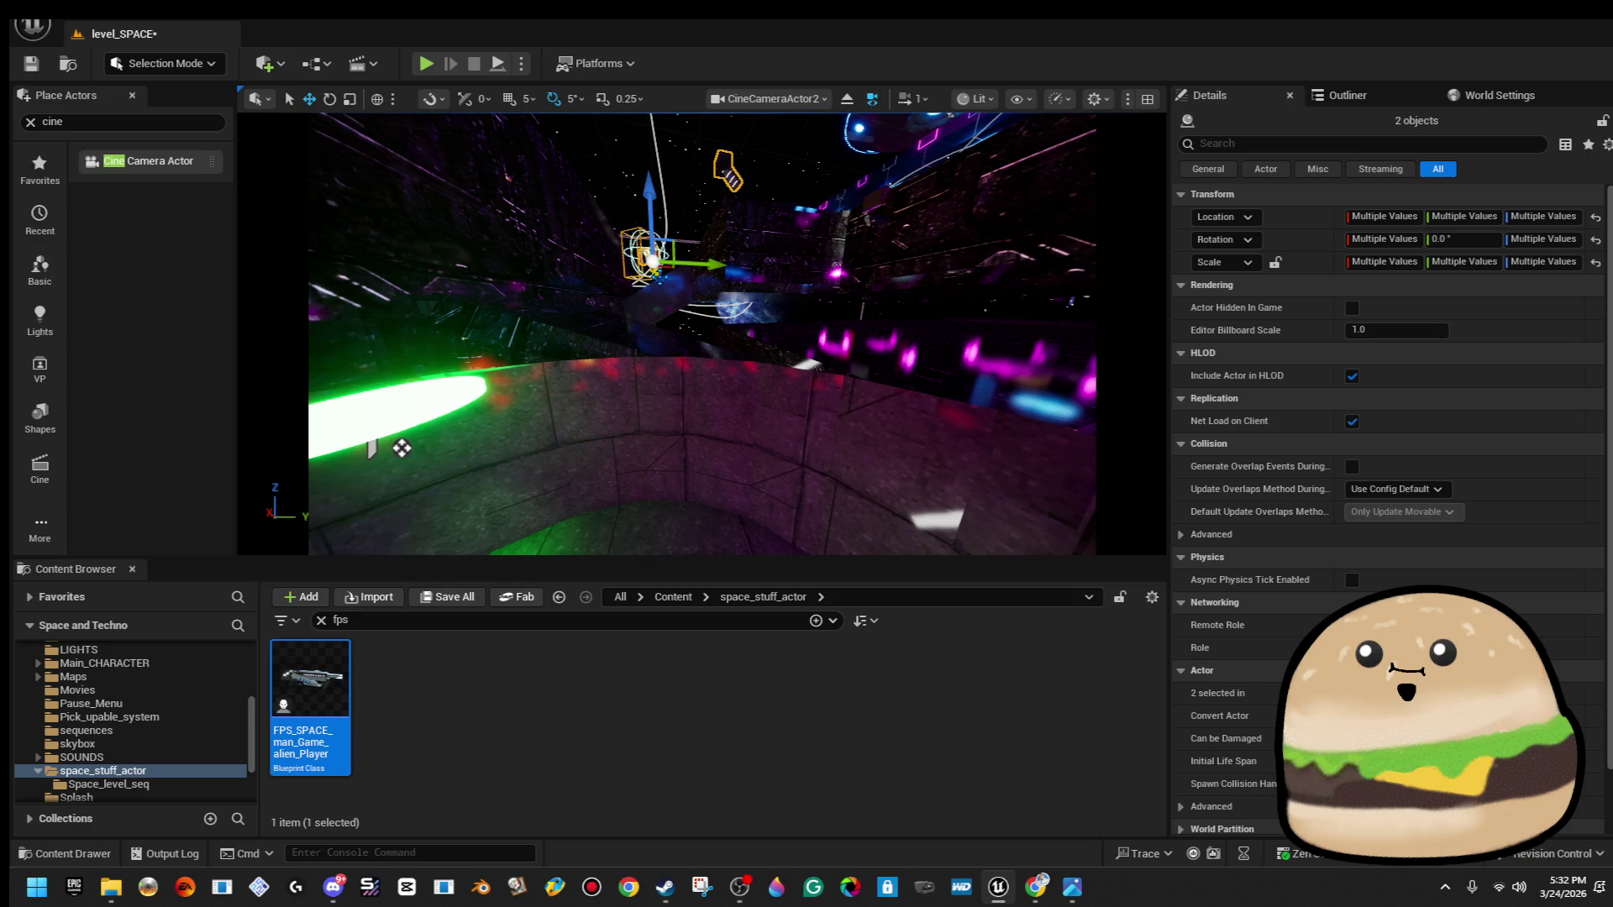
pyautogui.moveTo(652, 262); pyautogui.dragTo(520, 290)
pyautogui.moveTo(402, 449); pyautogui.dragTo(384, 456)
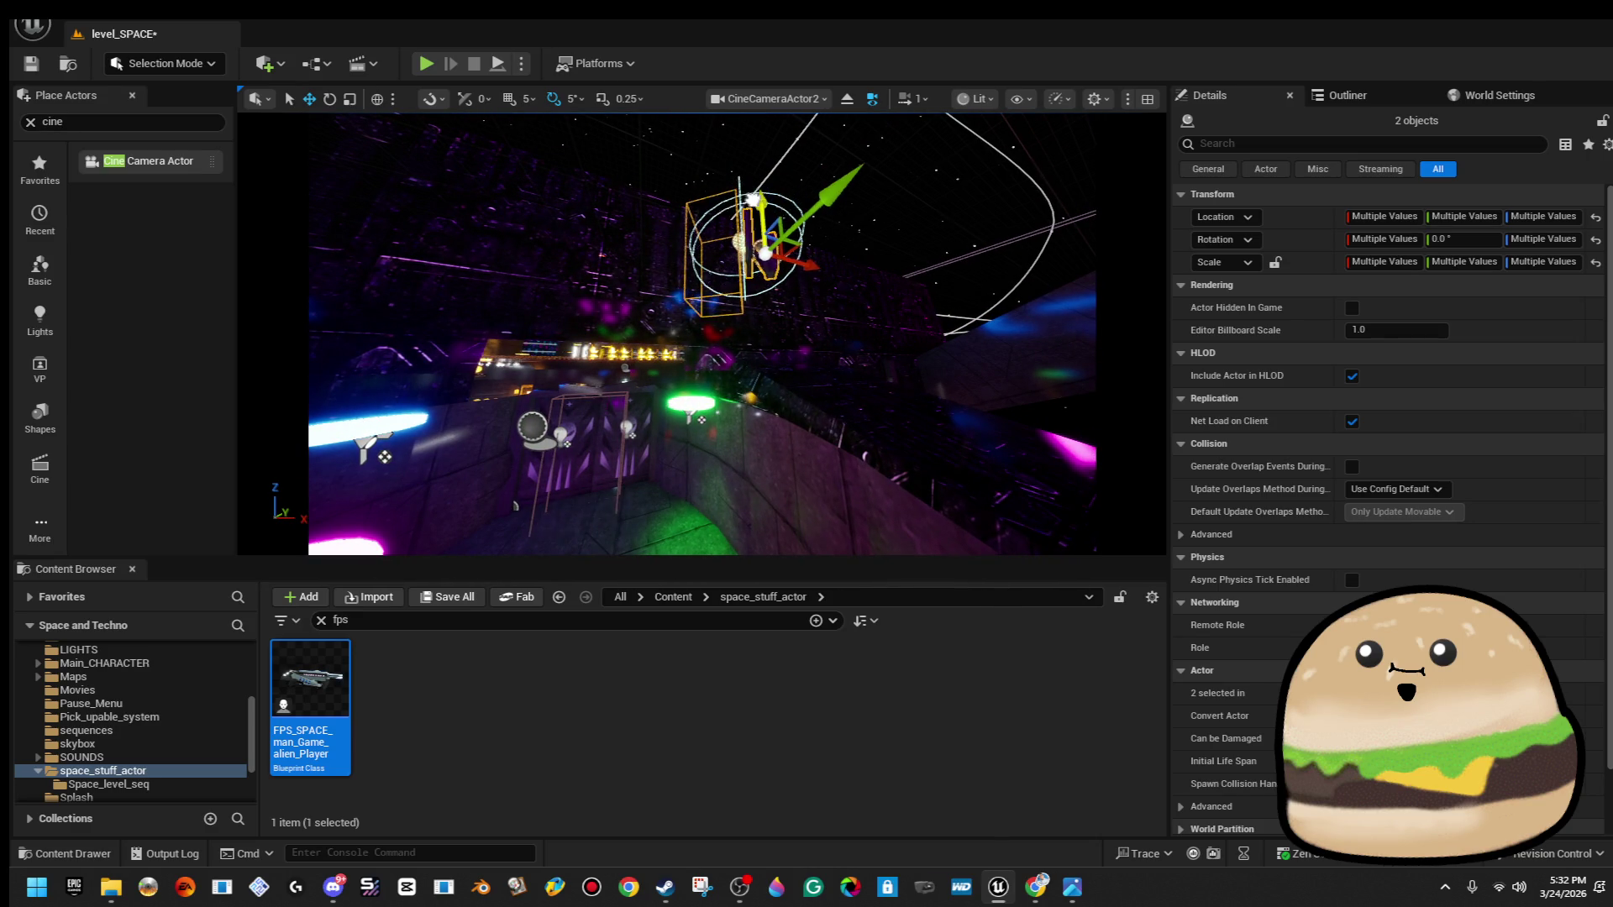
# Snap the camera actors to the floor and rotate them -160 degrees.
pyautogui.press('End')
pyautogui.press('e')
pyautogui.moveTo(744, 393)
pyautogui.mouseDown()
pyautogui.moveTo(743, 420)
pyautogui.moveTo(738, 382)
pyautogui.mouseUp()
pyautogui.press('w')
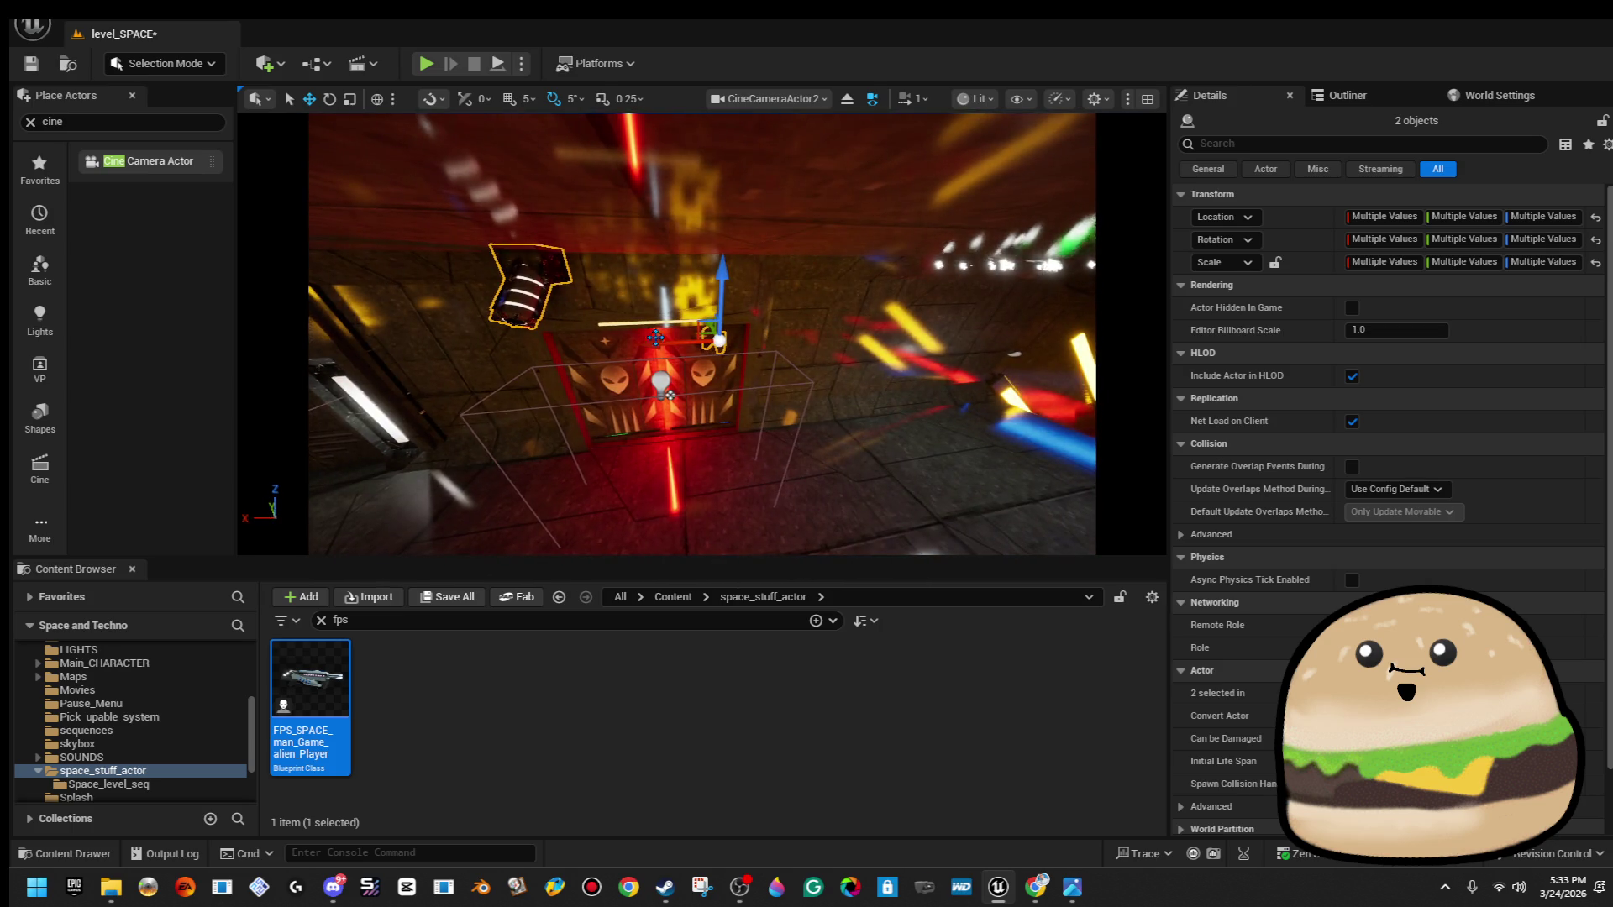
# Slide the camera rig along X into the purple room beneath a ceiling light.
pyautogui.moveTo(669, 339); pyautogui.dragTo(707, 340)
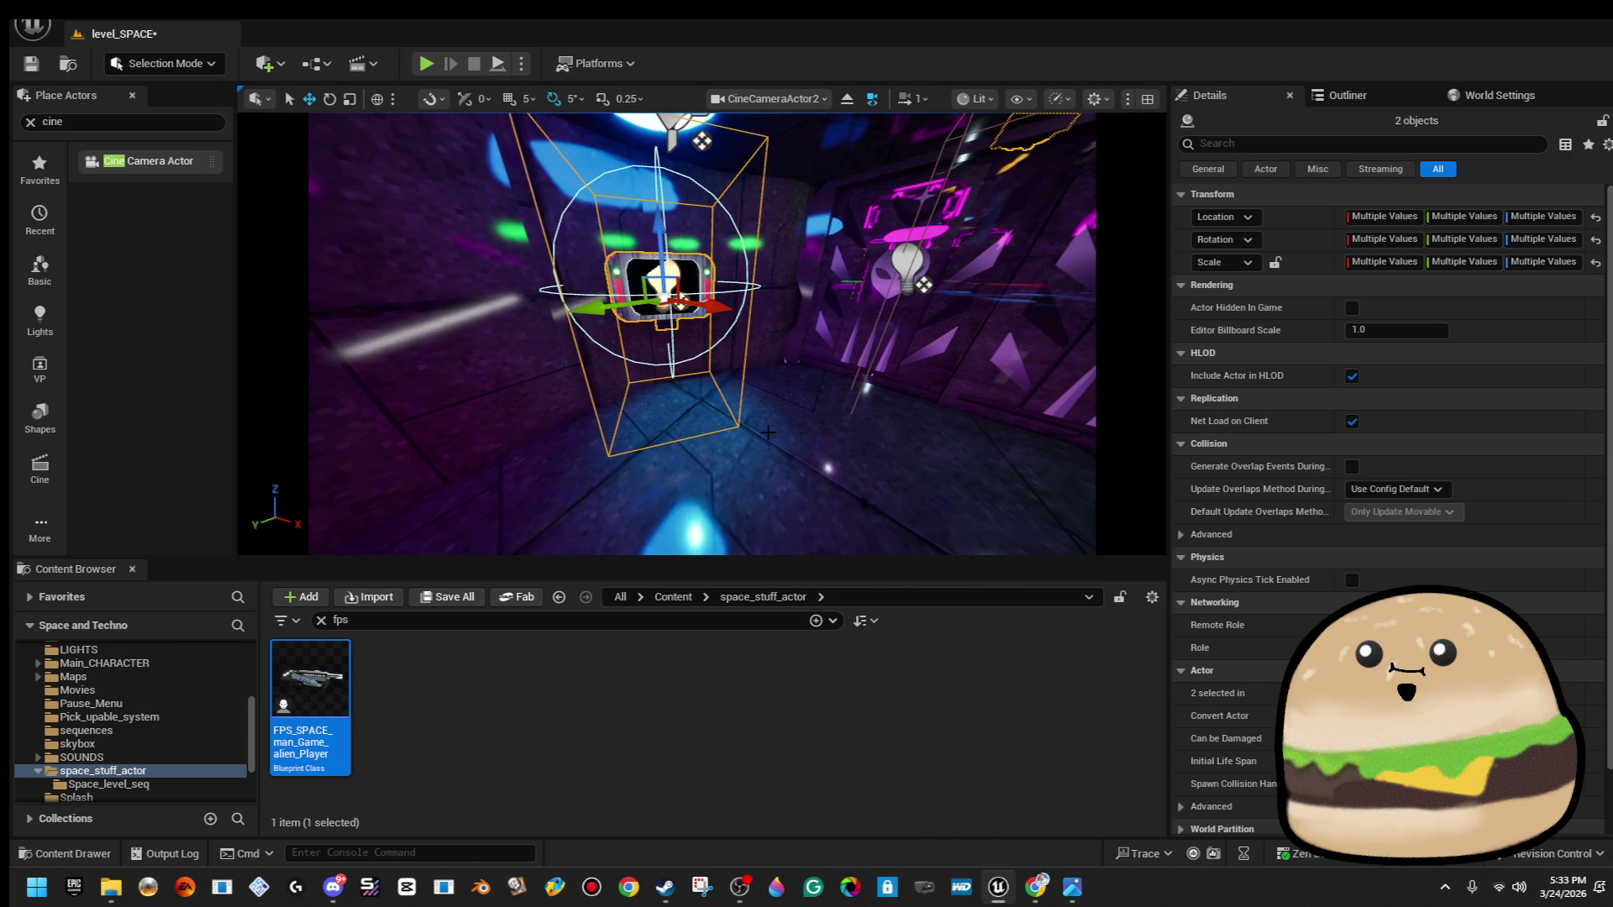
pyautogui.hotkey('alt', 'Tab')
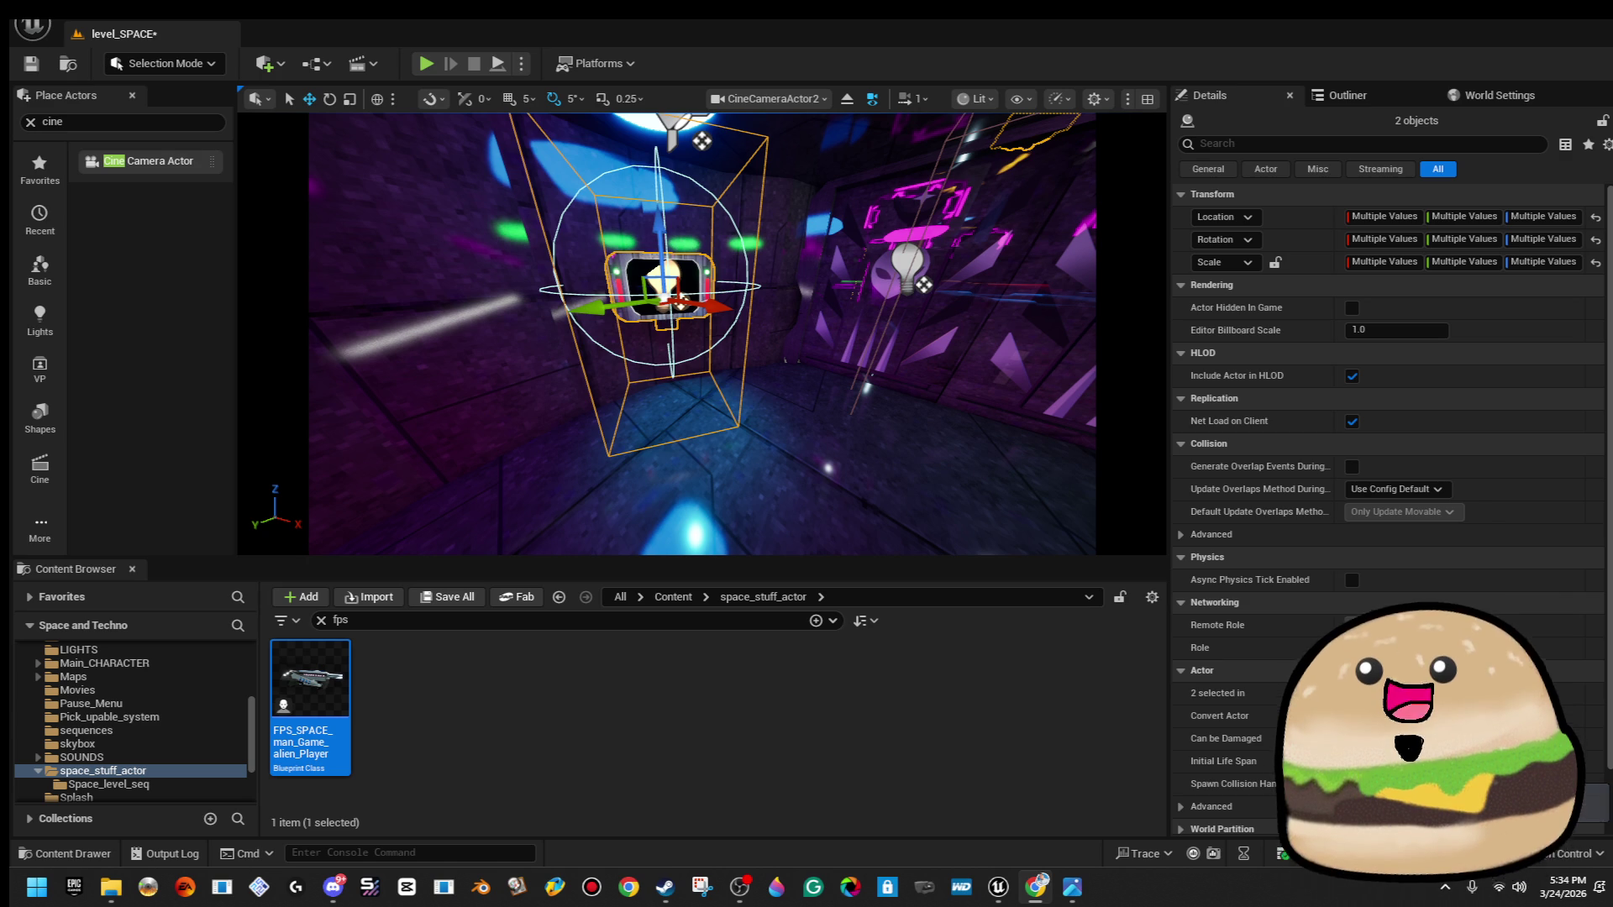
pyautogui.moveTo(1103, 344); pyautogui.dragTo(1042, 340)
pyautogui.moveTo(772, 524); pyautogui.dragTo(772, 523)
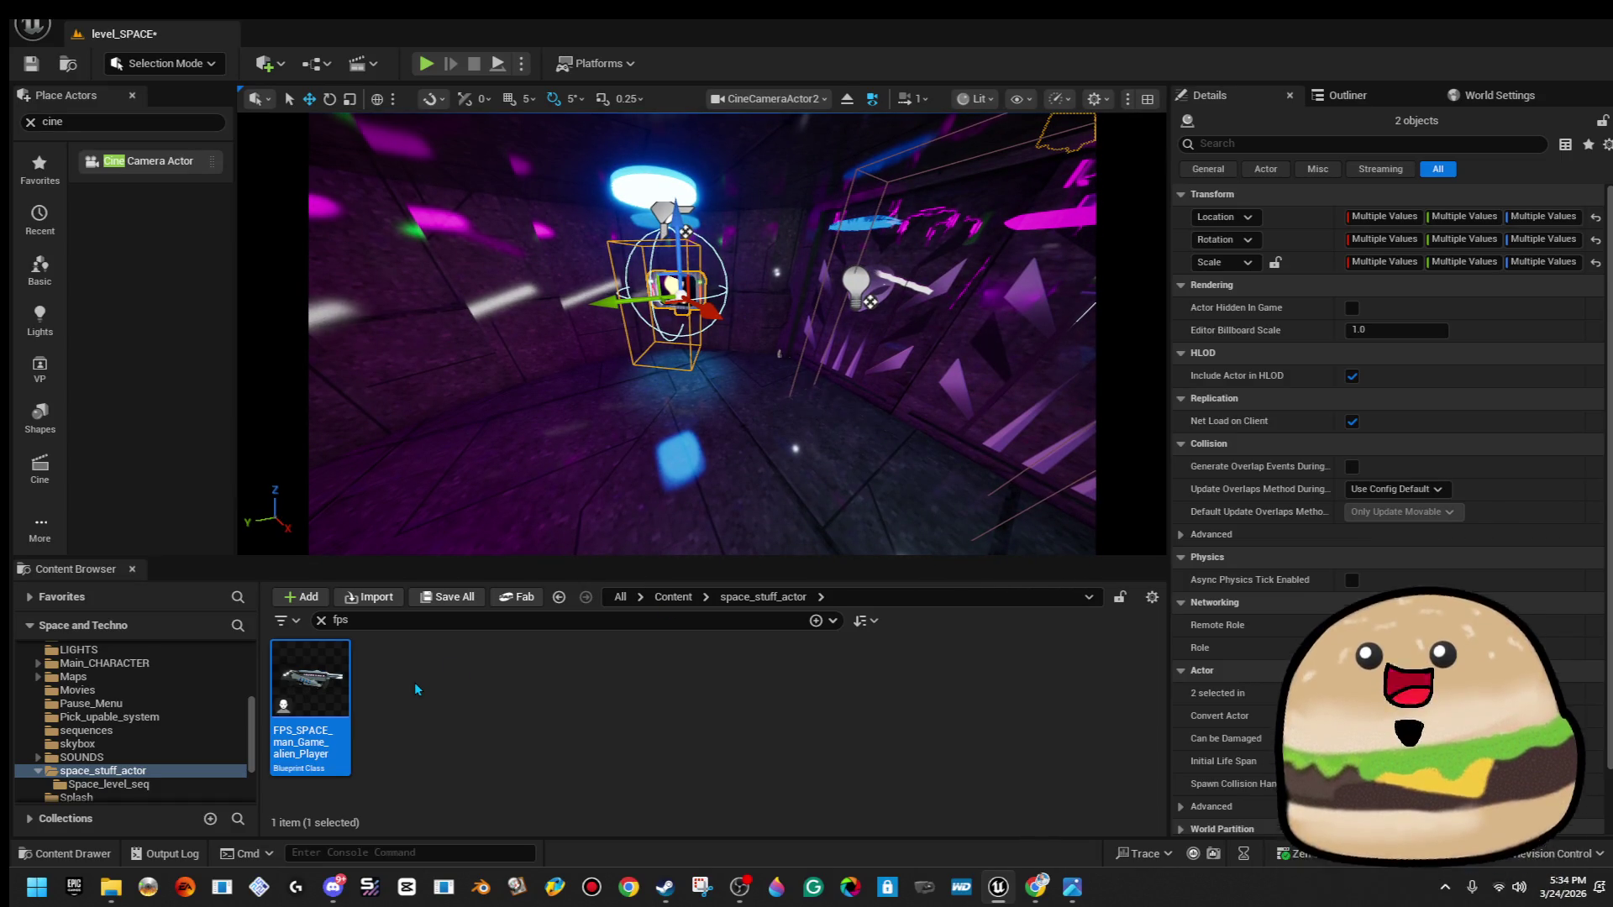
pyautogui.rightClick(687, 353)
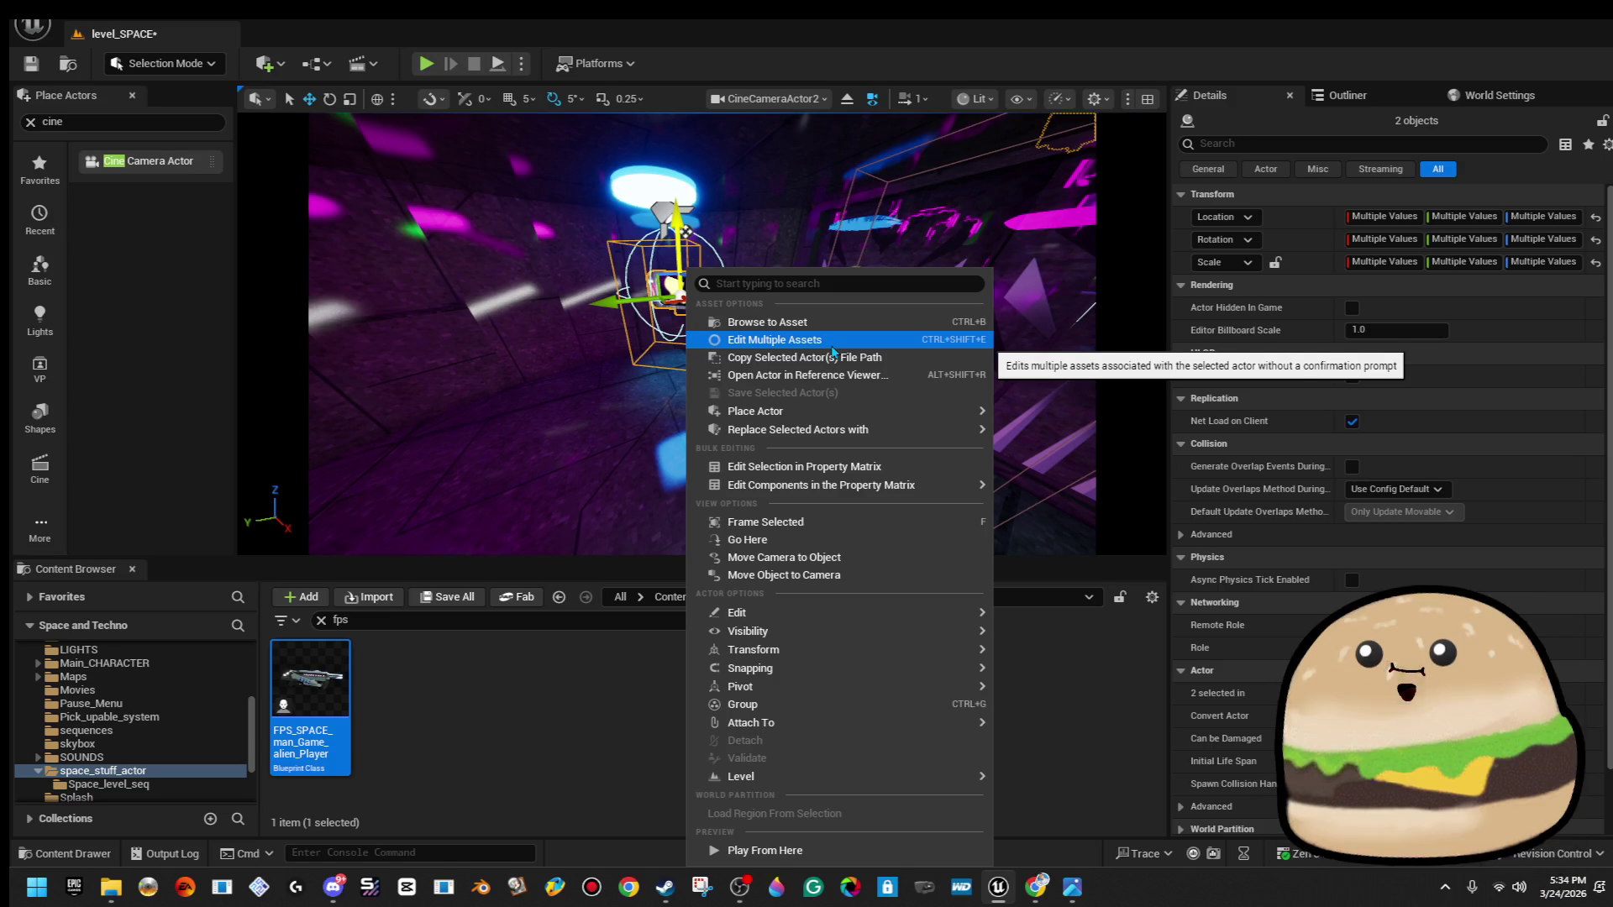
pyautogui.press('Escape')
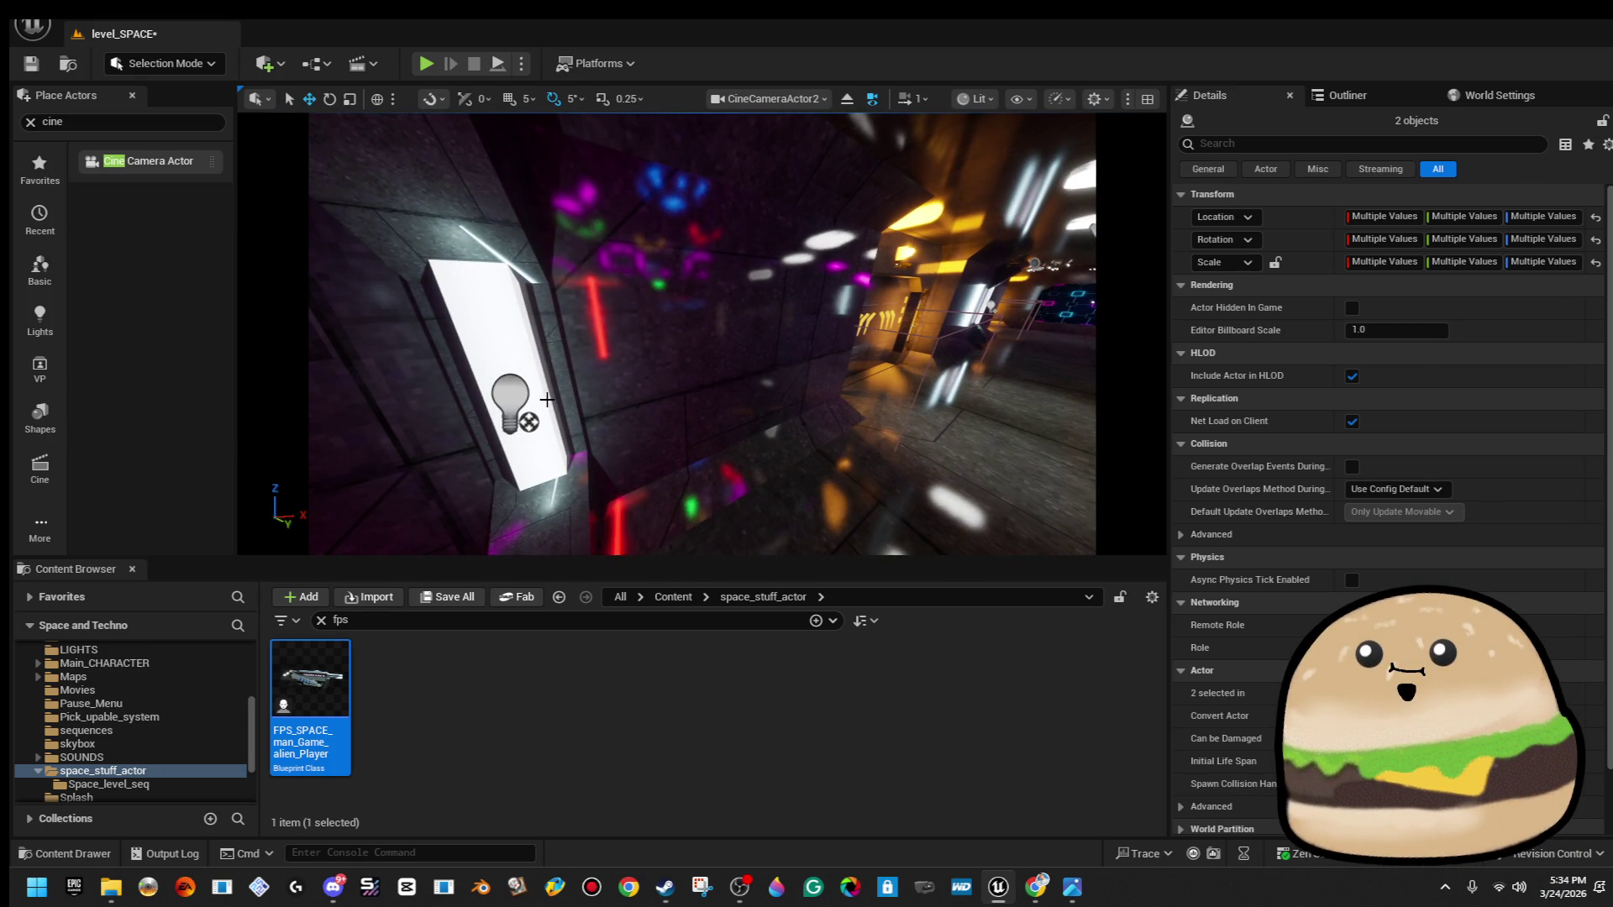
# Set side_pillar52's PointLight colour to full-brightness orange.
pyautogui.click(546, 400)
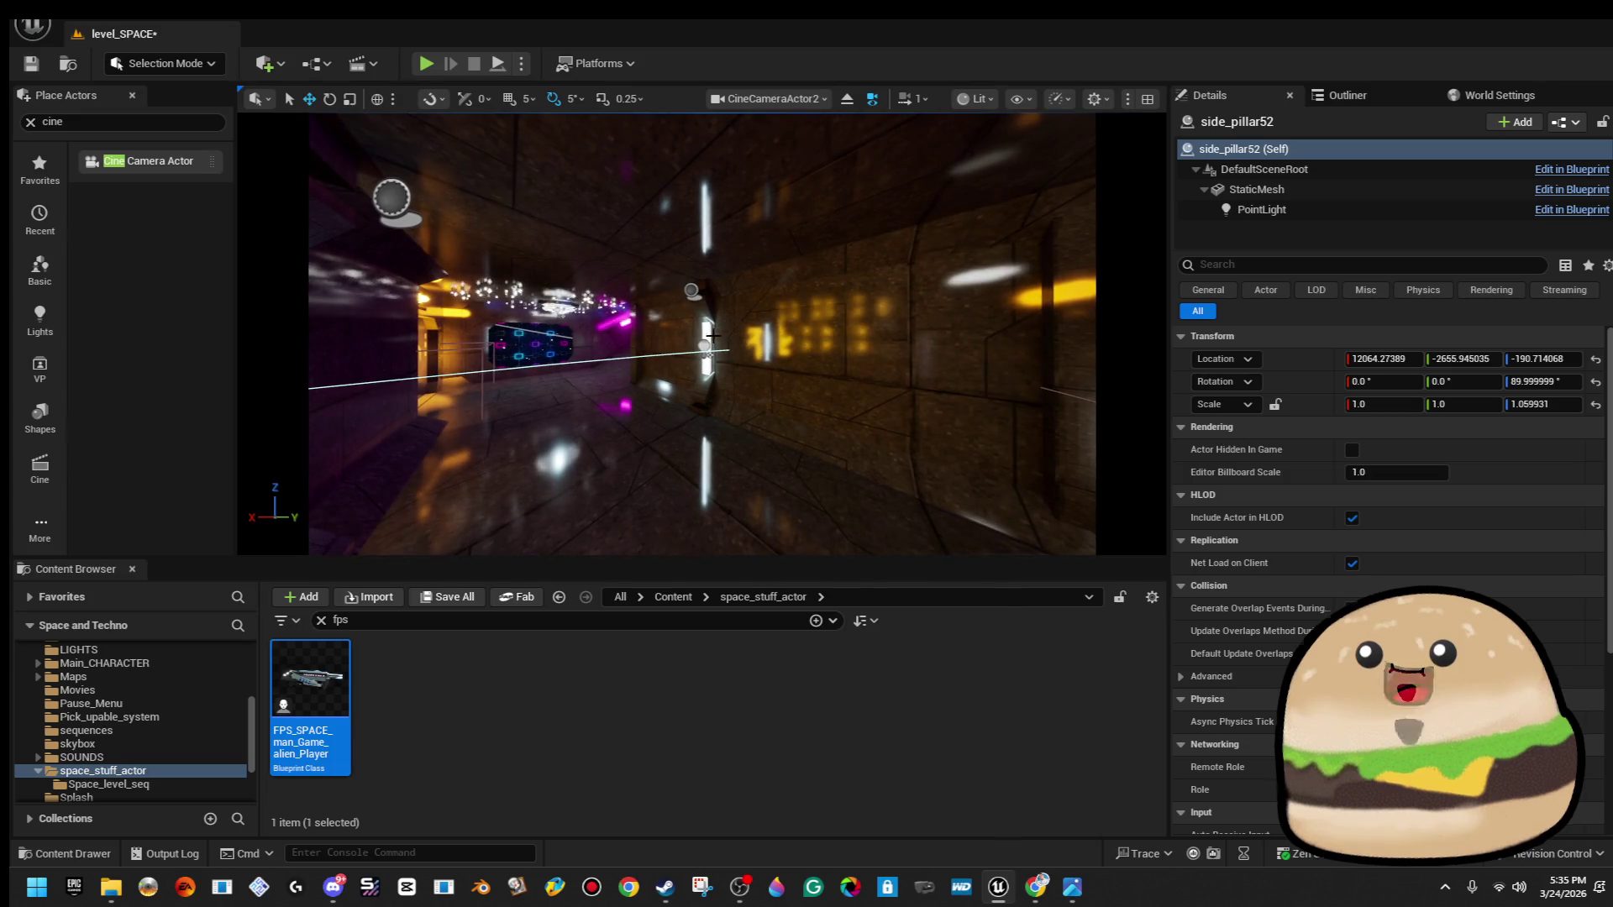
pyautogui.press('Escape')
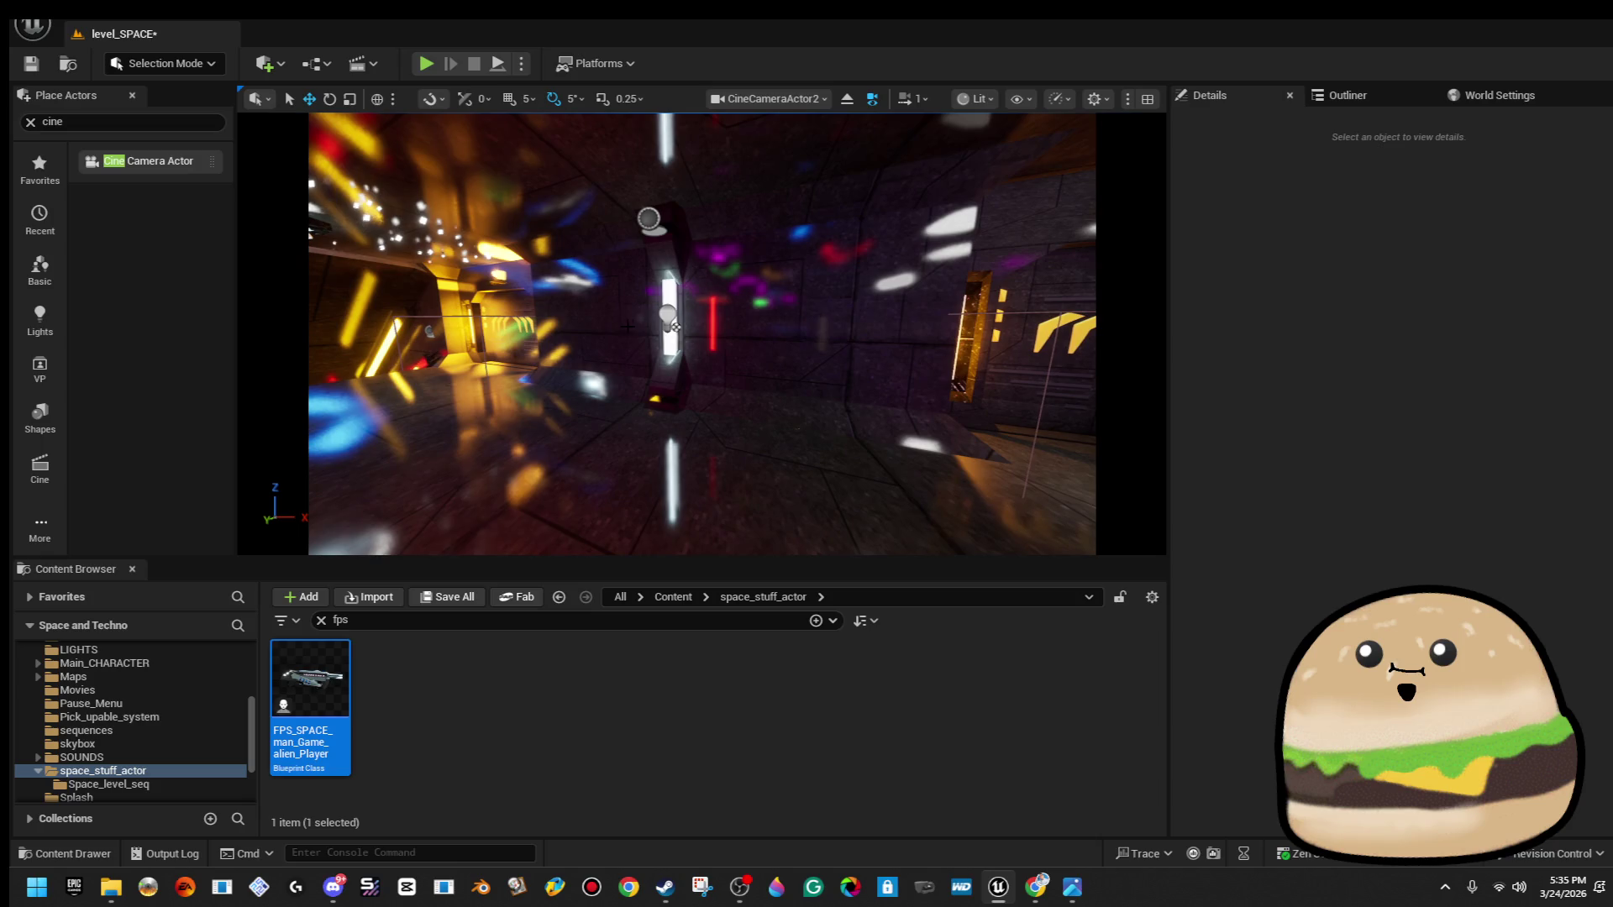
pyautogui.click(670, 319)
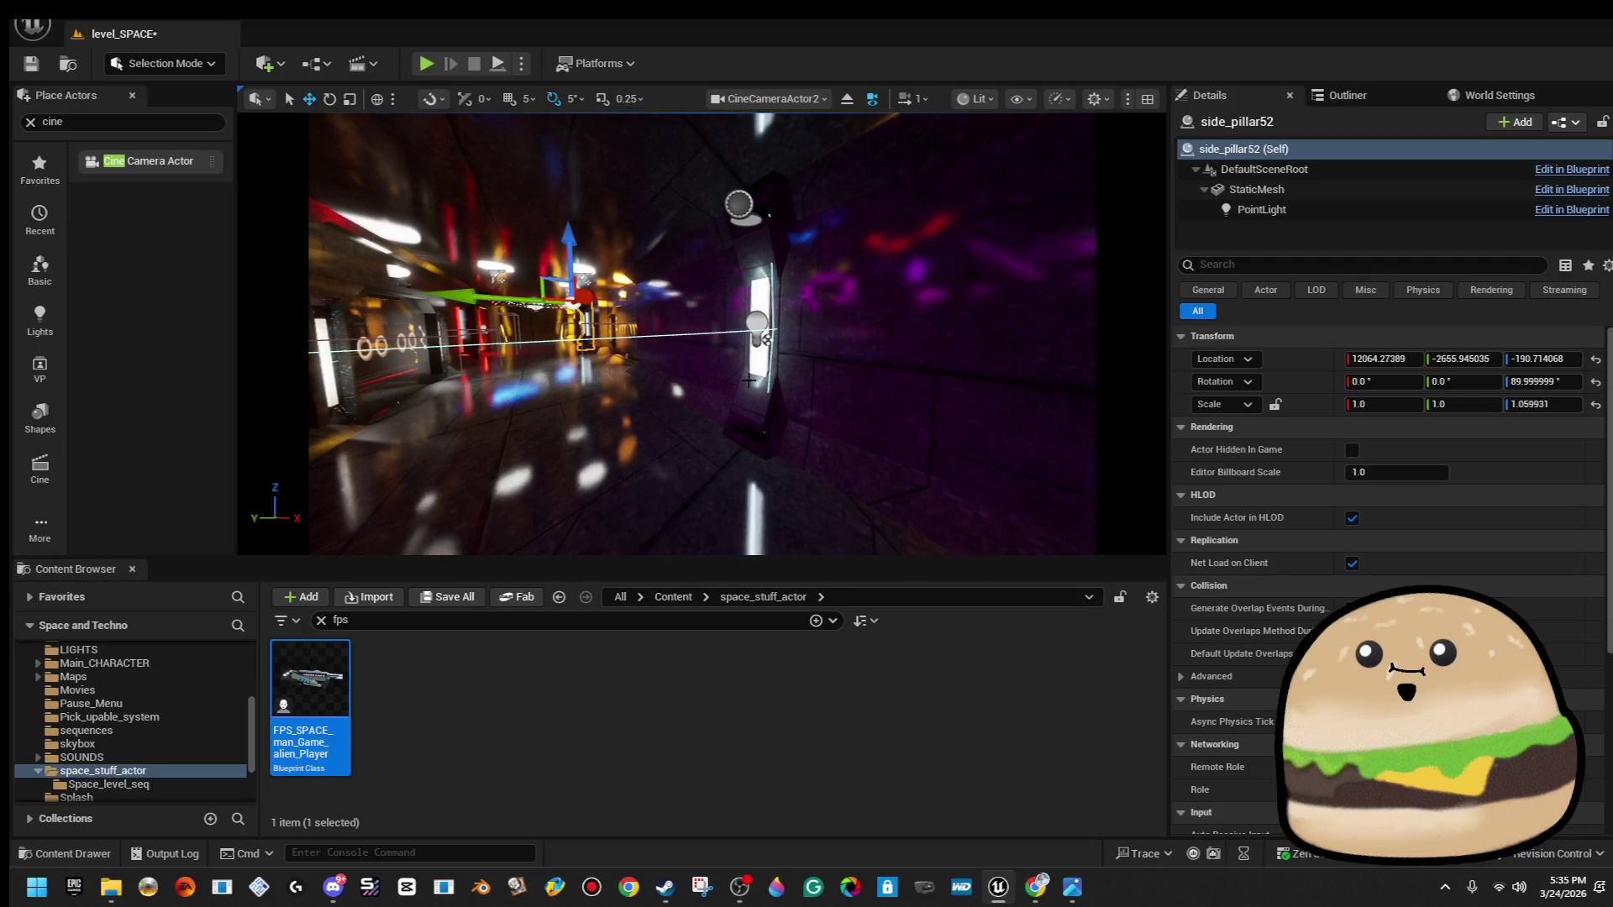
pyautogui.click(1260, 210)
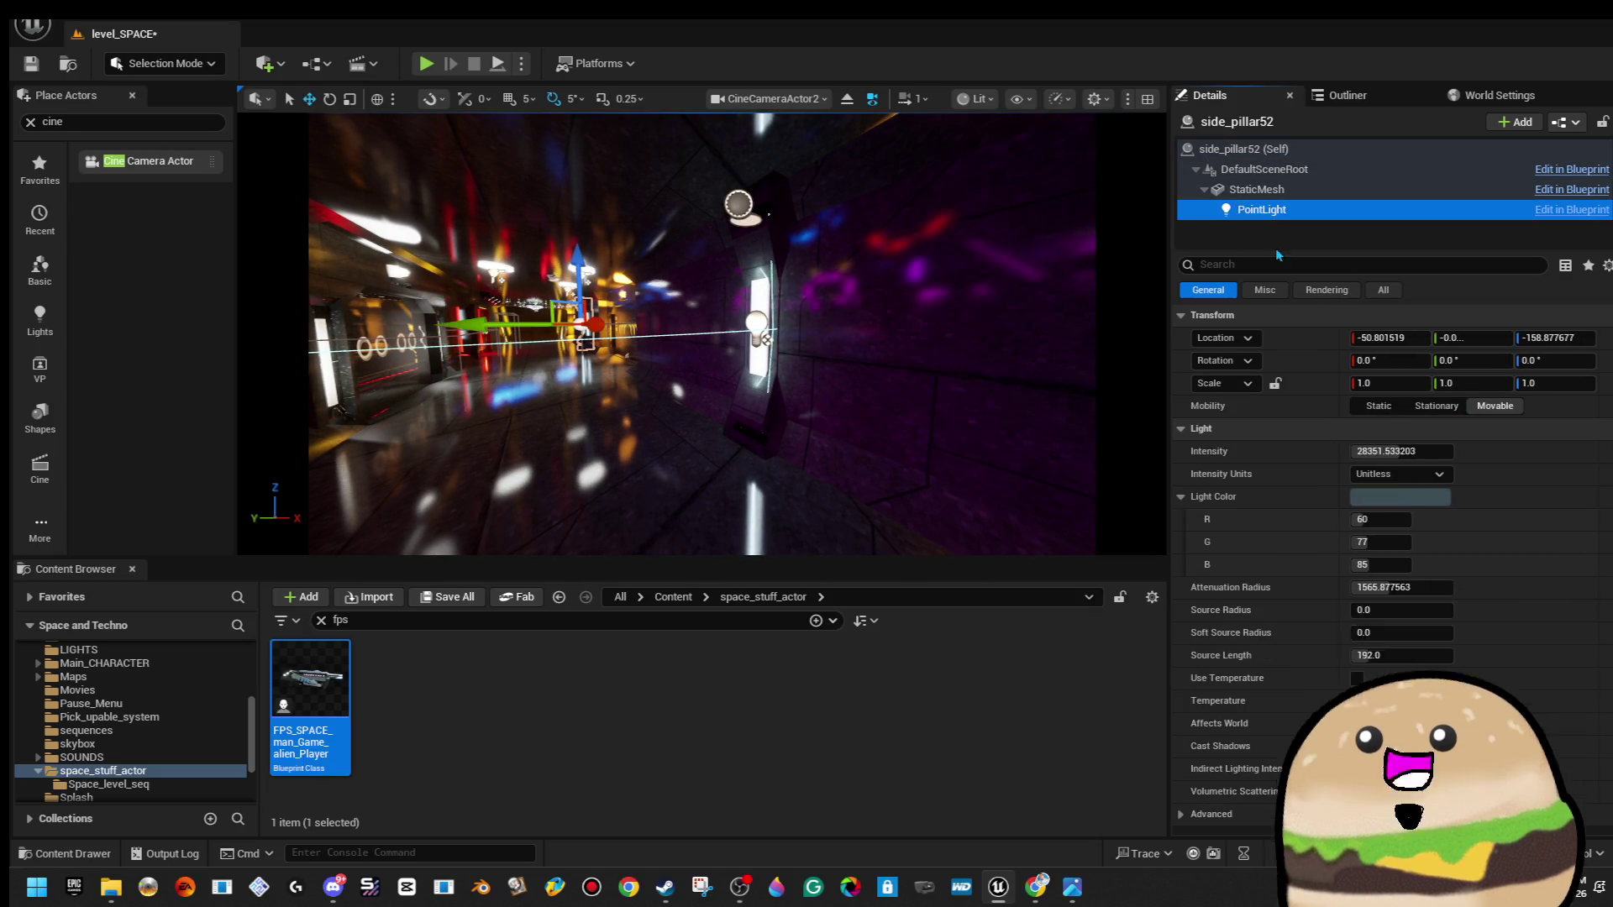
pyautogui.click(1420, 497)
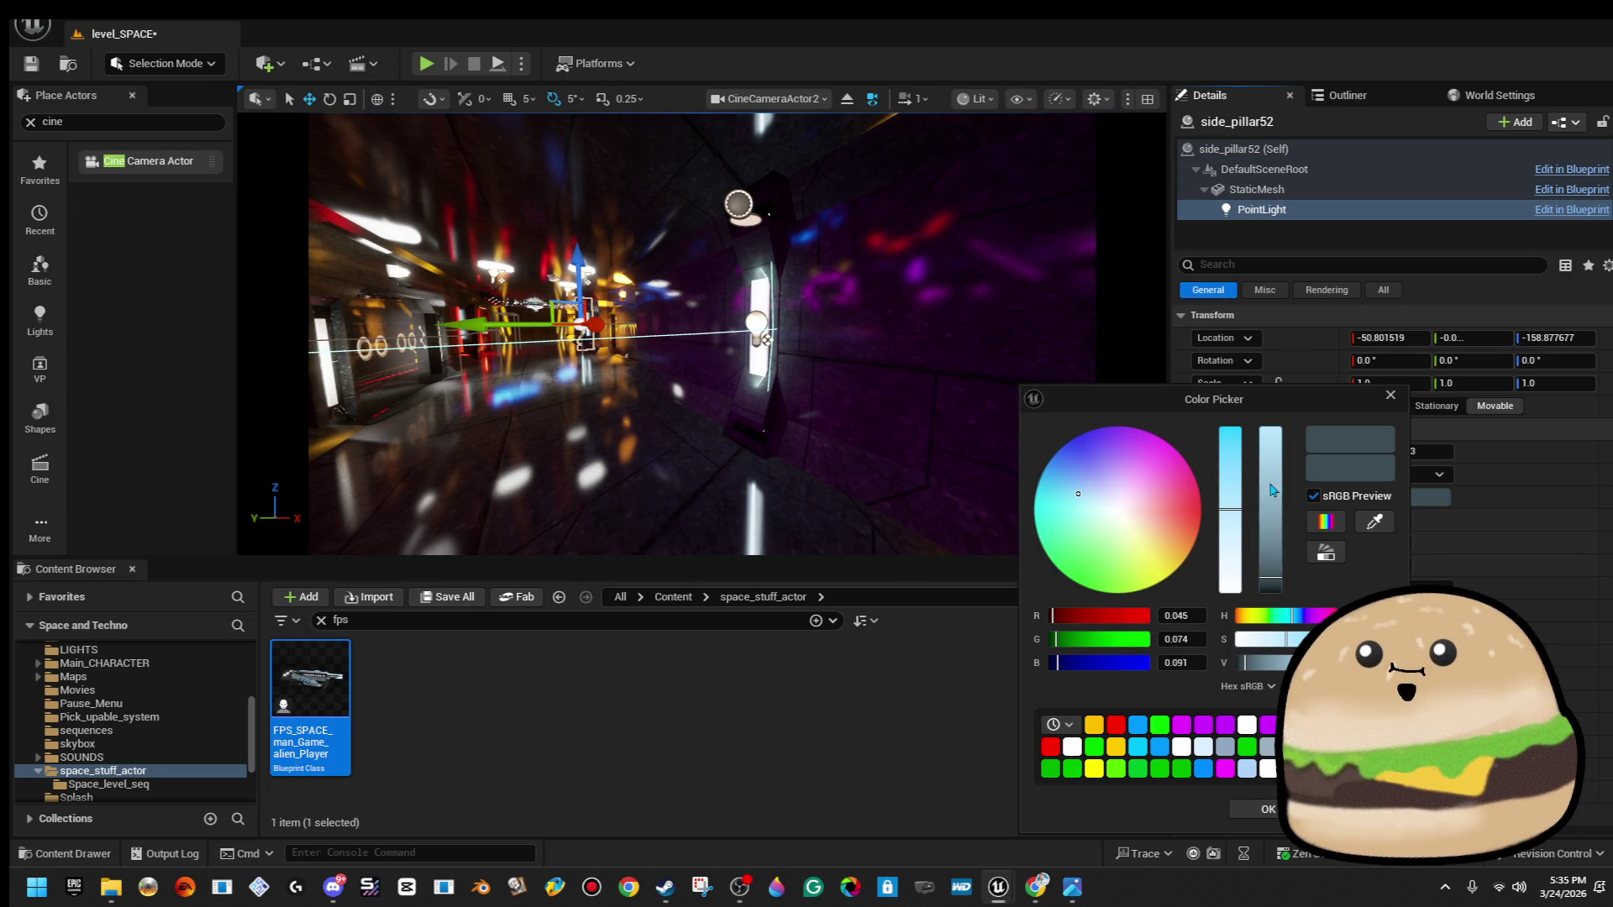
pyautogui.moveTo(1271, 488); pyautogui.dragTo(1248, 436)
pyautogui.moveTo(1176, 564); pyautogui.dragTo(1189, 553)
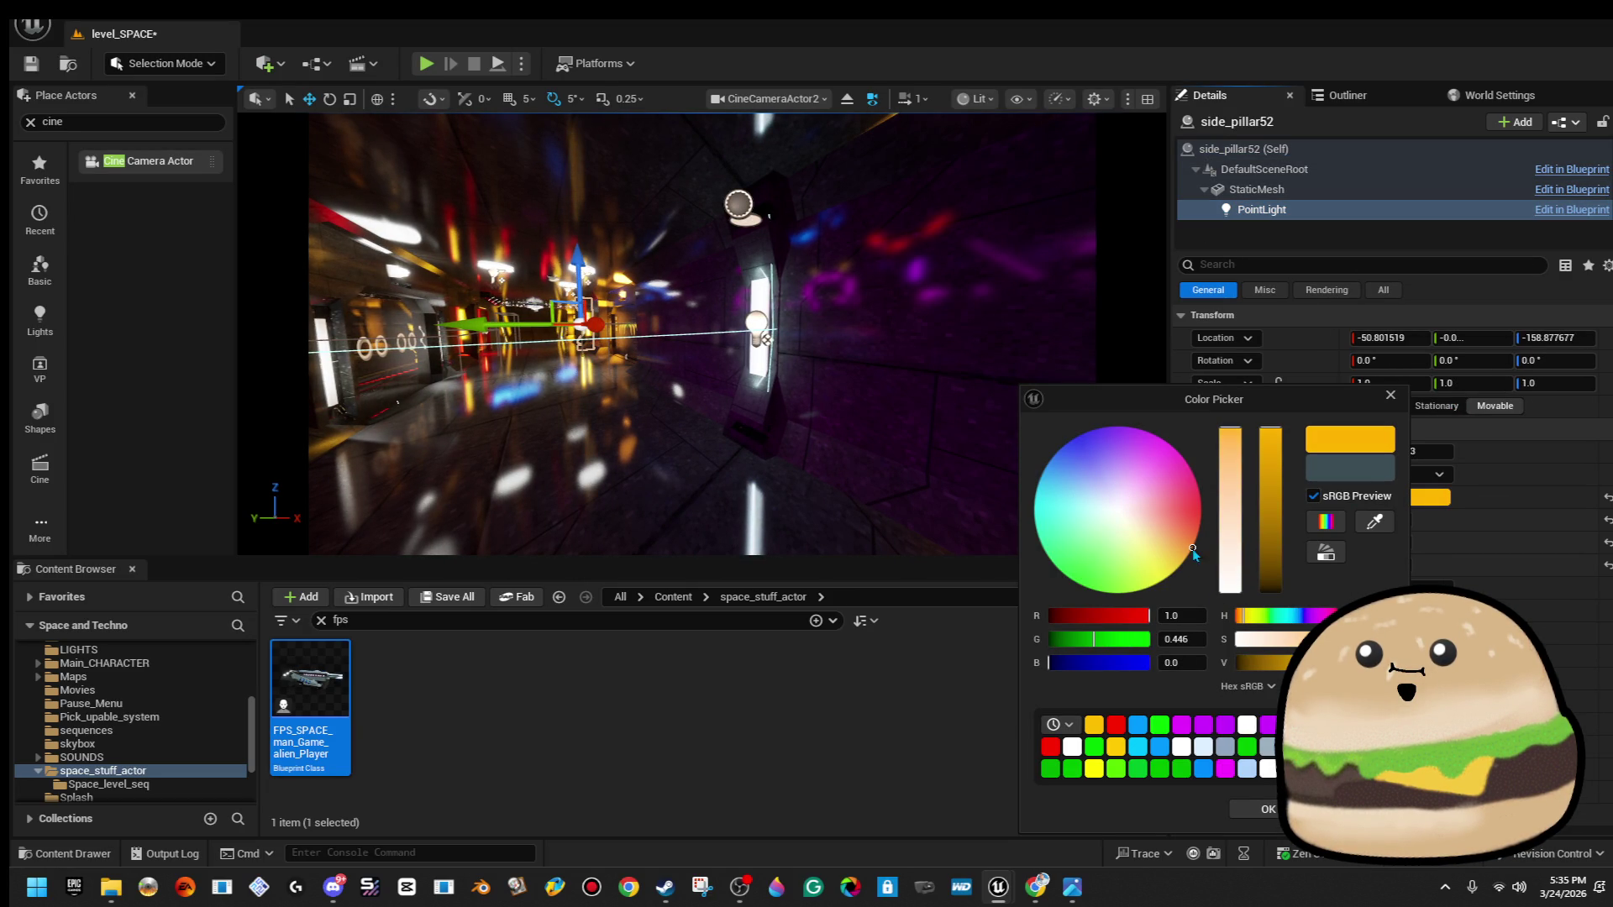
pyautogui.click(1270, 808)
# Set side_pillar50's PointLight colour to full-brightness yellow-orange.
pyautogui.click(771, 354)
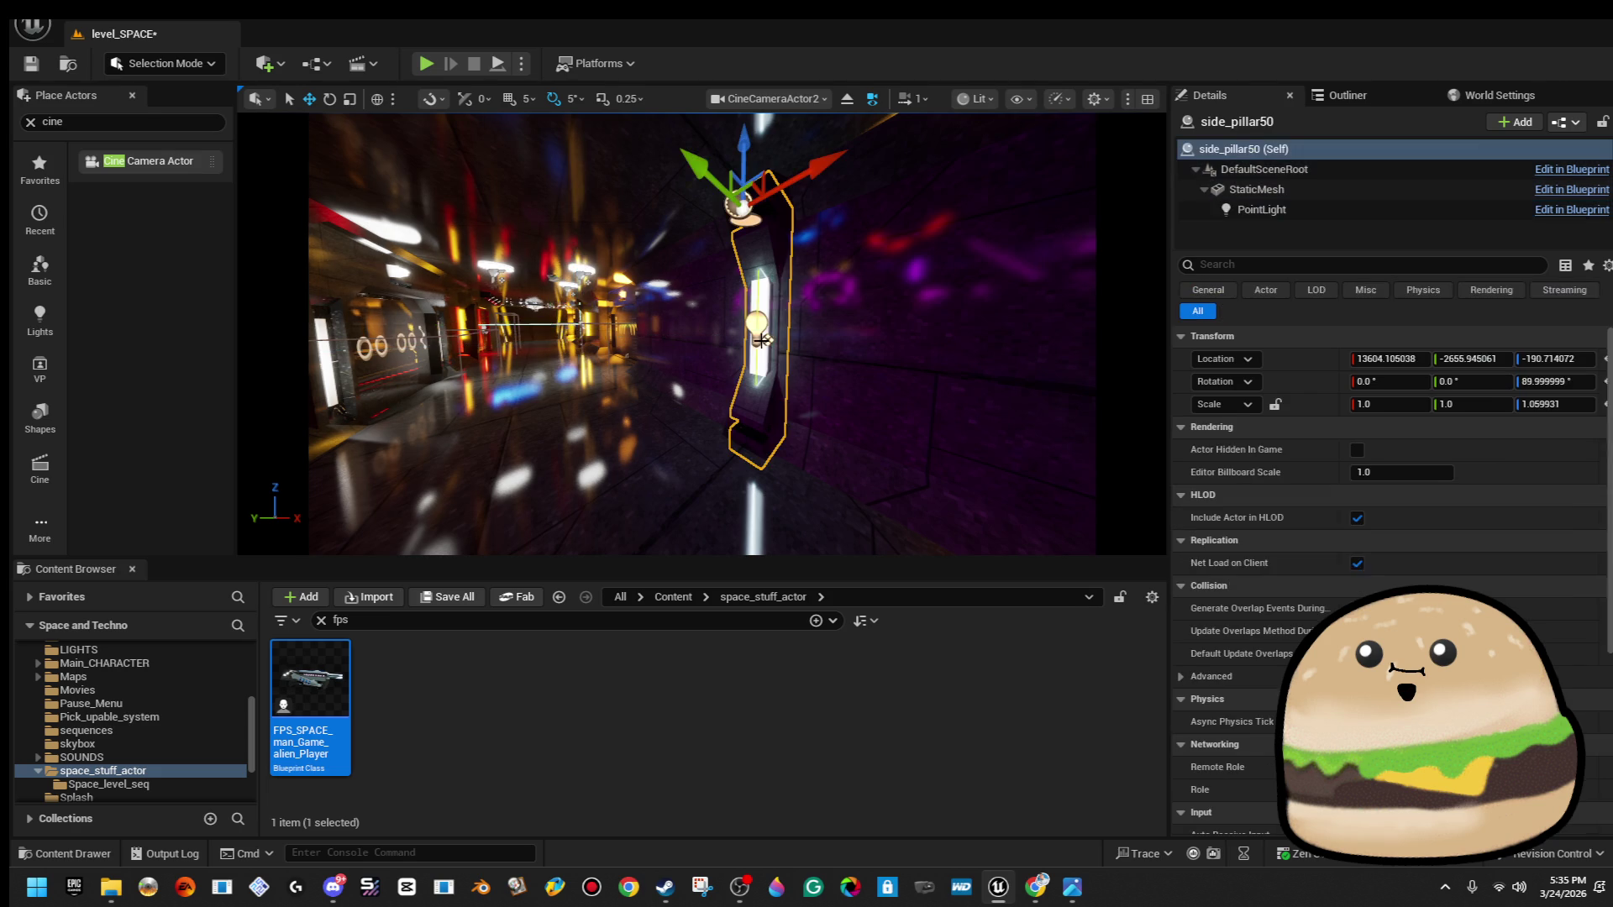
pyautogui.click(1262, 210)
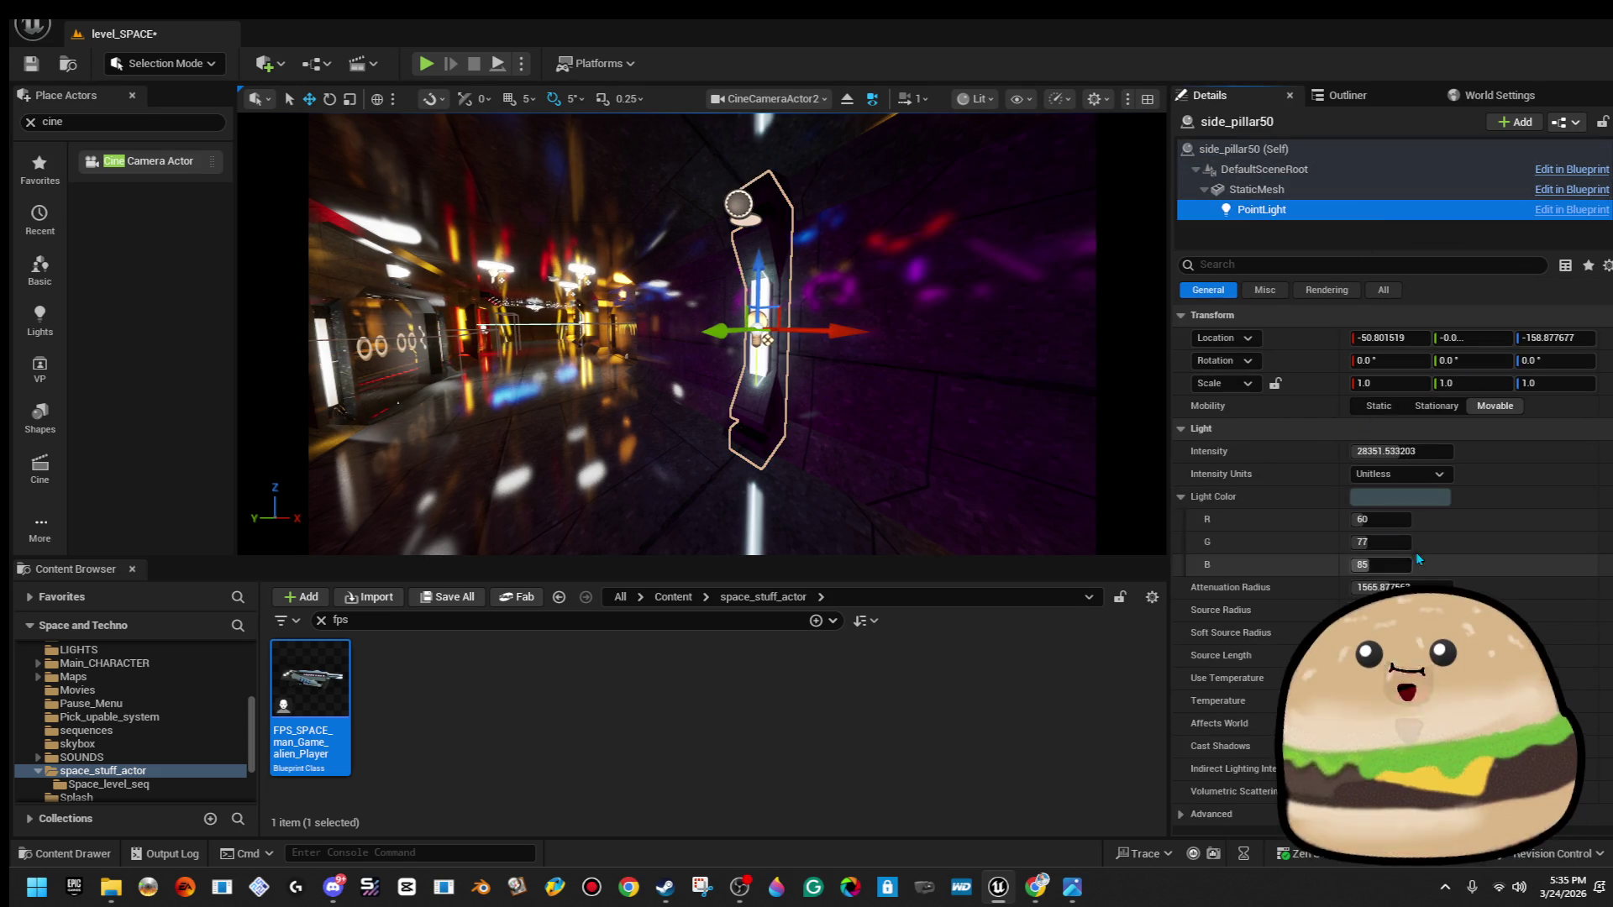
pyautogui.click(1436, 498)
pyautogui.moveTo(1301, 578); pyautogui.dragTo(1301, 426)
pyautogui.click(1217, 557)
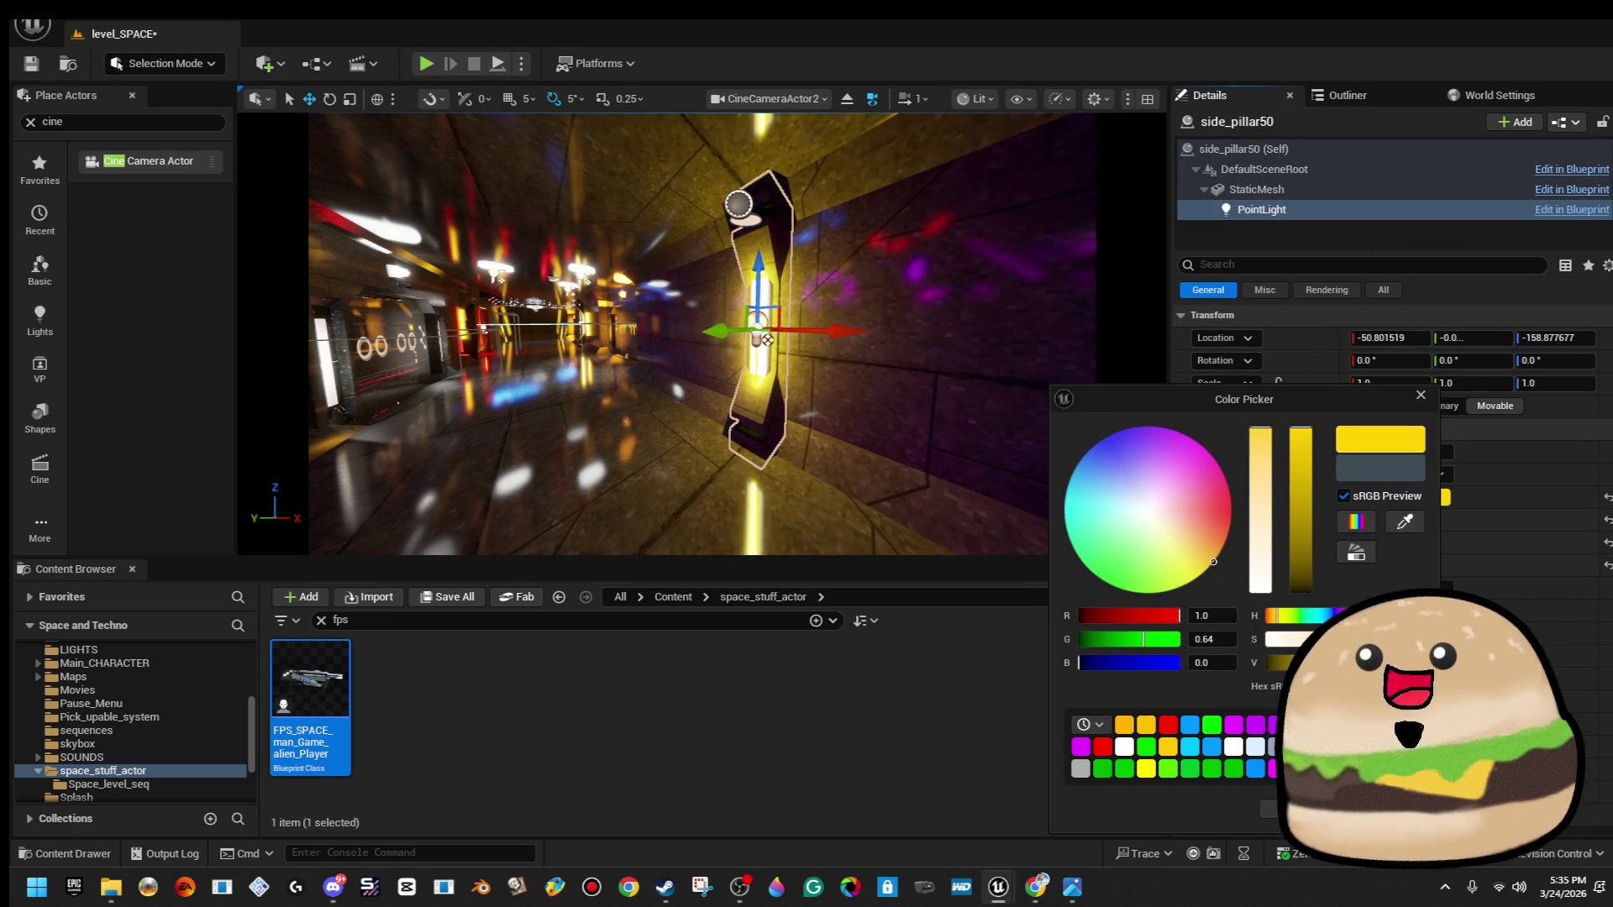
pyautogui.click(785, 166)
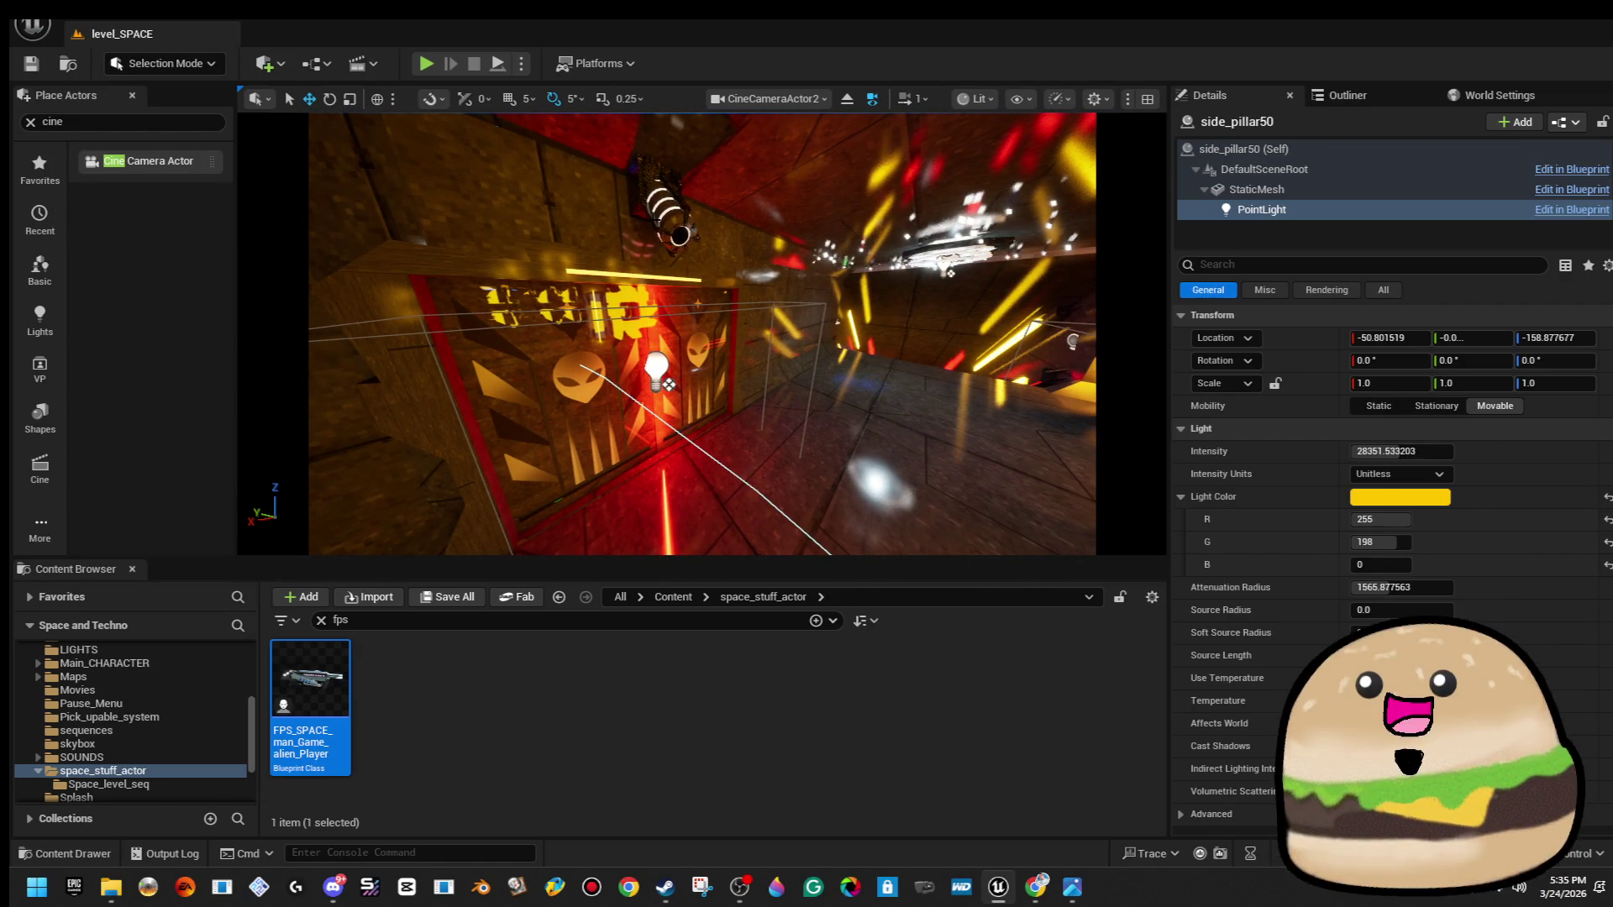
# Select Space_camera_on_ship_view2 with the cine camera and move the pair into the purple room.
pyautogui.click(664, 206)
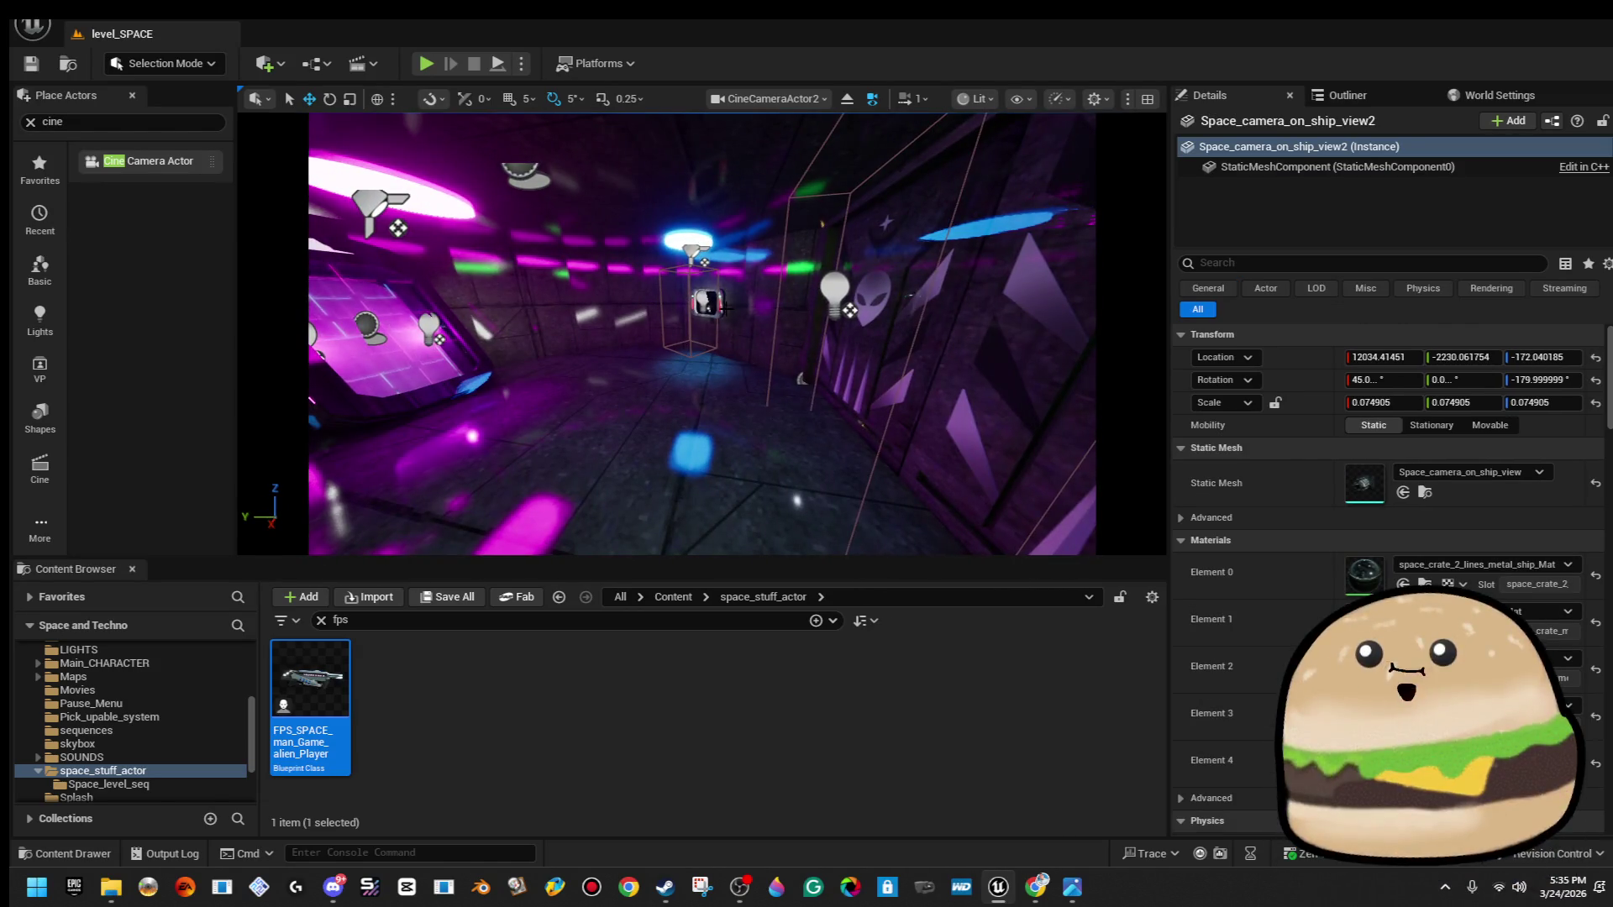
pyautogui.keyDown('ctrl'); pyautogui.click(710, 307); pyautogui.keyUp('ctrl')
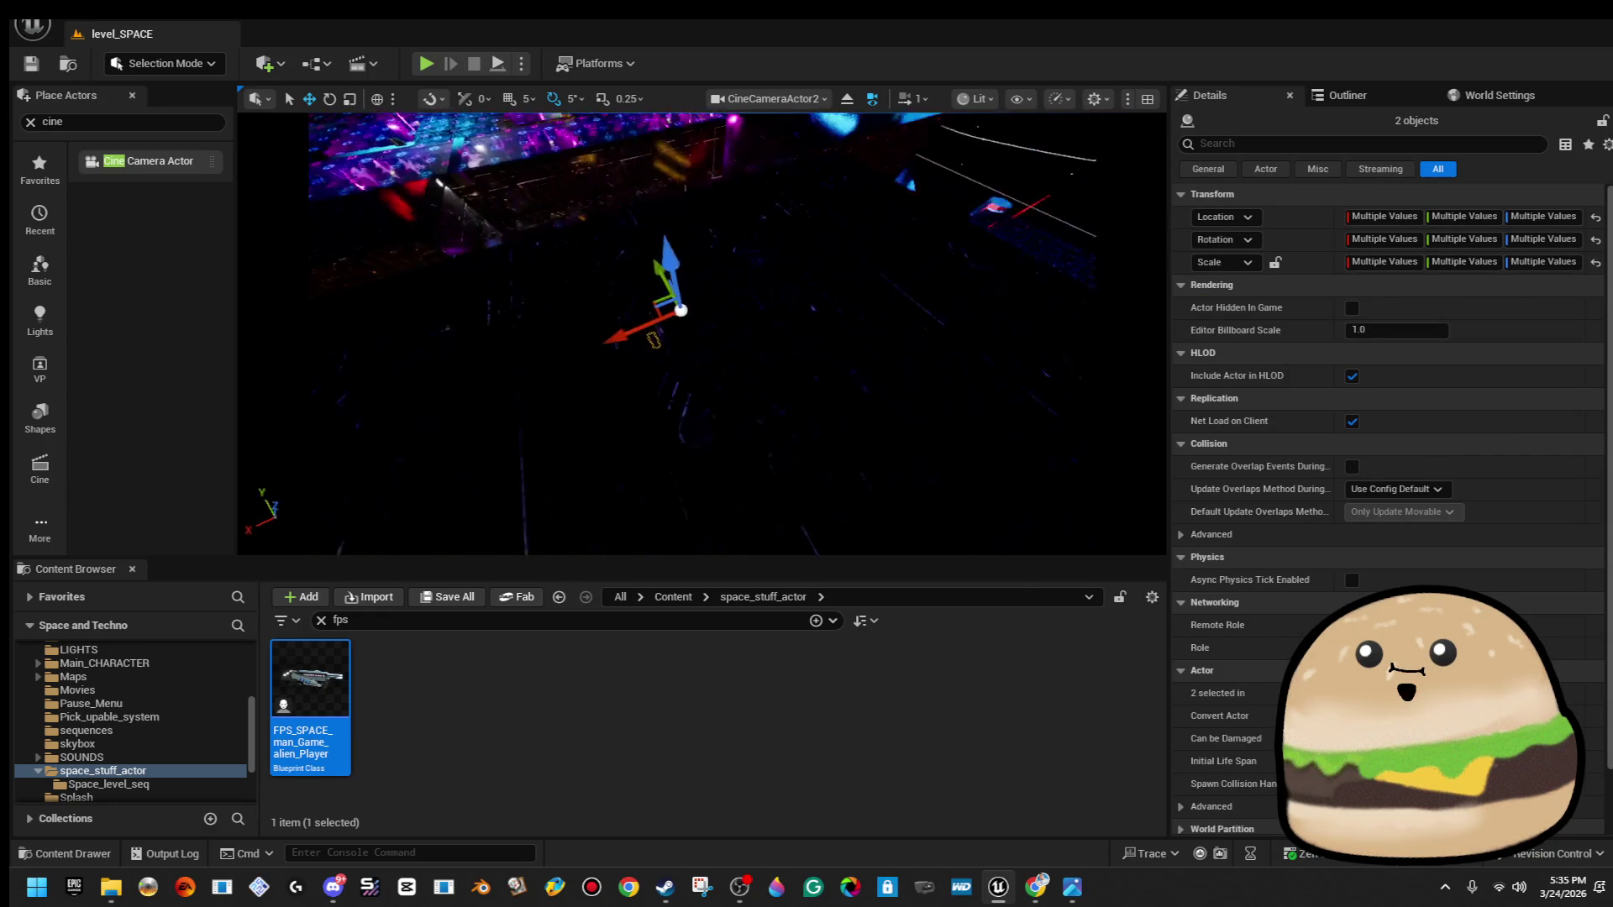
pyautogui.moveTo(697, 395); pyautogui.dragTo(689, 355)
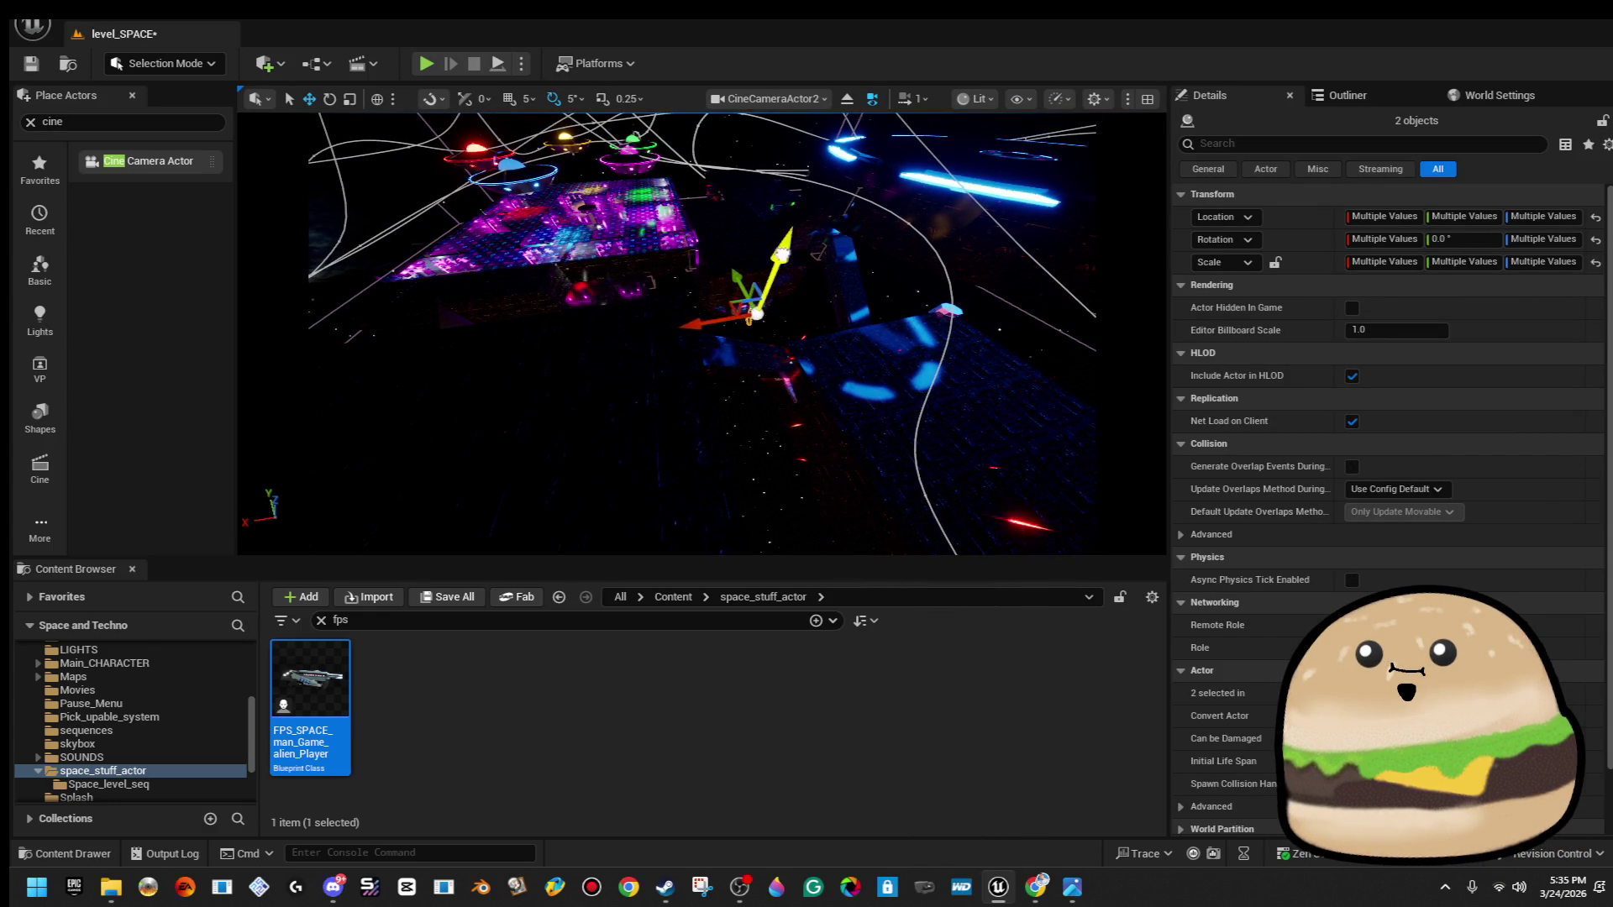
pyautogui.moveTo(697, 353); pyautogui.dragTo(668, 340)
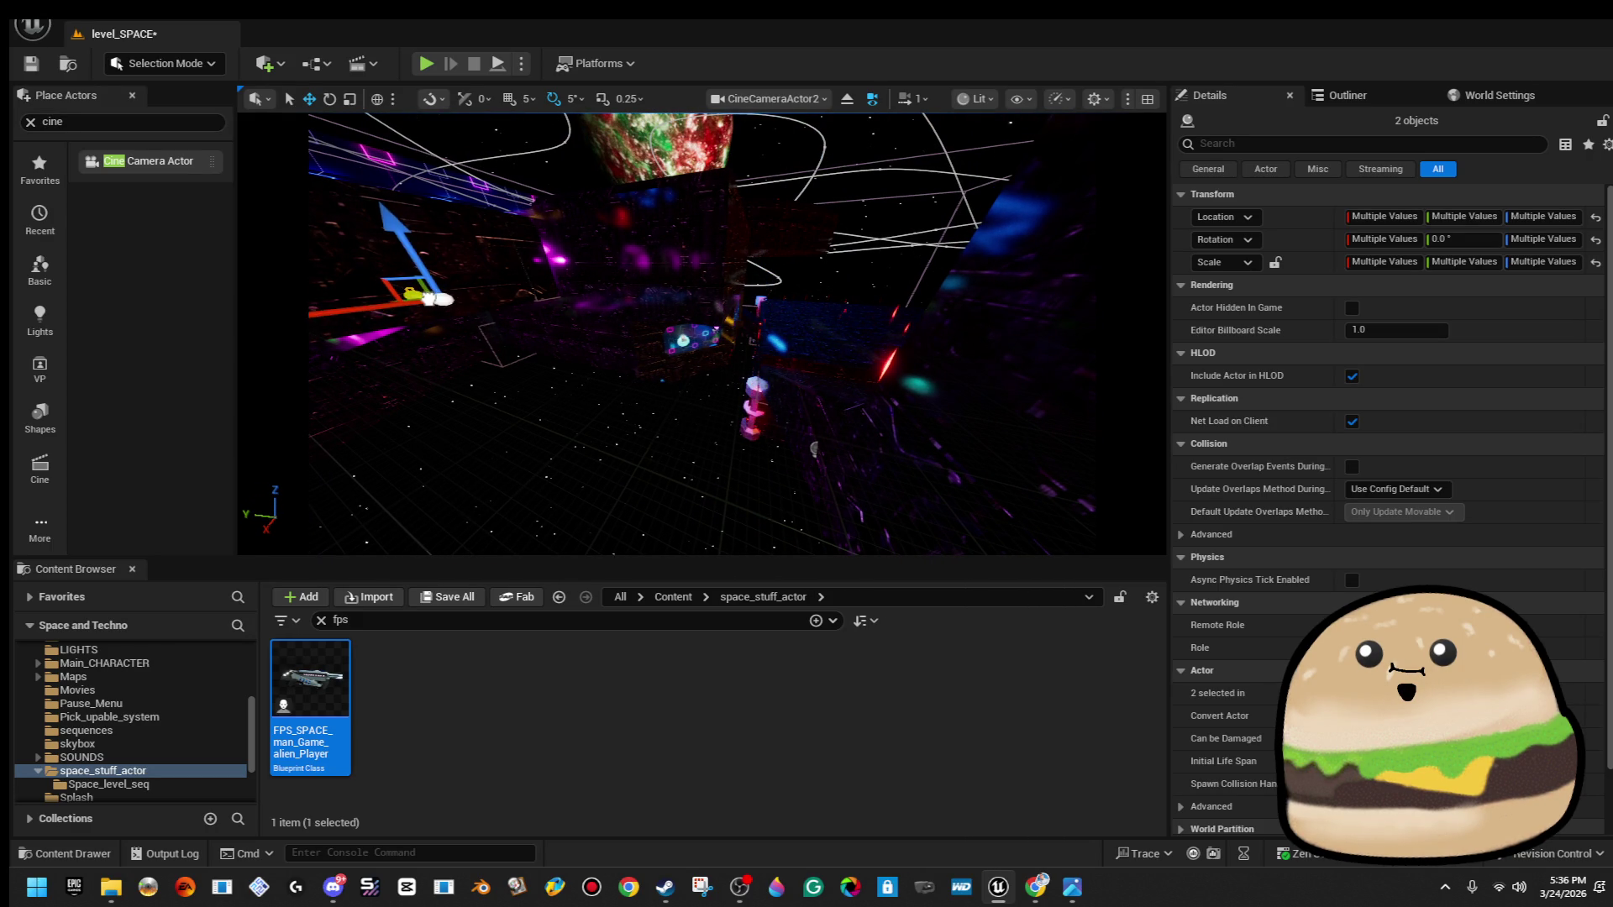
pyautogui.moveTo(698, 353); pyautogui.dragTo(698, 286)
pyautogui.moveTo(496, 356)
pyautogui.mouseDown()
pyautogui.moveTo(496, 382)
pyautogui.moveTo(496, 356)
pyautogui.mouseUp()
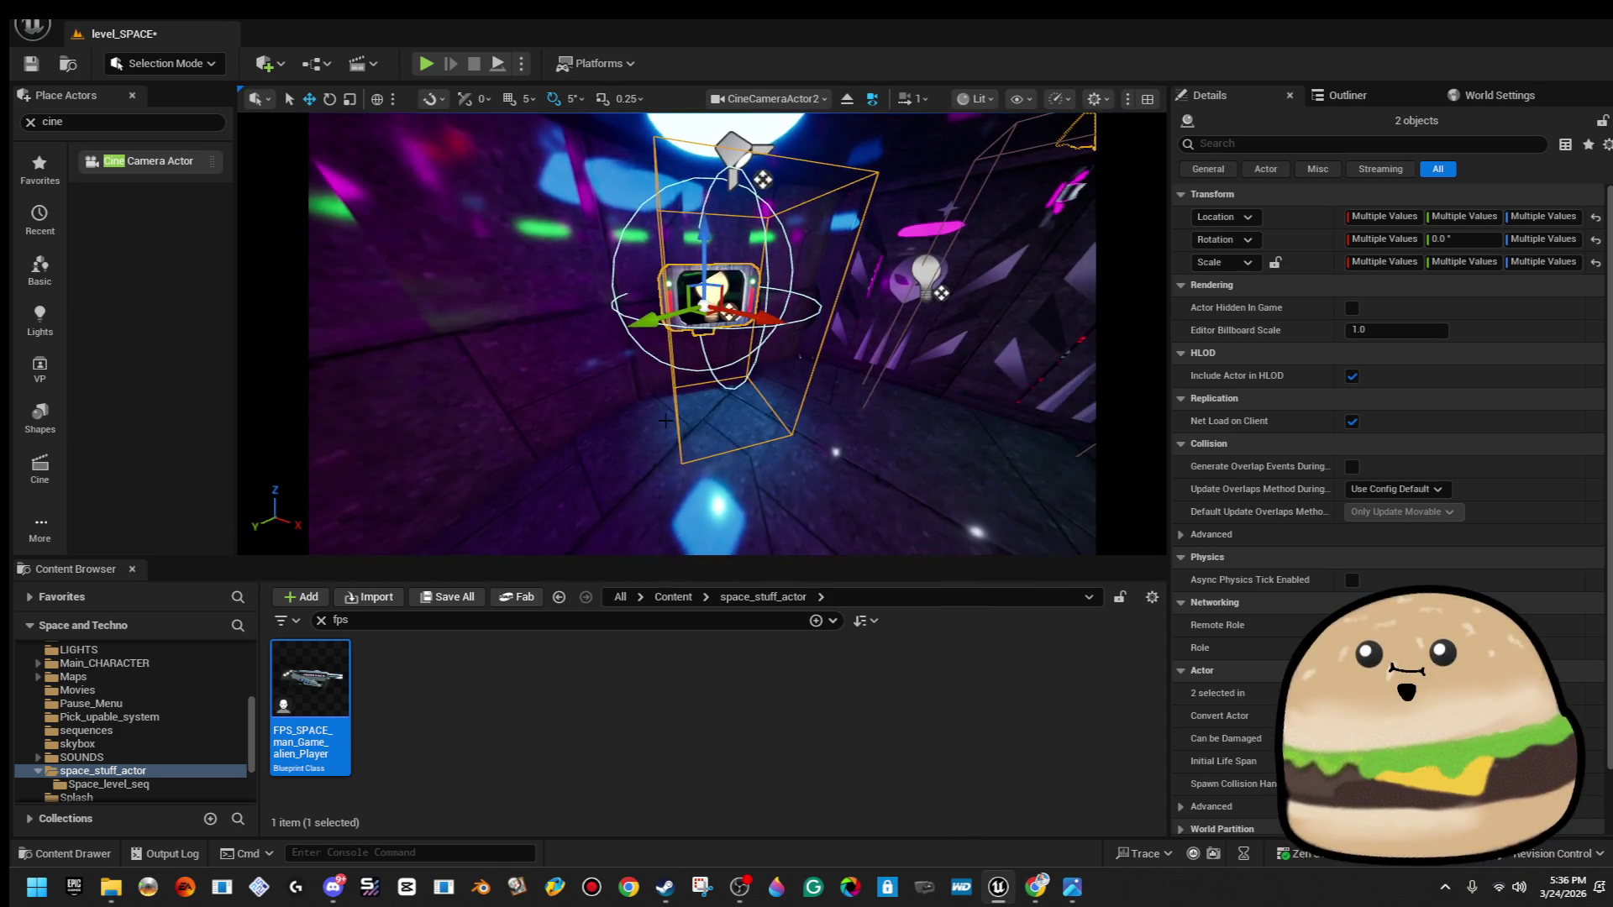
pyautogui.rightClick(684, 309)
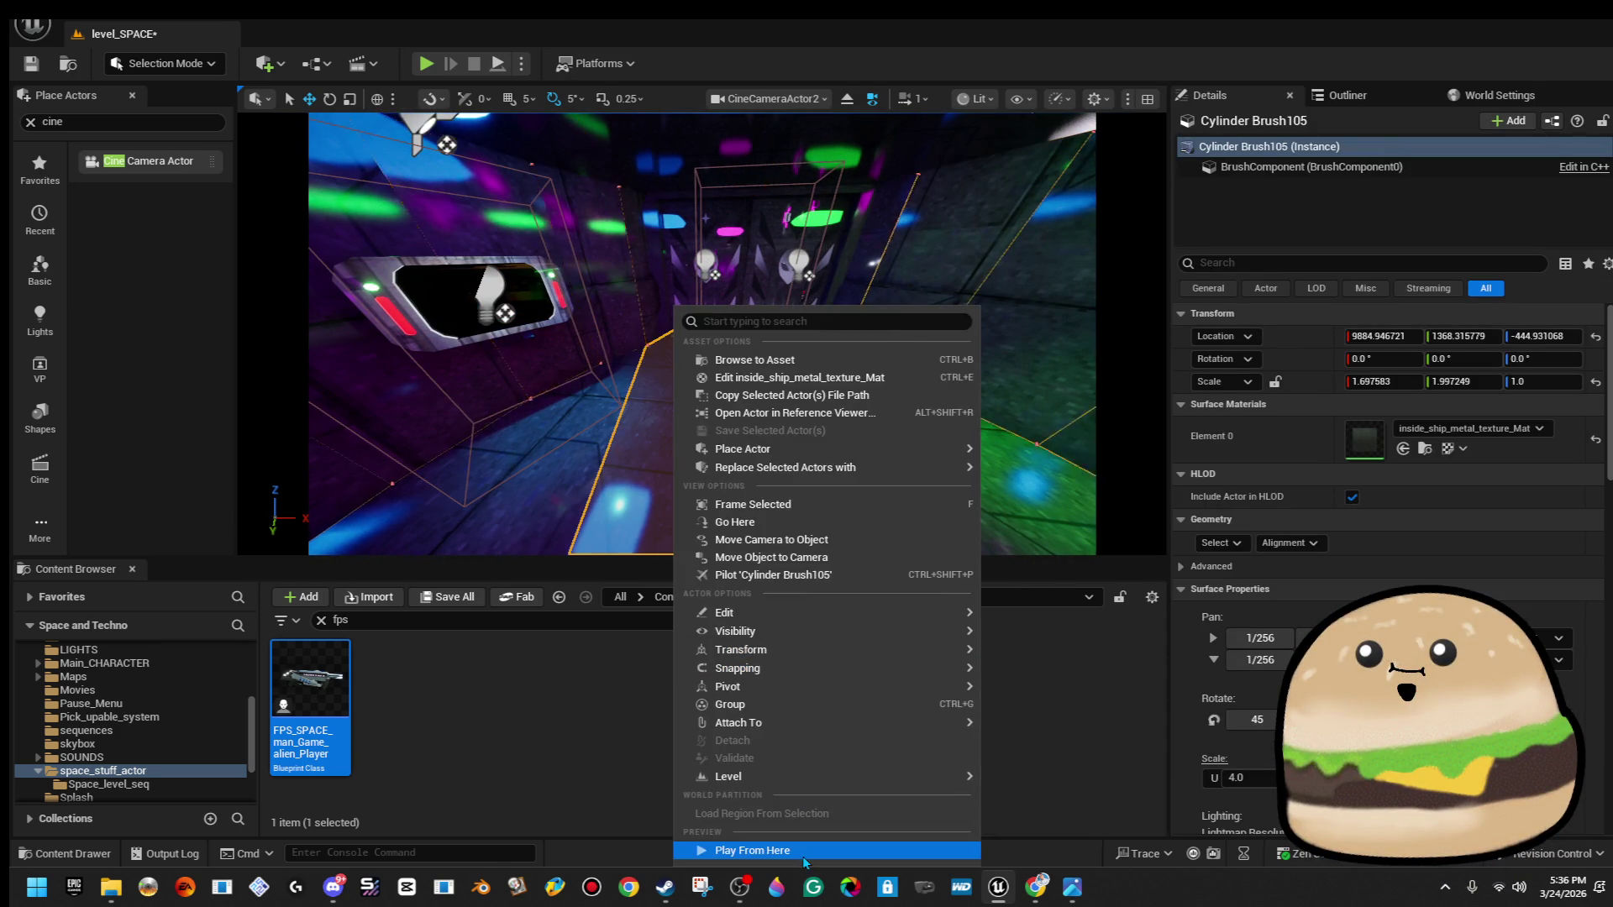
pyautogui.click(743, 850)
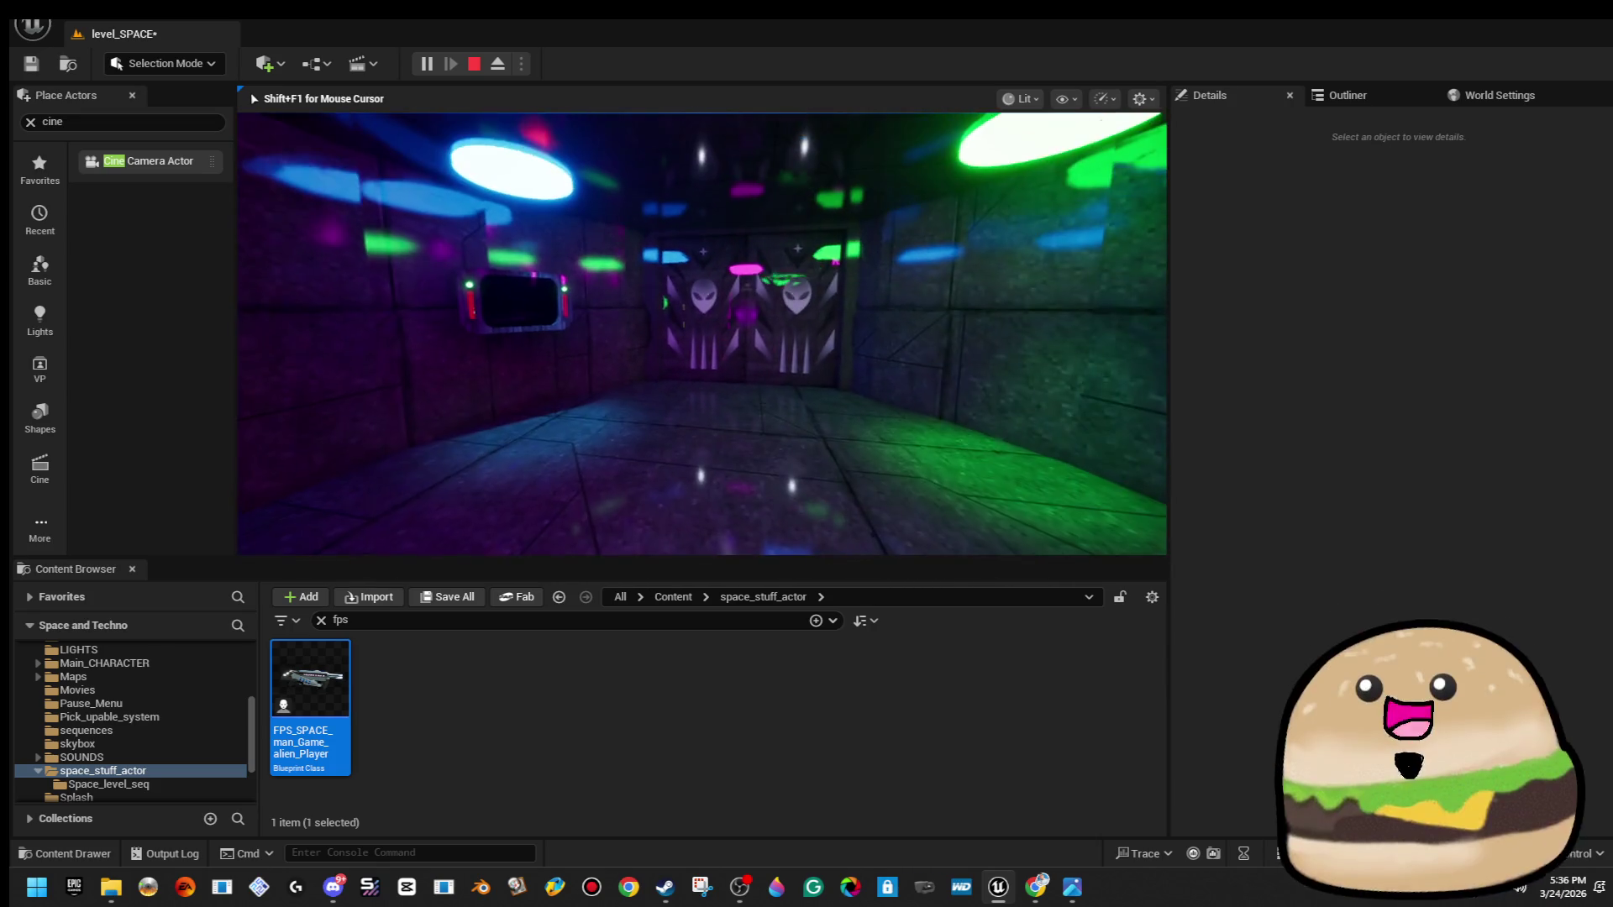
pyautogui.press('w')
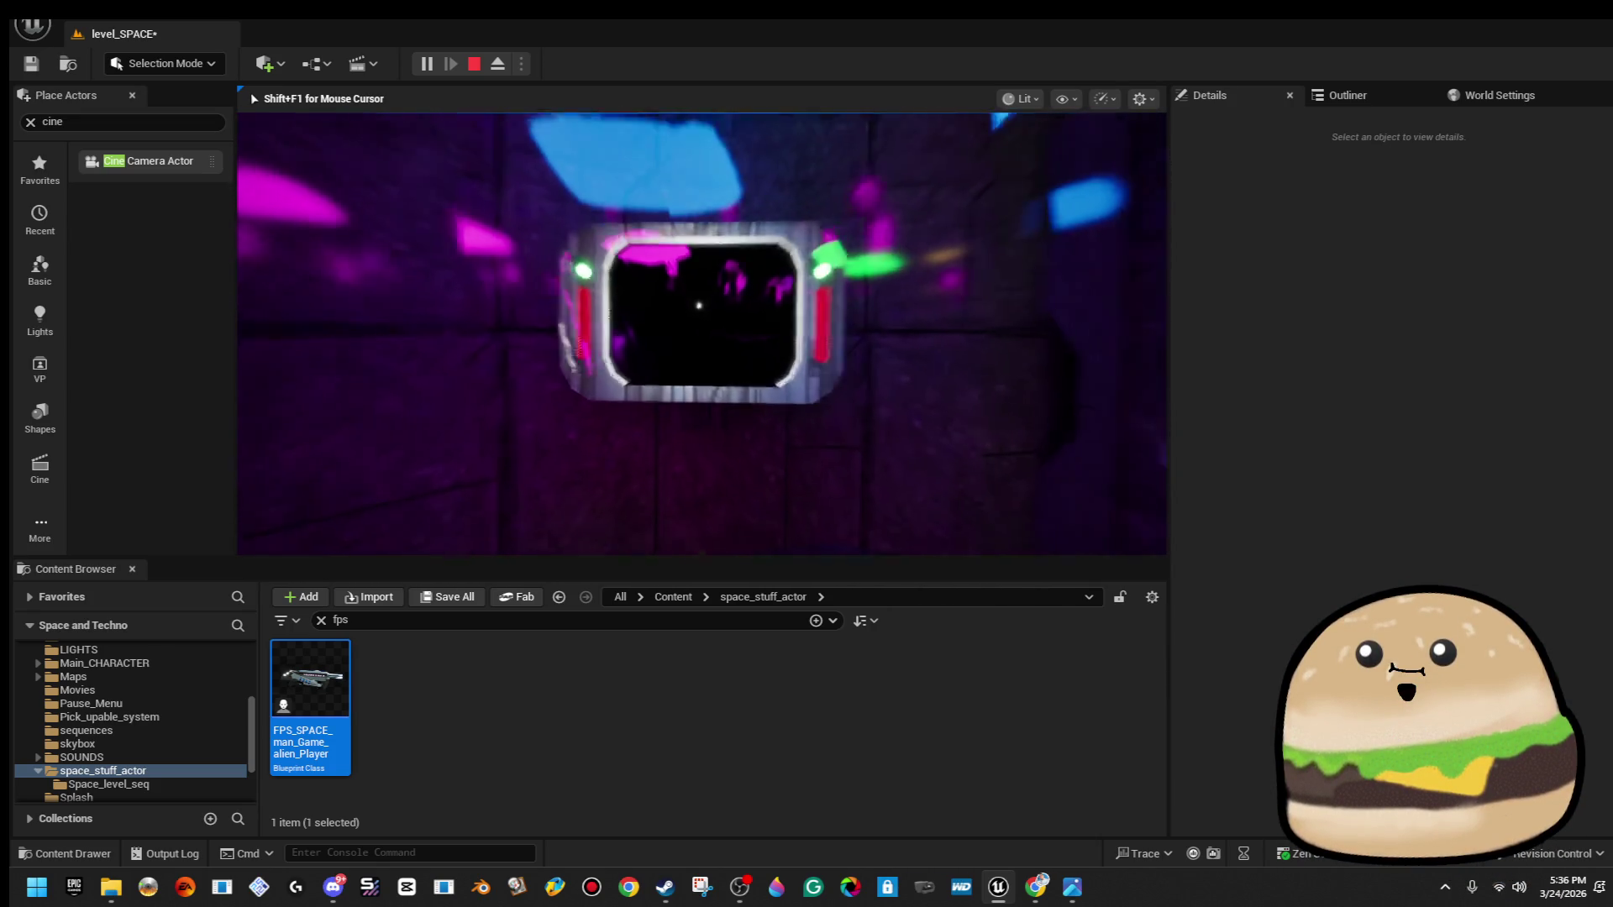
pyautogui.press('Escape')
pyautogui.click(471, 298)
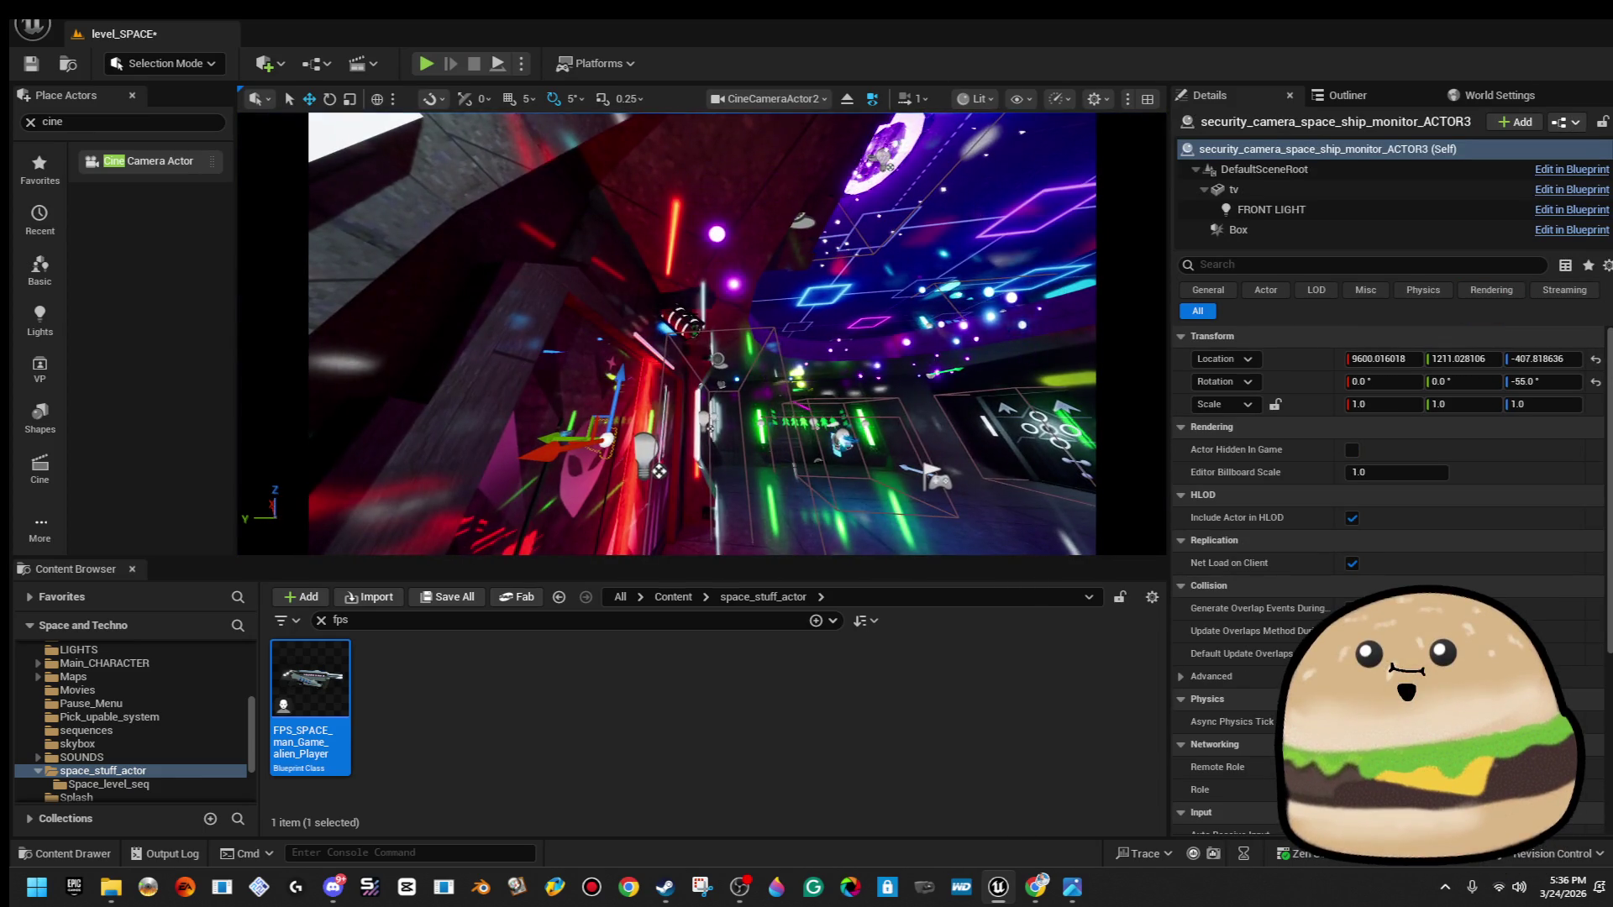
pyautogui.keyDown('ctrl'); pyautogui.click(682, 324); pyautogui.keyUp('ctrl')
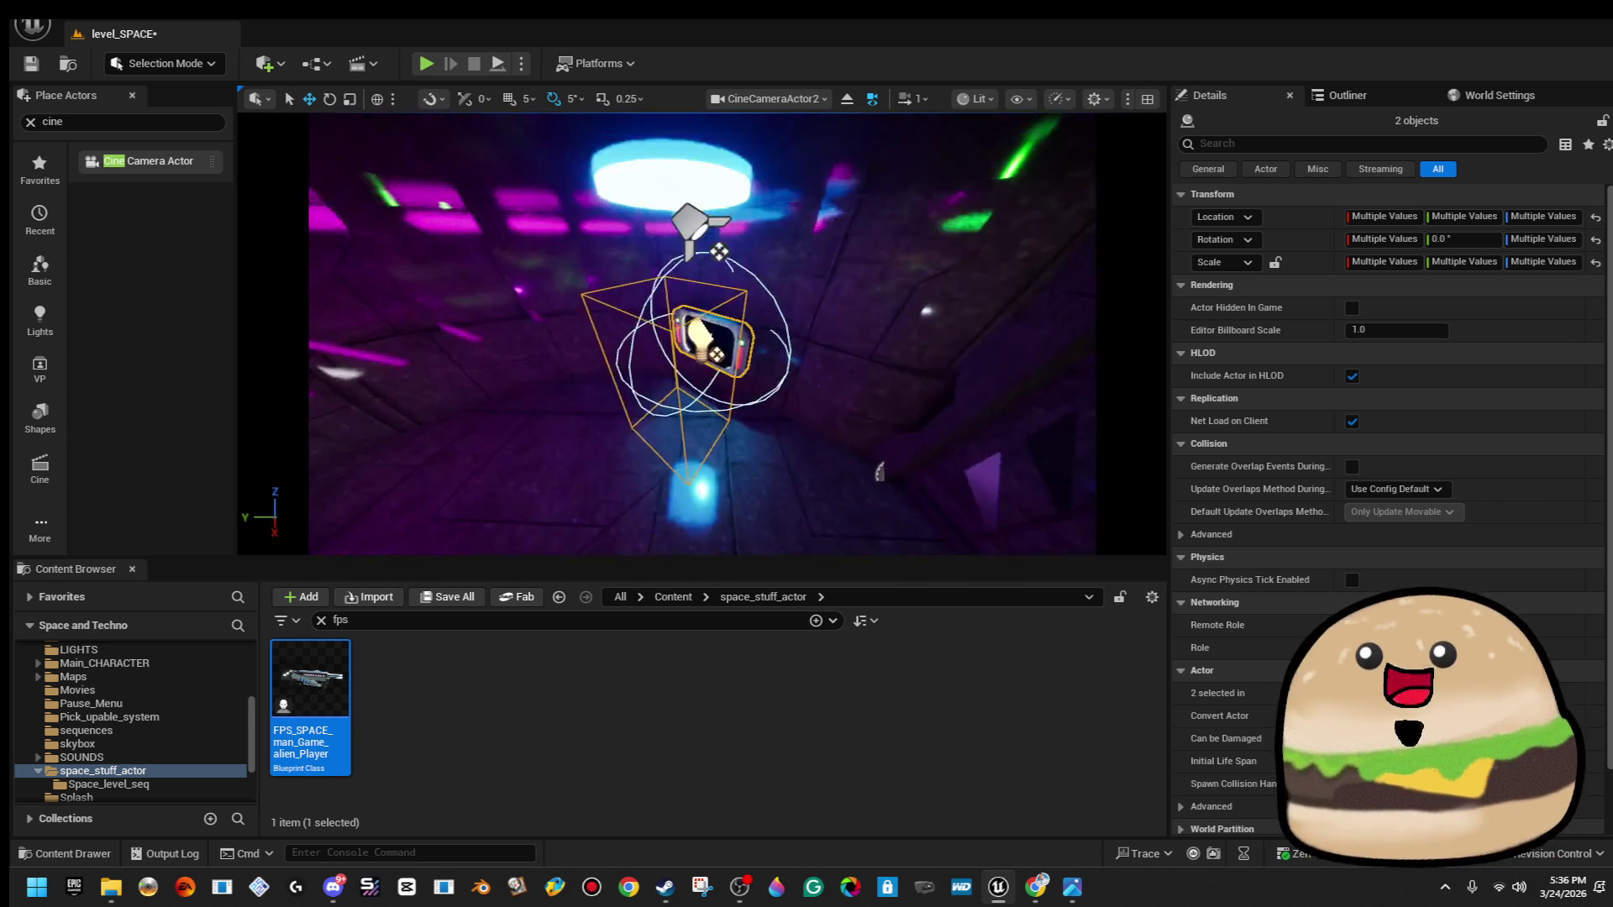
pyautogui.rightClick(722, 437)
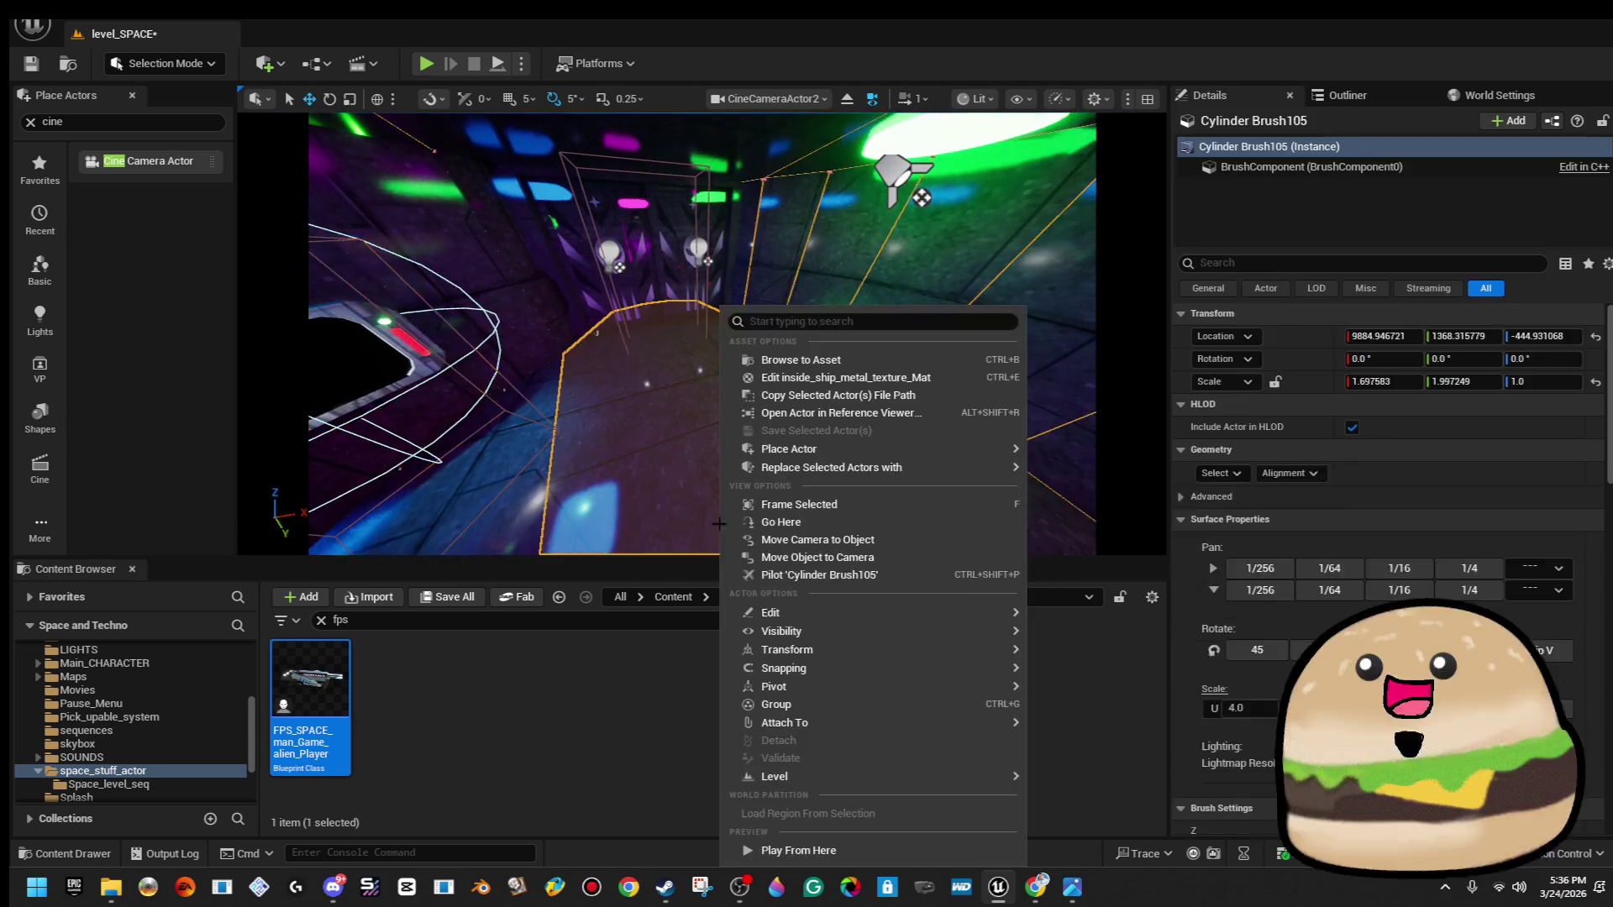
pyautogui.click(861, 850)
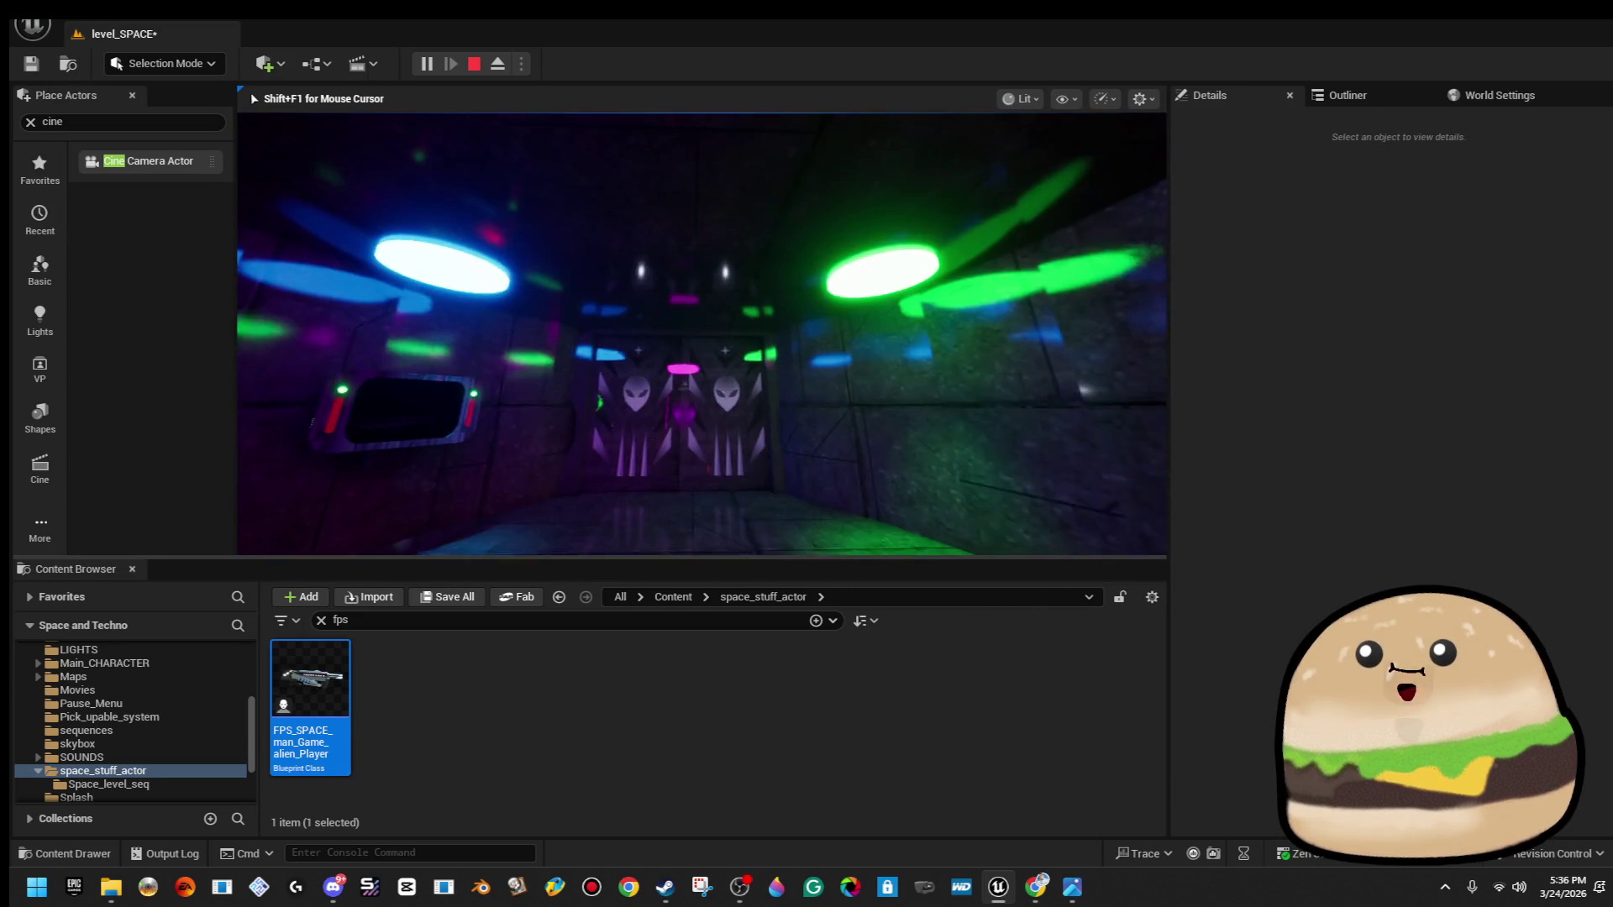
pyautogui.press('Escape')
pyautogui.click(904, 172)
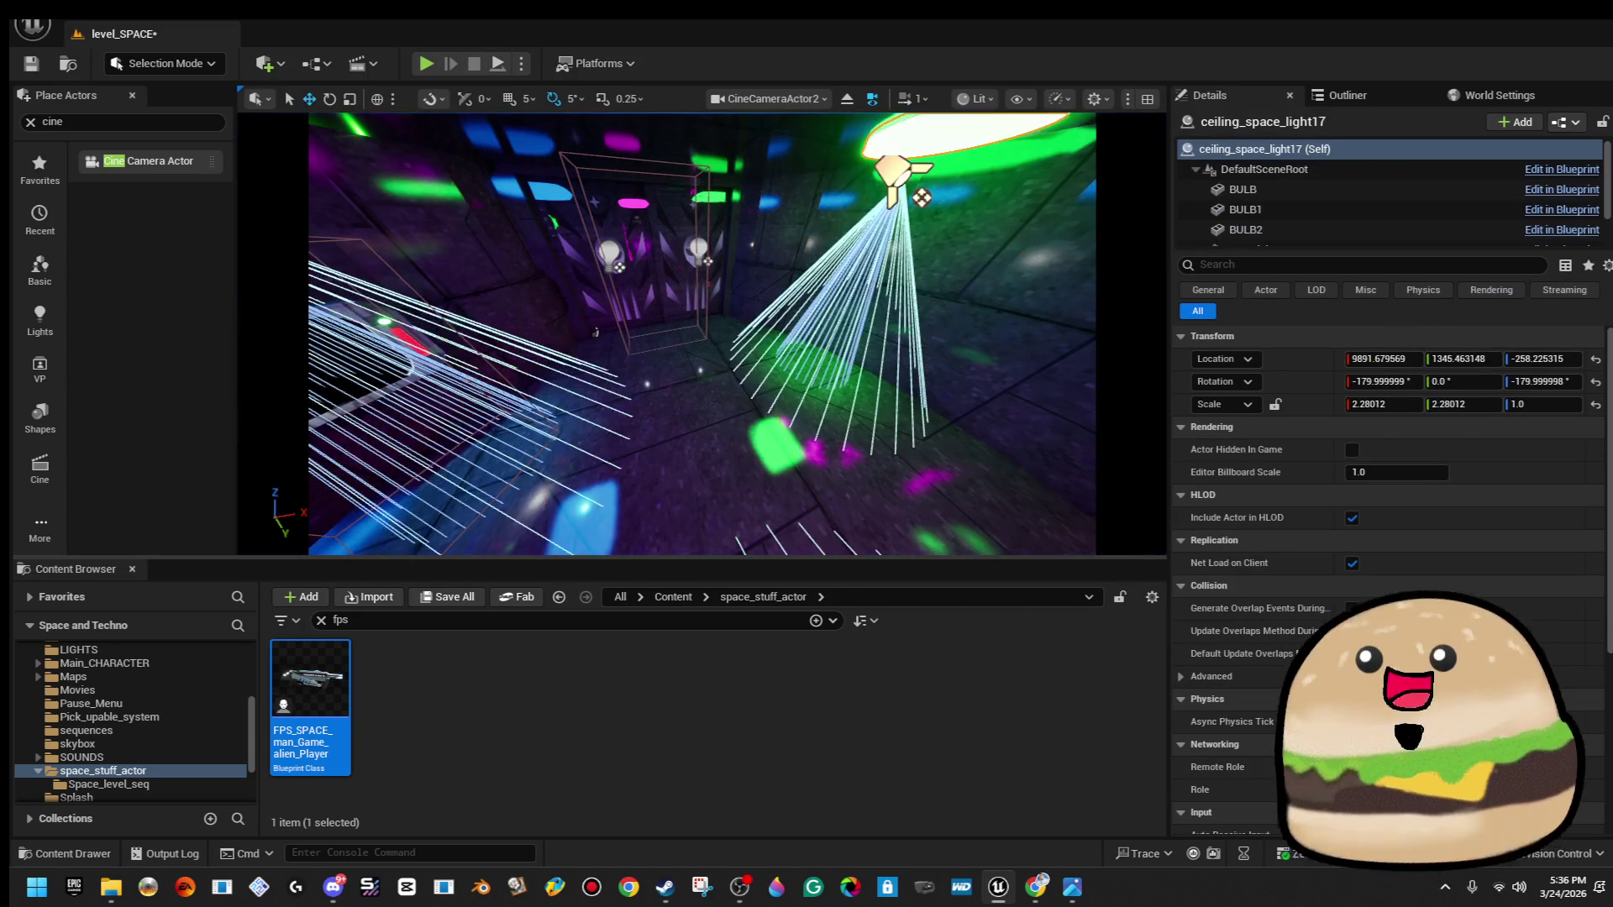
# Turn ceiling_space_light17 to about -70° yaw; rotate ceiling_space_light19 to about 55° and nudge it along Y.
pyautogui.press('f')
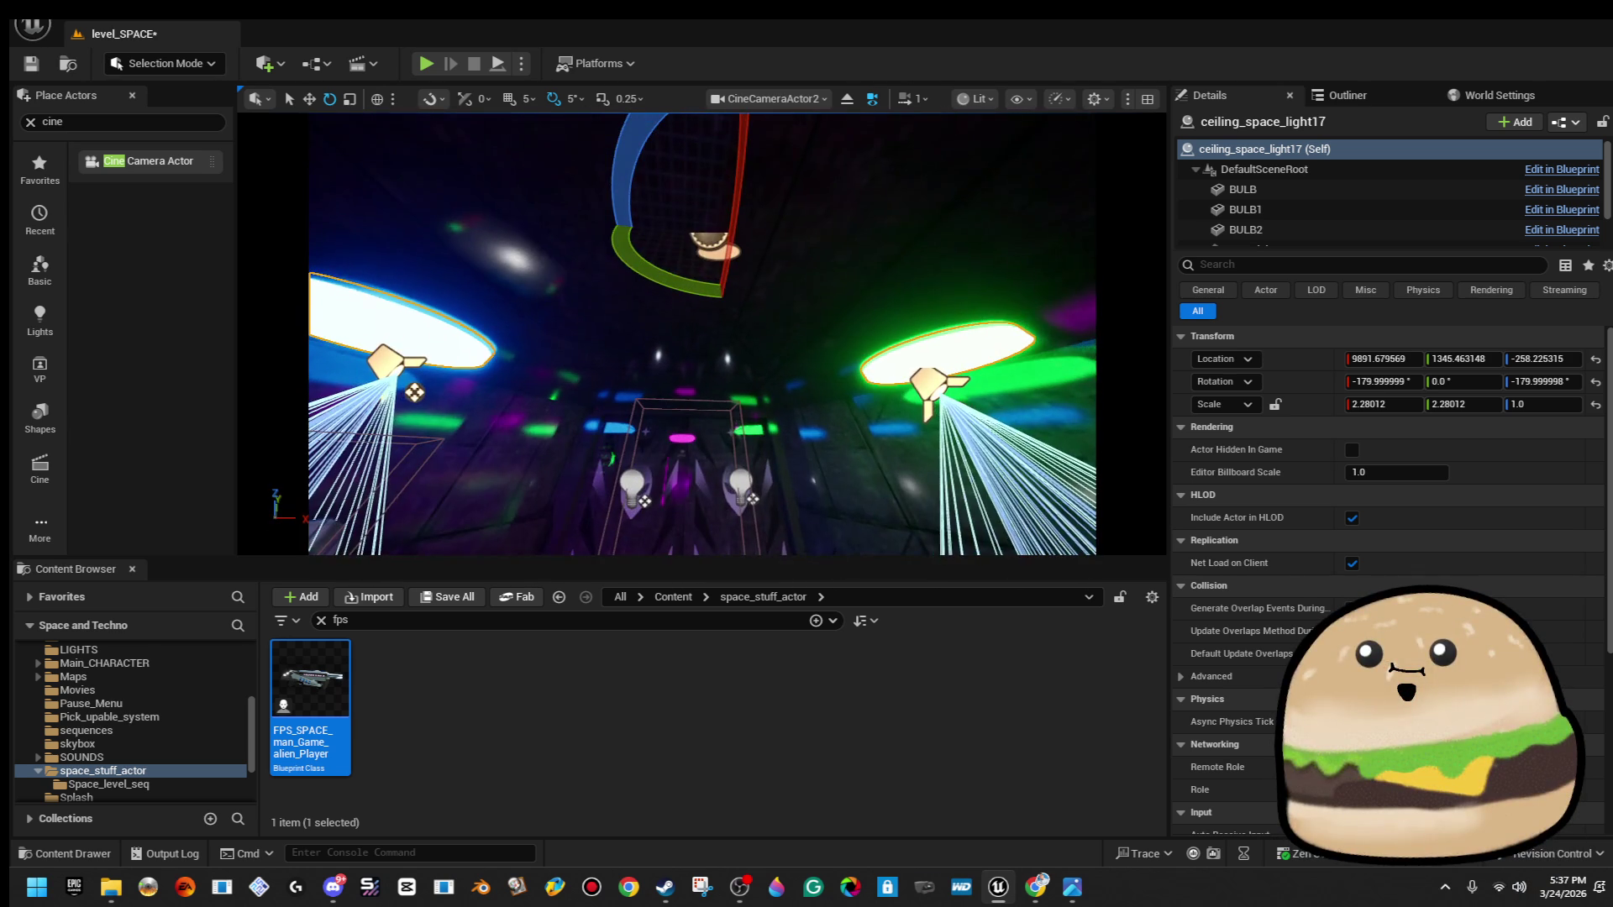
pyautogui.moveTo(622, 197); pyautogui.dragTo(600, 261)
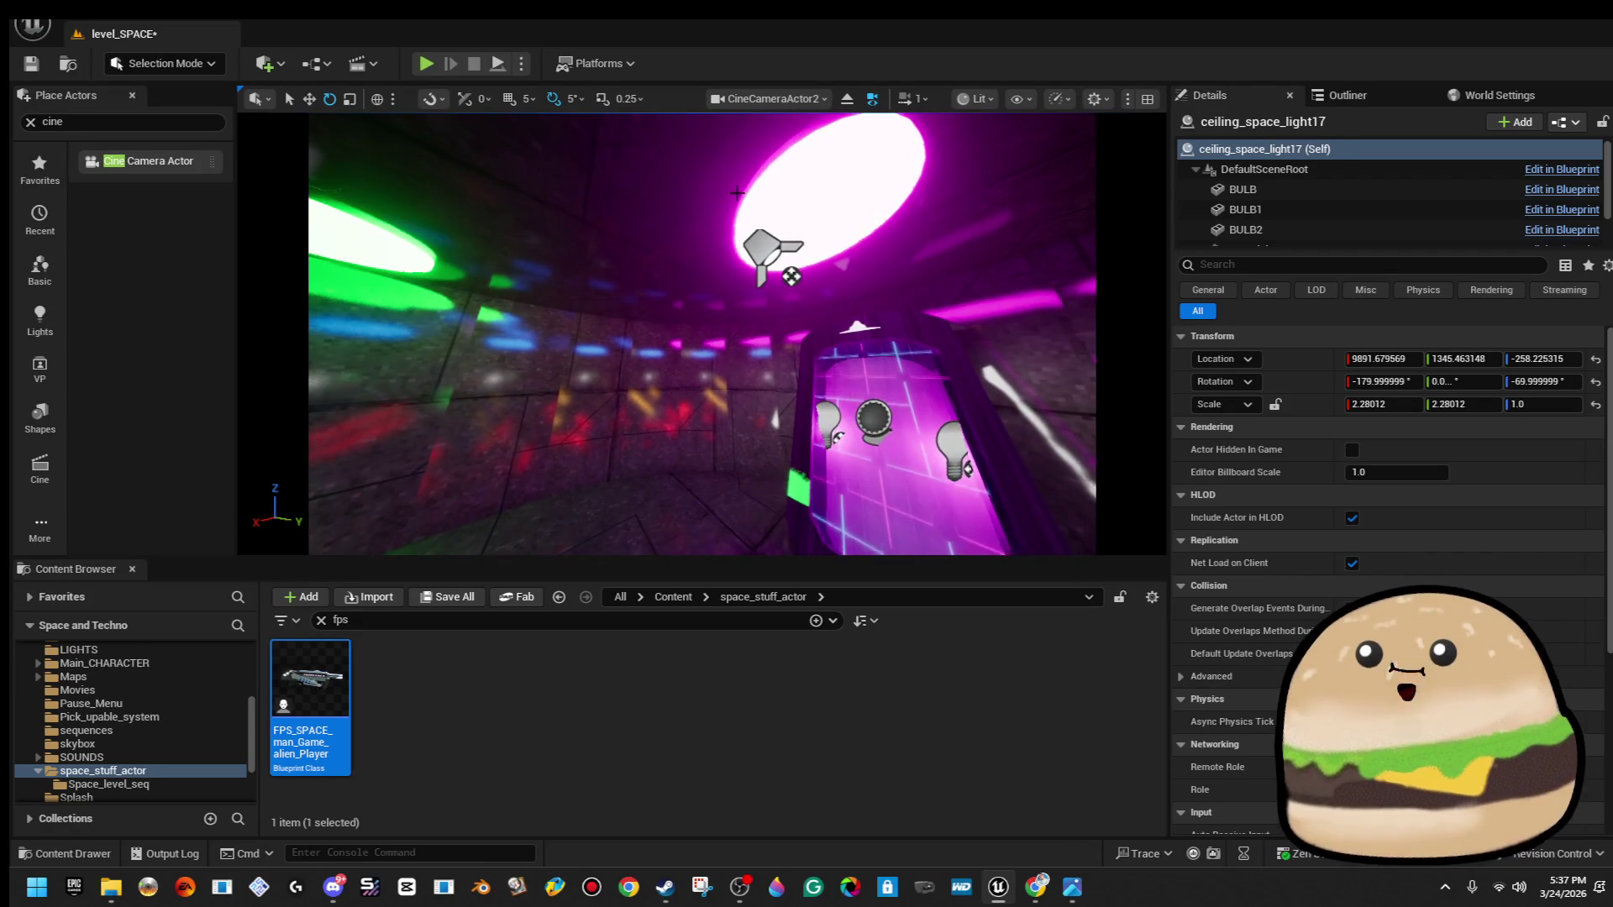
pyautogui.click(710, 303)
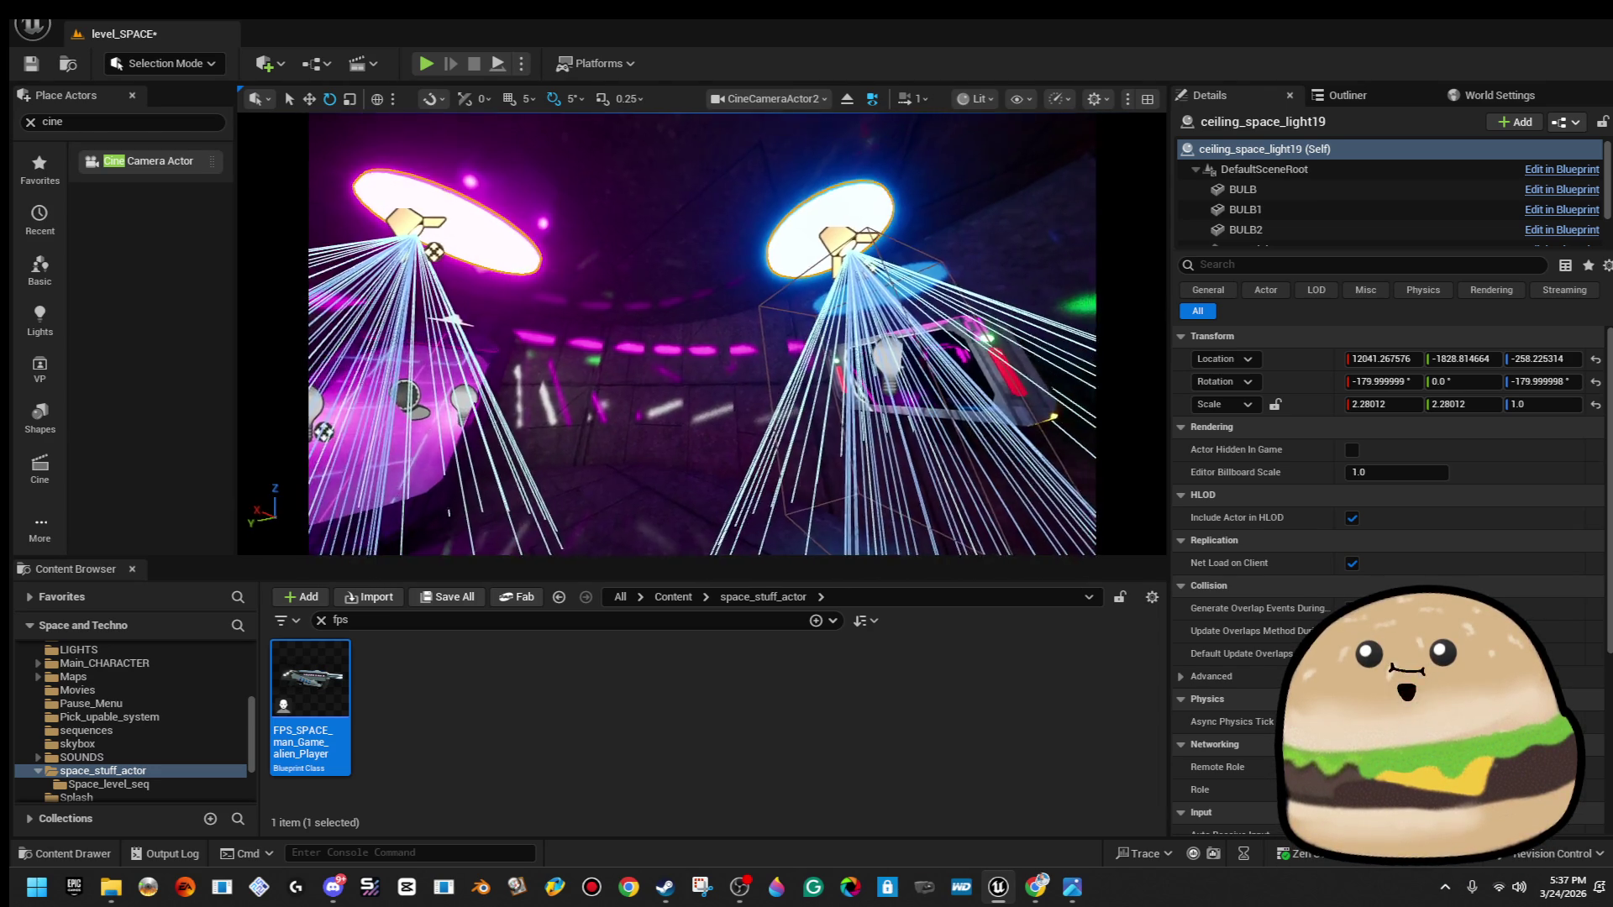
pyautogui.moveTo(546, 210); pyautogui.dragTo(618, 152)
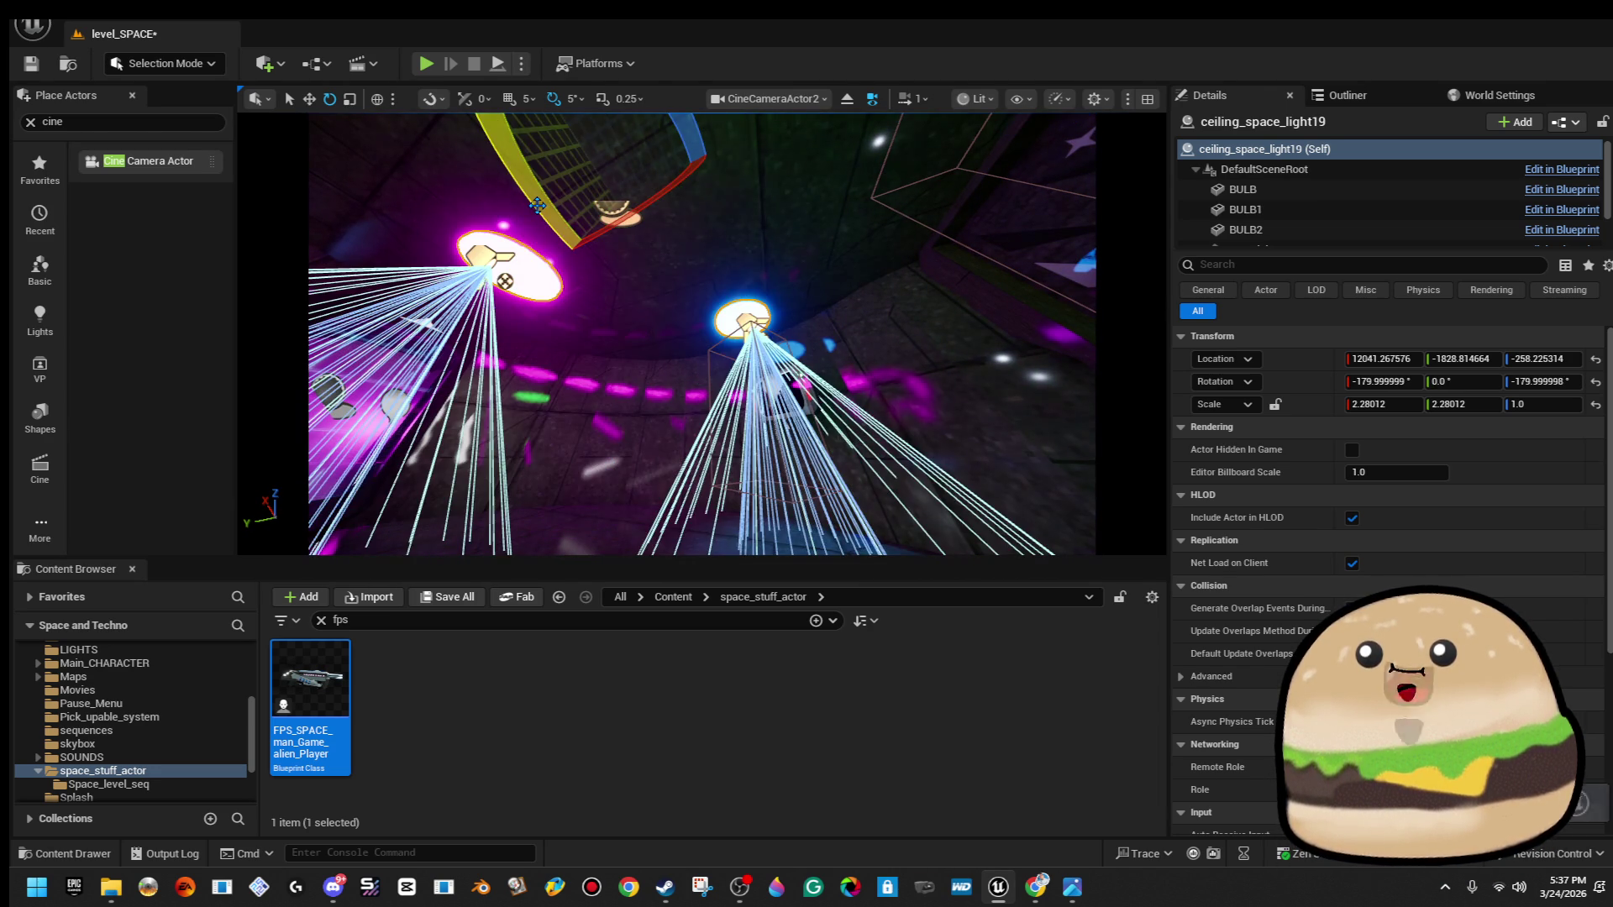
pyautogui.moveTo(521, 252); pyautogui.dragTo(542, 268)
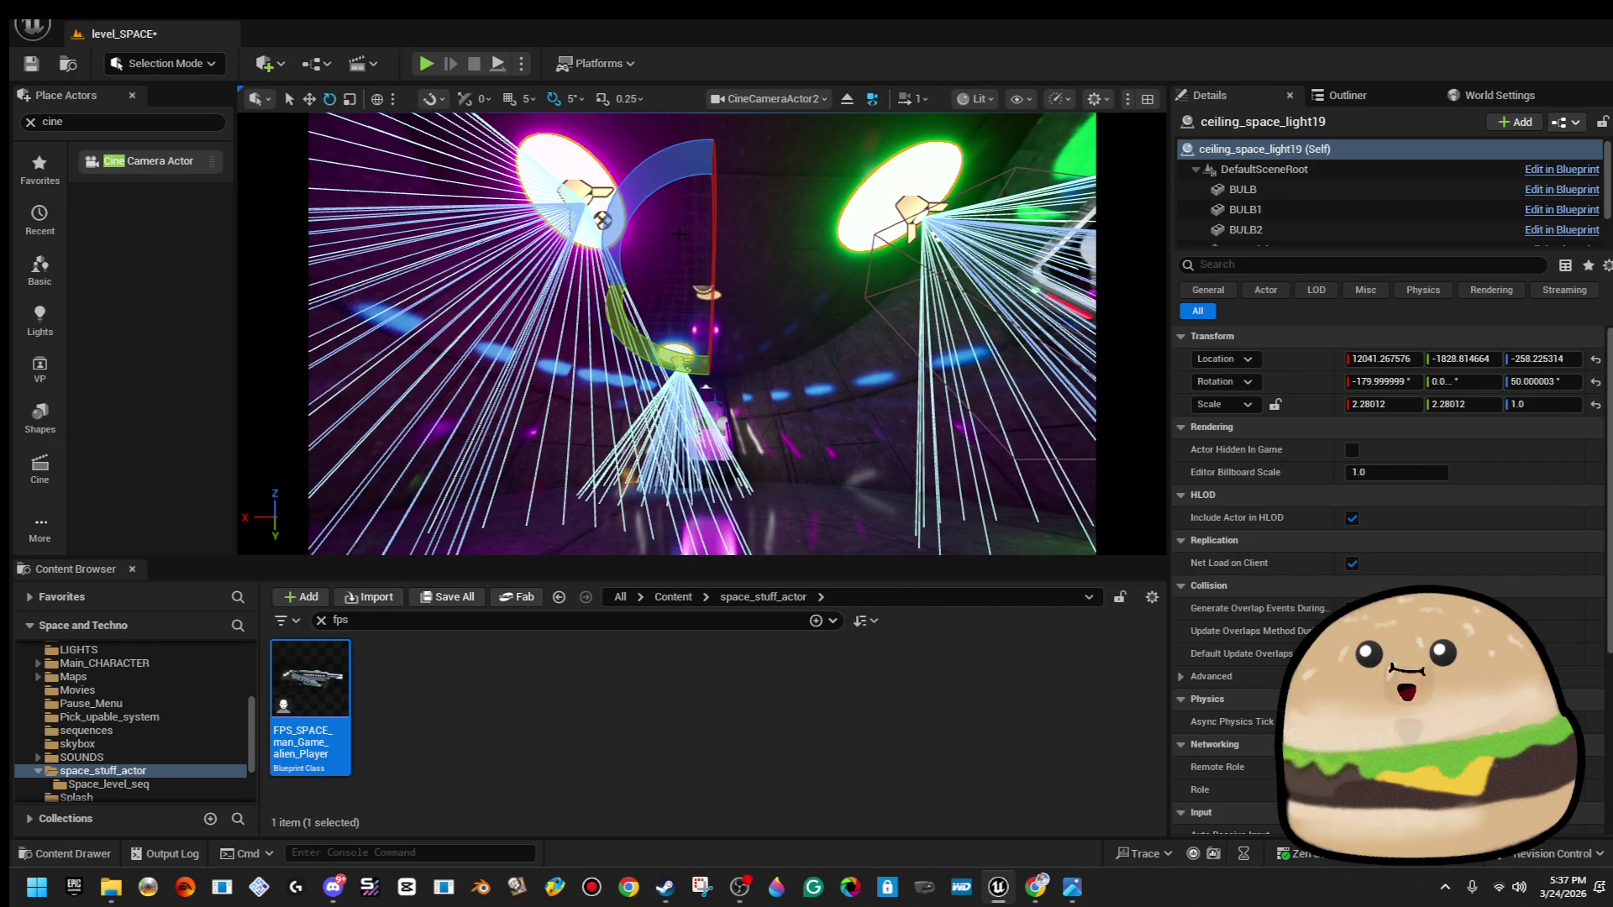
pyautogui.moveTo(643, 205); pyautogui.dragTo(623, 294)
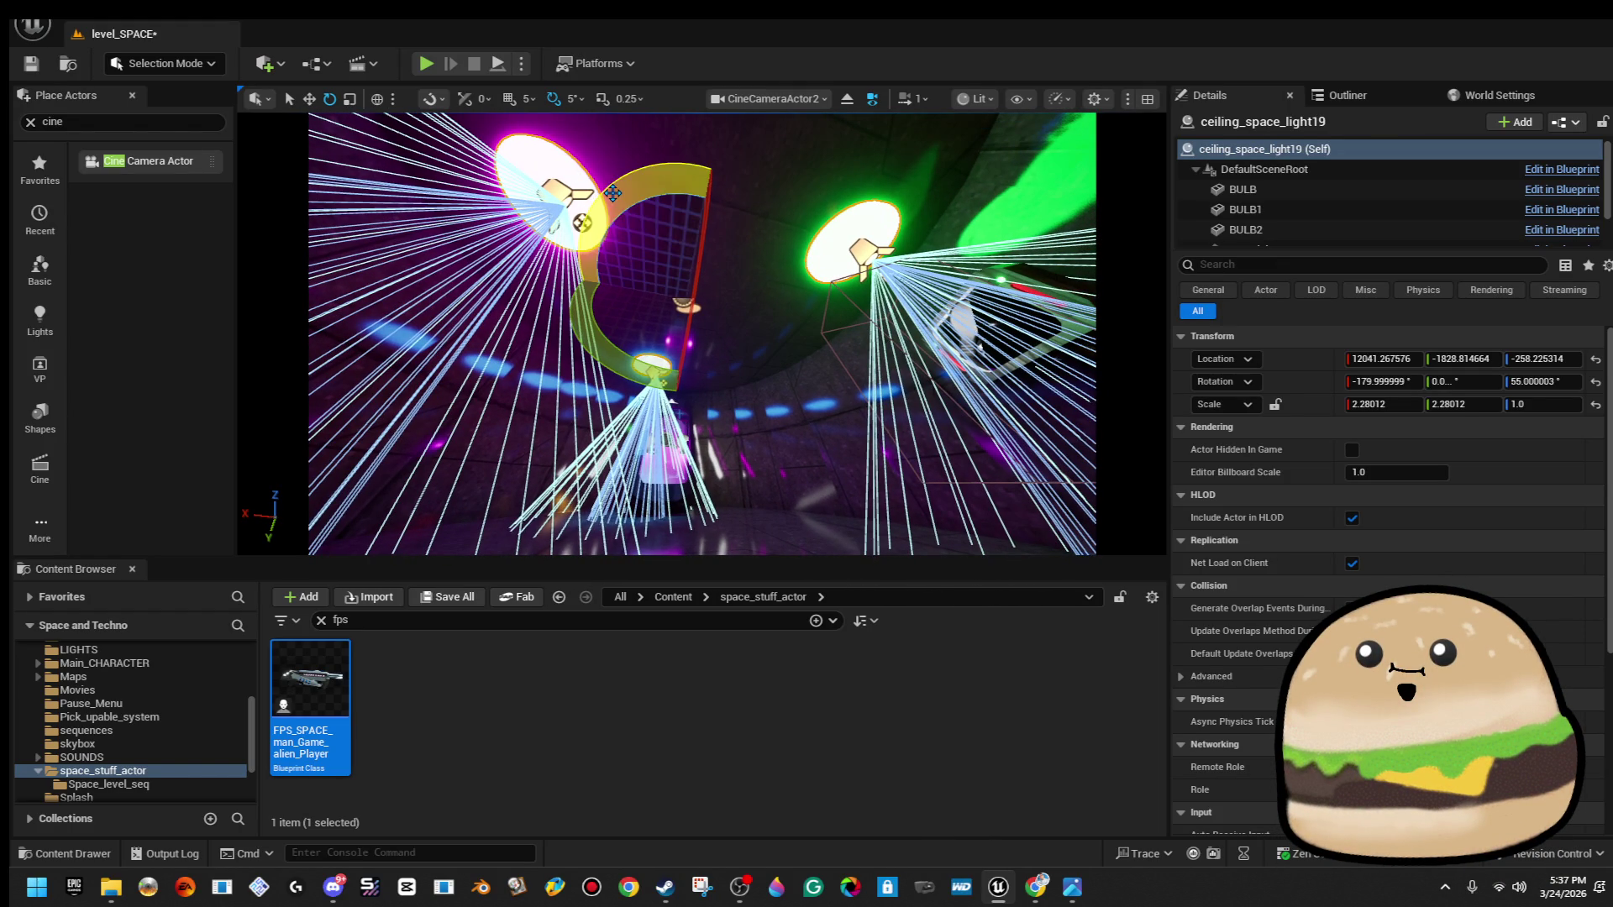
pyautogui.hotkey('ctrl', 'z')
pyautogui.press('w')
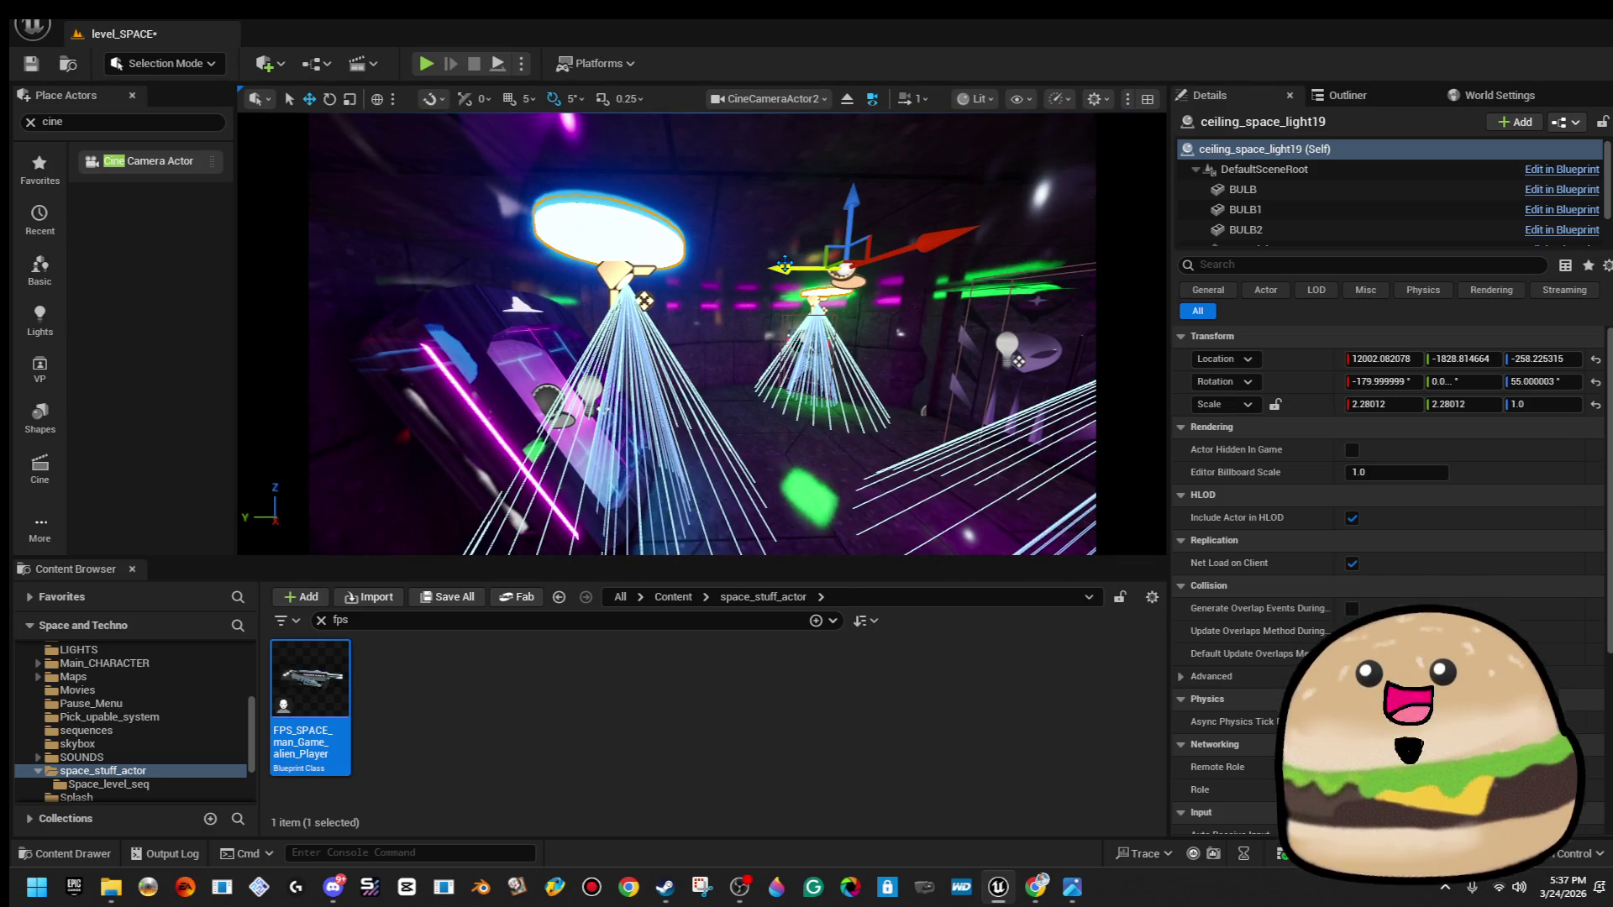
pyautogui.moveTo(785, 267); pyautogui.dragTo(773, 267)
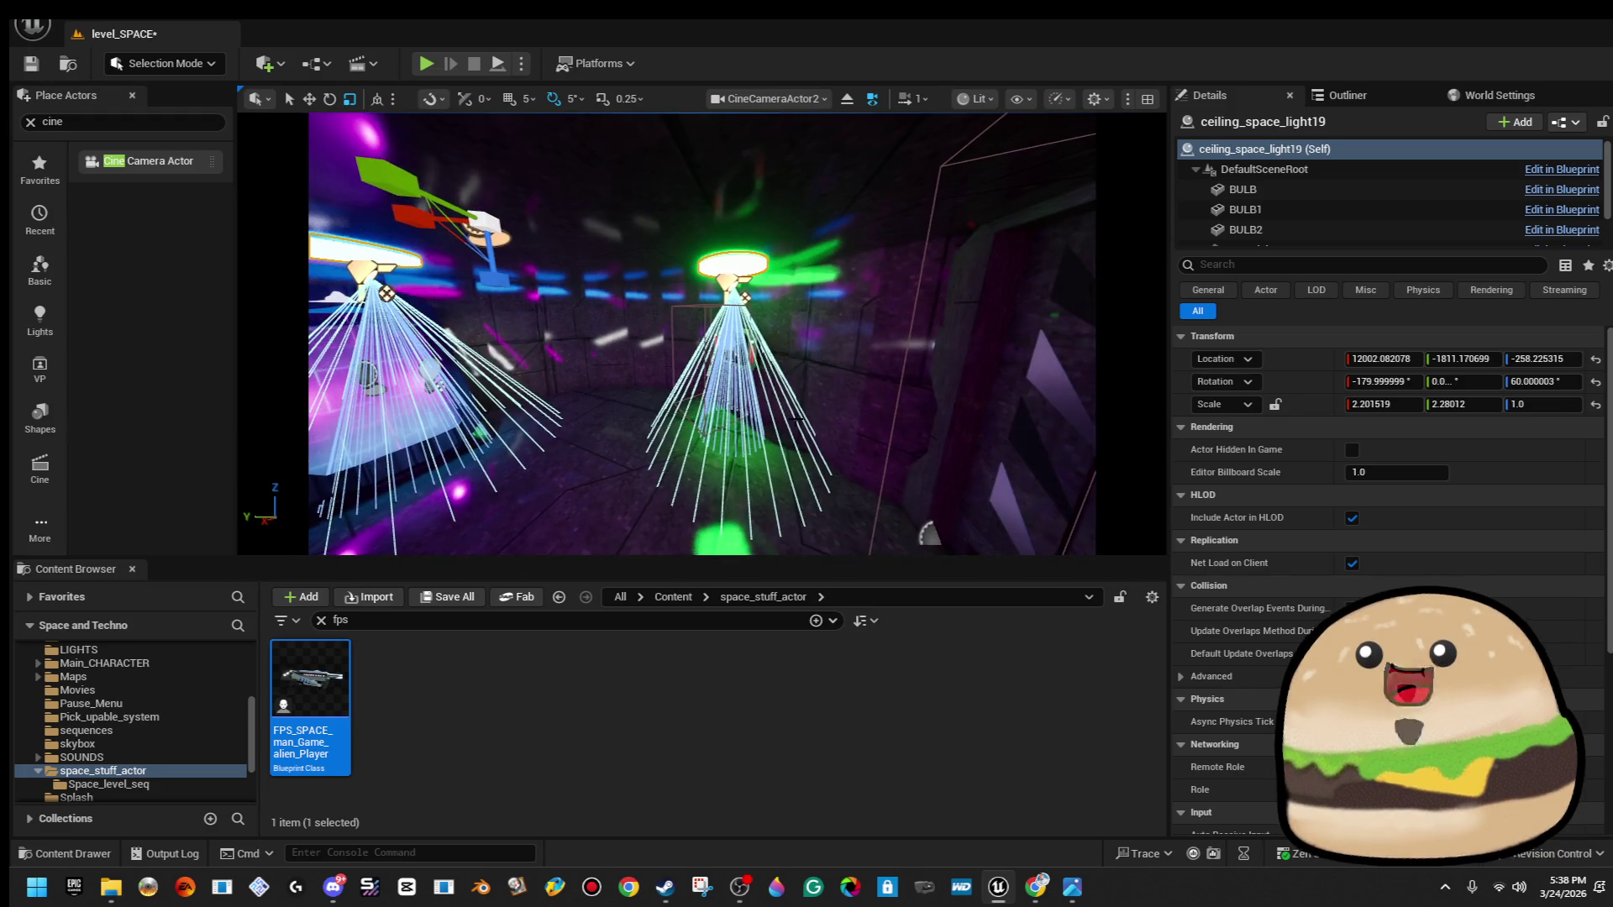
pyautogui.click(882, 454)
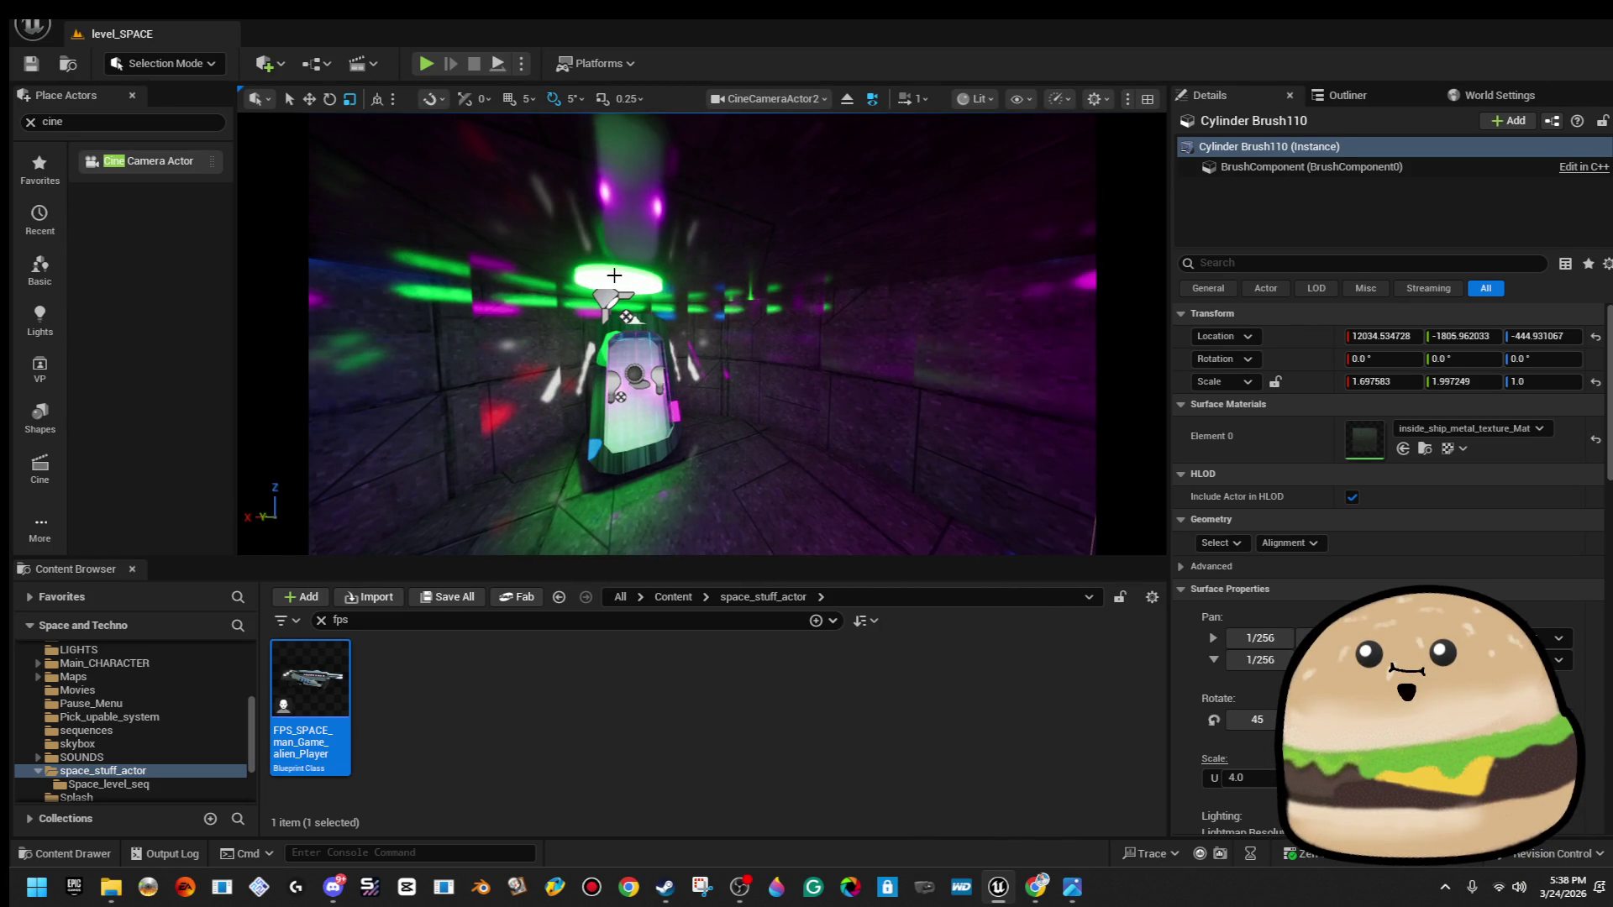
# Start a Play From Here test from the floor of the purple room.
pyautogui.click(614, 276)
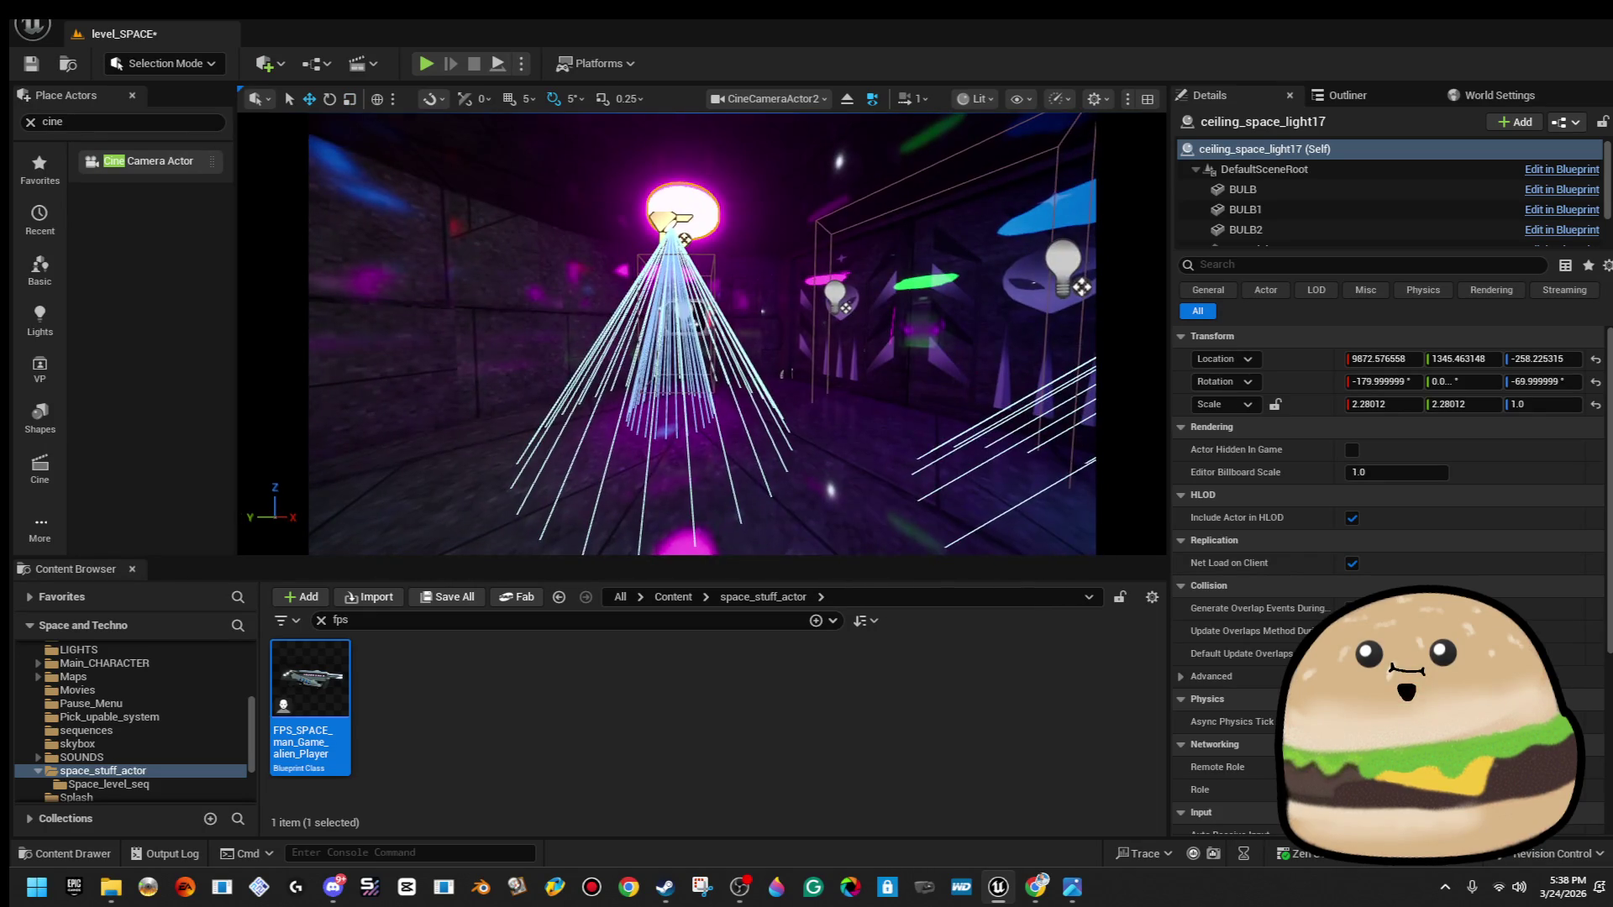
pyautogui.rightClick(666, 467)
pyautogui.click(739, 849)
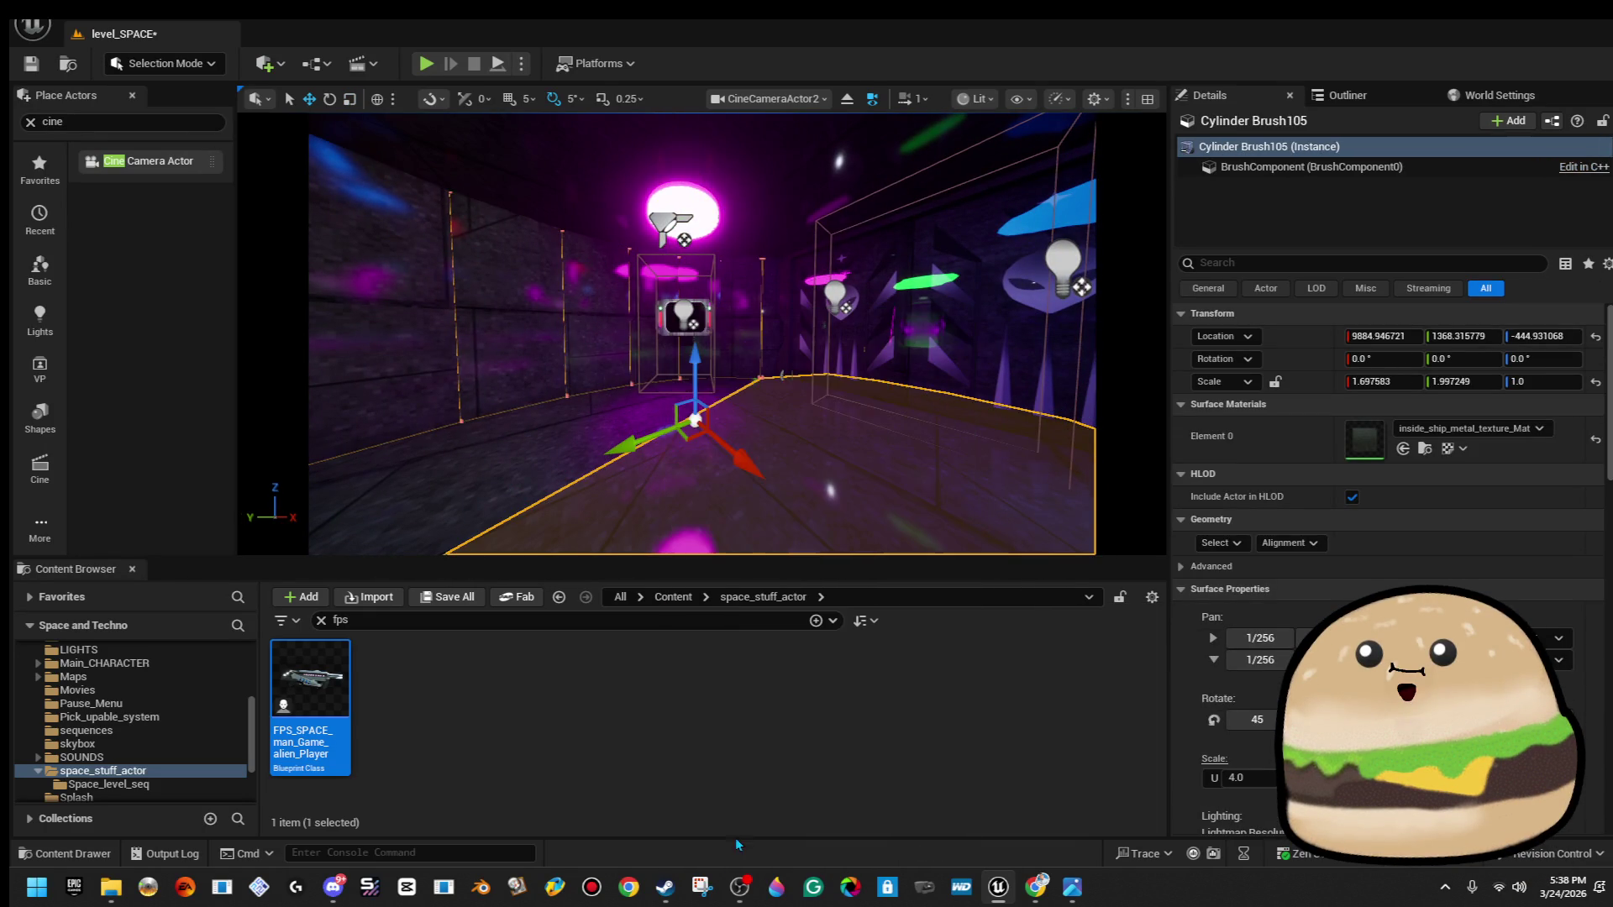
pyautogui.click(703, 491)
# Walk to the alien doors to open them, back away, and end the play test.
pyautogui.press('w')
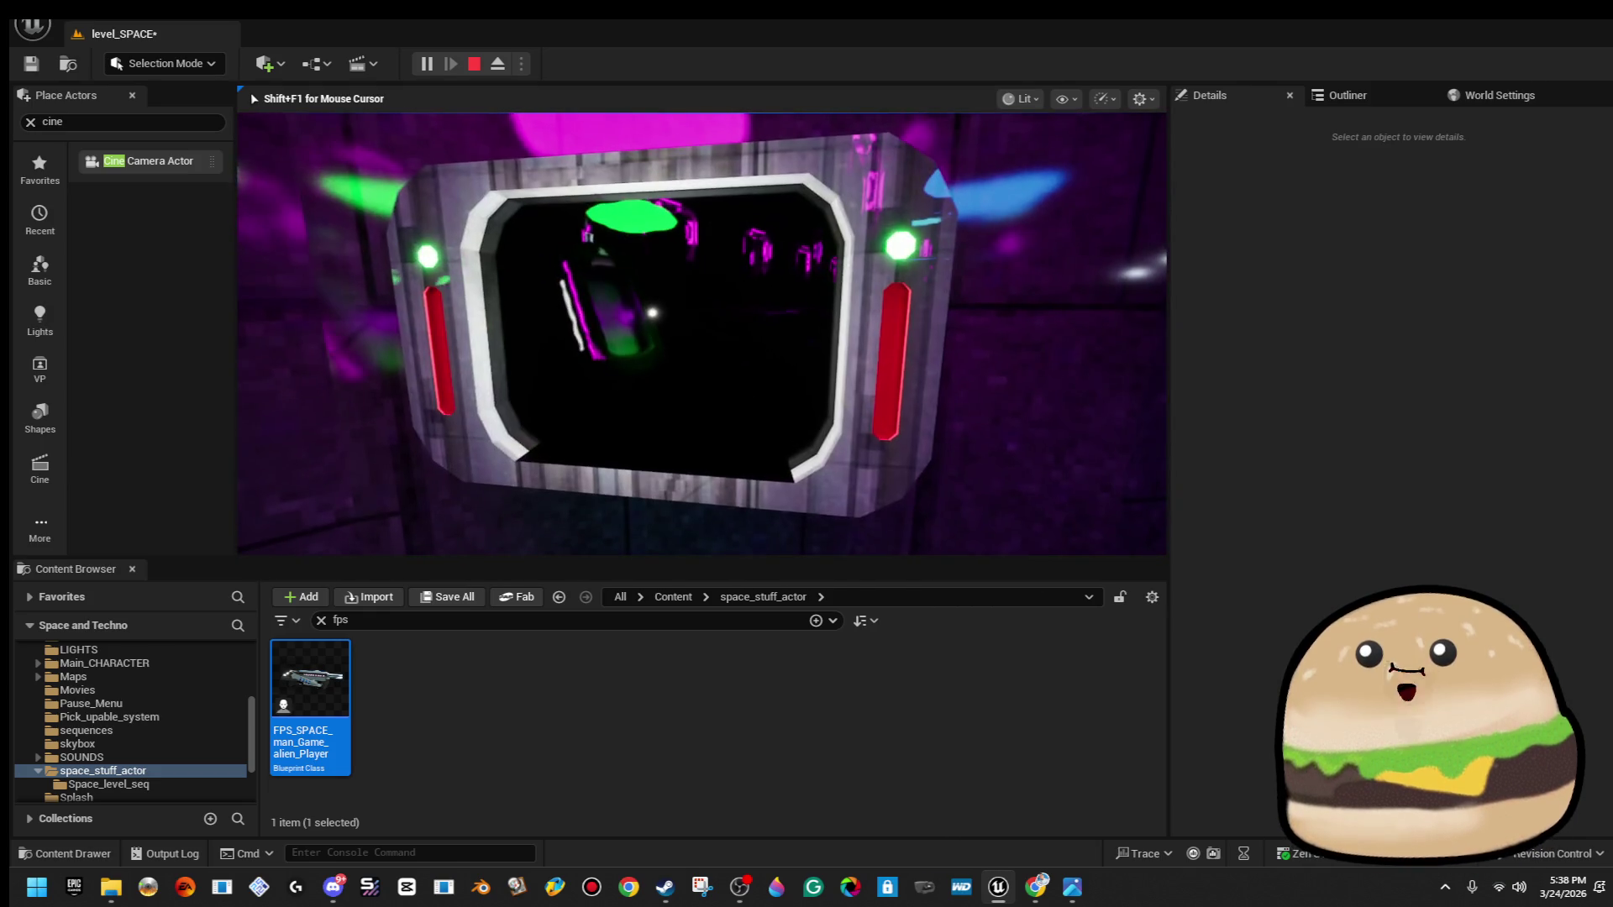
pyautogui.press('s')
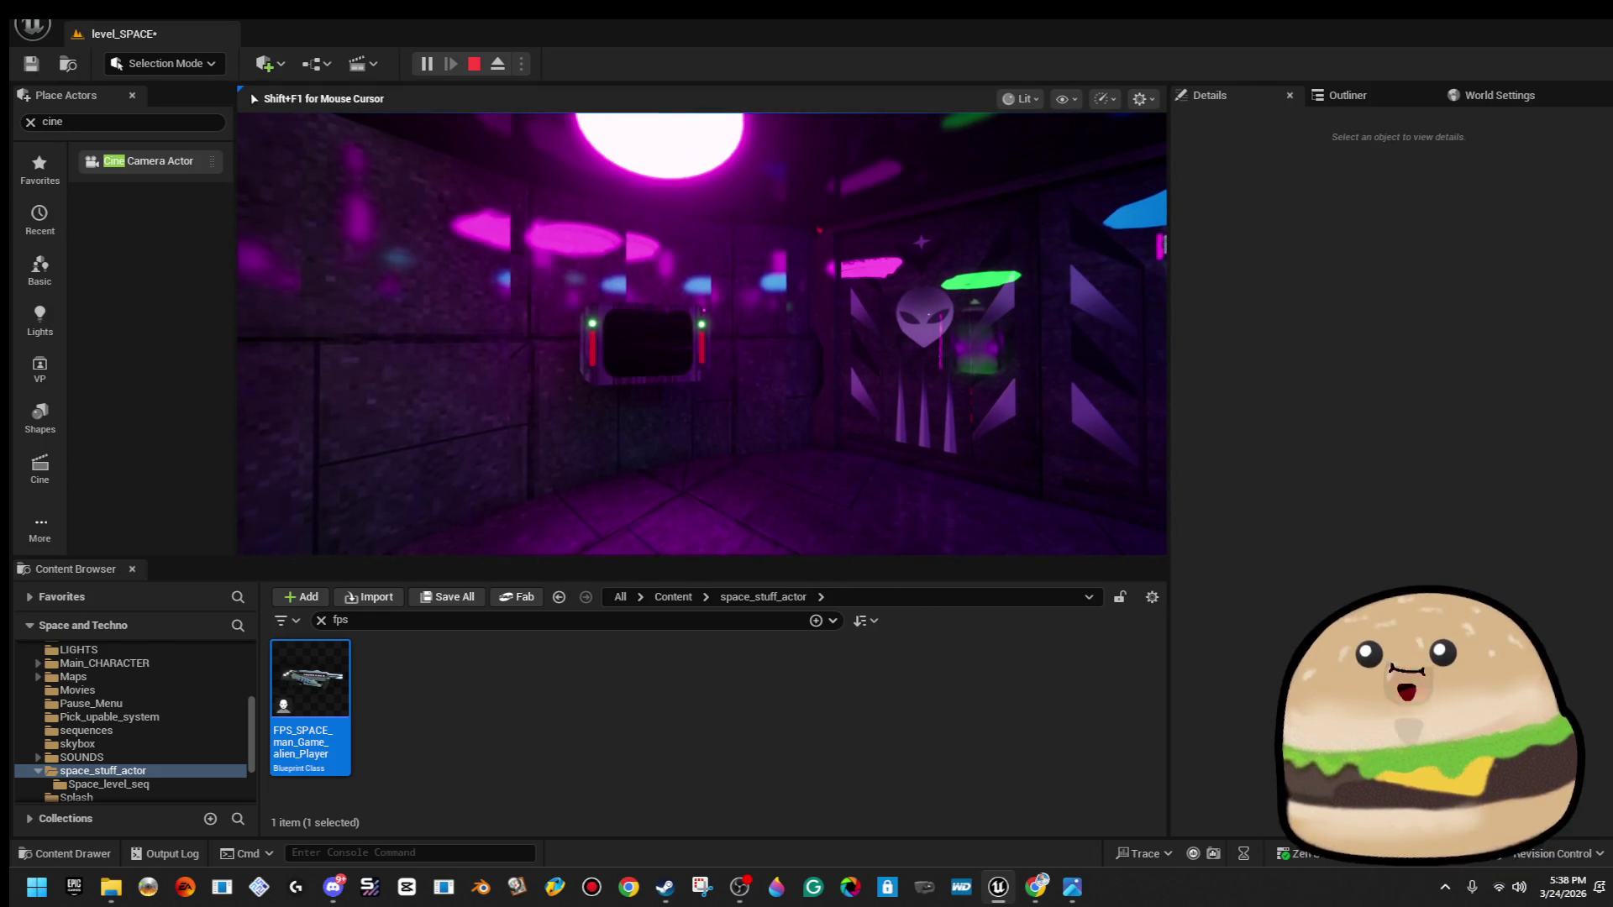
pyautogui.press('w')
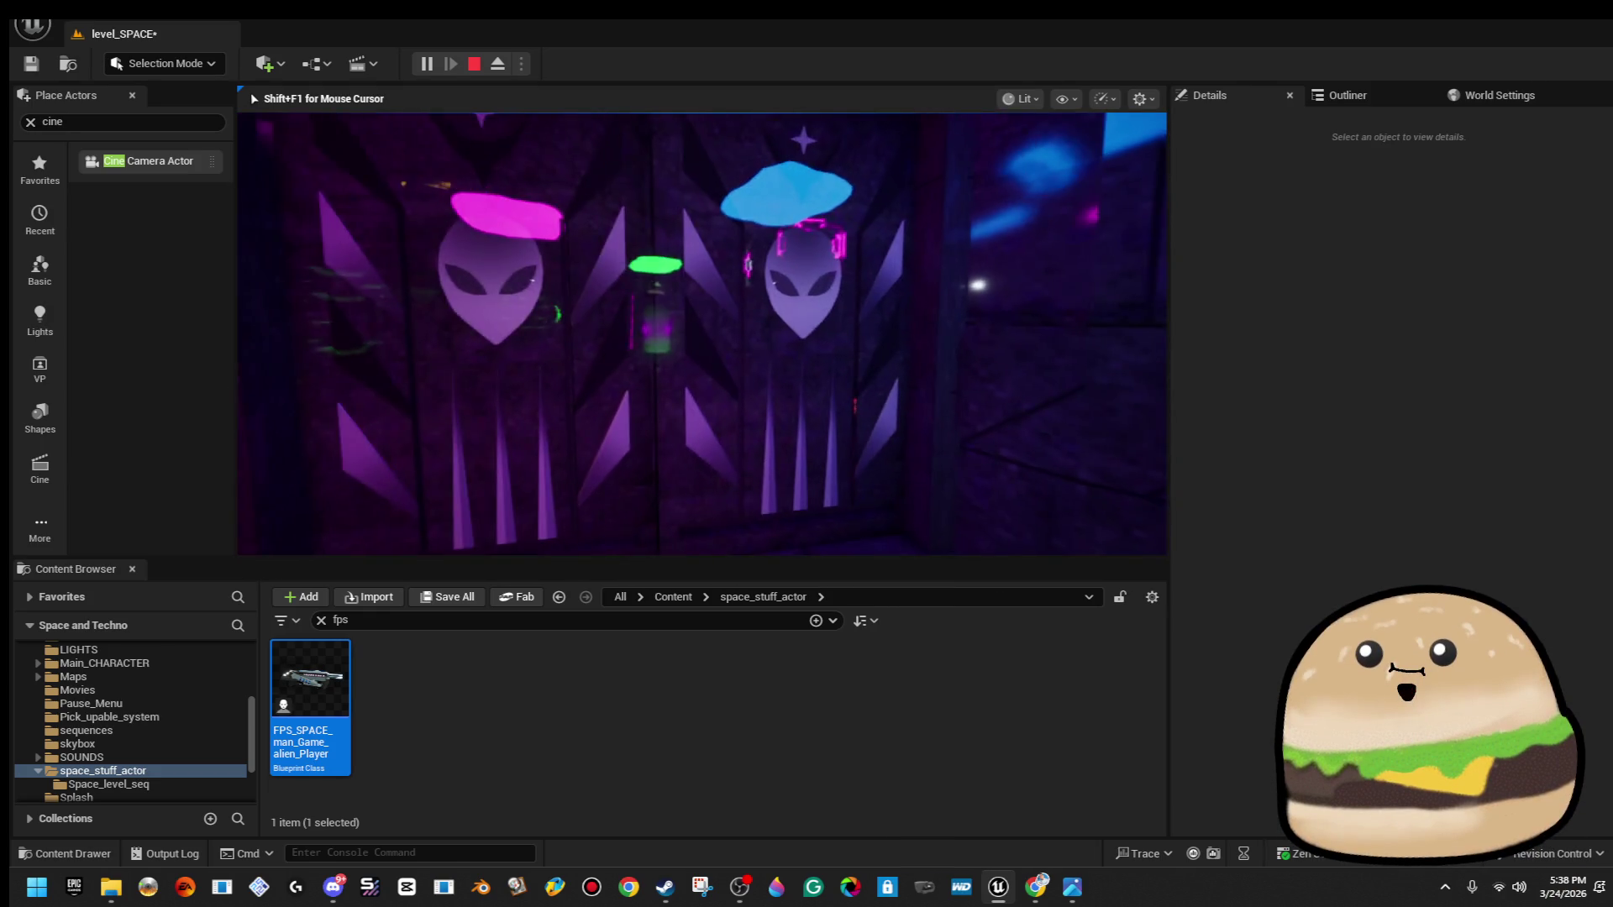
pyautogui.press('s')
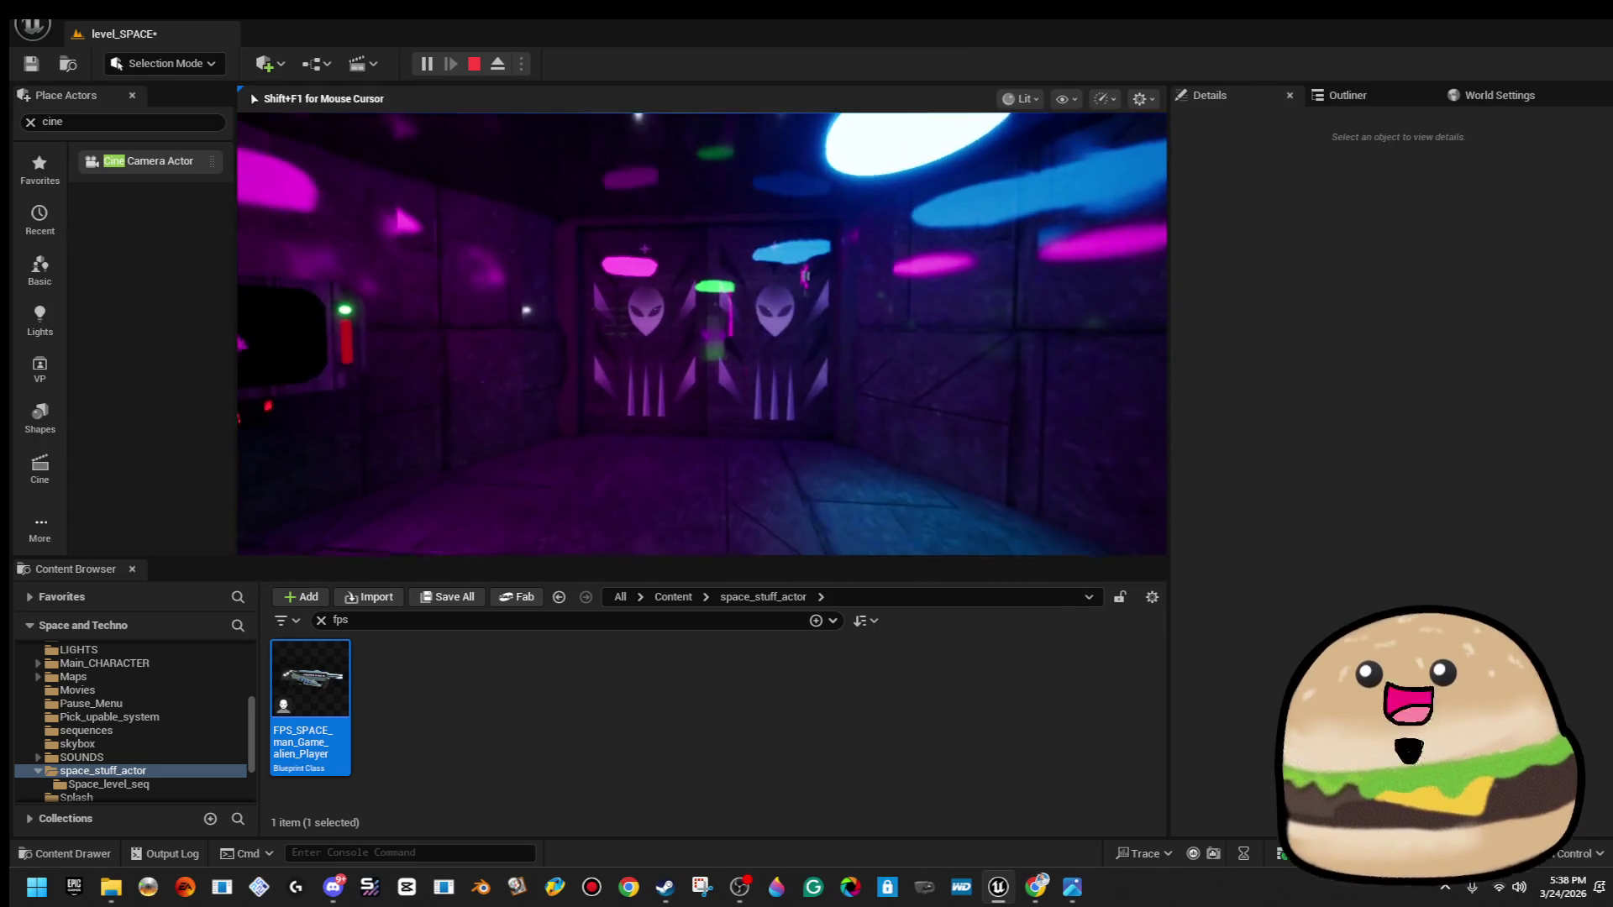
pyautogui.press('w')
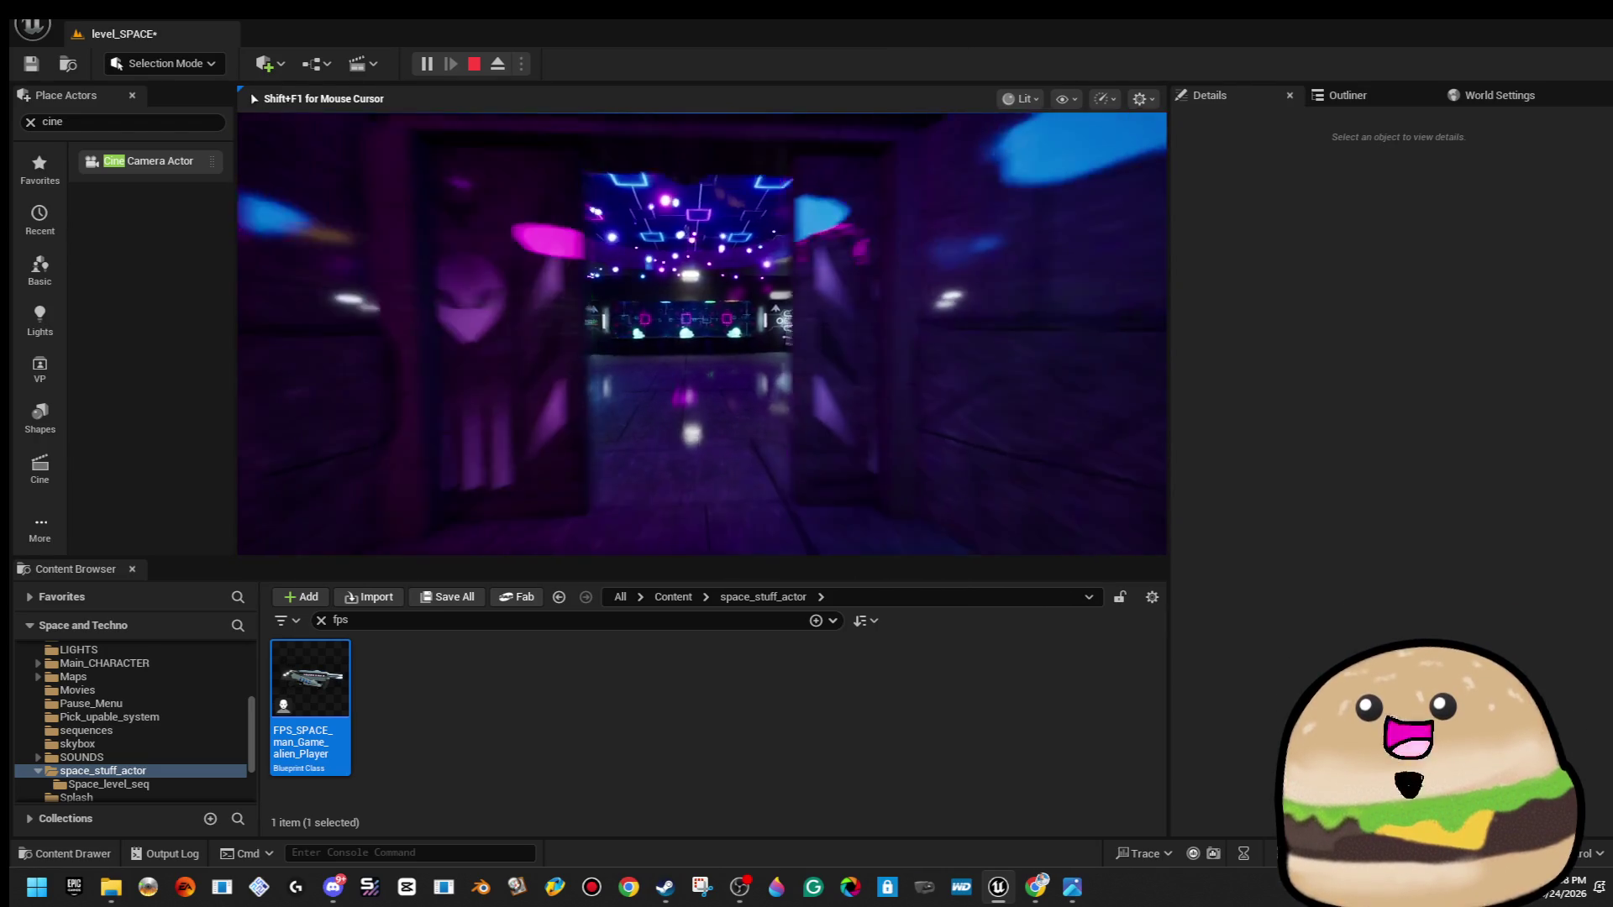
pyautogui.press('s')
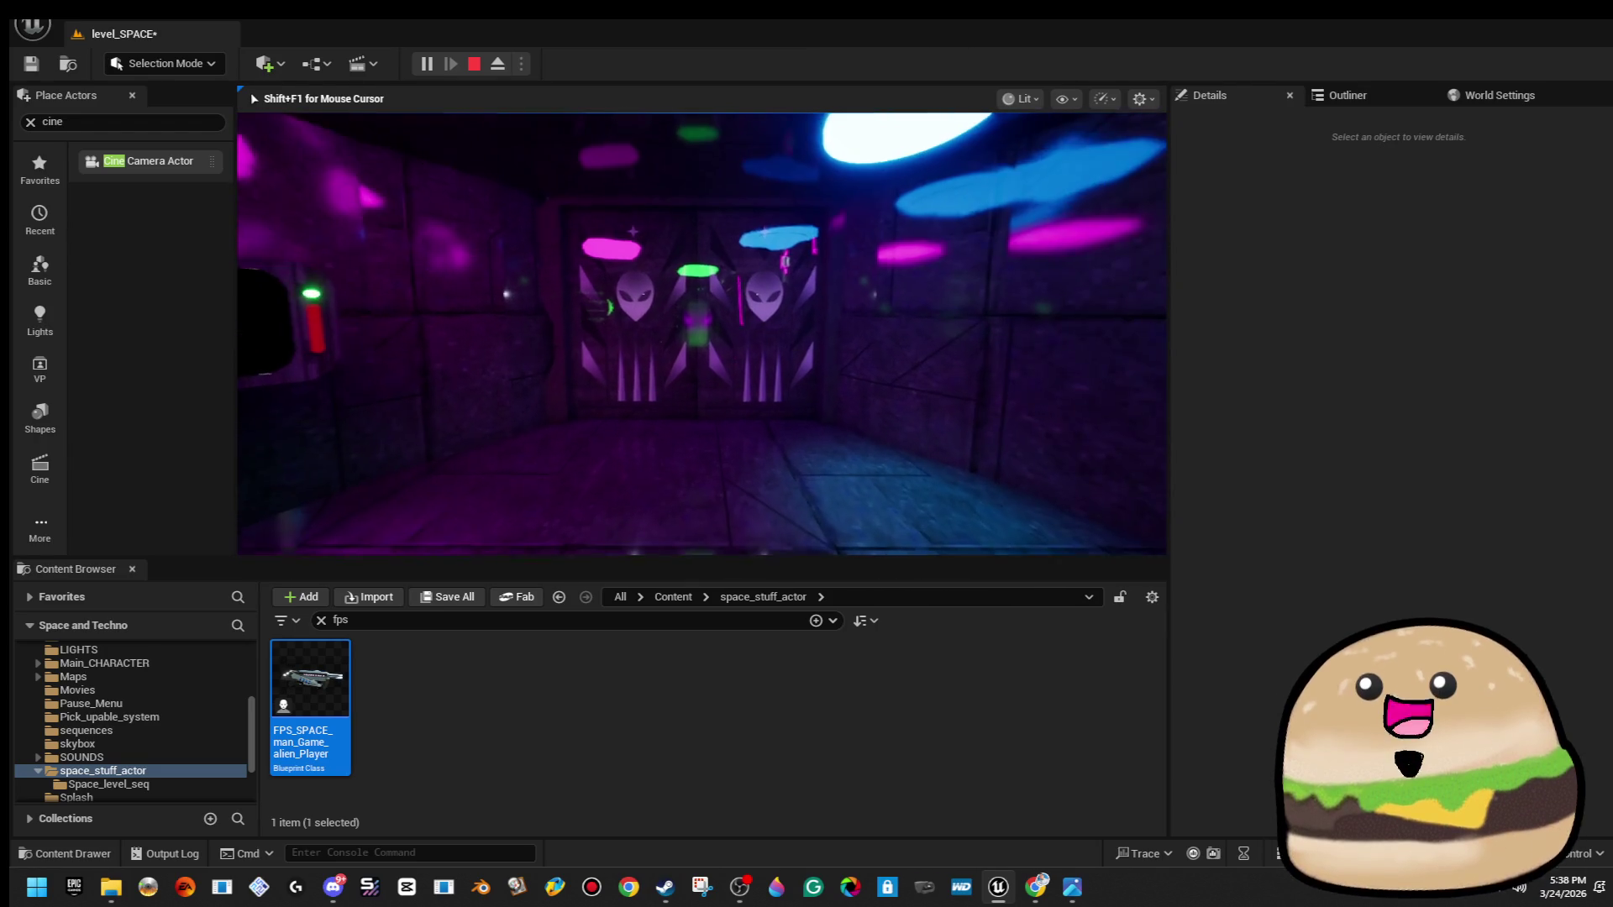
pyautogui.press('Escape')
# Select Spawn_double_Doors and nudge it along X to Location X 9712.6.
pyautogui.moveTo(660, 409)
pyautogui.mouseDown()
pyautogui.moveTo(672, 370)
pyautogui.moveTo(660, 410)
pyautogui.mouseUp()
pyautogui.click(660, 409)
pyautogui.press('f')
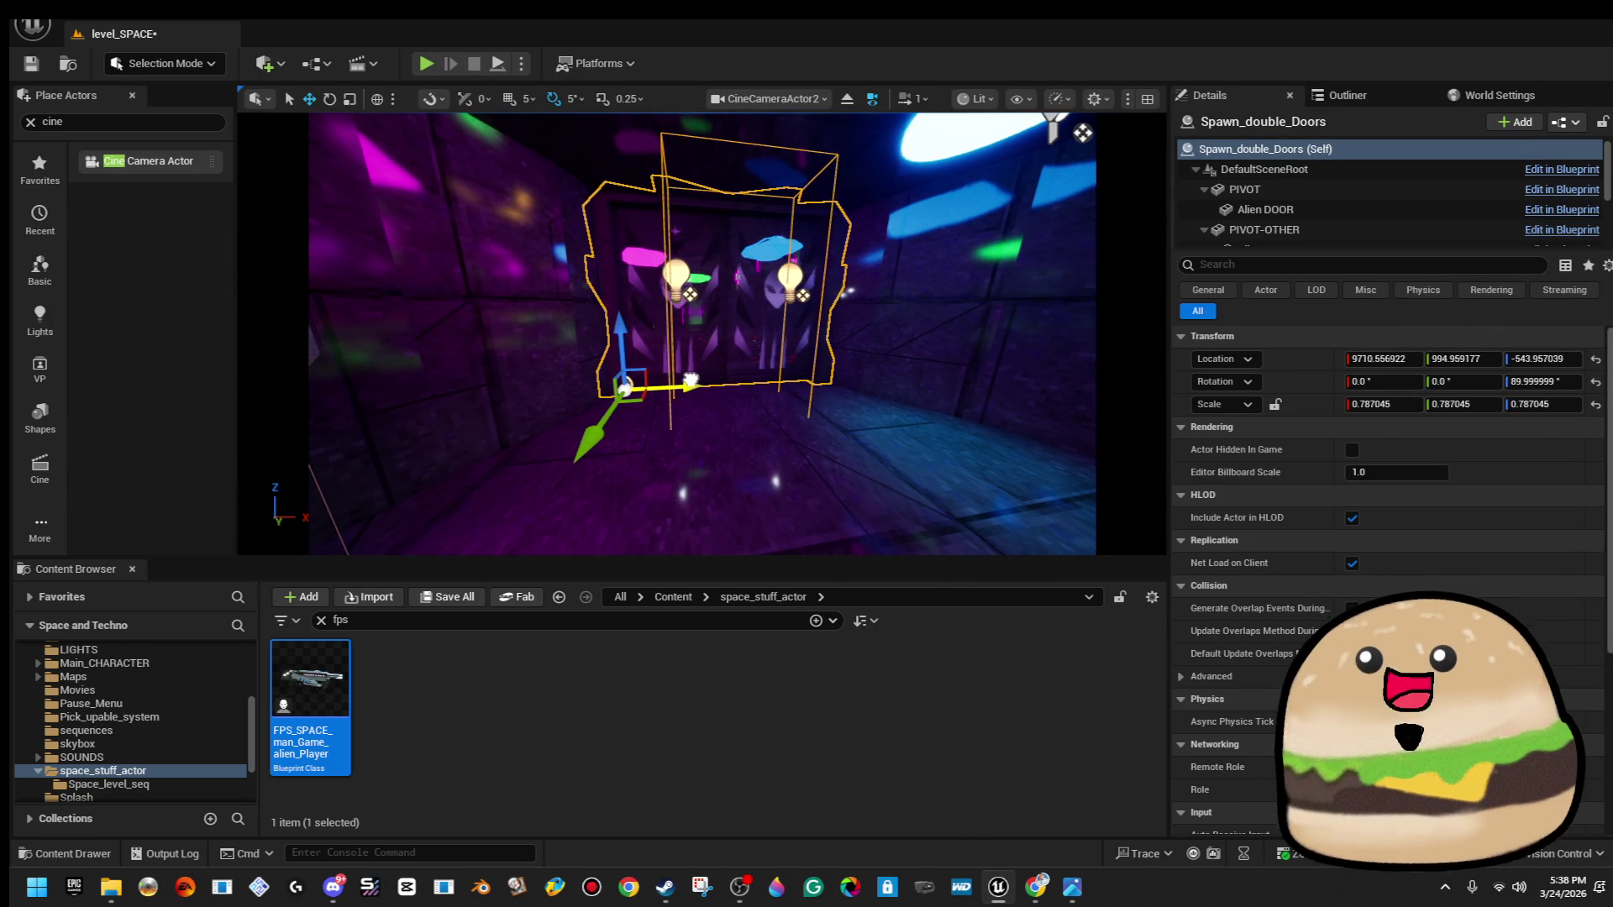
pyautogui.rightClick(810, 477)
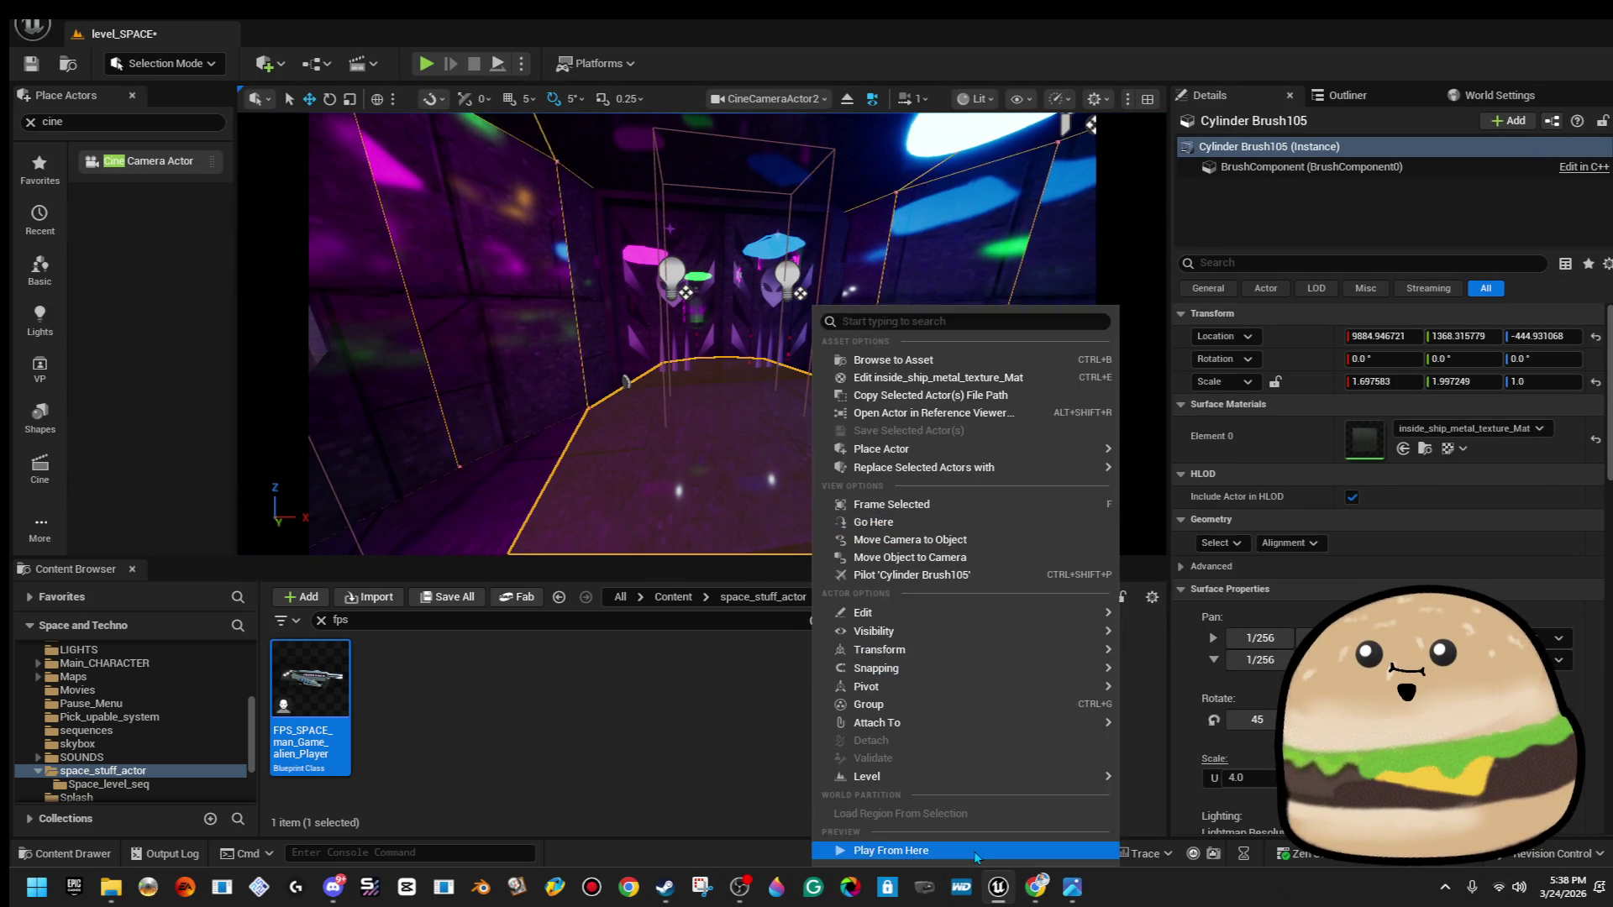
pyautogui.press('Escape')
pyautogui.click(834, 546)
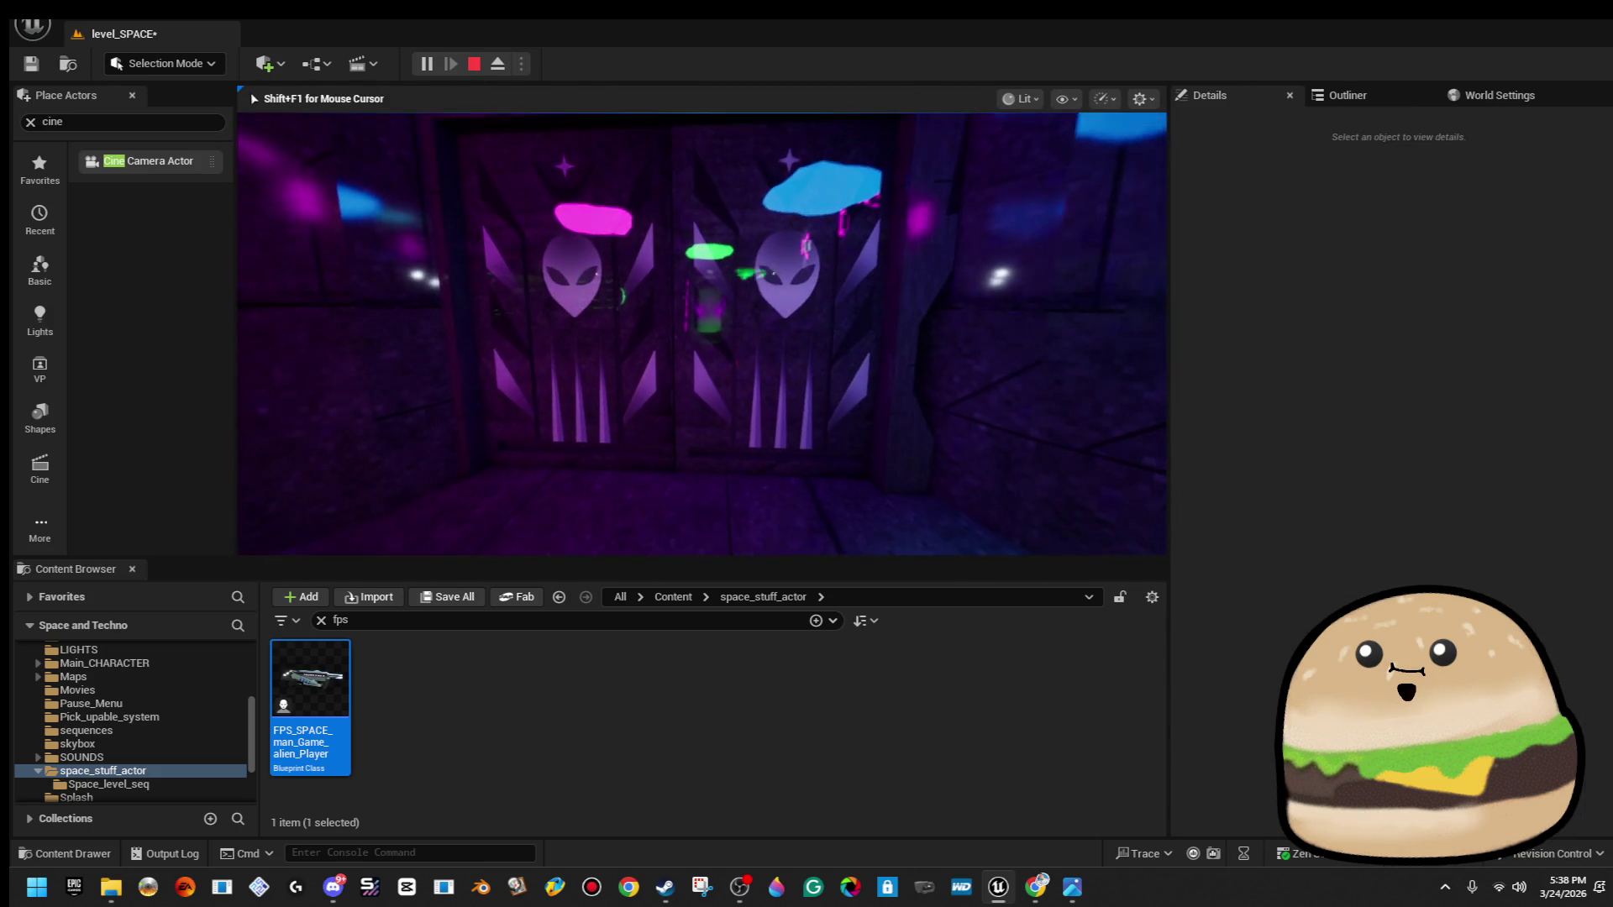
pyautogui.click(782, 319)
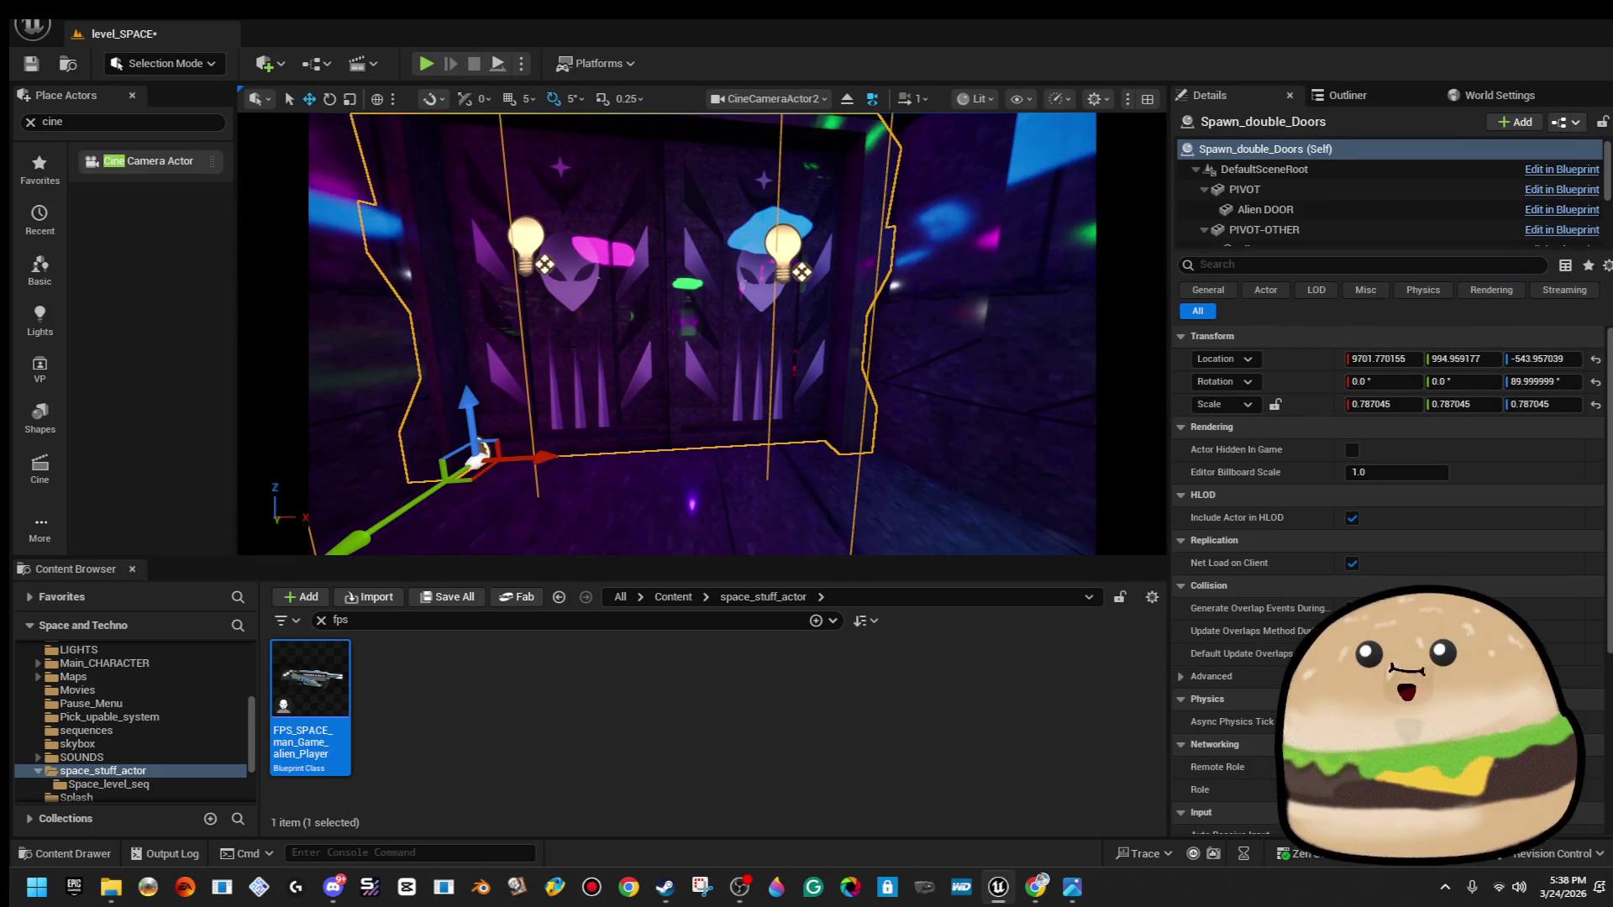
pyautogui.scroll(-3, 702, 336)
pyautogui.moveTo(552, 437); pyautogui.dragTo(567, 437)
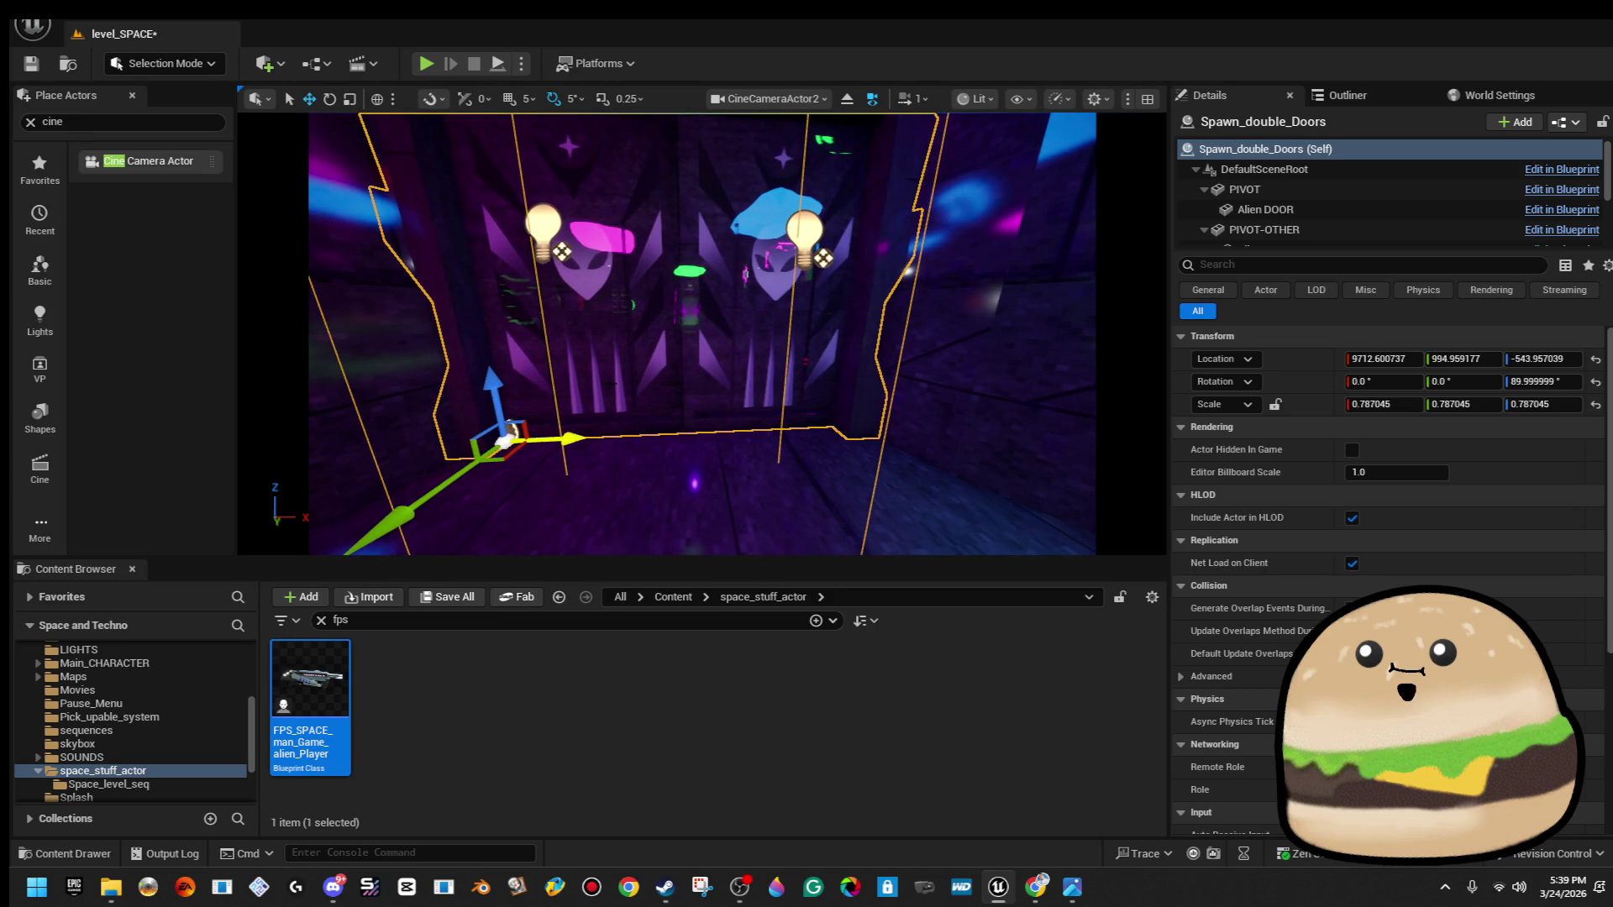
pyautogui.scroll(-3, 567, 437)
# Play-test from the floor before the doors, walking into the corridor and back, then stop.
pyautogui.click(958, 277)
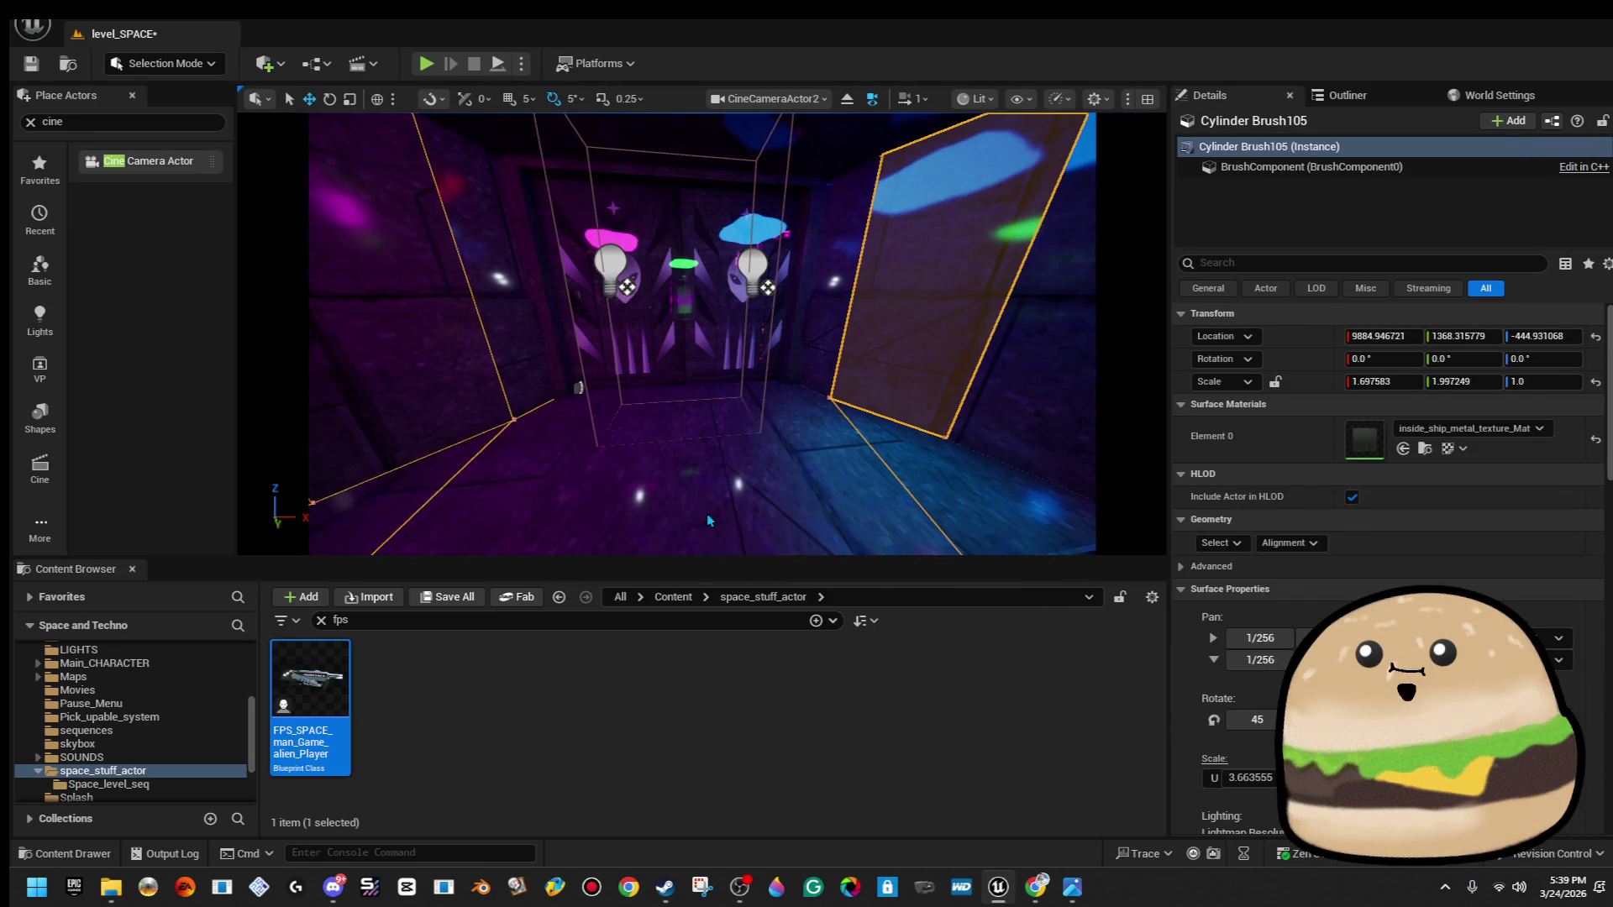
pyautogui.rightClick(707, 516)
pyautogui.click(794, 835)
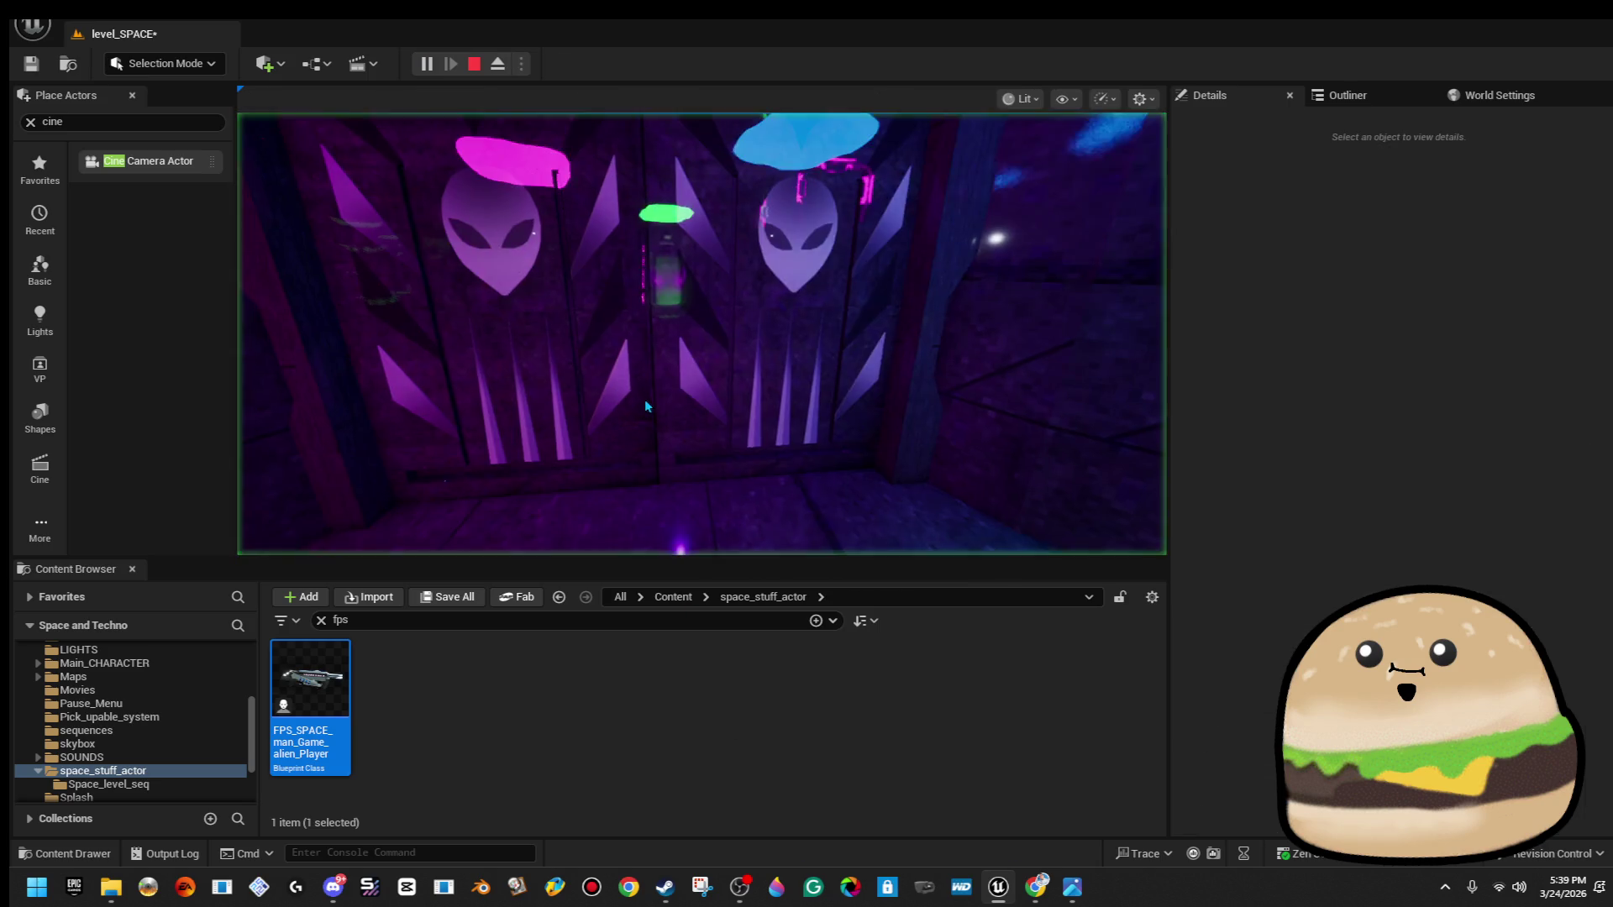
pyautogui.click(645, 407)
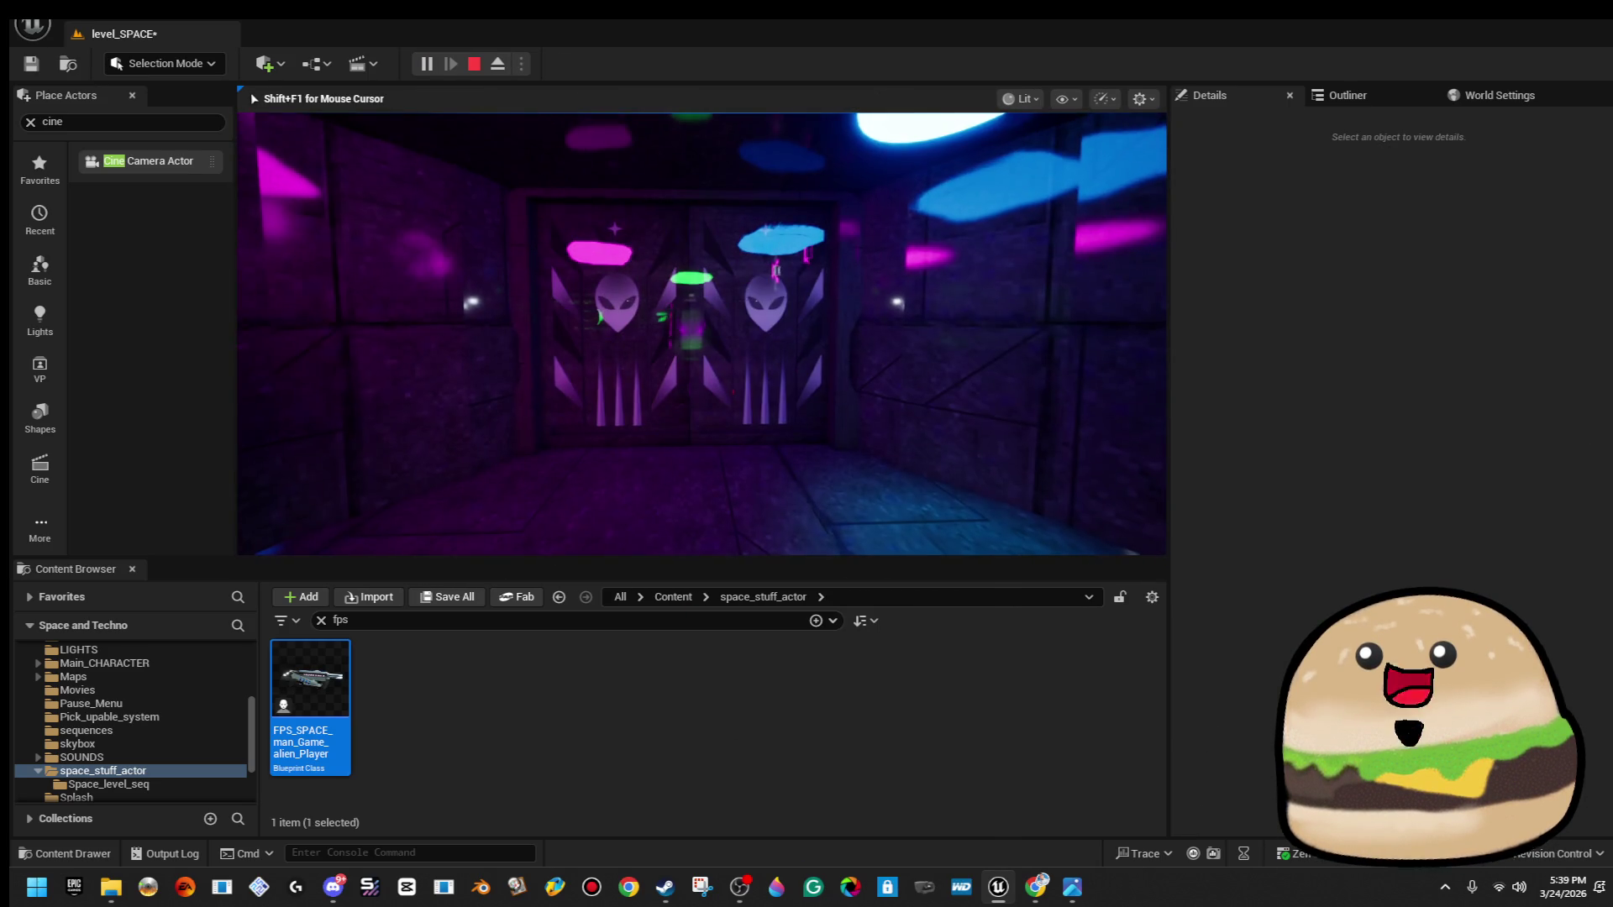
pyautogui.press('w')
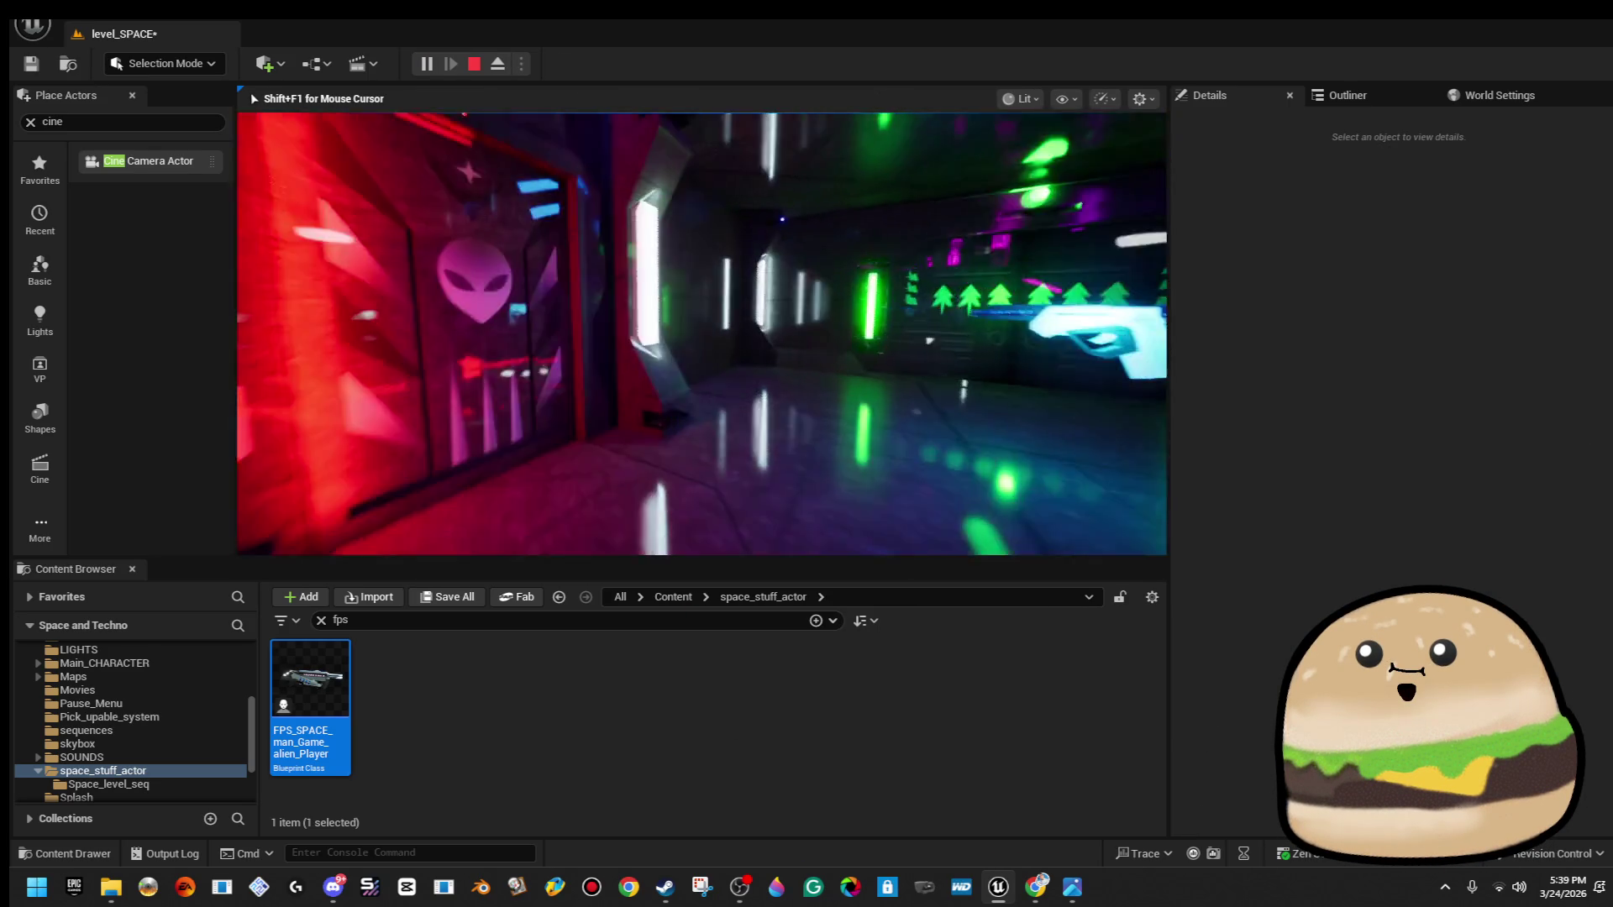
pyautogui.press('w')
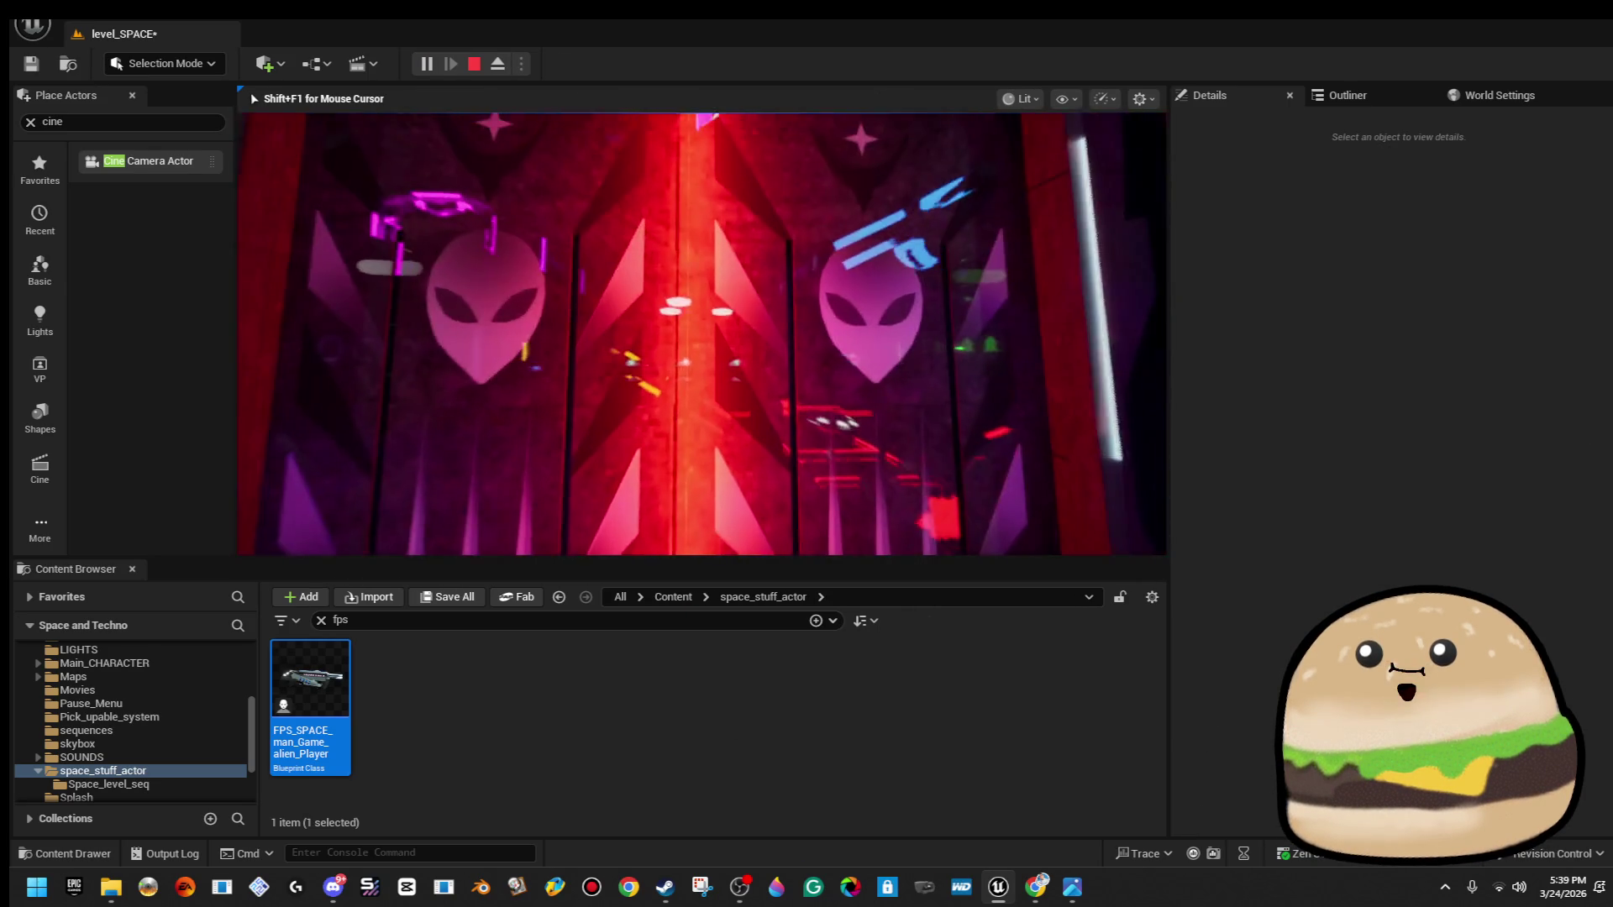
pyautogui.press('s')
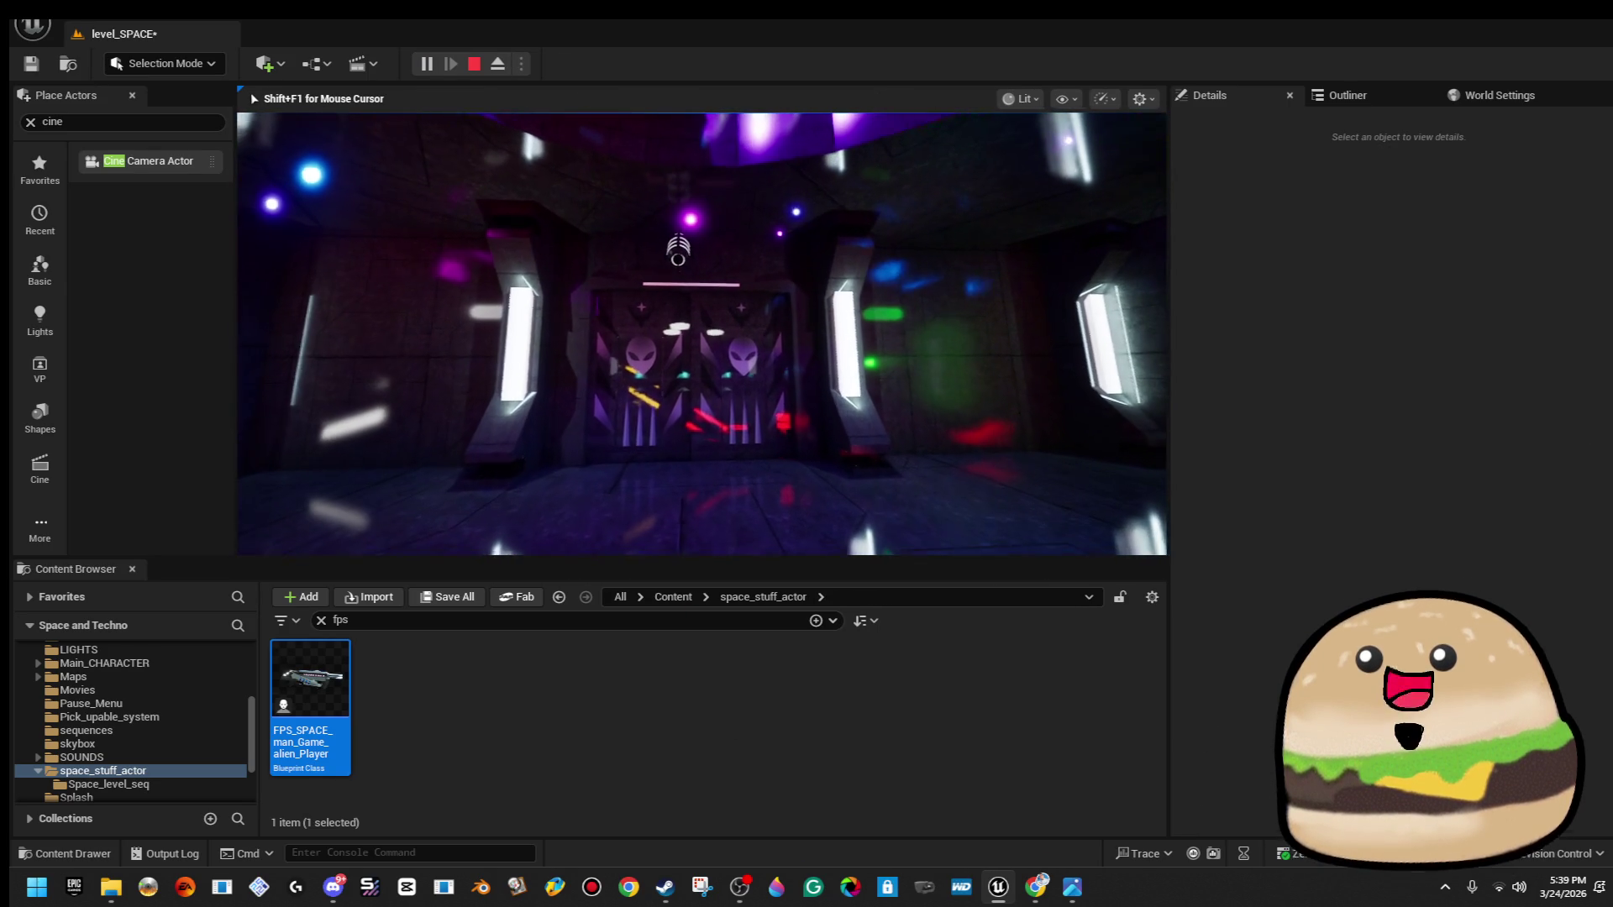
pyautogui.press('Escape')
pyautogui.moveTo(702, 336); pyautogui.dragTo(571, 290)
pyautogui.click(692, 299)
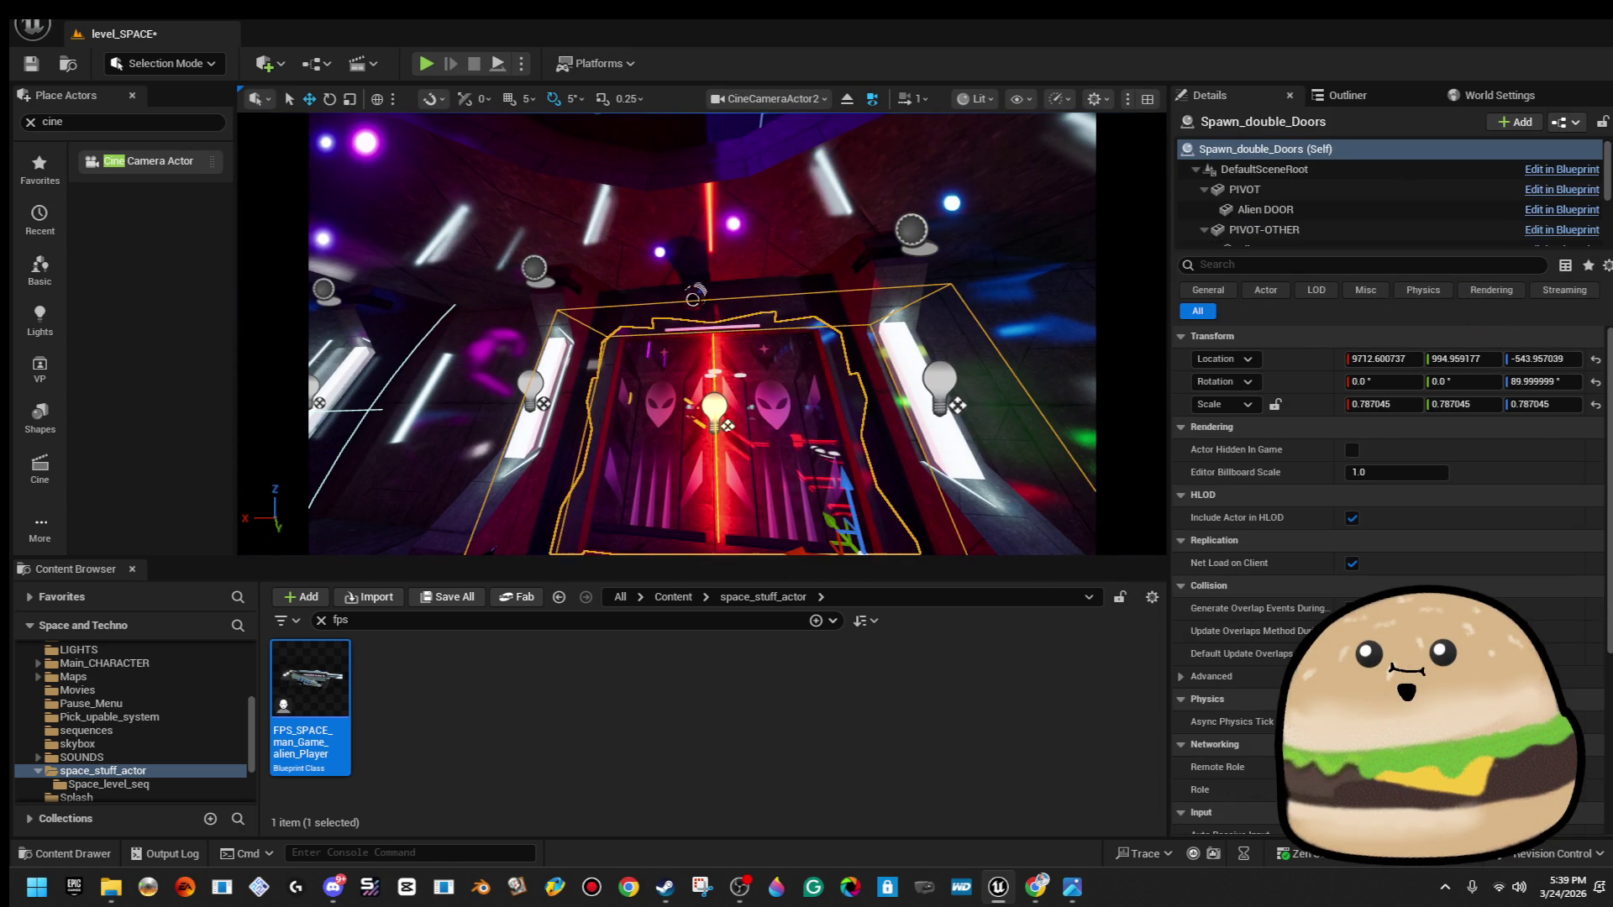
# Nudge Space_camera_on_ship_view3 along X to 9879.48 and save the level.
pyautogui.click(694, 296)
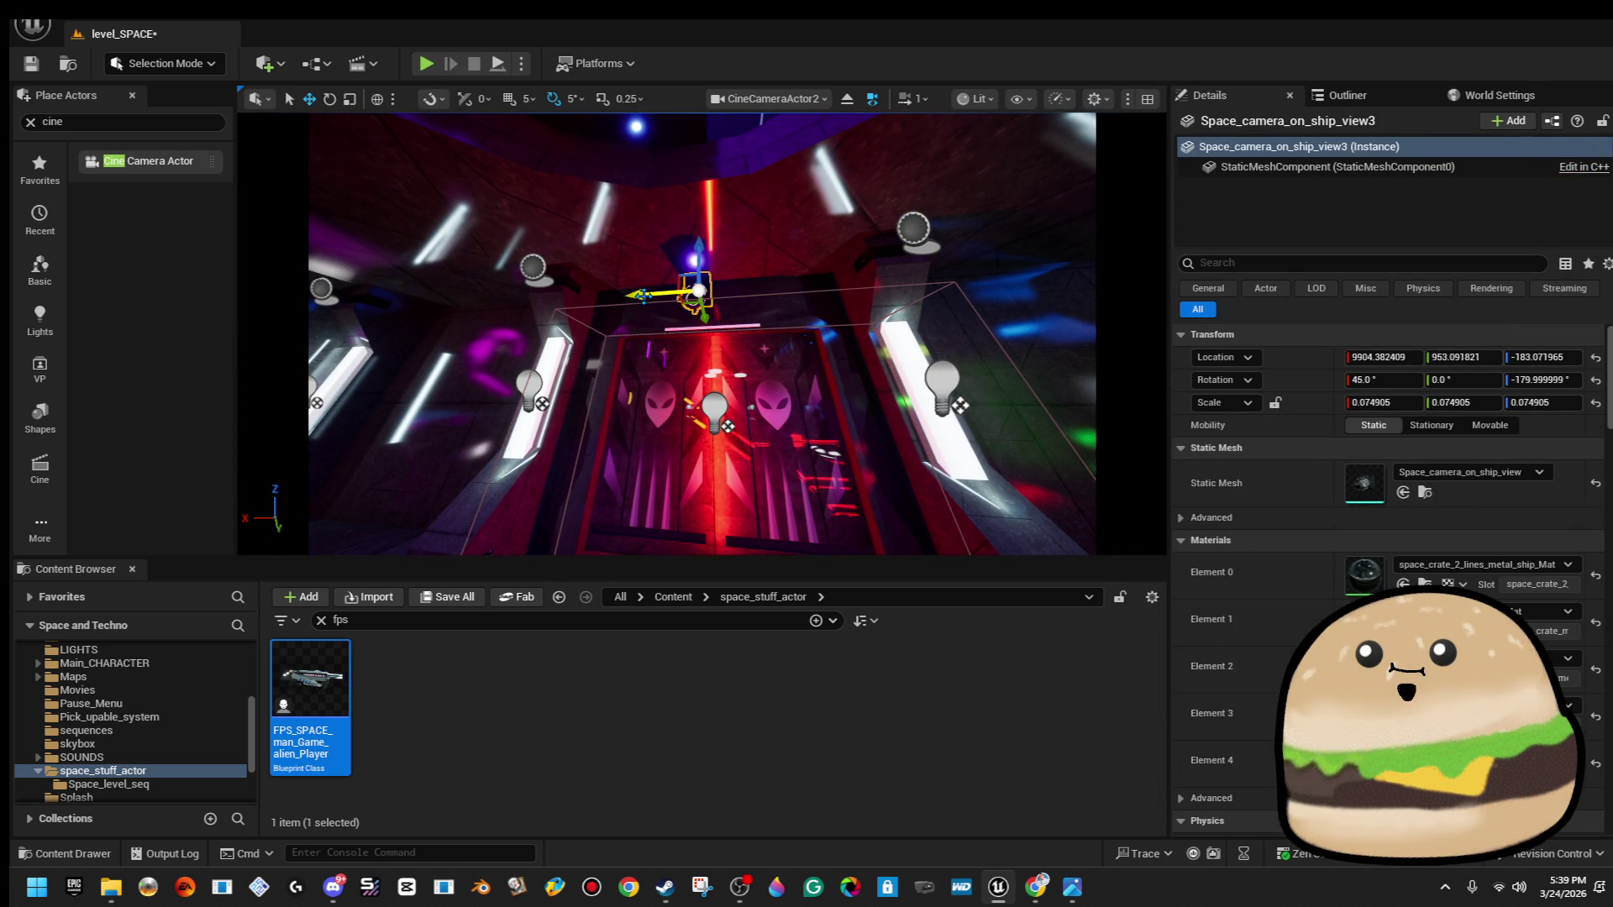
pyautogui.moveTo(653, 294); pyautogui.dragTo(649, 294)
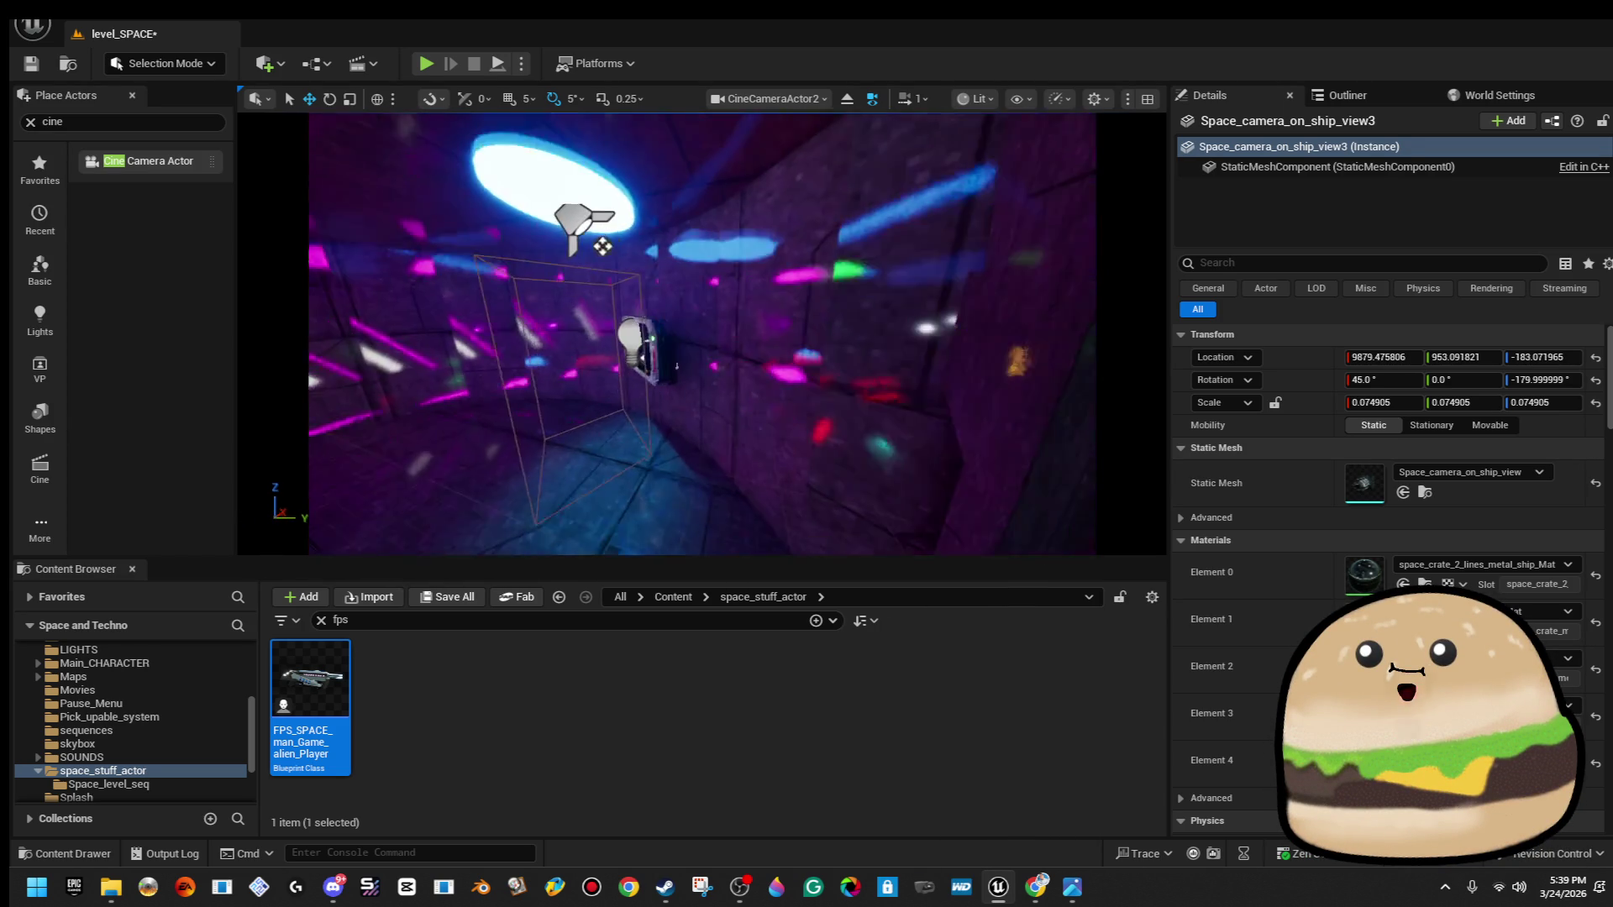
pyautogui.click(30, 66)
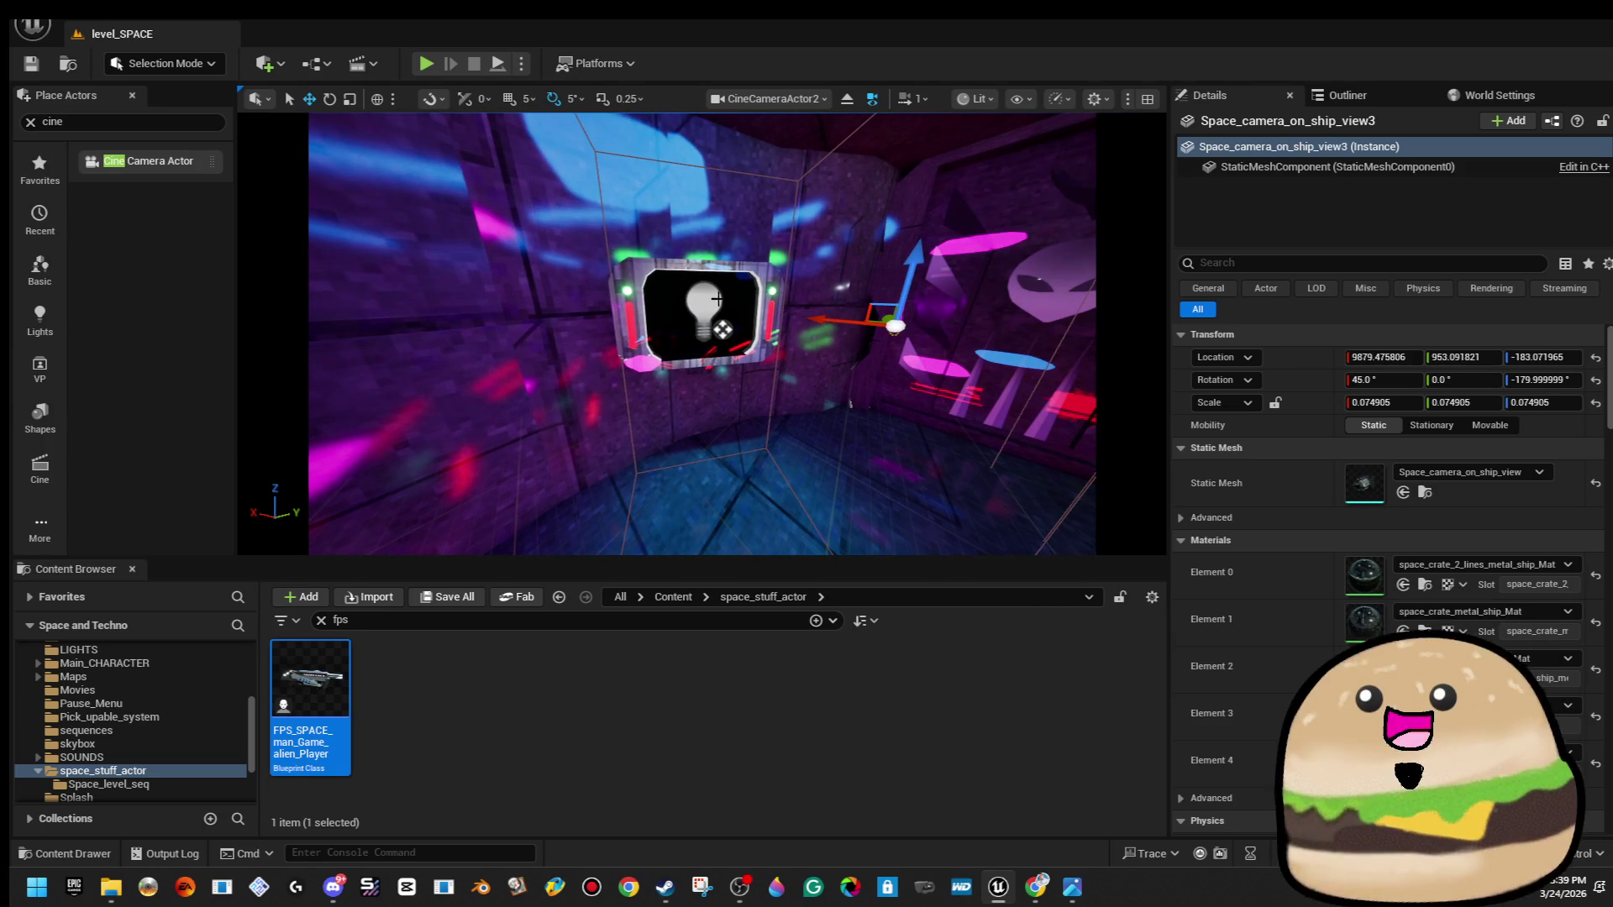
pyautogui.click(693, 292)
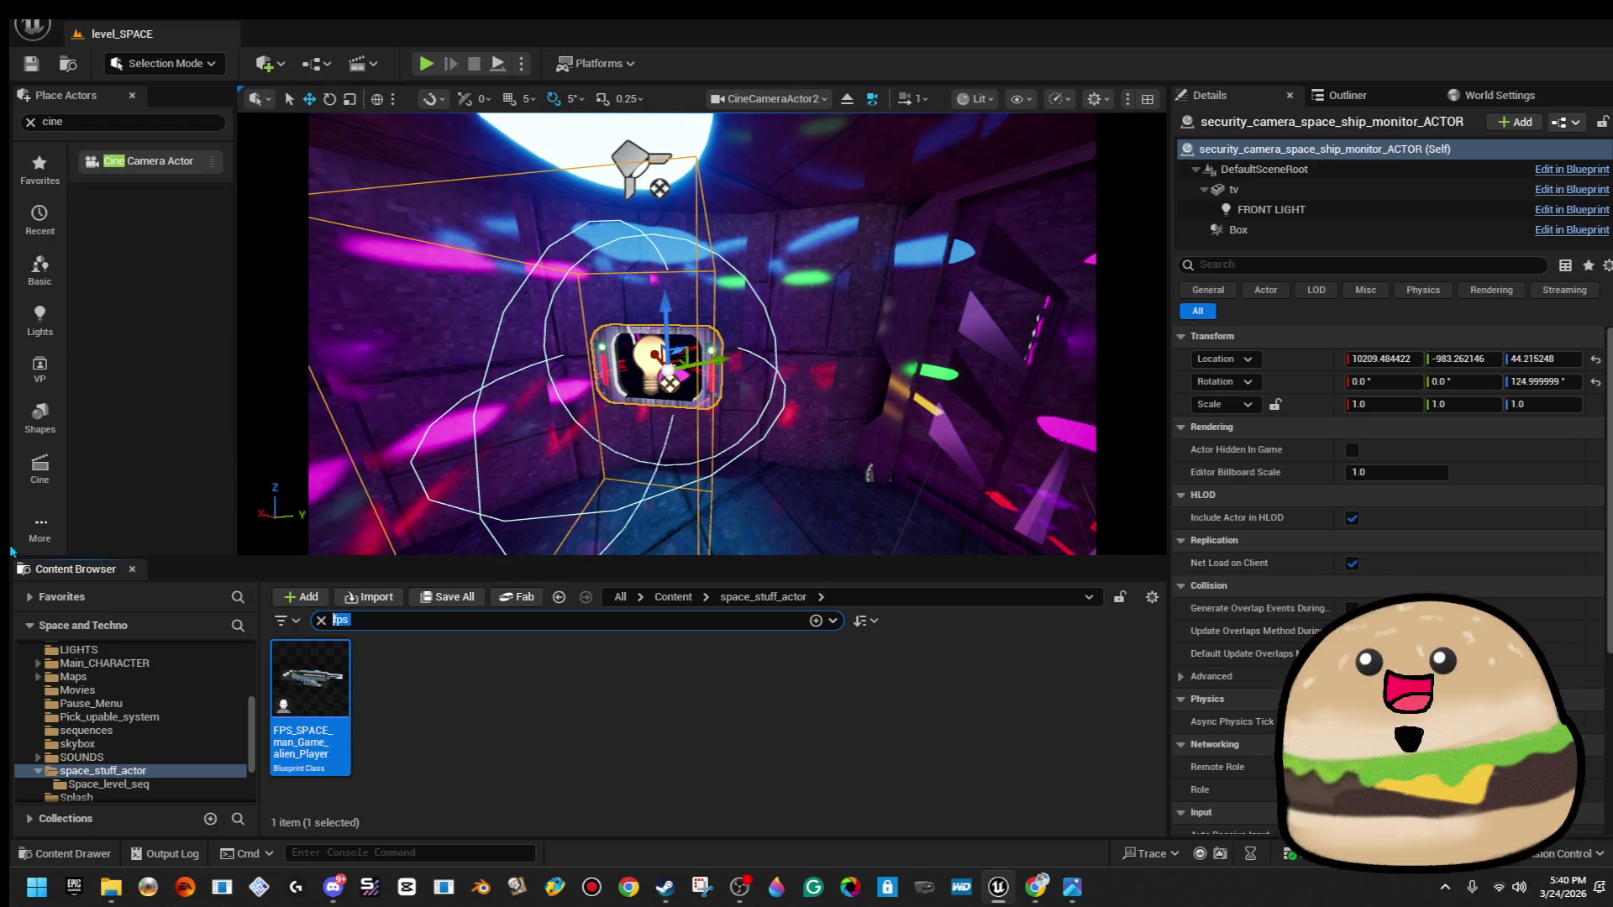
# Find the security camera monitor Blueprint via 'securit' search and append an upstairs suffix to its name.
pyautogui.write('security')
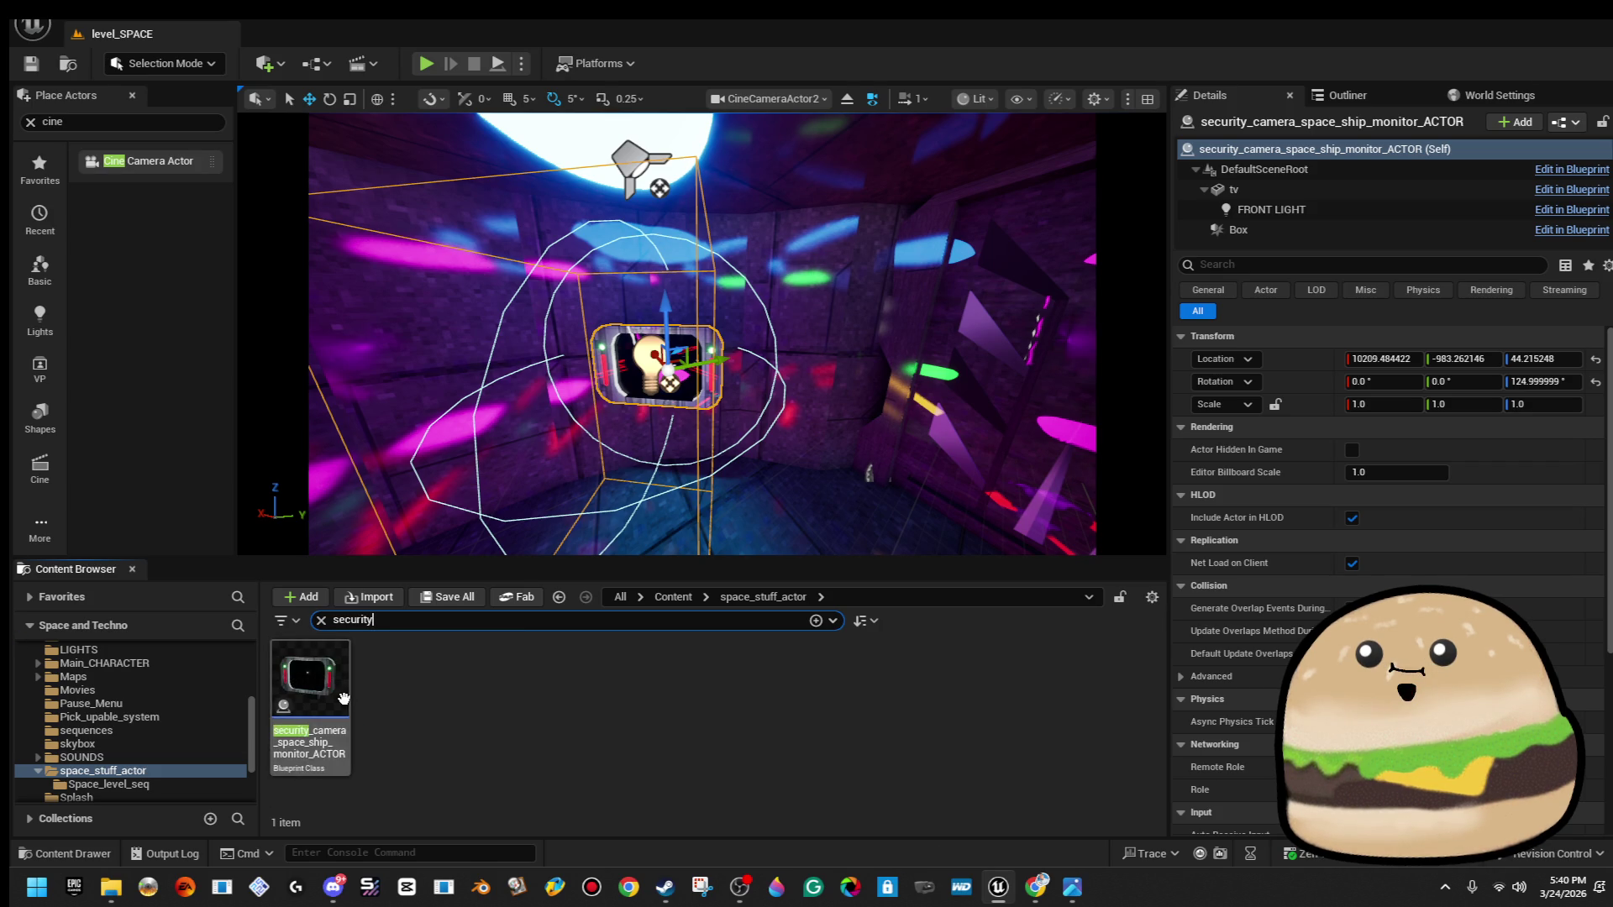
pyautogui.click(343, 699)
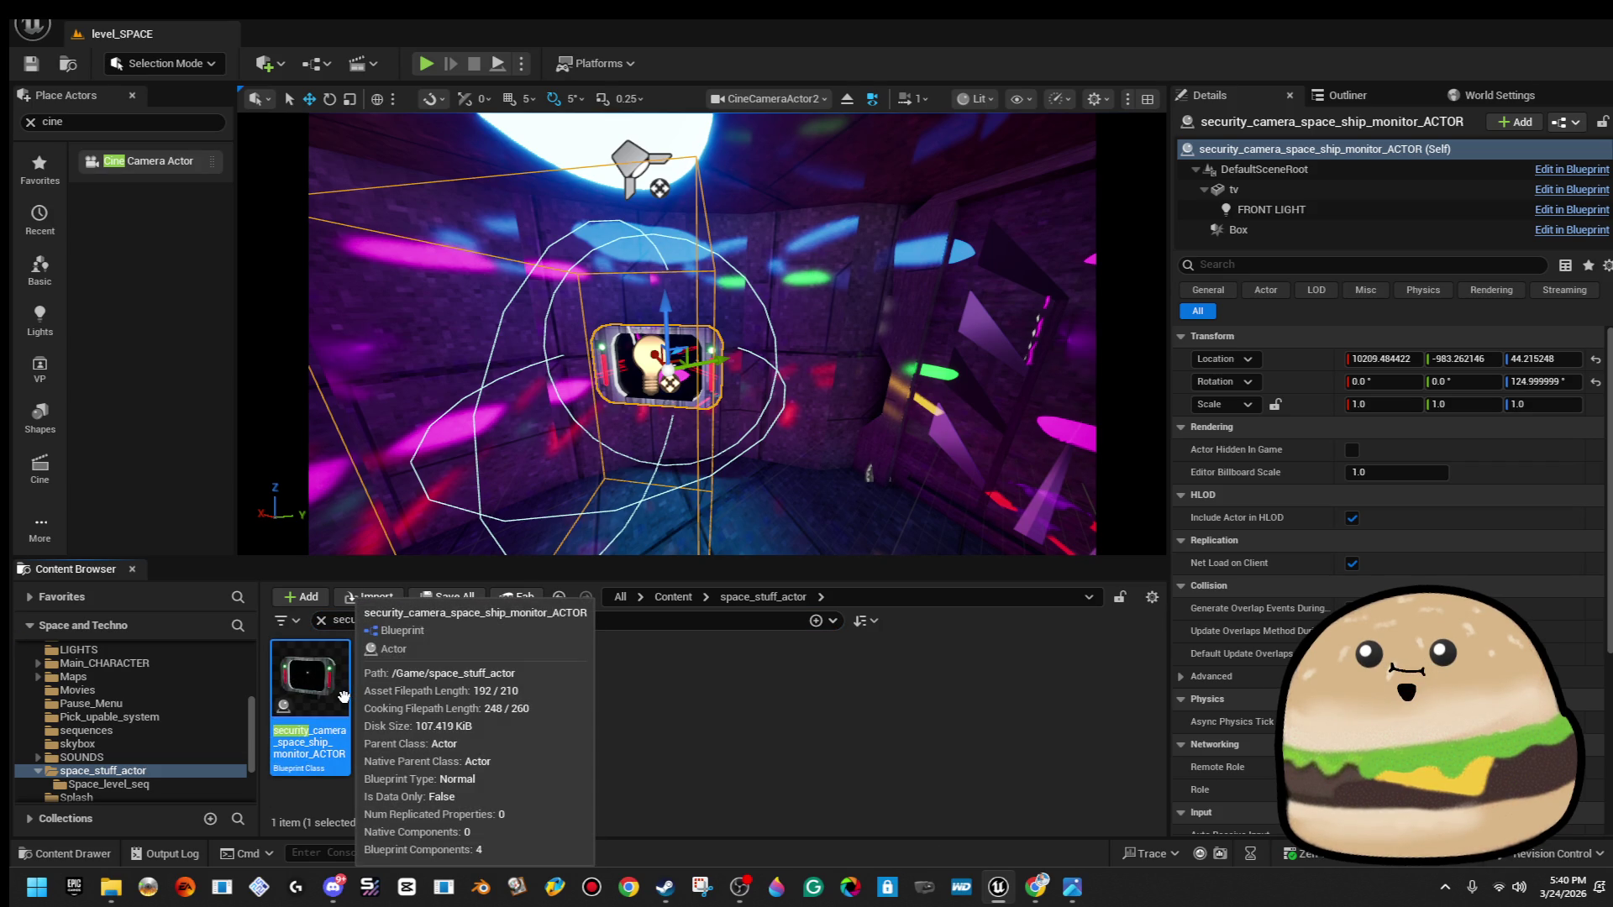
pyautogui.doubleClick(344, 698)
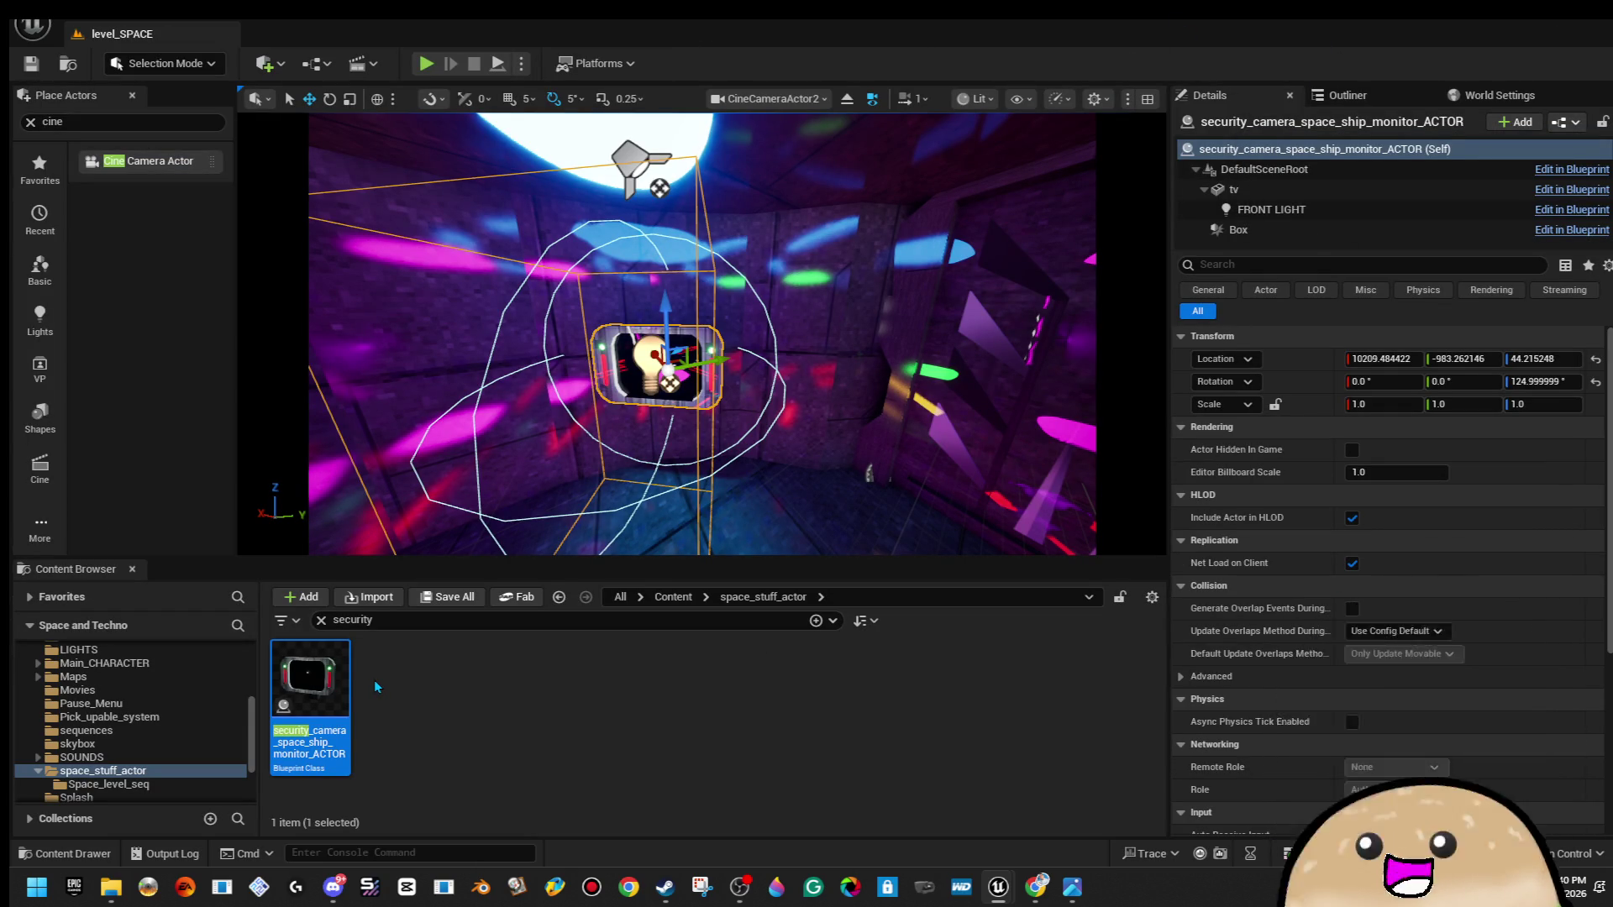
pyautogui.rightClick(331, 702)
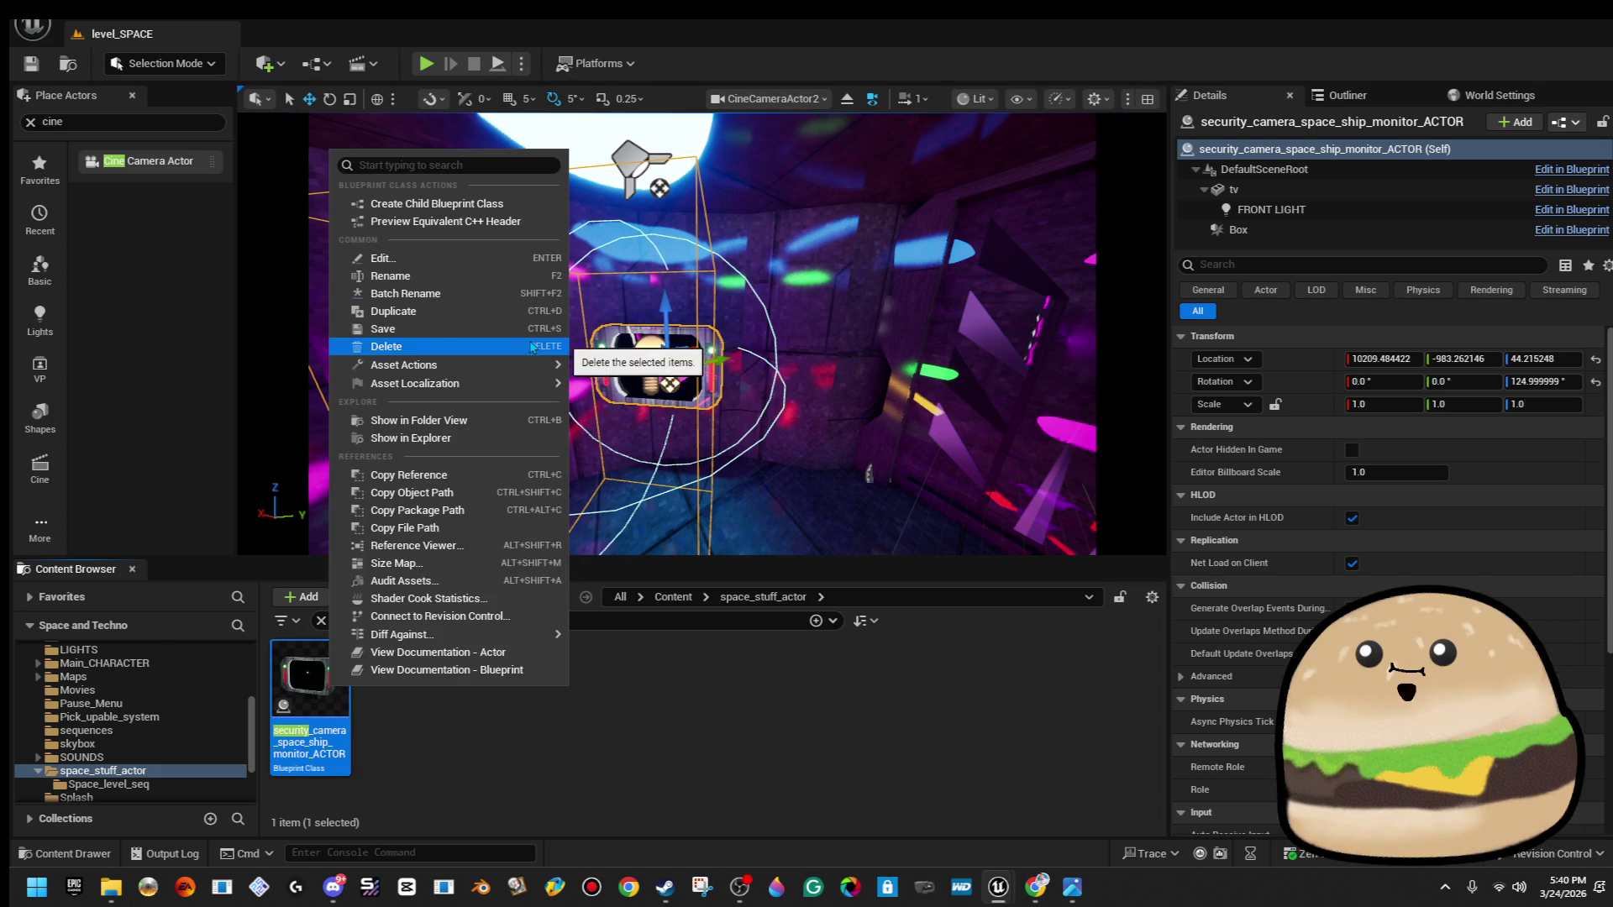
pyautogui.click(528, 284)
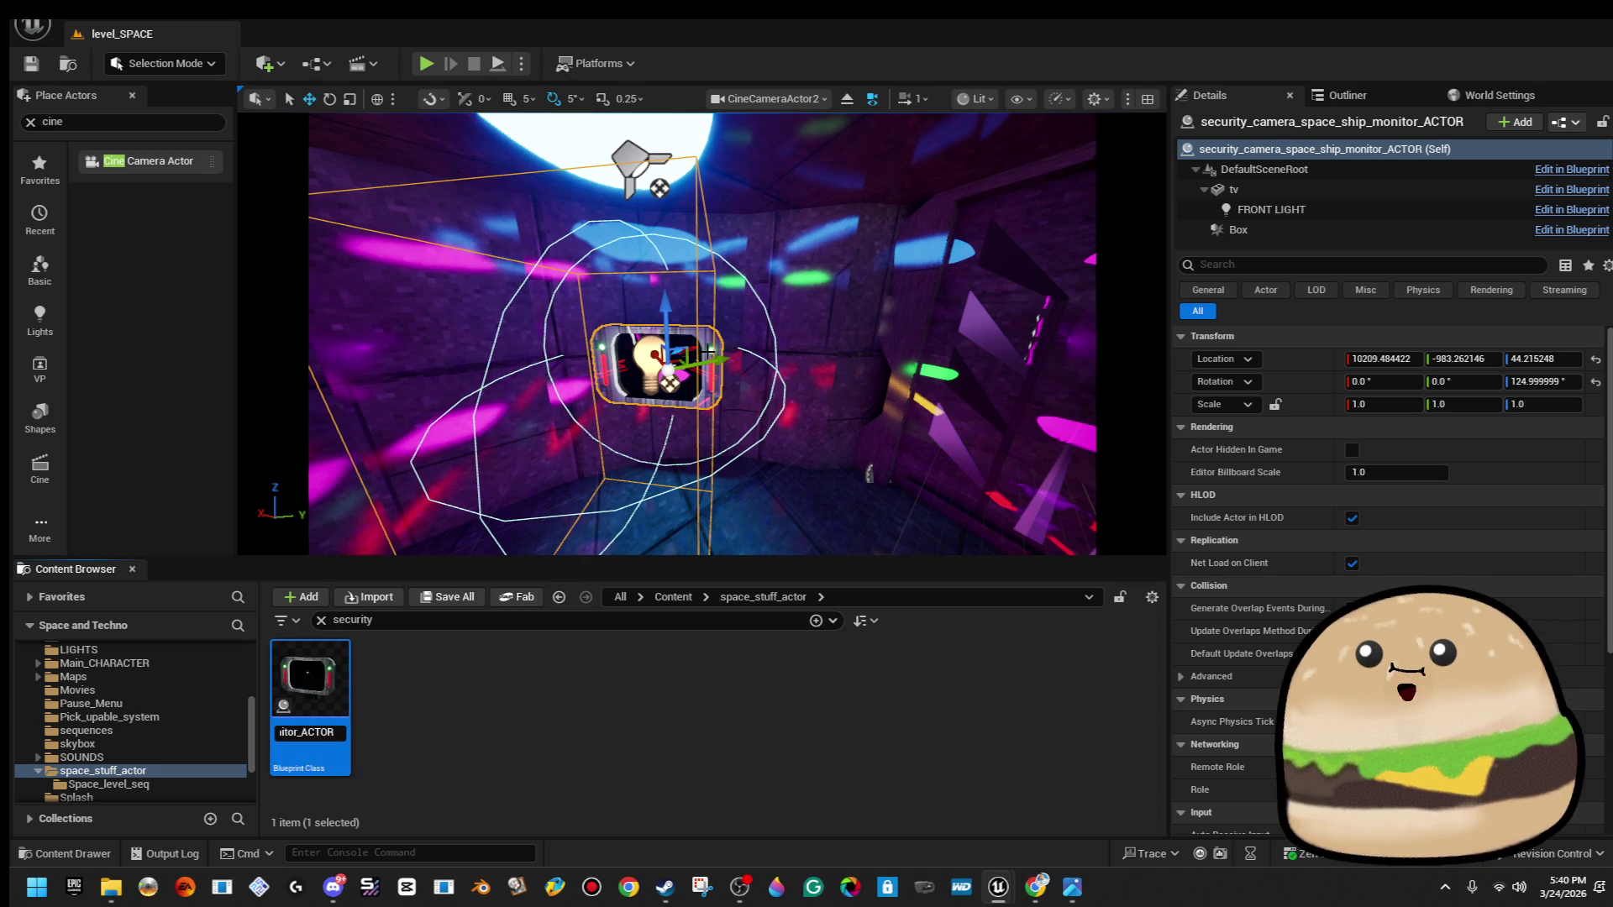
pyautogui.write('airs')
pyautogui.write('_')
pyautogui.write('d')
pyautogui.hotkey('ctrl', 'a')
pyautogui.hotkey('ctrl', 'v')
pyautogui.press('Return')
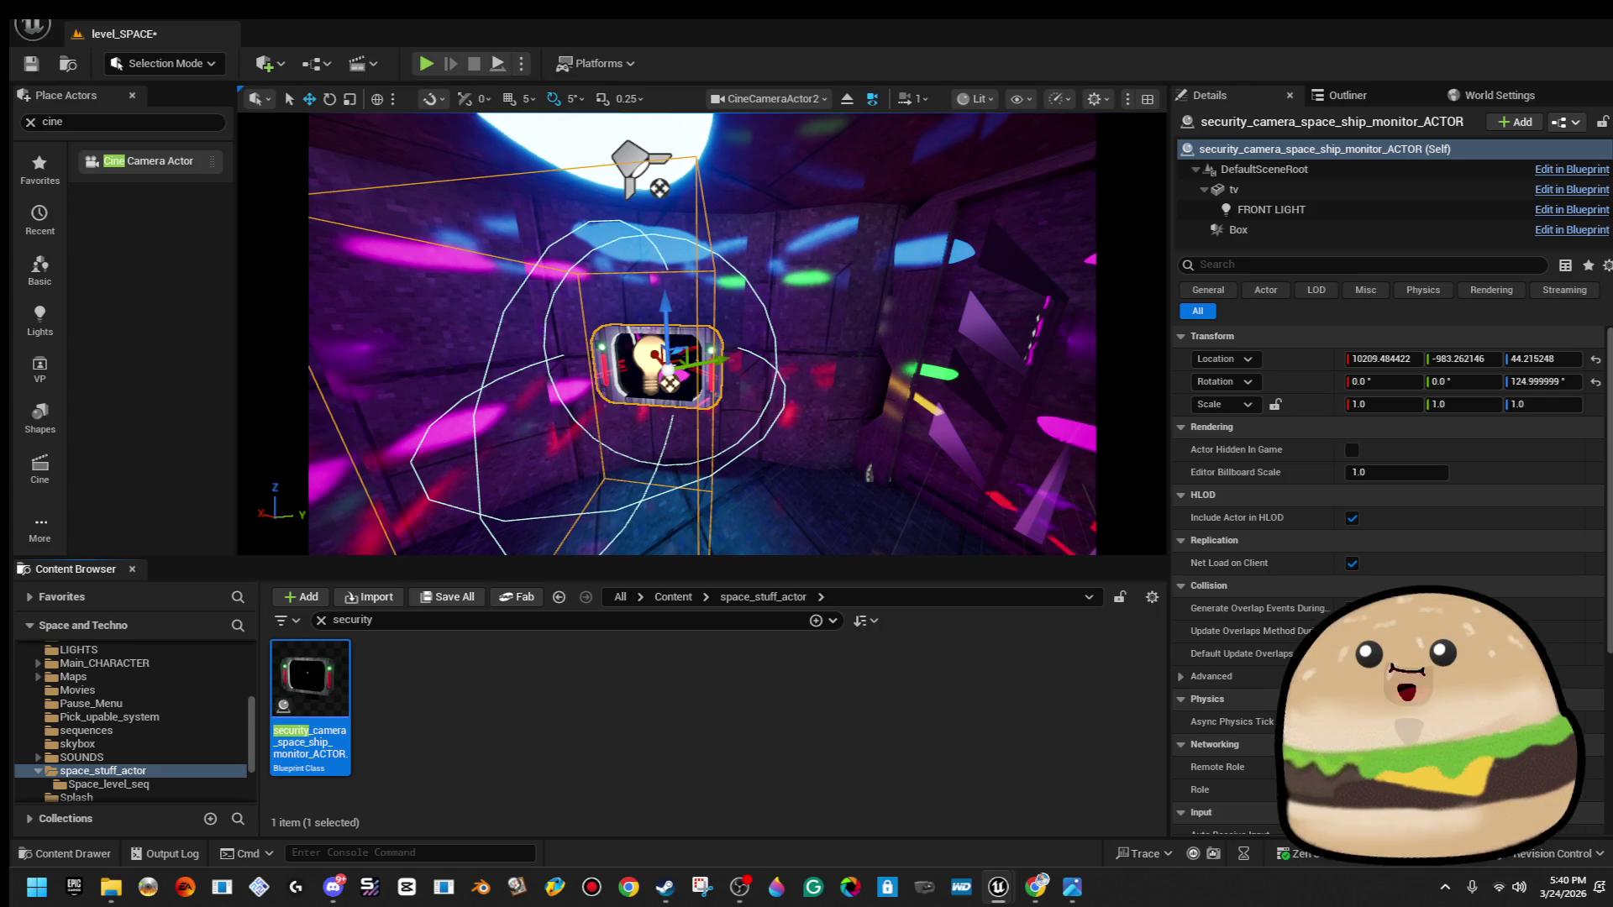
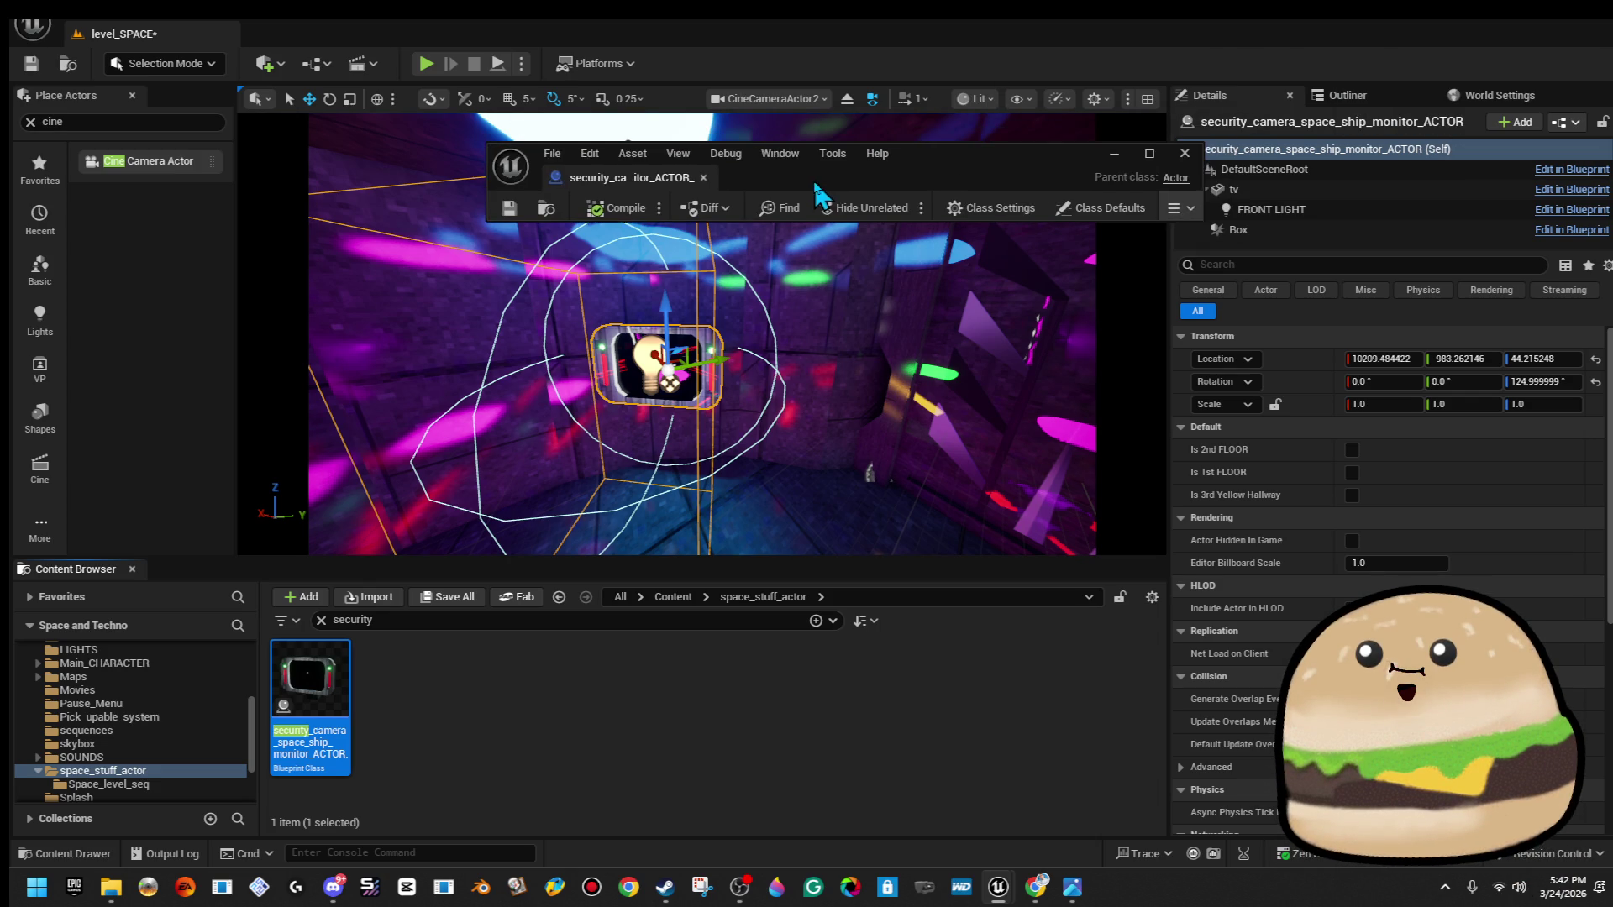
# Open the monitor blueprint and wrap its bottom node row in an olive comment.
pyautogui.doubleClick(945, 167)
pyautogui.scroll(-7, 879, 385)
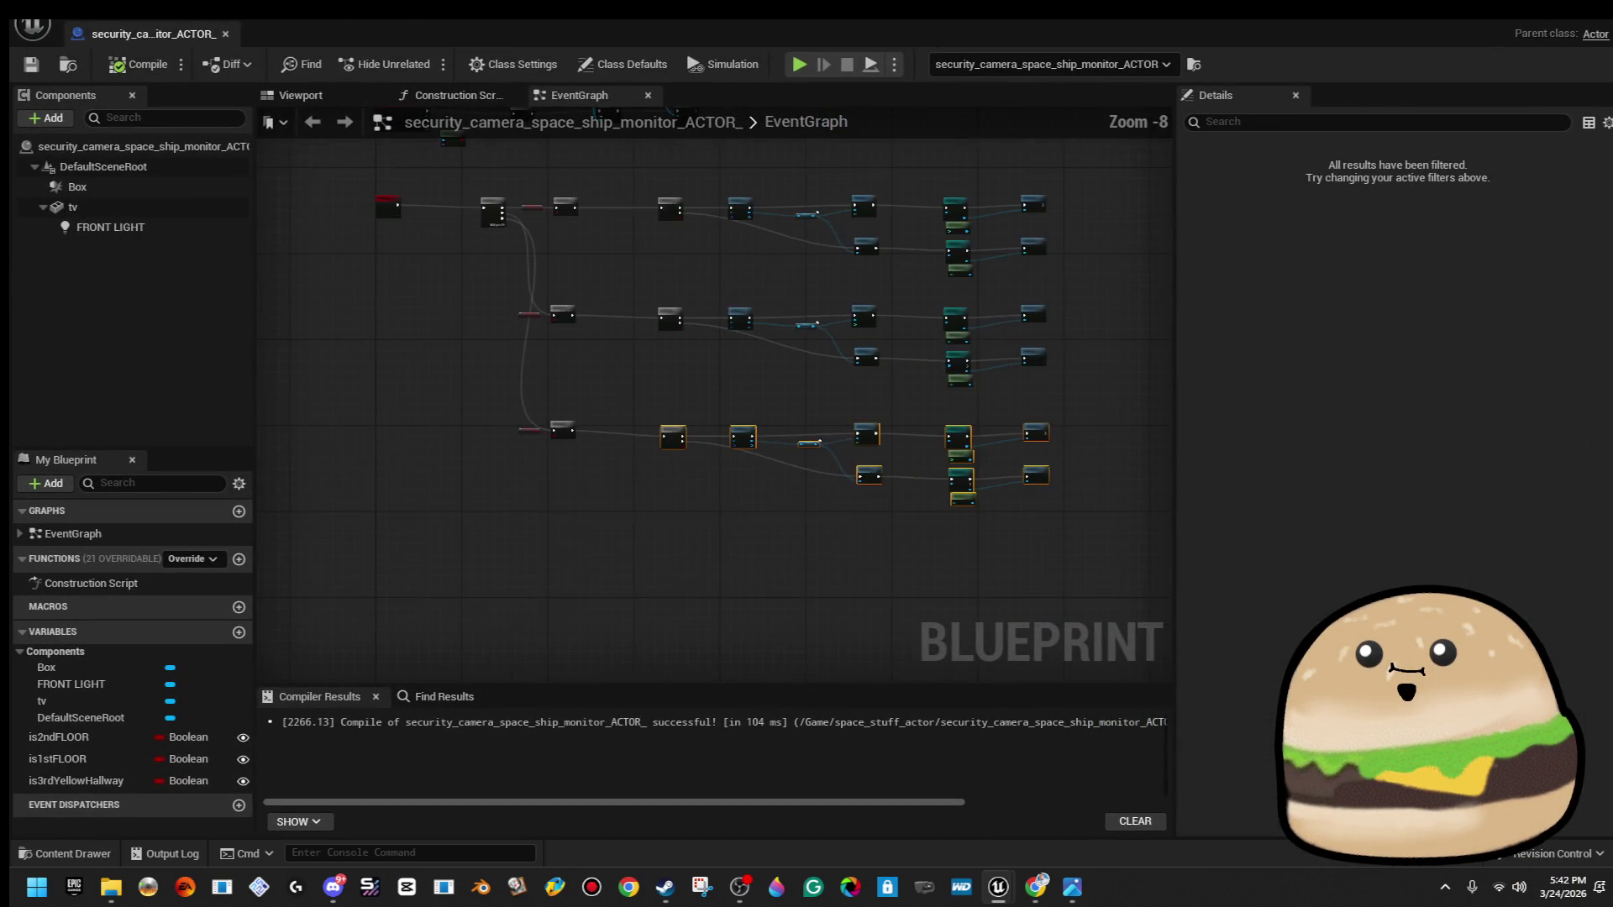
pyautogui.moveTo(425, 486); pyautogui.dragTo(1001, 613)
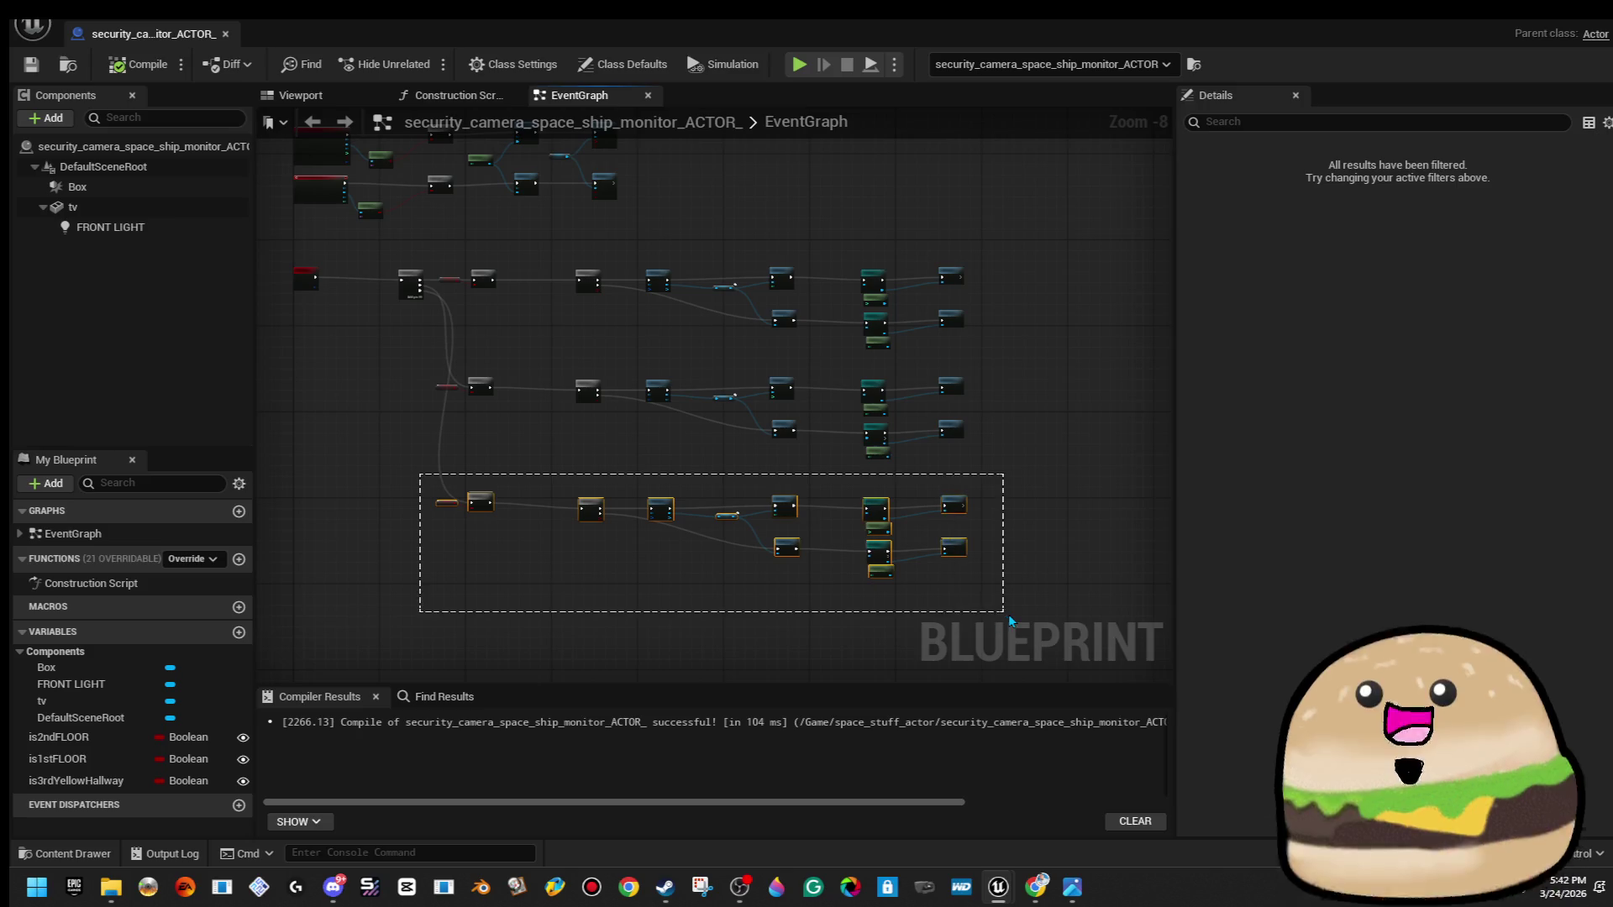
pyautogui.scroll(6, 405, 591)
pyautogui.scroll(-4, 450, 554)
pyautogui.press('c')
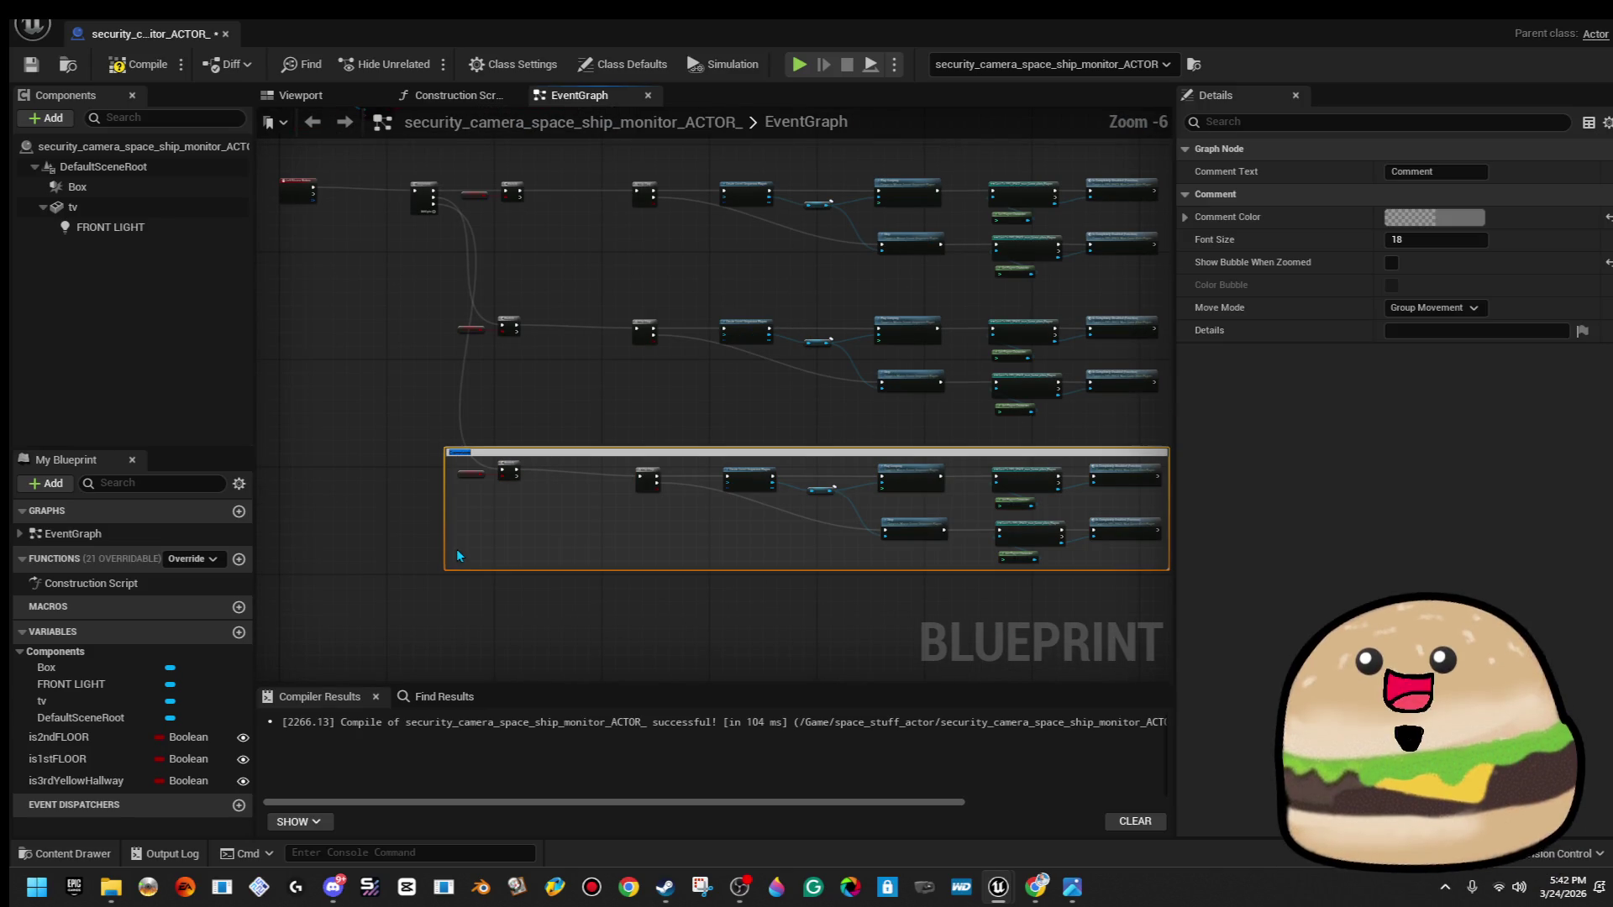
pyautogui.click(1435, 217)
pyautogui.click(1227, 370)
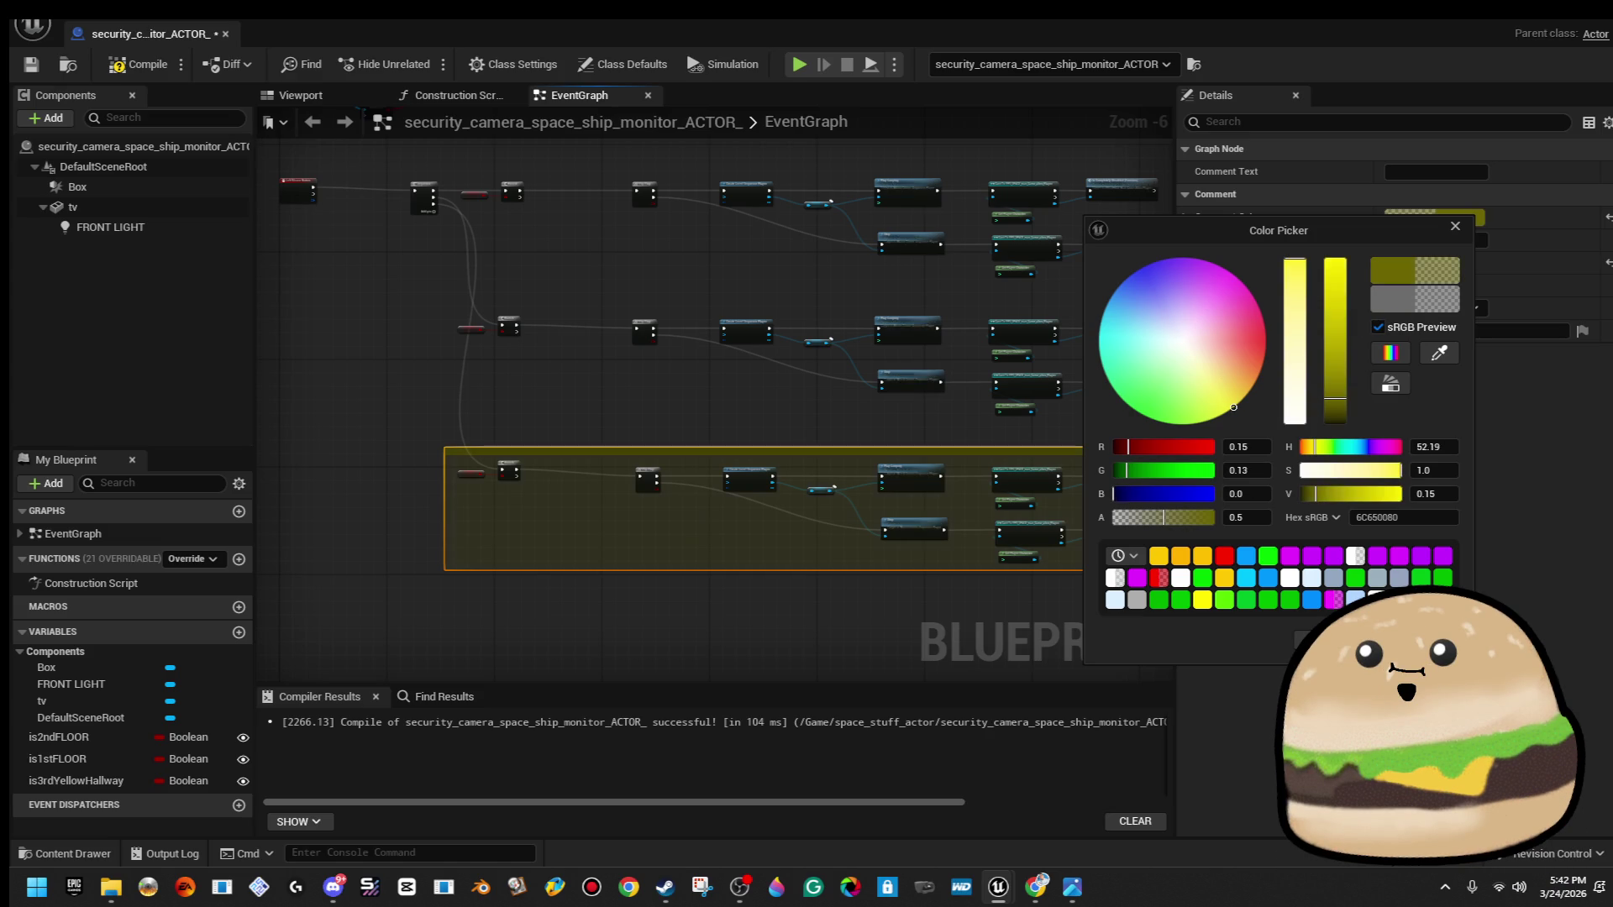
# Wrap the middle node row in a comment tinted dark blue.
pyautogui.moveTo(785, 401); pyautogui.dragTo(611, 444)
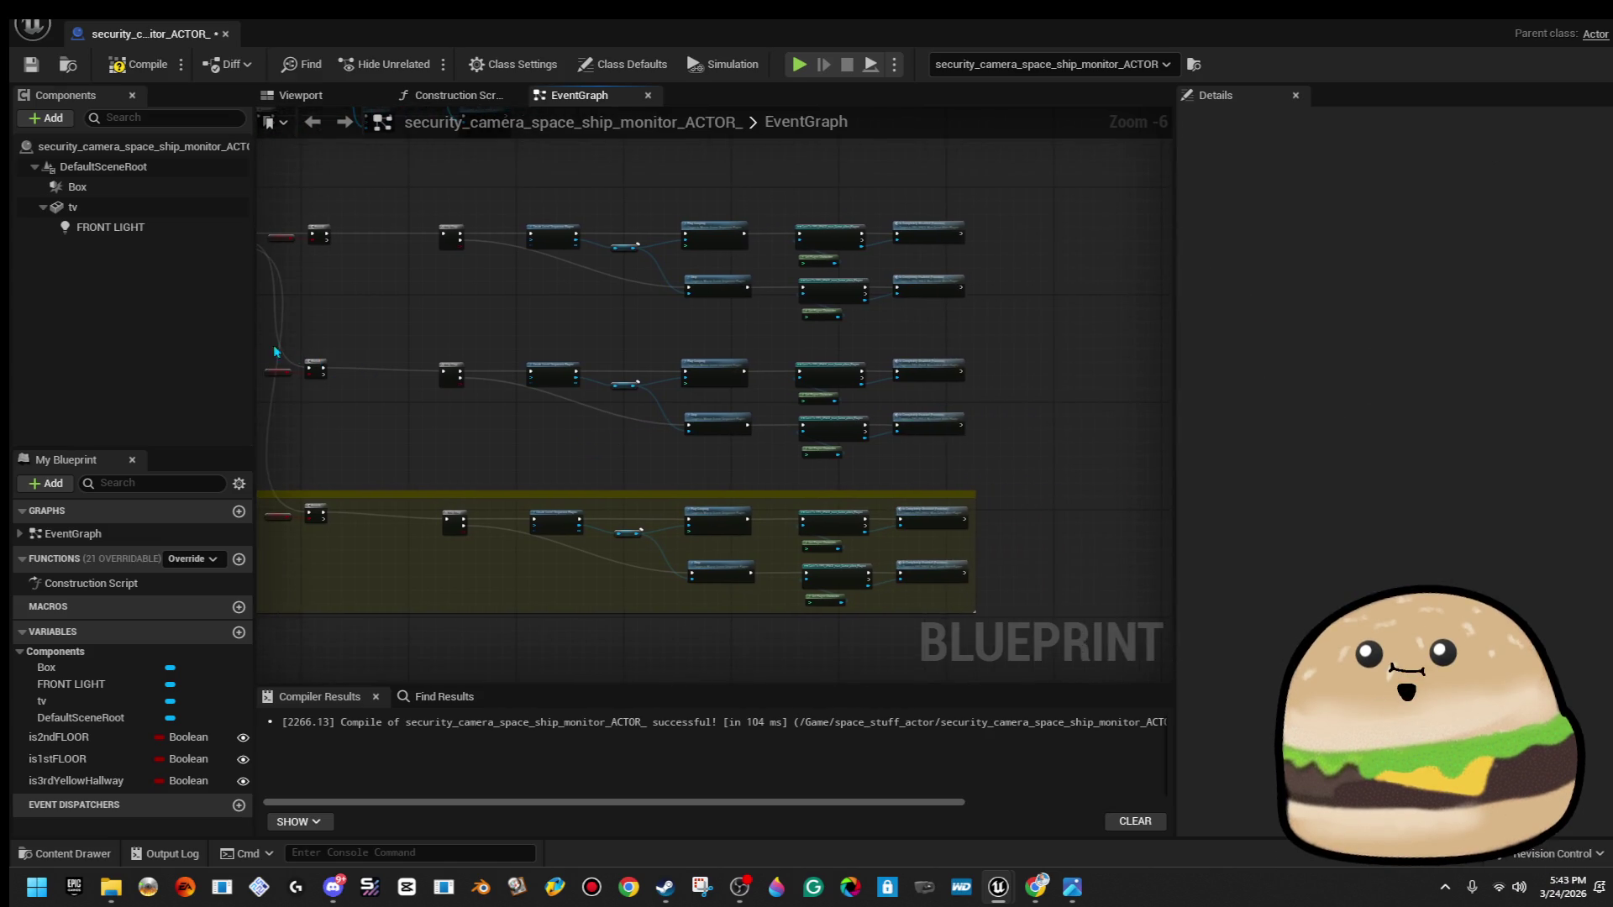
pyautogui.moveTo(1062, 391); pyautogui.dragTo(1125, 388)
pyautogui.moveTo(1076, 335)
pyautogui.mouseDown()
pyautogui.moveTo(703, 468)
pyautogui.moveTo(319, 466)
pyautogui.mouseUp()
pyautogui.press('c')
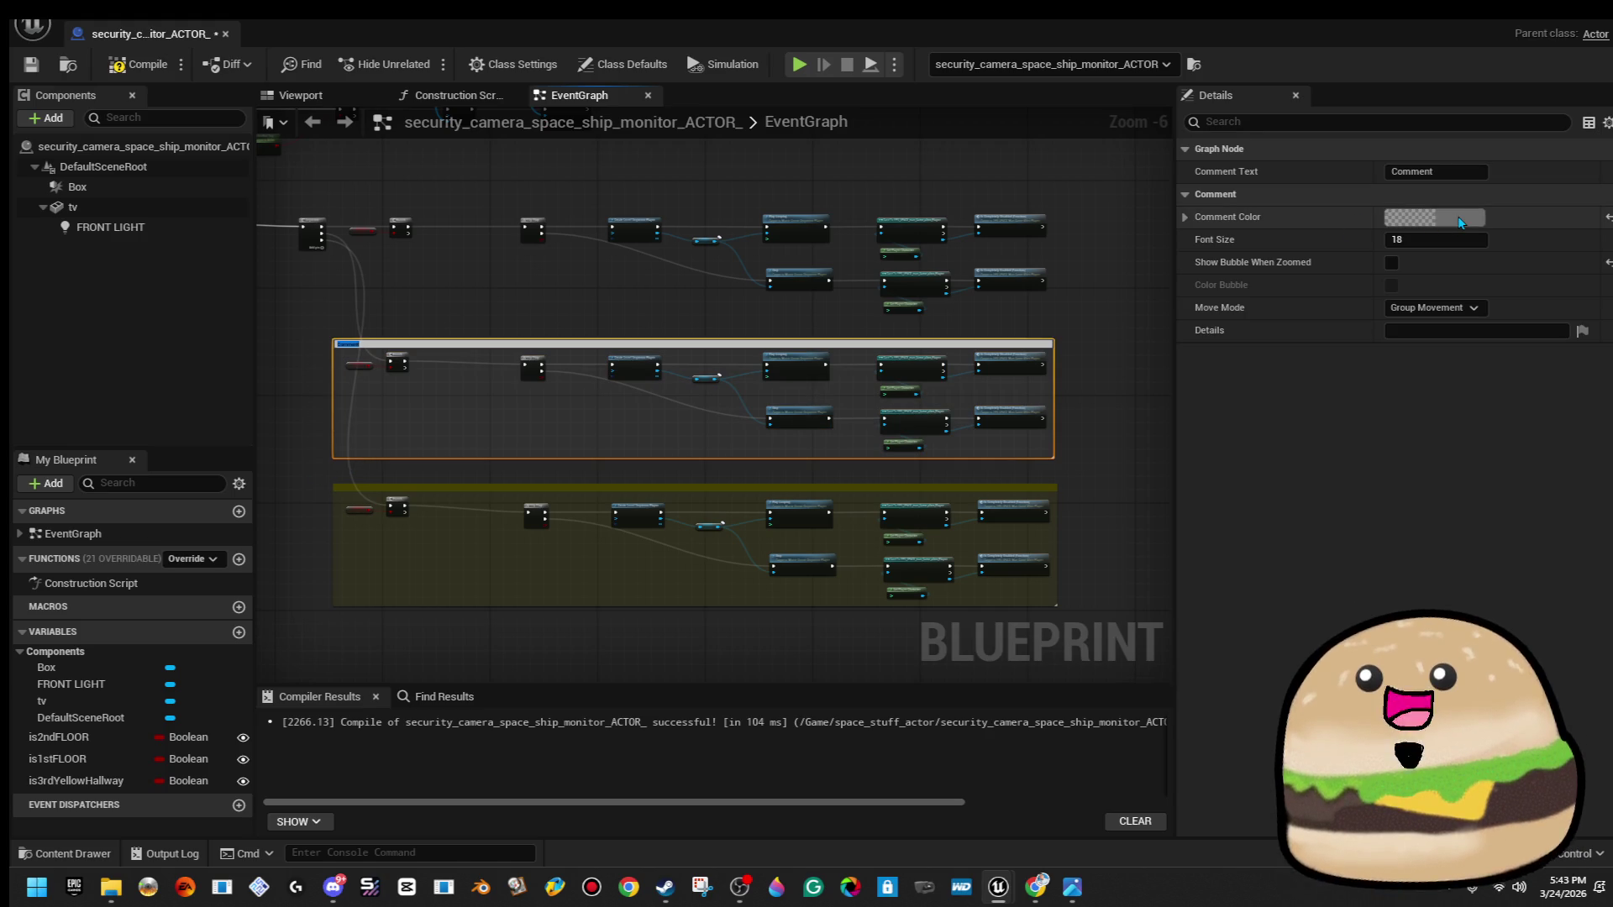
pyautogui.click(1435, 217)
pyautogui.click(1172, 273)
pyautogui.moveTo(1172, 273)
pyautogui.mouseDown()
pyautogui.moveTo(1178, 259)
pyautogui.moveTo(1134, 265)
pyautogui.moveTo(1100, 295)
pyautogui.mouseUp()
pyautogui.scroll(3, 420, 319)
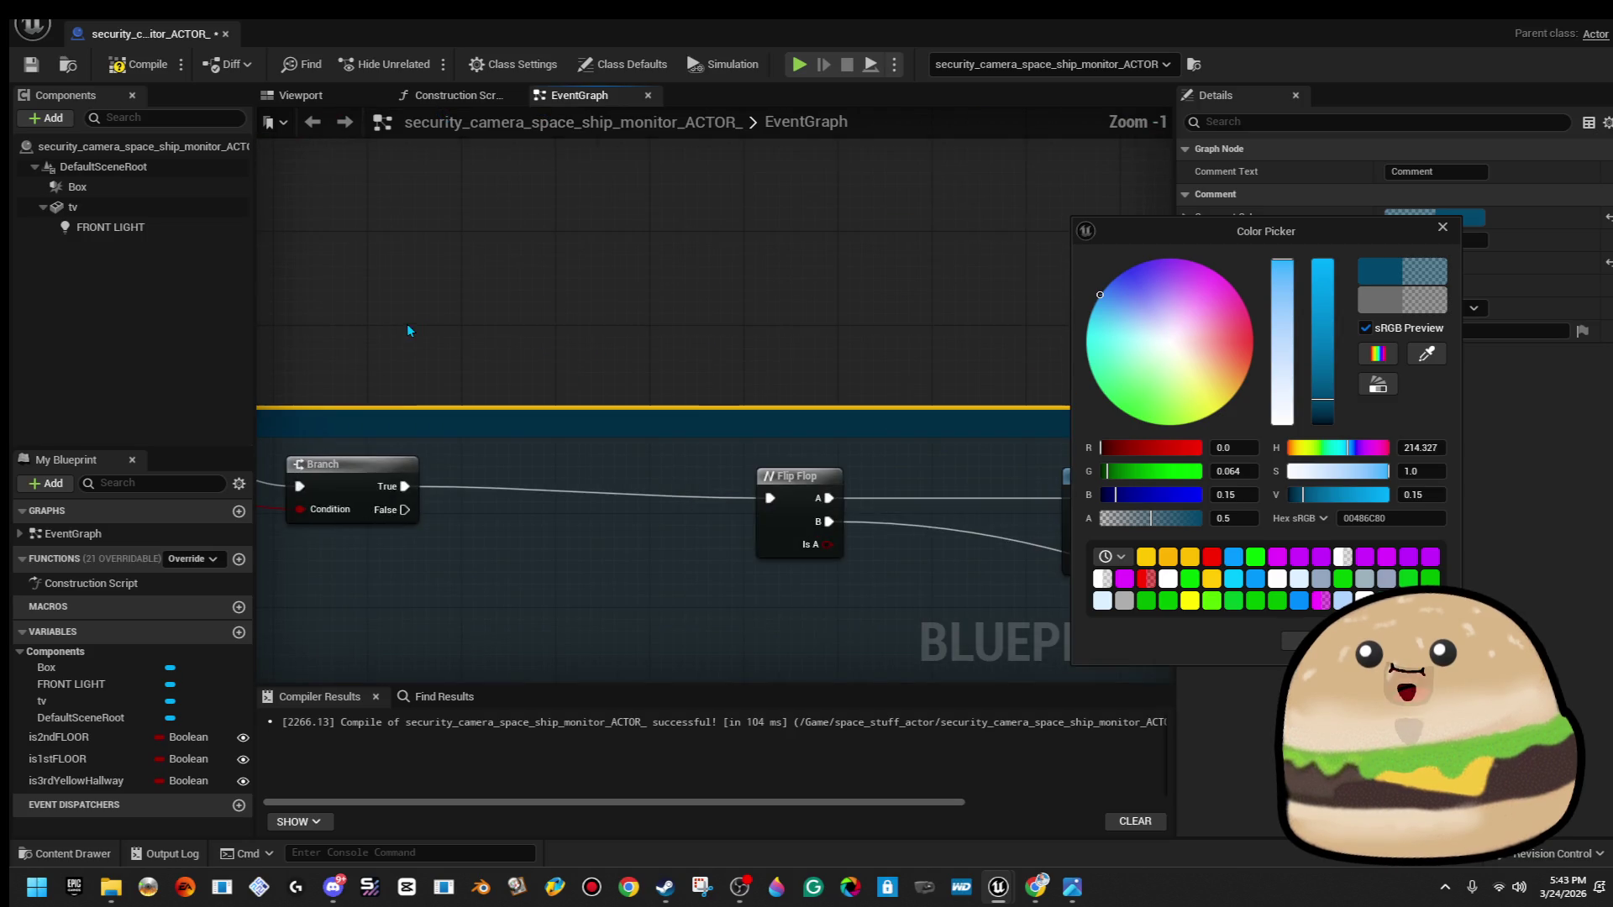
pyautogui.click(832, 288)
# Select the whole top row of nodes in the monitor graph.
pyautogui.scroll(-2, 832, 288)
pyautogui.scroll(-2, 501, 381)
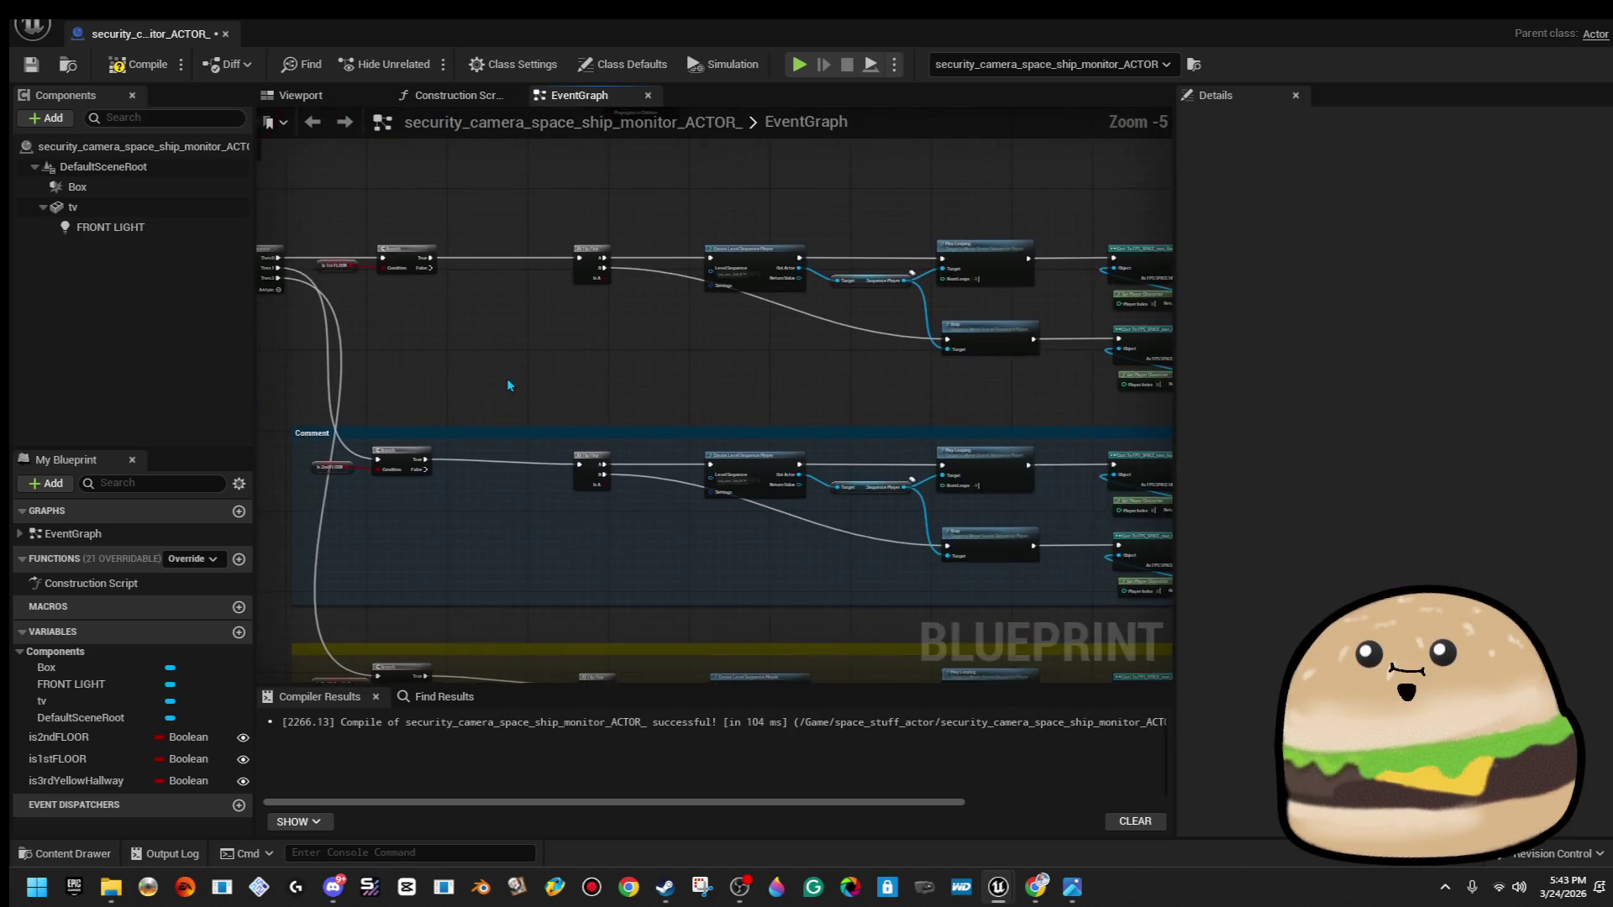
pyautogui.moveTo(402, 288); pyautogui.dragTo(666, 356)
pyautogui.moveTo(893, 386); pyautogui.dragTo(1041, 393)
# Wrap the top node row in a bright magenta comment.
pyautogui.press('c')
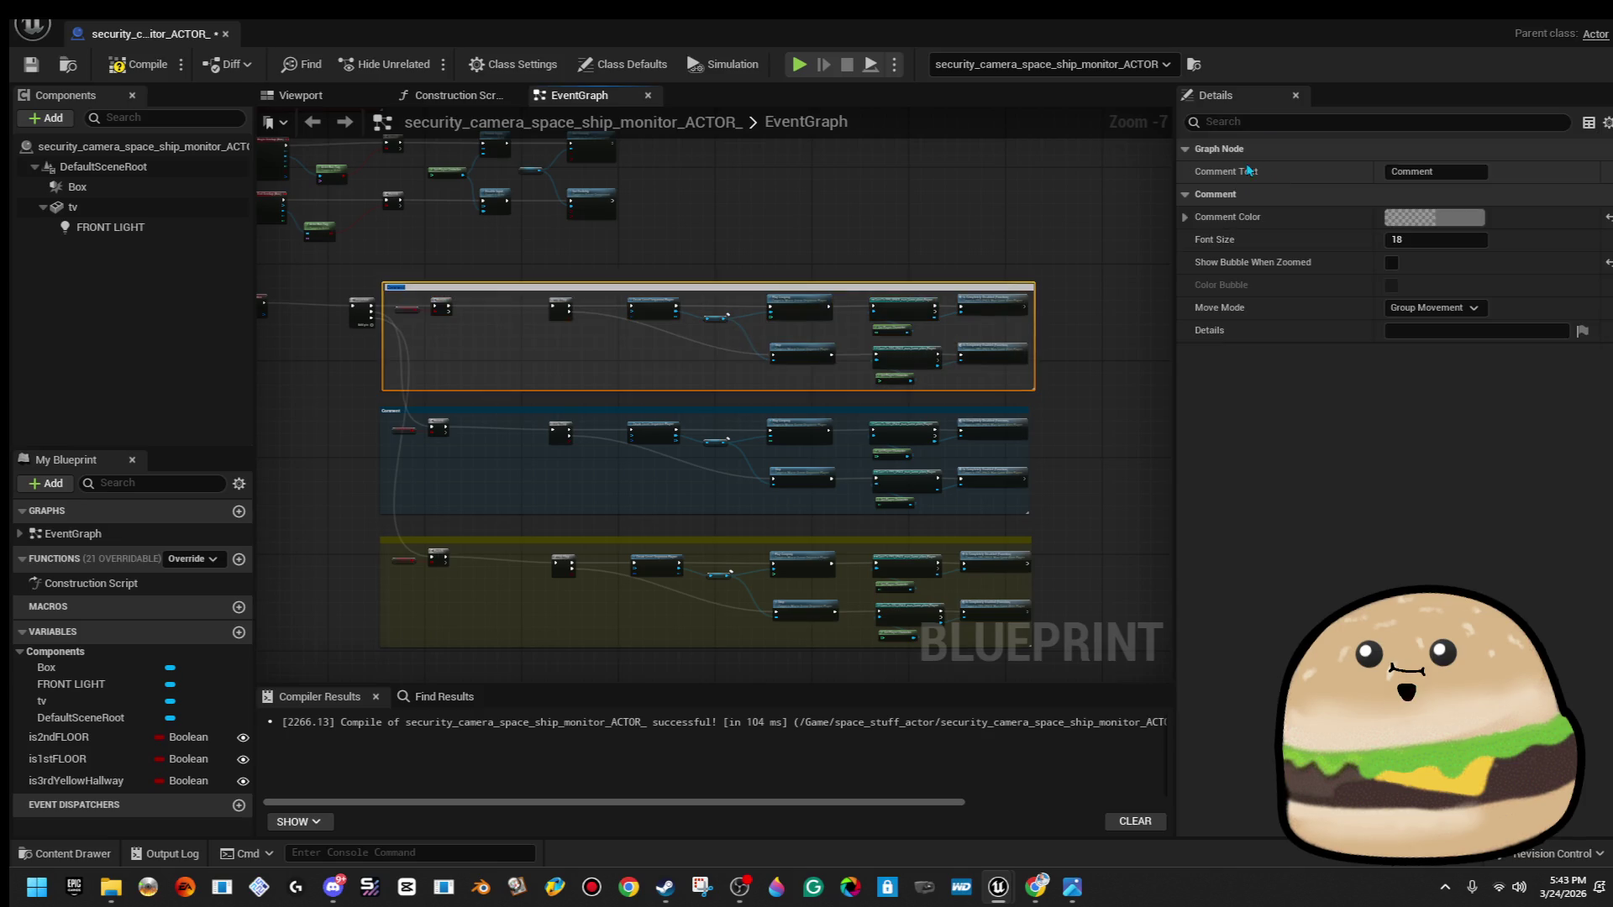
pyautogui.click(1452, 220)
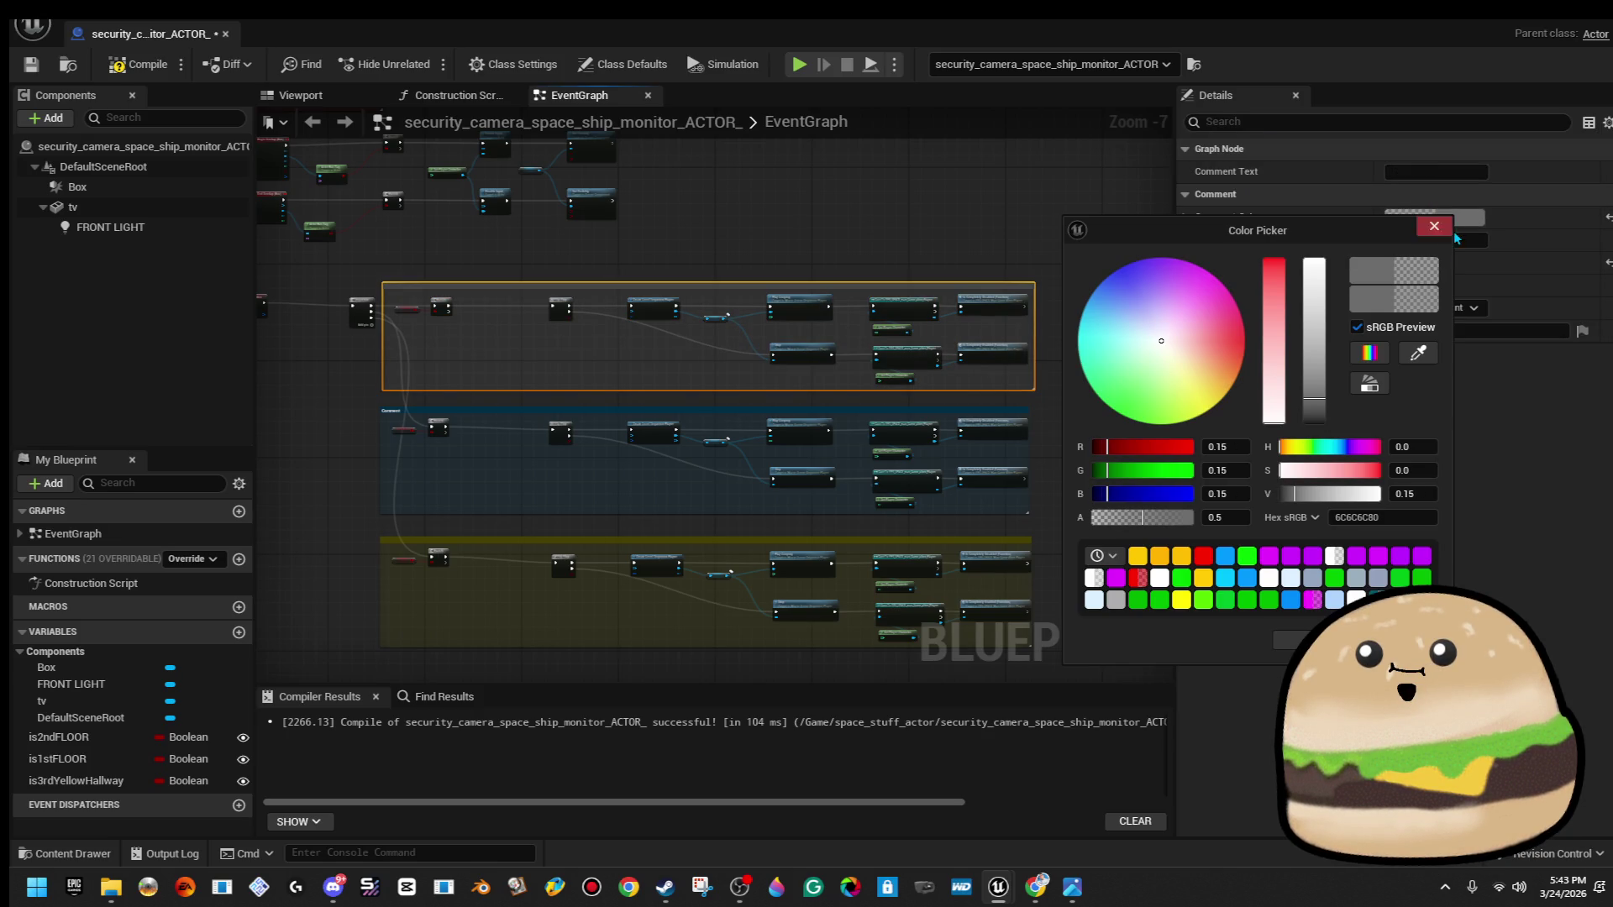
pyautogui.click(1210, 273)
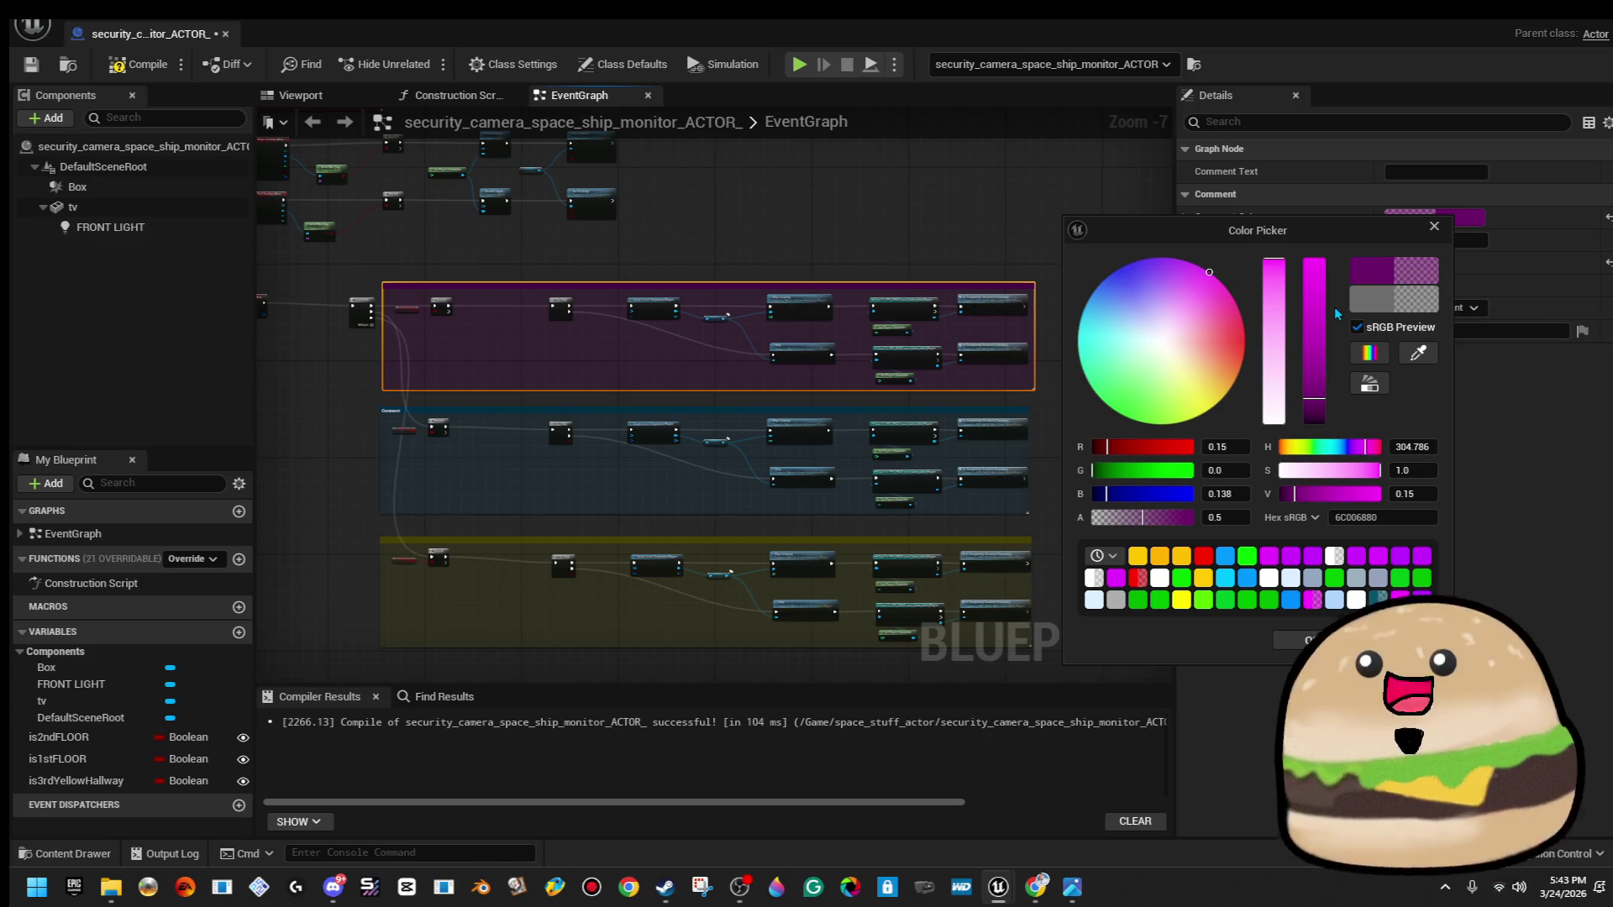
pyautogui.click(1378, 556)
pyautogui.click(1298, 640)
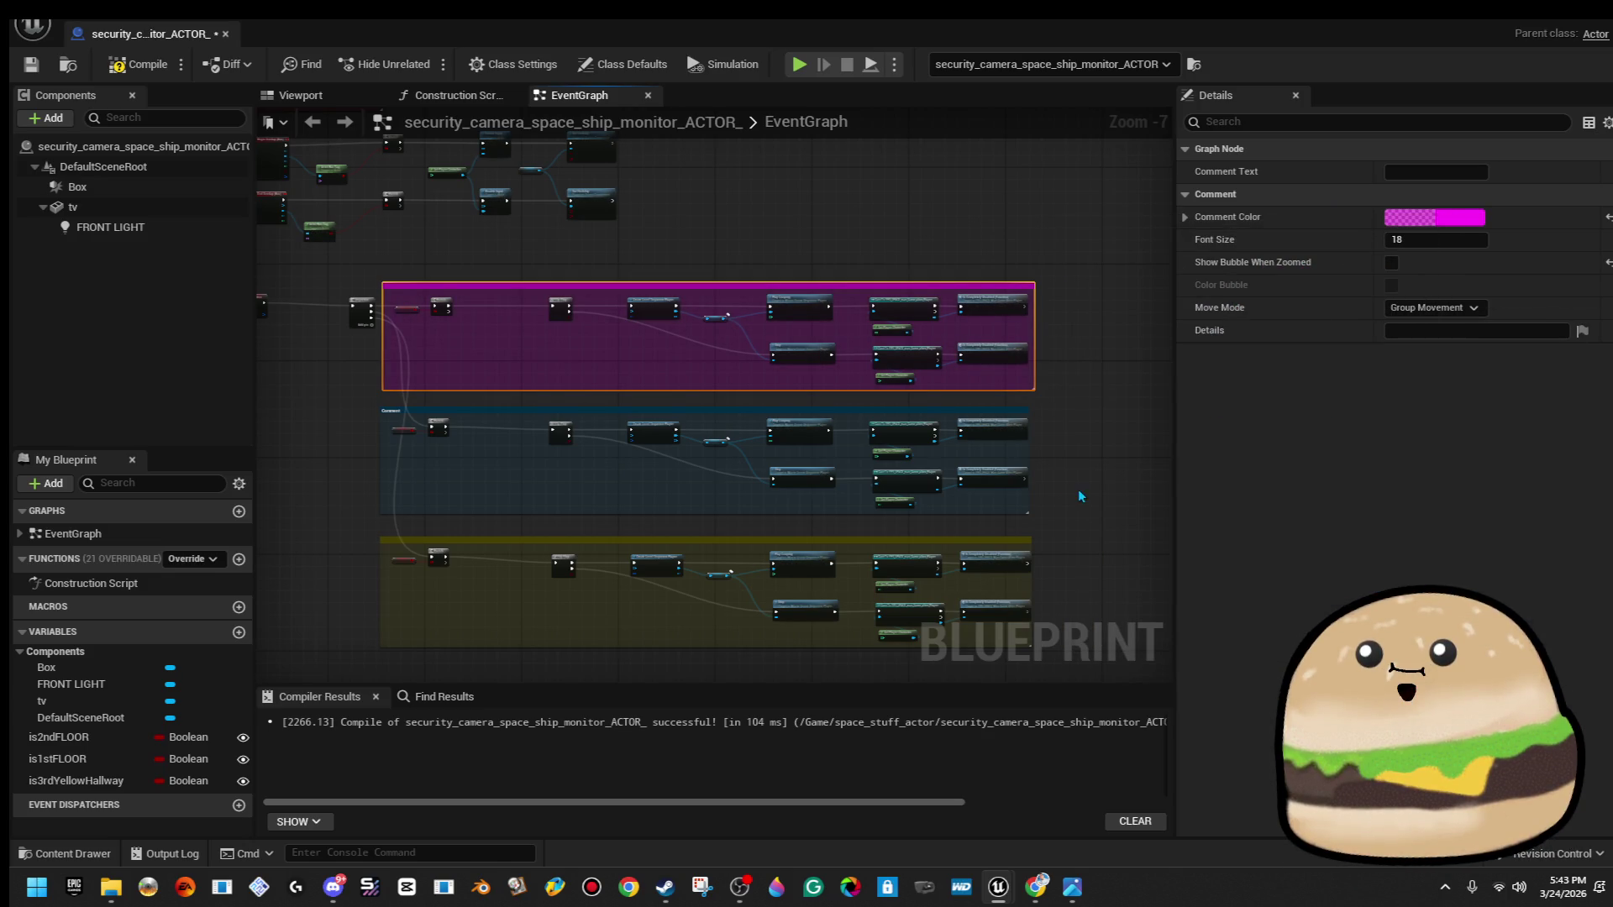
# Recolor the middle comment bright blue and the bottom comment bright yellow.
pyautogui.click(1009, 424)
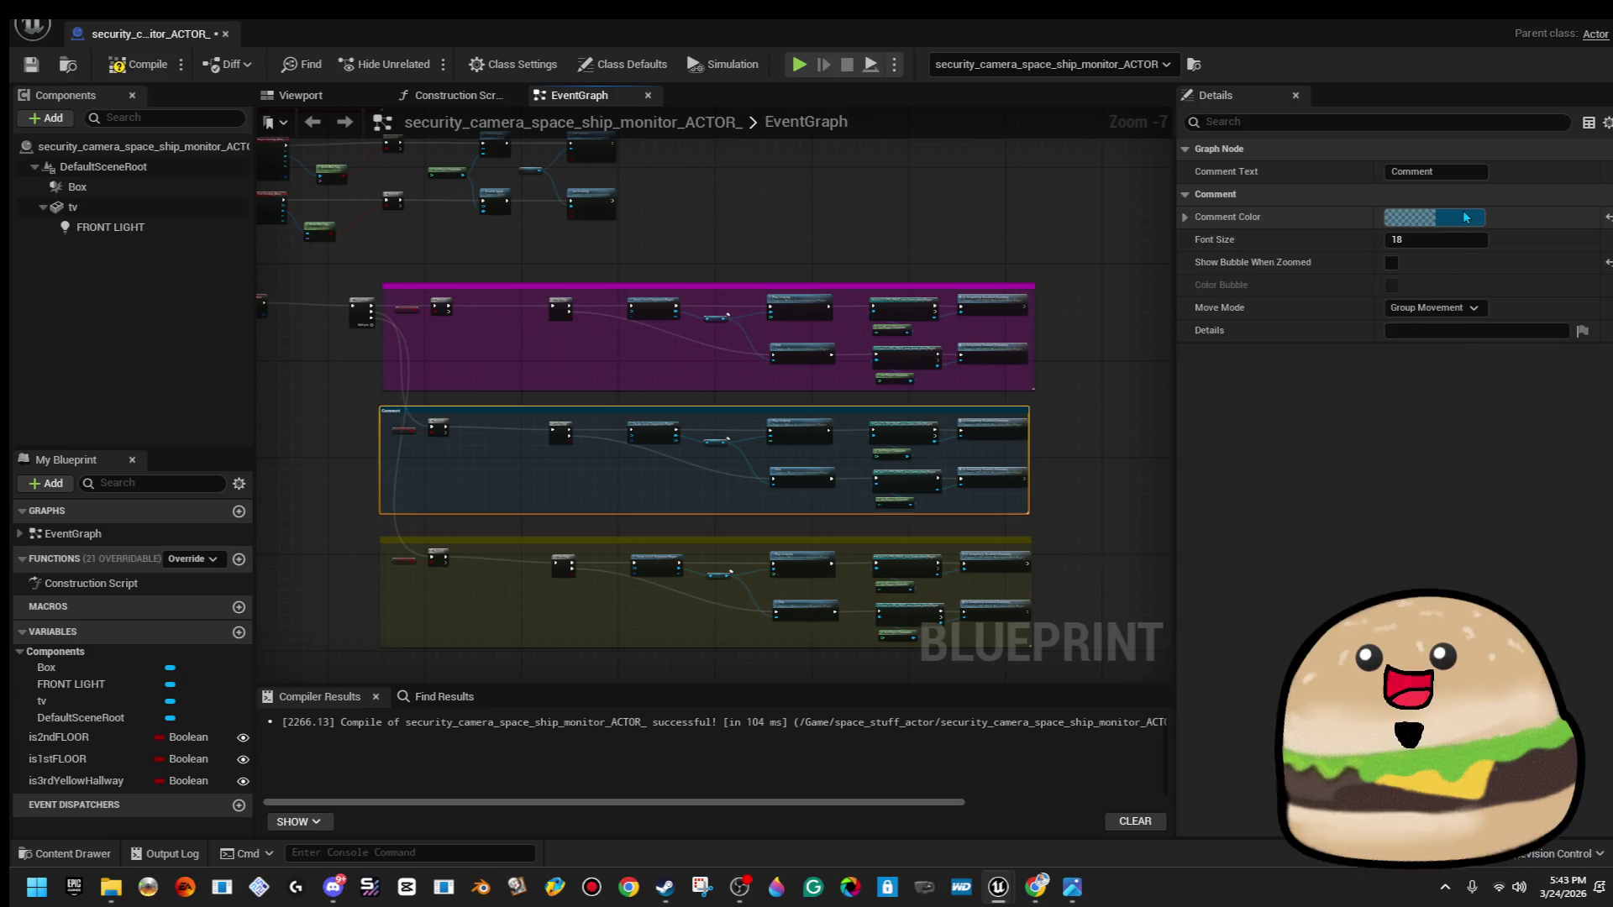
pyautogui.click(1453, 217)
pyautogui.click(1325, 595)
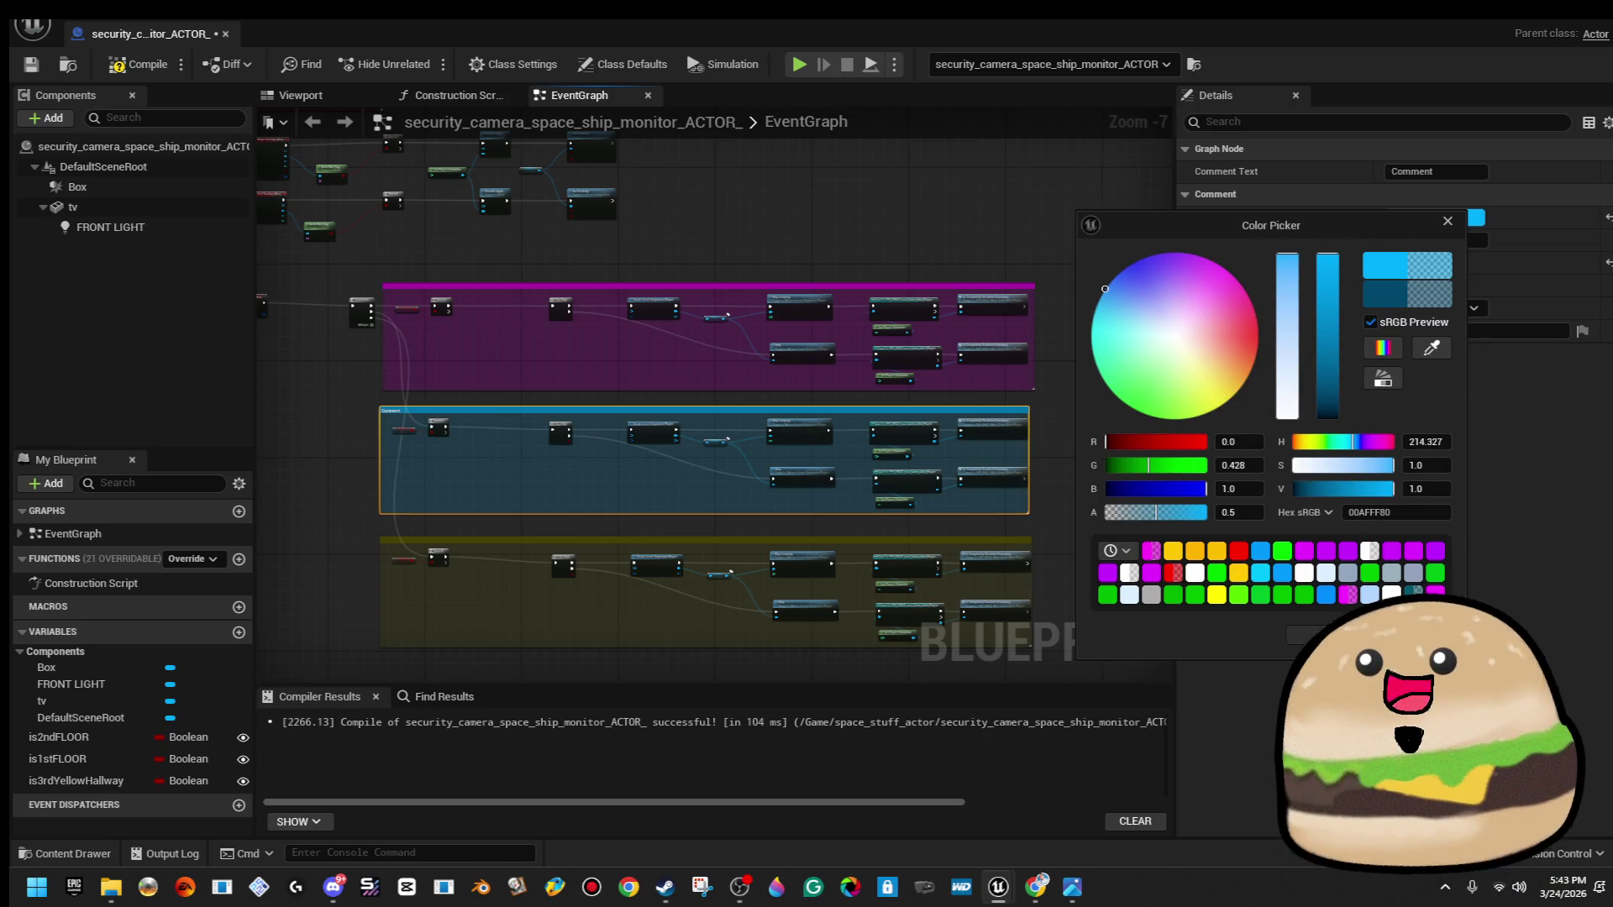
pyautogui.click(1063, 607)
pyautogui.click(994, 542)
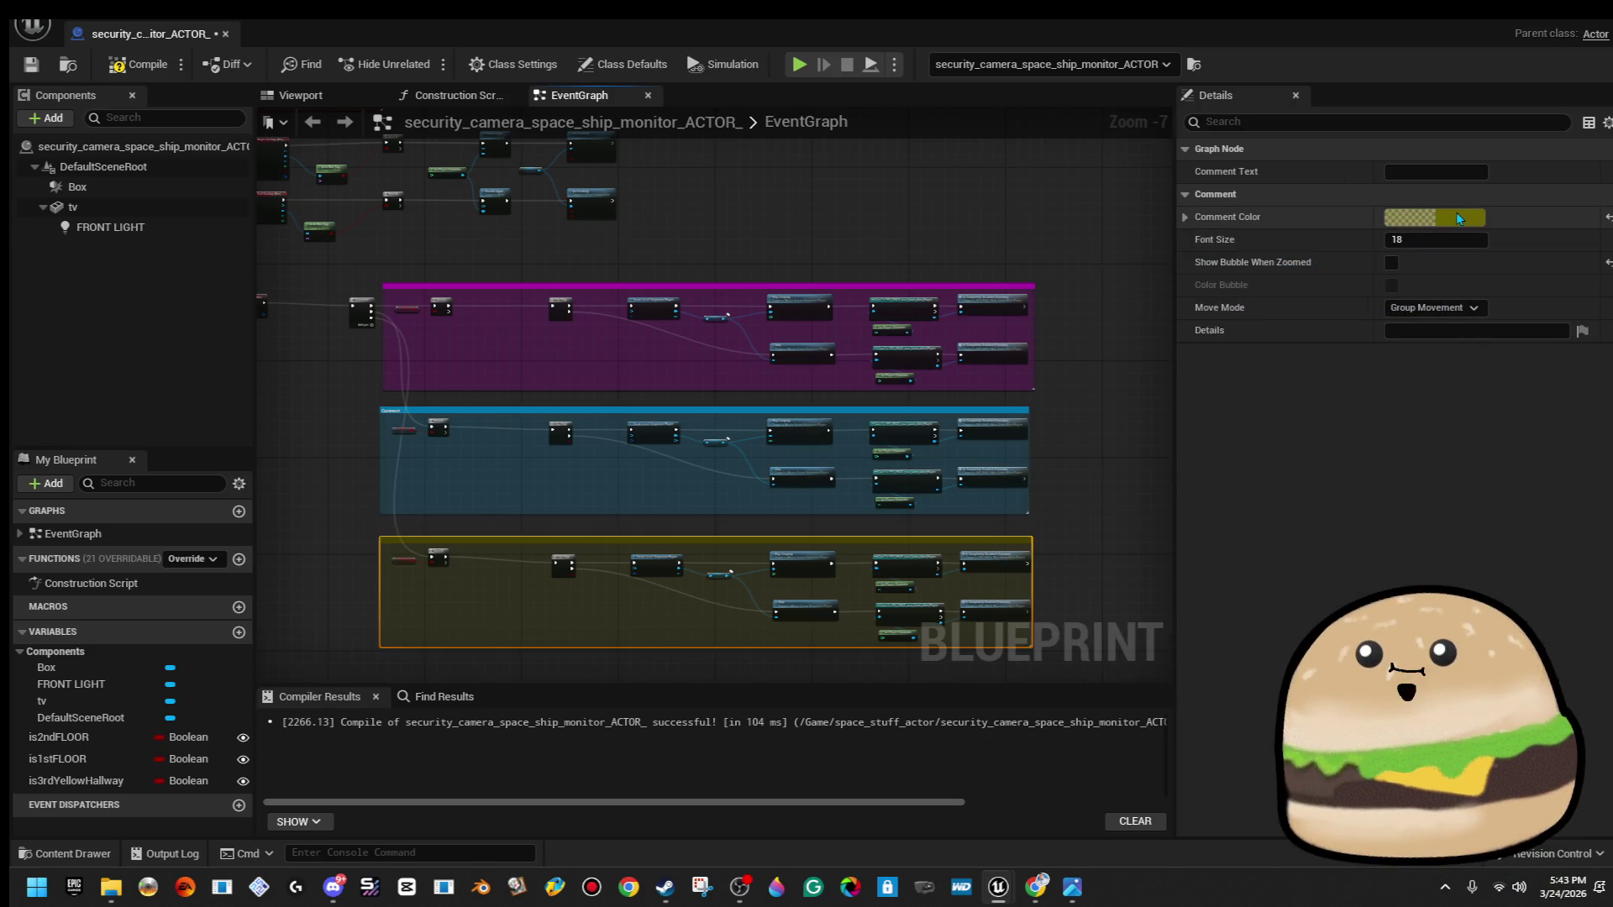
pyautogui.click(1458, 219)
pyautogui.click(1219, 407)
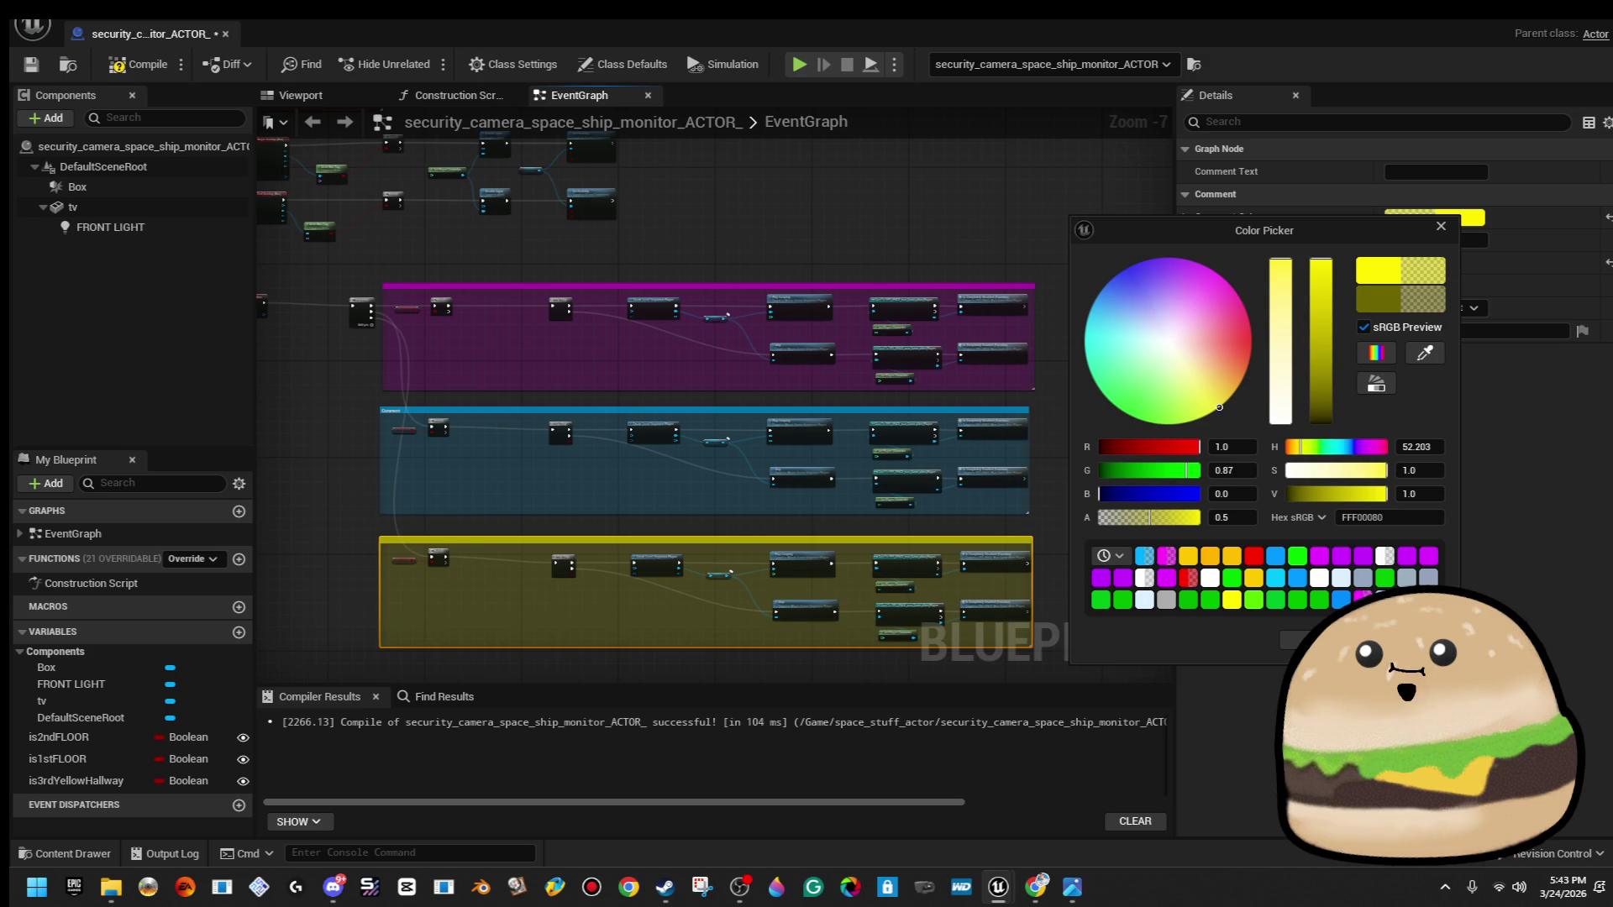
# Compile and save the monitor blueprint, then close it to return to the level.
pyautogui.click(139, 64)
pyautogui.click(40, 74)
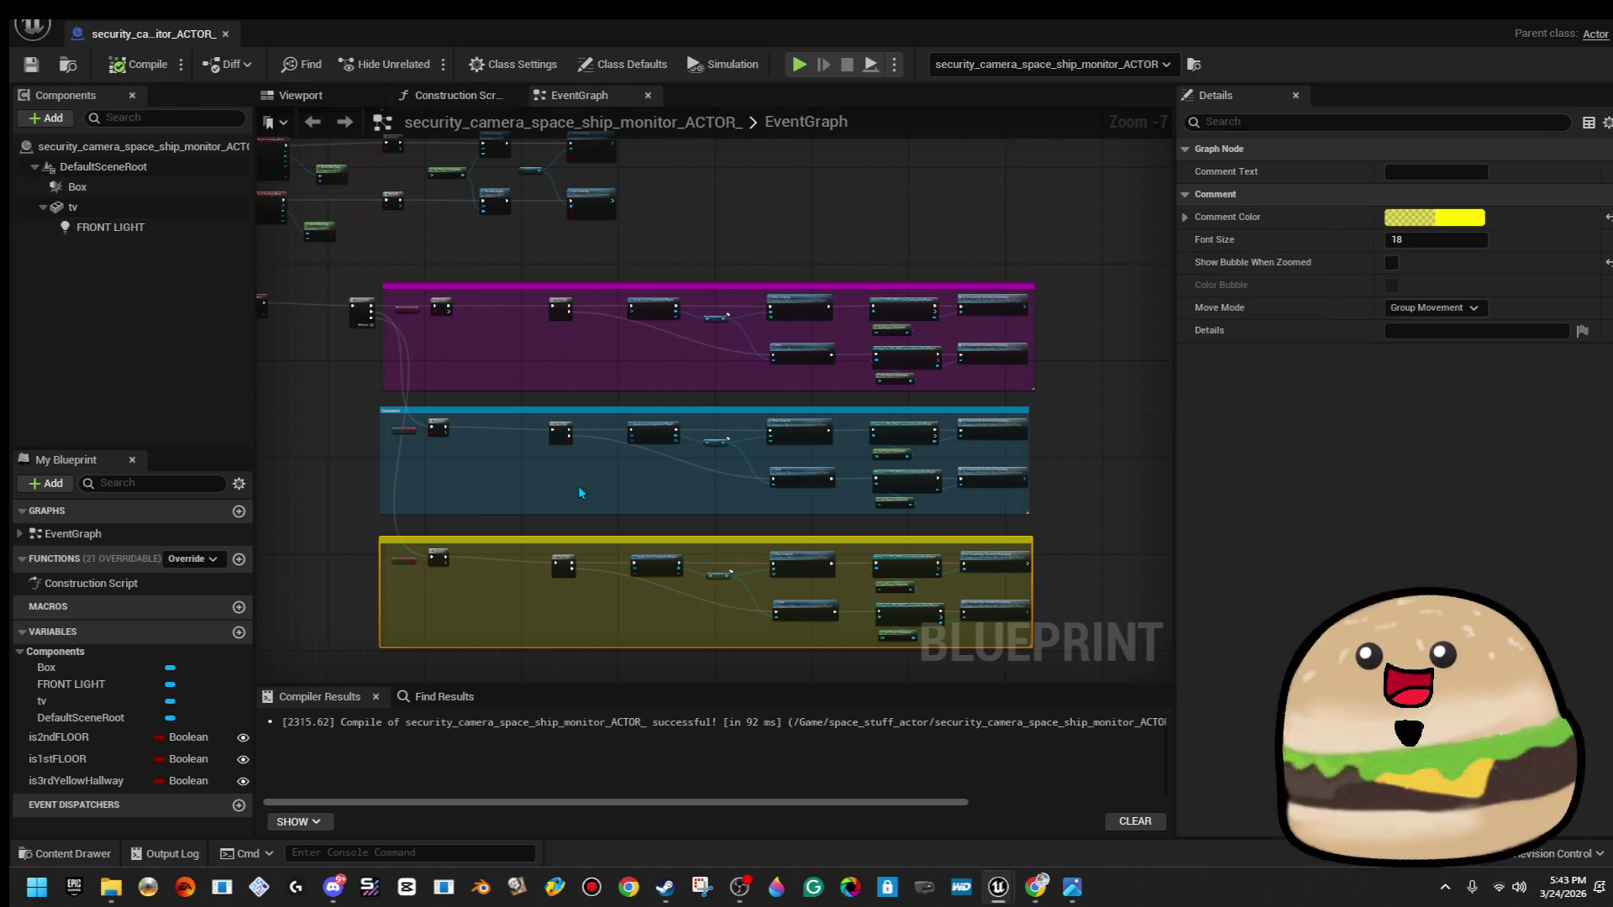
pyautogui.scroll(4, 605, 497)
pyautogui.scroll(-3, 605, 516)
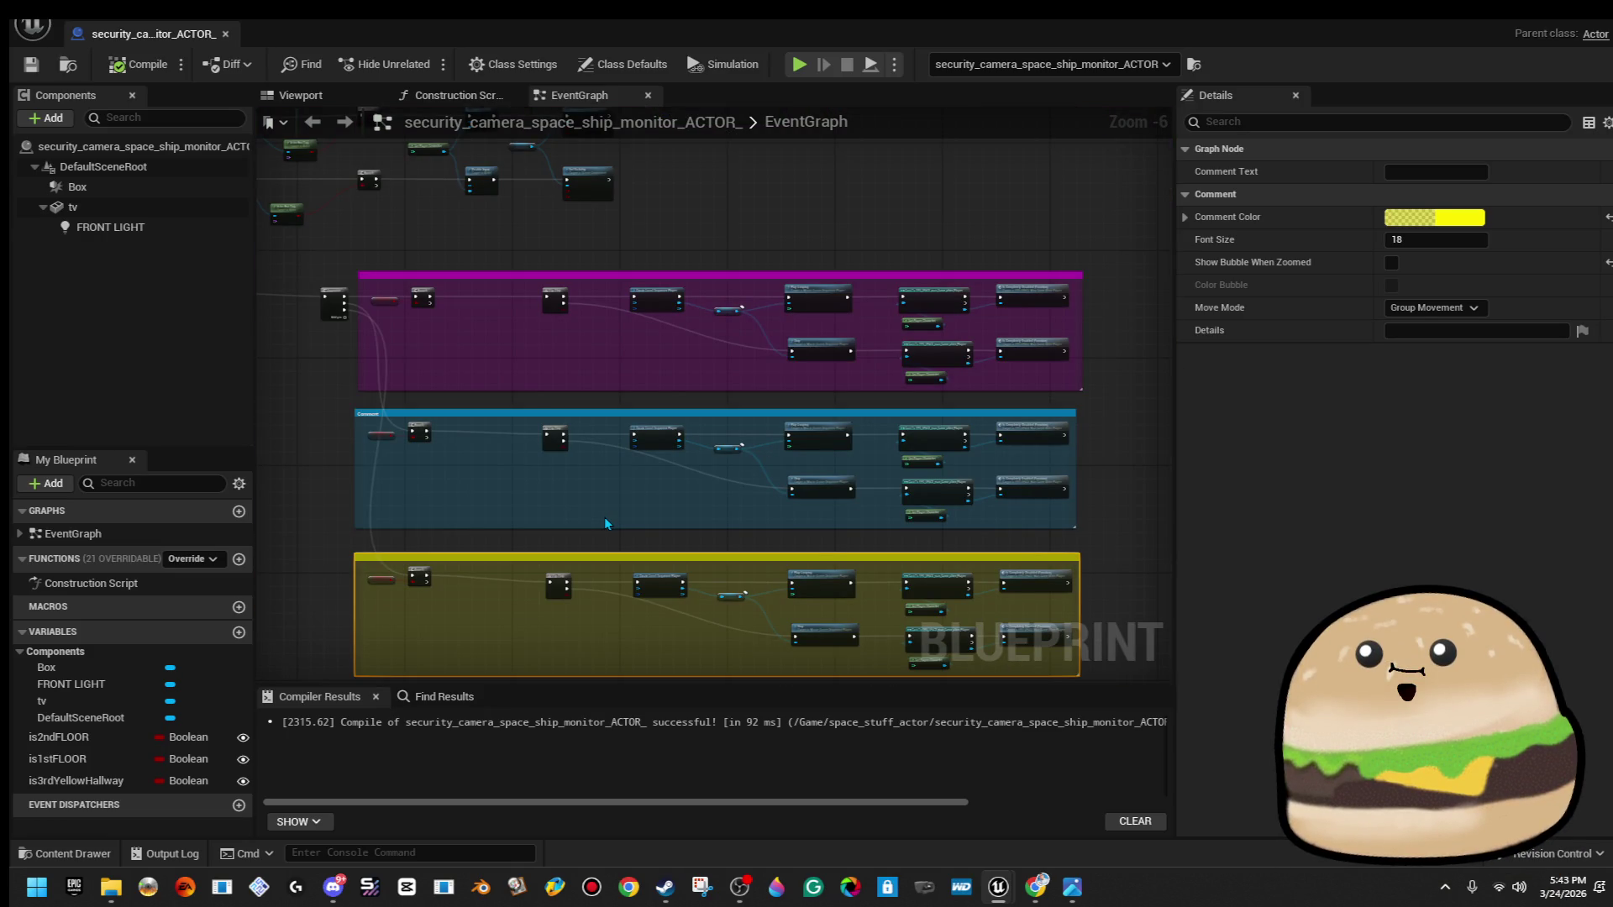
pyautogui.click(139, 64)
pyautogui.click(32, 65)
pyautogui.click(225, 33)
pyautogui.moveTo(754, 426); pyautogui.dragTo(754, 426)
# Enable Is 1st FLOOR on monitor instance ACTOR3 and save the level_SPACE map.
pyautogui.click(651, 376)
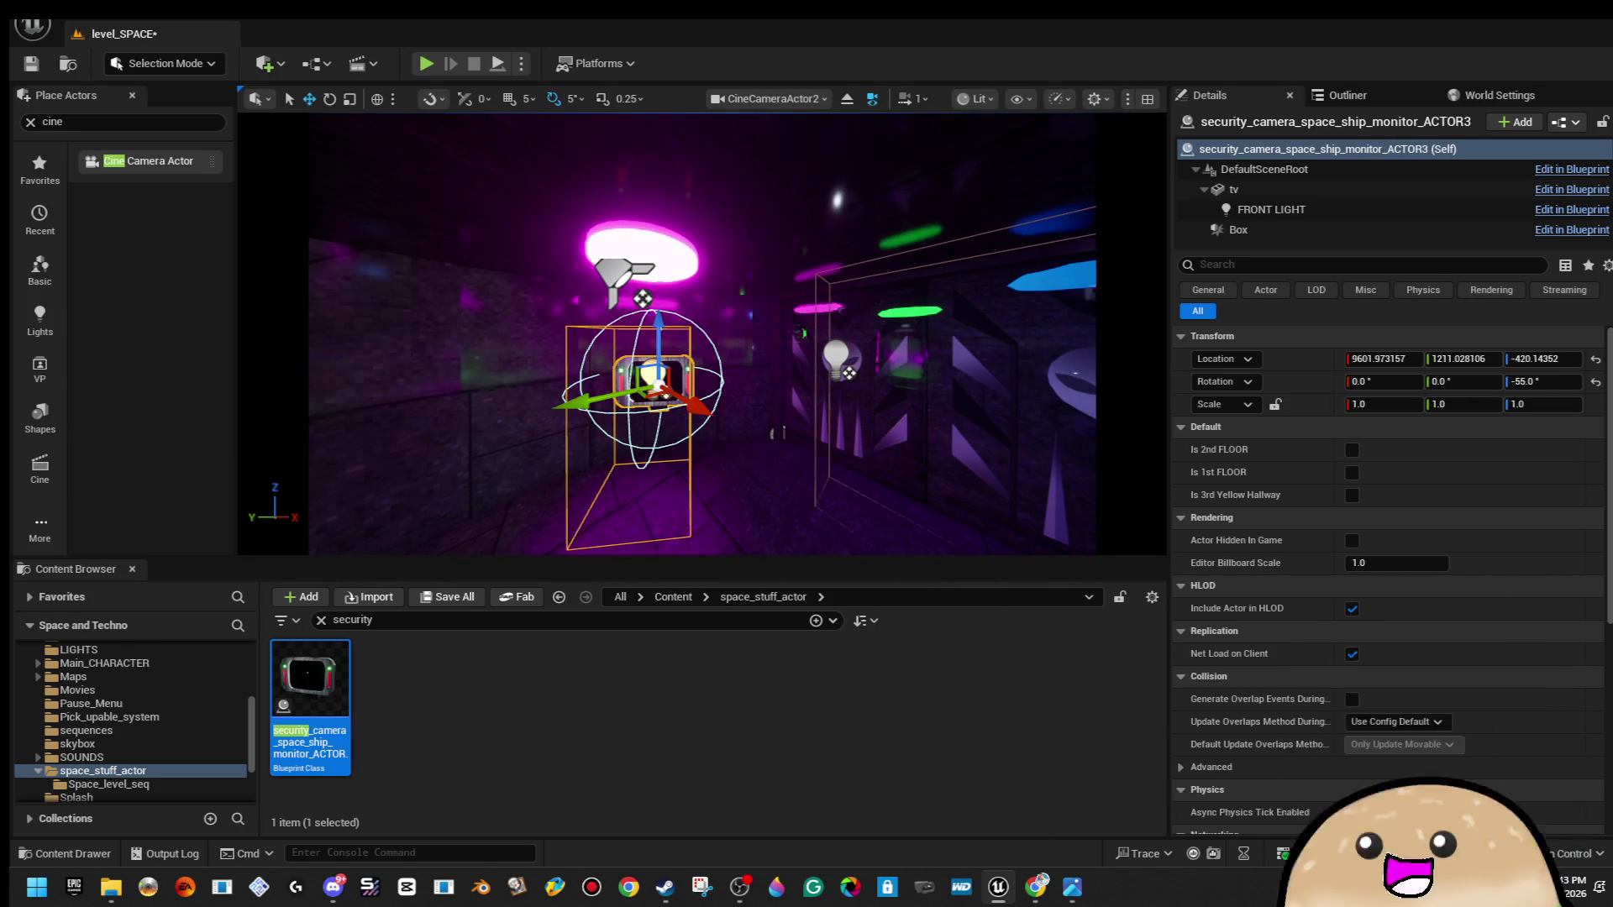
pyautogui.click(1354, 474)
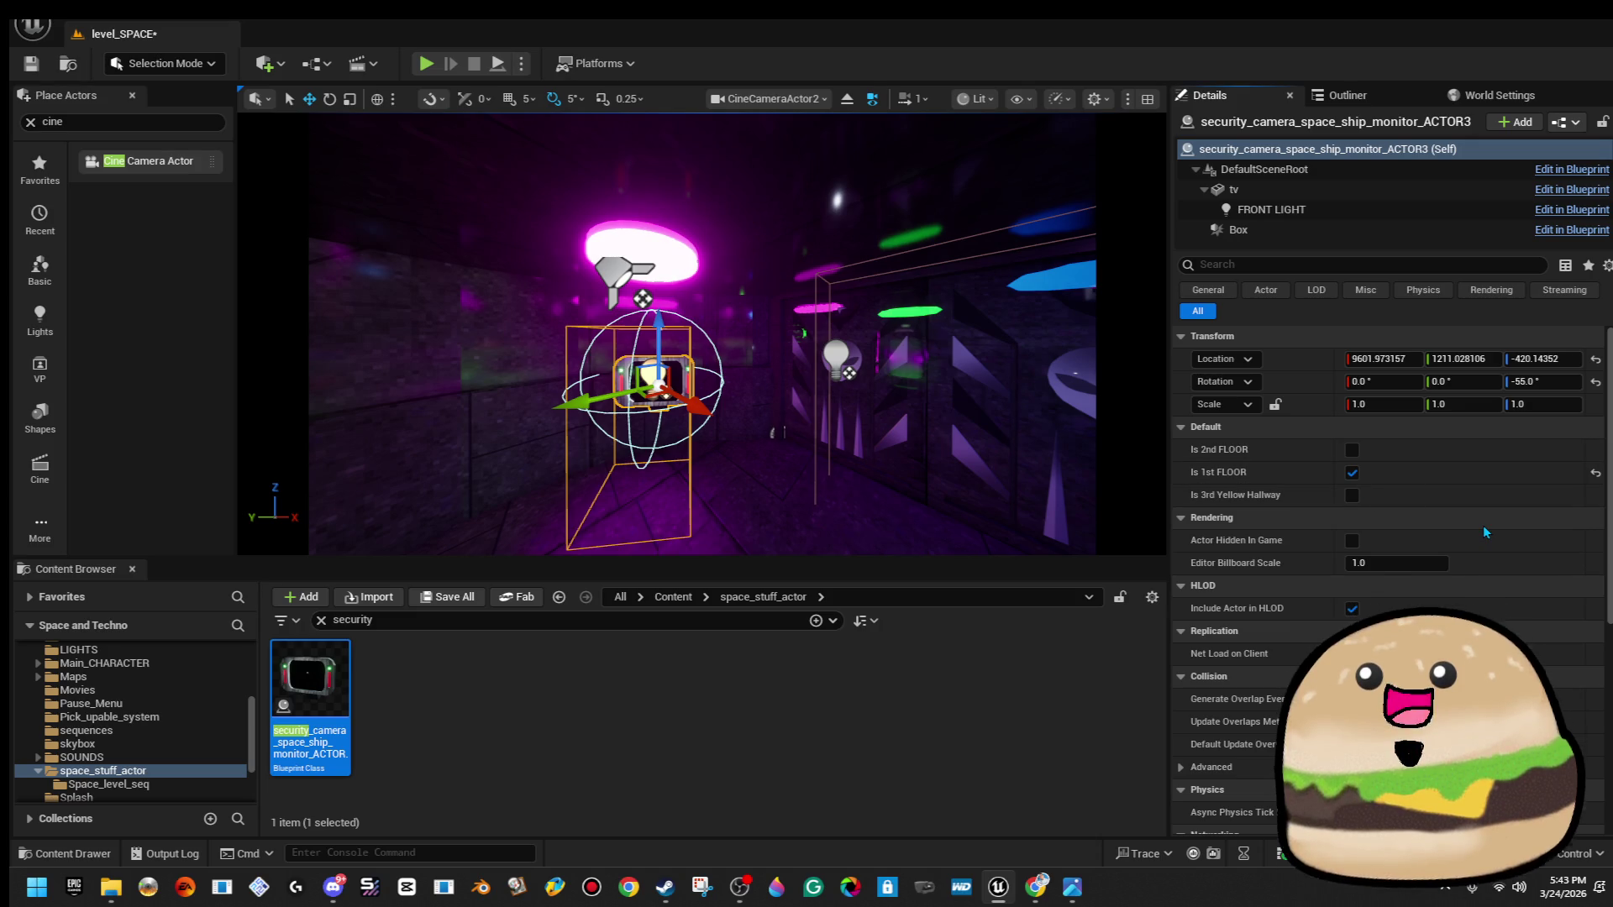
pyautogui.click(31, 63)
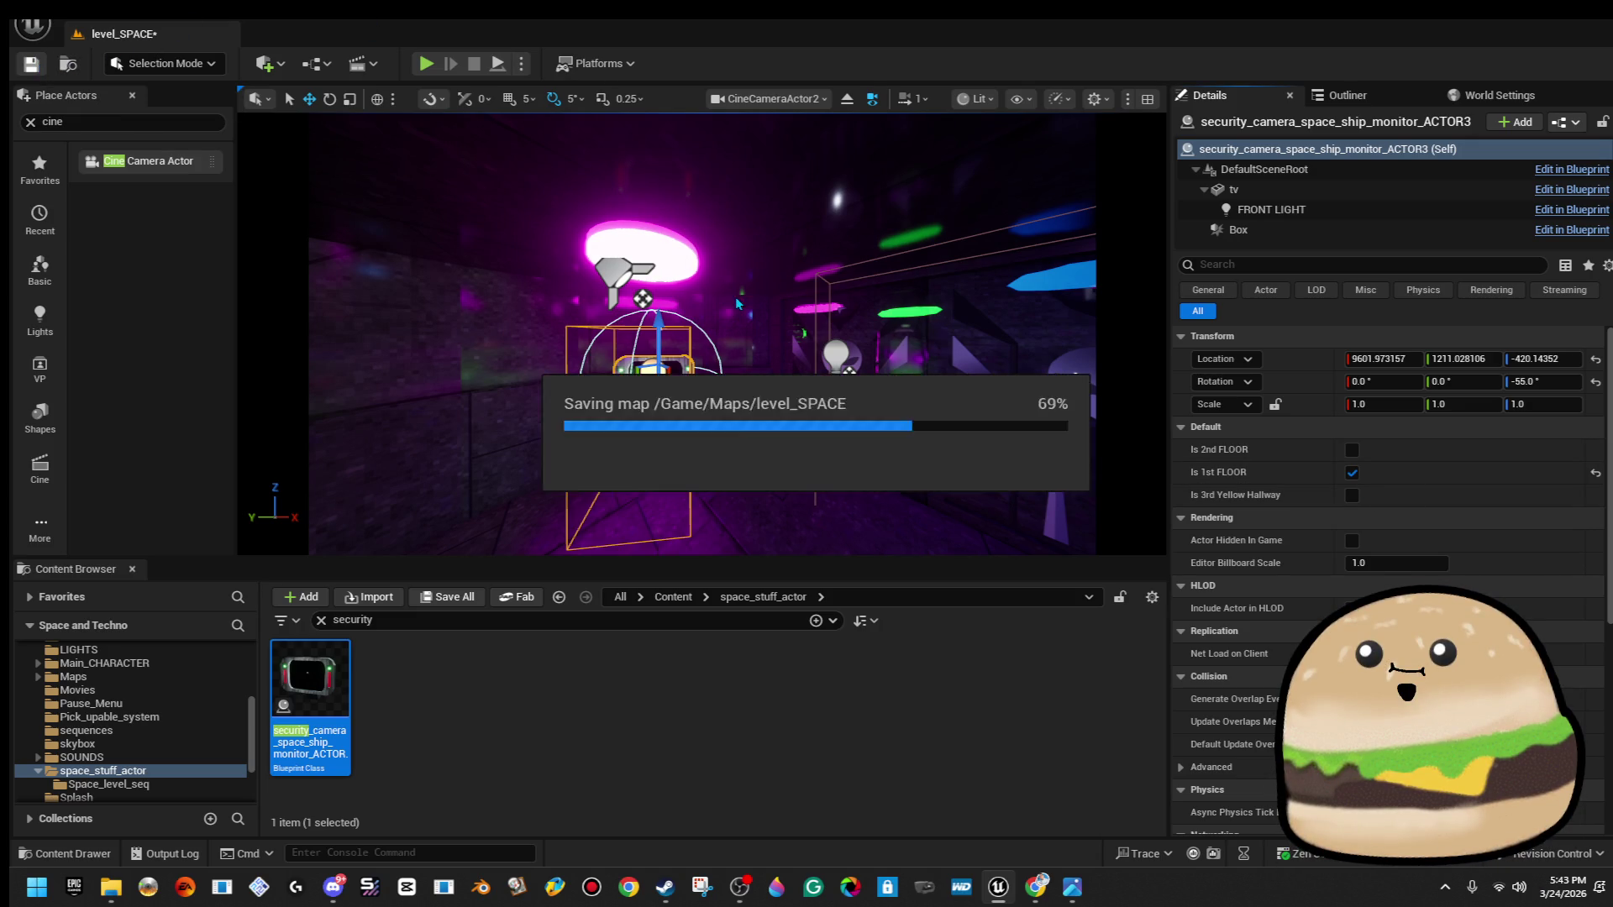
# Select the original monitor instance and bring up its context menu.
pyautogui.moveTo(738, 303); pyautogui.dragTo(718, 344)
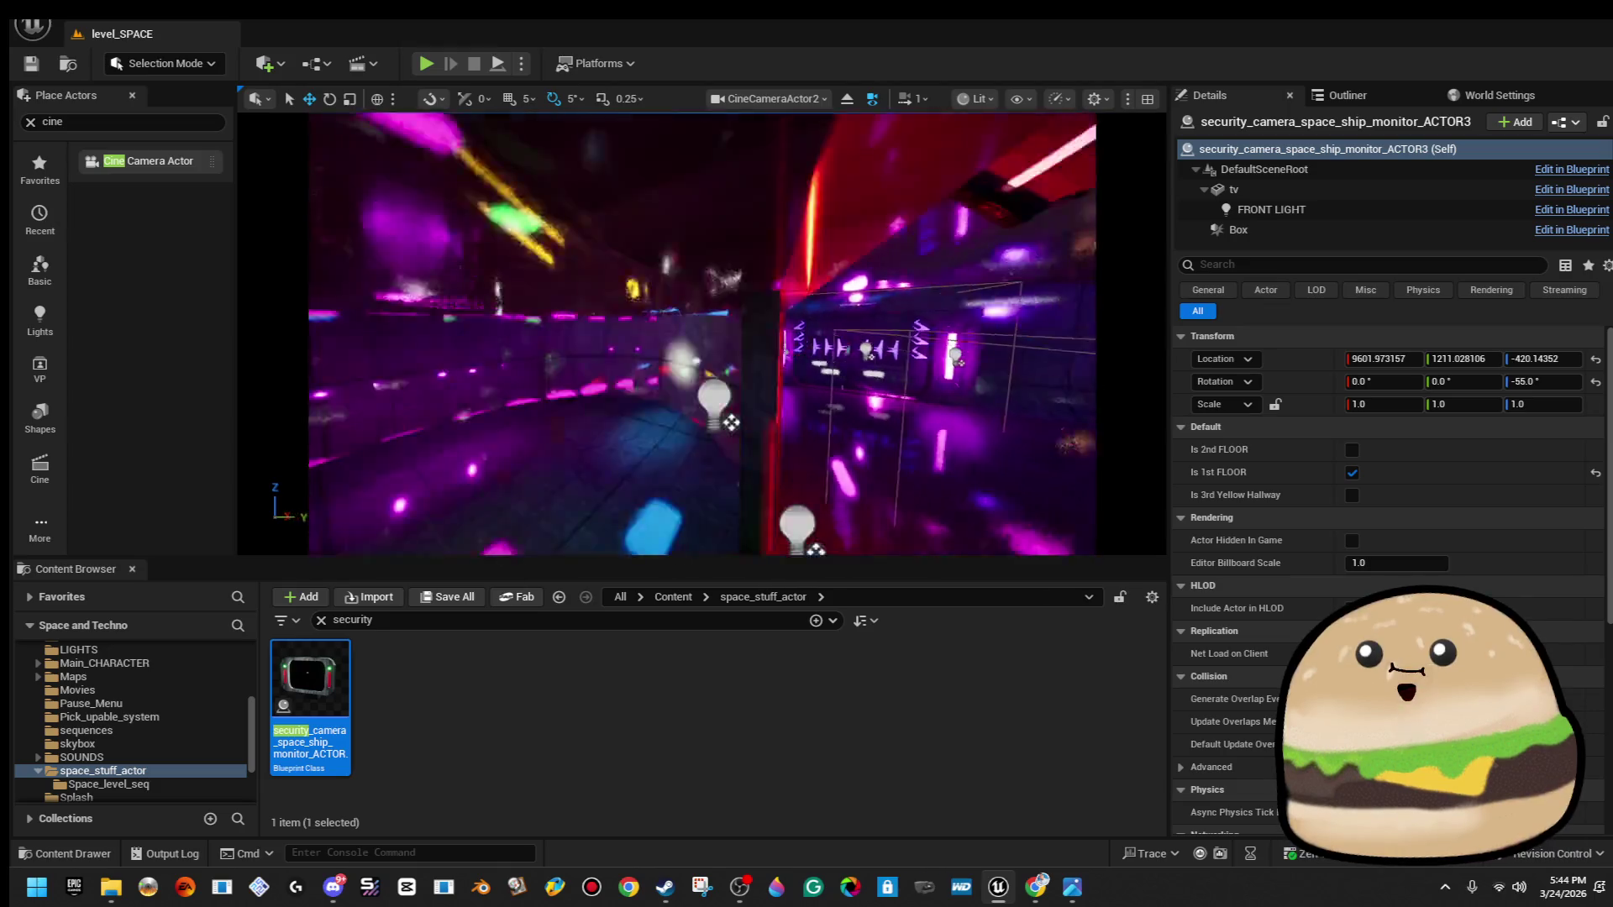
pyautogui.click(685, 380)
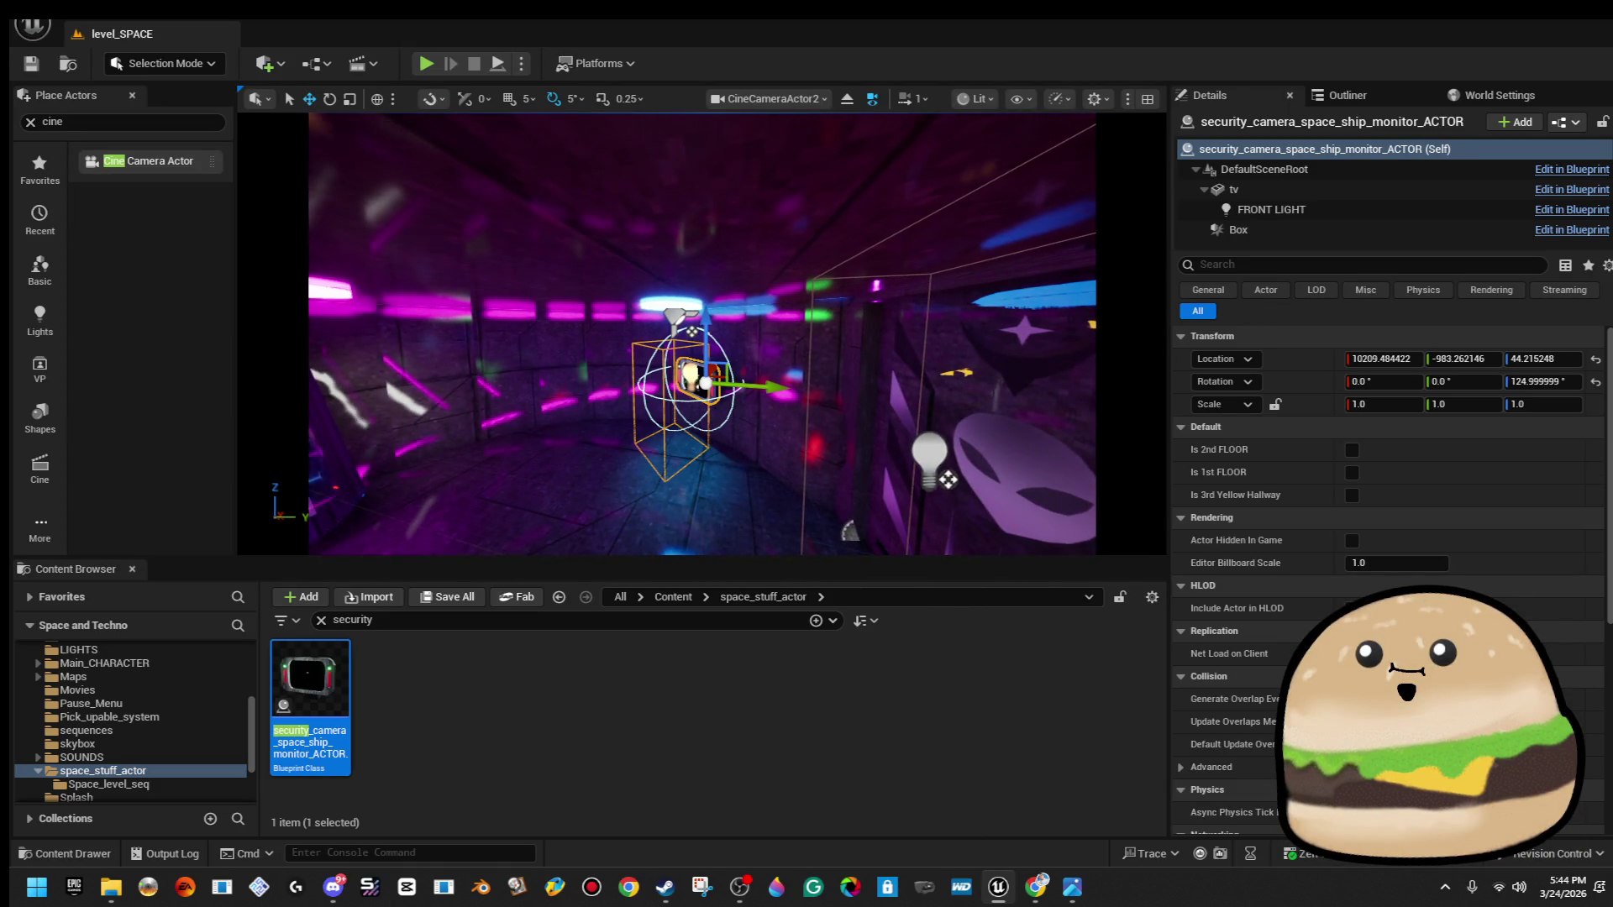
pyautogui.rightClick(591, 305)
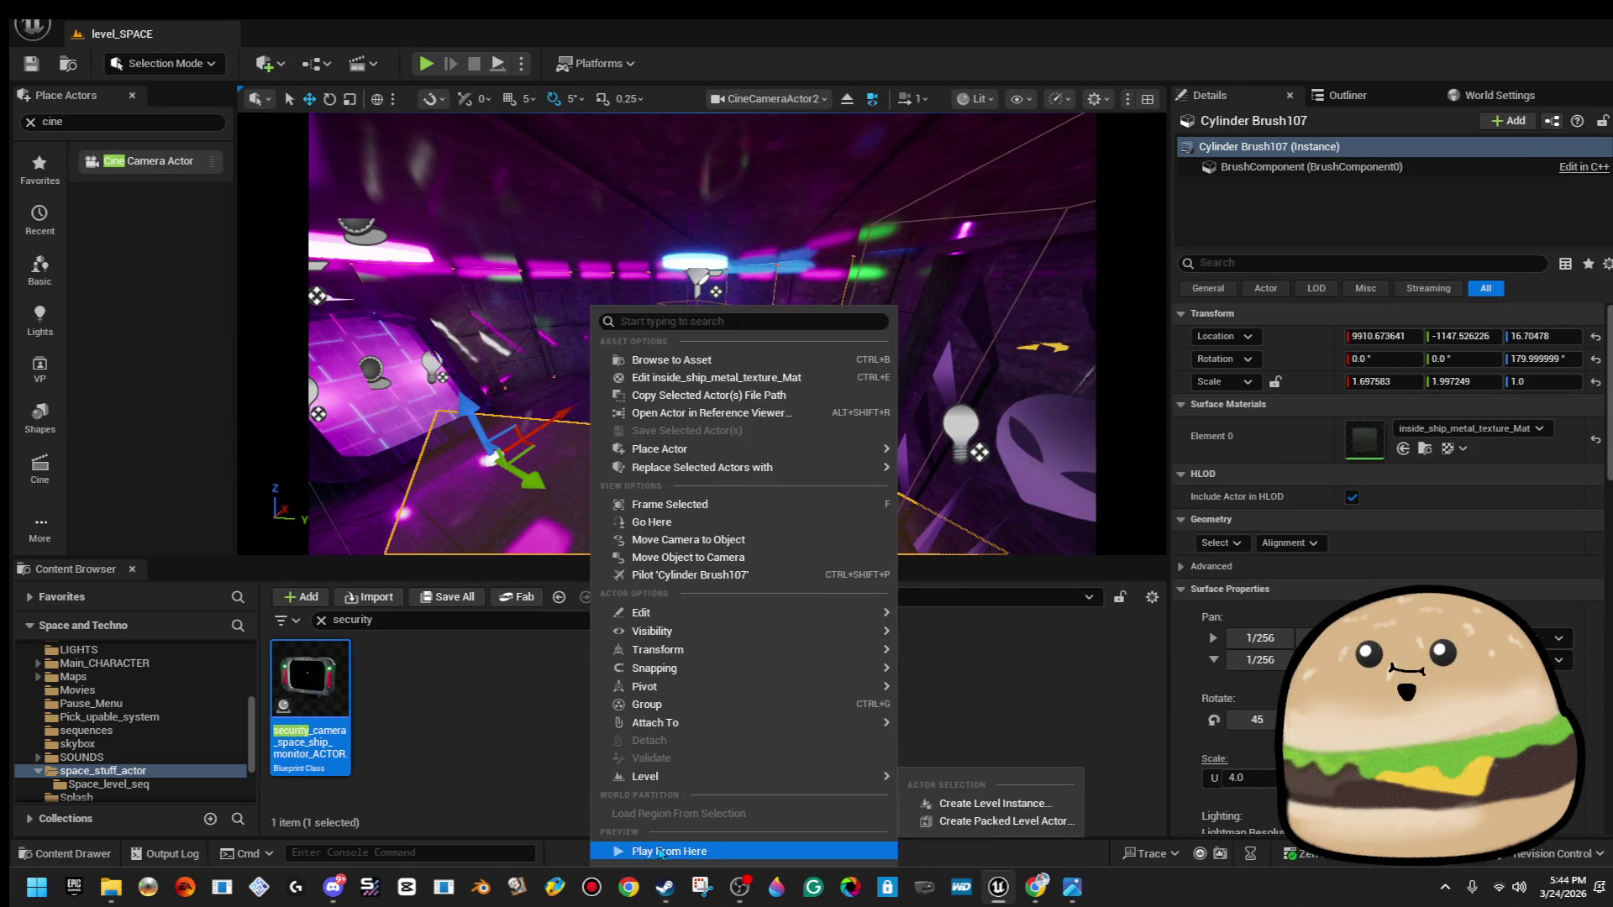
pyautogui.click(660, 851)
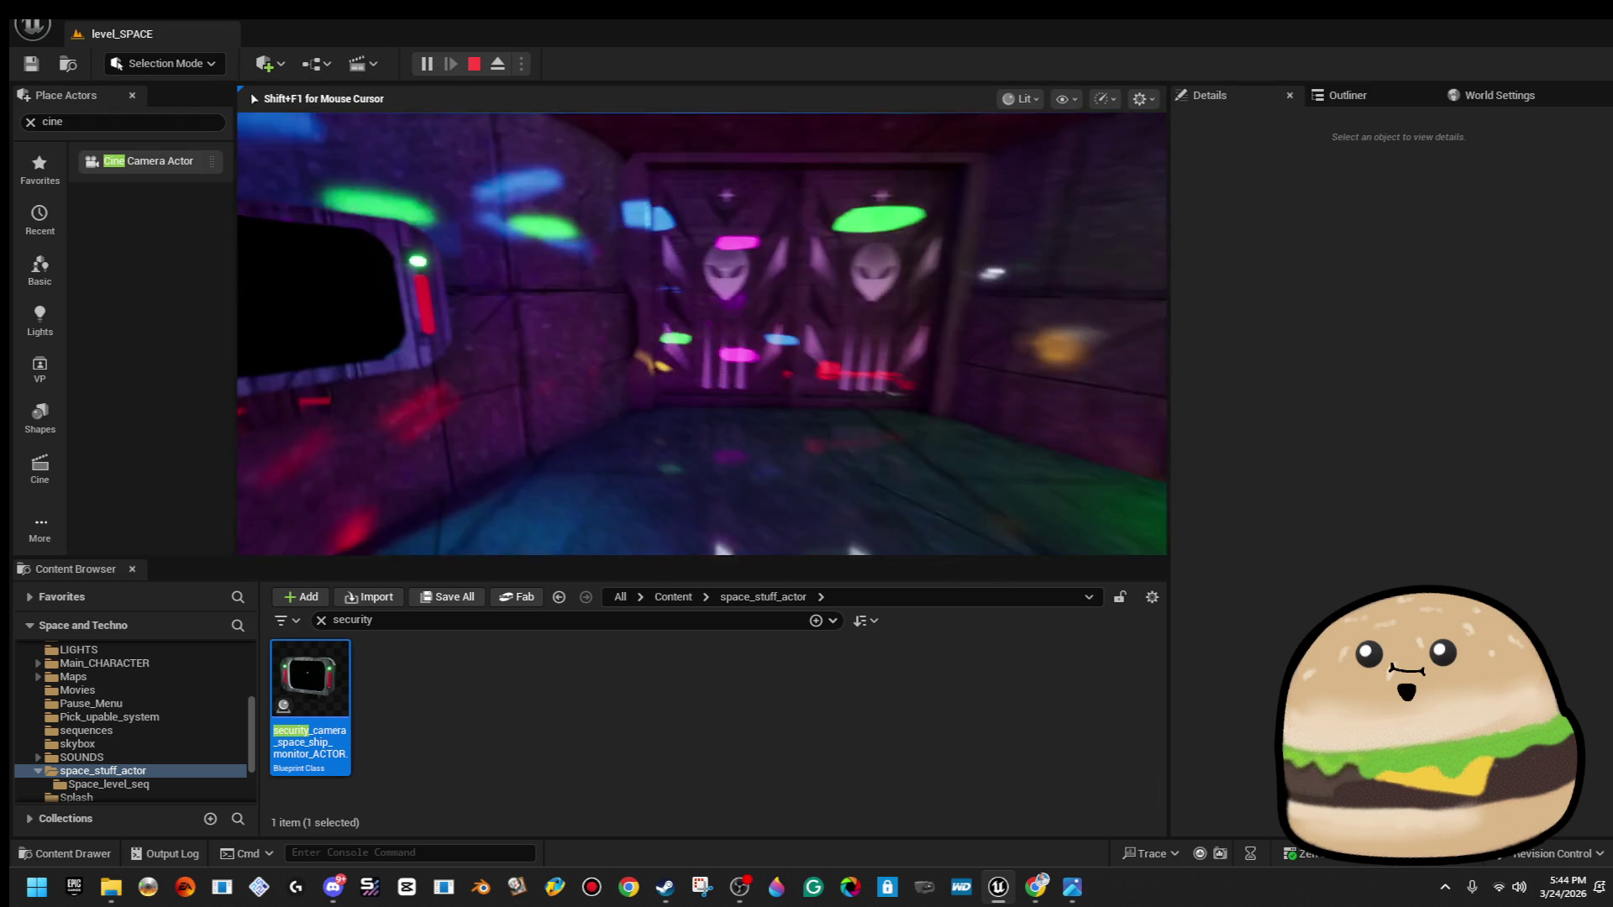
pyautogui.press('Escape')
pyautogui.scroll(-3, 1389, 565)
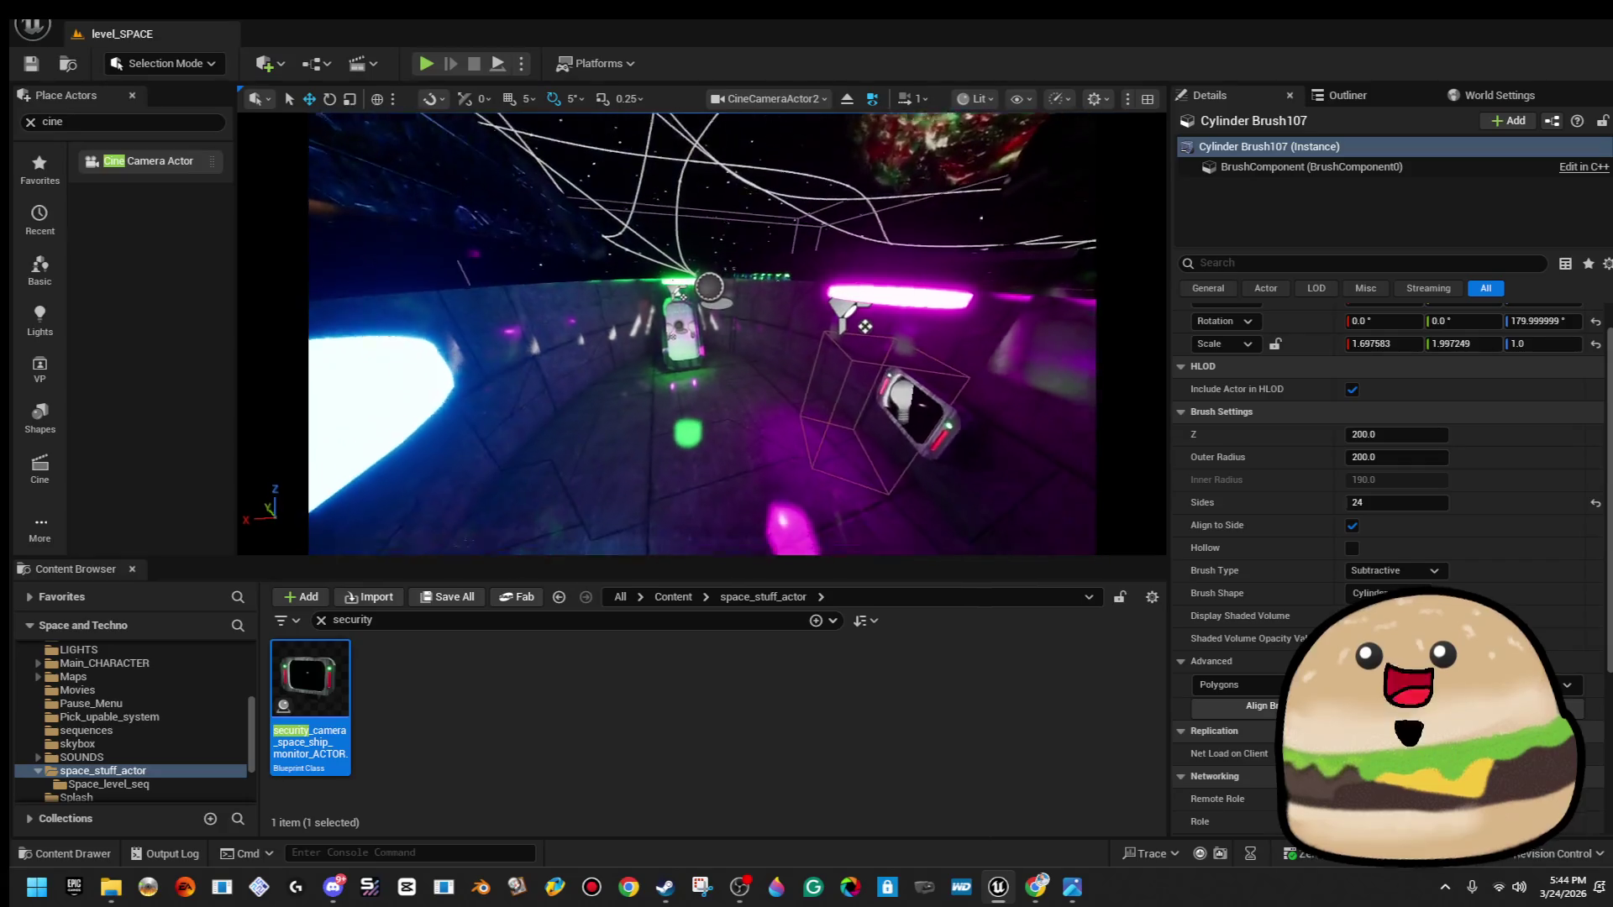
pyautogui.rightClick(745, 311)
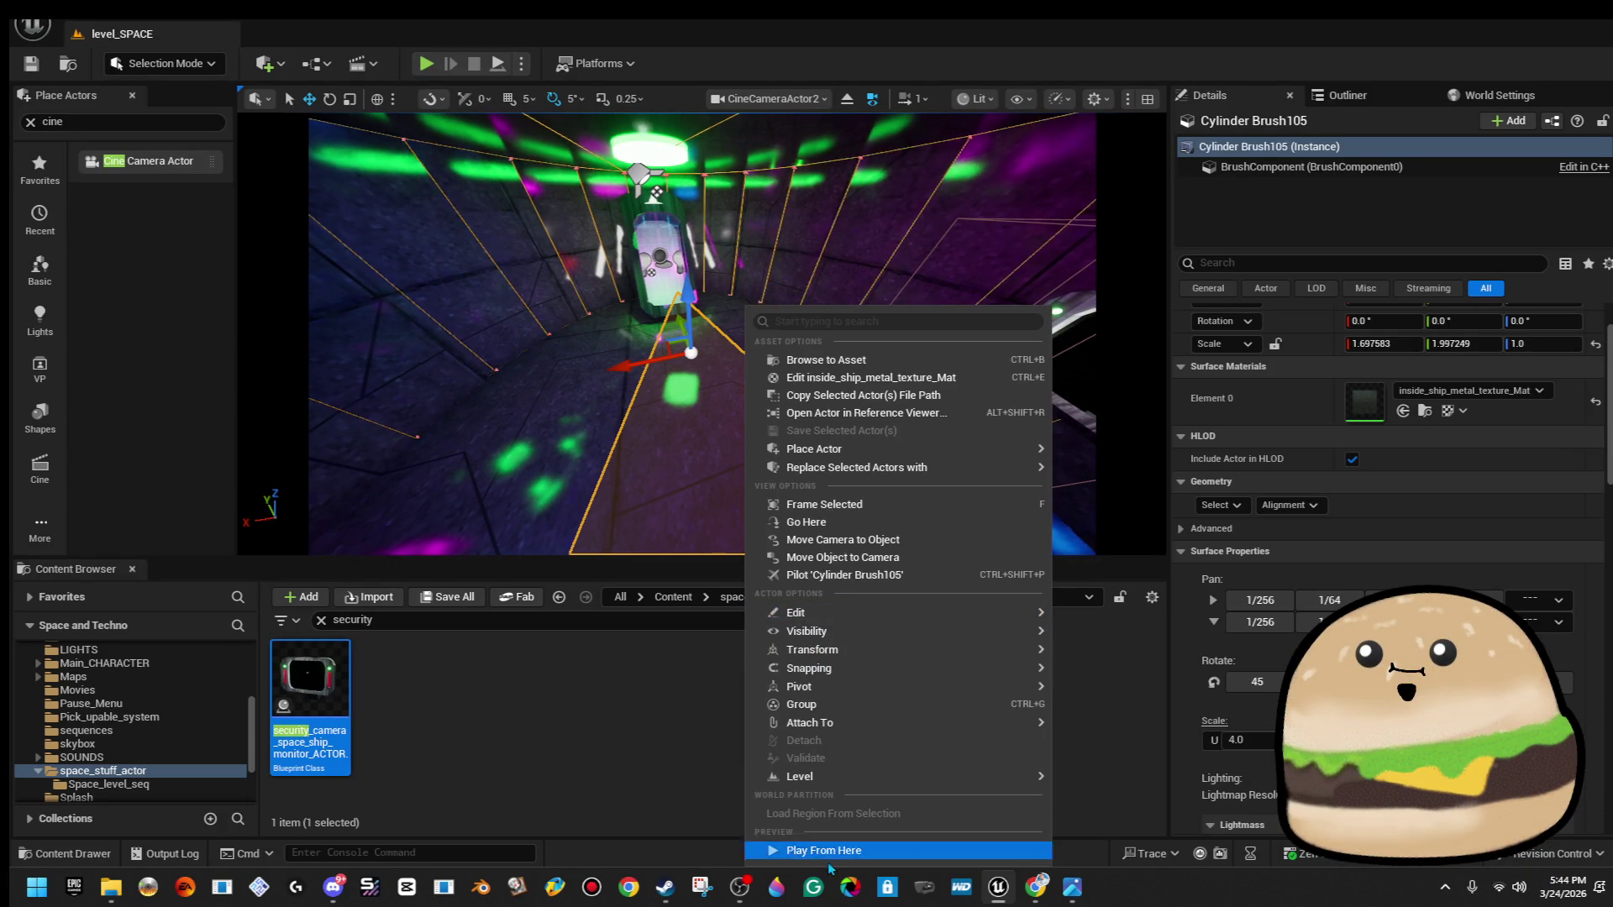
pyautogui.click(832, 850)
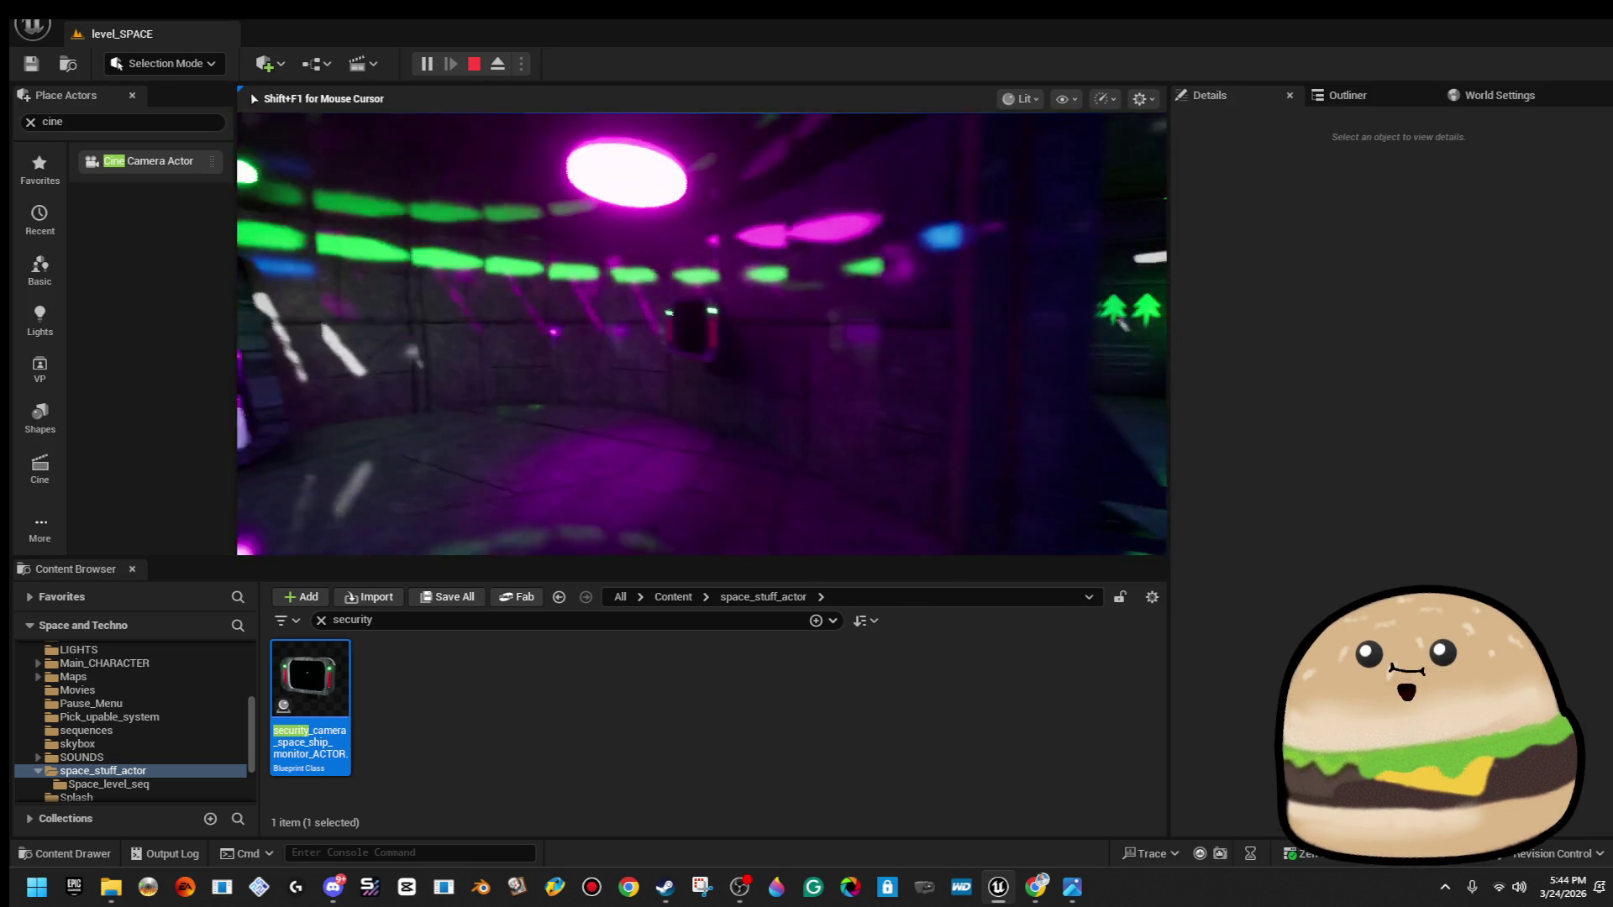
pyautogui.press('Escape')
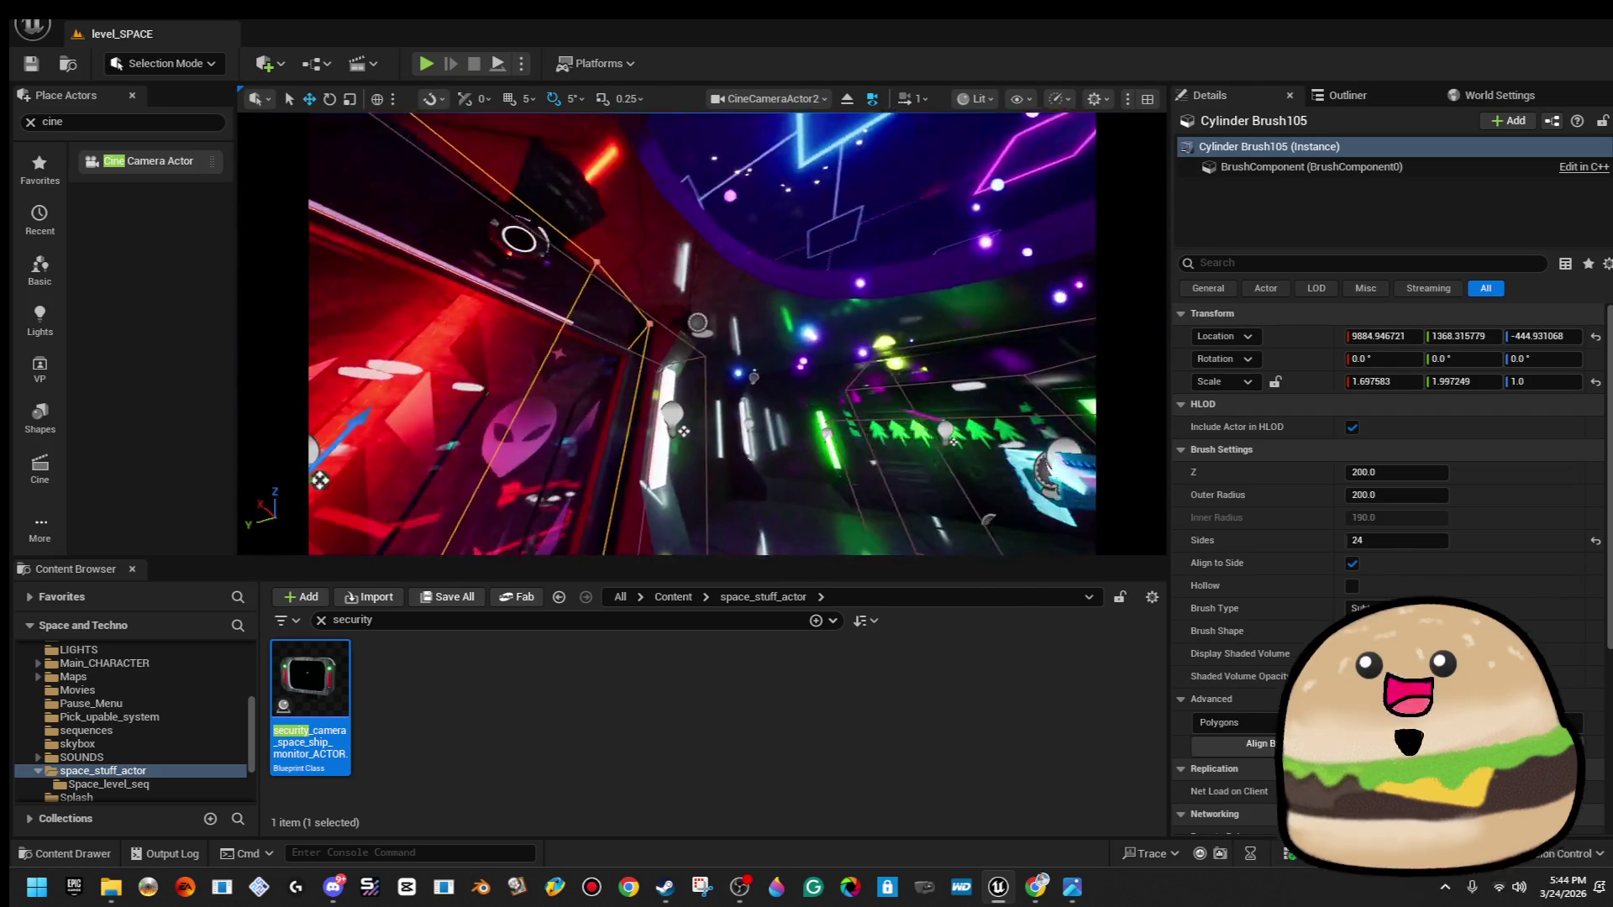
# Enable Is 2nd FLOOR on the monitor beside the alien doors and edit its blueprint.
pyautogui.click(685, 372)
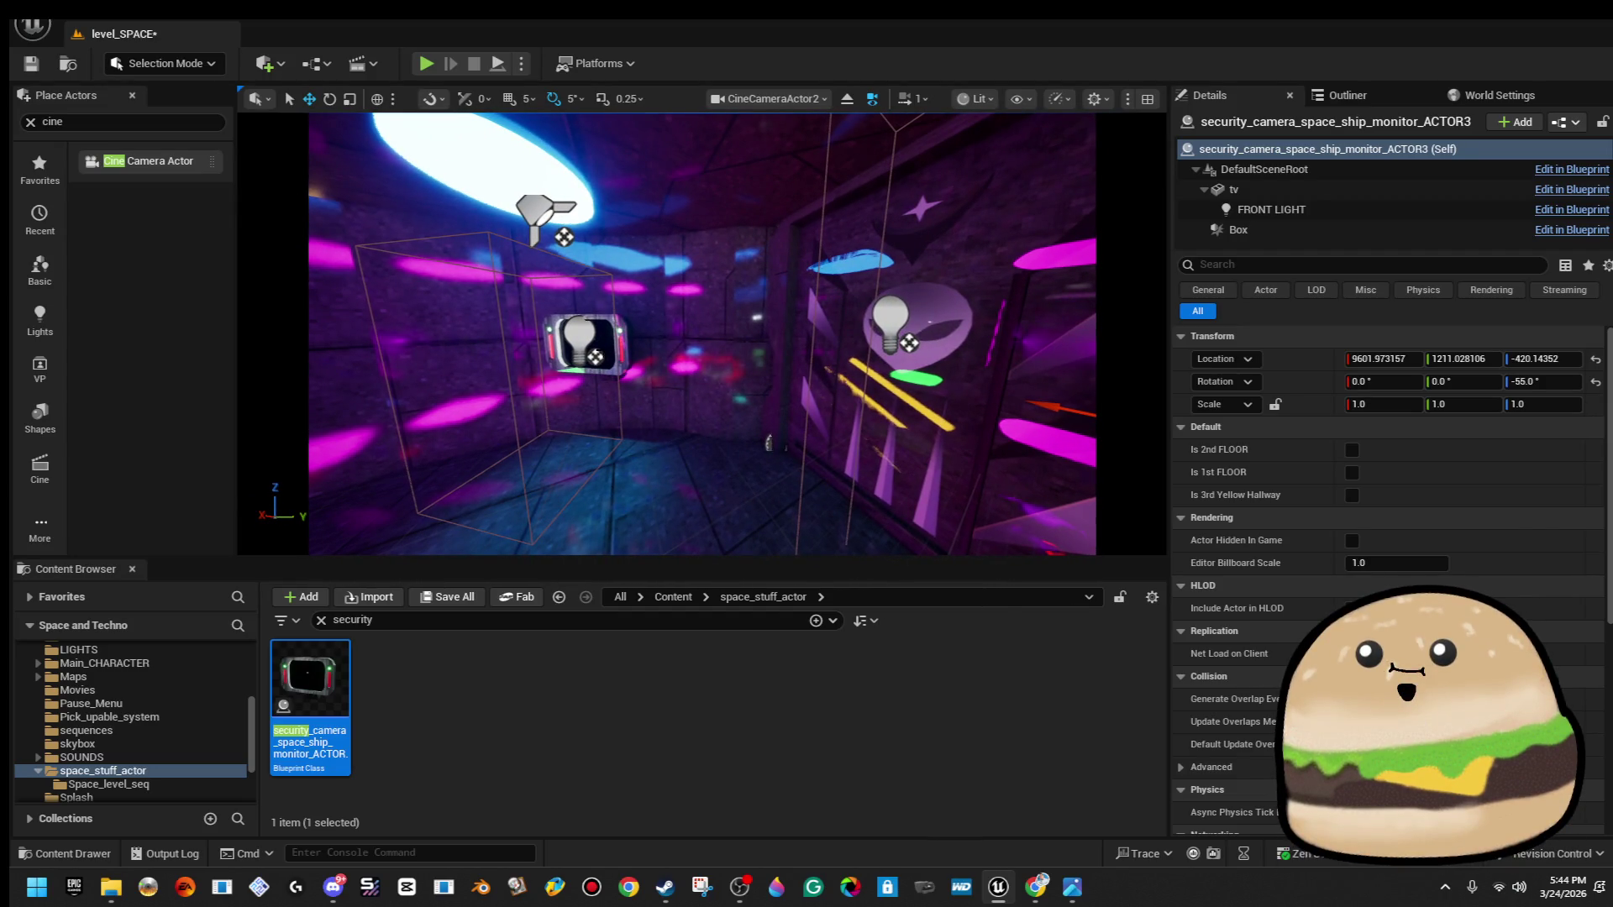
pyautogui.rightClick(602, 356)
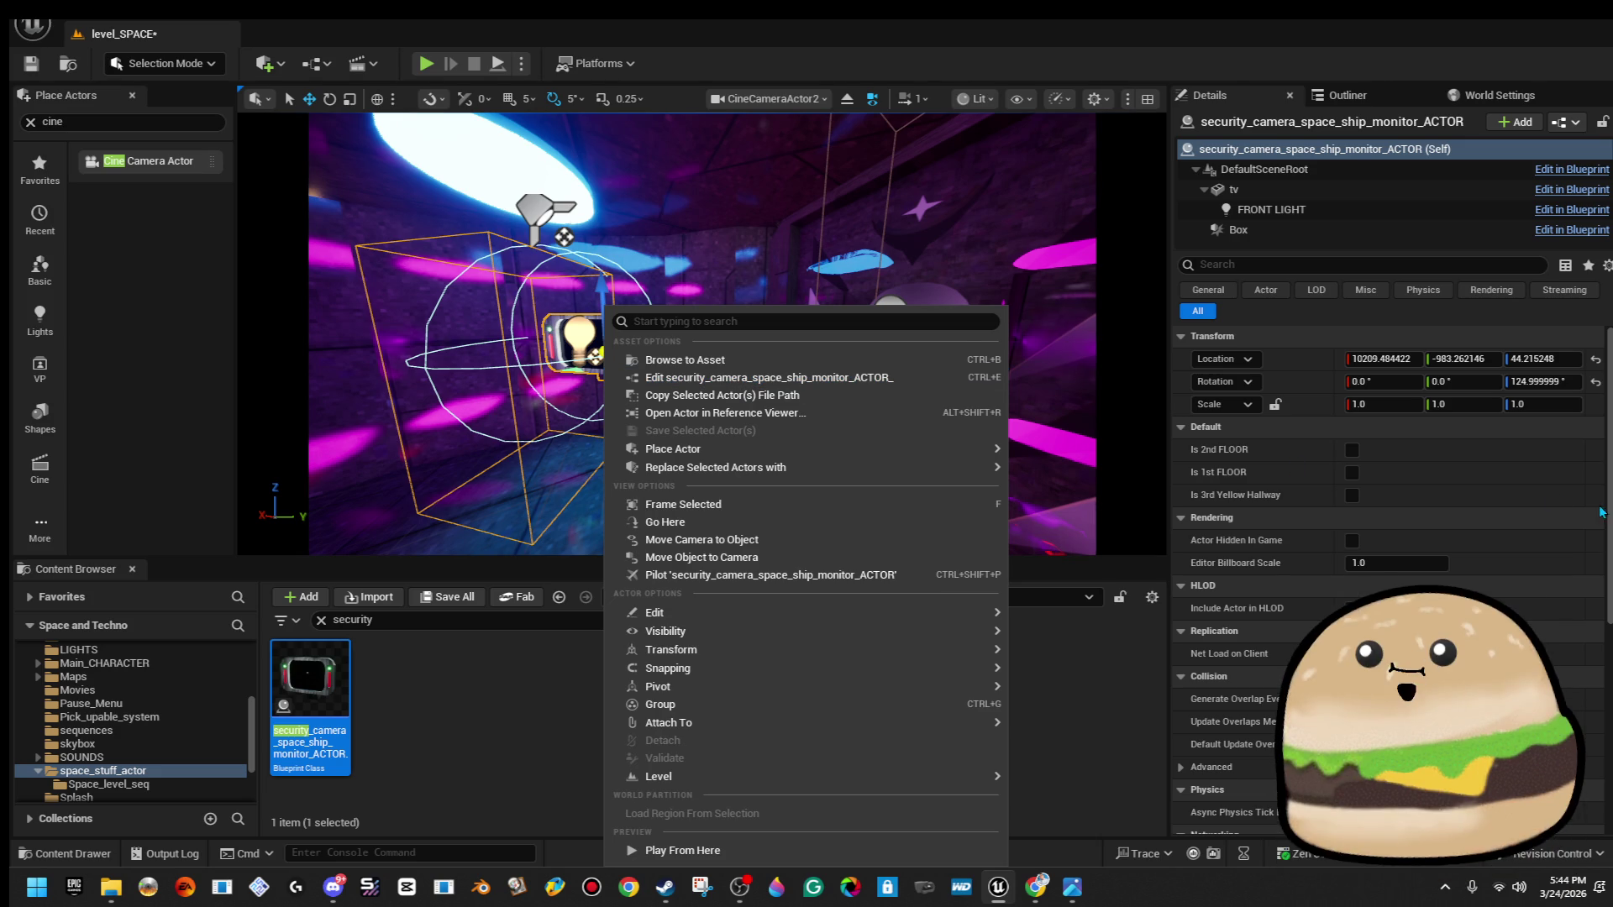
pyautogui.click(1351, 450)
pyautogui.rightClick(553, 327)
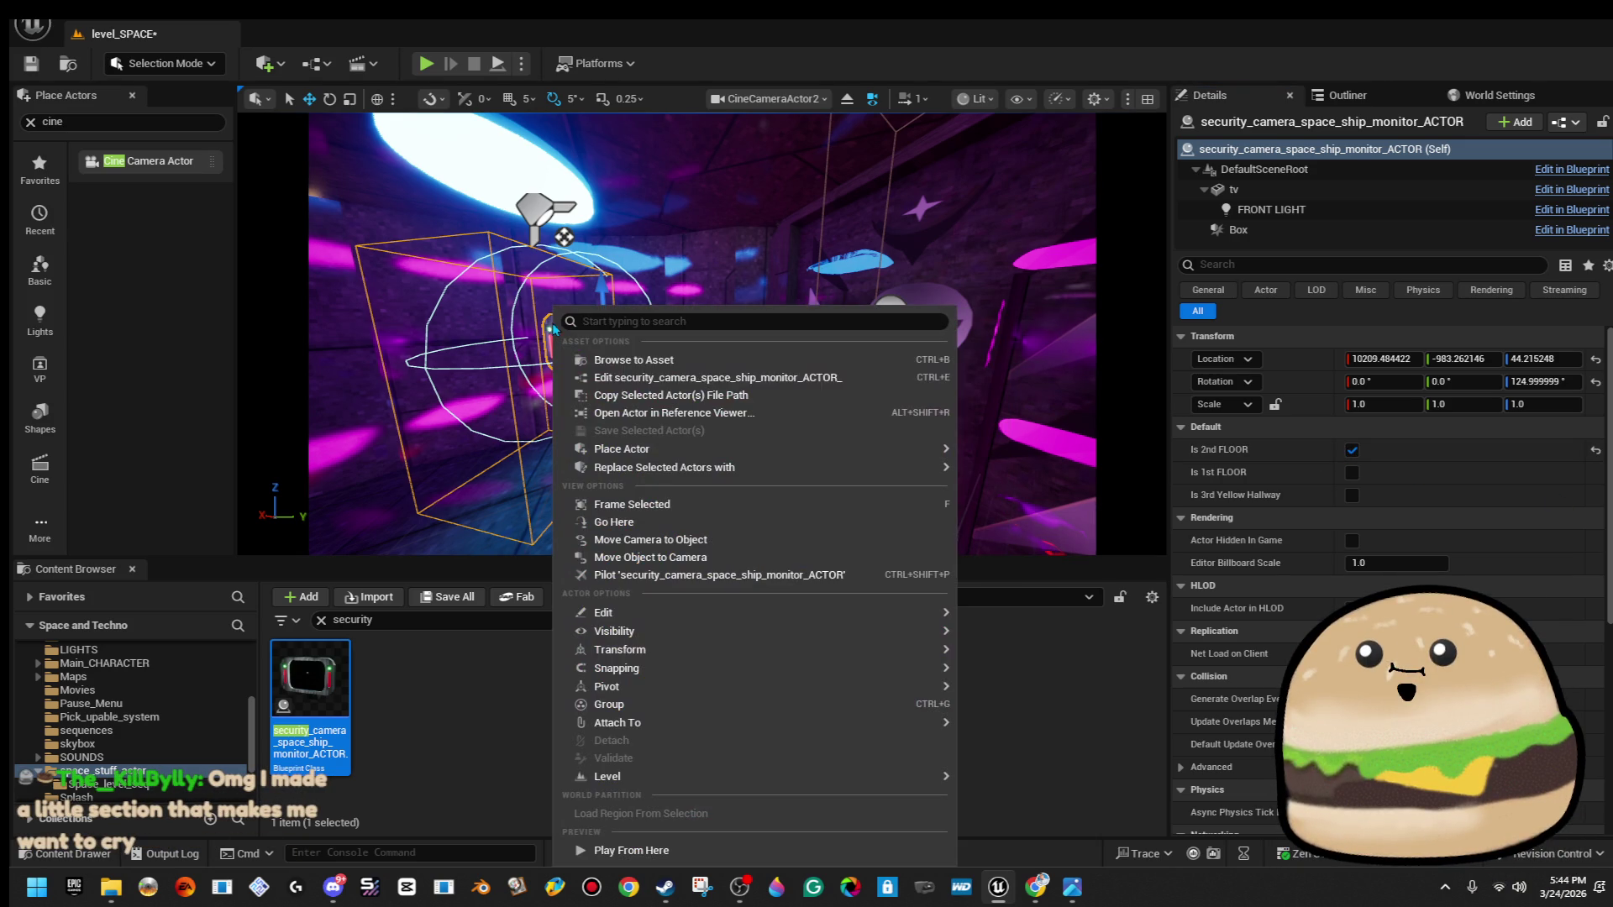
pyautogui.click(672, 378)
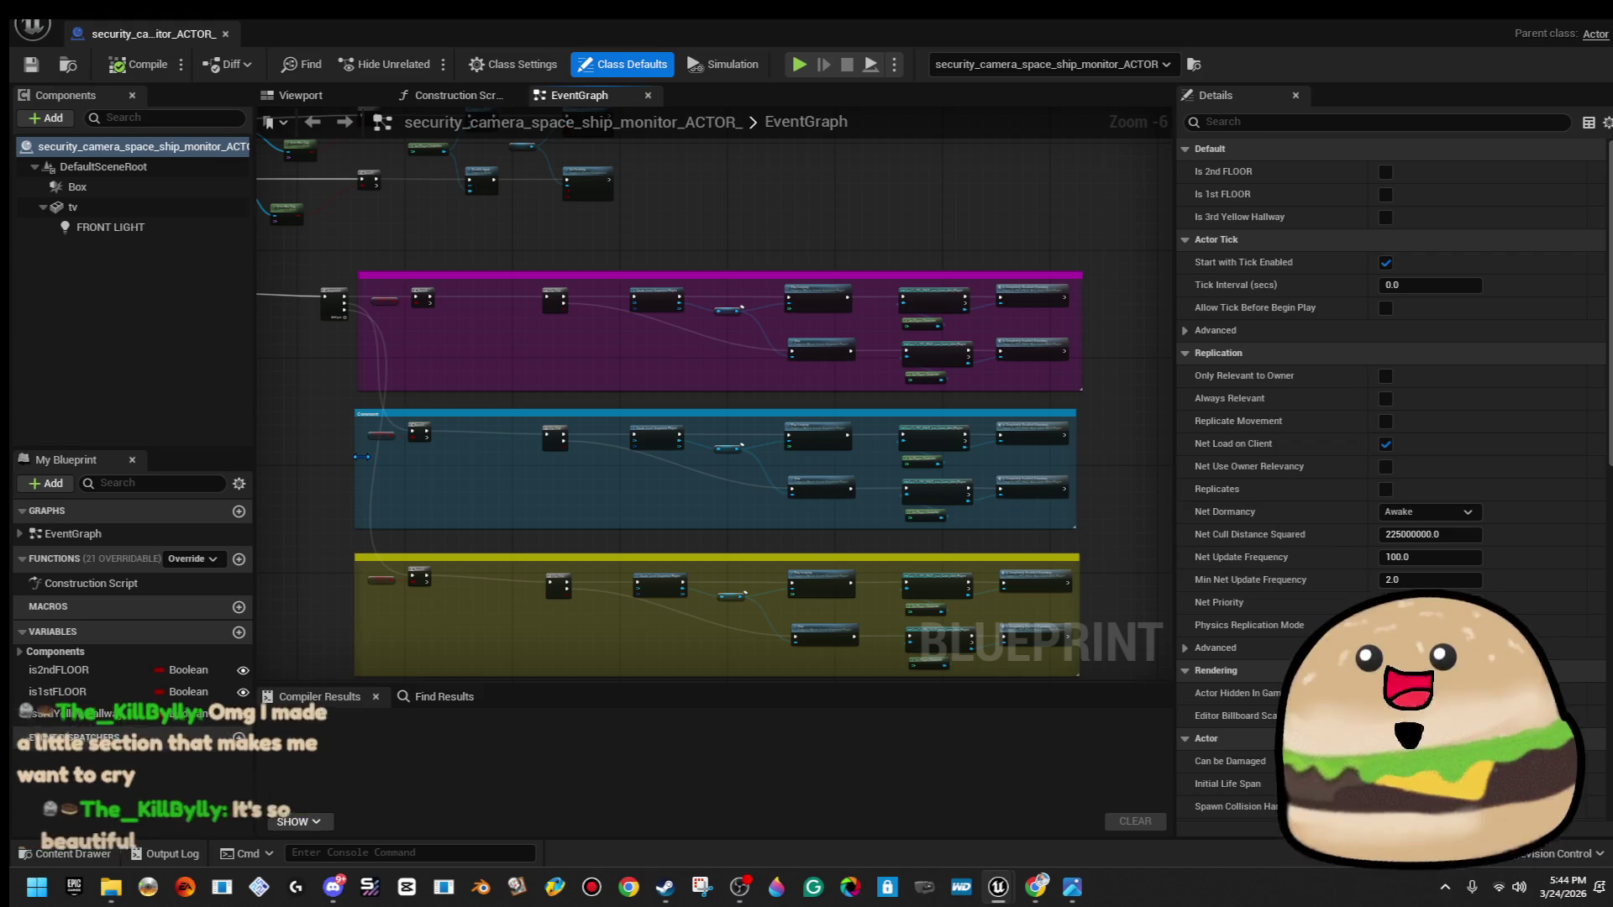
# Recompile the security monitor blueprint and close its editor tab.
pyautogui.scroll(4, 418, 346)
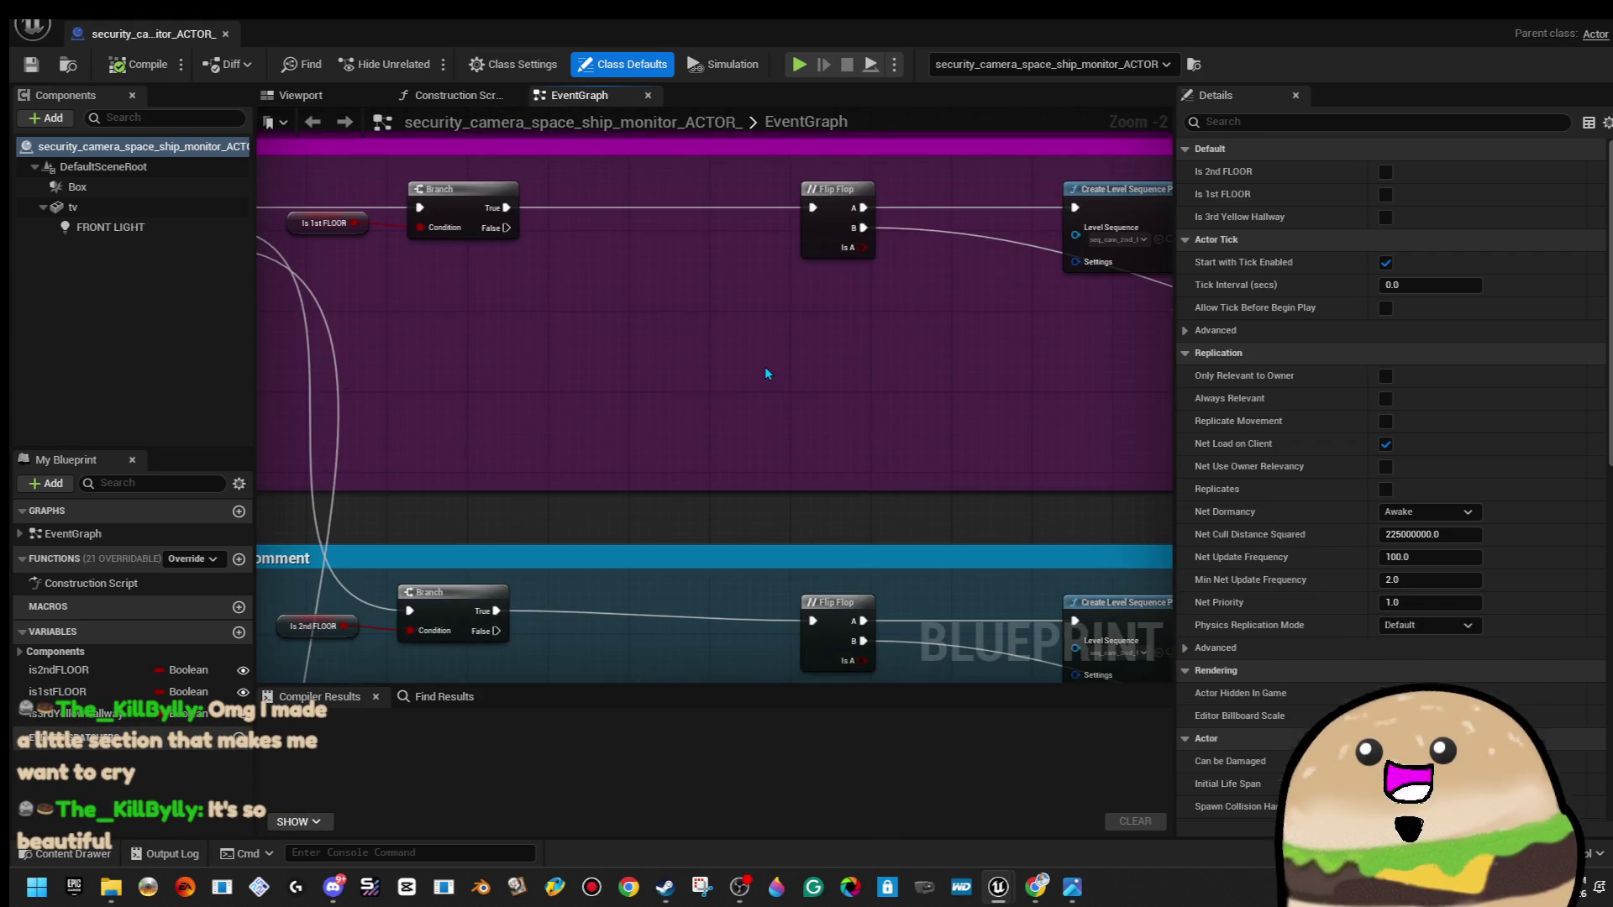
pyautogui.scroll(-2, 766, 373)
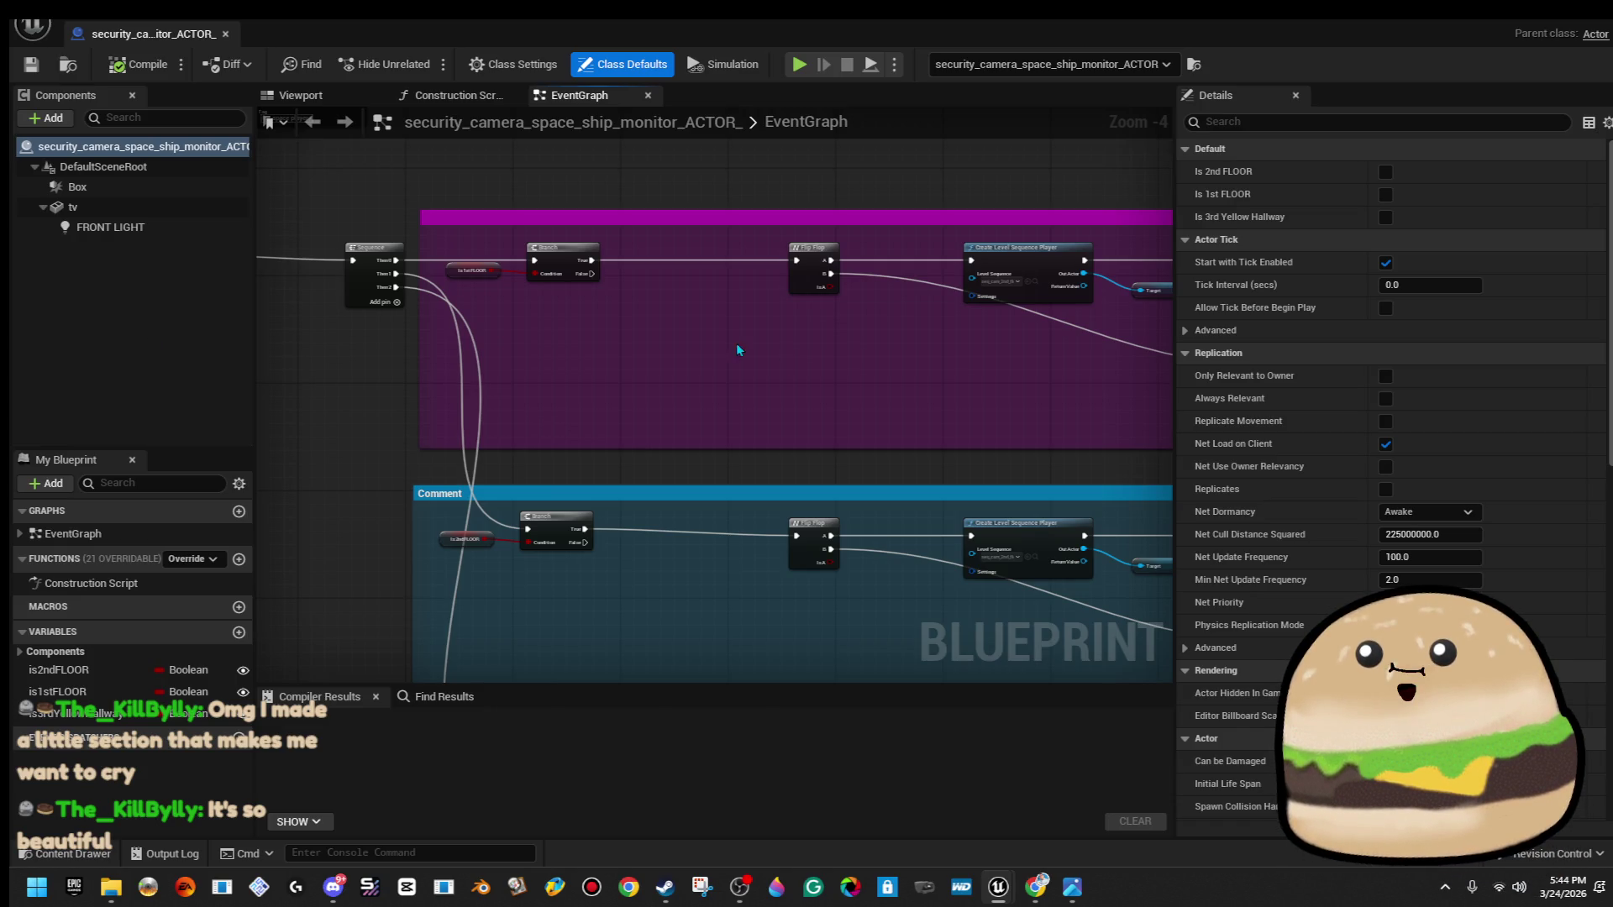
pyautogui.click(143, 64)
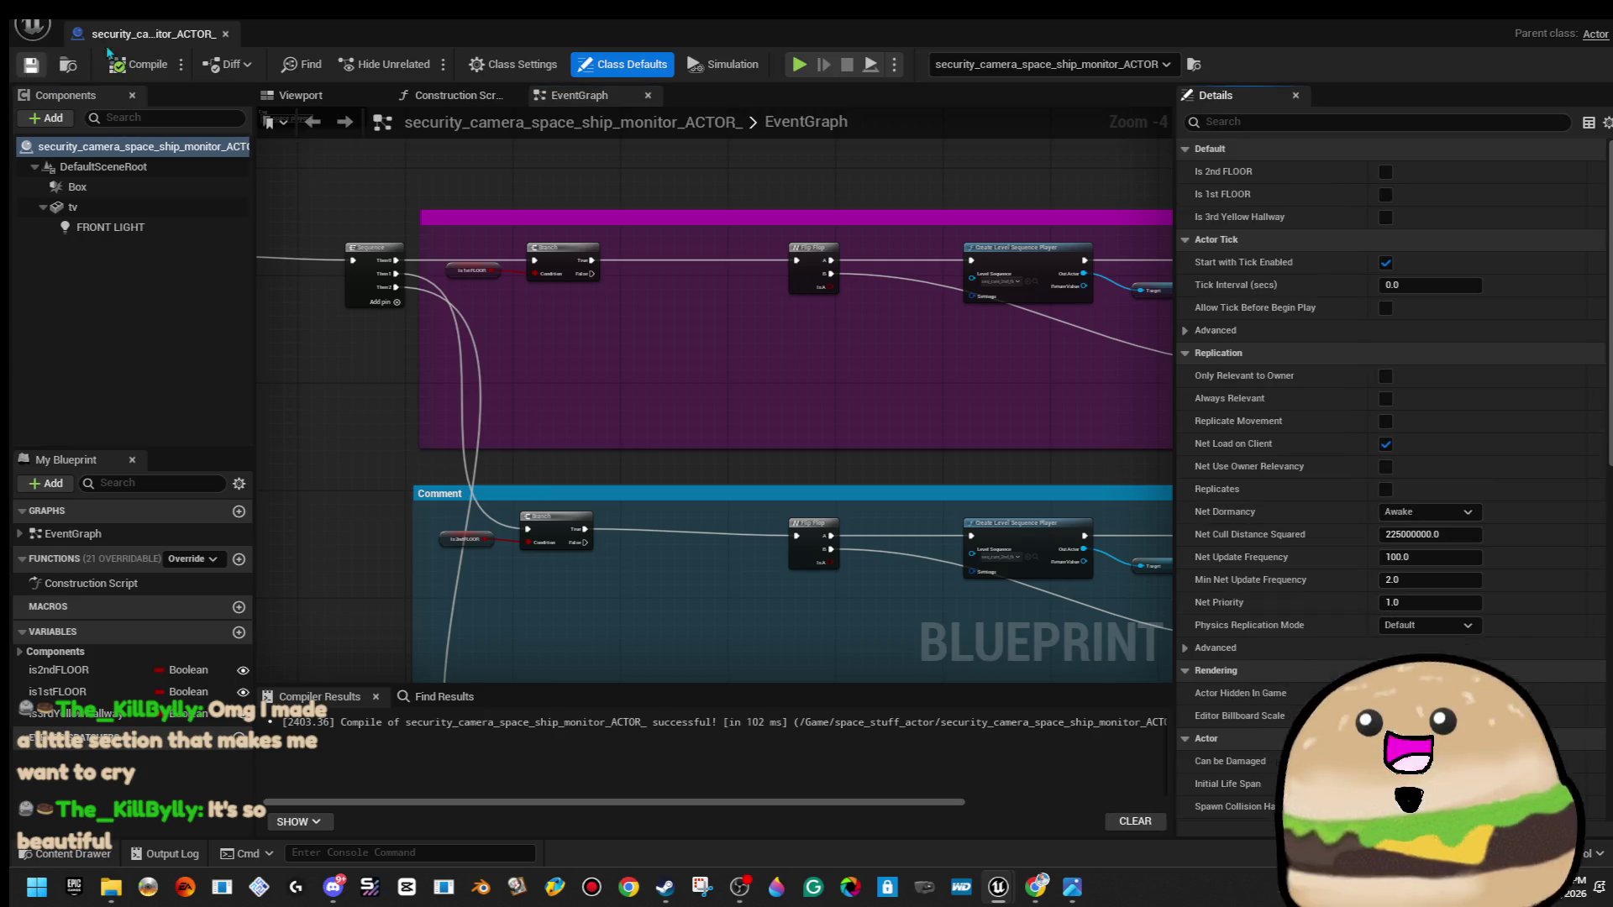
pyautogui.click(223, 33)
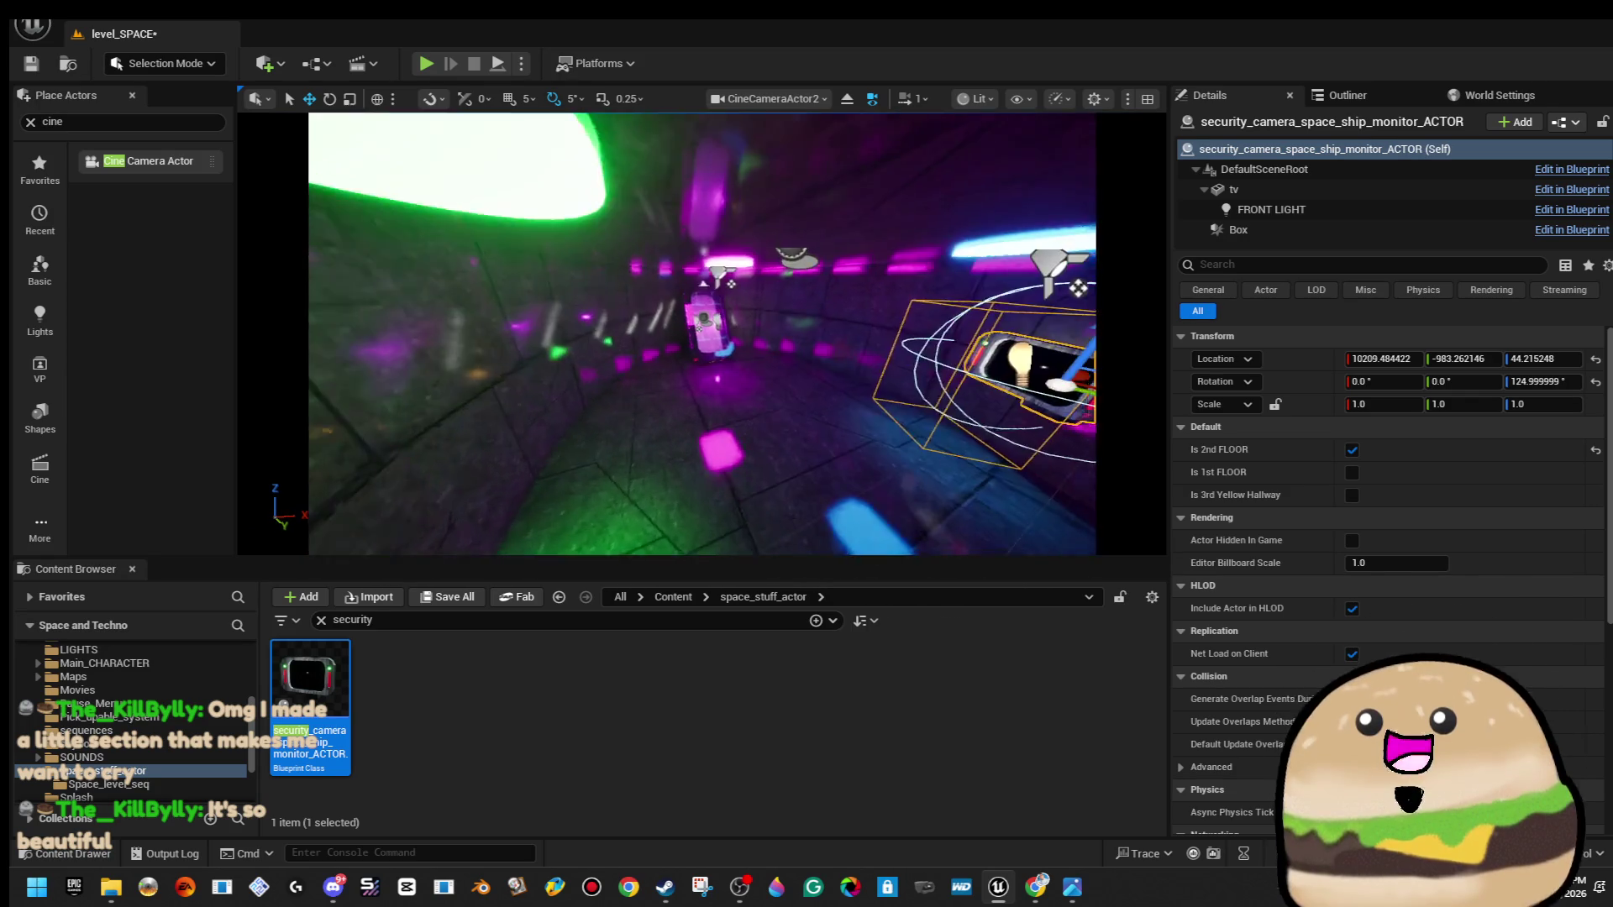
# Play from a floor spot in fullscreen and walk up to the alien double doors.
pyautogui.rightClick(796, 309)
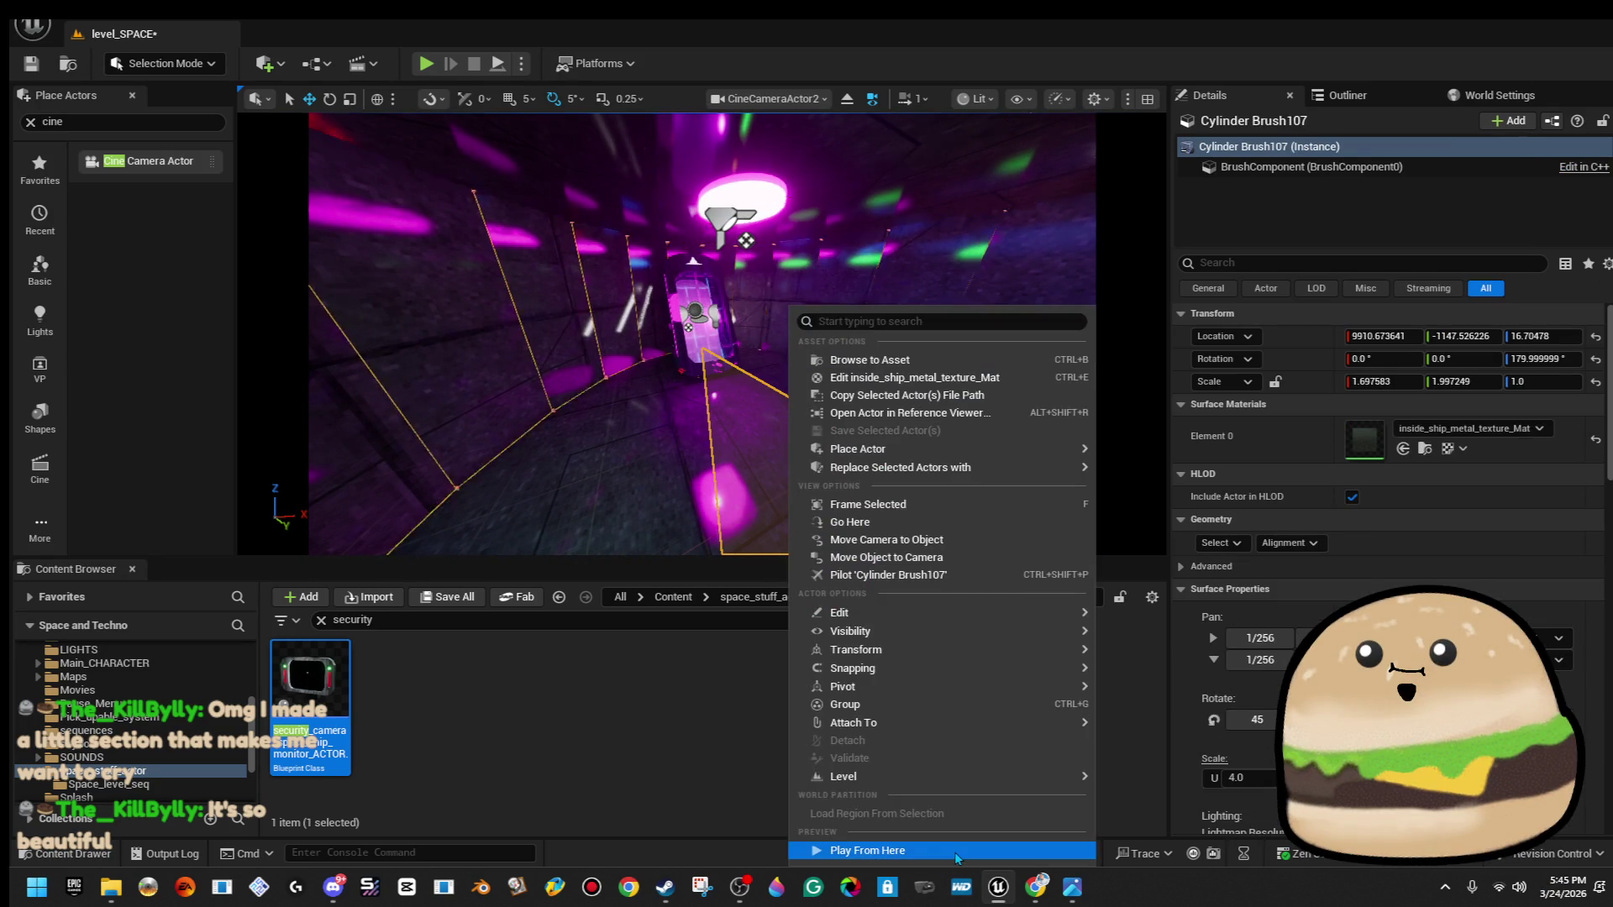
pyautogui.click(874, 849)
pyautogui.press('F11')
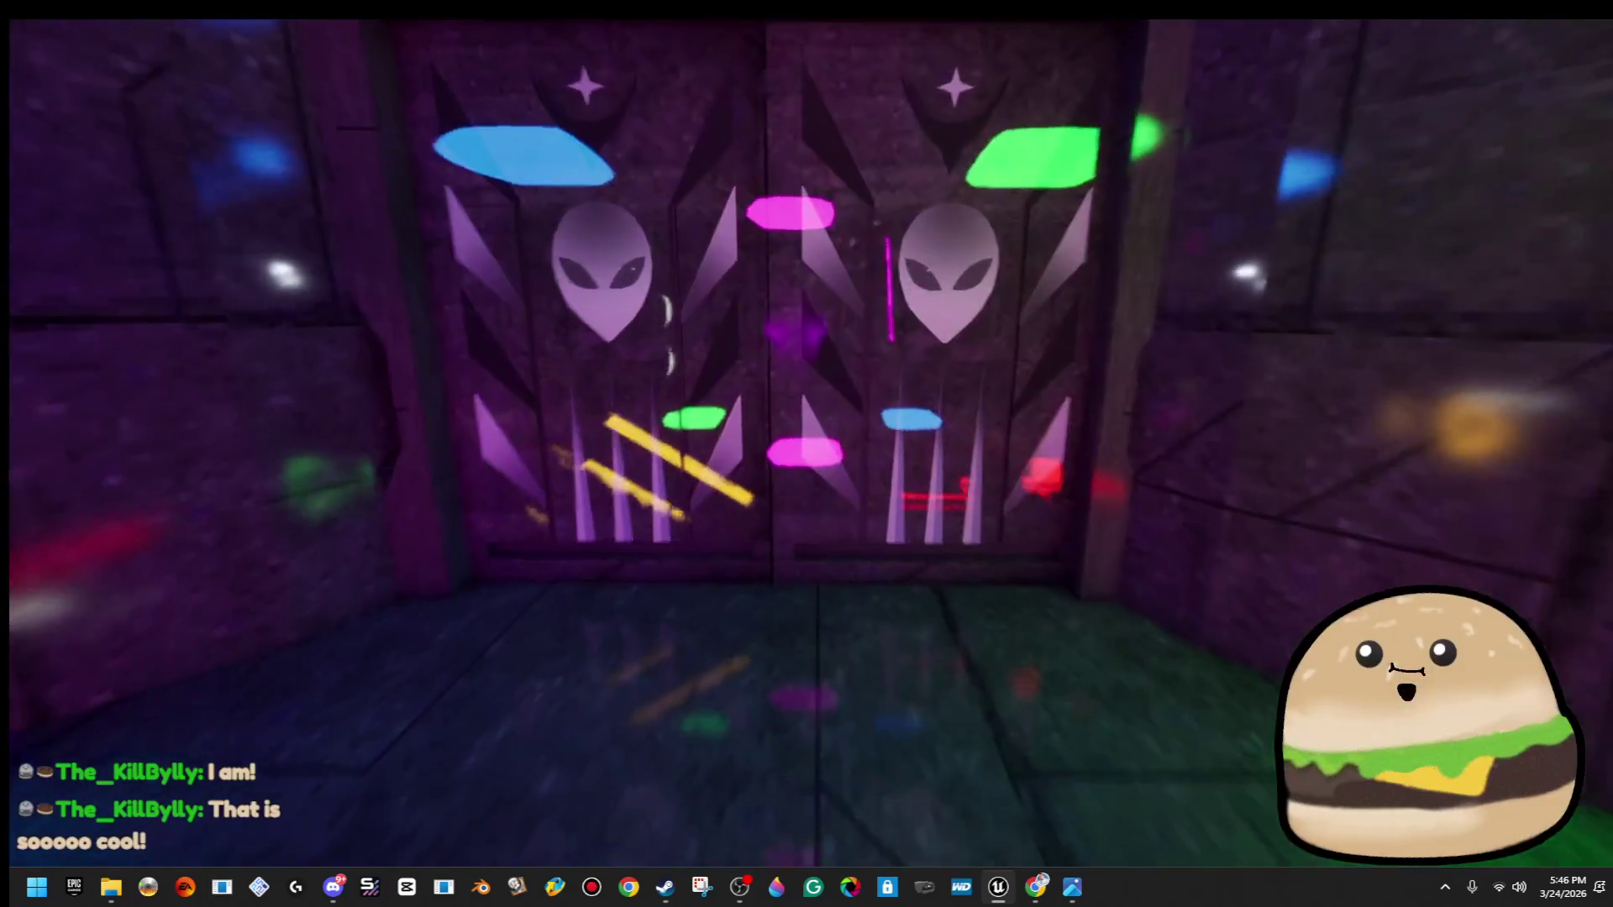
pyautogui.press('w')
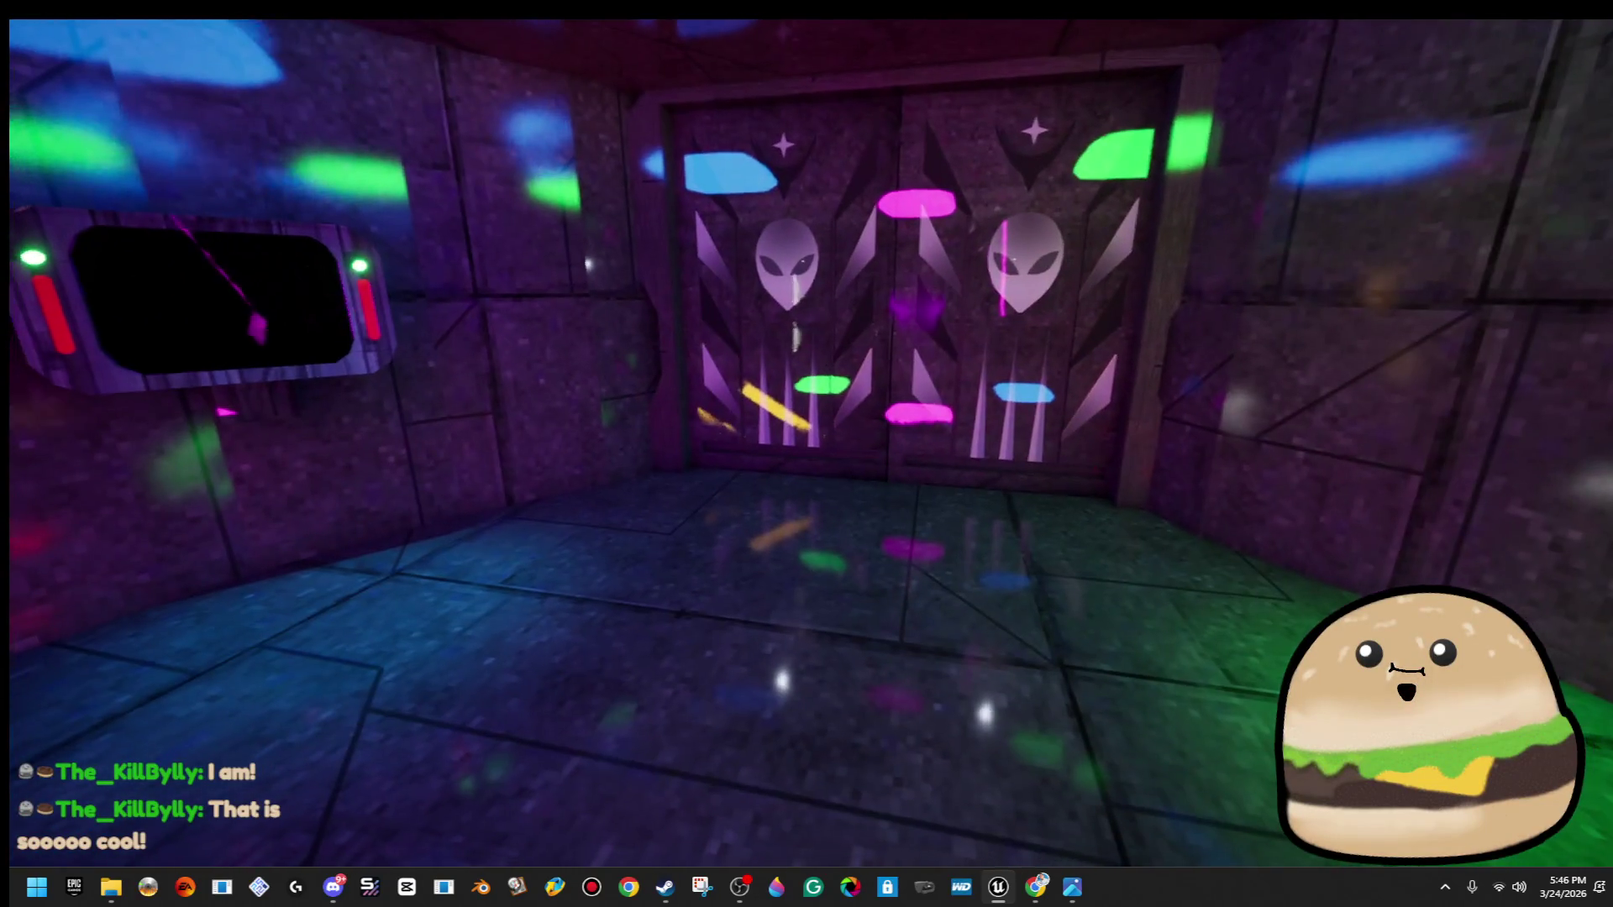
pyautogui.press('w')
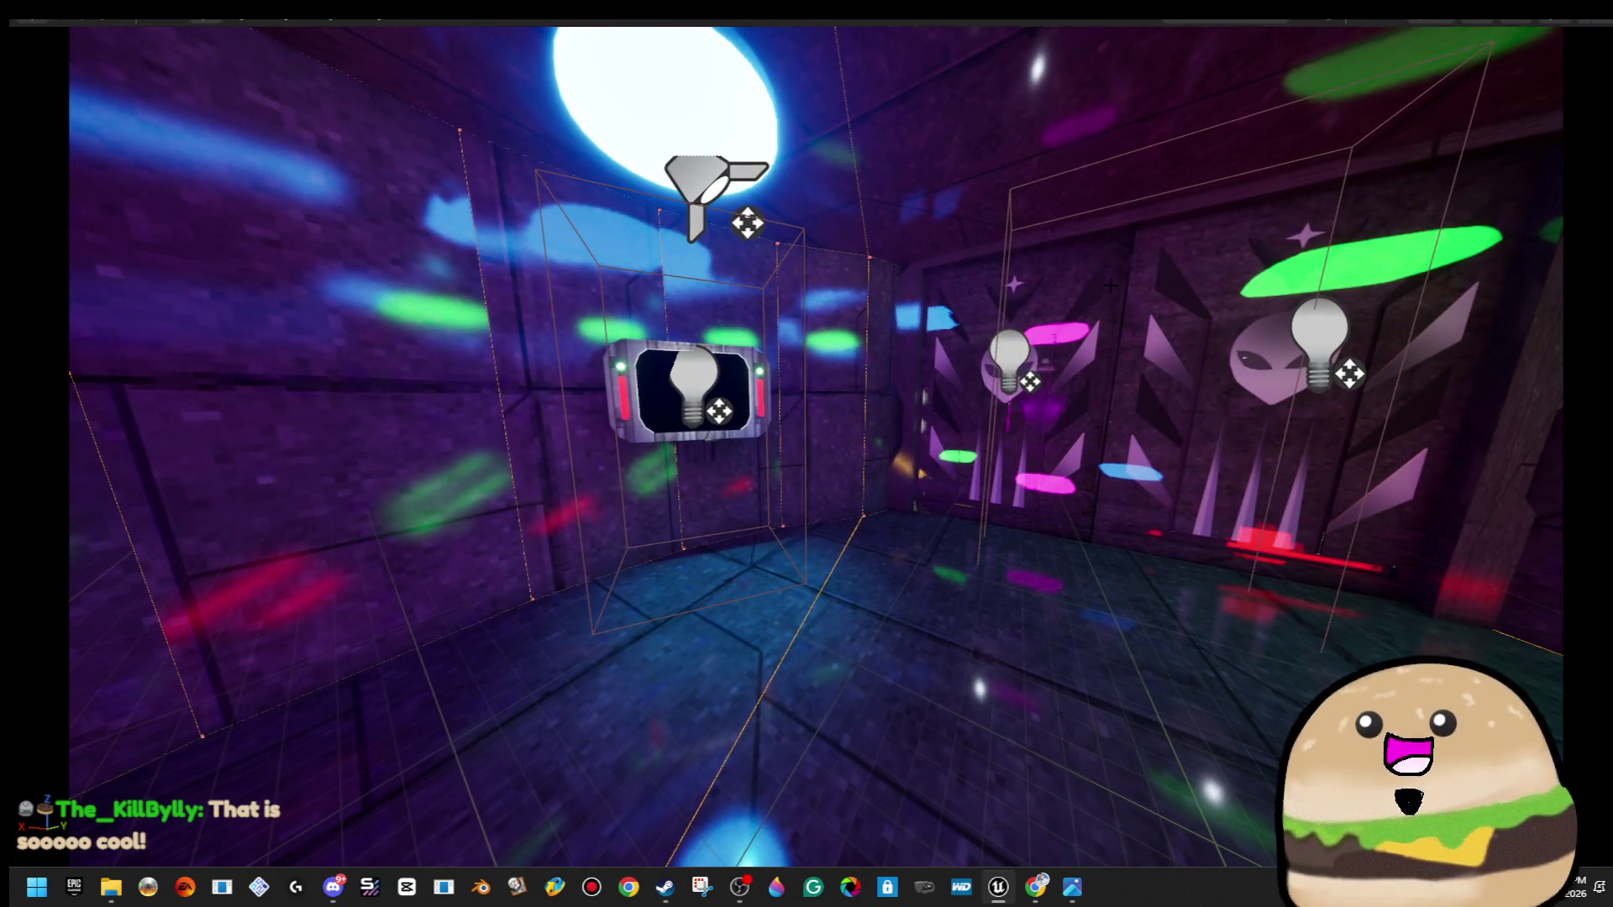
# Open the Spawn_double_Doors blueprint and review its Set Material, Delay and overlap nodes.
pyautogui.rightClick(1109, 292)
pyautogui.click(1299, 353)
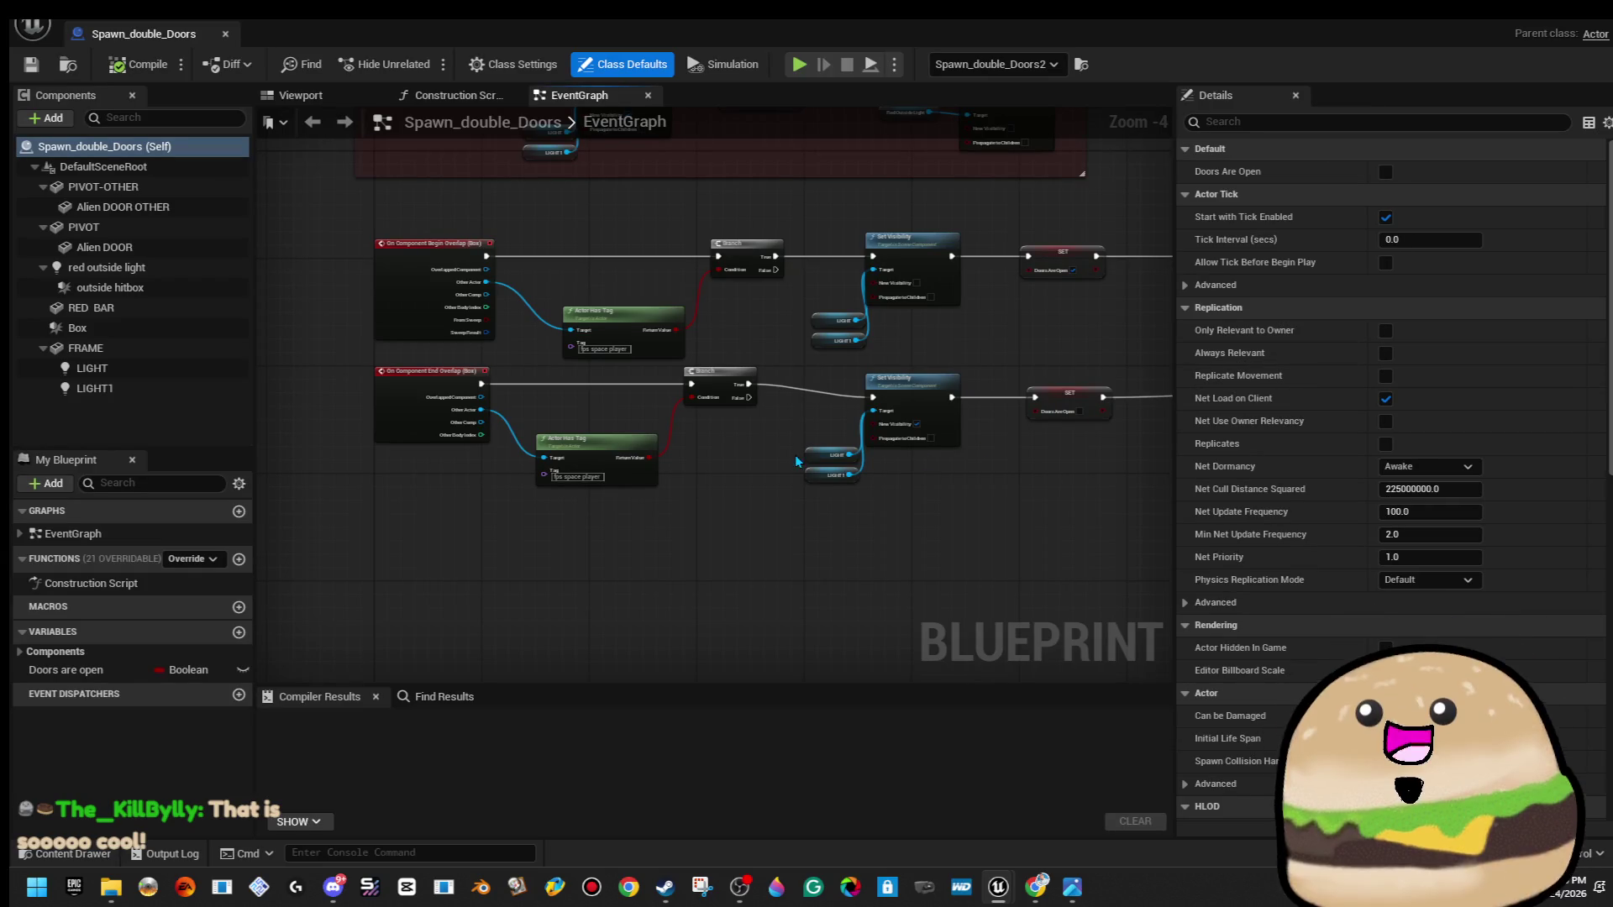
pyautogui.scroll(-2, 967, 395)
pyautogui.scroll(4, 874, 456)
pyautogui.moveTo(875, 456); pyautogui.dragTo(626, 262)
pyautogui.moveTo(942, 564); pyautogui.dragTo(846, 553)
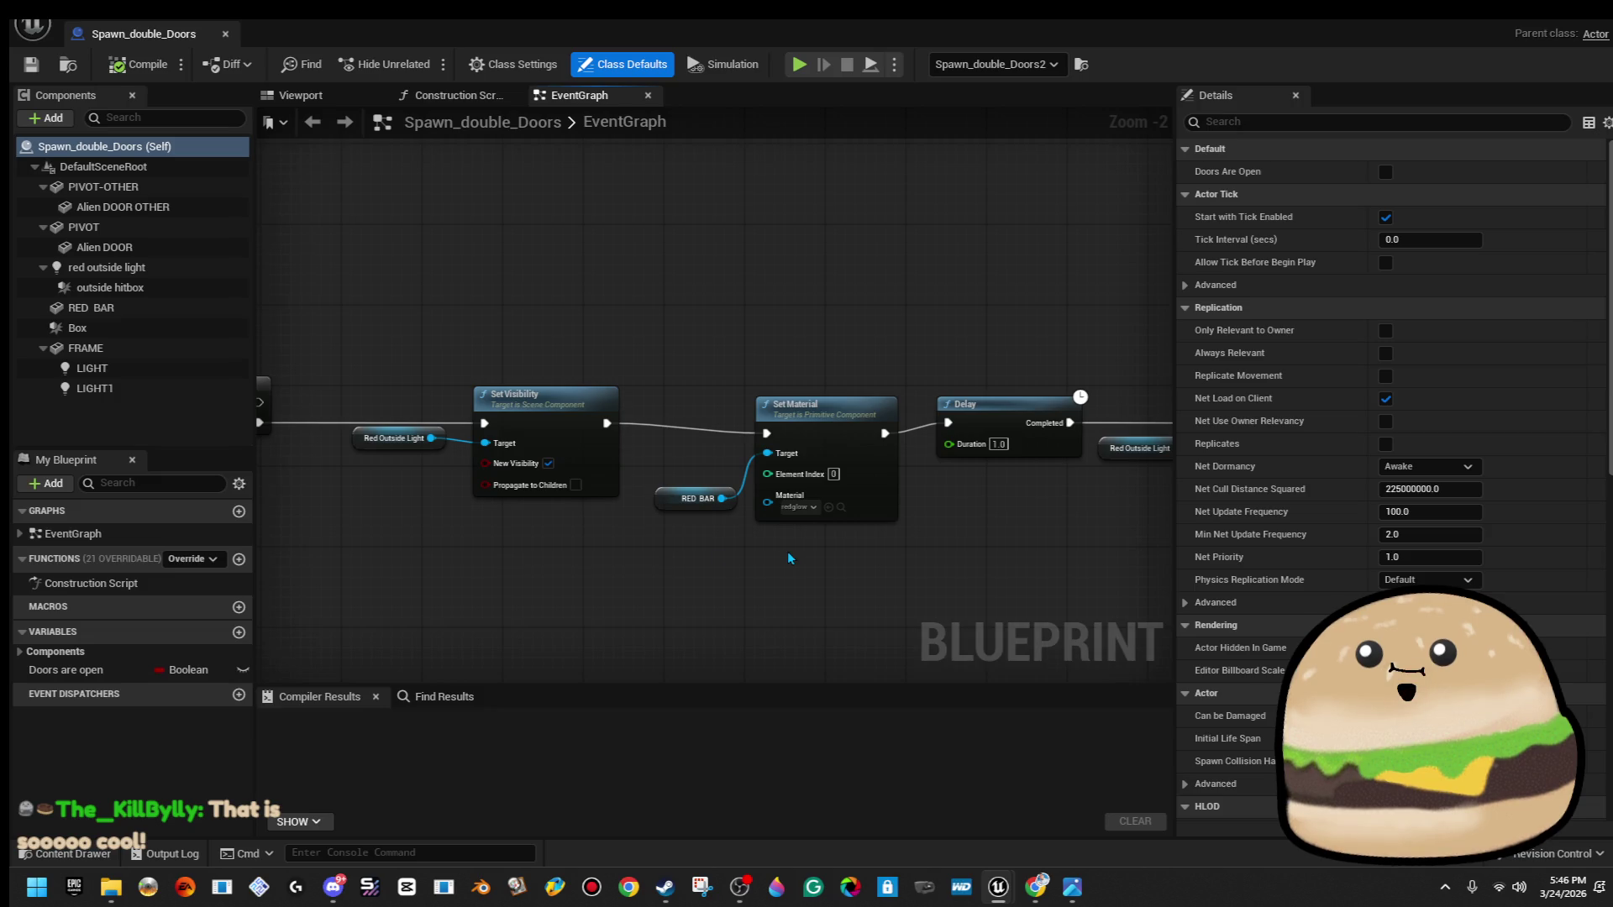
pyautogui.moveTo(663, 562)
pyautogui.mouseDown()
pyautogui.moveTo(1168, 538)
pyautogui.moveTo(778, 529)
pyautogui.mouseUp()
pyautogui.moveTo(1193, 530)
pyautogui.mouseDown()
pyautogui.moveTo(403, 504)
pyautogui.moveTo(430, 498)
pyautogui.moveTo(131, 472)
pyautogui.mouseUp()
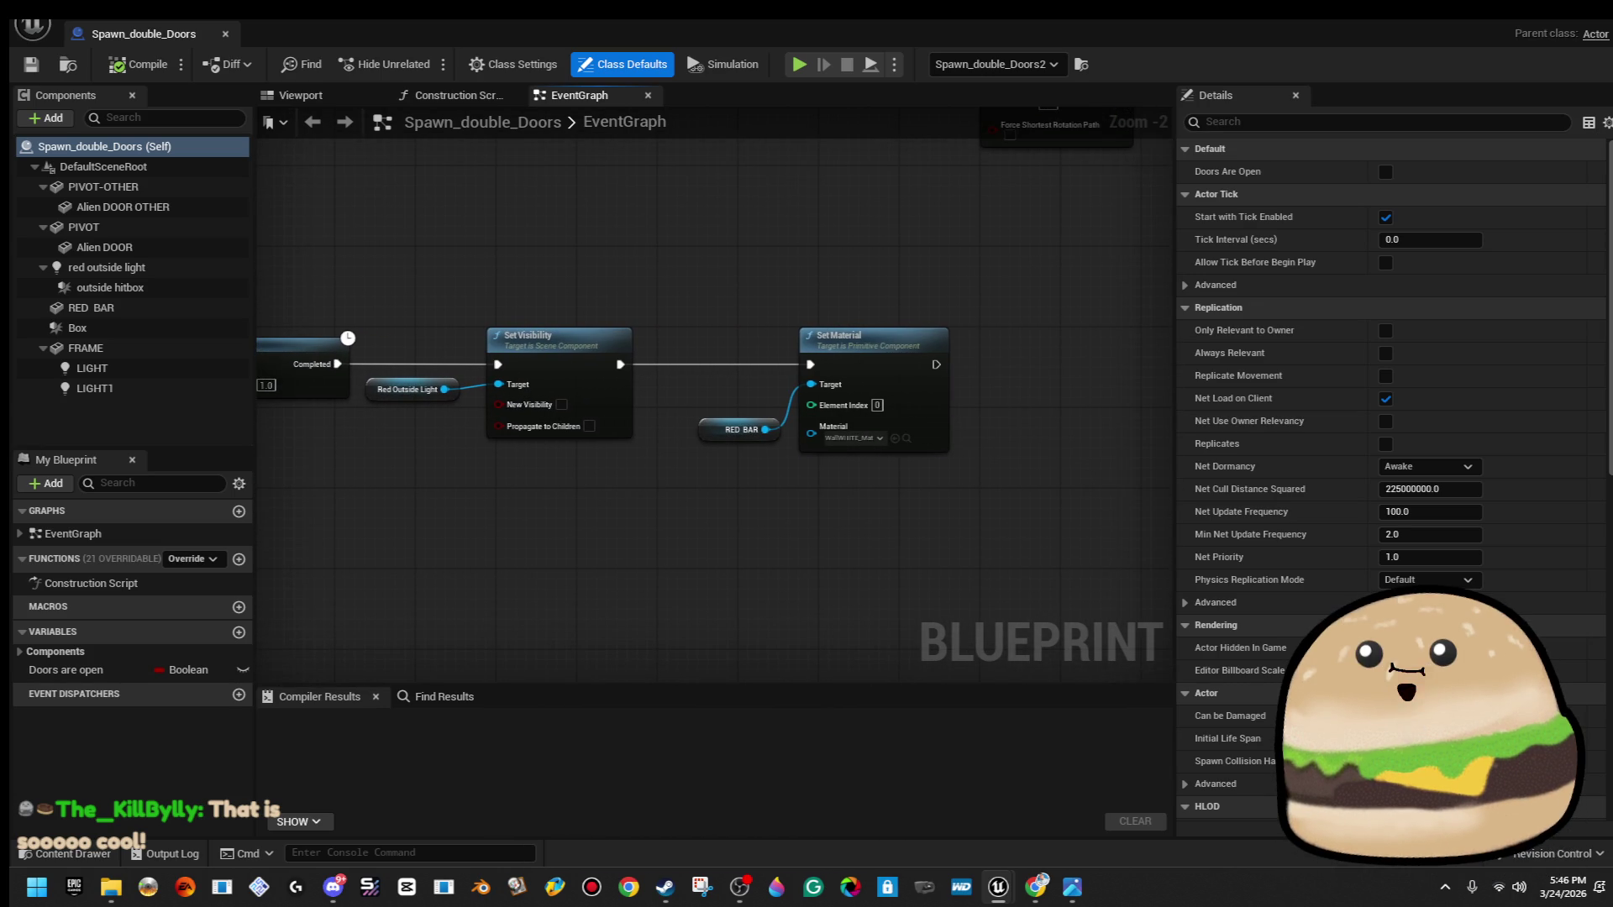
# Make begin-overlap Set Visibility hide LIGHT and LIGHT1 and end-overlap show them.
pyautogui.scroll(-5, 802, 426)
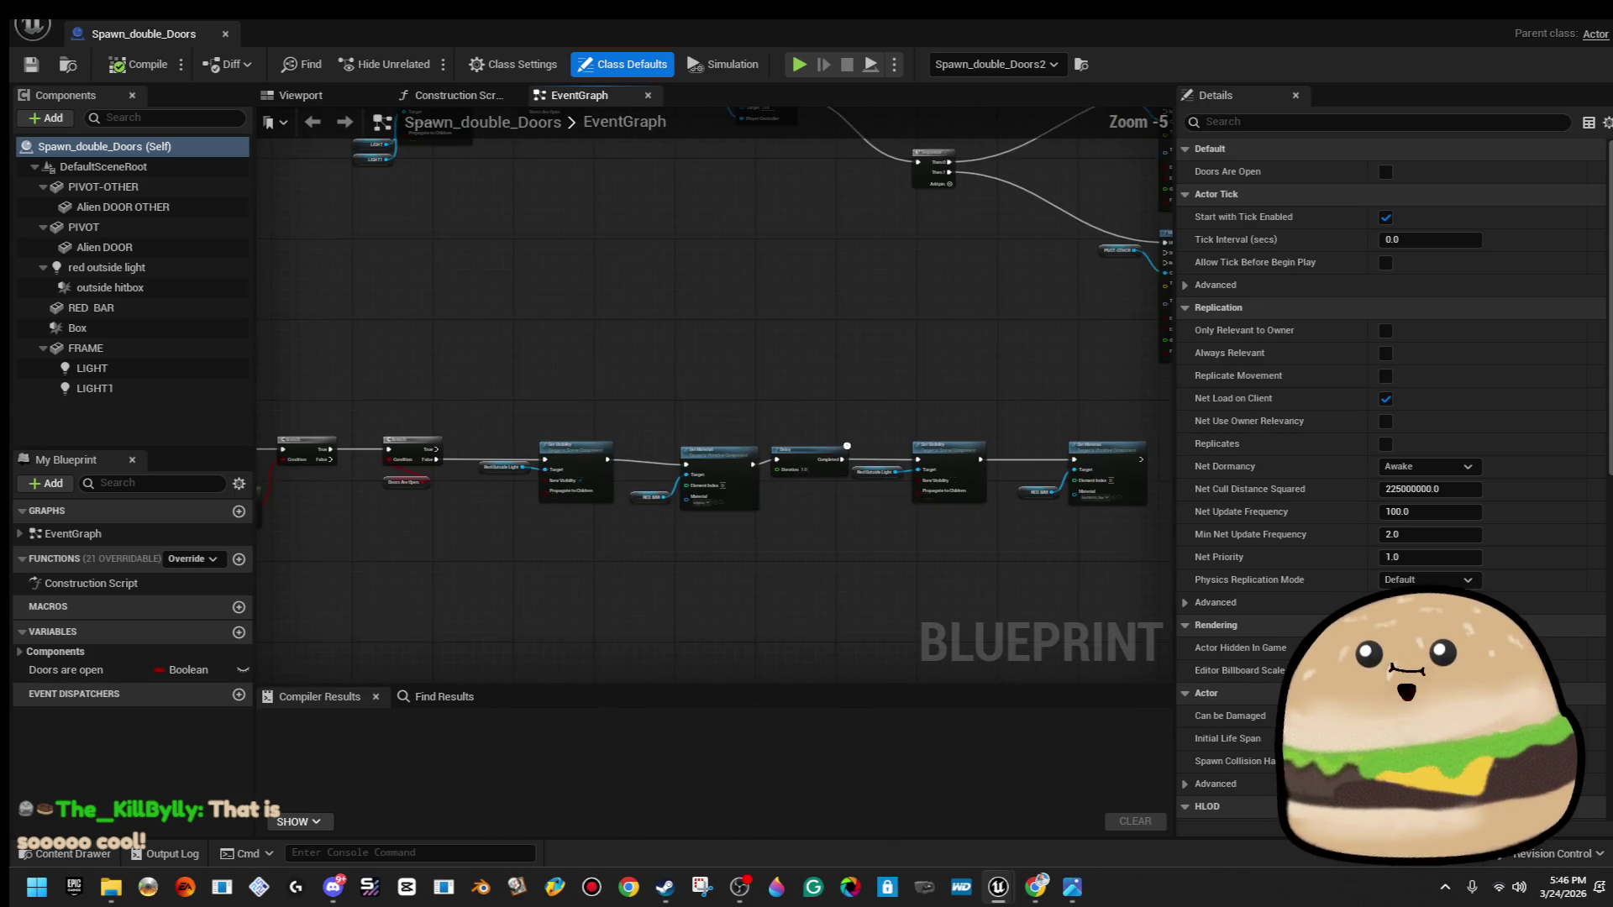
pyautogui.moveTo(802, 426)
pyautogui.mouseDown()
pyautogui.moveTo(659, 620)
pyautogui.moveTo(663, 468)
pyautogui.moveTo(470, 554)
pyautogui.mouseUp()
pyautogui.scroll(3, 570, 515)
pyautogui.scroll(3, 341, 252)
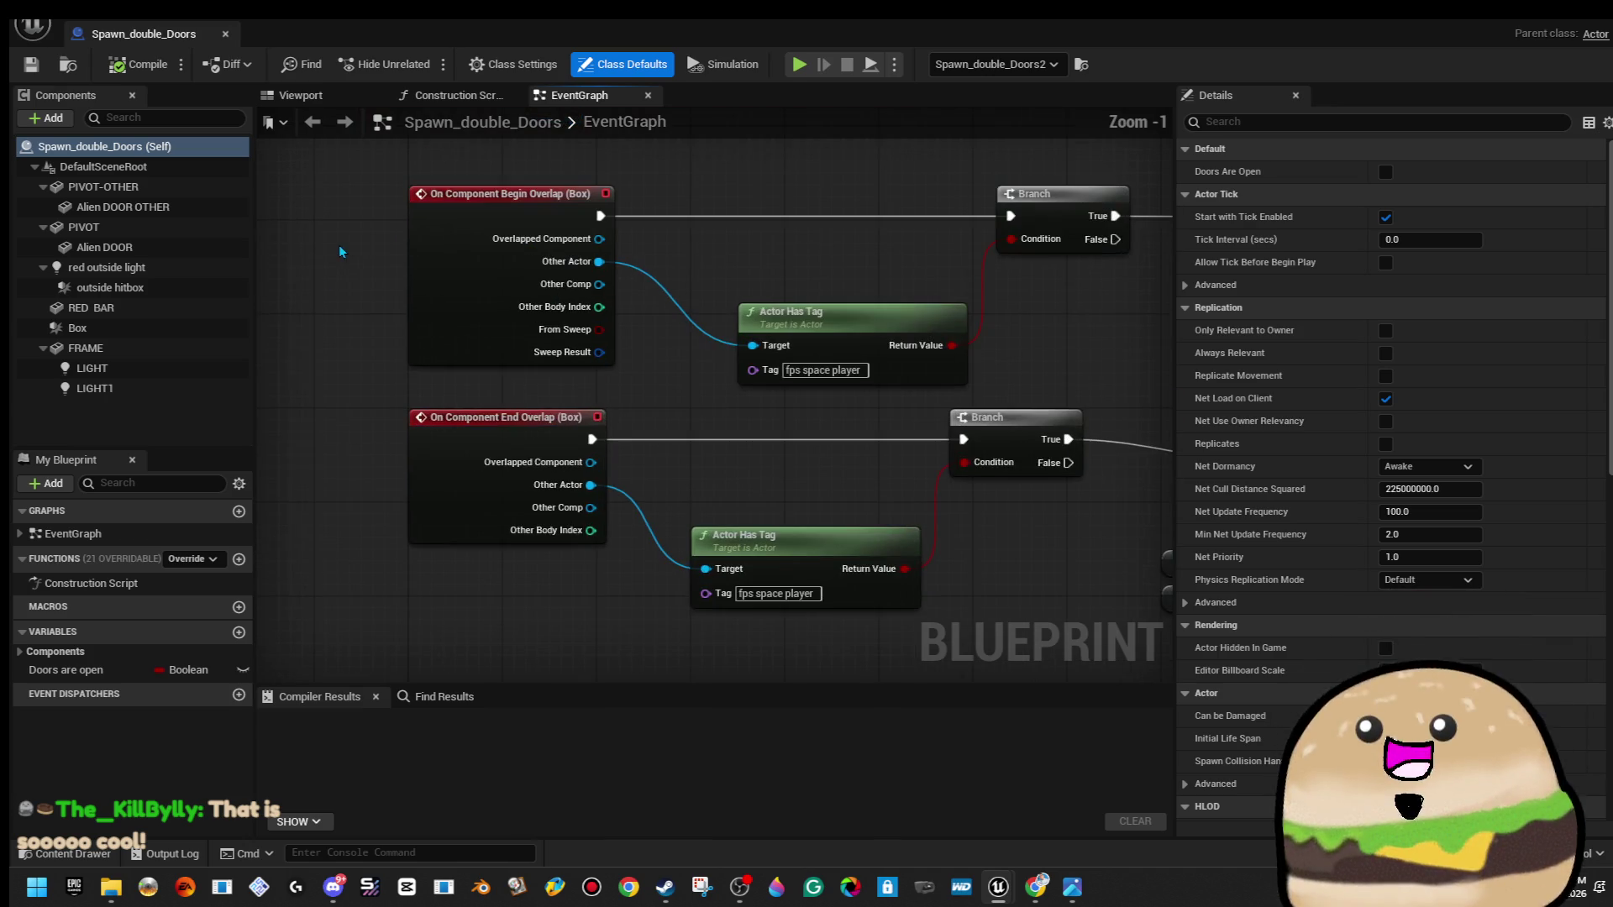
pyautogui.moveTo(1019, 325); pyautogui.dragTo(1060, 340)
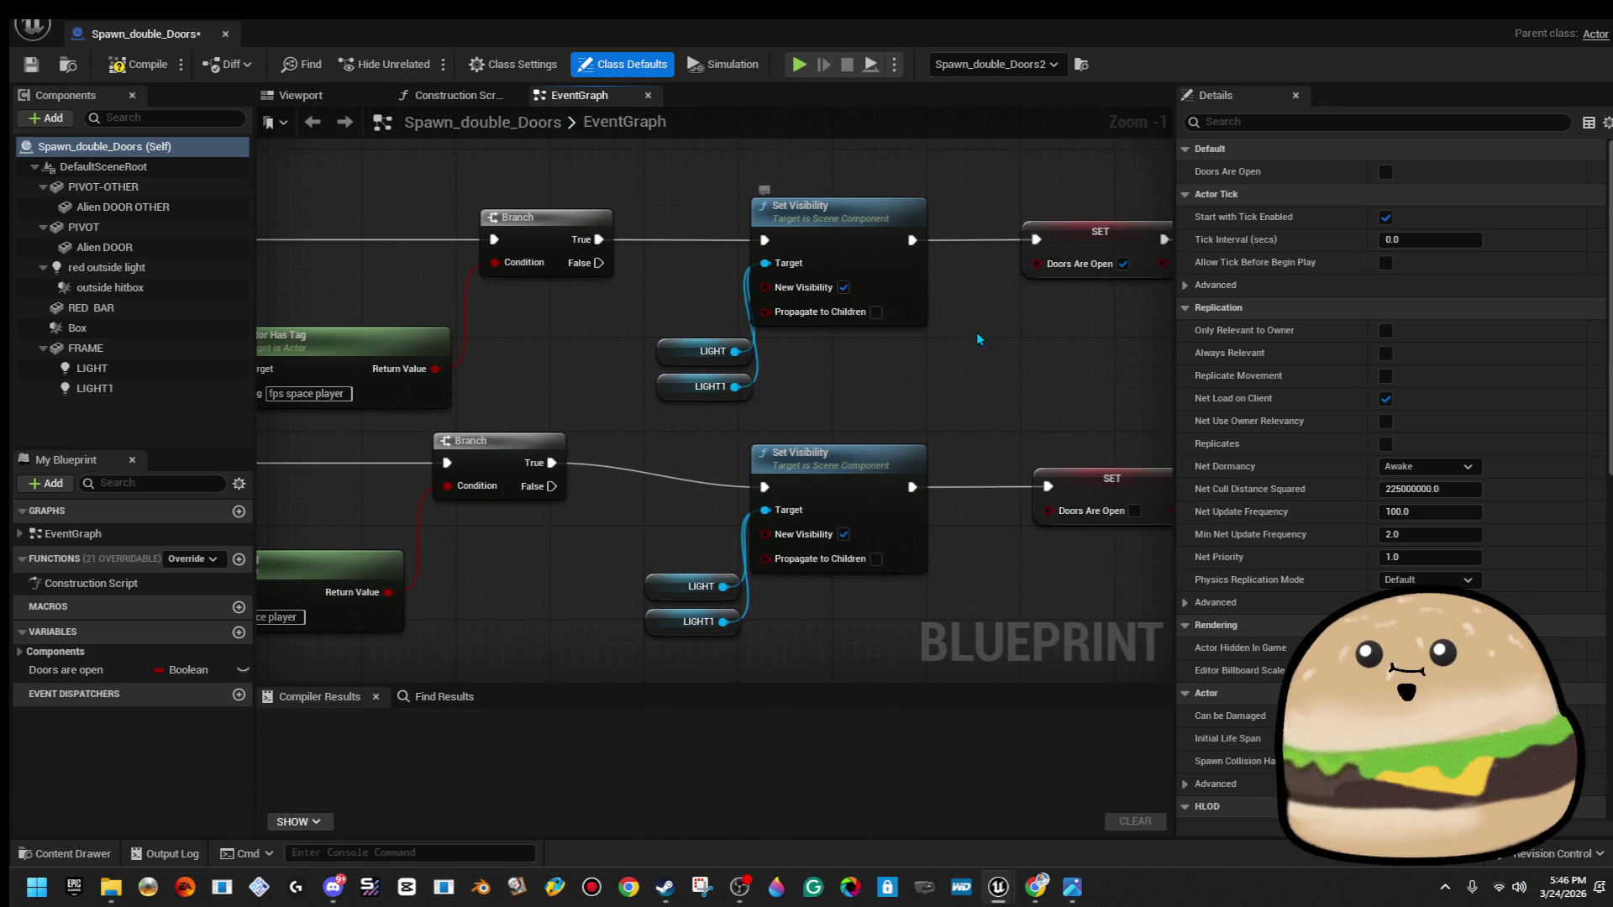
pyautogui.scroll(-1, 979, 339)
pyautogui.moveTo(1041, 341); pyautogui.dragTo(962, 346)
pyautogui.moveTo(781, 394)
pyautogui.mouseDown()
pyautogui.moveTo(957, 394)
pyautogui.moveTo(1057, 367)
pyautogui.mouseUp()
pyautogui.click(1059, 479)
pyautogui.click(1058, 267)
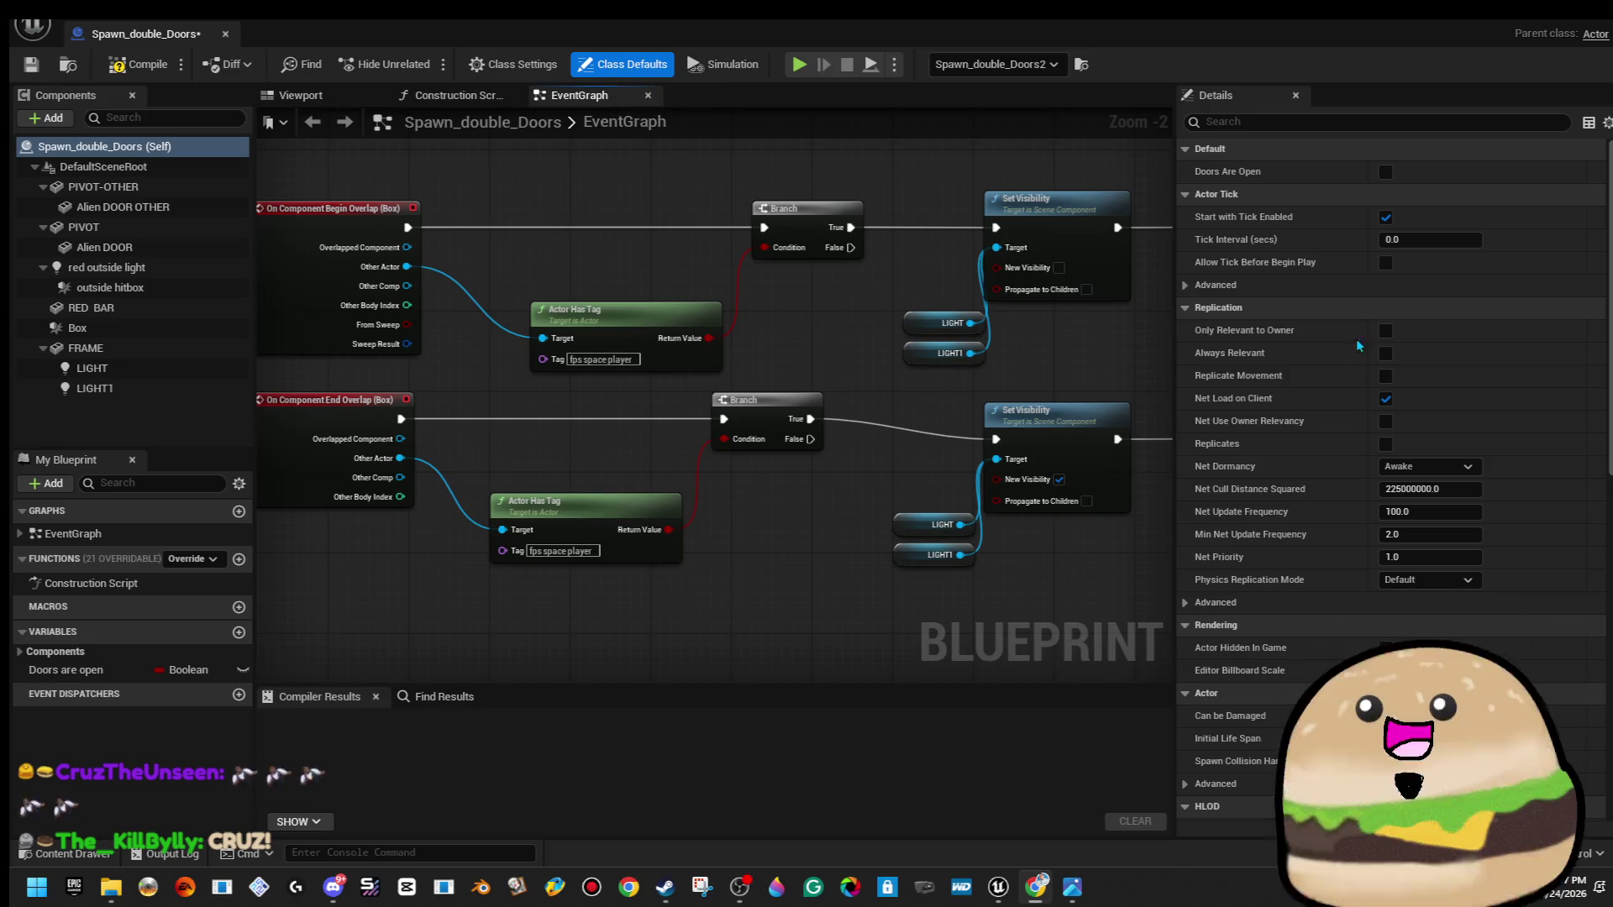
# Compile Spawn_double_Doors and review the Move Component To, Sequence and Set Visibility nodes.
pyautogui.click(109, 71)
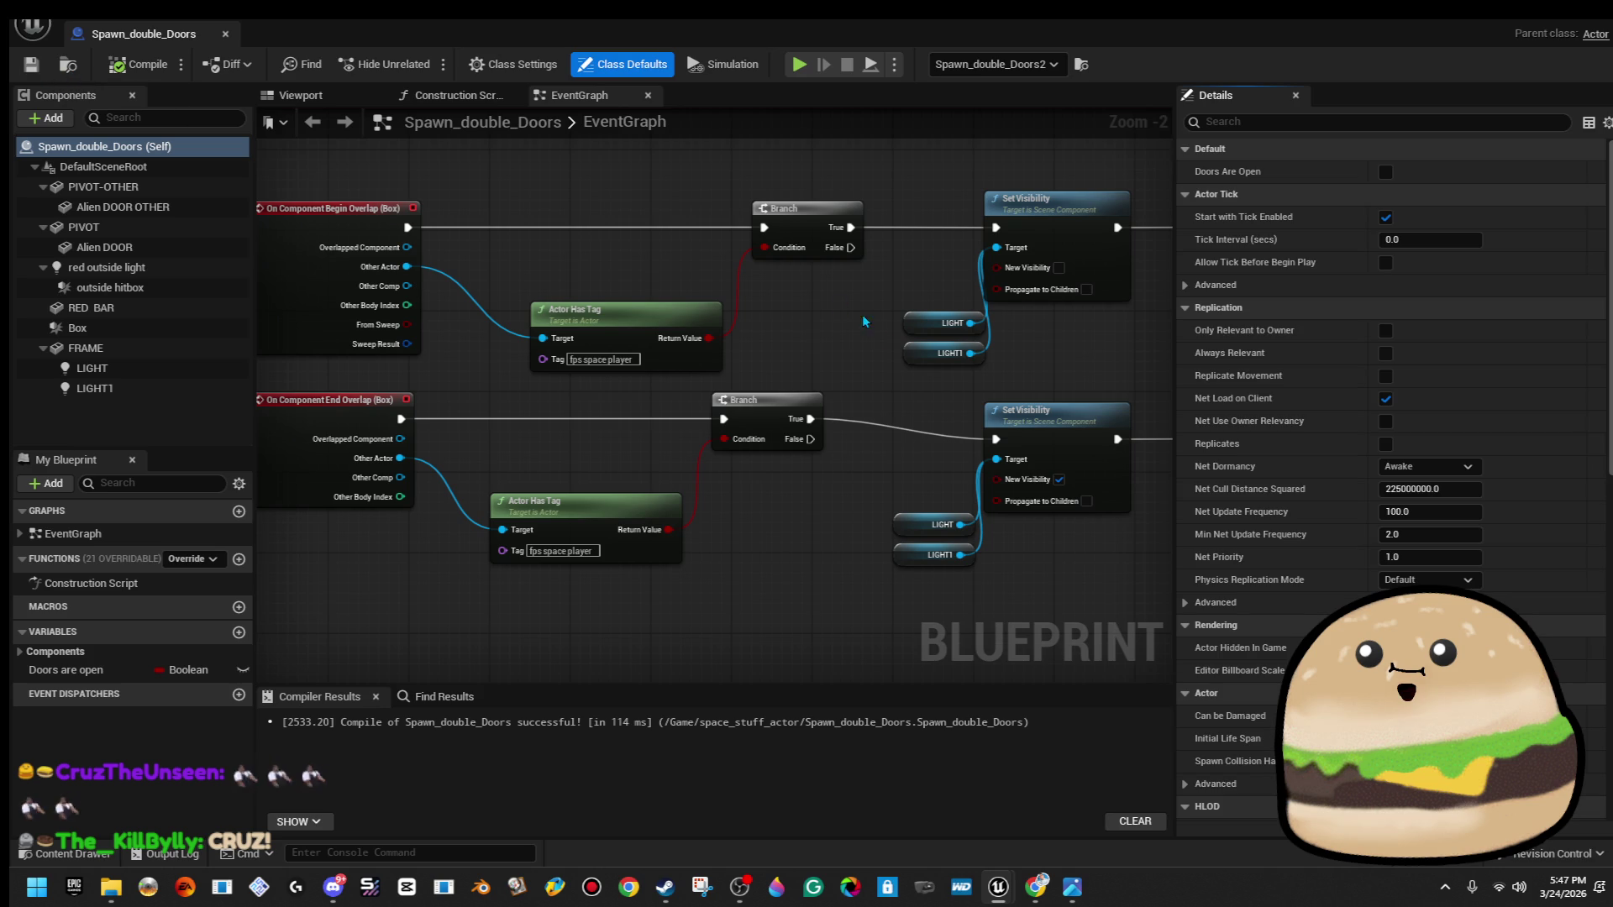
pyautogui.scroll(-3, 889, 339)
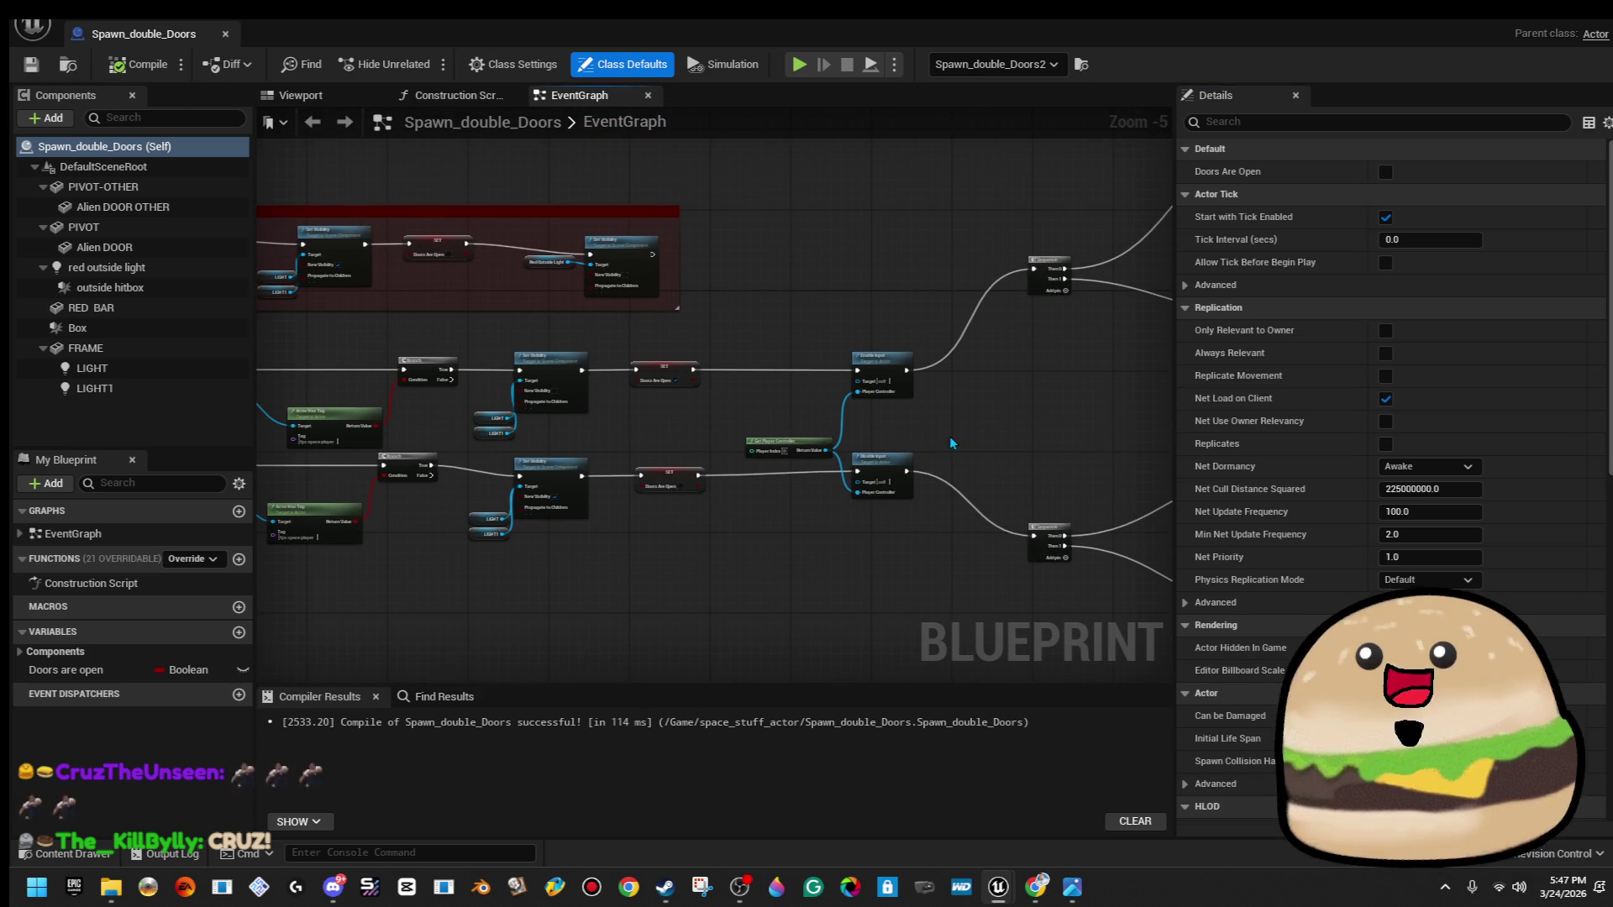
pyautogui.scroll(2, 992, 454)
pyautogui.moveTo(991, 454); pyautogui.dragTo(499, 436)
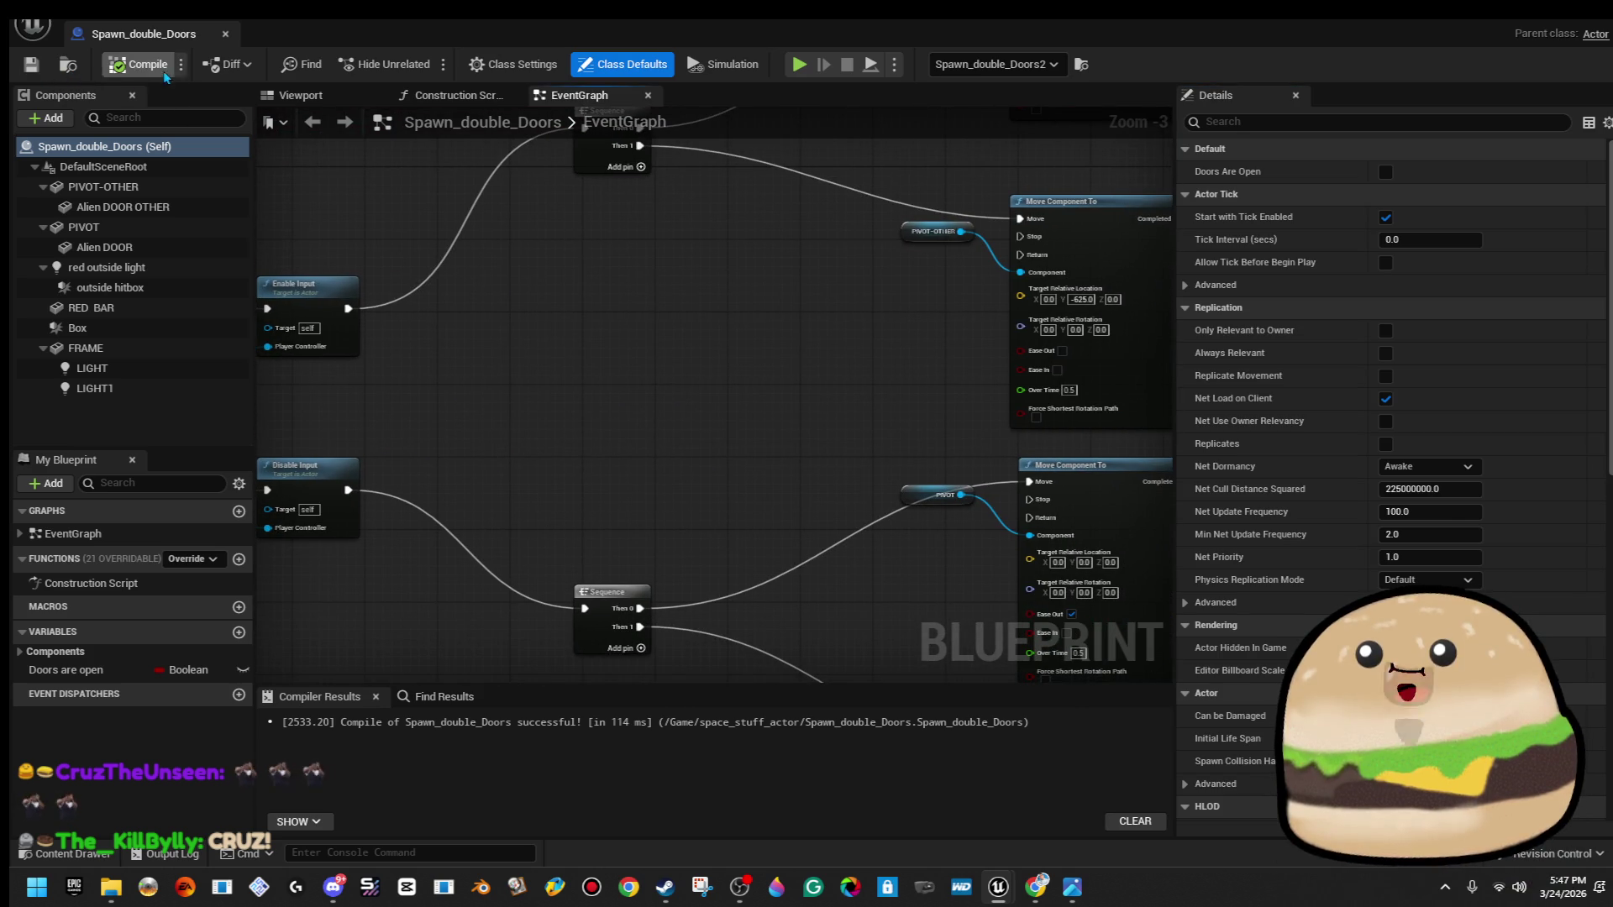
pyautogui.scroll(-2, 744, 361)
pyautogui.moveTo(731, 360)
pyautogui.mouseDown()
pyautogui.moveTo(947, 407)
pyautogui.moveTo(829, 378)
pyautogui.mouseUp()
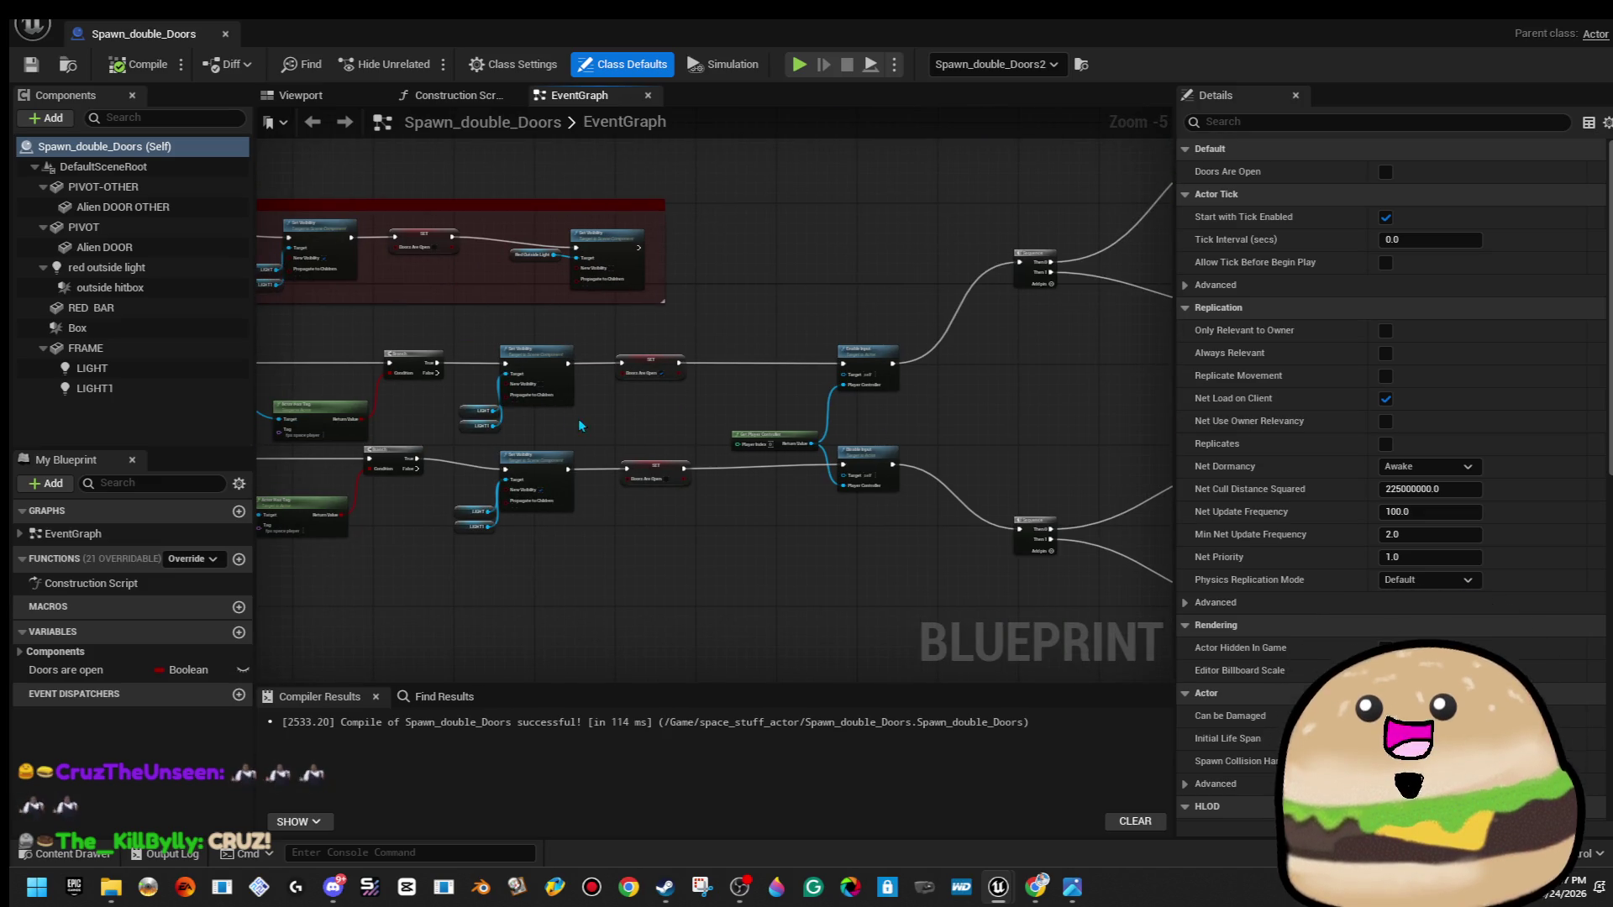
pyautogui.scroll(2, 650, 385)
pyautogui.scroll(-2, 650, 385)
pyautogui.moveTo(651, 385)
pyautogui.mouseDown()
pyautogui.moveTo(580, 349)
pyautogui.moveTo(488, 470)
pyautogui.mouseUp()
# Recompile with LIGHT and LIGHT1 shown on begin overlap, then return to the level viewport.
pyautogui.scroll(2, 602, 382)
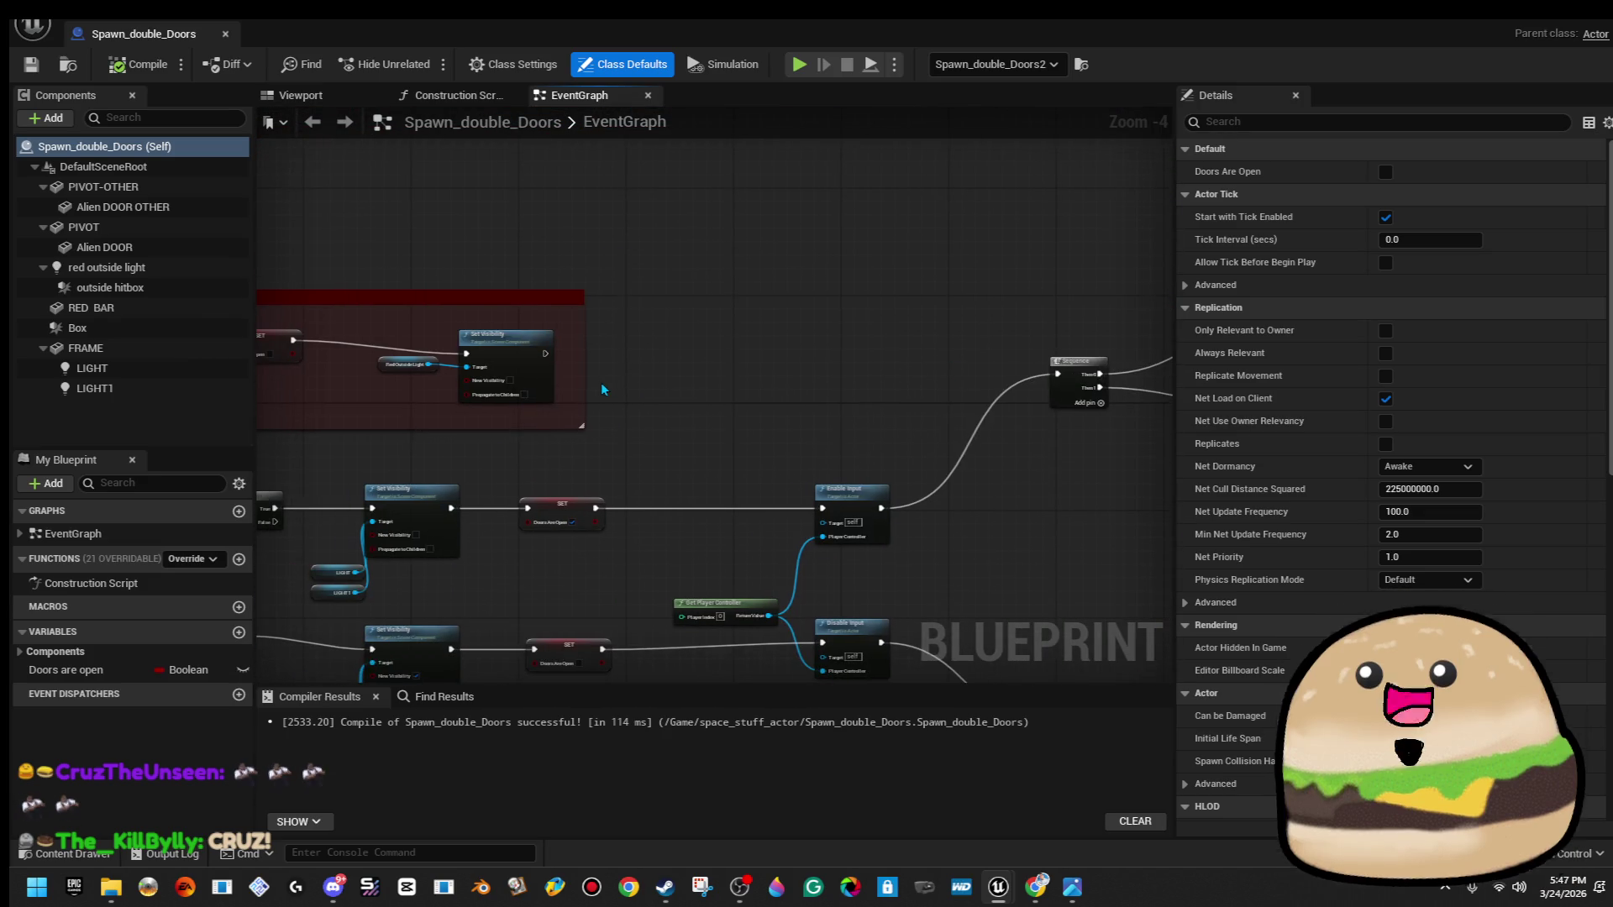
pyautogui.moveTo(544, 457)
pyautogui.mouseDown()
pyautogui.moveTo(599, 385)
pyautogui.moveTo(839, 372)
pyautogui.mouseUp()
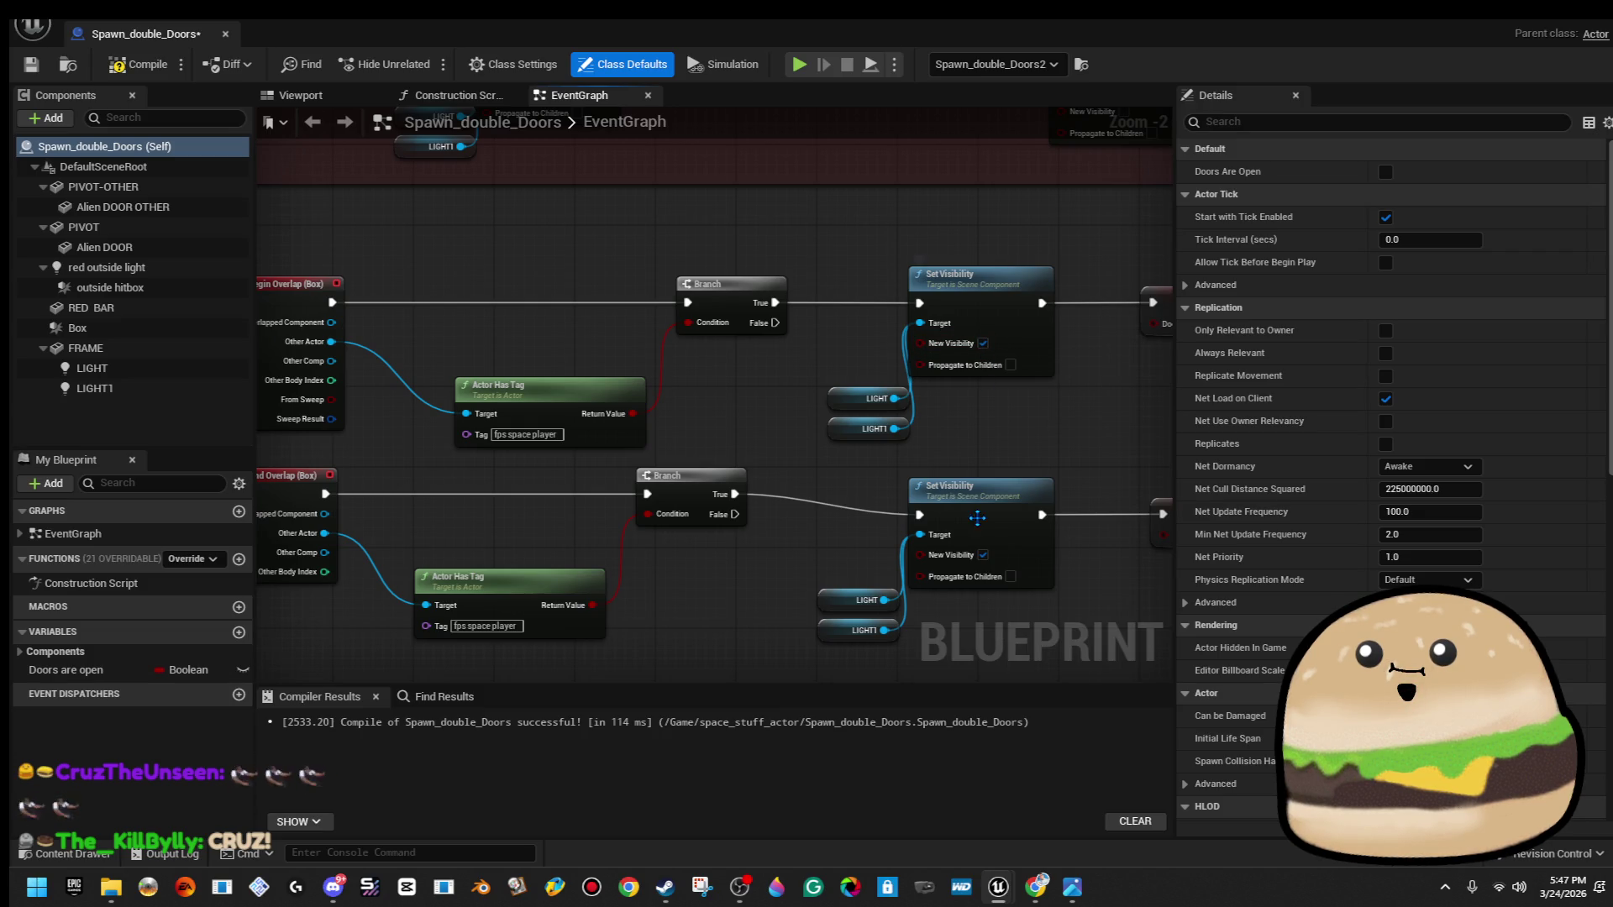
pyautogui.click(127, 73)
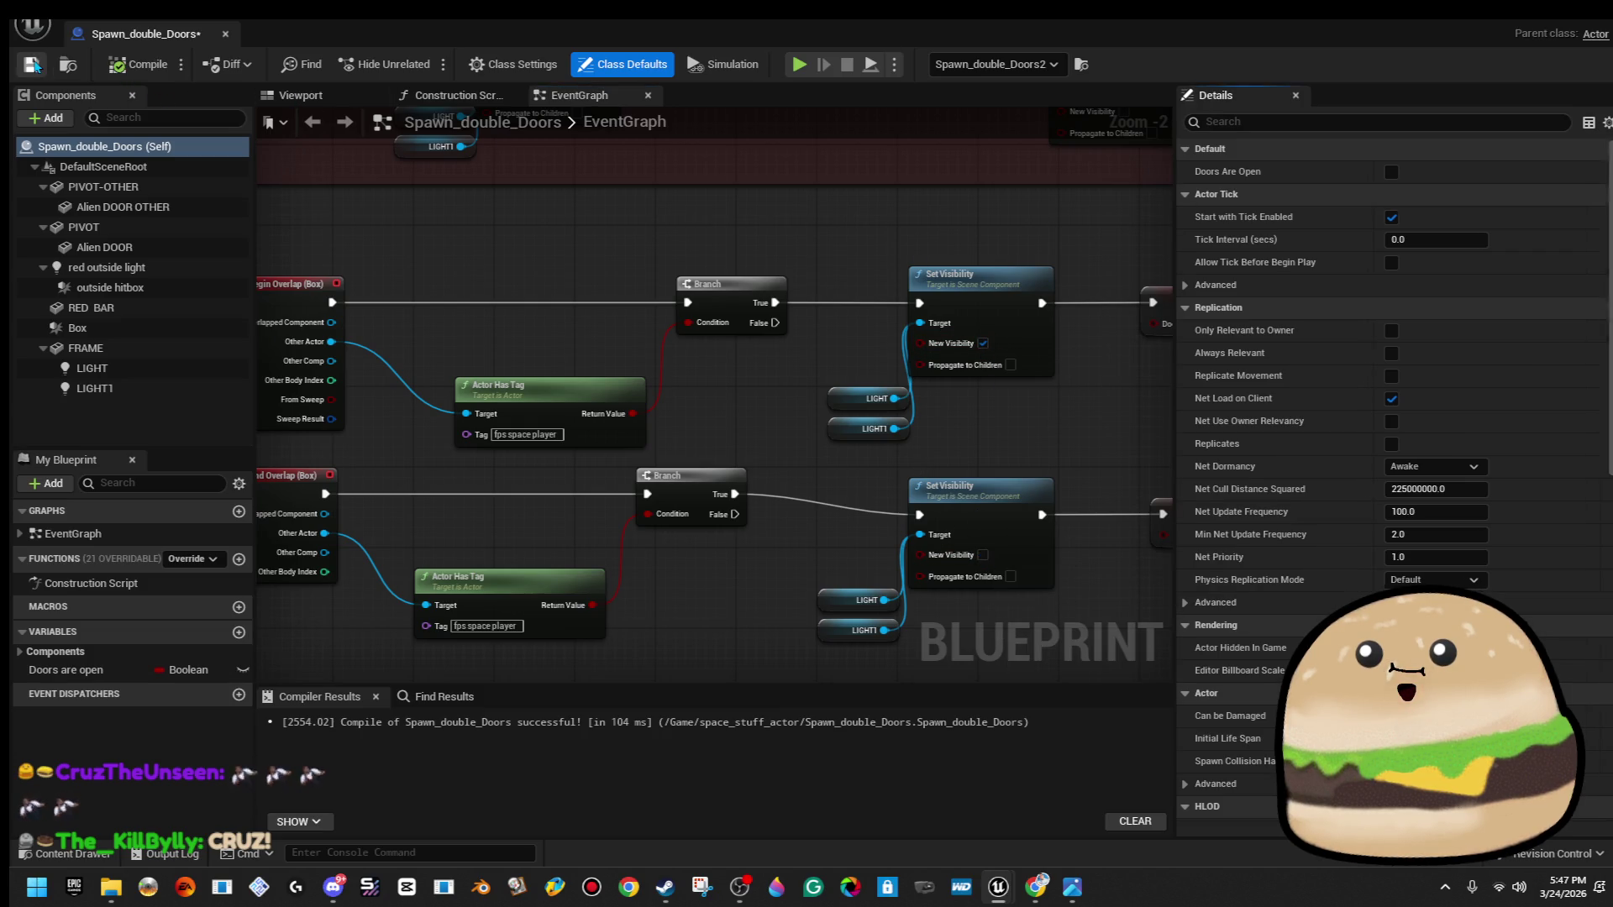
pyautogui.click(1495, 24)
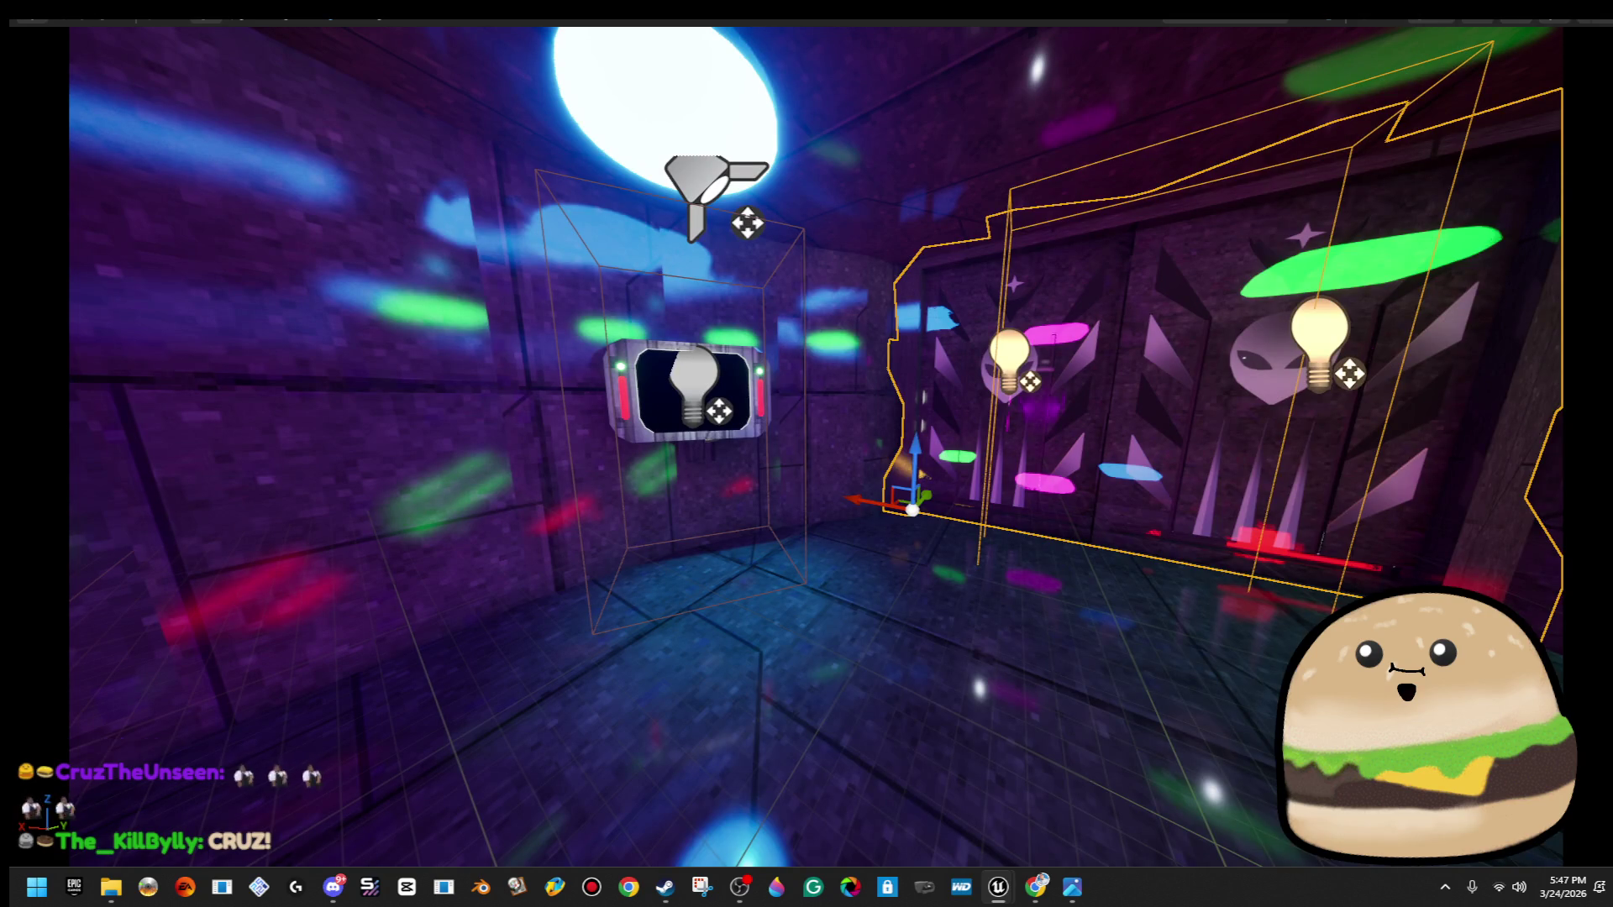